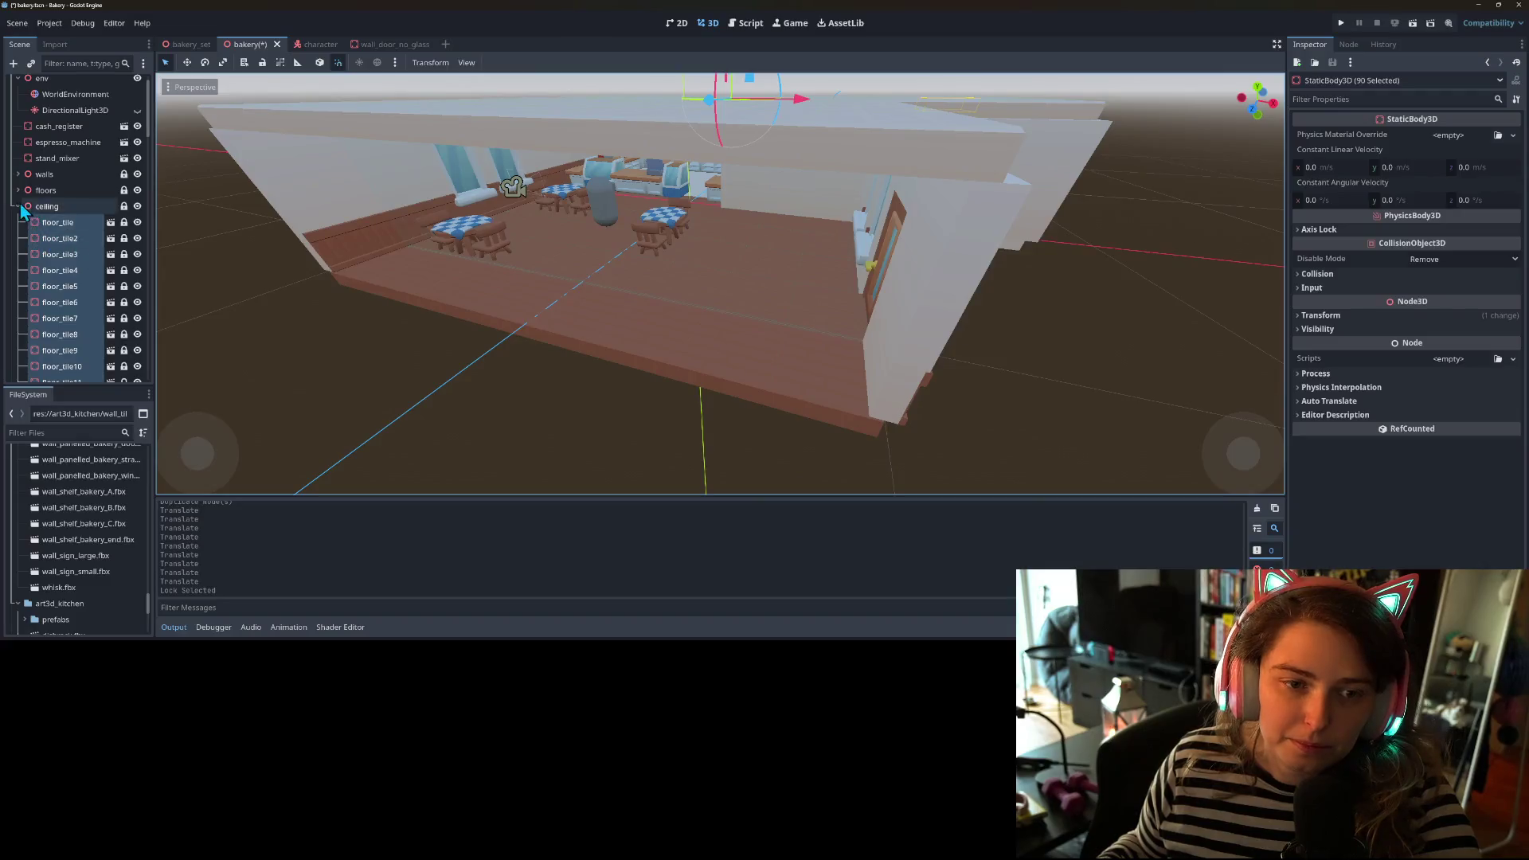
- Collapse the ceiling node and hide it, then orbit to look down into the bakery
click(56, 244)
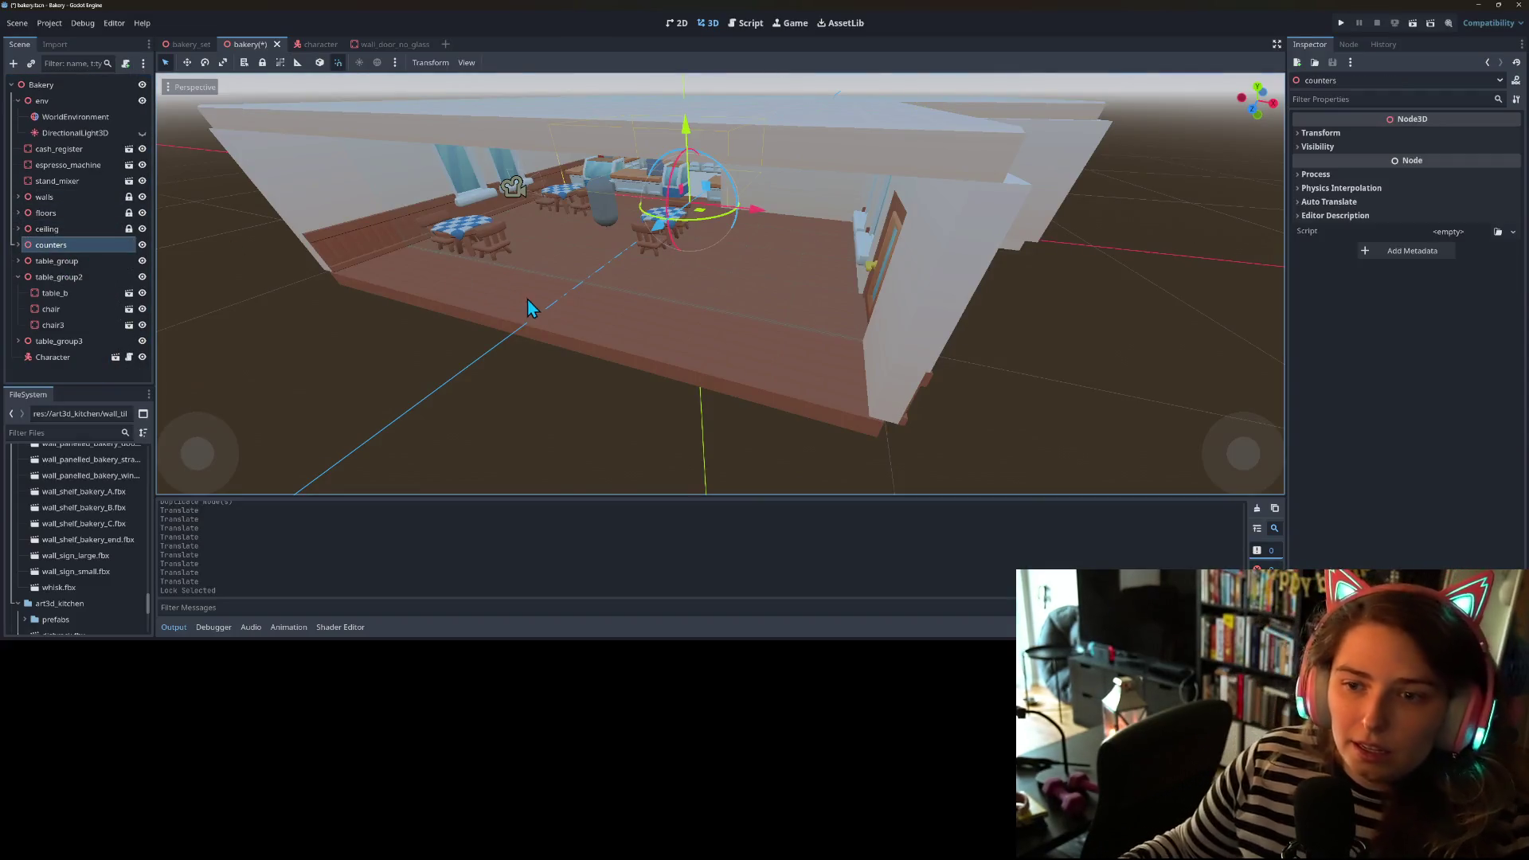
click(142, 228)
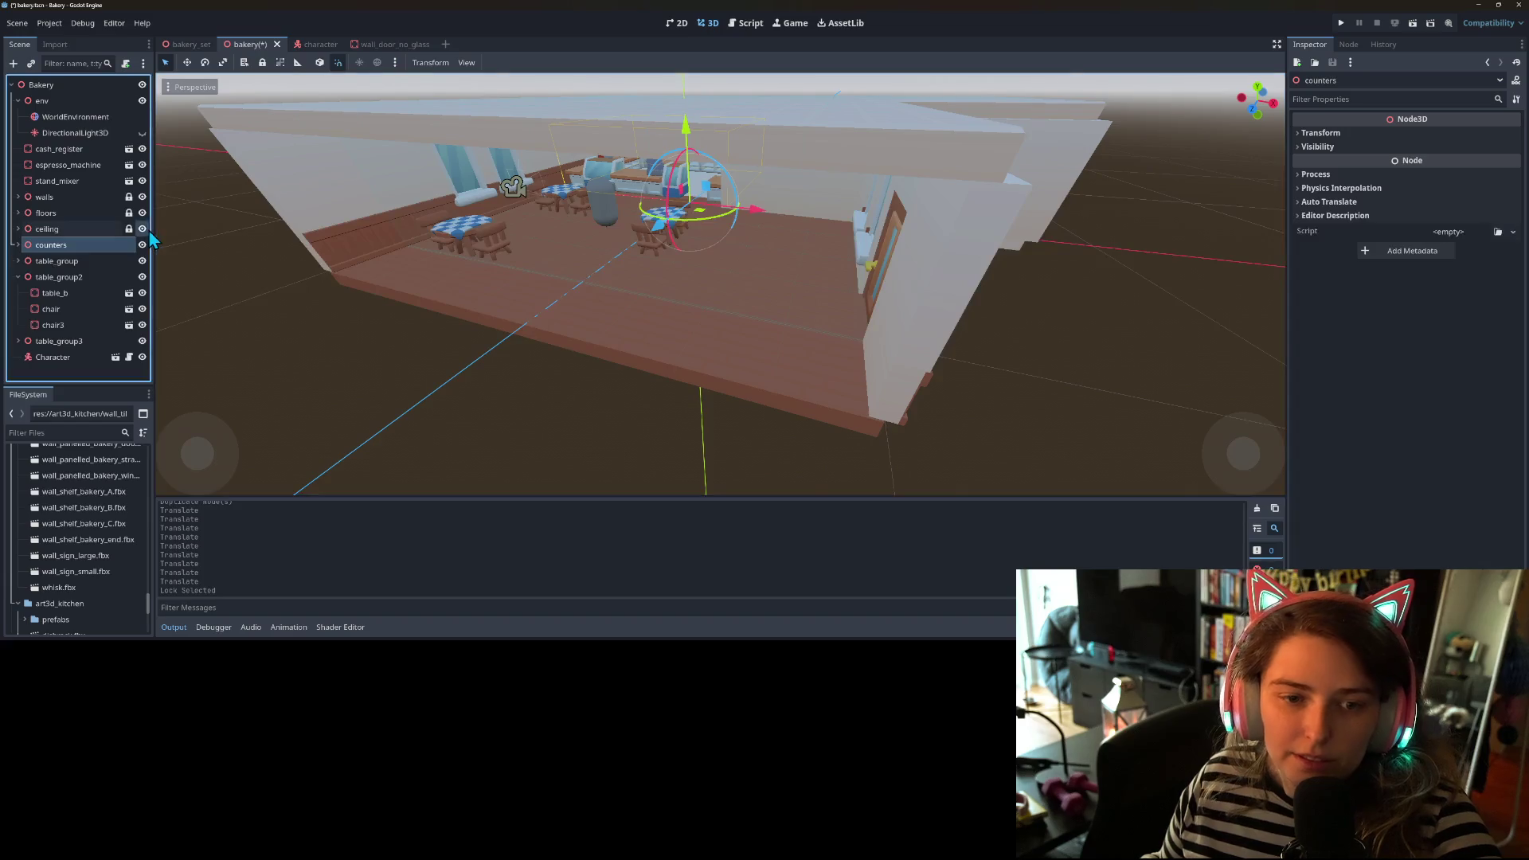
scroll(down, 3)
drag(594, 332, 727, 414)
scroll(up, 3)
scroll(down, 3)
scroll(up, 3)
scroll(down, 3)
scroll(up, 3)
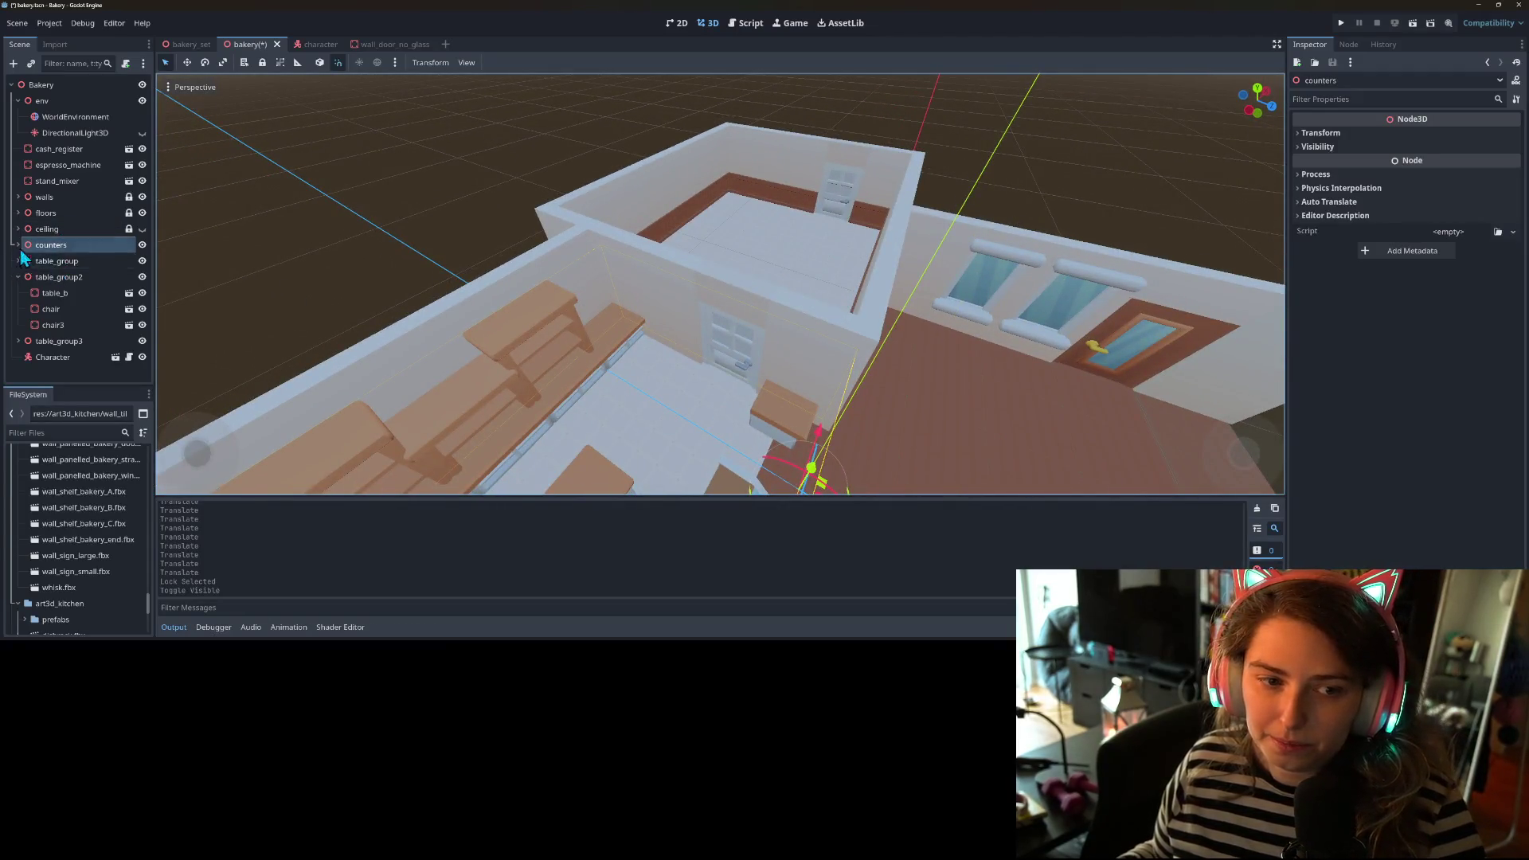
- Expand the walls group and select wall_door_no_glass
click(18, 197)
scroll(down, 3)
scroll(up, 3)
click(82, 216)
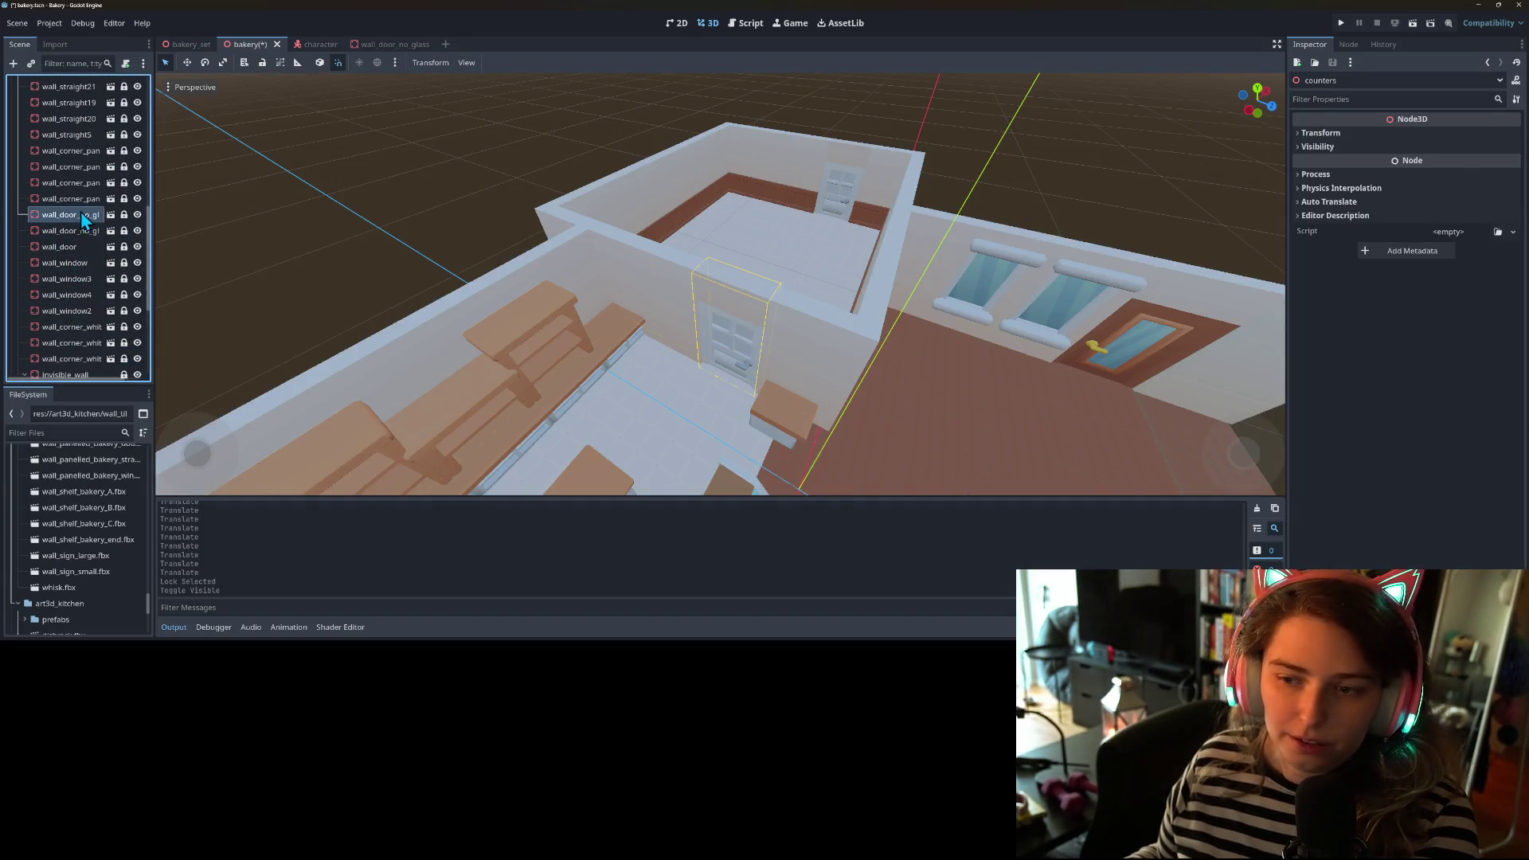
- Unlock wall_door_no_glass and move it to the upper-left wall
scroll(down, 3)
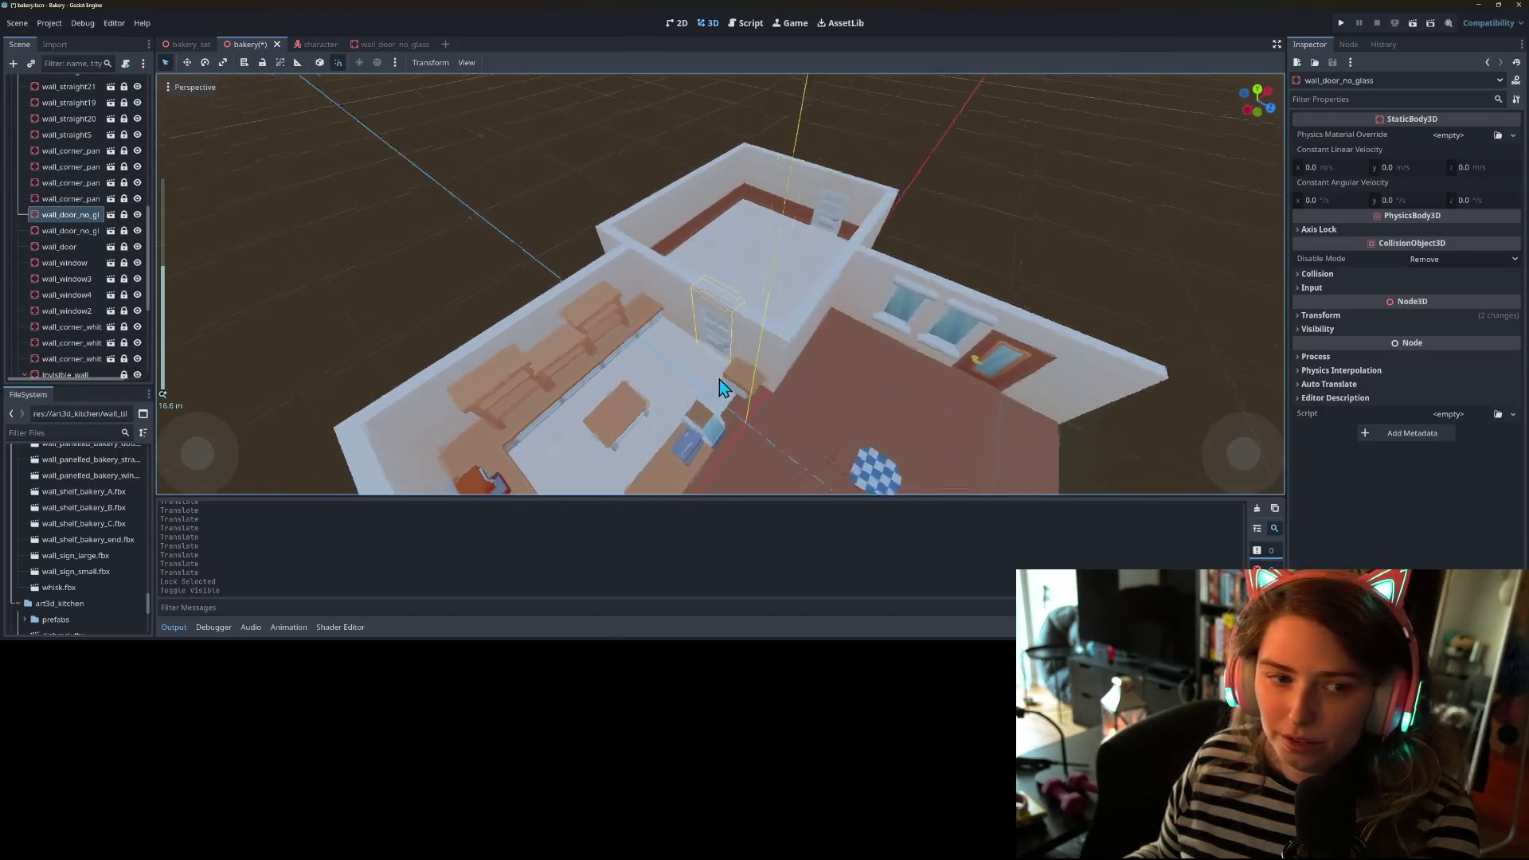
click(124, 215)
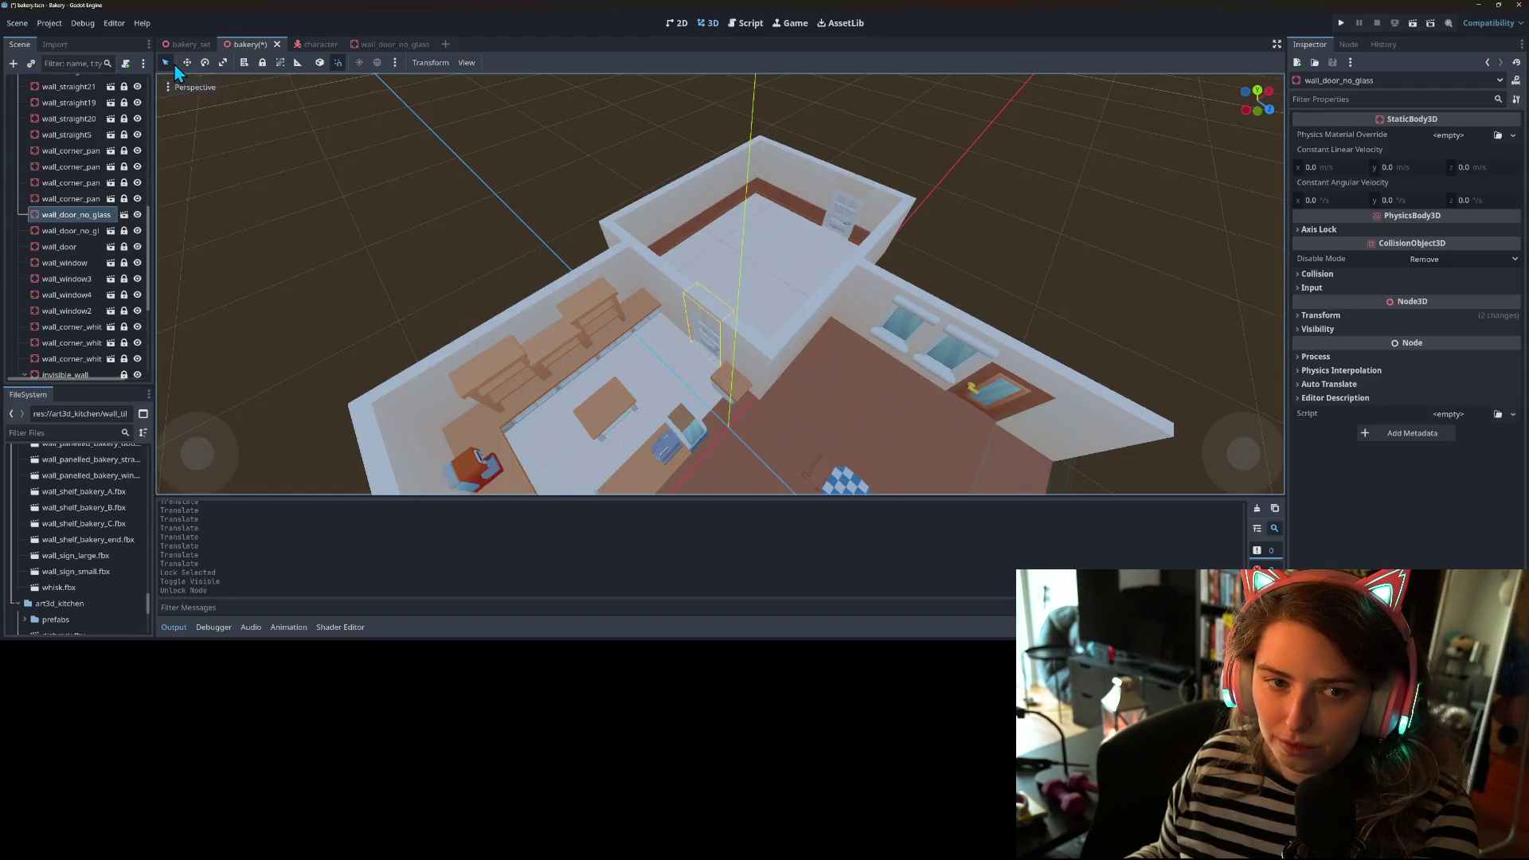
click(163, 63)
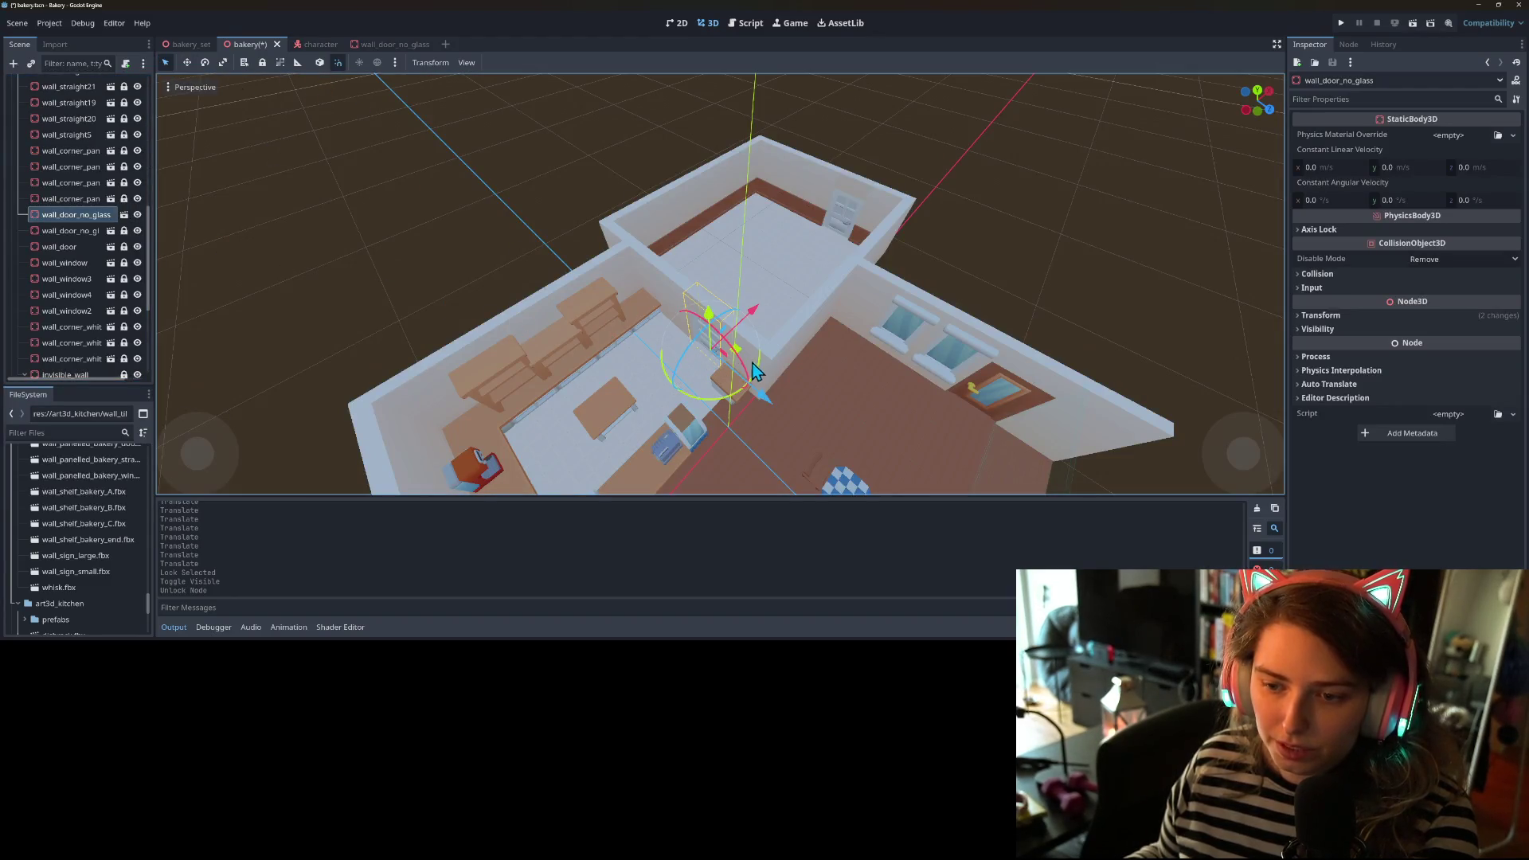
drag(725, 350, 593, 253)
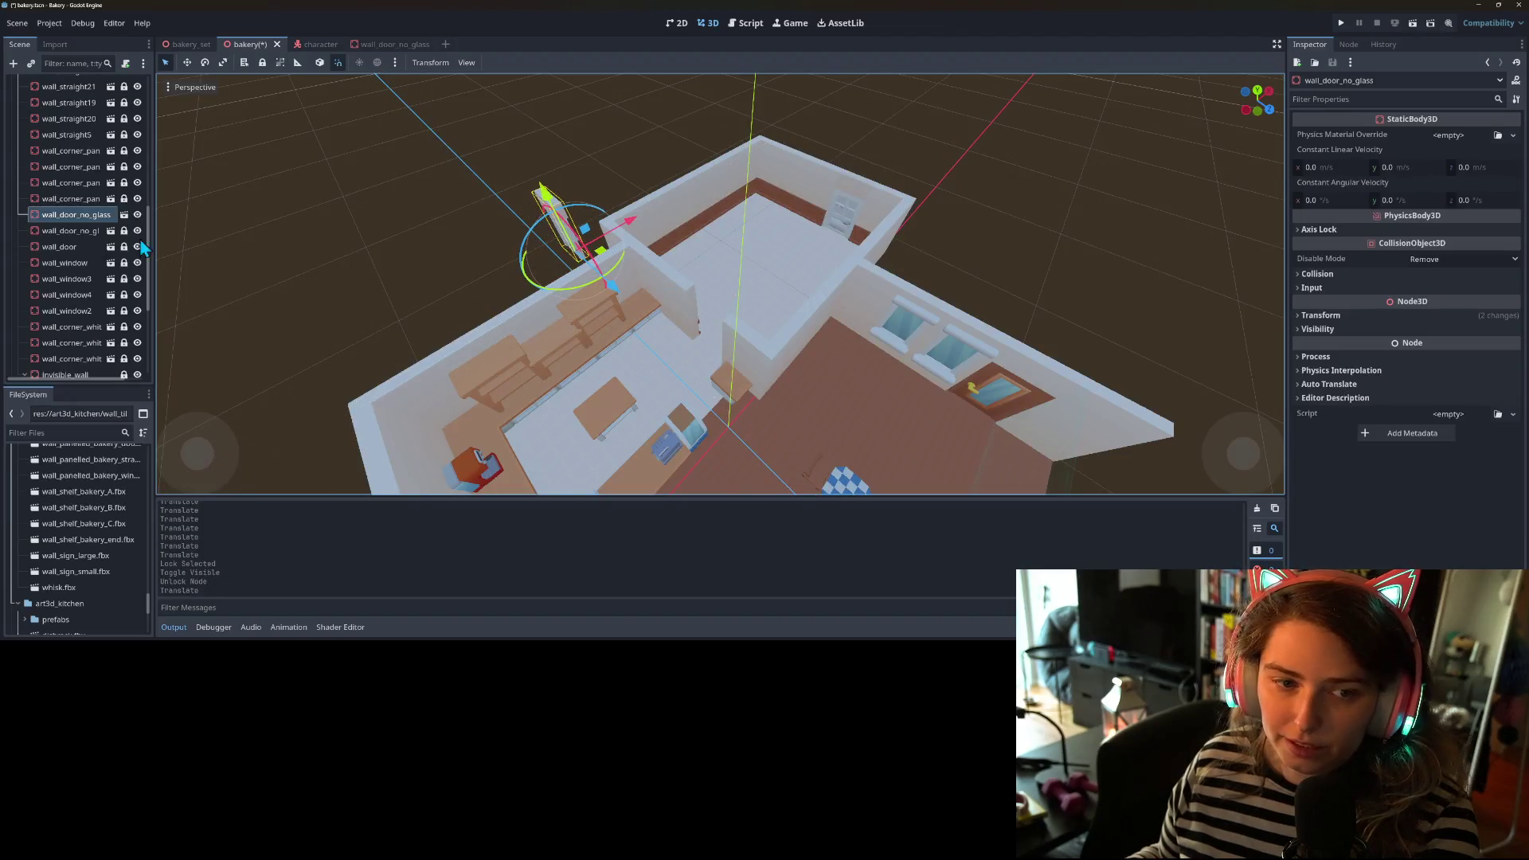
- Move wall_door_no_glass2 to the upper-left wall as well
click(74, 232)
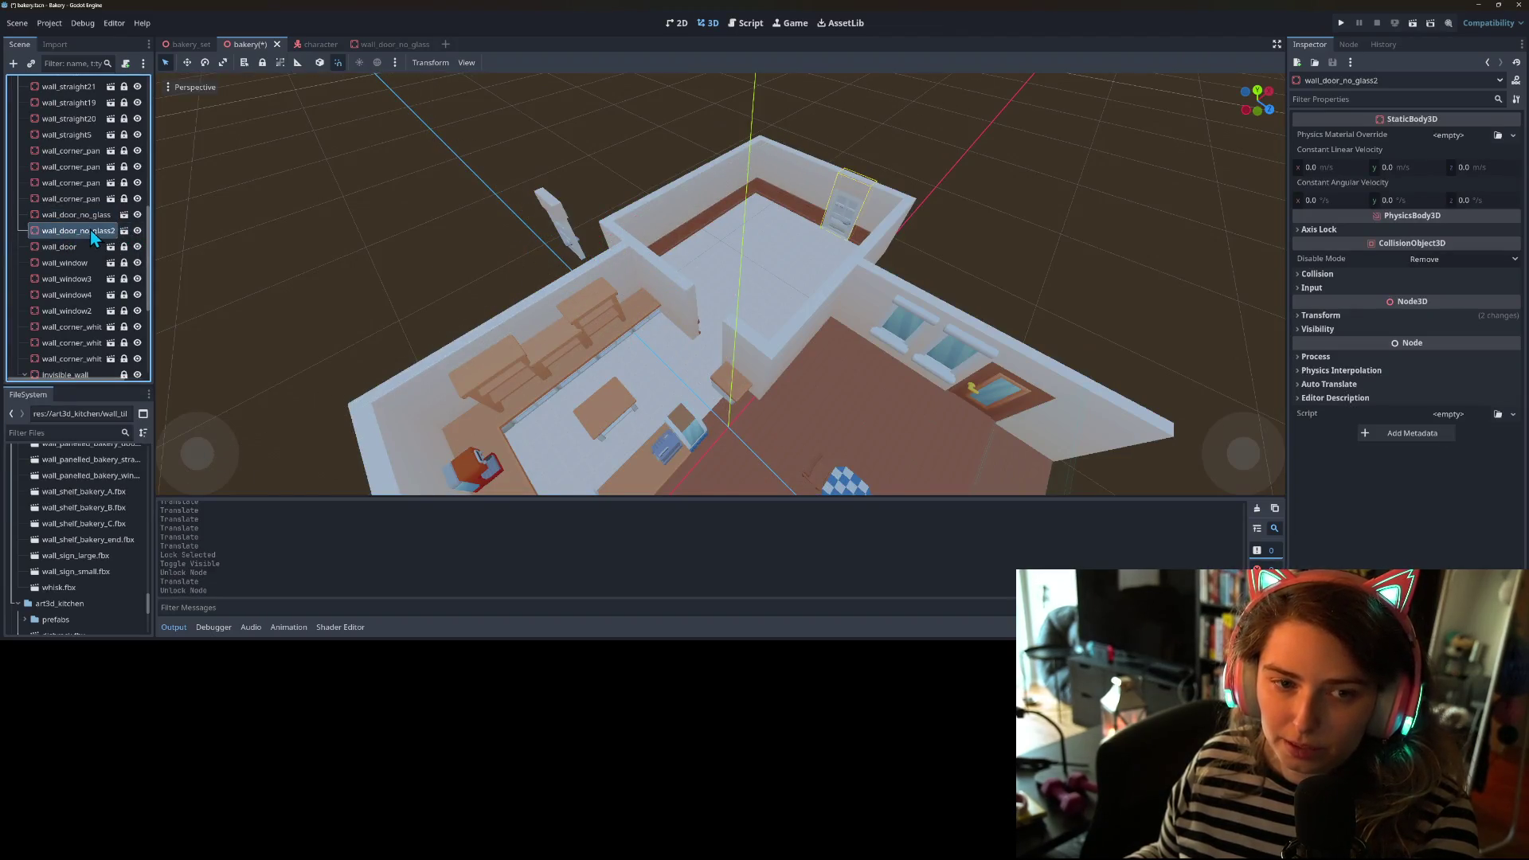
click(847, 199)
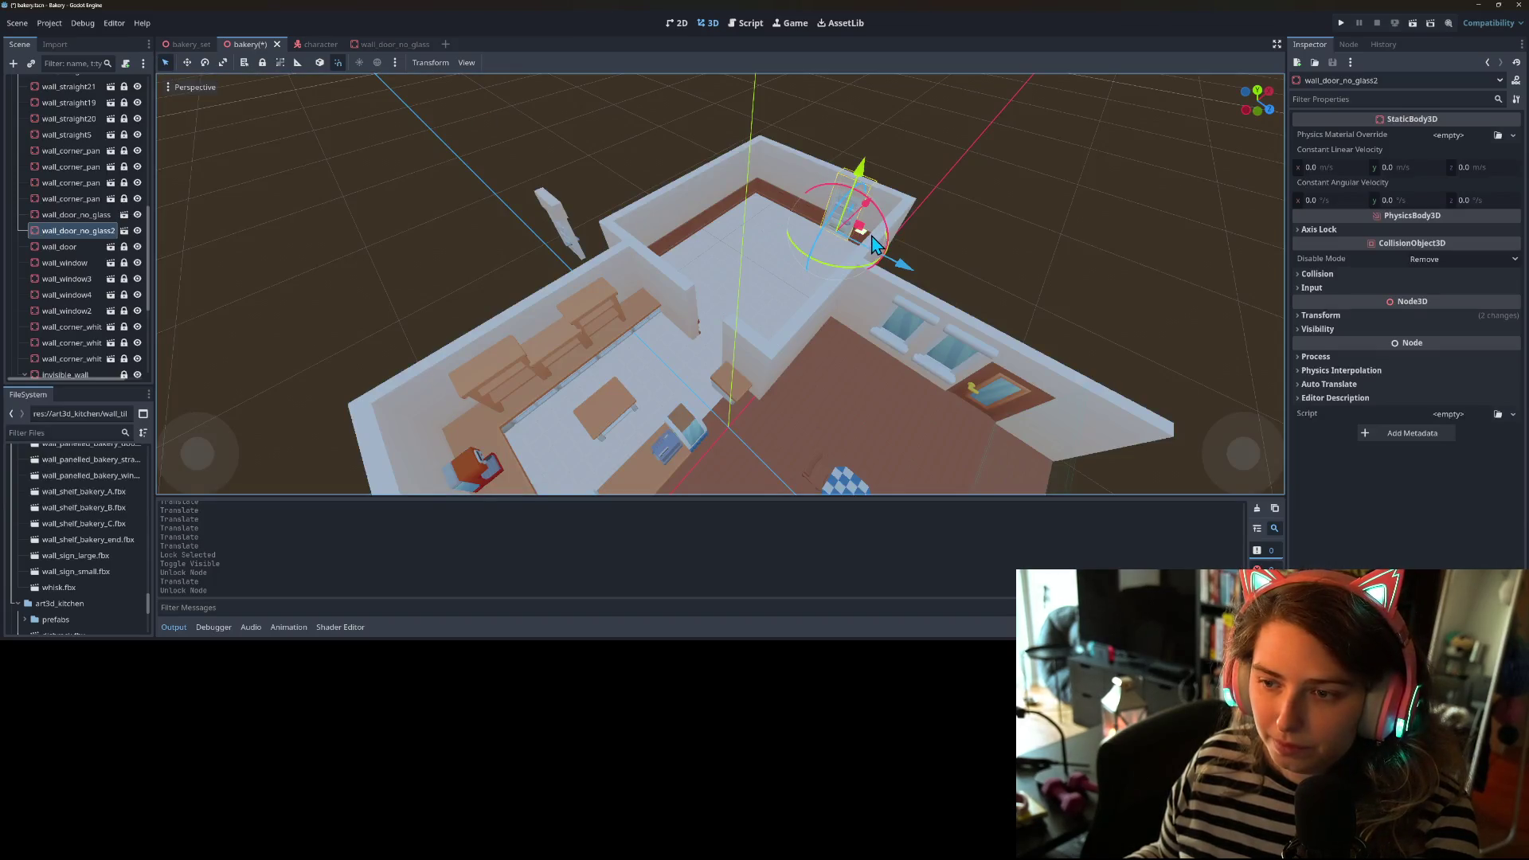
drag(873, 243, 632, 227)
- Orbit around the bakery to check the doors, then run the game
drag(721, 297, 828, 306)
scroll(up, 3)
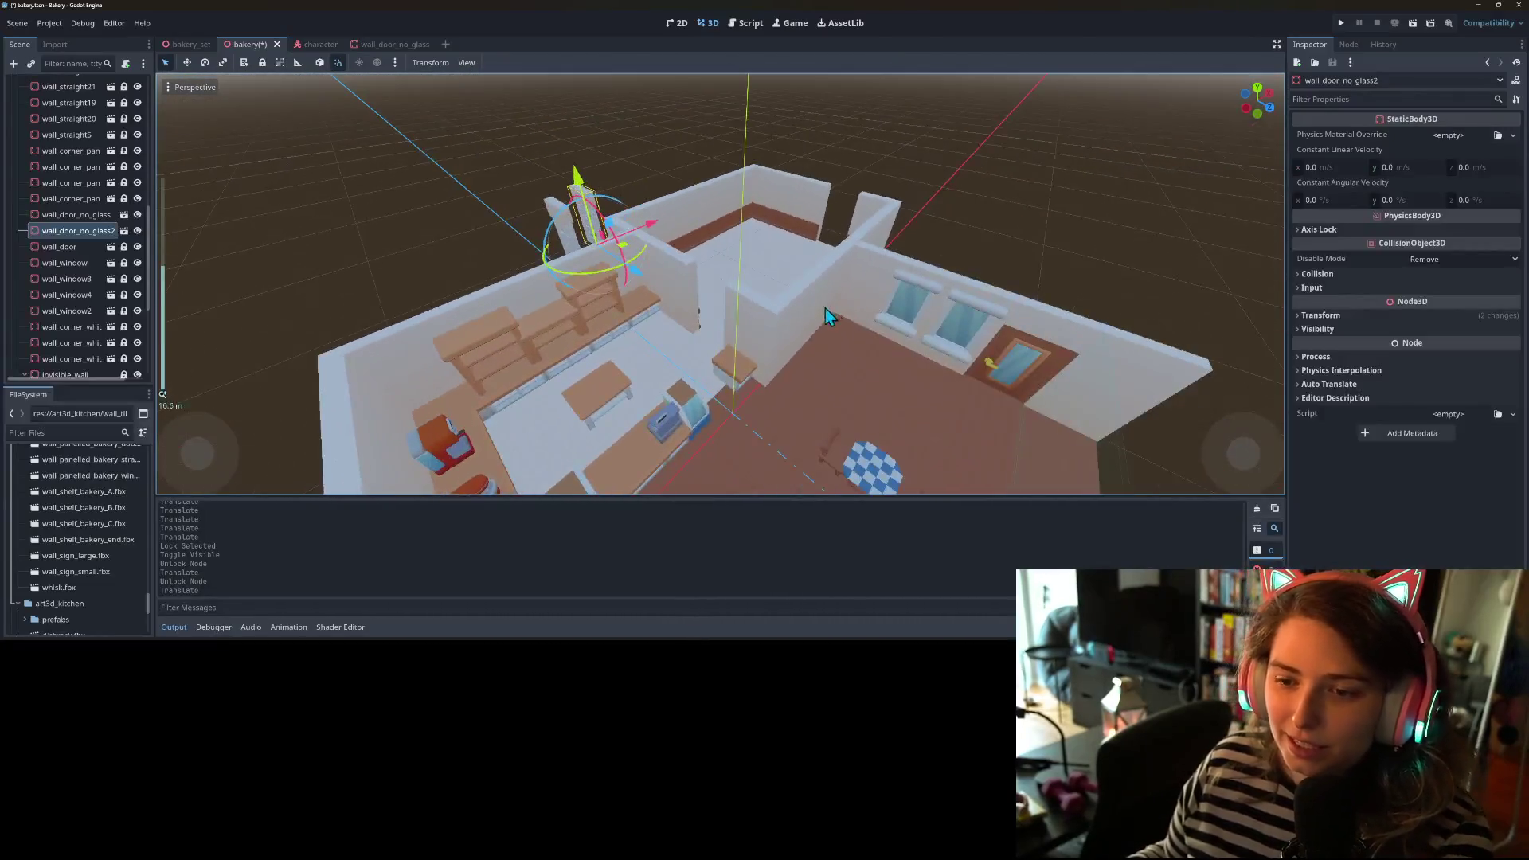
drag(787, 436, 738, 433)
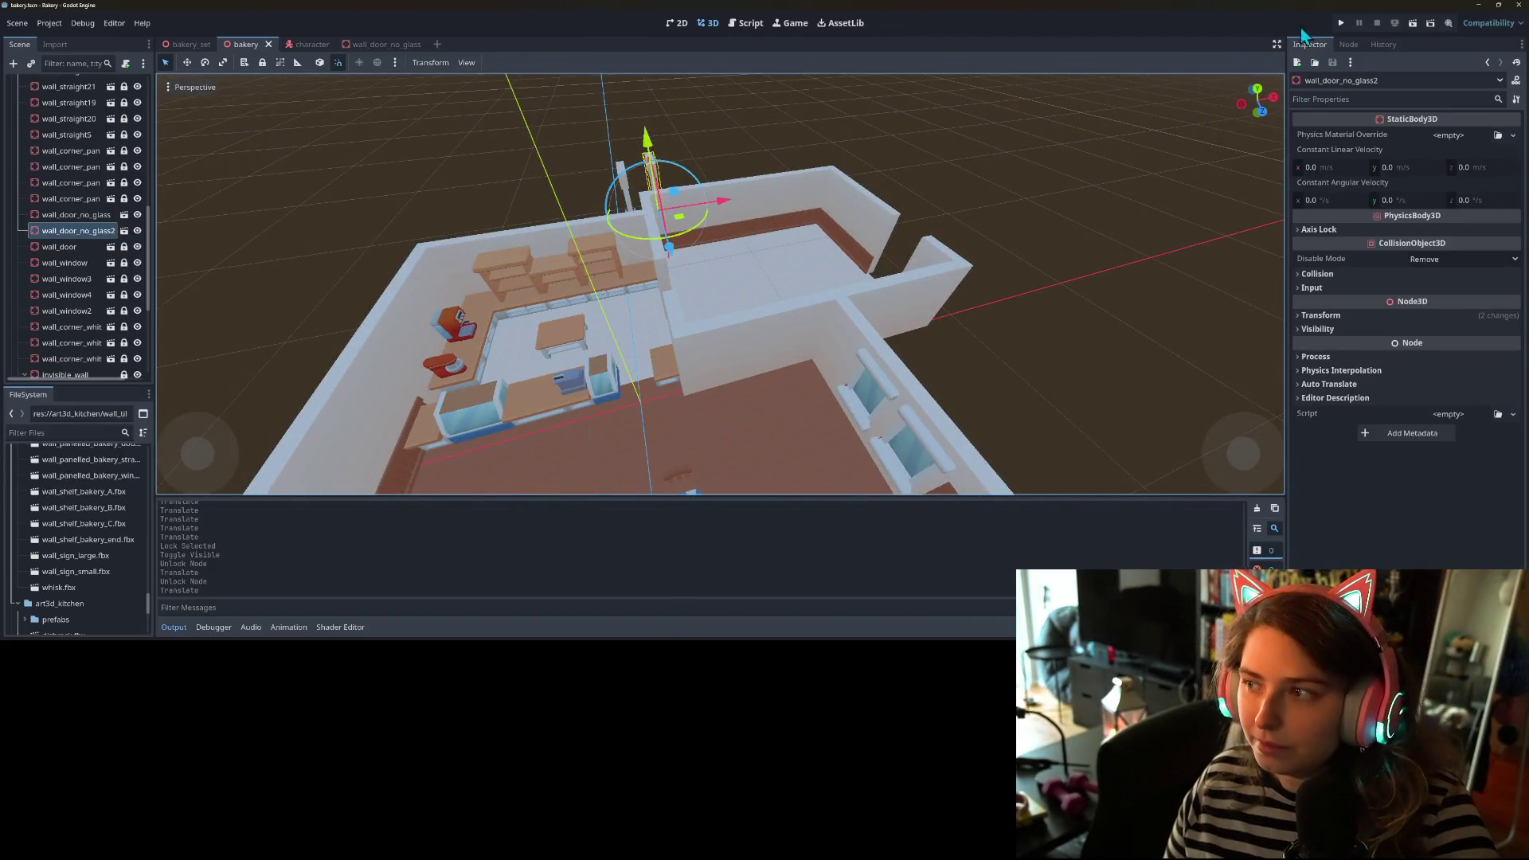
click(1343, 26)
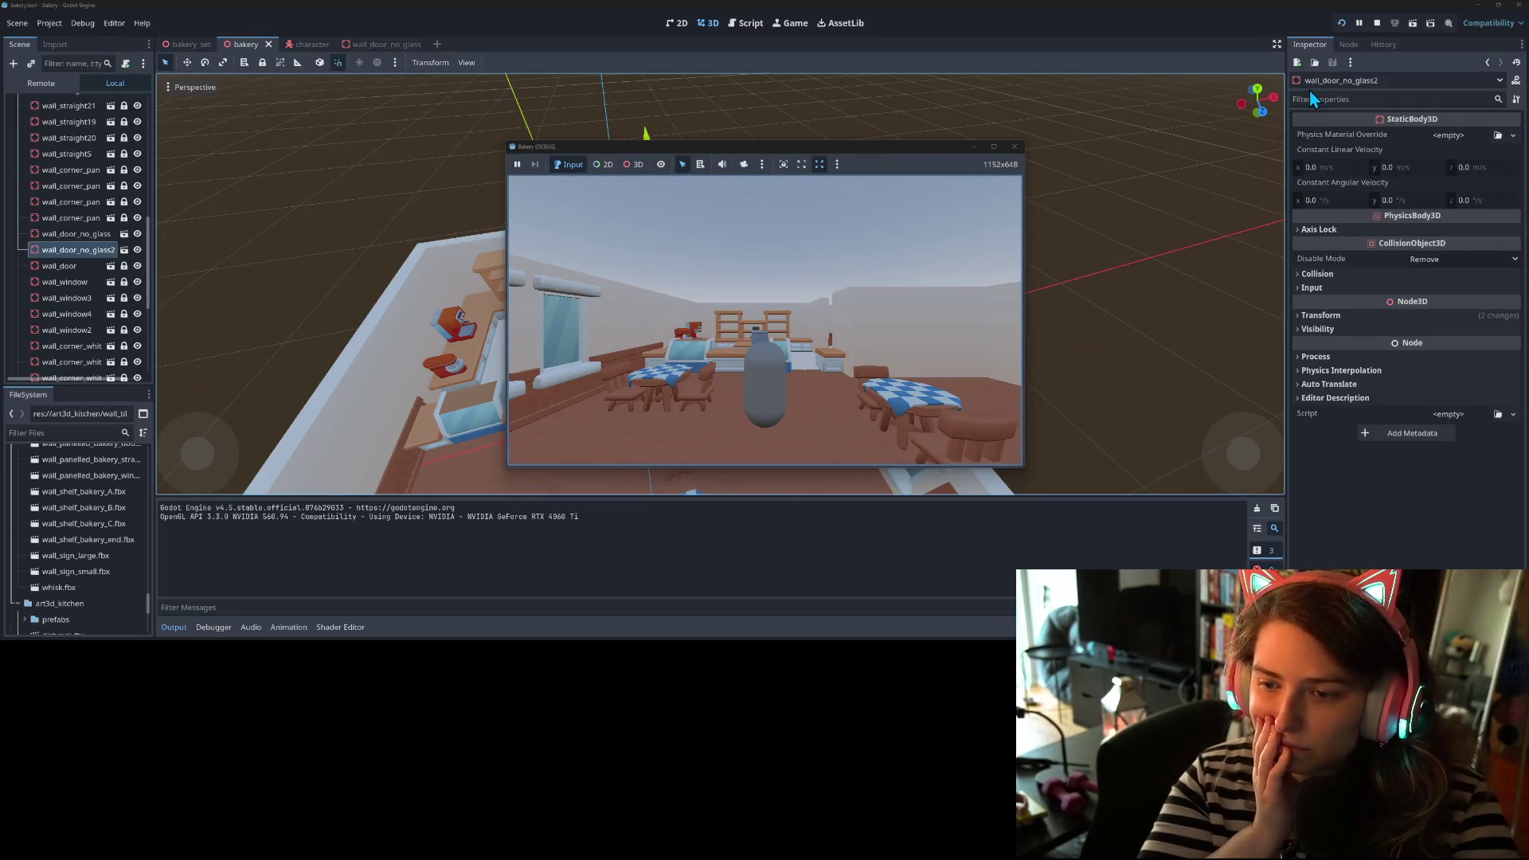
key(w)
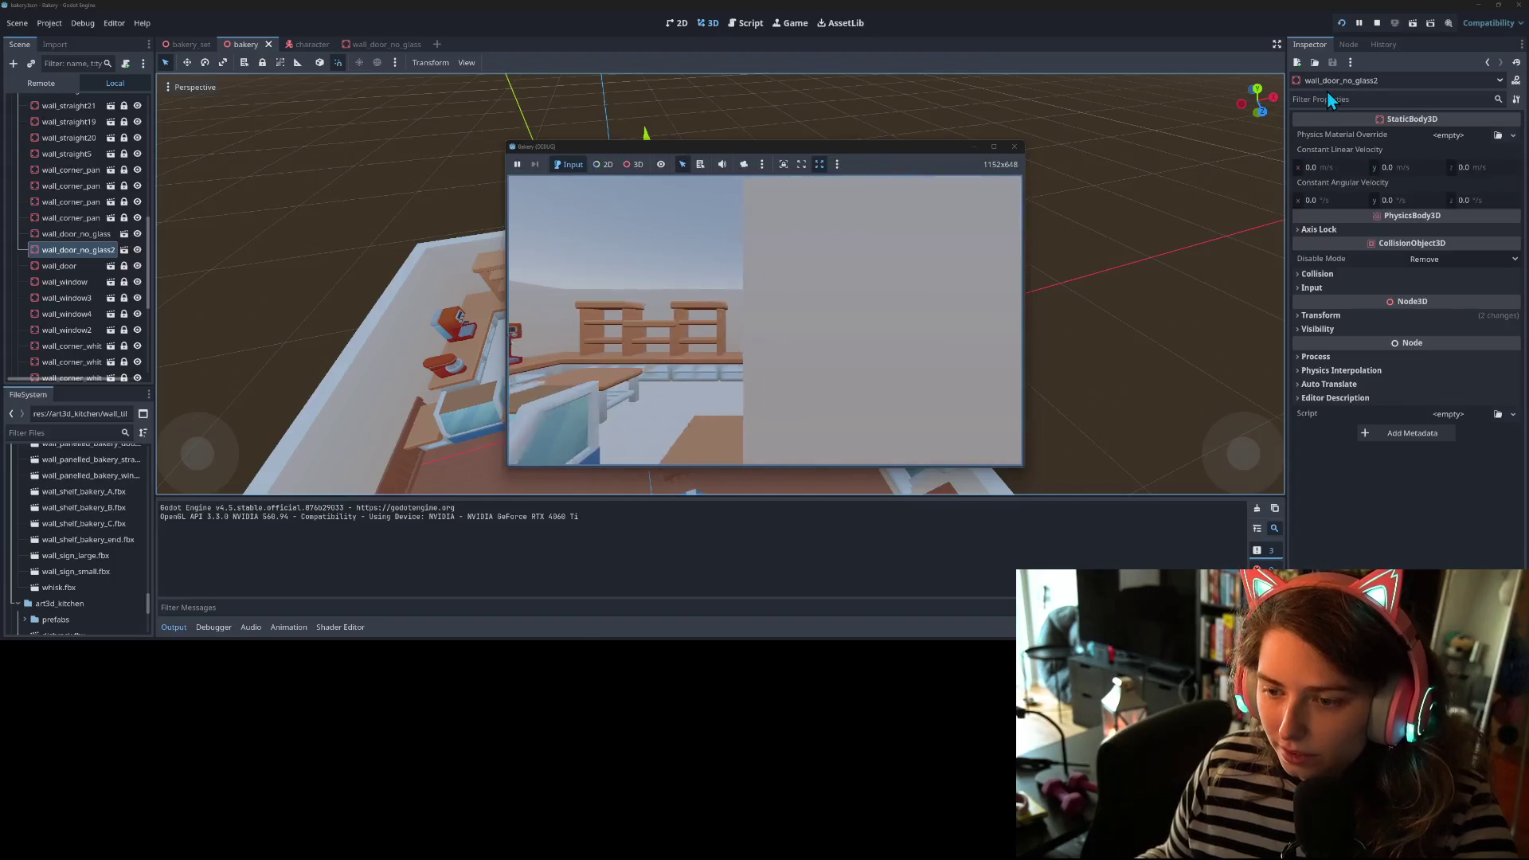
key(w)
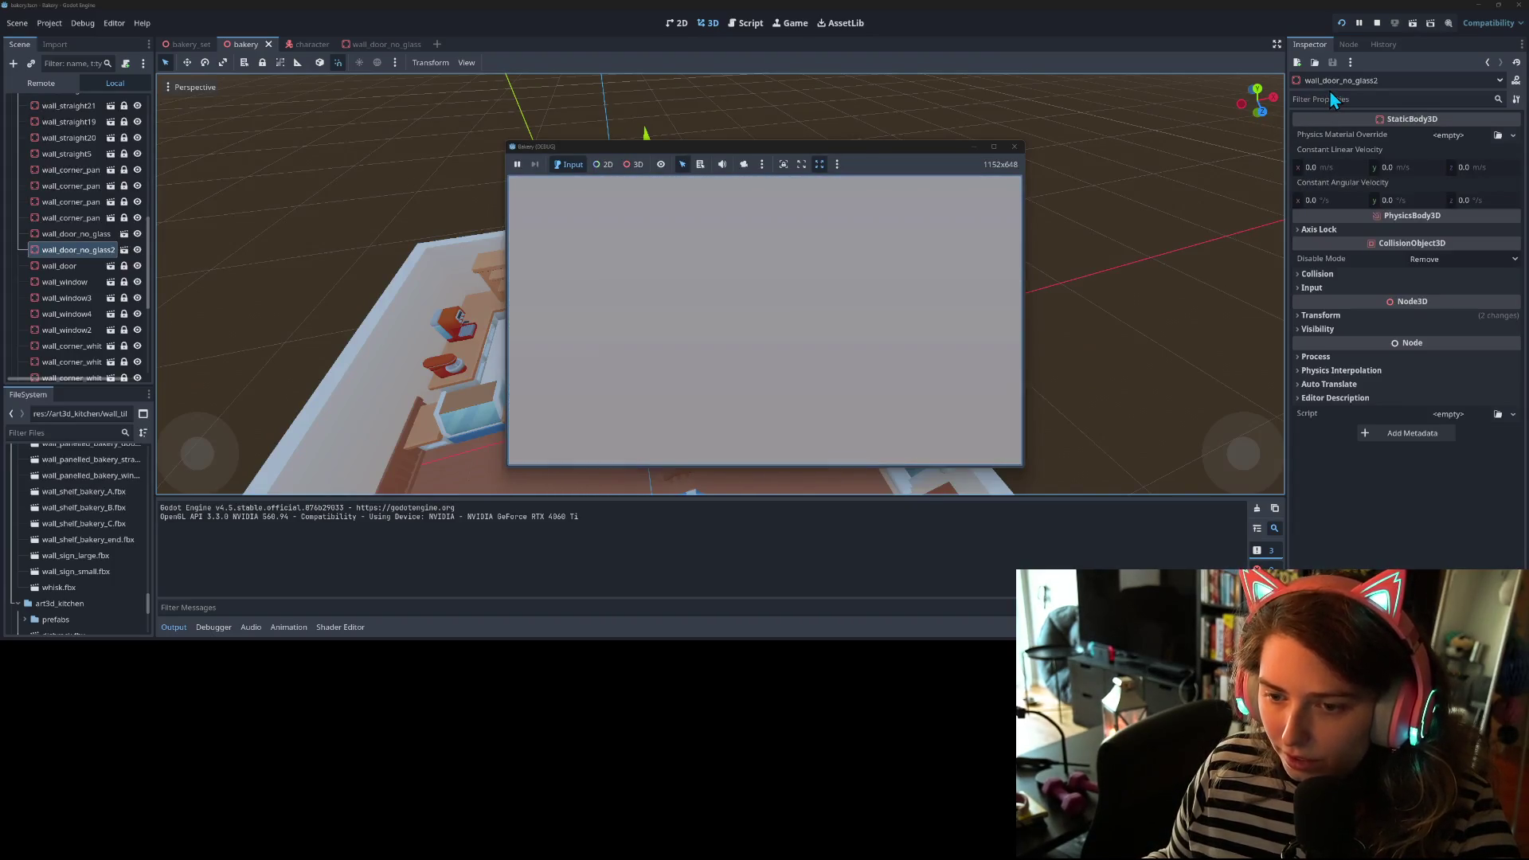
key(s)
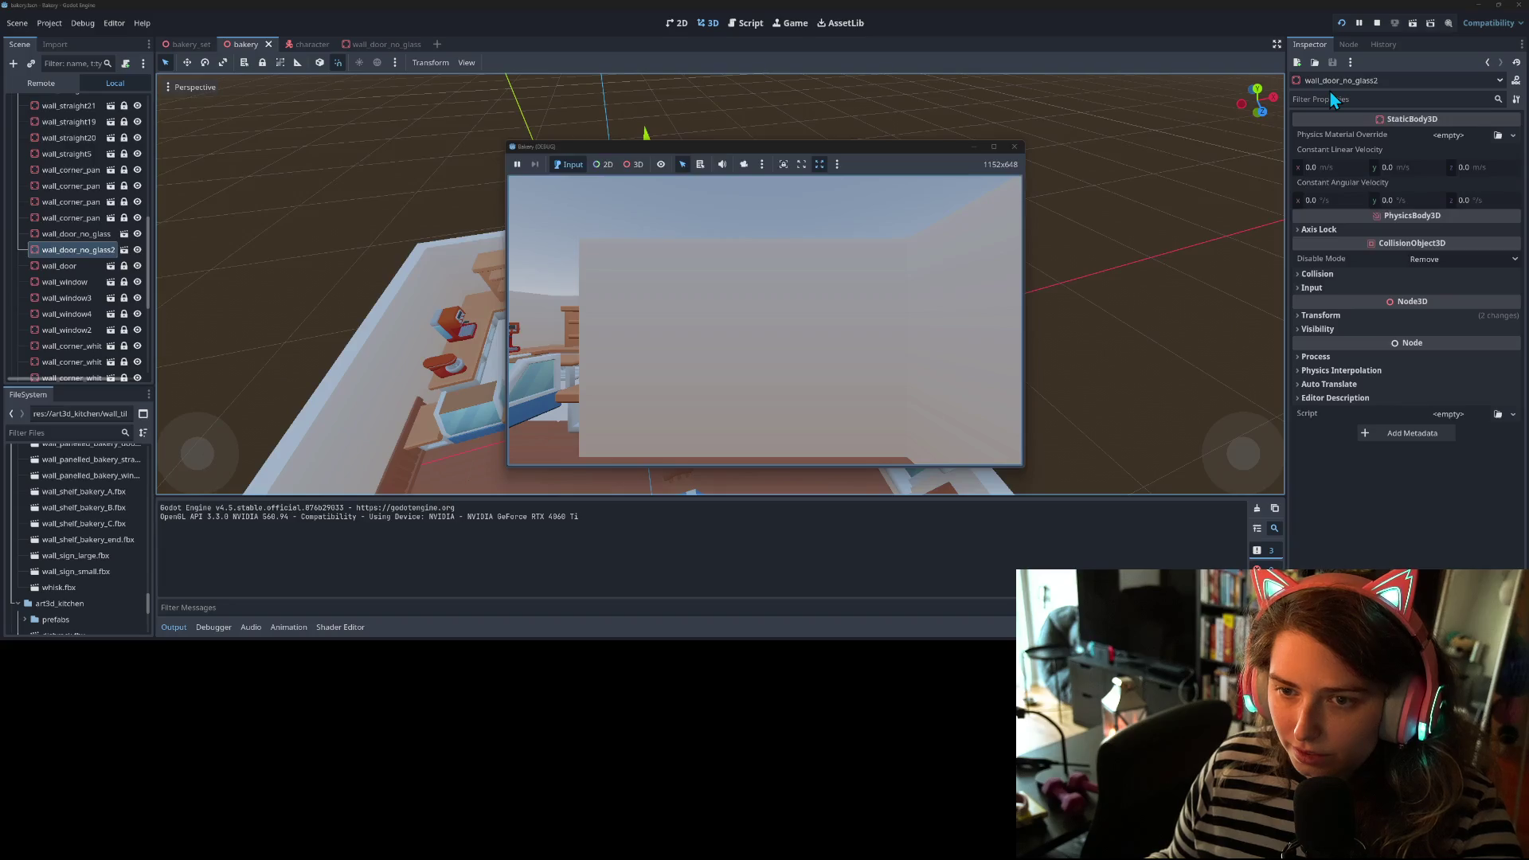
key(s)
key(w)
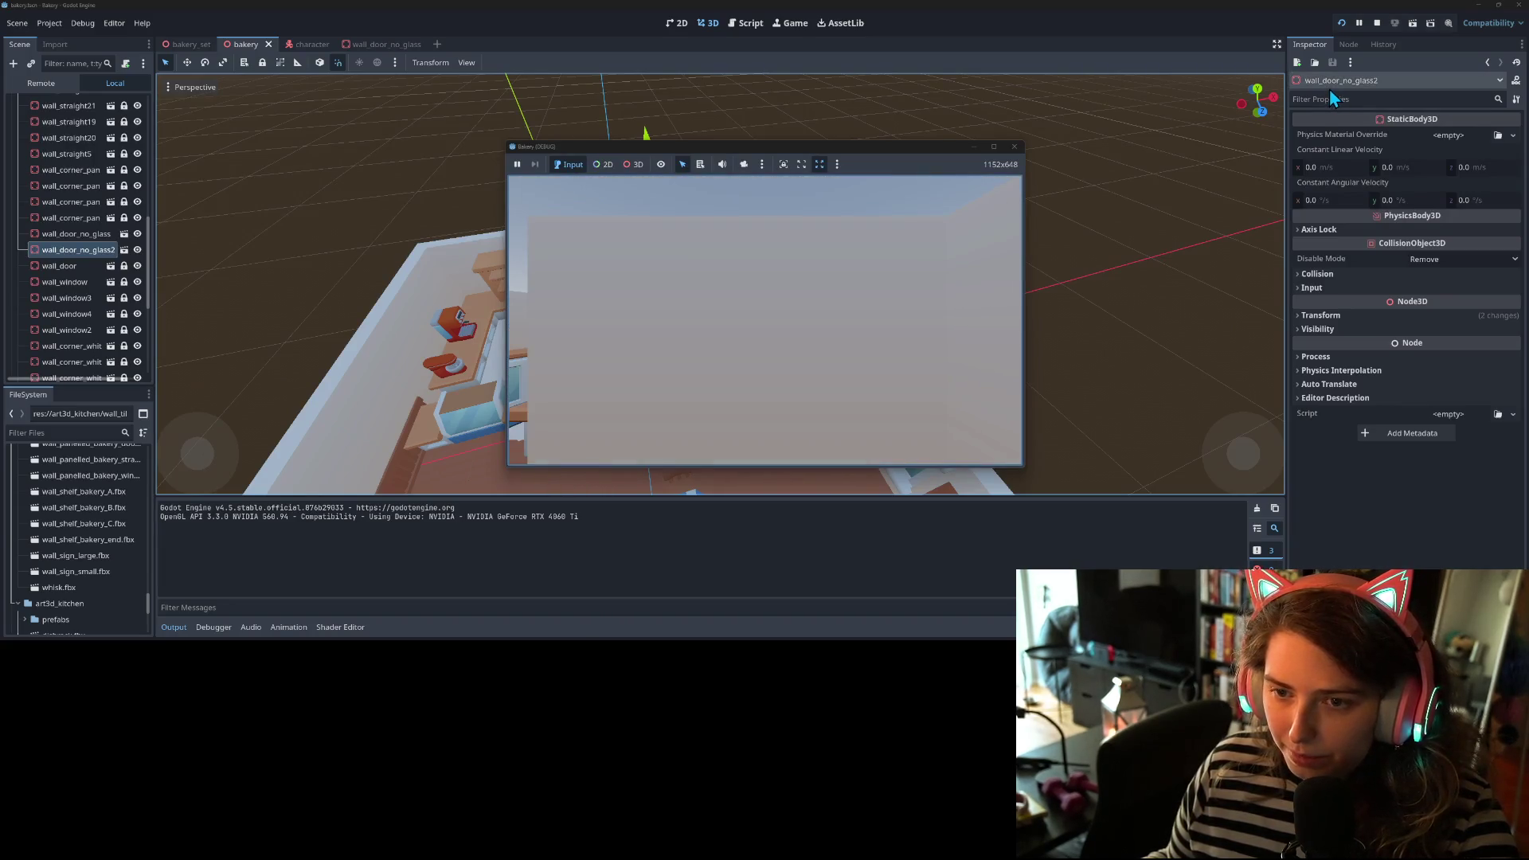
key(s)
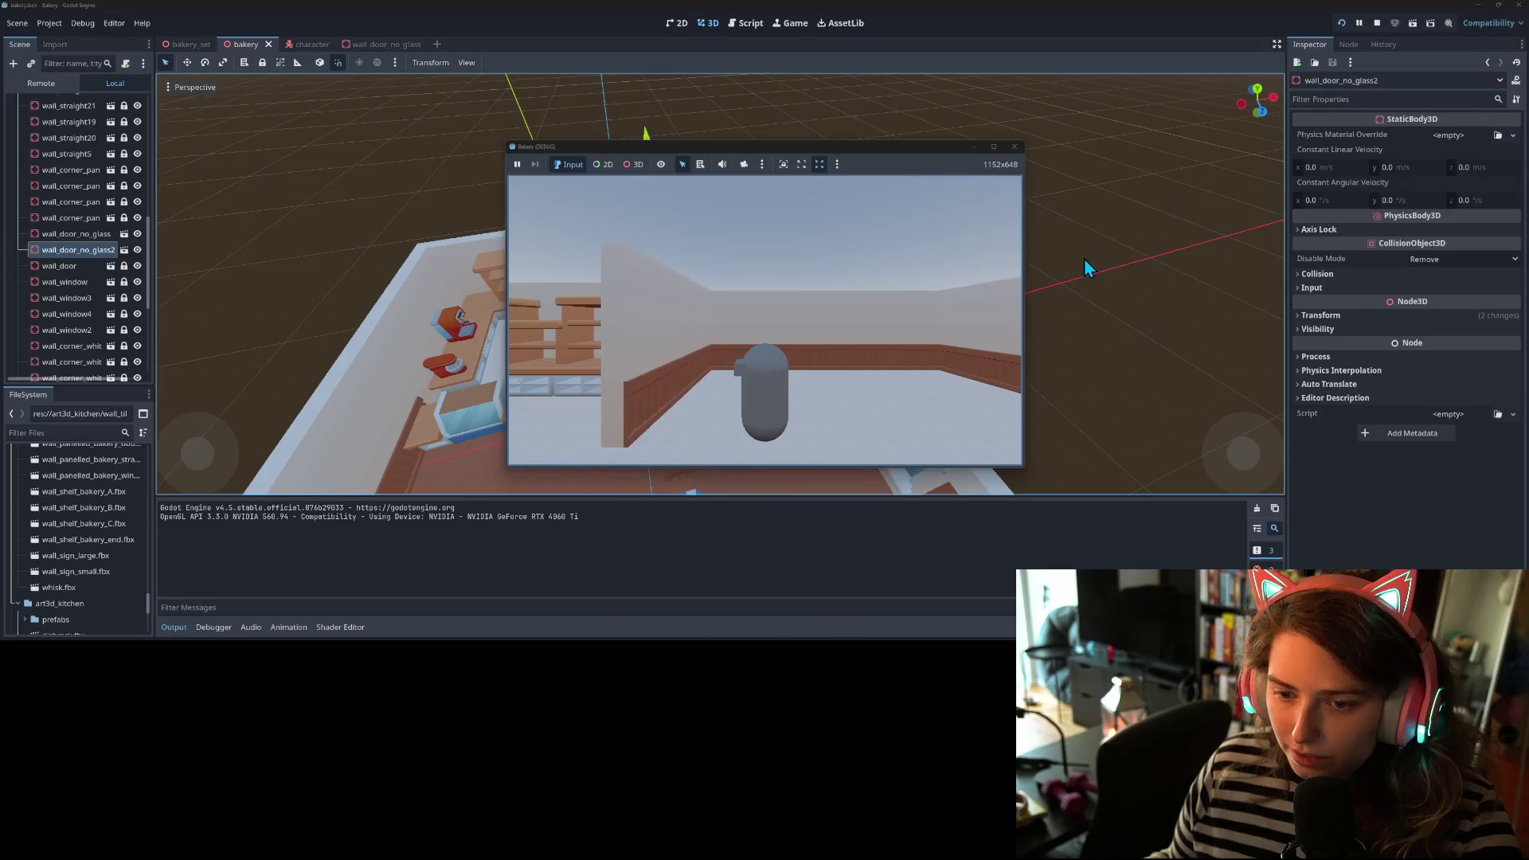
key(a)
key(a)
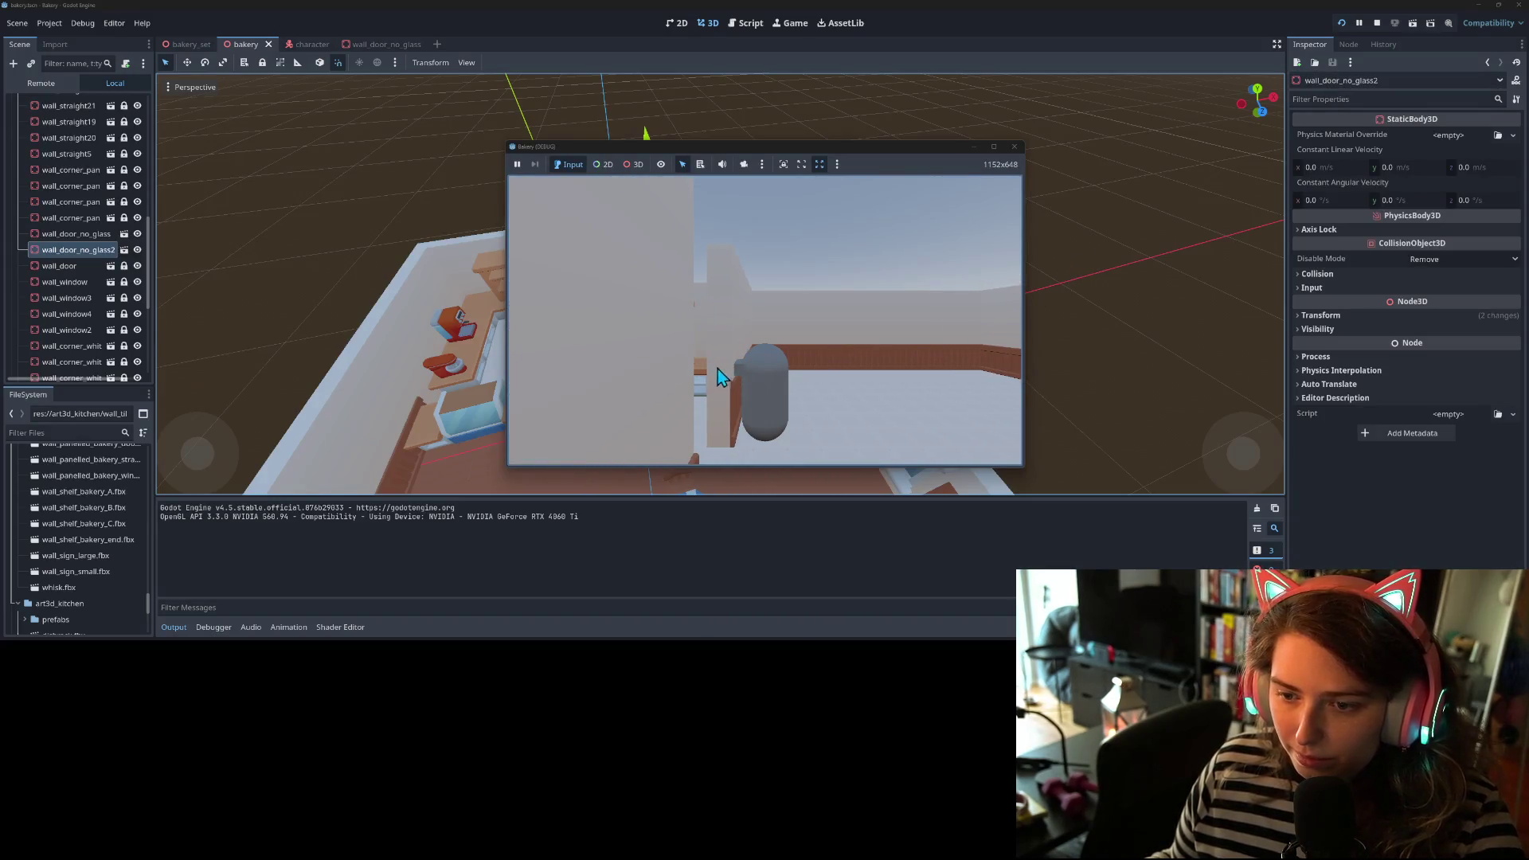
key(d)
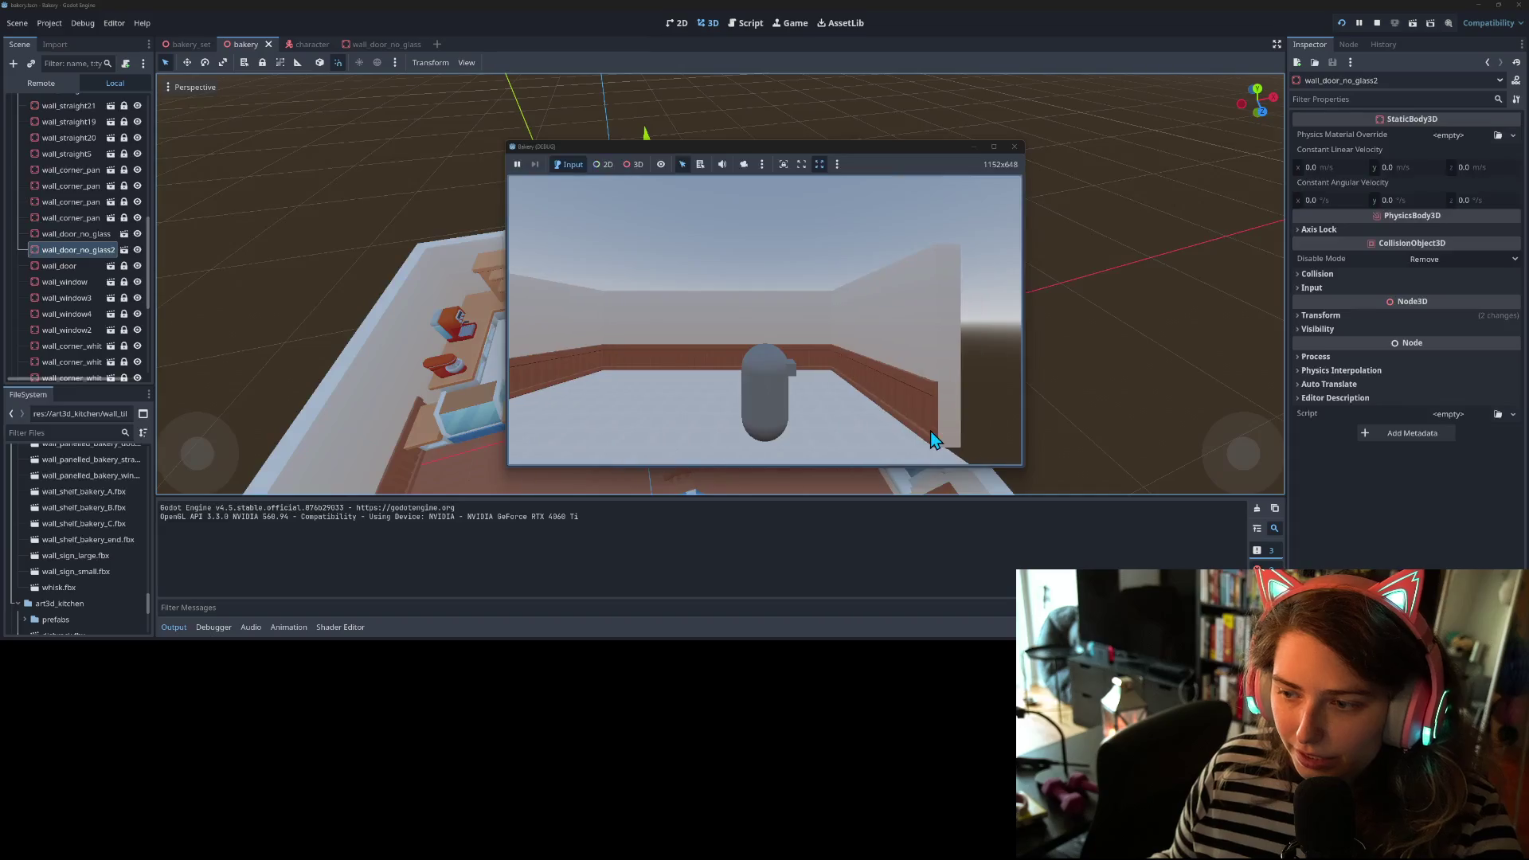
key(d)
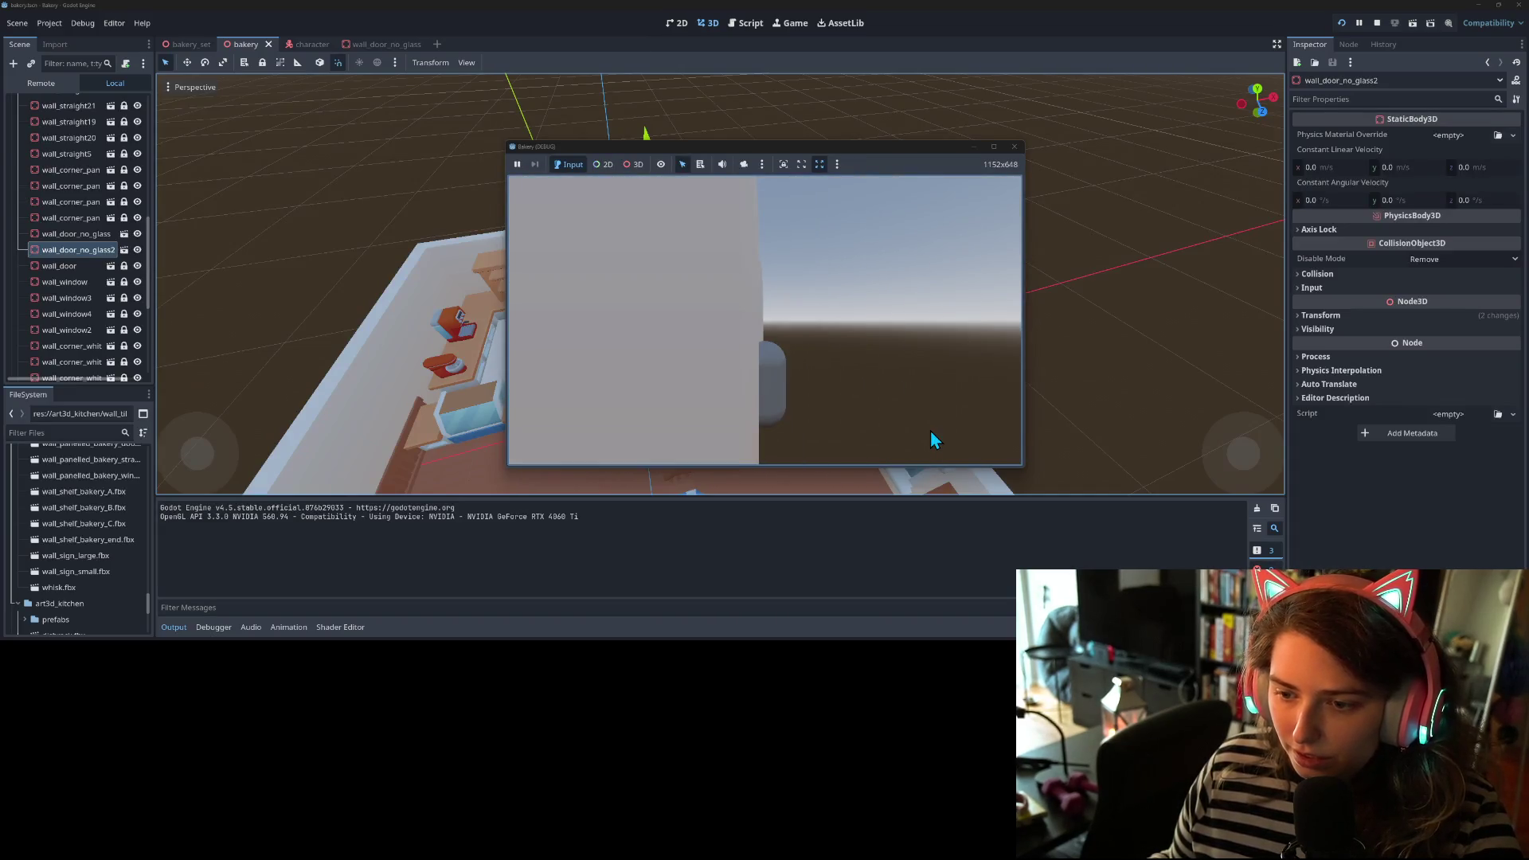
key(a)
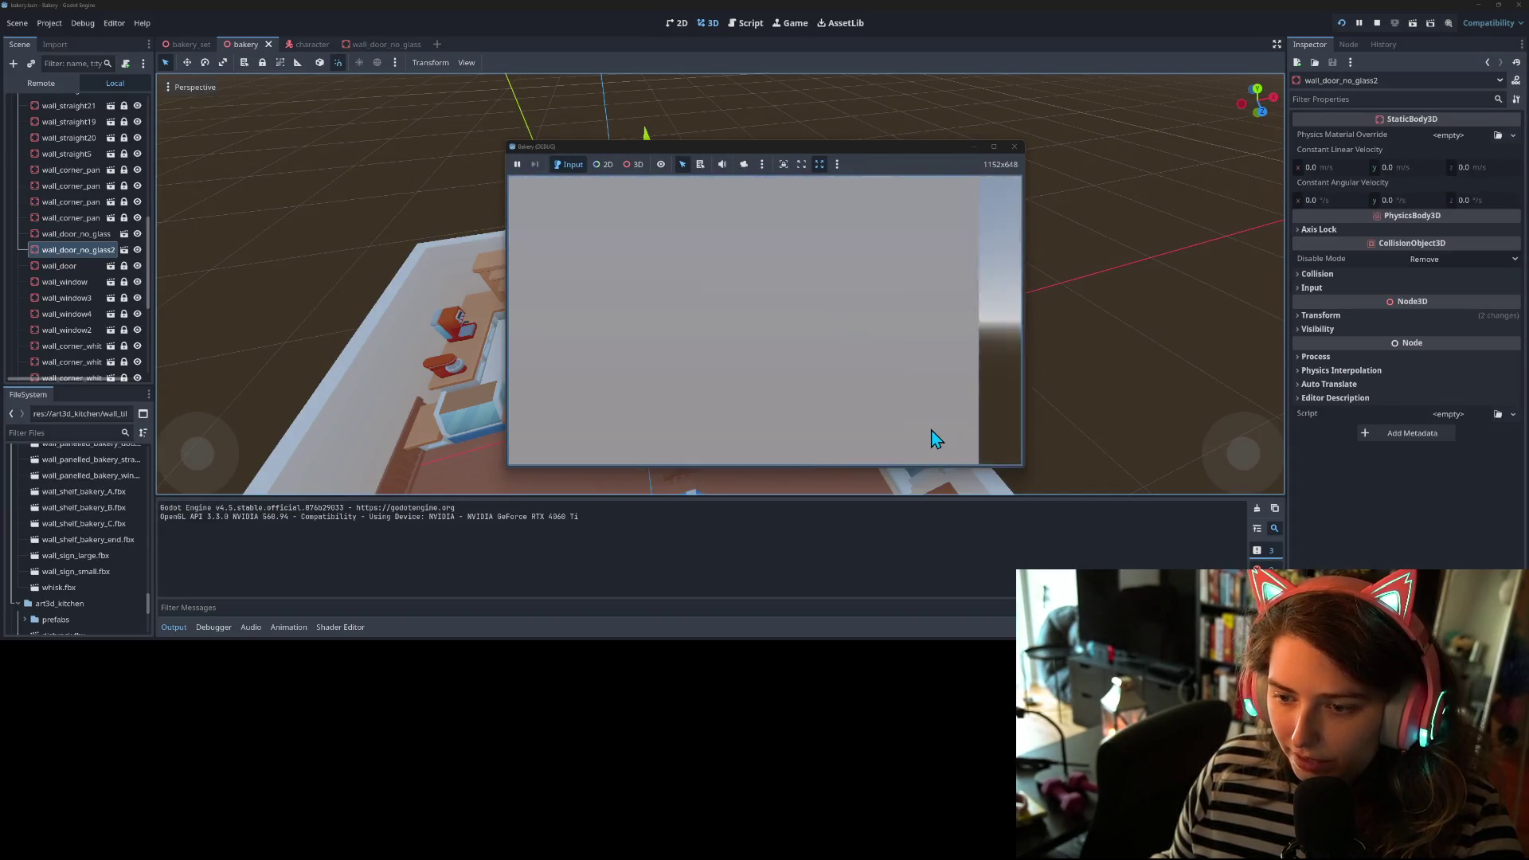
key(d)
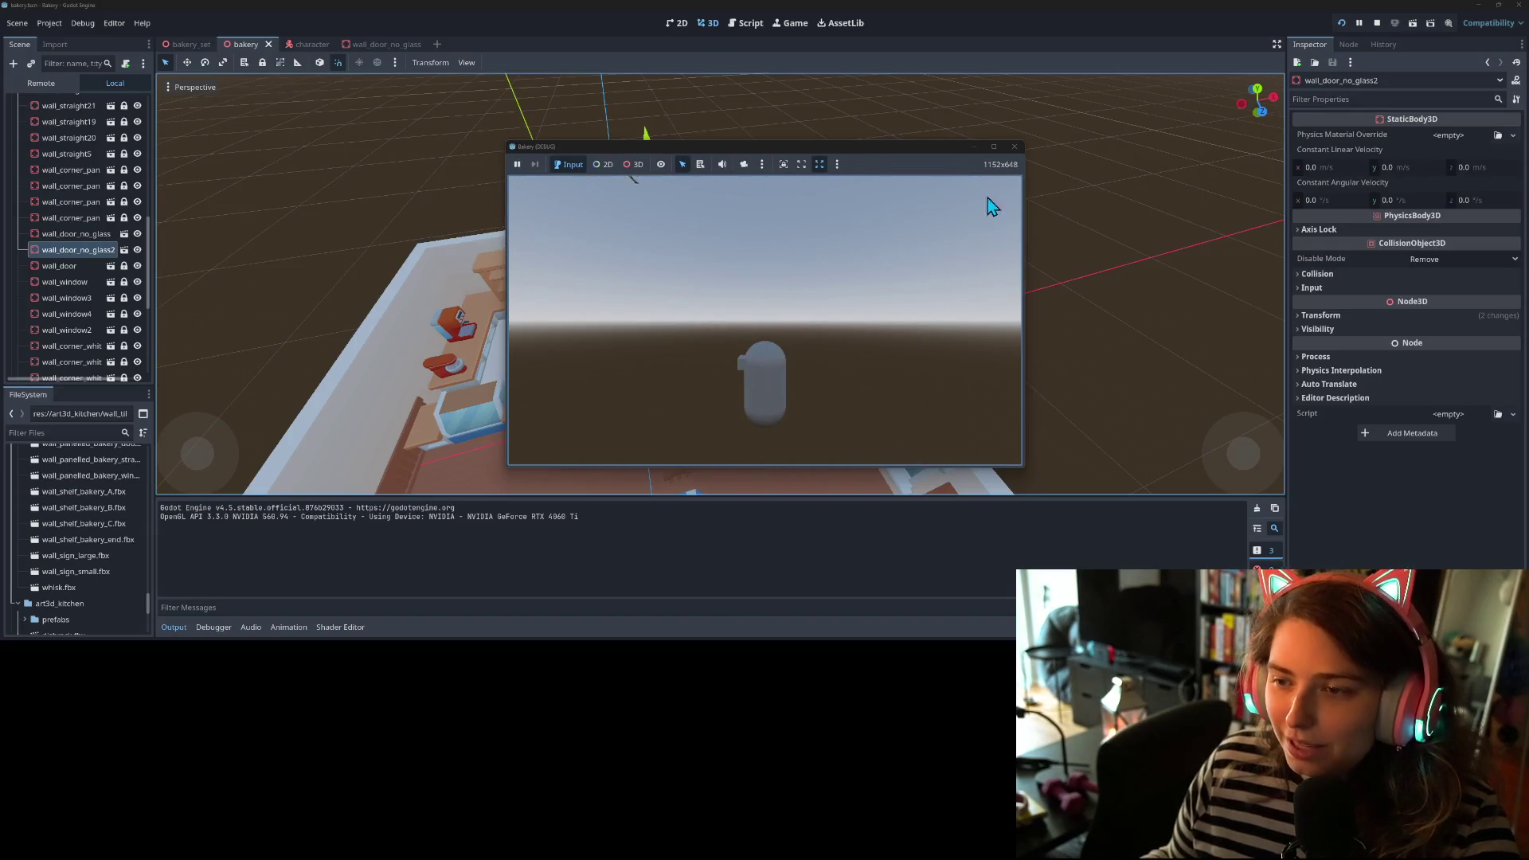
click(1013, 148)
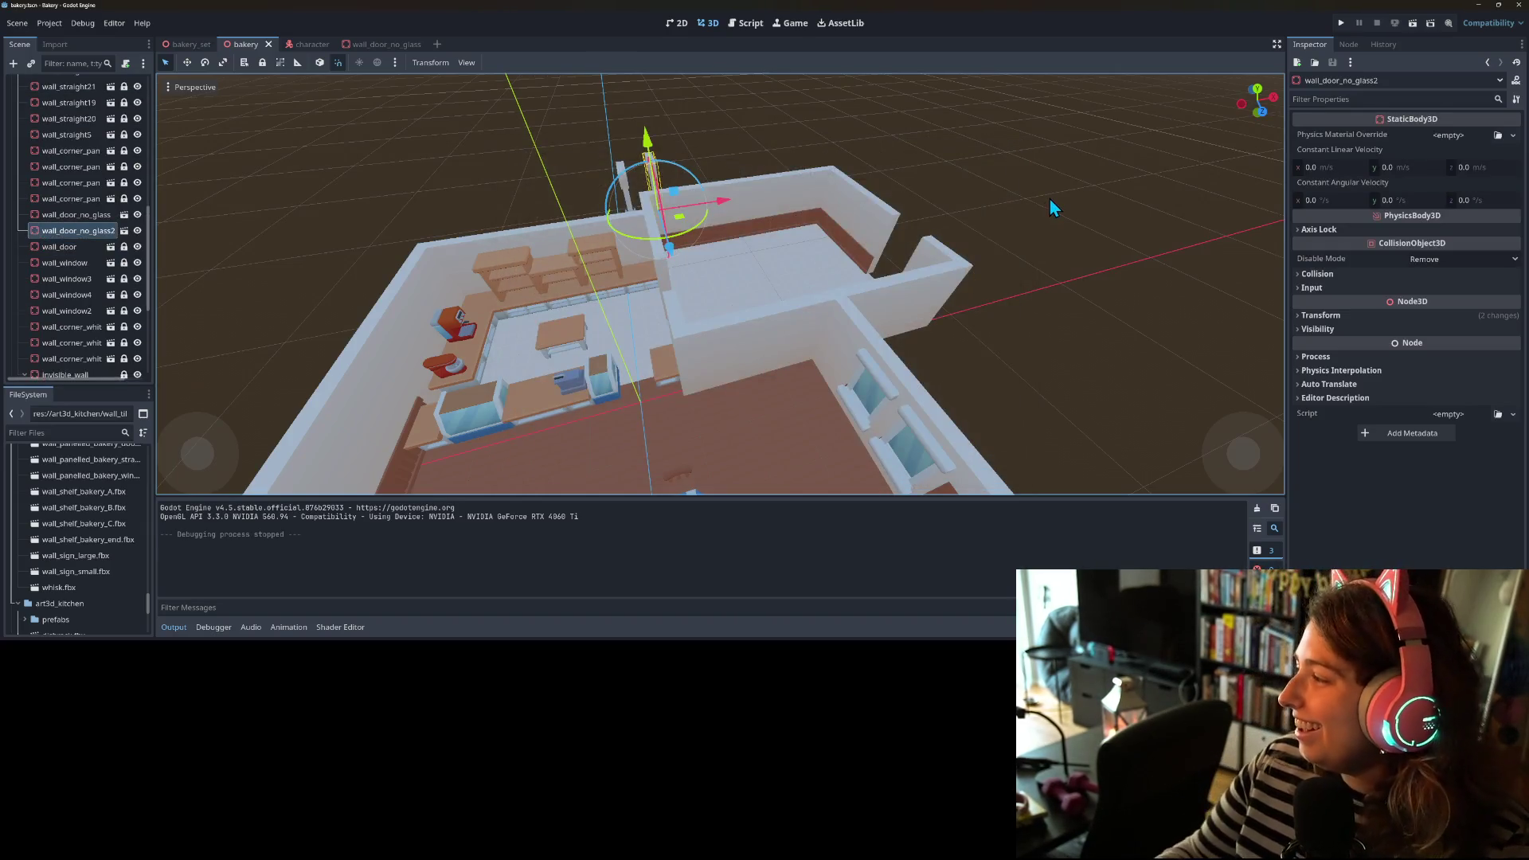
- Orbit to the opposite side and inspect wall_straight20, 15, 14 and 11
drag(973, 303, 734, 365)
scroll(down, 3)
scroll(up, 3)
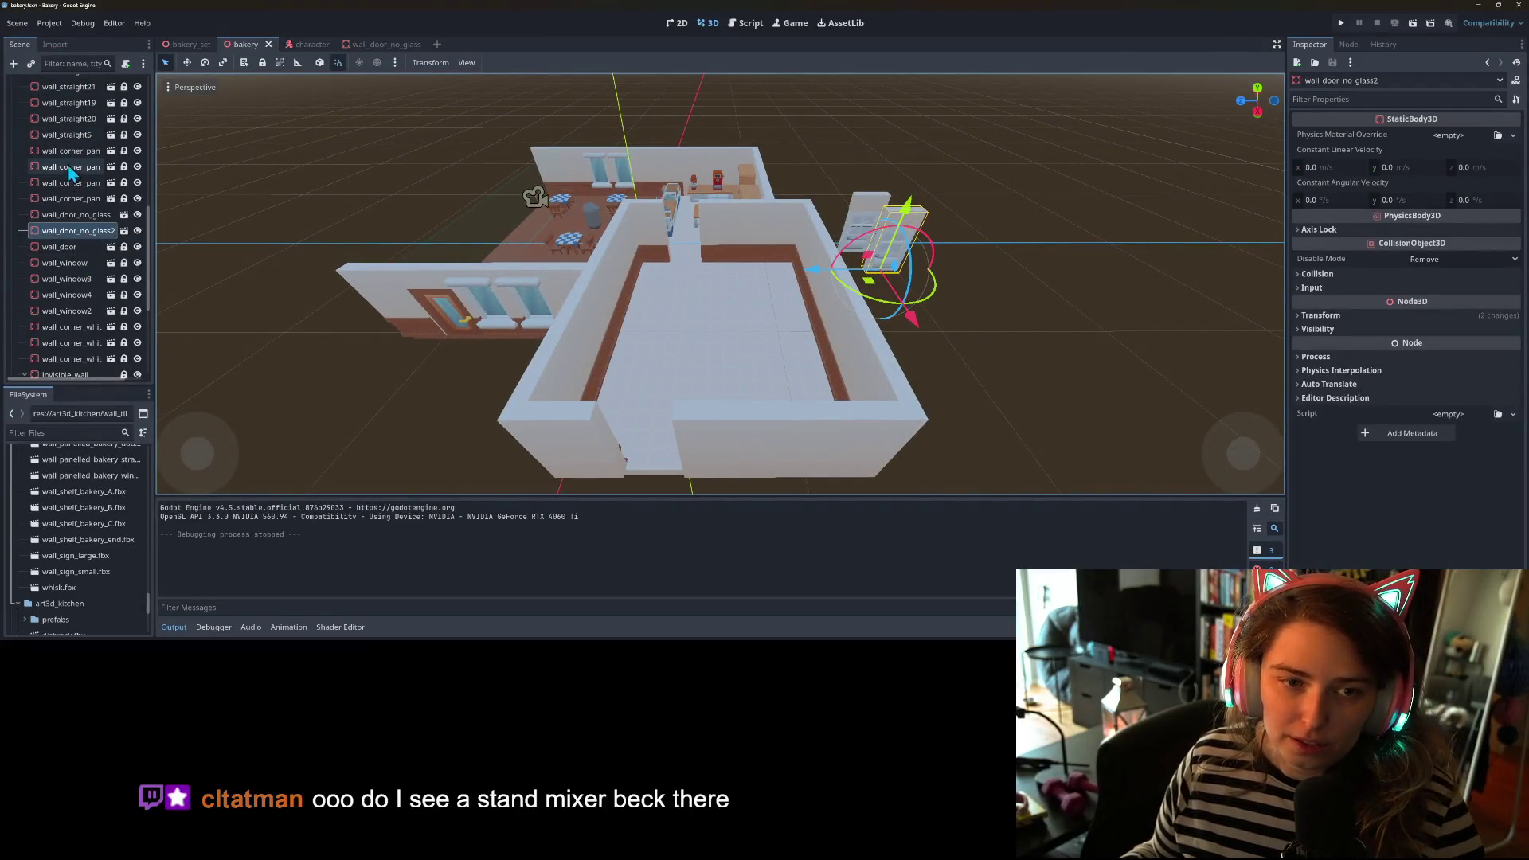
click(78, 119)
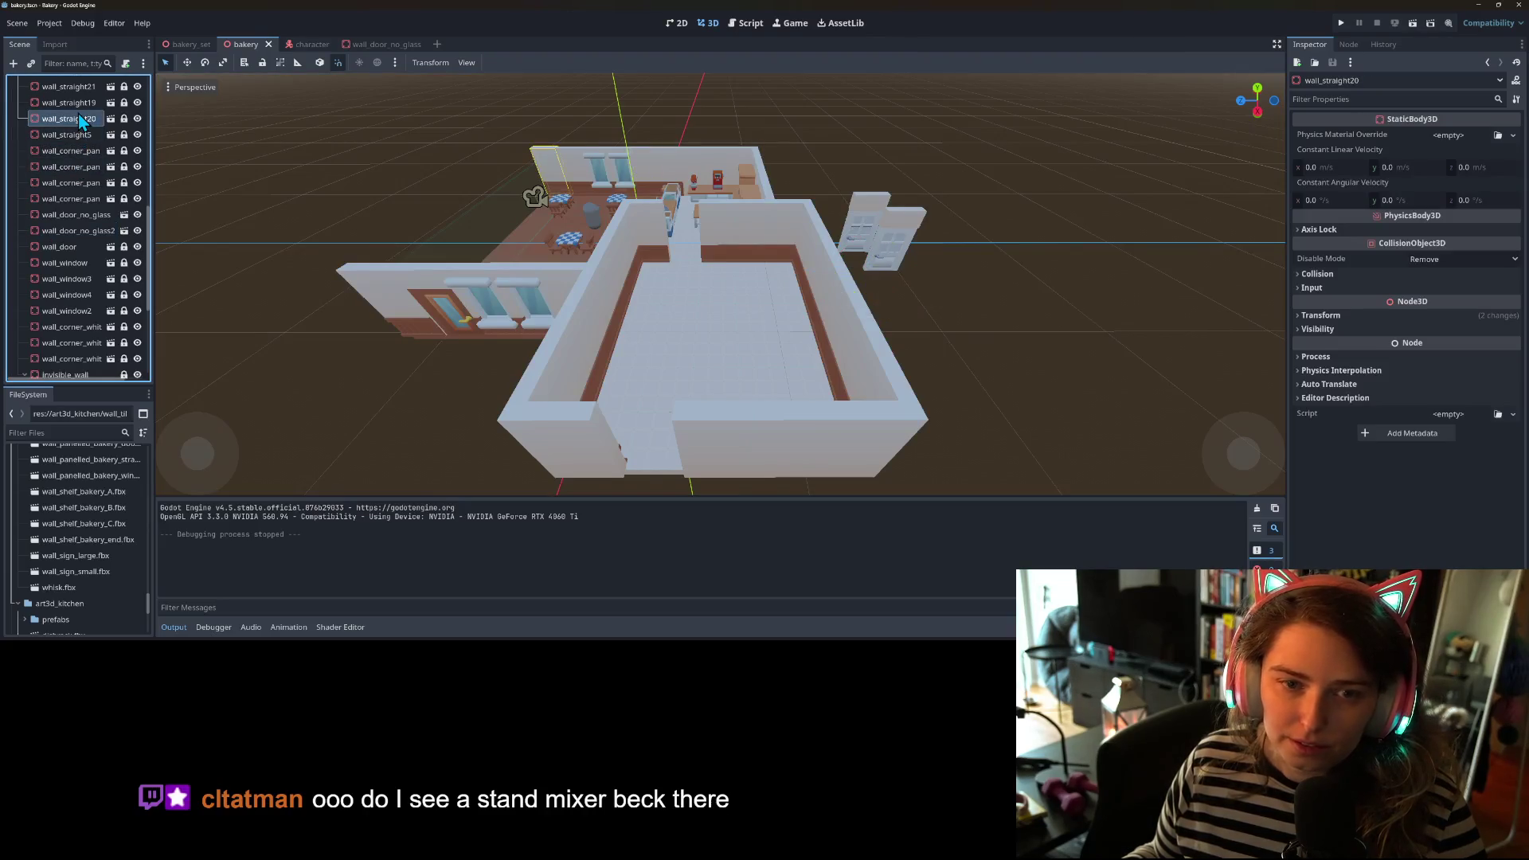
scroll(up, 3)
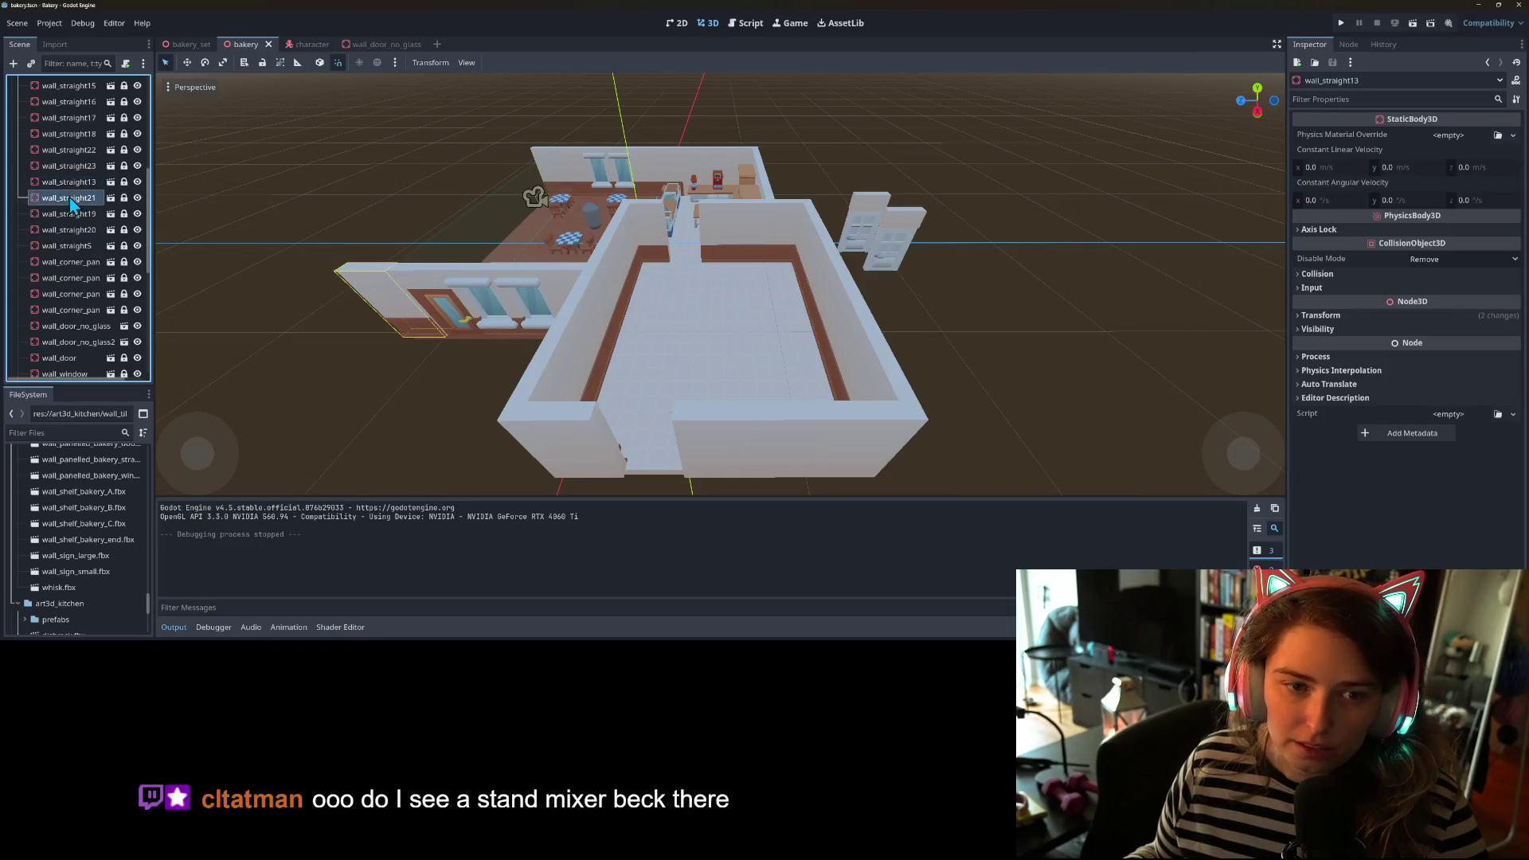
scroll(up, 3)
click(72, 176)
click(80, 162)
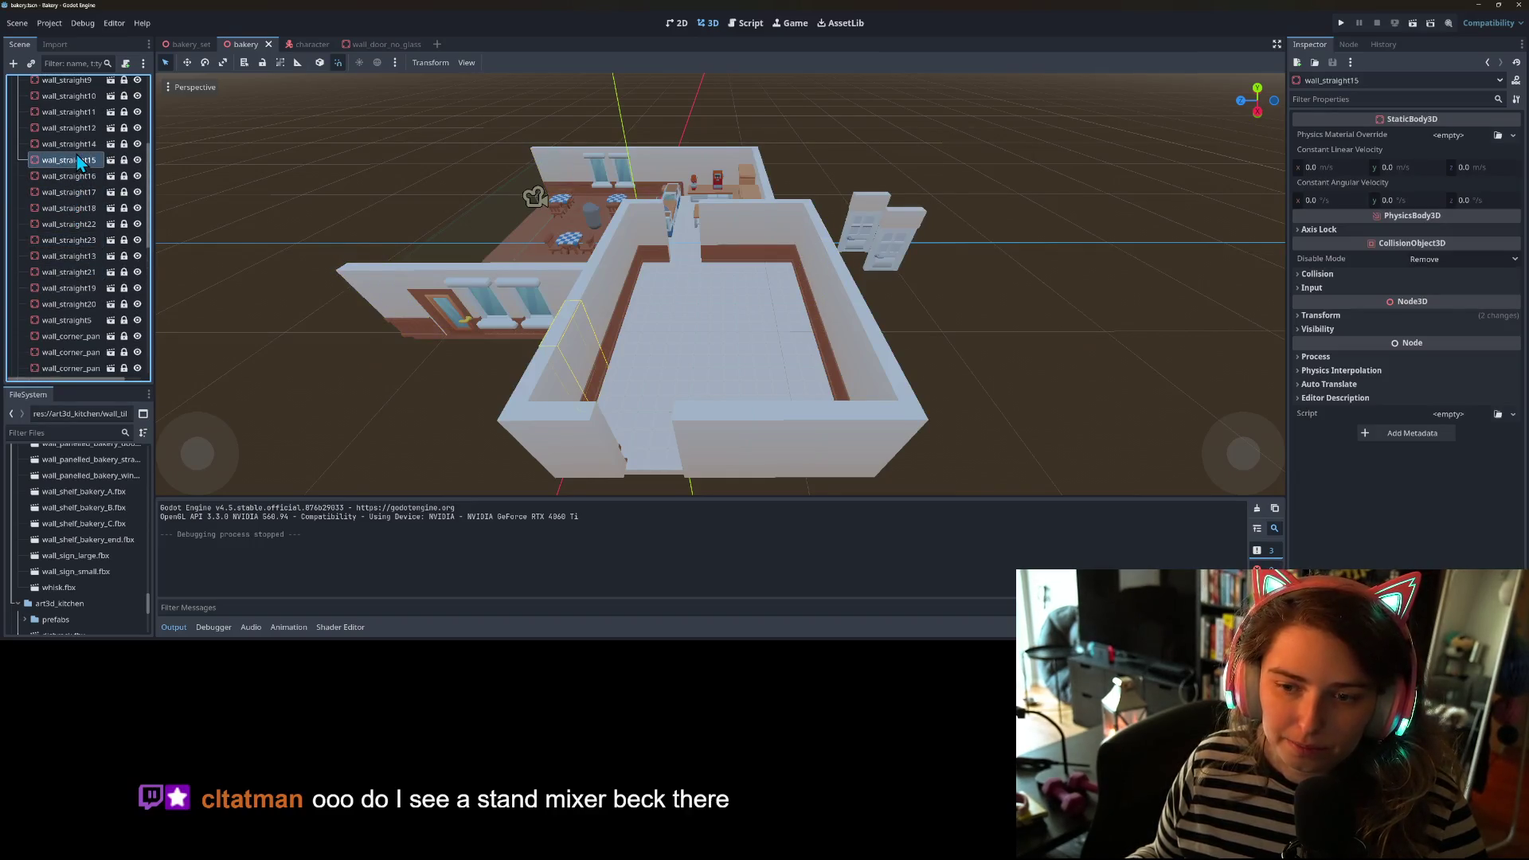
click(77, 144)
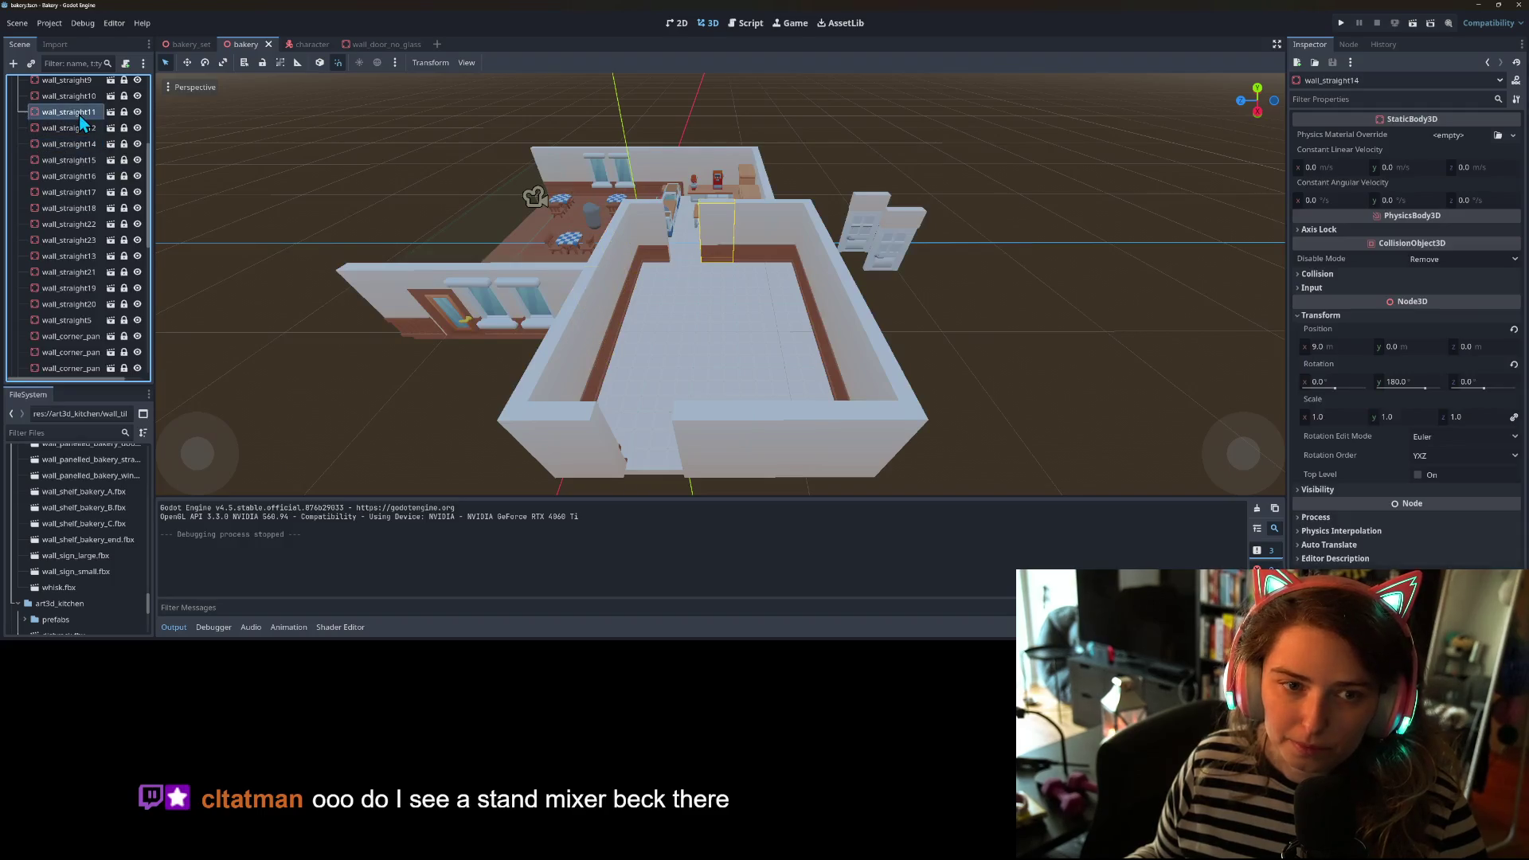
click(78, 115)
- Step through wall_straight9 and wall_straight20 to locate the front wall piece
scroll(up, 3)
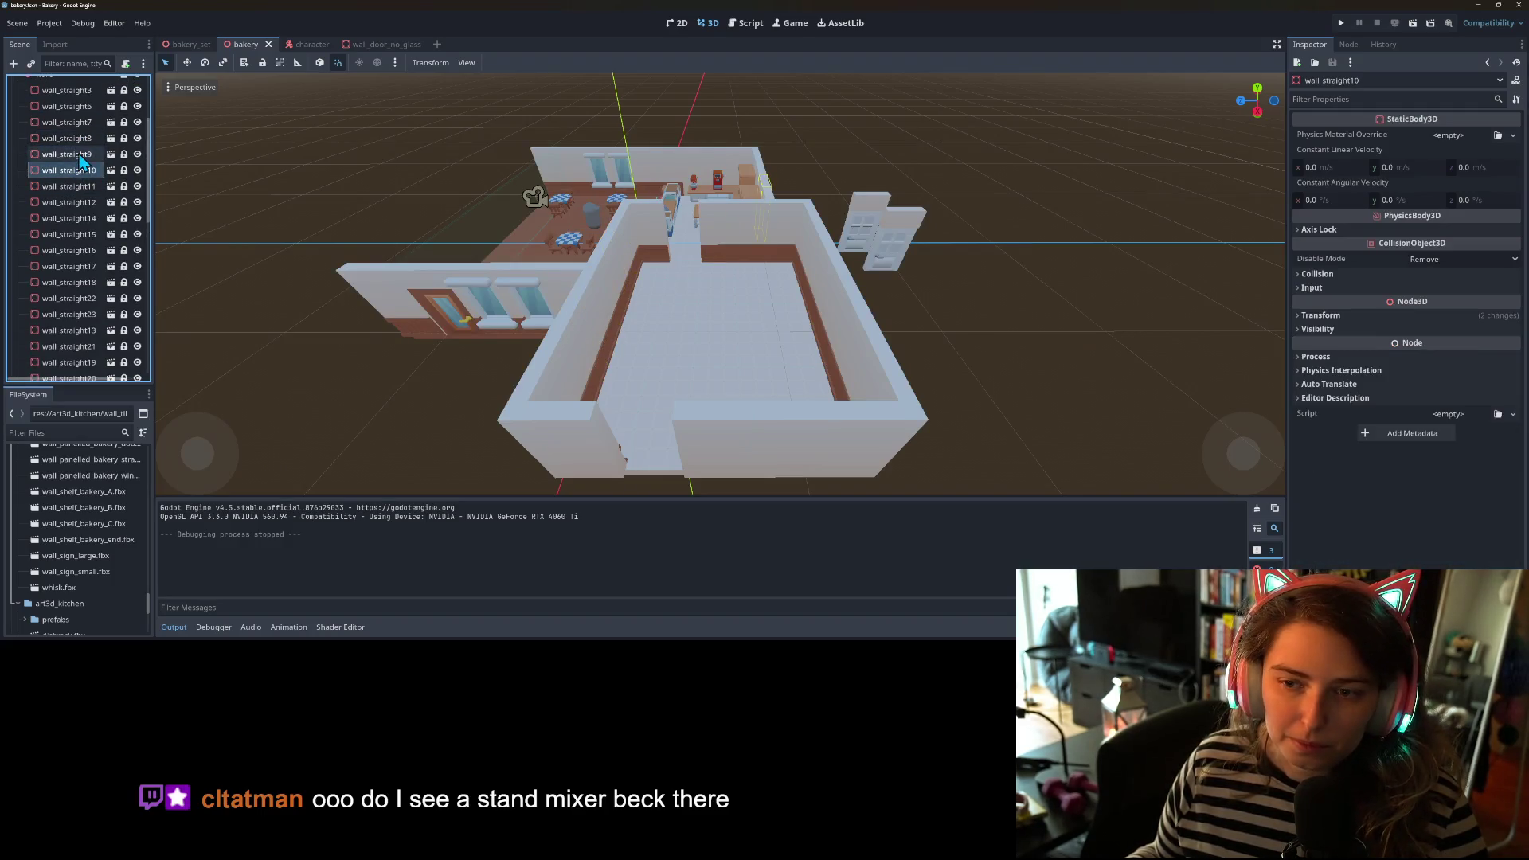
click(81, 157)
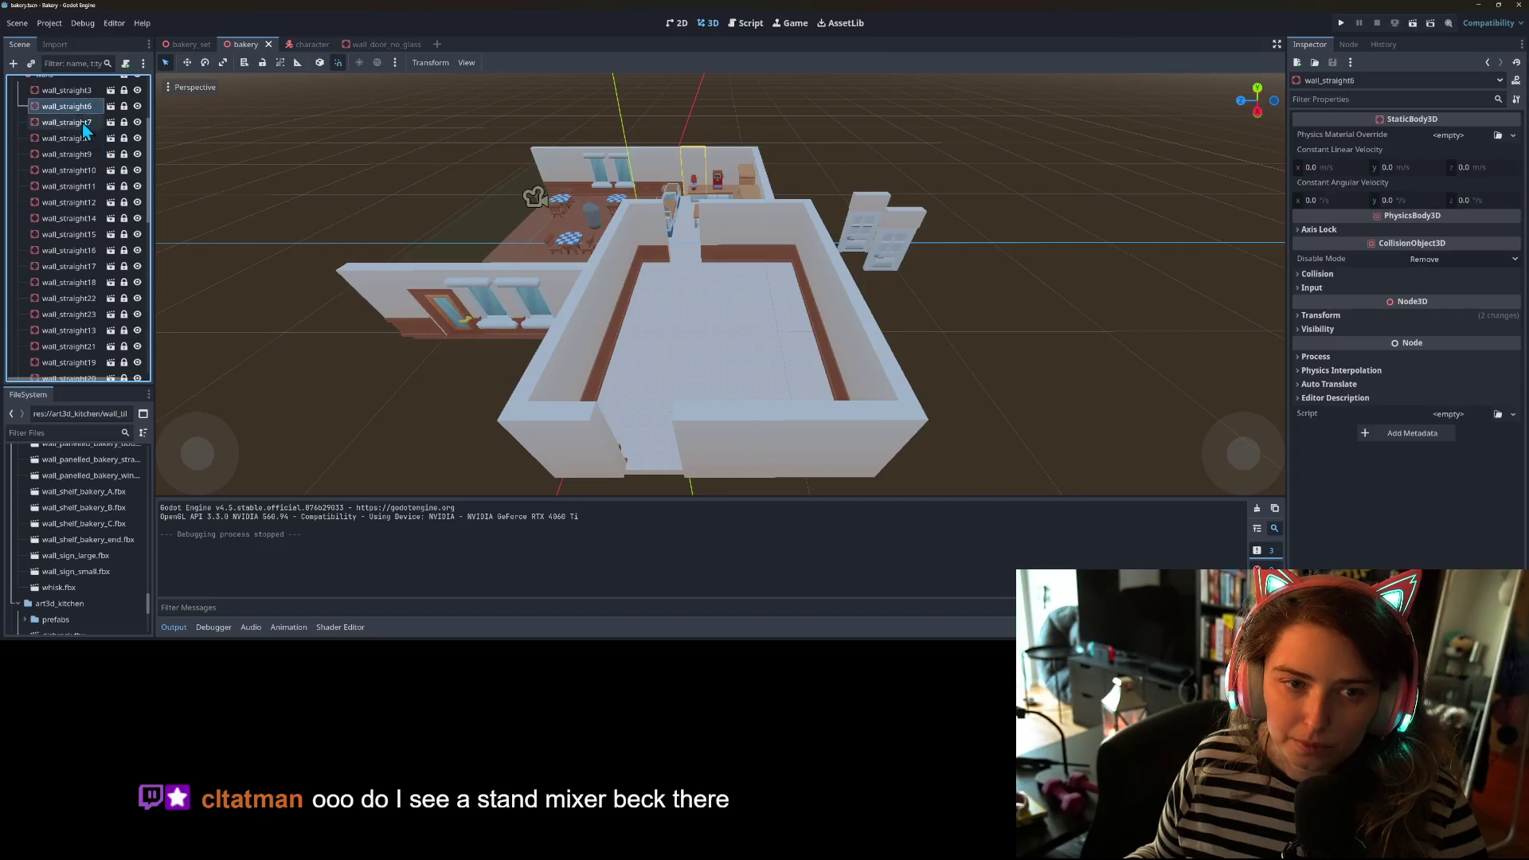
key(Up)
scroll(down, 3)
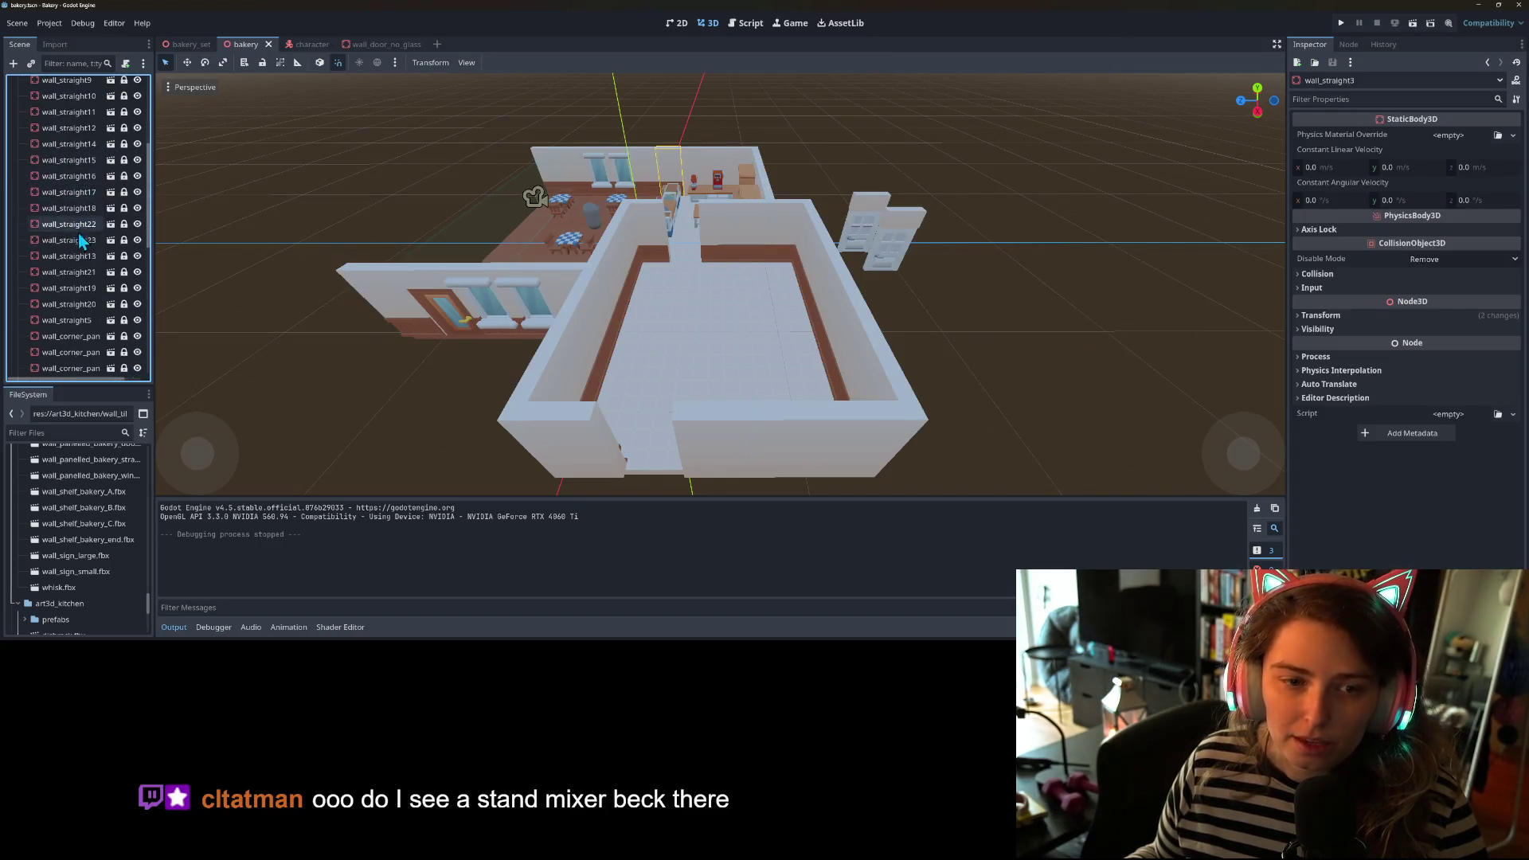
scroll(down, 3)
click(78, 267)
scroll(up, 3)
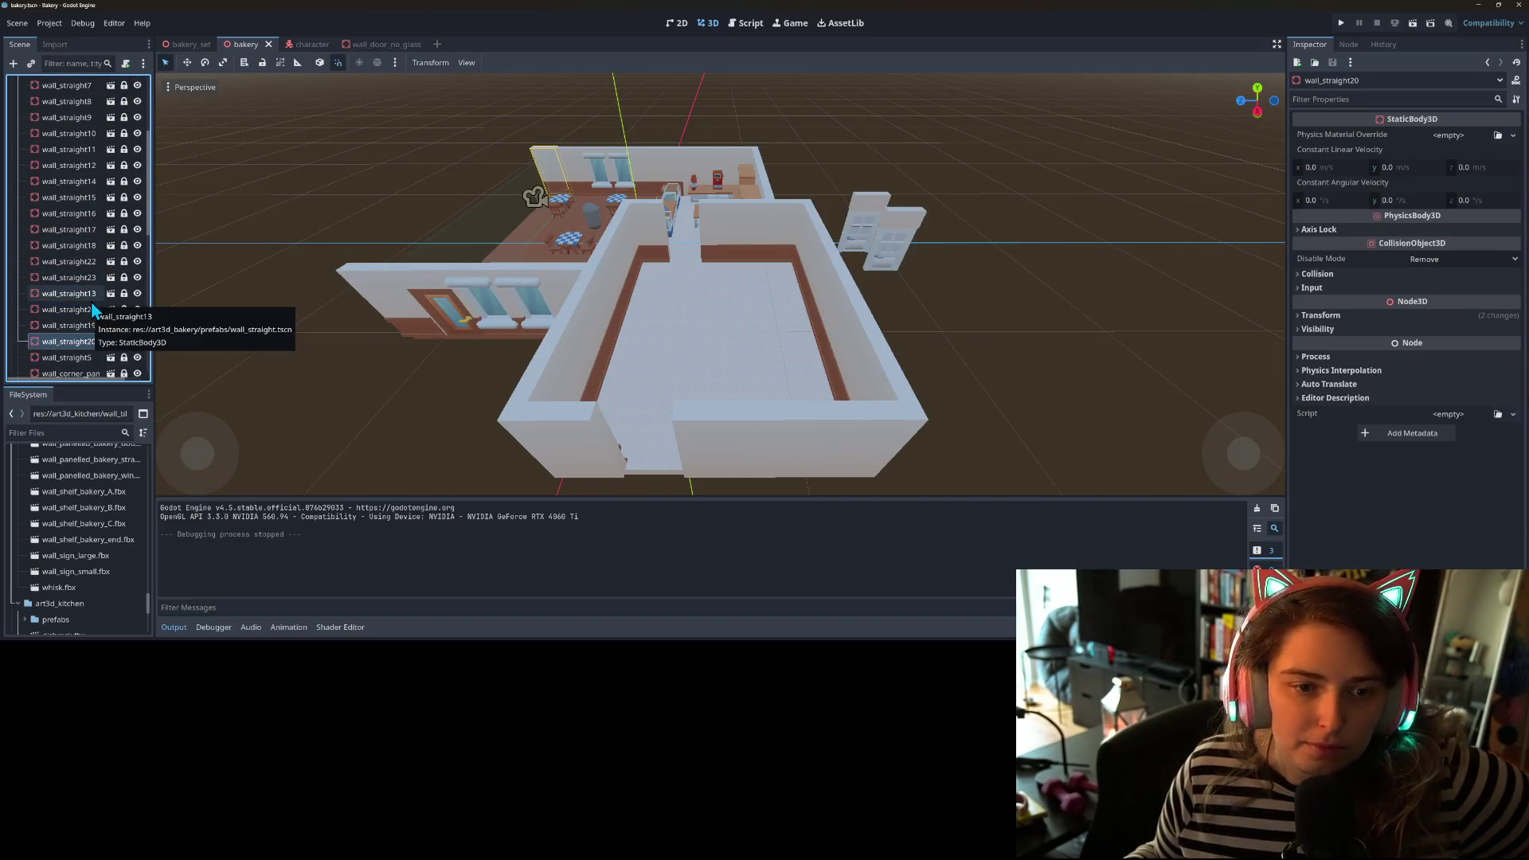
- Select wall_straight23, unlock it, and enable Move mode
click(89, 277)
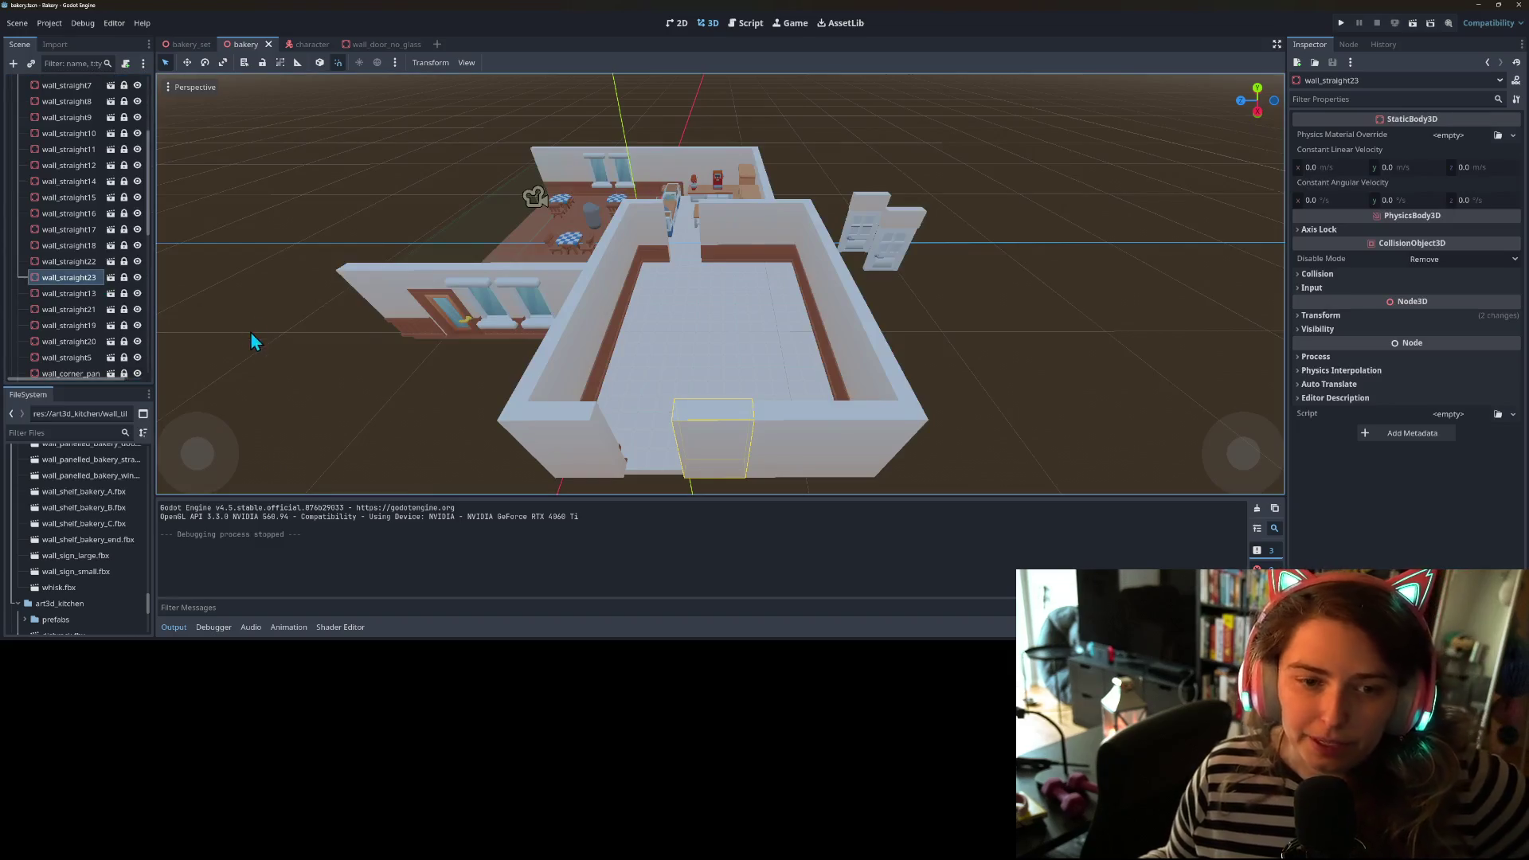
scroll(down, 3)
click(124, 277)
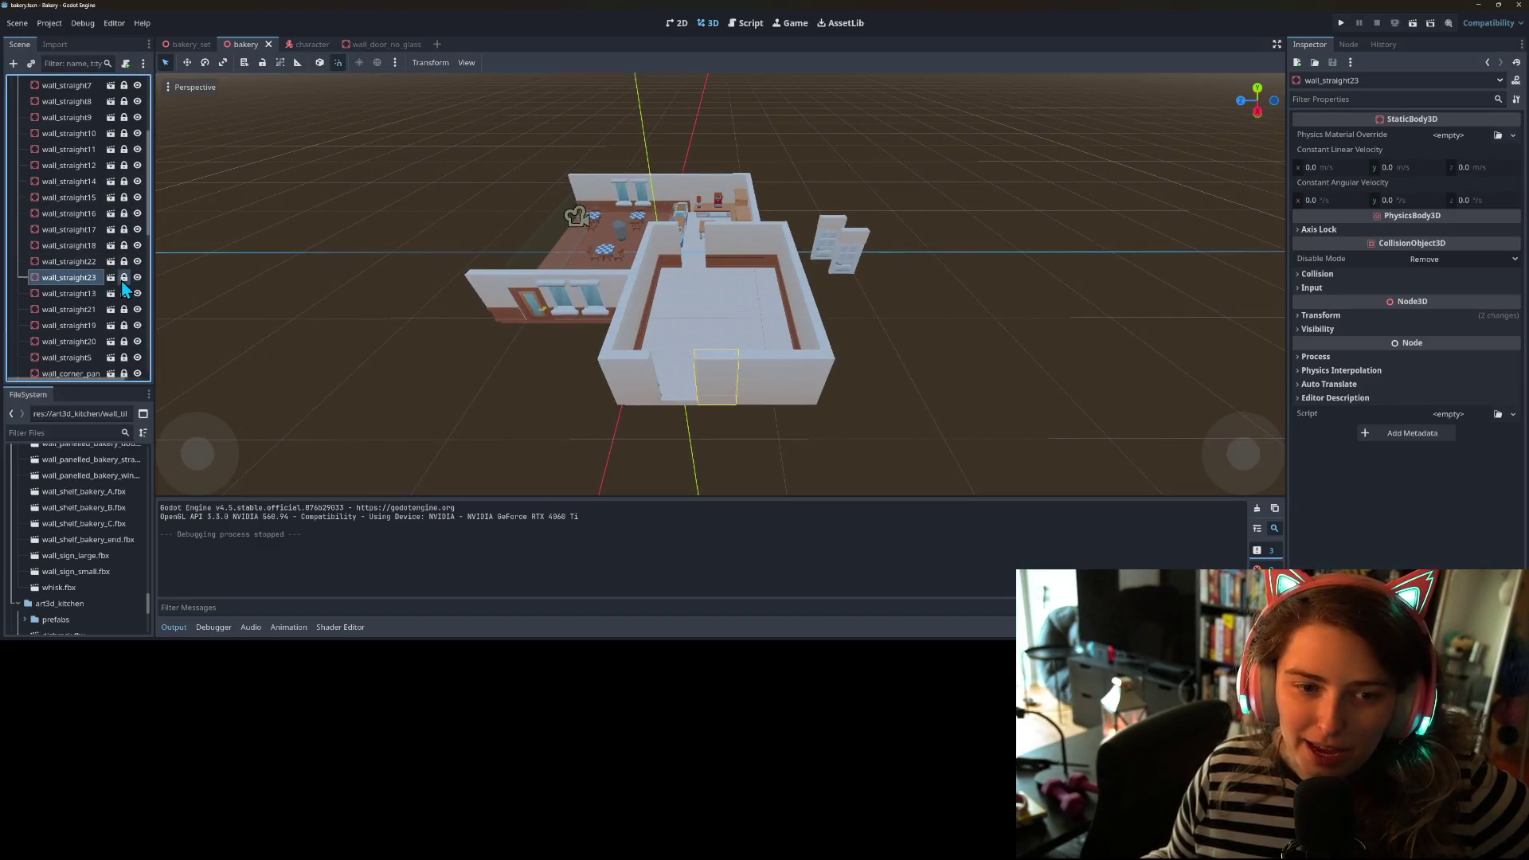
click(337, 62)
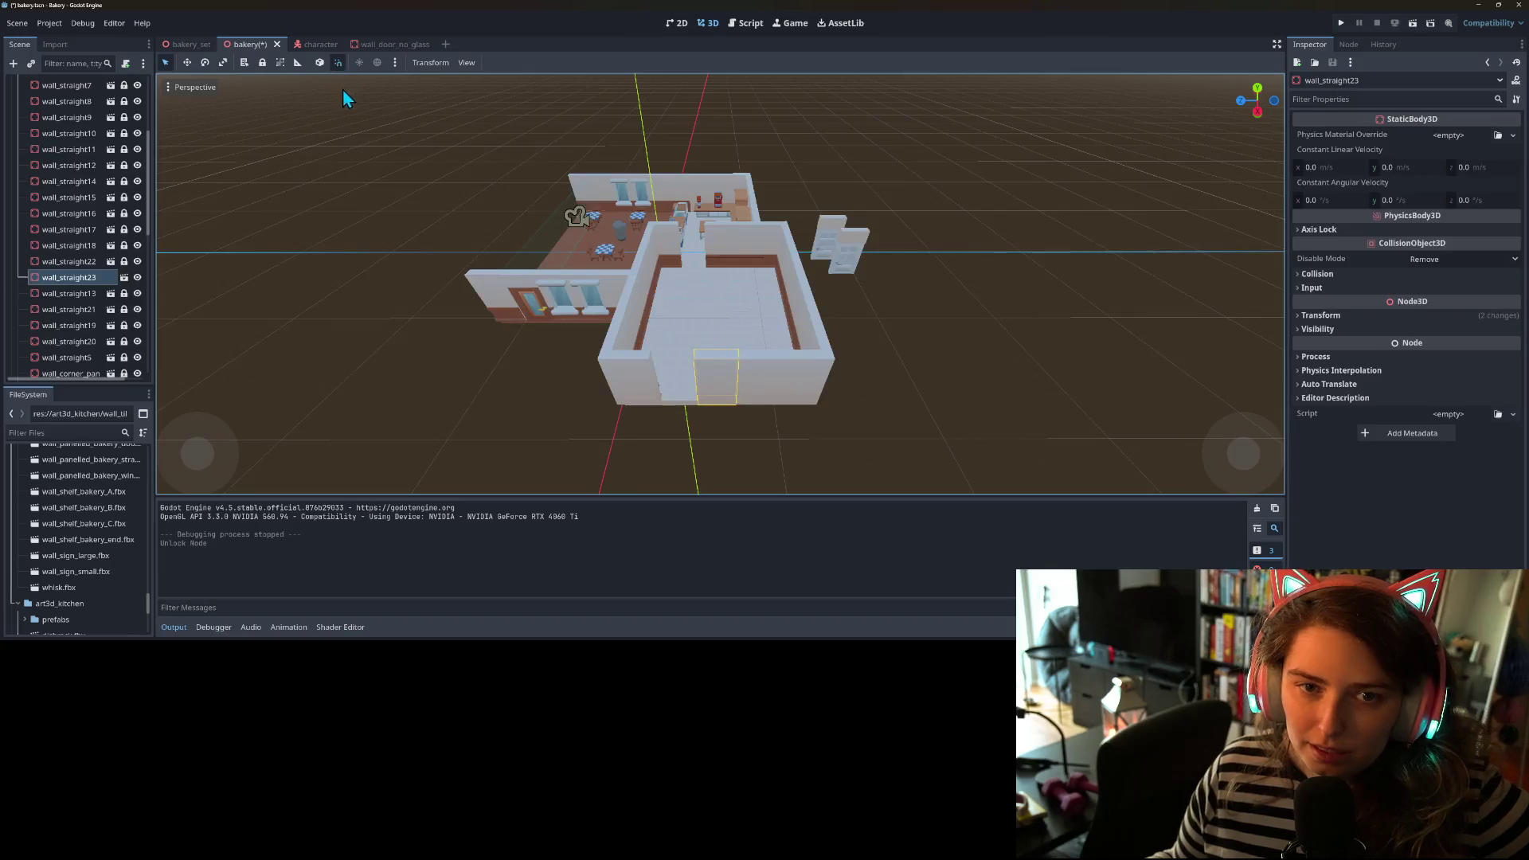
- Slide wall_straight23 sideways along the X axis
drag(644, 409, 745, 454)
scroll(up, 3)
scroll(up, 3)
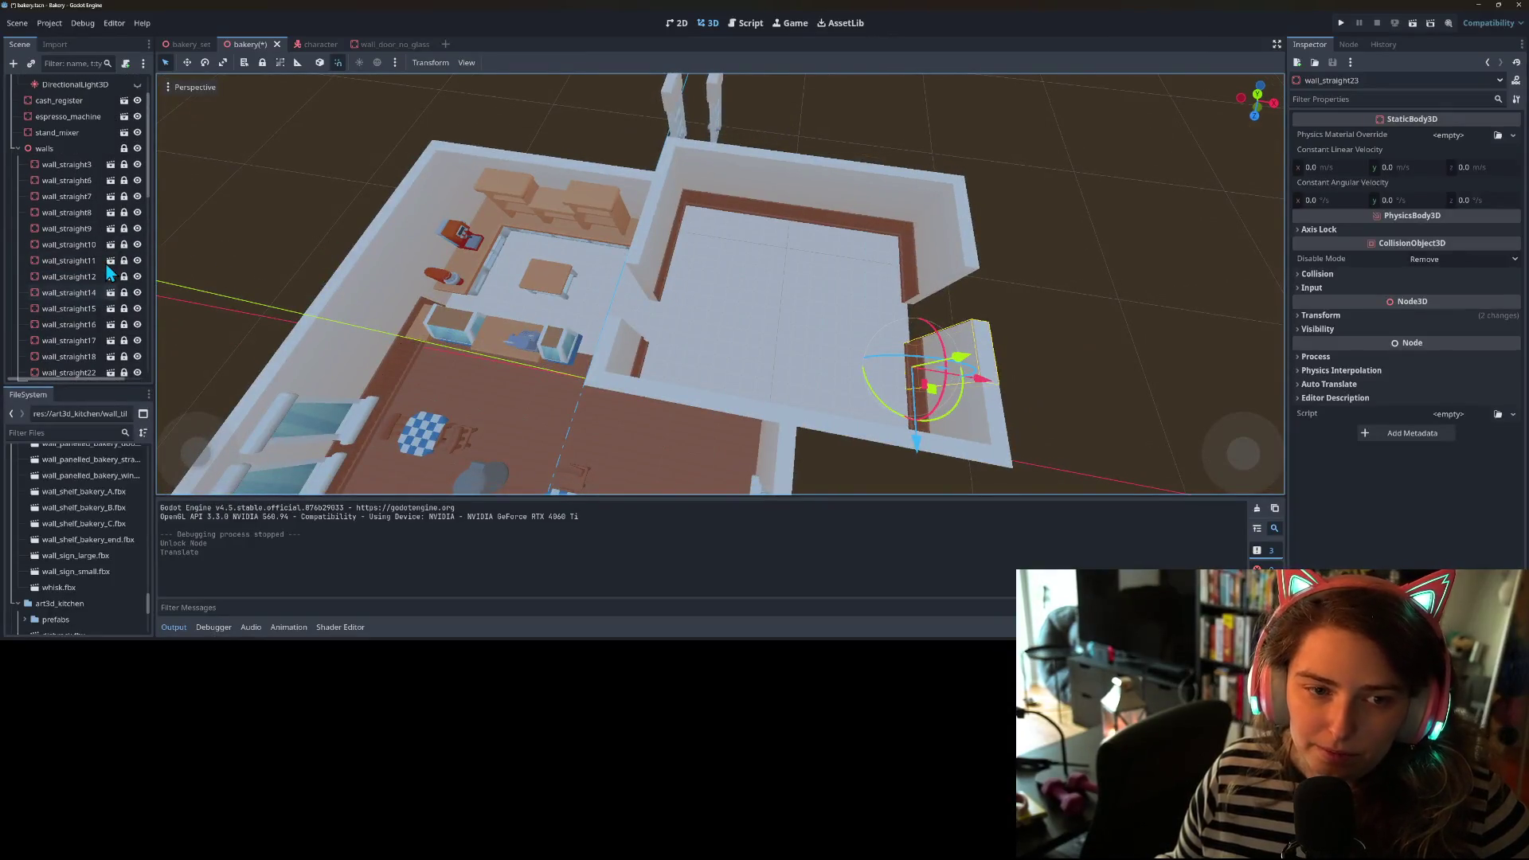
- Check wall_straight17, 22 and 21, then select and unlock wall_straight11
click(80, 340)
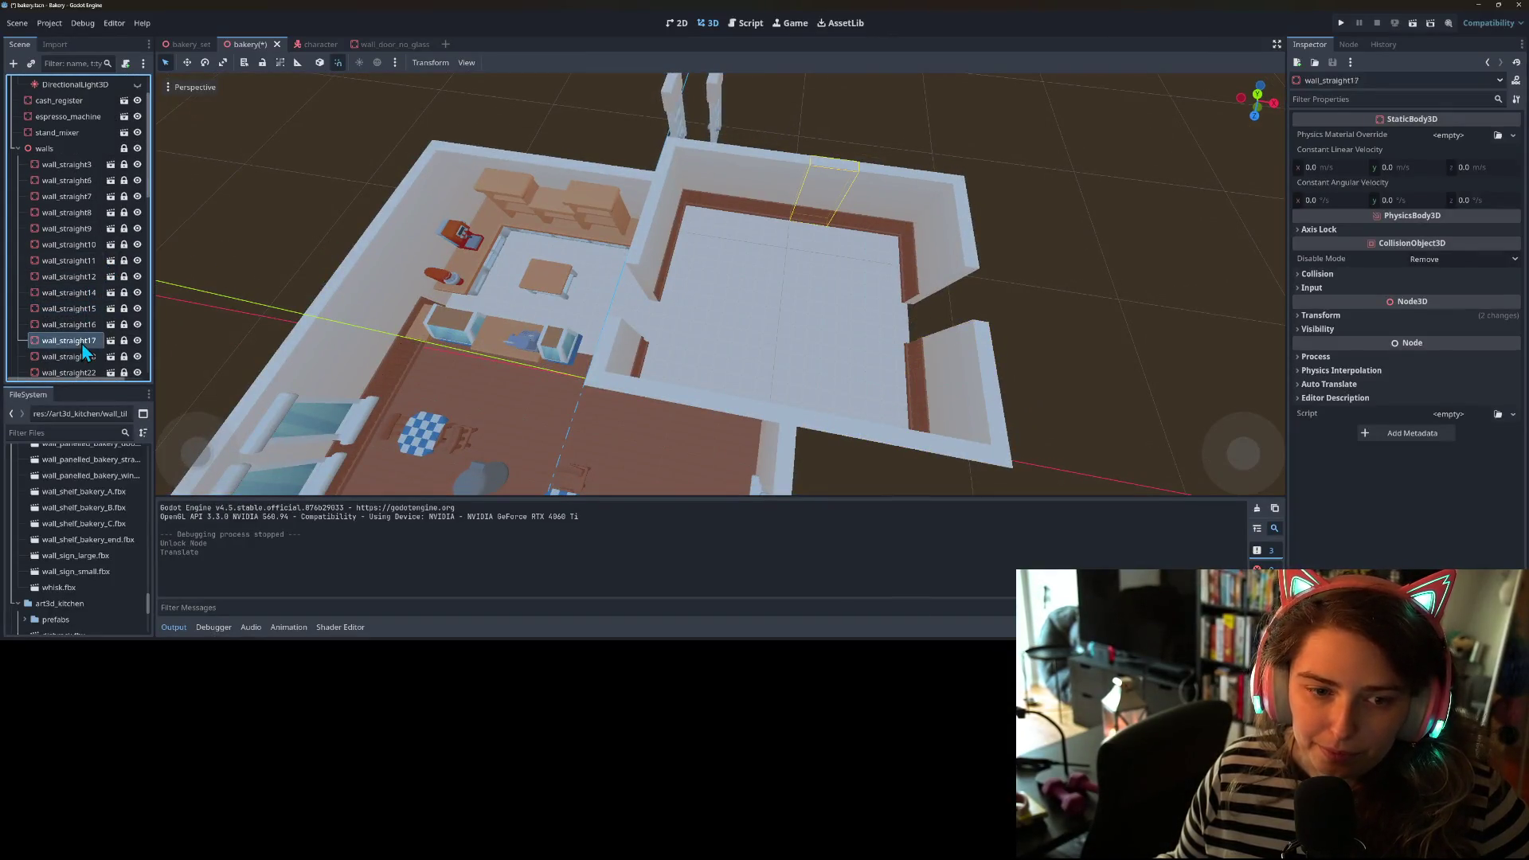
scroll(down, 3)
click(83, 300)
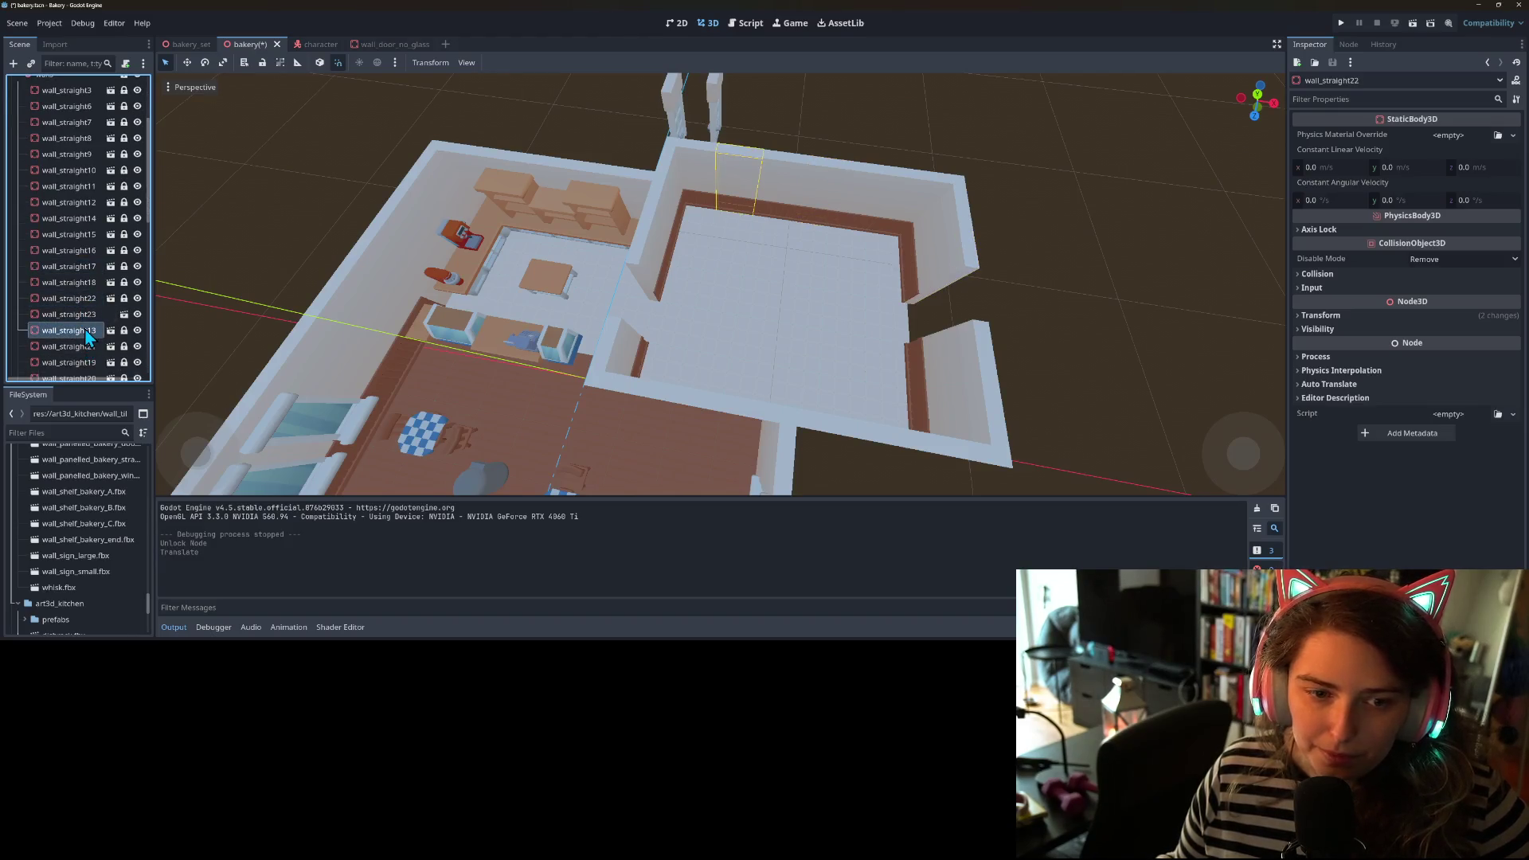
click(85, 350)
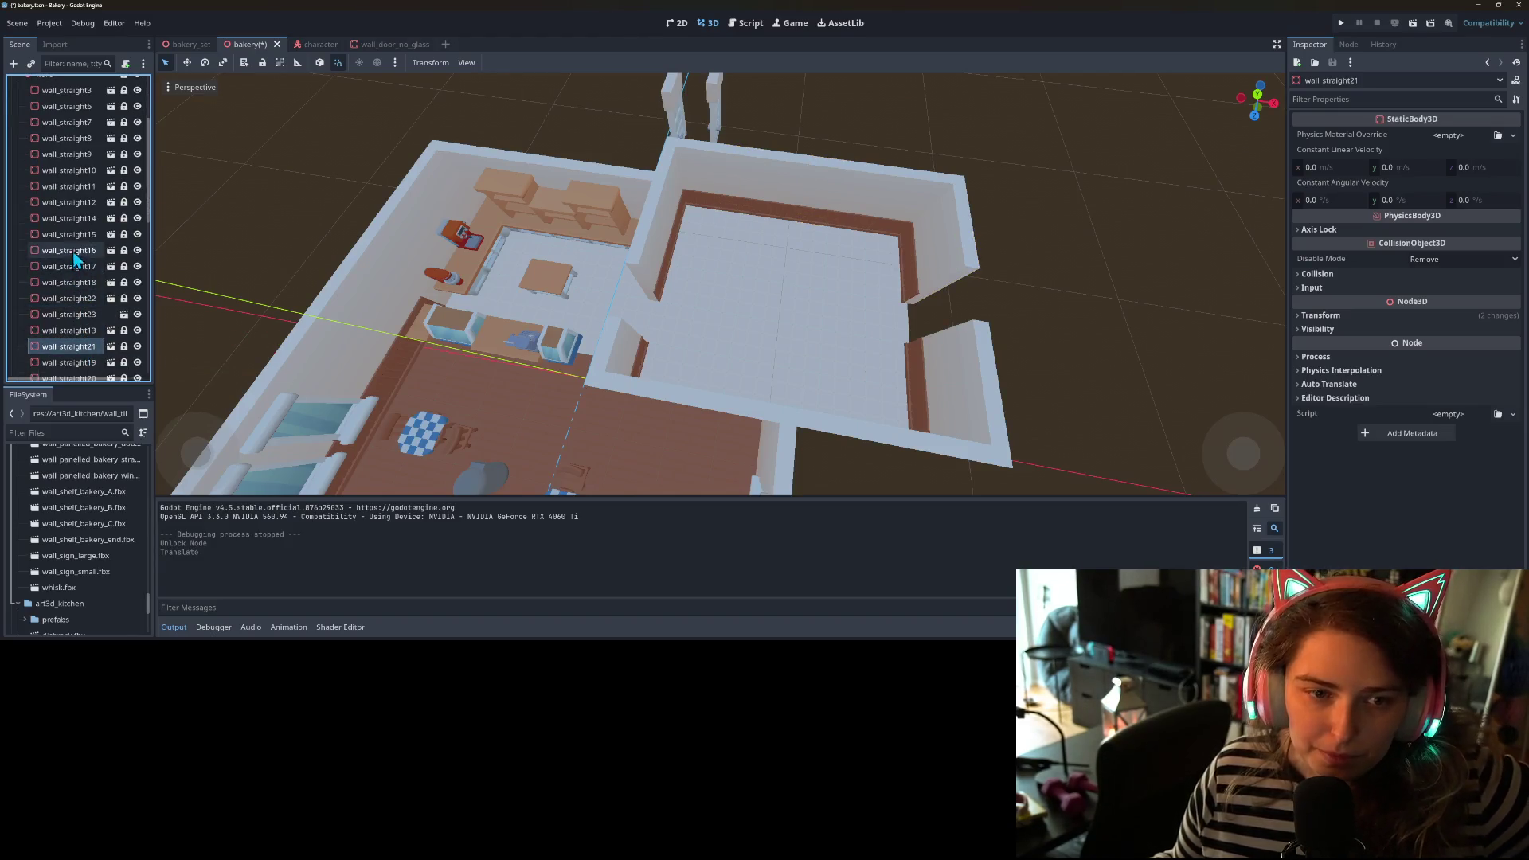
click(78, 188)
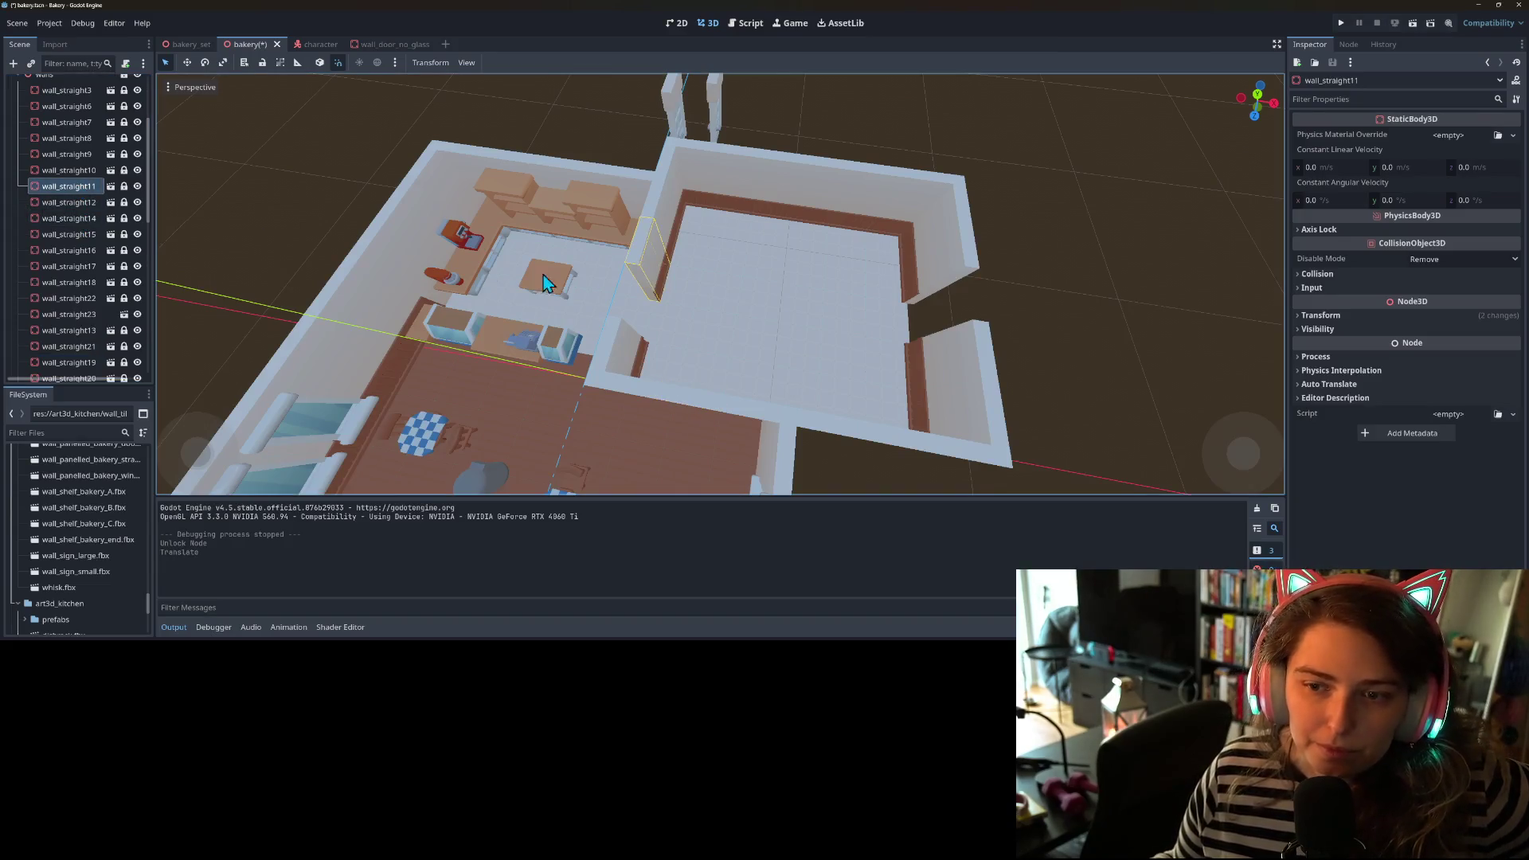
click(124, 186)
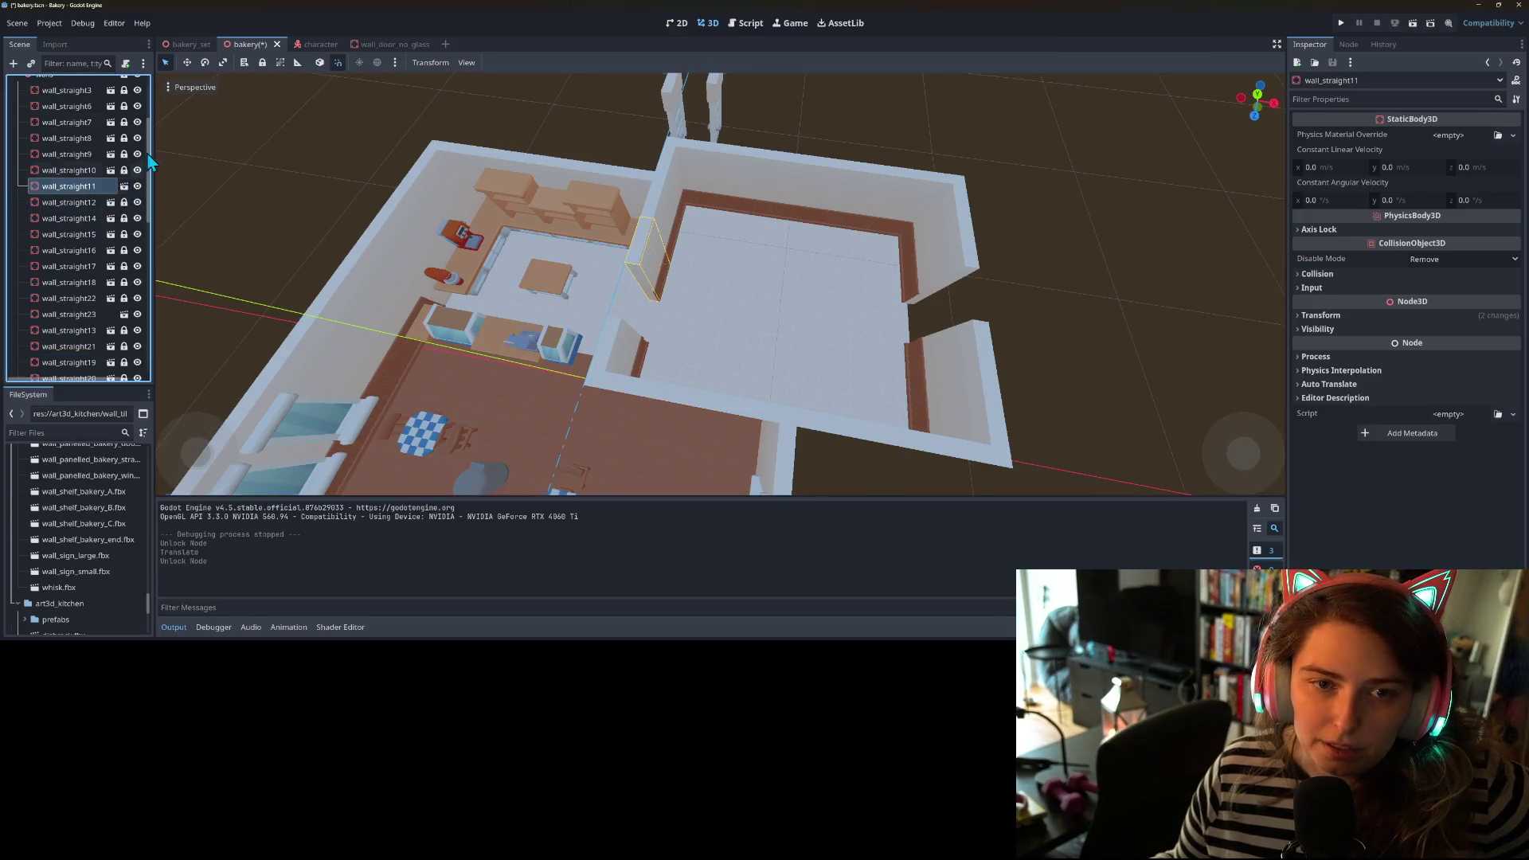
- Push wall_straight11 2 units along Z and save the bakery scene
drag(633, 356, 620, 410)
scroll(down, 3)
drag(795, 409, 695, 398)
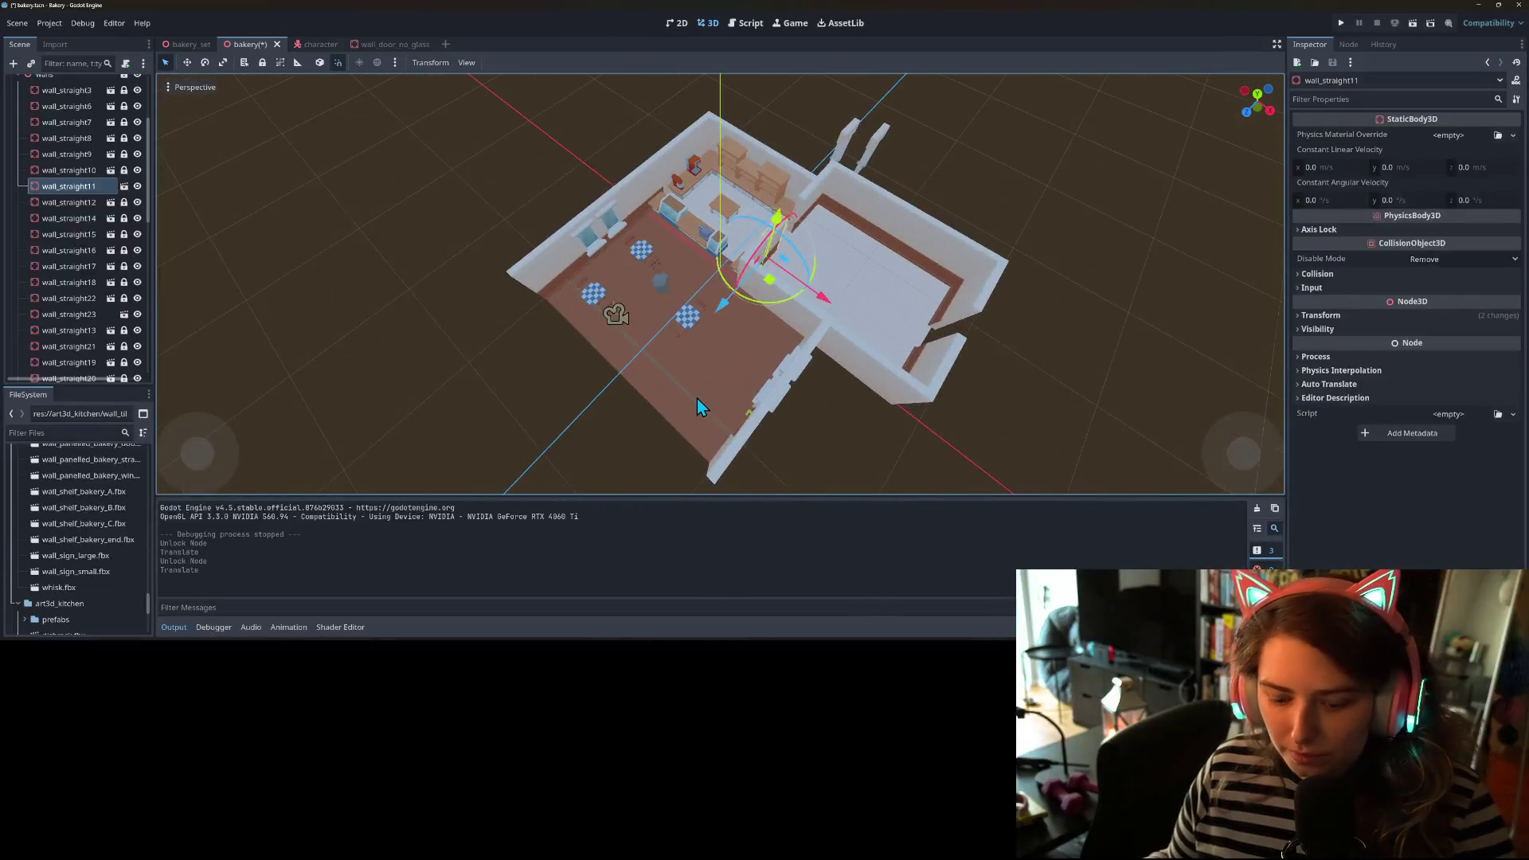
key(ctrl+s)
scroll(down, 3)
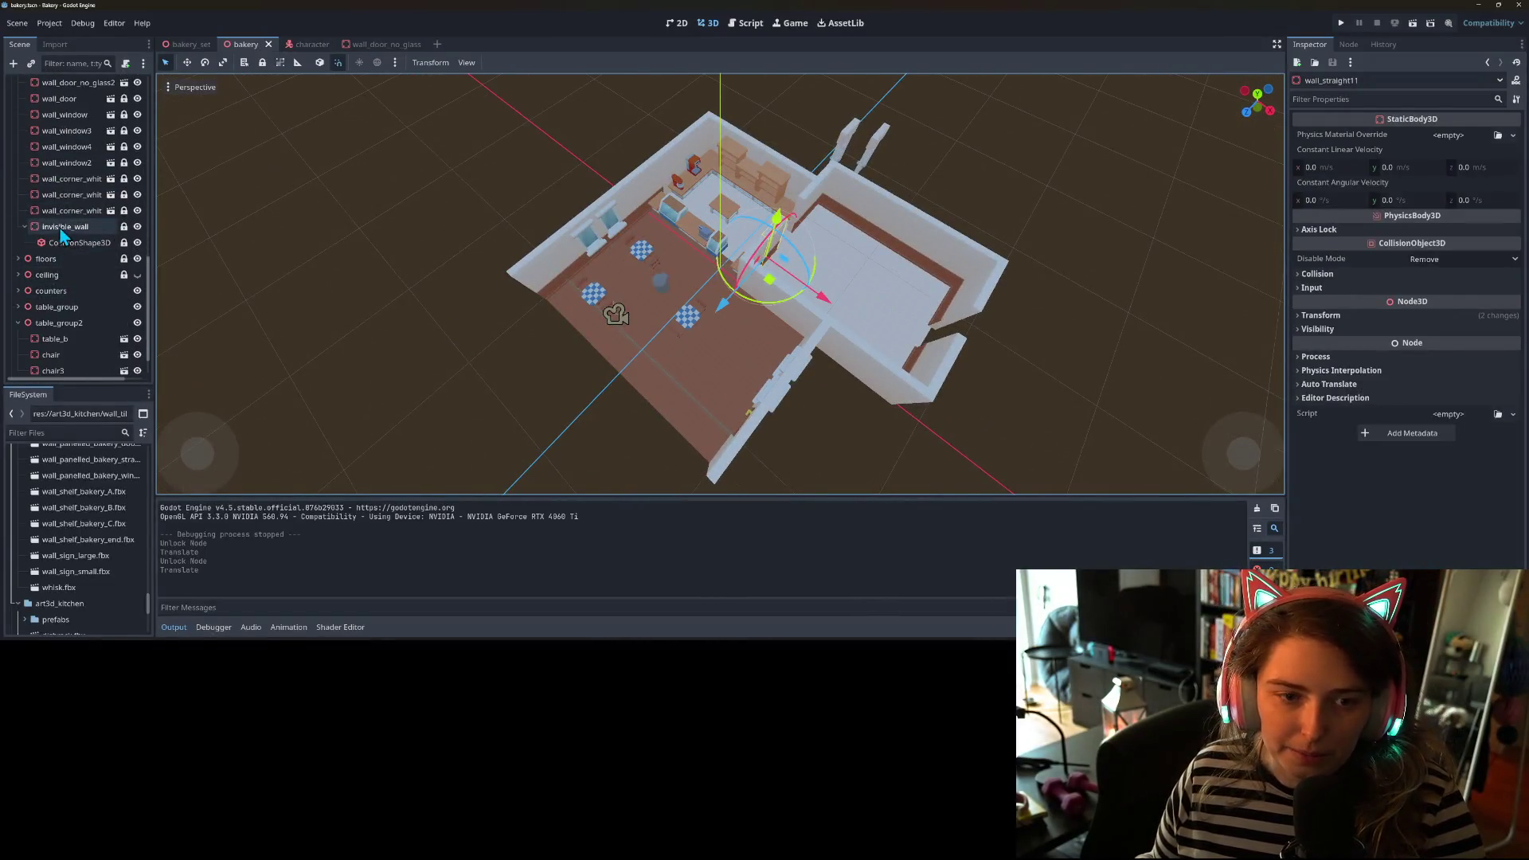
- Unlock invisible_wall and its collision shape, then duplicate it as invisible_wall2
click(66, 227)
scroll(down, 3)
click(124, 227)
click(124, 242)
key(ctrl+d)
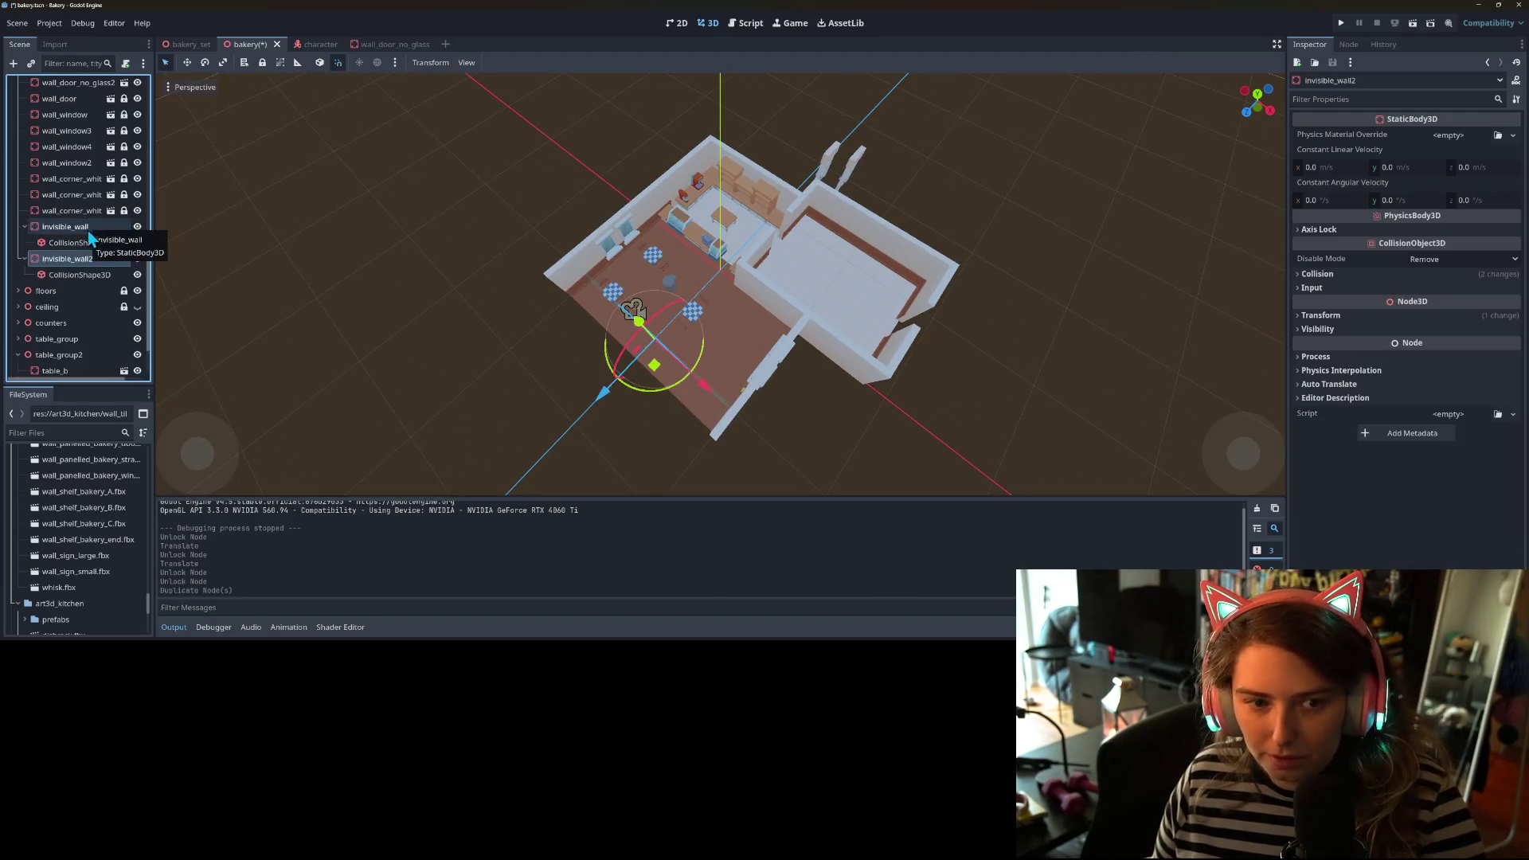
- Orbit to a lower angle and select invisible_wall2's CollisionShape3D
drag(642, 442, 847, 422)
scroll(up, 3)
scroll(up, 3)
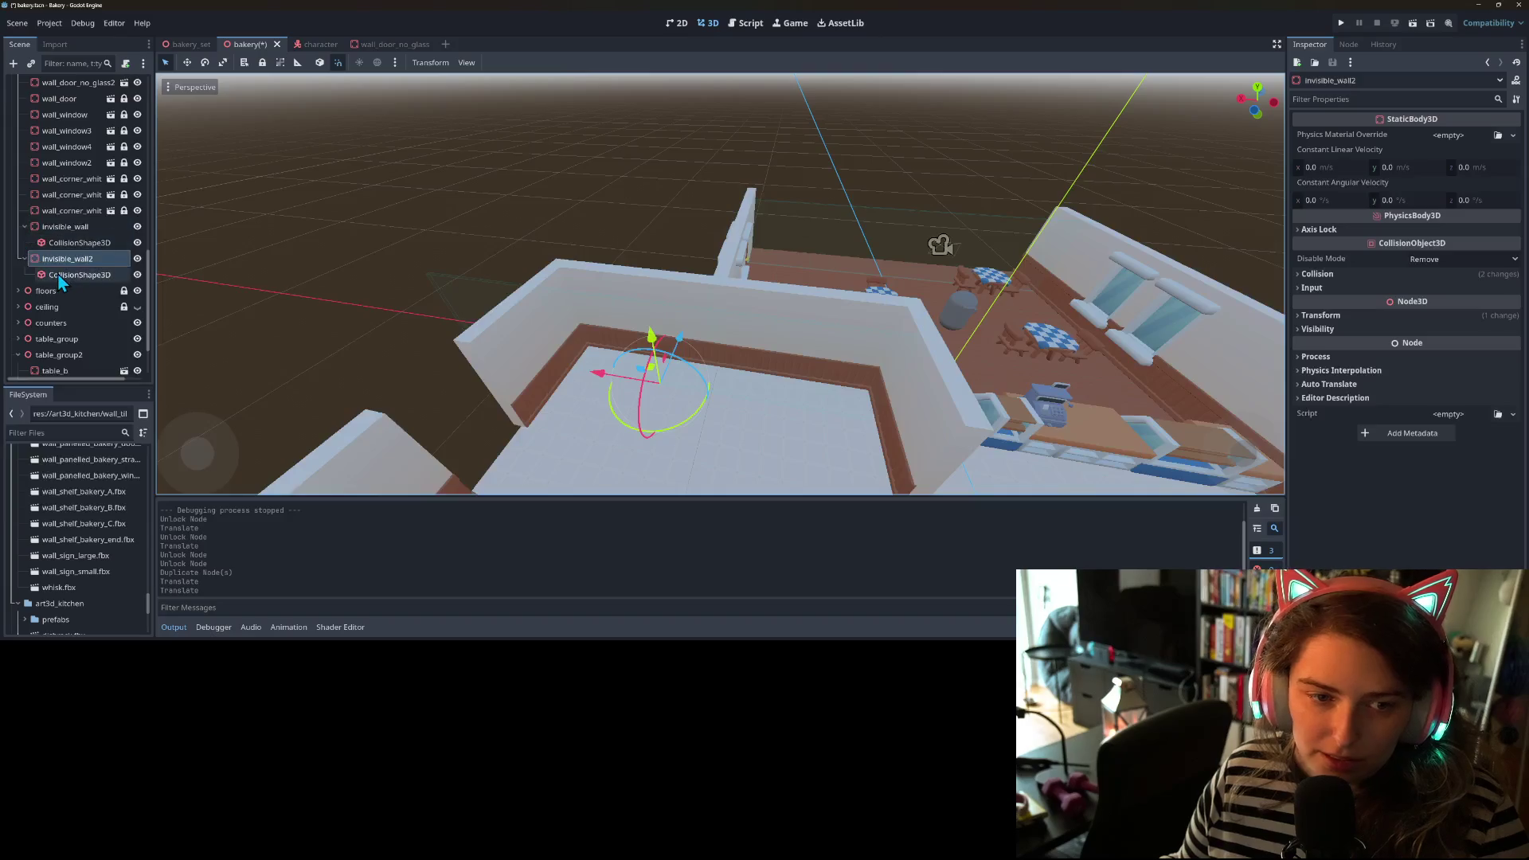
click(59, 274)
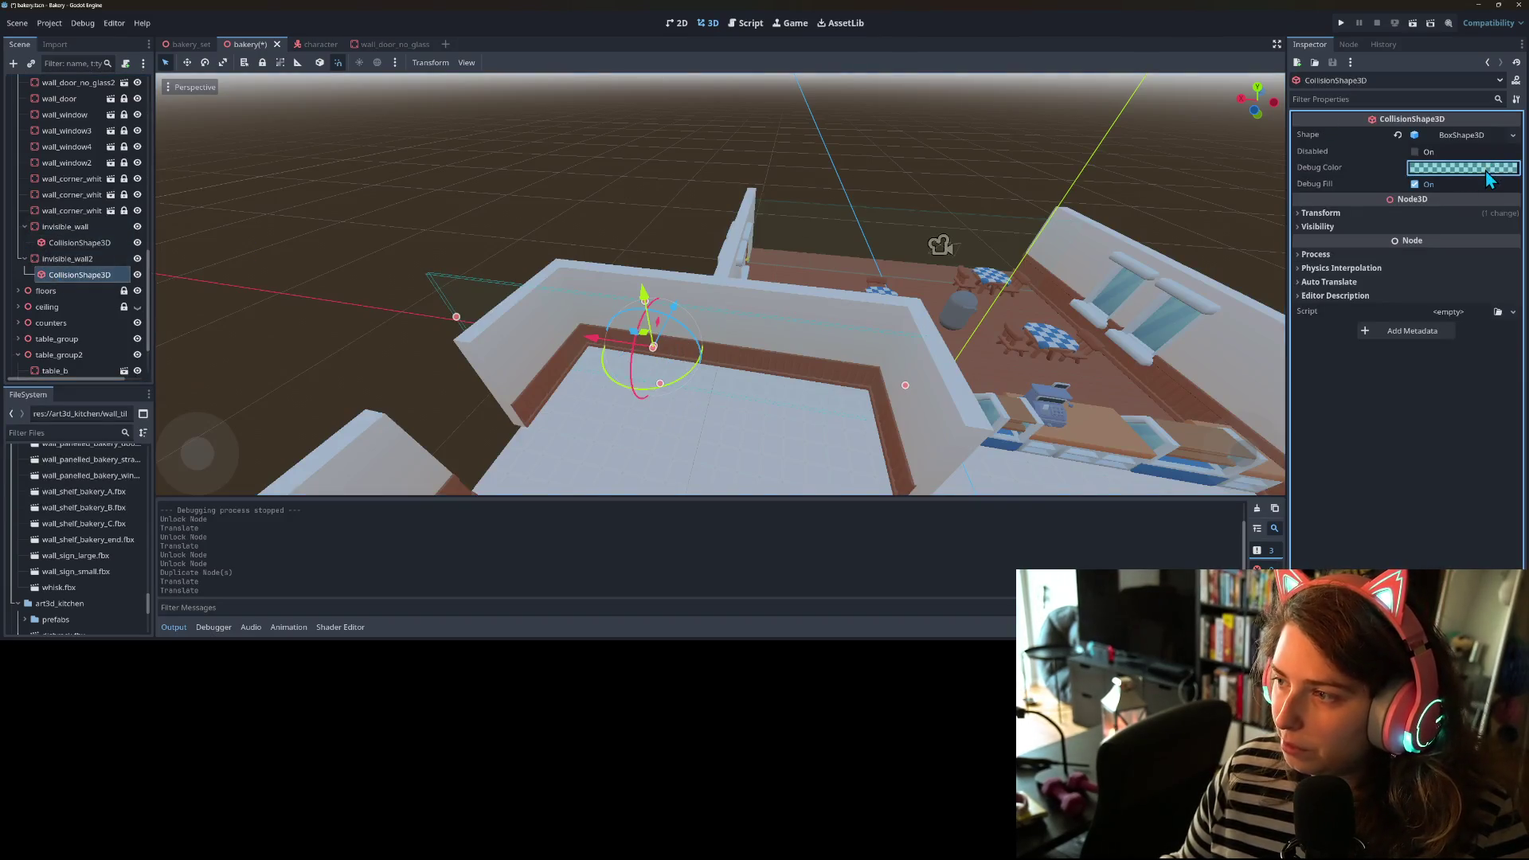
- Change the collision shape's Debug Color from cyan to opaque pink
click(1502, 169)
drag(1454, 238, 1507, 273)
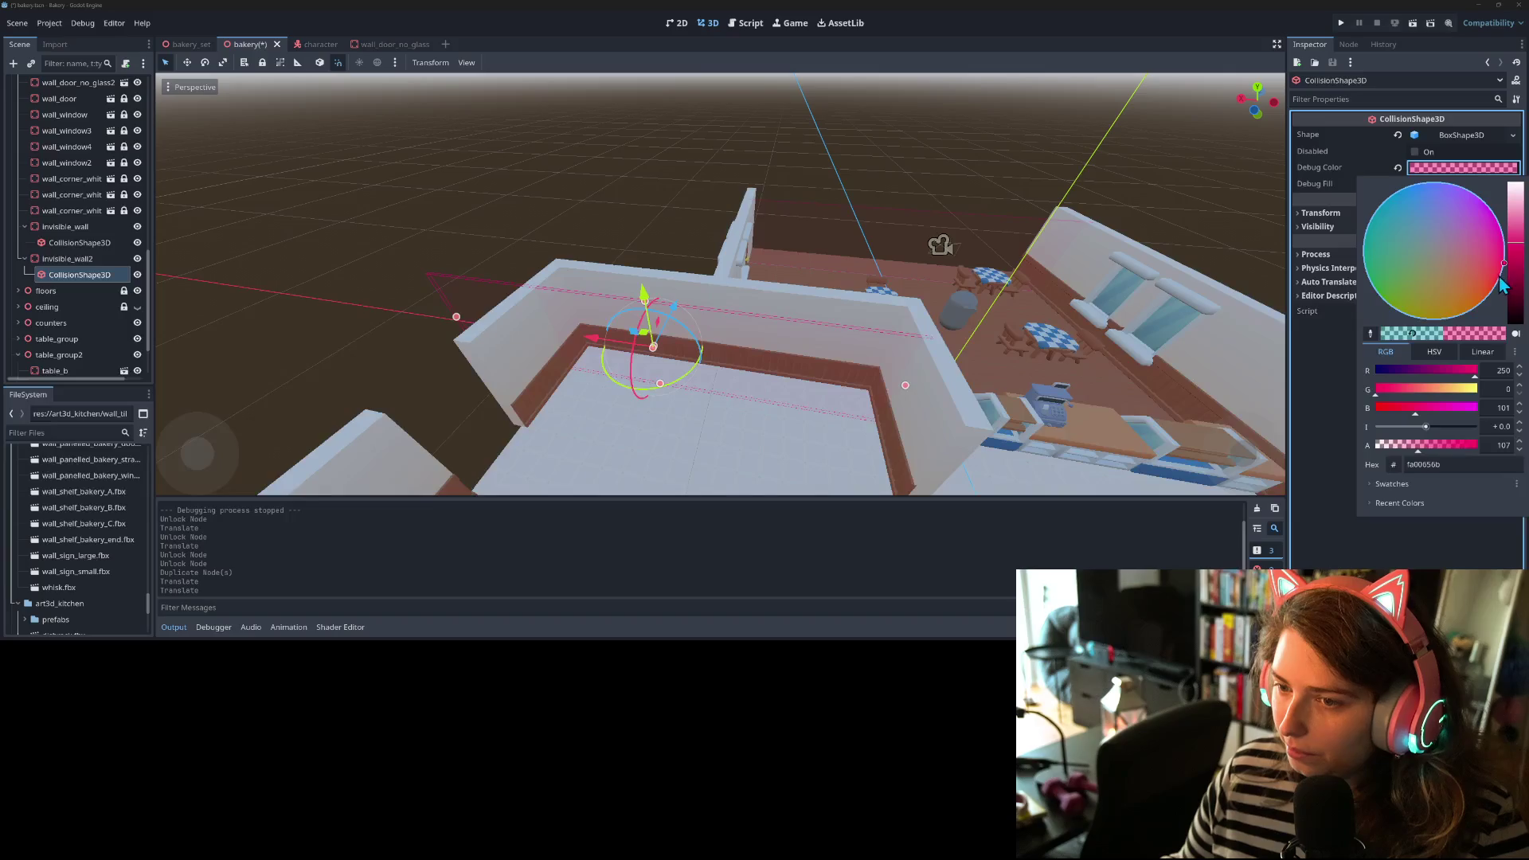
key(BackSpace)
key(BackSpace)
key(Return)
click(416, 236)
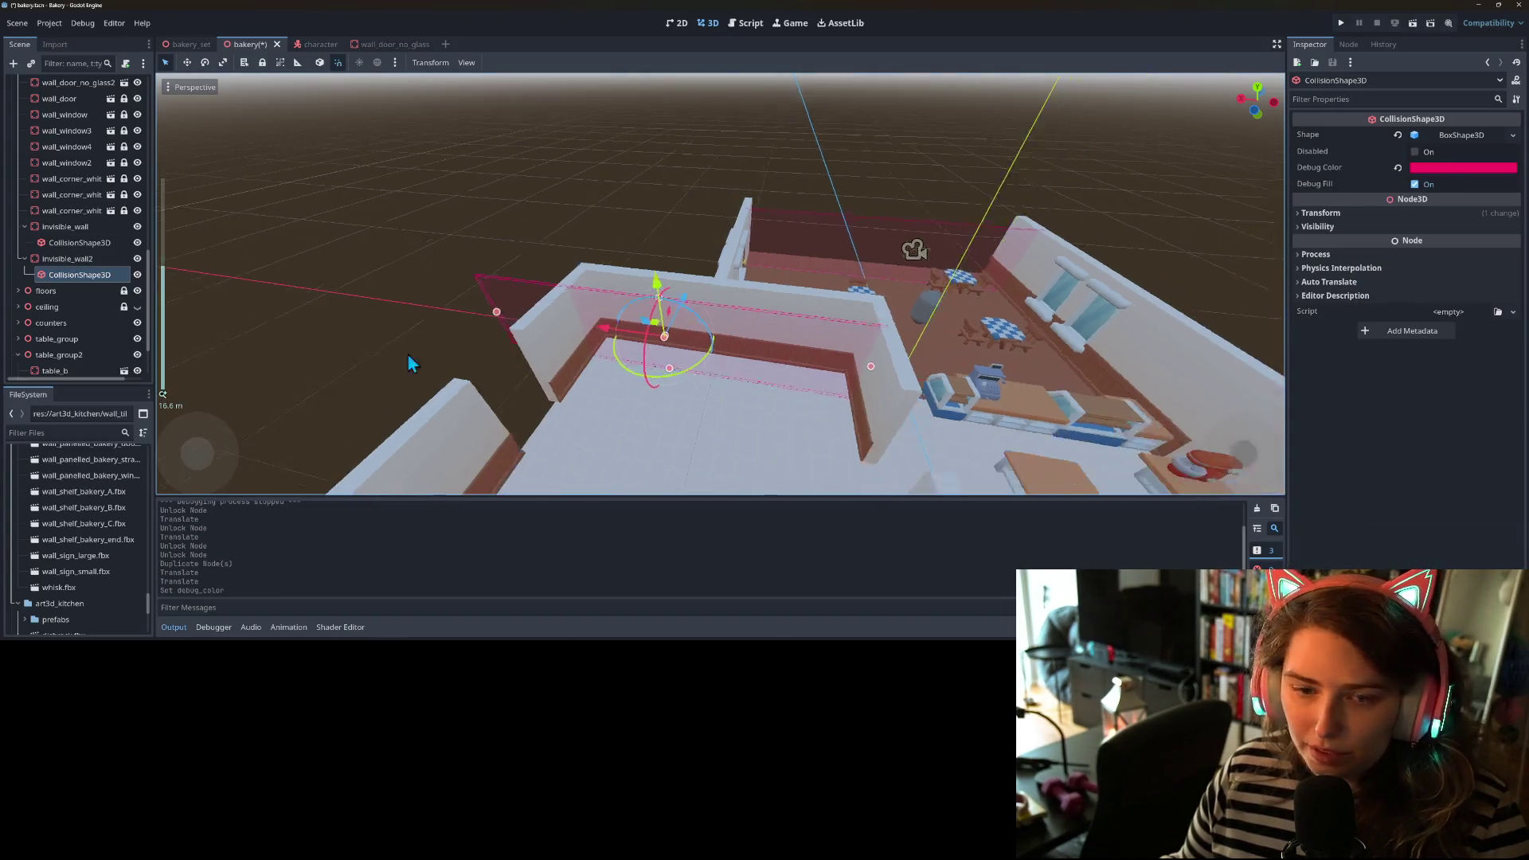
- Nudge the invisible_wall2 body along the X axis
click(67, 258)
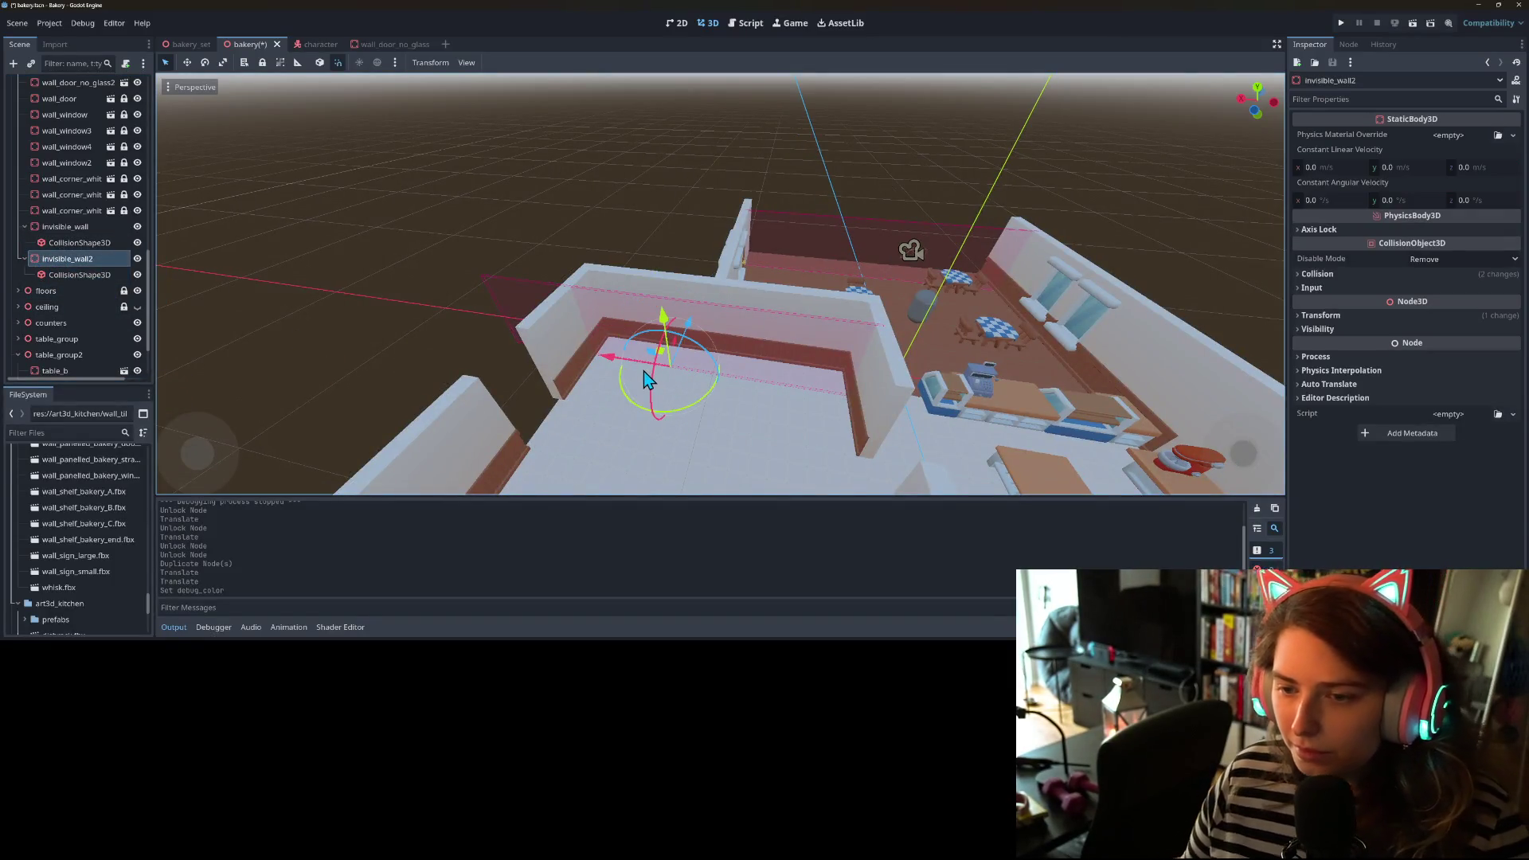
drag(609, 370, 694, 262)
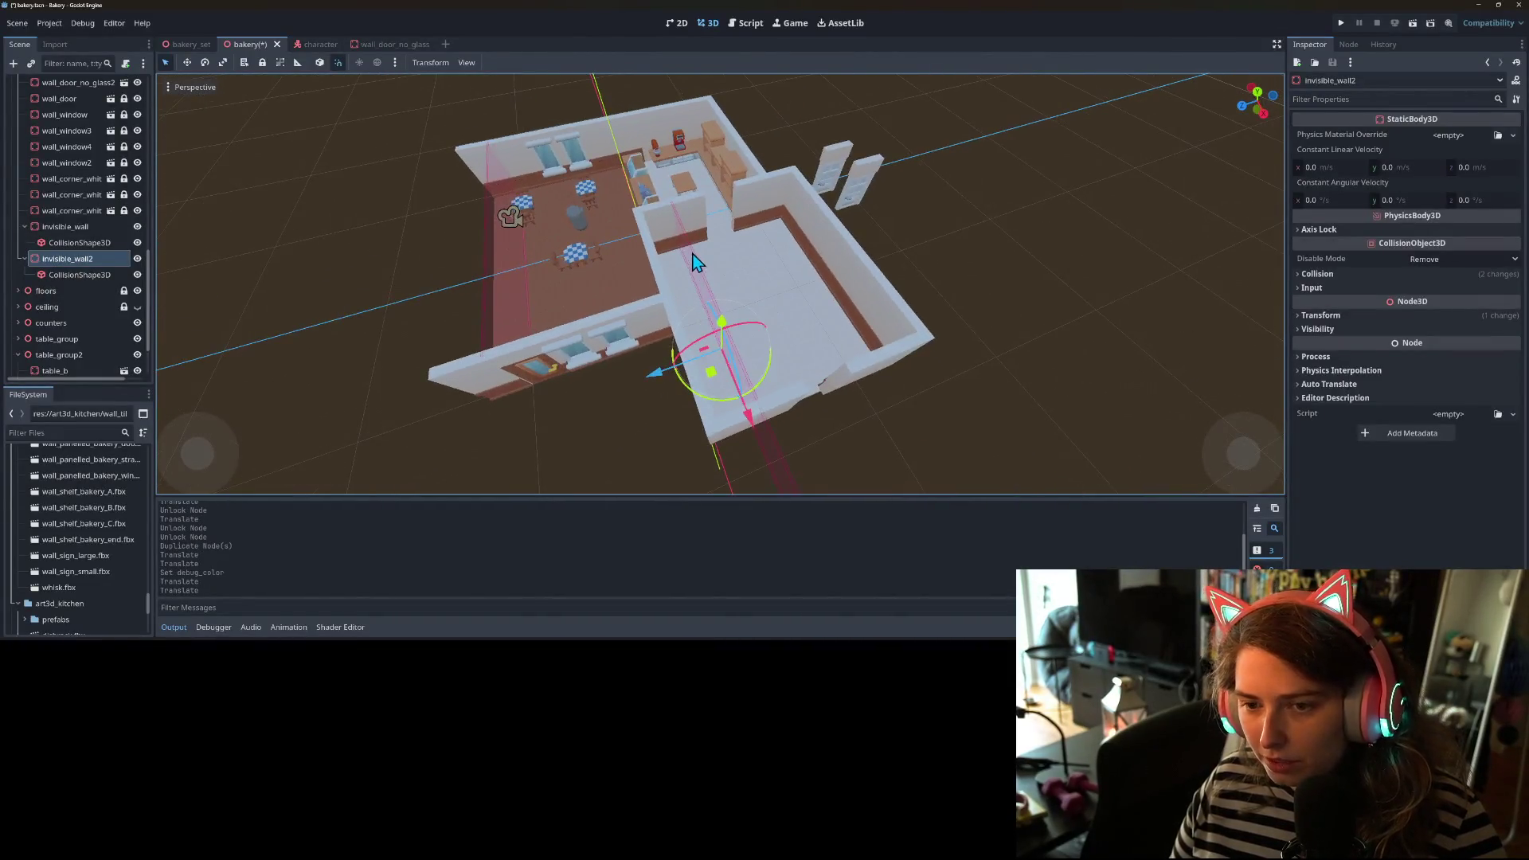
drag(642, 442, 716, 351)
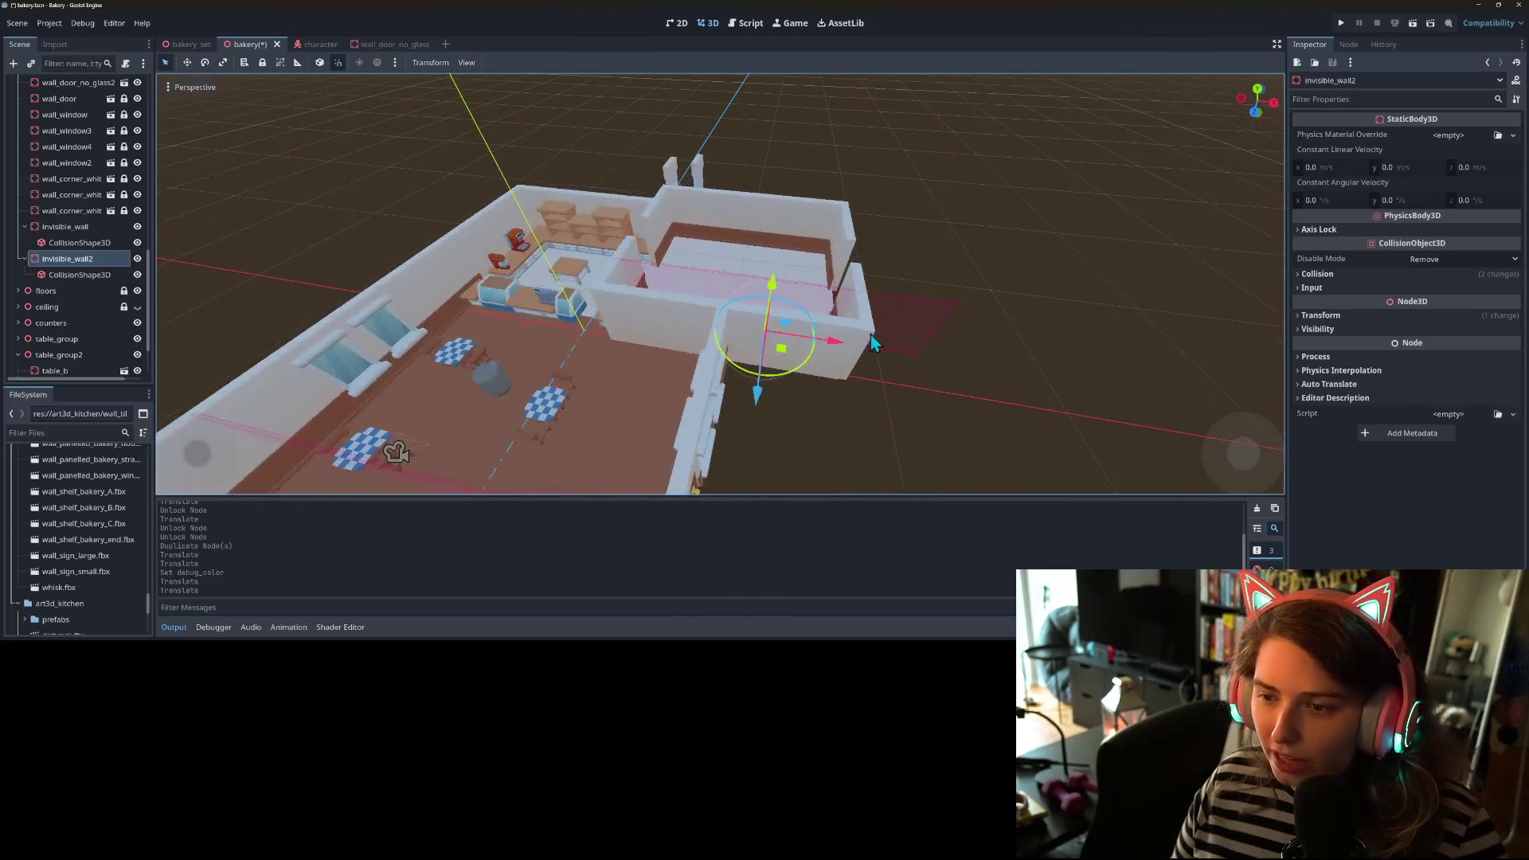
- Give invisible_wall2 its own new BoxShape3D and shrink it to 12 × 4 × 0.1
click(55, 275)
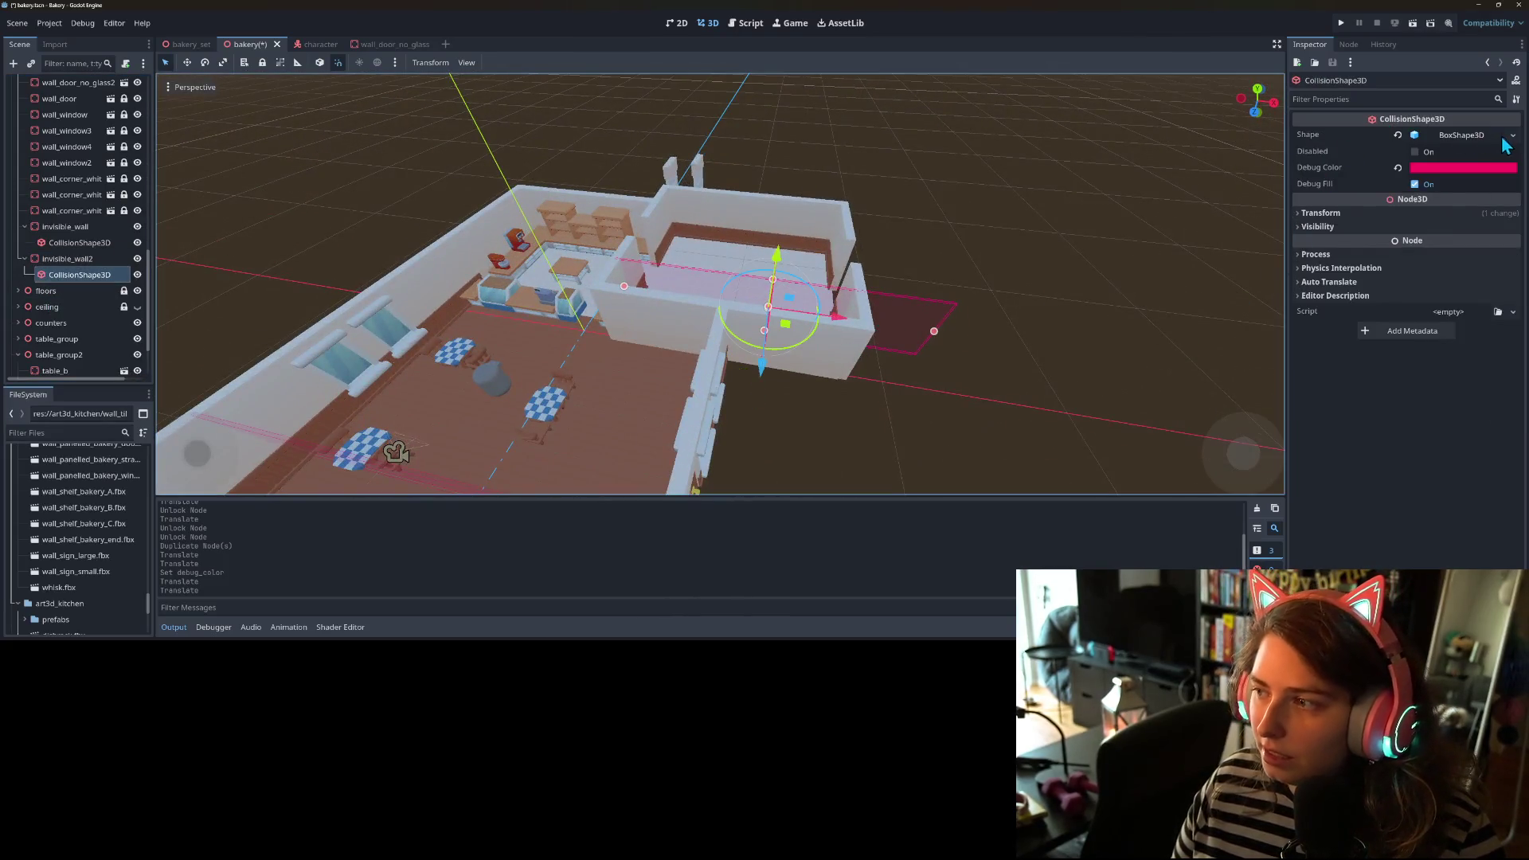
click(1503, 141)
click(1469, 380)
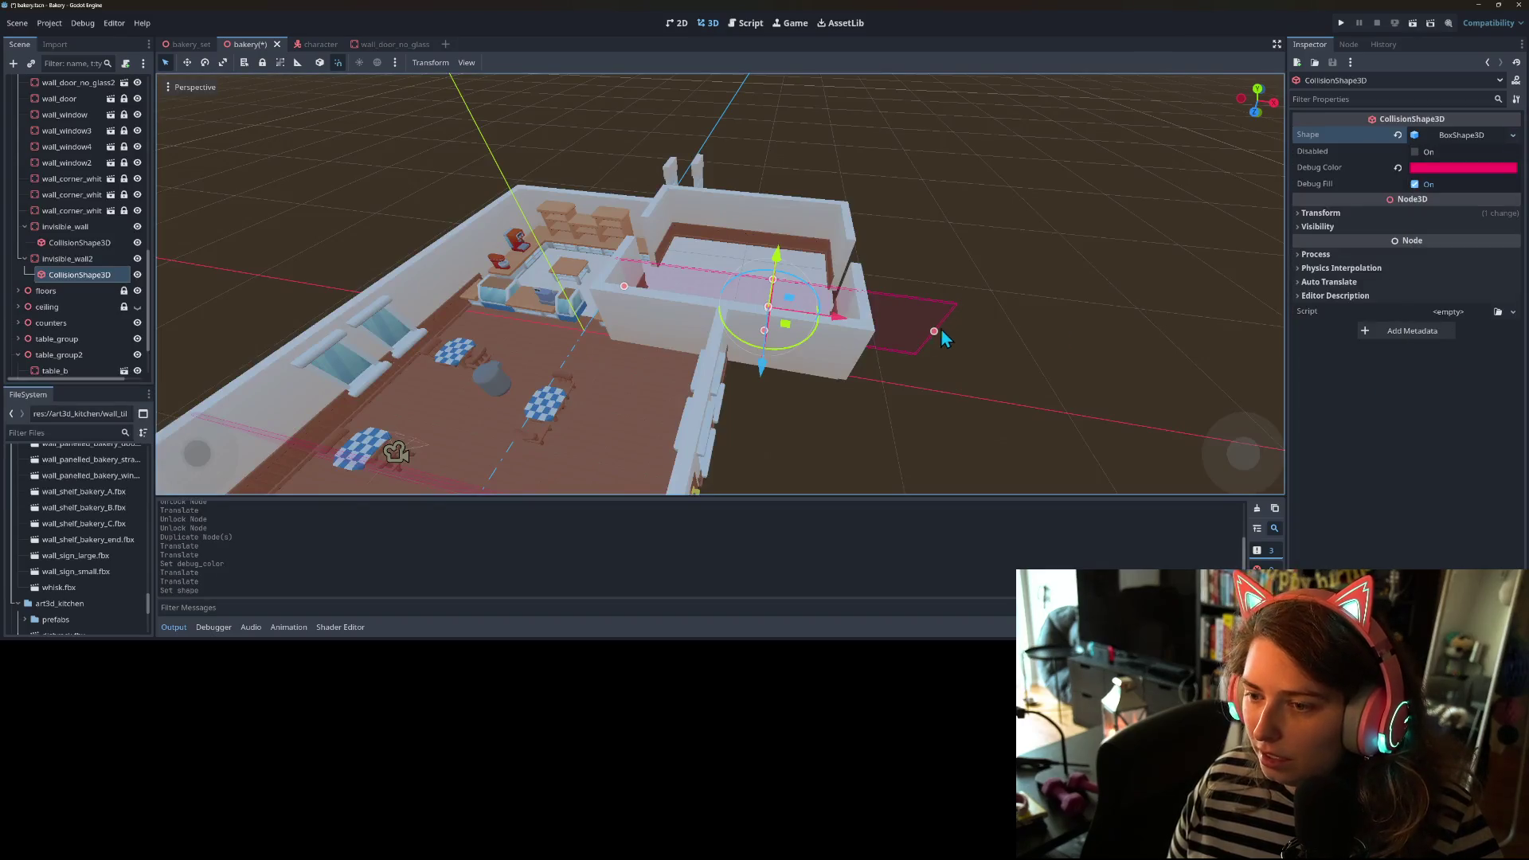
drag(934, 333, 845, 320)
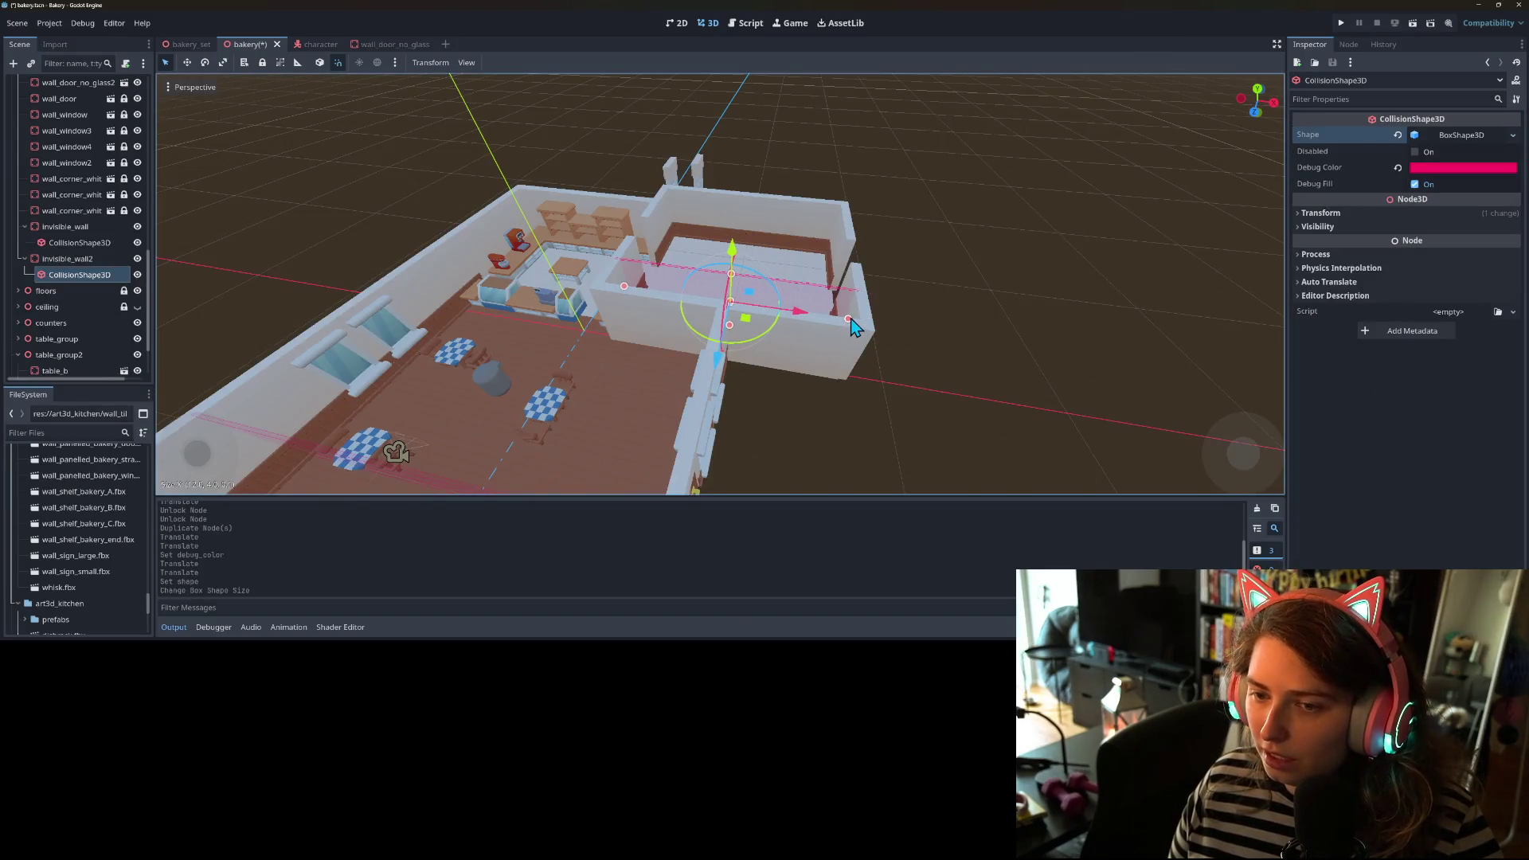
scroll(up, 3)
click(540, 256)
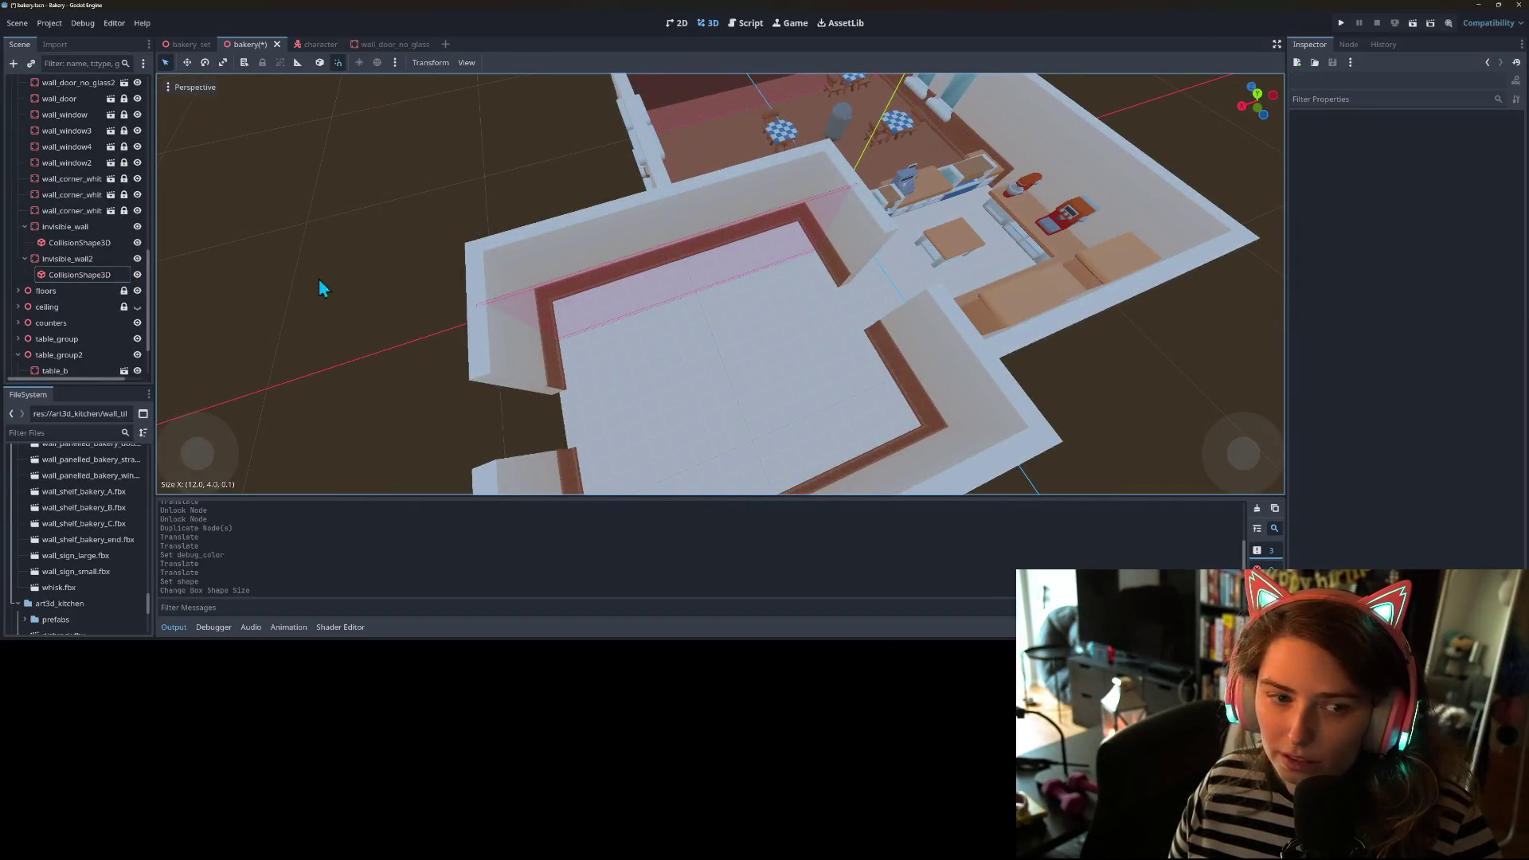
- Lock both invisible walls and their collision shapes, then save the scene
click(86, 230)
click(261, 62)
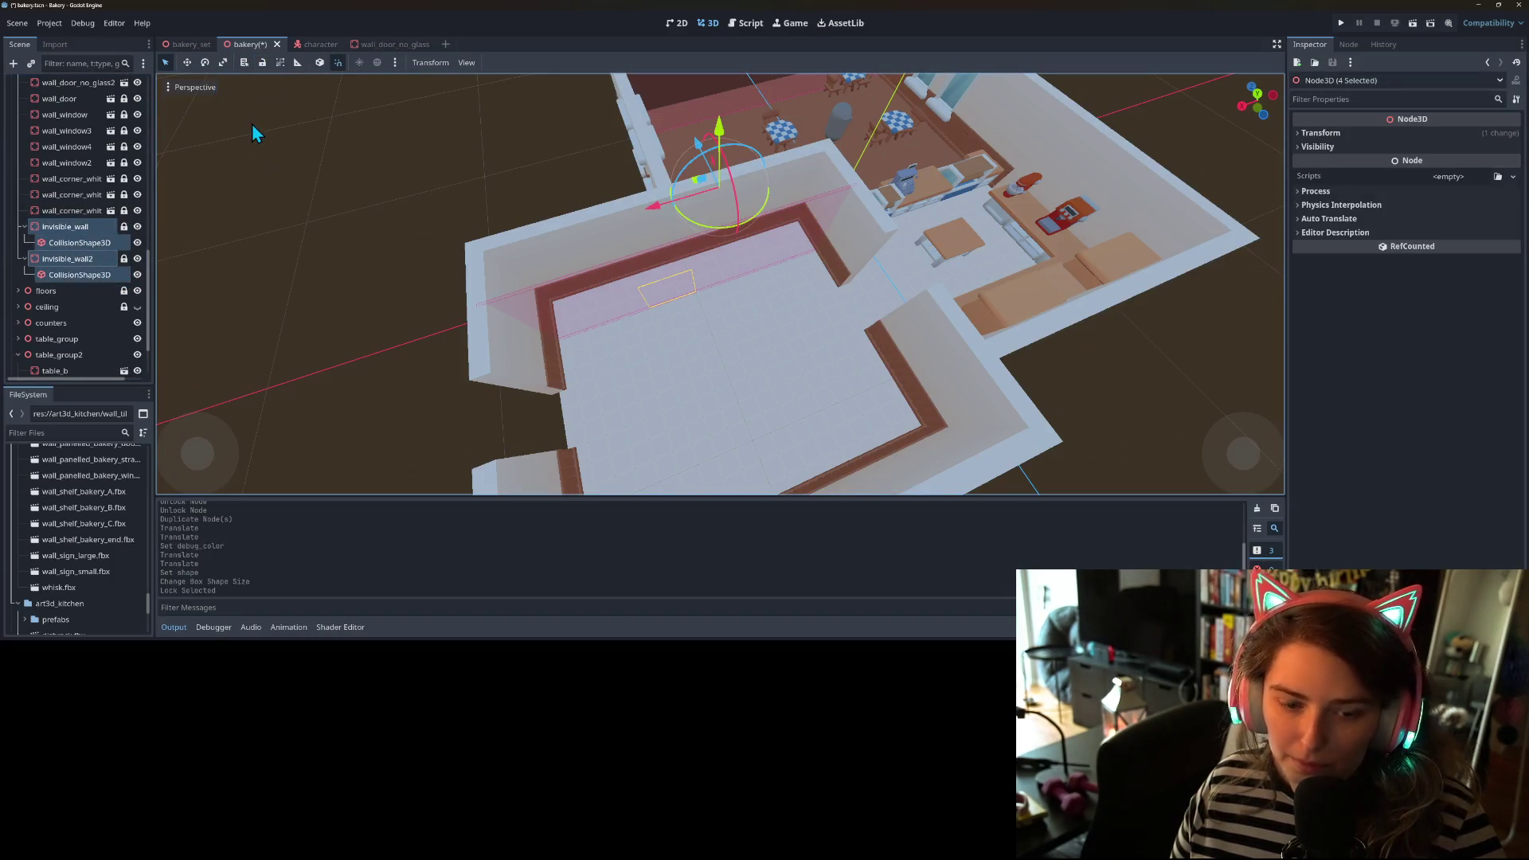
key(ctrl+s)
- Select wall_straight11 and wall_straight23 together and lock them
scroll(up, 3)
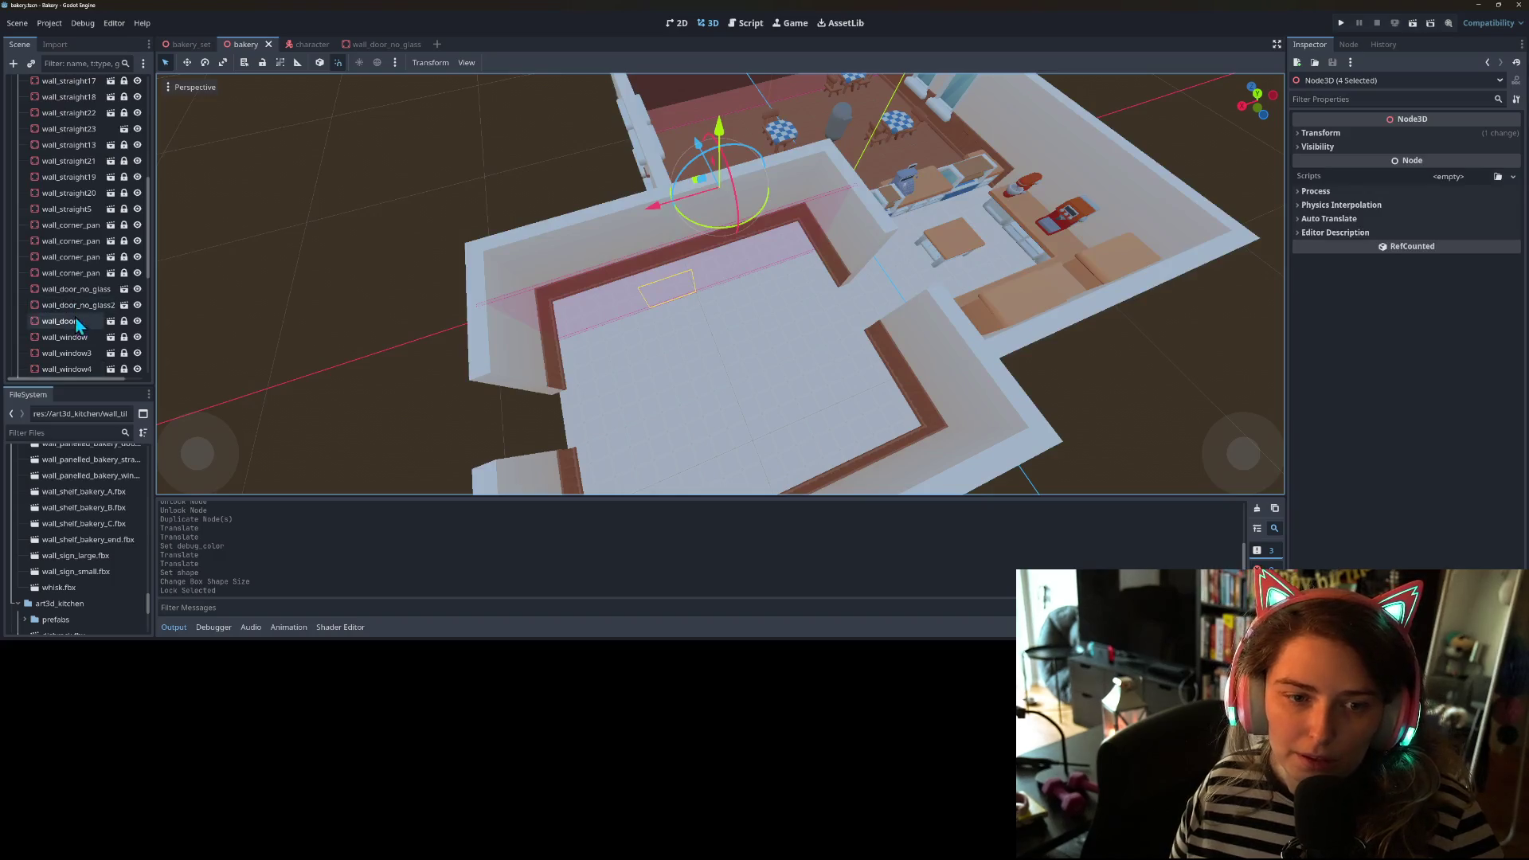
click(74, 302)
scroll(up, 3)
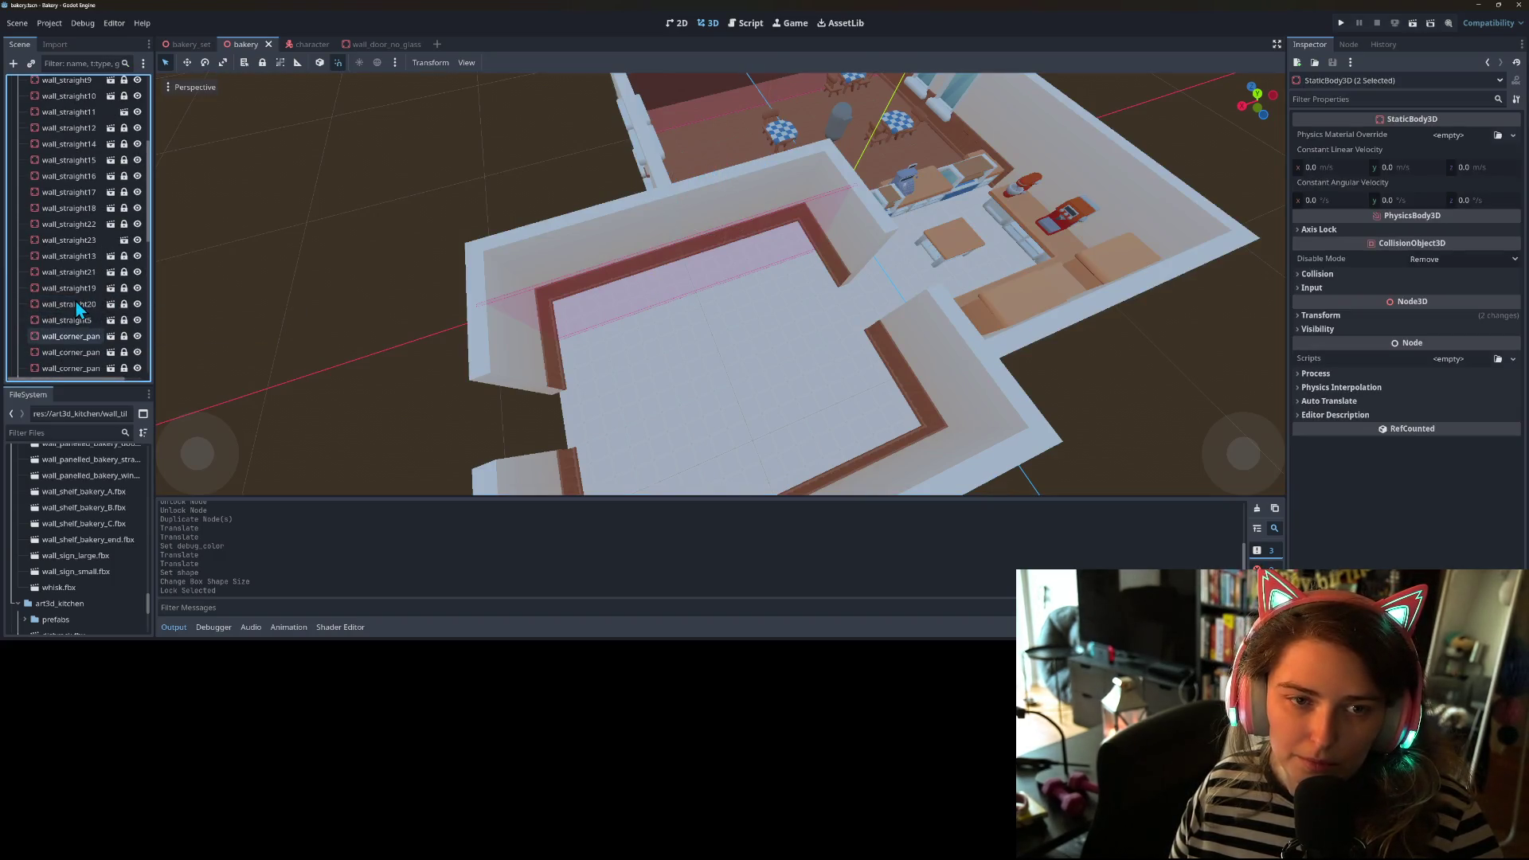
click(75, 239)
click(78, 112)
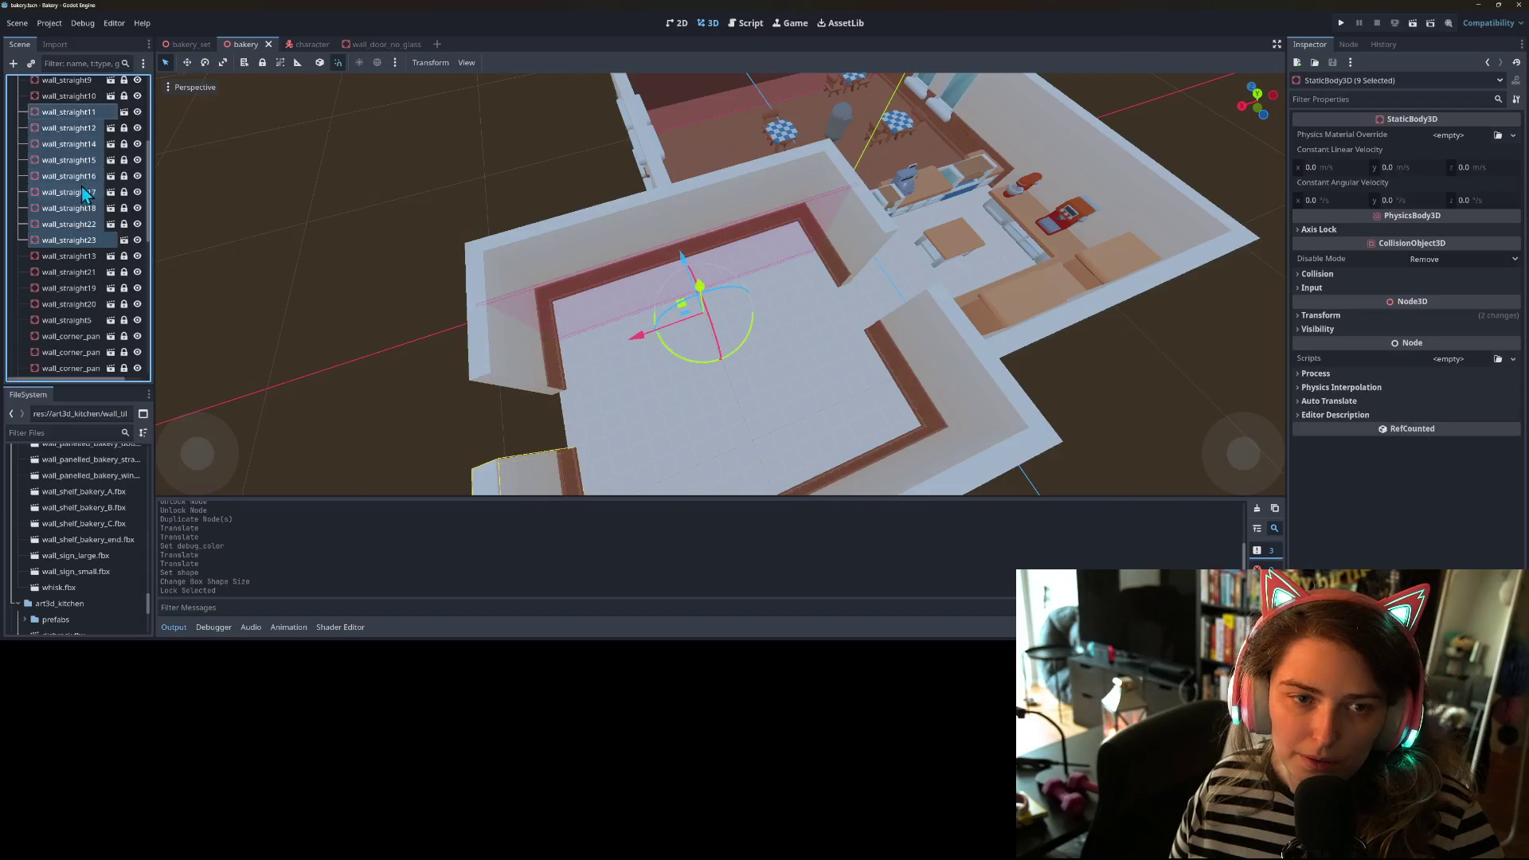
click(83, 112)
click(80, 240)
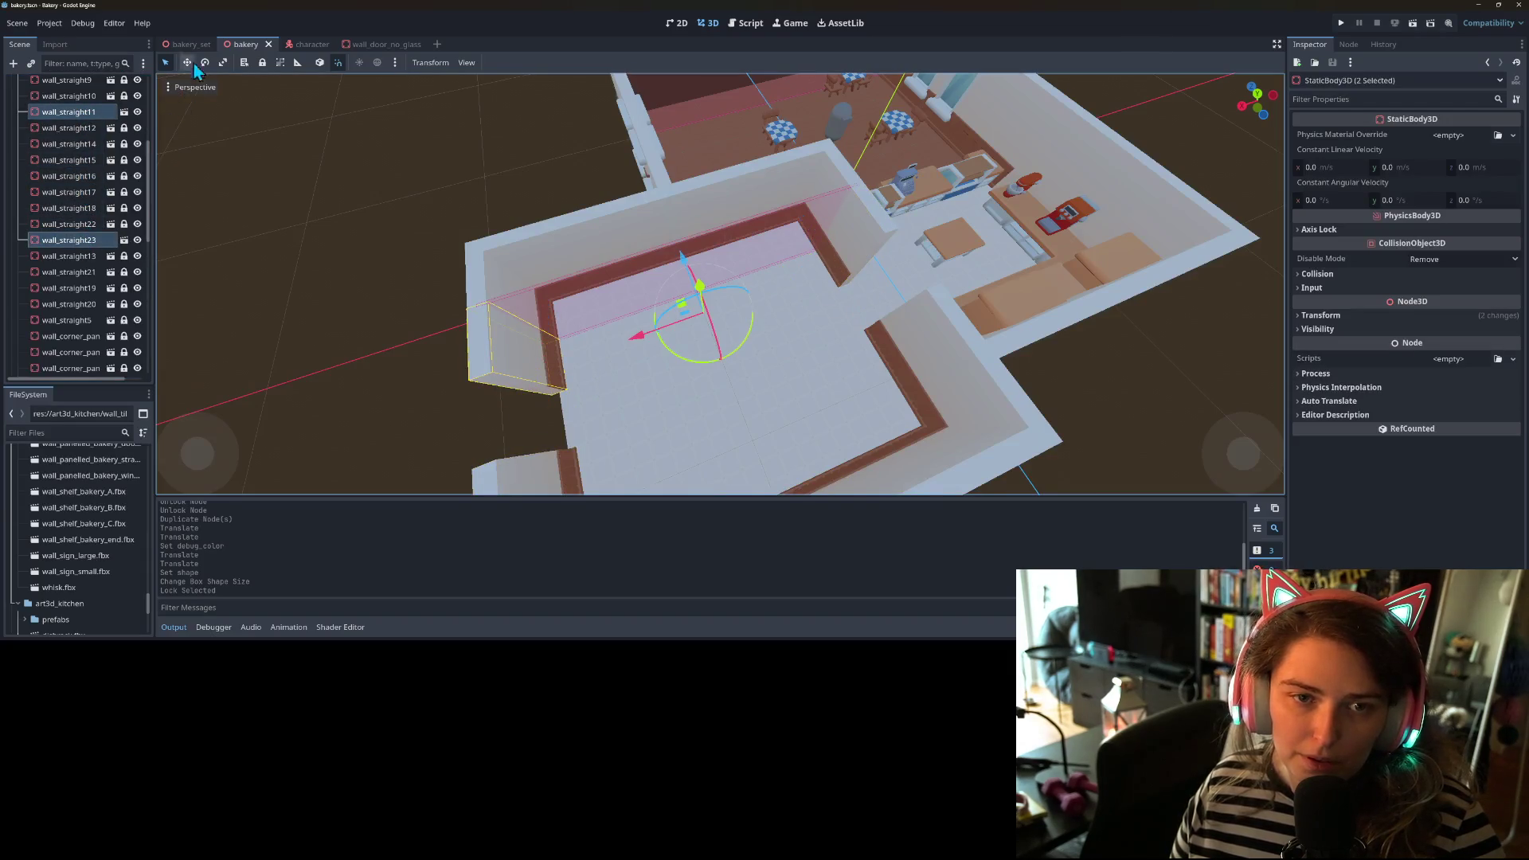
click(266, 65)
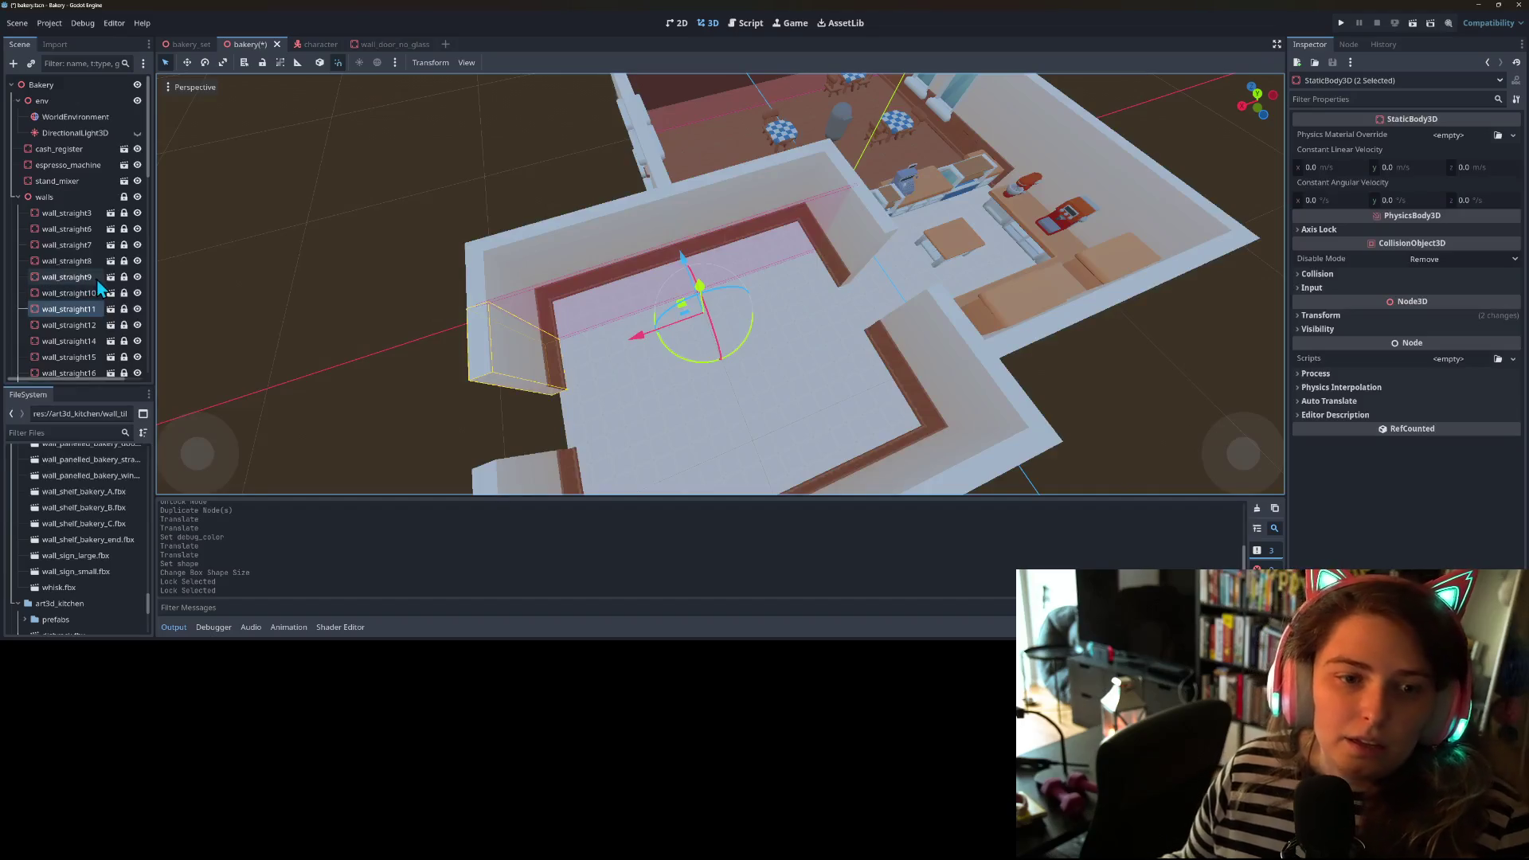
- Collapse the walls group, expand counters, and select counter_wide_b
click(18, 184)
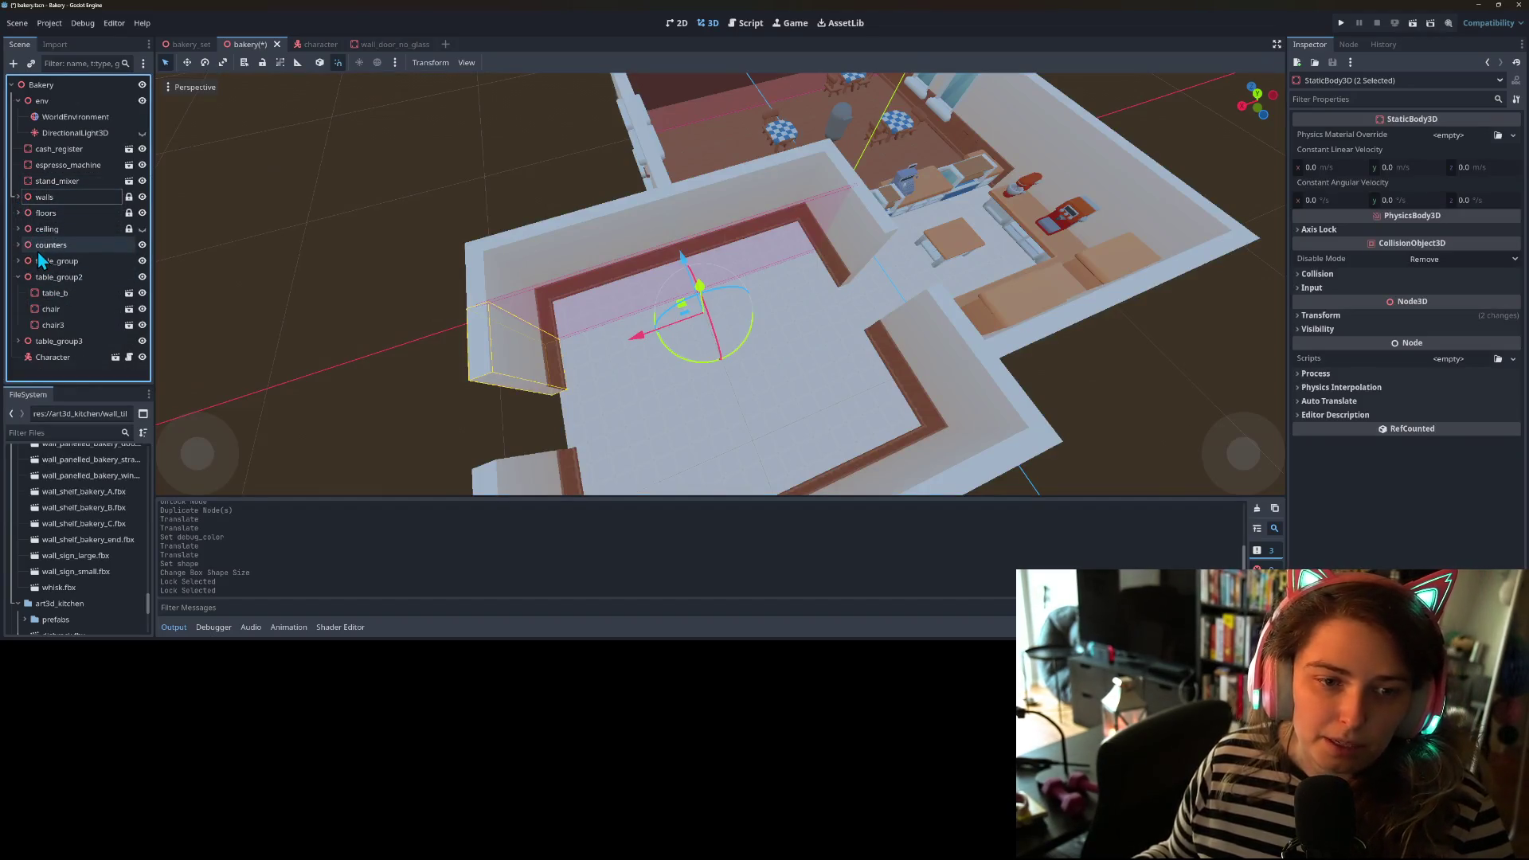
click(17, 246)
click(81, 266)
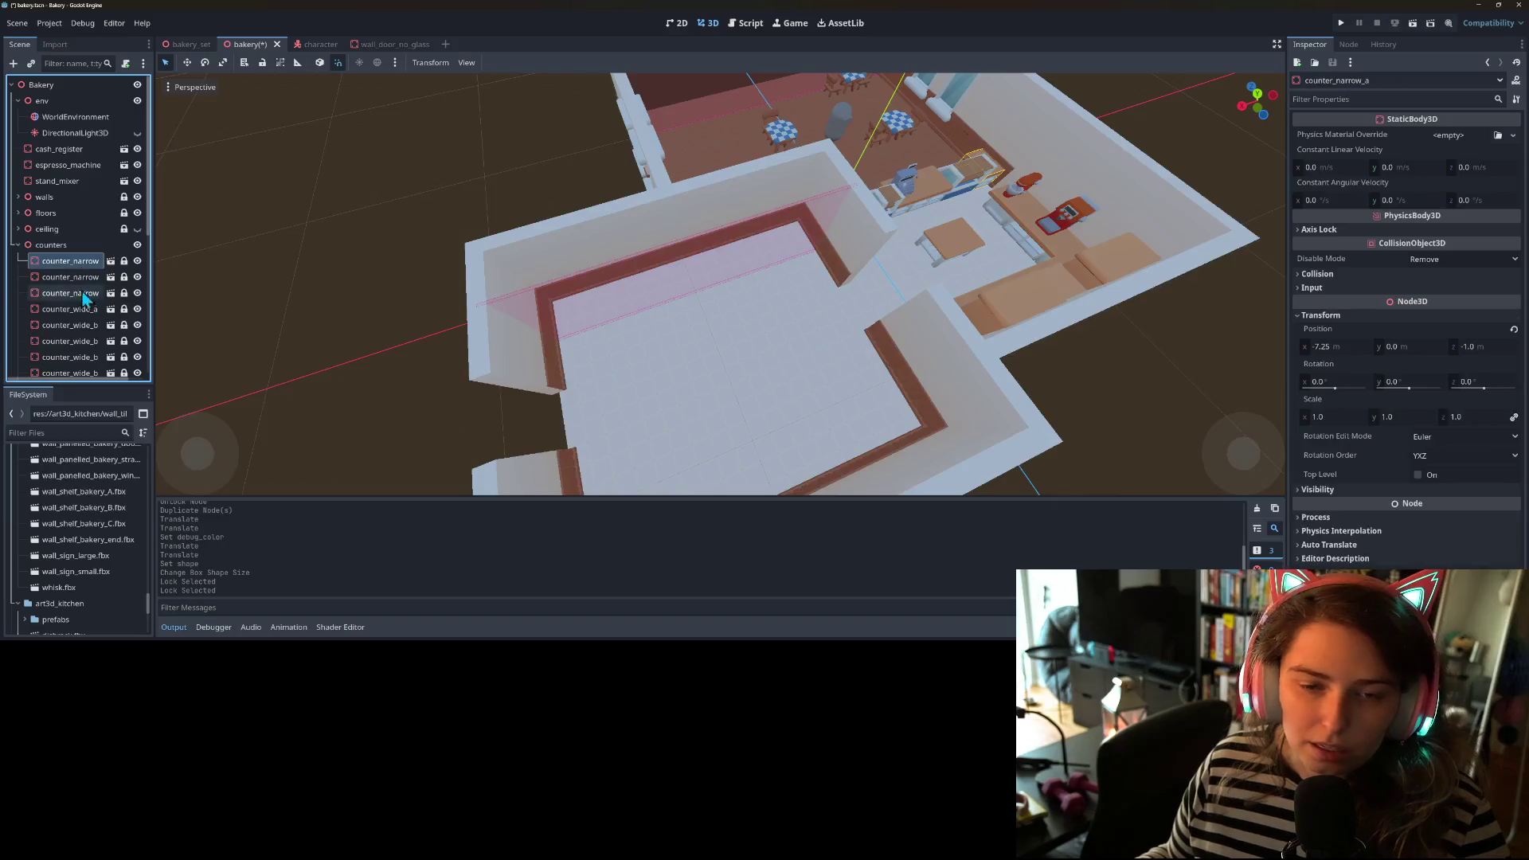
scroll(down, 3)
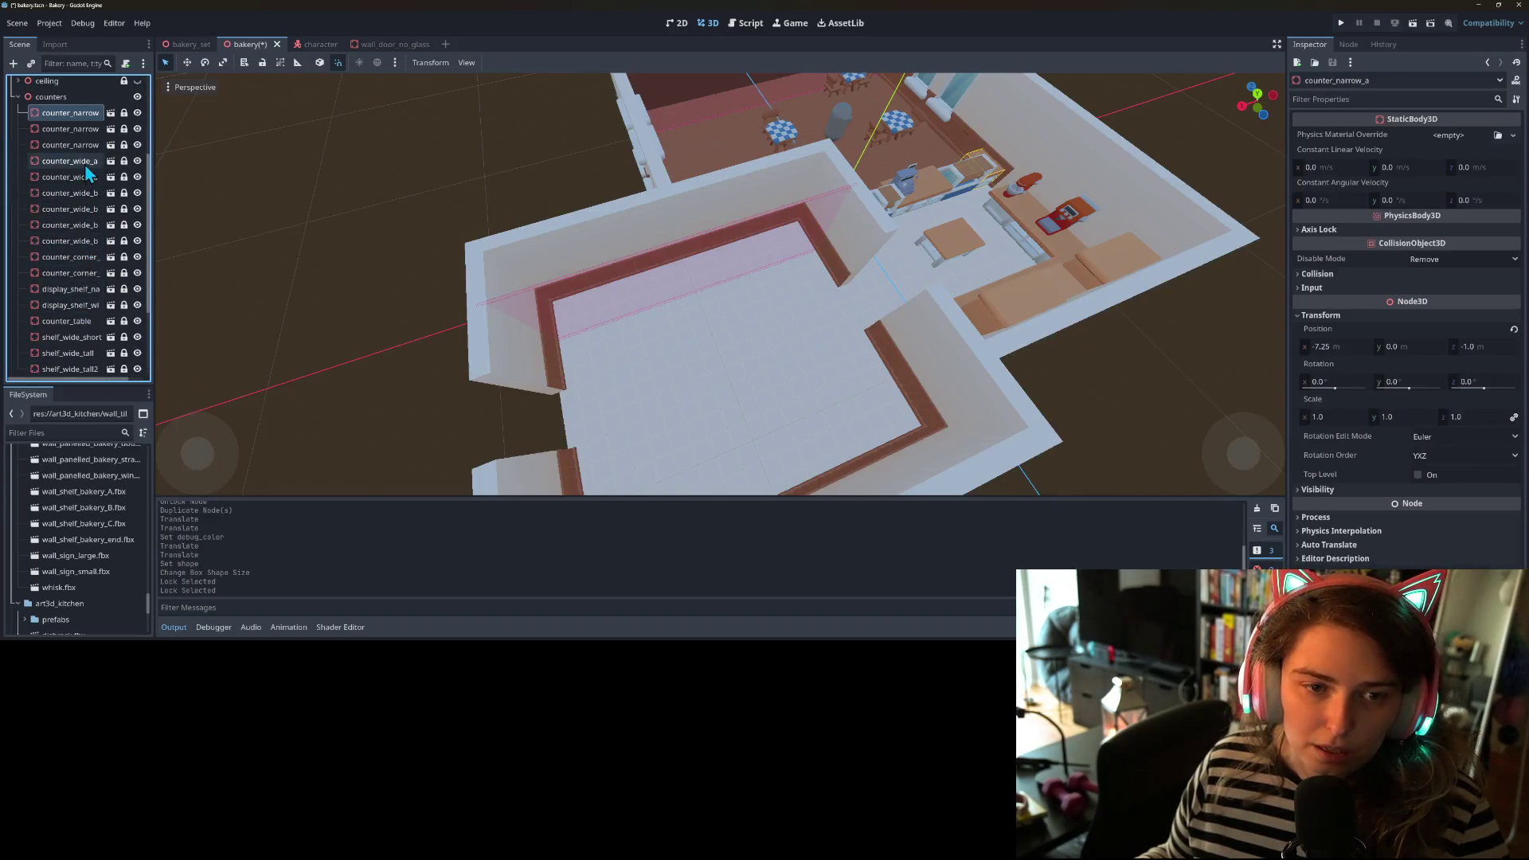
click(86, 182)
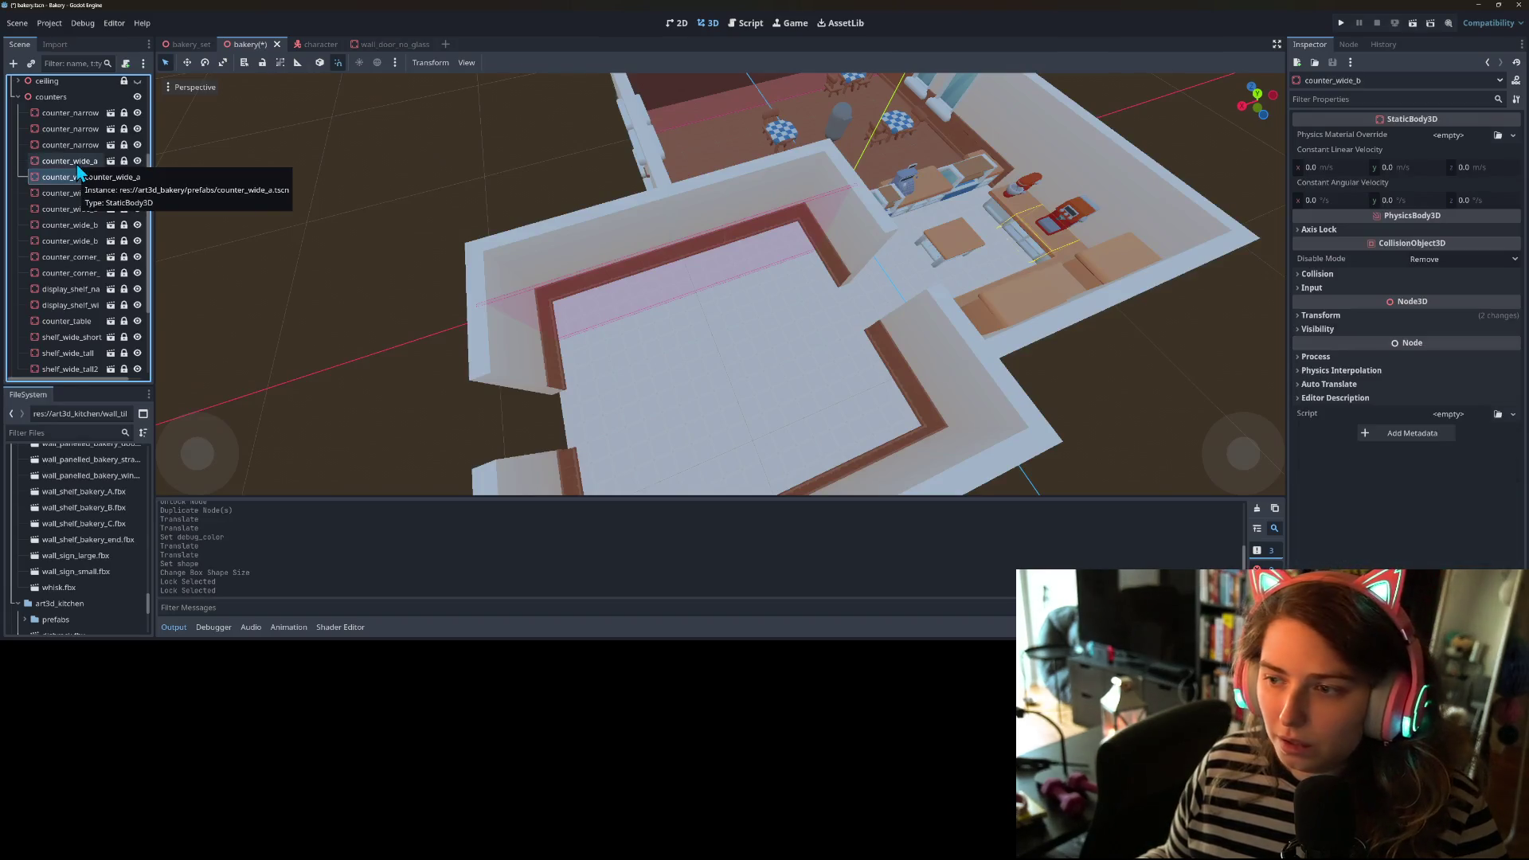
- Unlock counter_wide_b, duplicate it, and set the copy's Position X to 2.25
click(123, 176)
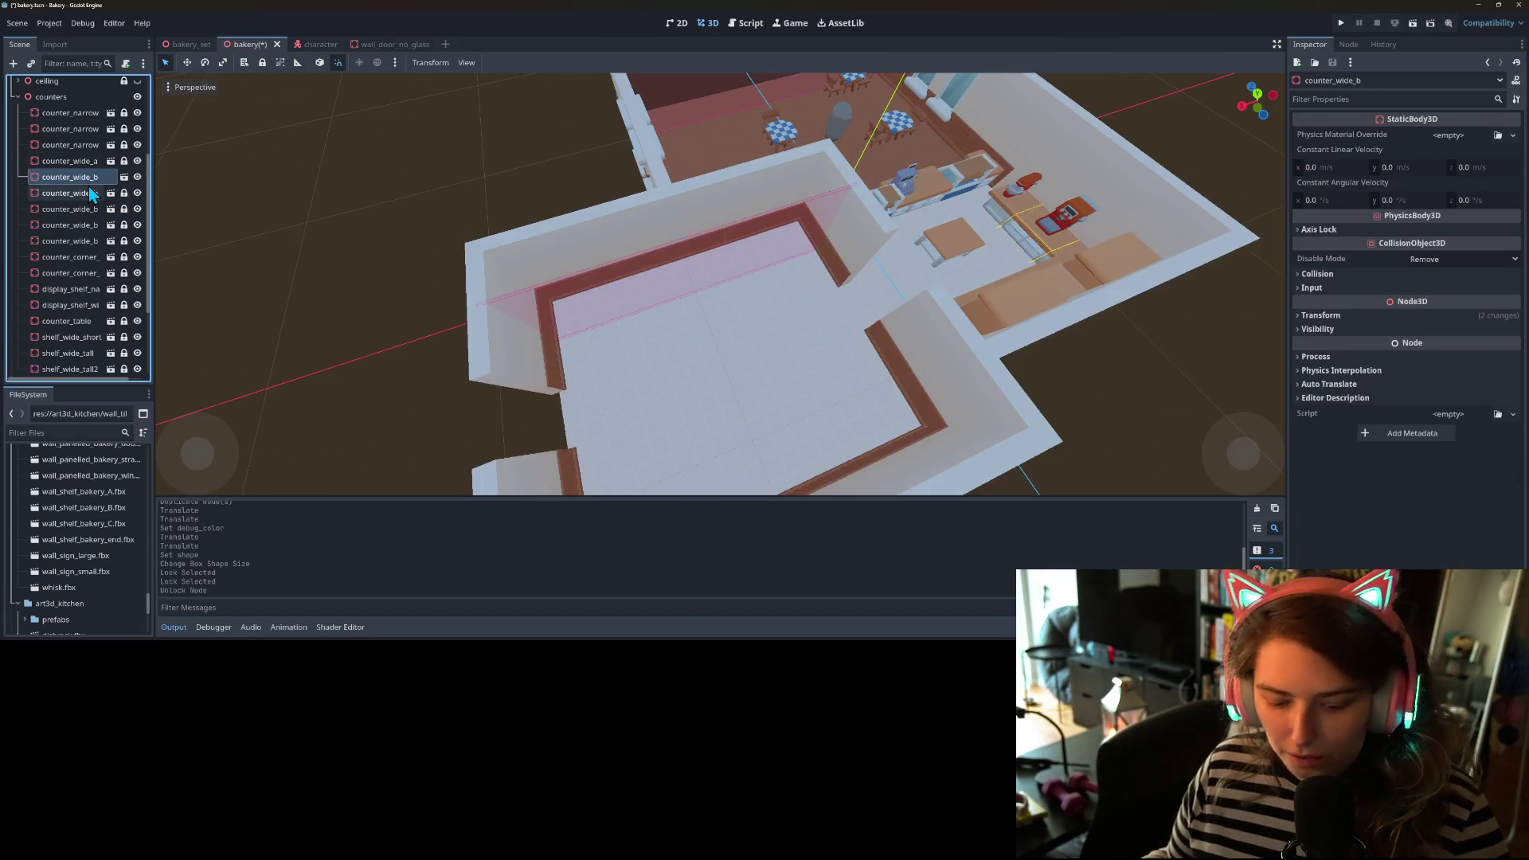
key(ctrl+d)
drag(1001, 244, 782, 268)
drag(721, 419, 897, 433)
drag(784, 368, 783, 366)
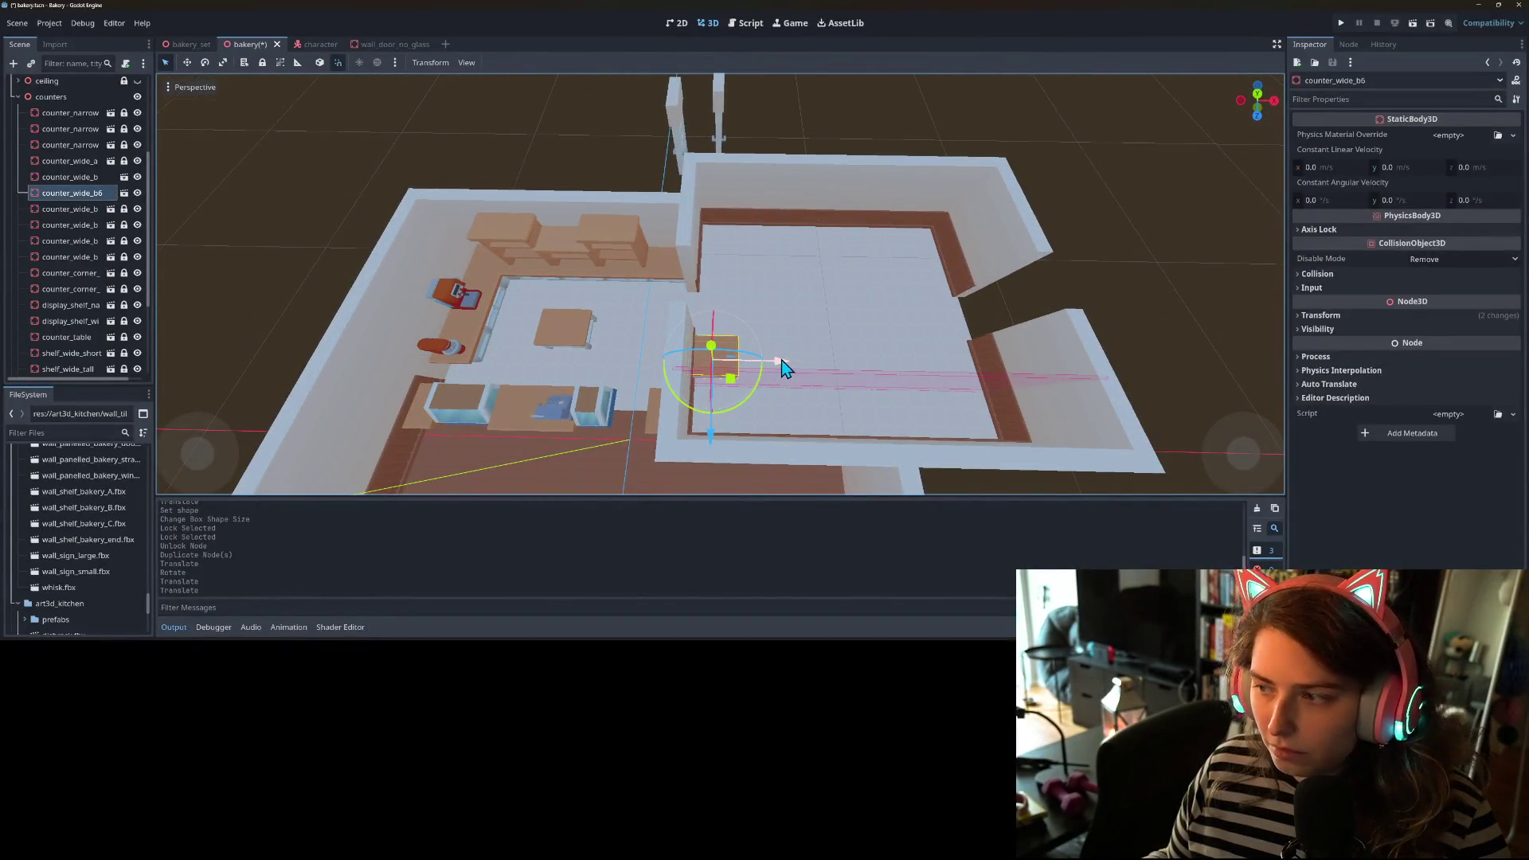
click(1349, 317)
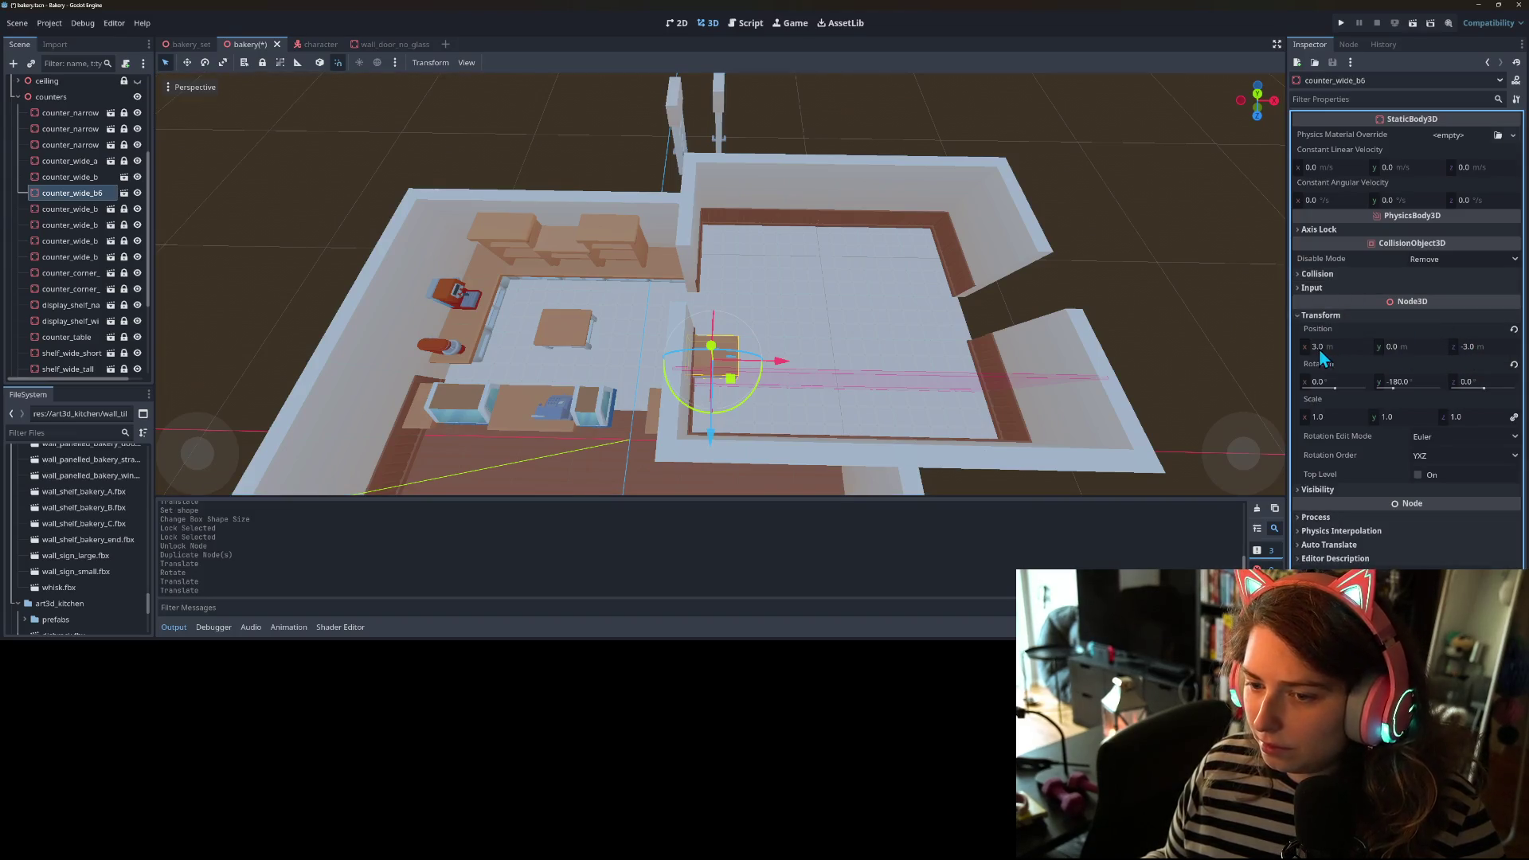
click(1317, 347)
text(.25)
key(Return)
- Duplicate the counter again along X, then delete the extra counter_wide_b11
key(ctrl+d)
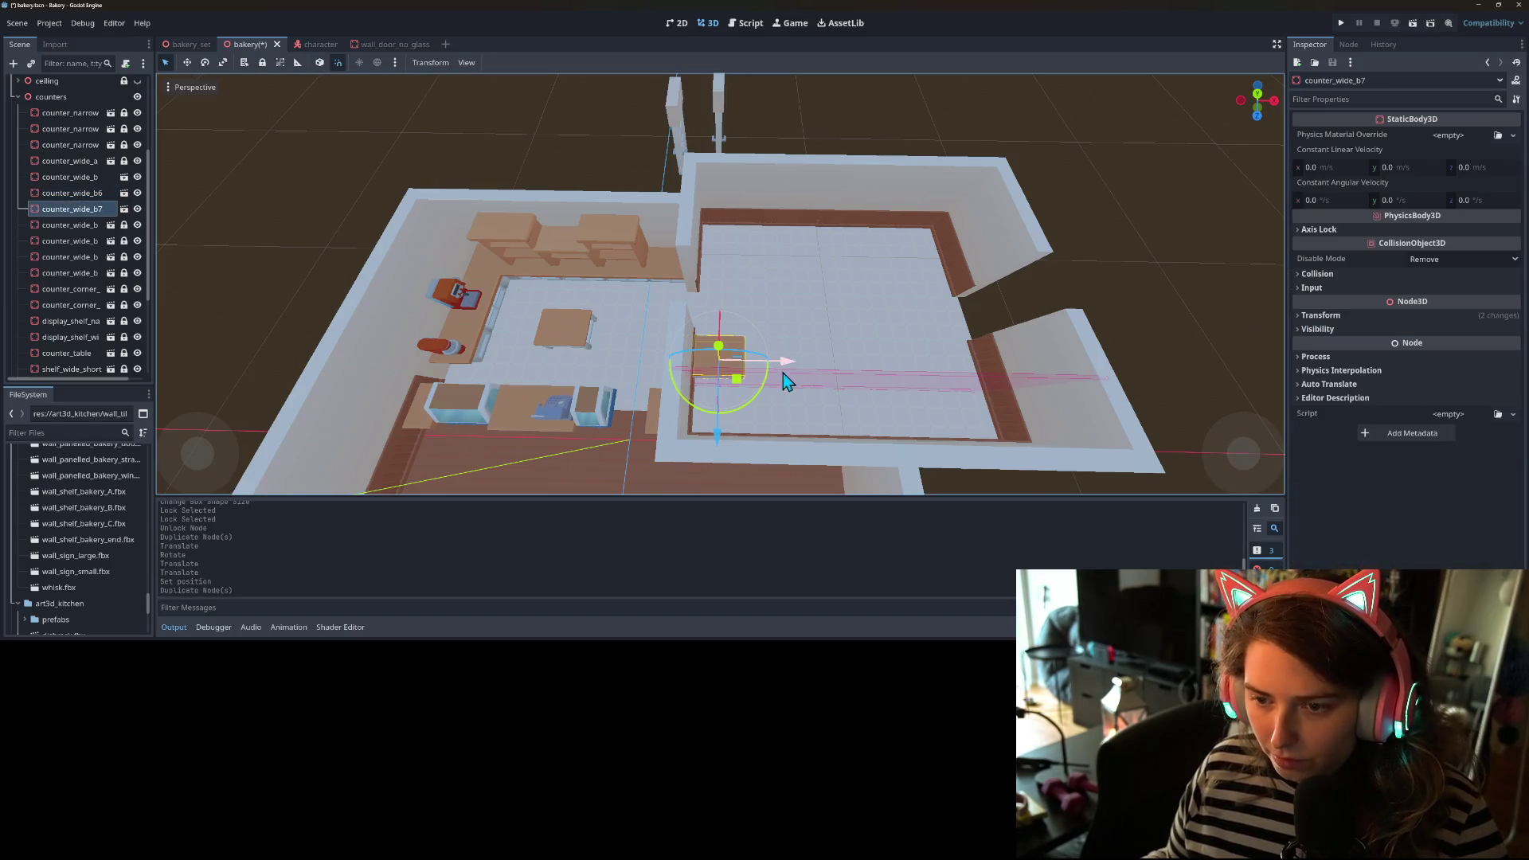
drag(786, 370, 905, 341)
key(ctrl+d)
key(ctrl+d)
key(ctrl+d)
key(ctrl+d)
key(Delete)
key(Return)
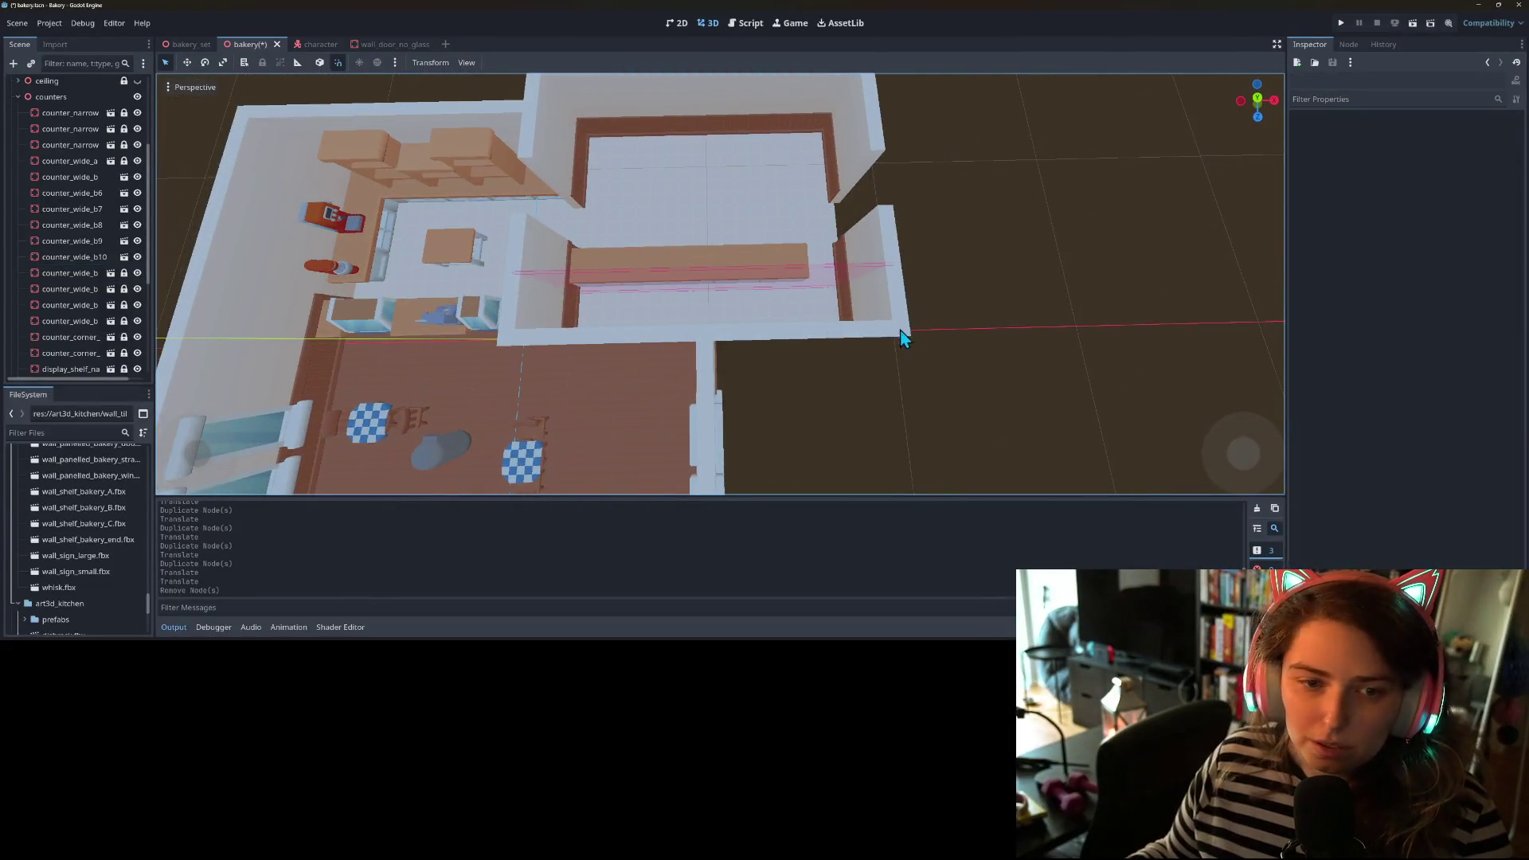
- Select the counters group and bring up its right-click actions menu
click(83, 117)
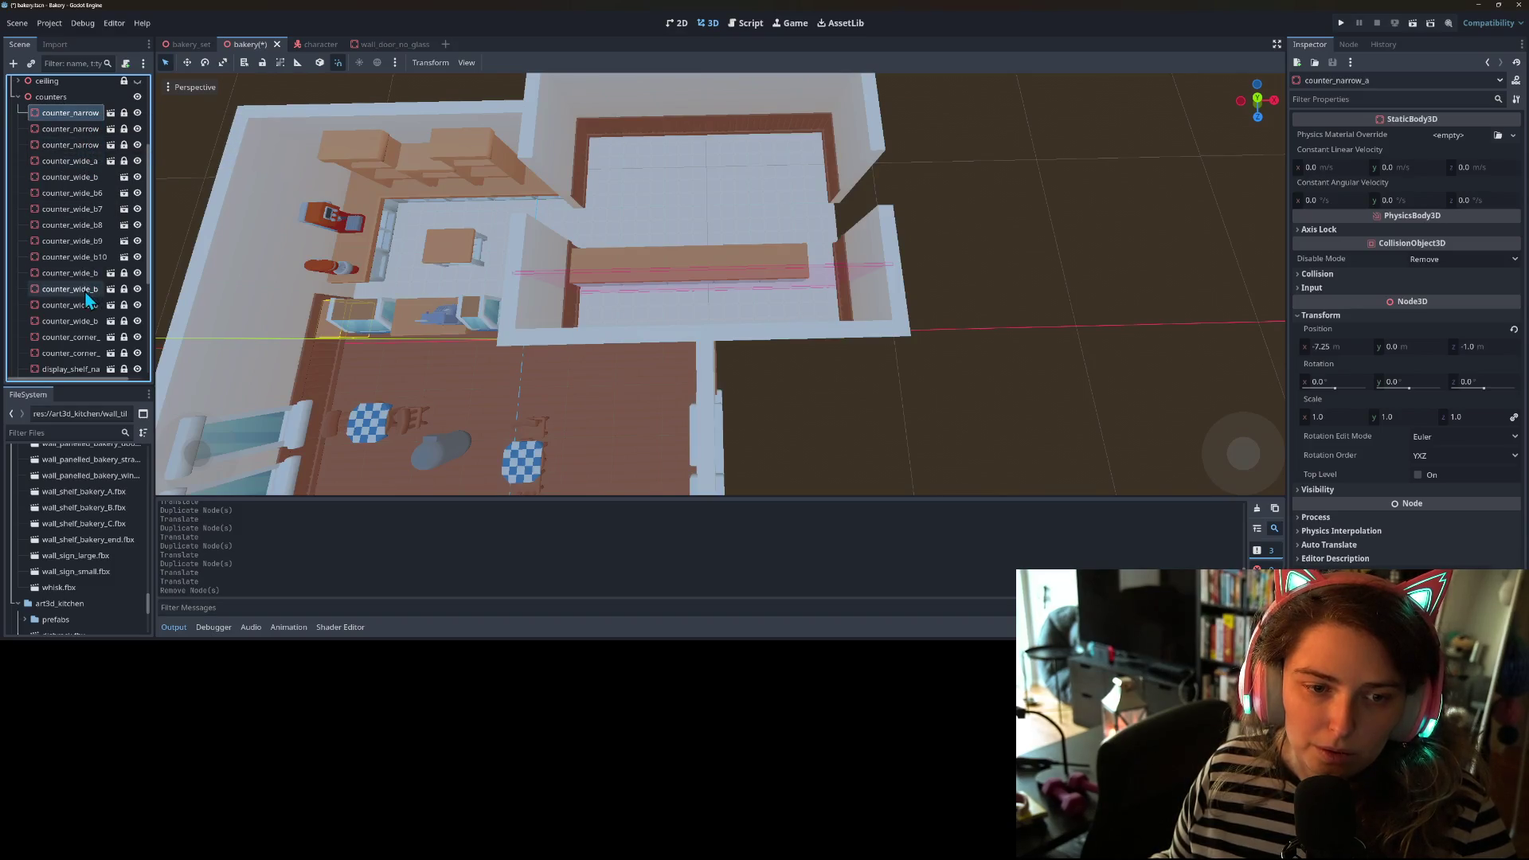
scroll(down, 3)
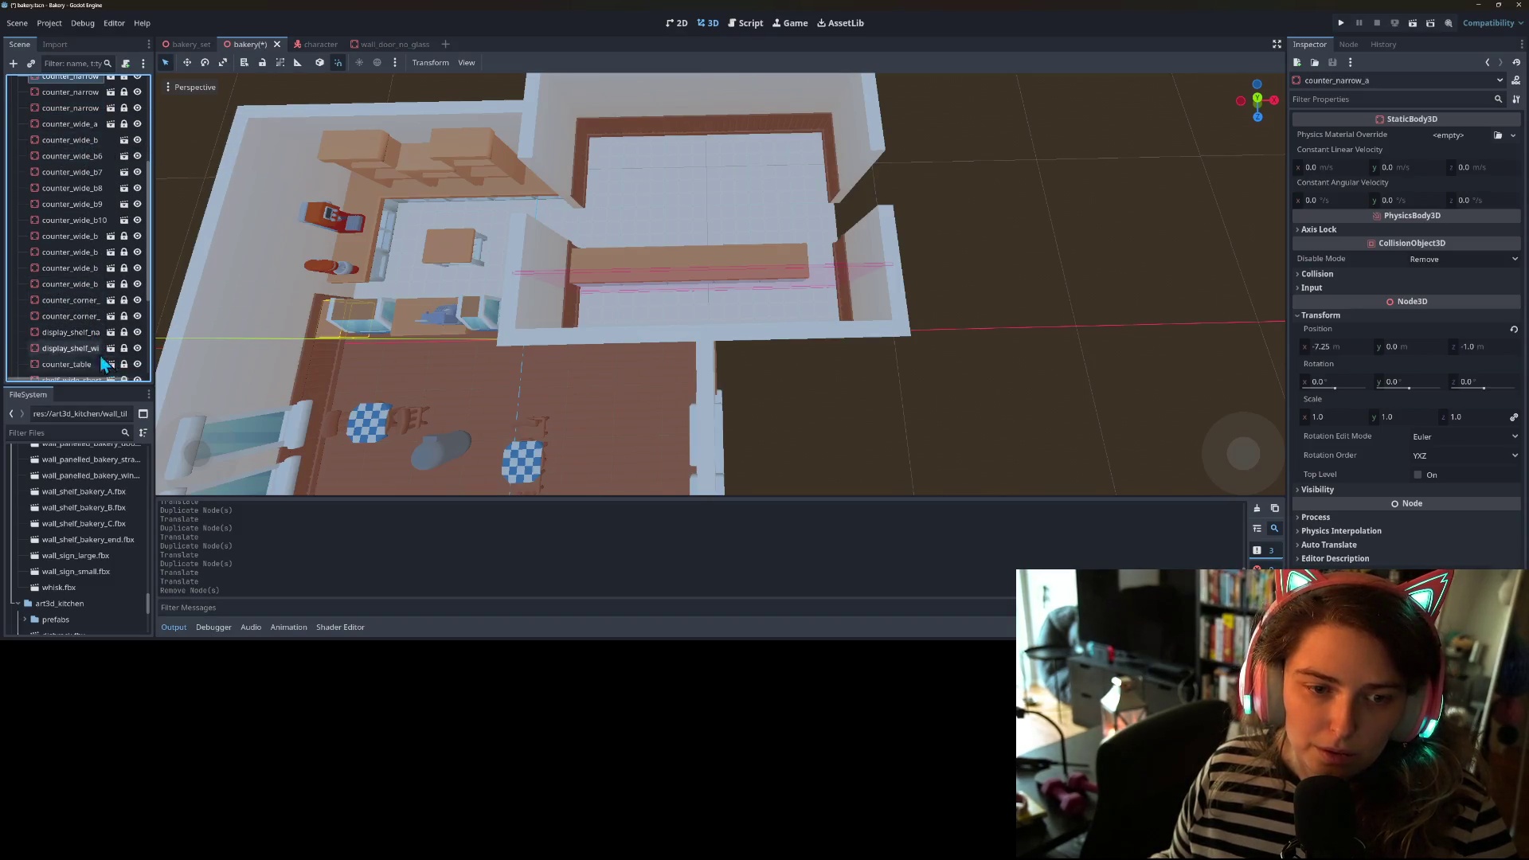
scroll(up, 3)
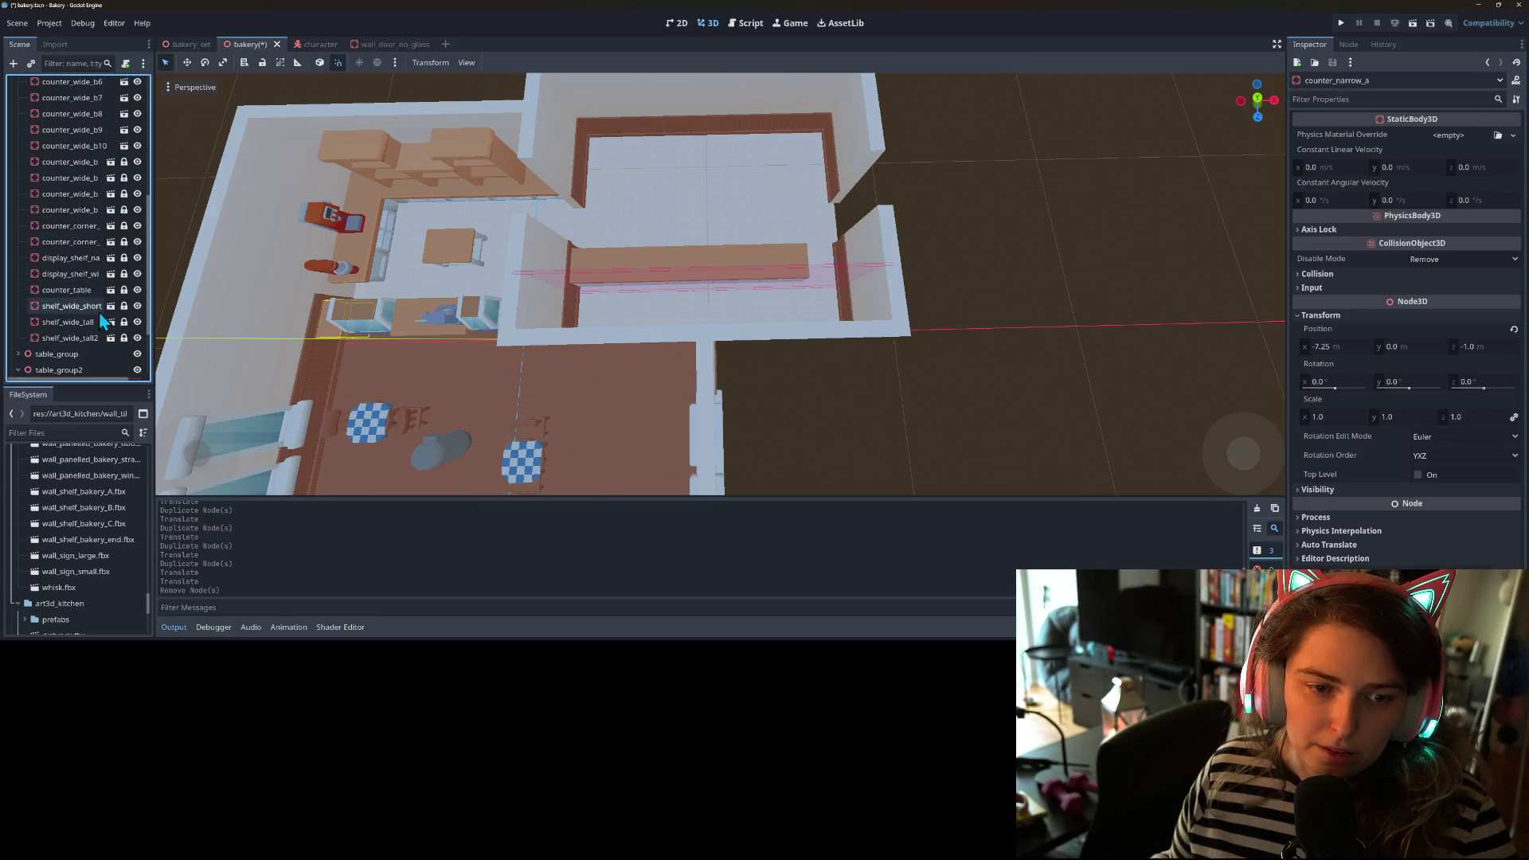
click(49, 98)
right_click(49, 102)
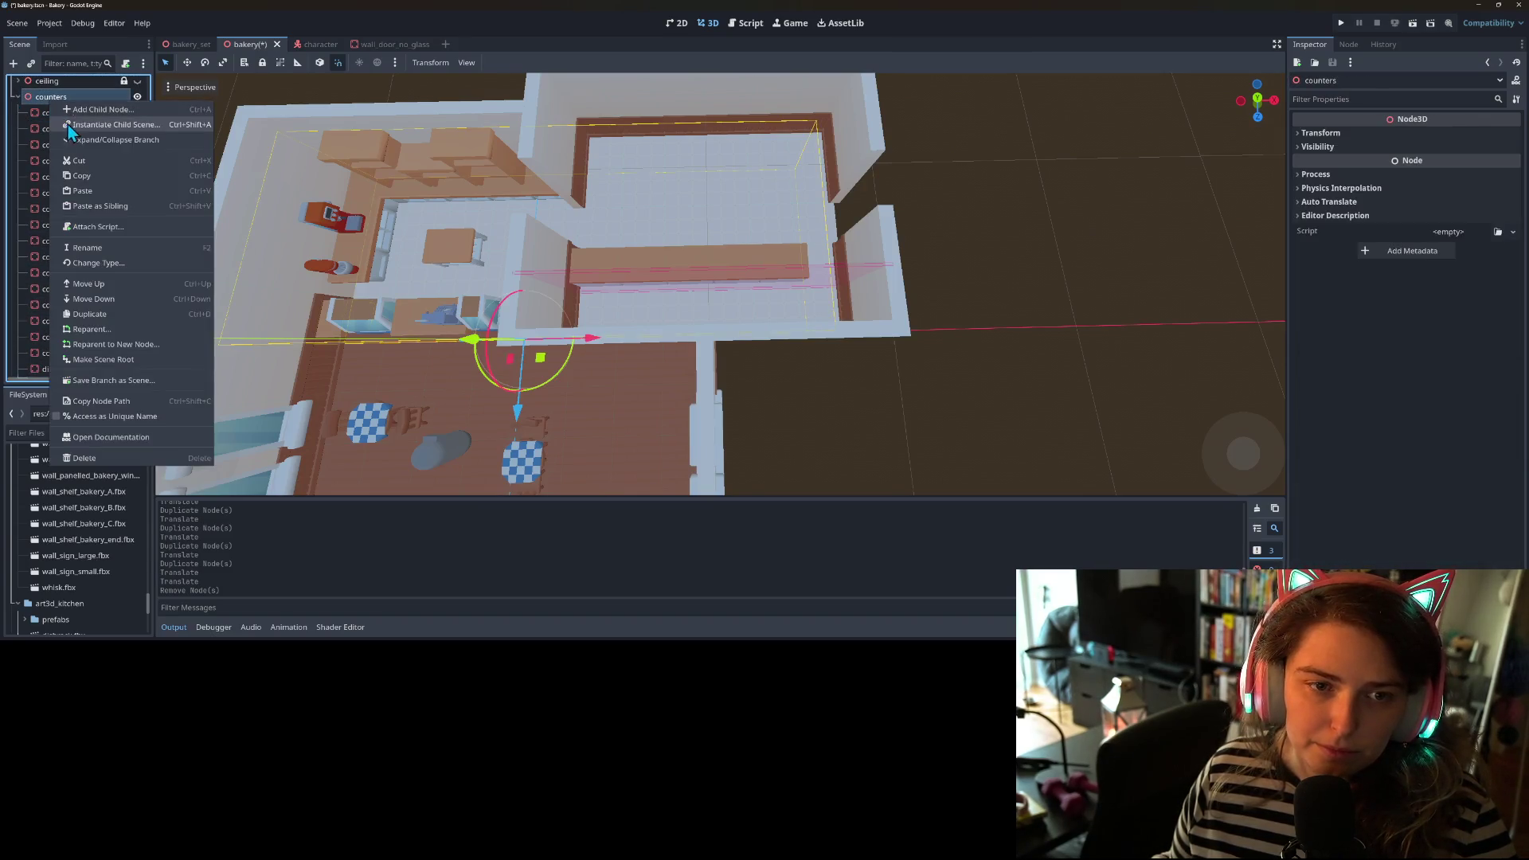
- Instance the counter_narrow_b prefab under the counters group and drag it to the counter row's right end
click(75, 124)
text(narro)
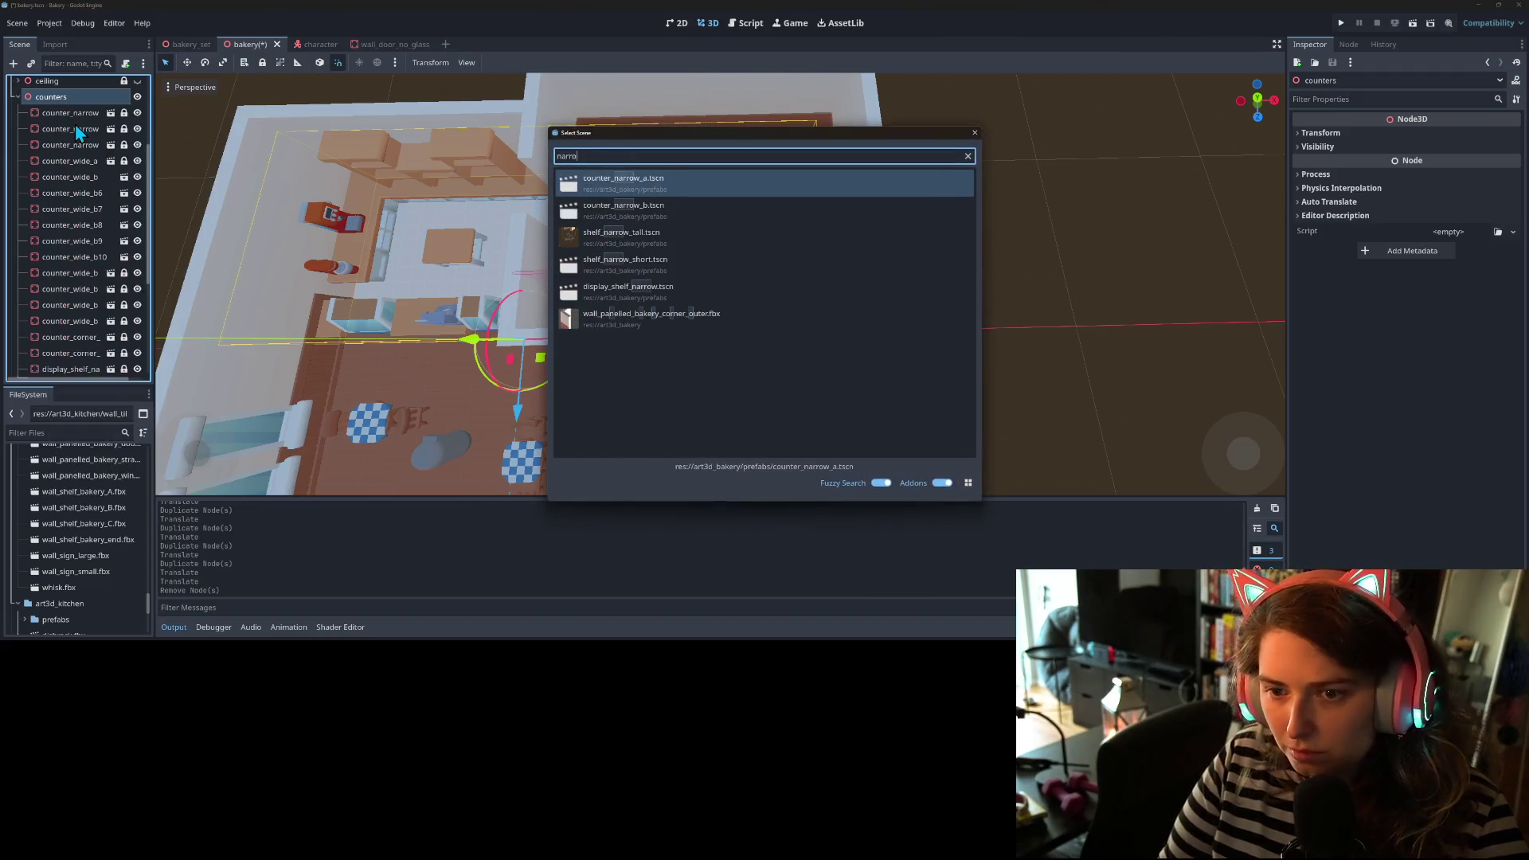
key(Down)
key(Return)
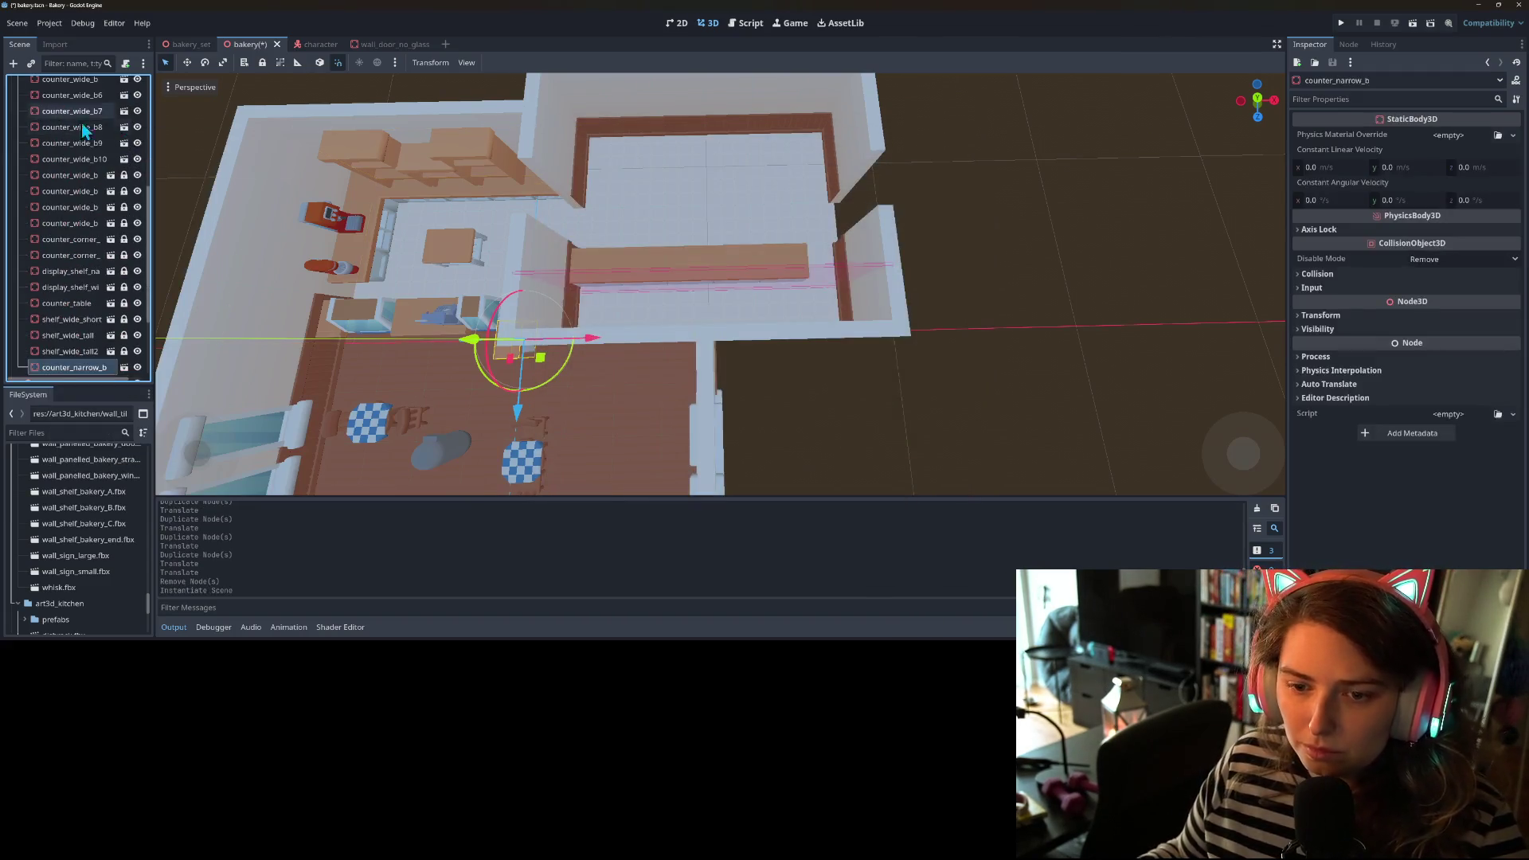
drag(536, 360, 776, 279)
scroll(up, 3)
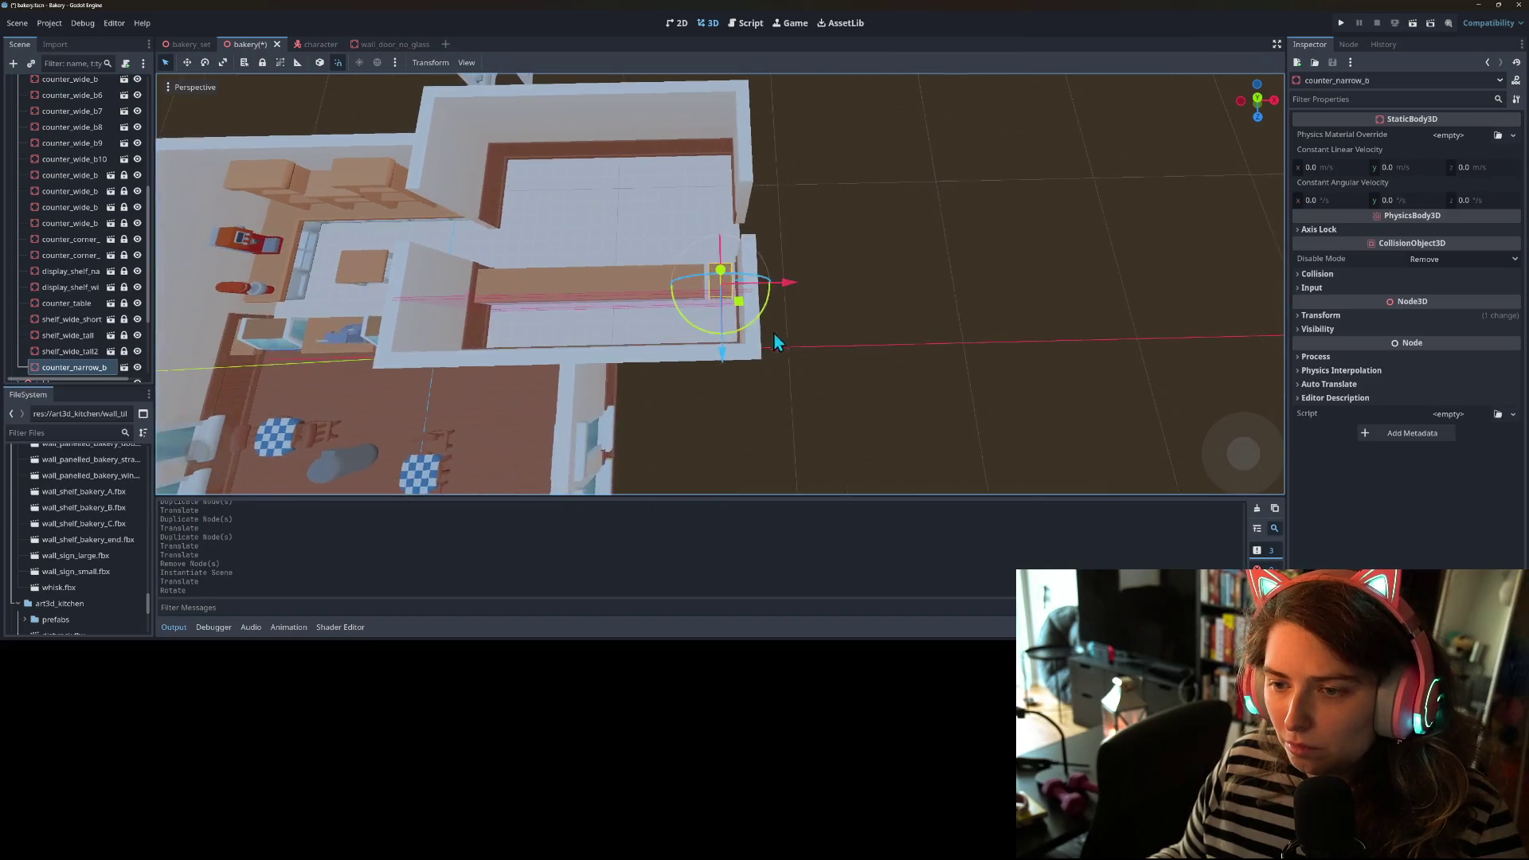
drag(690, 356, 1031, 332)
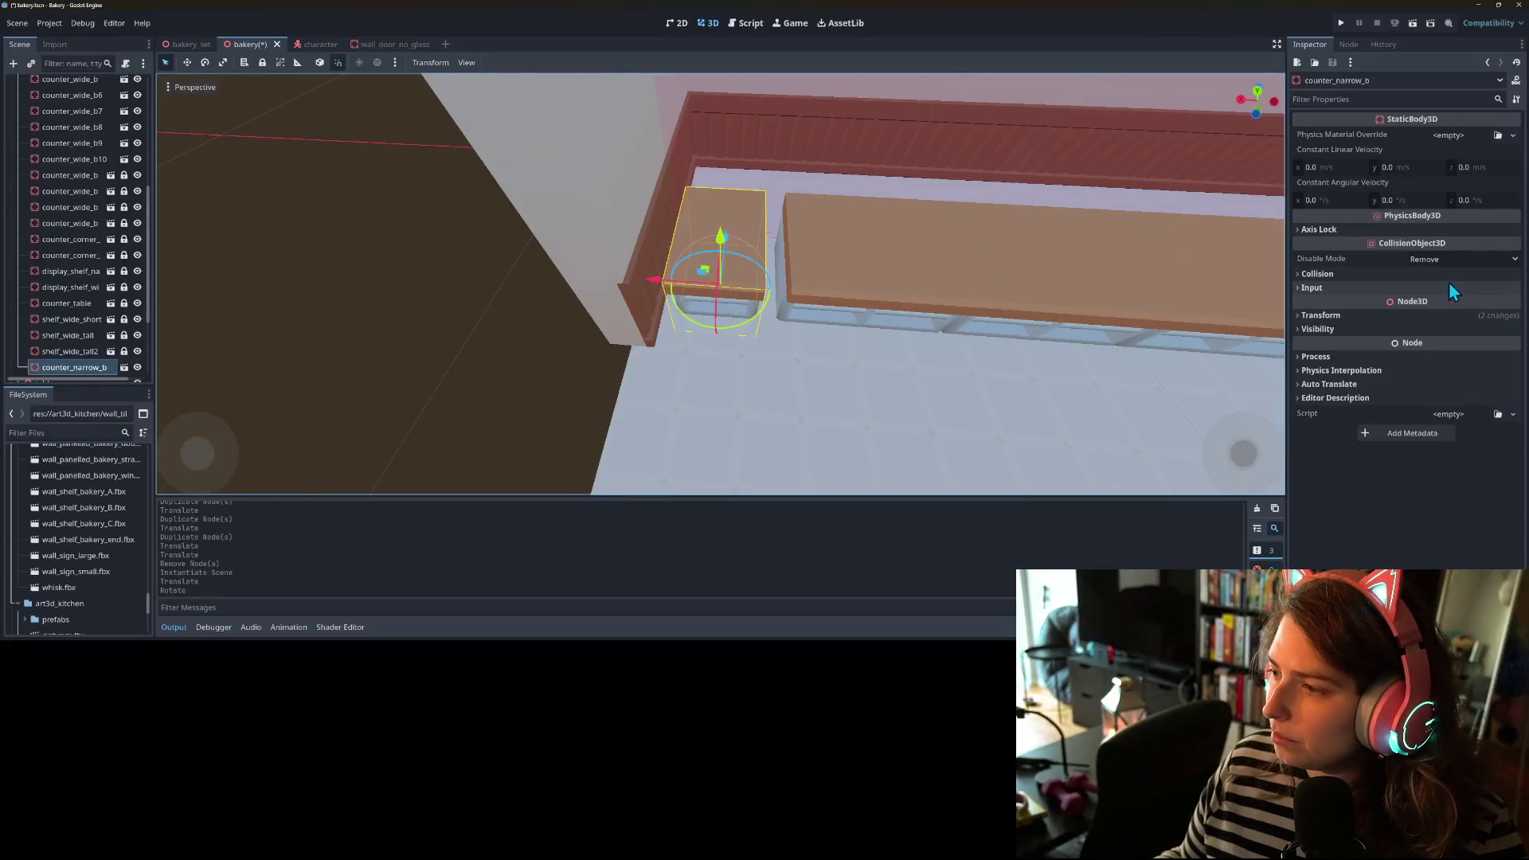
- Set counter_narrow_b's Position X to 12.75 m and save the bakery scene
click(1440, 317)
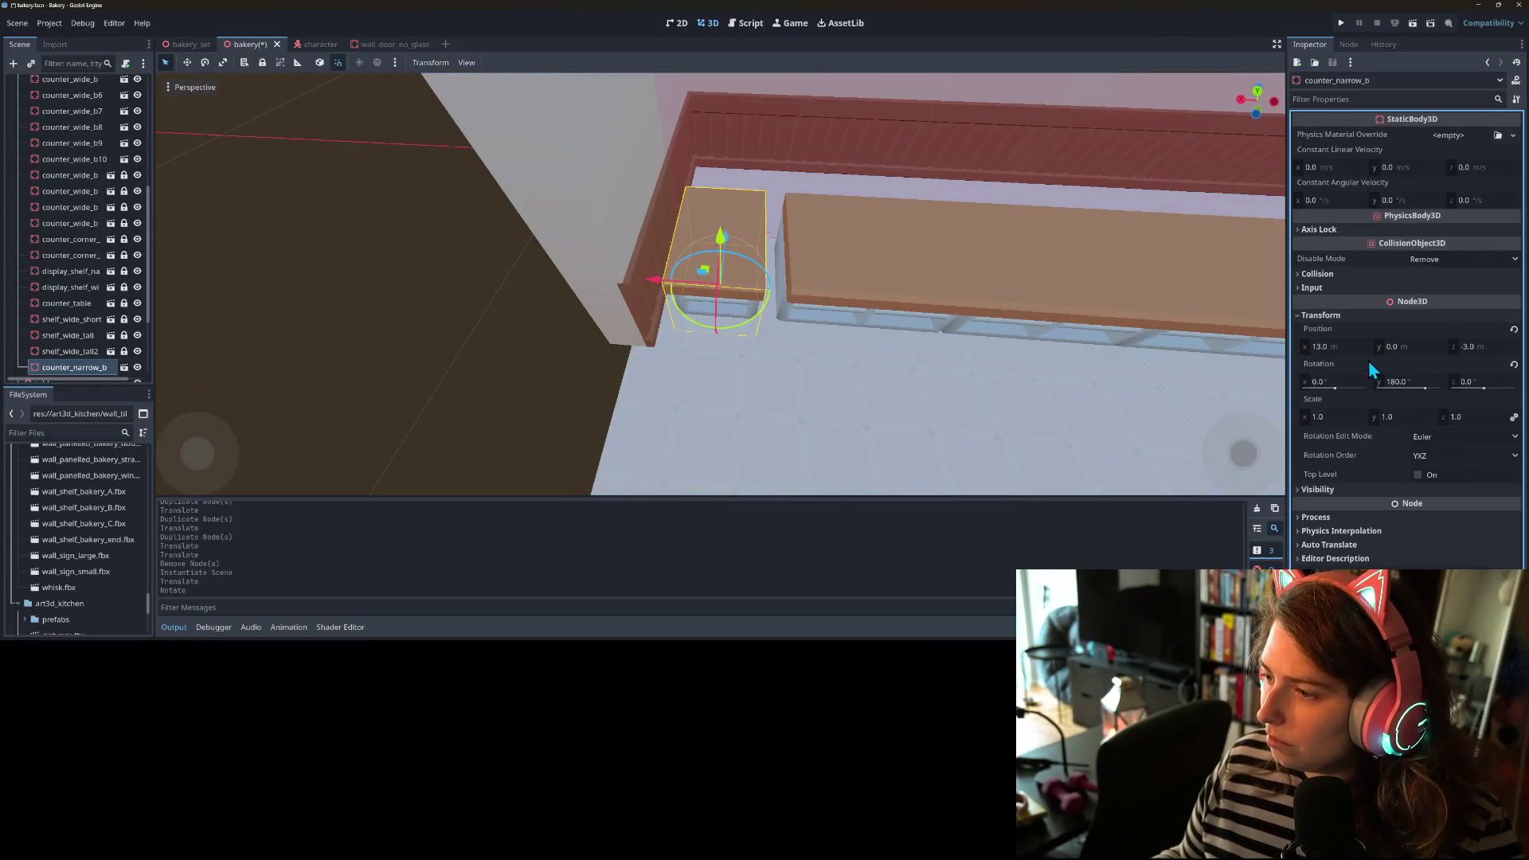
click(1344, 347)
text(12.75)
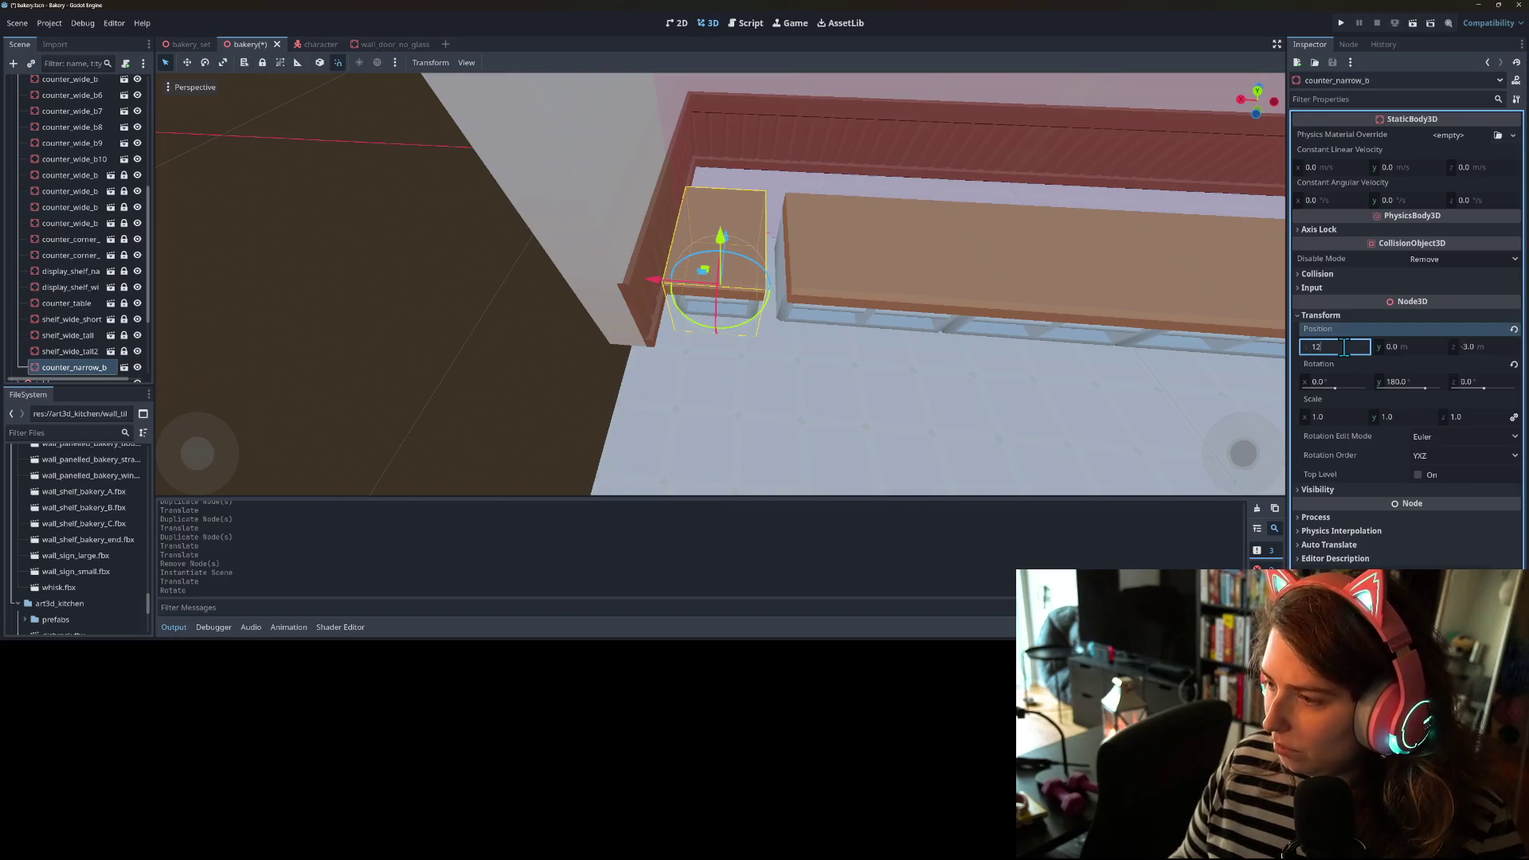
key(Return)
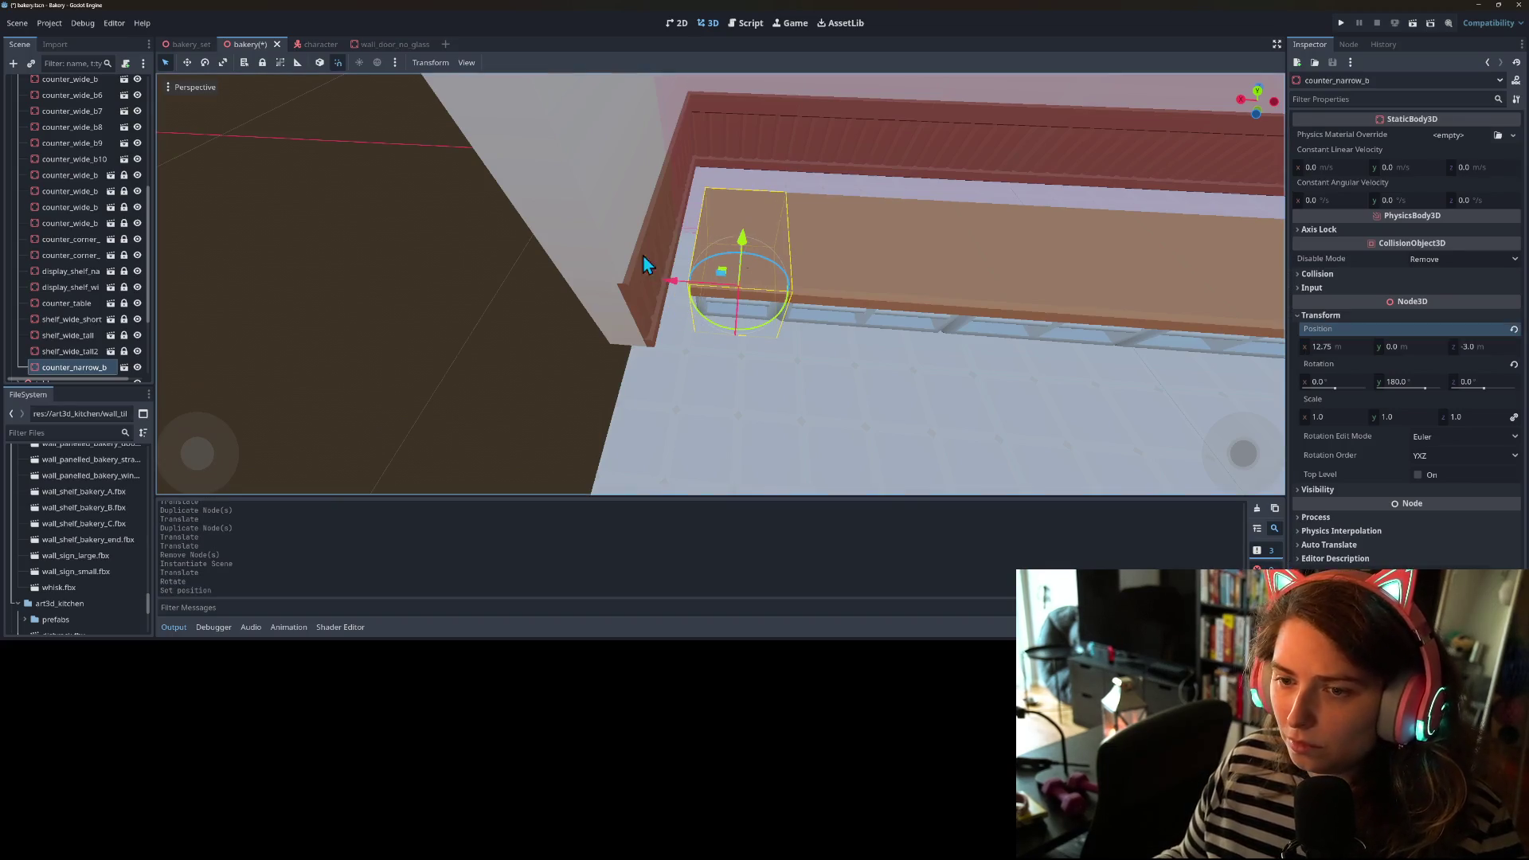
key(ctrl+s)
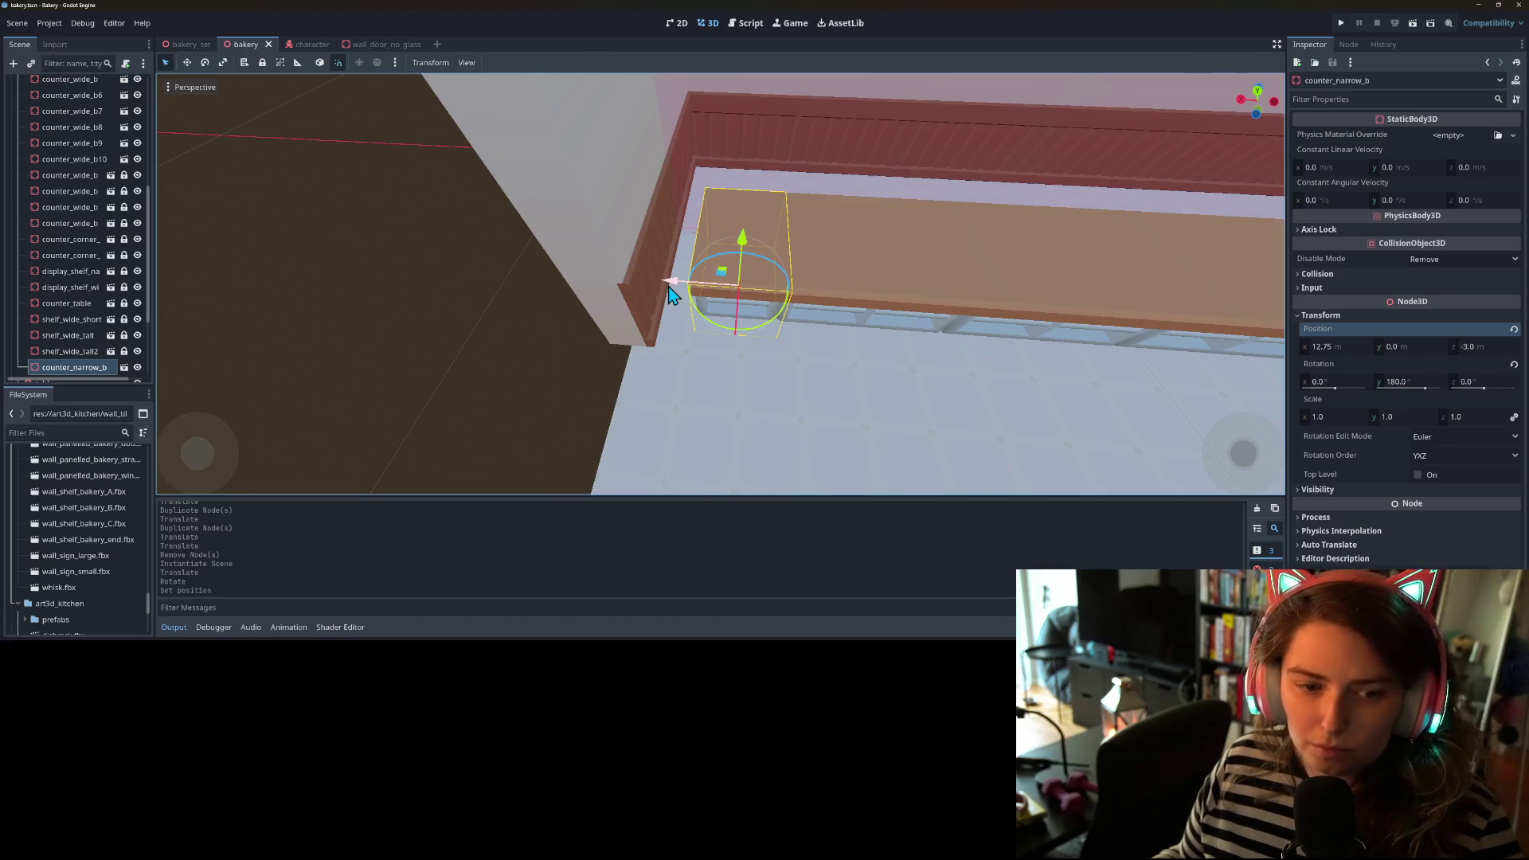
- Try a duplicate counter_narrow_b2 slid left along X, then delete it
key(ctrl+d)
drag(669, 294, 594, 290)
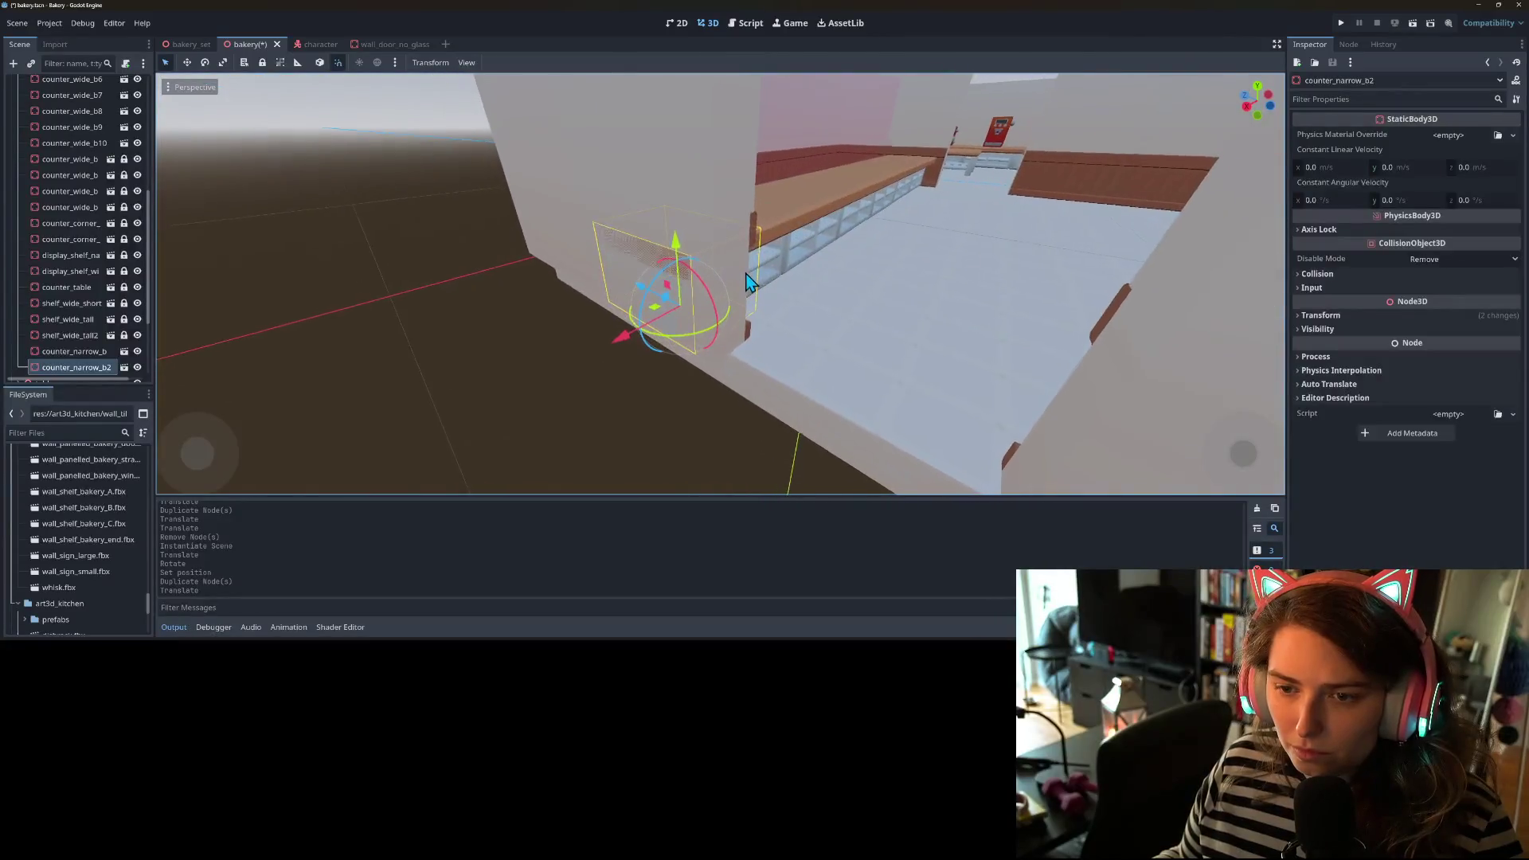
drag(698, 276, 689, 310)
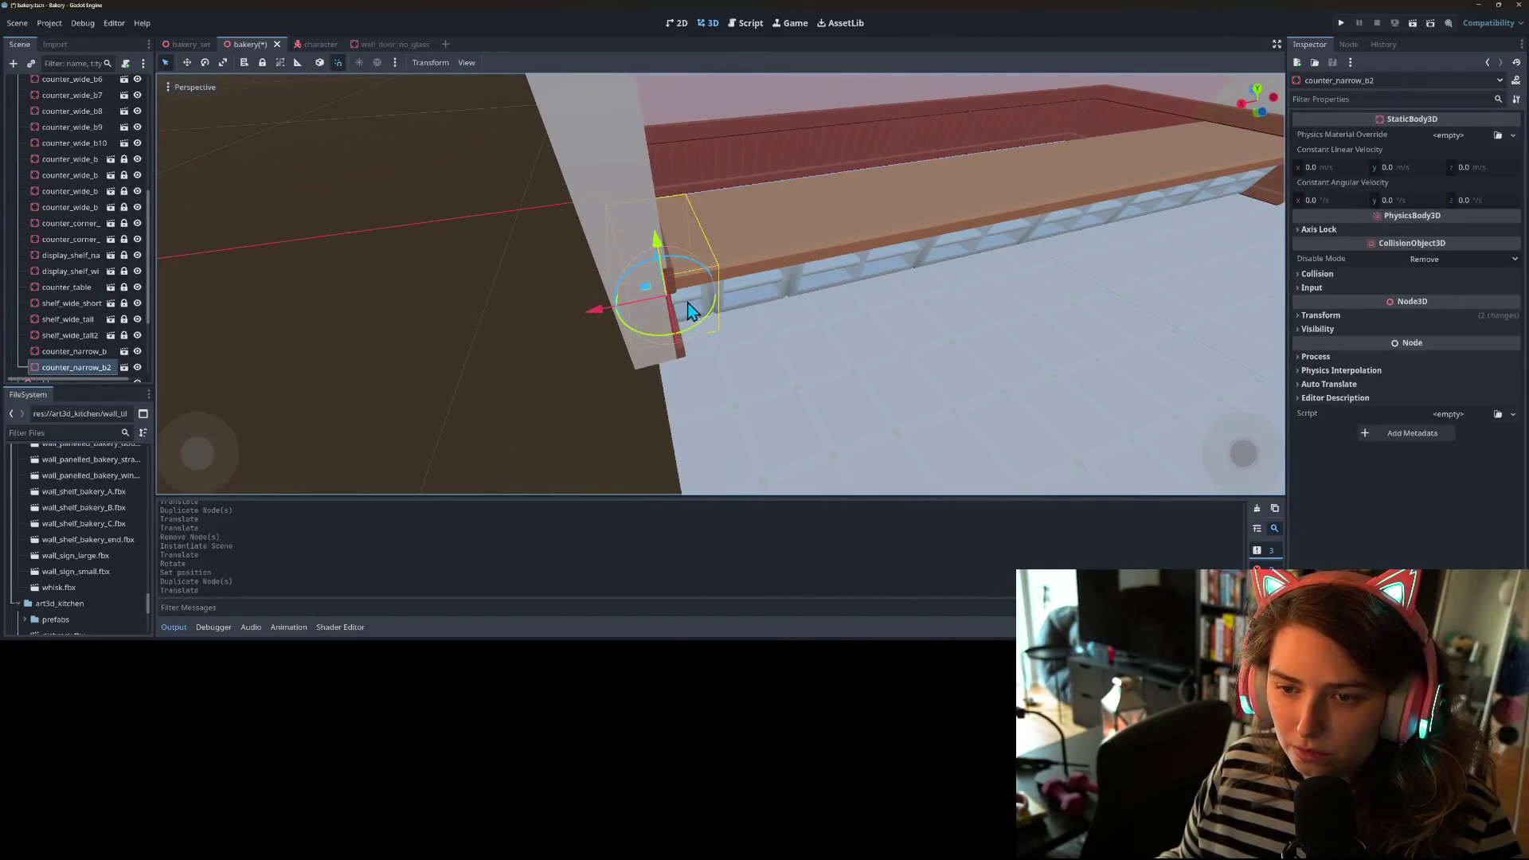
key(Delete)
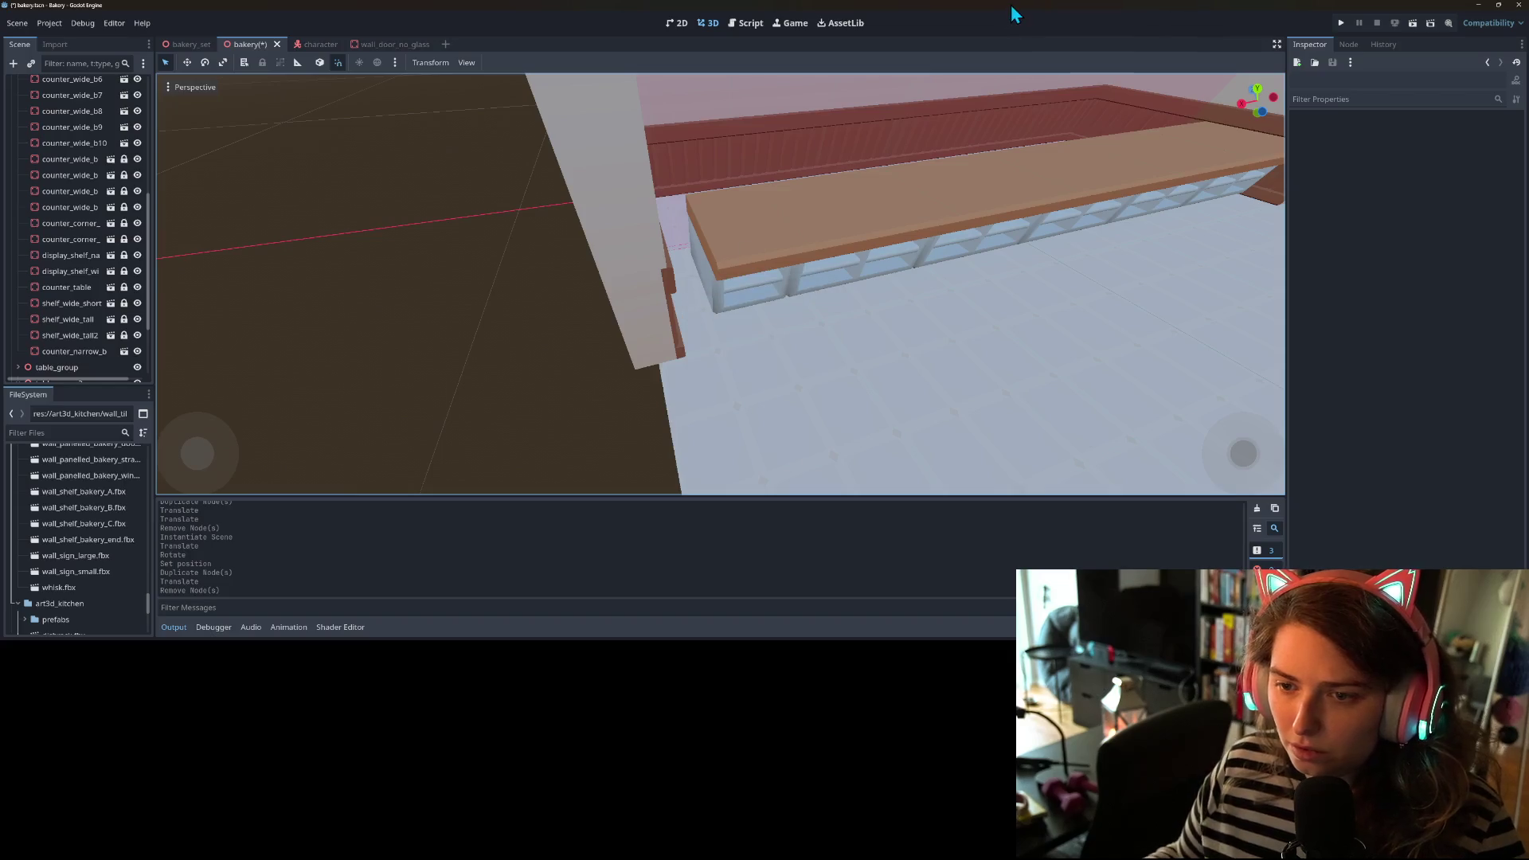
drag(814, 267, 603, 304)
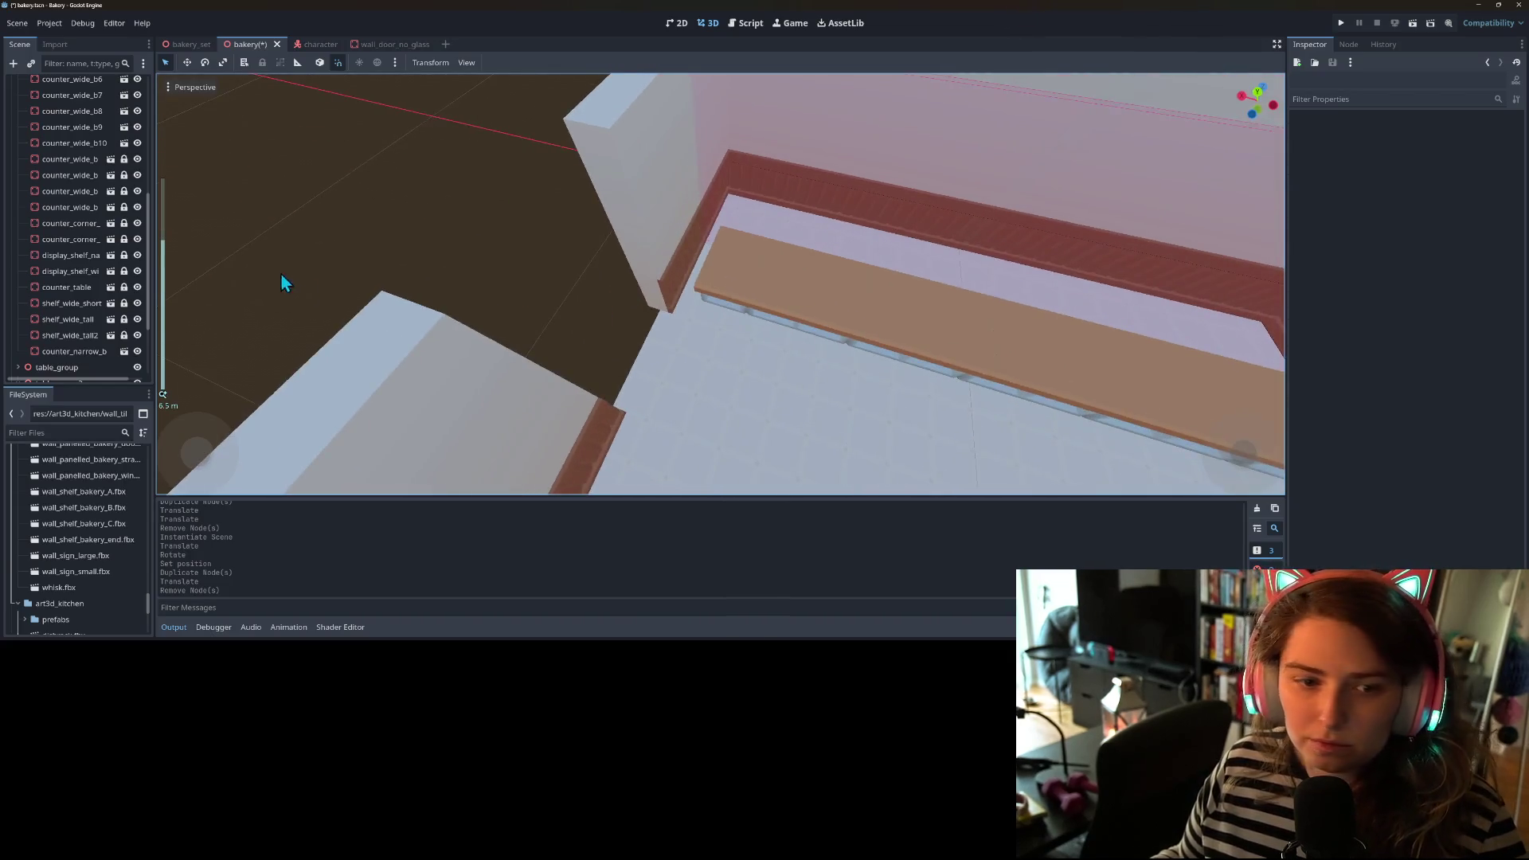
- Reselect counter_narrow_b and set its Position X to 13.0
click(99, 355)
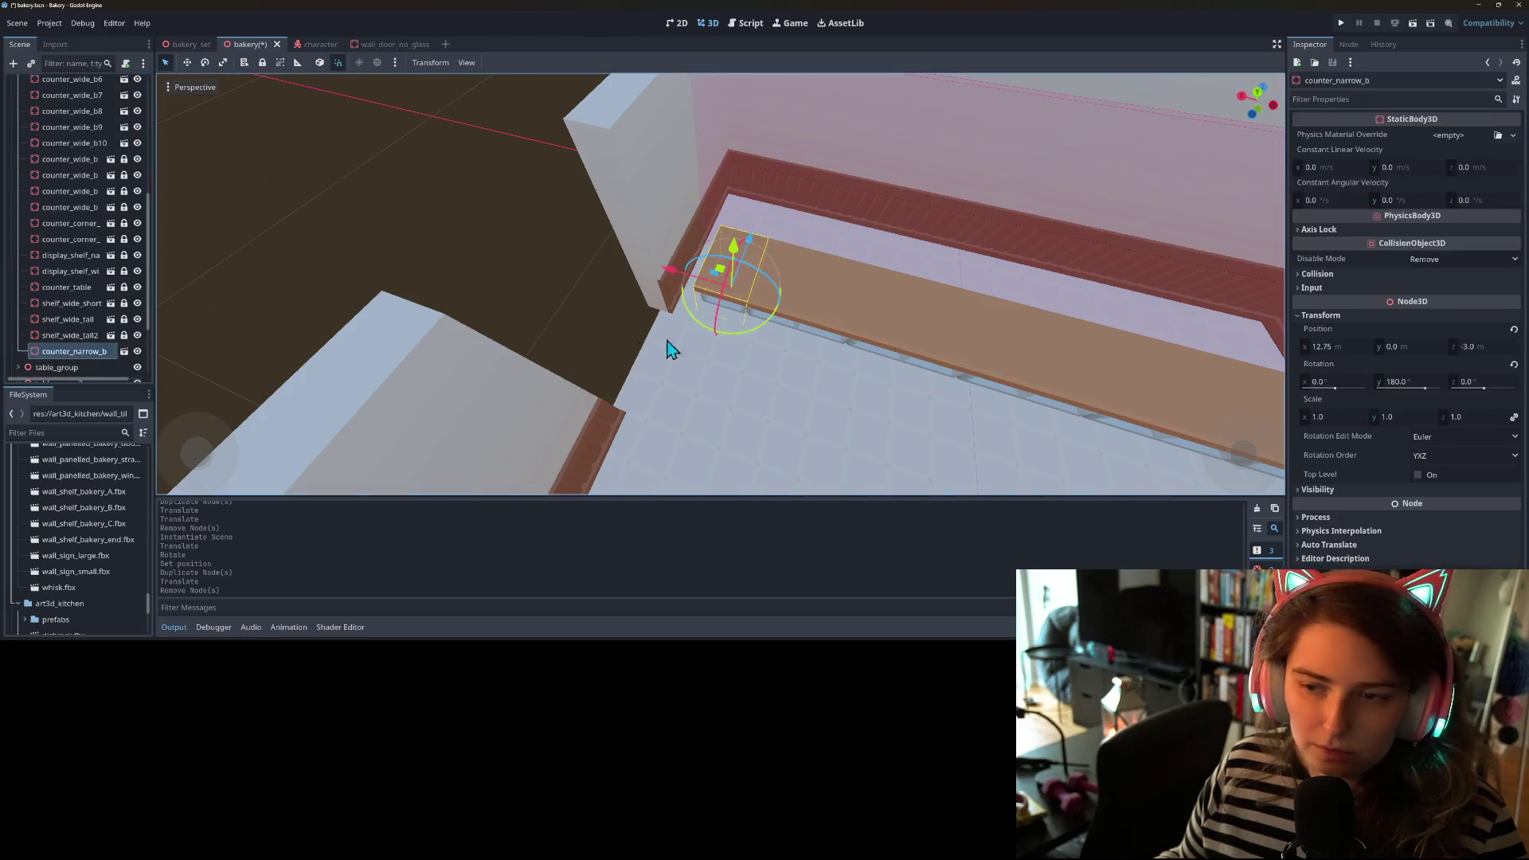
drag(665, 270, 666, 270)
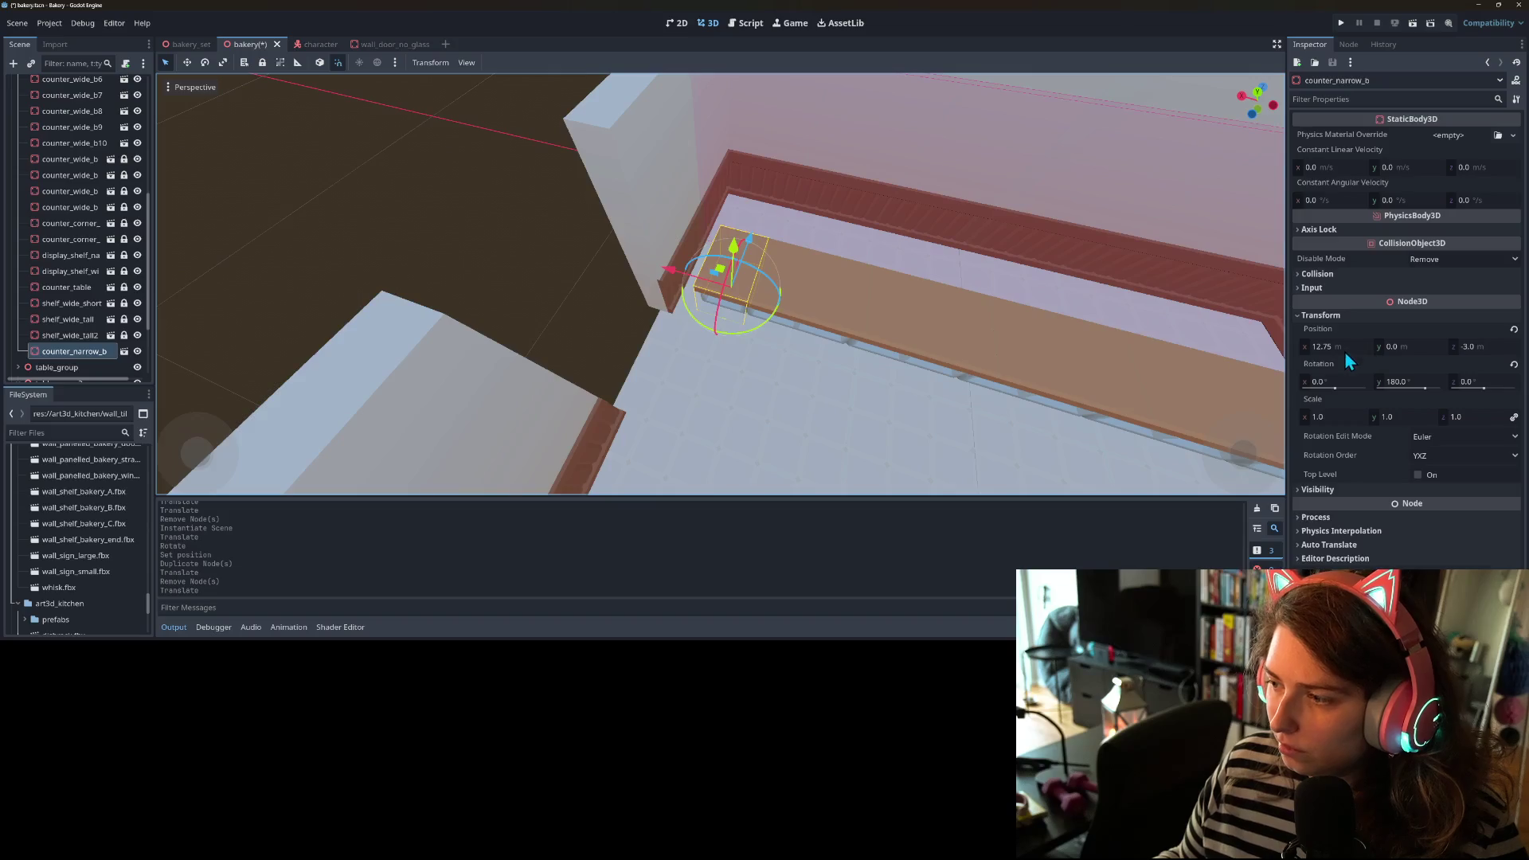
click(1344, 351)
text(13)
key(Return)
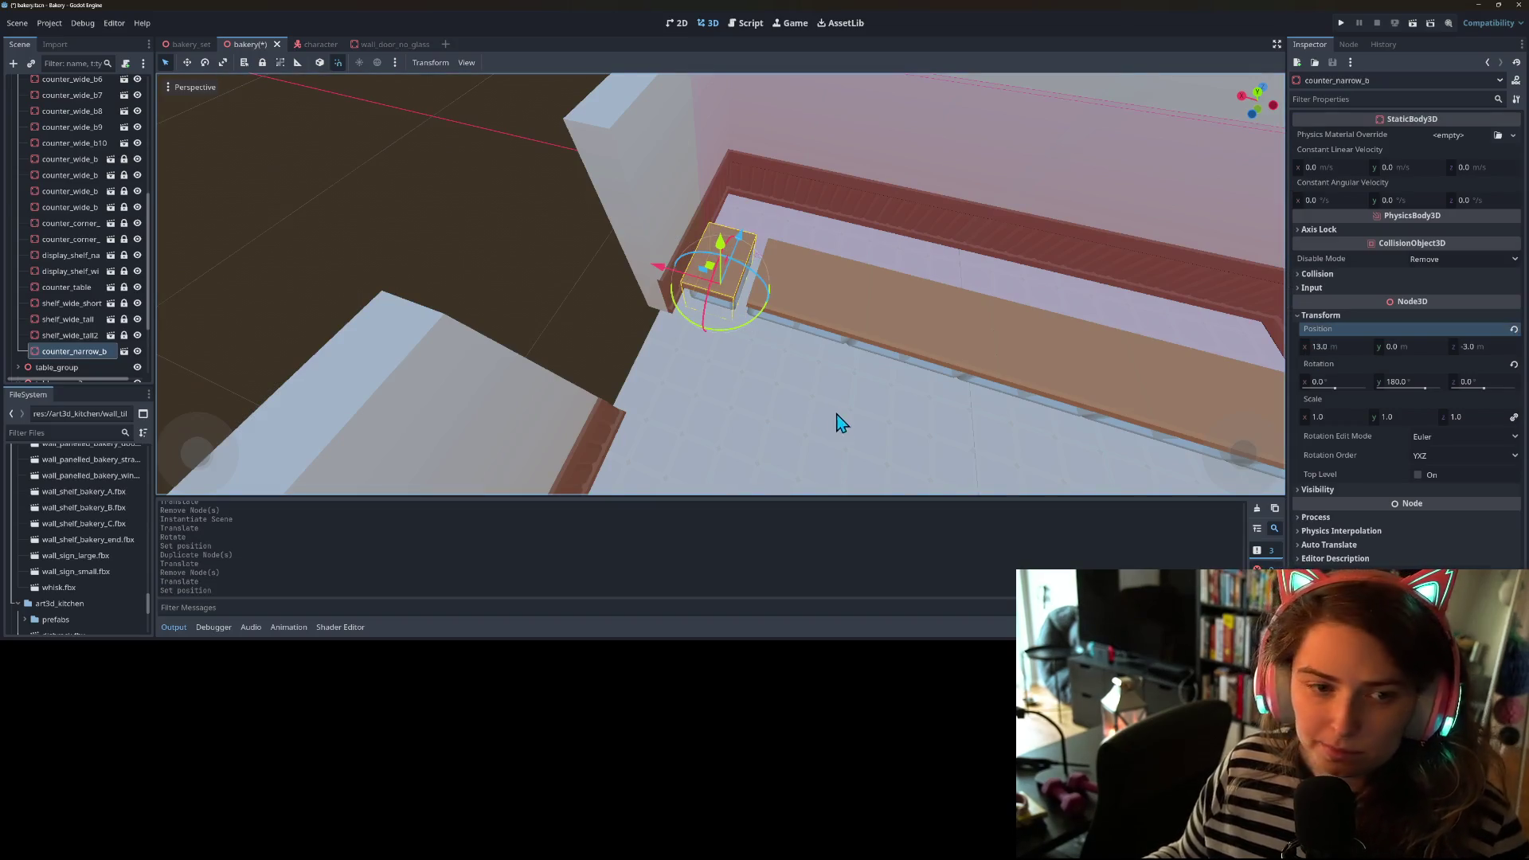
scroll(down, 3)
scroll(down, 3)
scroll(up, 3)
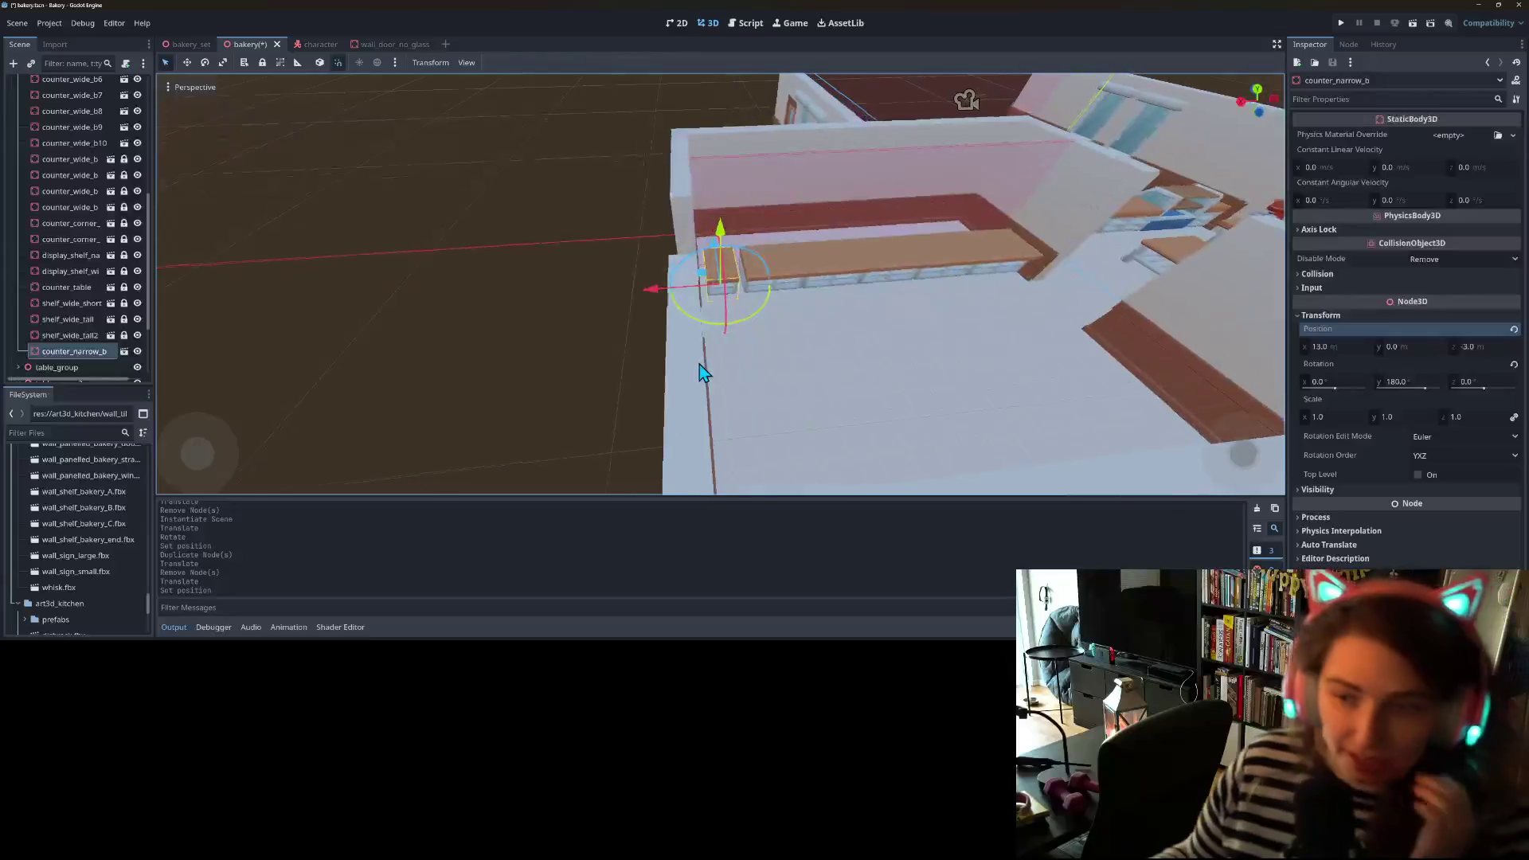
scroll(up, 3)
click(71, 255)
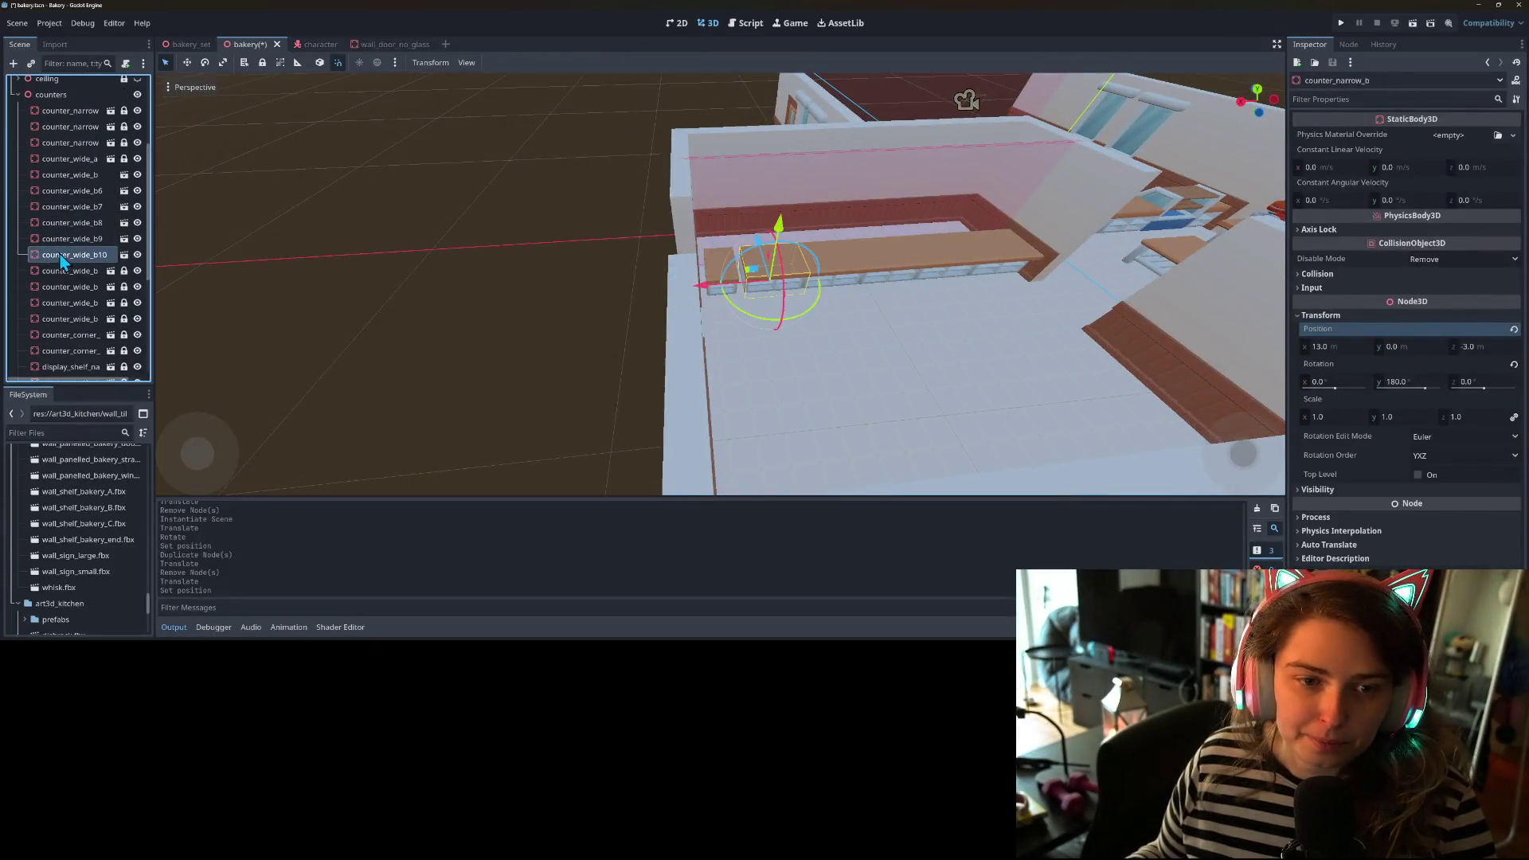
- Select all six wide counters and configure the viewport snap settings
click(76, 174)
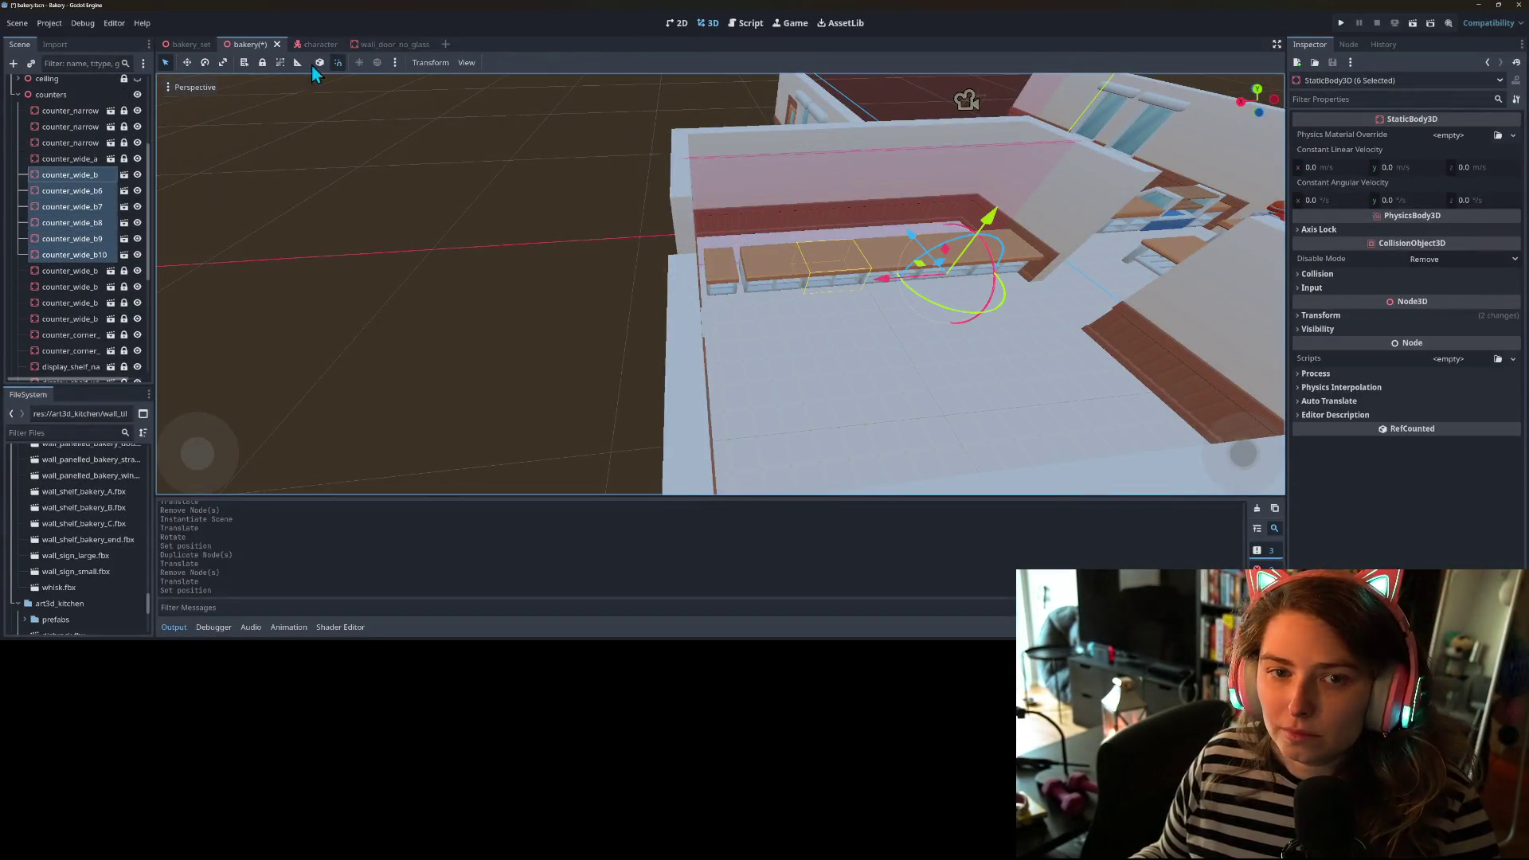
click(395, 62)
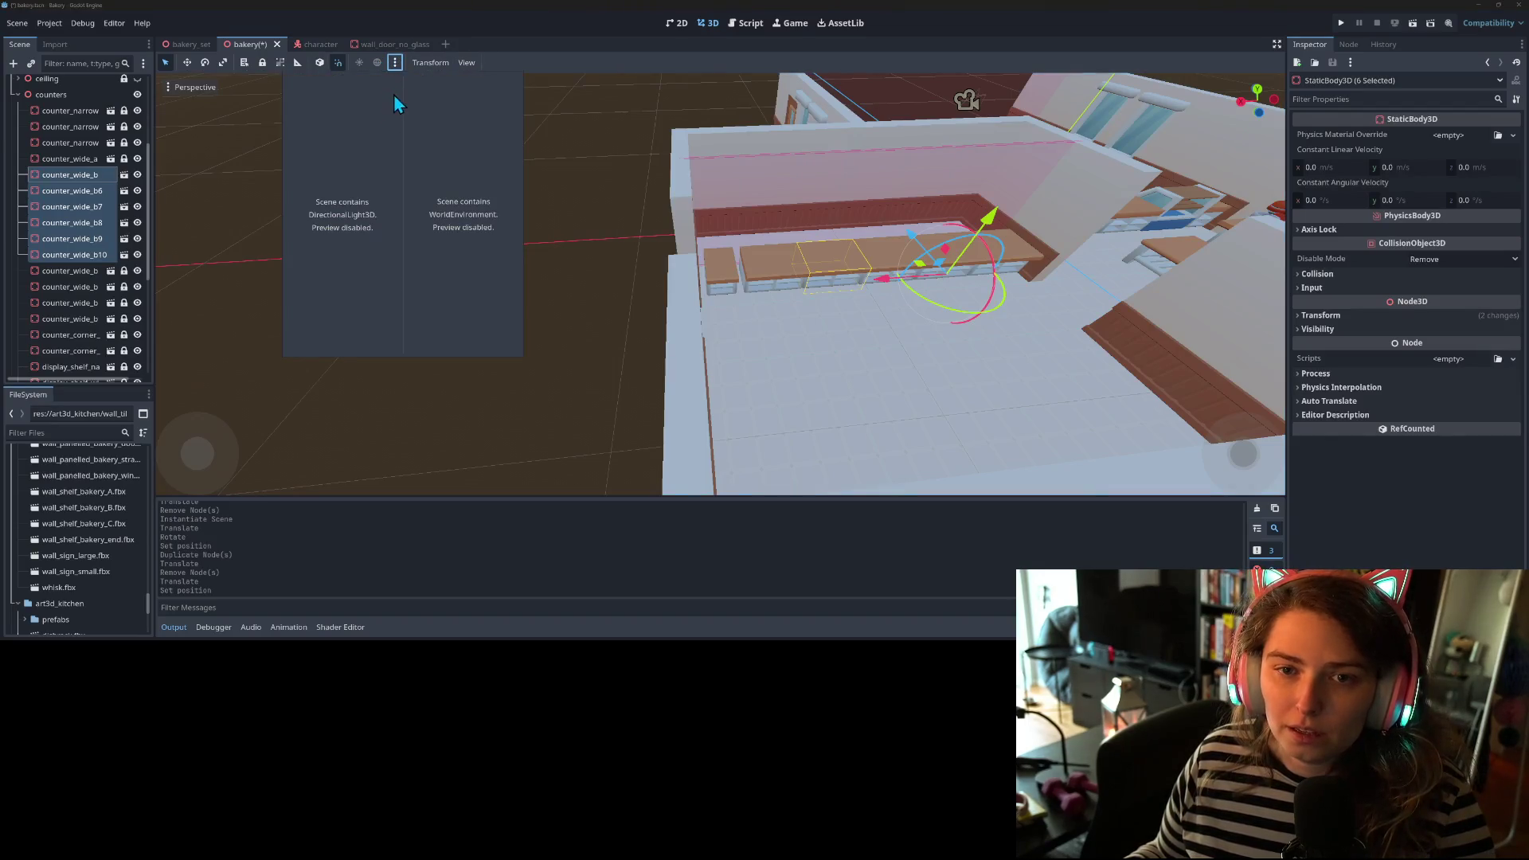
click(439, 65)
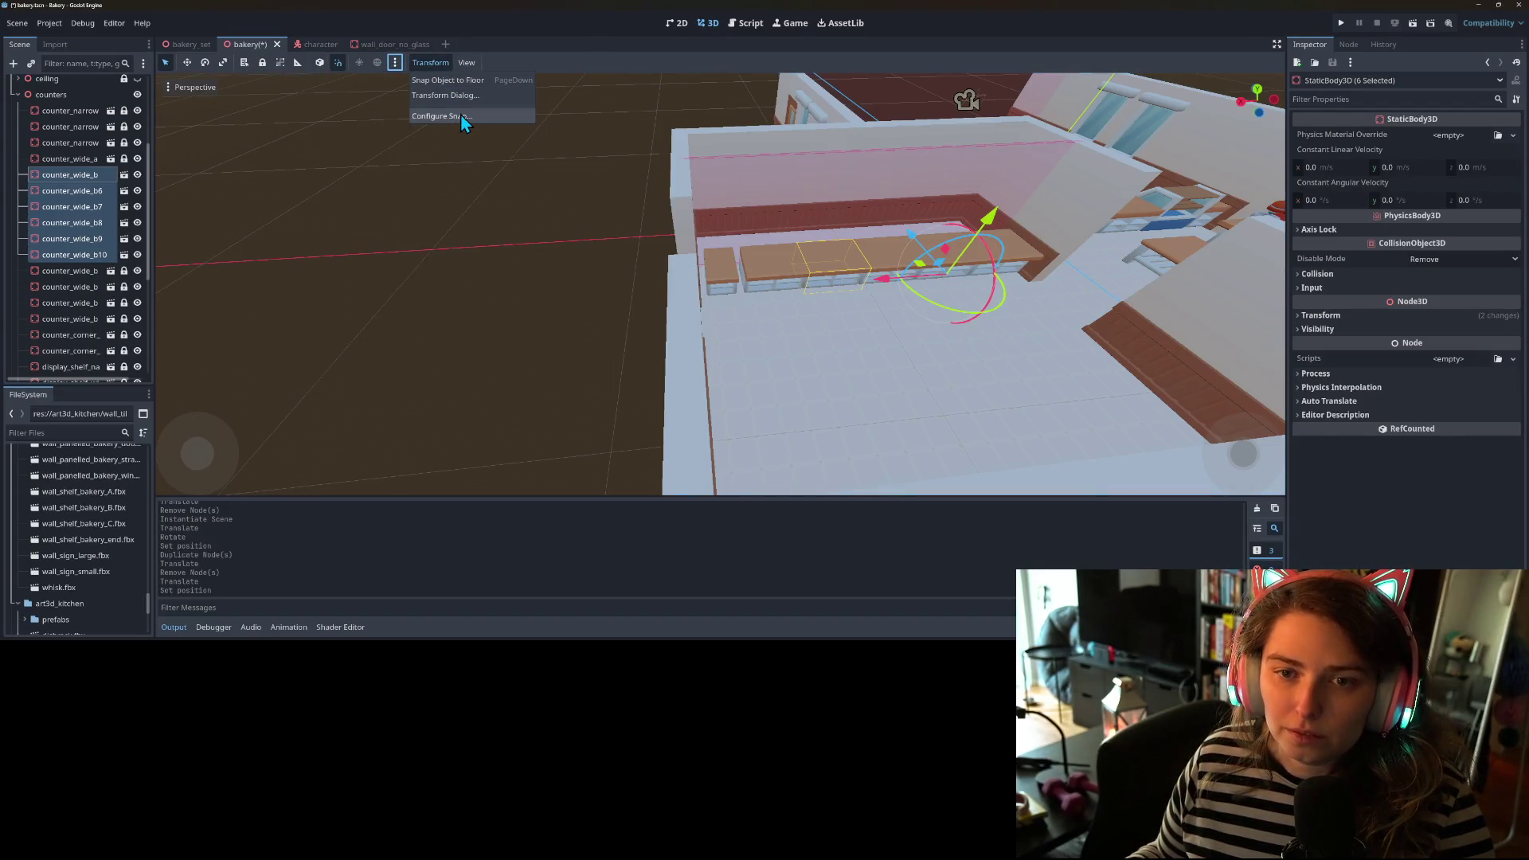
click(460, 116)
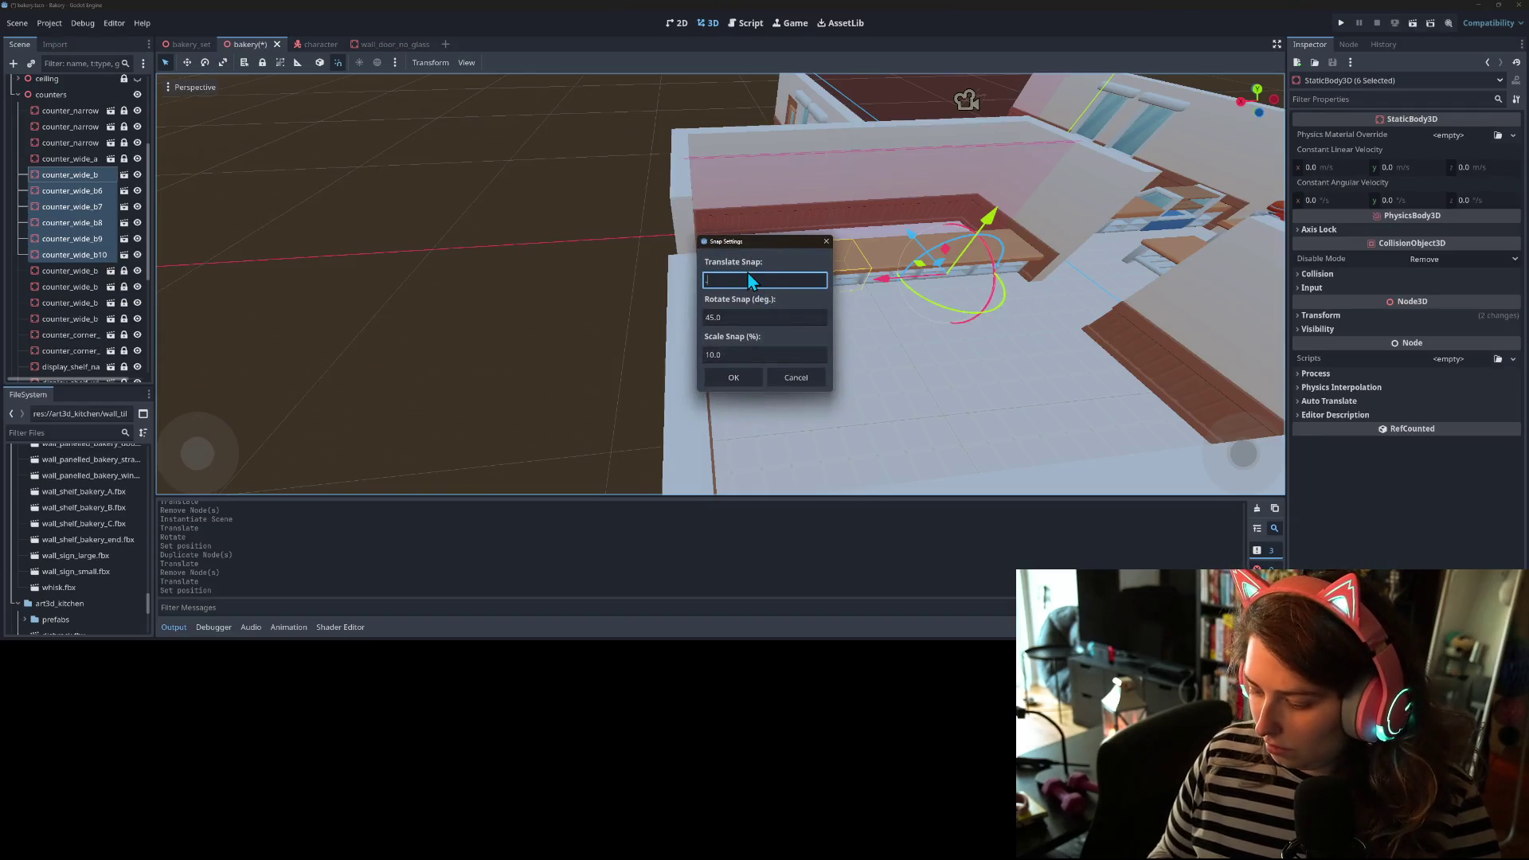
click(733, 377)
- Slide the six wide counters along the X axis, save the scene, and run the game
drag(886, 283, 882, 287)
drag(388, 301, 309, 303)
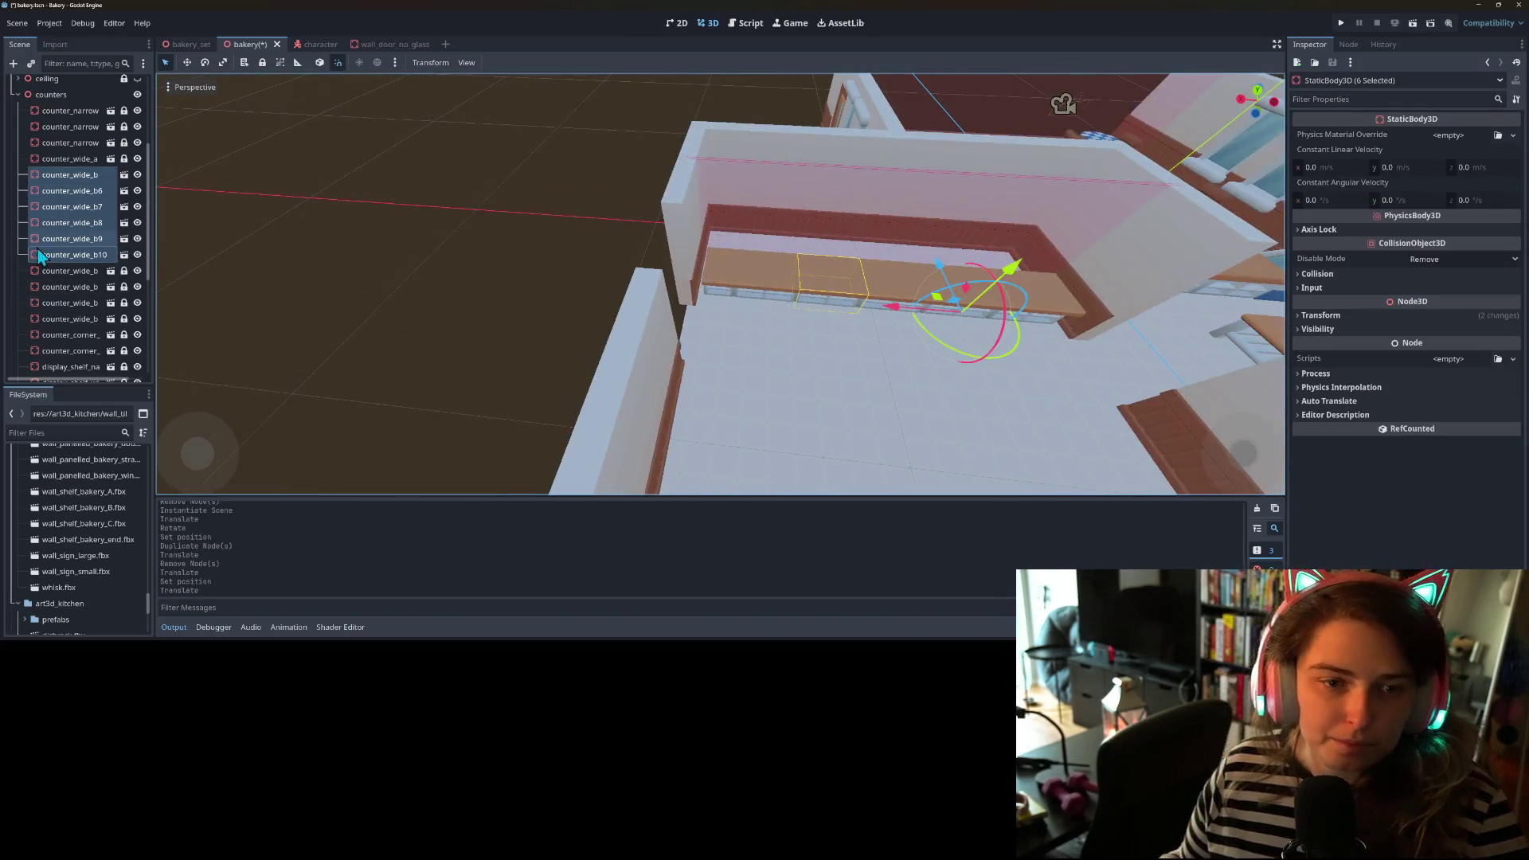
click(333, 374)
key(ctrl+s)
drag(628, 328, 1069, 64)
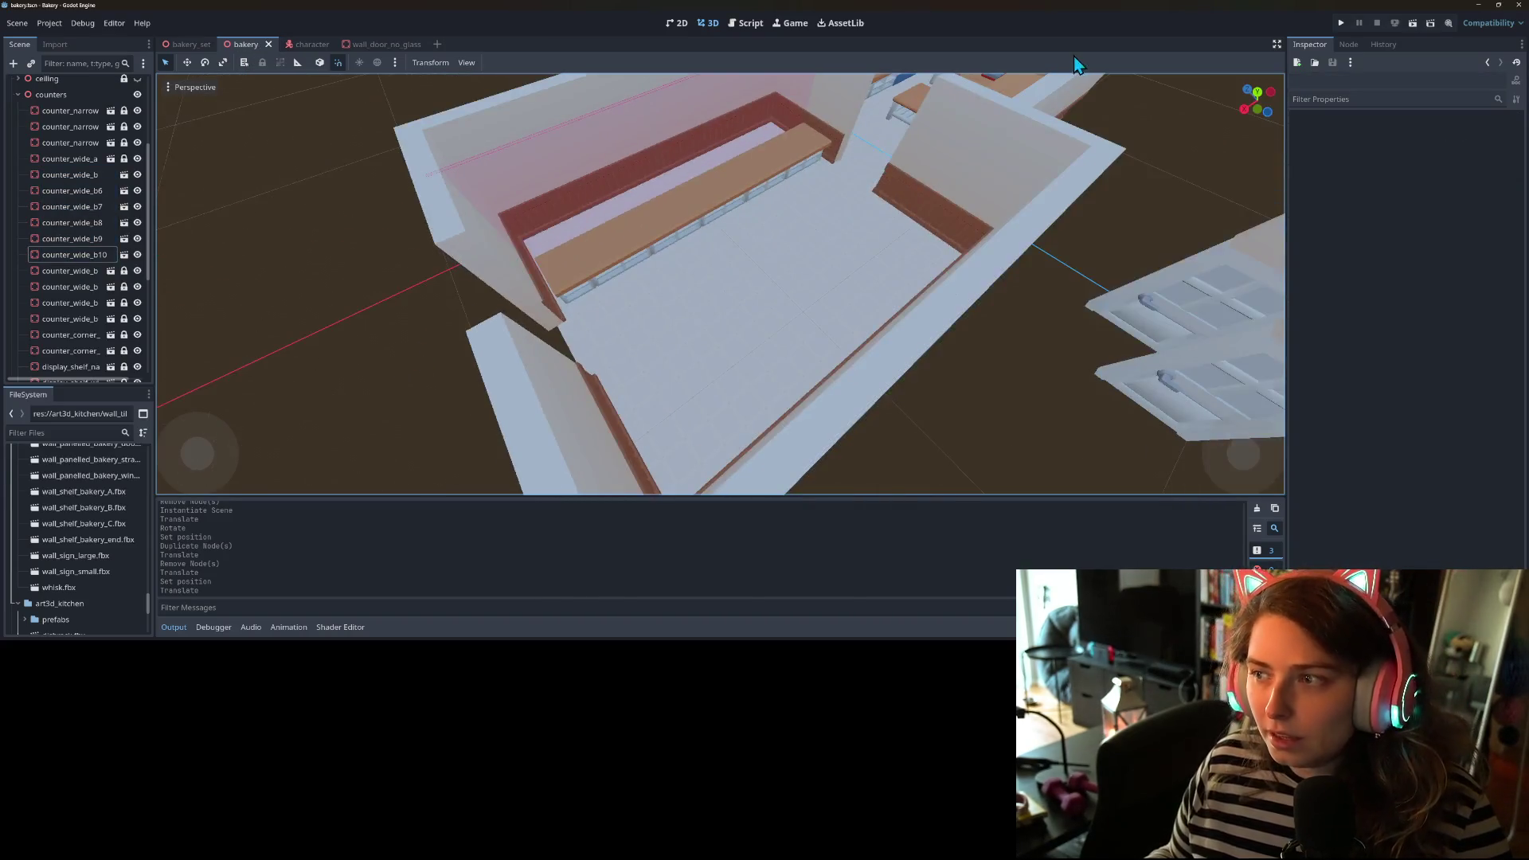
click(1342, 23)
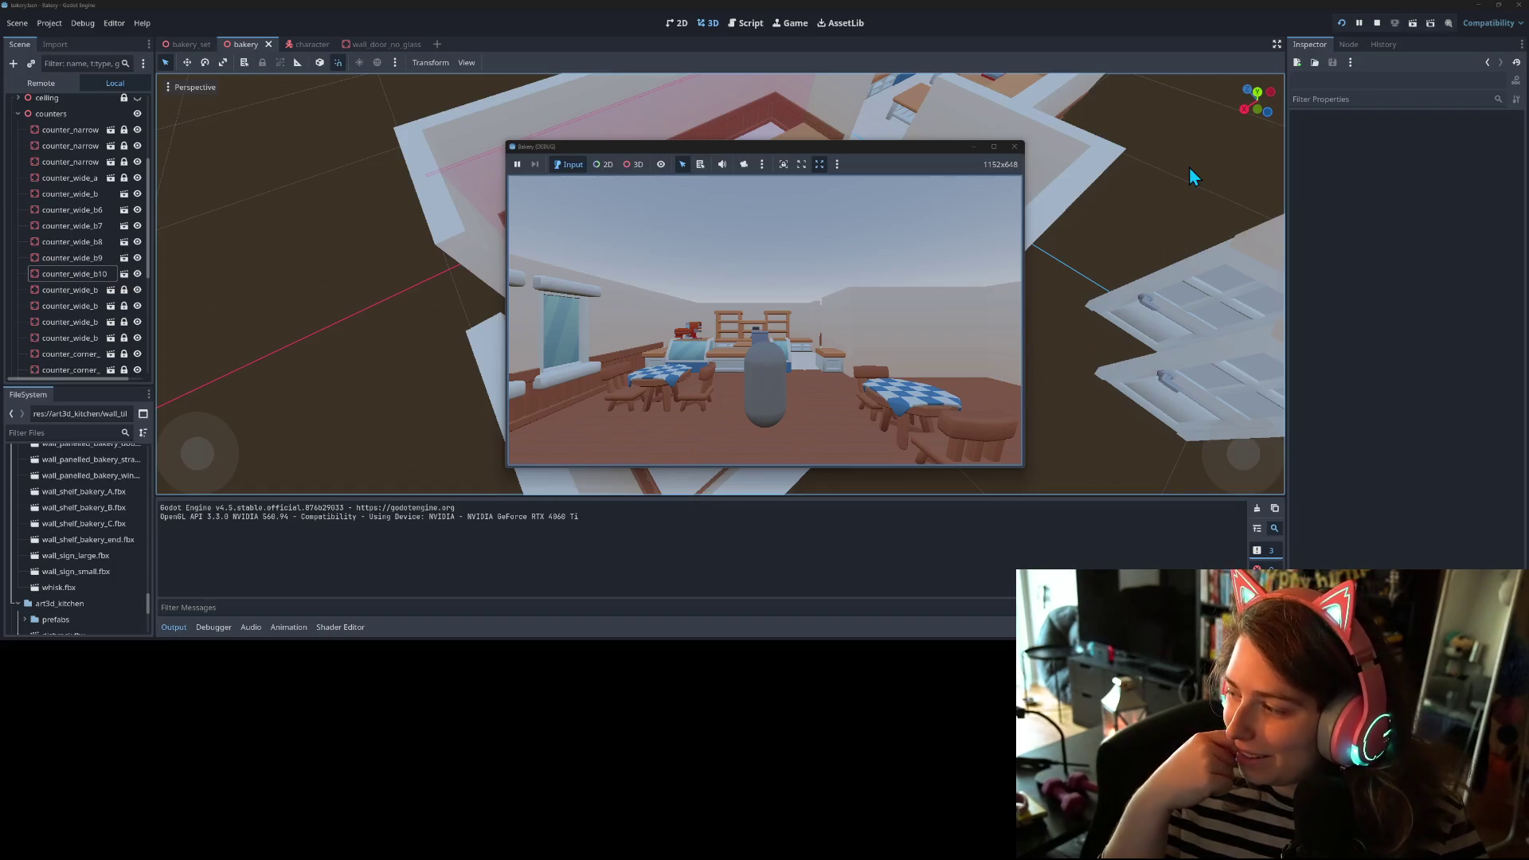
key(s)
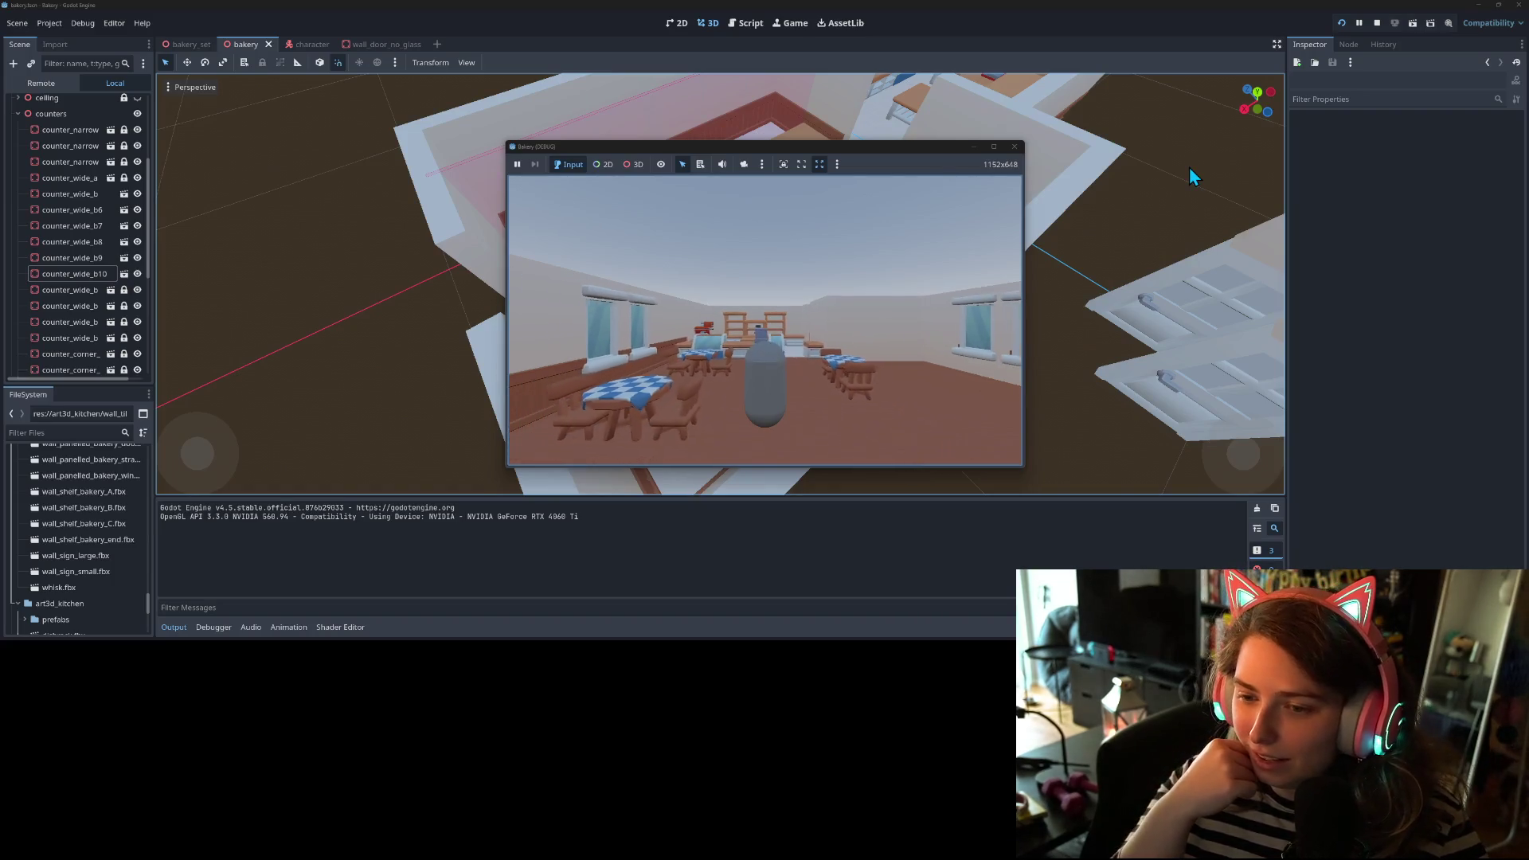
key(d)
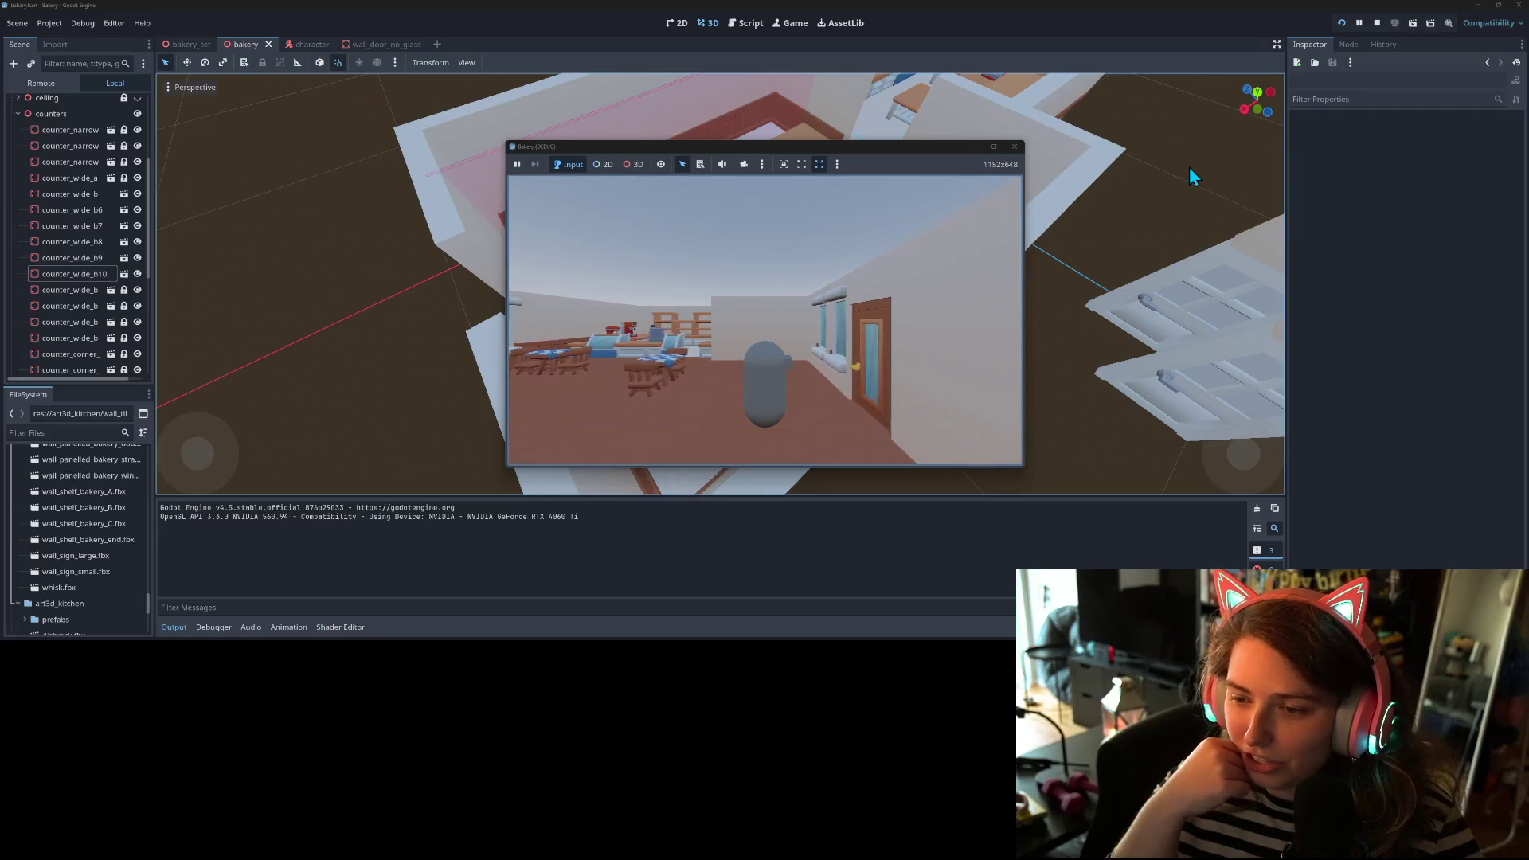
key(a)
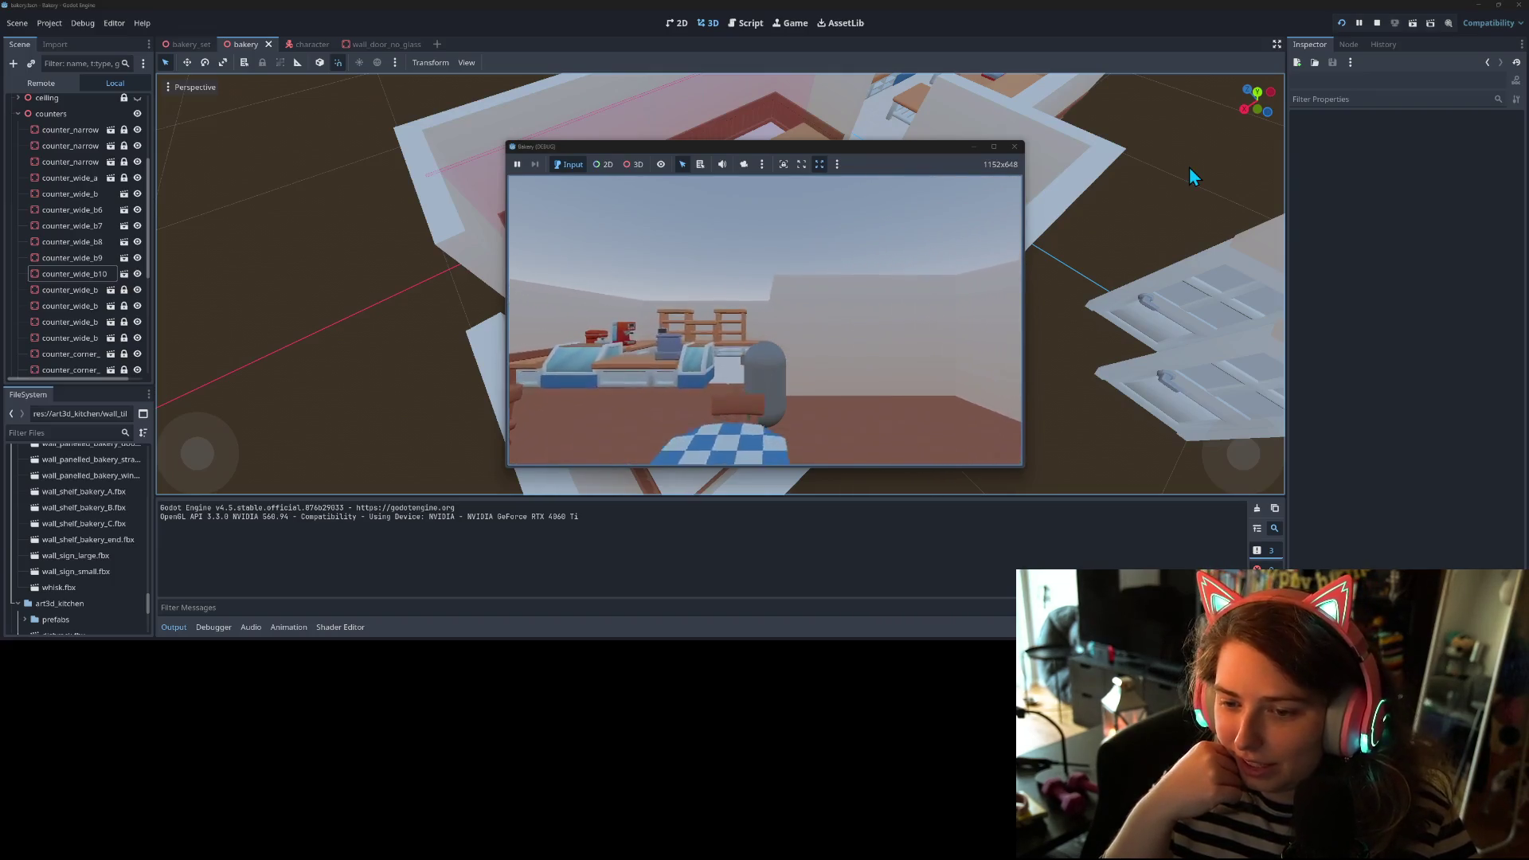
key(w)
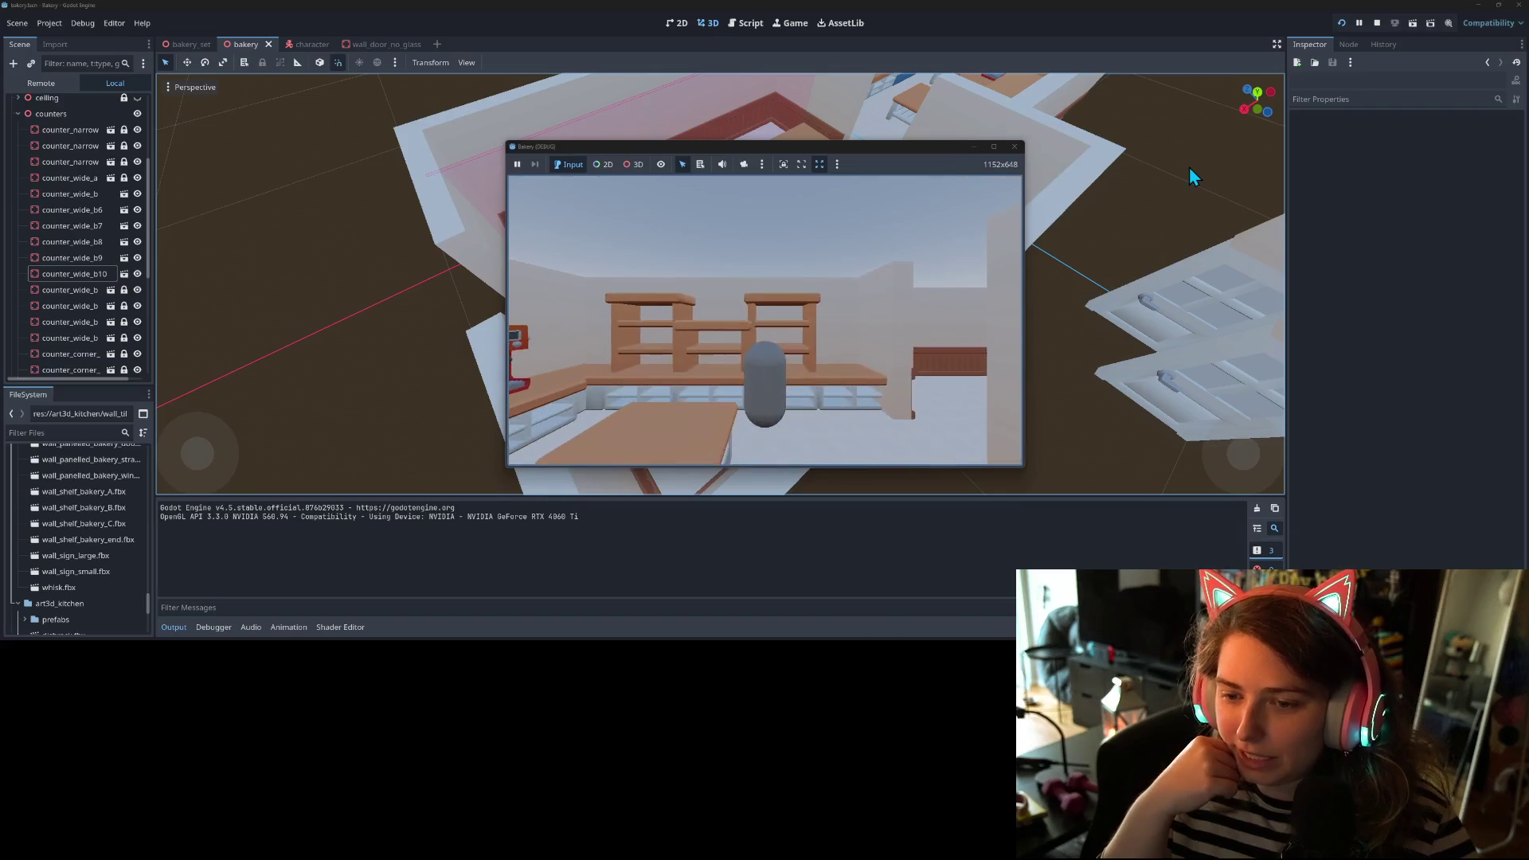
key(d)
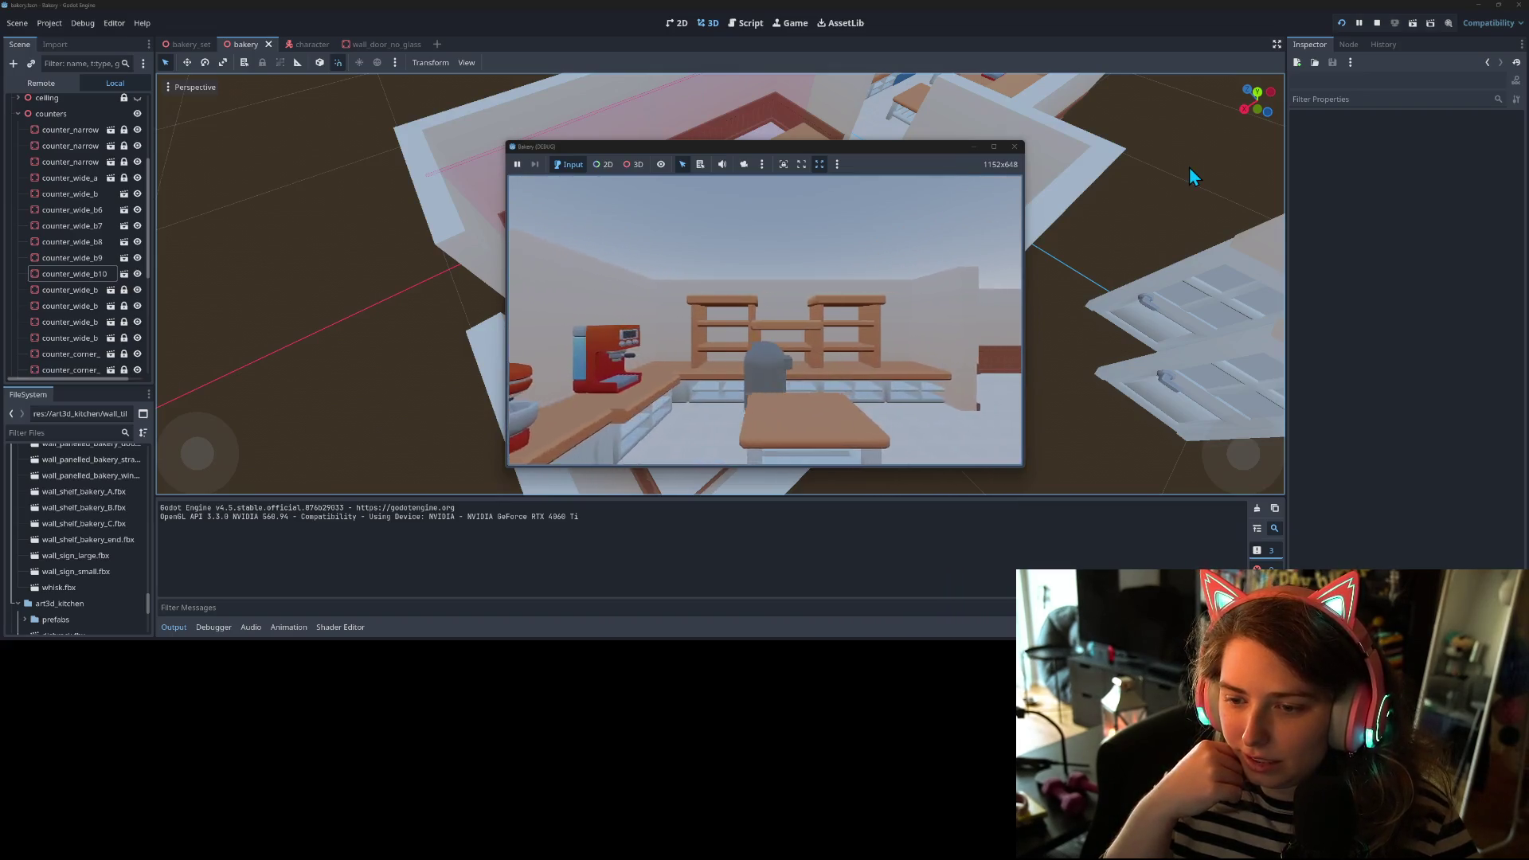
key(w)
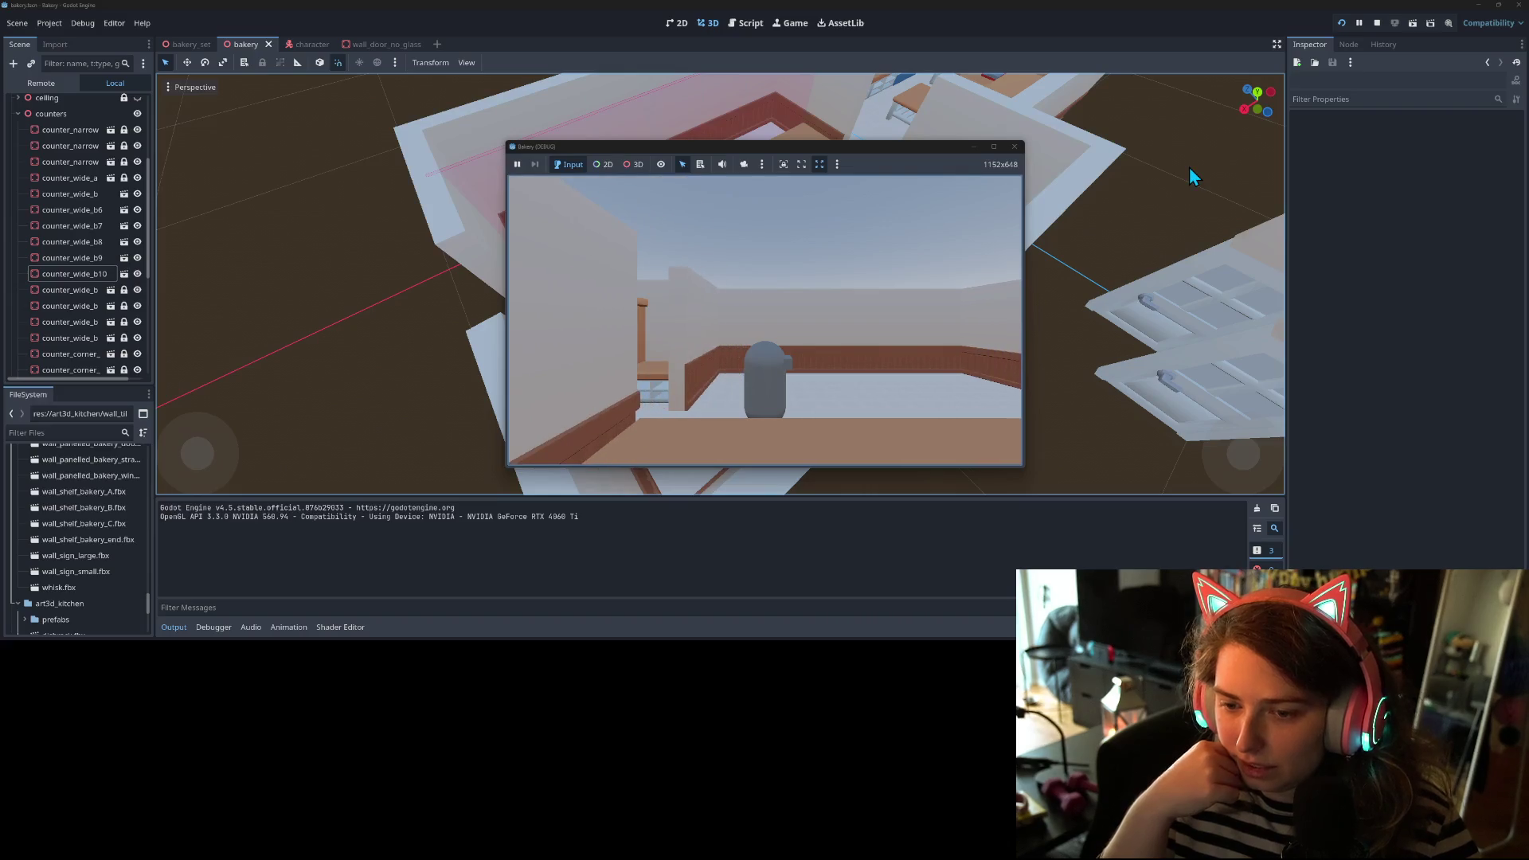
key(d)
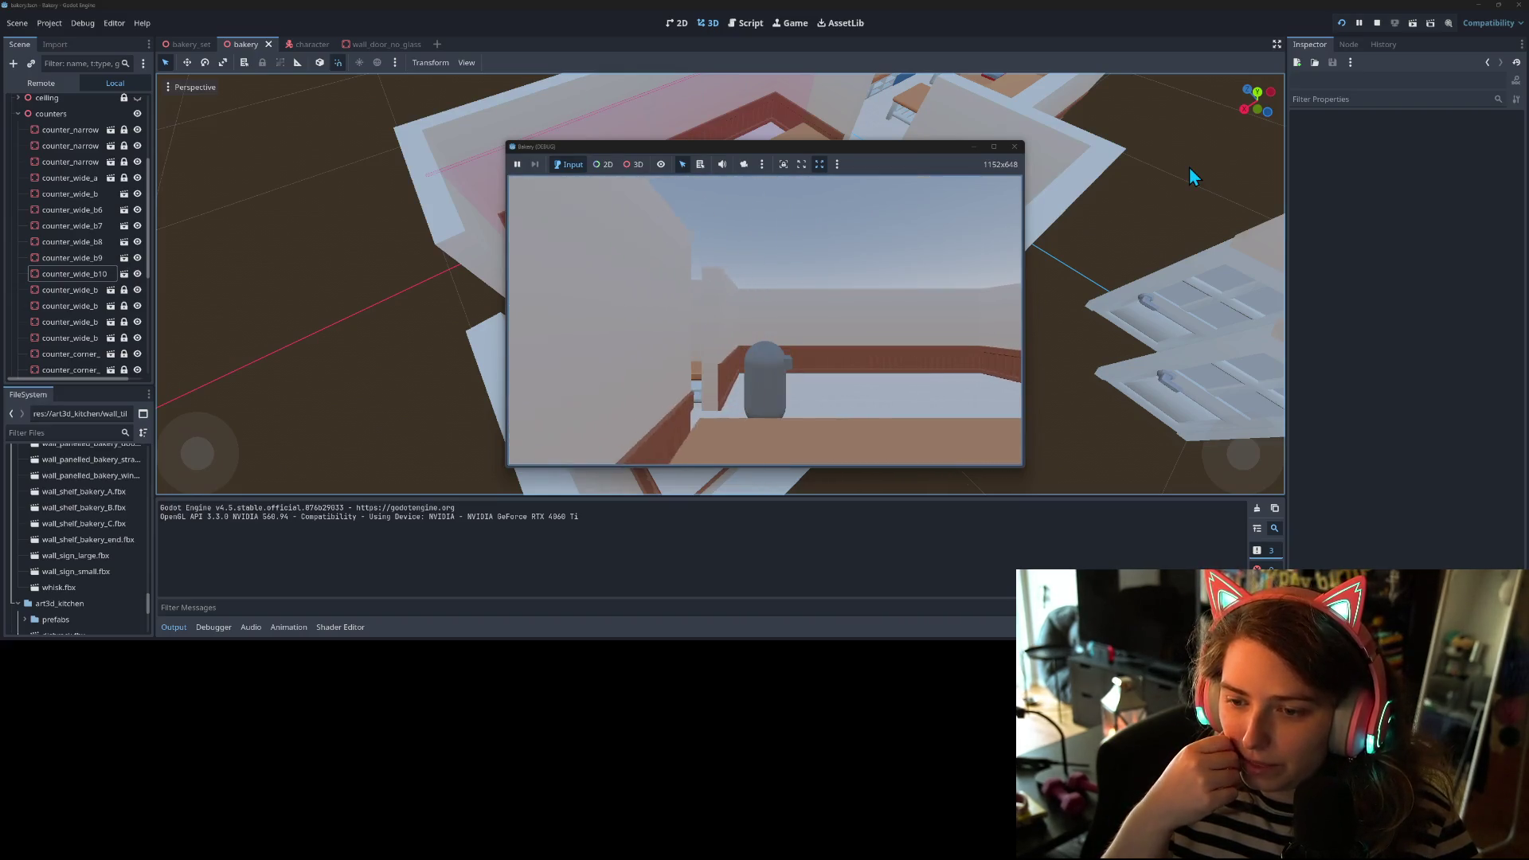
key(a)
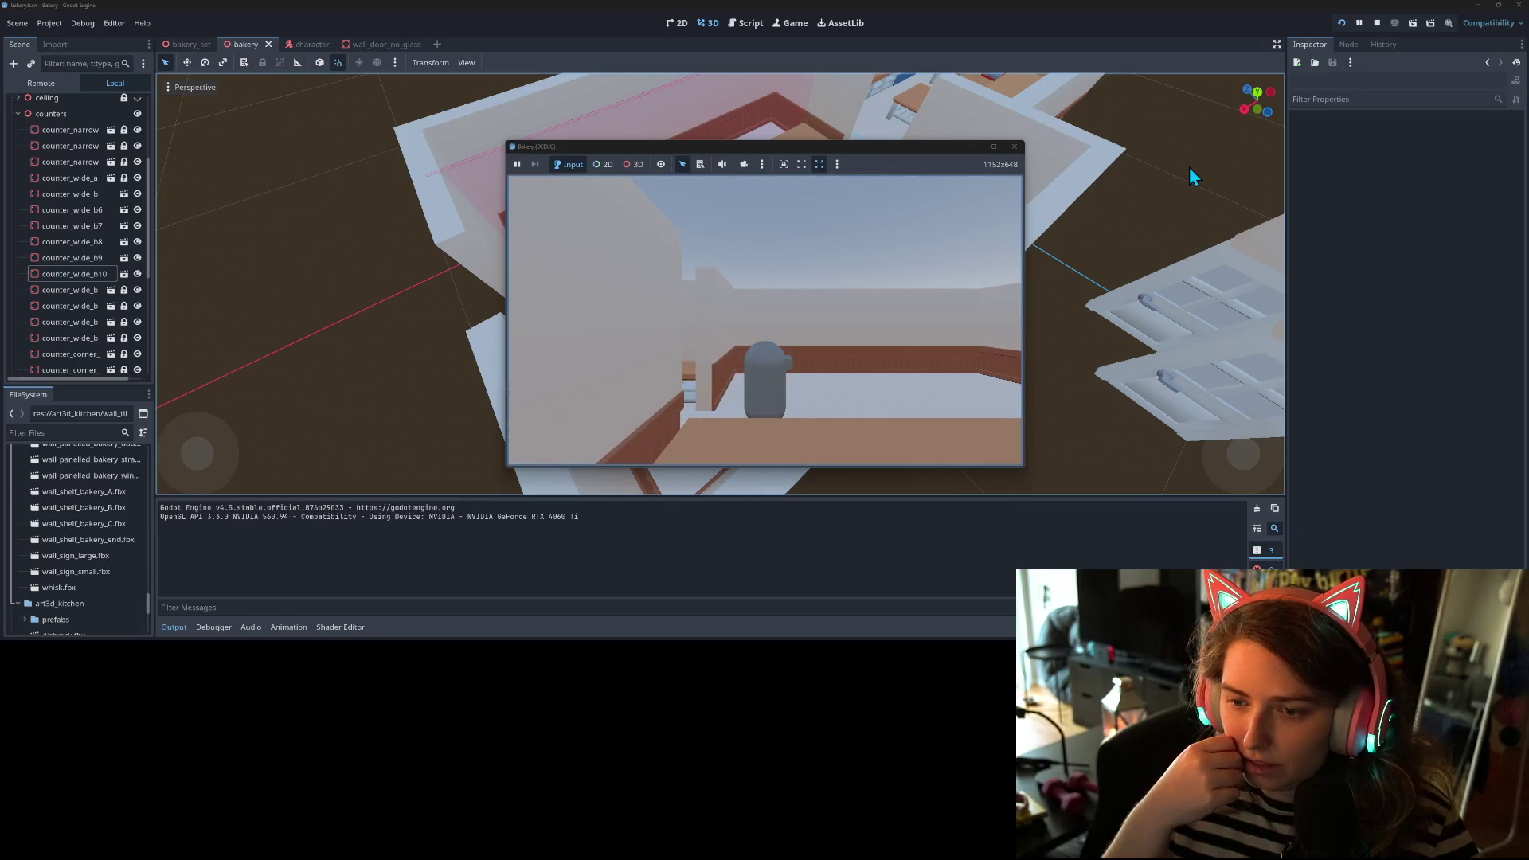
key(s)
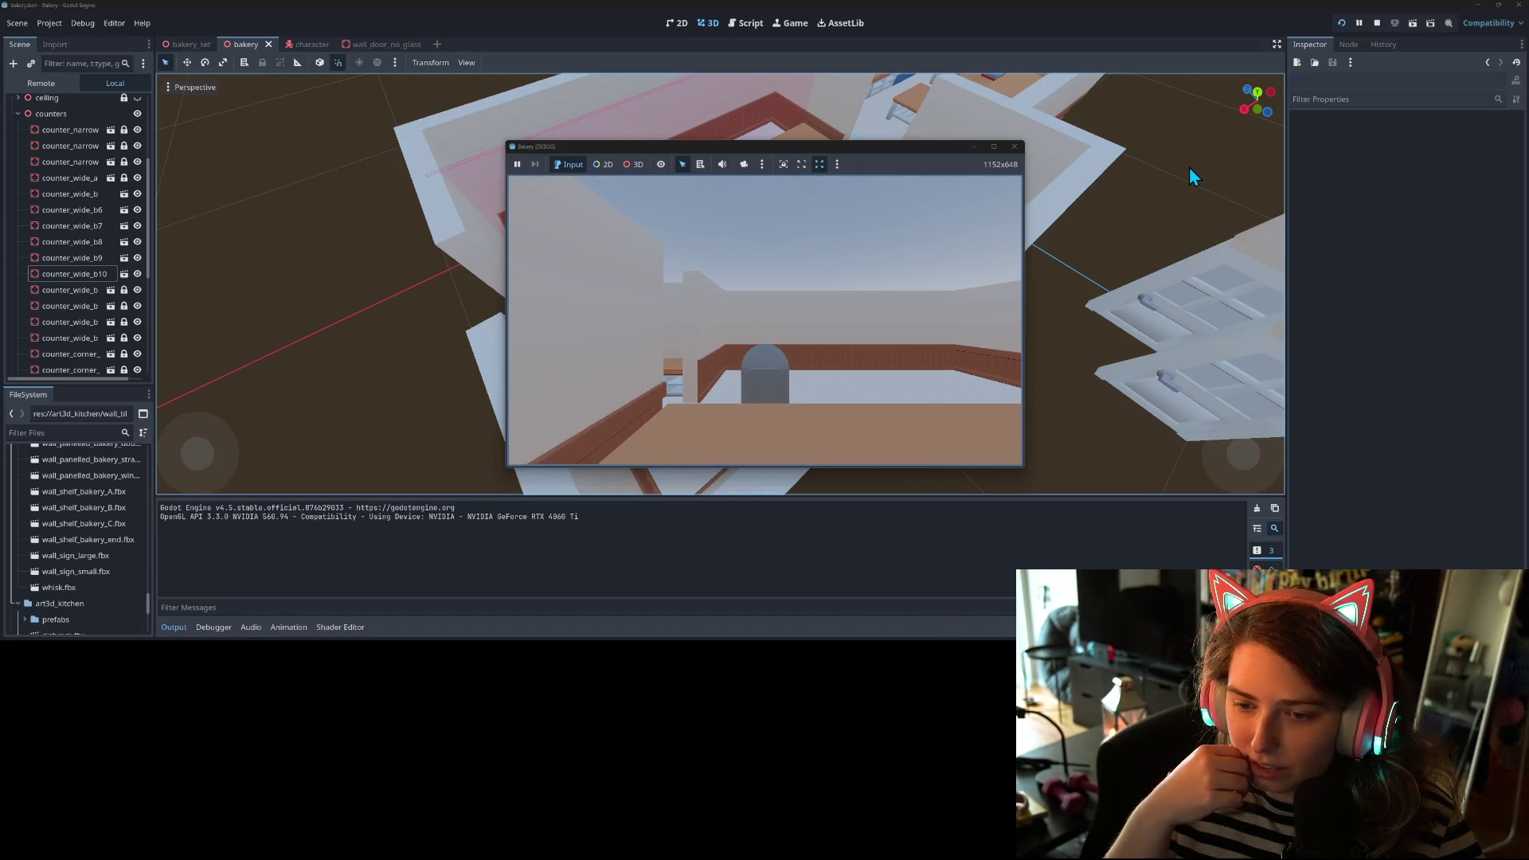
key(a)
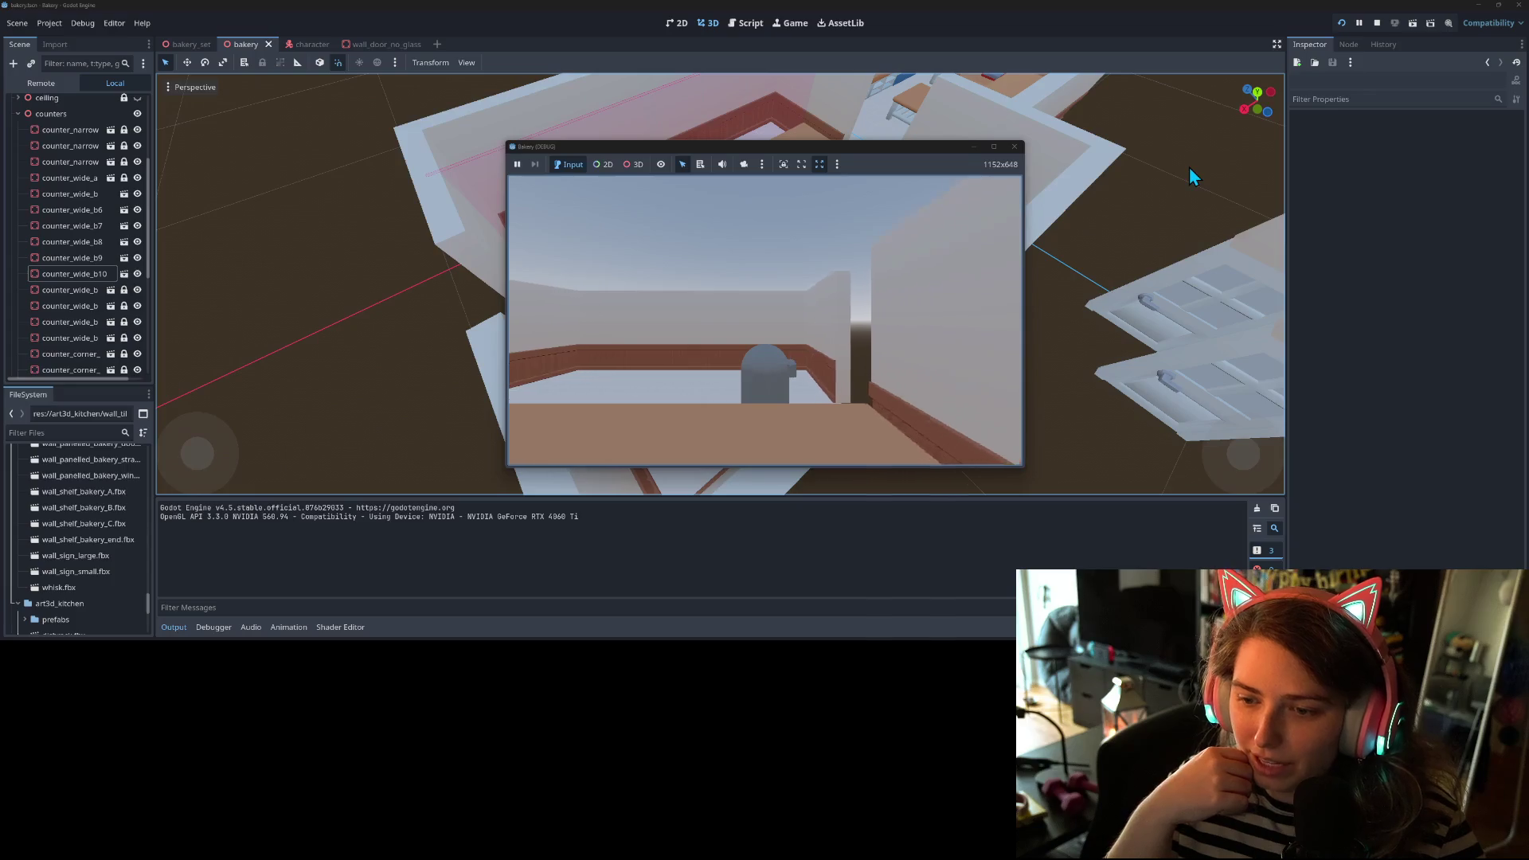
key(a)
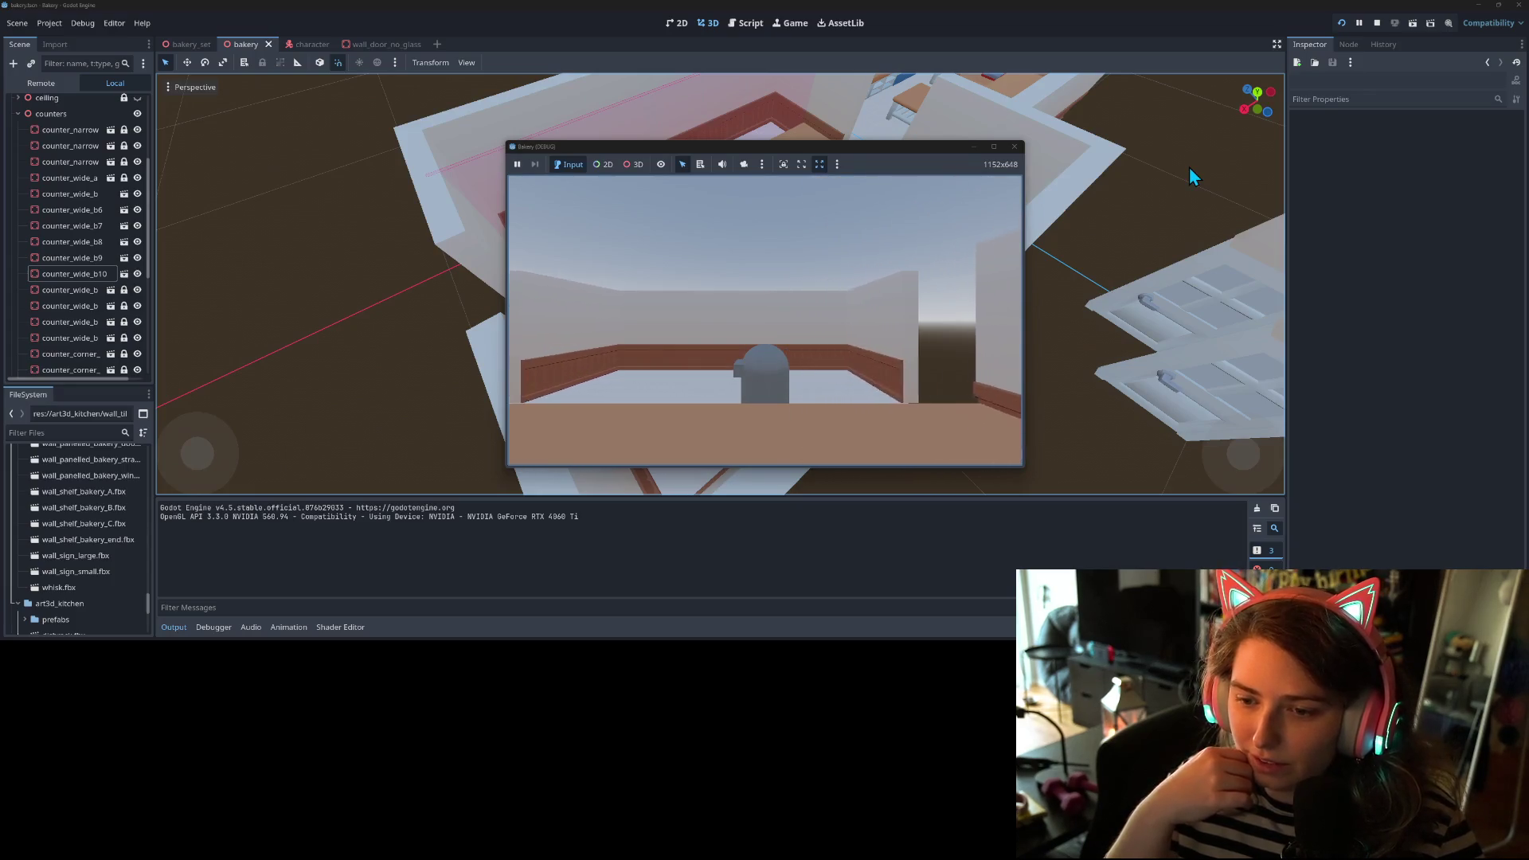
key(a)
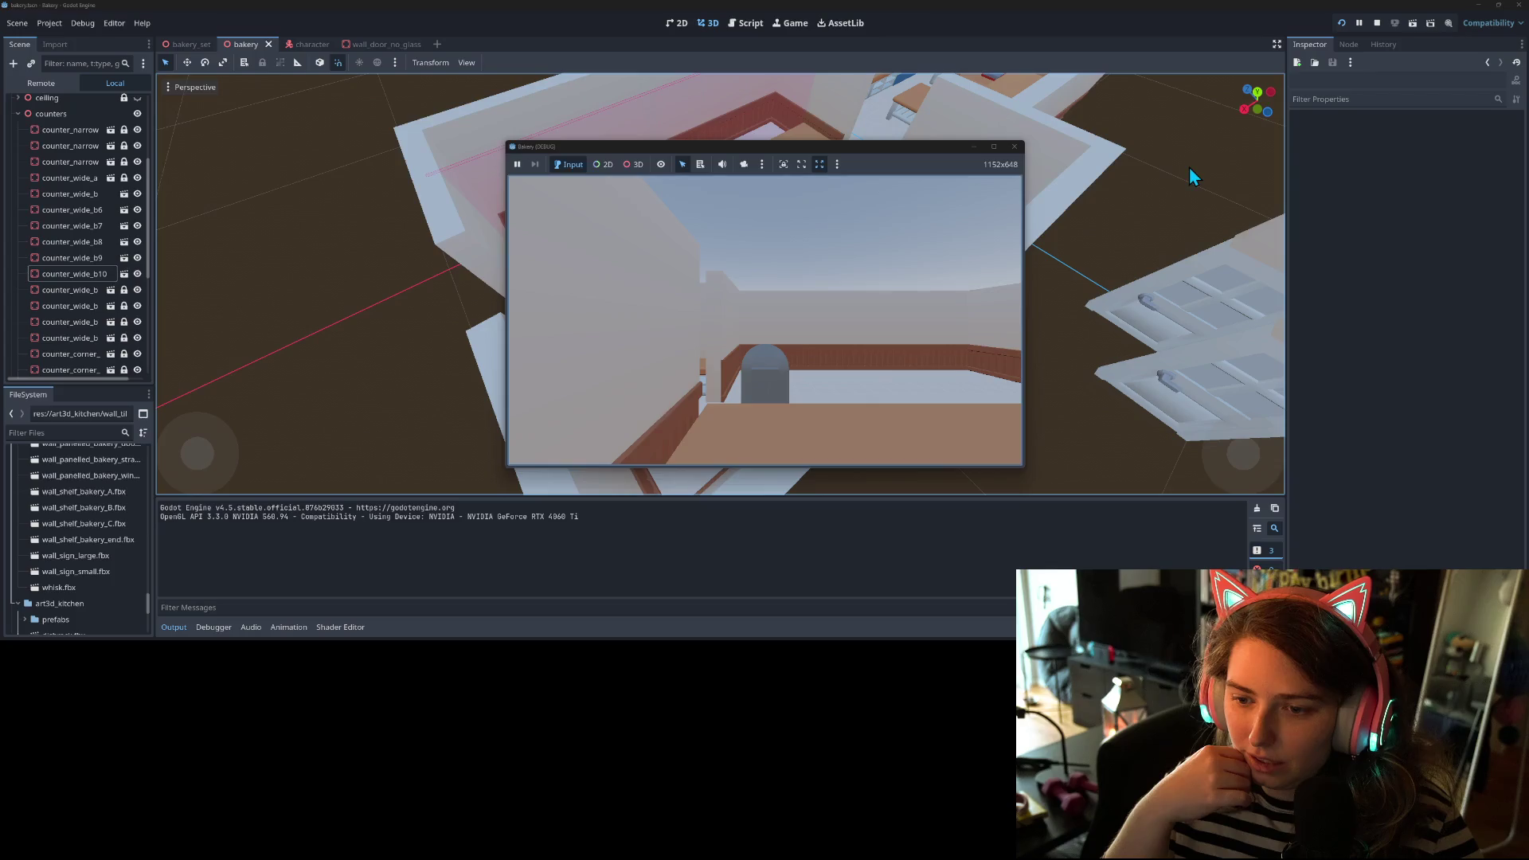
key(d)
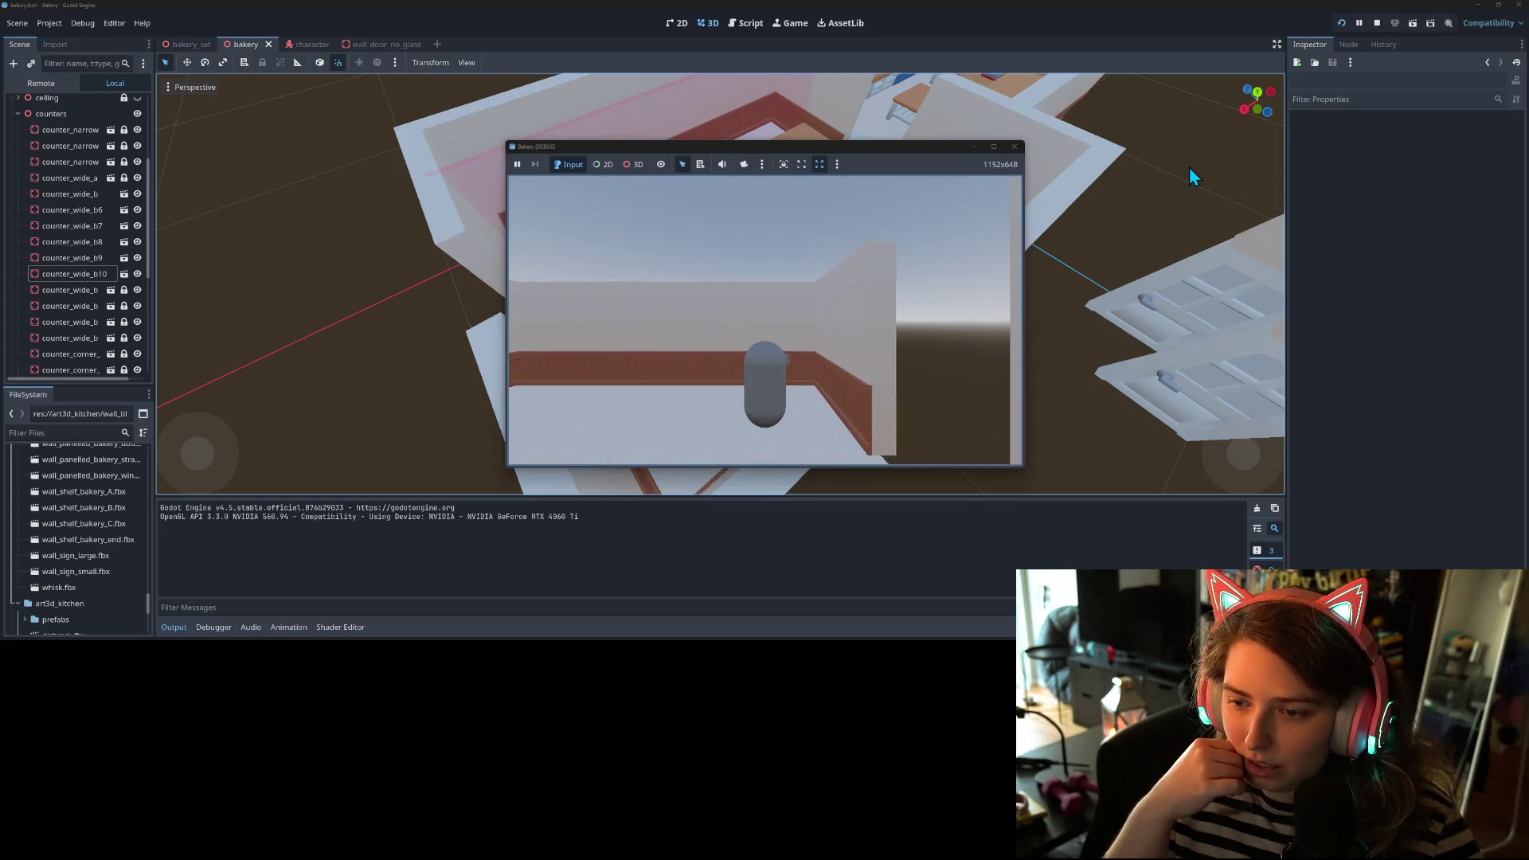
key(a)
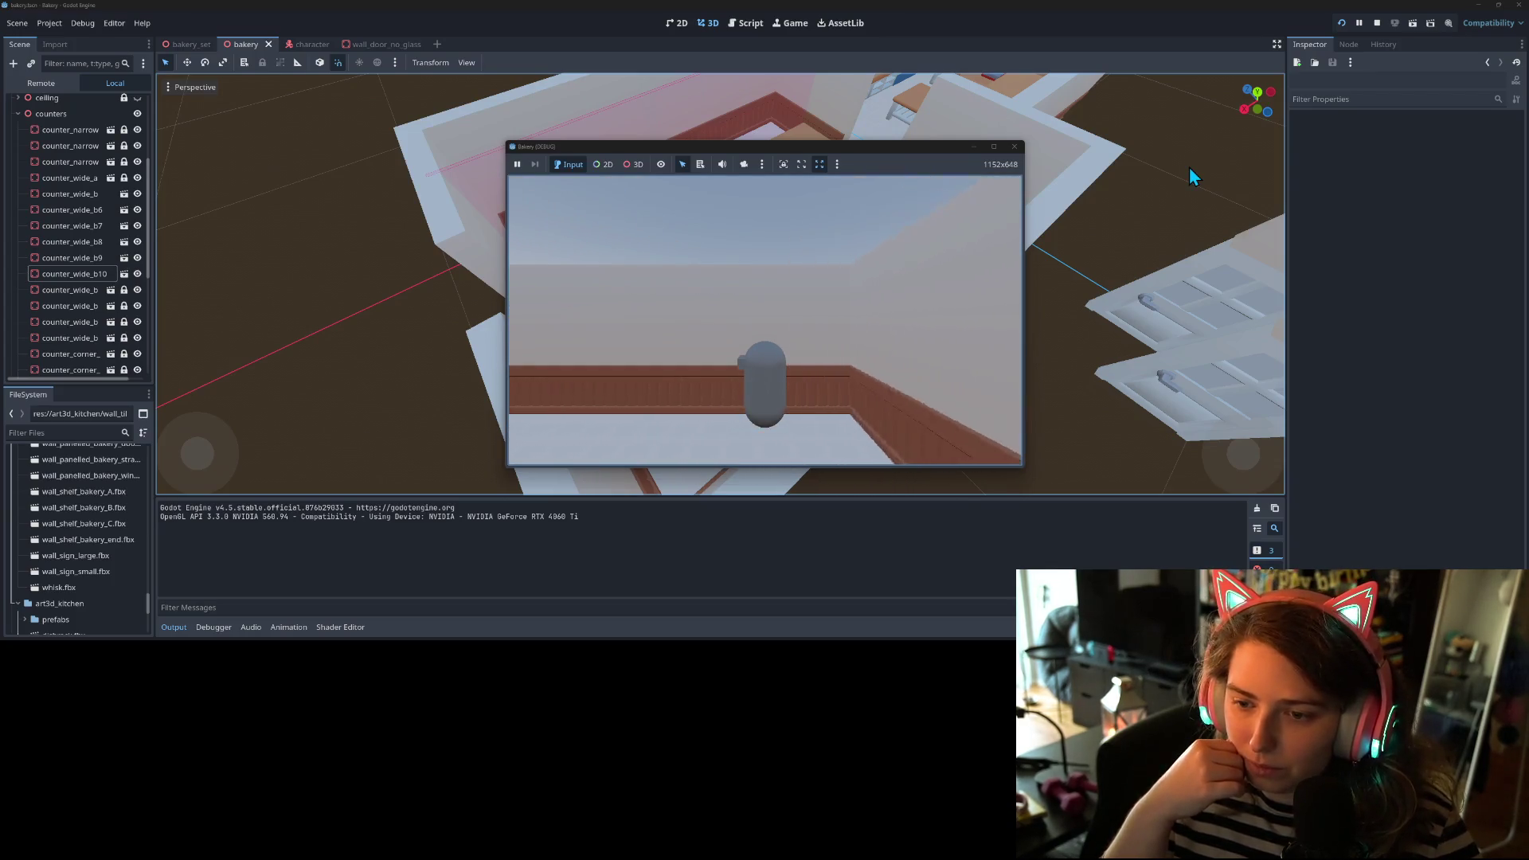
key(a)
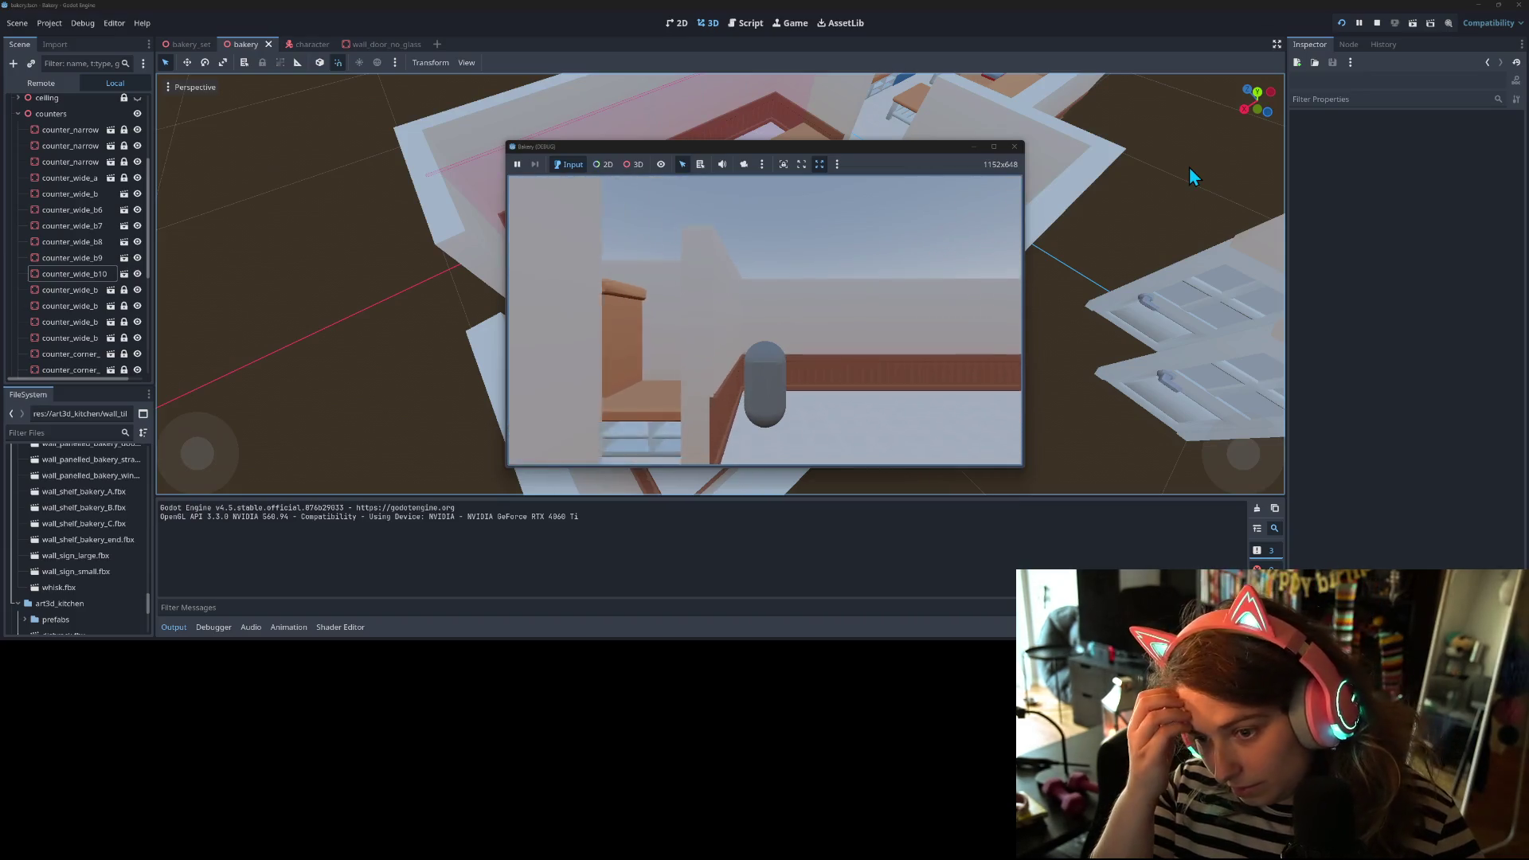
key(s)
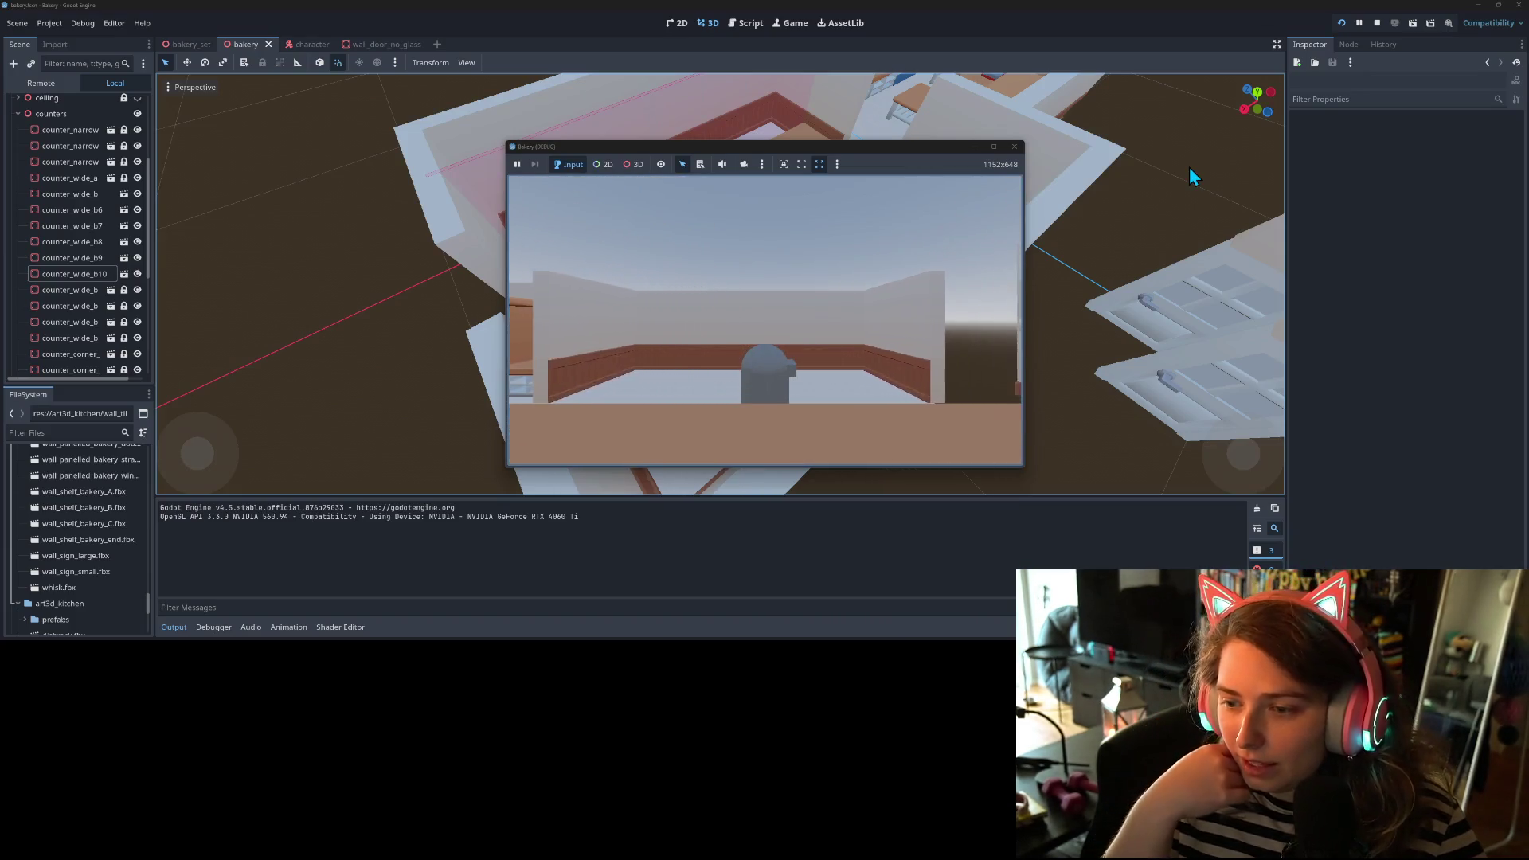
key(w)
key(w)
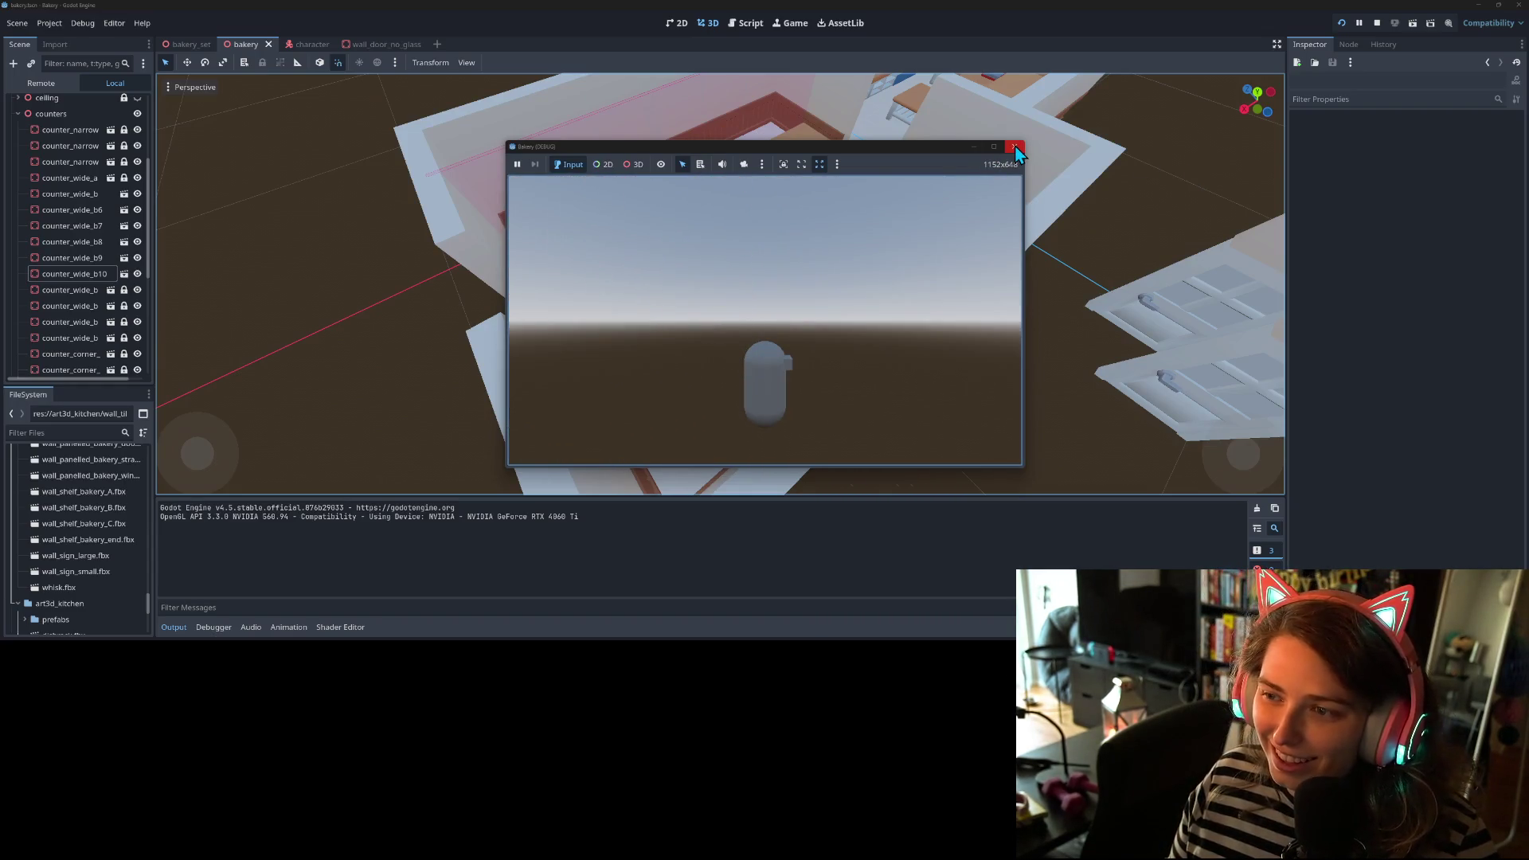
click(1014, 147)
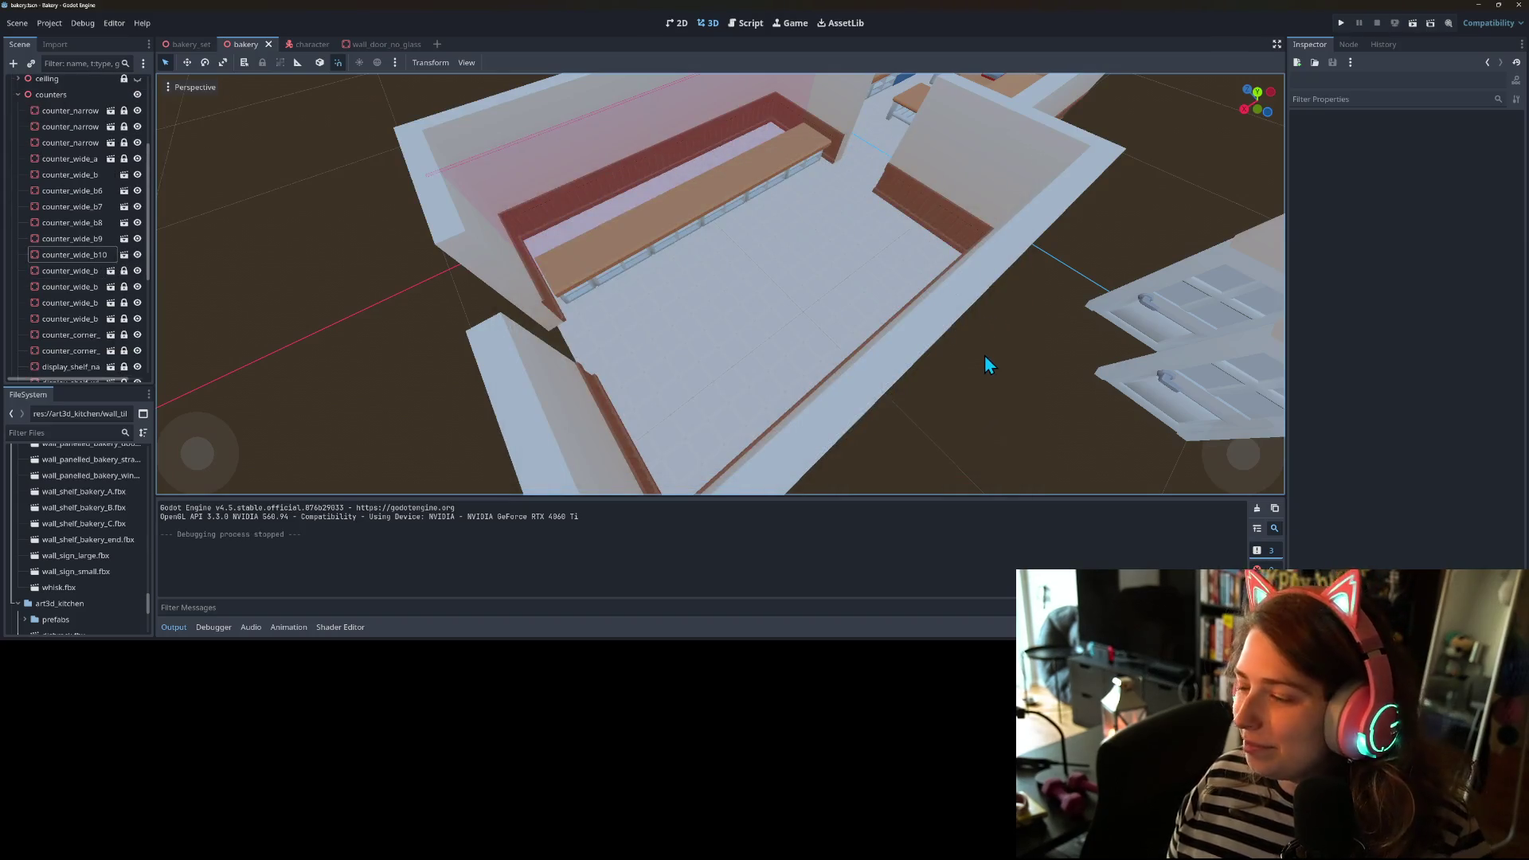
- Move the stand mixer onto the far kitchen counter by the pink wall
scroll(up, 3)
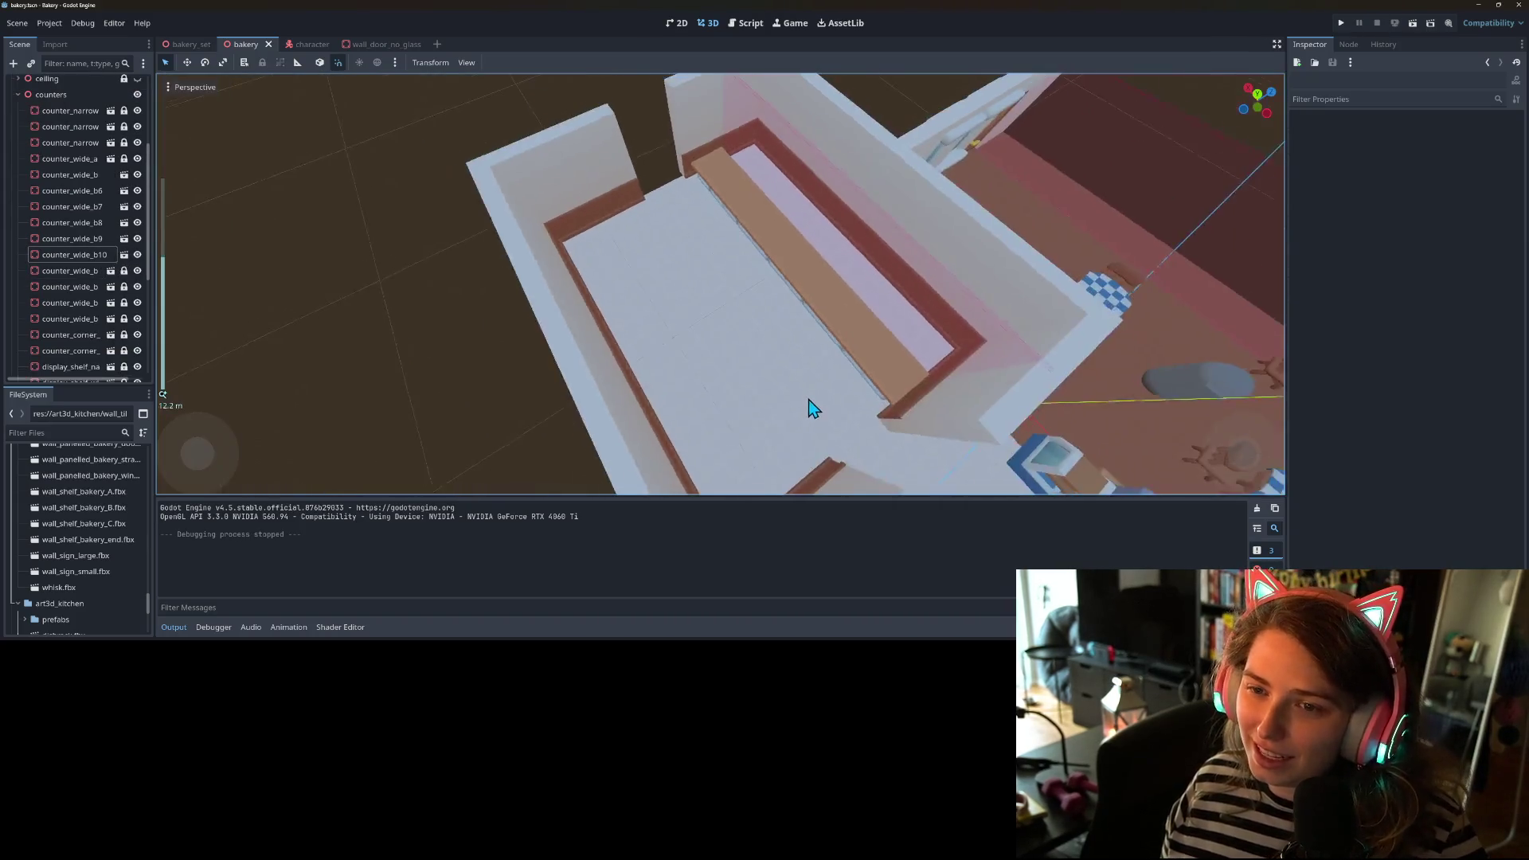
scroll(up, 3)
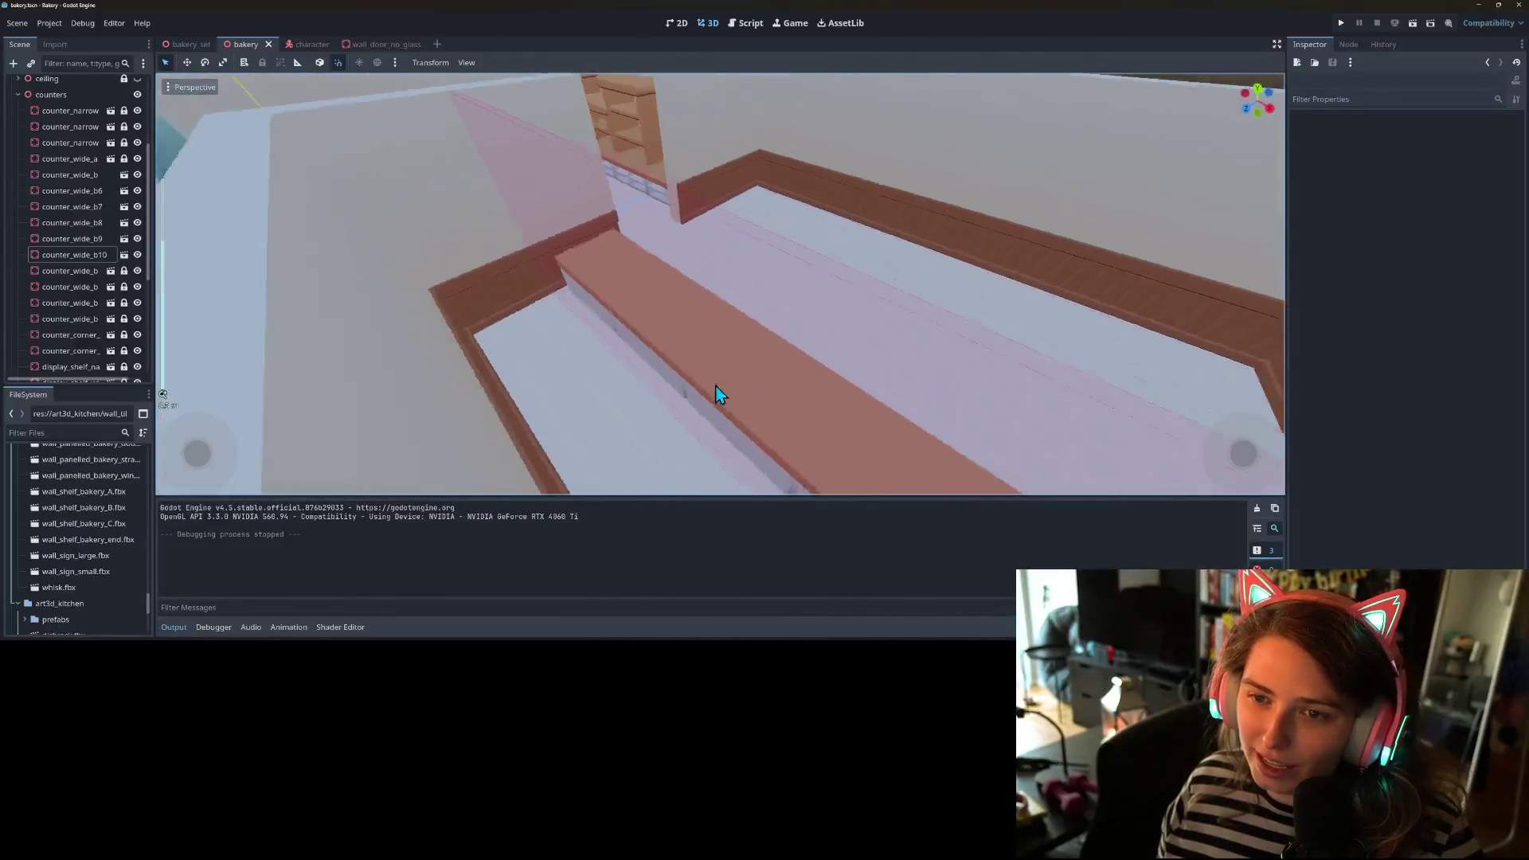
scroll(down, 3)
click(585, 243)
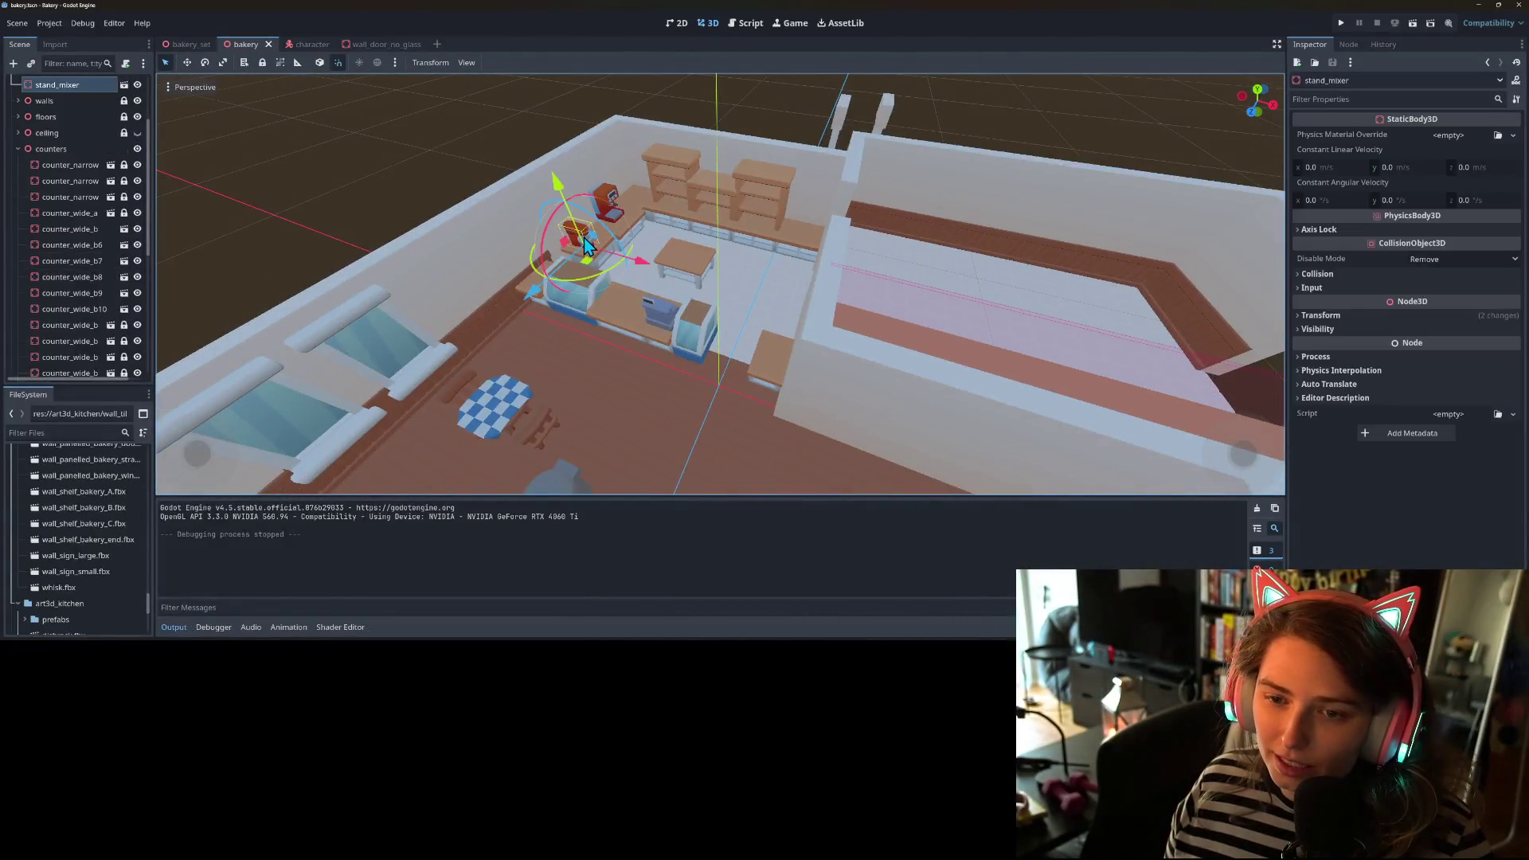
drag(590, 271, 876, 362)
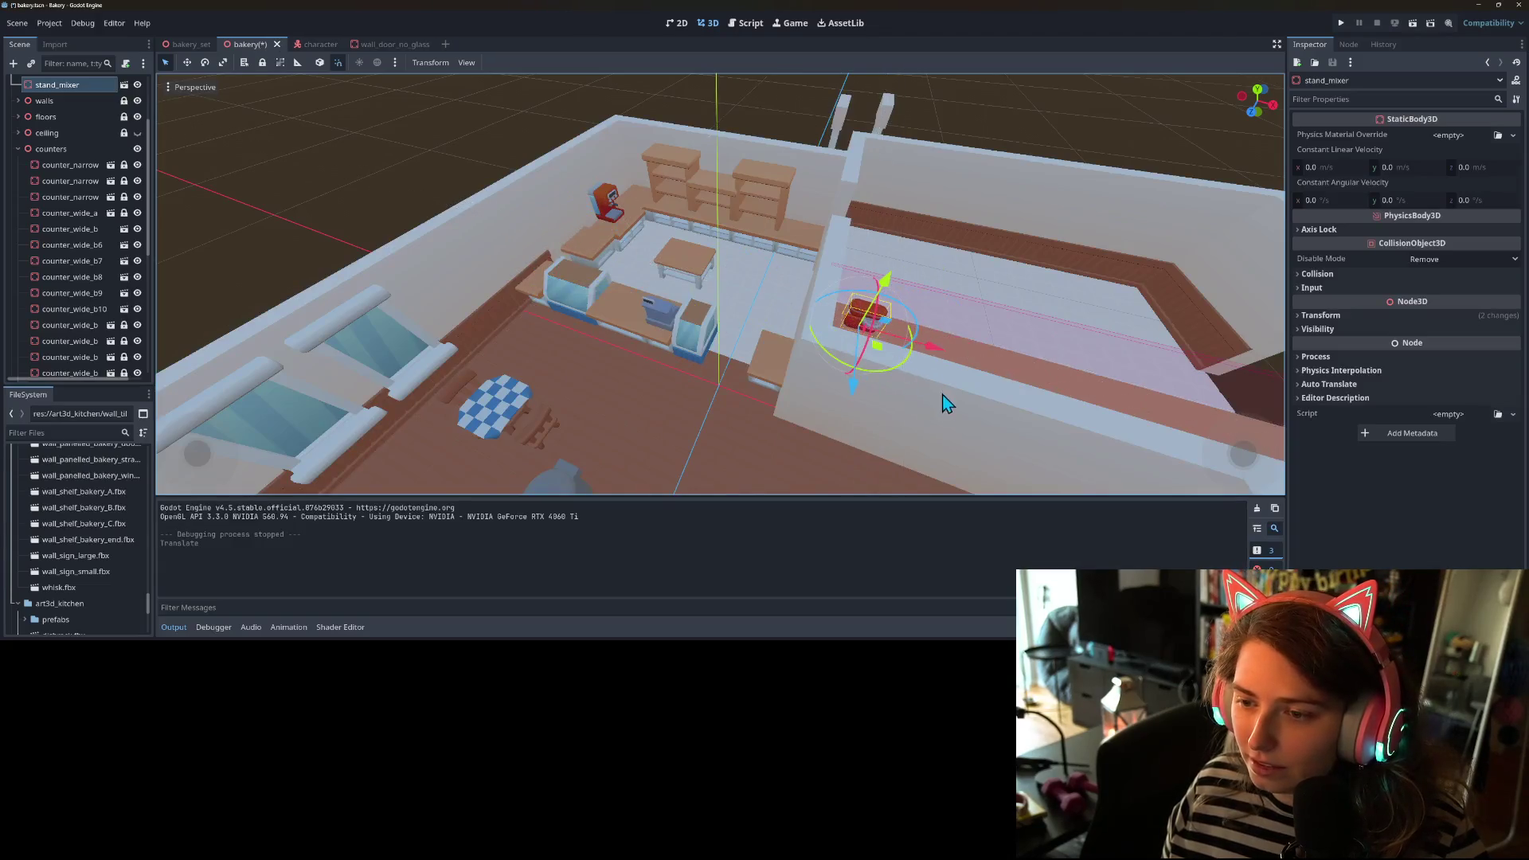
scroll(down, 3)
scroll(up, 3)
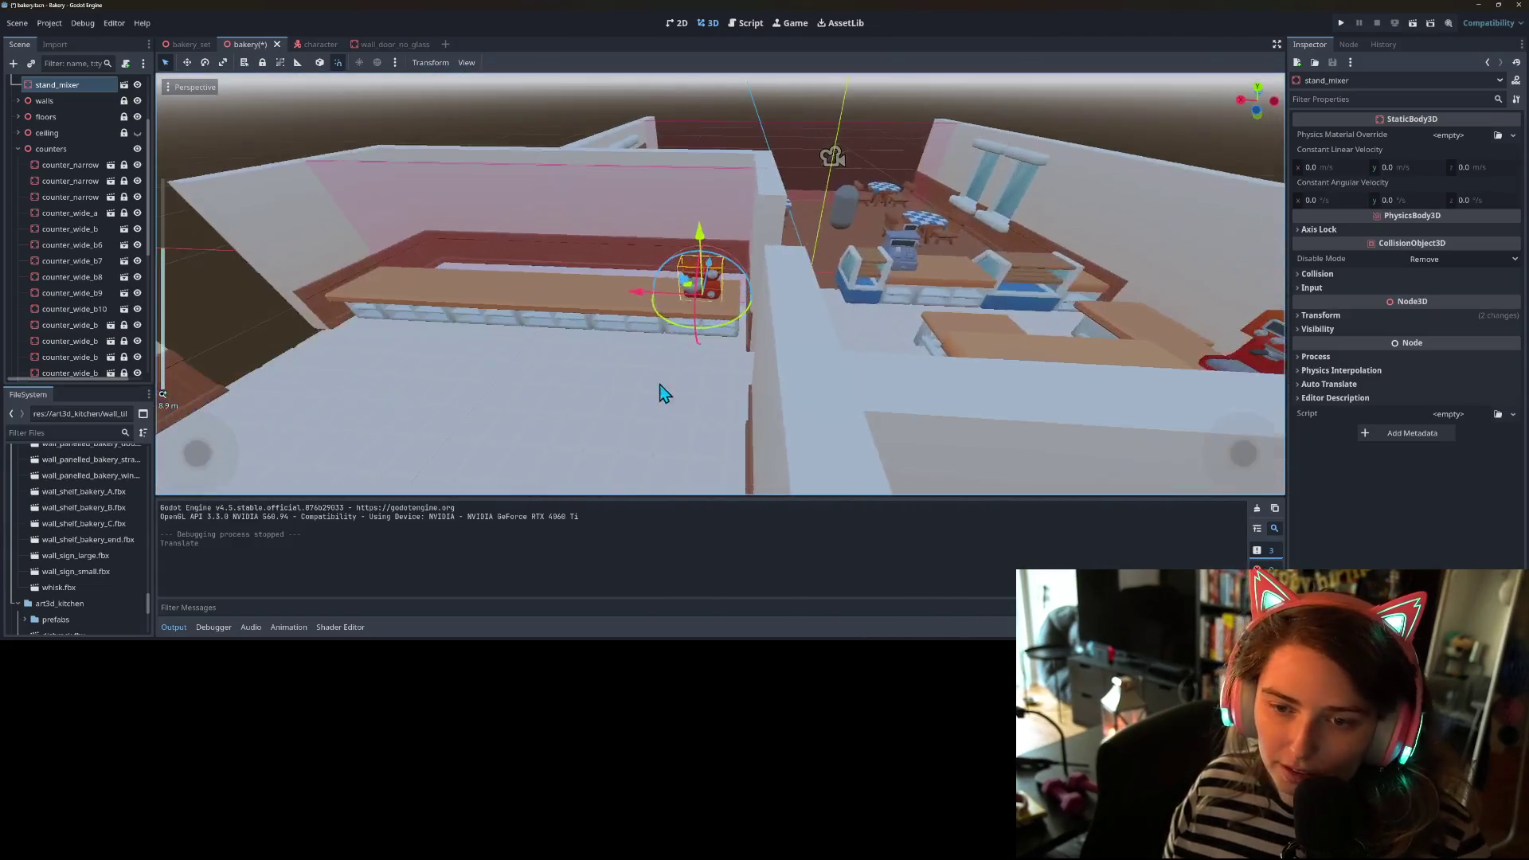
scroll(down, 3)
scroll(up, 3)
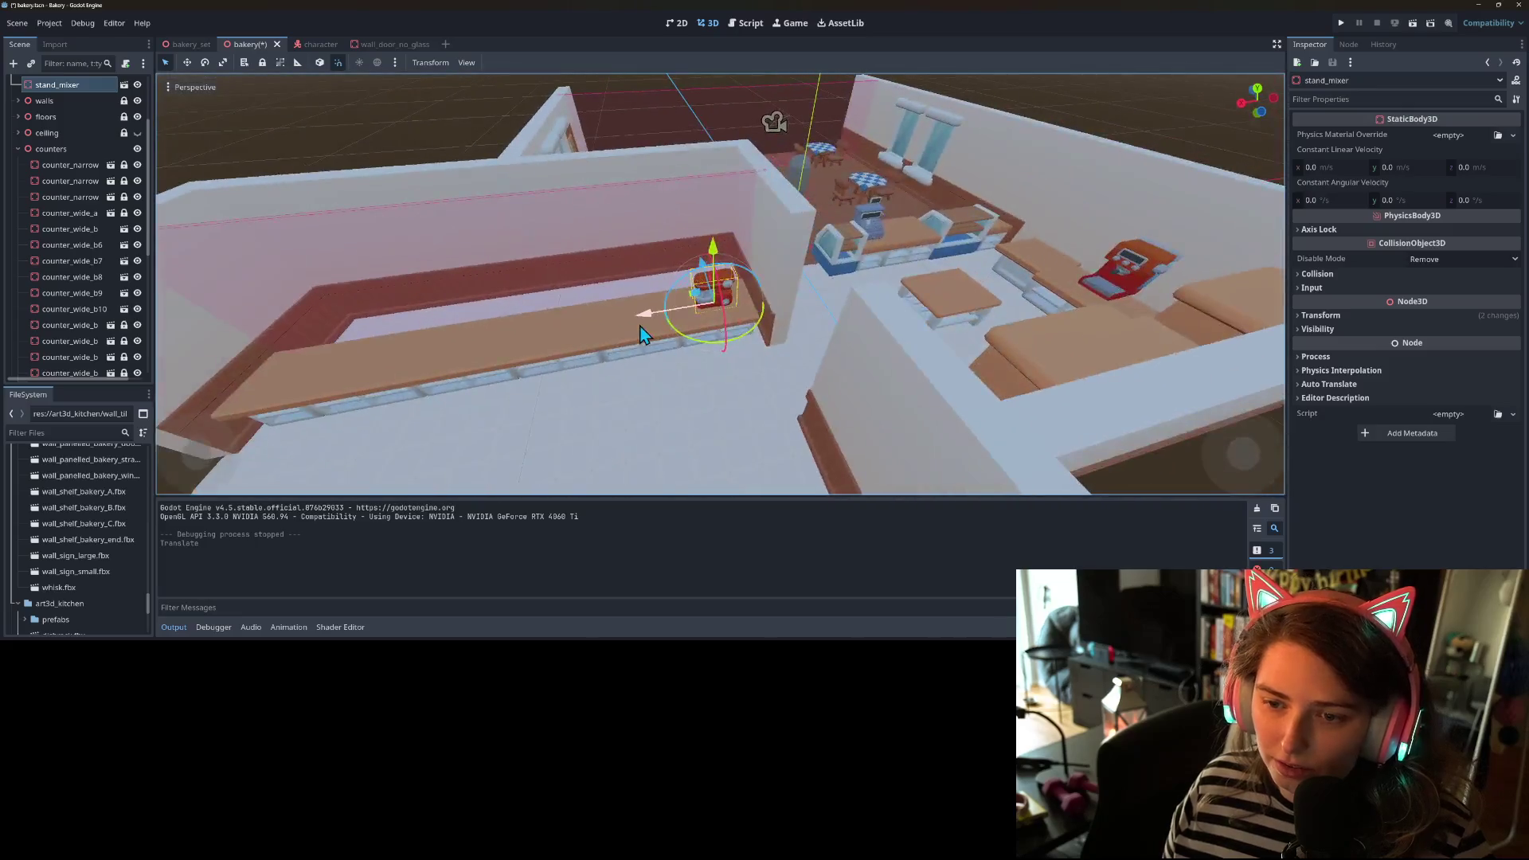
- Duplicate the mixer into stand_mixer2–4 spaced left along the counter, and save the scene
key(ctrl+d)
drag(652, 317, 308, 360)
key(ctrl+d)
key(ctrl+d)
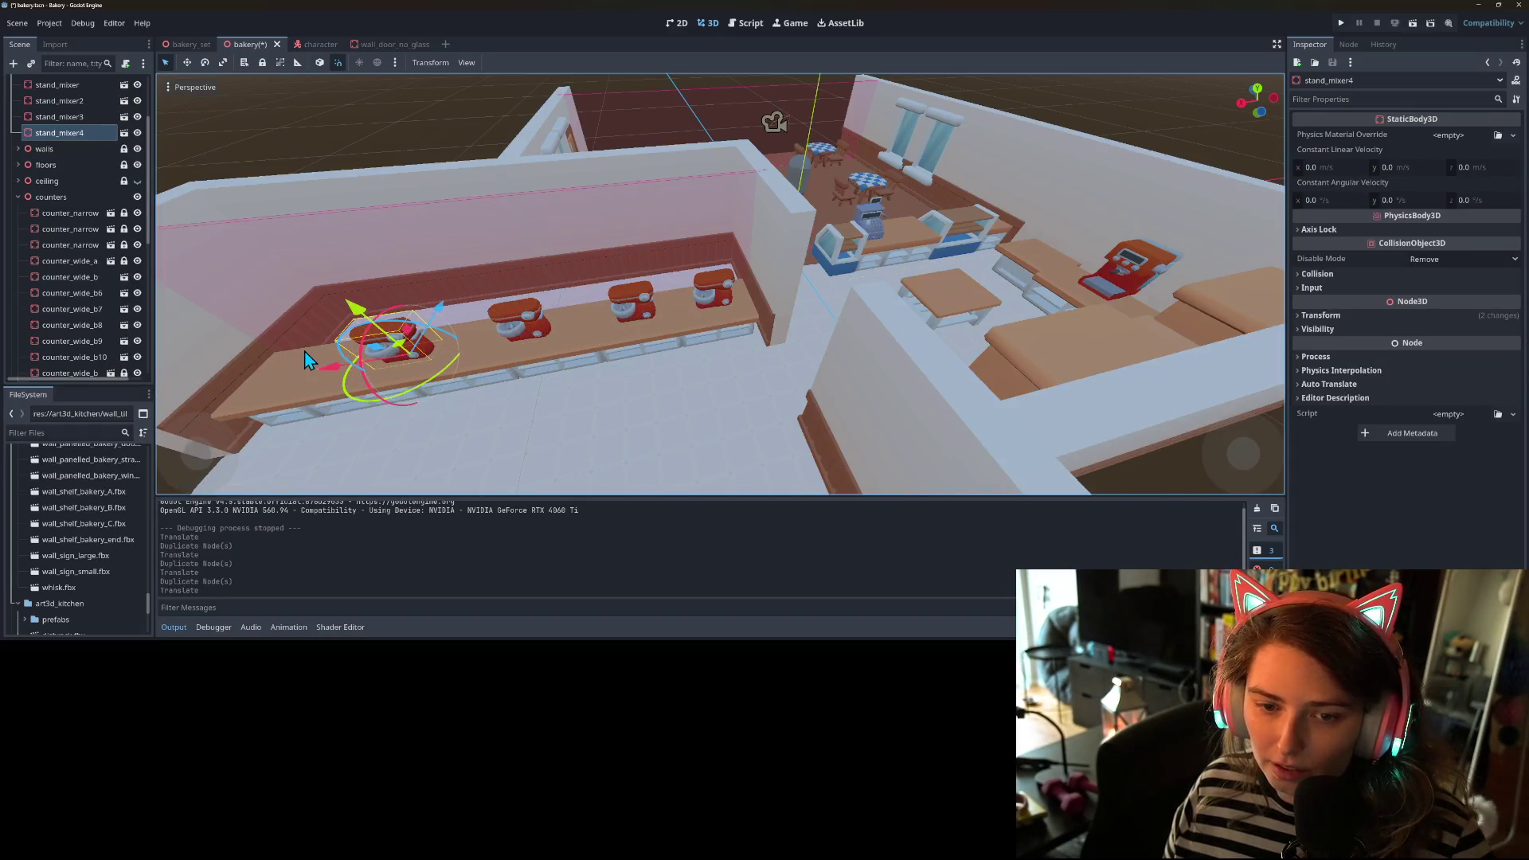
key(ctrl+s)
scroll(down, 3)
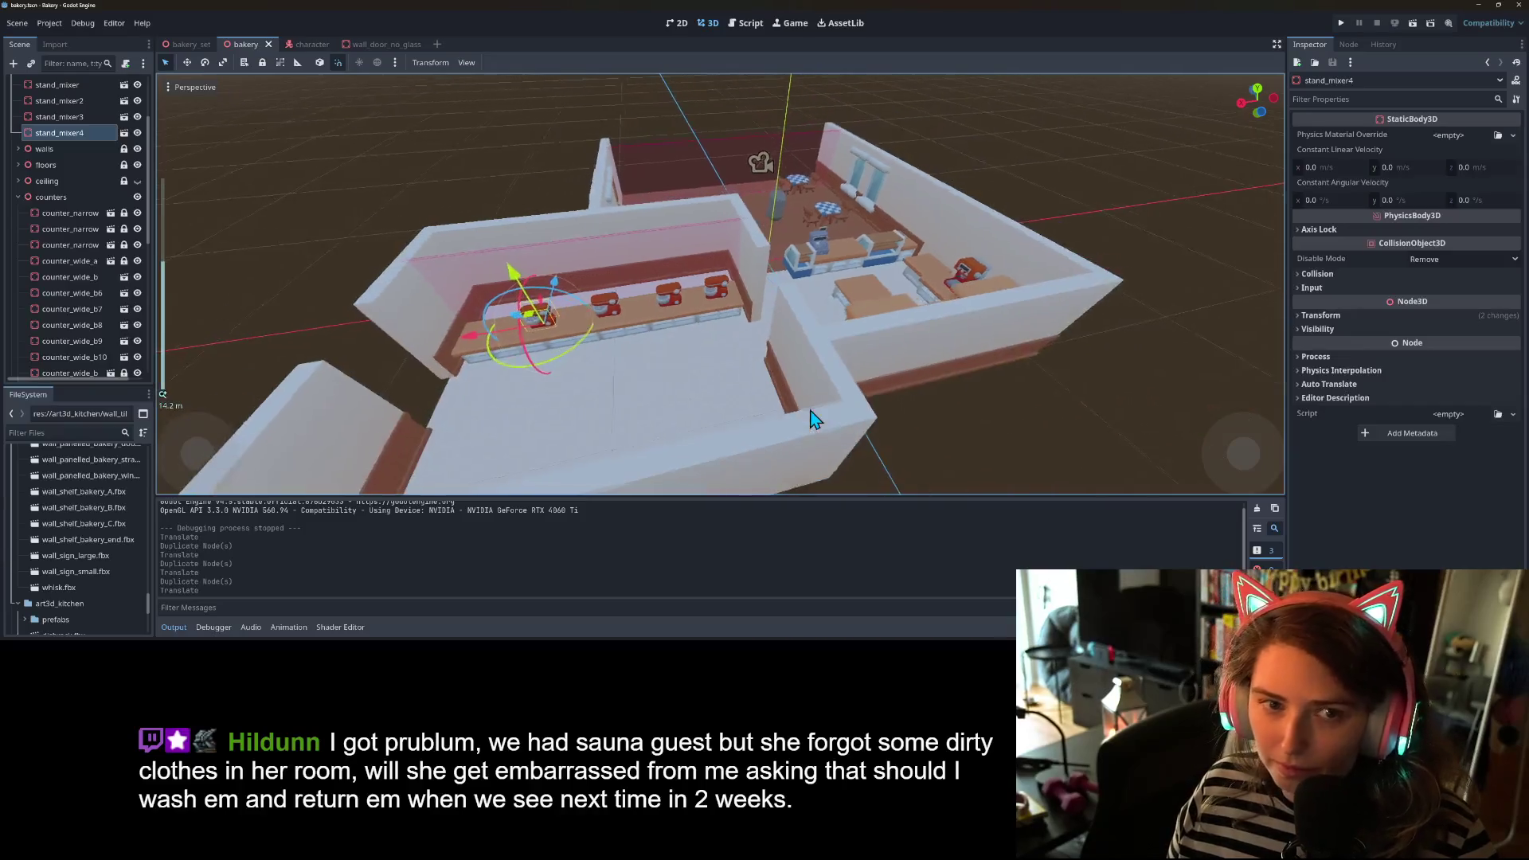
scroll(down, 3)
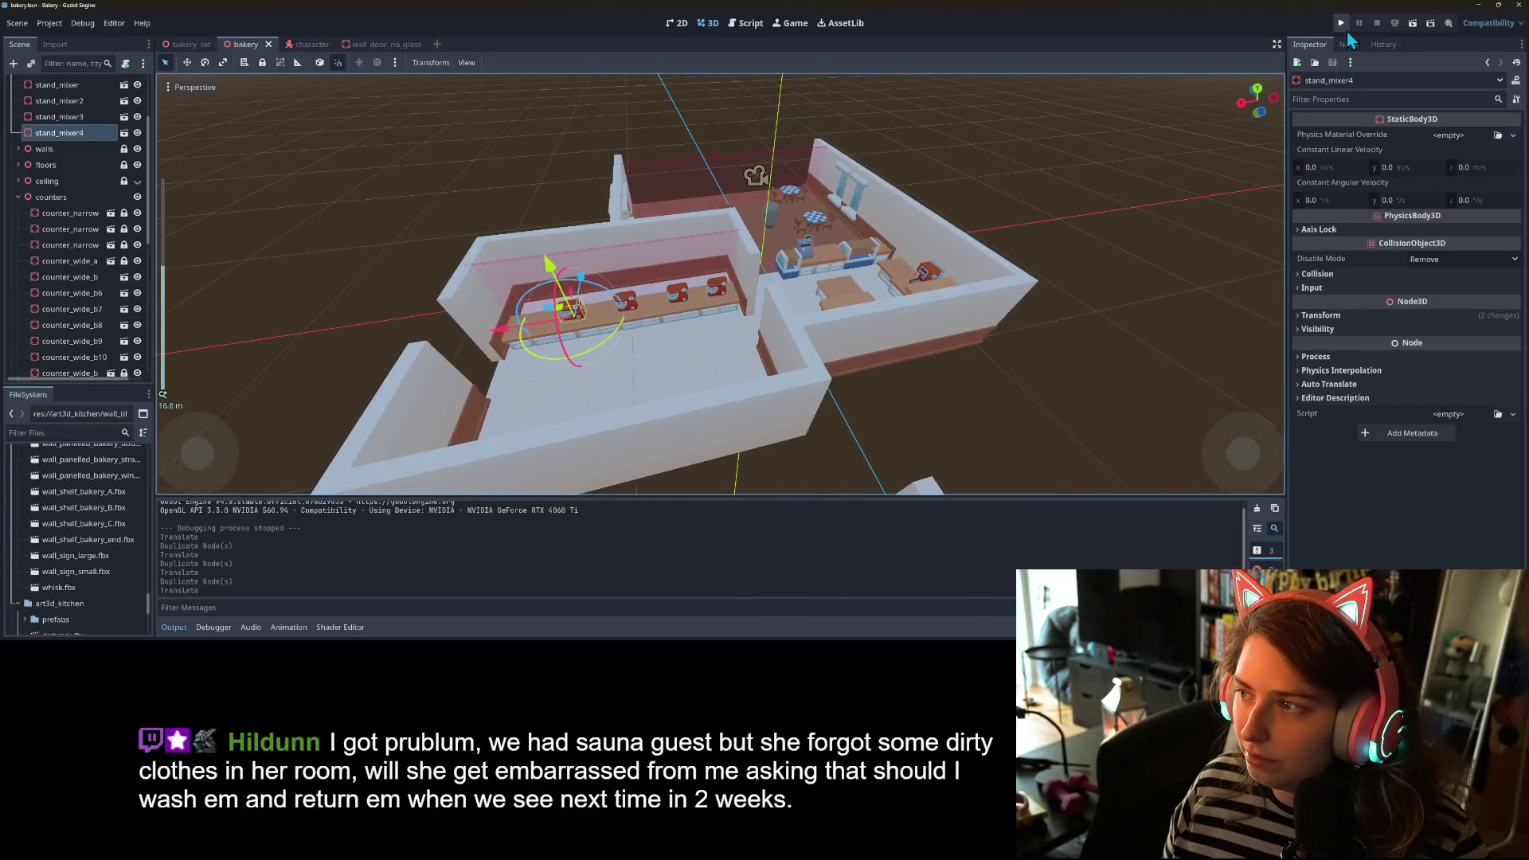
- Run the bakery game and walk the player through the kitchen toward the stand mixers
click(1343, 24)
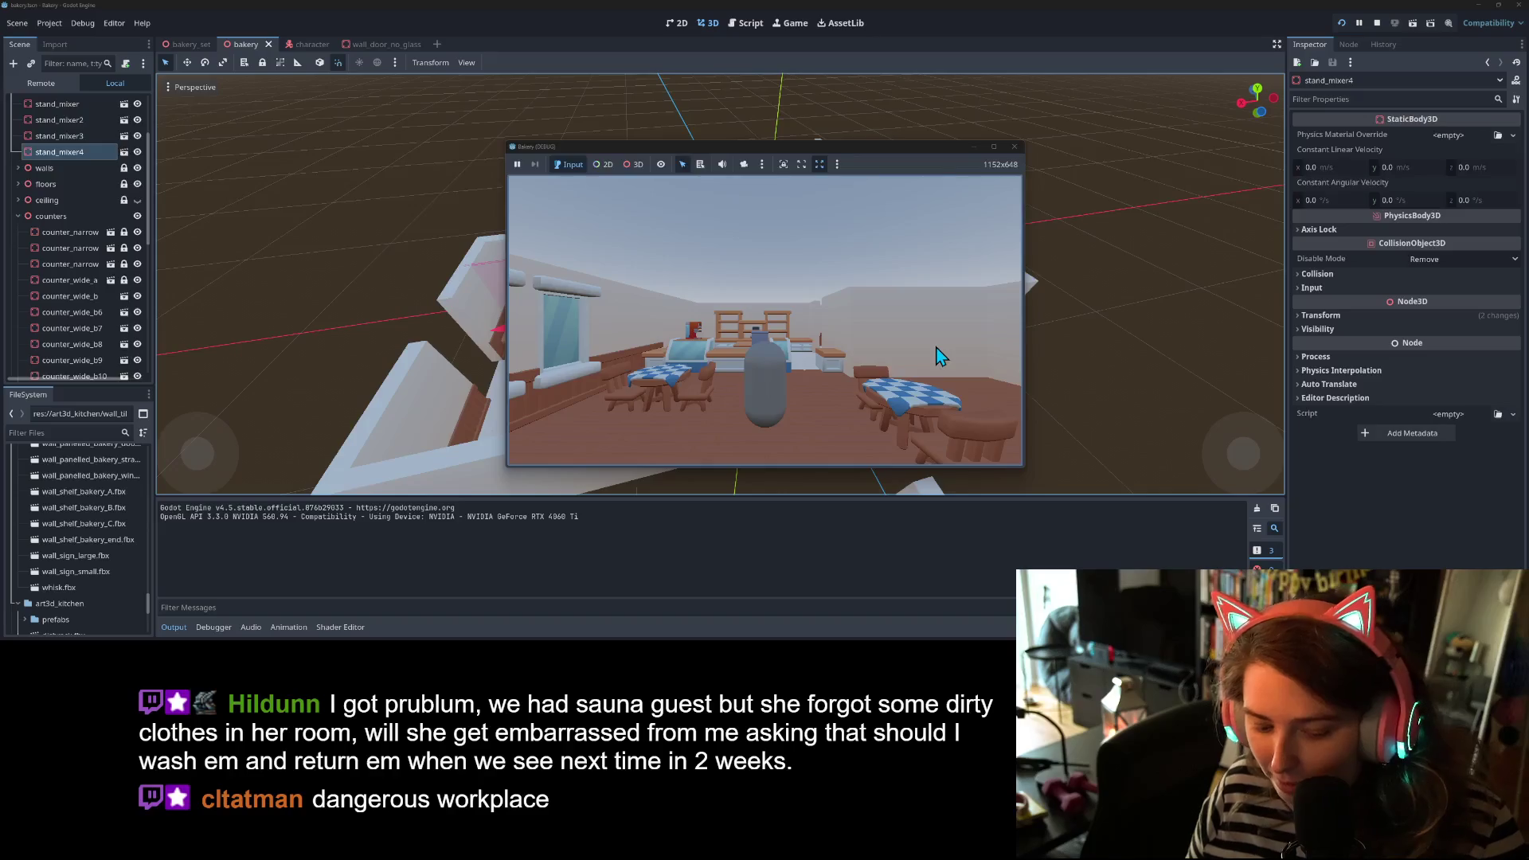
key(w)
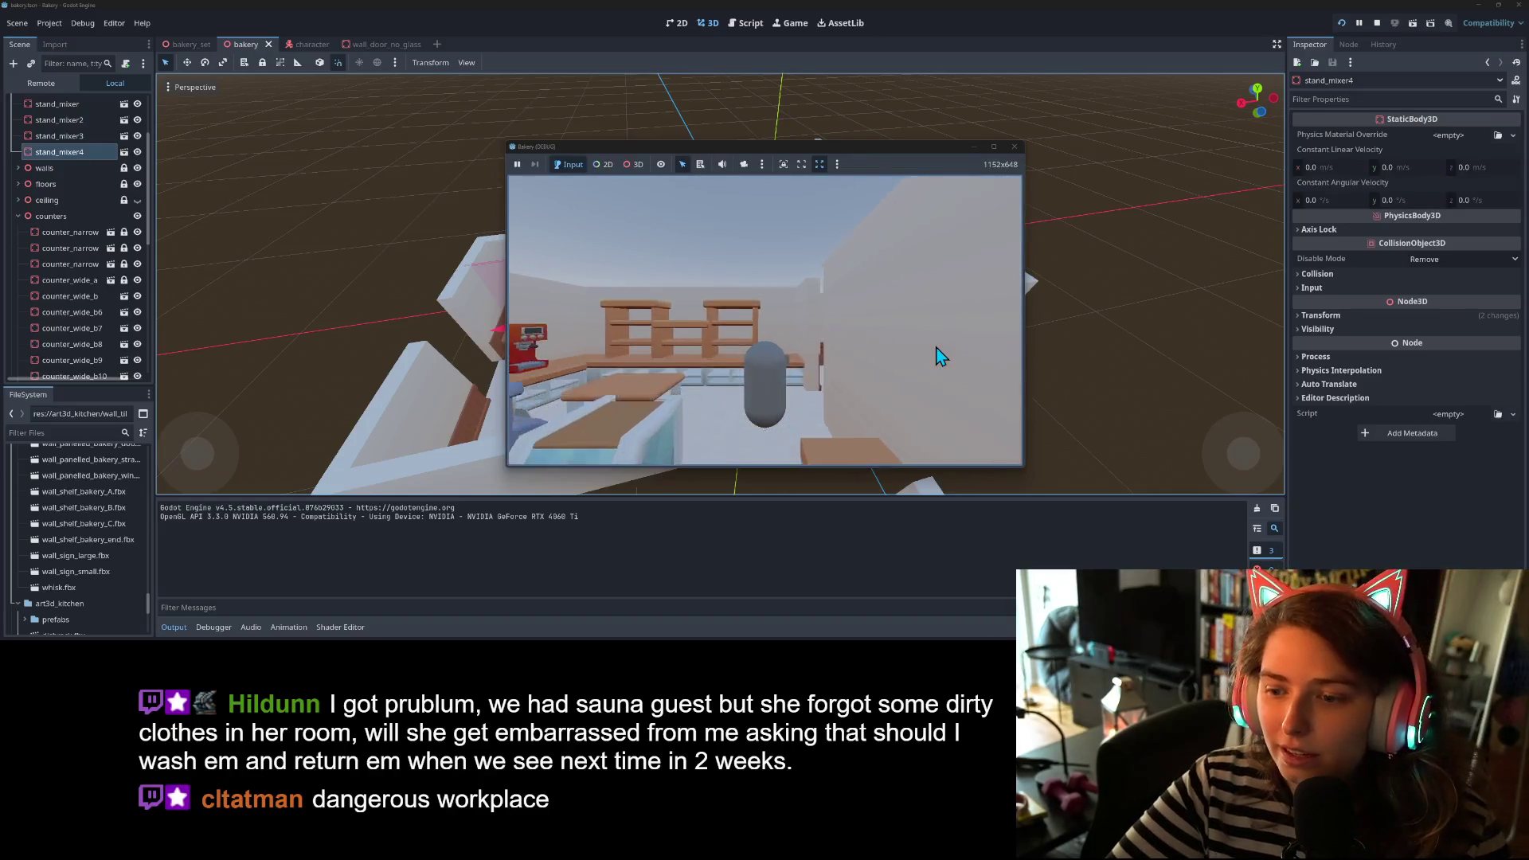
key(d)
key(a)
key(a)
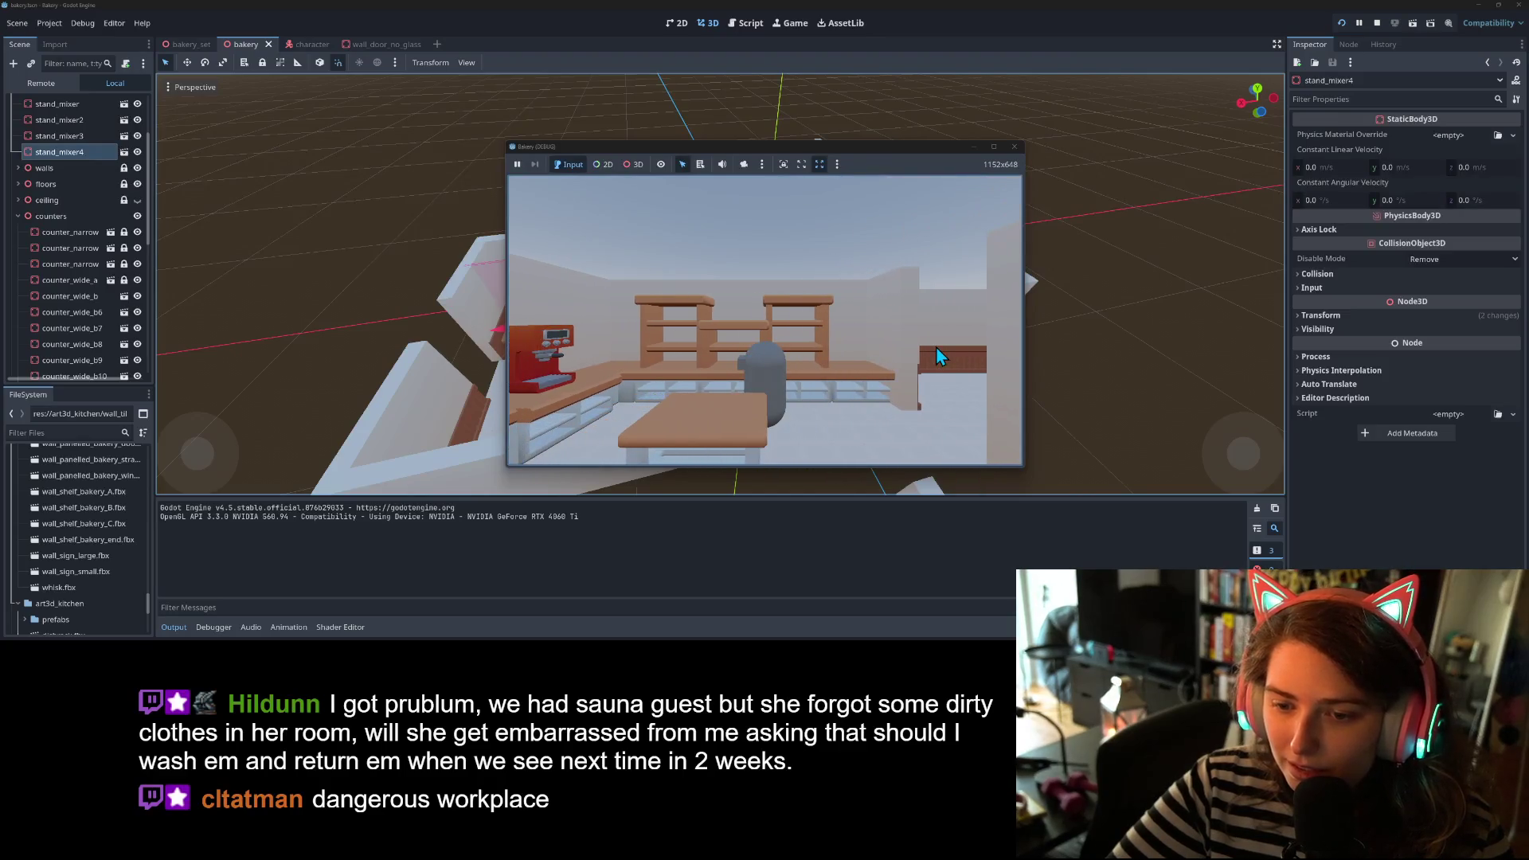
key(a)
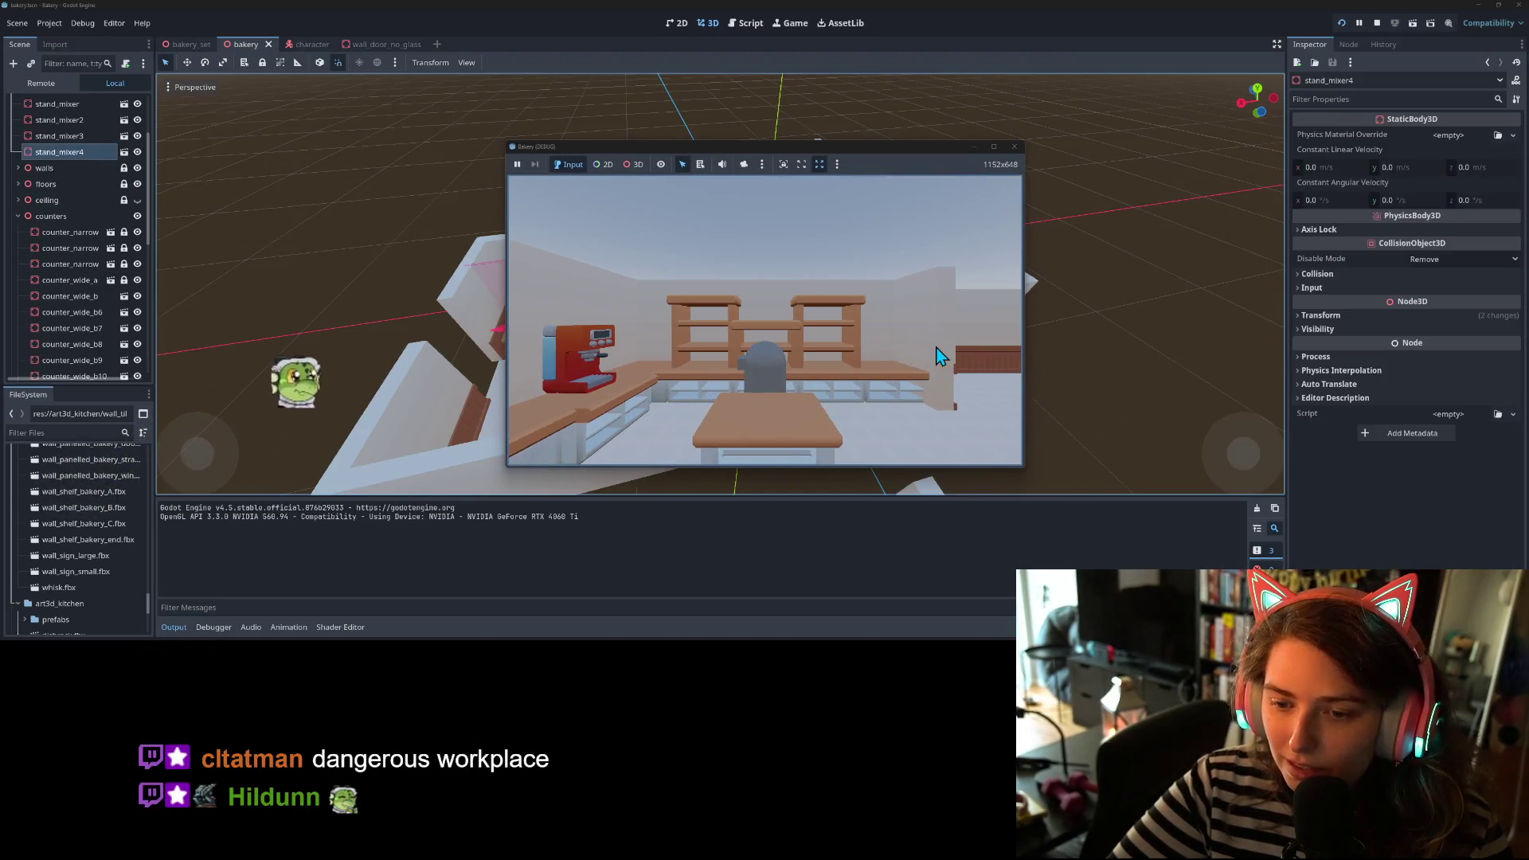
key(a)
key(d)
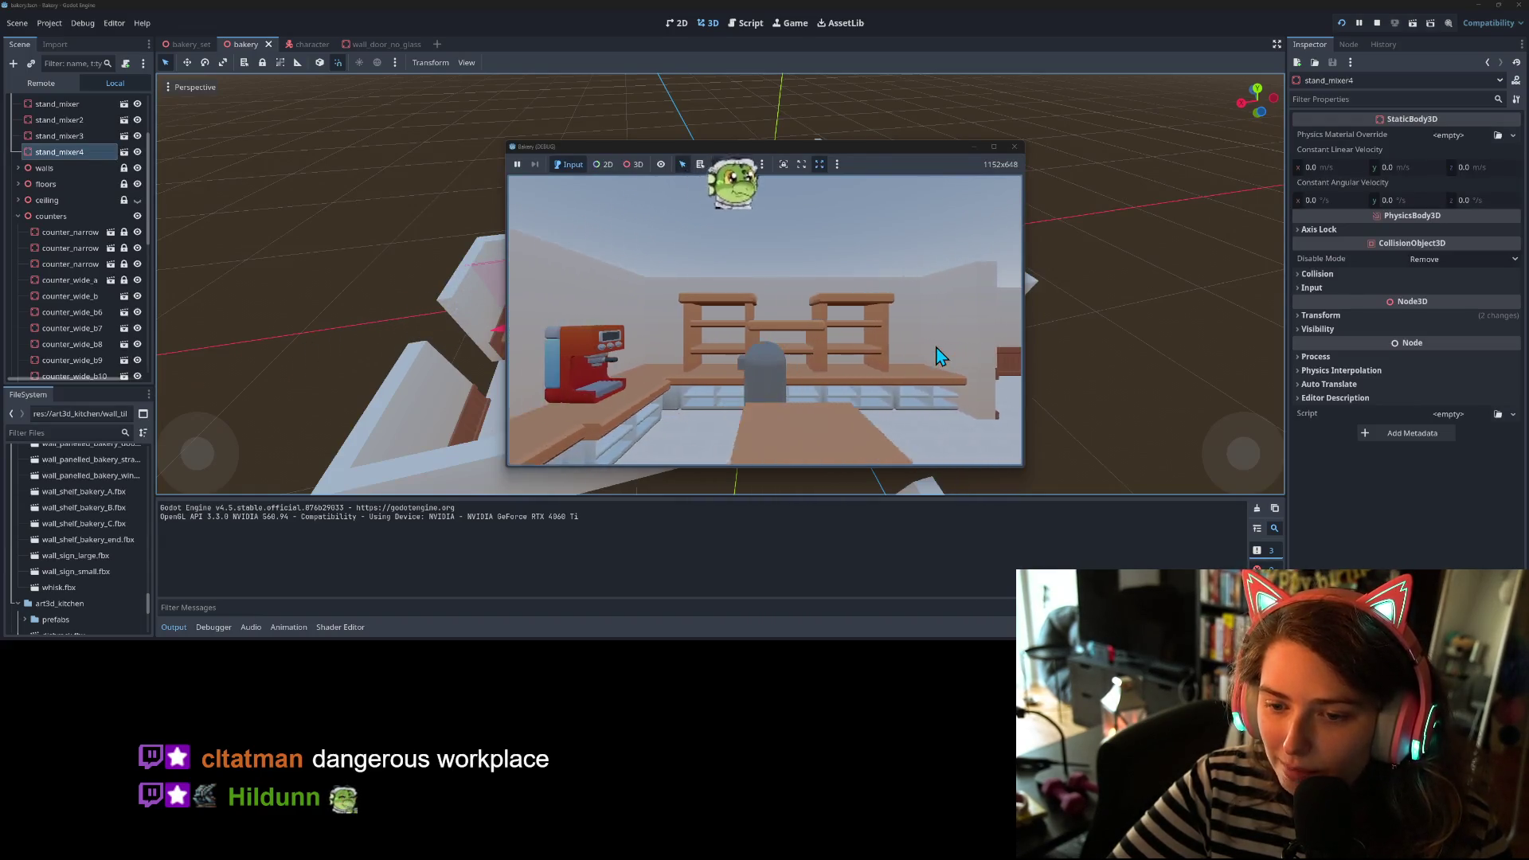
key(a)
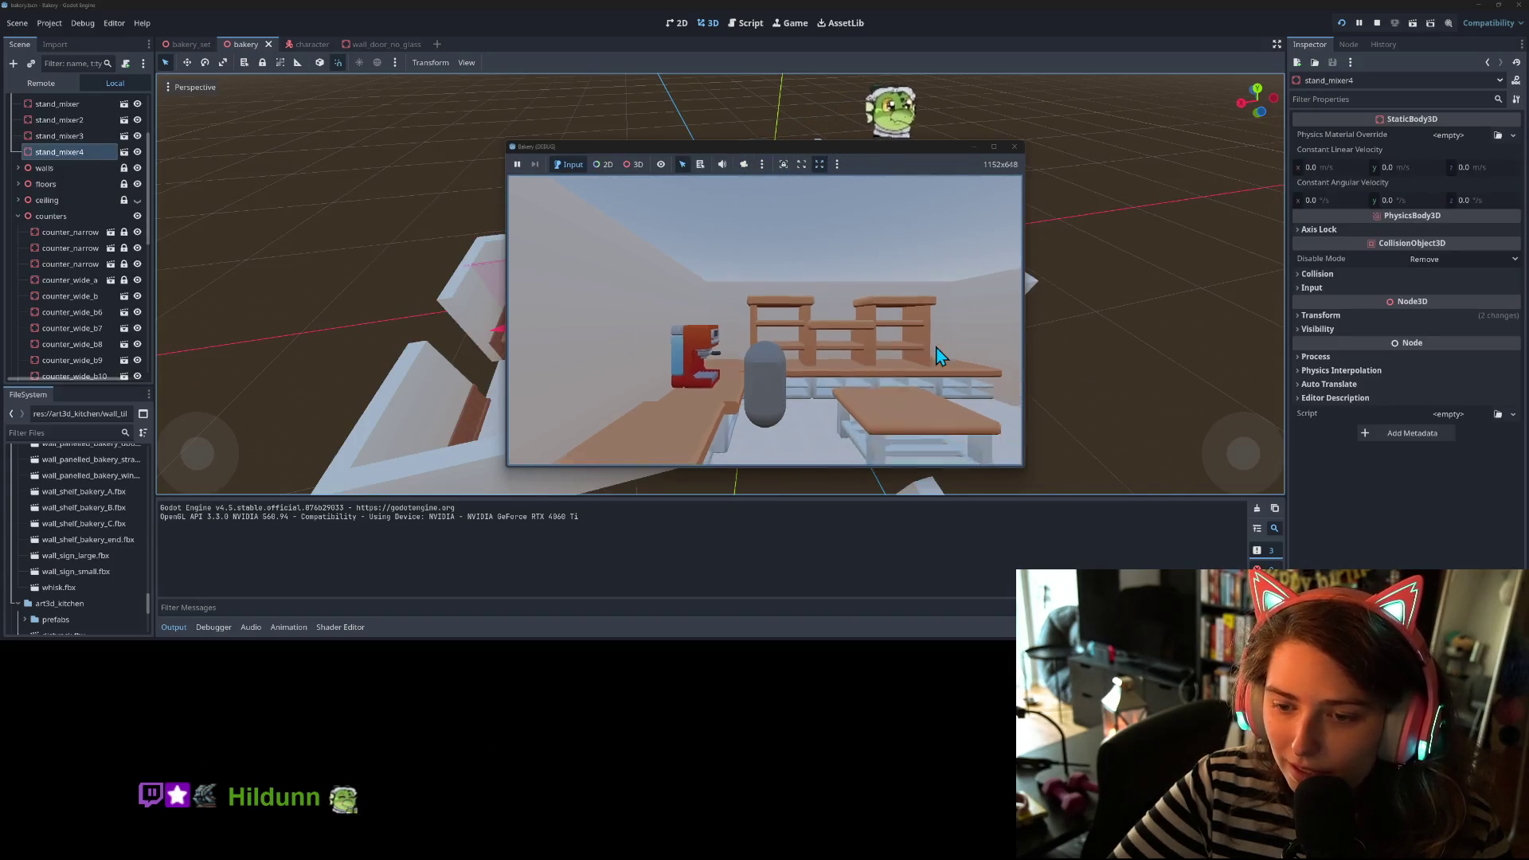
key(d)
key(d)
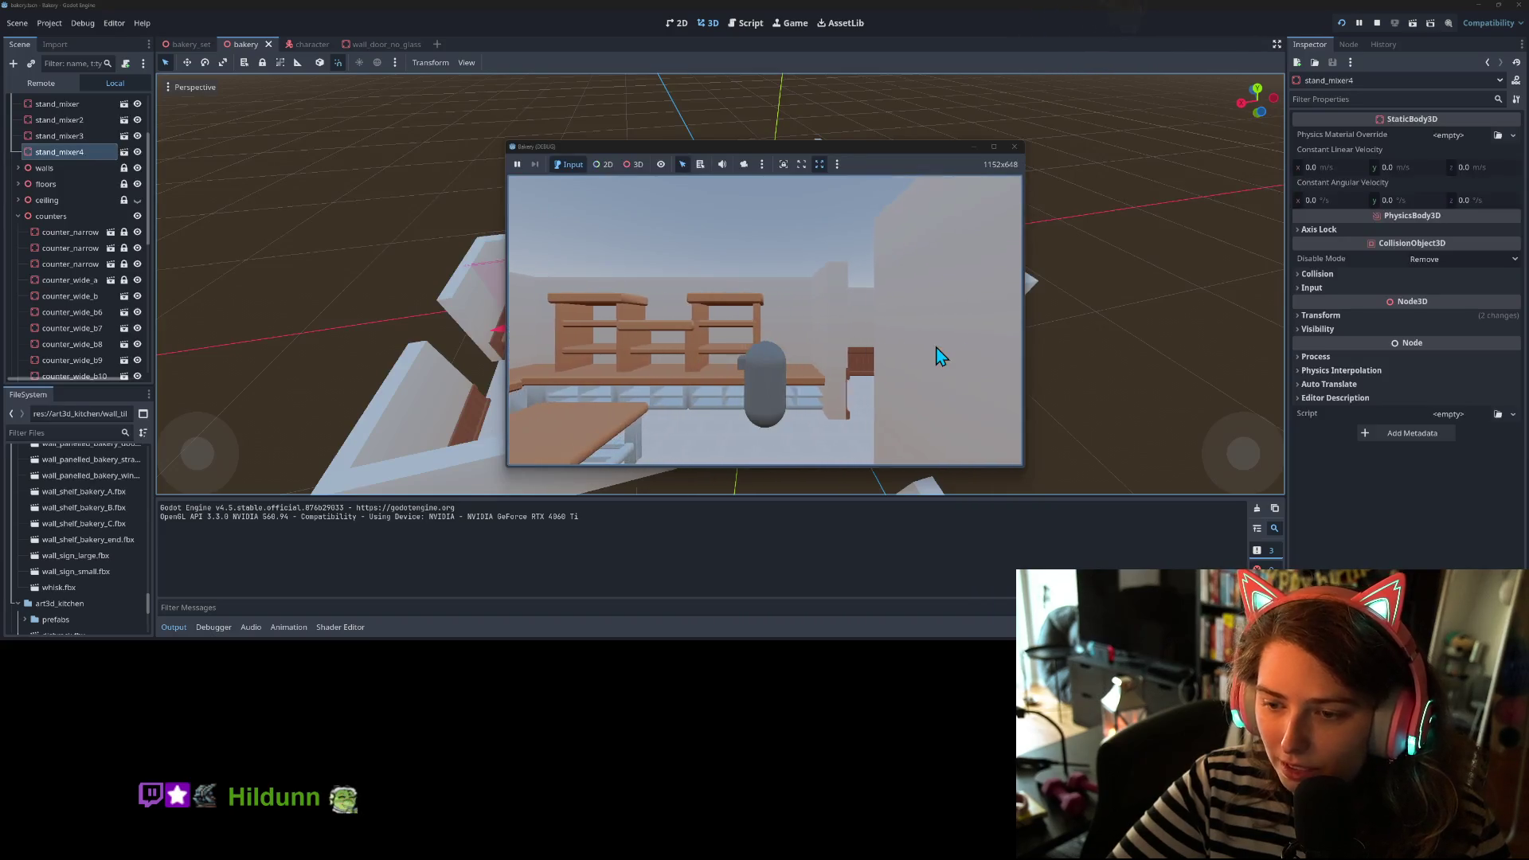
key(d)
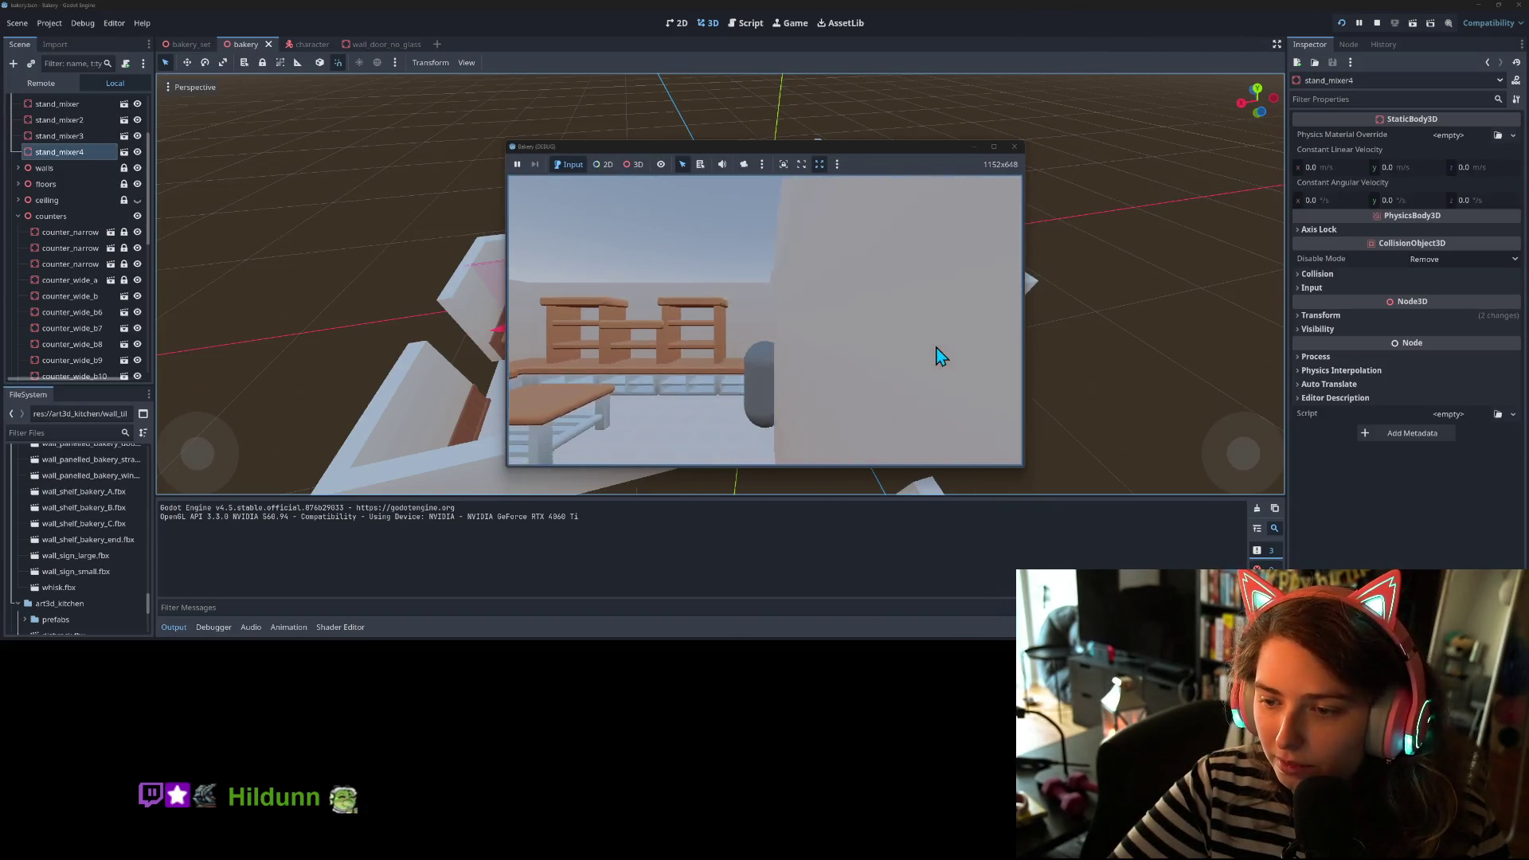
key(d)
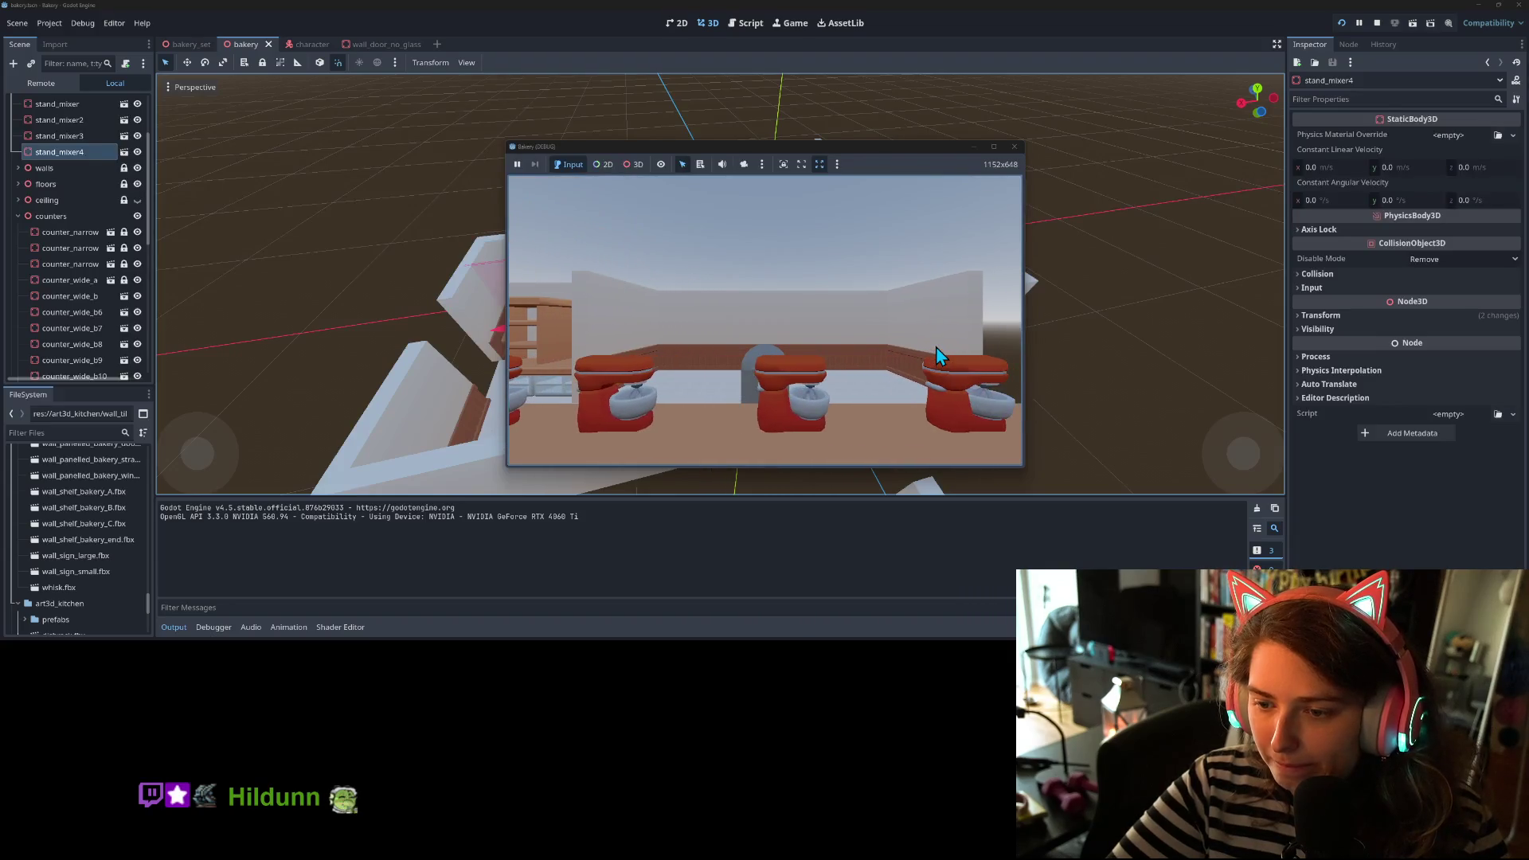
key(d)
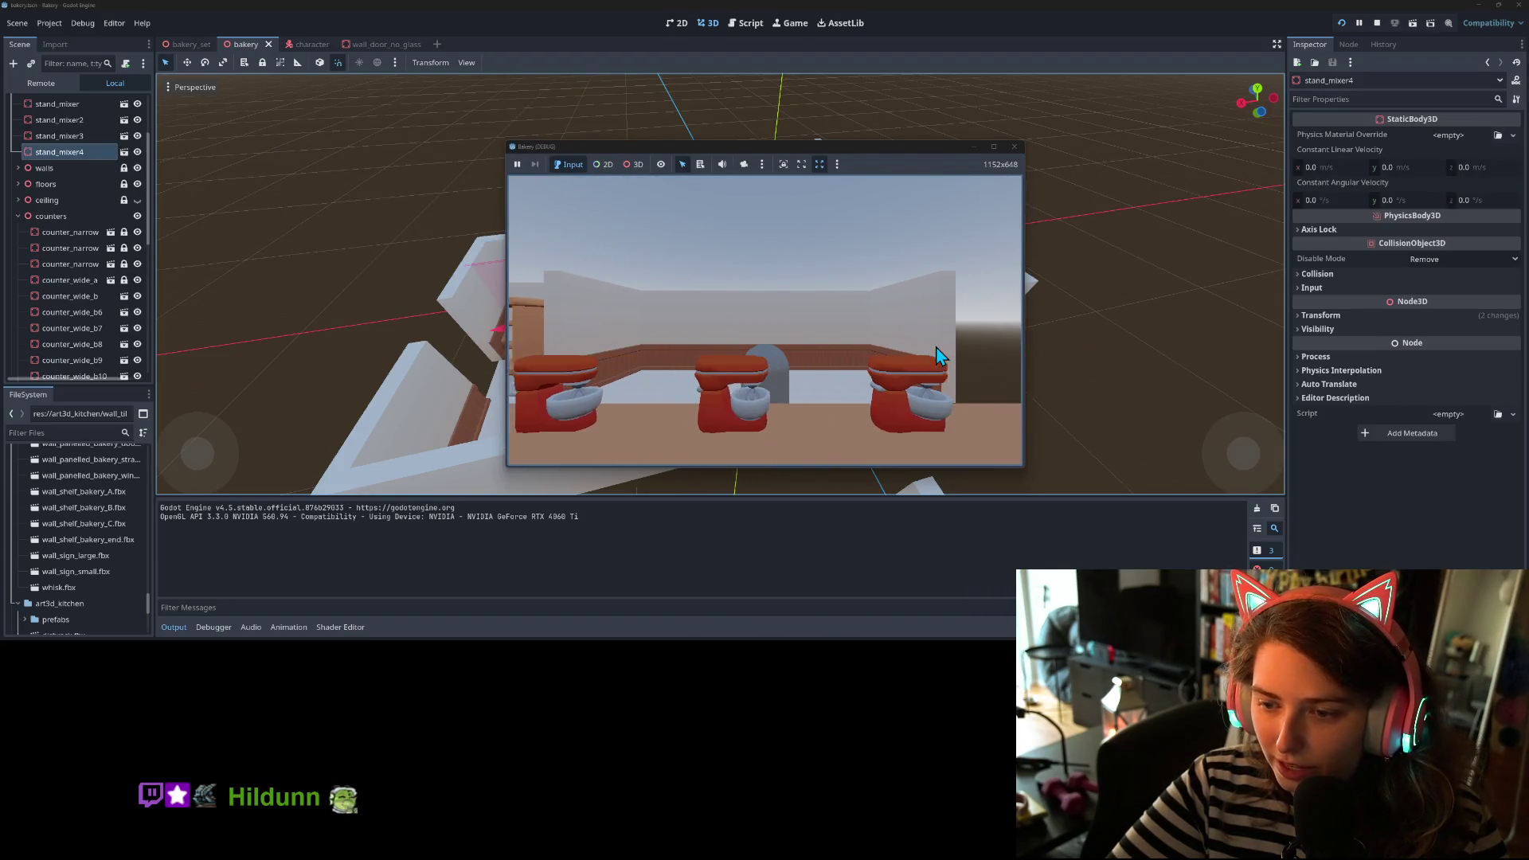
key(a)
key(d)
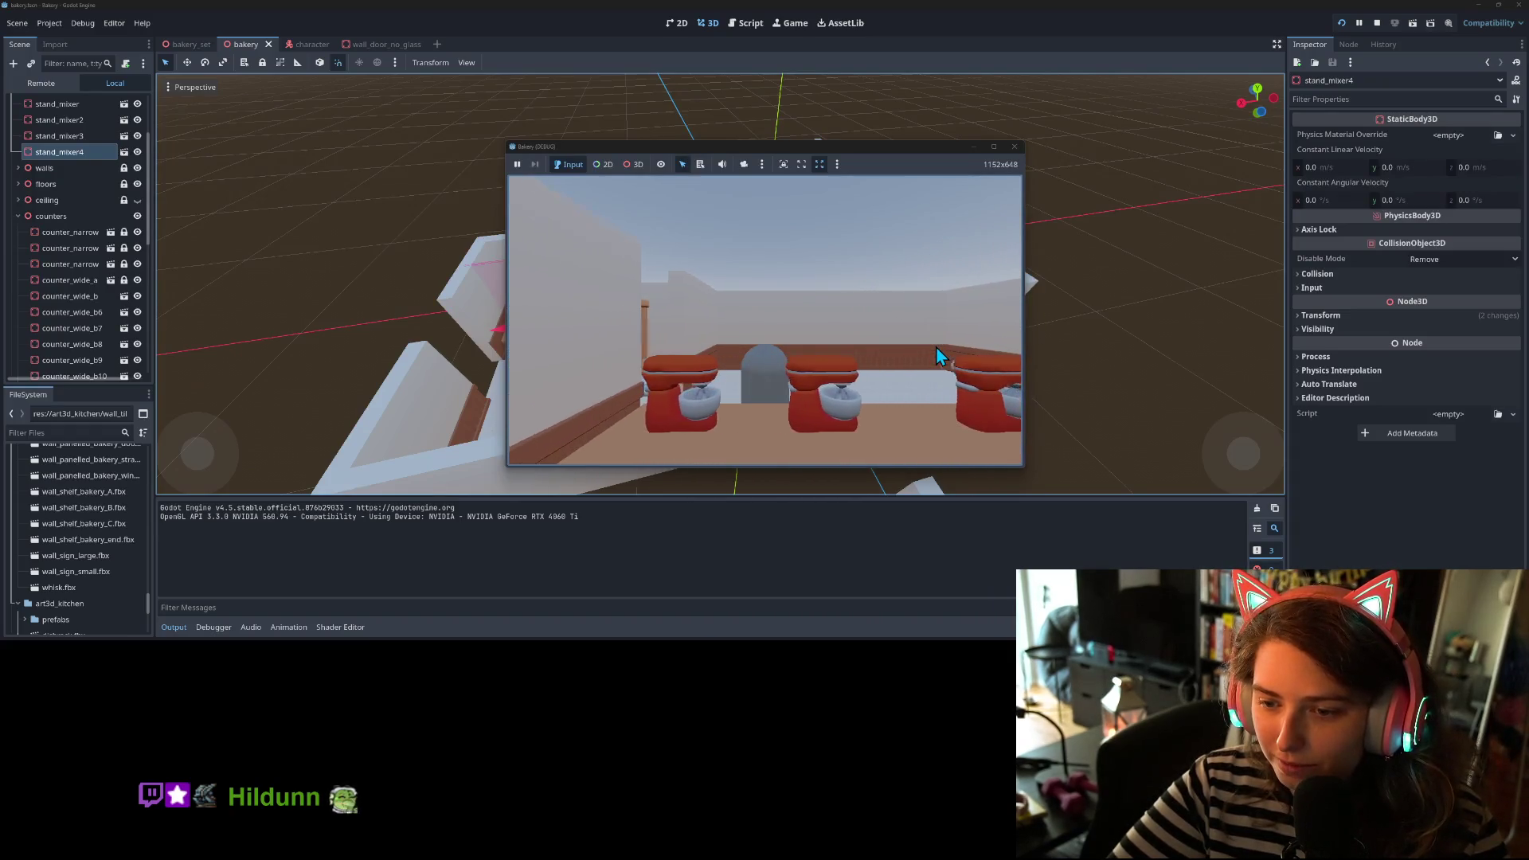
- Walk up to the mixer counter to test collision, then back away to view all three mixers
key(w)
key(a)
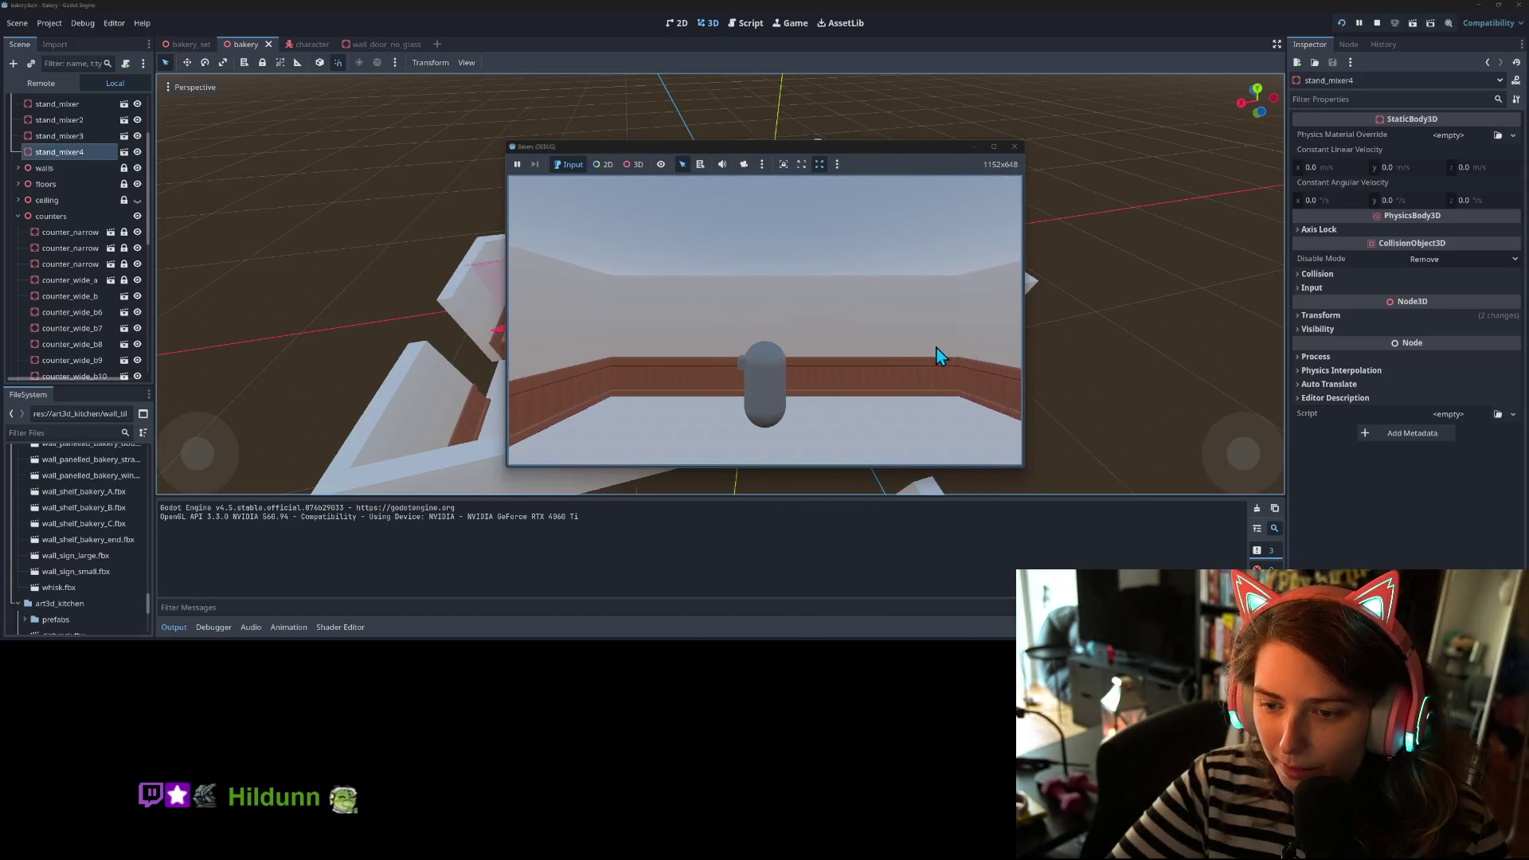
key(s)
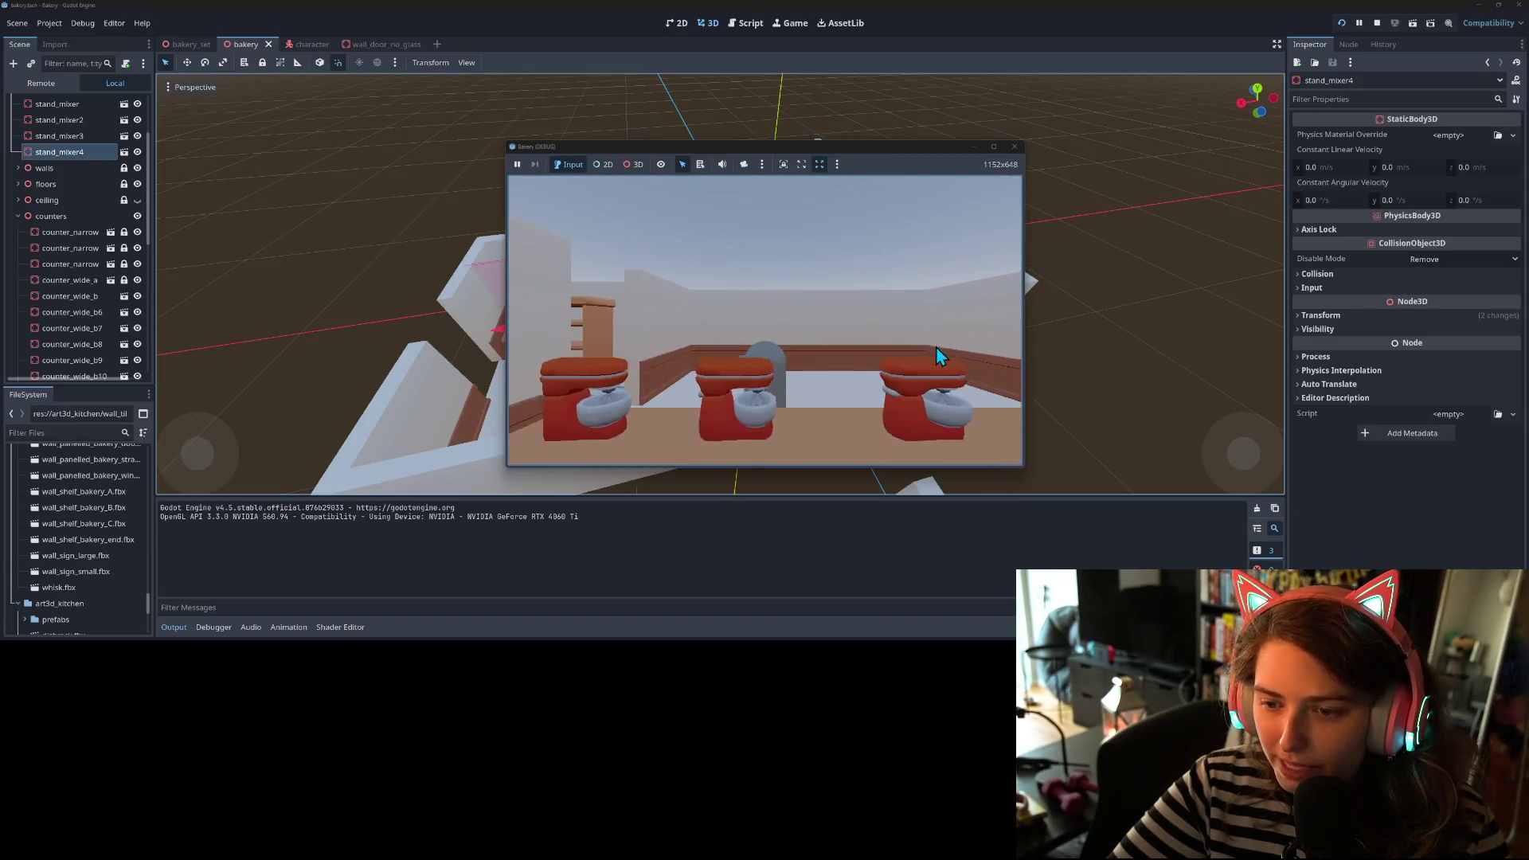
key(w)
key(s)
key(w)
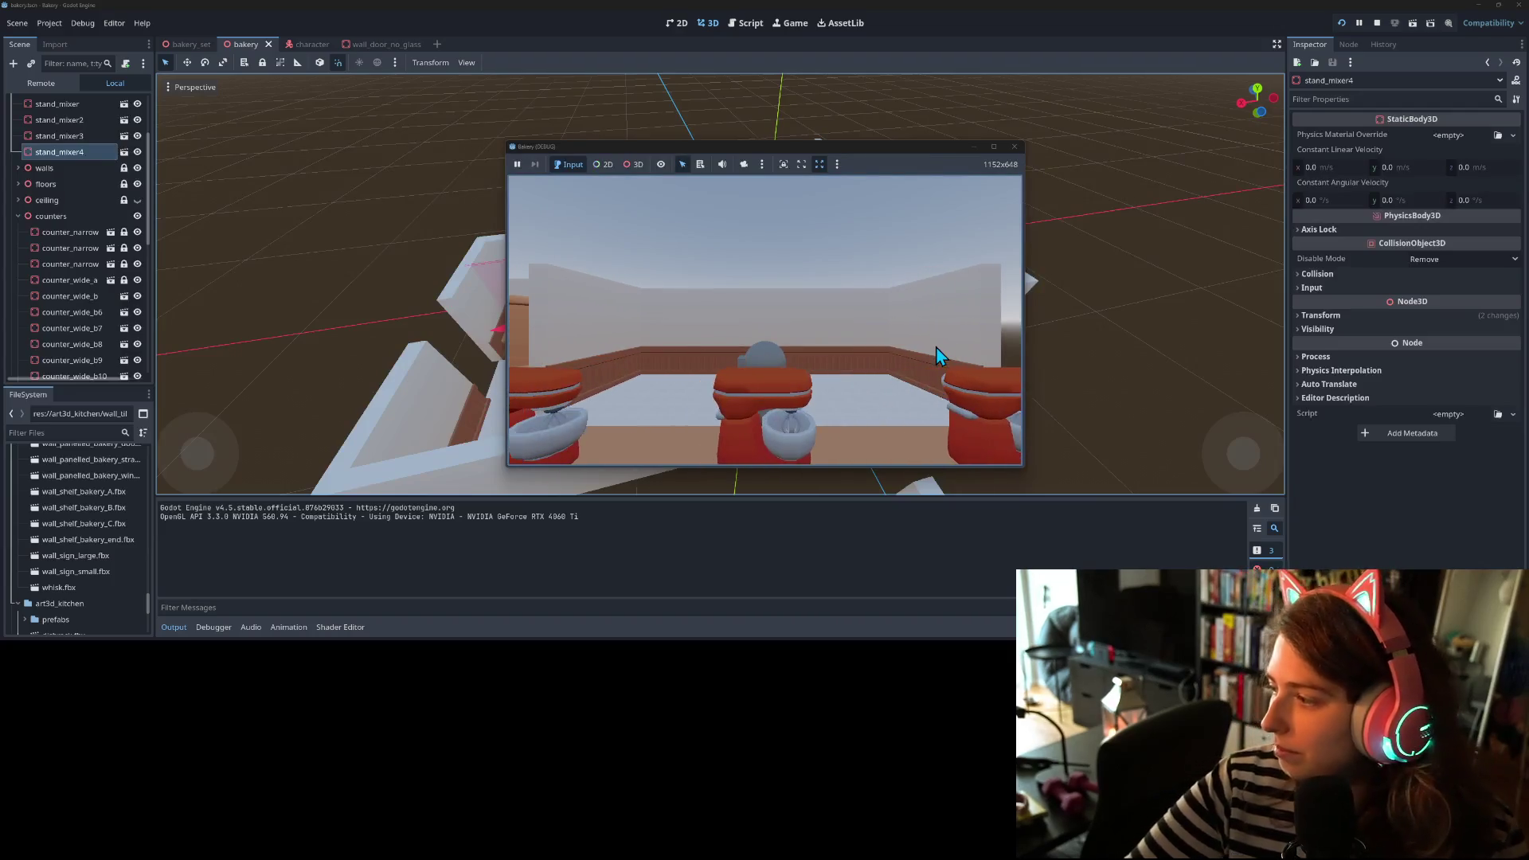
key(d)
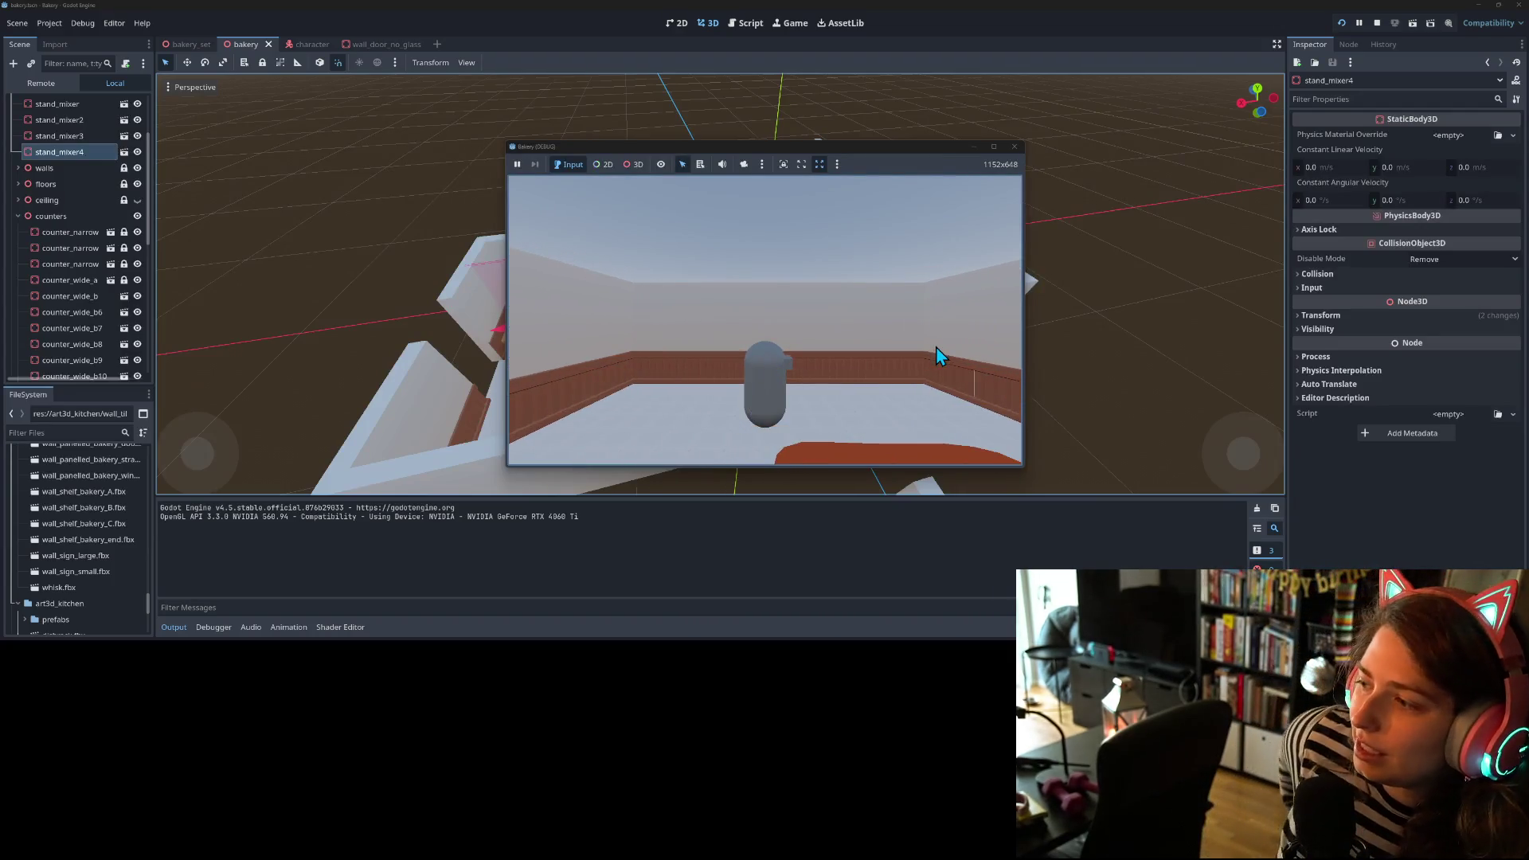
key(s)
key(s)
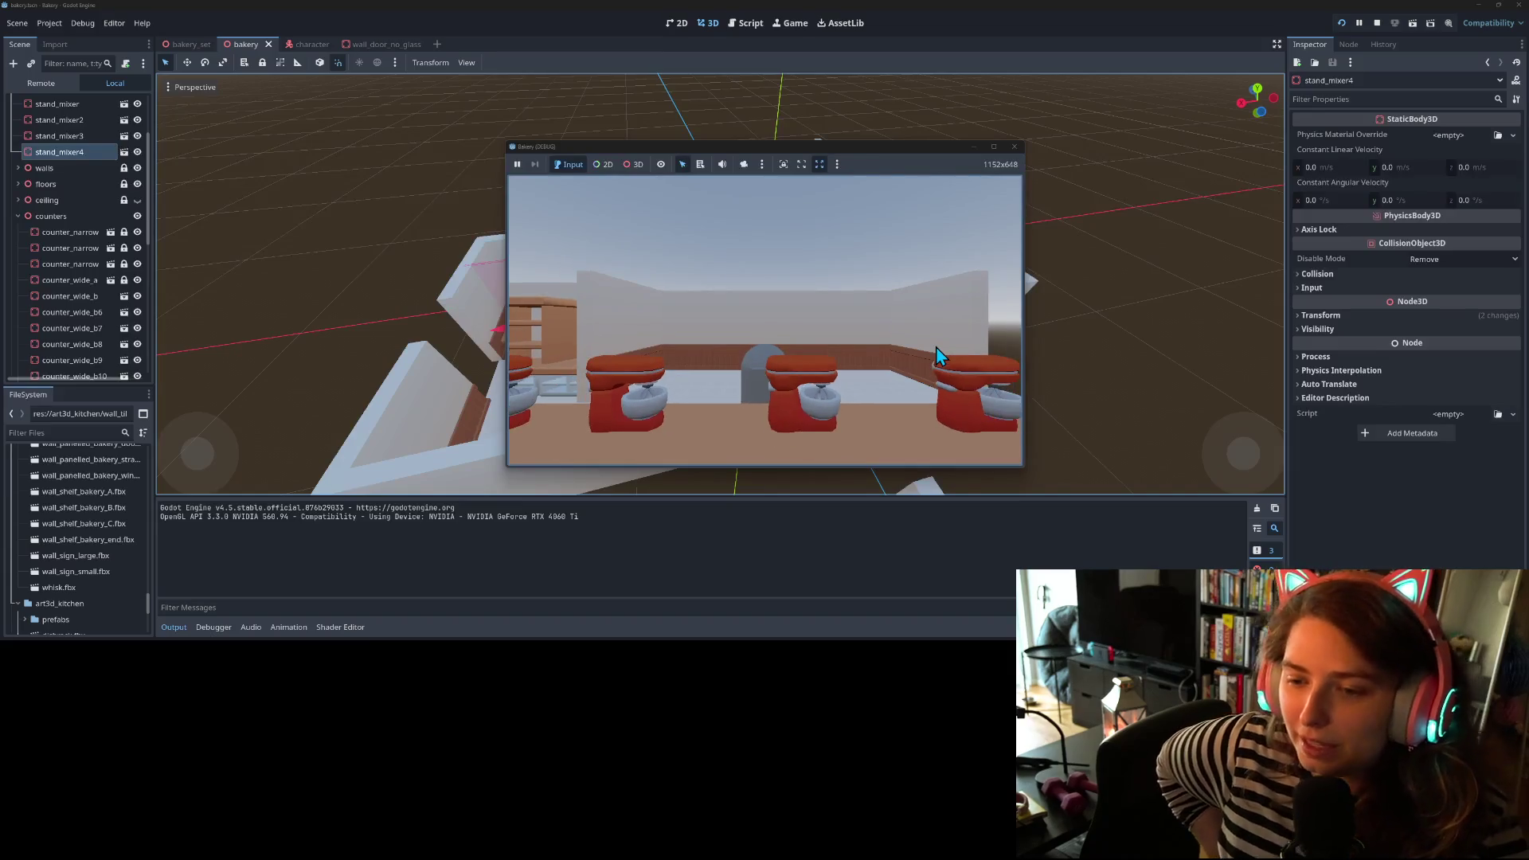
key(a)
key(d)
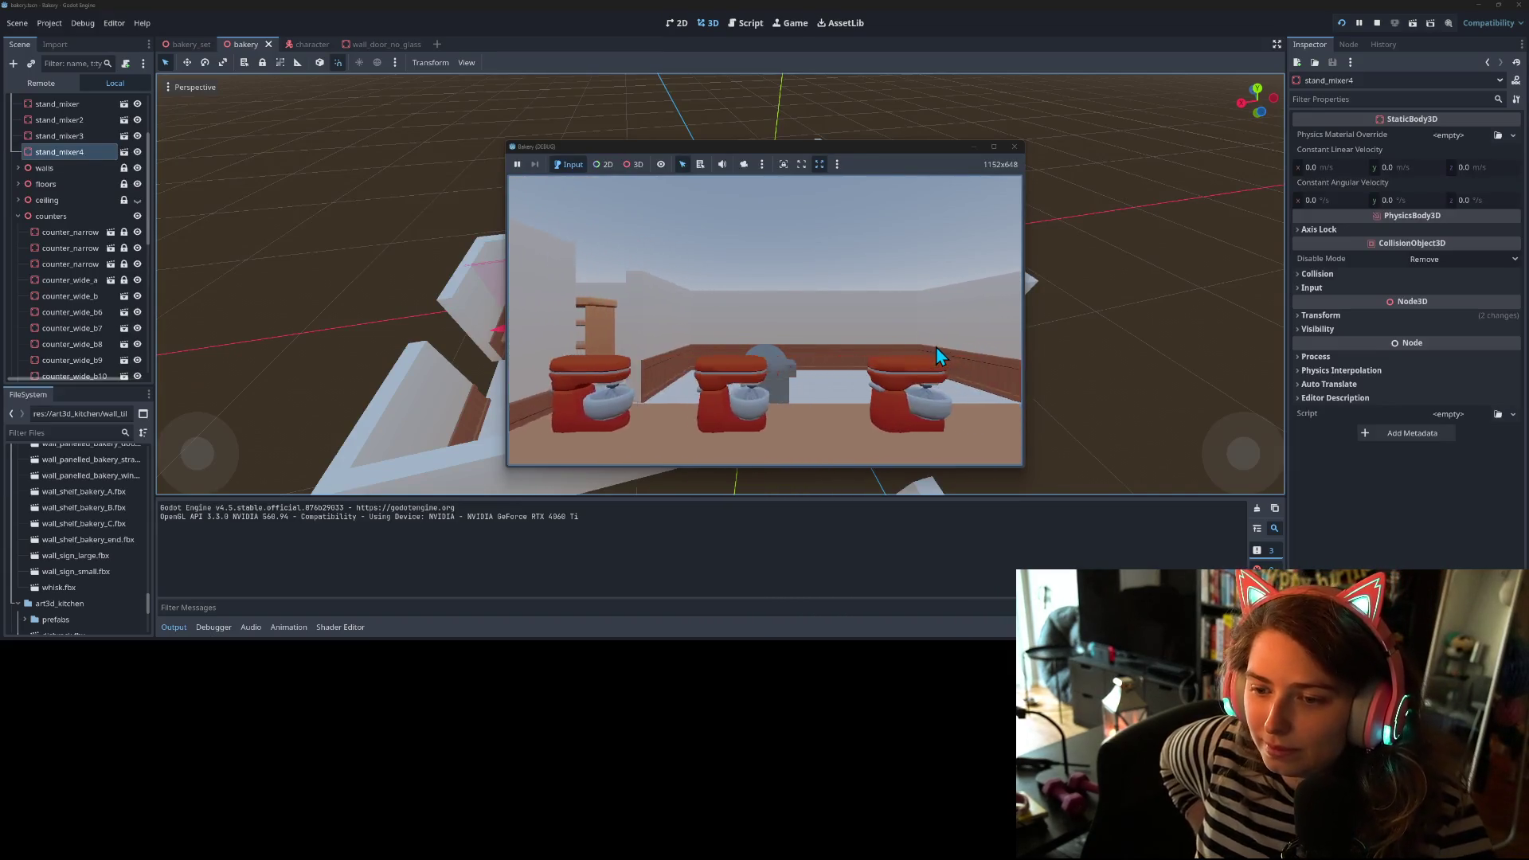
key(w)
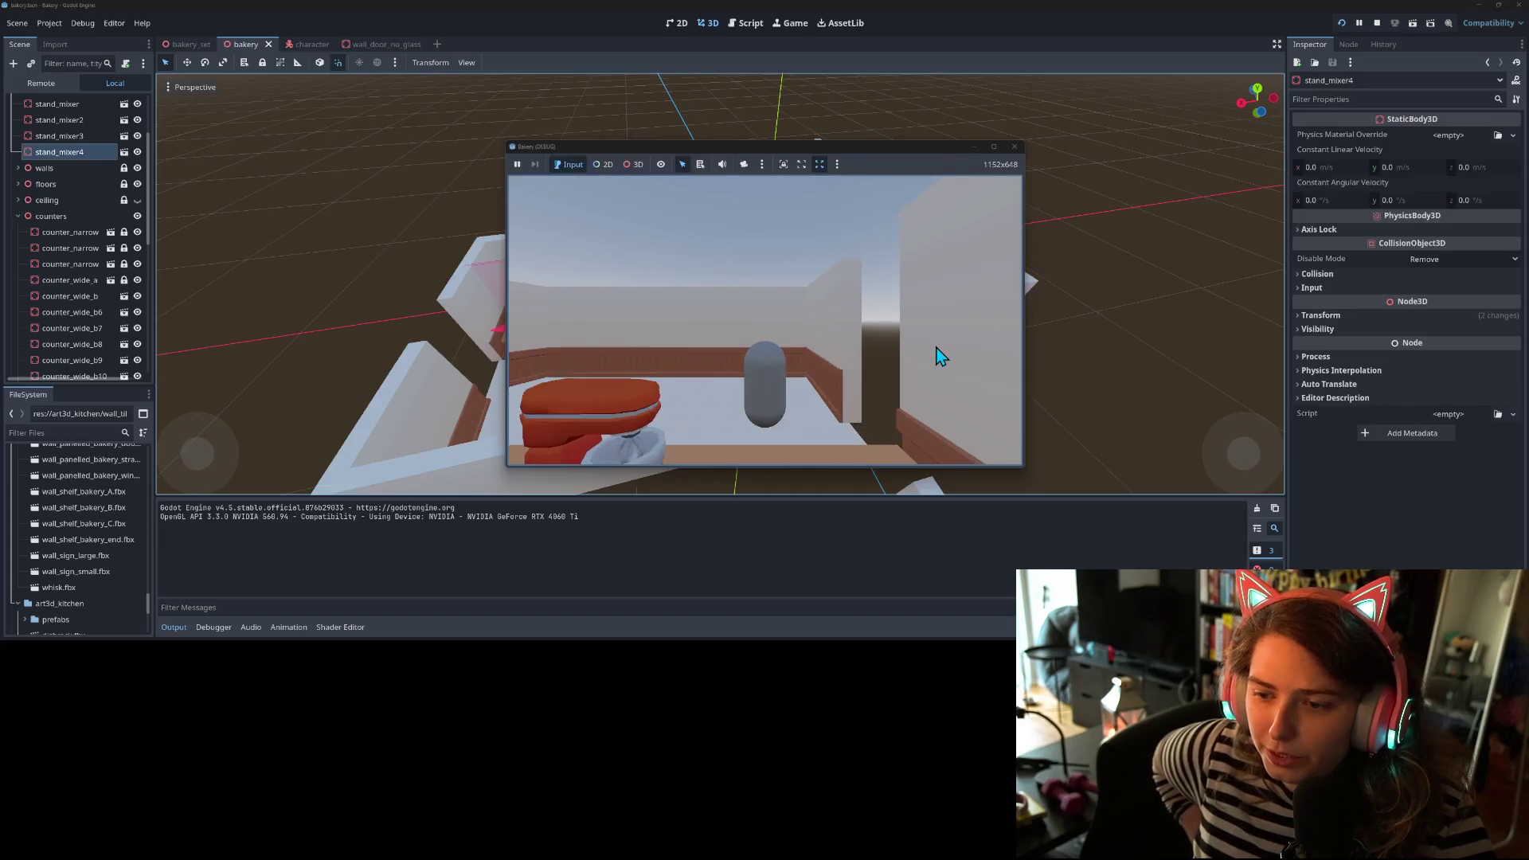
key(a)
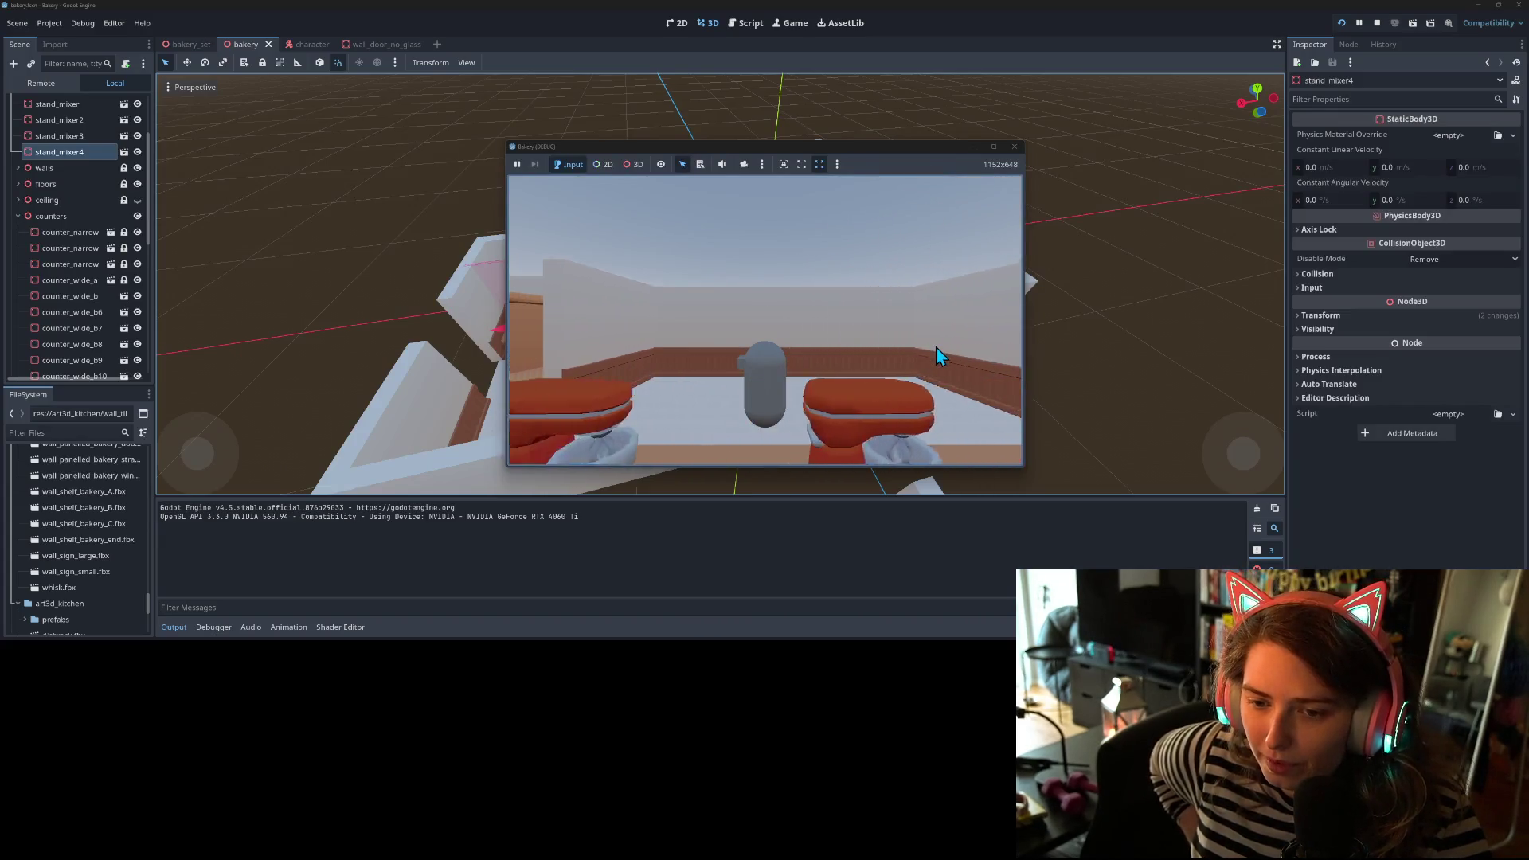
key(d)
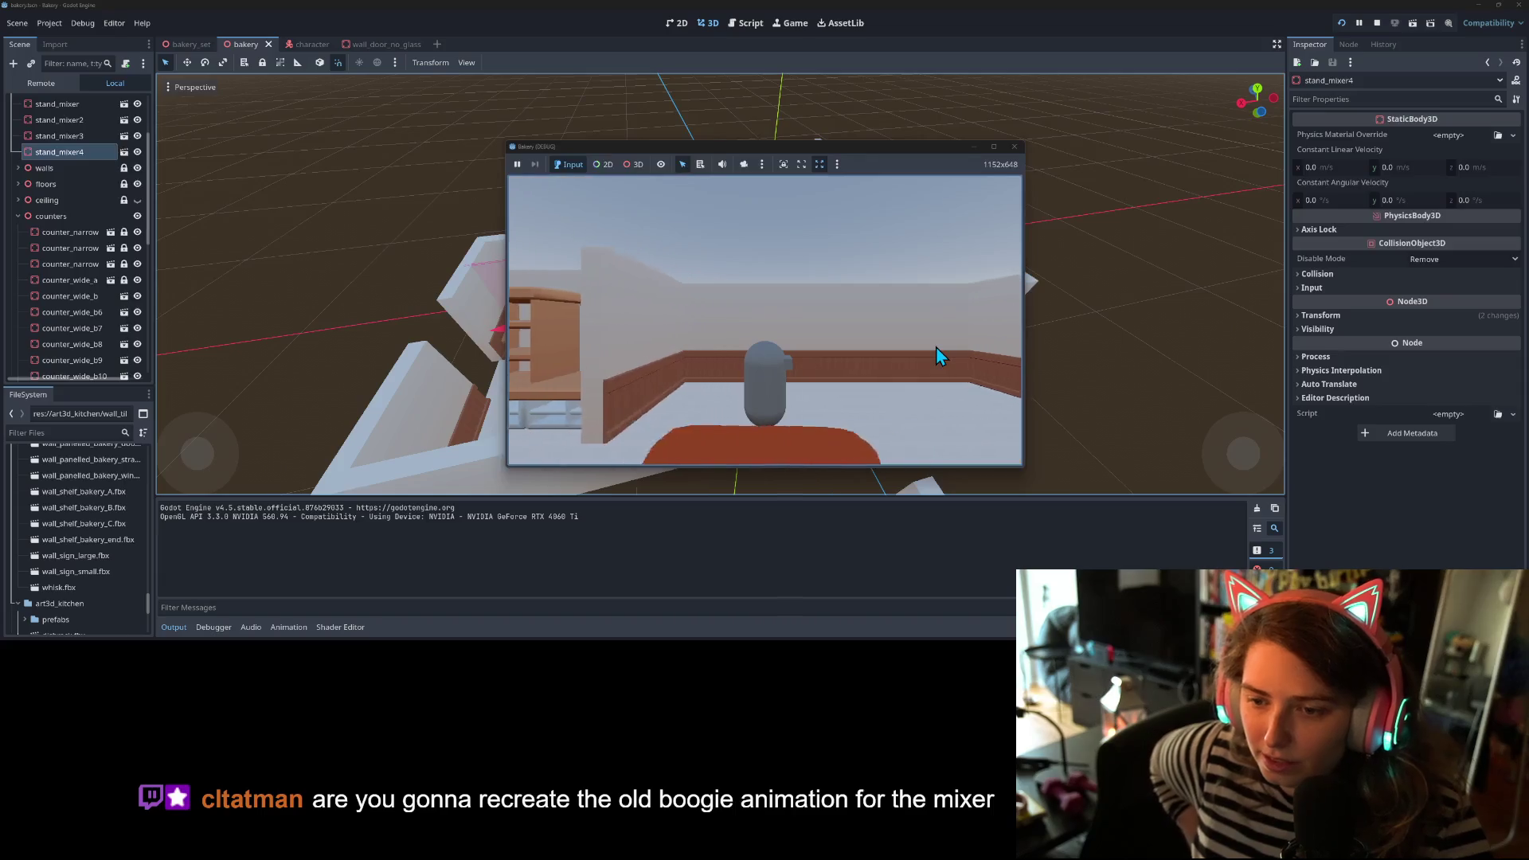
key(s)
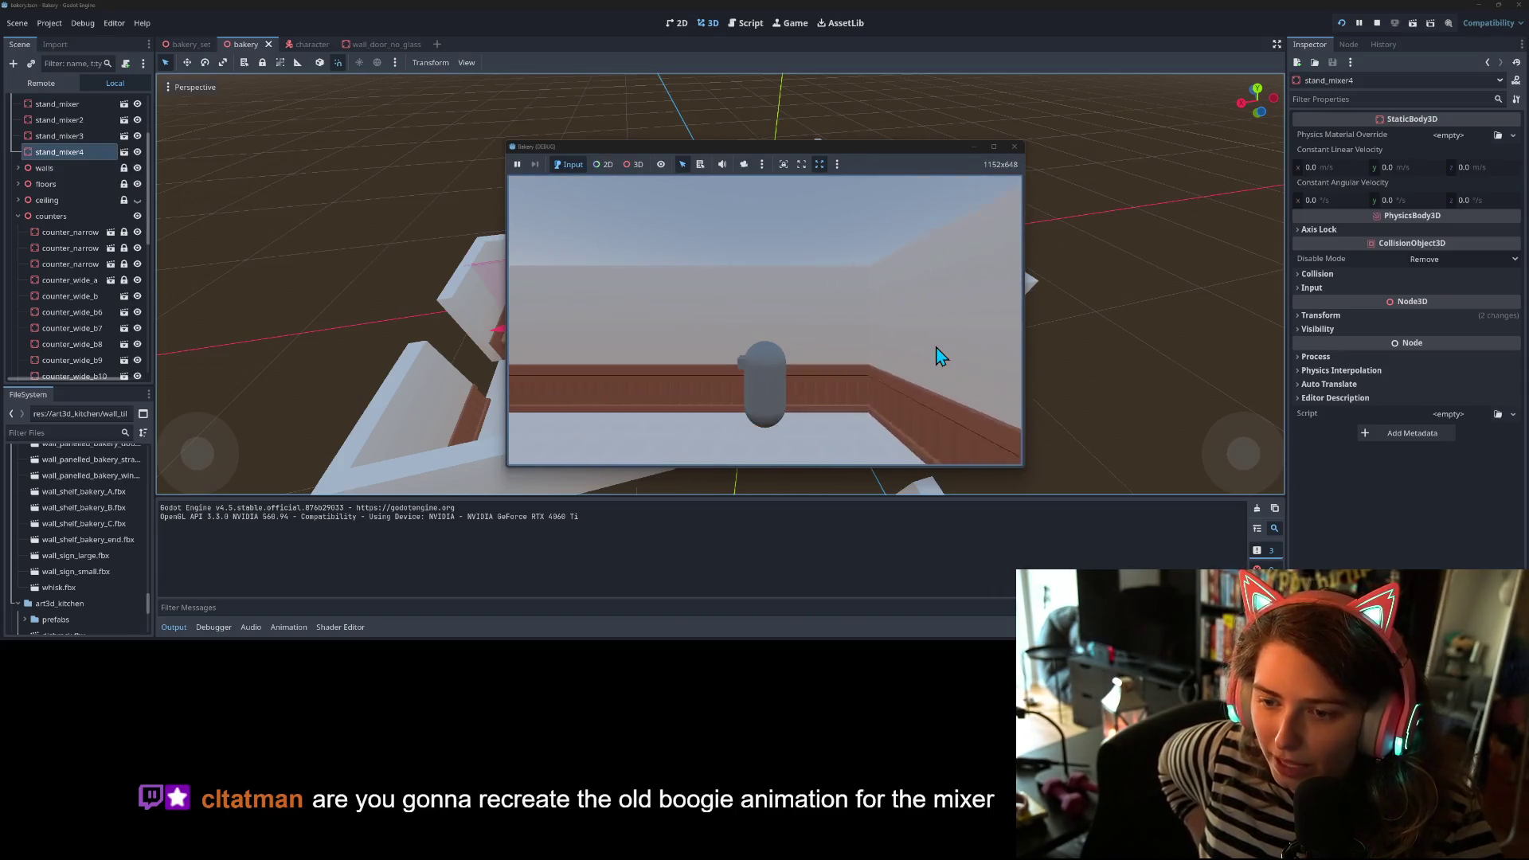
key(s)
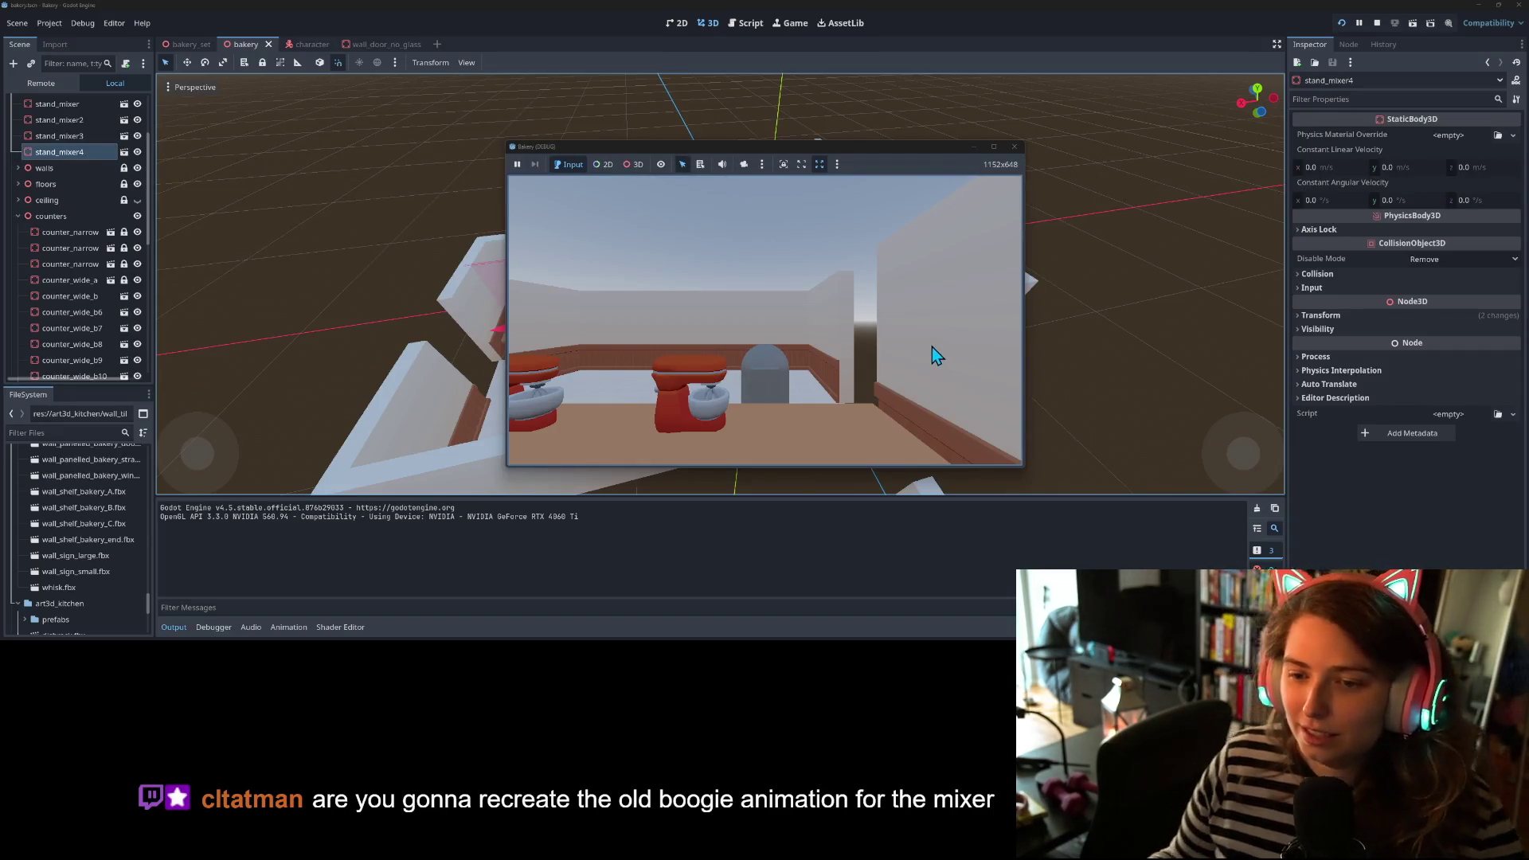
key(a)
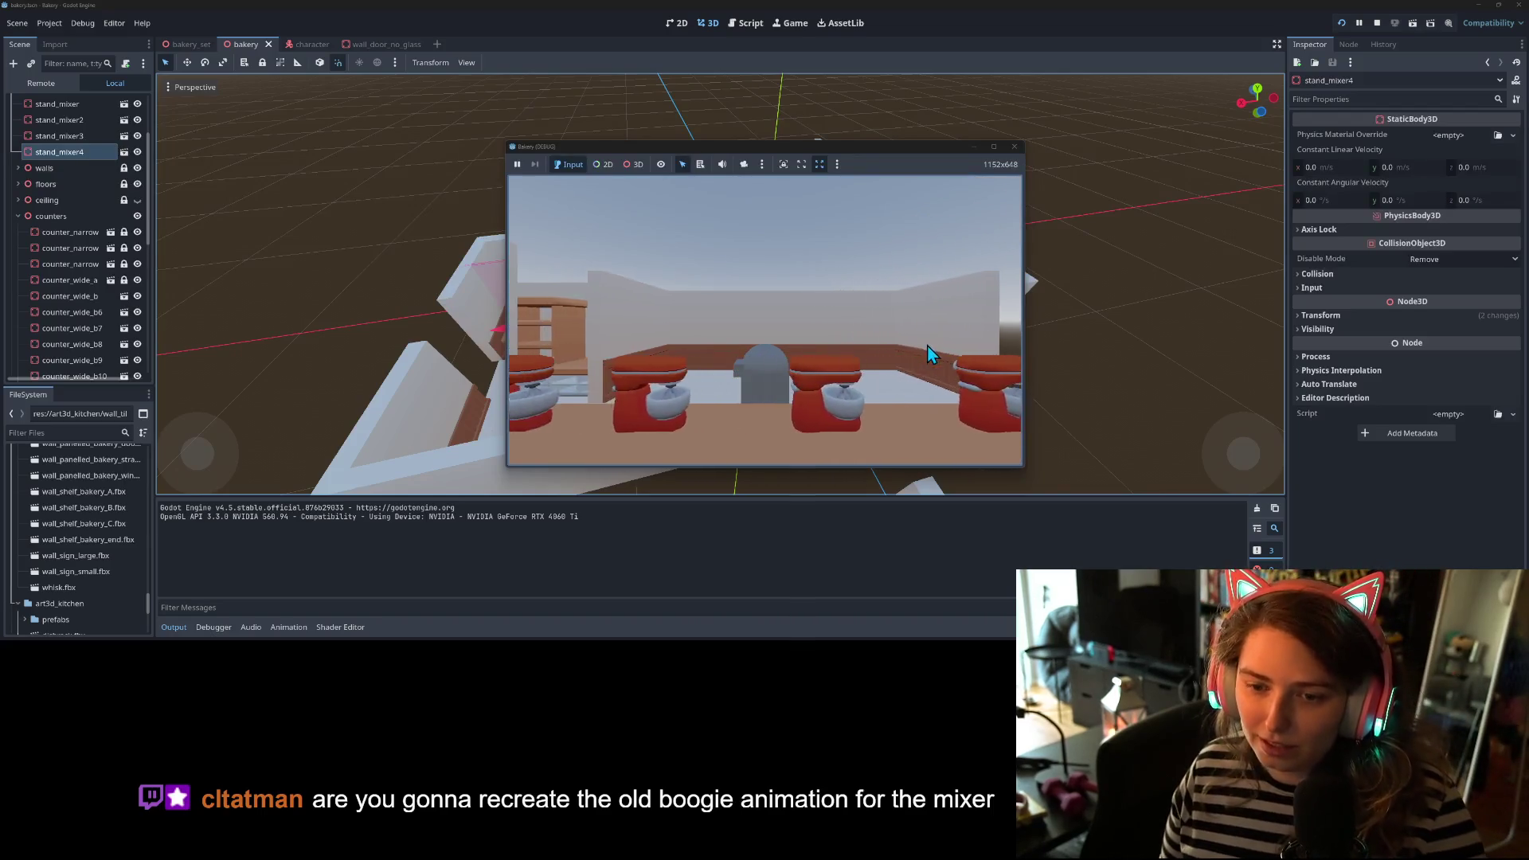
- Walk between the shelves and the red mixers, stepping past the pillar and back
key(a)
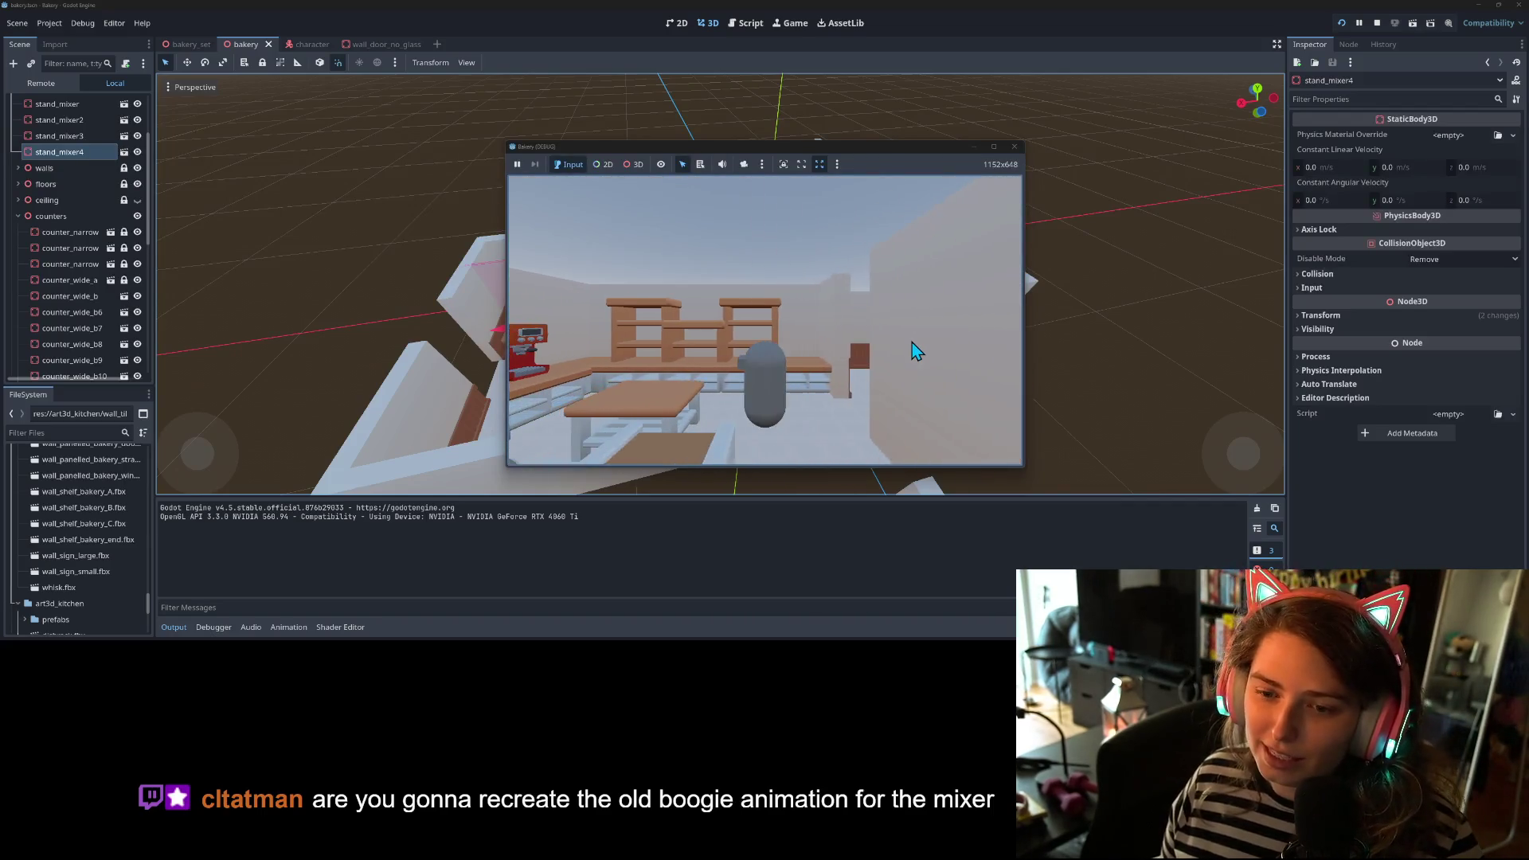
key(d)
key(a)
key(s)
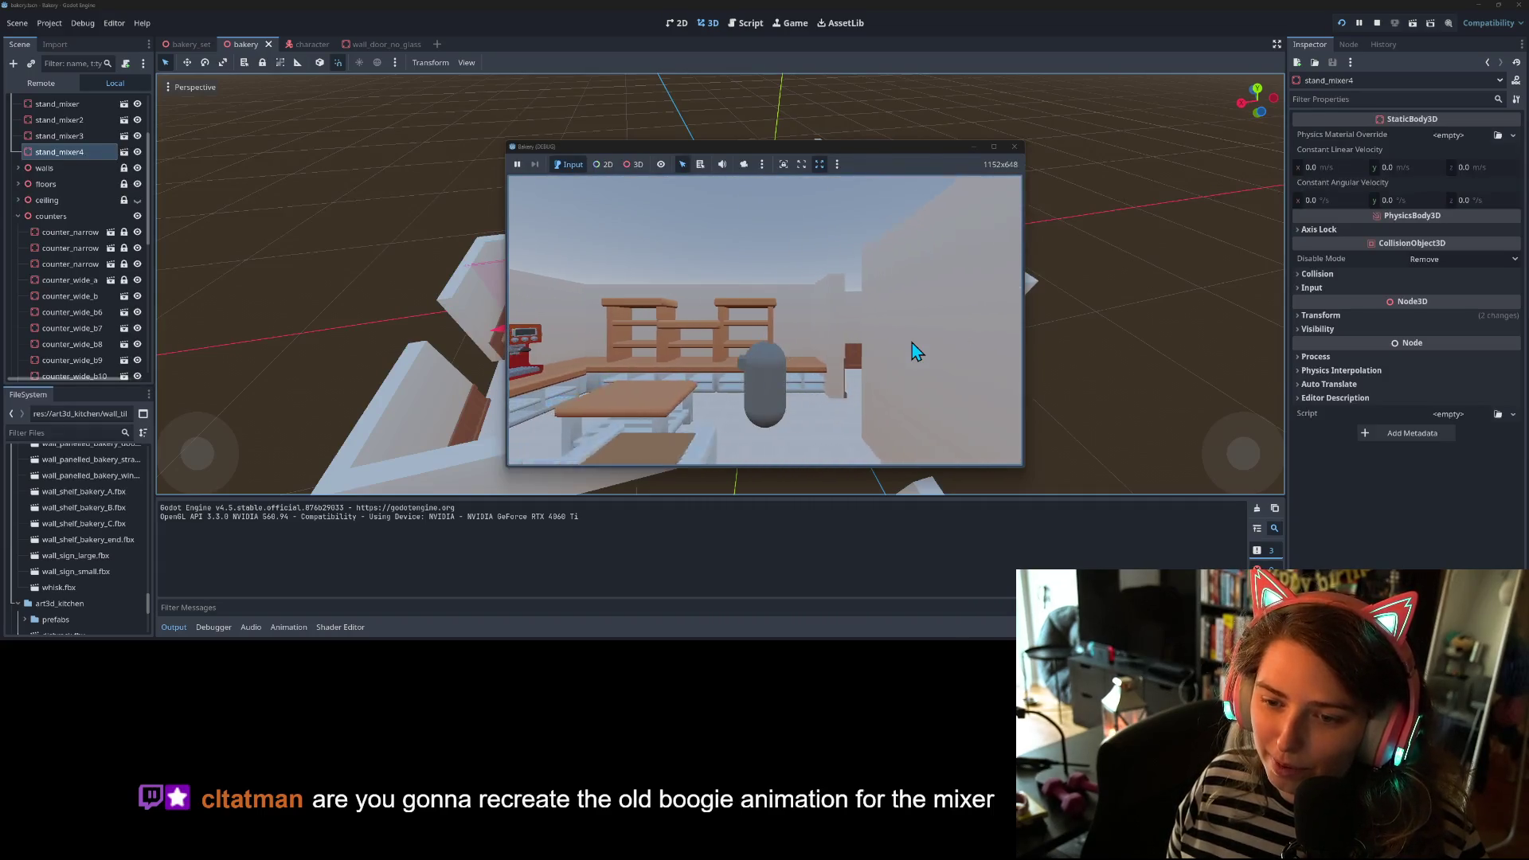
key(w)
key(d)
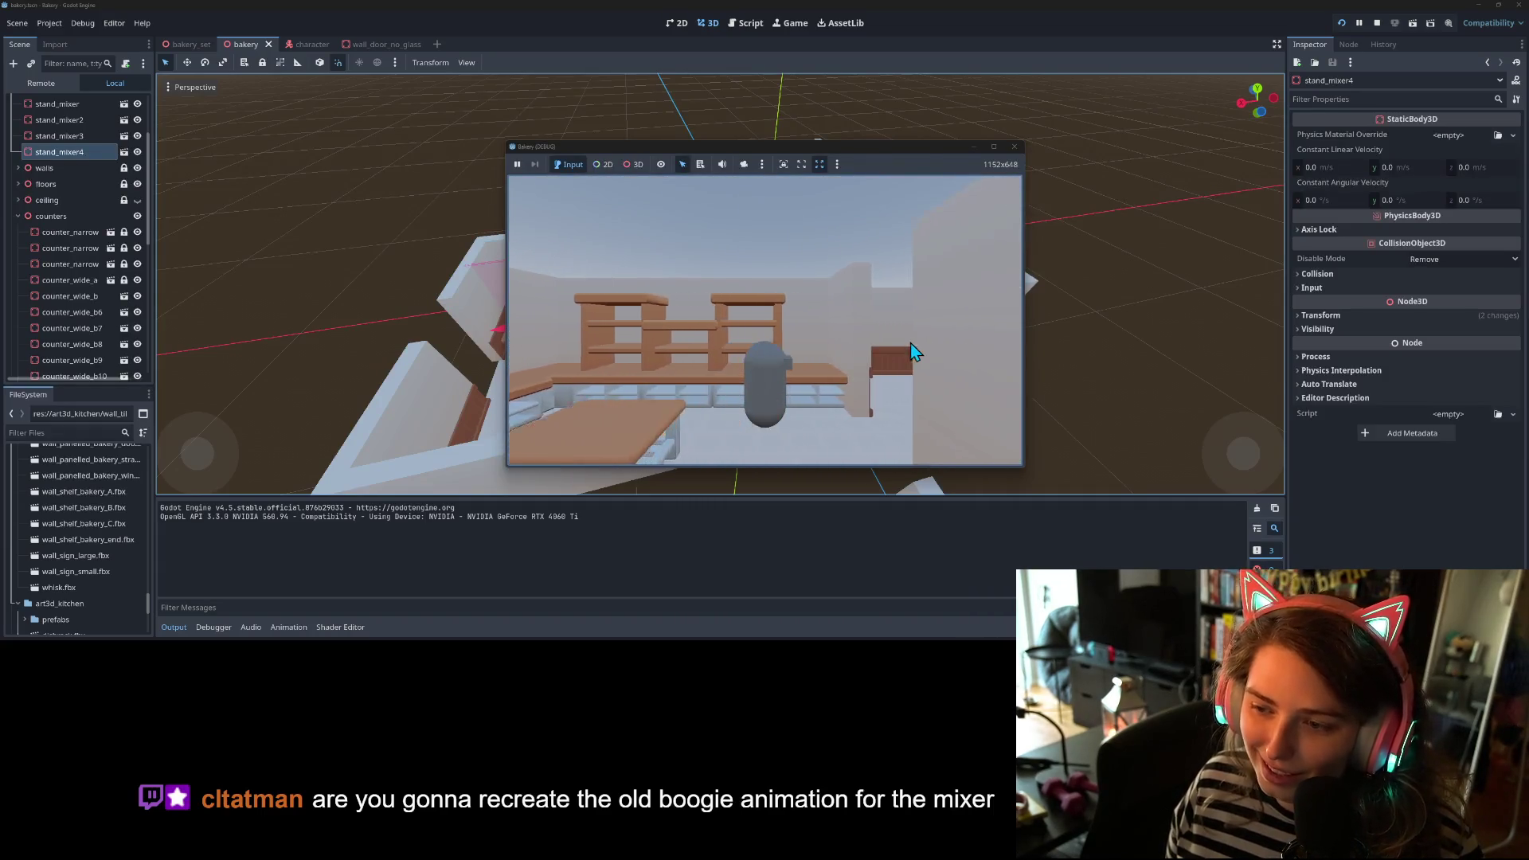
key(d)
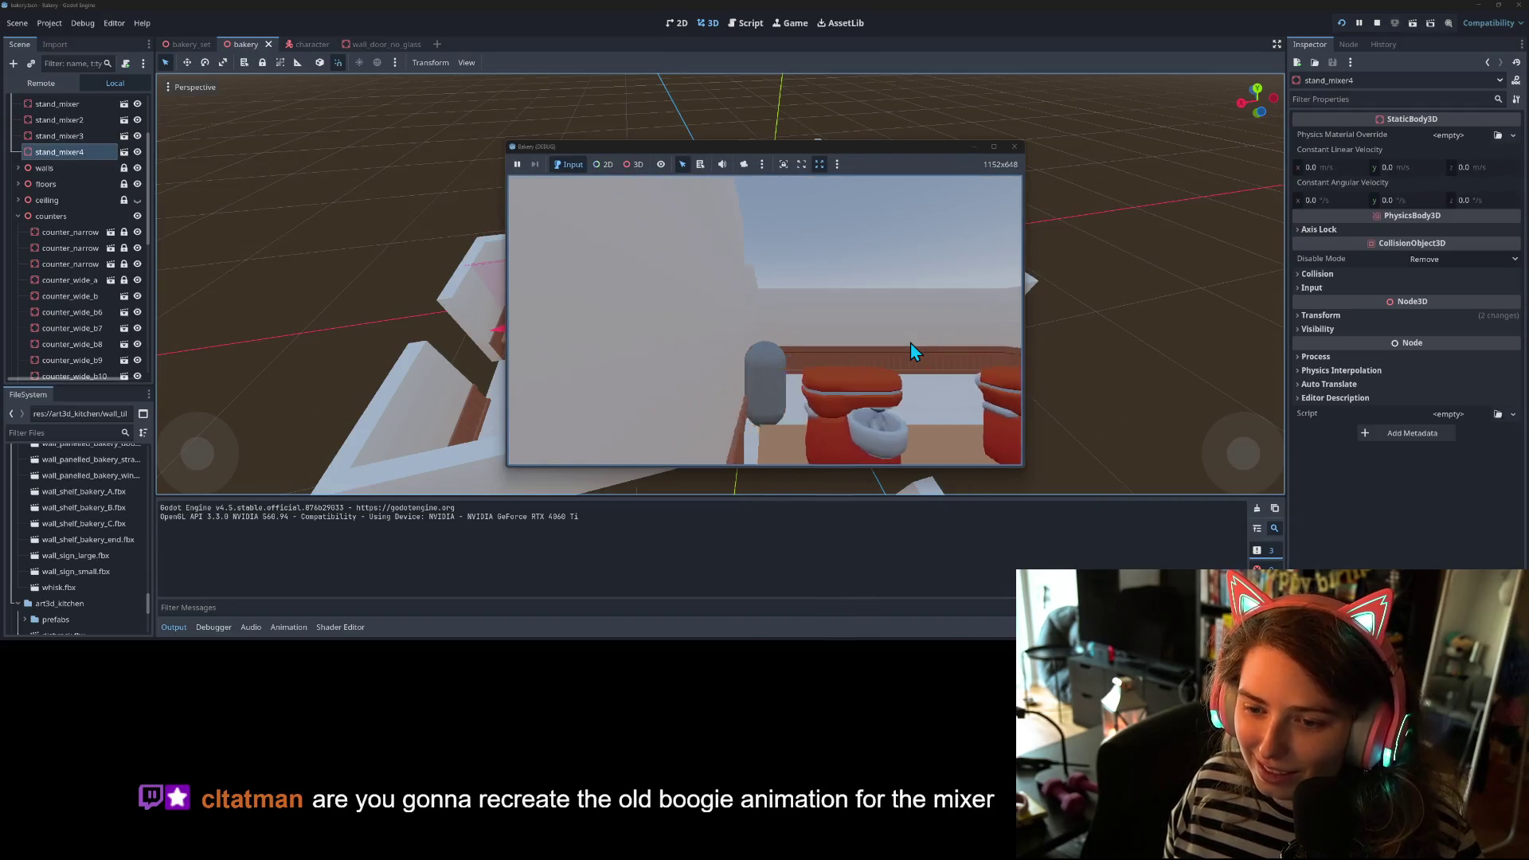
key(a)
key(a)
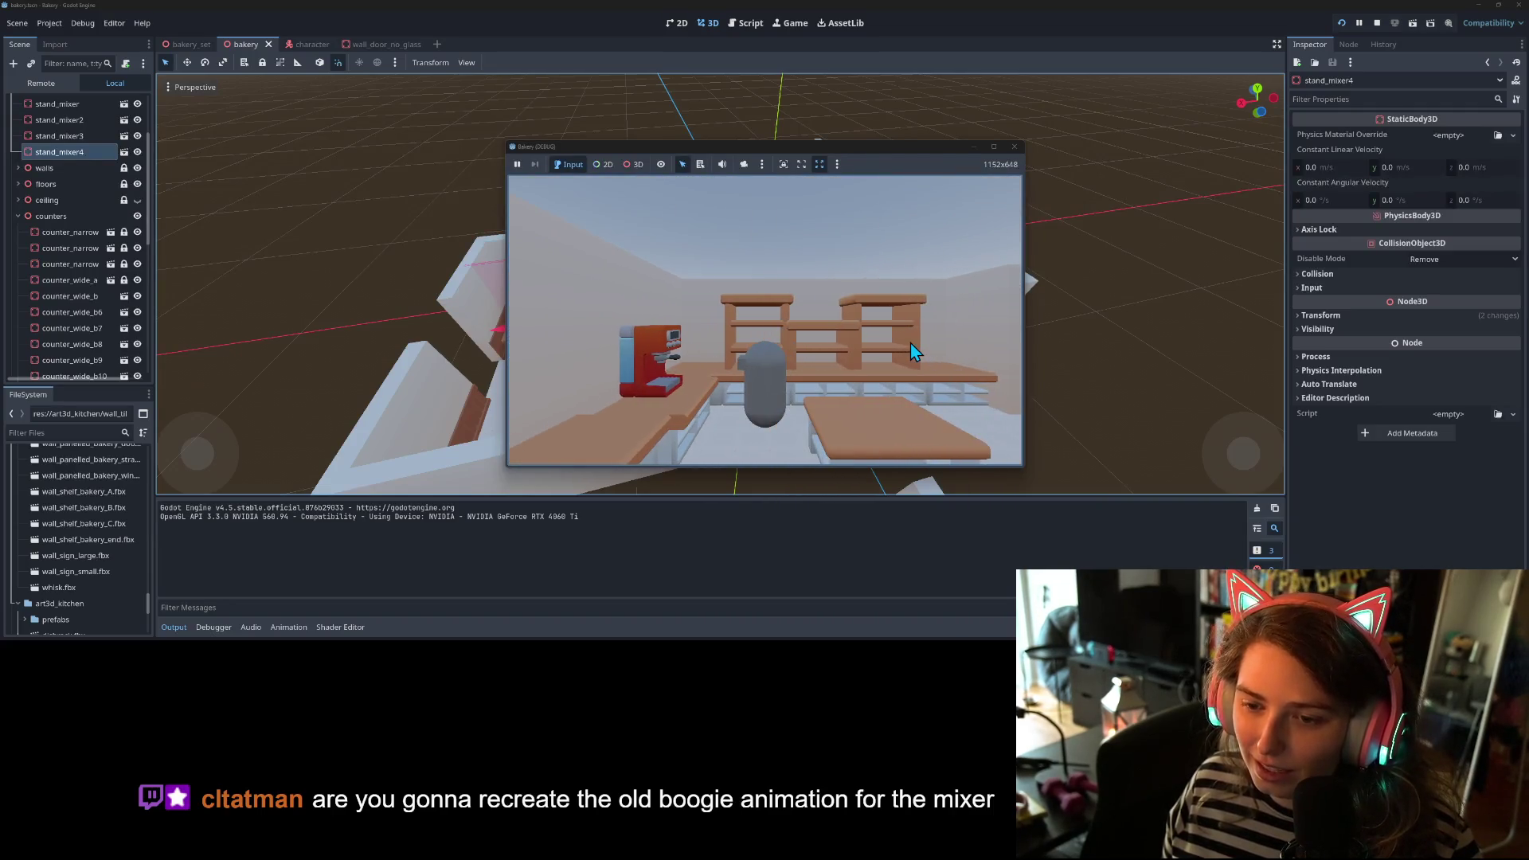
key(s)
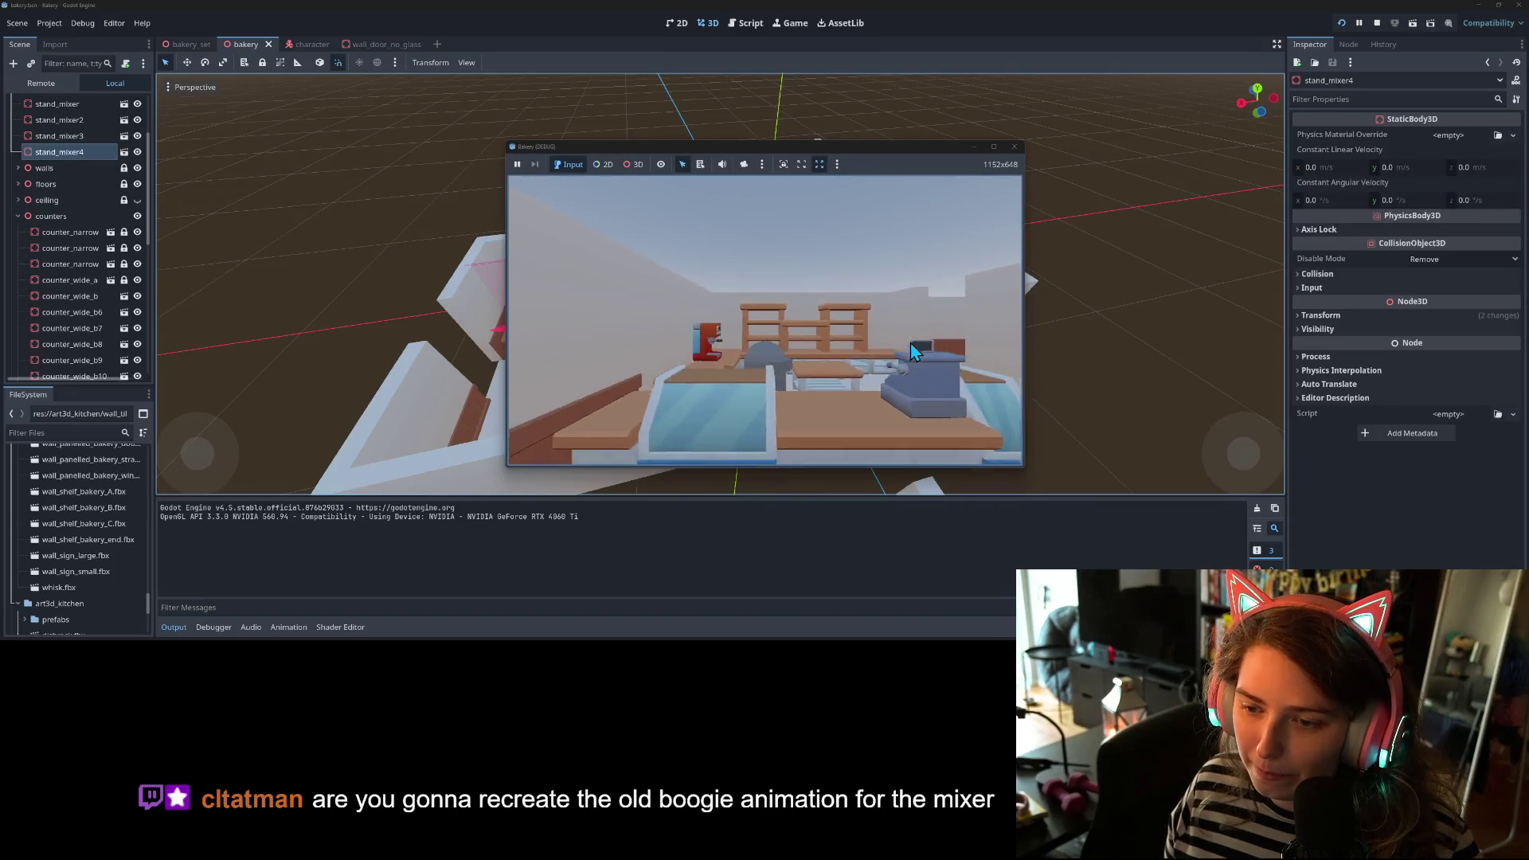
key(w)
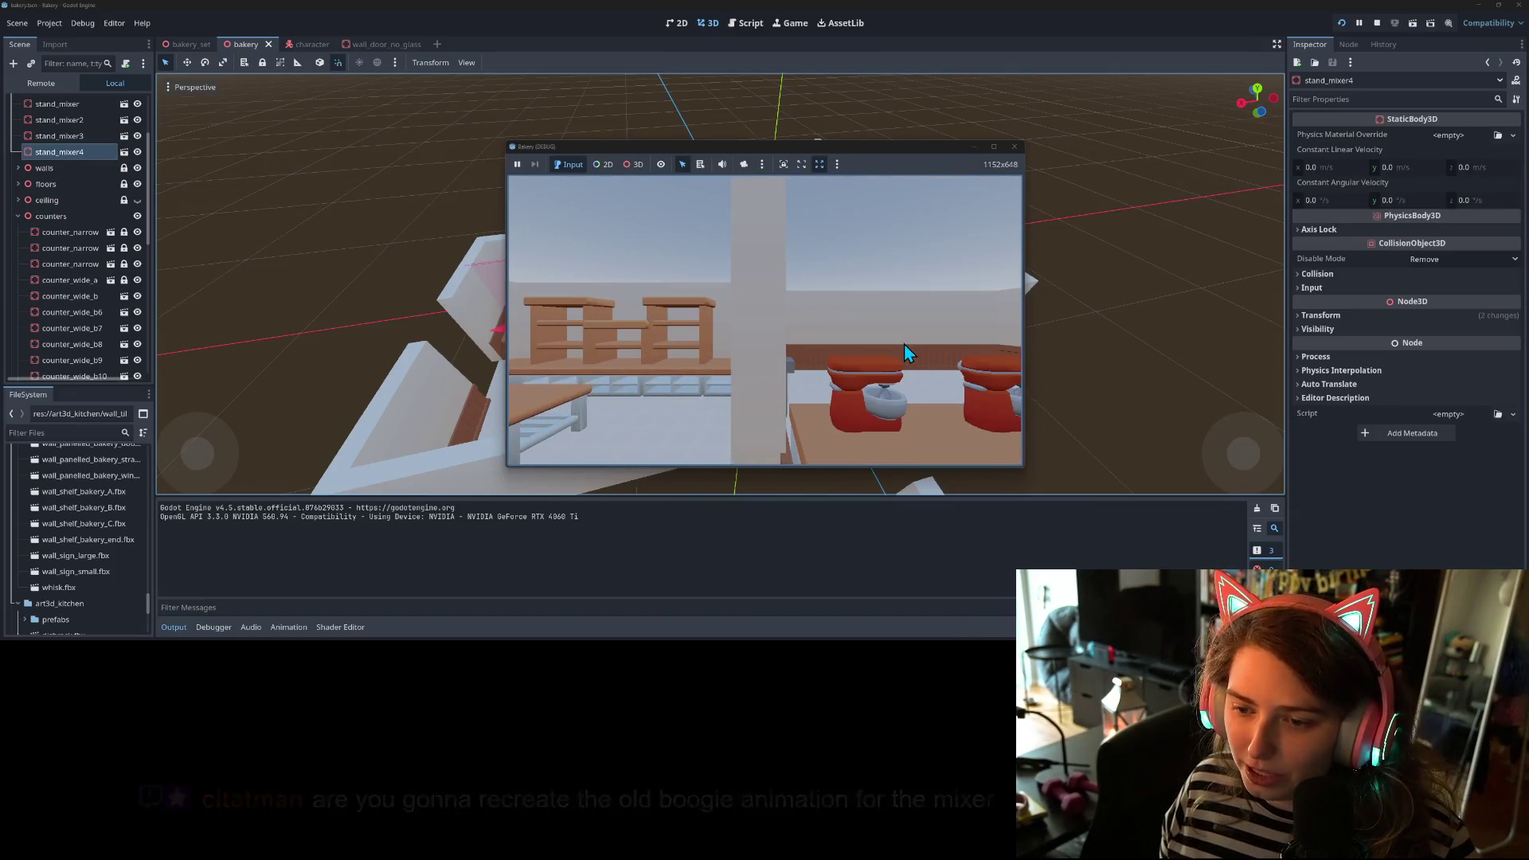
key(d)
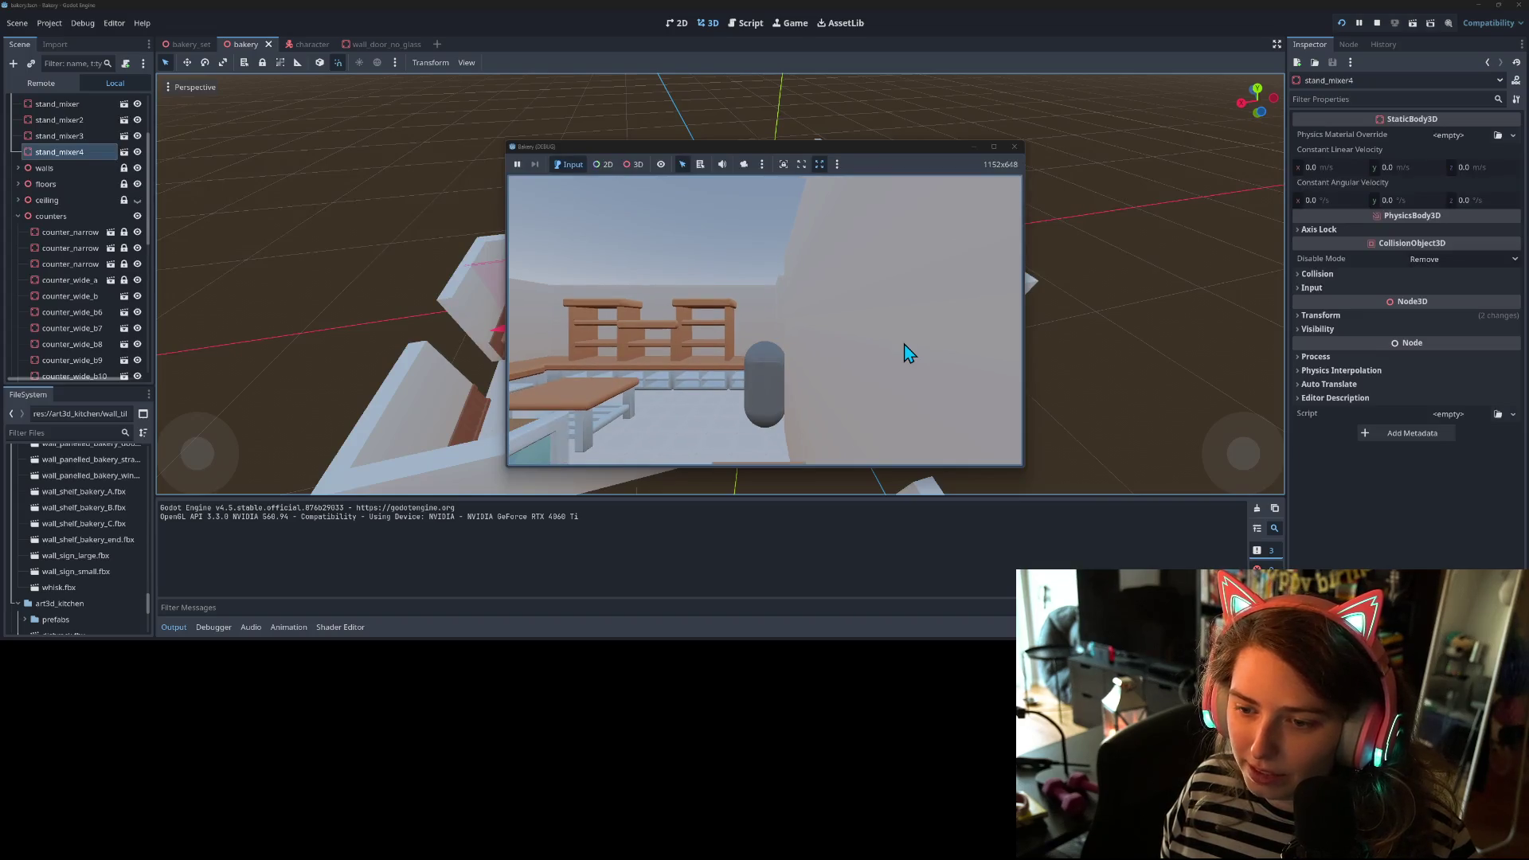
key(d)
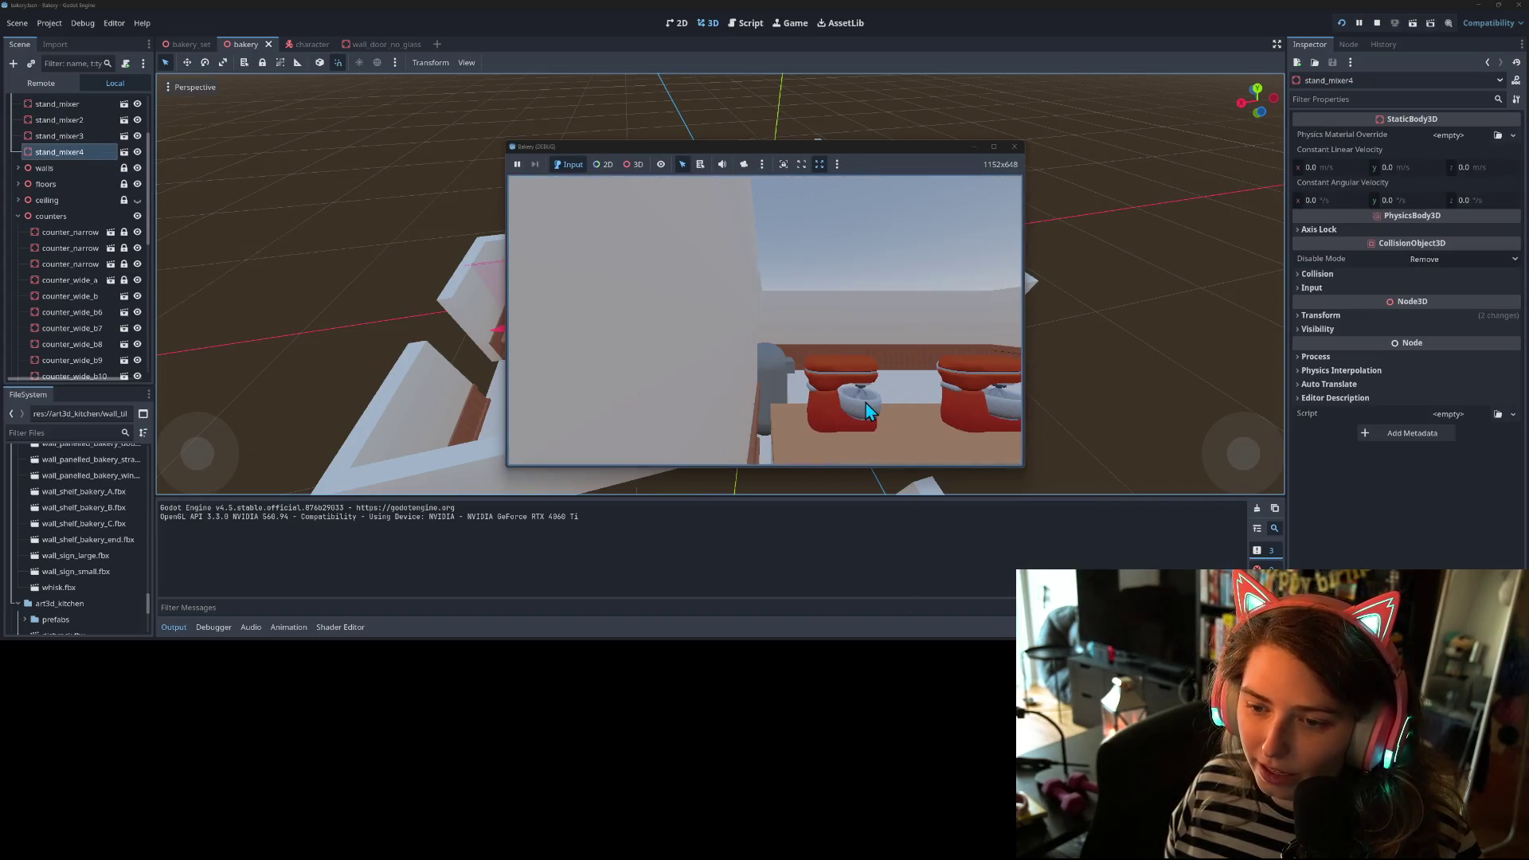
key(a)
key(a)
key(d)
key(a)
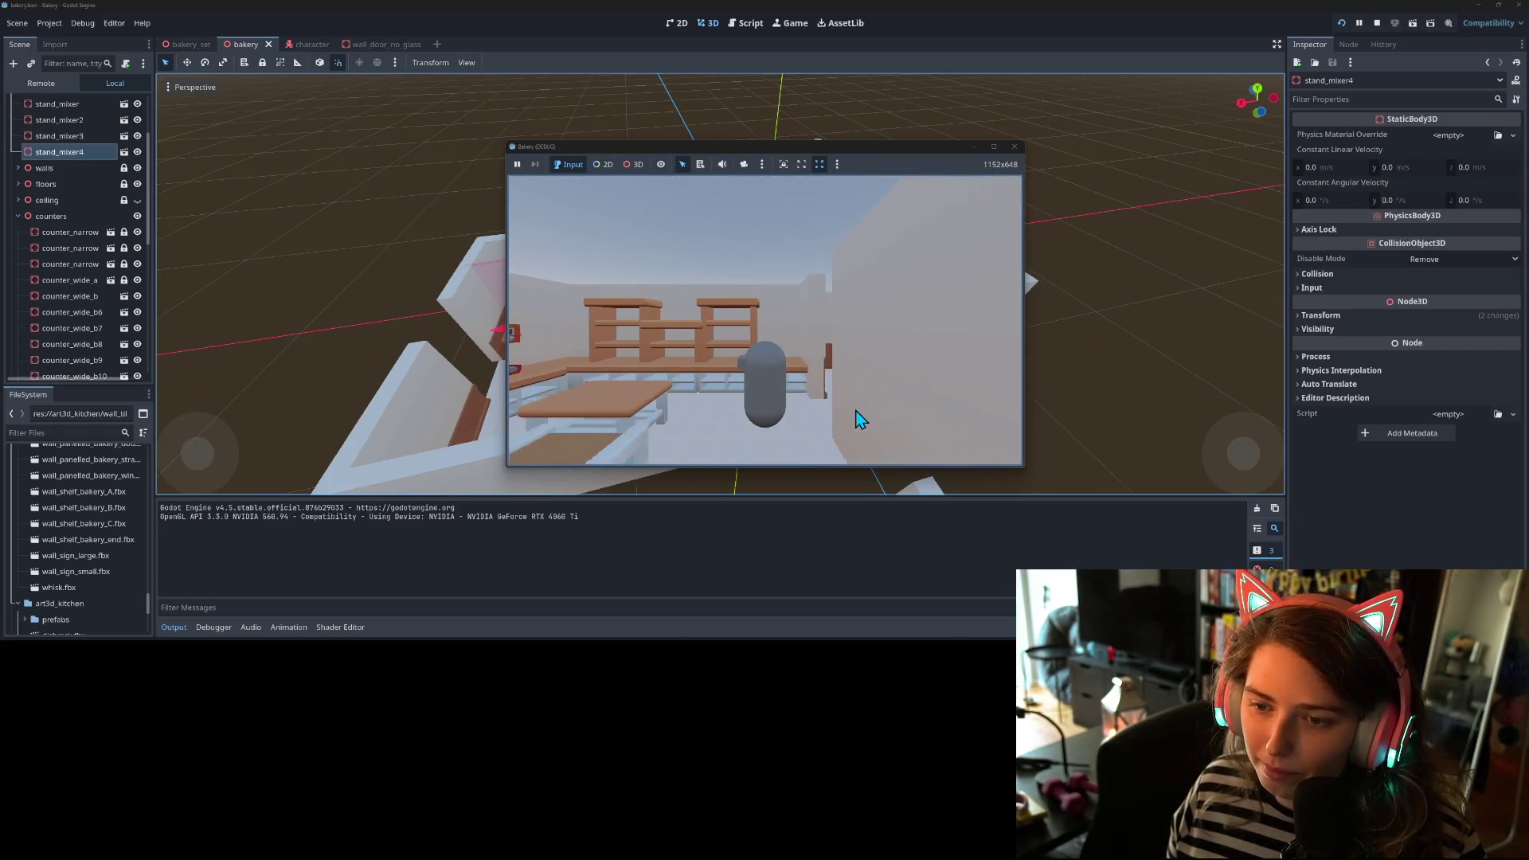
key(d)
key(a)
key(s)
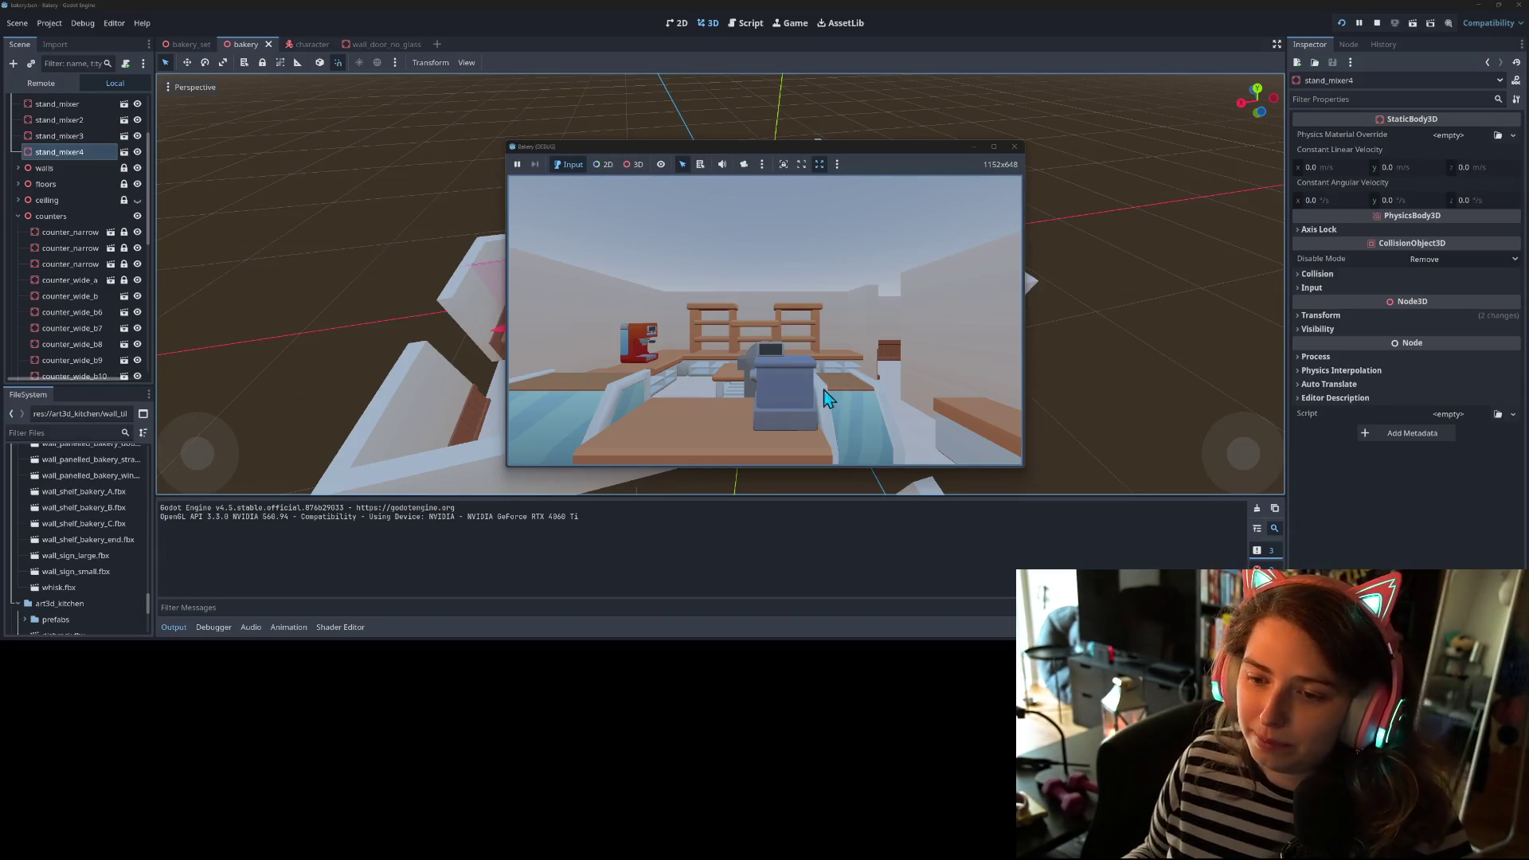
- Strafe and walk past the front counter, then close the game and return to the editor
key(d)
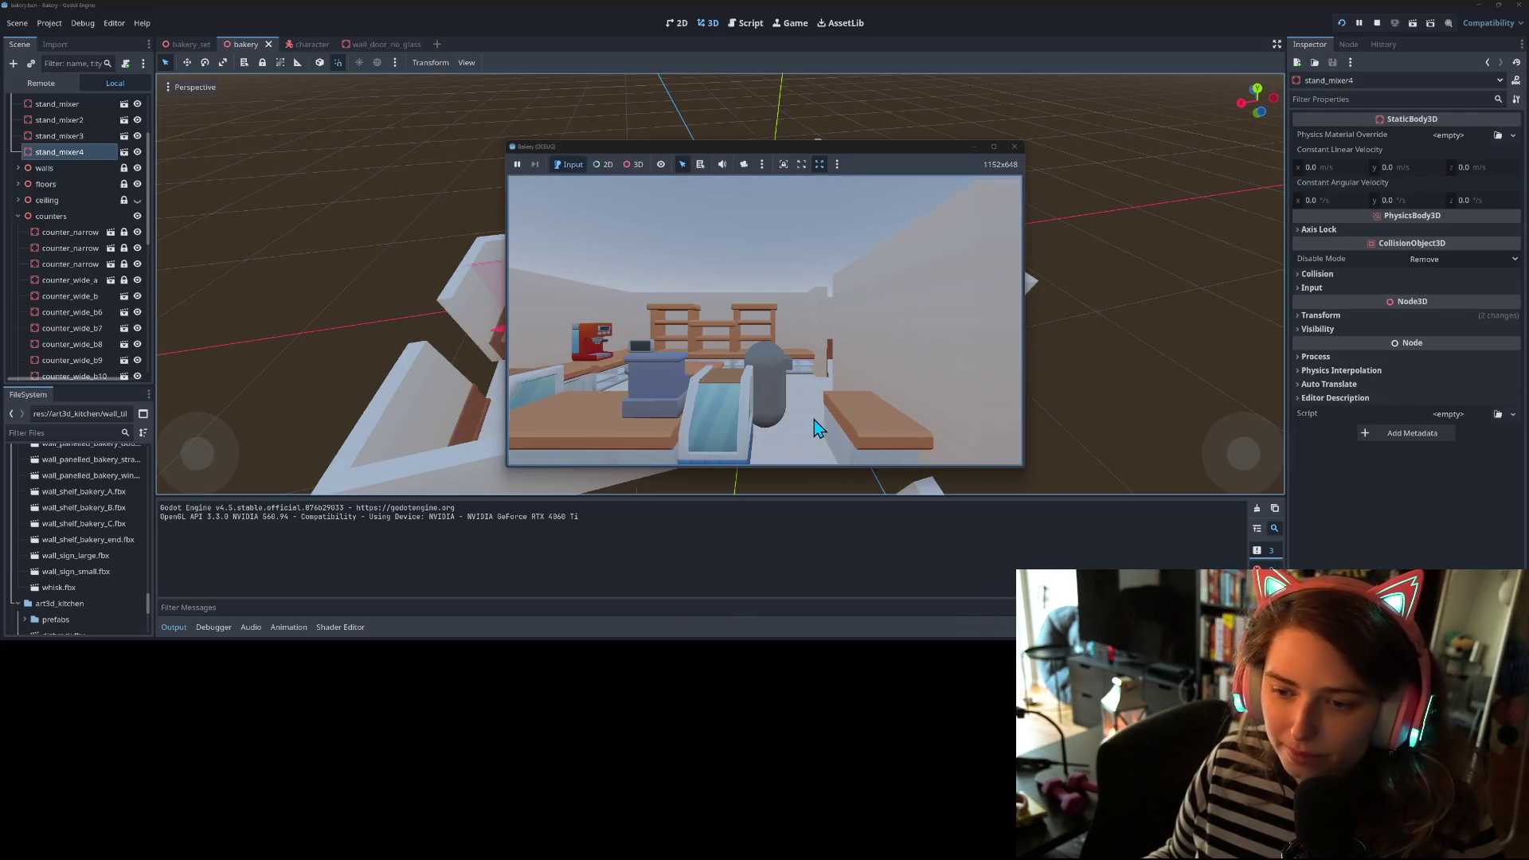
key(a)
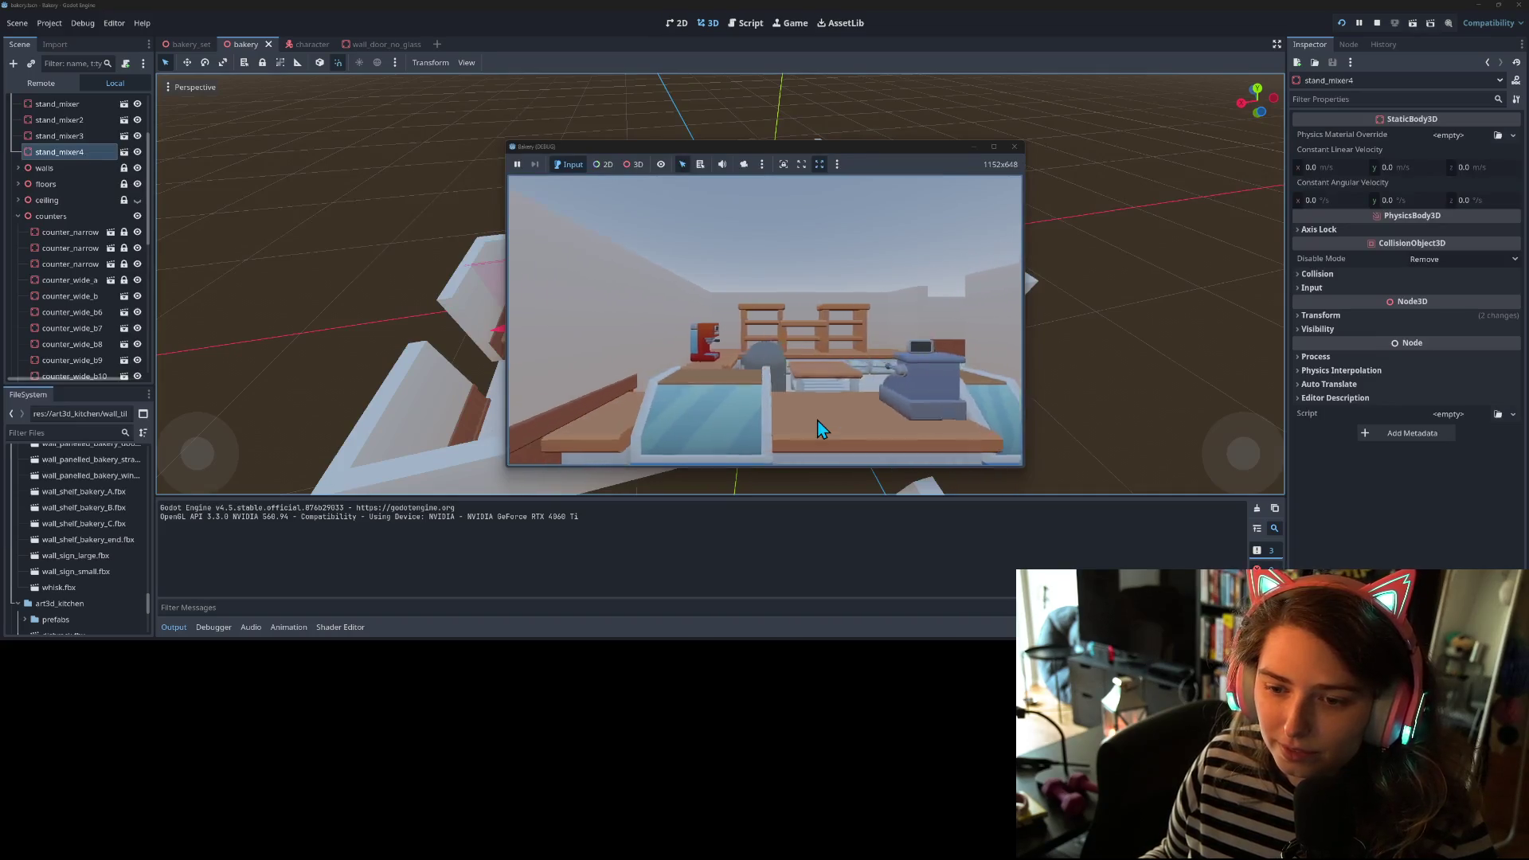
key(w)
key(w)
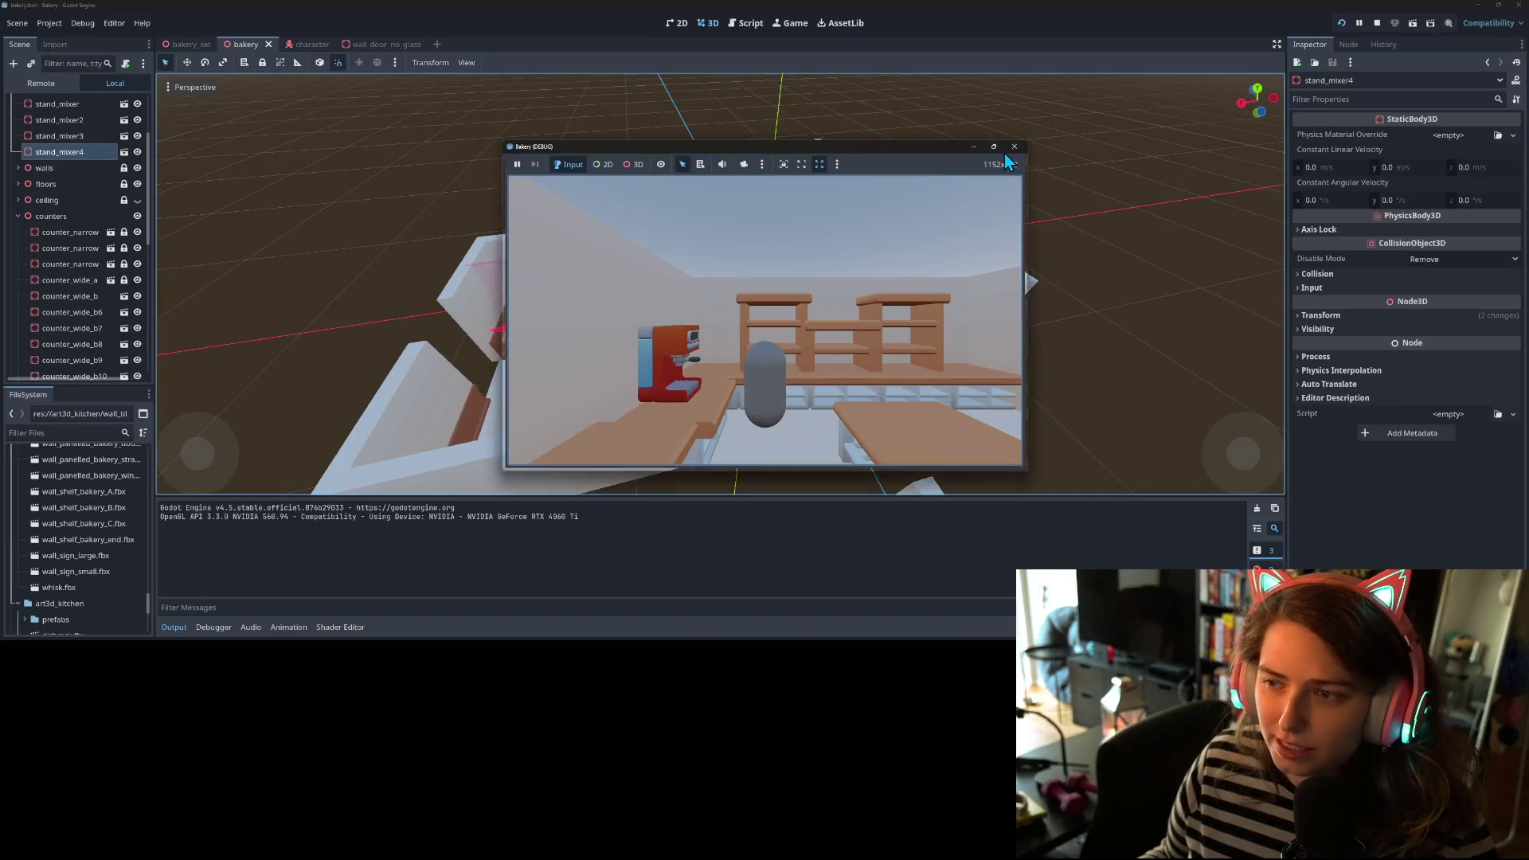
click(994, 148)
click(1518, 4)
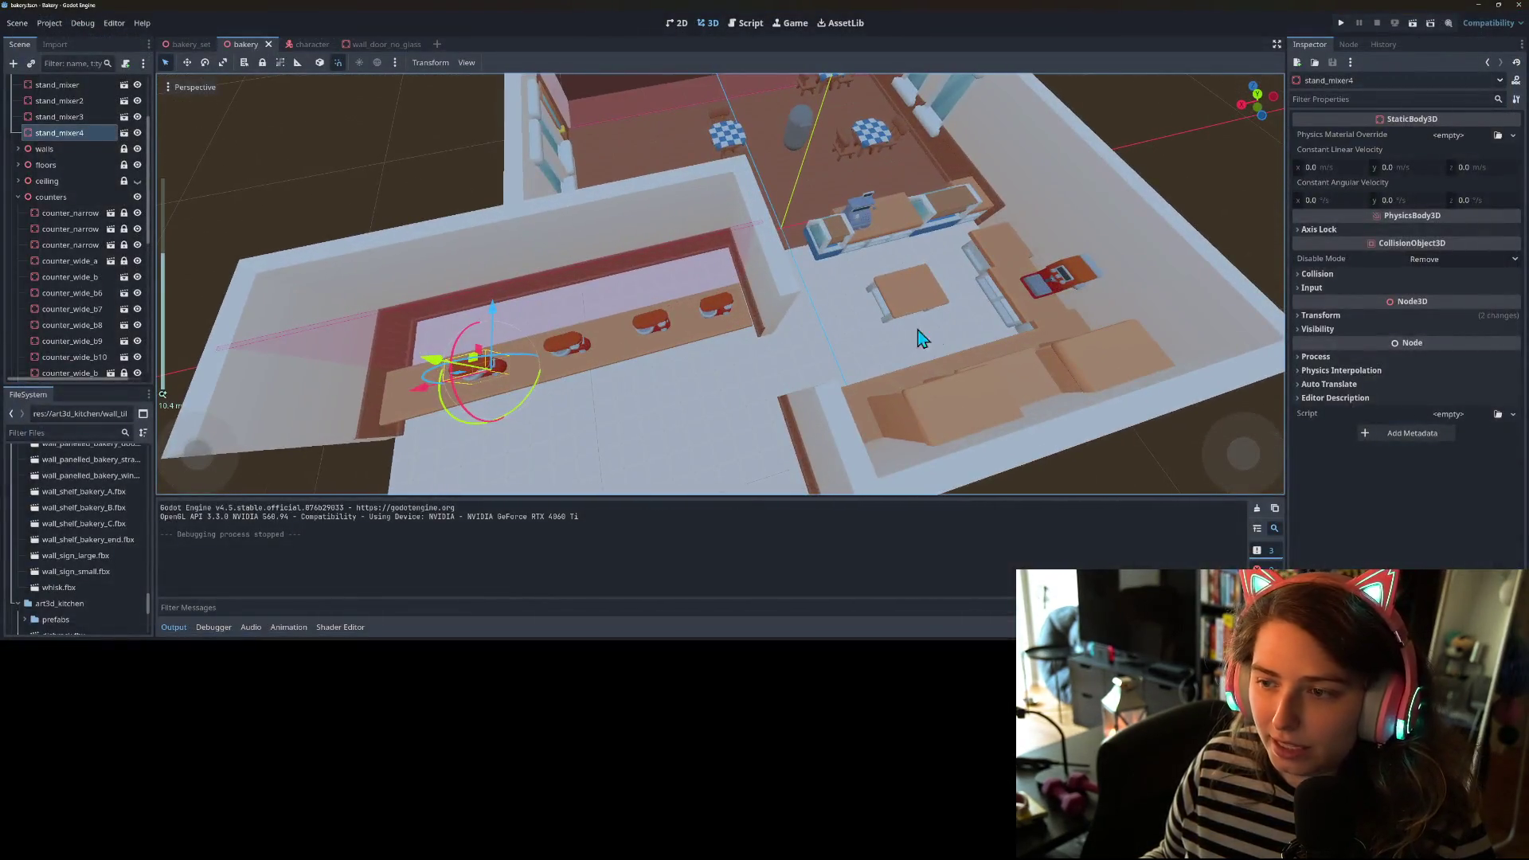
- Nudge counter_wide_b slightly up and right, then view the counters, table and coffee machine from above
click(1013, 296)
drag(949, 325, 955, 317)
click(1122, 466)
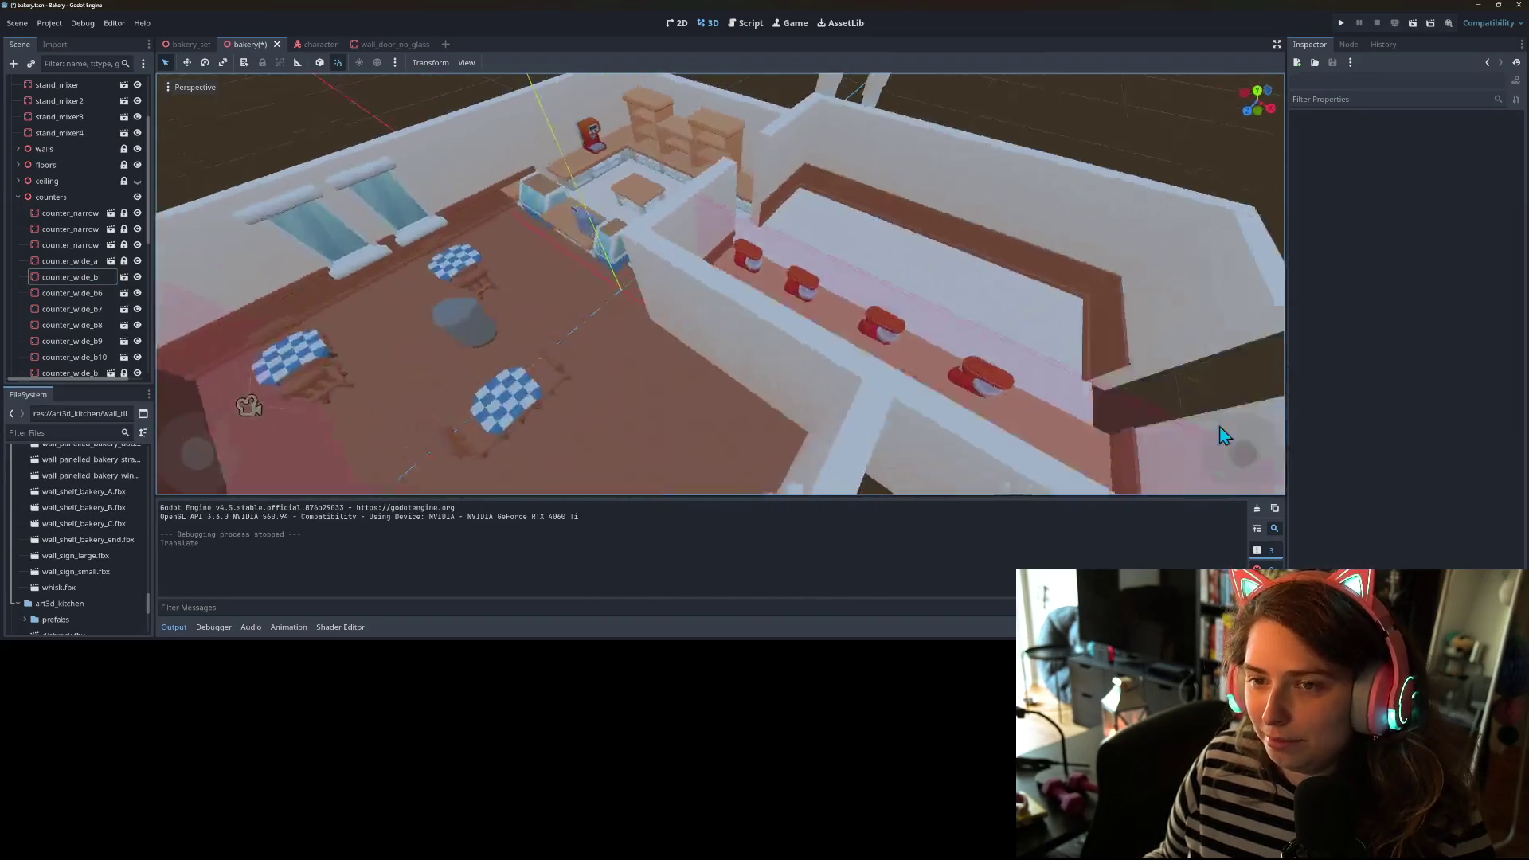
scroll(up, 3)
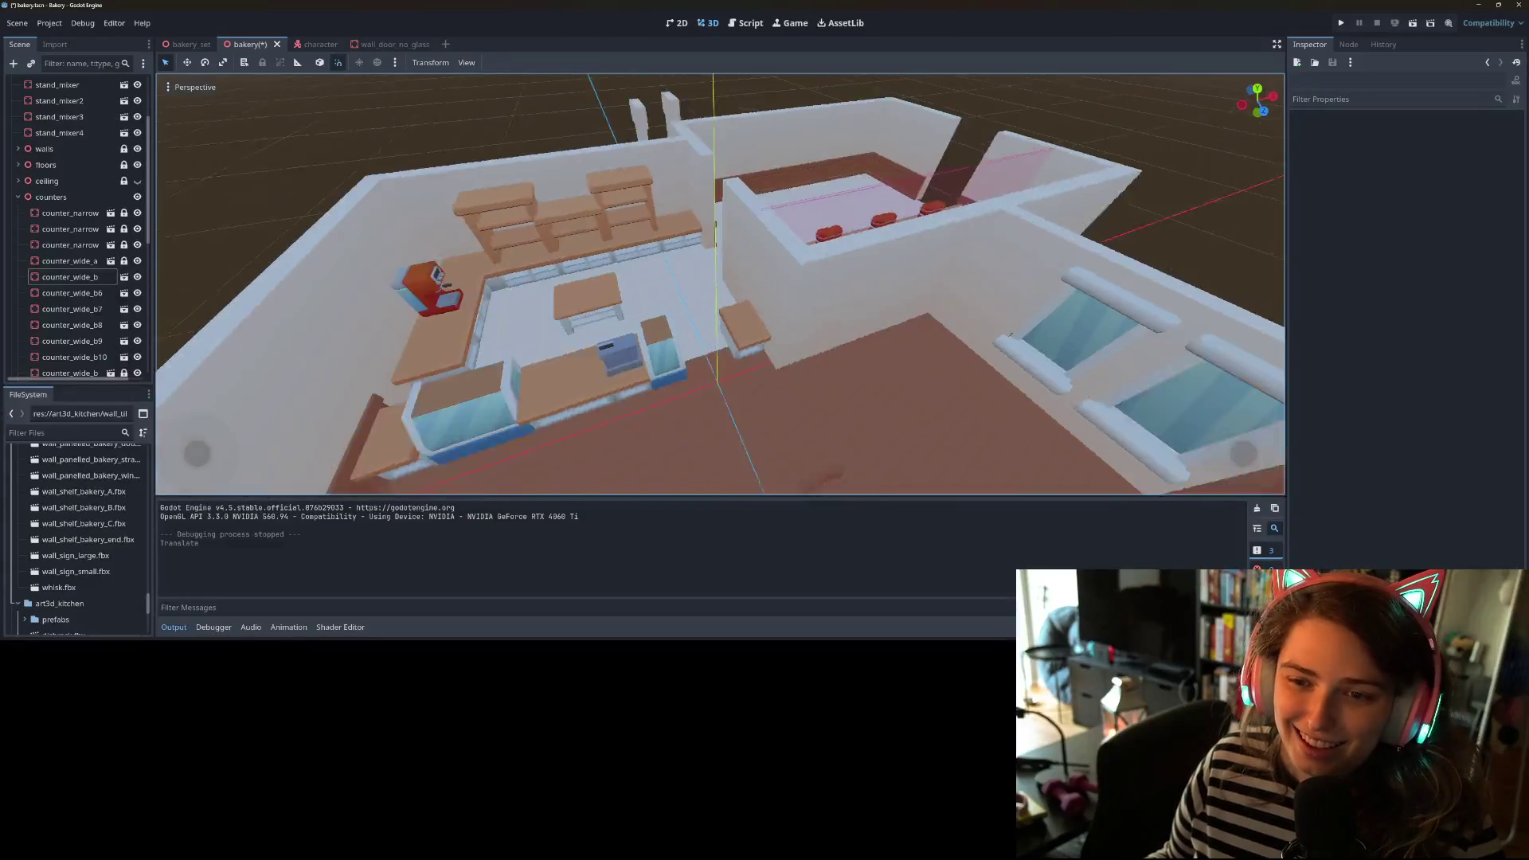
scroll(down, 3)
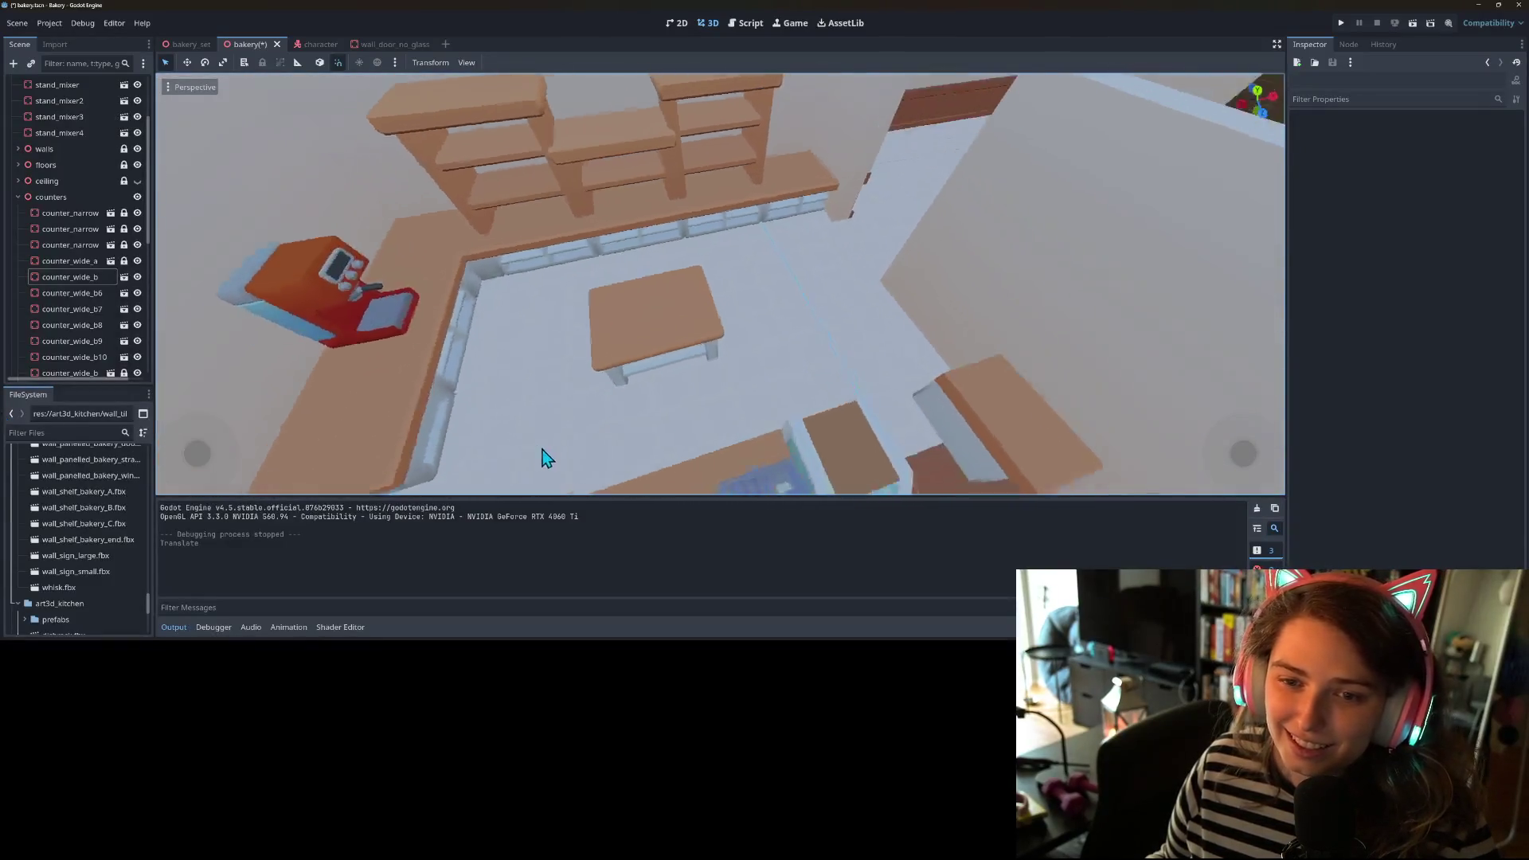
scroll(down, 3)
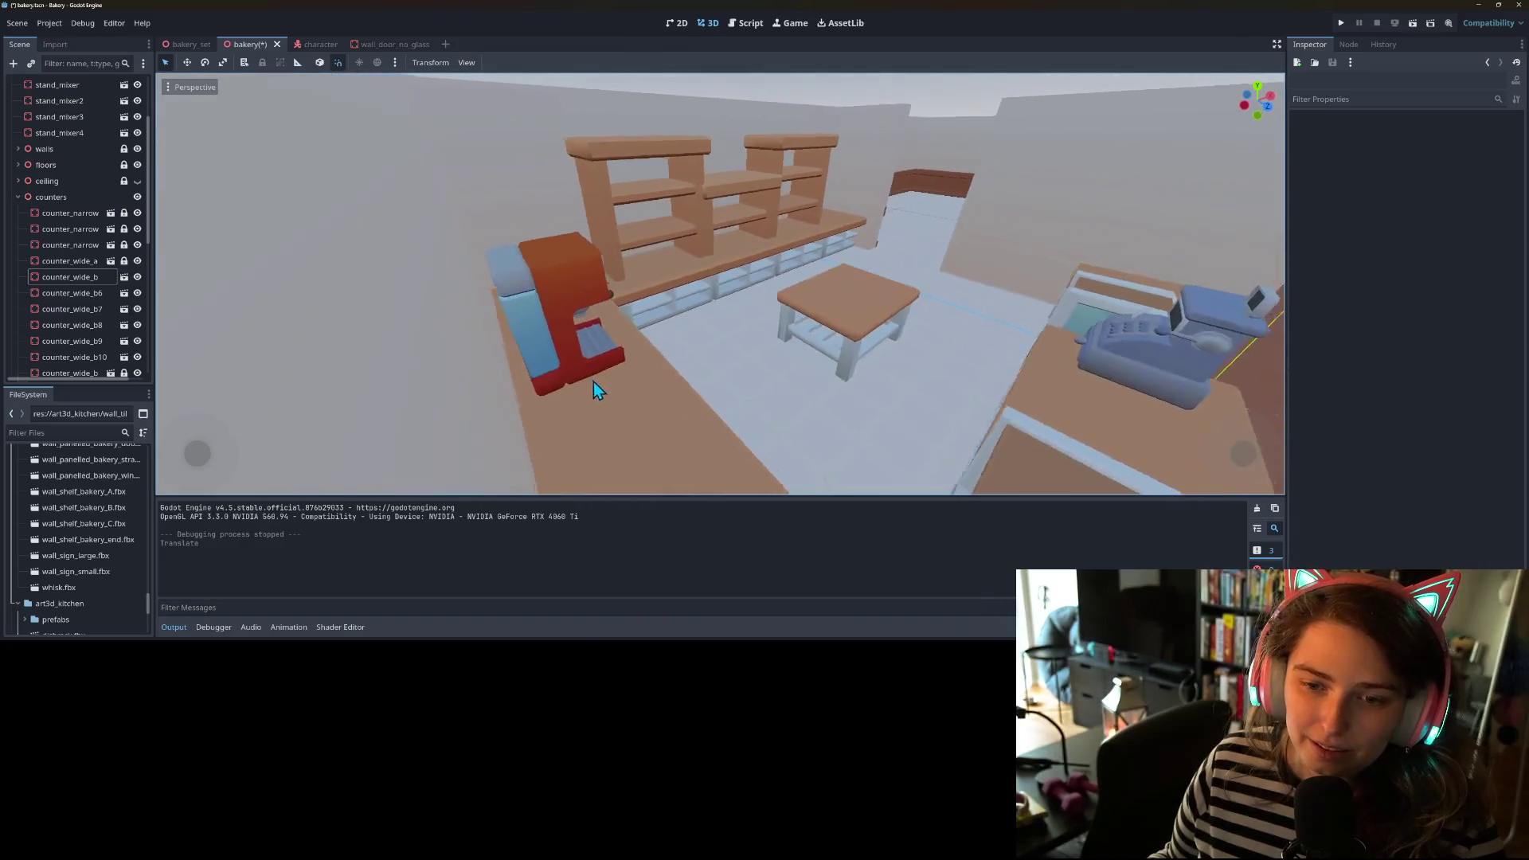
scroll(up, 3)
drag(480, 375, 434, 393)
drag(610, 414, 570, 422)
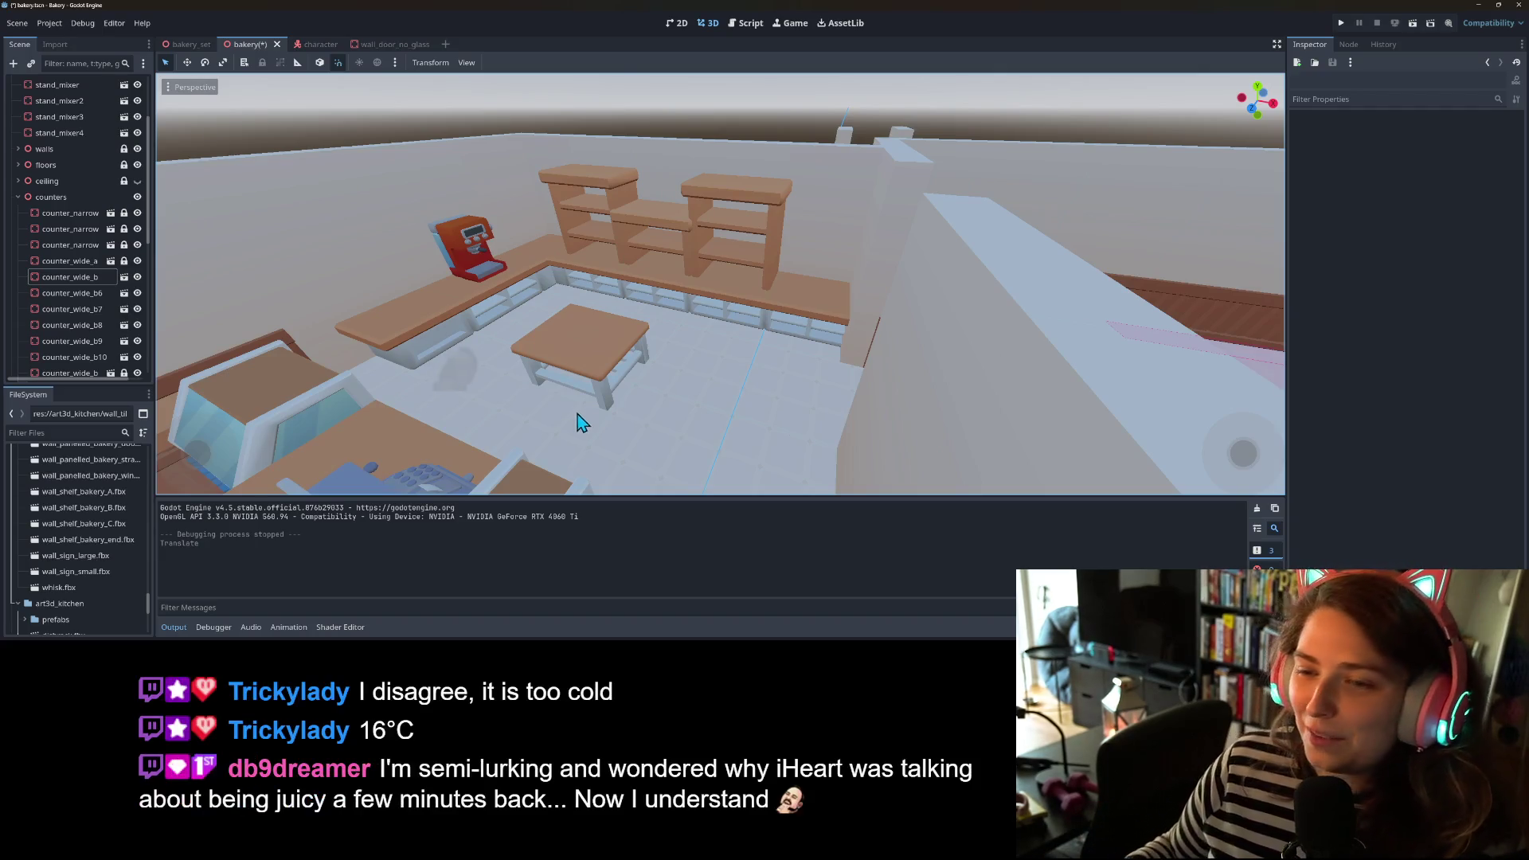
- Delete the wide counter counter_wide_b8 from the scene
click(65, 266)
click(70, 293)
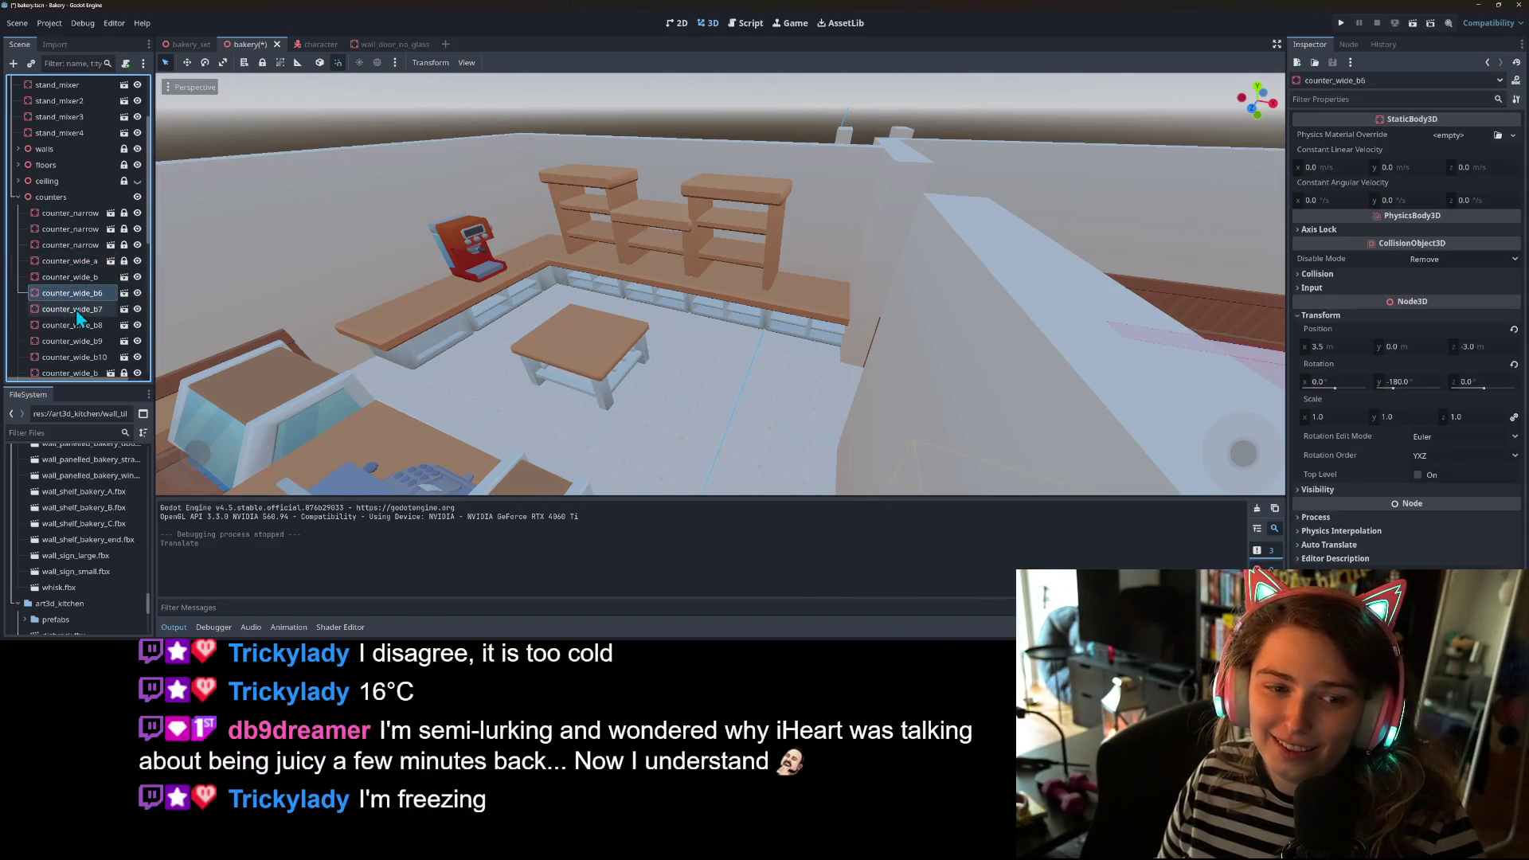
click(77, 326)
scroll(down, 3)
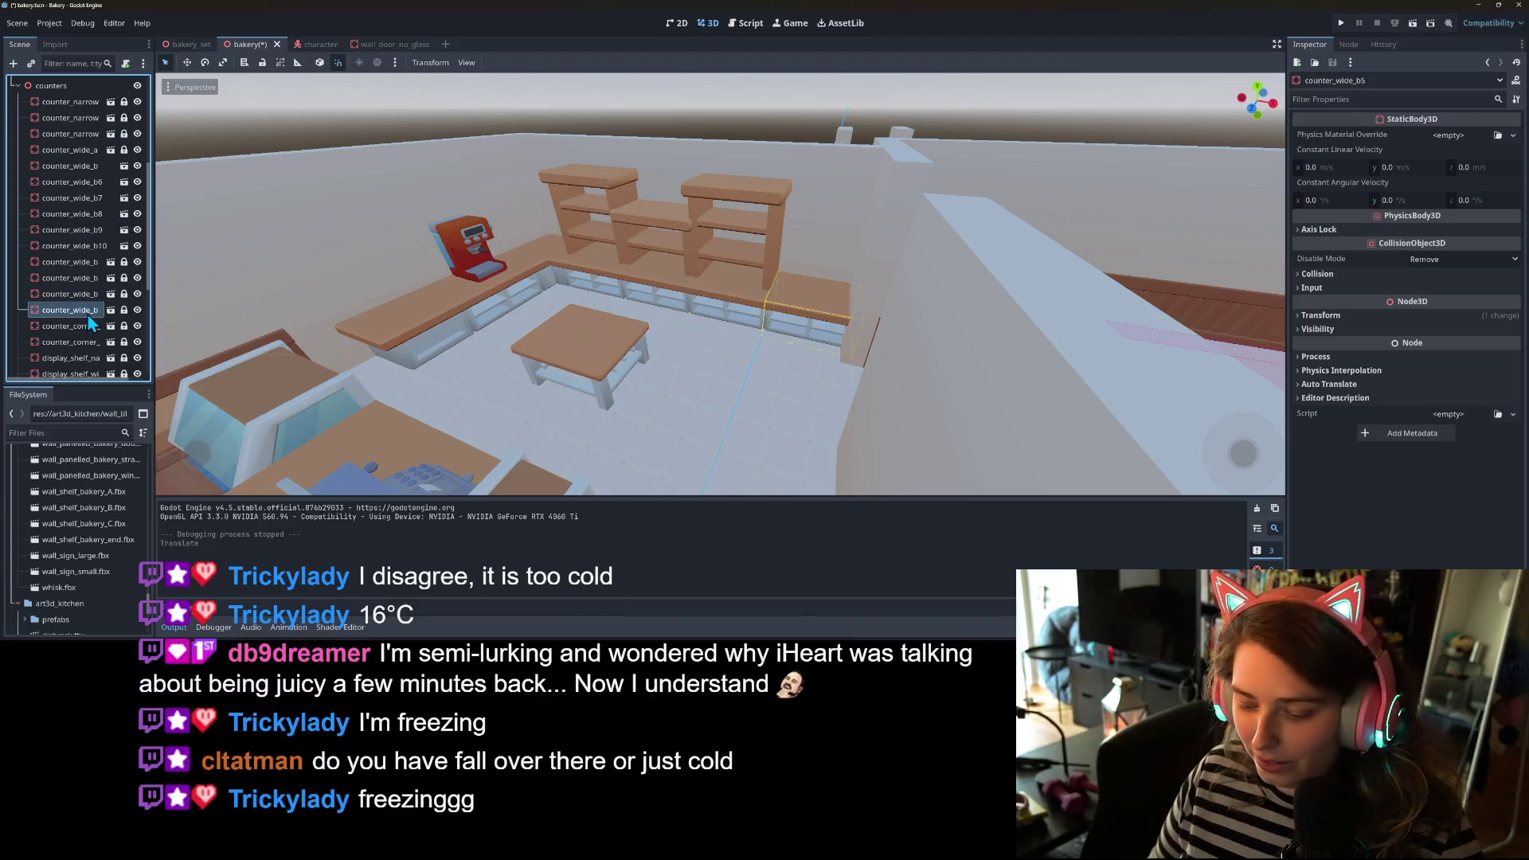
key(Delete)
scroll(down, 3)
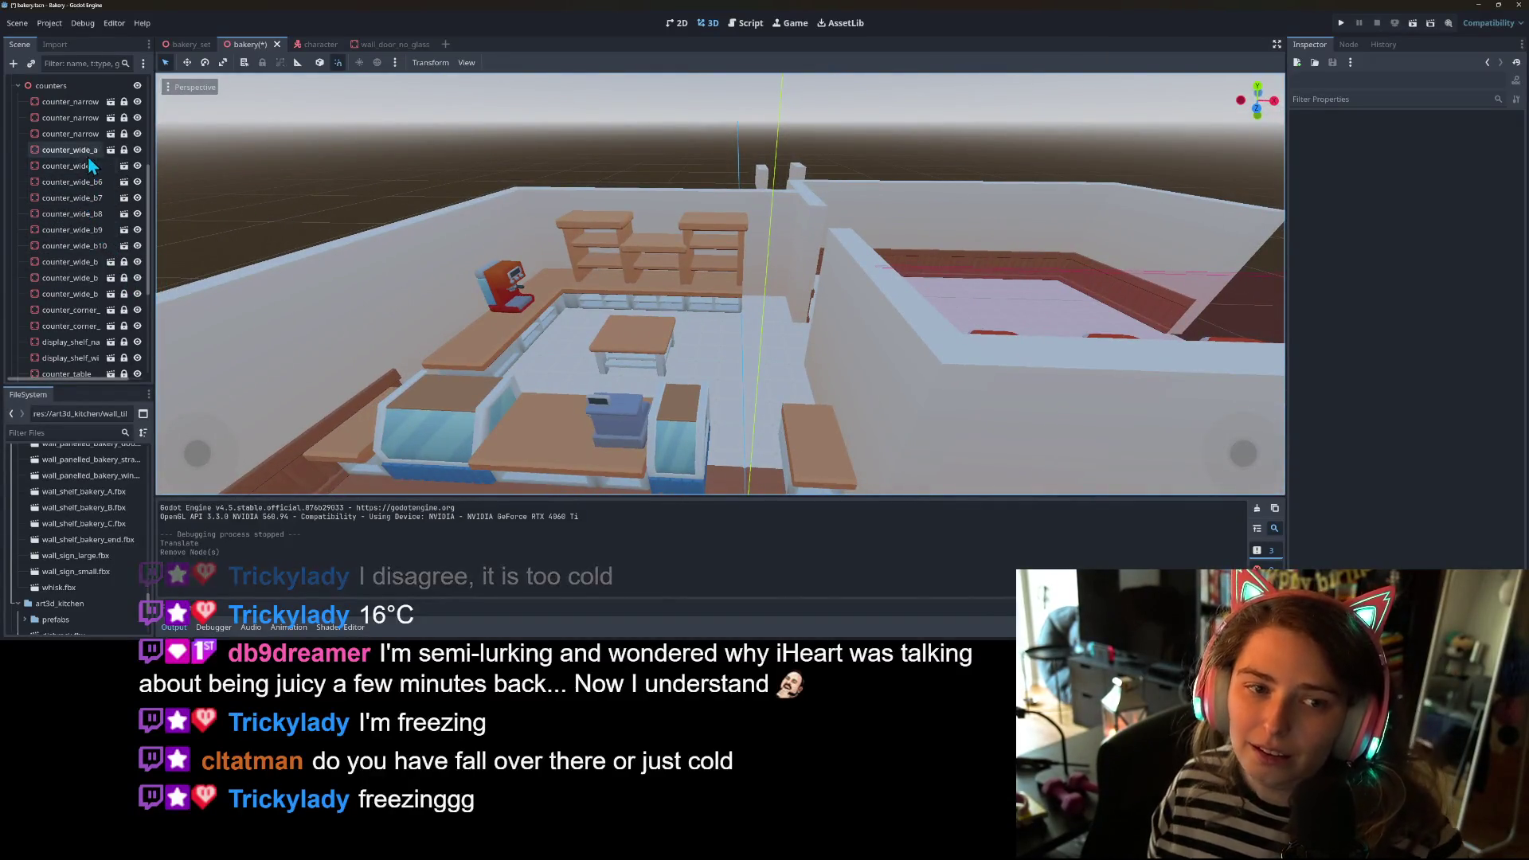
- Duplicate counter_narrow_b and move and rotate the copy to the back counter's end
click(78, 135)
scroll(down, 3)
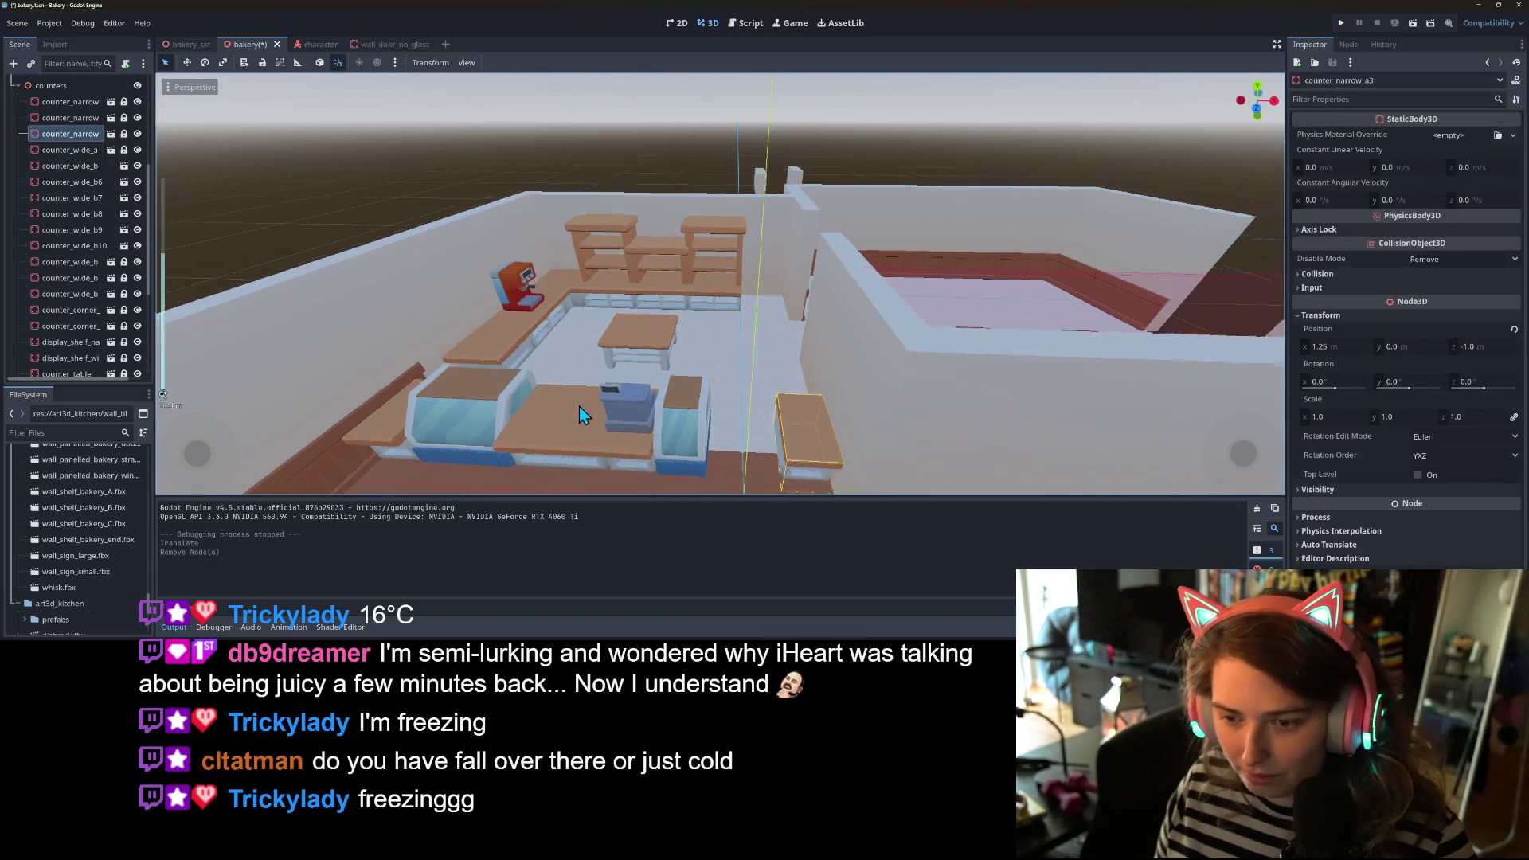
scroll(down, 3)
click(92, 323)
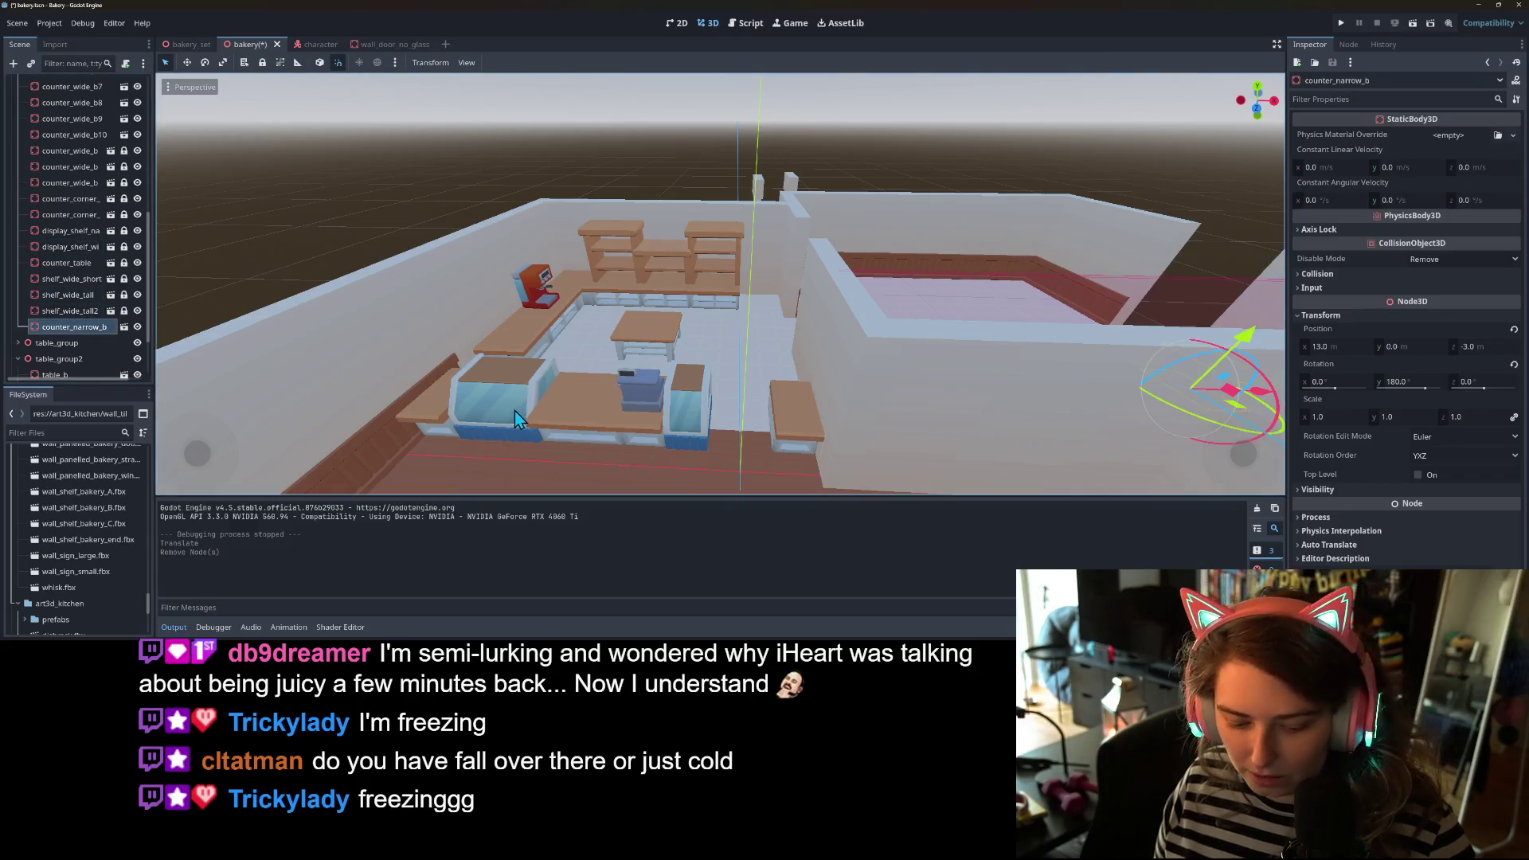
key(ctrl+d)
scroll(down, 3)
drag(1092, 390, 756, 333)
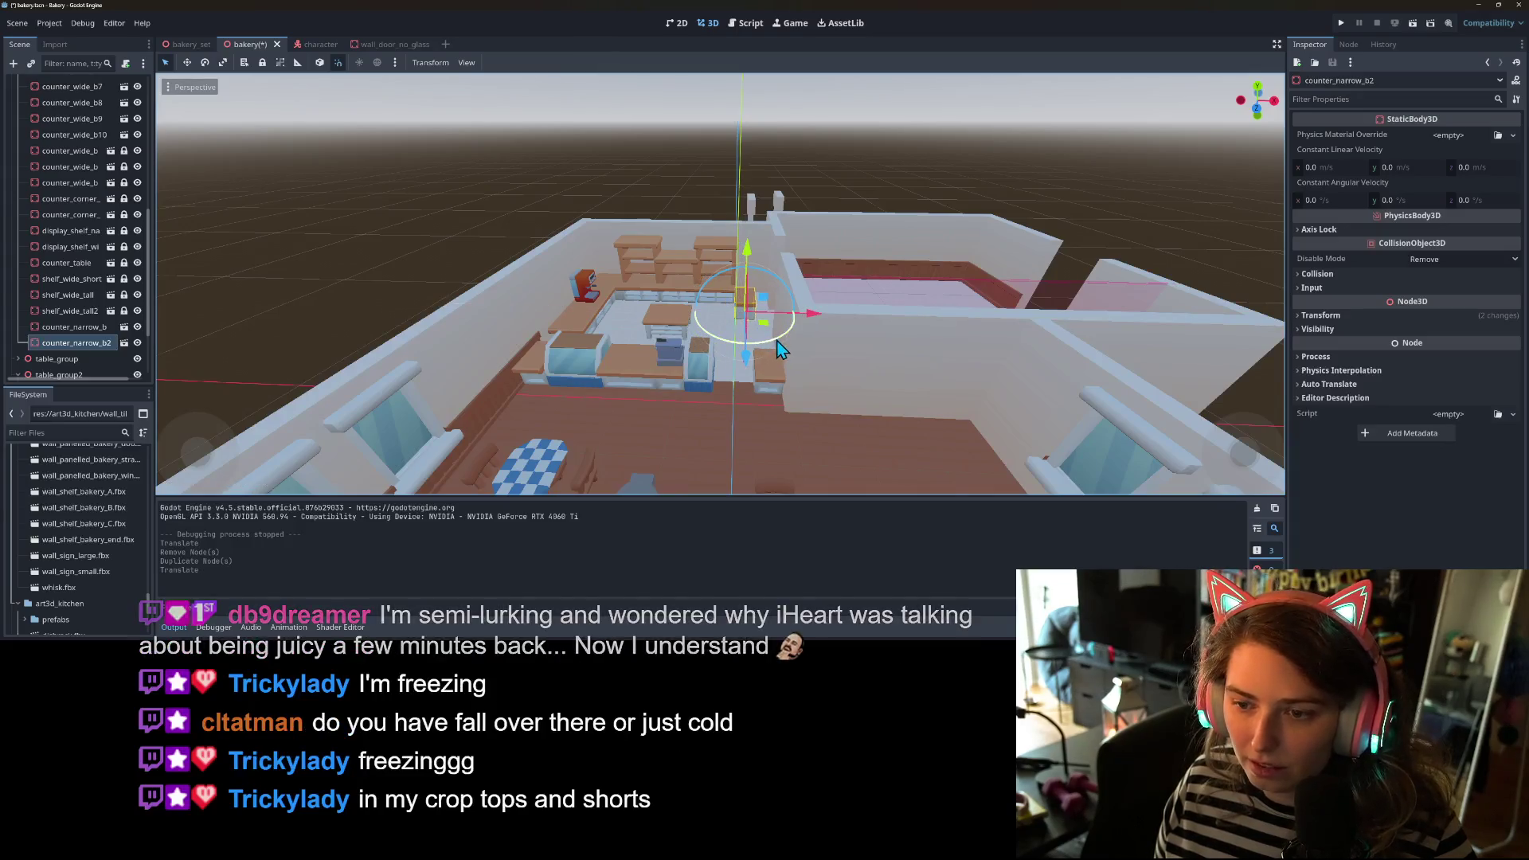
scroll(up, 3)
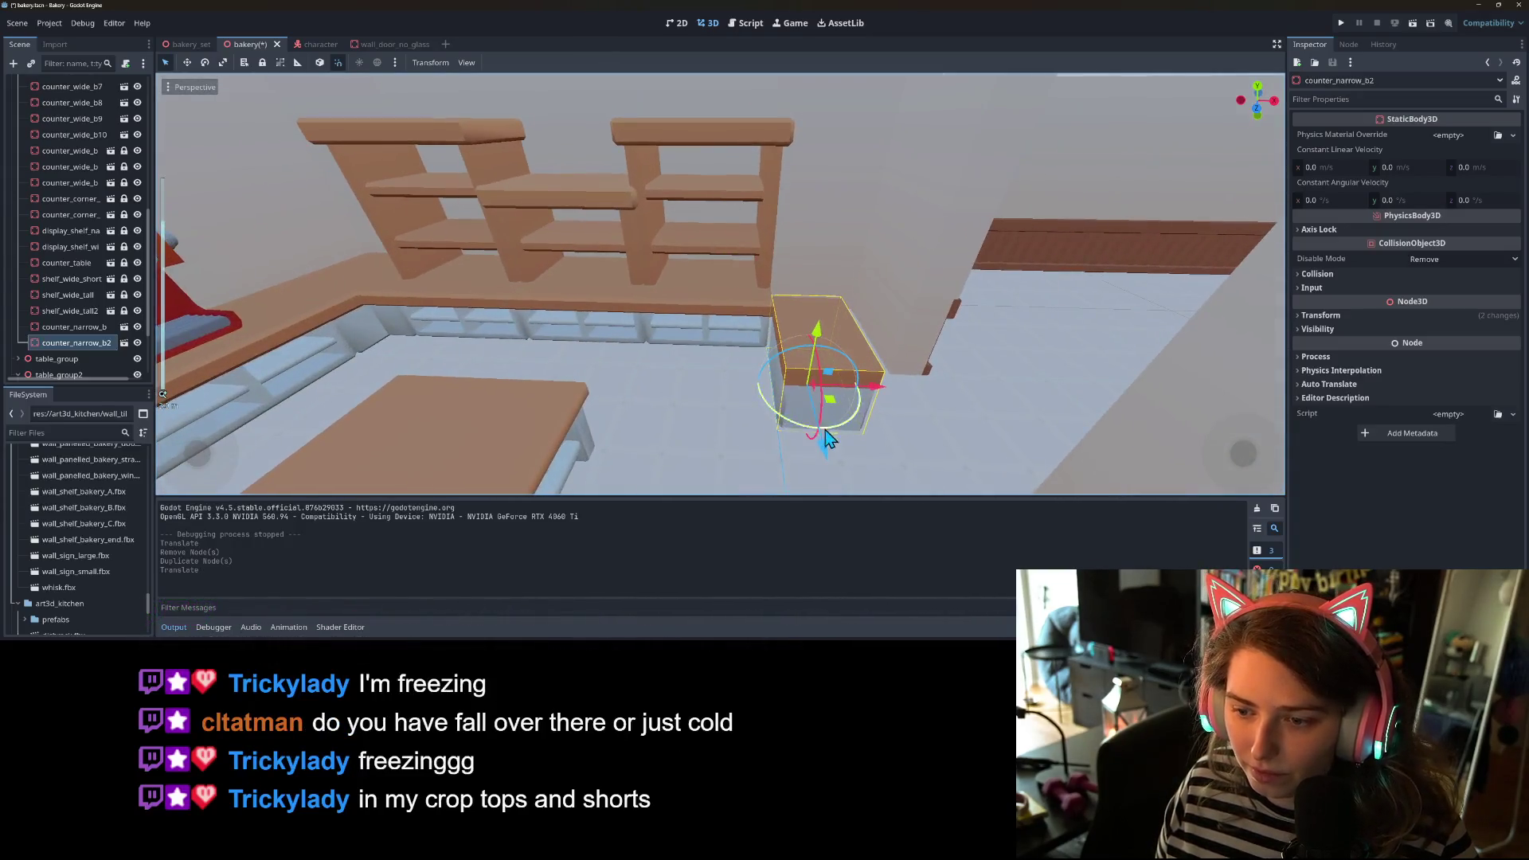
drag(785, 402, 759, 351)
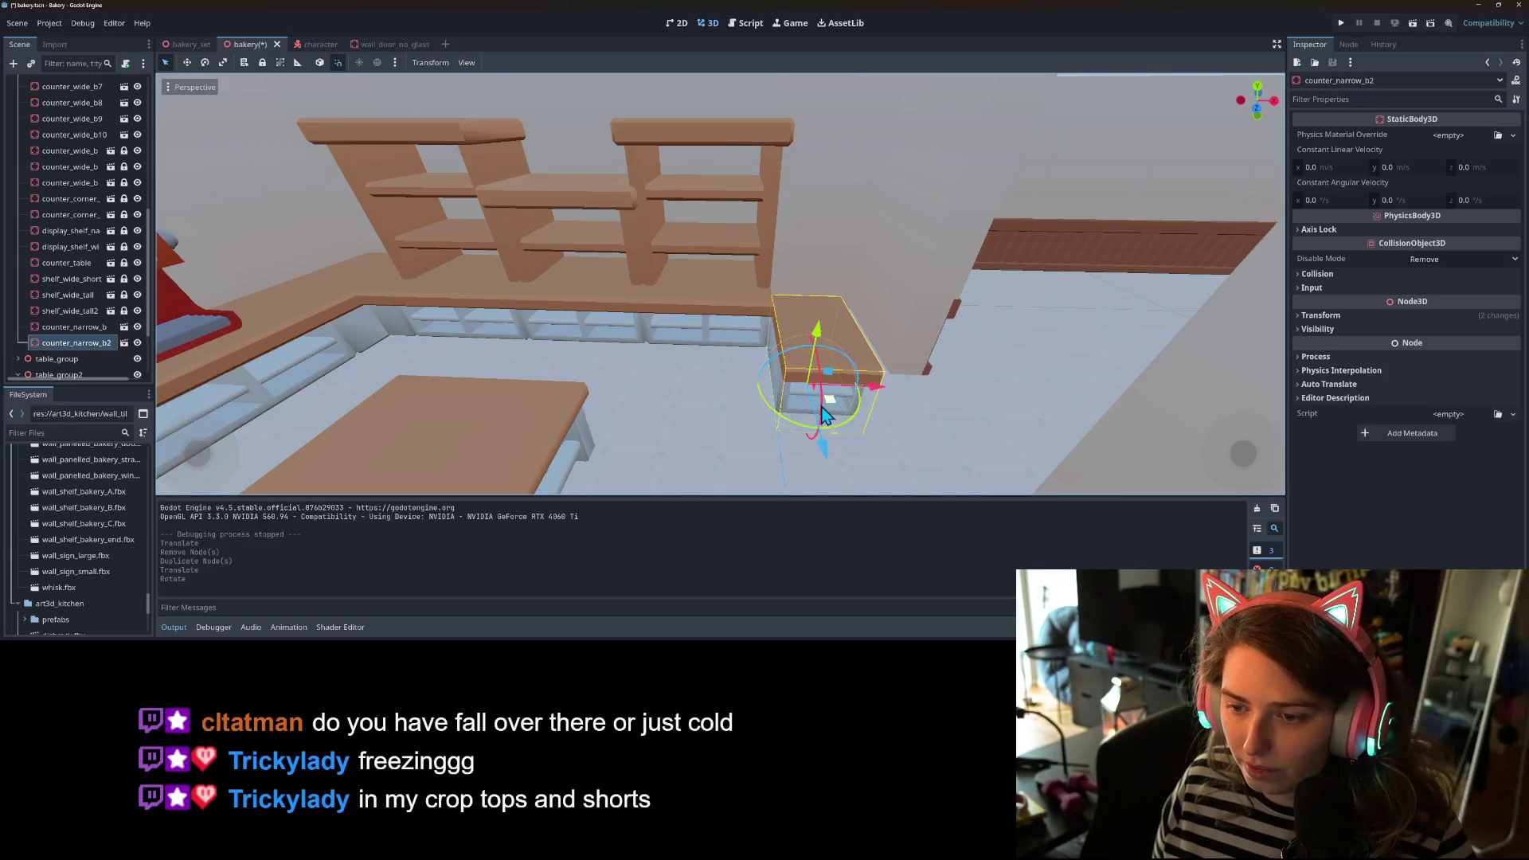
drag(830, 456, 803, 381)
- Inspect the new counter beside the shelves, then delete counter_narrow_b2
scroll(down, 3)
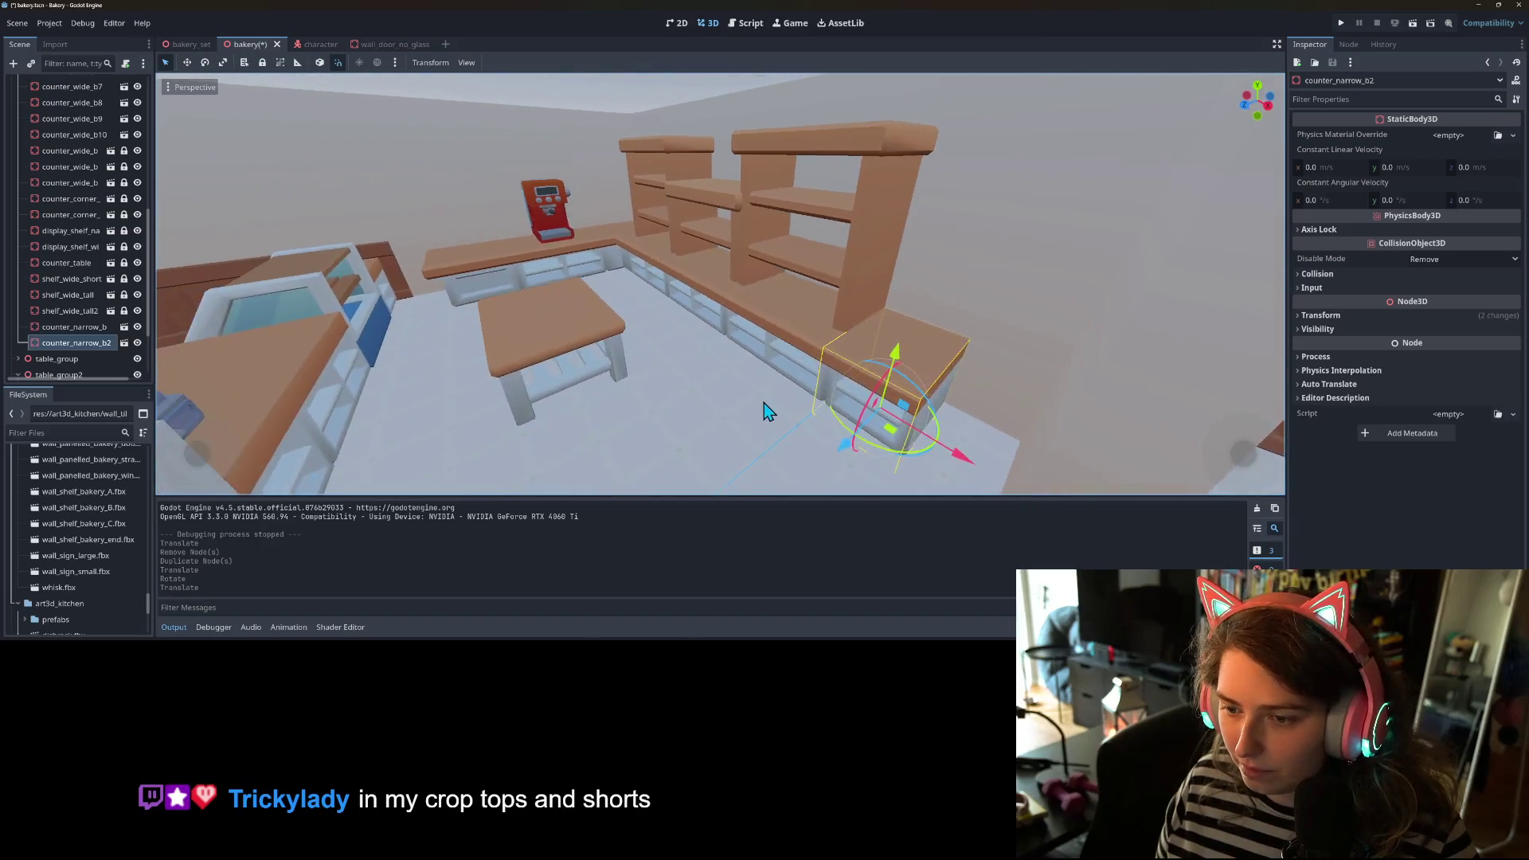
scroll(up, 3)
scroll(down, 3)
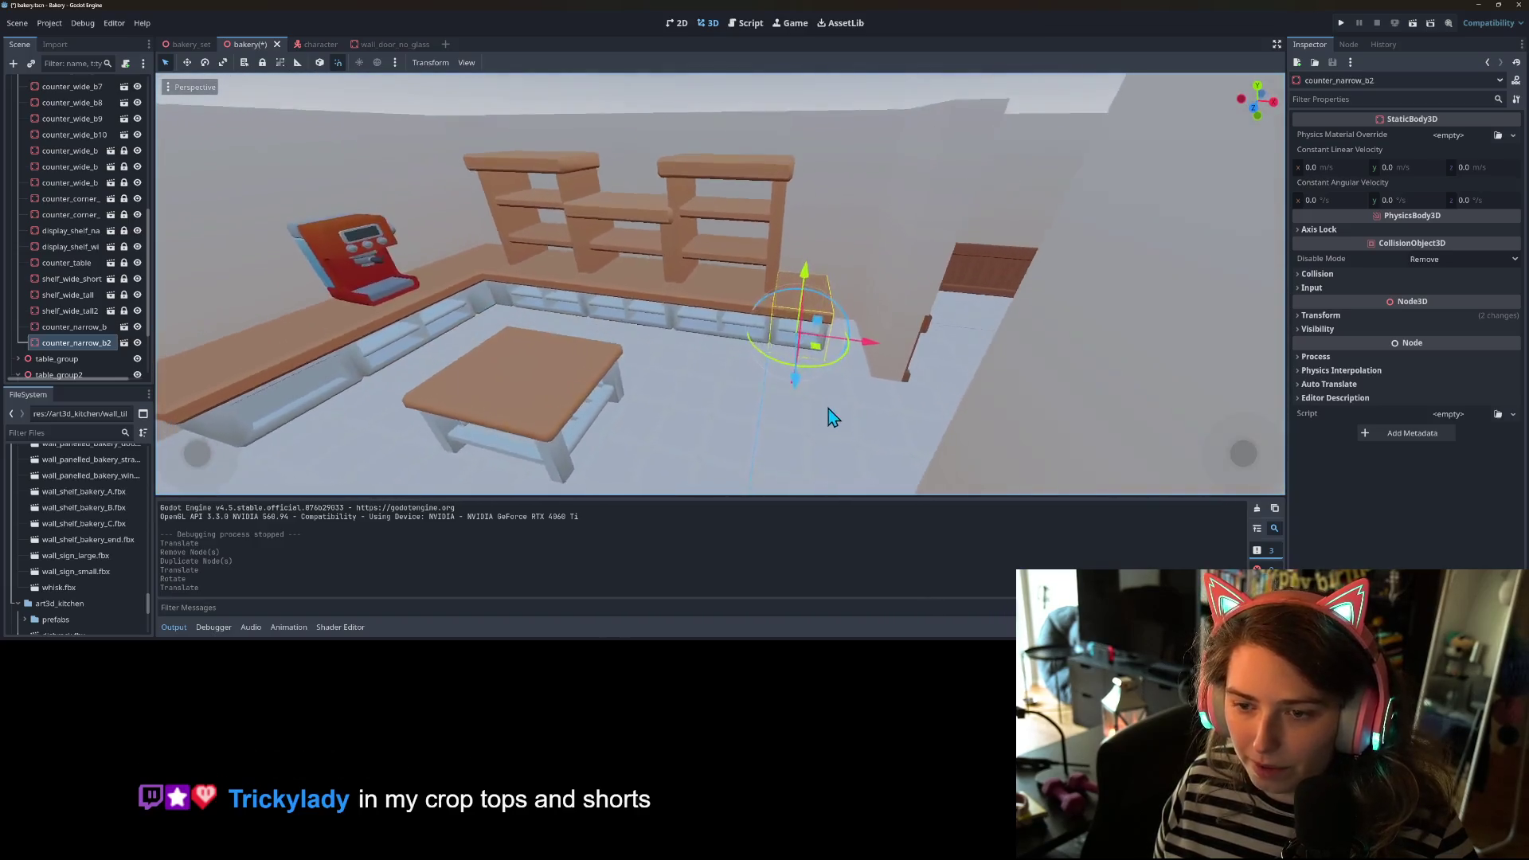
scroll(up, 3)
drag(803, 410, 807, 381)
key(Delete)
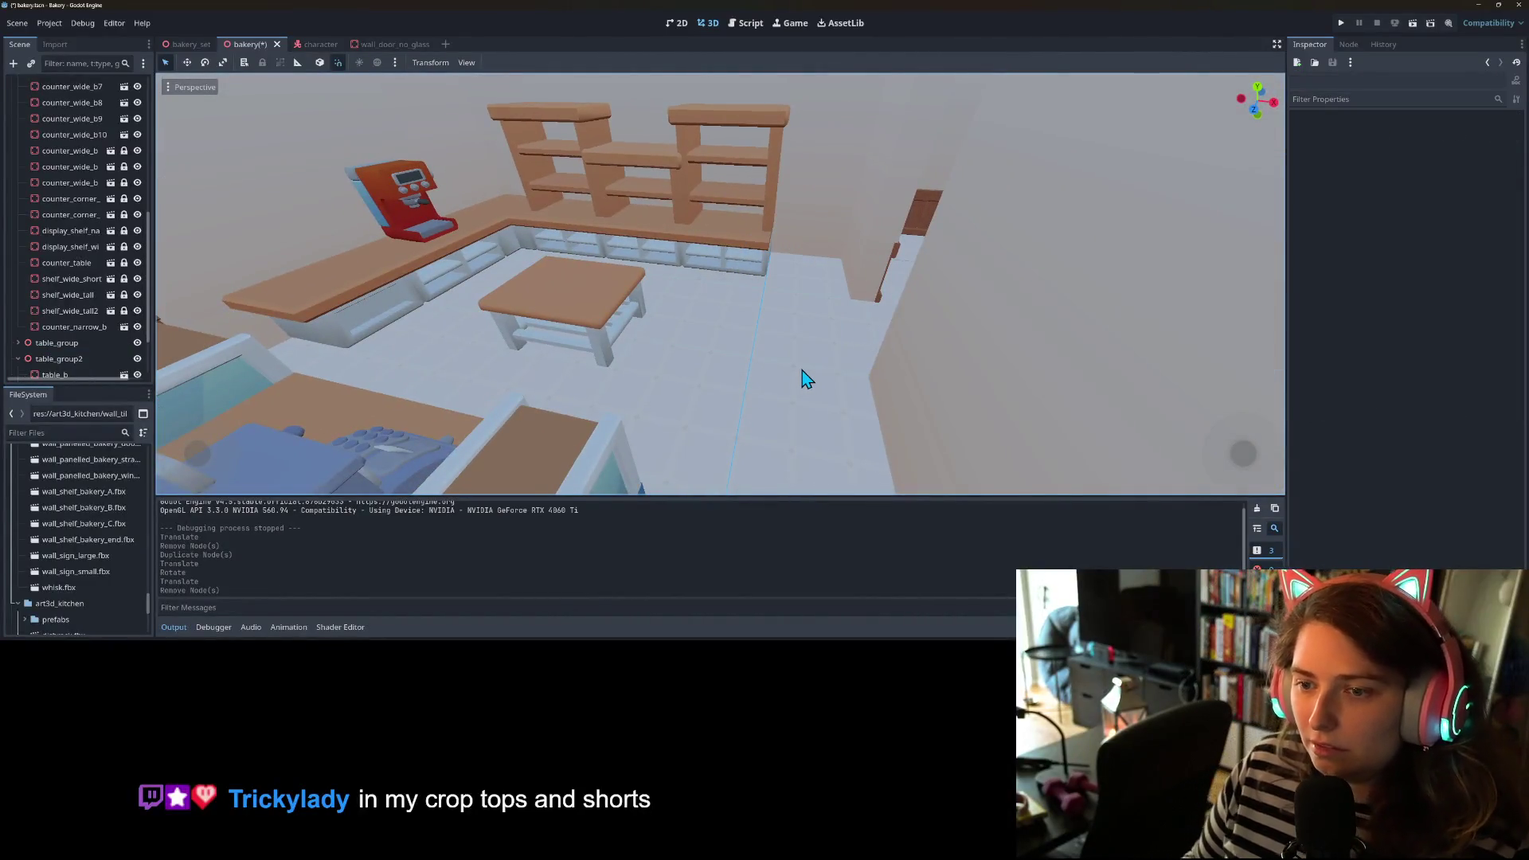
- Select the corner counter counter_corner_out in the Scene dock and unlock it
click(67, 263)
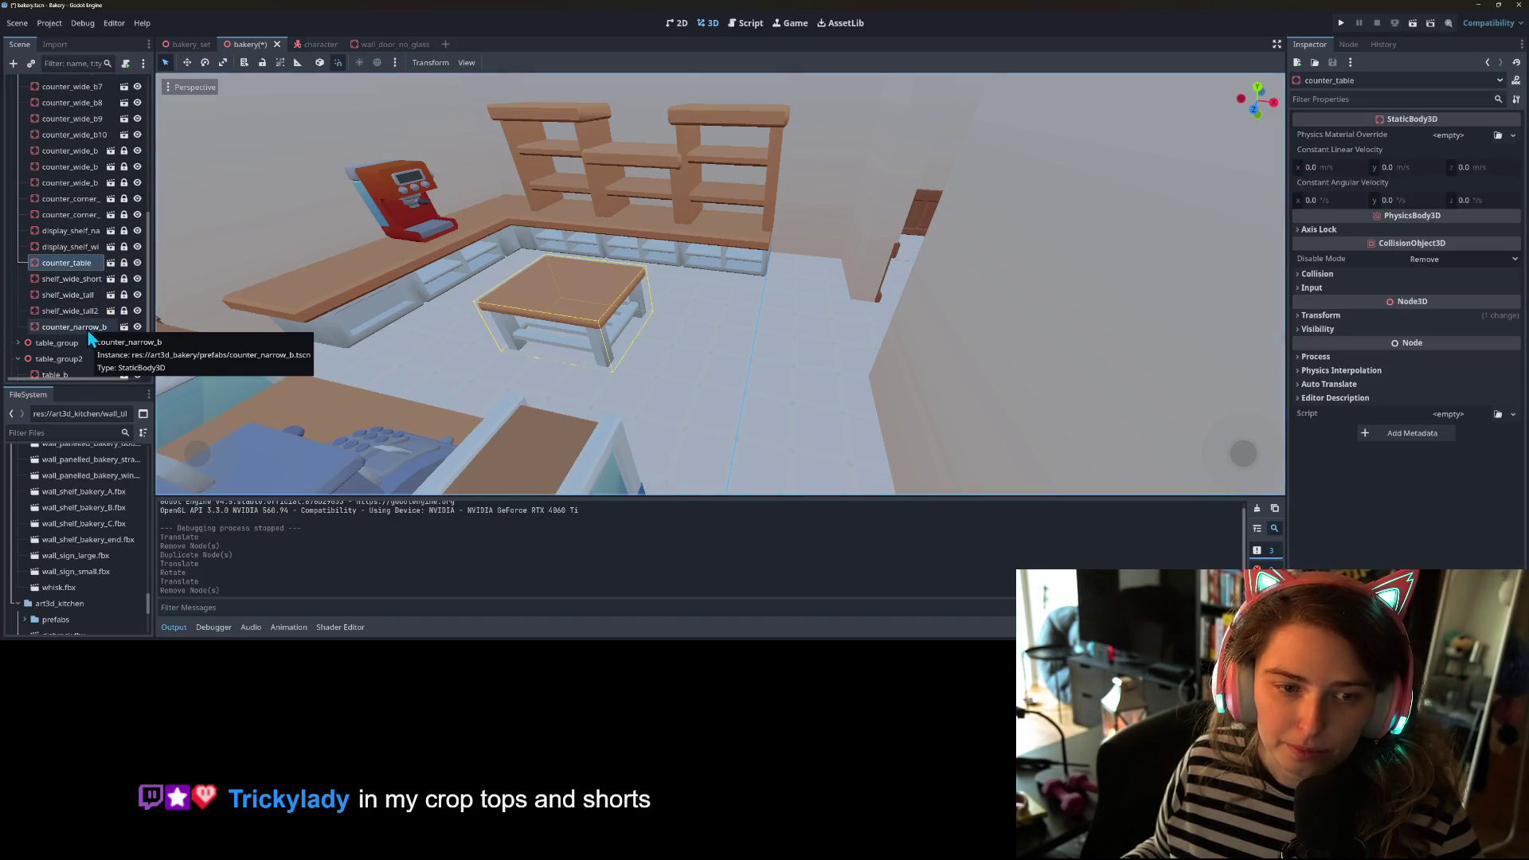
scroll(up, 3)
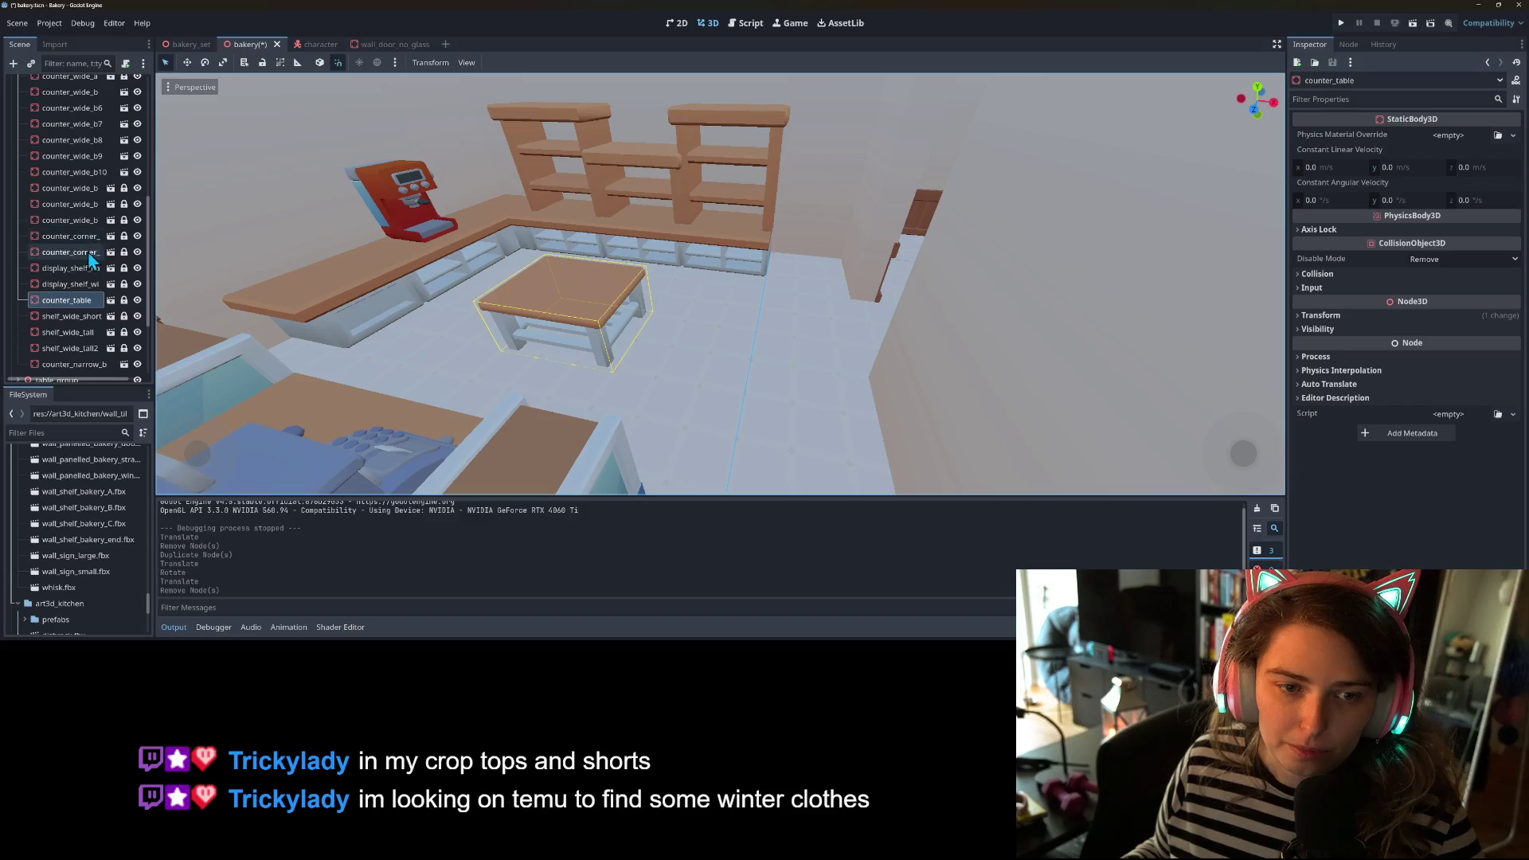
click(94, 250)
click(124, 252)
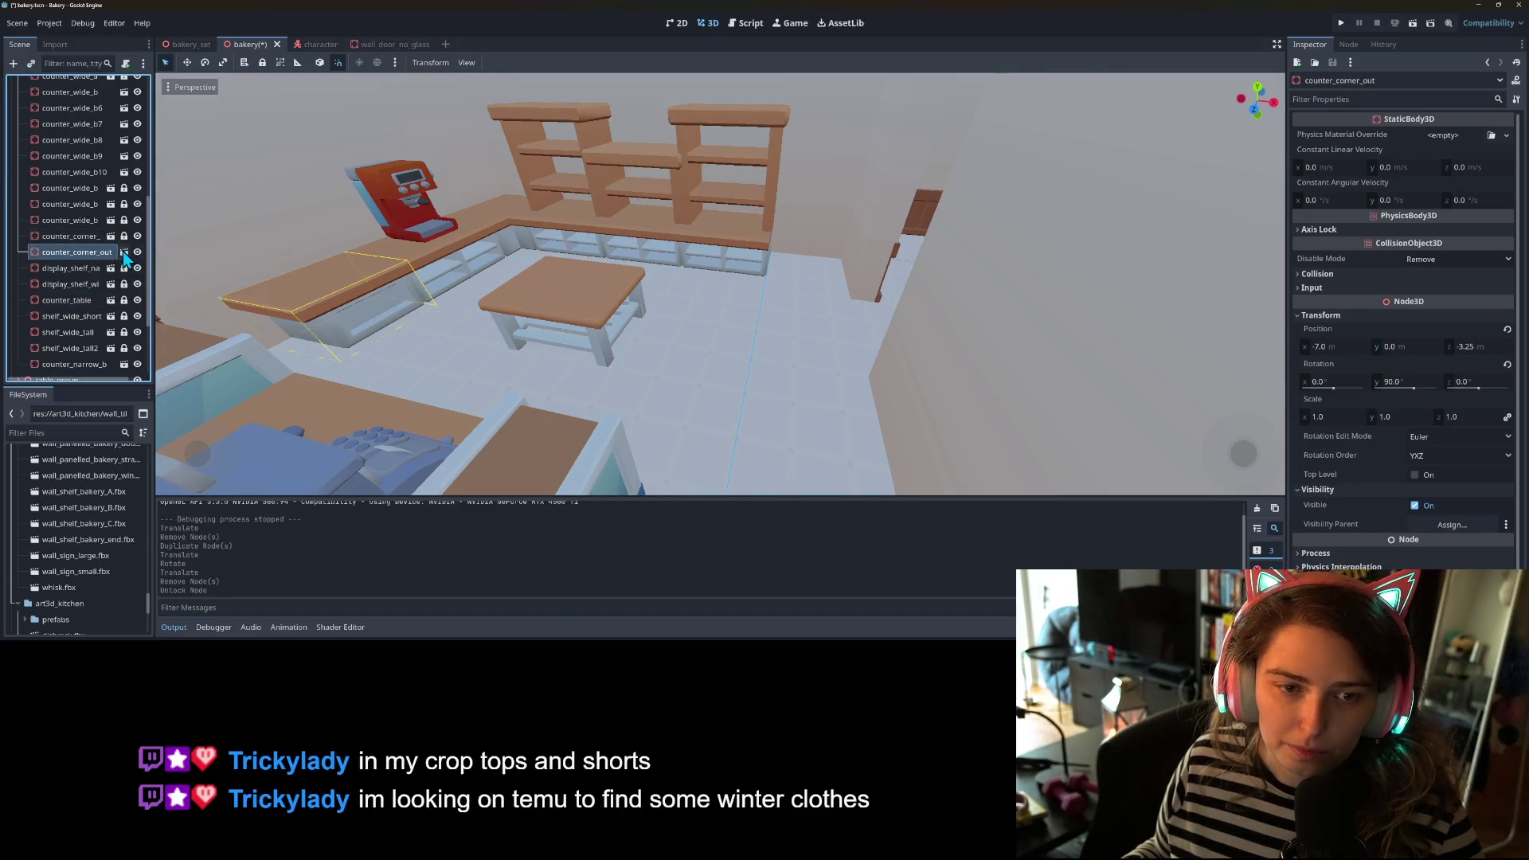
scroll(down, 3)
scroll(down, 3)
scroll(down, 3)
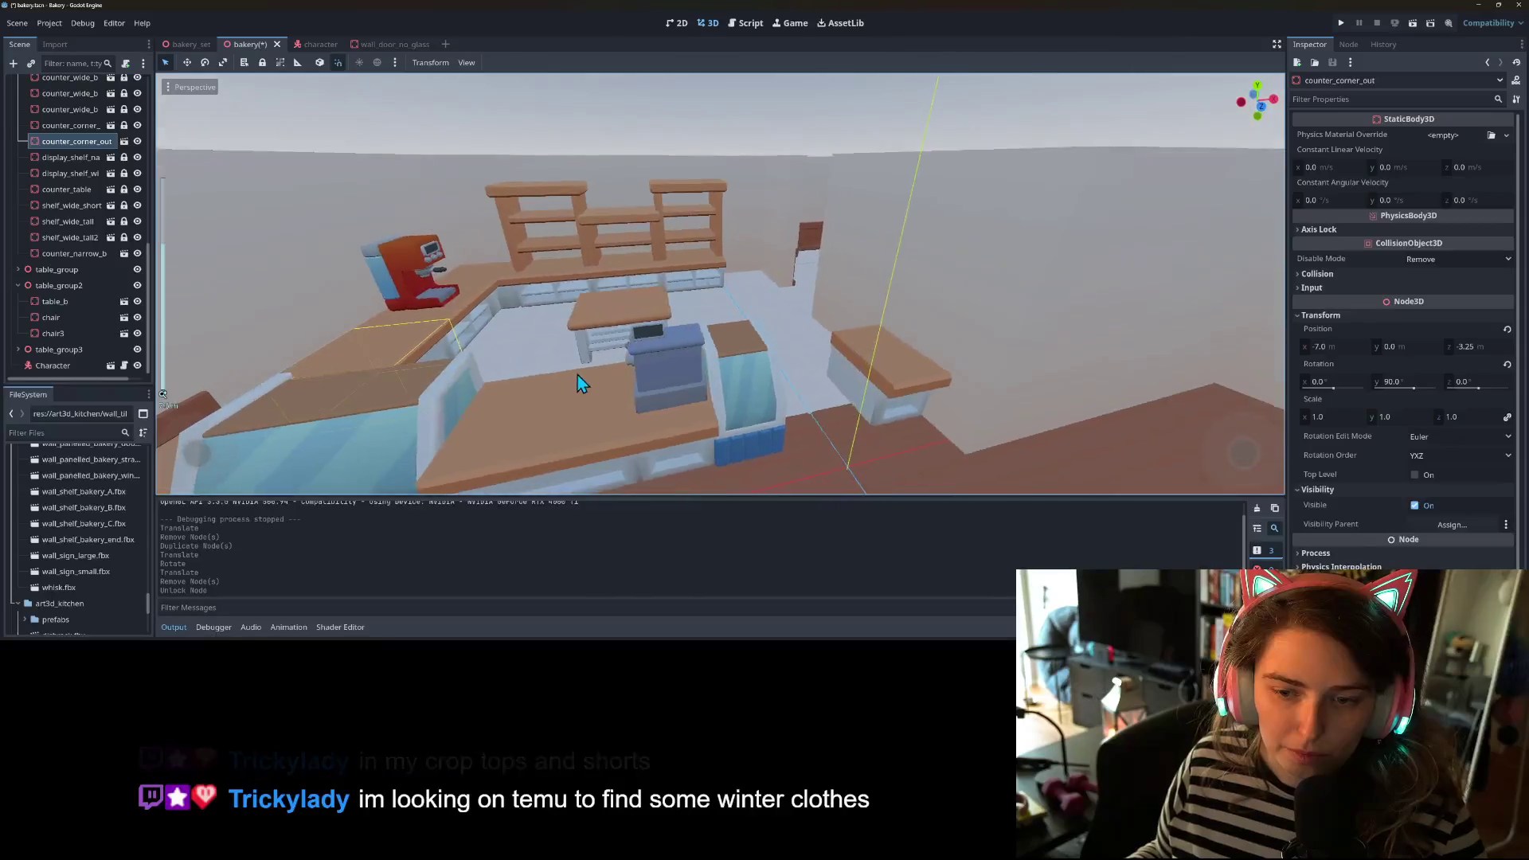
scroll(up, 3)
- Duplicate counter_corner_out with Ctrl+D and move the copy into the middle of the bakery
key(ctrl+d)
drag(423, 368, 788, 264)
scroll(down, 3)
click(568, 127)
scroll(down, 3)
drag(569, 128, 676, 321)
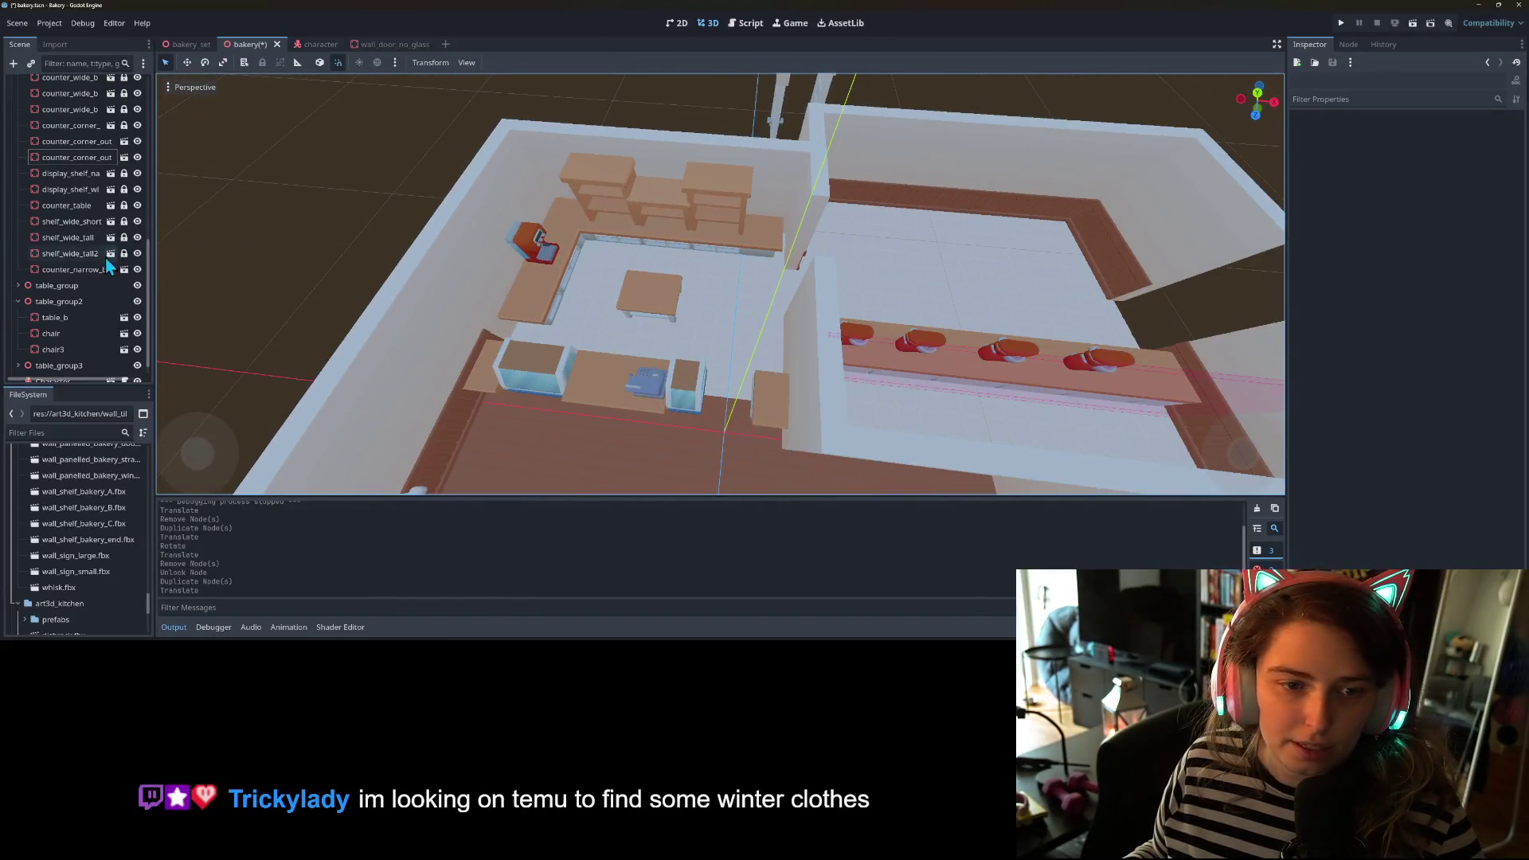
- Unlock counter_table, move it beside the mixers in the mixer room, and save the scene
click(87, 207)
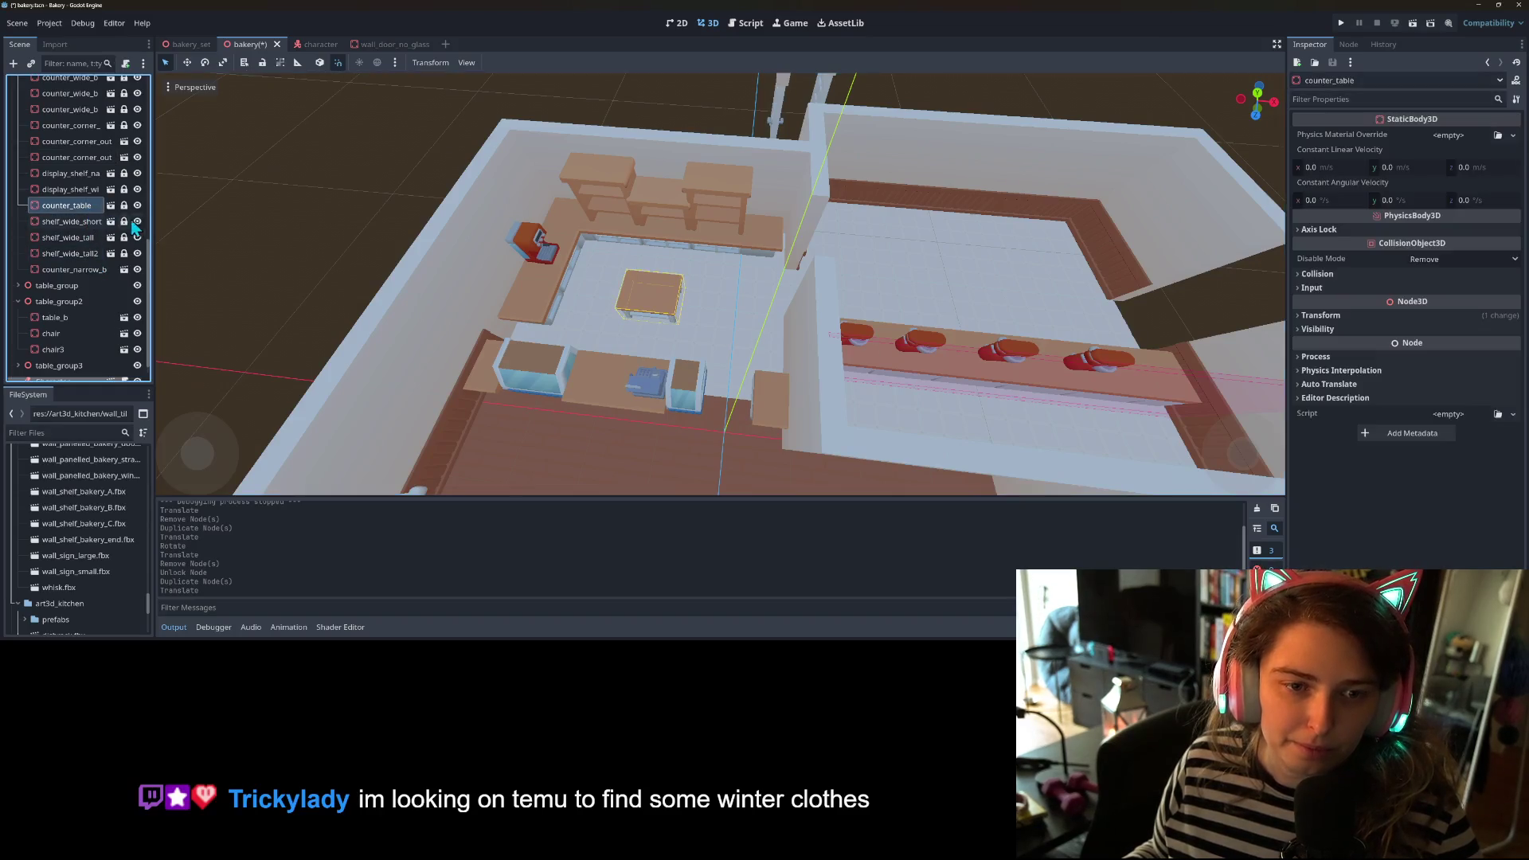
click(123, 206)
drag(652, 303, 989, 323)
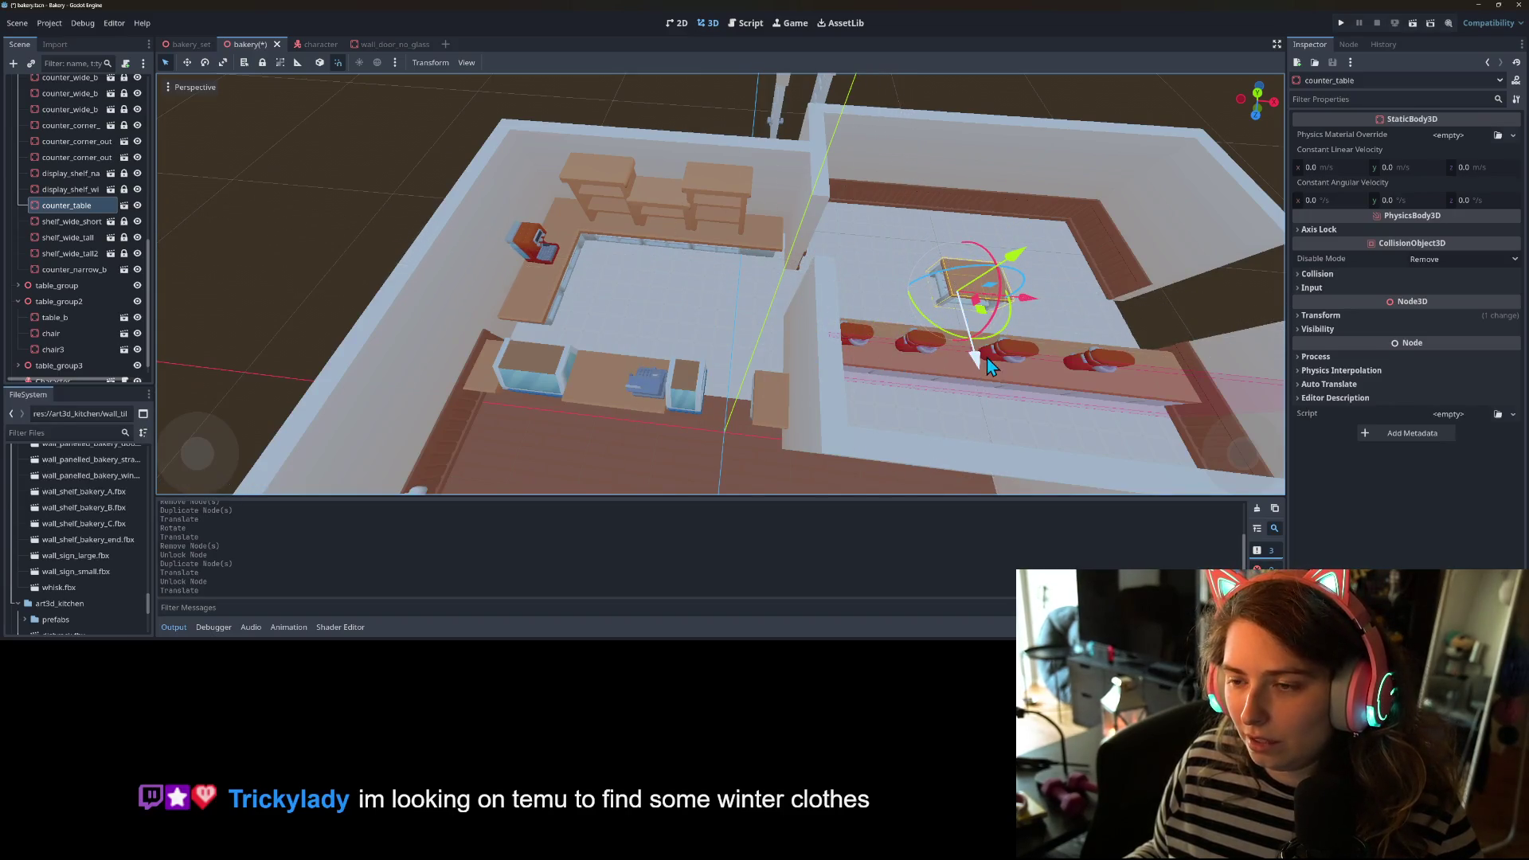
key(f)
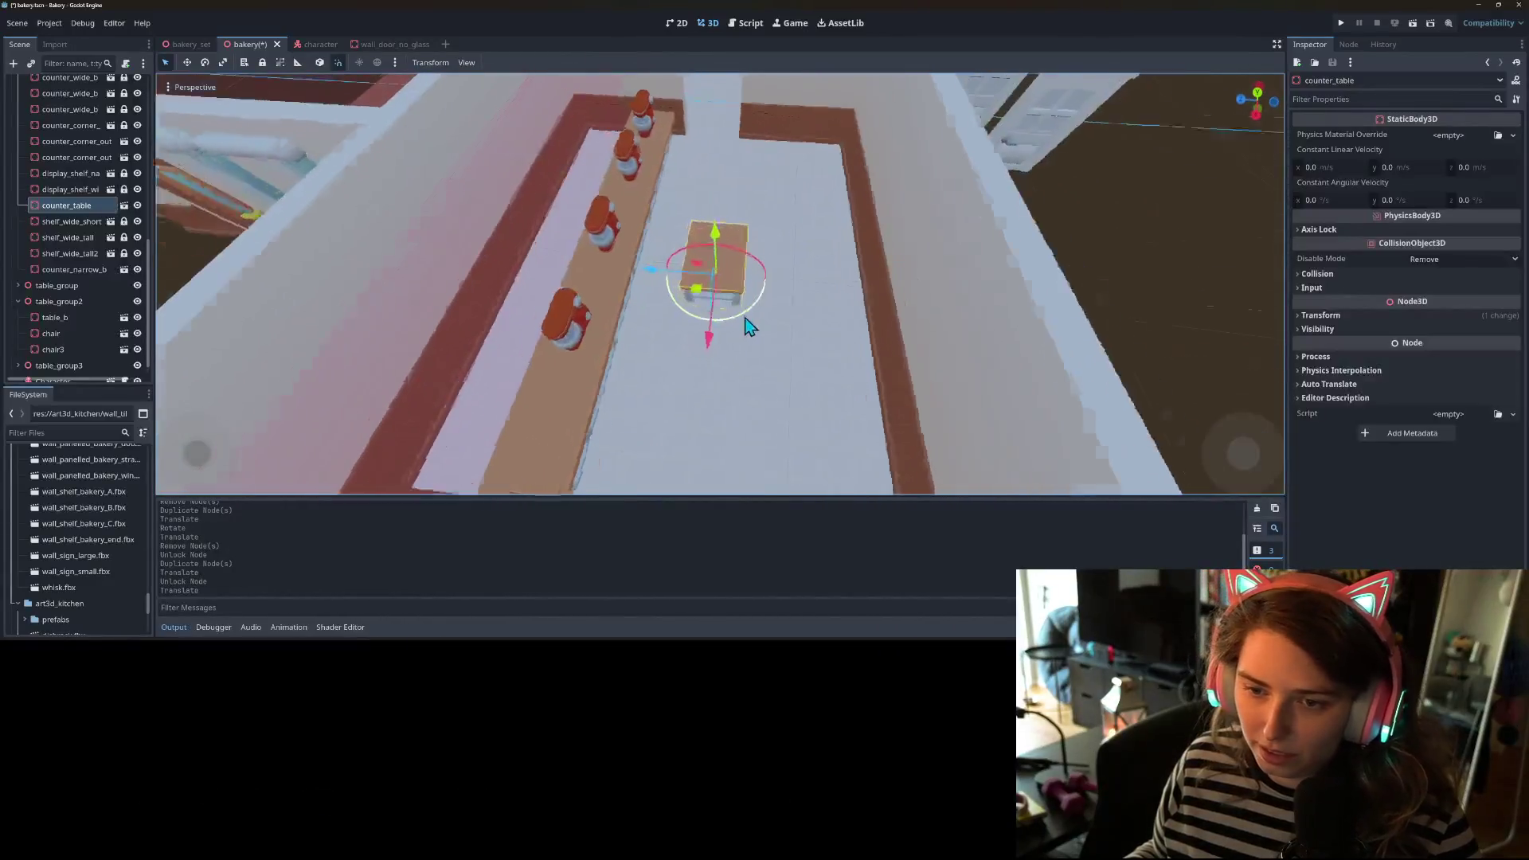
drag(764, 281, 766, 286)
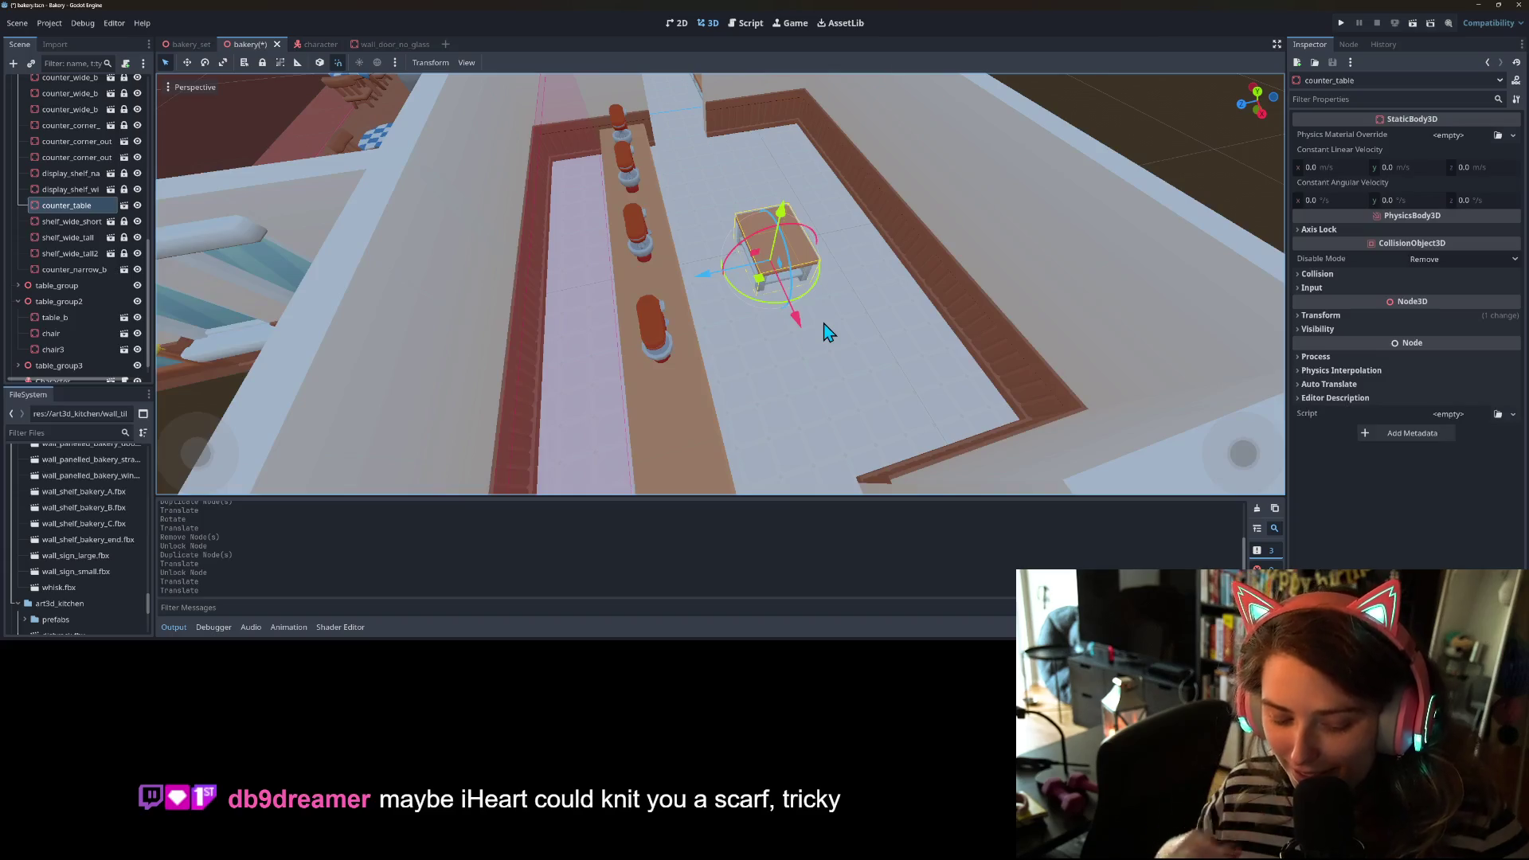
key(ctrl+s)
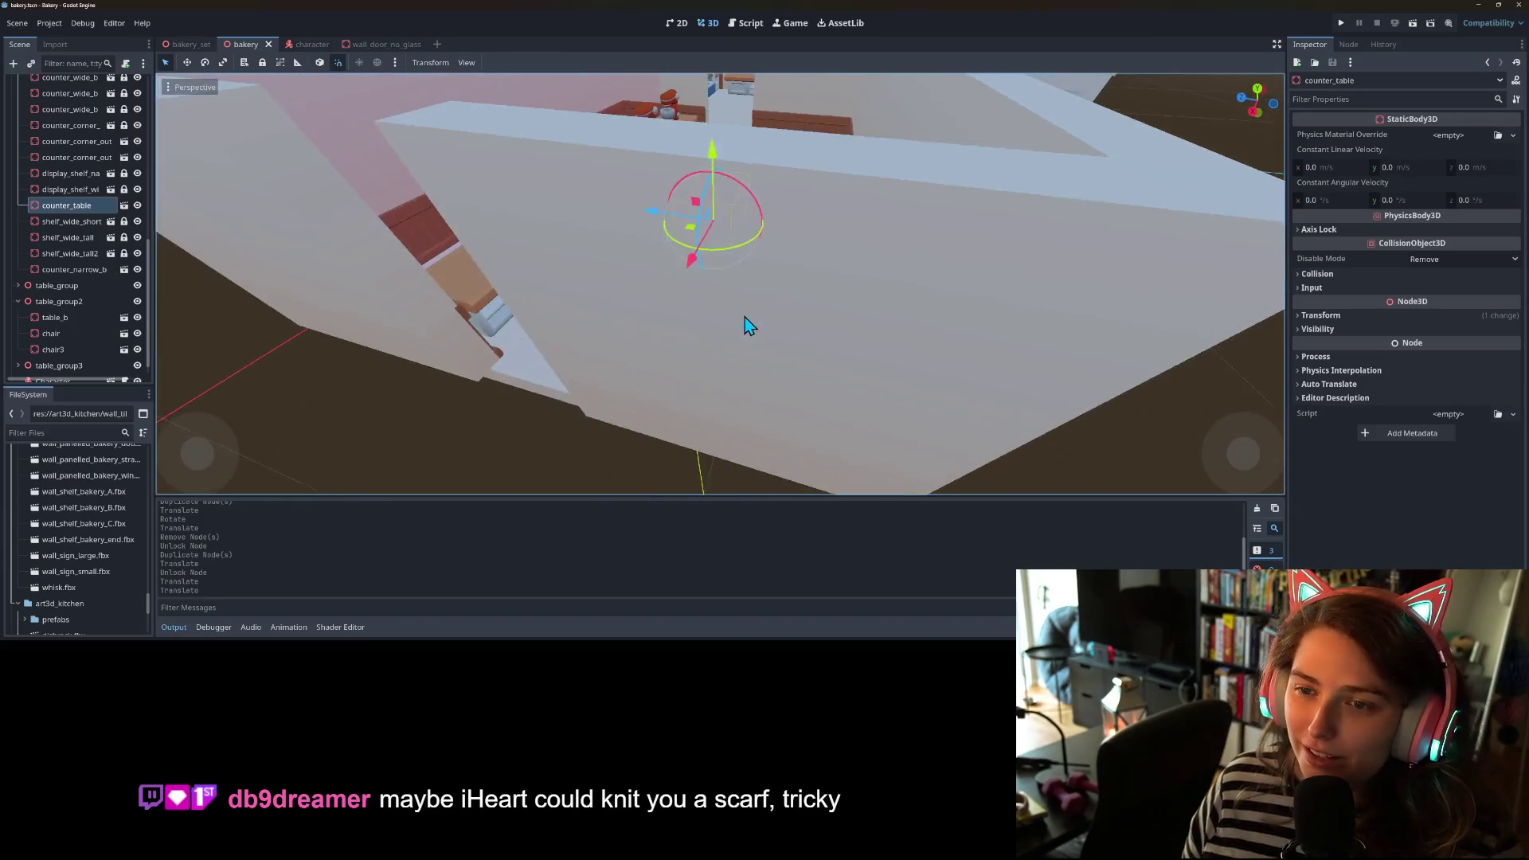
drag(738, 343, 835, 342)
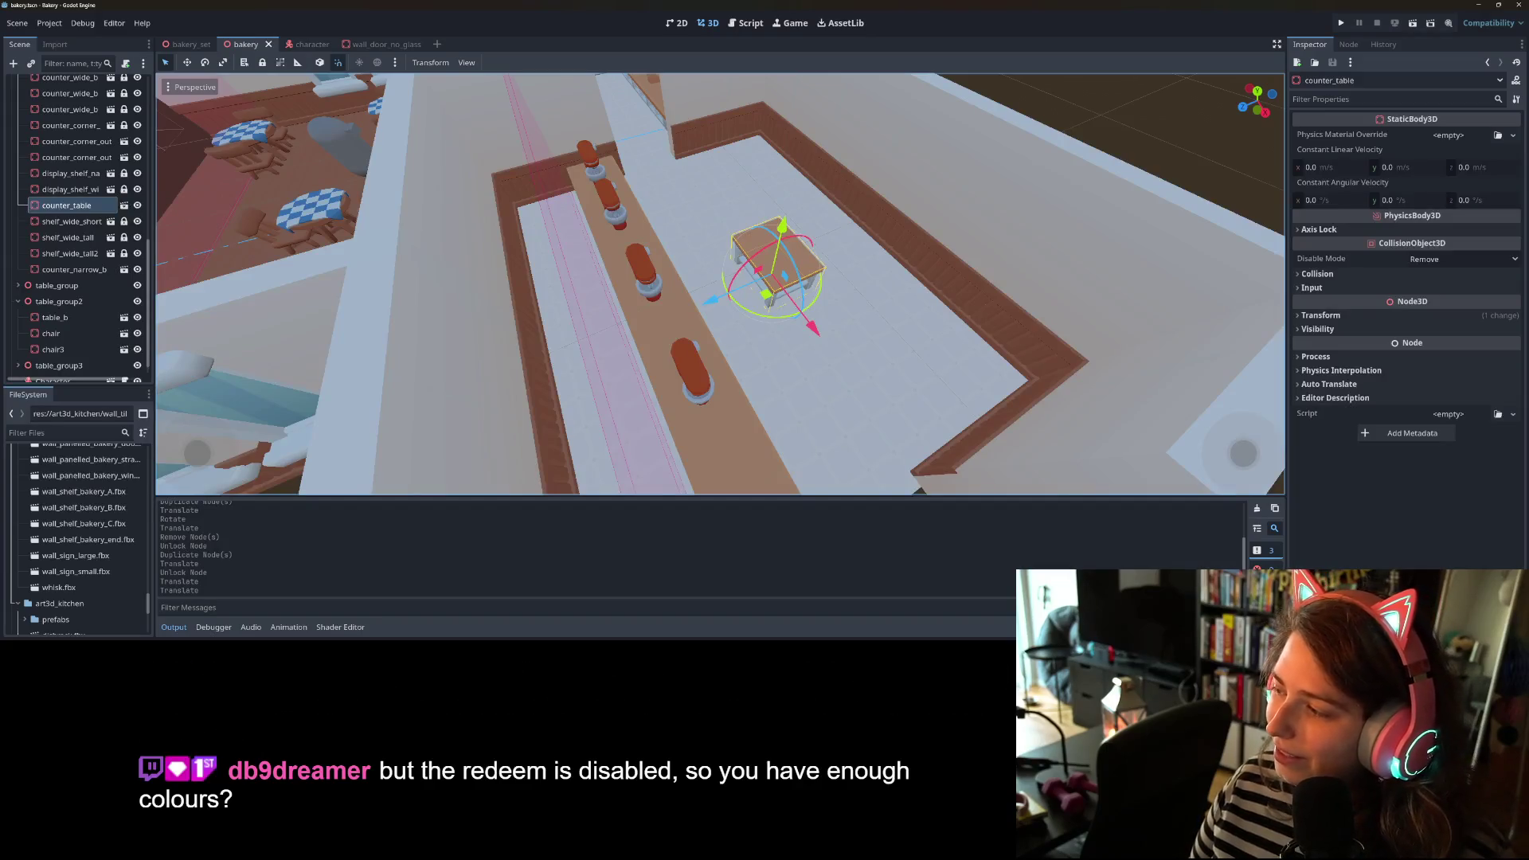
- Select counter_wide_b through counter_wide_b10 and view them up close
scroll(down, 3)
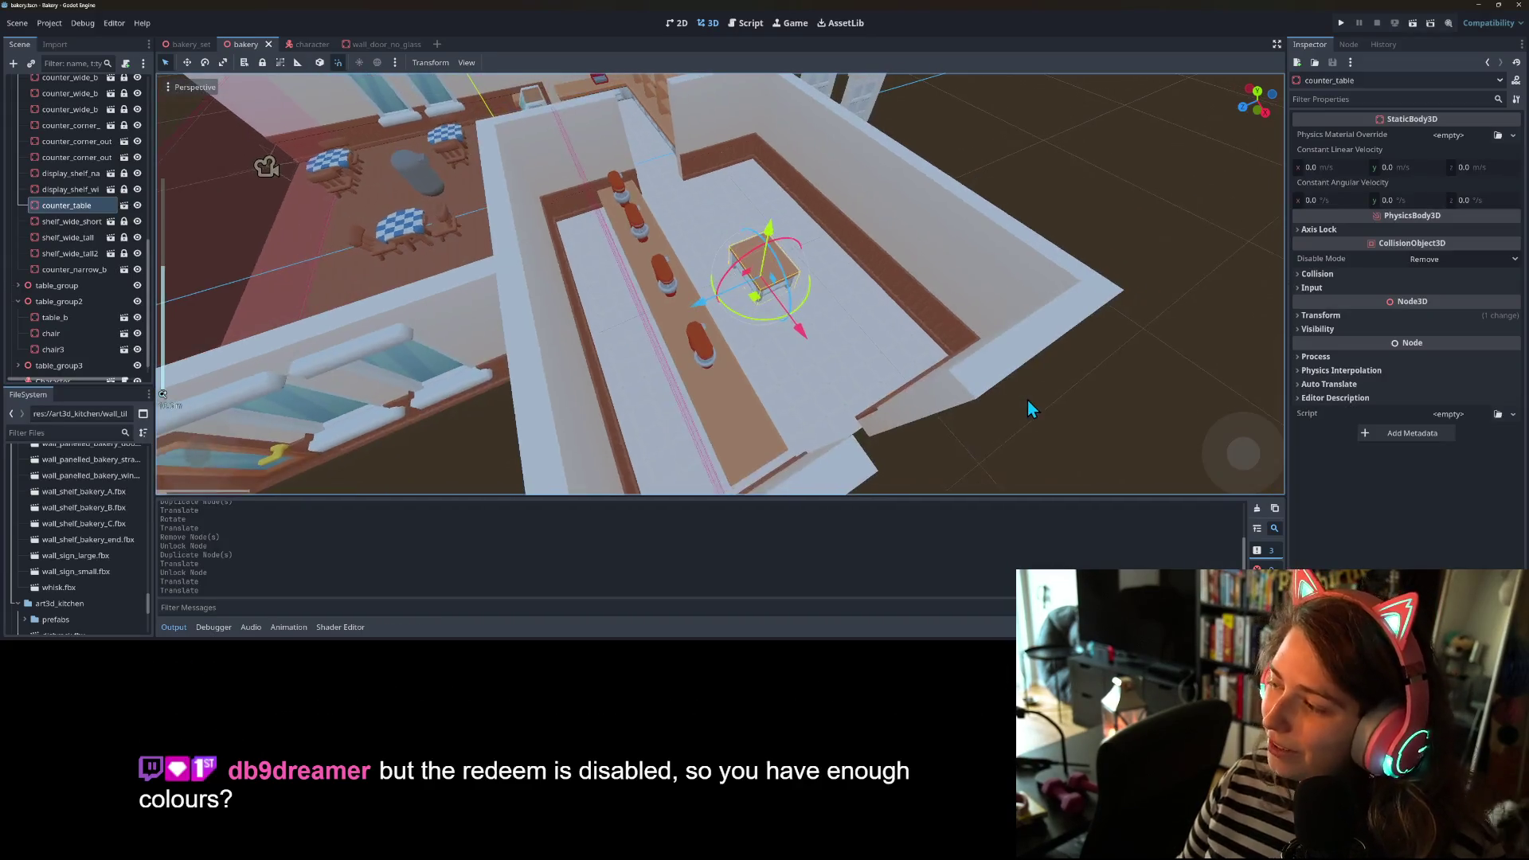
drag(817, 408, 850, 351)
scroll(up, 3)
scroll(up, 3)
scroll(up, 3)
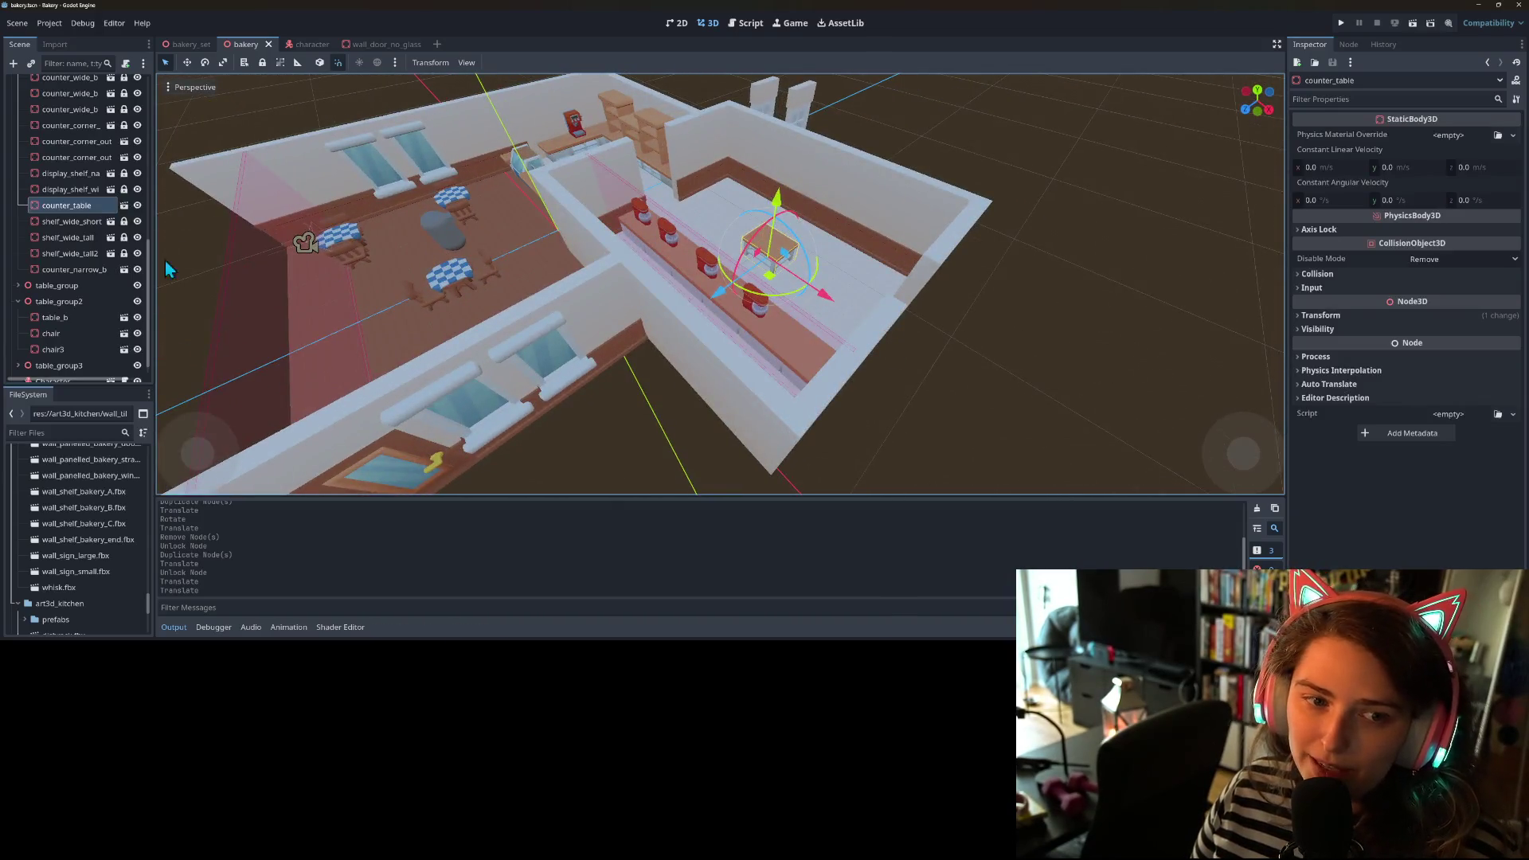
scroll(up, 3)
click(71, 129)
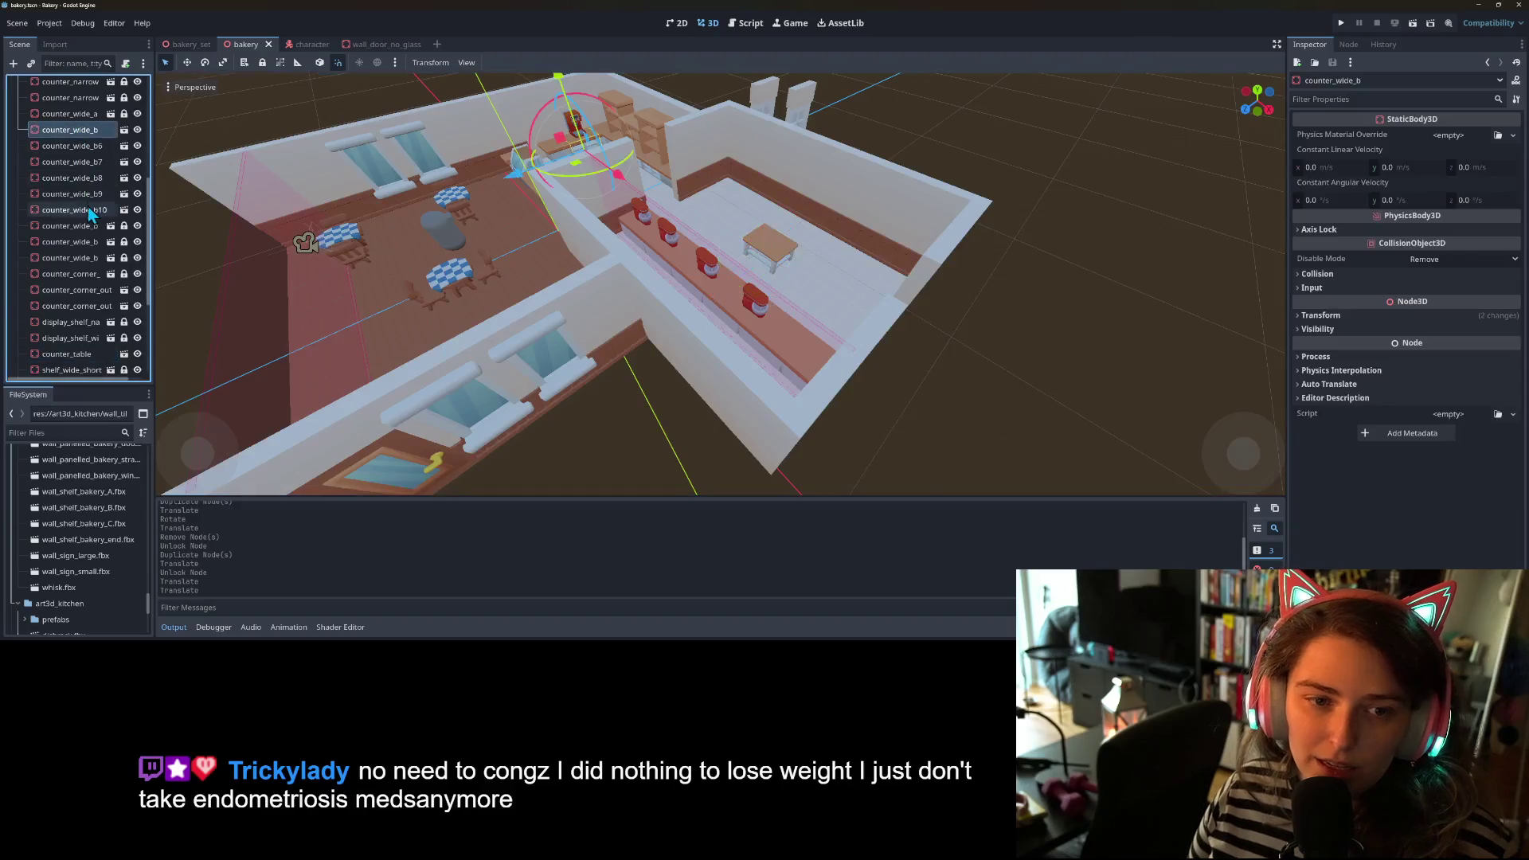
click(75, 209)
scroll(down, 3)
drag(573, 310, 608, 350)
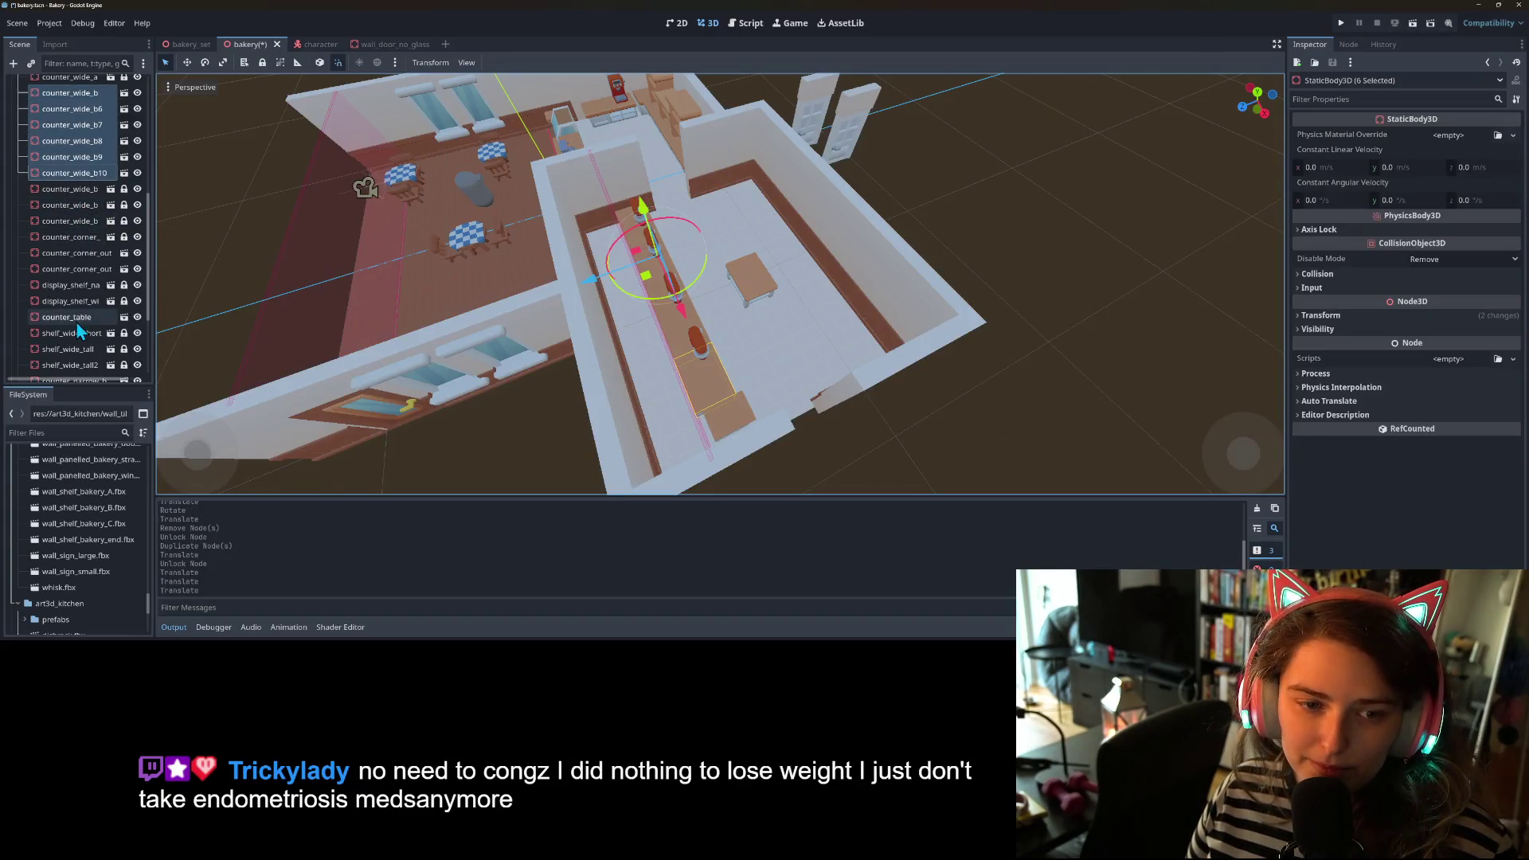
- Select counter_narrow_b, clear the selection, and save the bakery scene
click(731, 416)
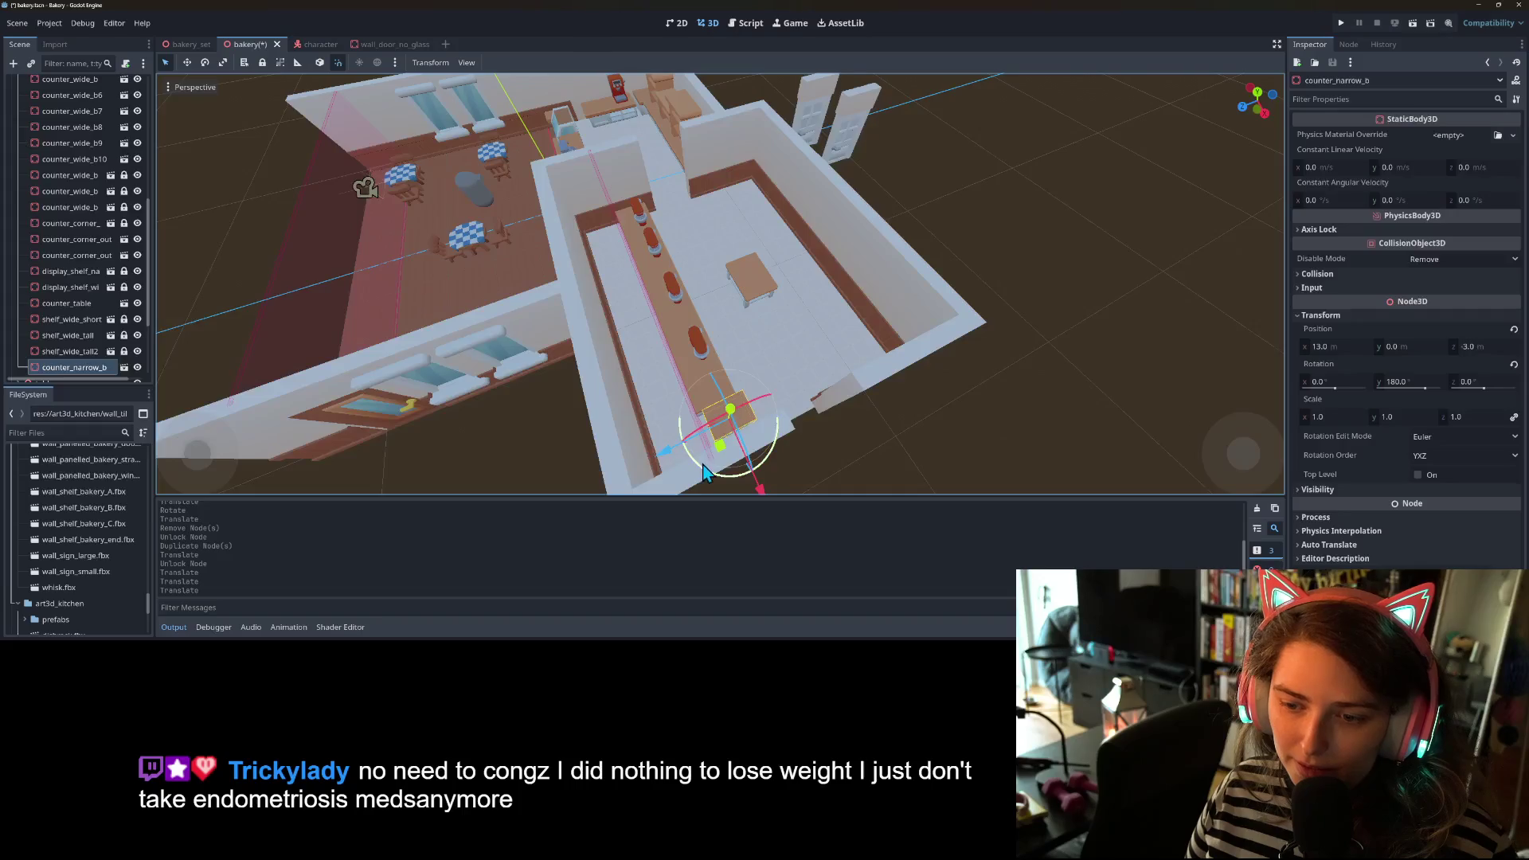
click(980, 455)
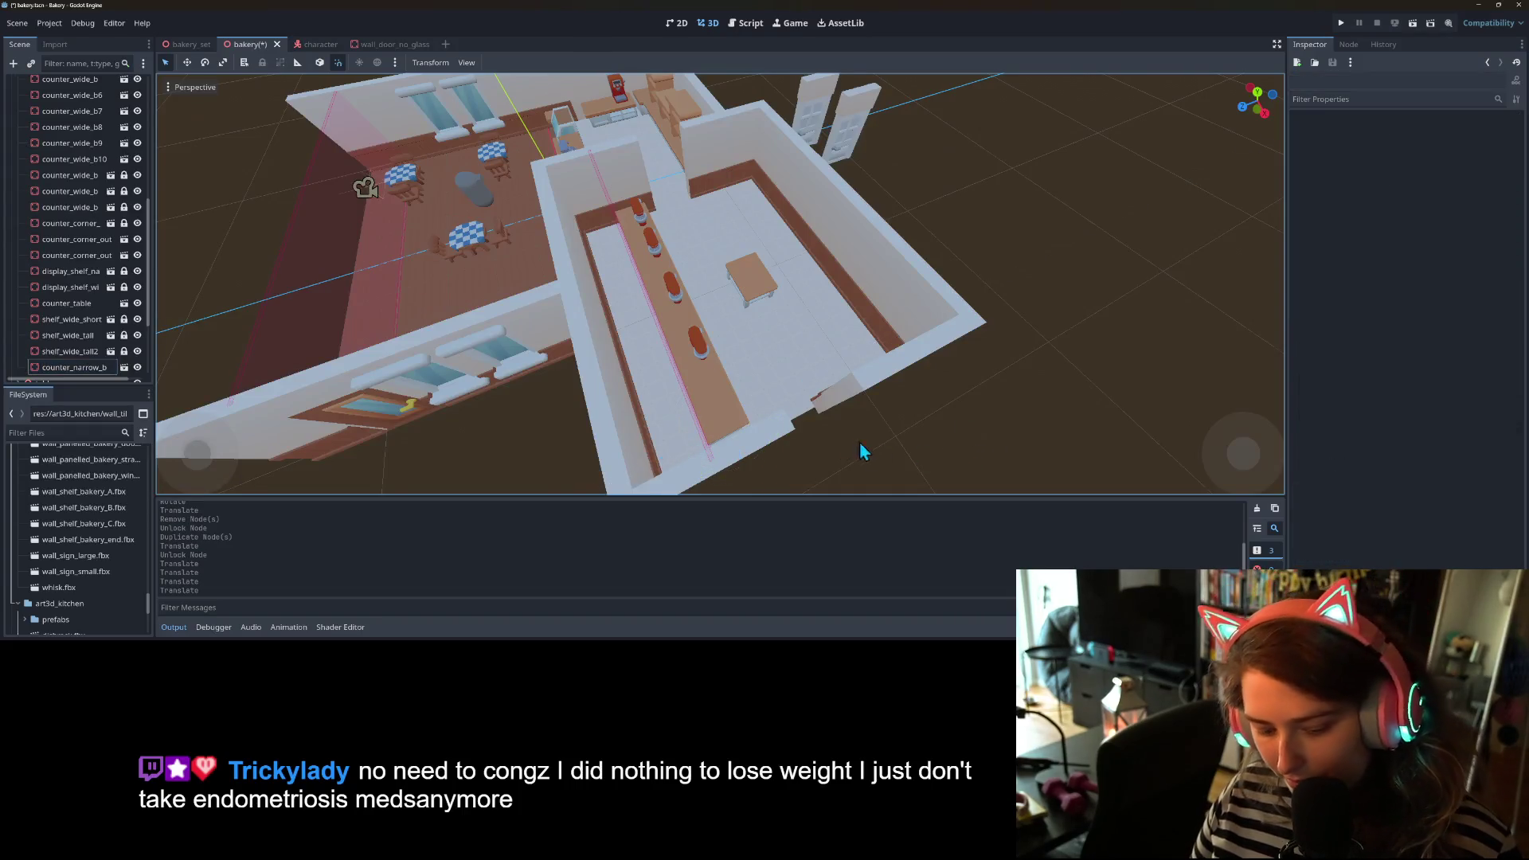
key(ctrl+s)
scroll(down, 3)
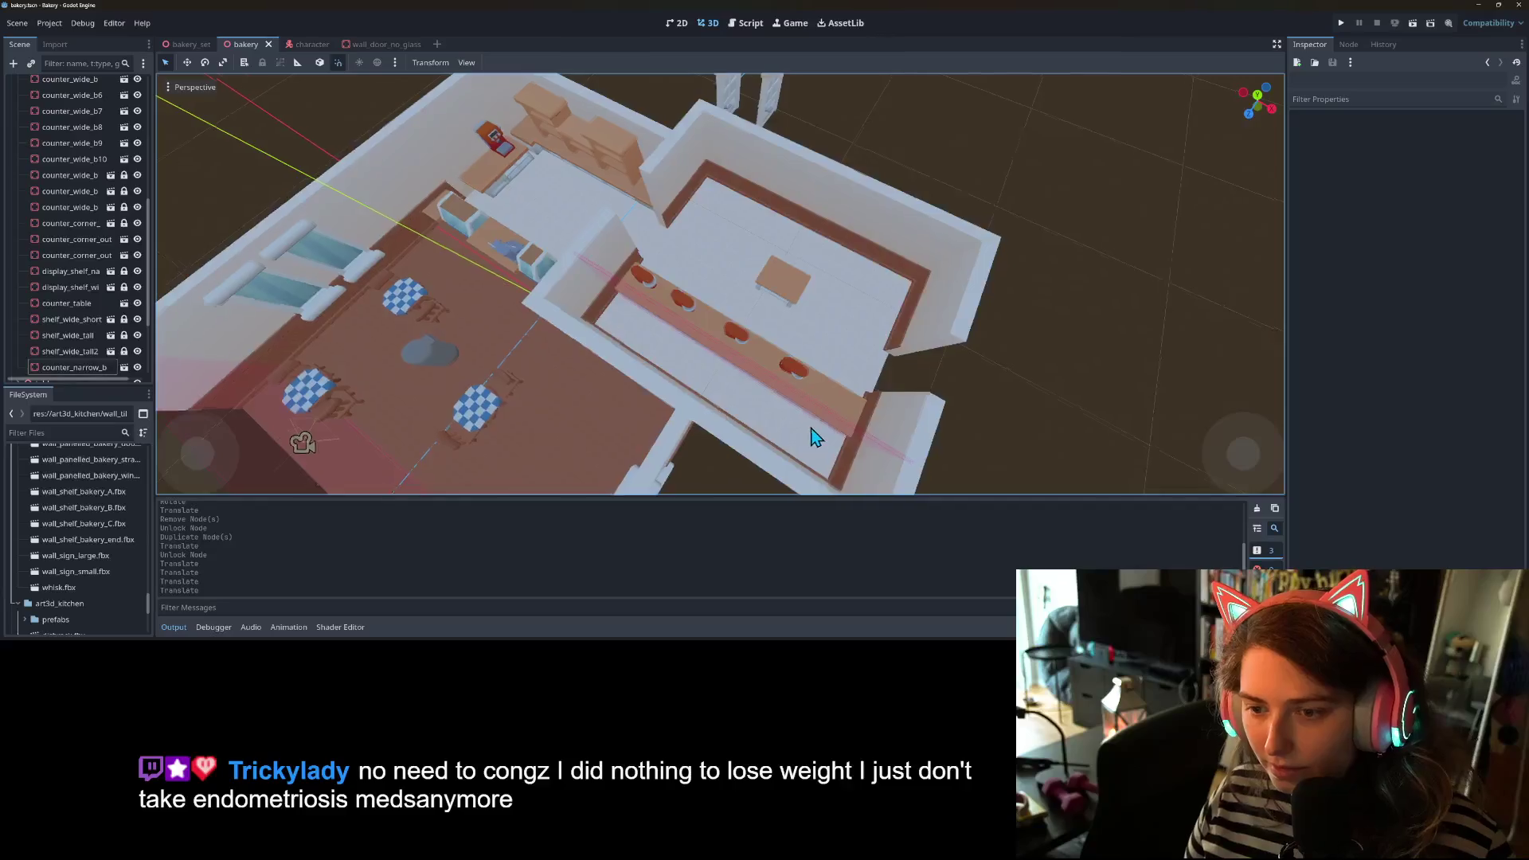
drag(655, 390, 653, 395)
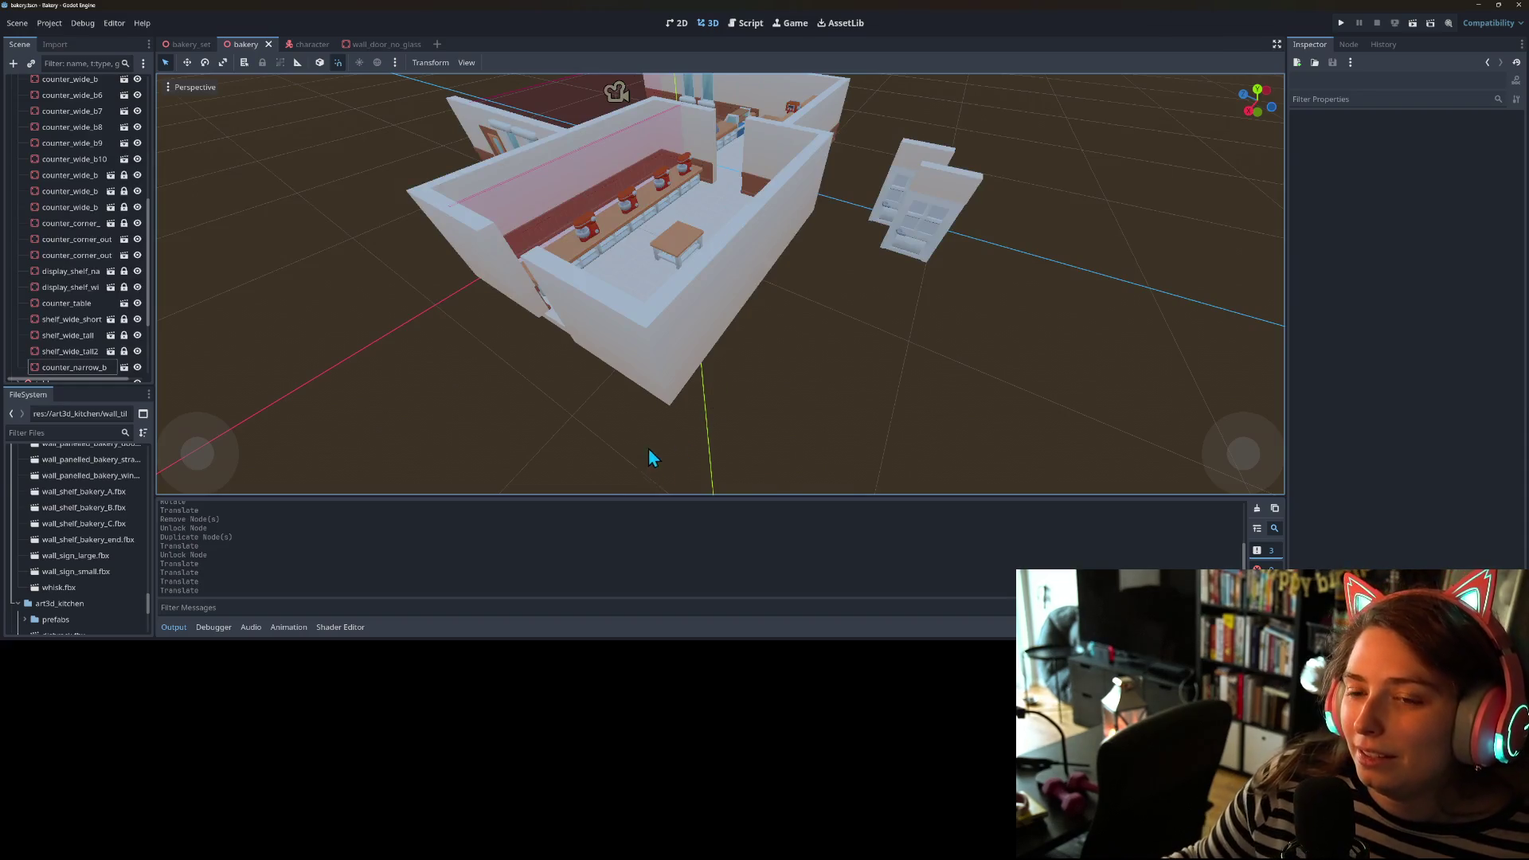
scroll(down, 3)
drag(656, 438, 884, 469)
scroll(up, 3)
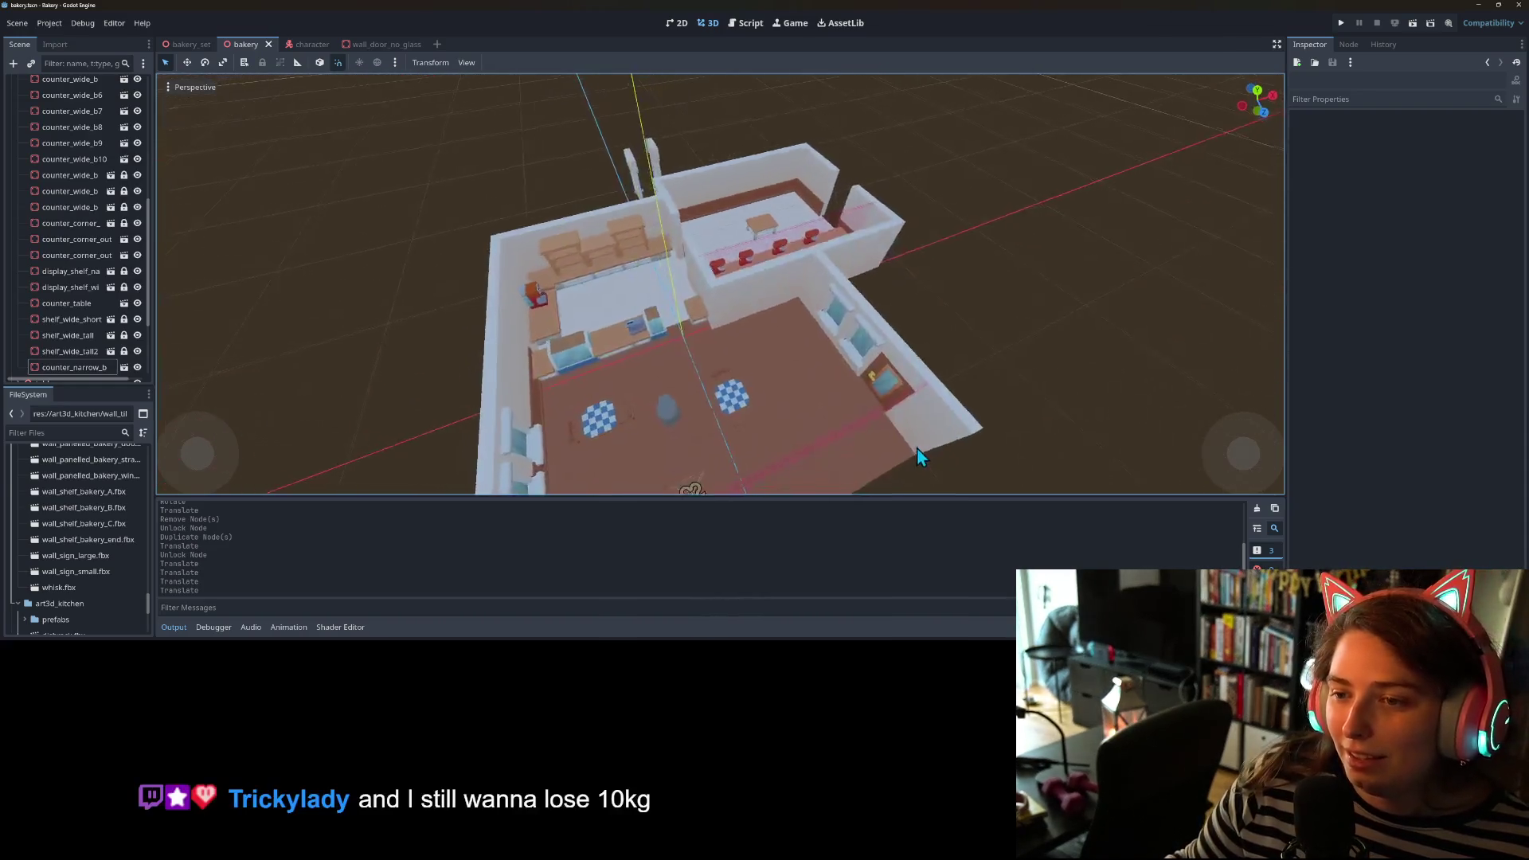
scroll(up, 3)
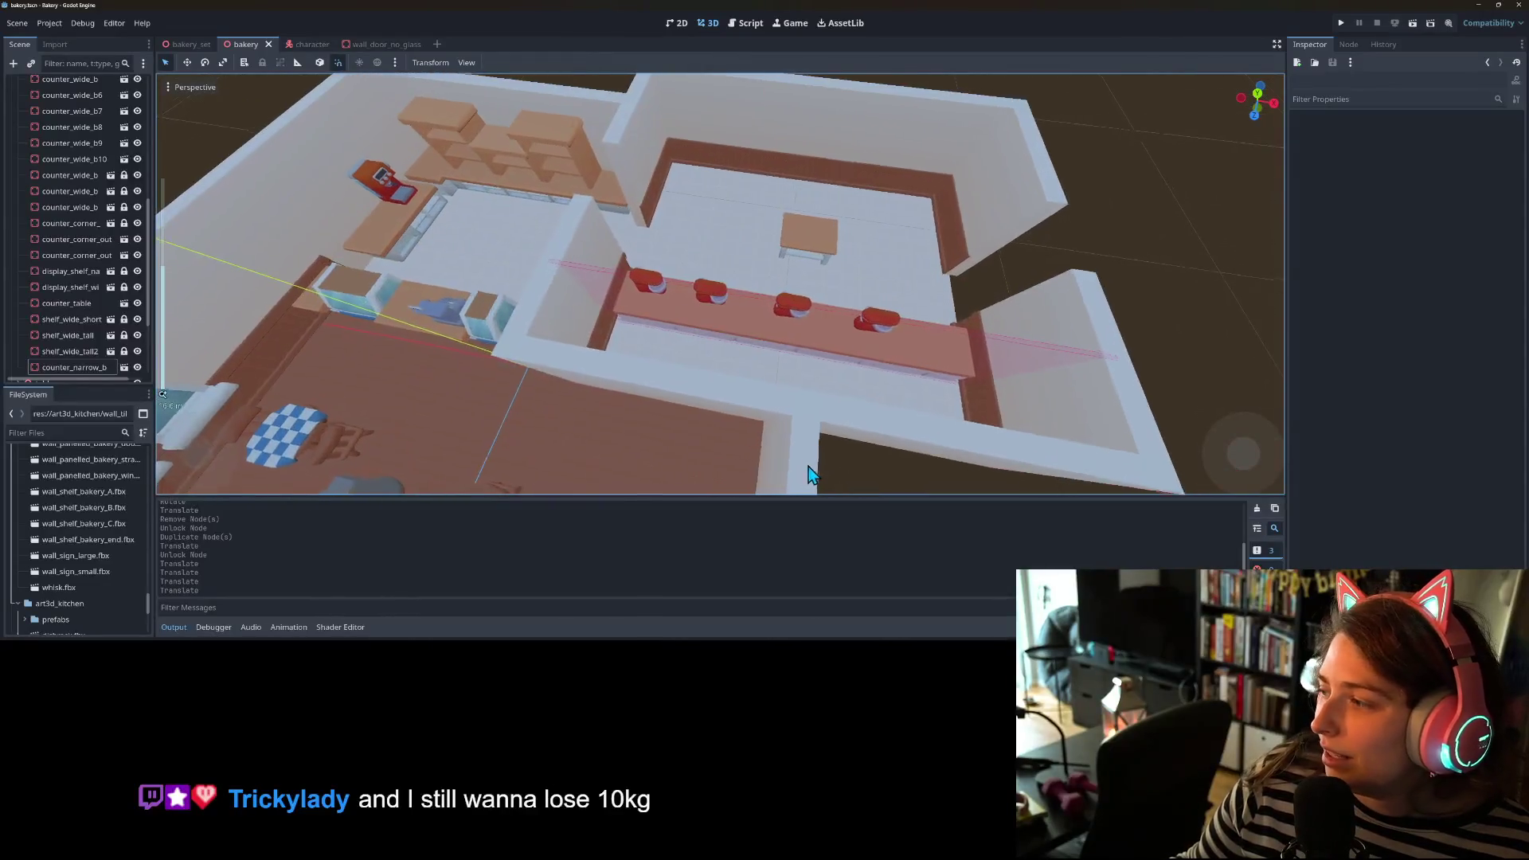
scroll(down, 3)
drag(780, 455, 771, 438)
scroll(down, 3)
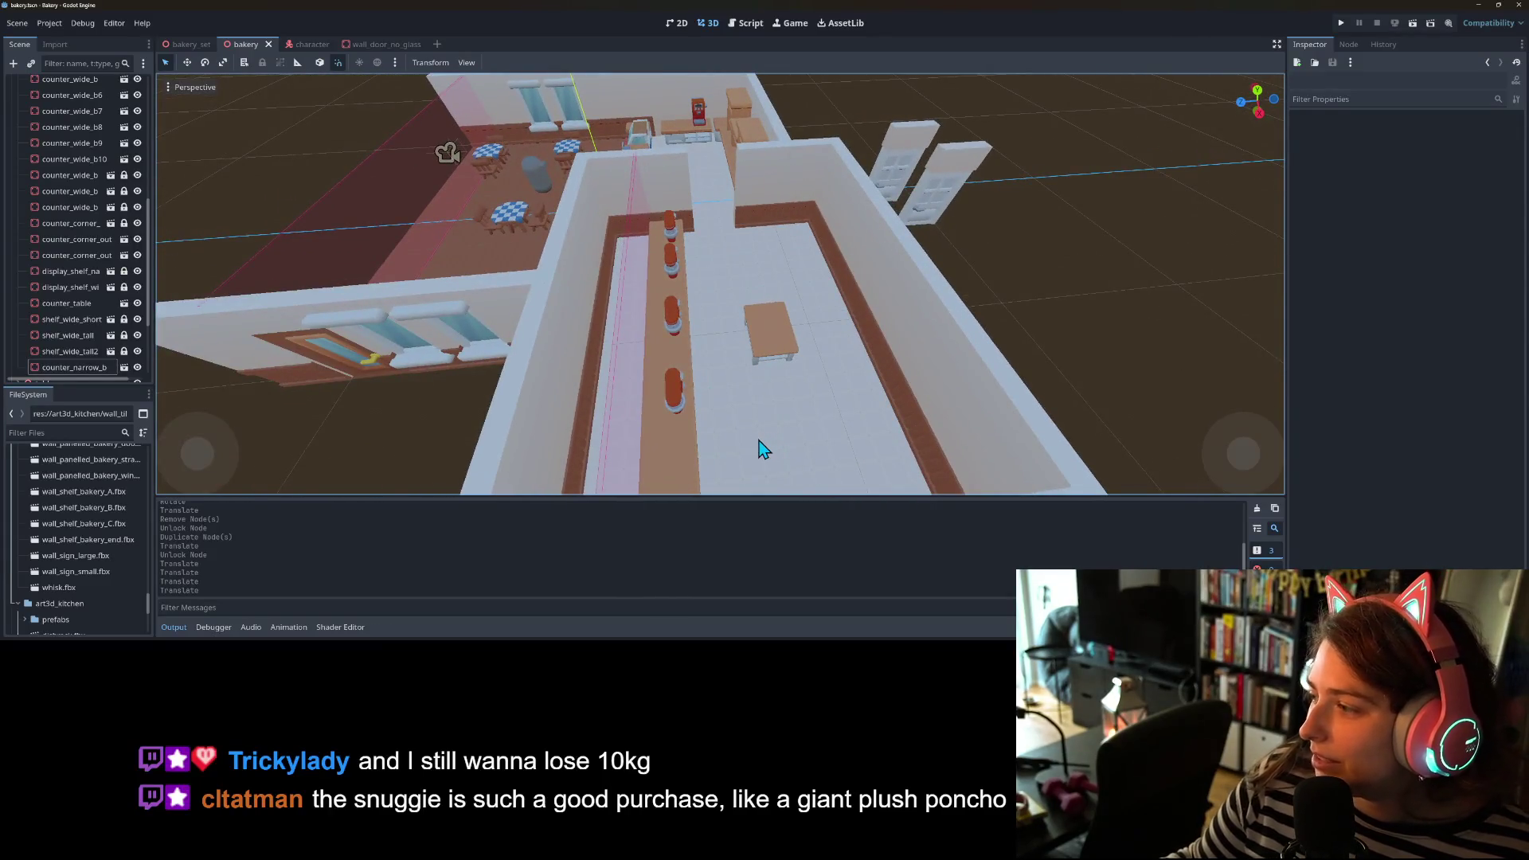
scroll(down, 3)
scroll(up, 3)
drag(748, 451, 762, 428)
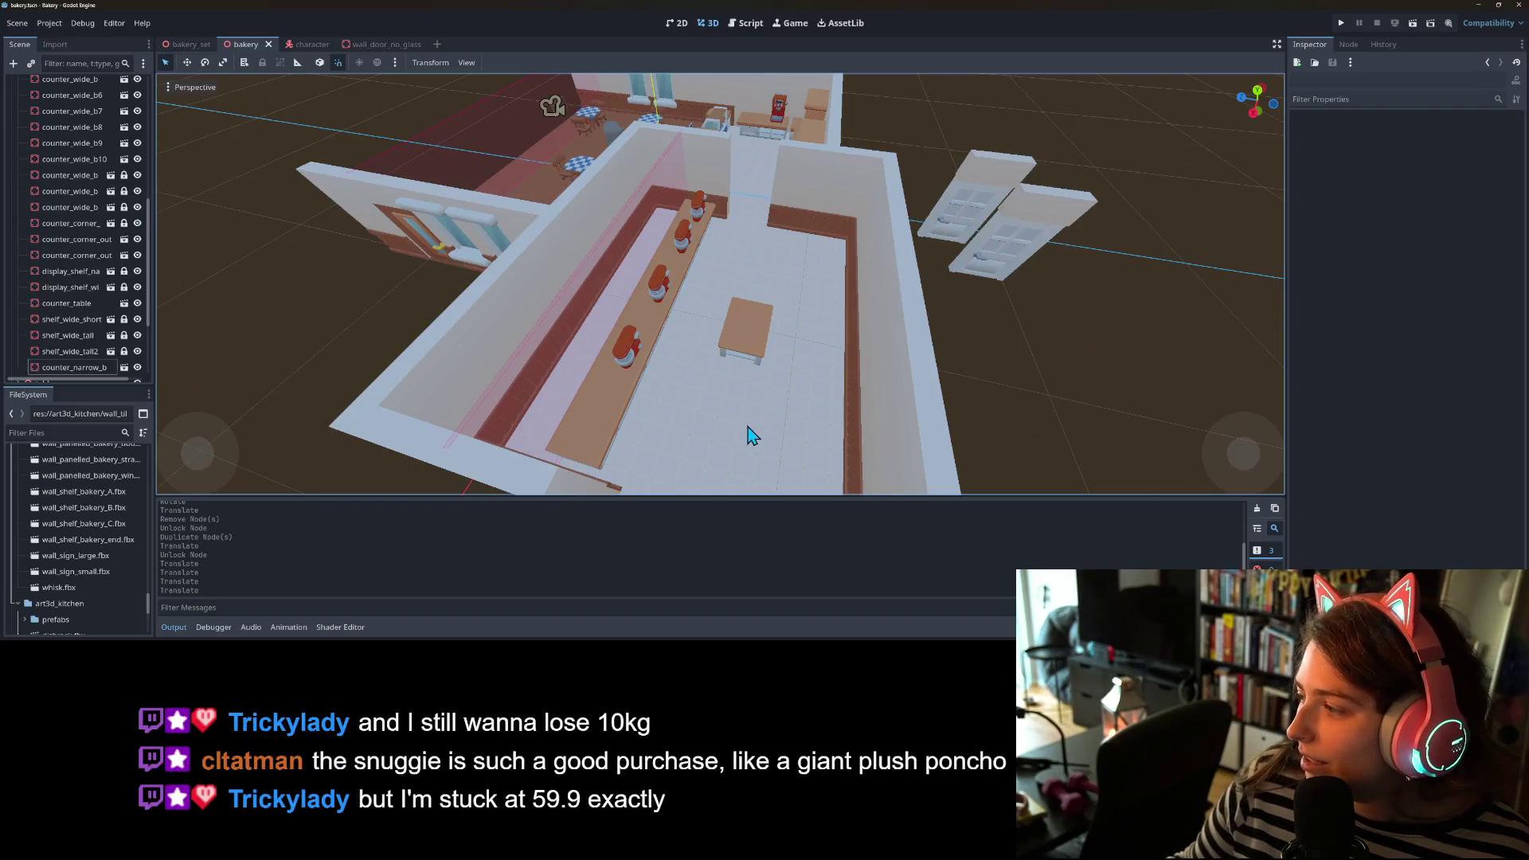
drag(749, 436, 634, 415)
click(651, 256)
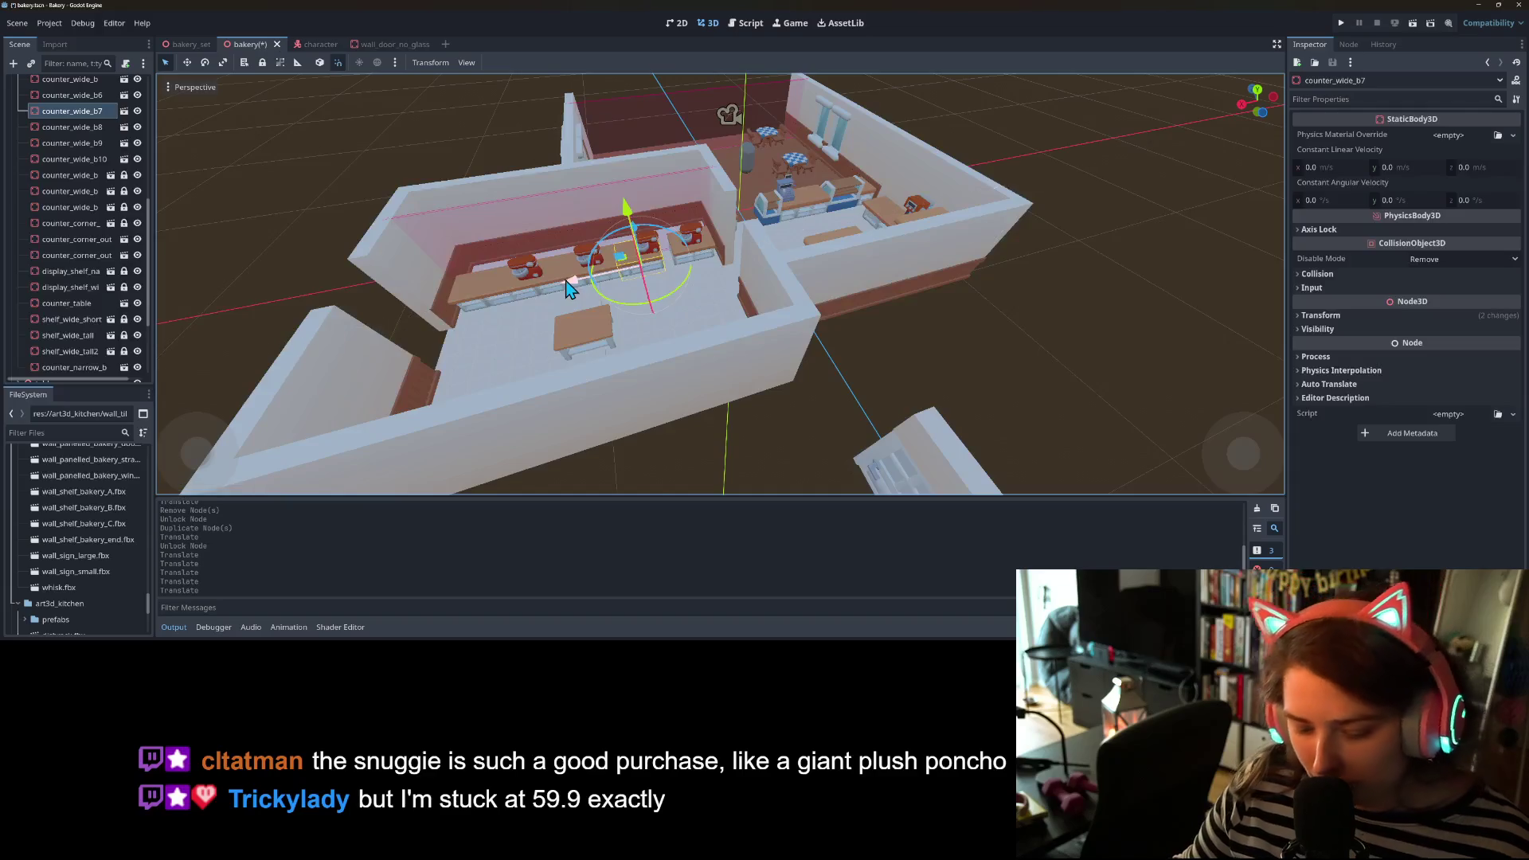
- Undo the counter's accidental move and select counter_wide_b through b10 plus two corner counters
key(ctrl+z)
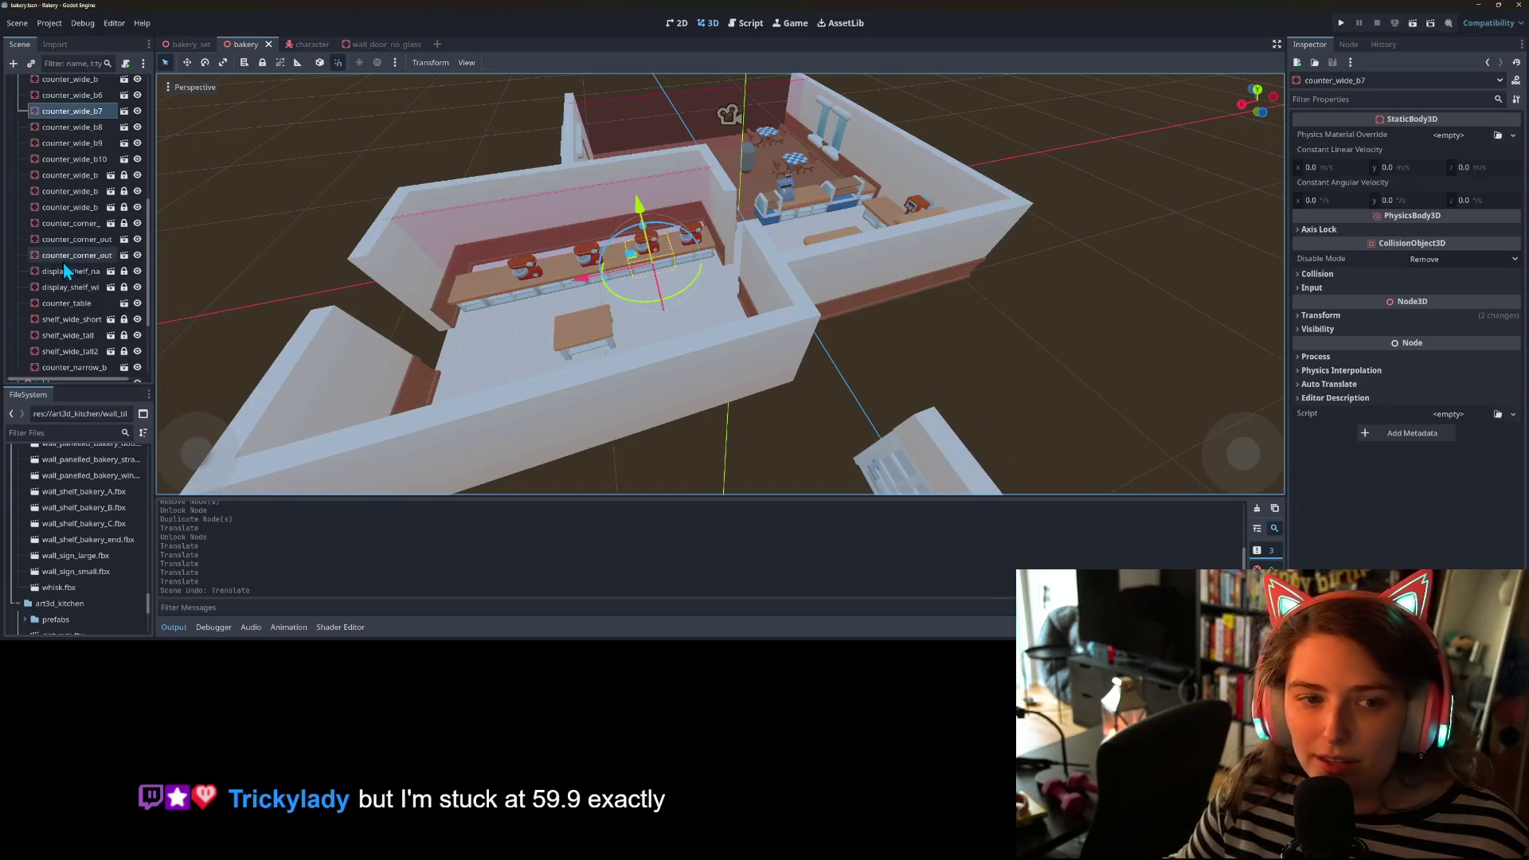
scroll(up, 3)
click(70, 155)
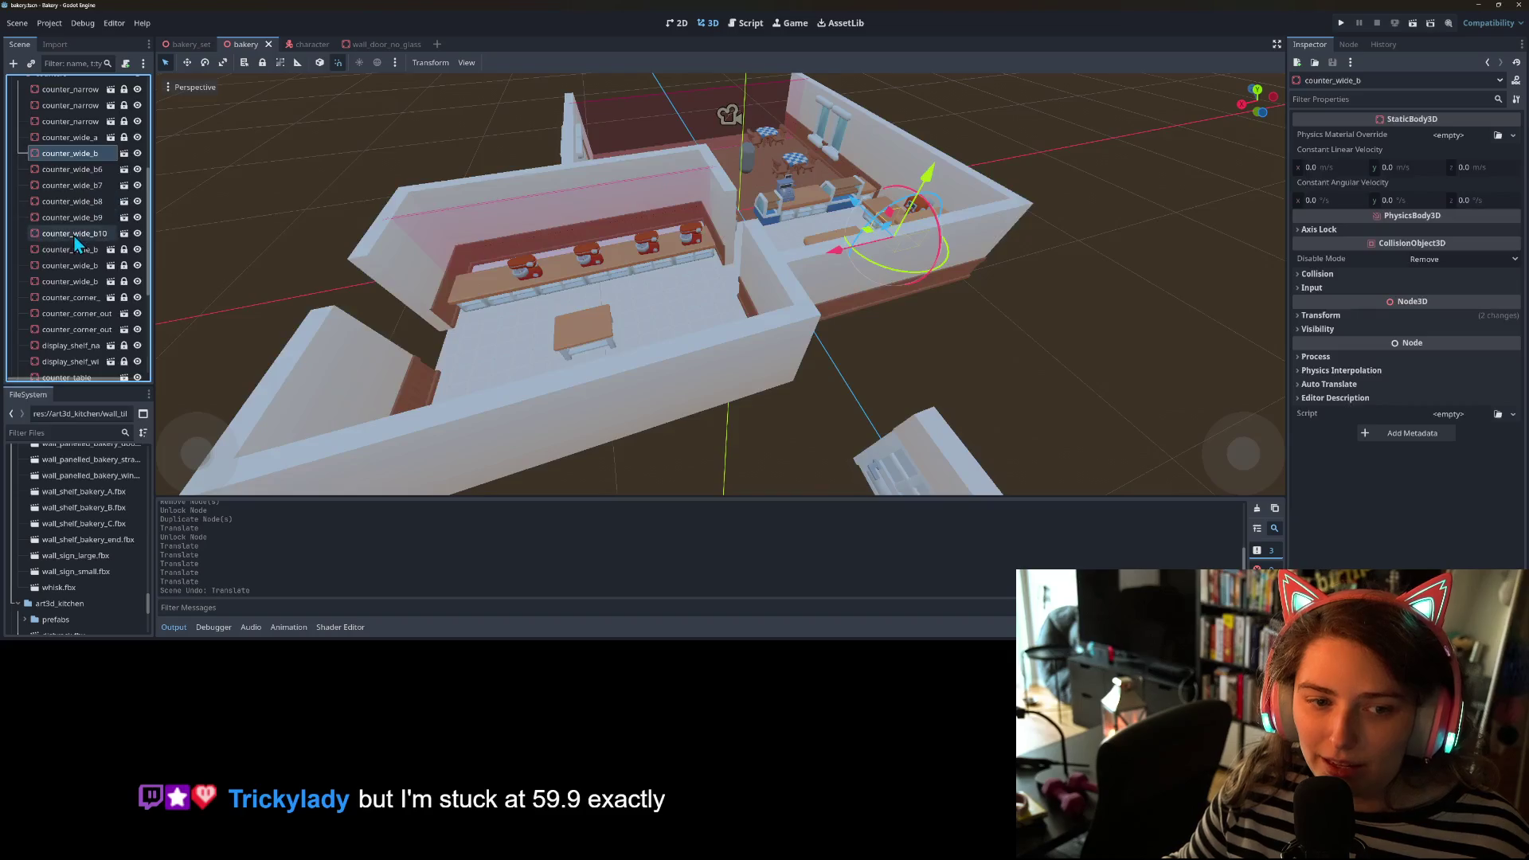
click(75, 234)
scroll(down, 3)
click(70, 280)
click(70, 289)
- Reselect just counter_wide_b through counter_wide_b10 from an oblique view
scroll(down, 3)
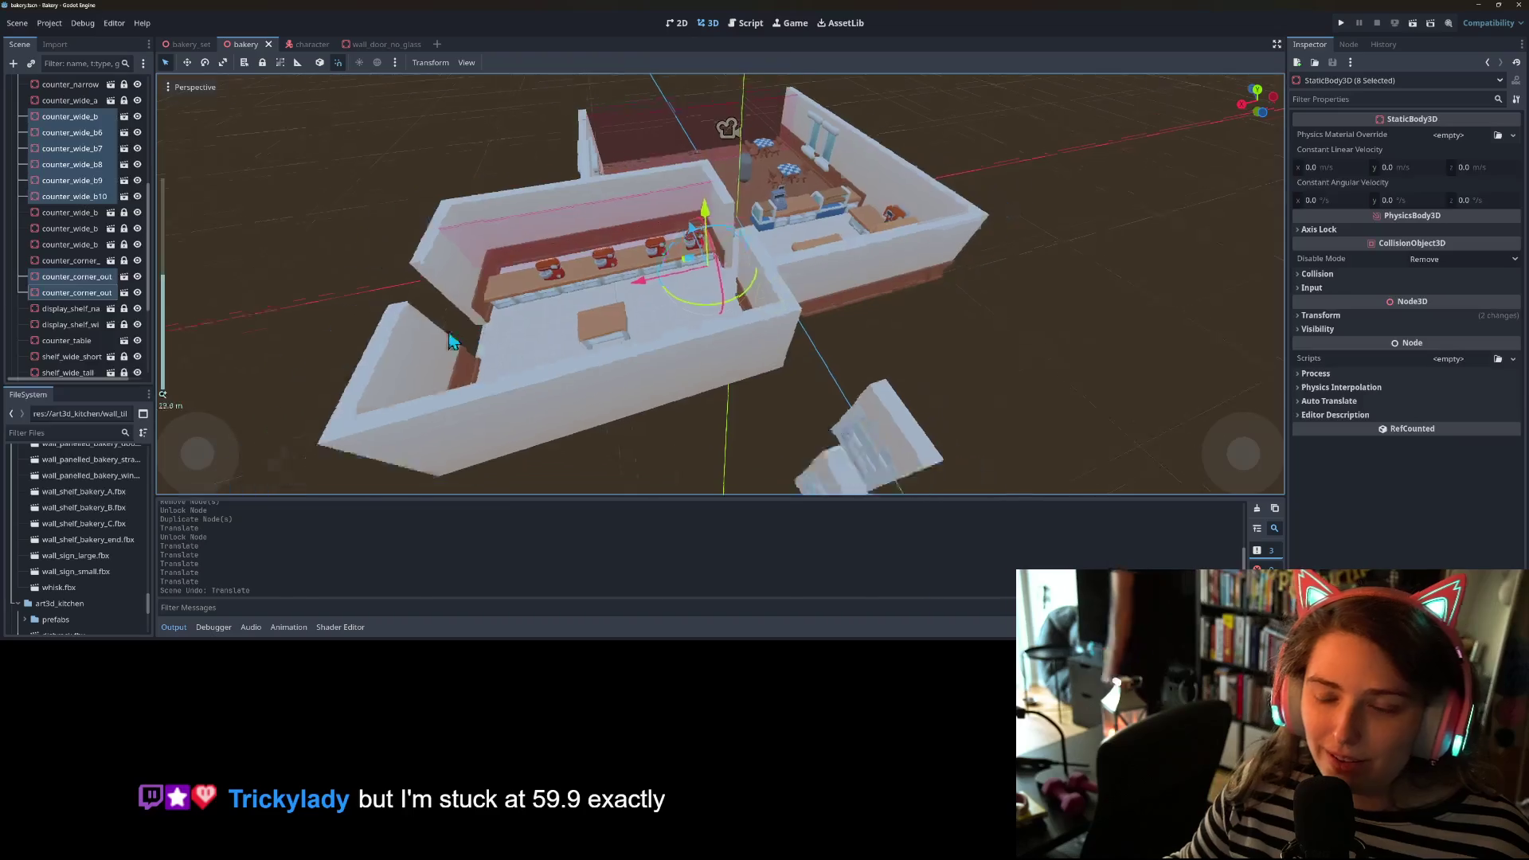
scroll(up, 3)
drag(634, 390, 546, 331)
scroll(up, 3)
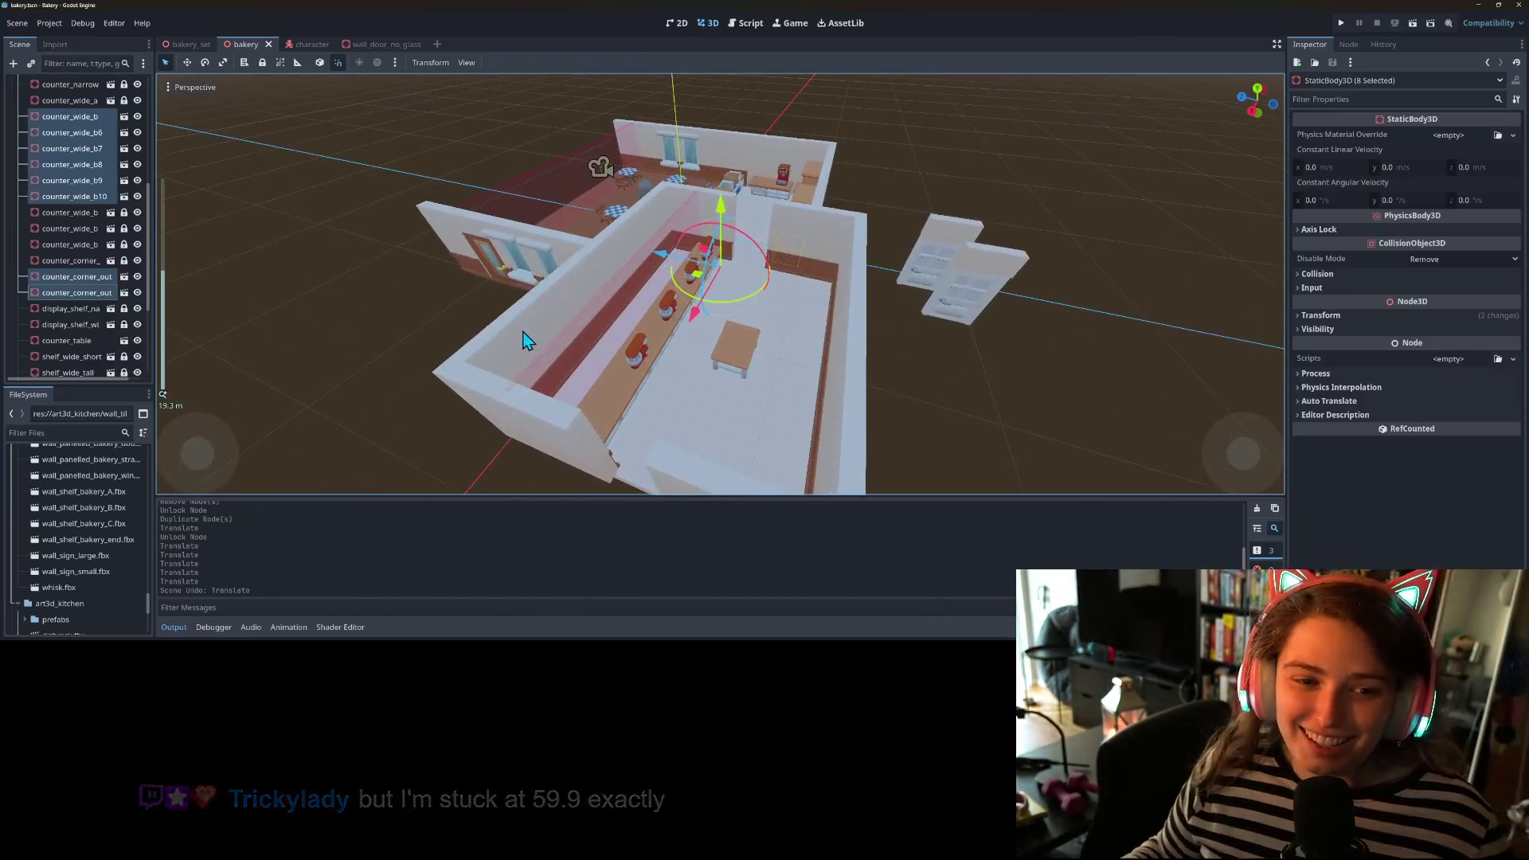
click(73, 119)
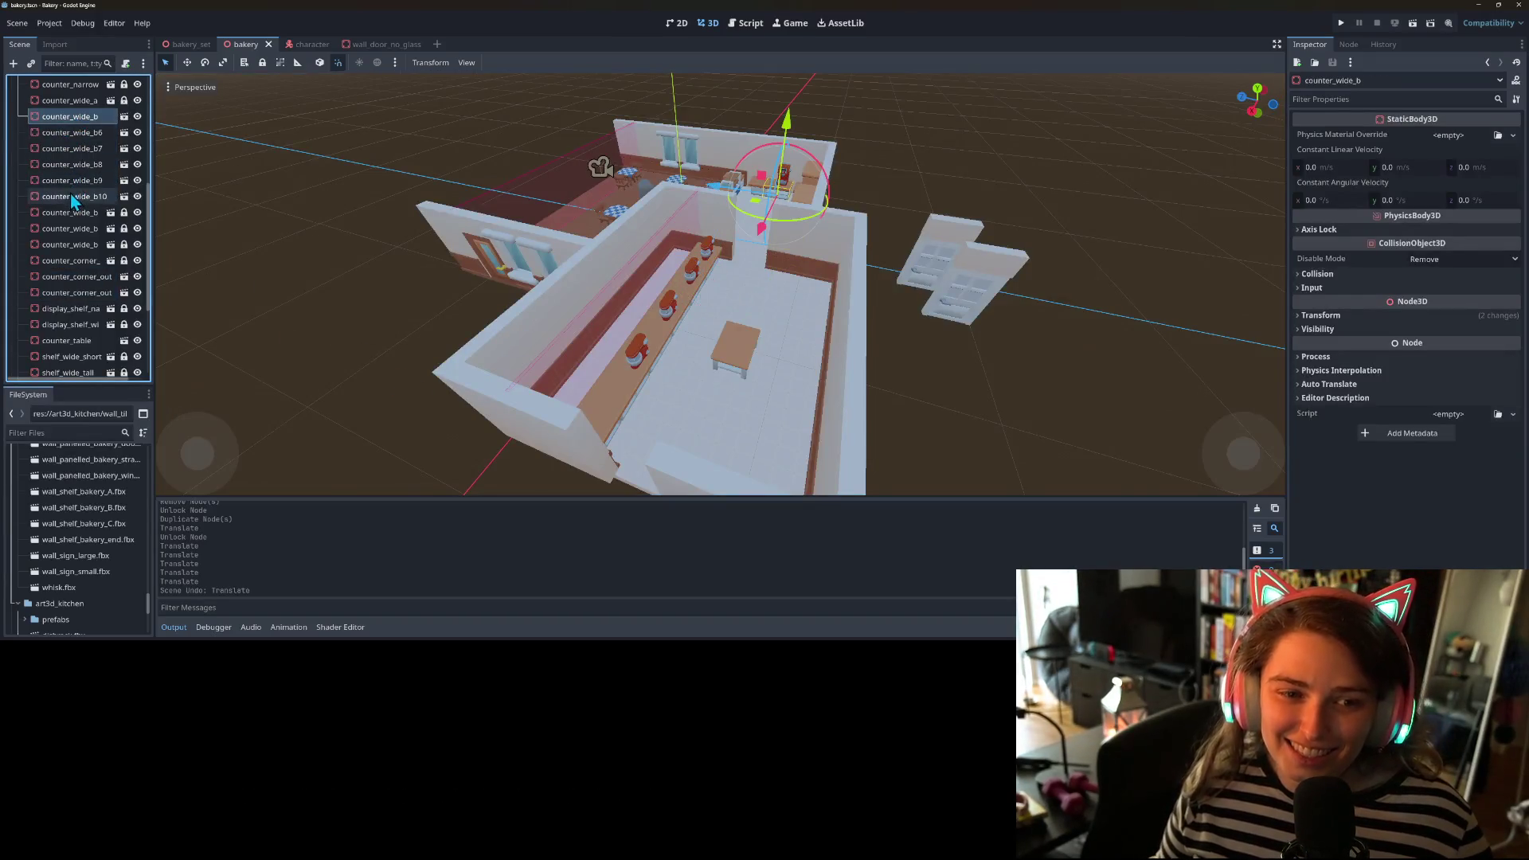
click(71, 196)
drag(473, 323, 777, 443)
- Duplicate the six counters, rotate the copies -90°, and place them in the other room
key(ctrl+d)
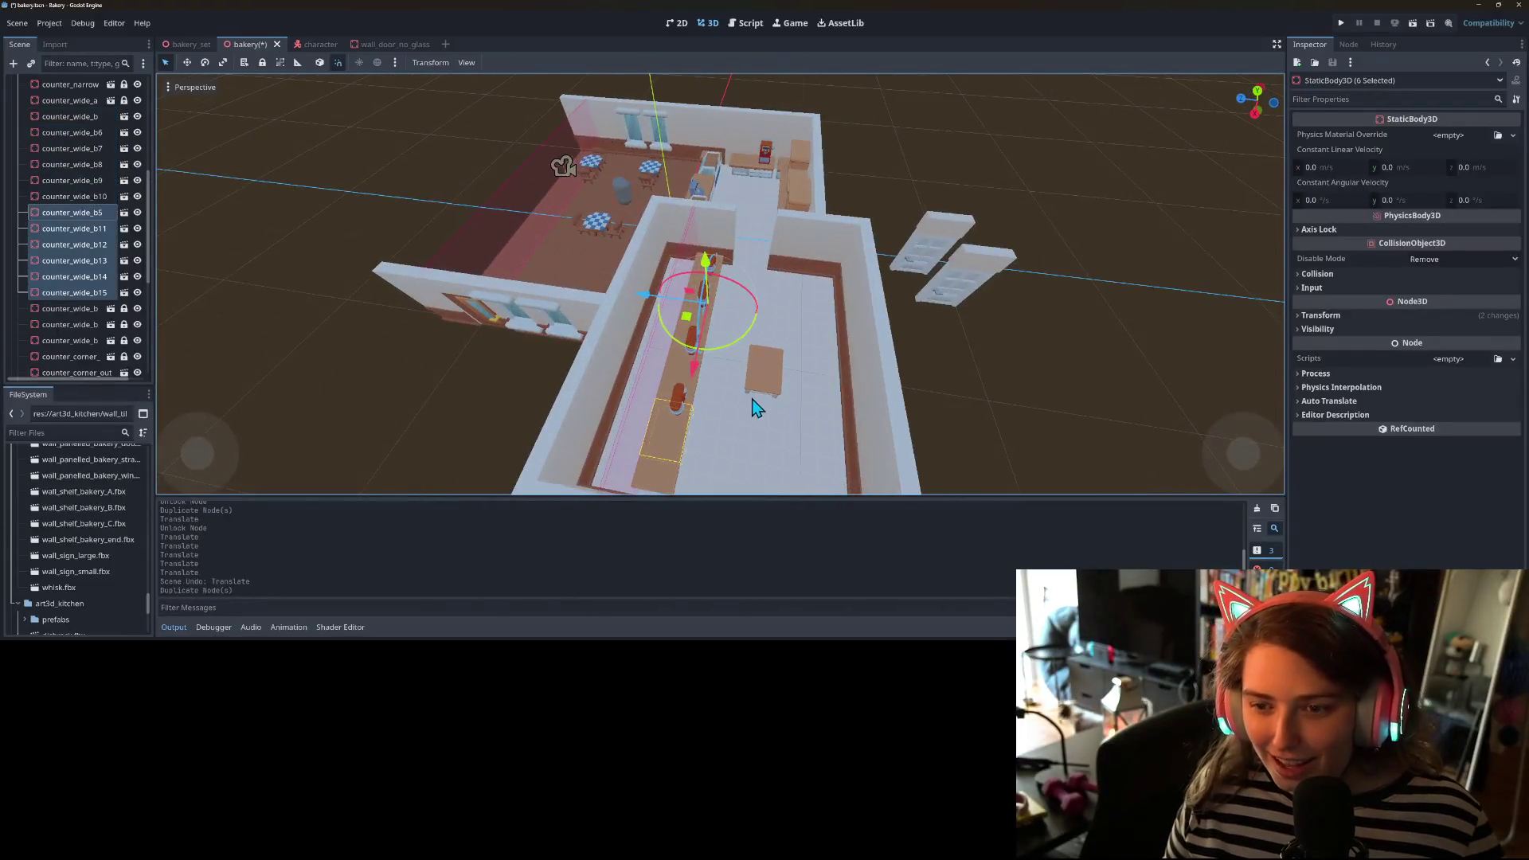
drag(736, 356, 647, 355)
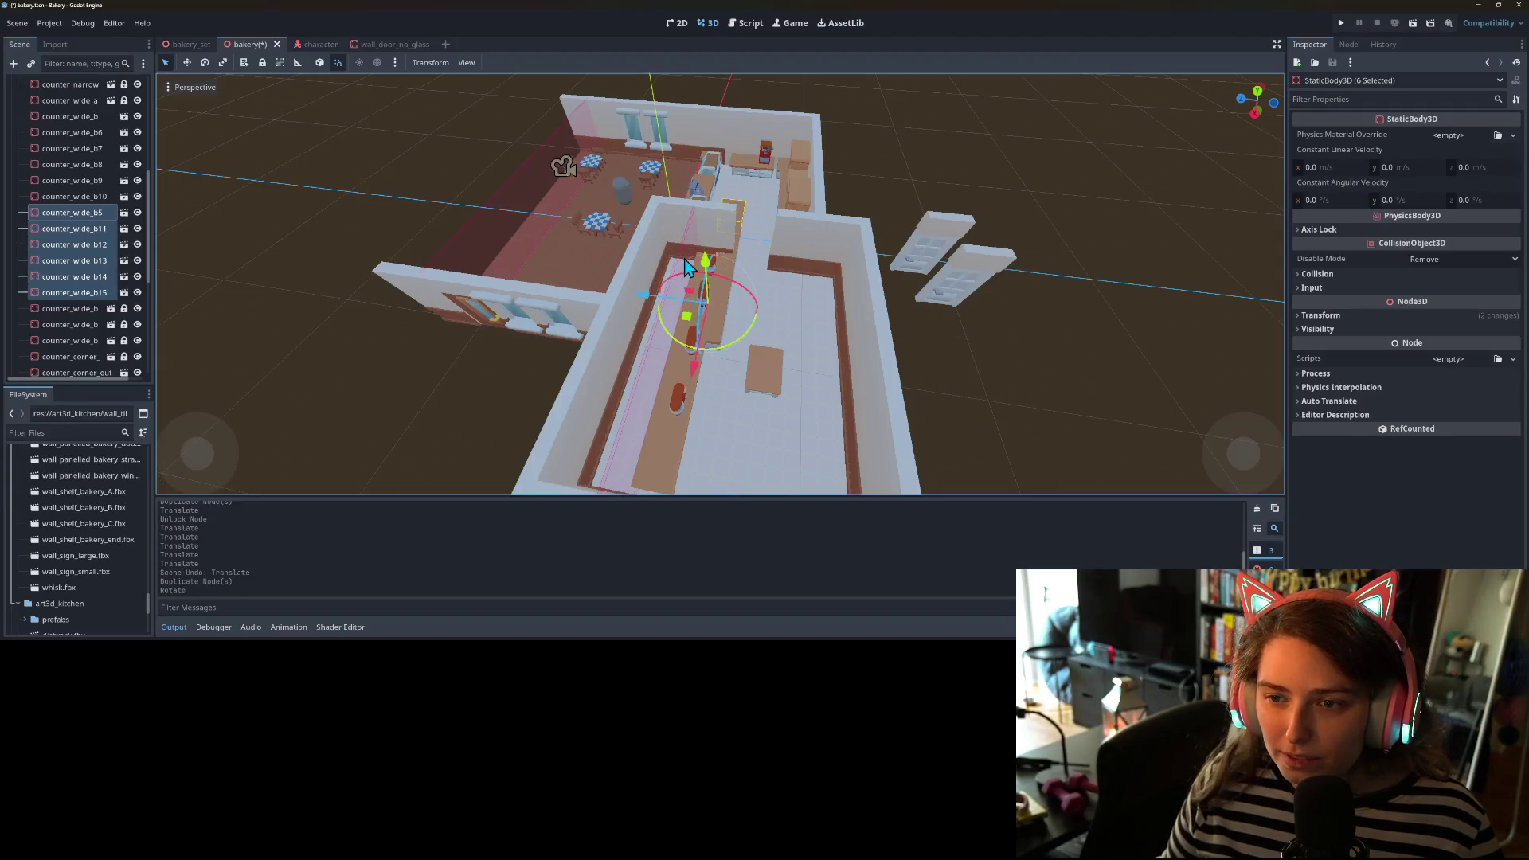
drag(679, 320, 796, 452)
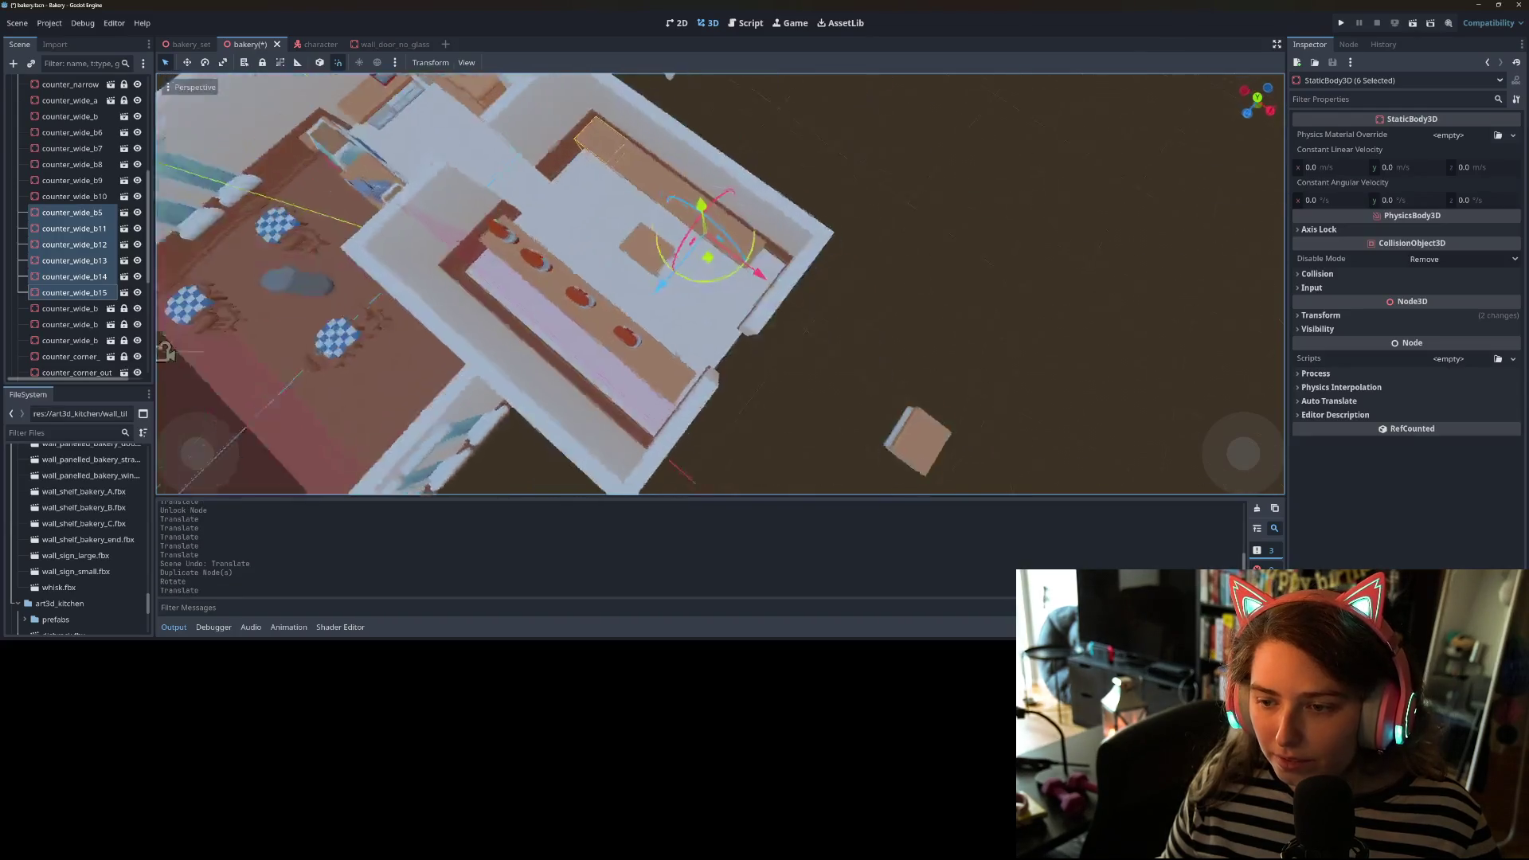
scroll(up, 3)
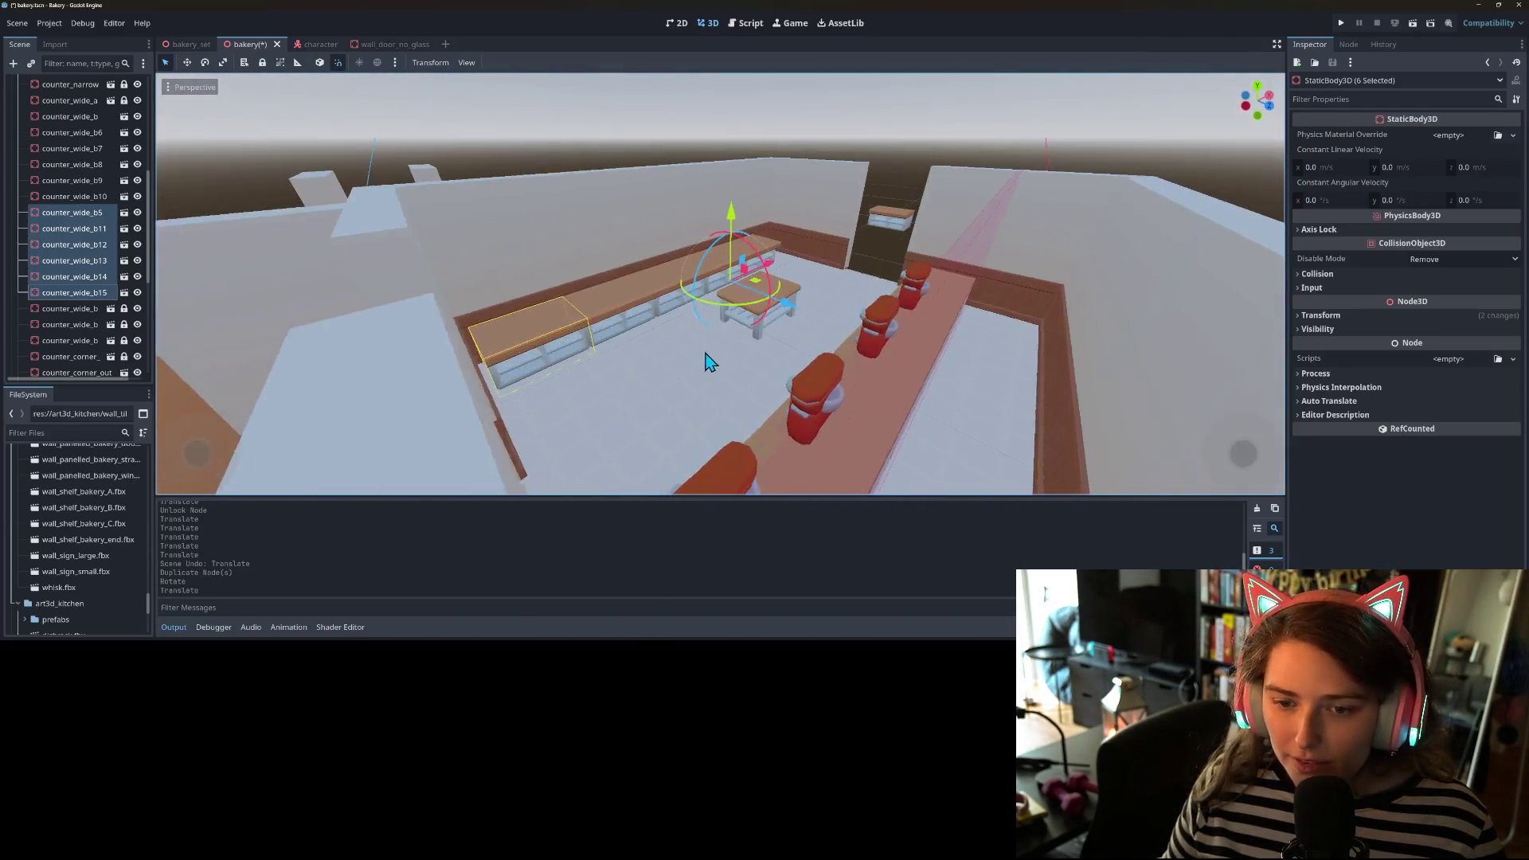
scroll(down, 3)
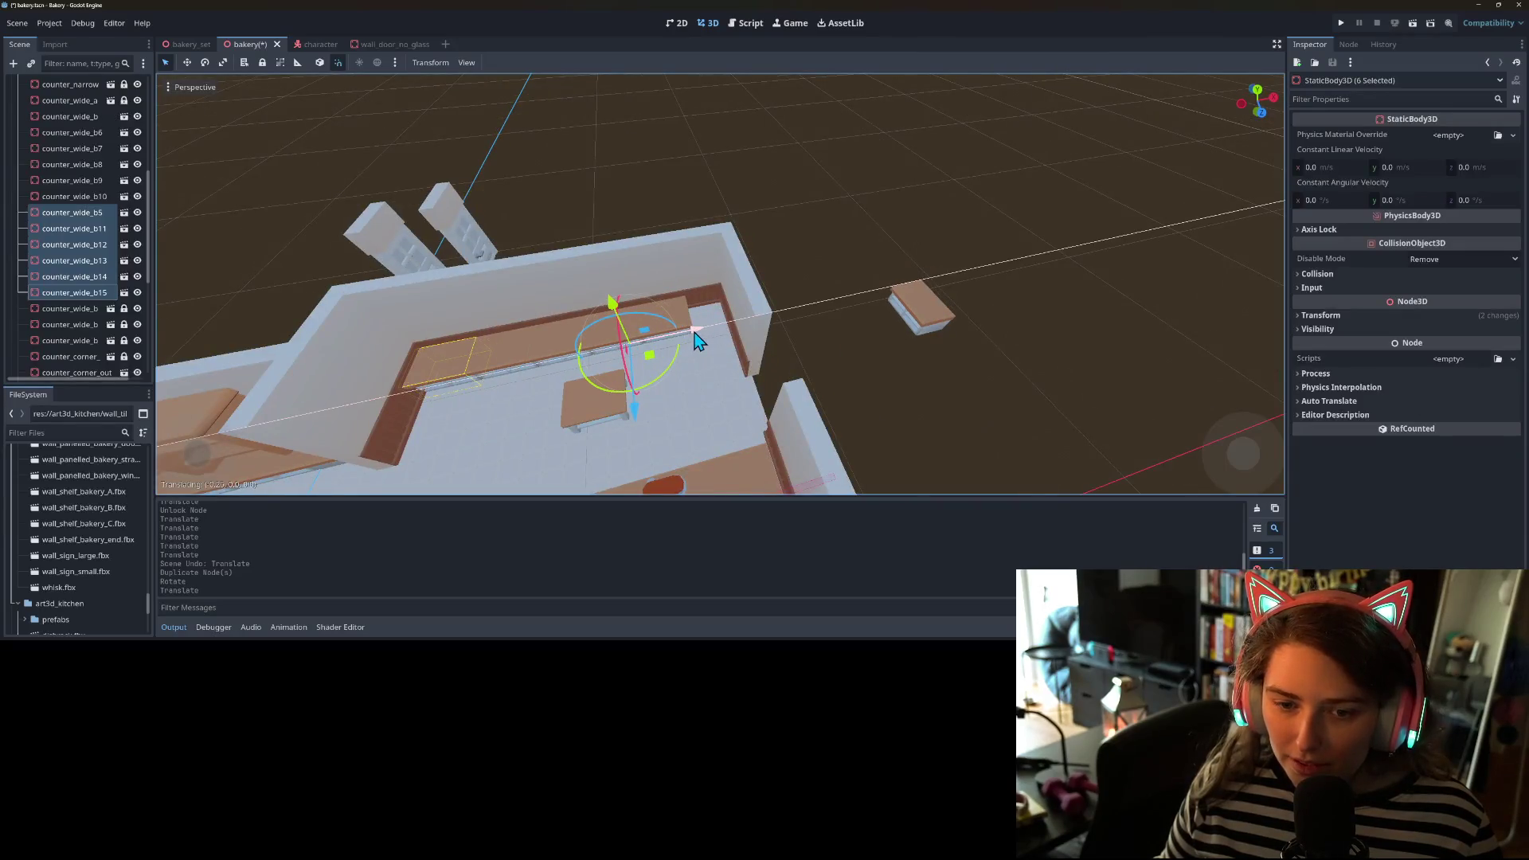
click(697, 341)
- Delete the stray wide counter copy sitting outside the bakery walls
scroll(up, 3)
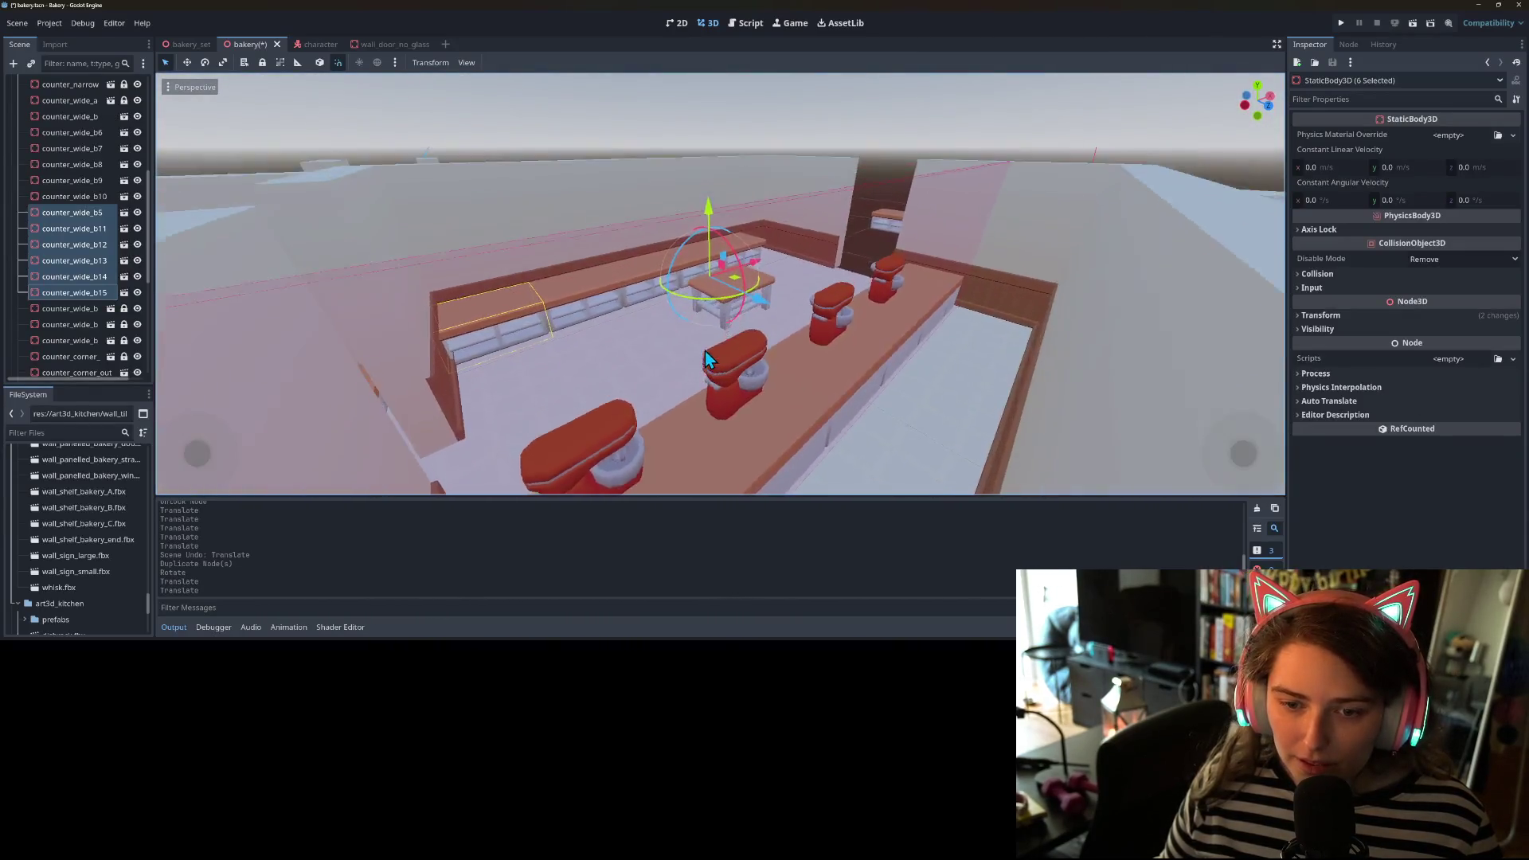
scroll(up, 3)
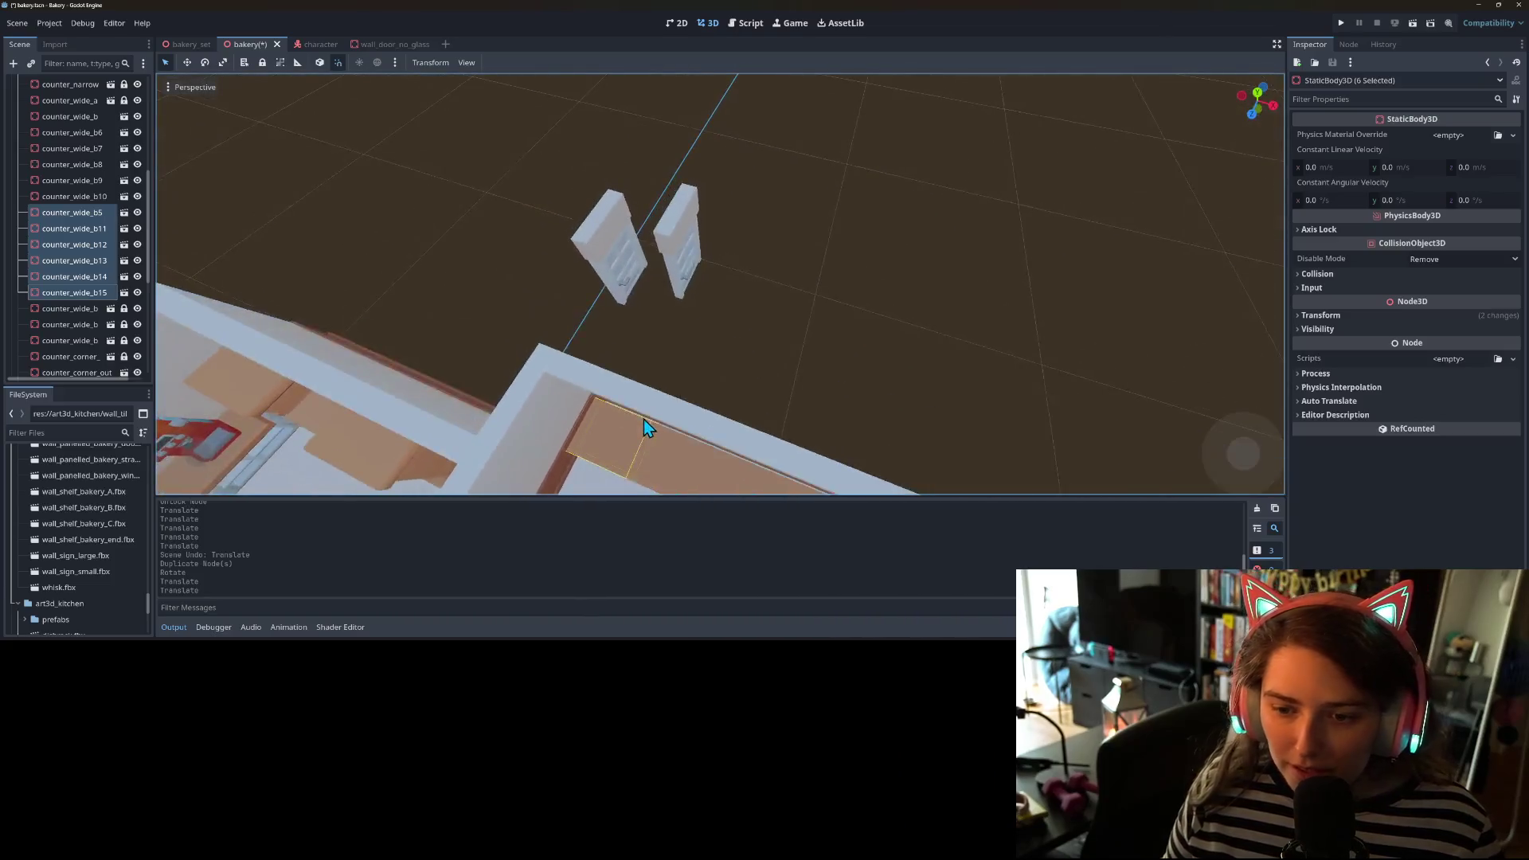
scroll(down, 3)
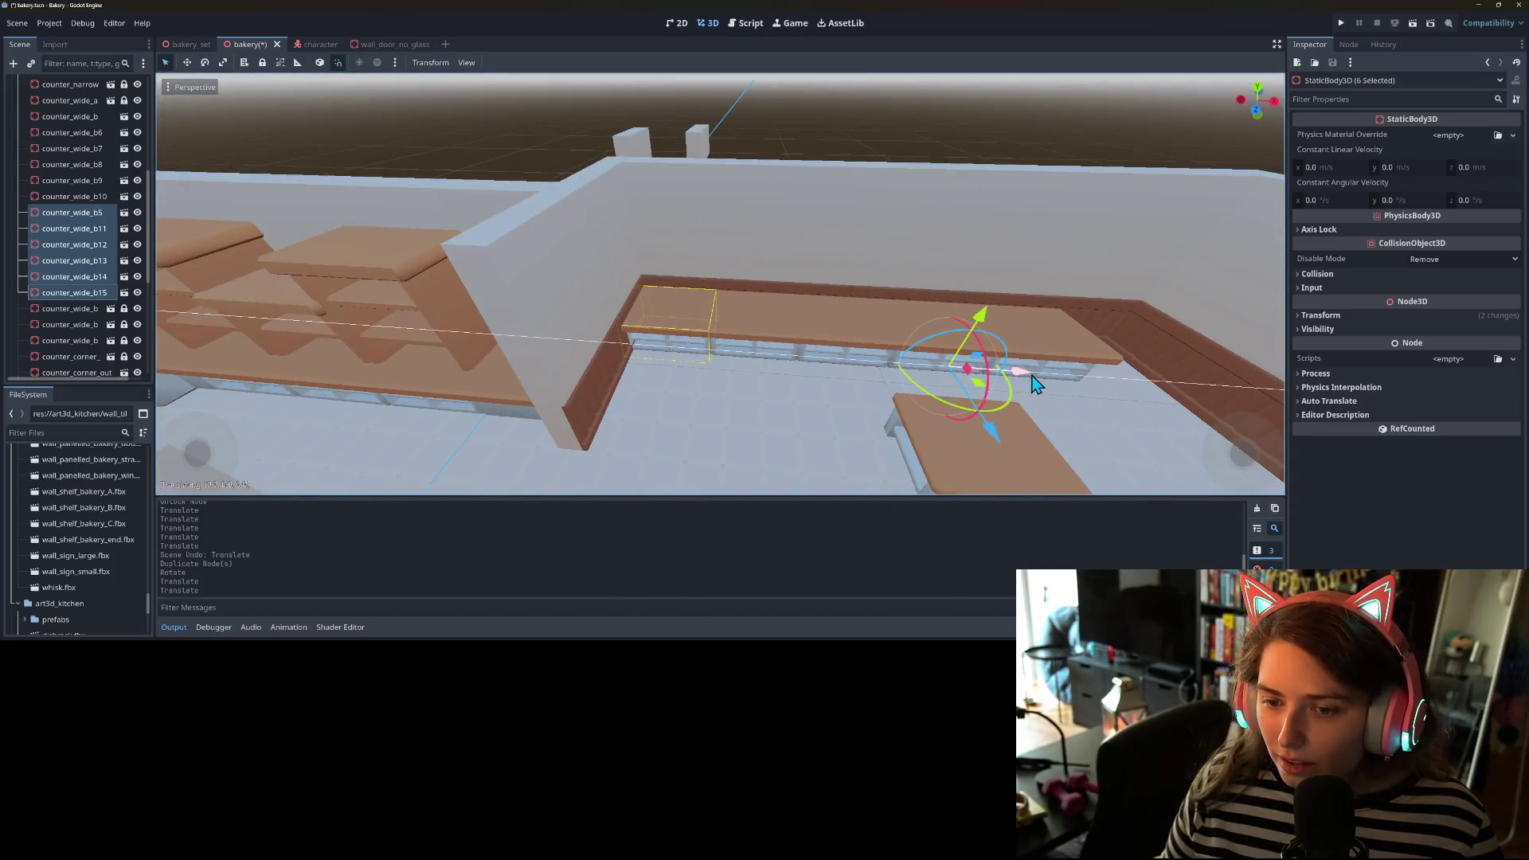
scroll(down, 3)
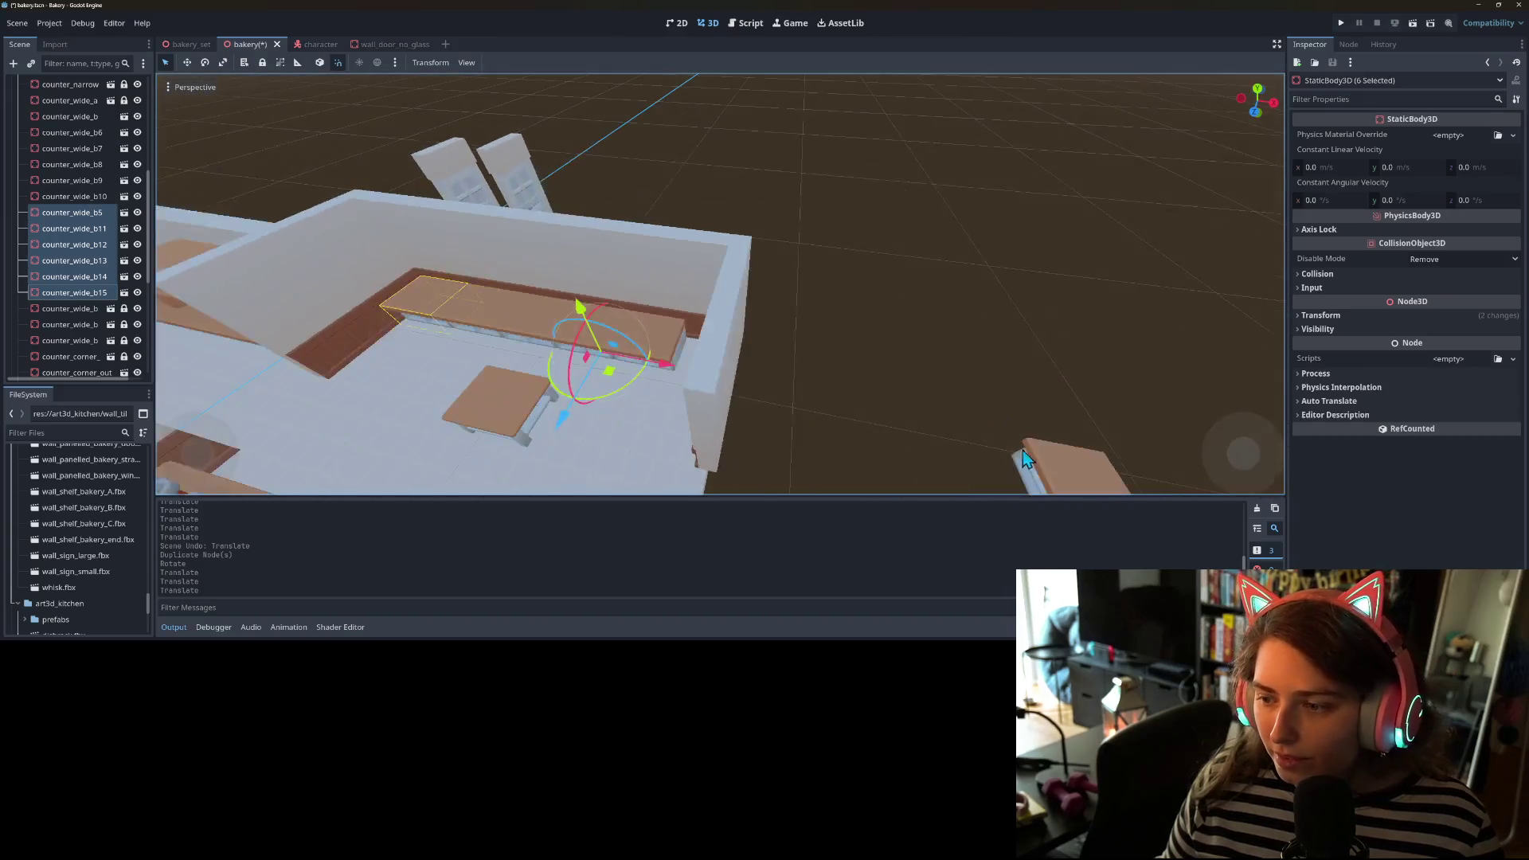
scroll(down, 3)
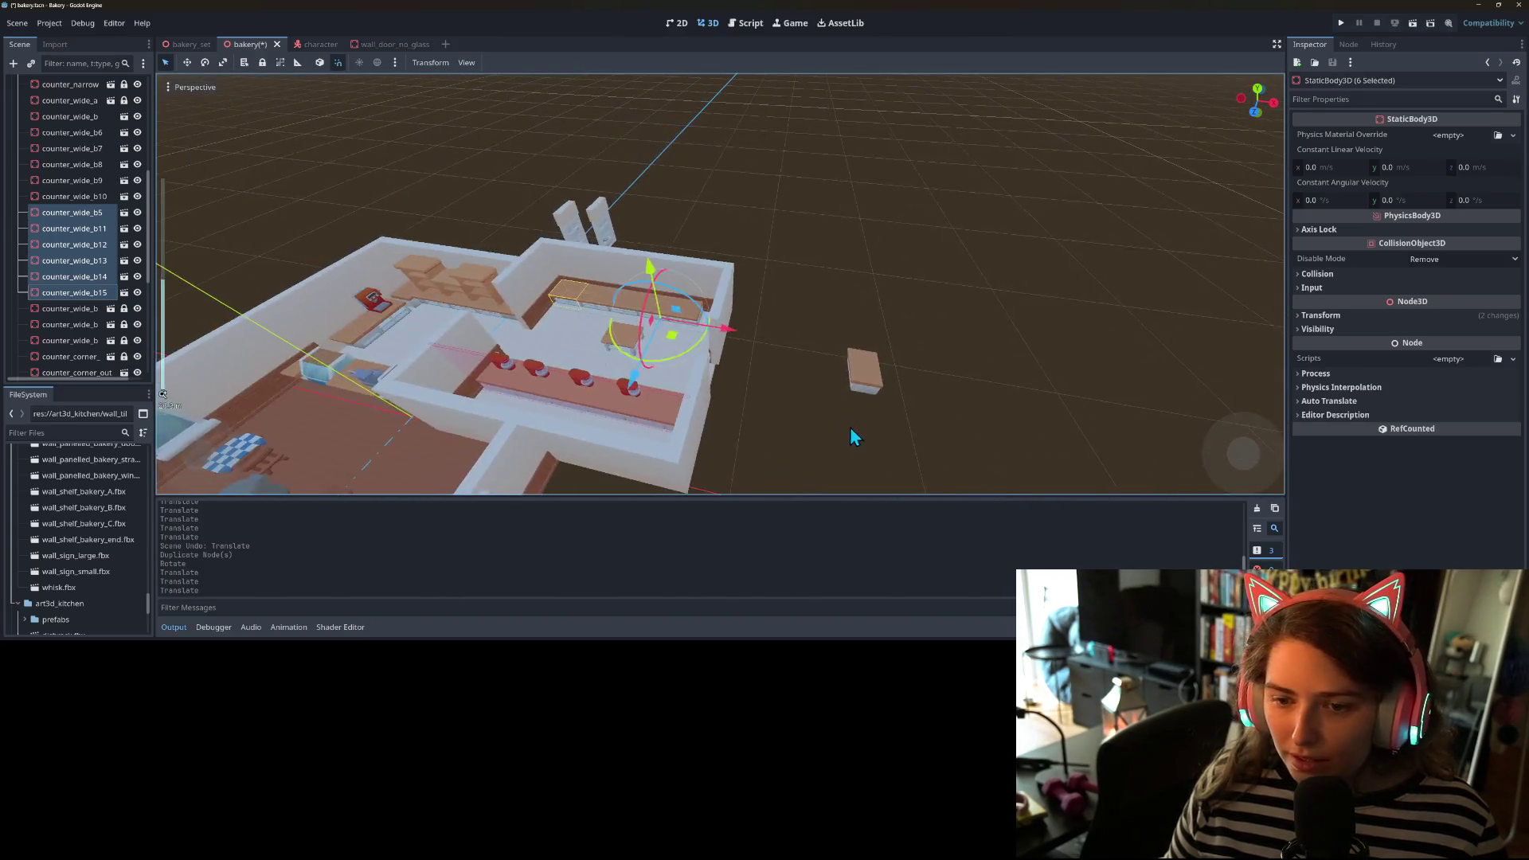
click(852, 427)
click(99, 294)
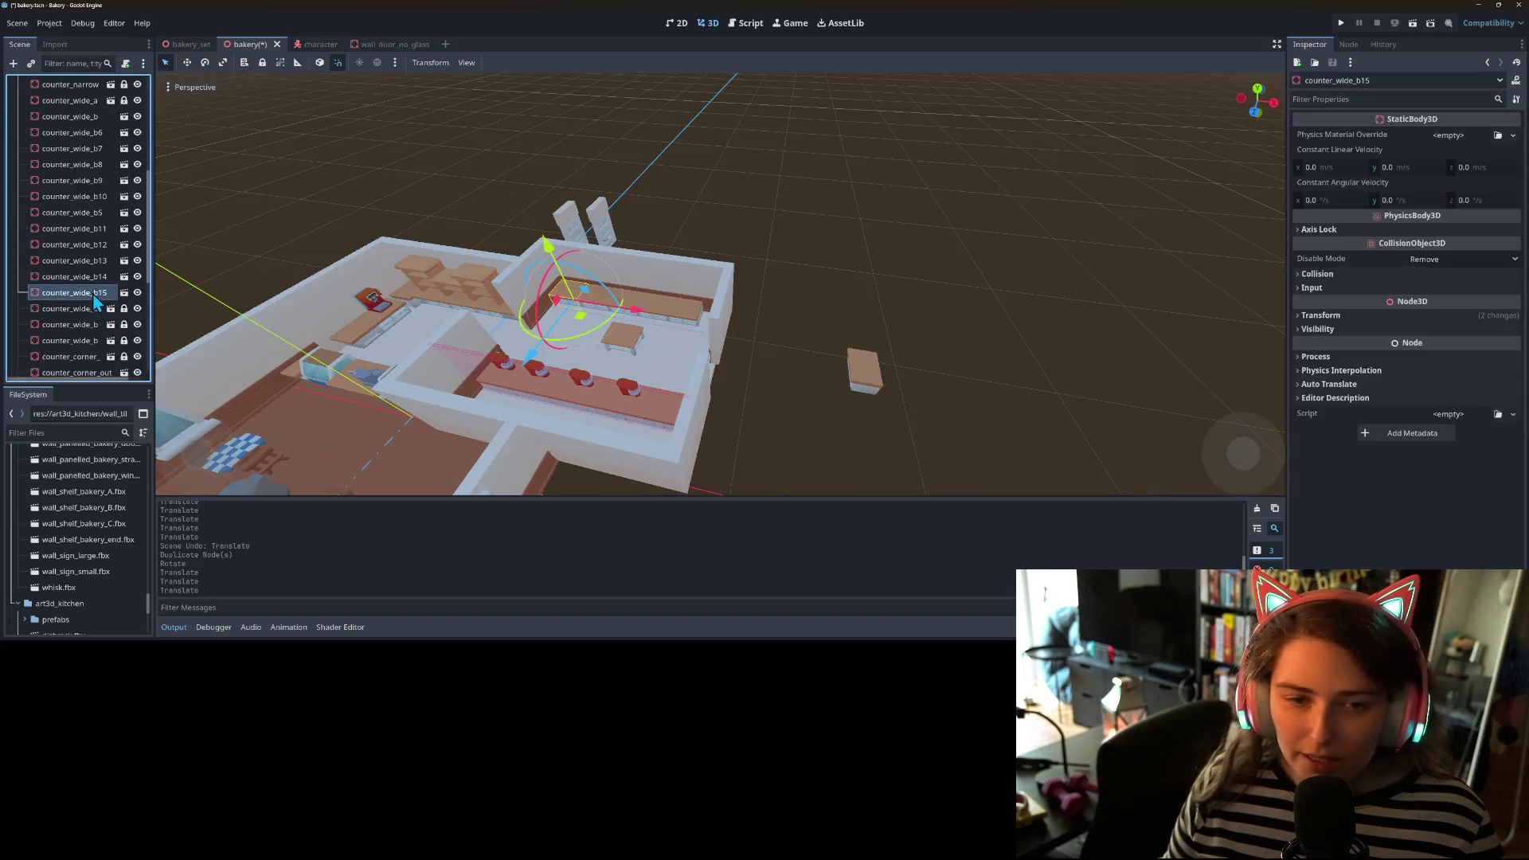
click(88, 121)
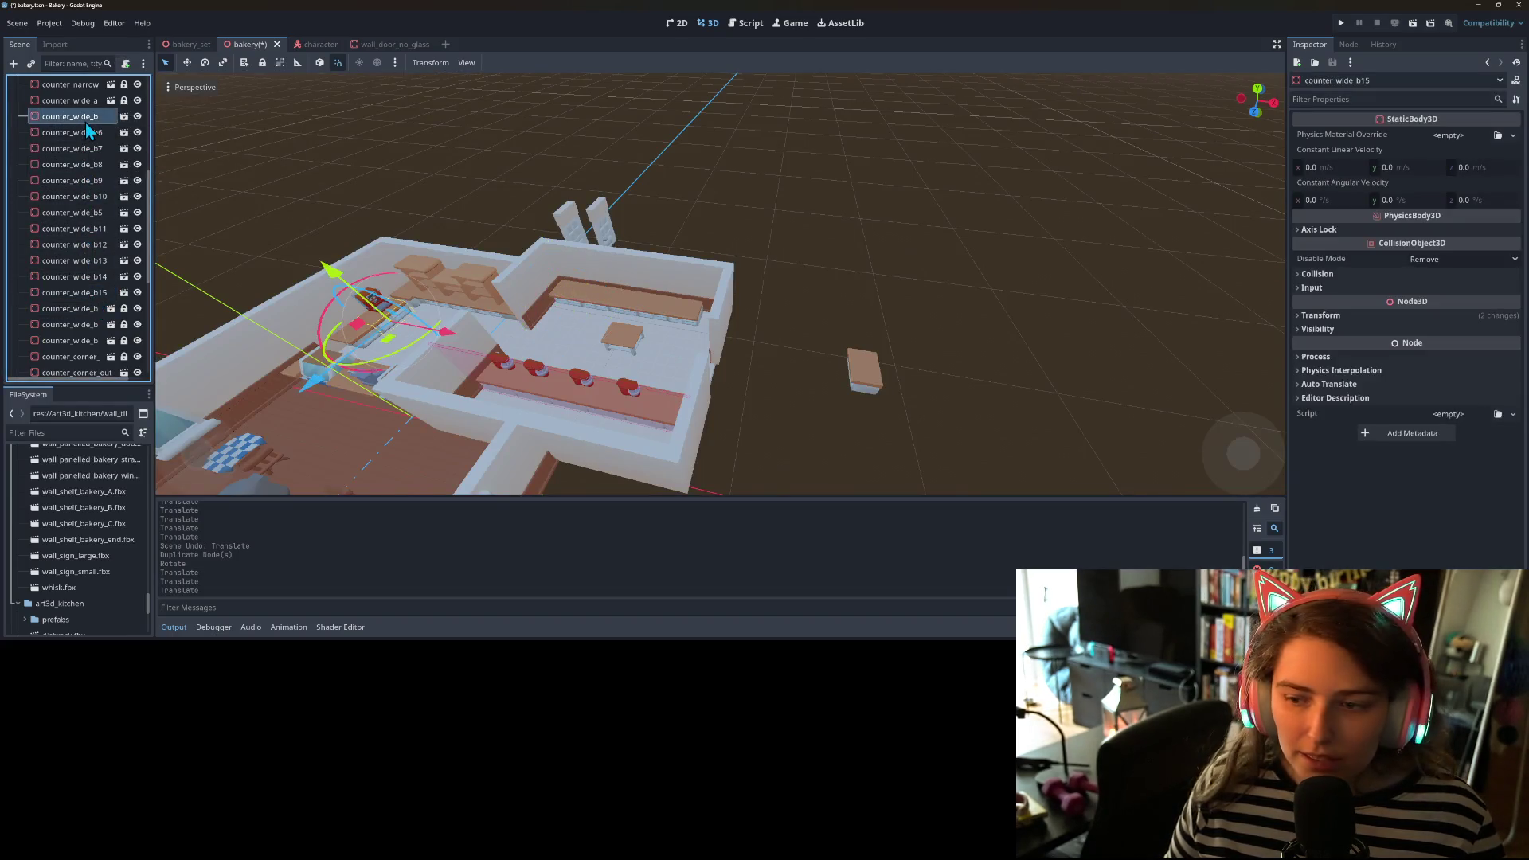
scroll(down, 3)
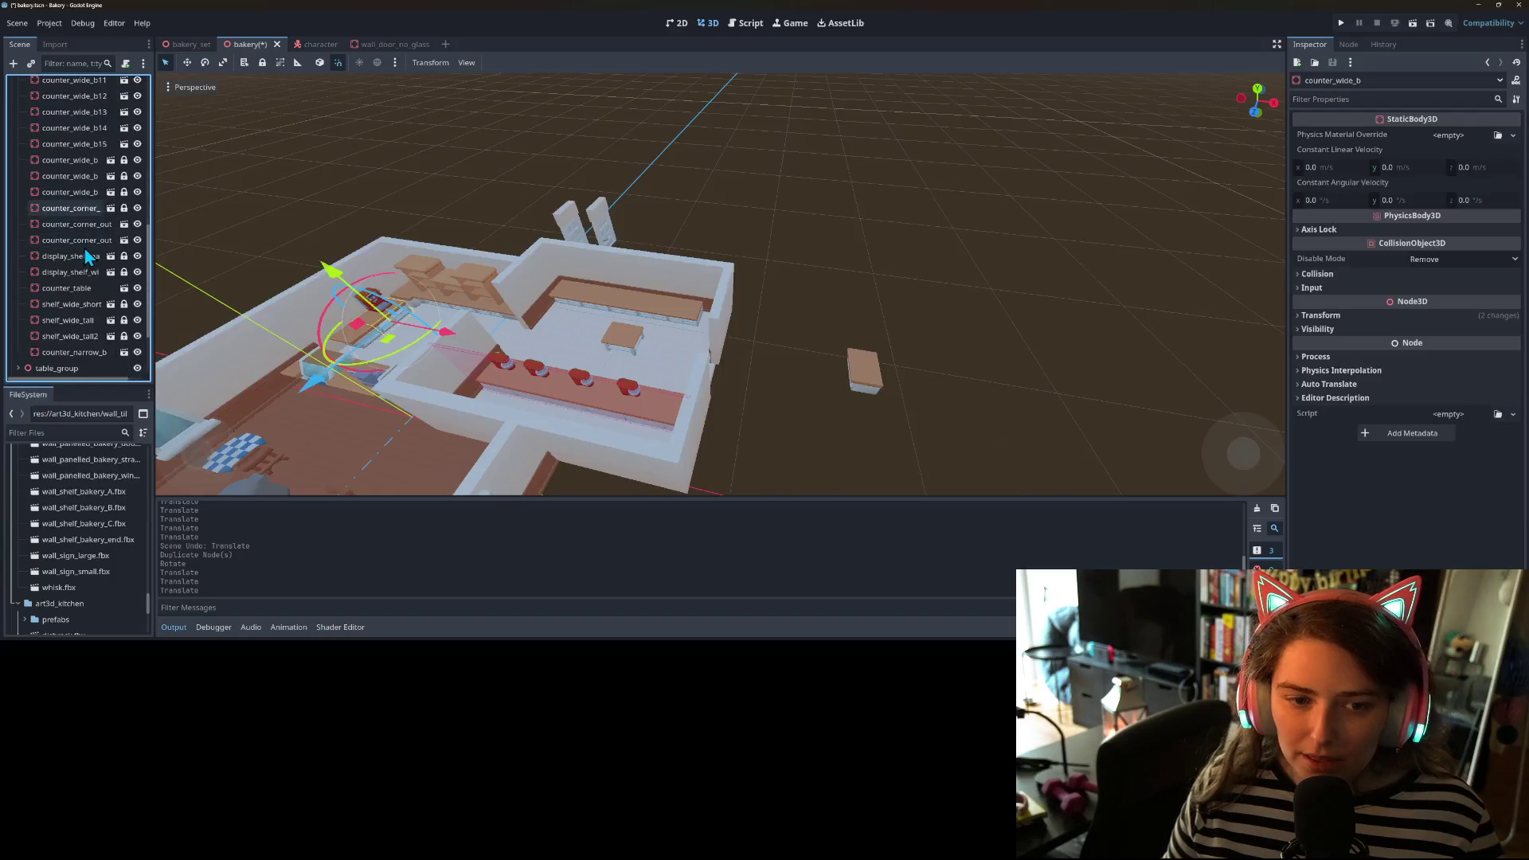
click(852, 375)
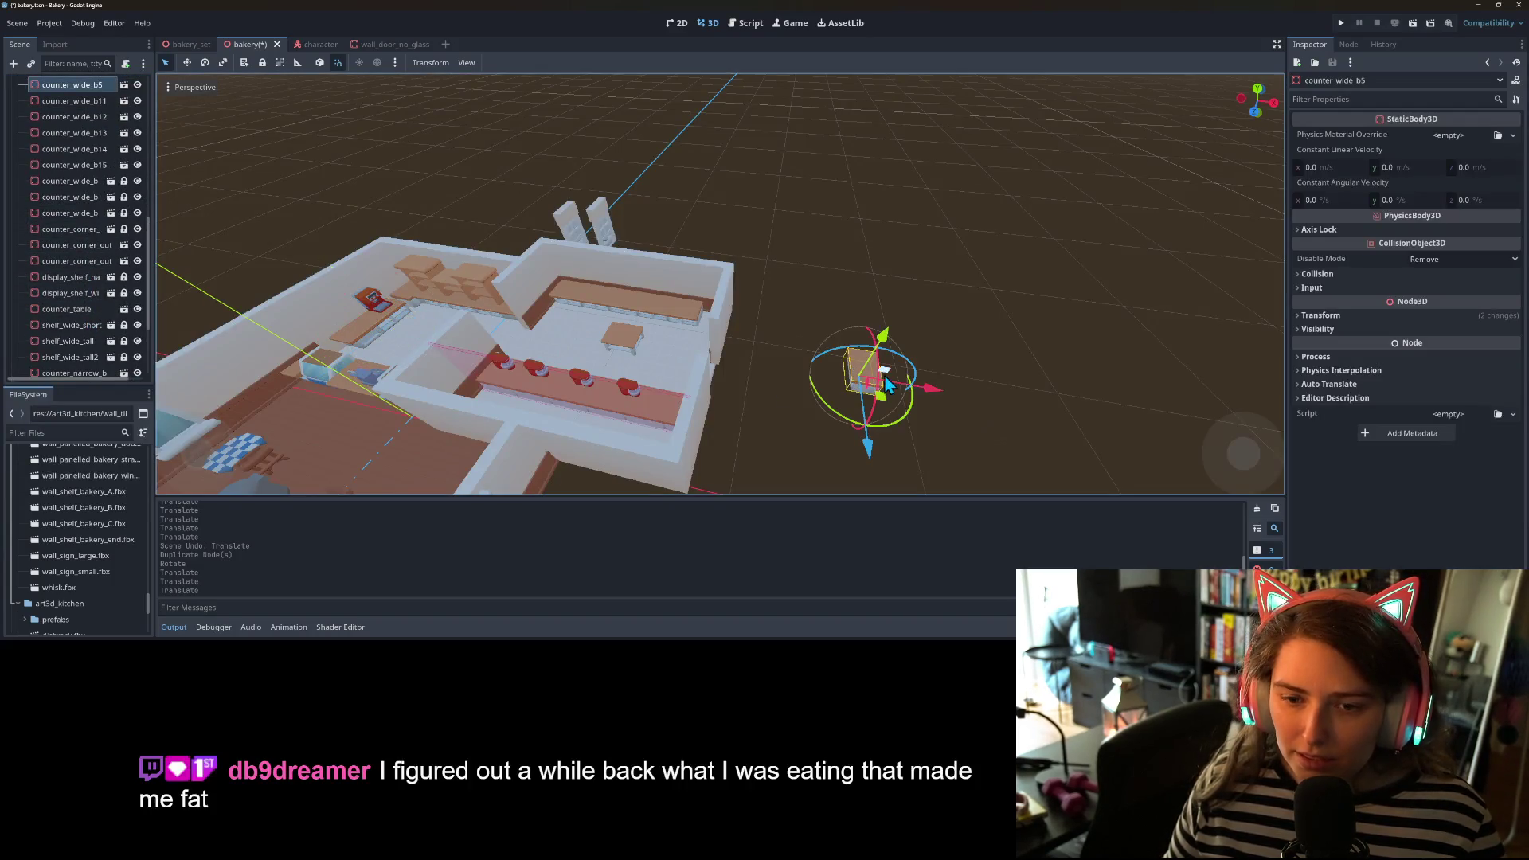
key(Delete)
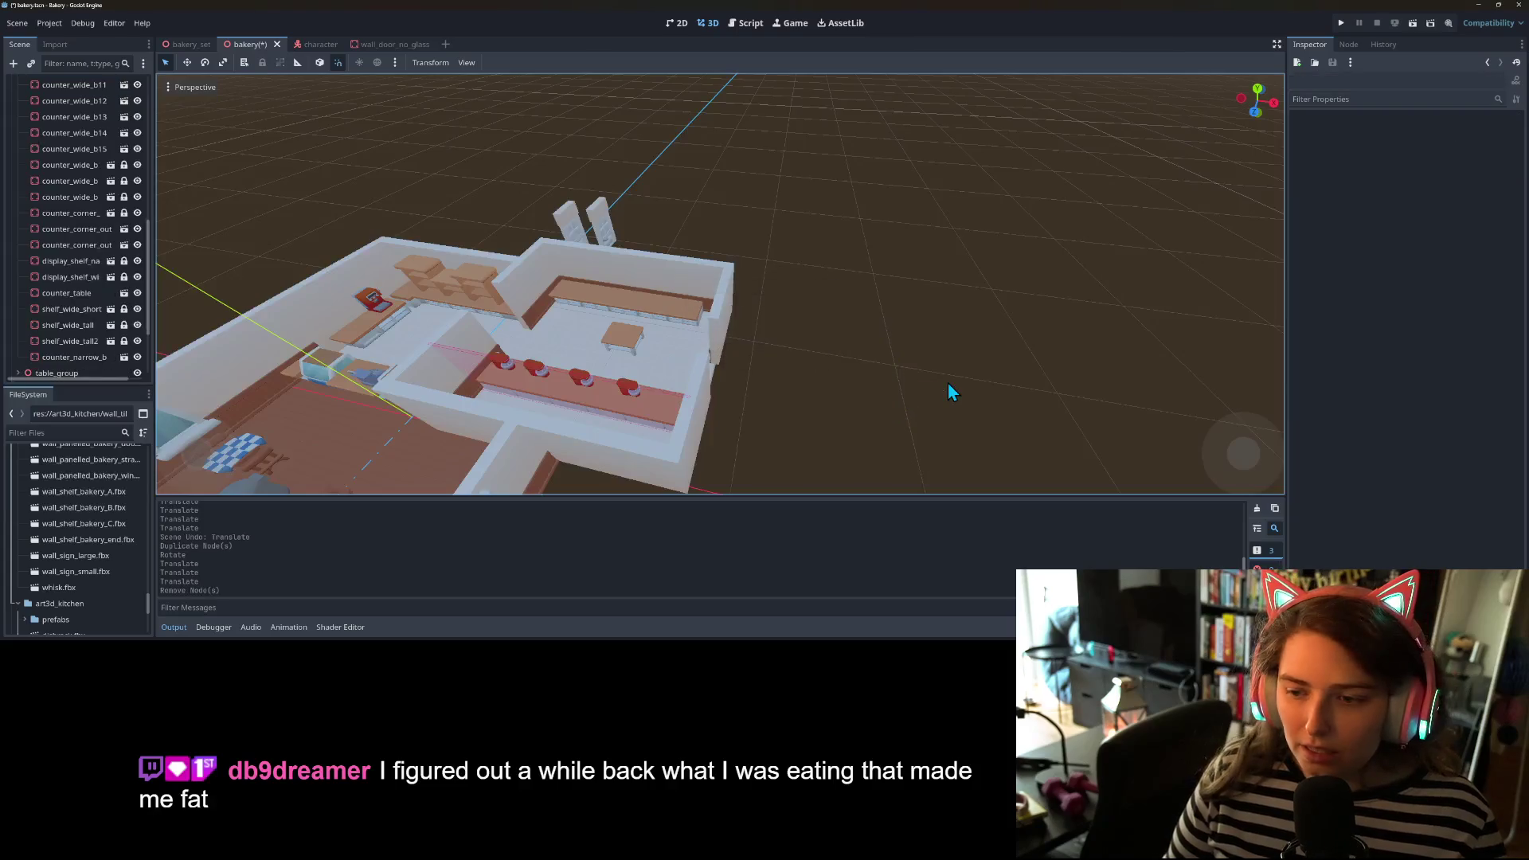
- Inspect the counter behind the espresso machine, then clear the selection
scroll(down, 3)
scroll(up, 3)
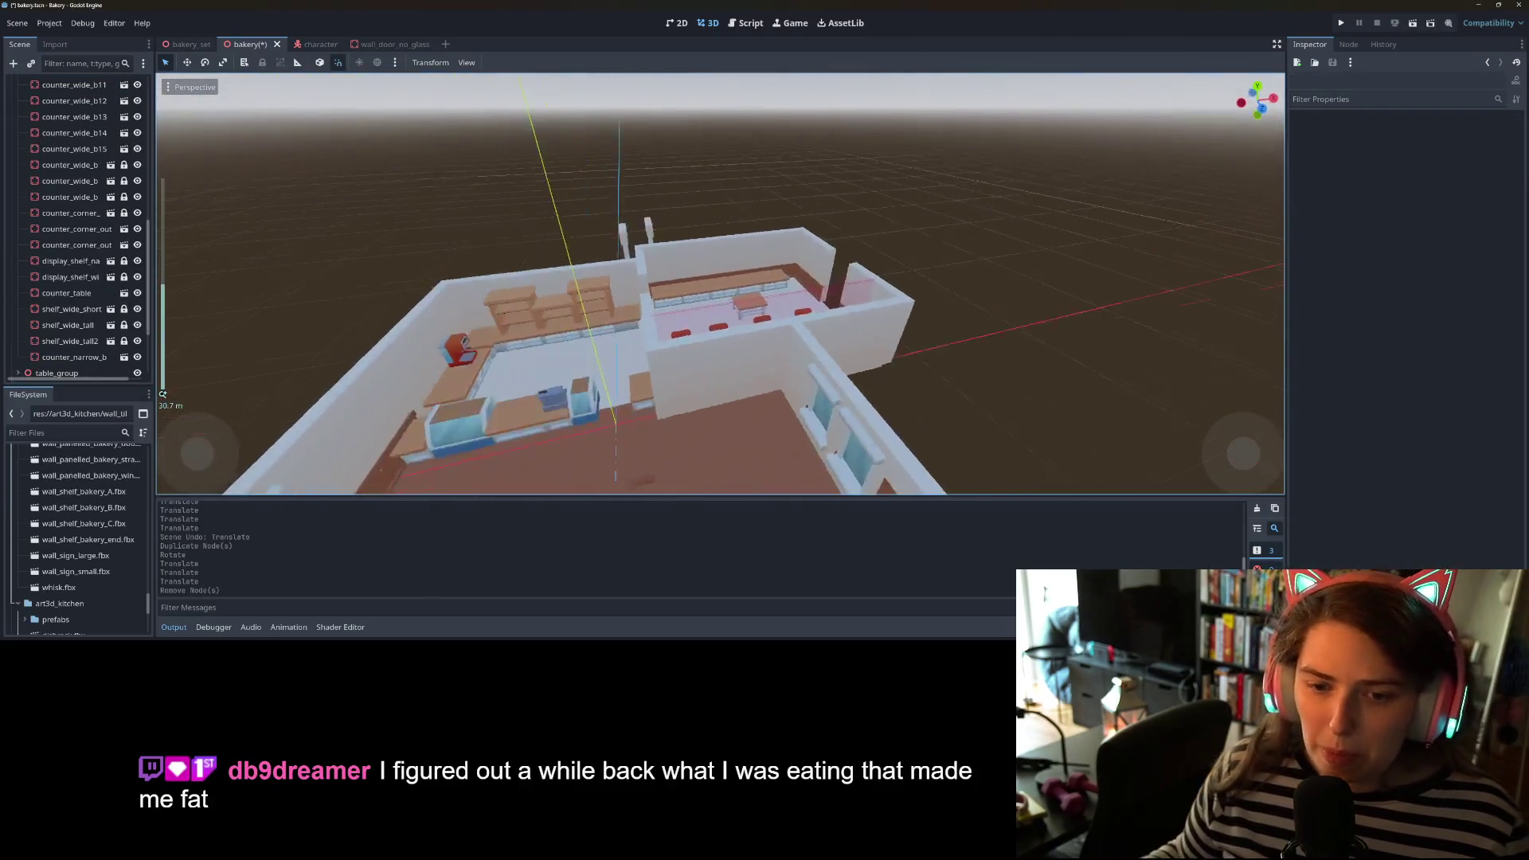
scroll(up, 3)
scroll(down, 3)
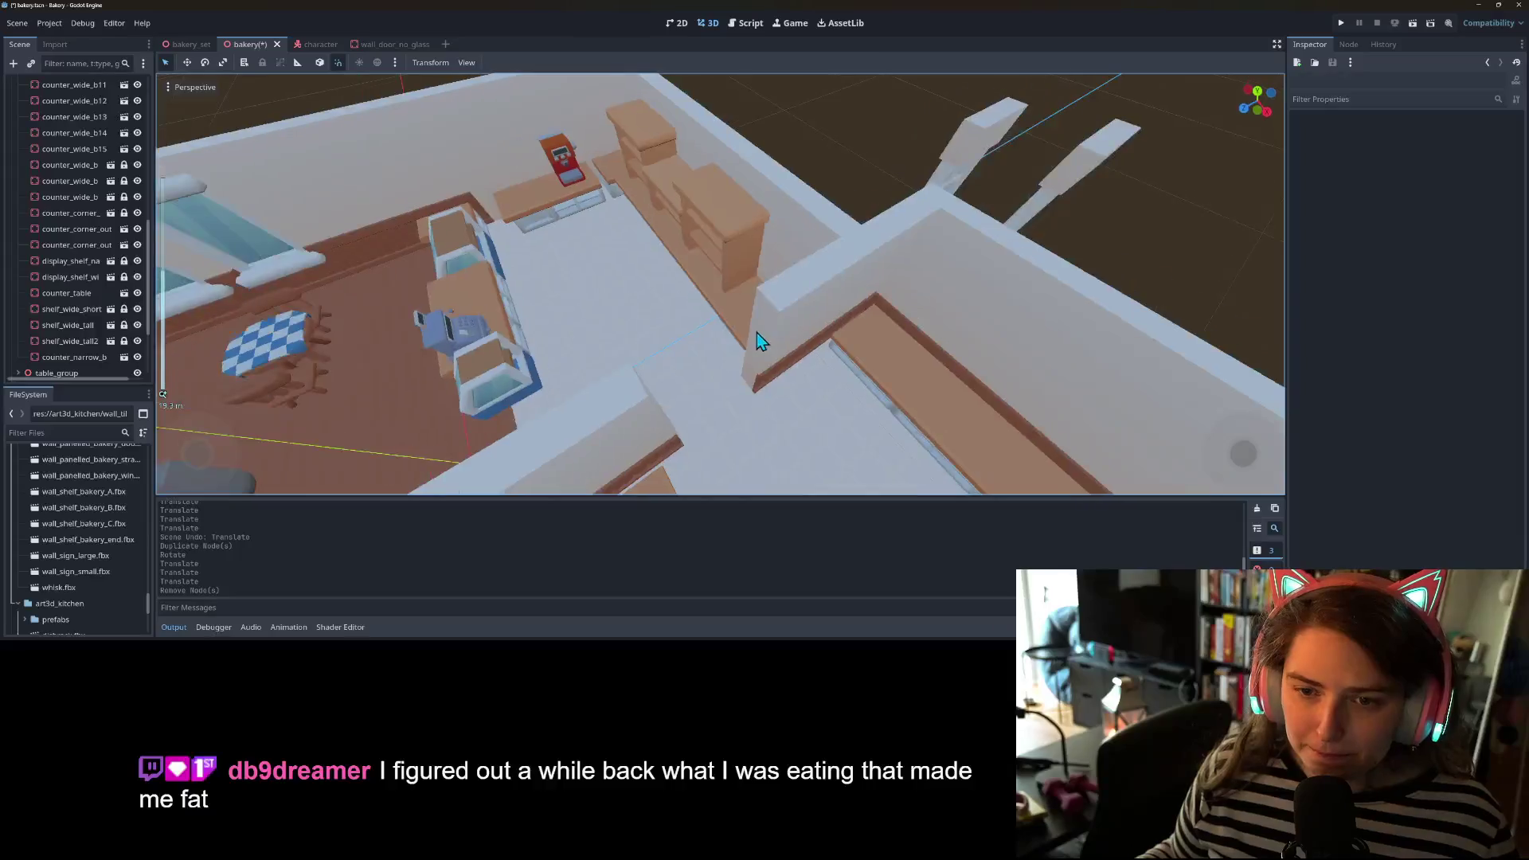
scroll(up, 3)
scroll(down, 3)
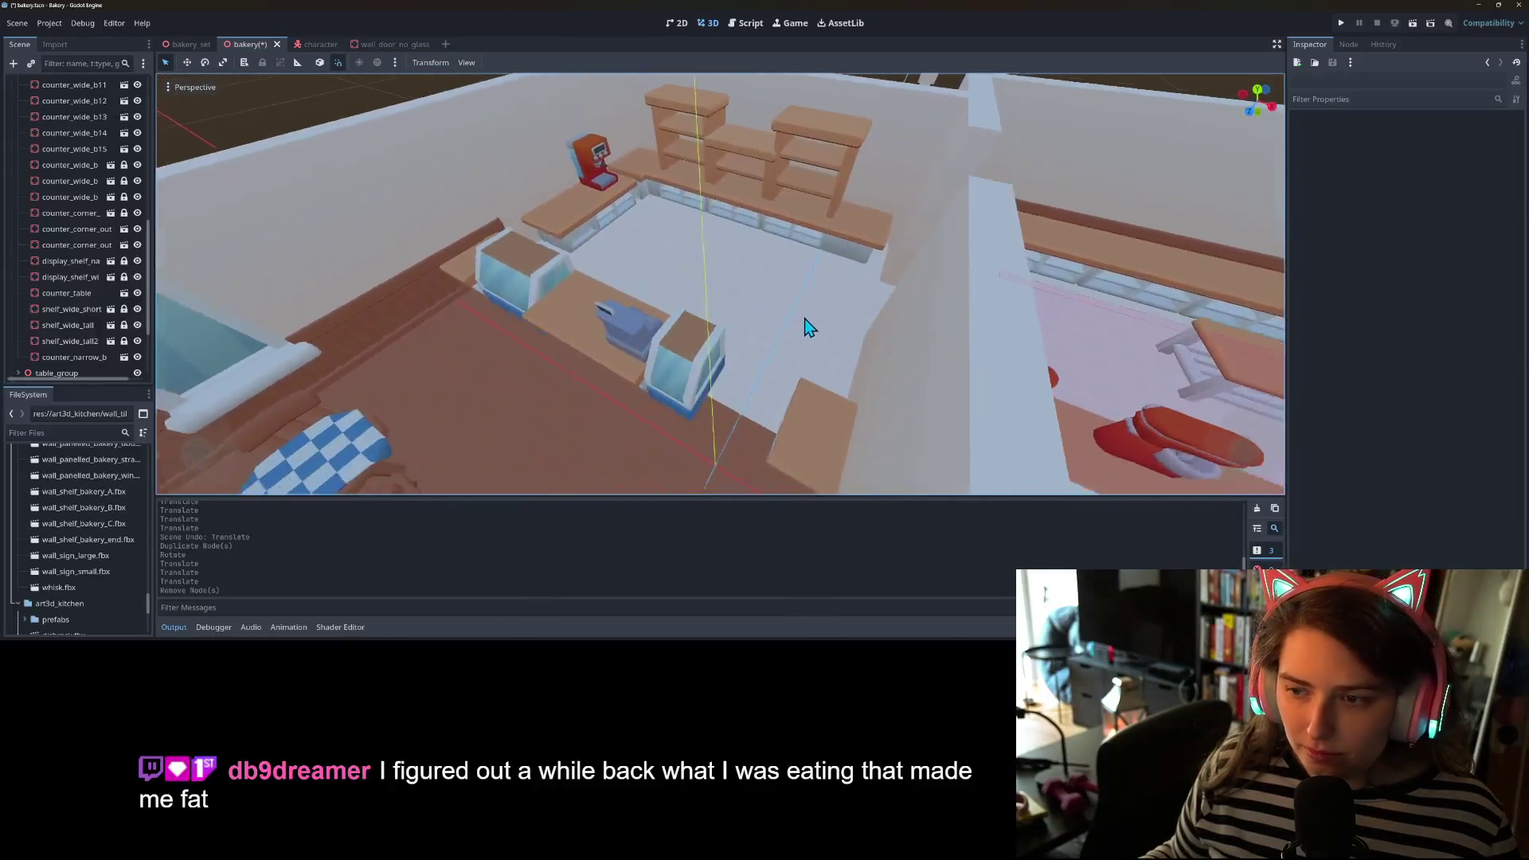
scroll(up, 3)
scroll(down, 3)
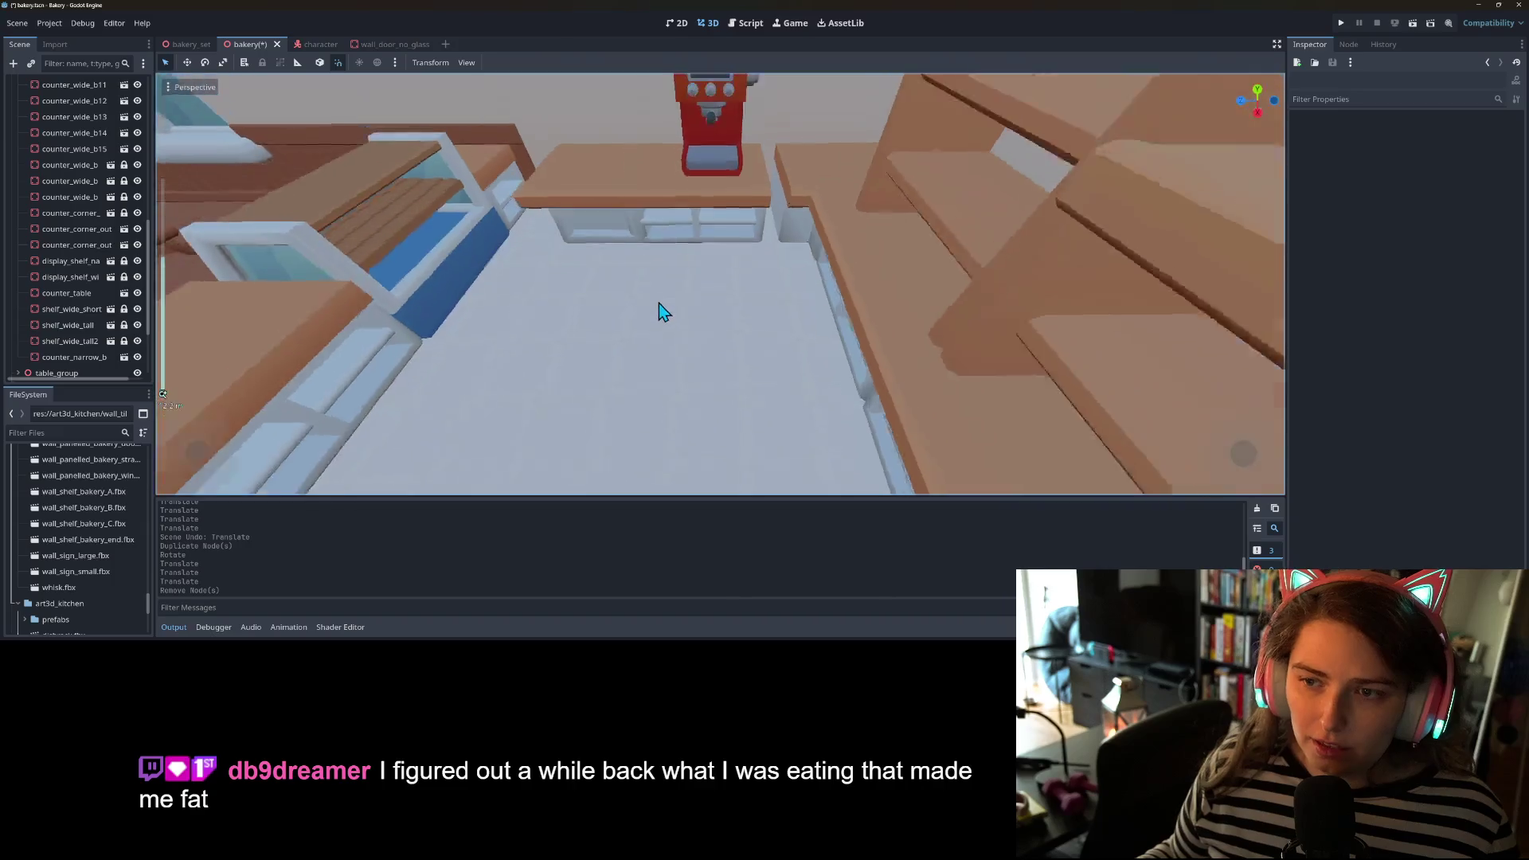
click(711, 246)
scroll(up, 3)
scroll(down, 3)
scroll(up, 3)
scroll(down, 3)
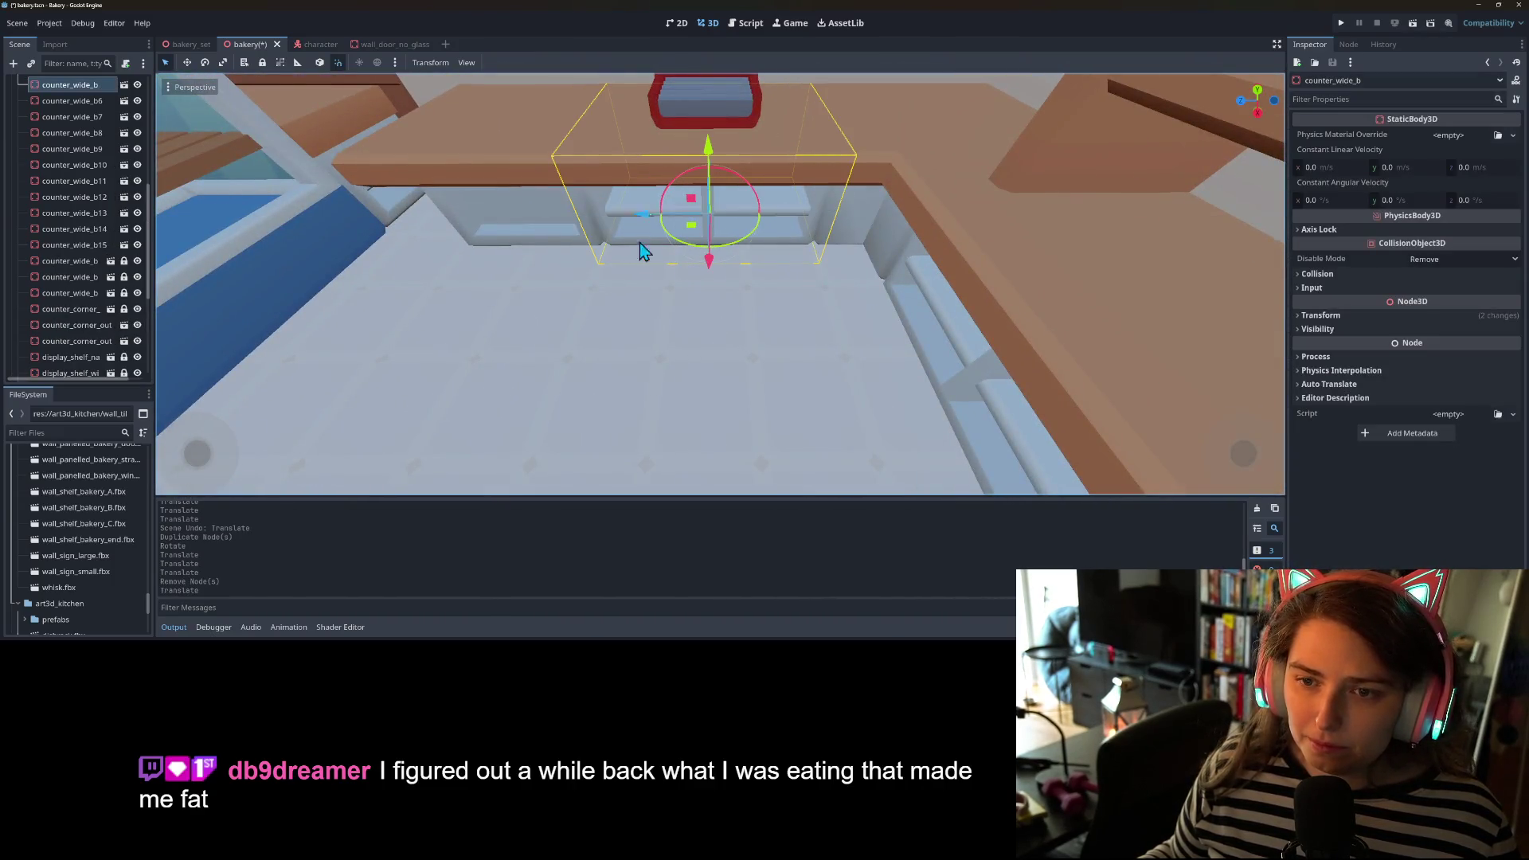
scroll(down, 3)
click(748, 360)
- Delete the extra long counter piece and save the bakery scene
drag(752, 360, 741, 396)
scroll(up, 3)
click(839, 306)
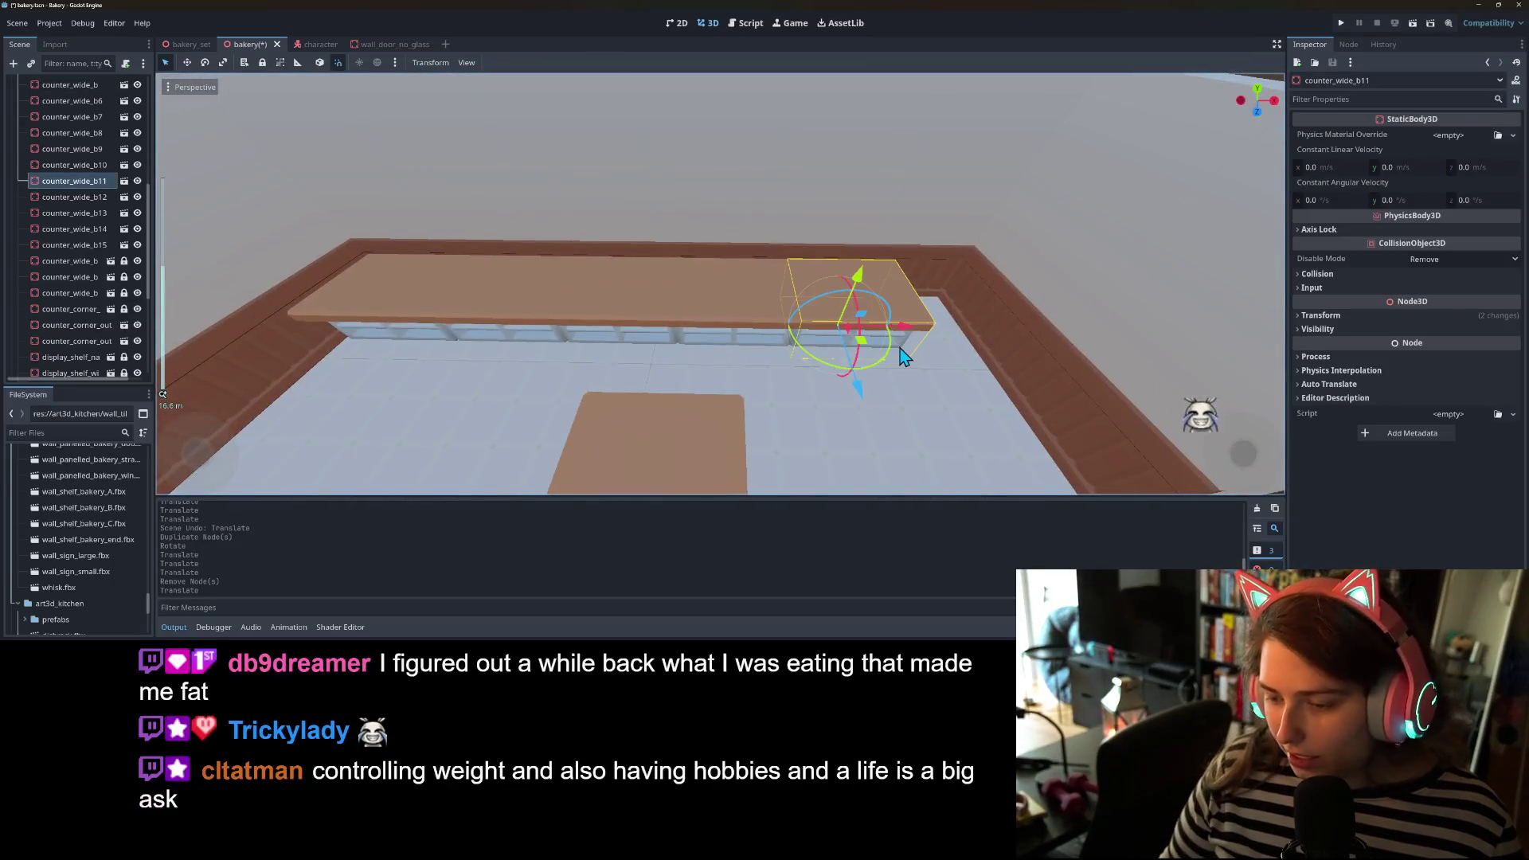
key(Delete)
scroll(down, 3)
drag(669, 263, 736, 291)
scroll(up, 3)
click(731, 298)
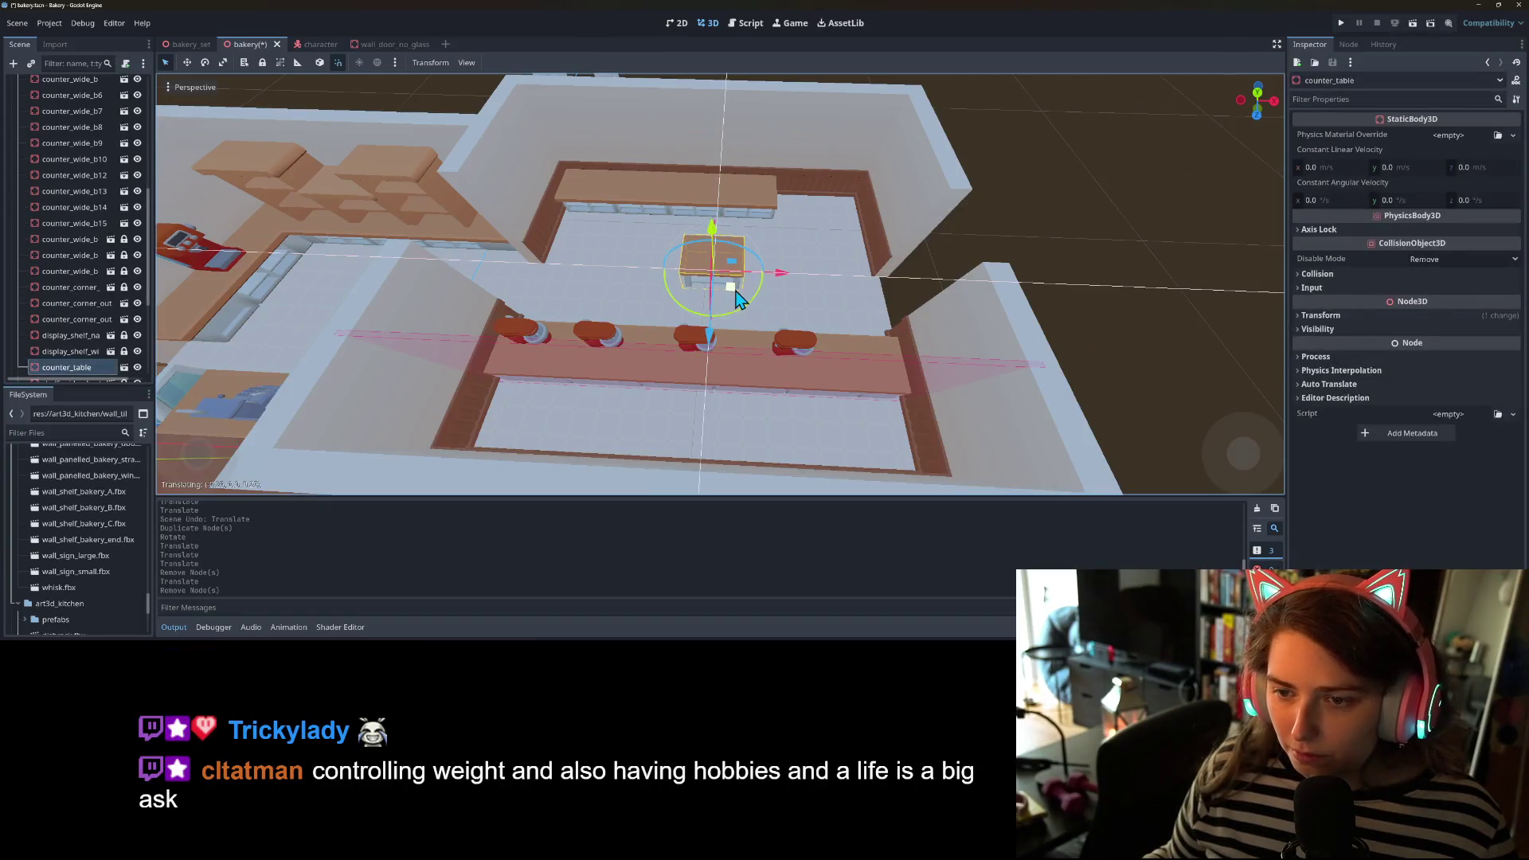
key(ctrl+s)
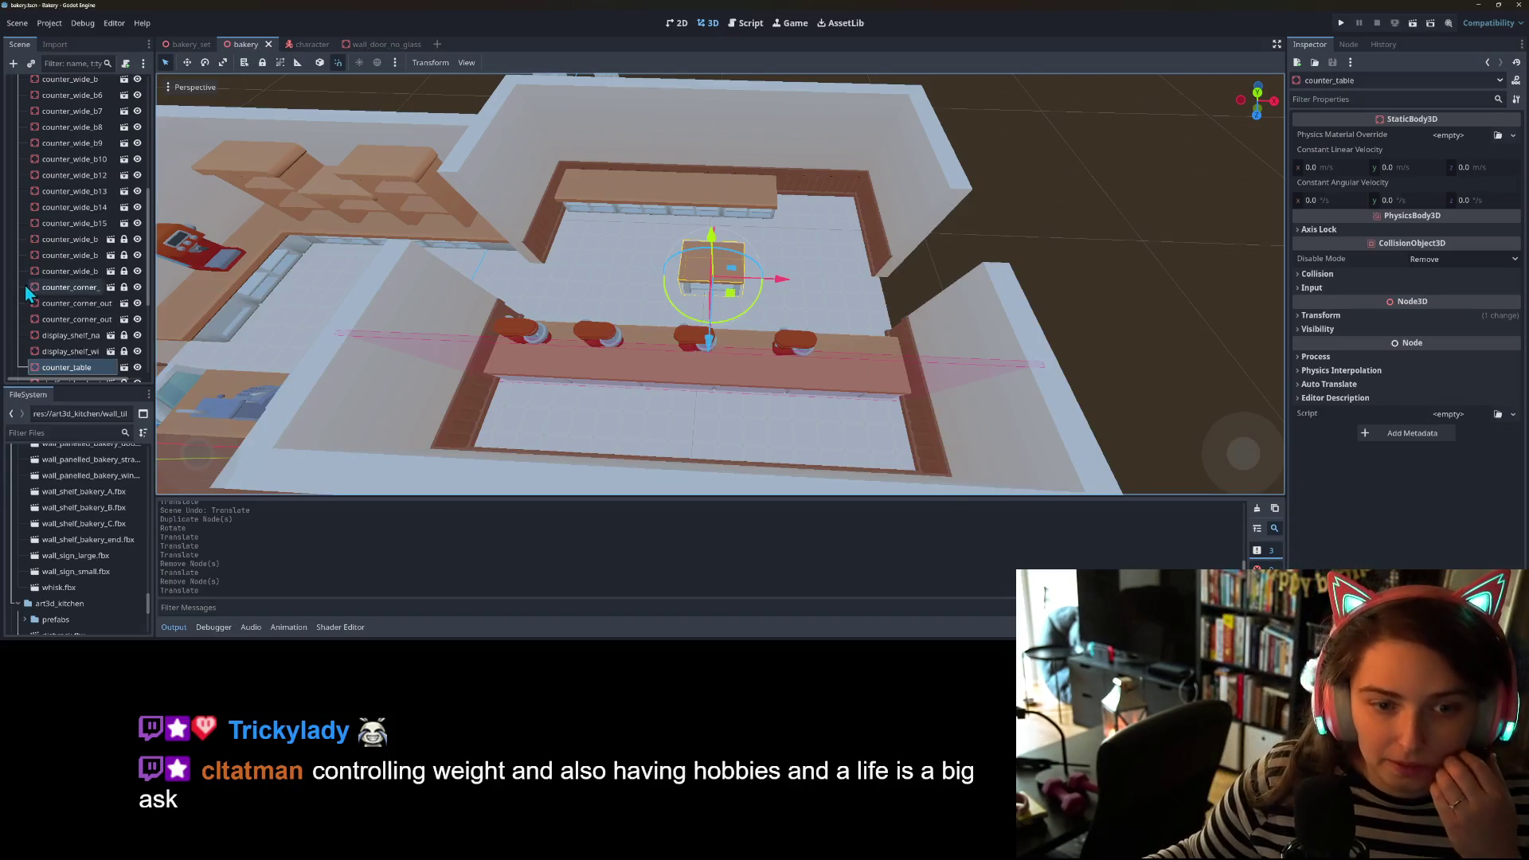
- Collapse the counters group in the Scene tree and launch the game to test the bakery
scroll(down, 3)
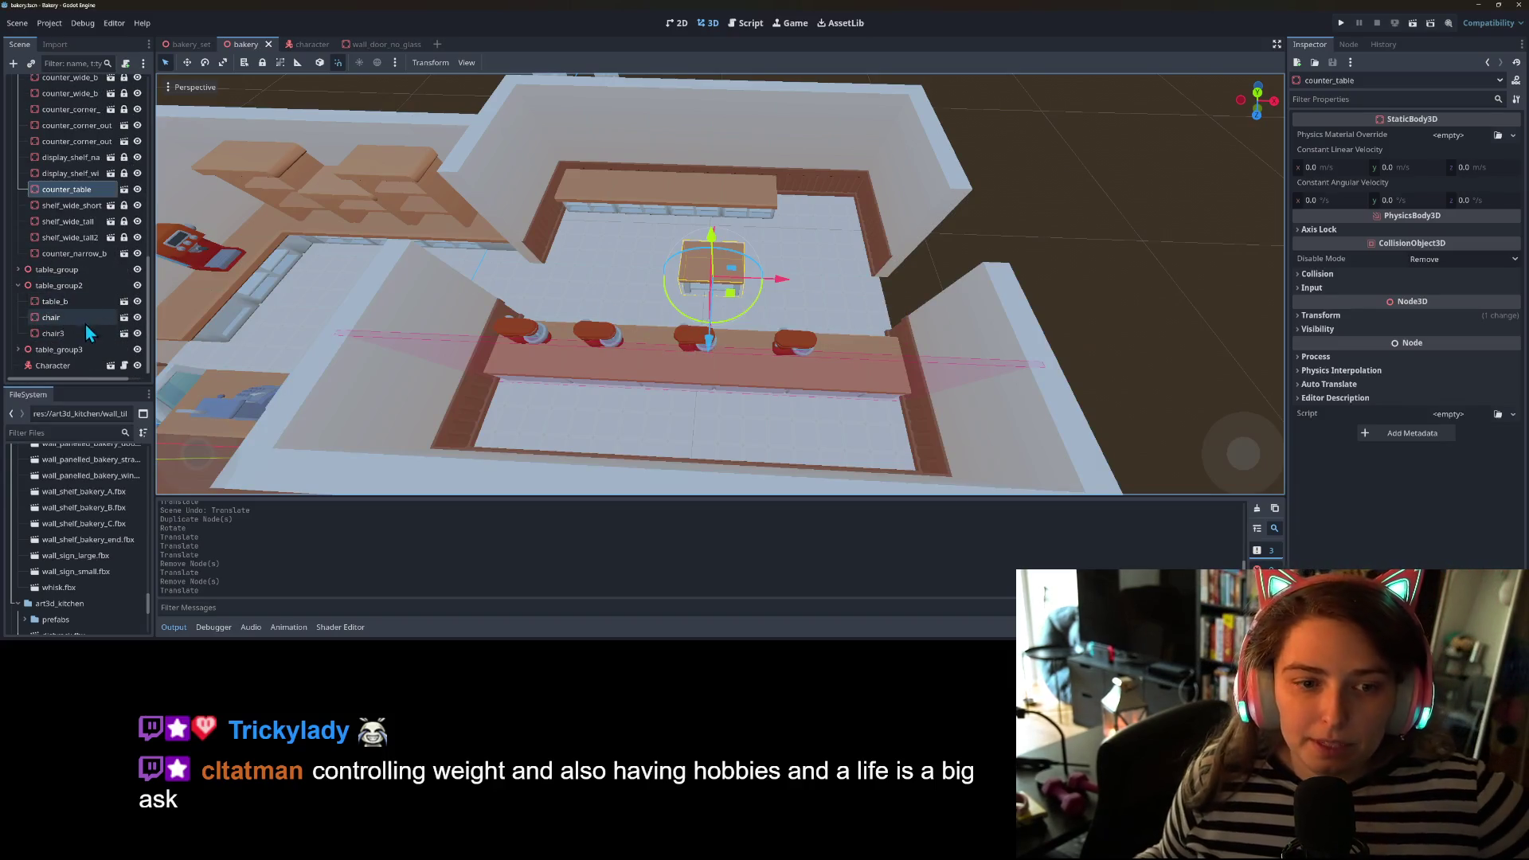
scroll(up, 3)
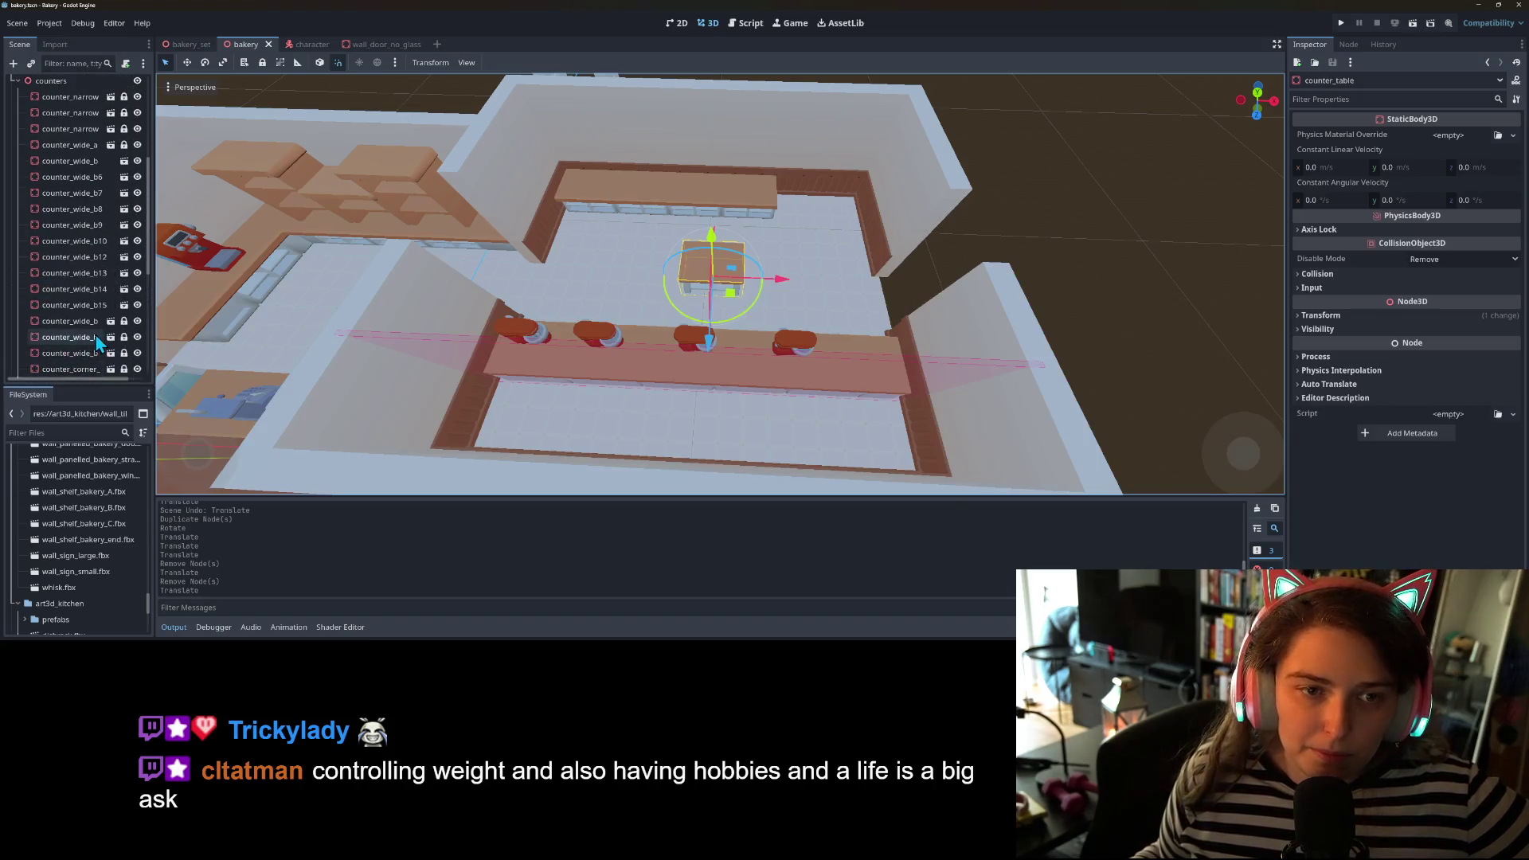
scroll(up, 3)
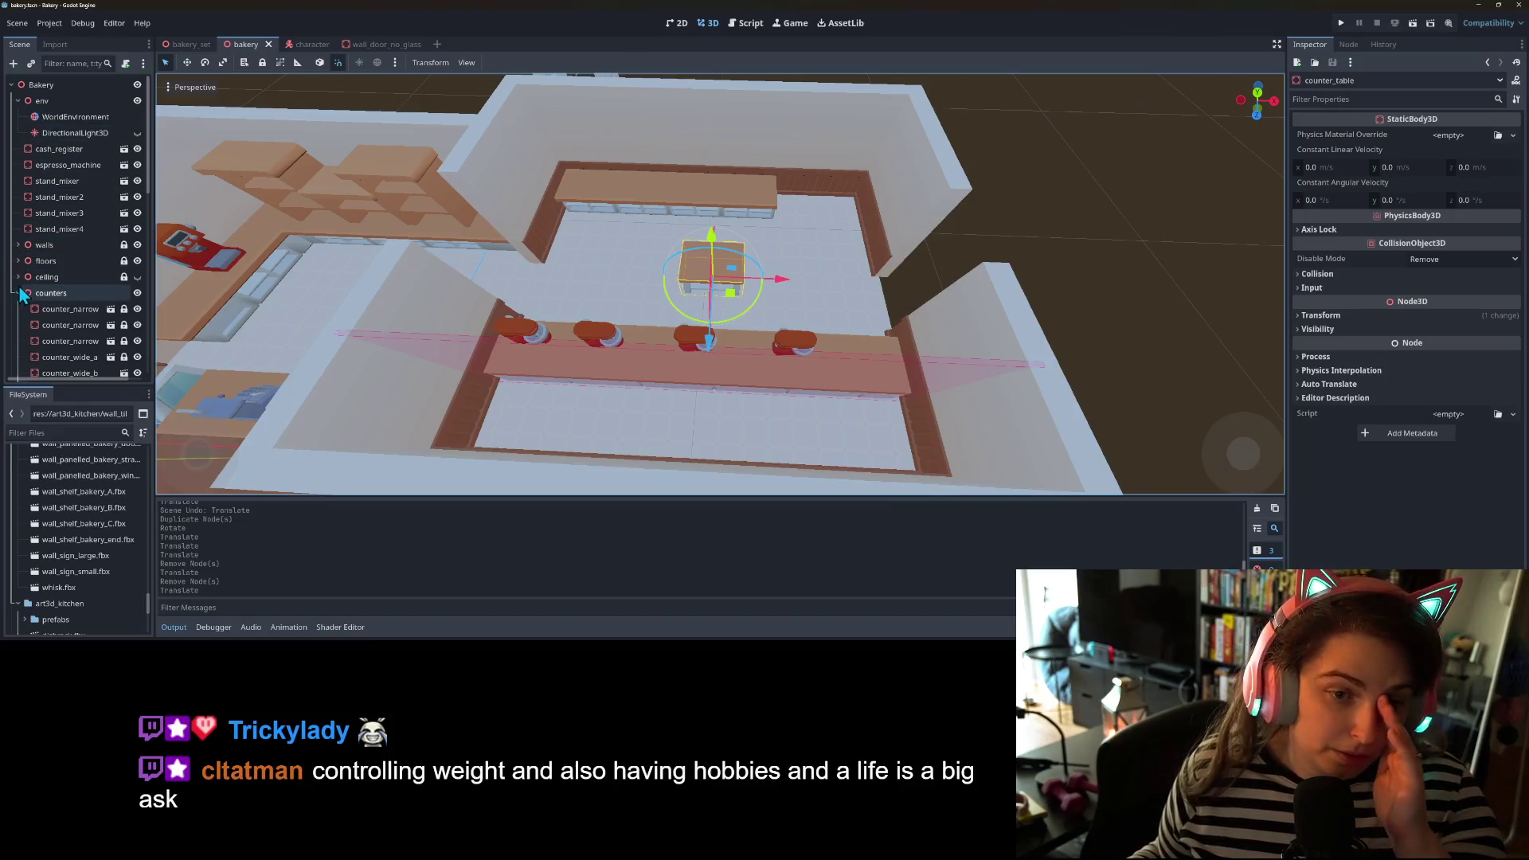
click(19, 293)
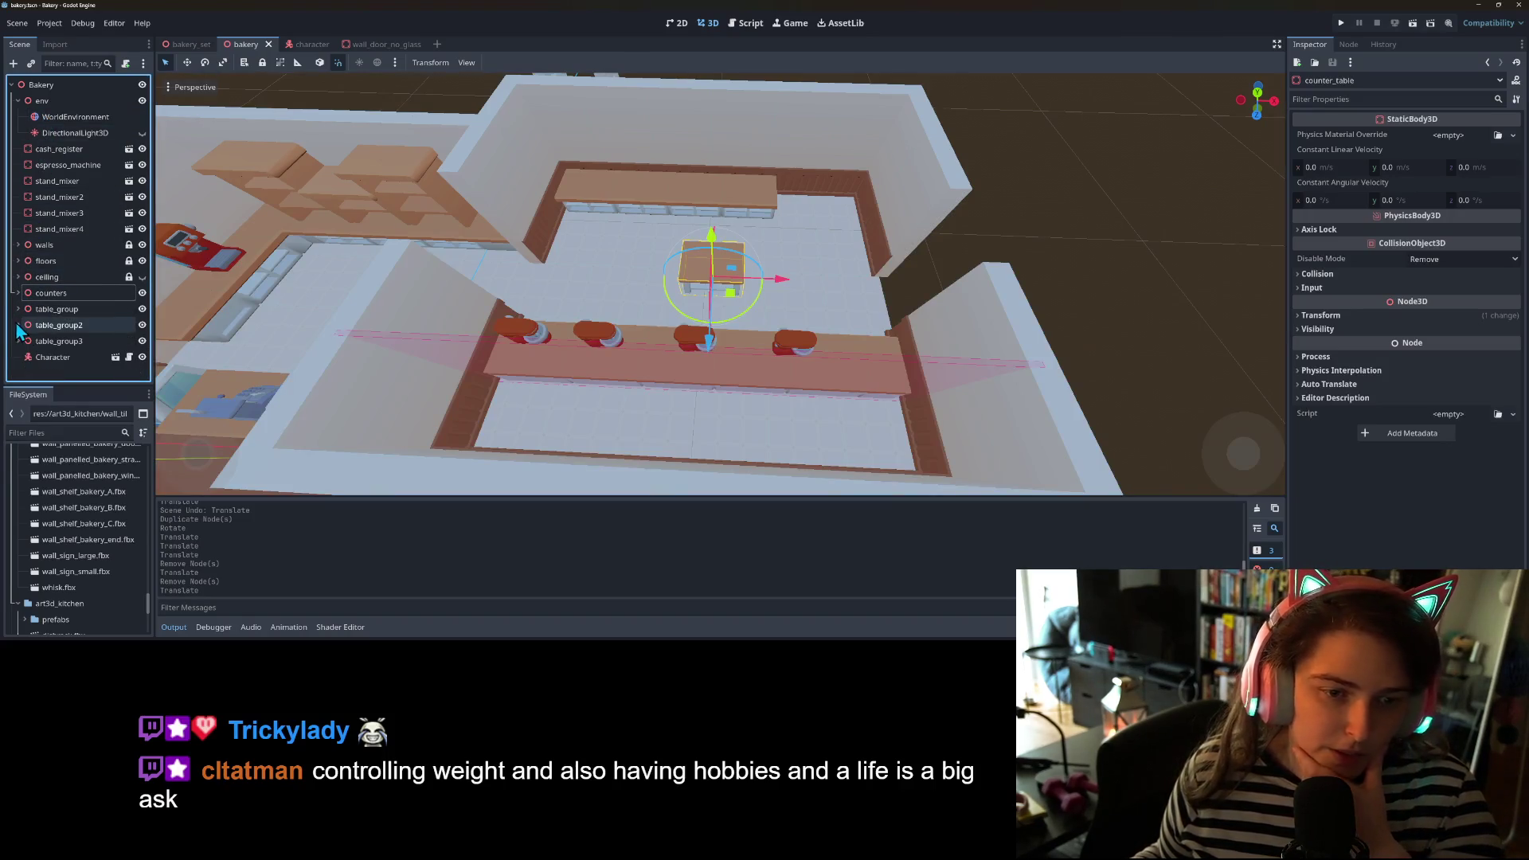
click(1344, 25)
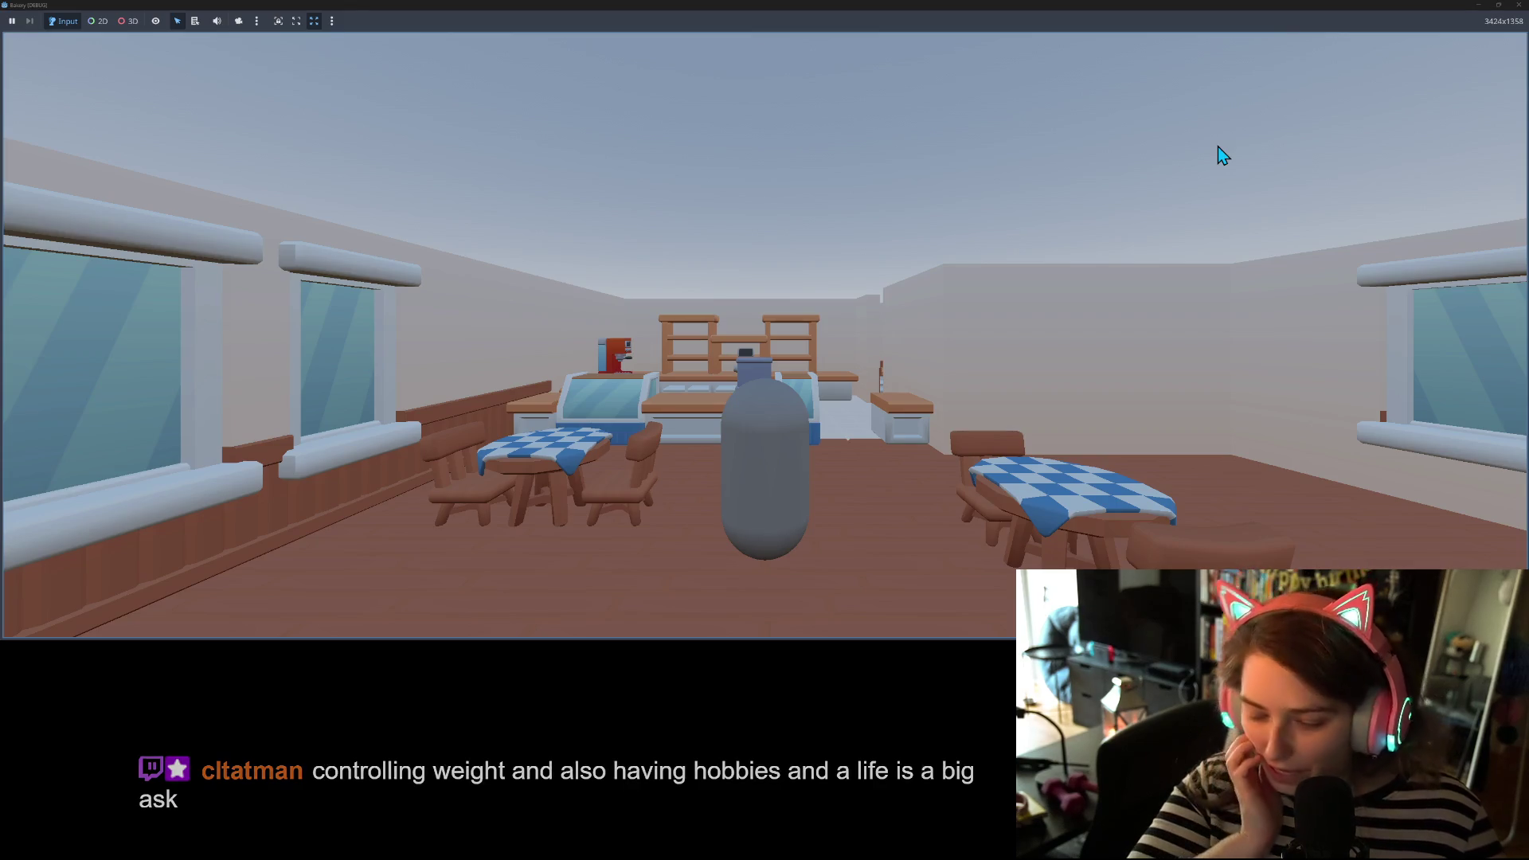
- Walk the player with WASD into the bakery and around the mixer counter
key(w)
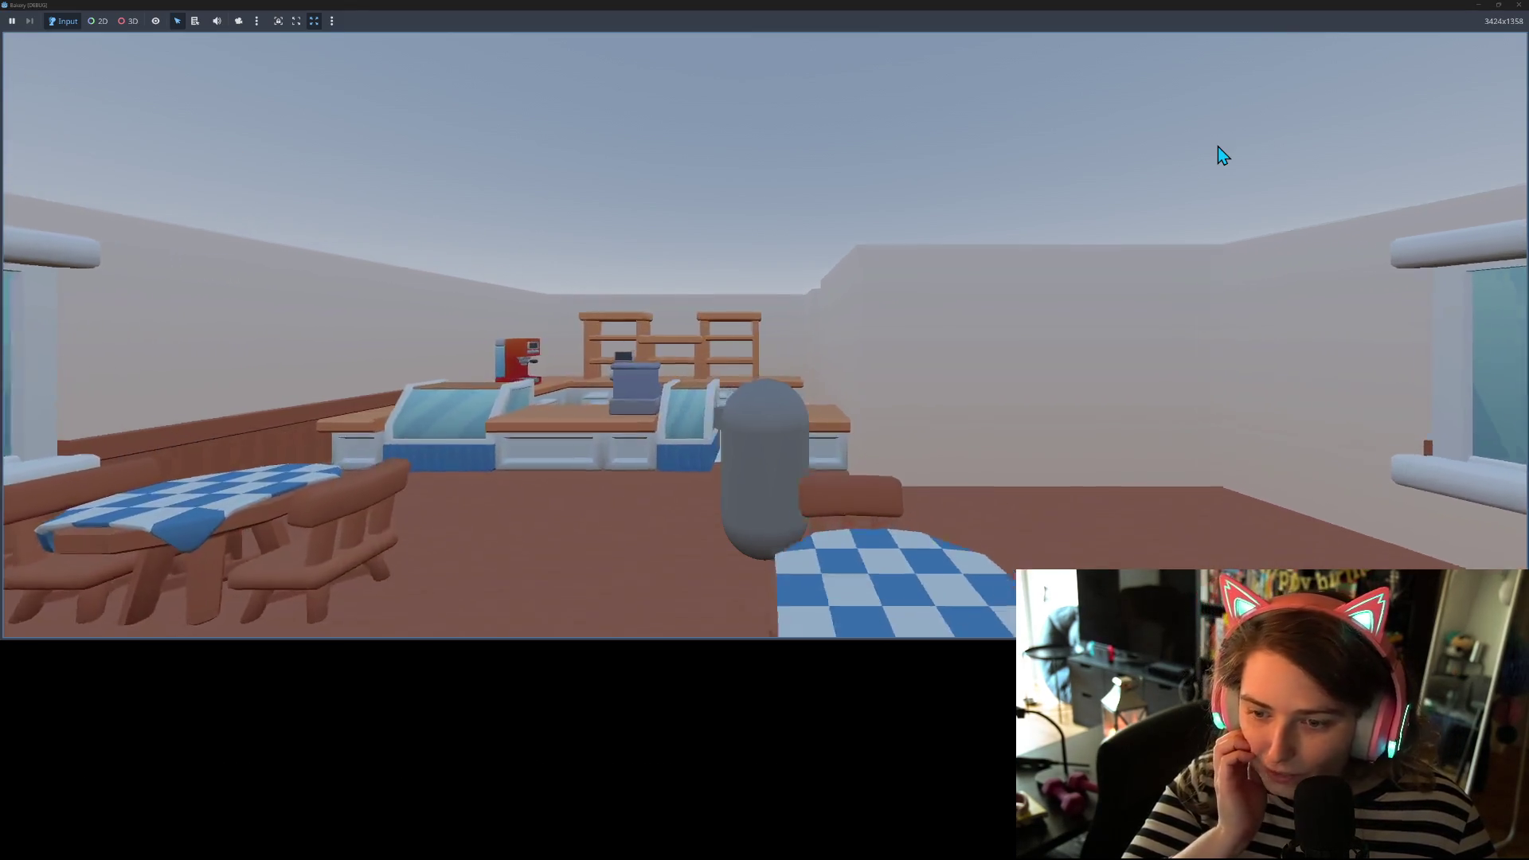
key(w)
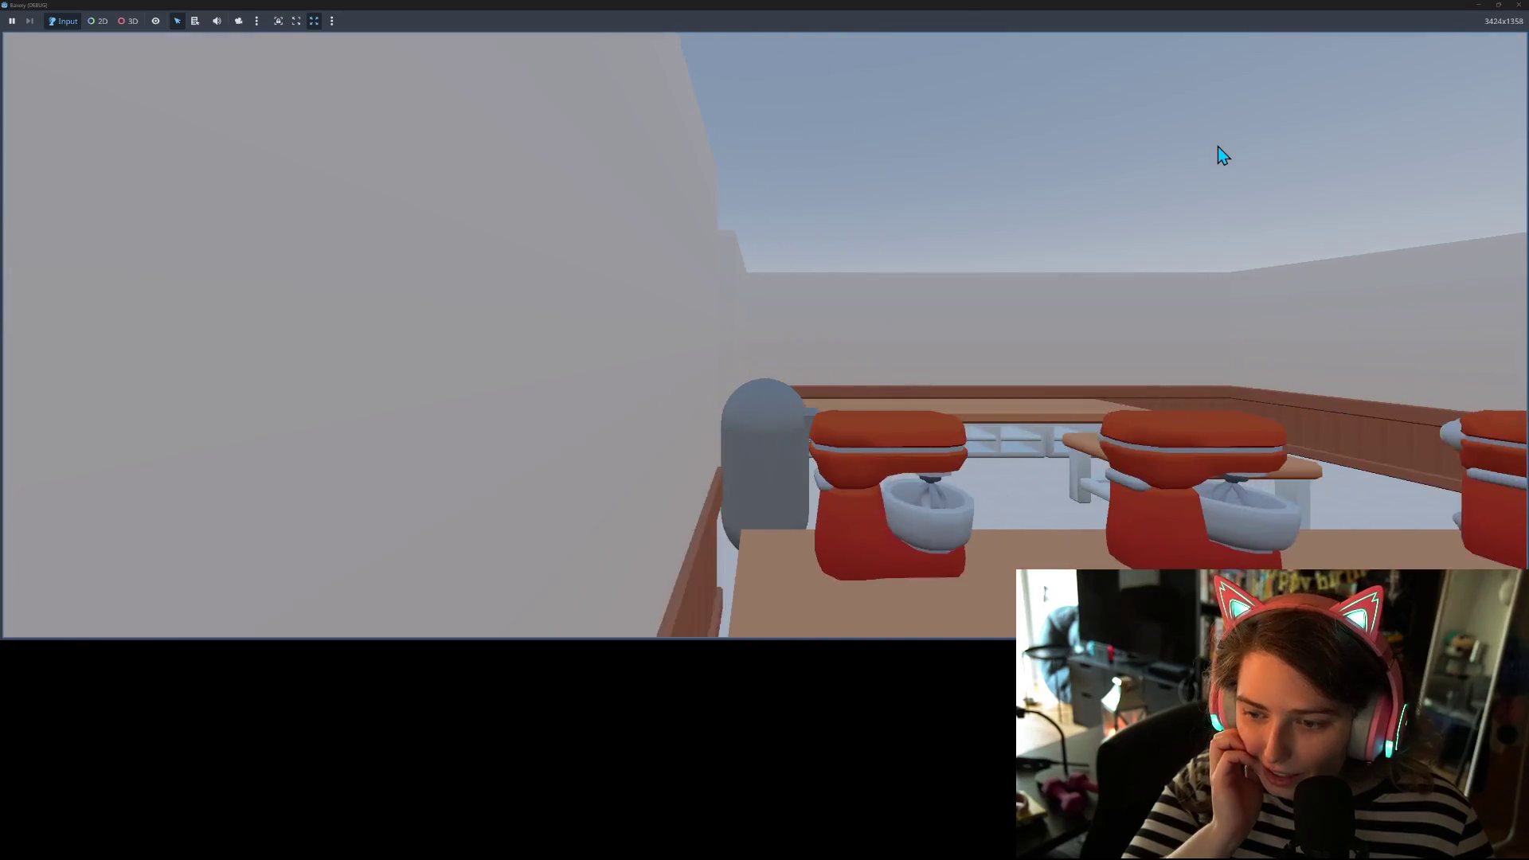
key(a)
key(d)
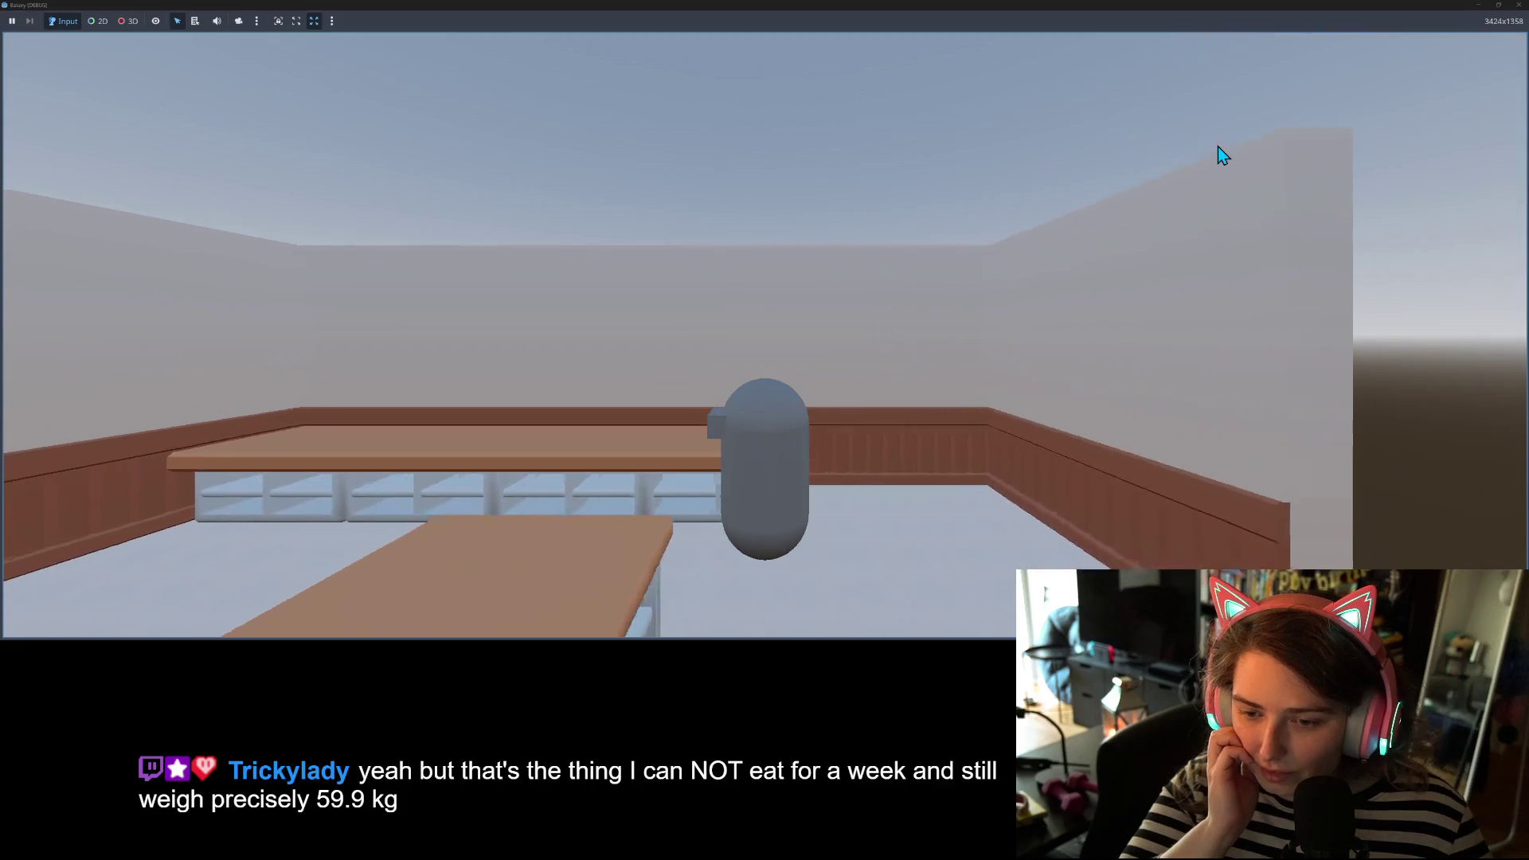
key(s)
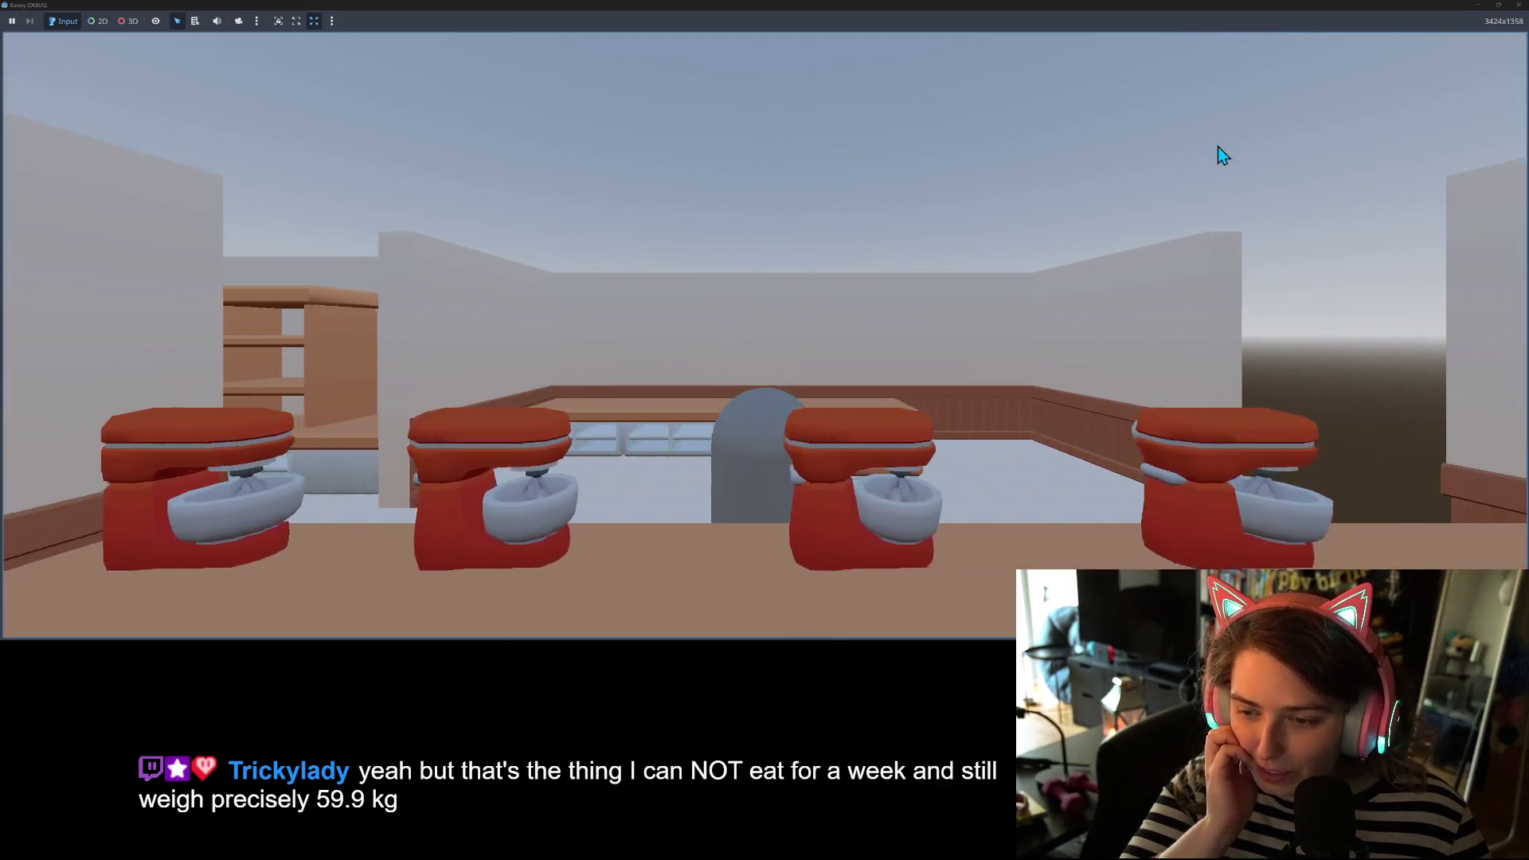
key(d)
key(w)
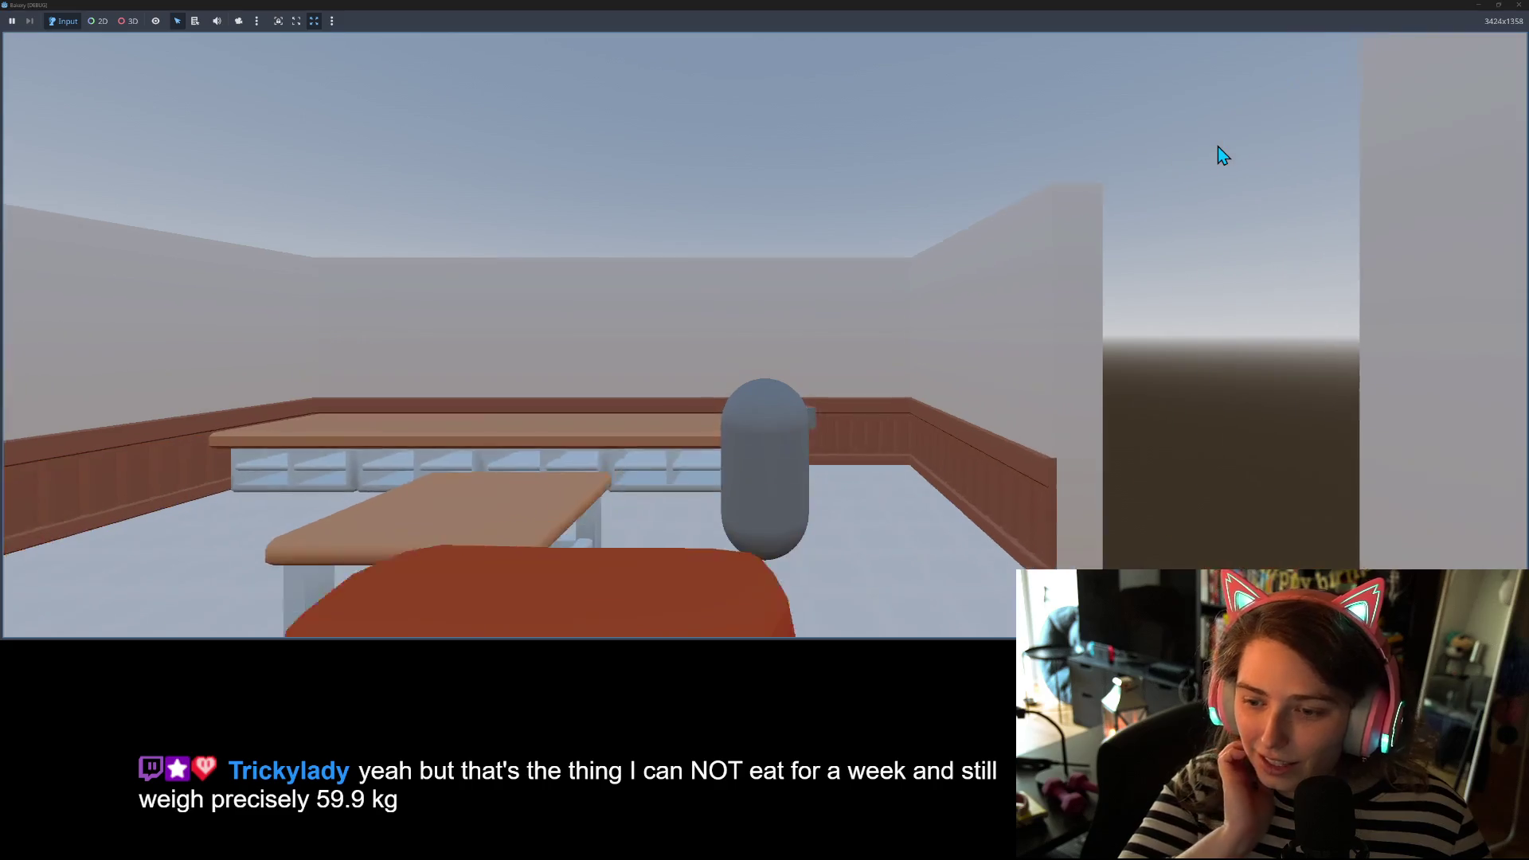
key(s)
key(a)
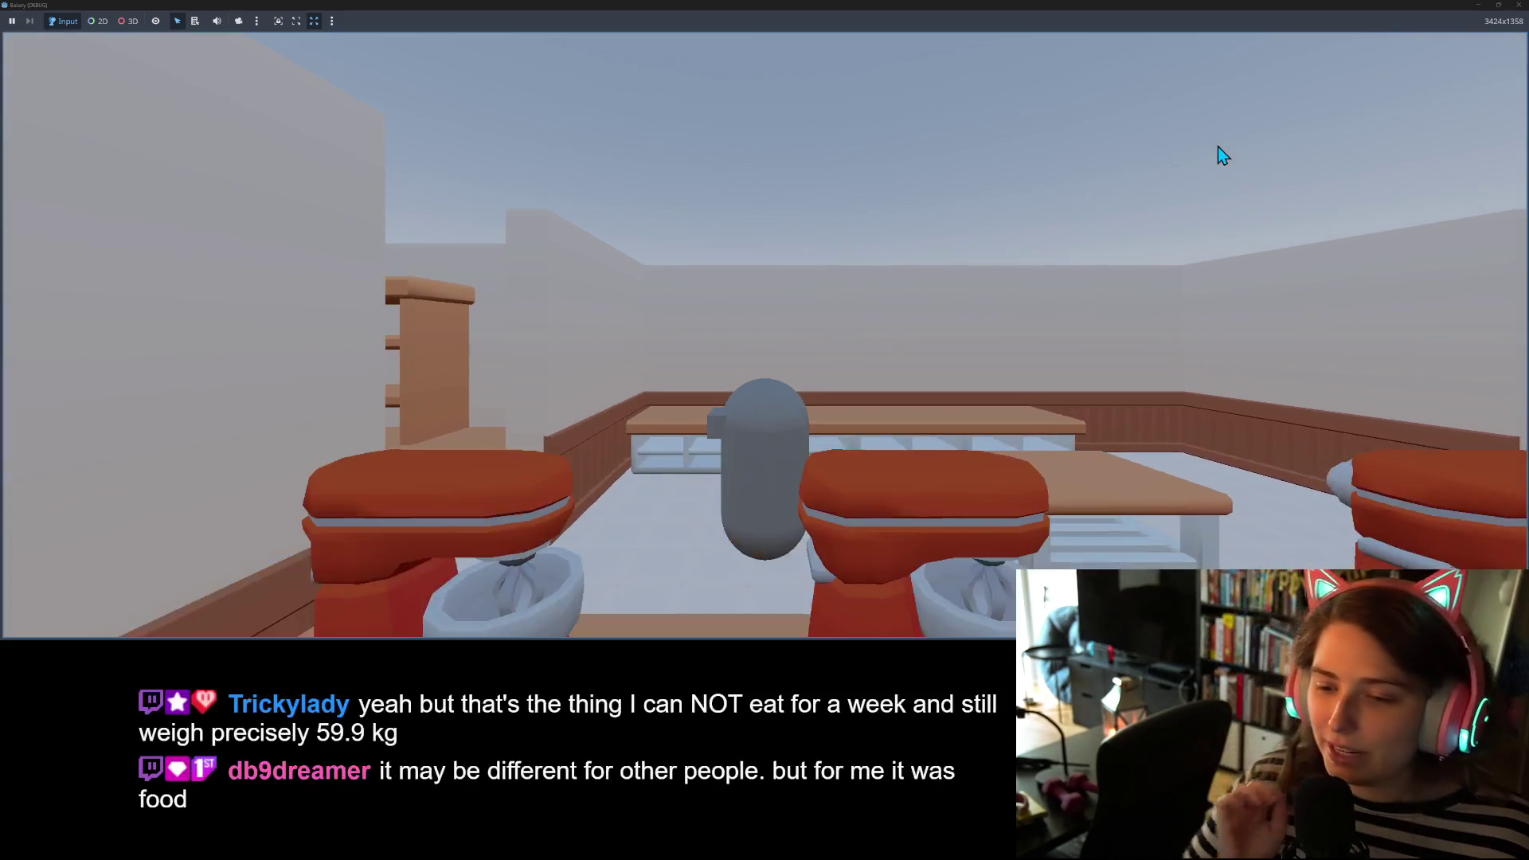
key(w)
key(d)
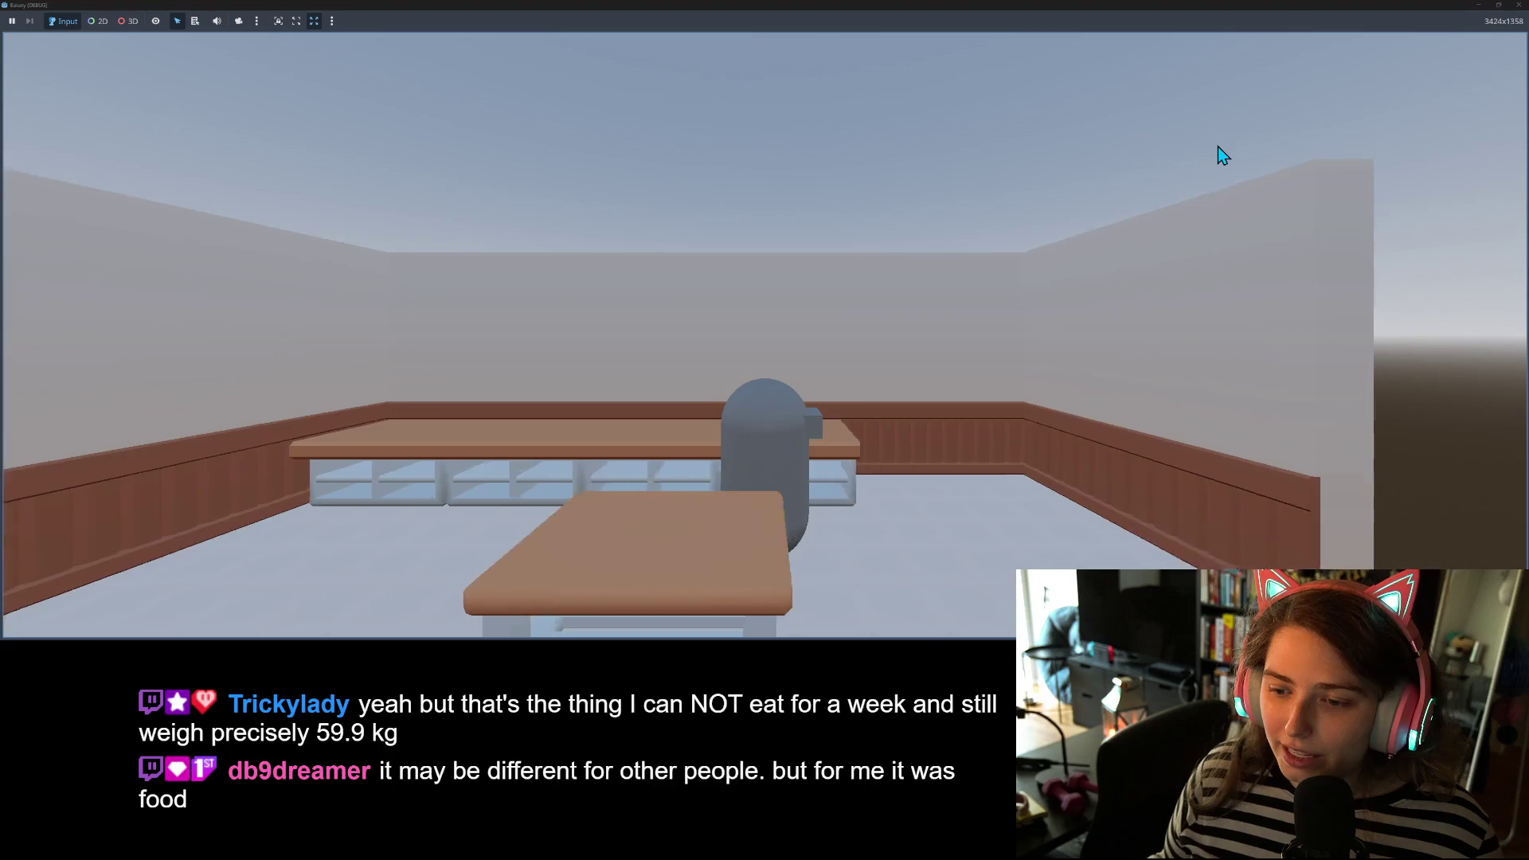
key(s)
key(s)
key(w)
key(a)
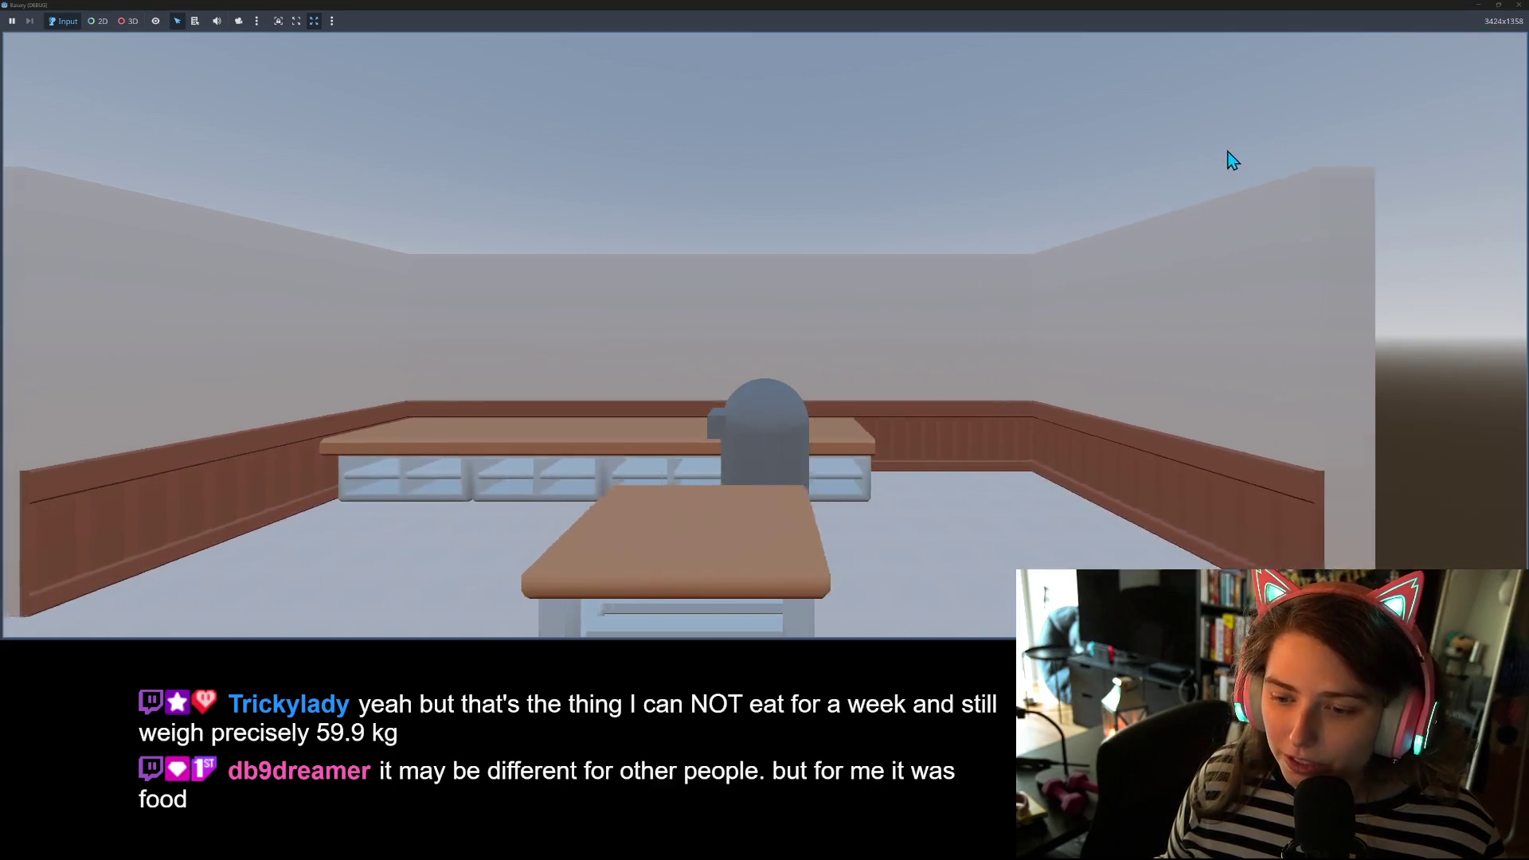
key(s)
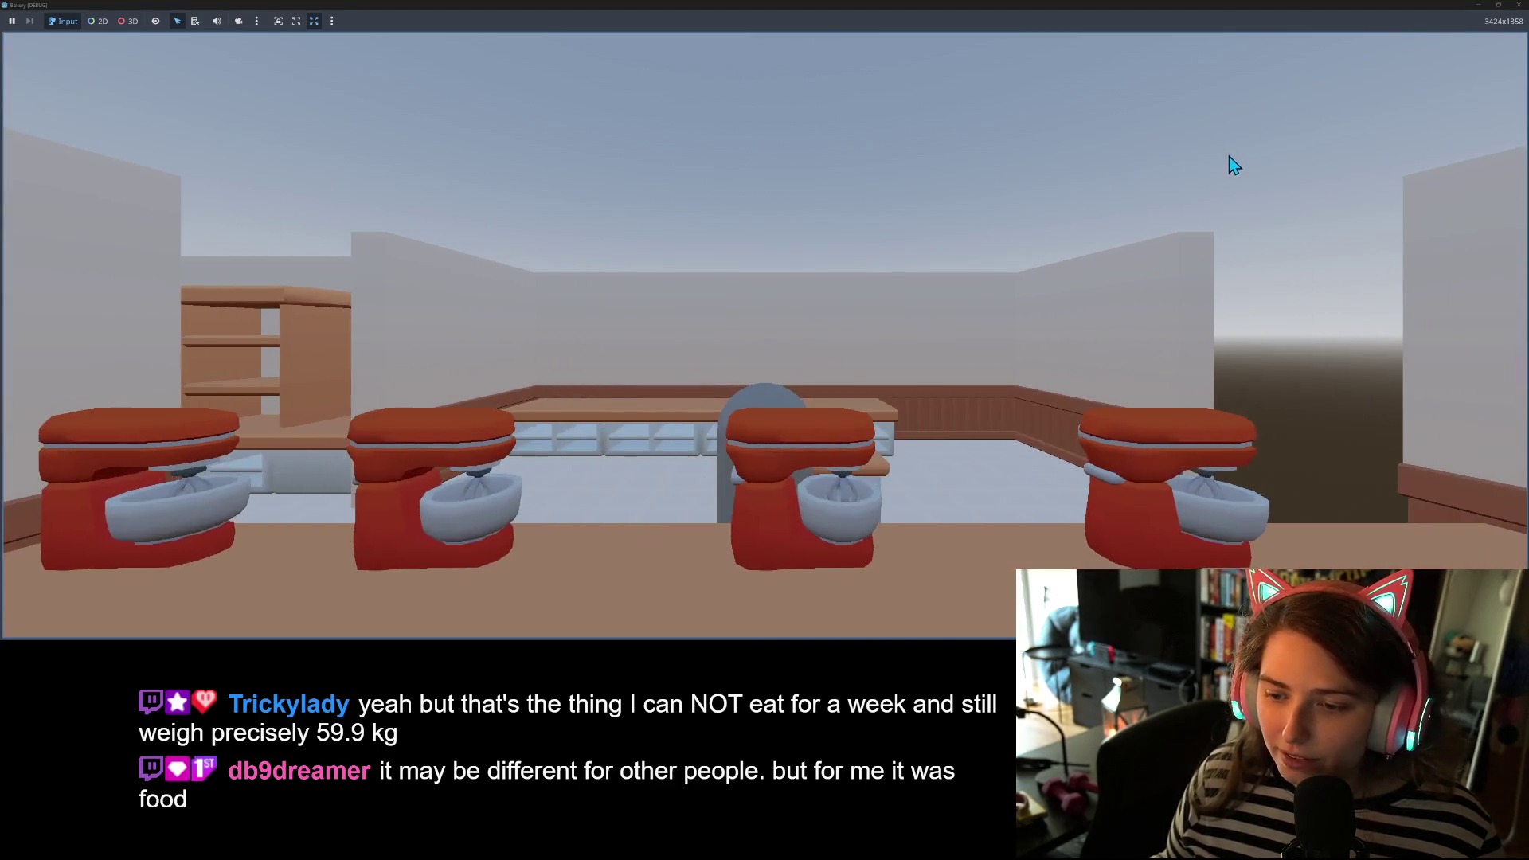
key(w)
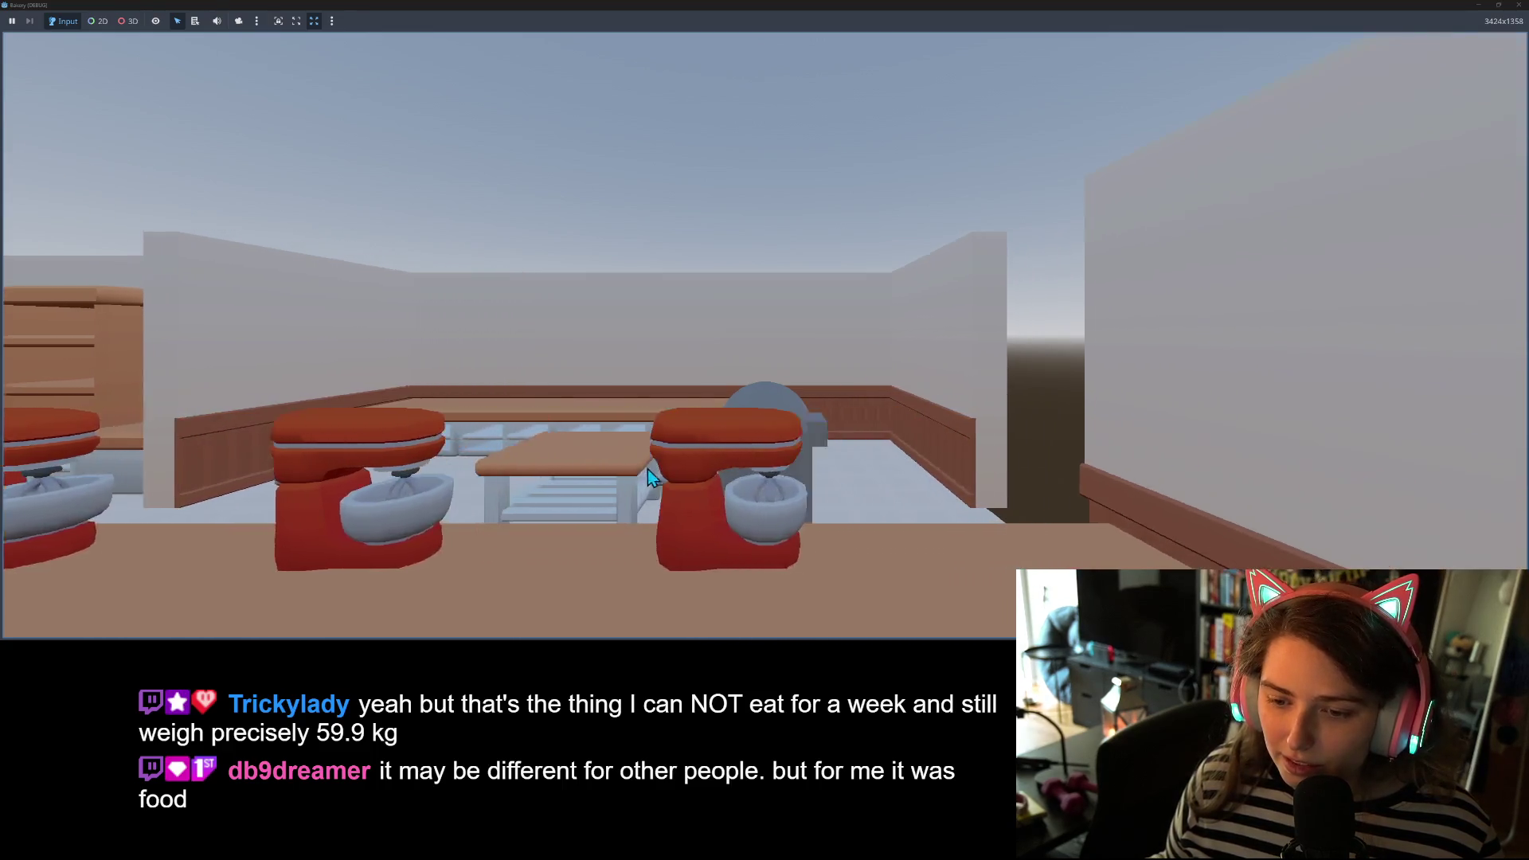
- Weave the player around the mixer row, then restore the game to a smaller window
key(s)
key(w)
key(s)
key(a)
key(d)
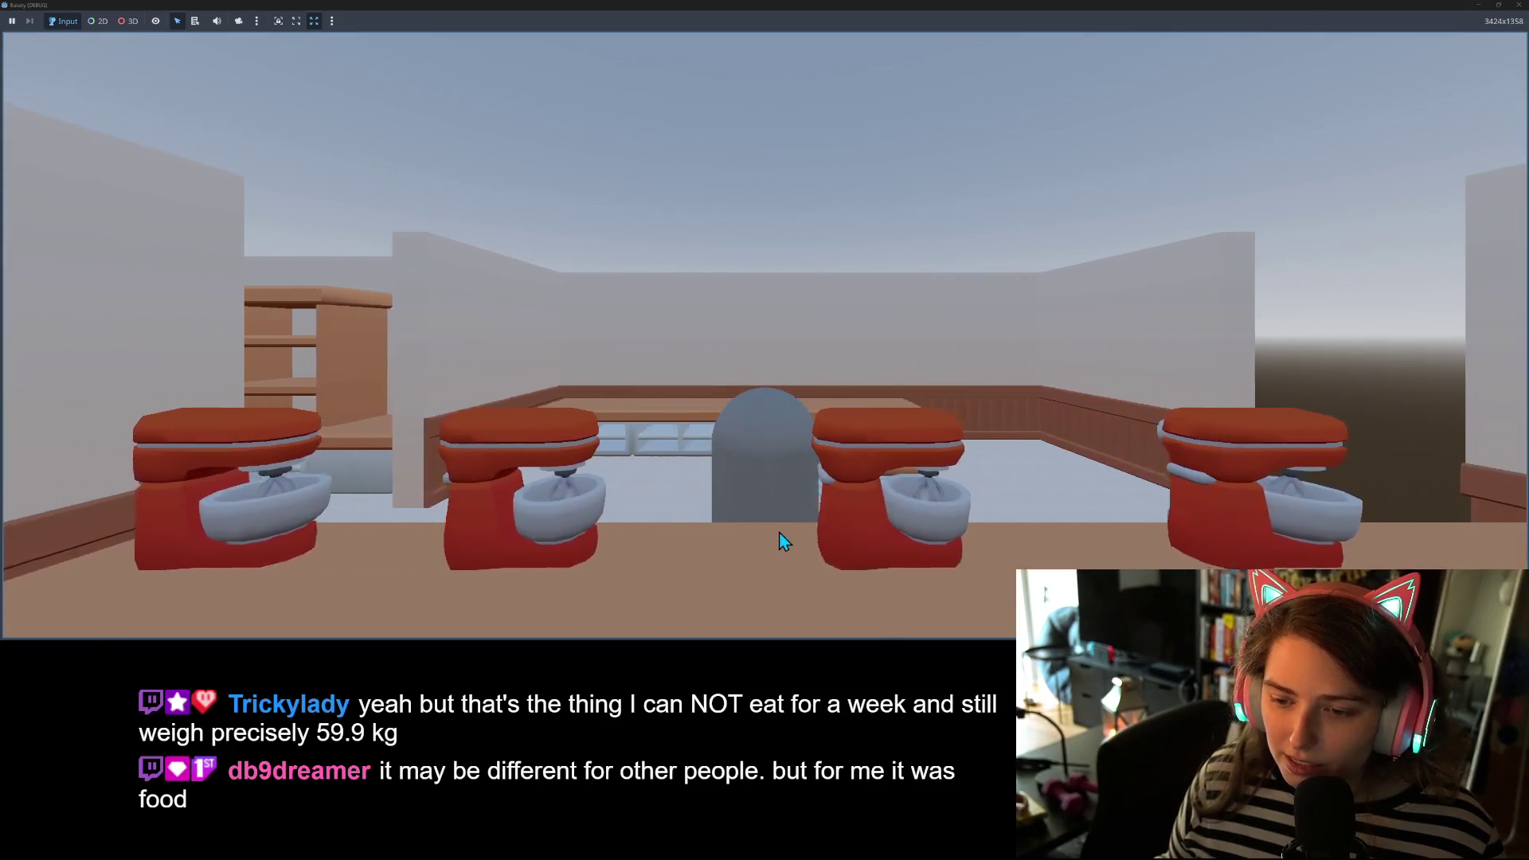
key(a)
key(a)
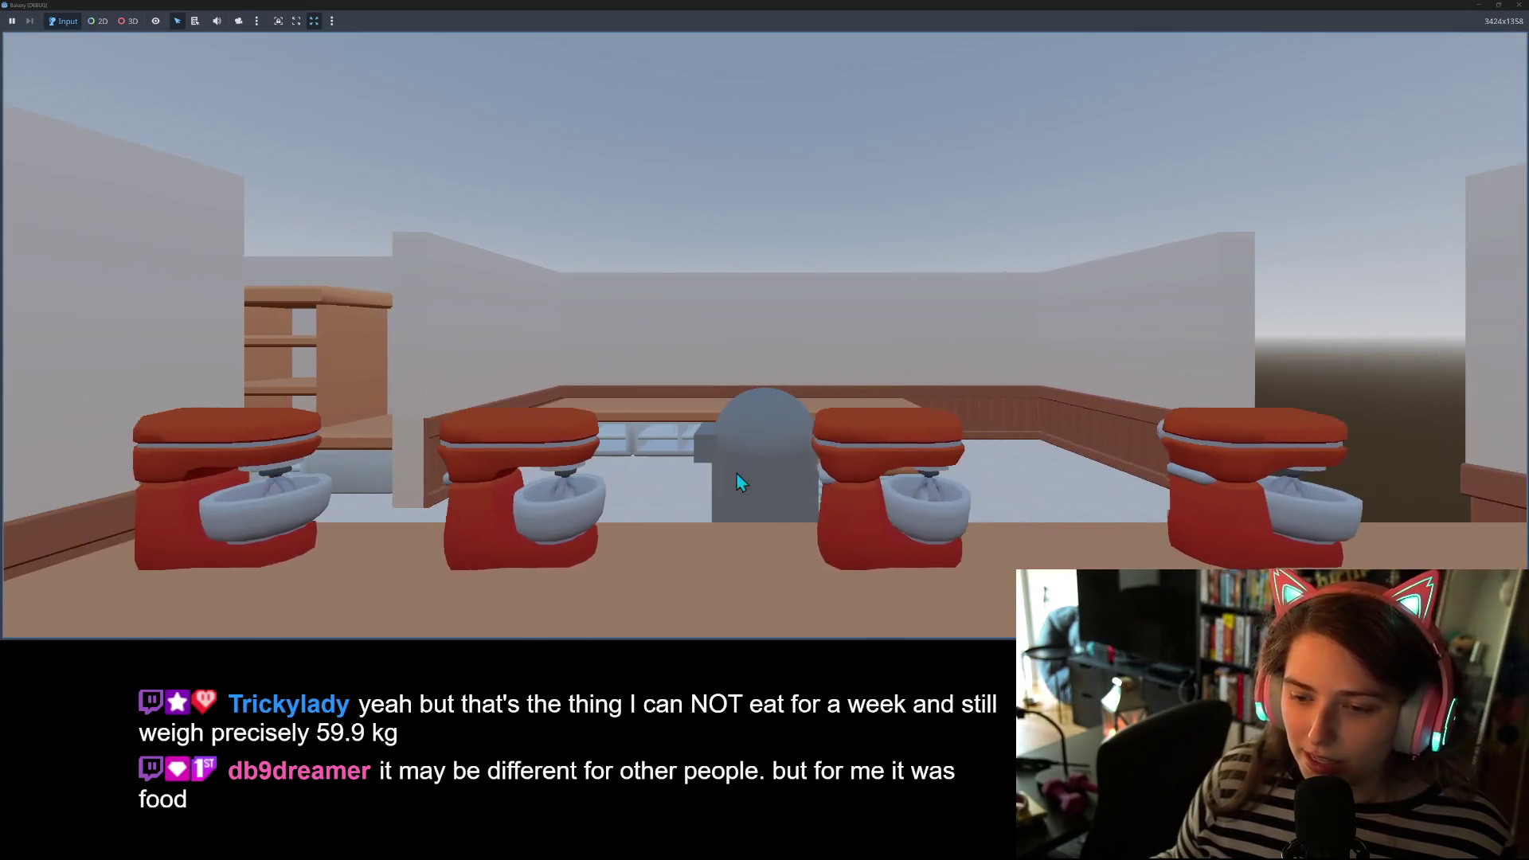
key(d)
key(w)
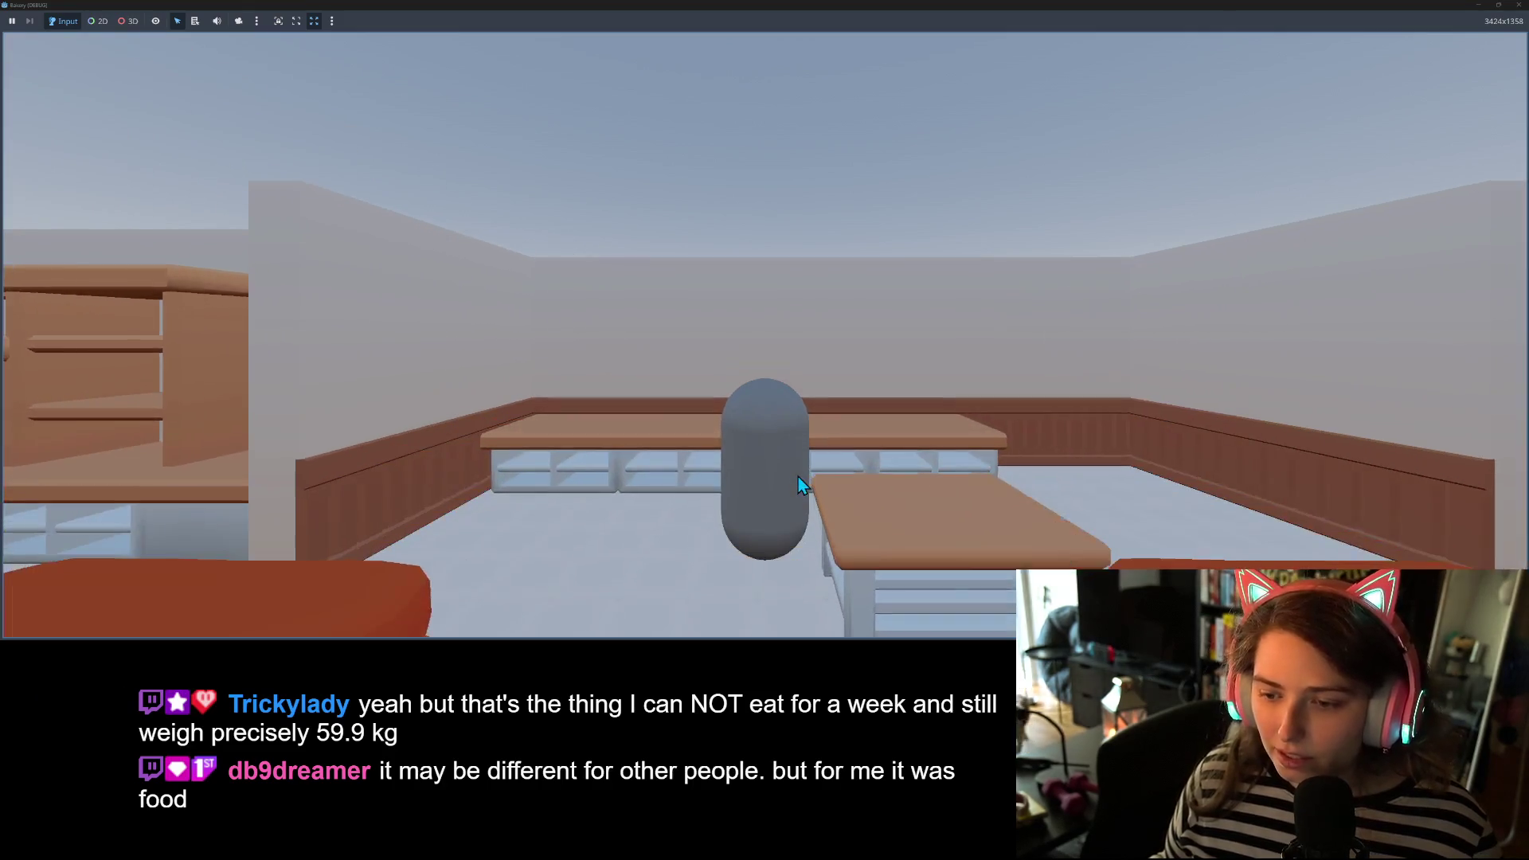
key(s)
key(d)
key(w)
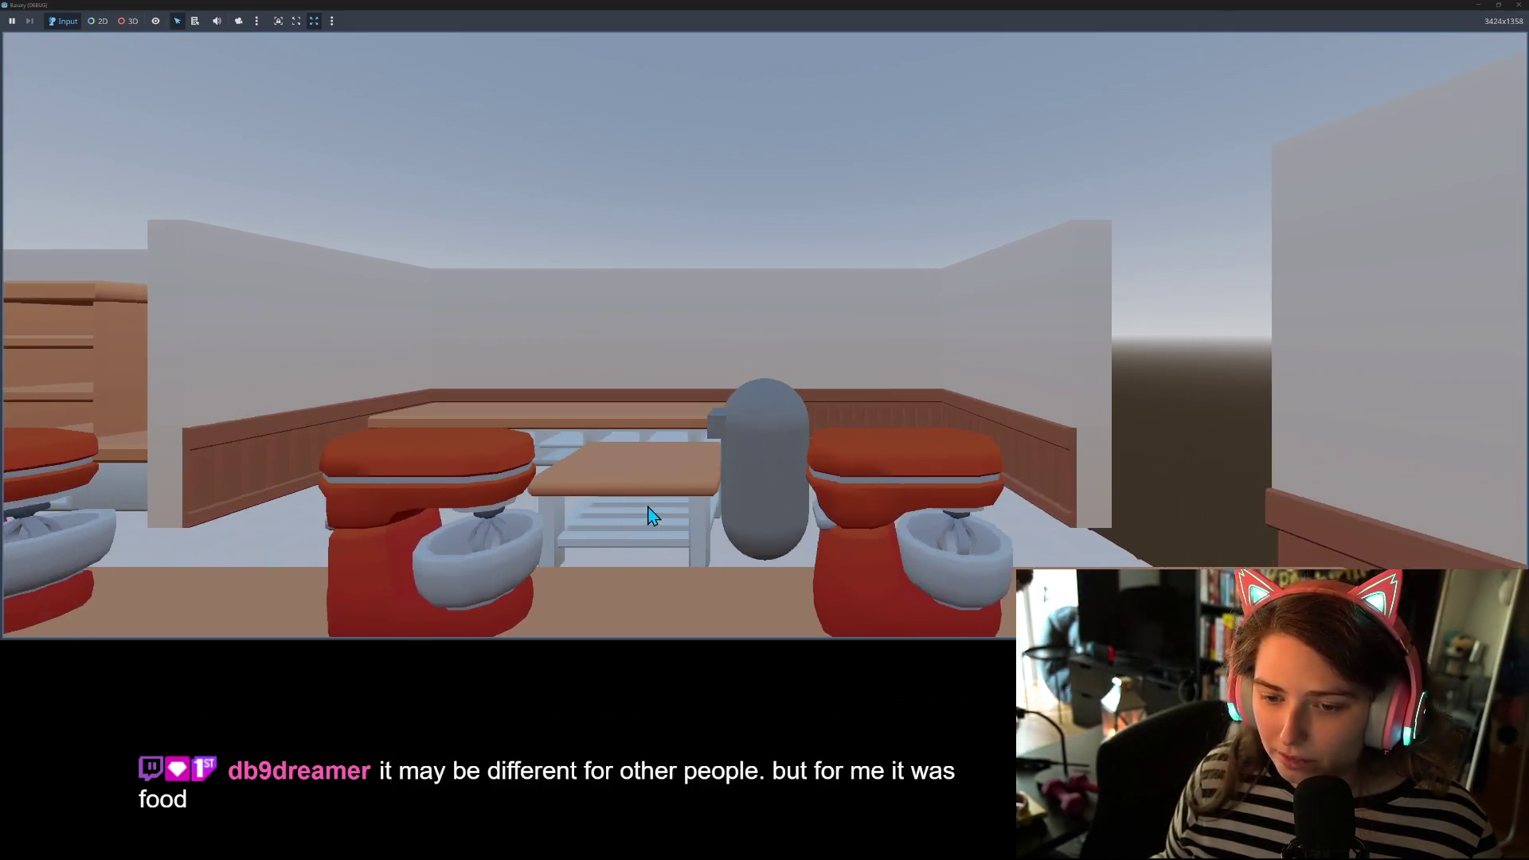
key(w)
key(w)
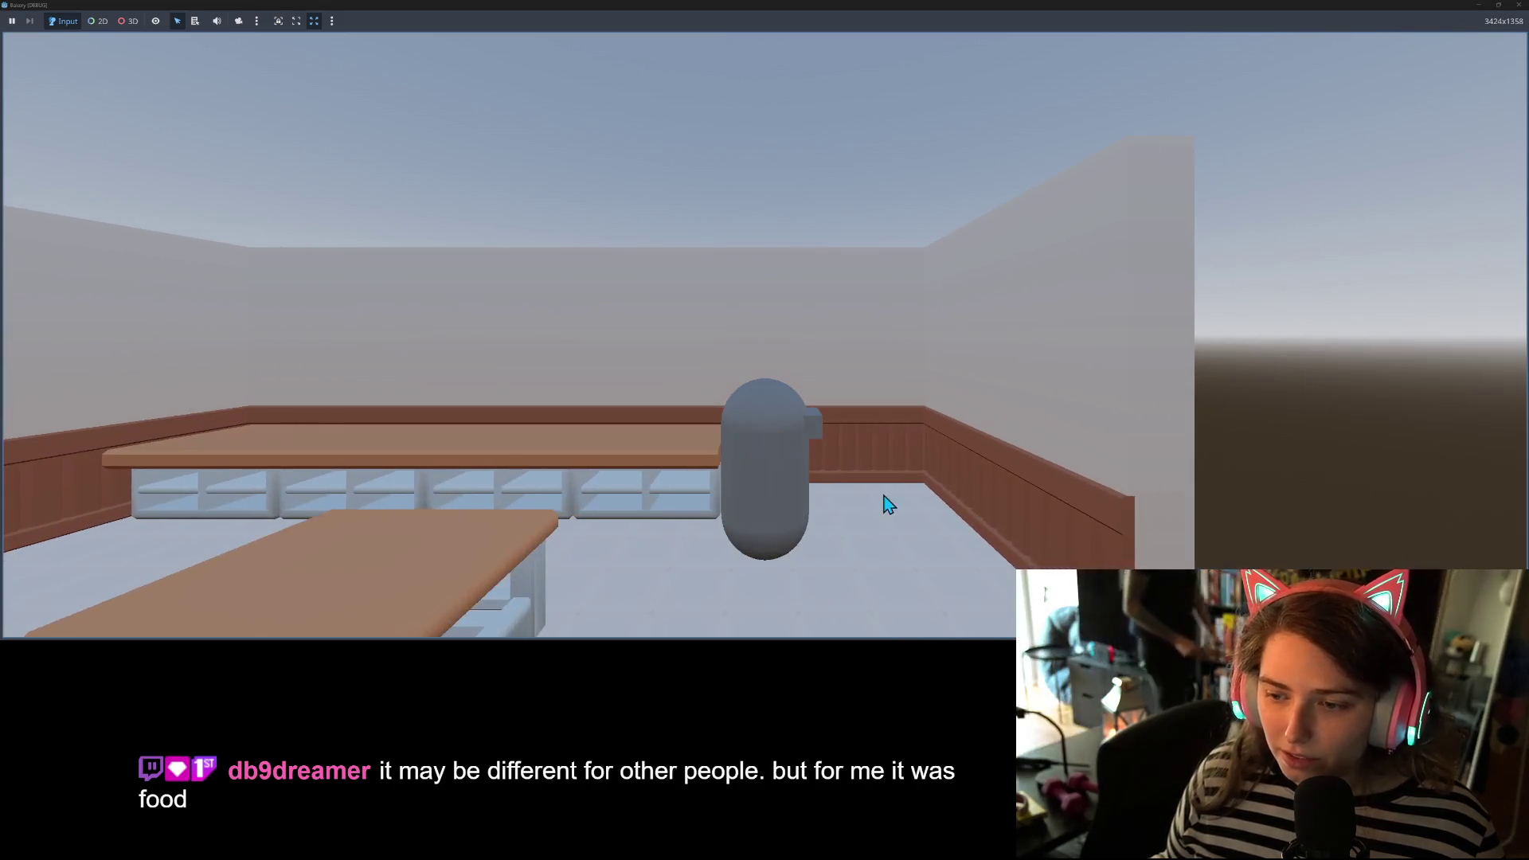
key(a)
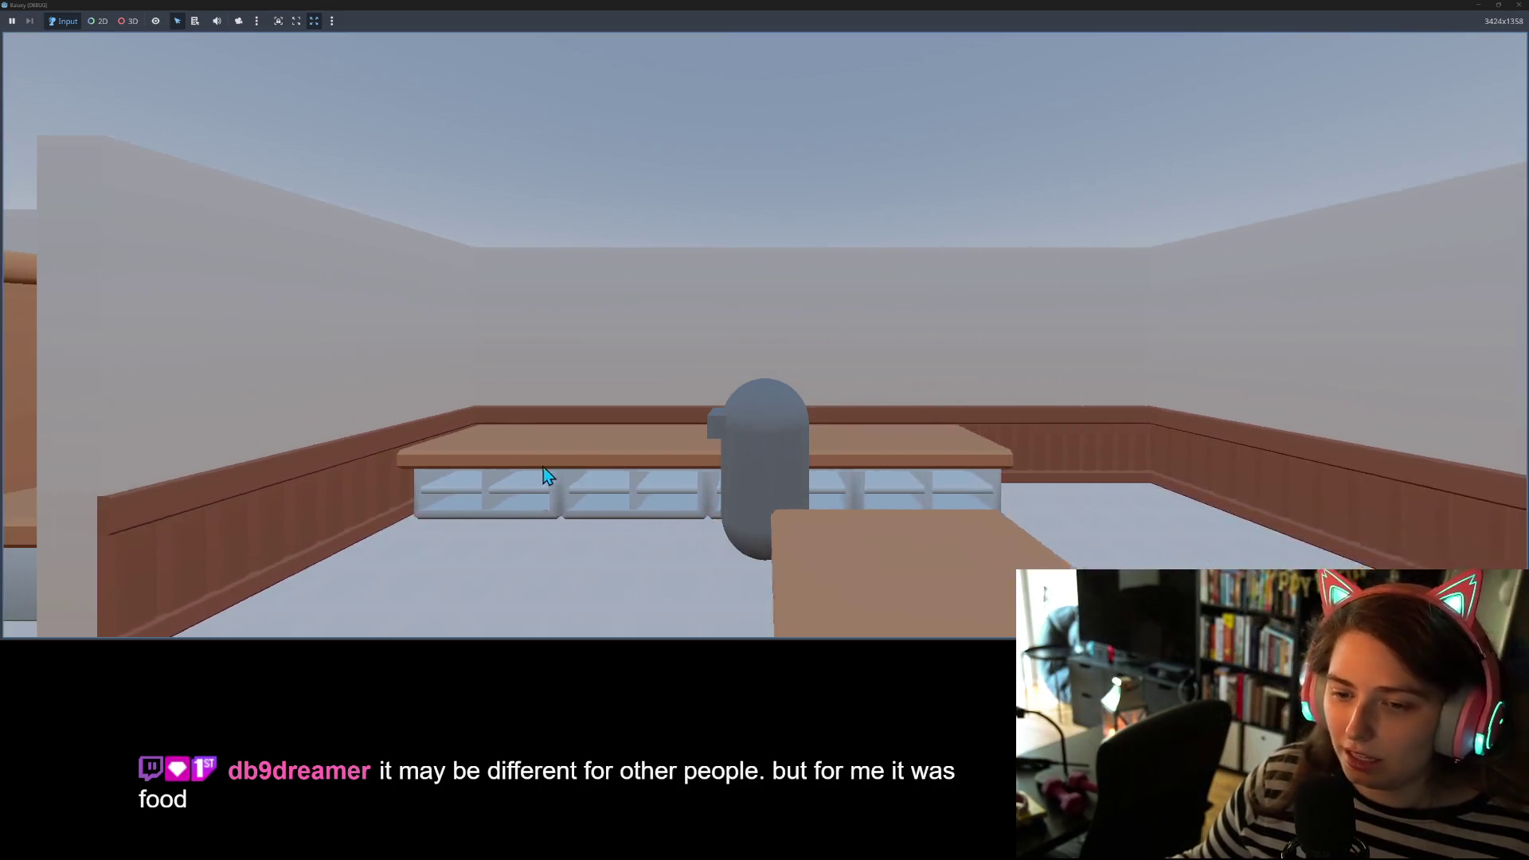
key(a)
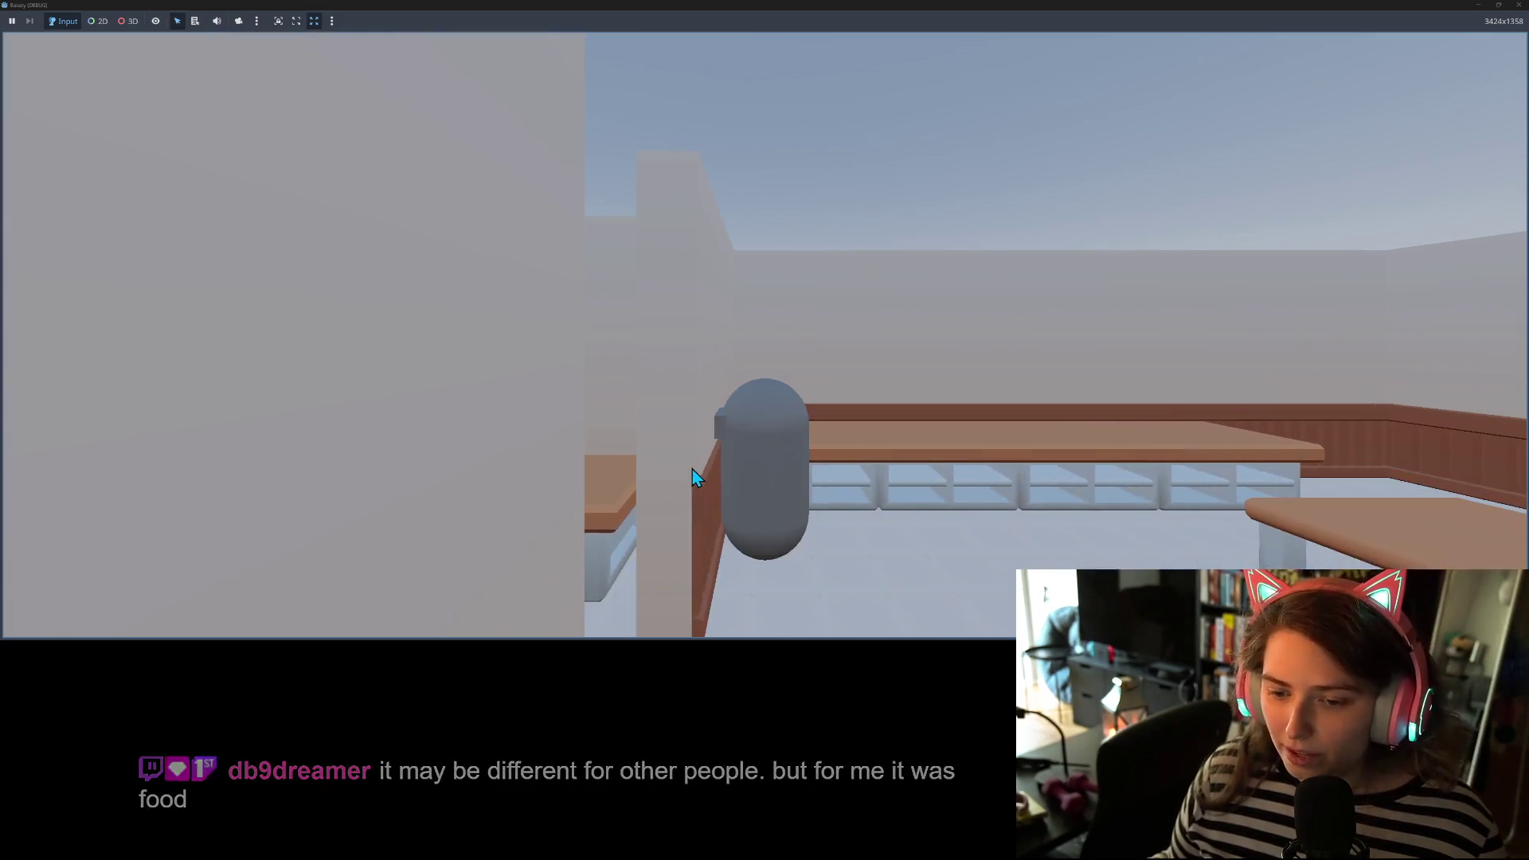
key(d)
key(d)
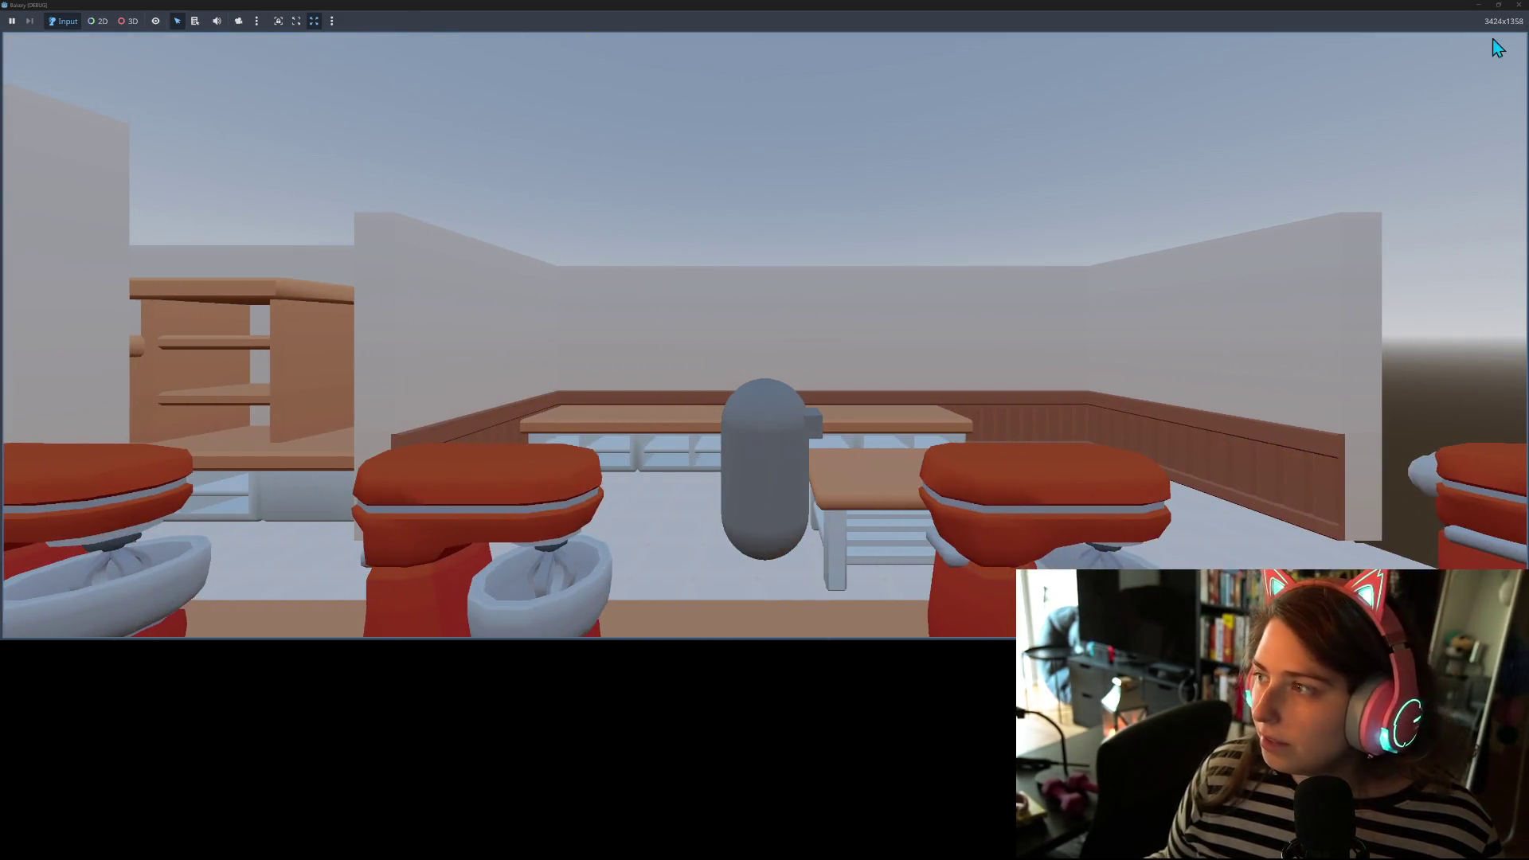
click(1498, 4)
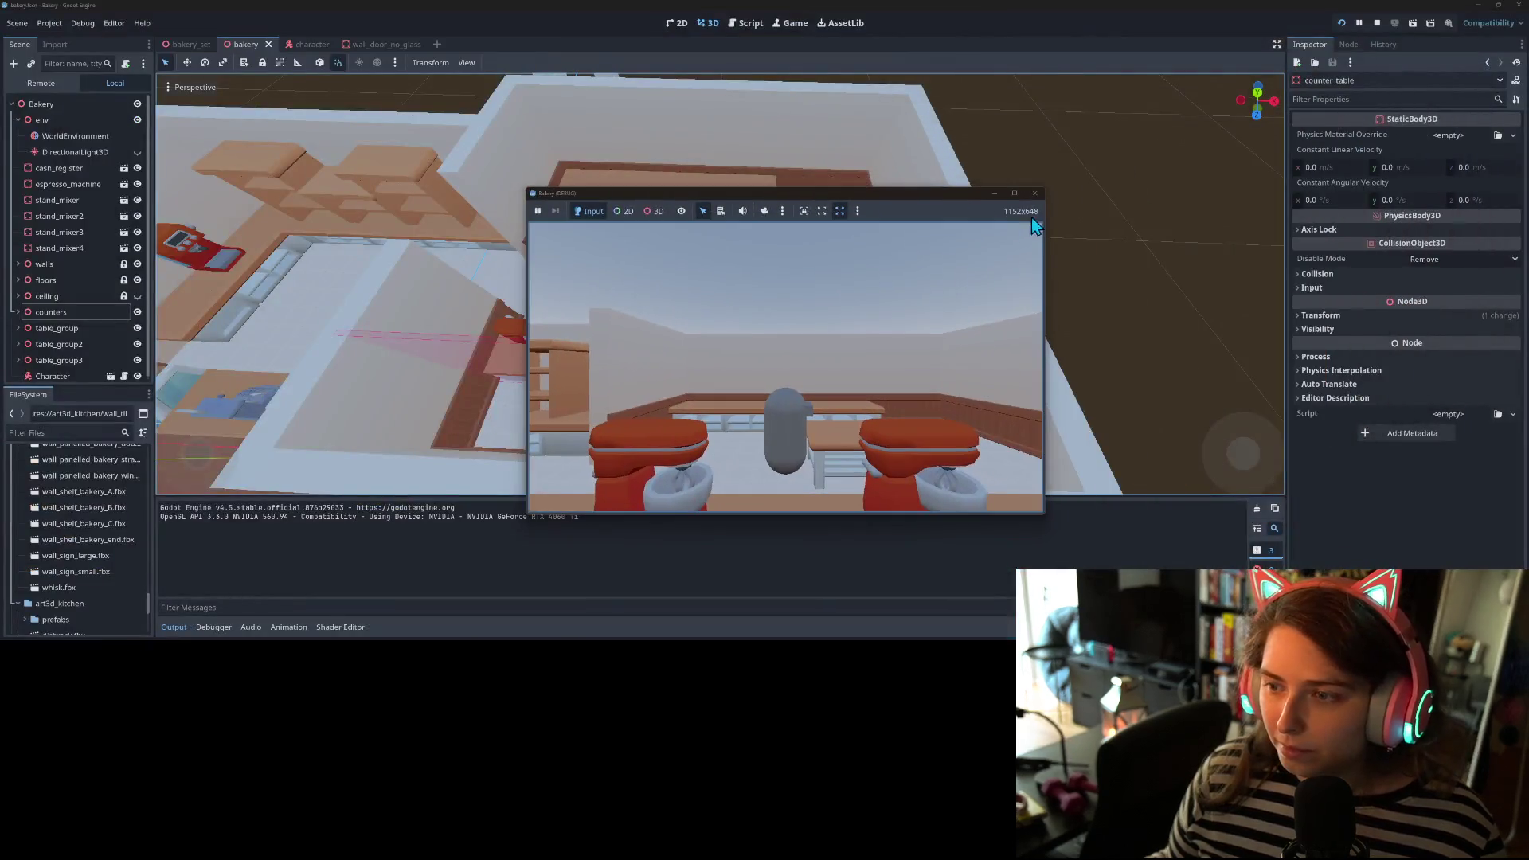
- Close the Bakery (DEBUG) game window to stop the playtest and zoom into the 3D view
click(1034, 194)
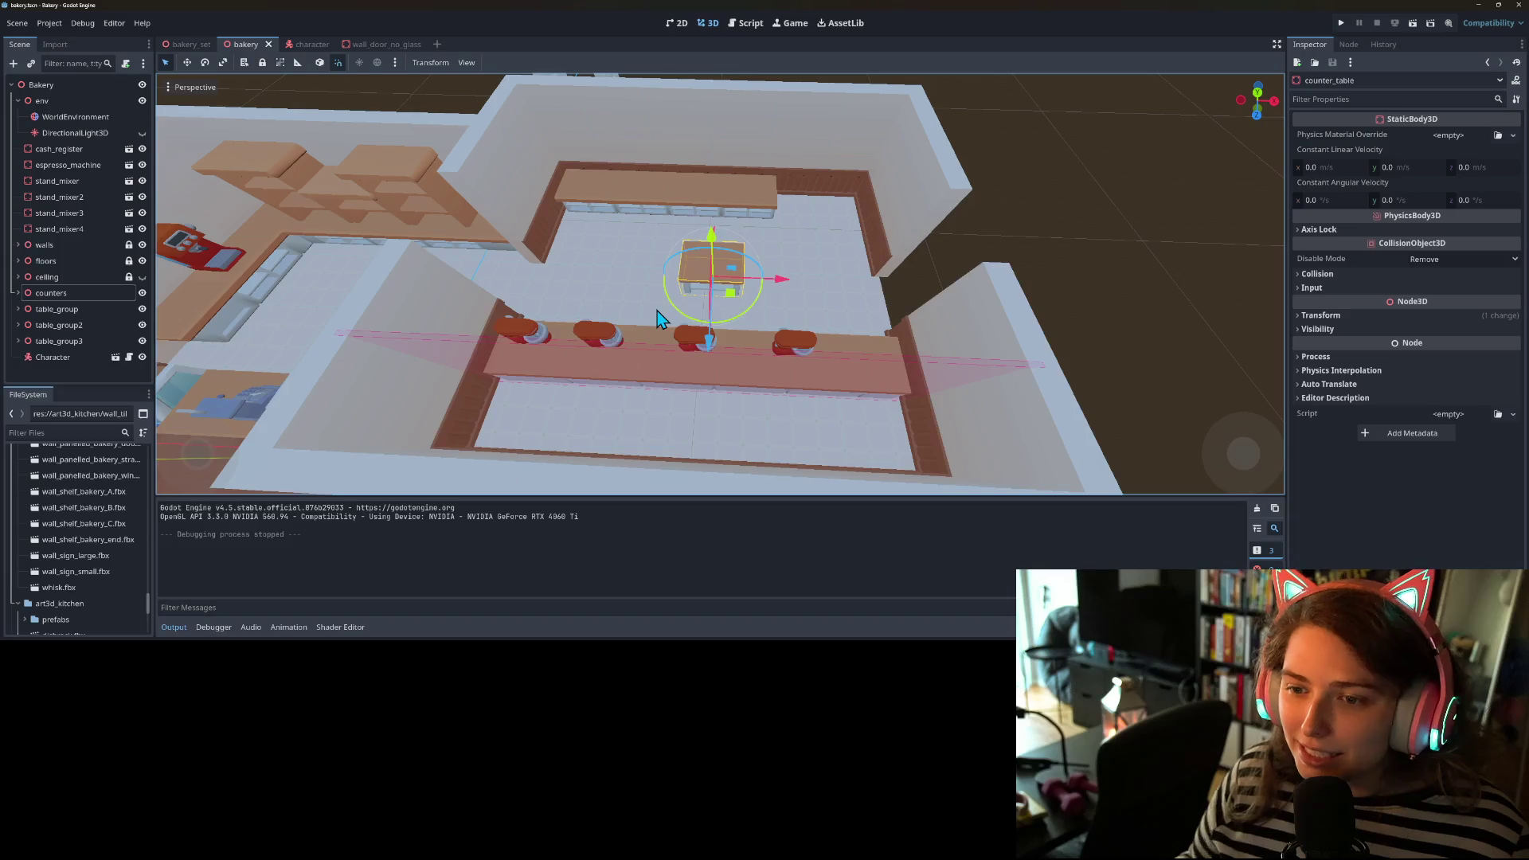
scroll(up, 3)
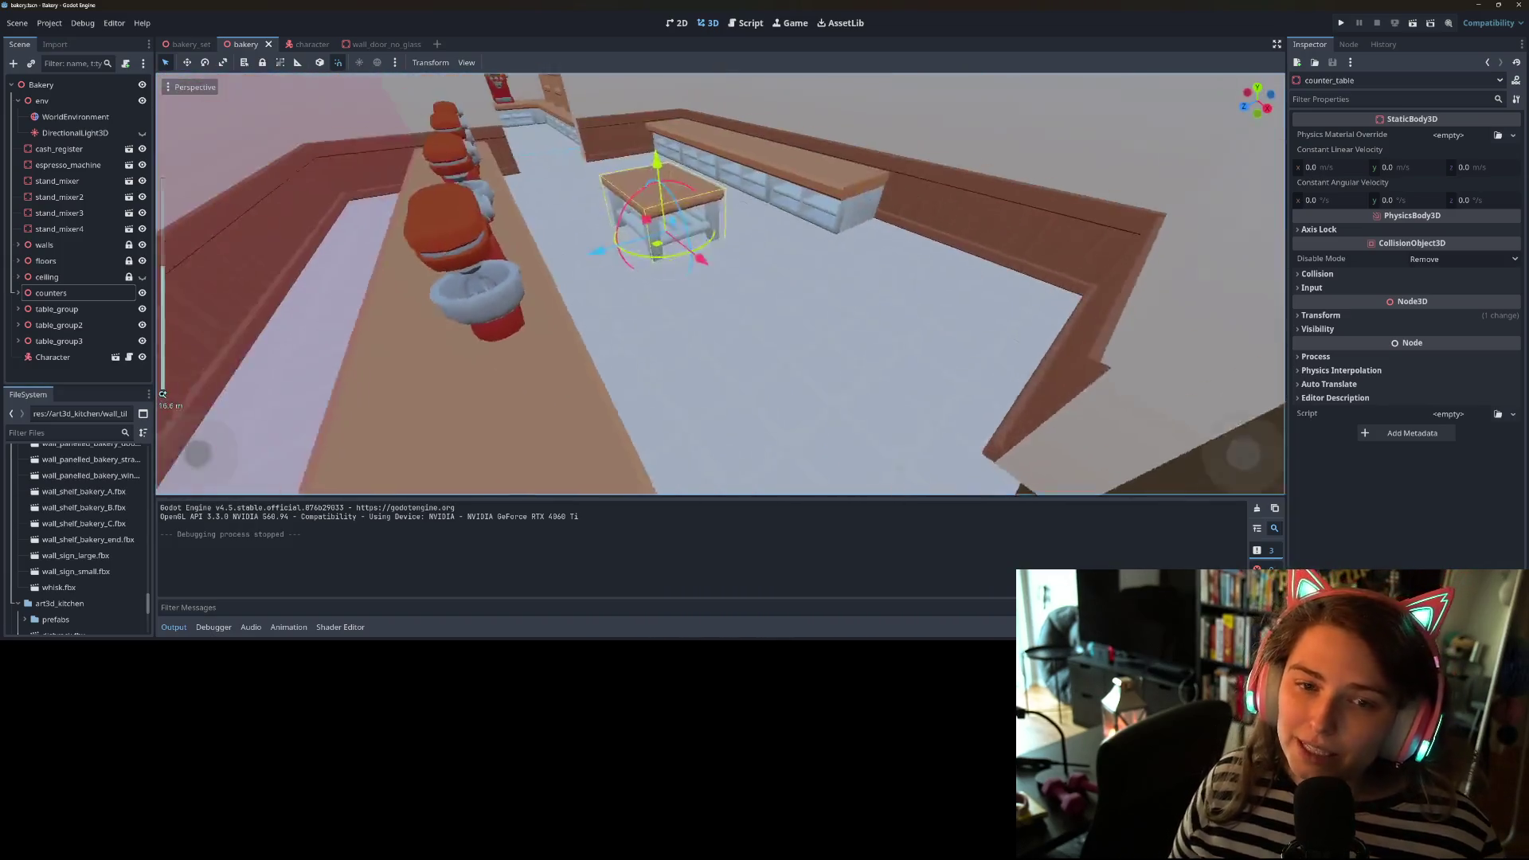
drag(561, 373, 631, 396)
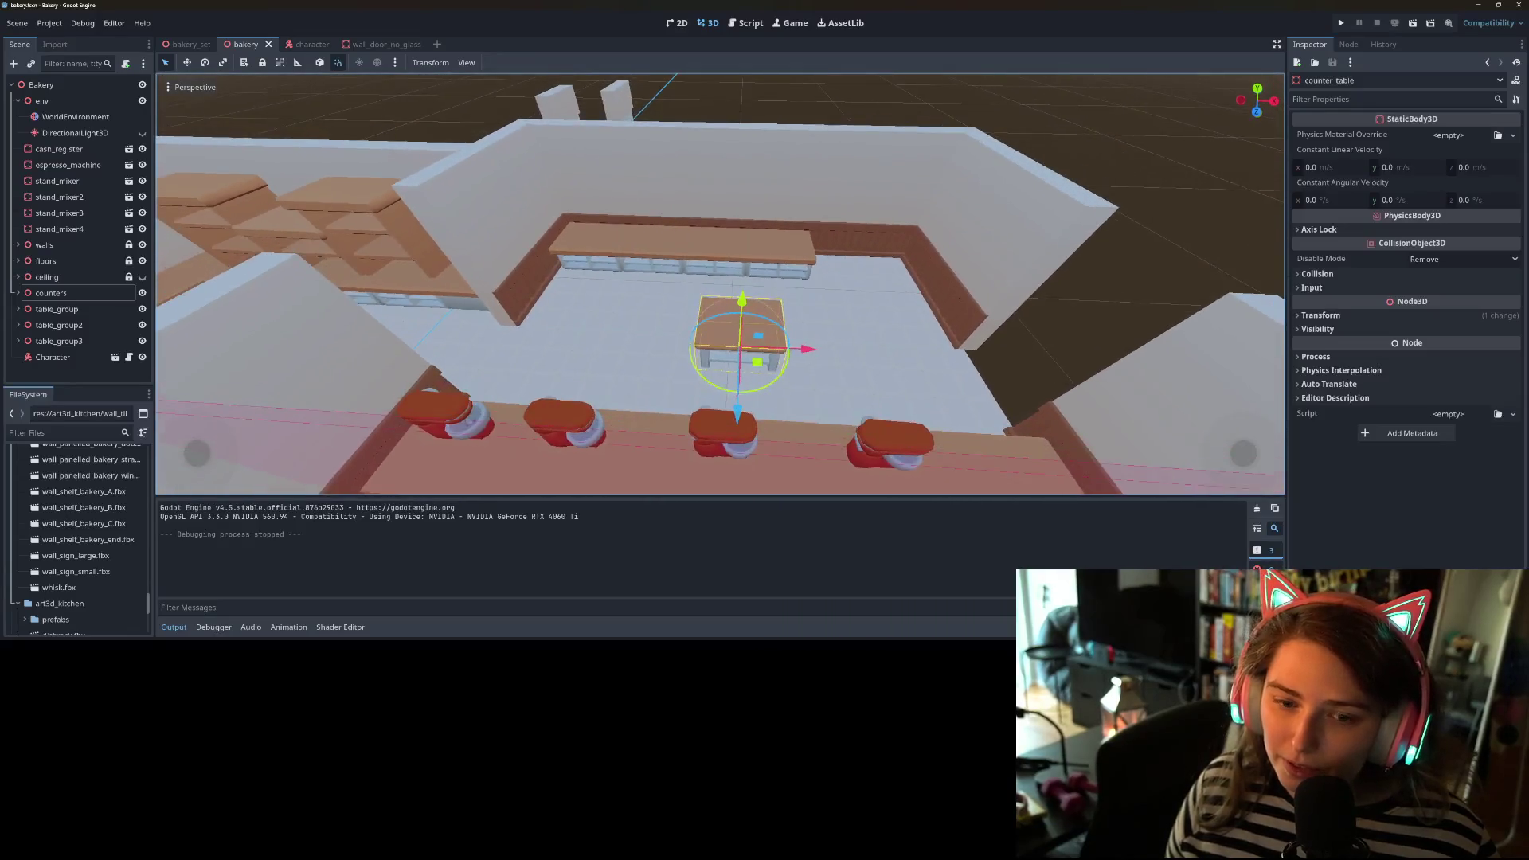
scroll(down, 3)
scroll(down, 3)
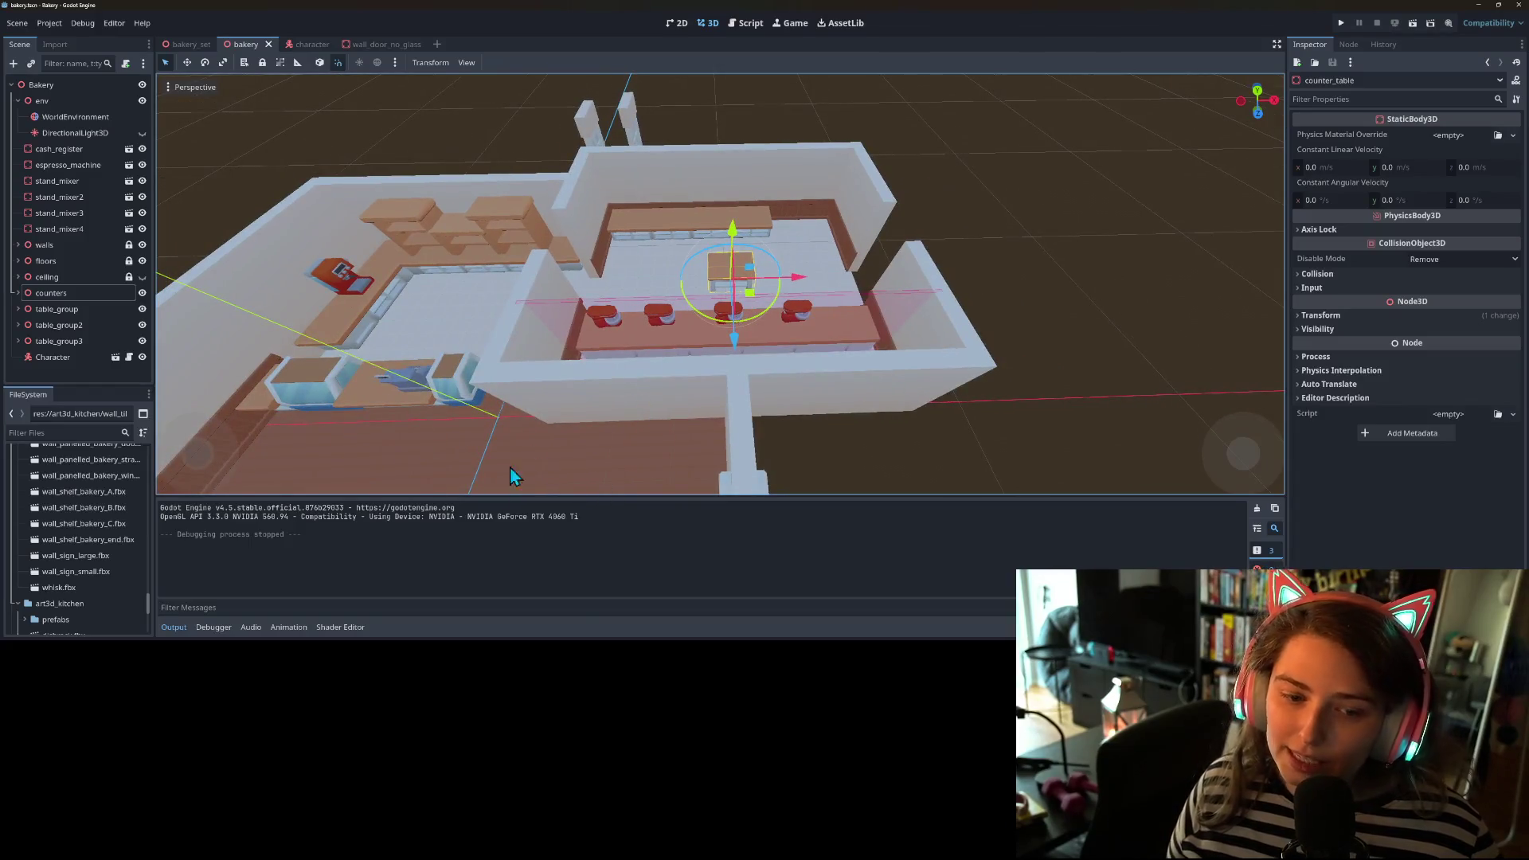
drag(637, 418, 658, 426)
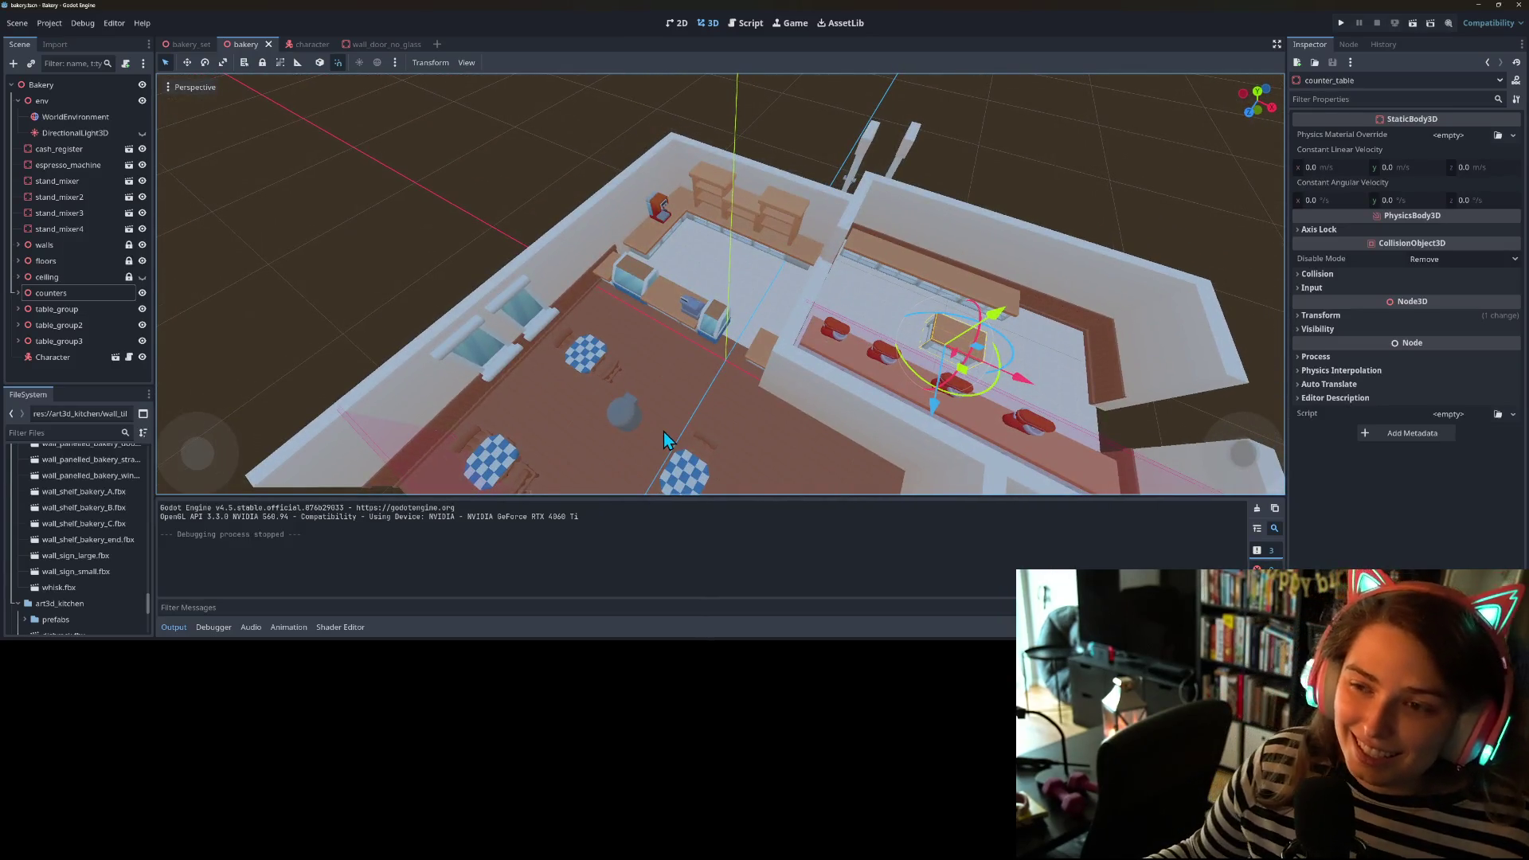
drag(643, 429, 627, 484)
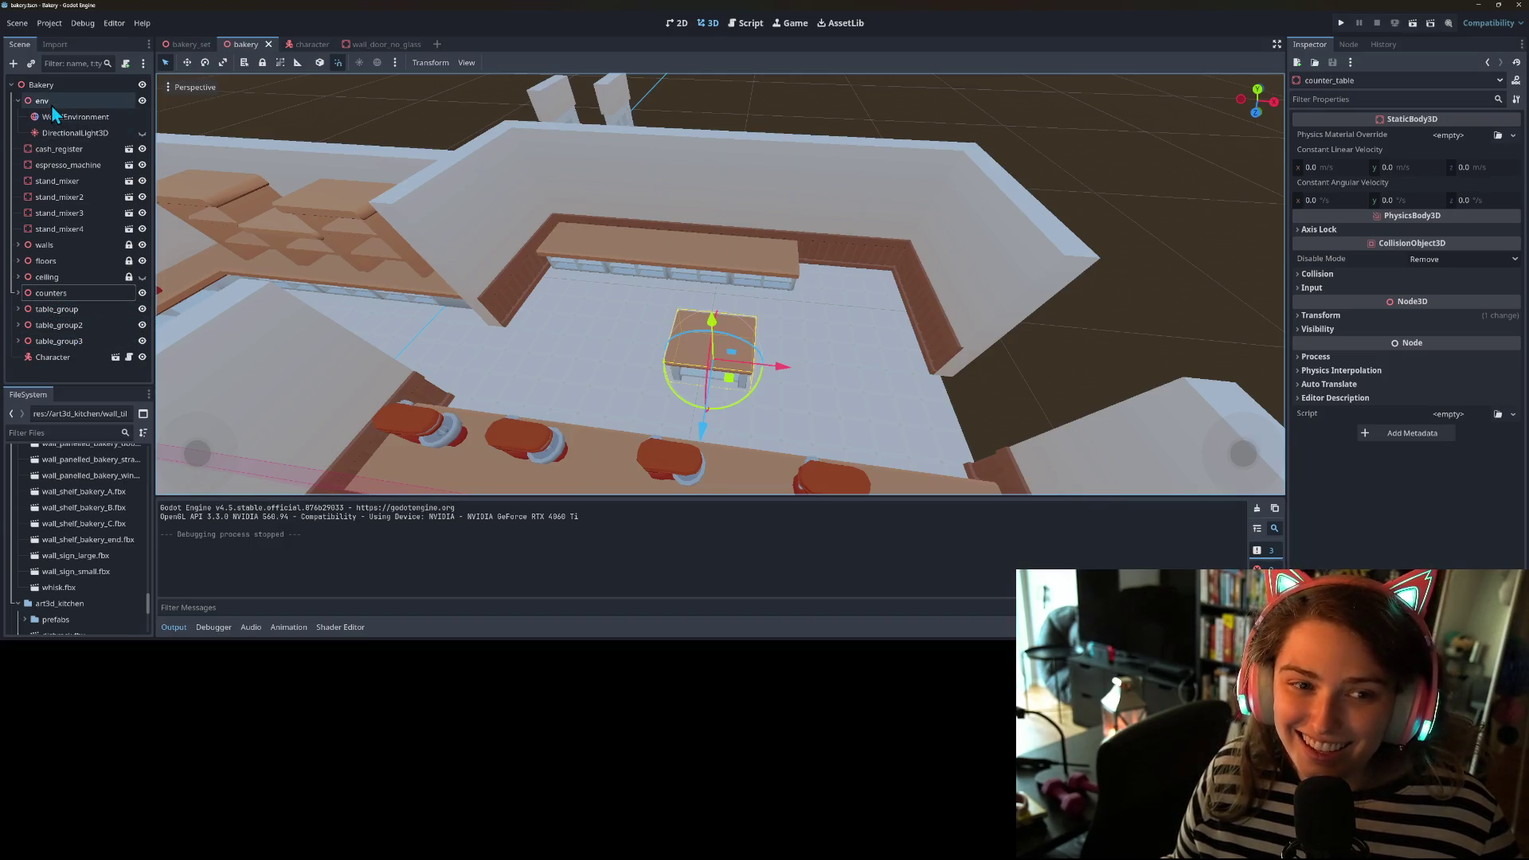
- Duplicate stand_mixer4 into a new stand_mixer5 node
click(66, 229)
click(65, 167)
click(60, 150)
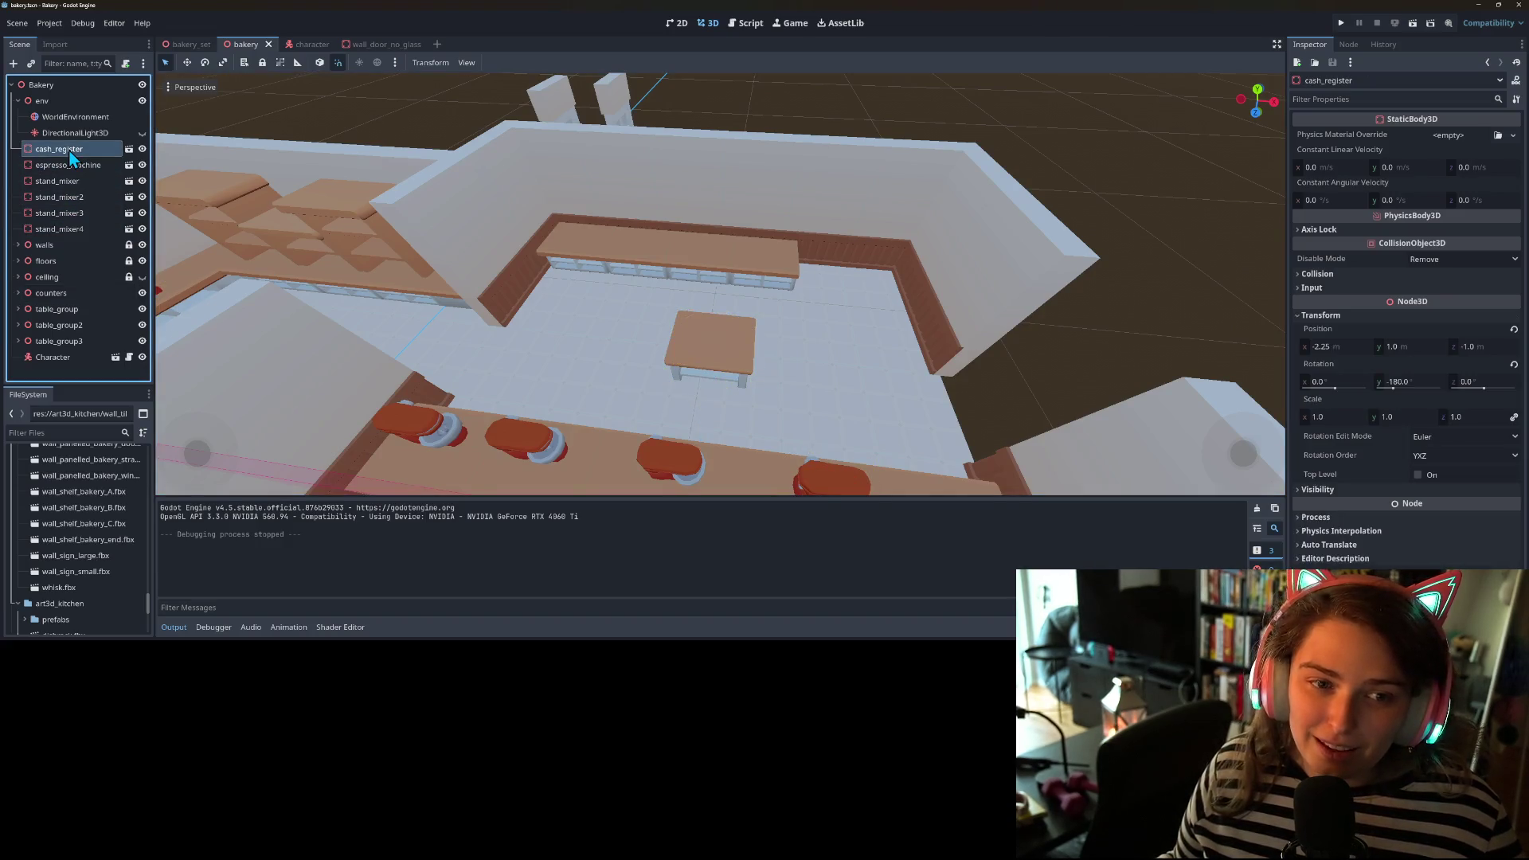
click(75, 235)
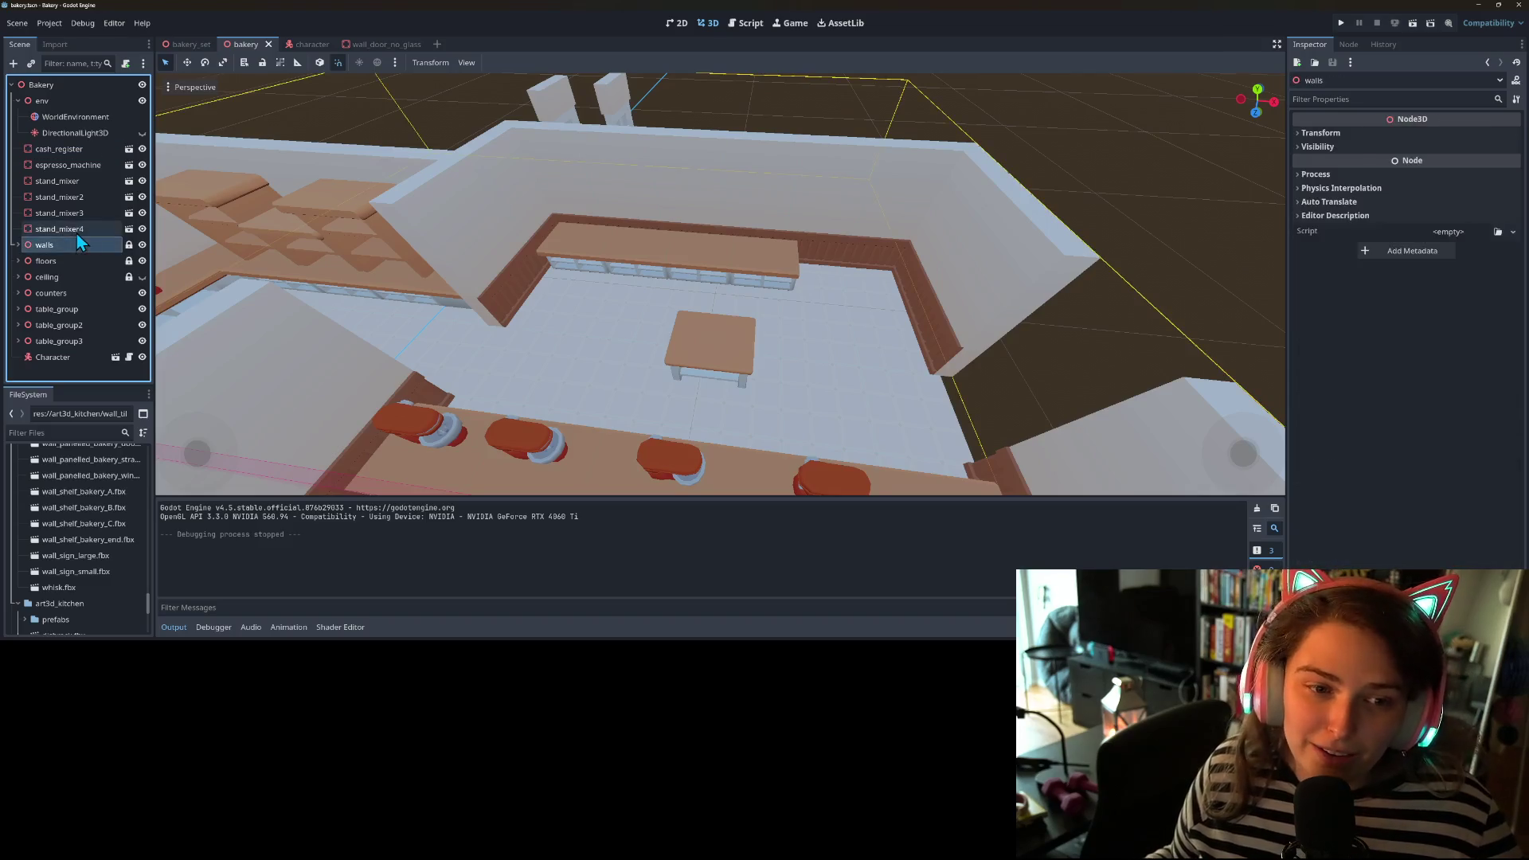
key(ctrl+d)
- Make stand_mixer5's children editable and rename the node to 'fridge'
right_click(69, 246)
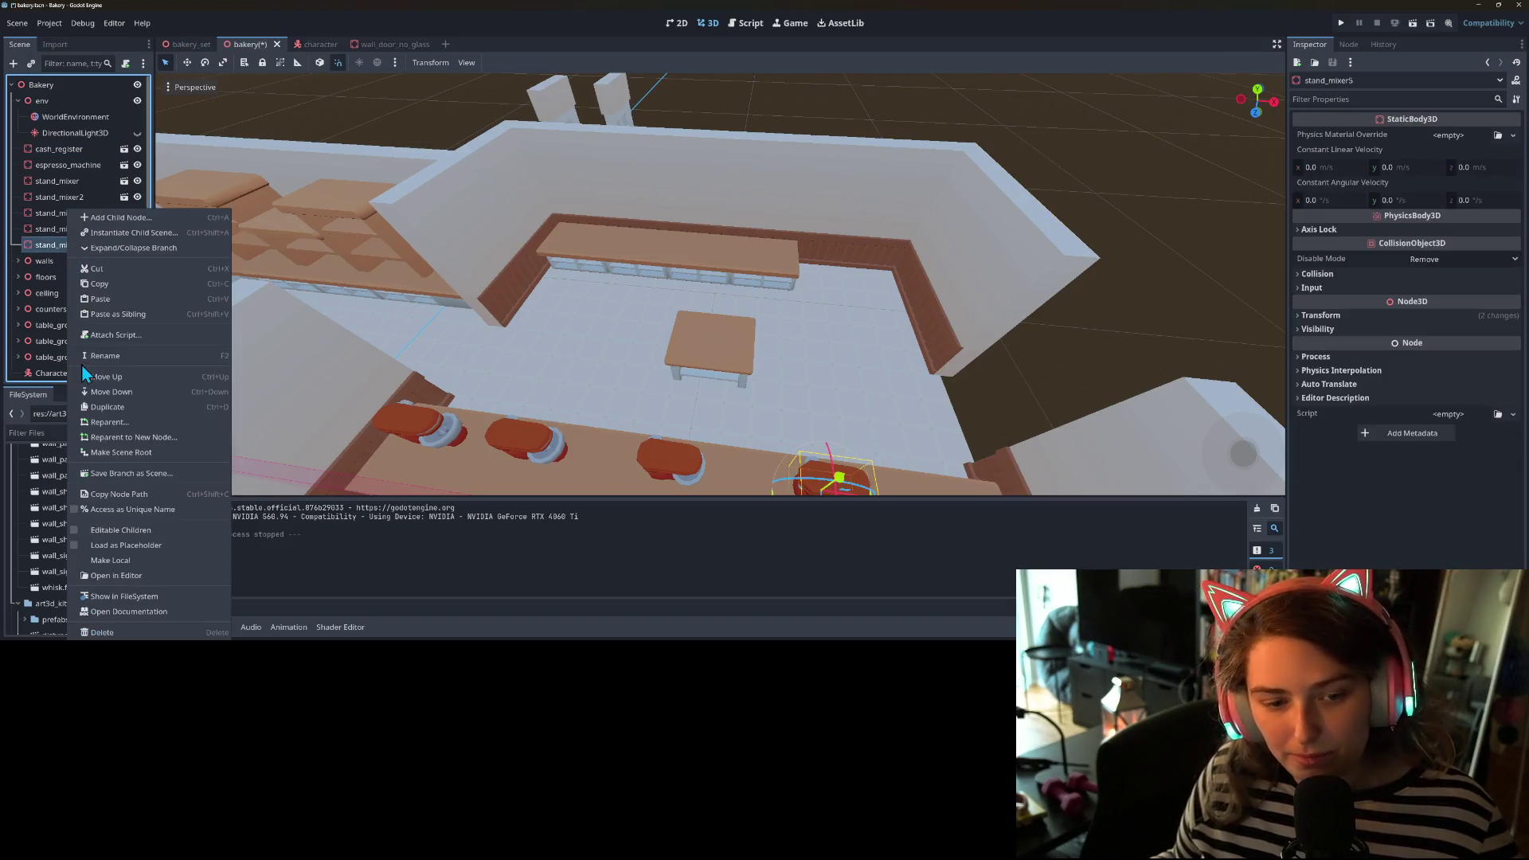
click(122, 560)
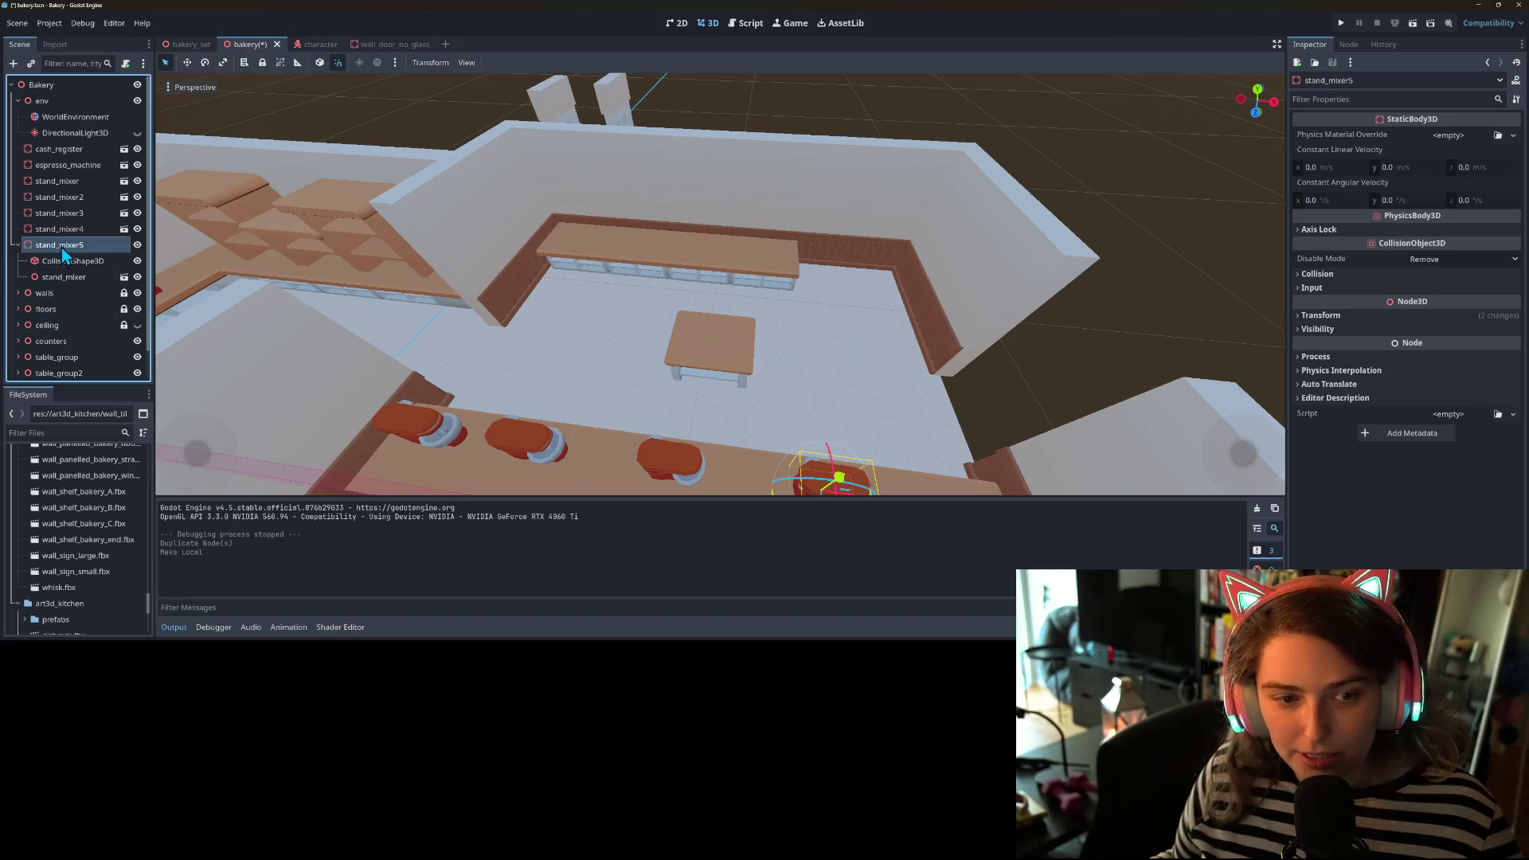
right_click(62, 247)
click(123, 394)
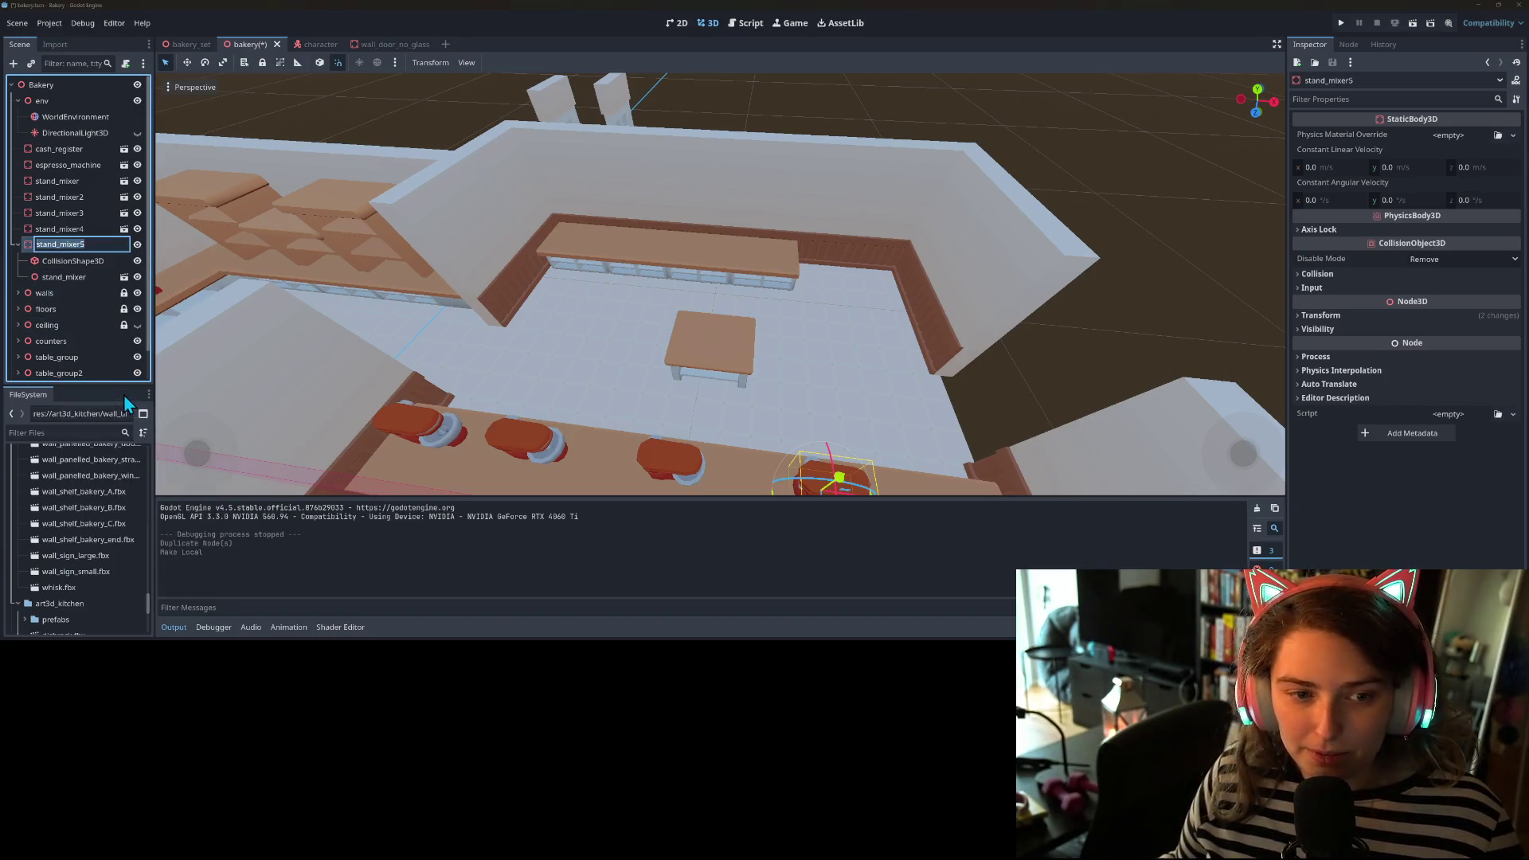
text(fridg)
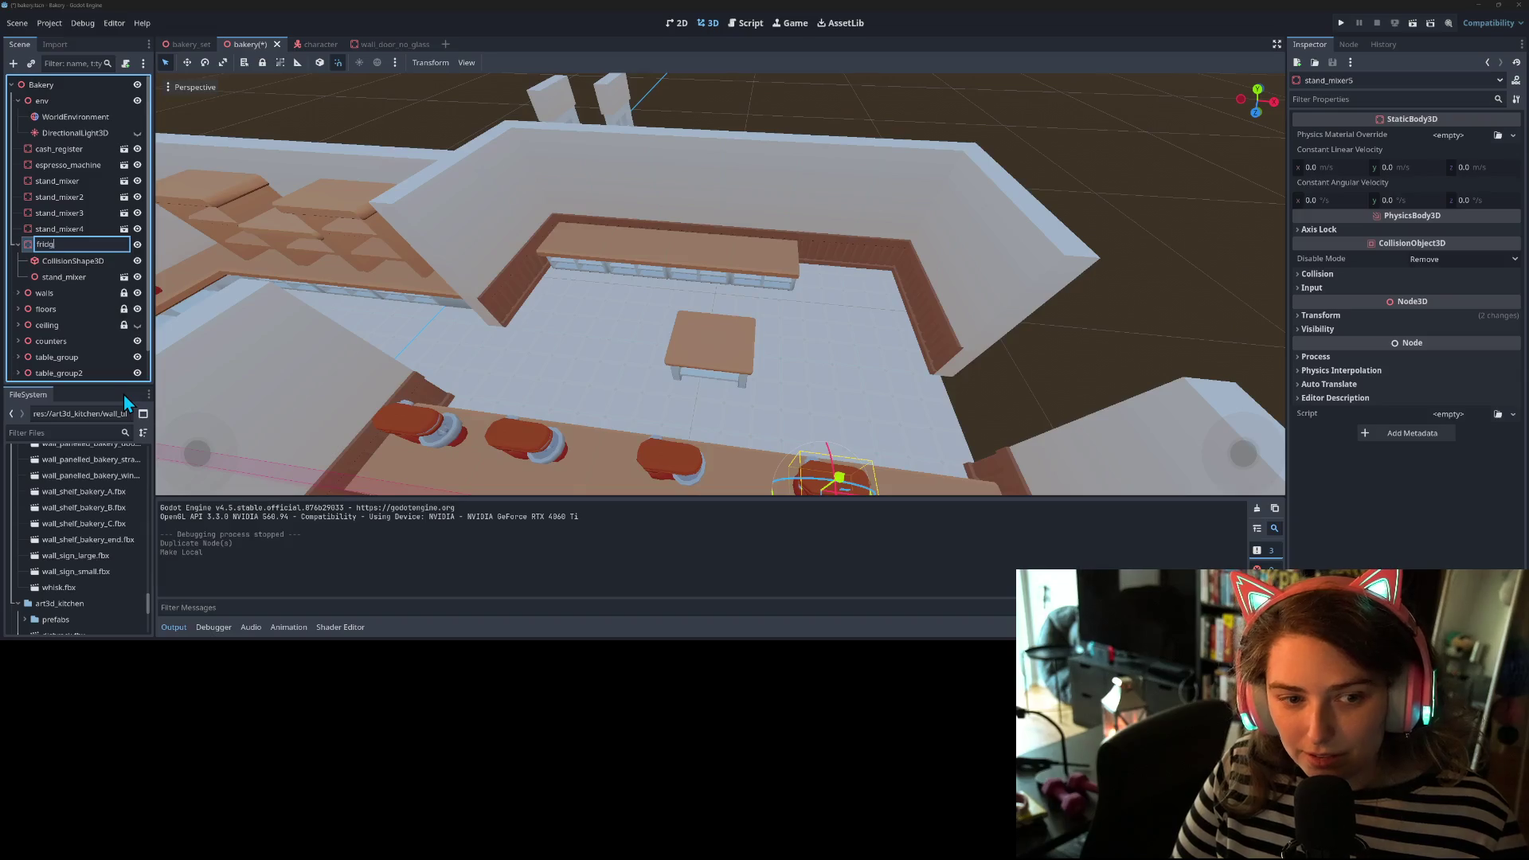
text(e)
key(Return)
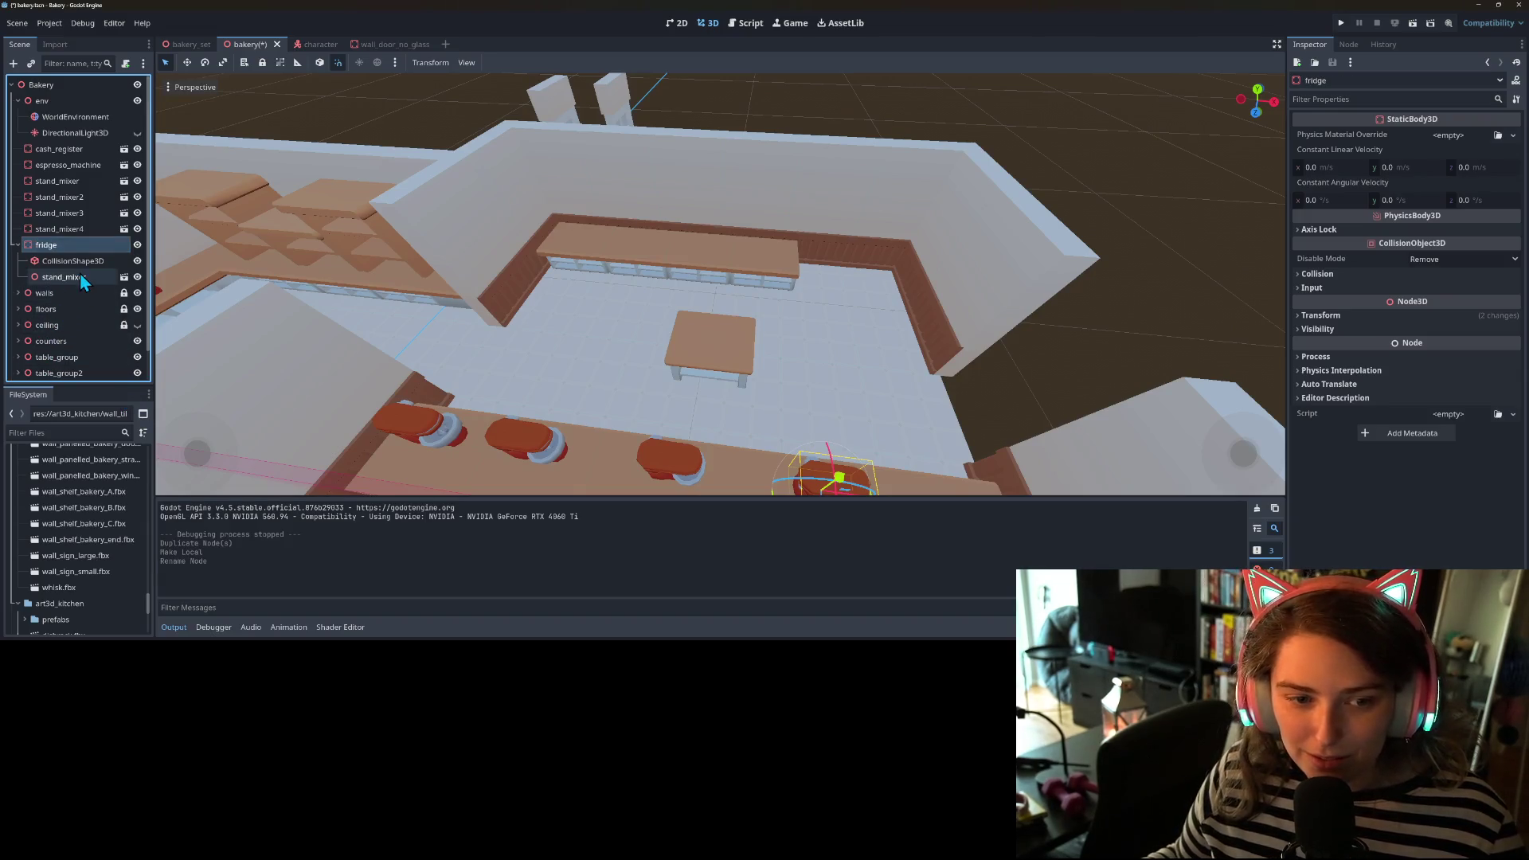
- Delete the stand_mixer model nested under fridge, keeping its CollisionShape3D
click(79, 276)
key(Delete)
key(Return)
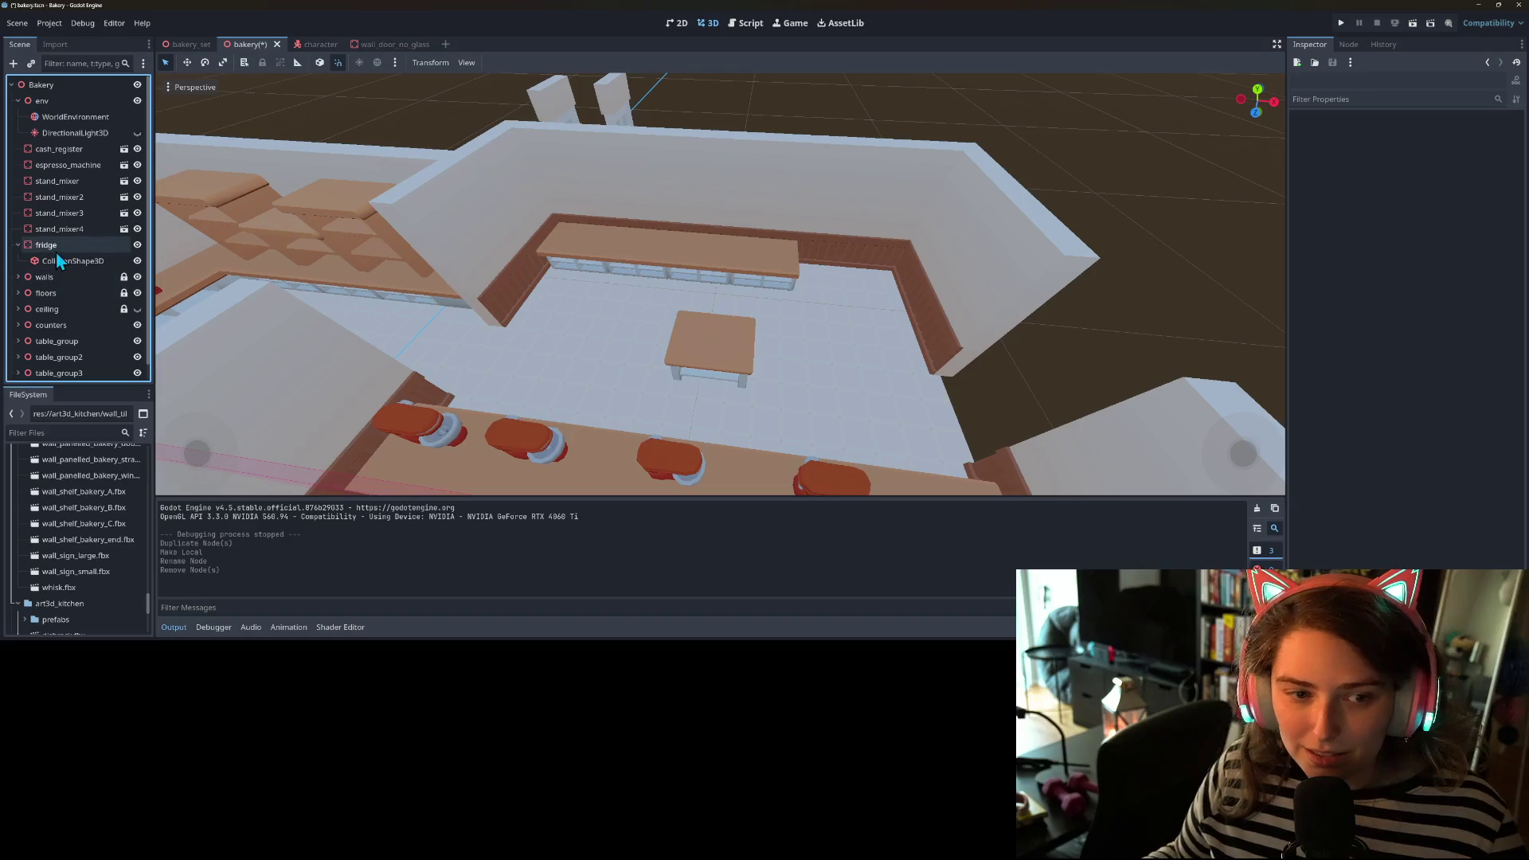
drag(231, 277, 760, 266)
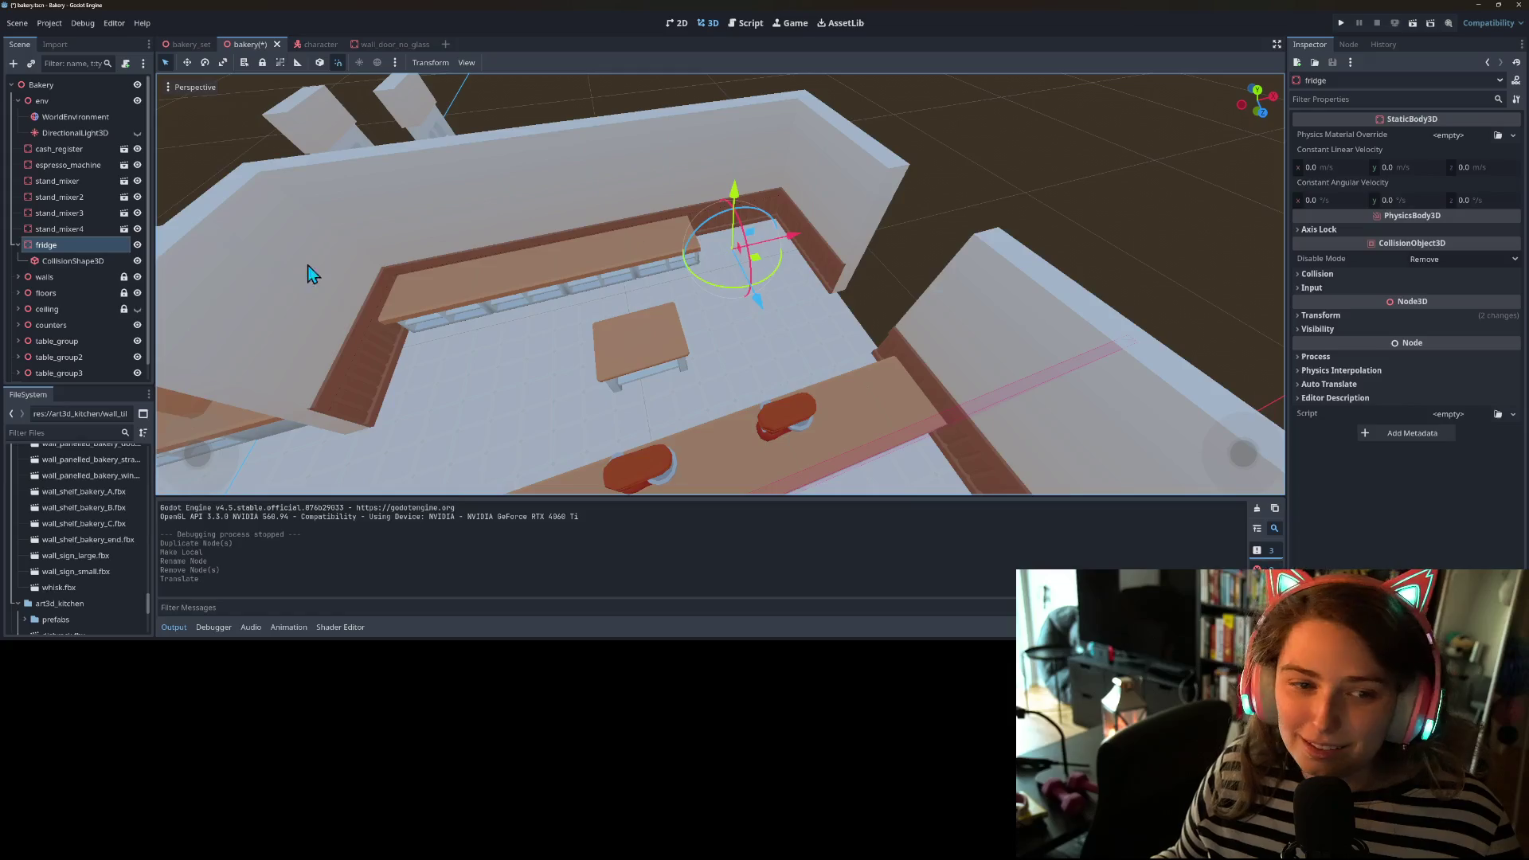
right_click(100, 248)
- Instance the fridge scene as a child of the fridge node
click(142, 271)
text(fridge)
key(Return)
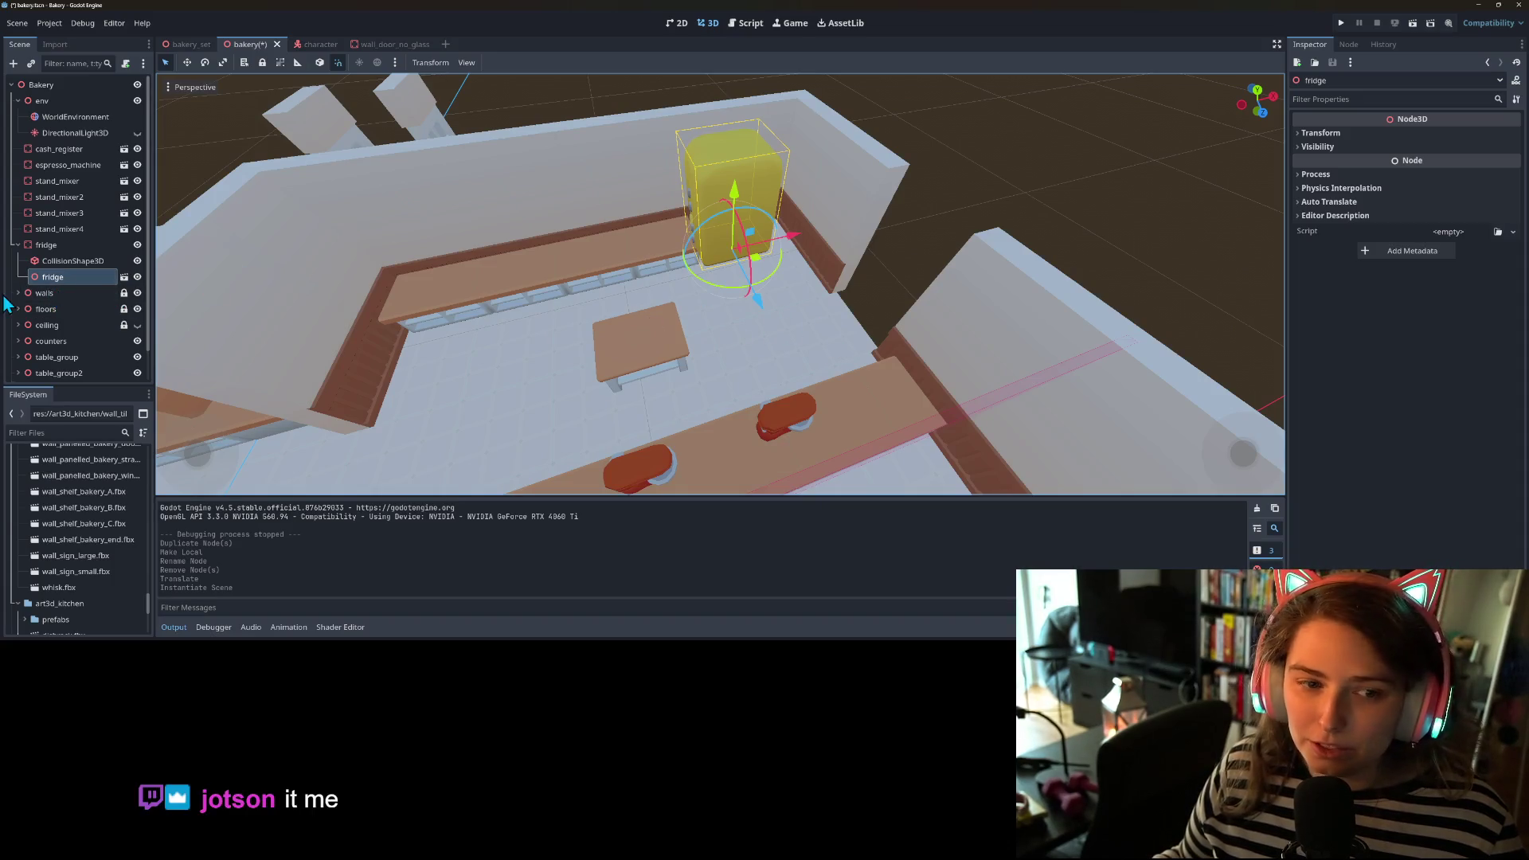
- Reset the fridge node's position and rotation to zero and frame it in the view
click(46, 247)
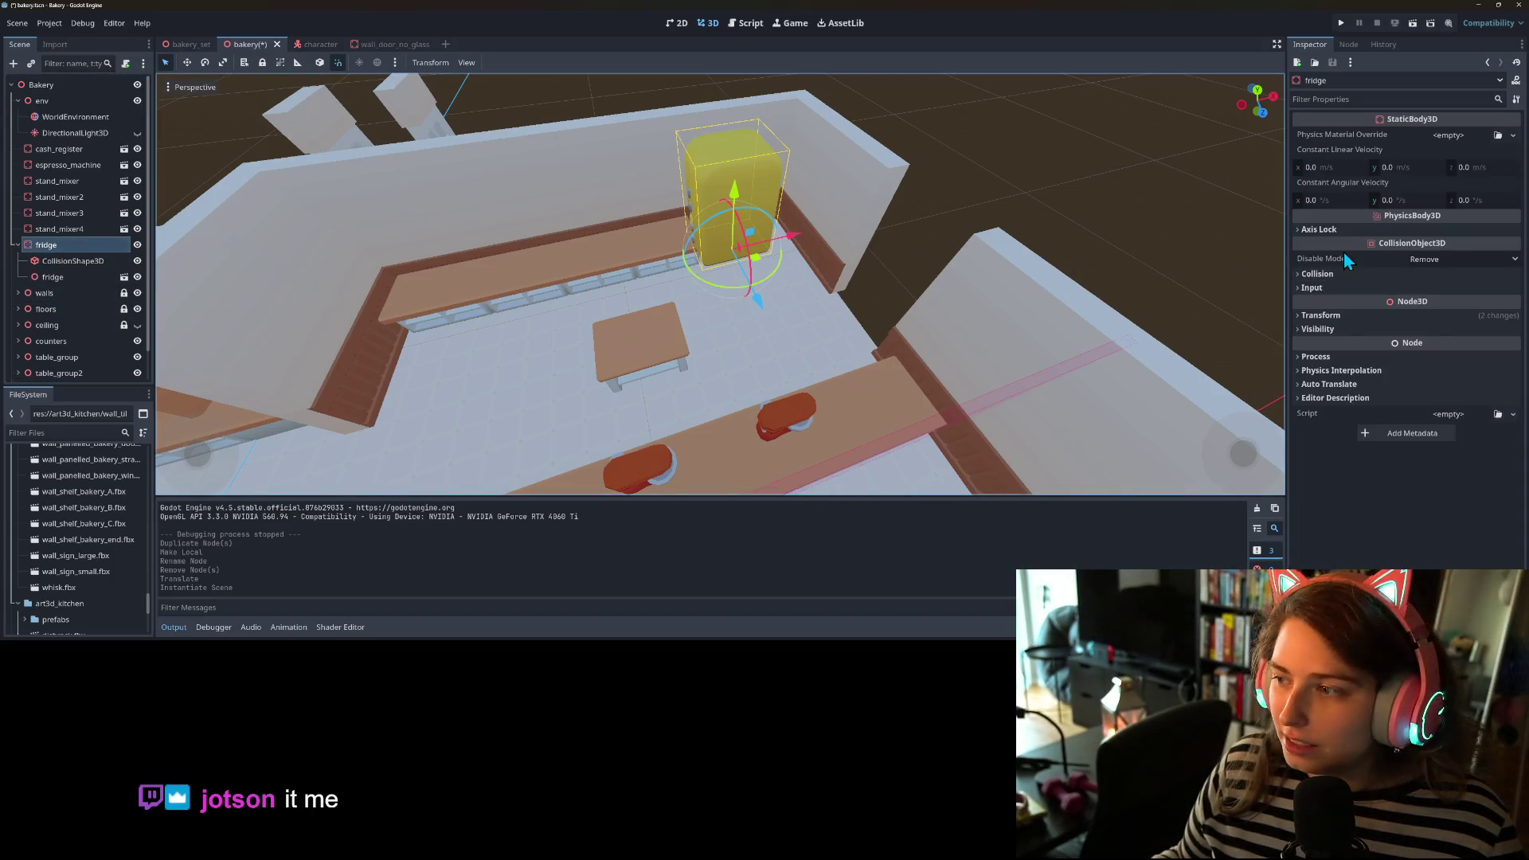
click(1348, 316)
click(1513, 330)
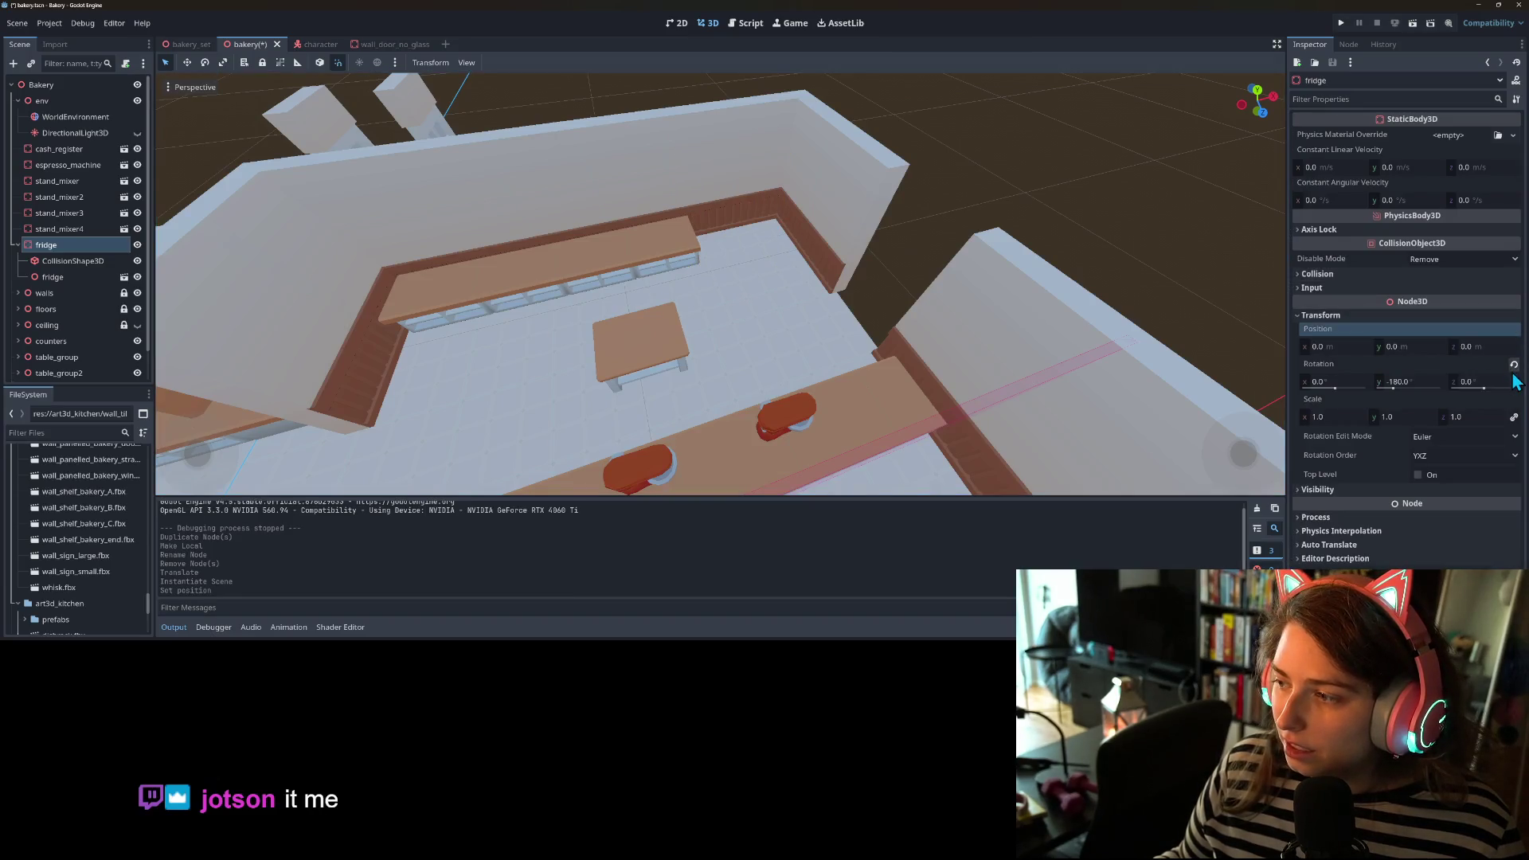
click(1513, 365)
key(f)
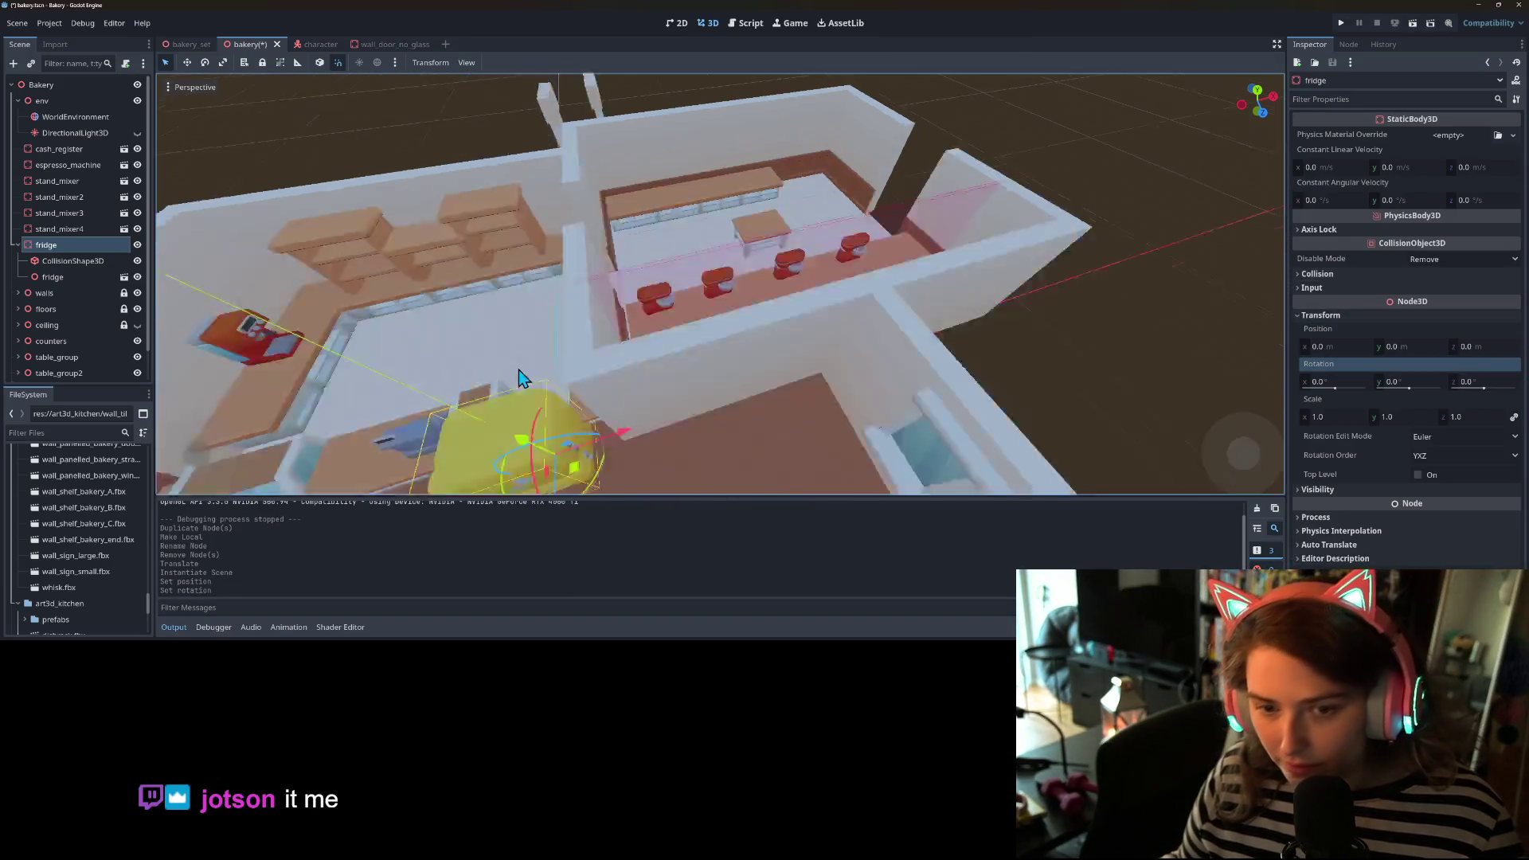
drag(739, 383, 715, 350)
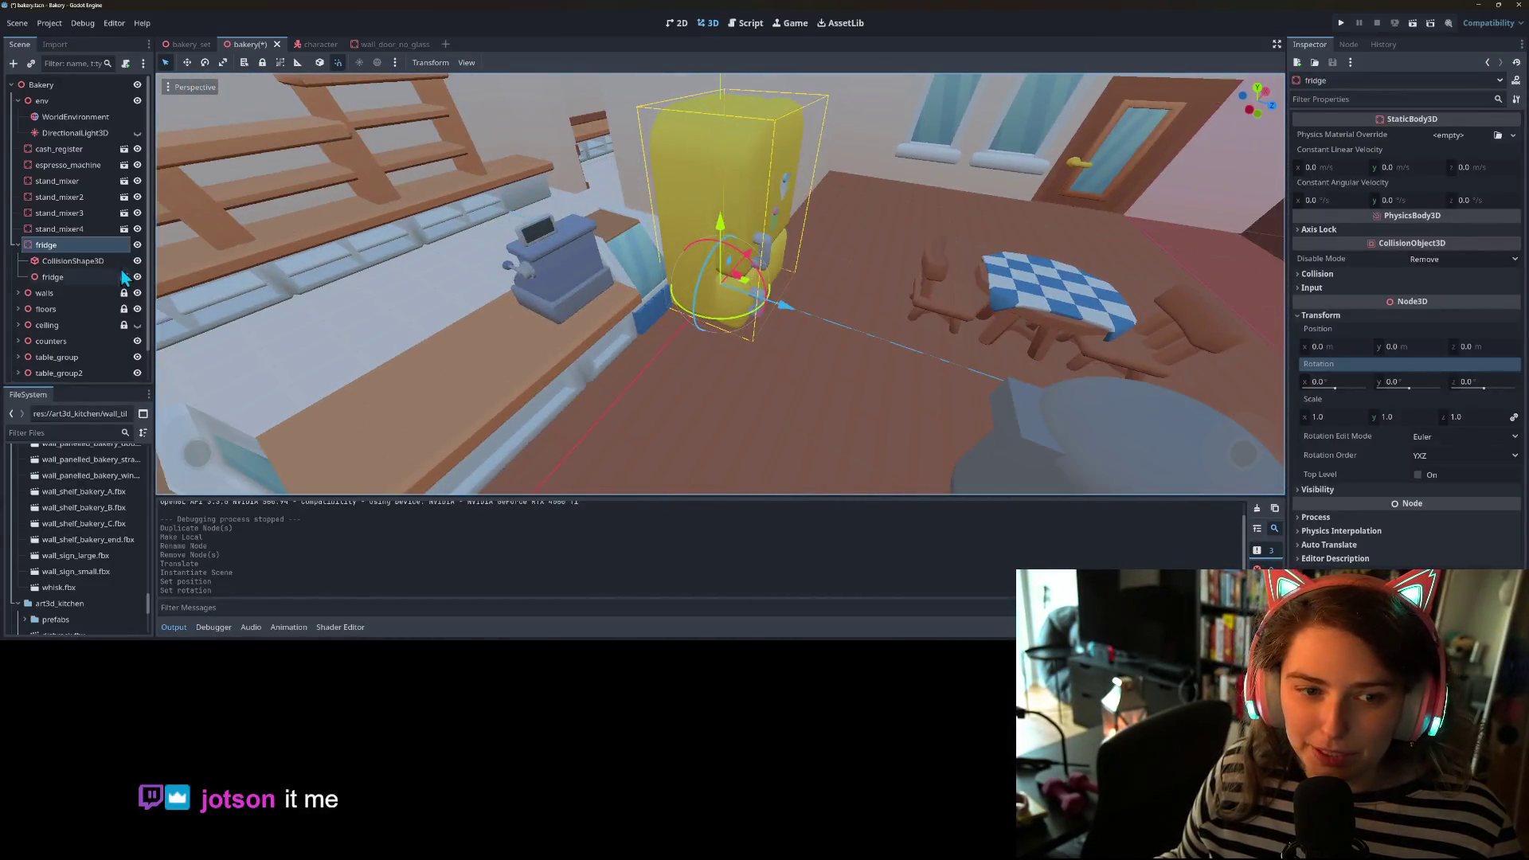
click(83, 262)
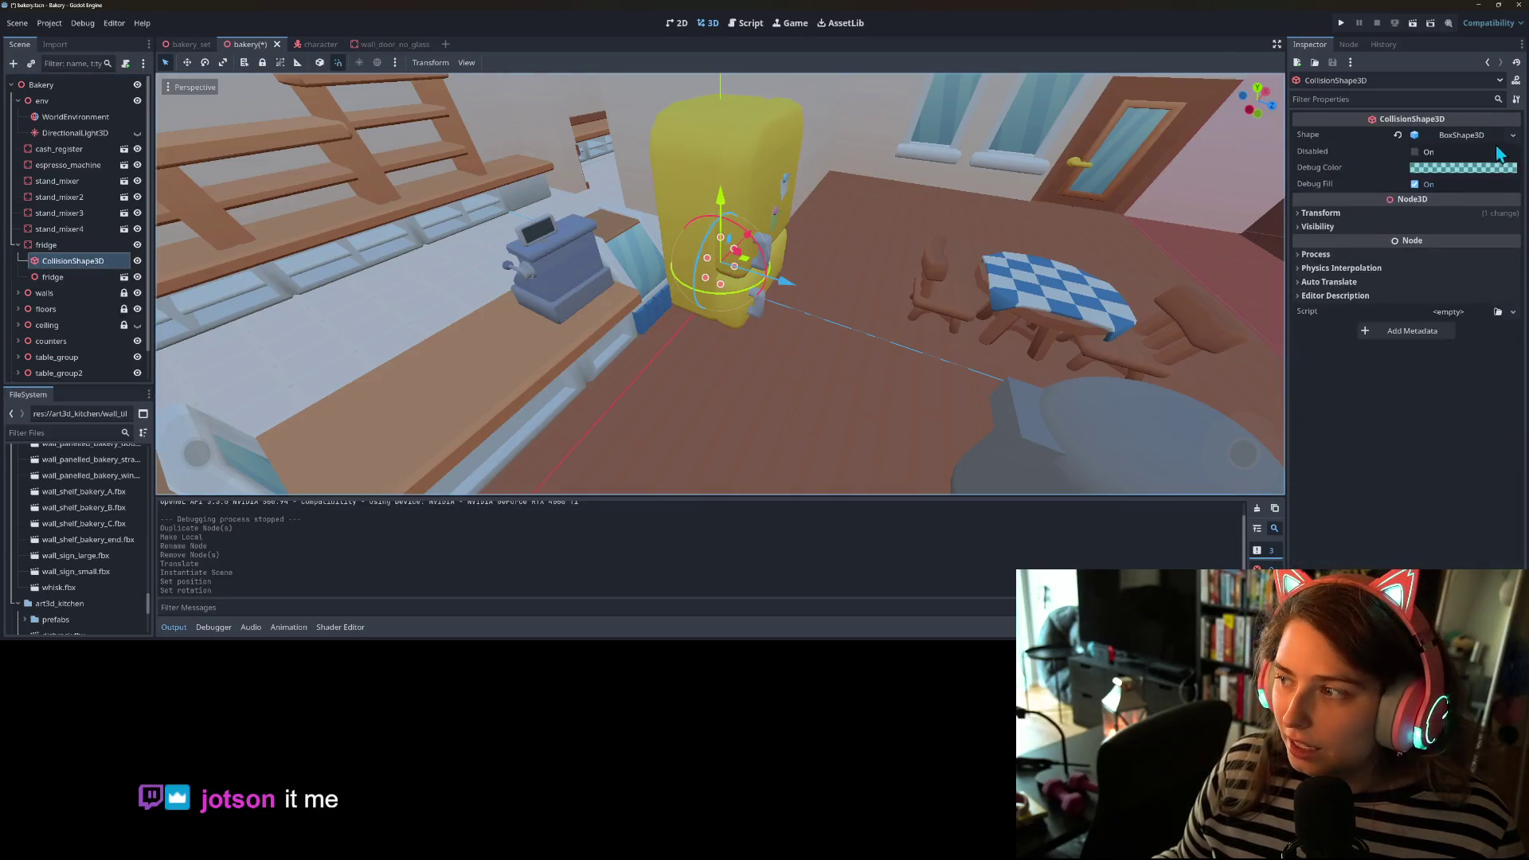
- Give the collision shape a new BoxShape3D, widened to 1.75 and 3.0 tall in front view
click(1513, 135)
click(1459, 369)
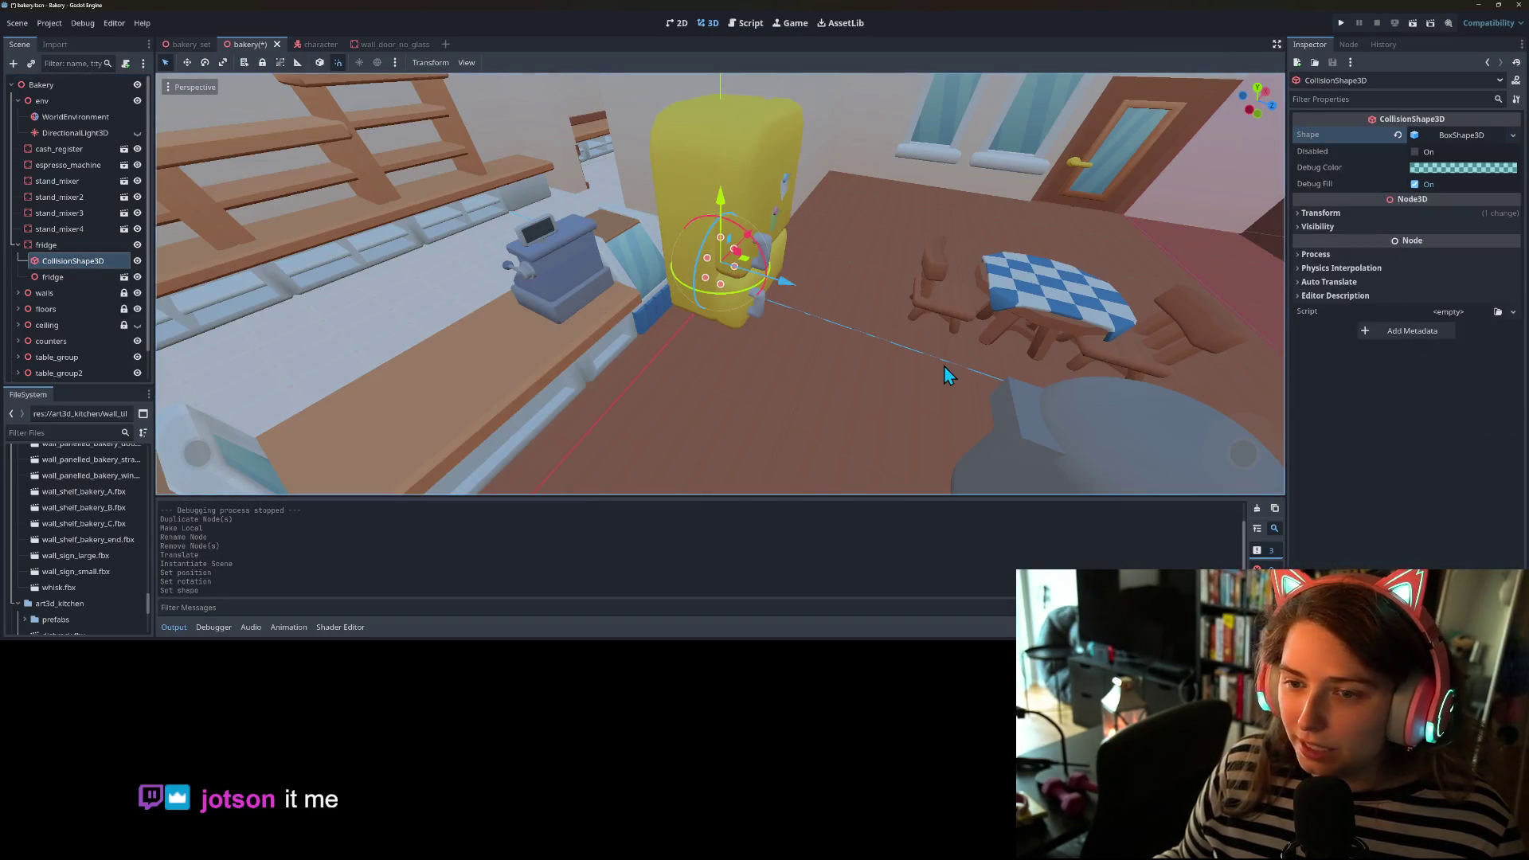
key(KP_1)
scroll(up, 3)
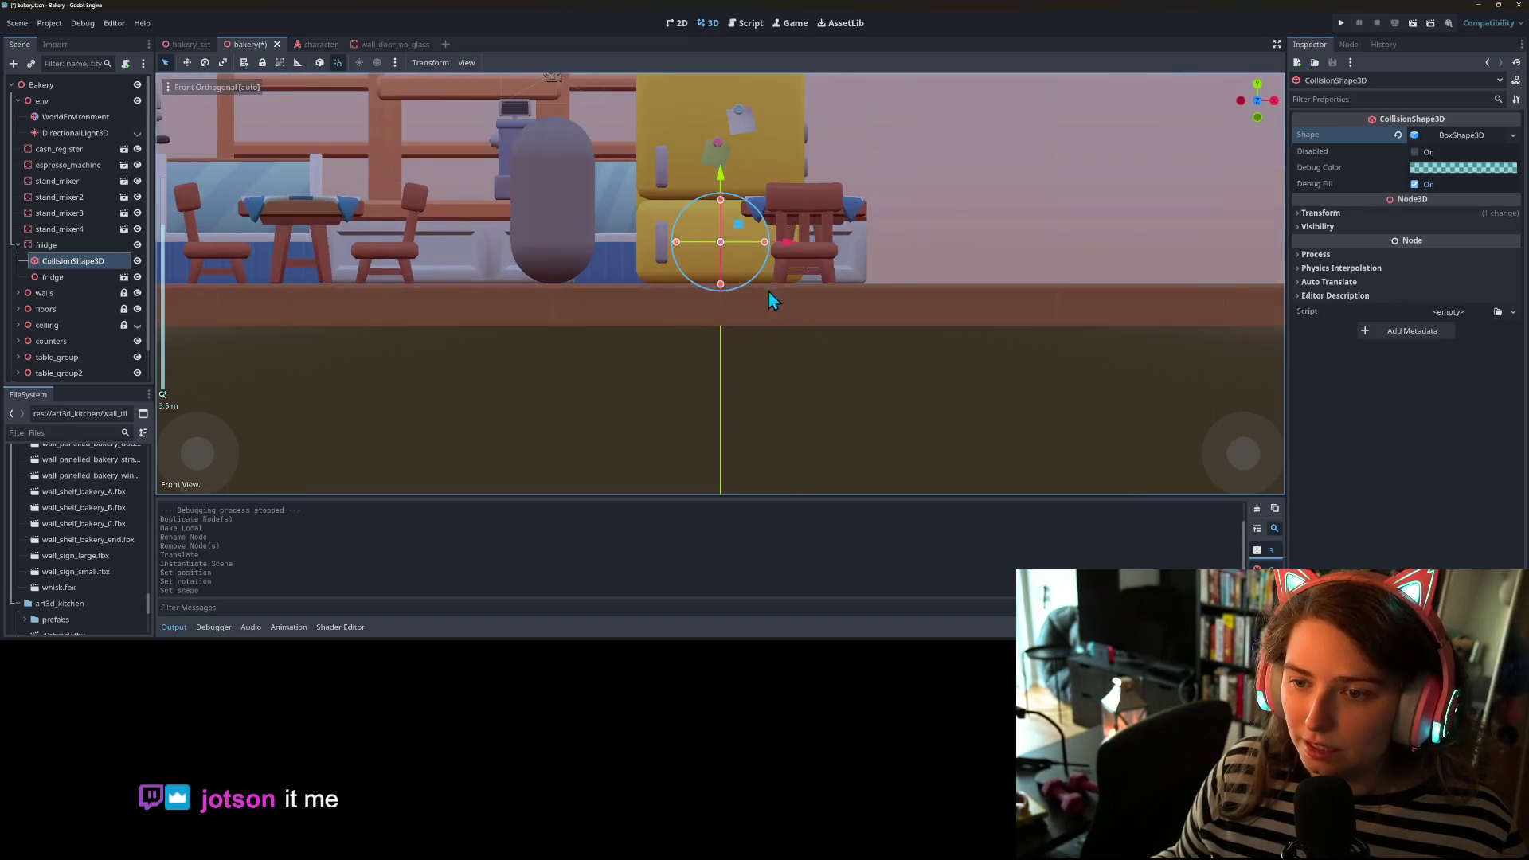
drag(773, 299, 763, 361)
drag(672, 321, 643, 322)
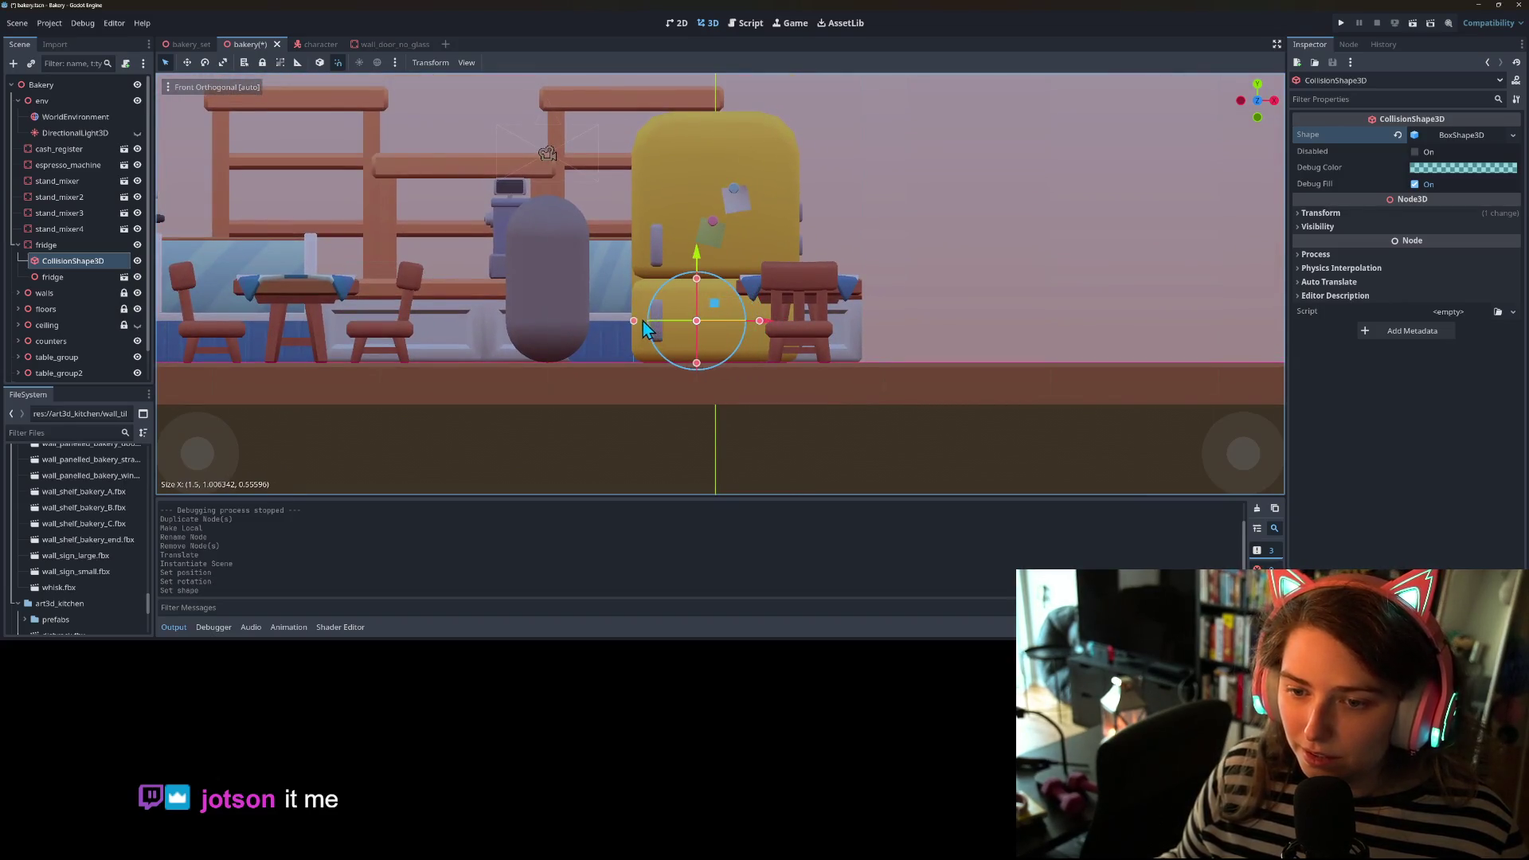
drag(760, 321, 801, 322)
drag(717, 279, 704, 117)
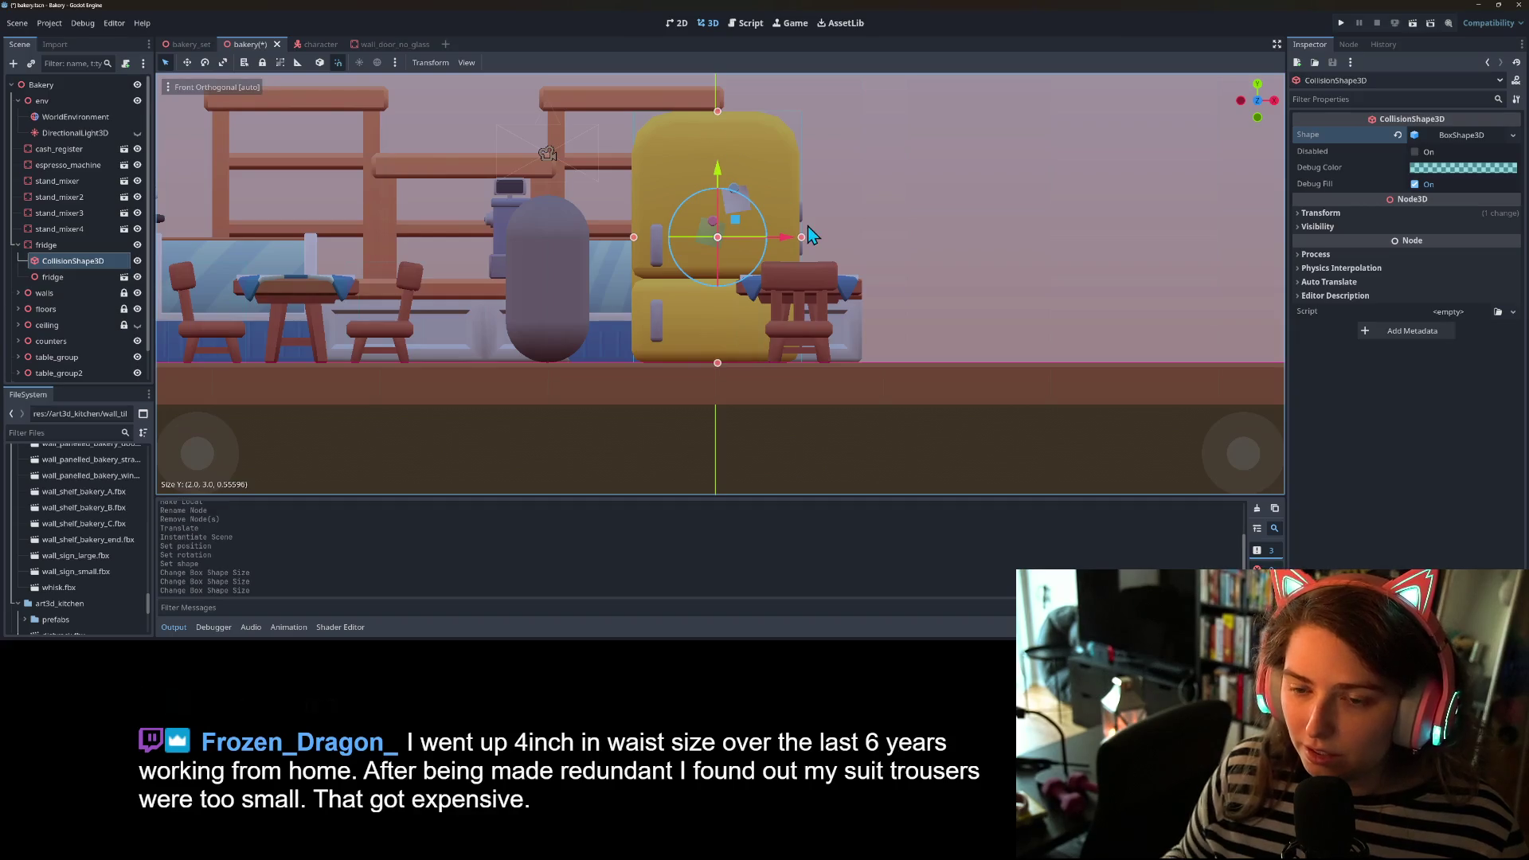
- Deepen the collision box to 1.5 from the side view and save the scene
key(ctrl+KP_3)
key(KP_3)
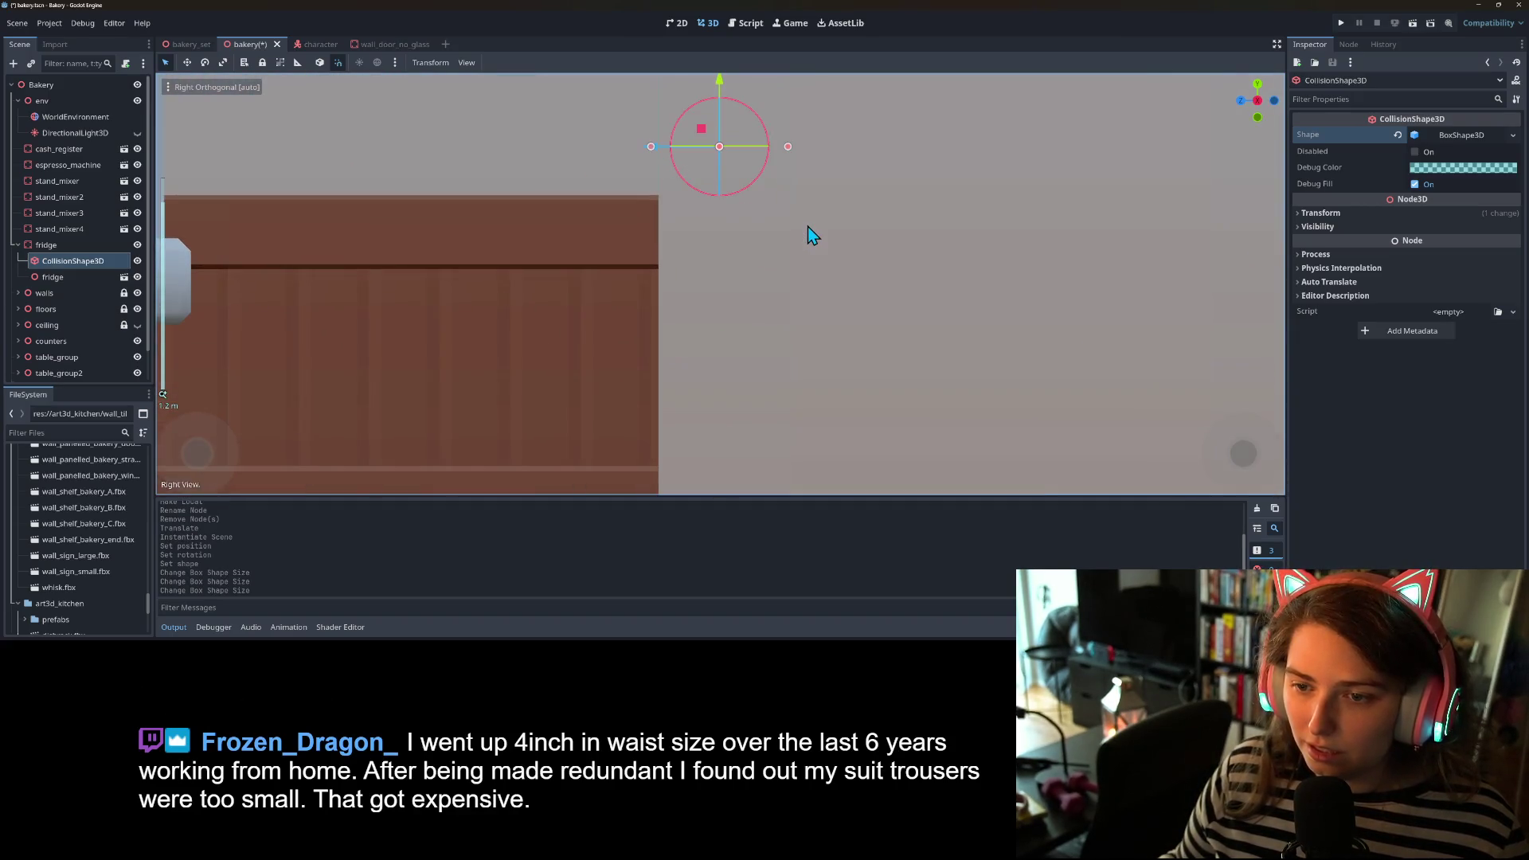
key(f)
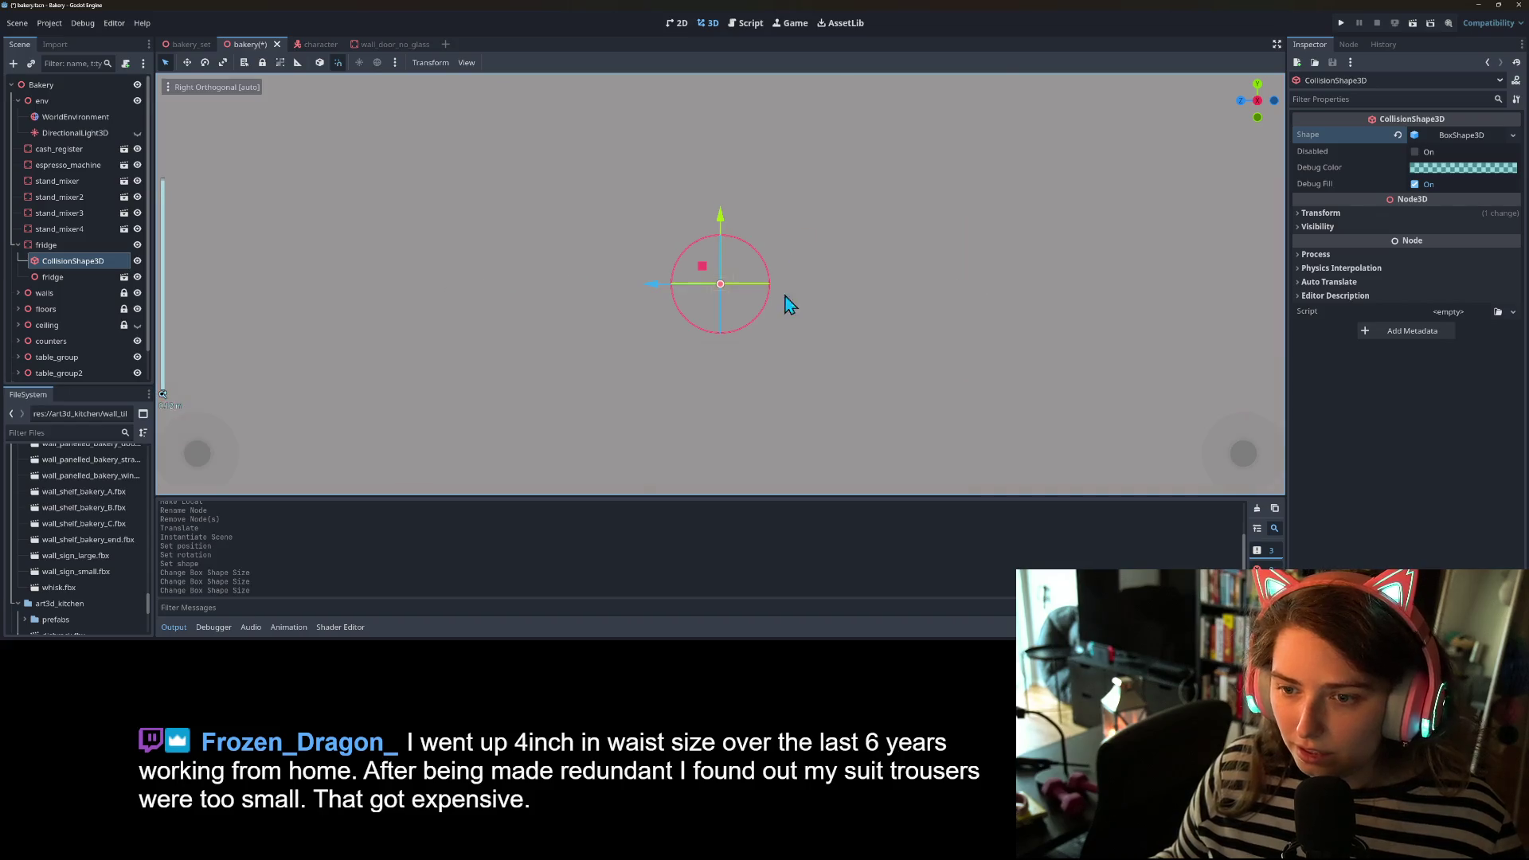
scroll(down, 3)
scroll(down, 3)
drag(782, 308, 1101, 375)
scroll(up, 3)
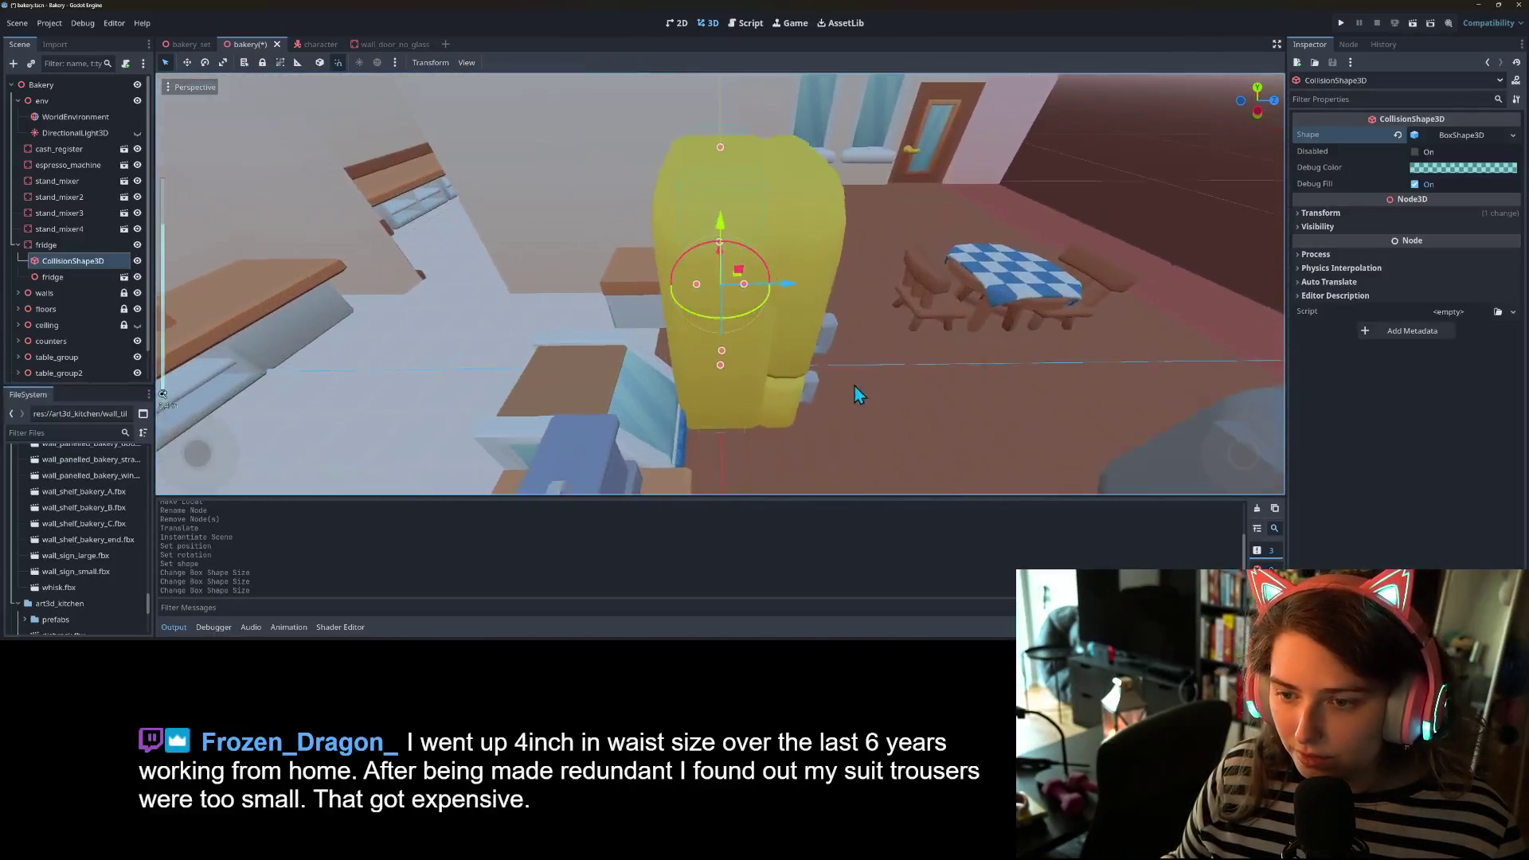
drag(858, 388, 834, 323)
scroll(up, 3)
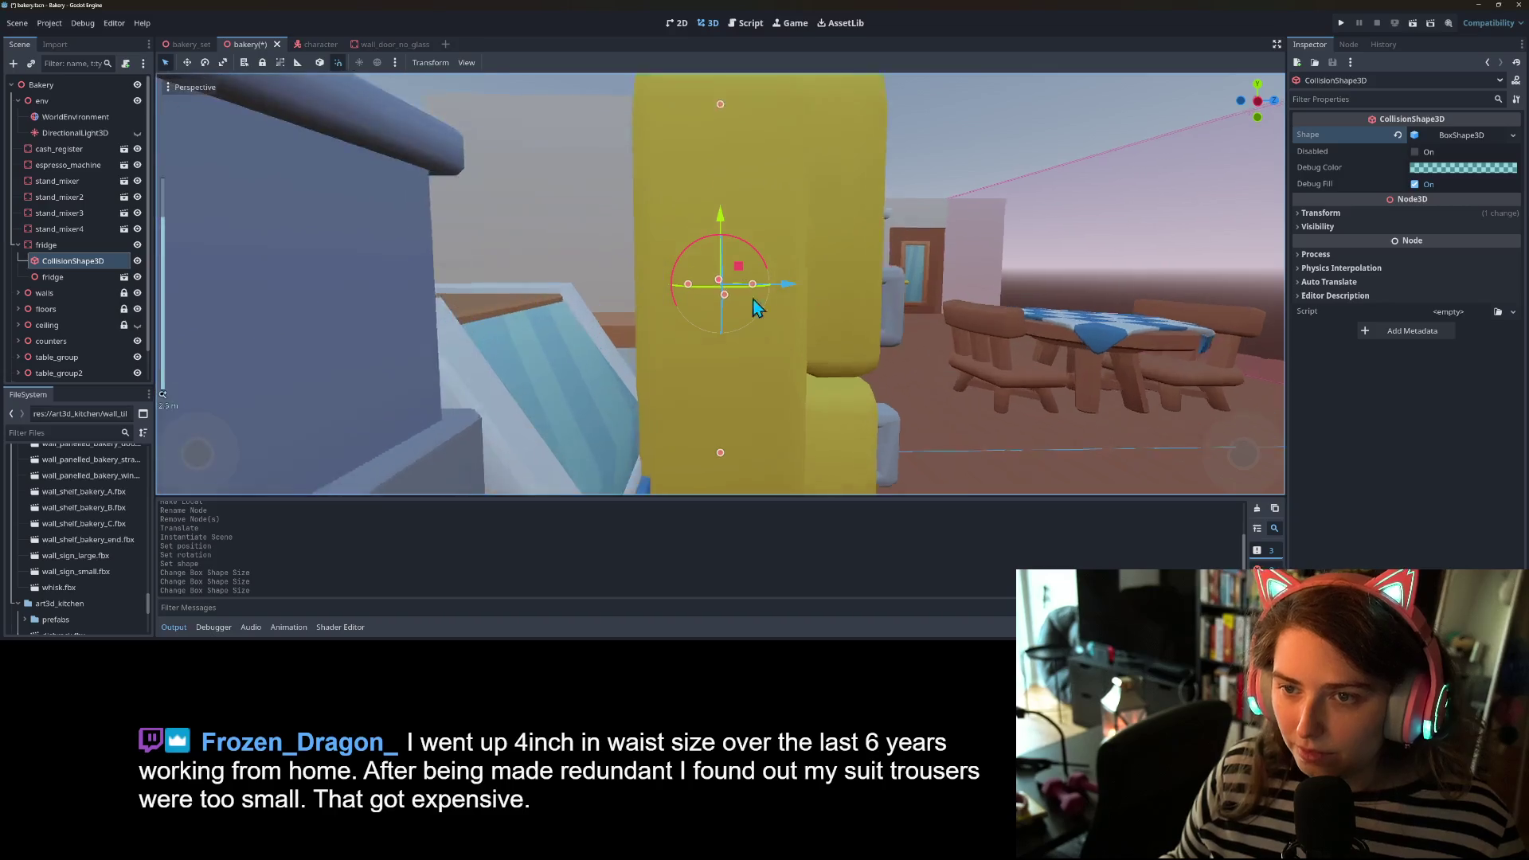
scroll(down, 3)
click(679, 285)
drag(745, 287, 602, 395)
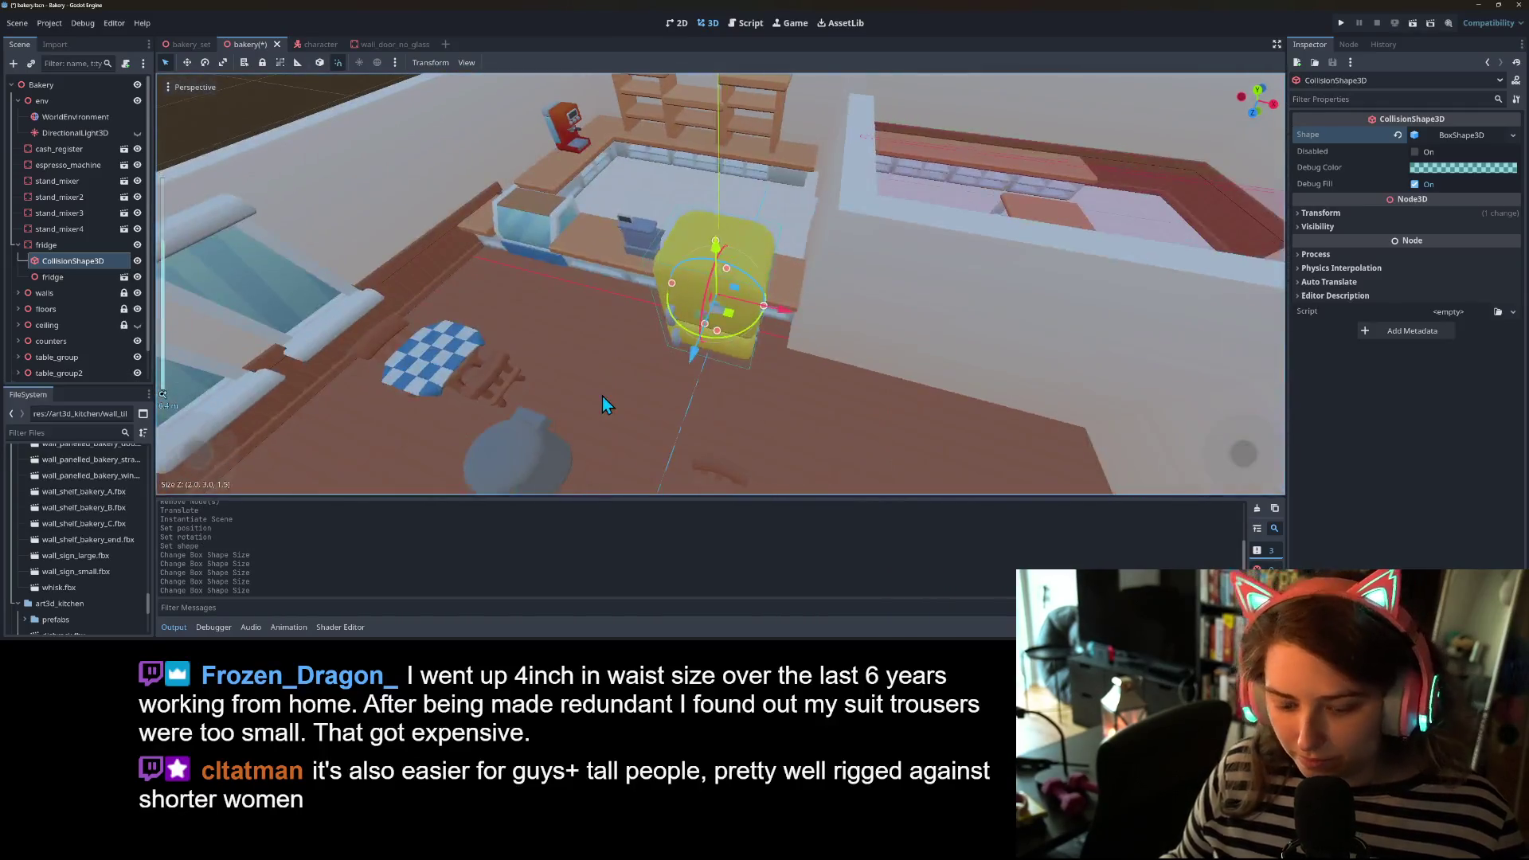
key(ctrl+s)
- Save the fridge branch as fridge.tscn in res://art3d_kitchen/prefabs
click(52, 245)
right_click(61, 248)
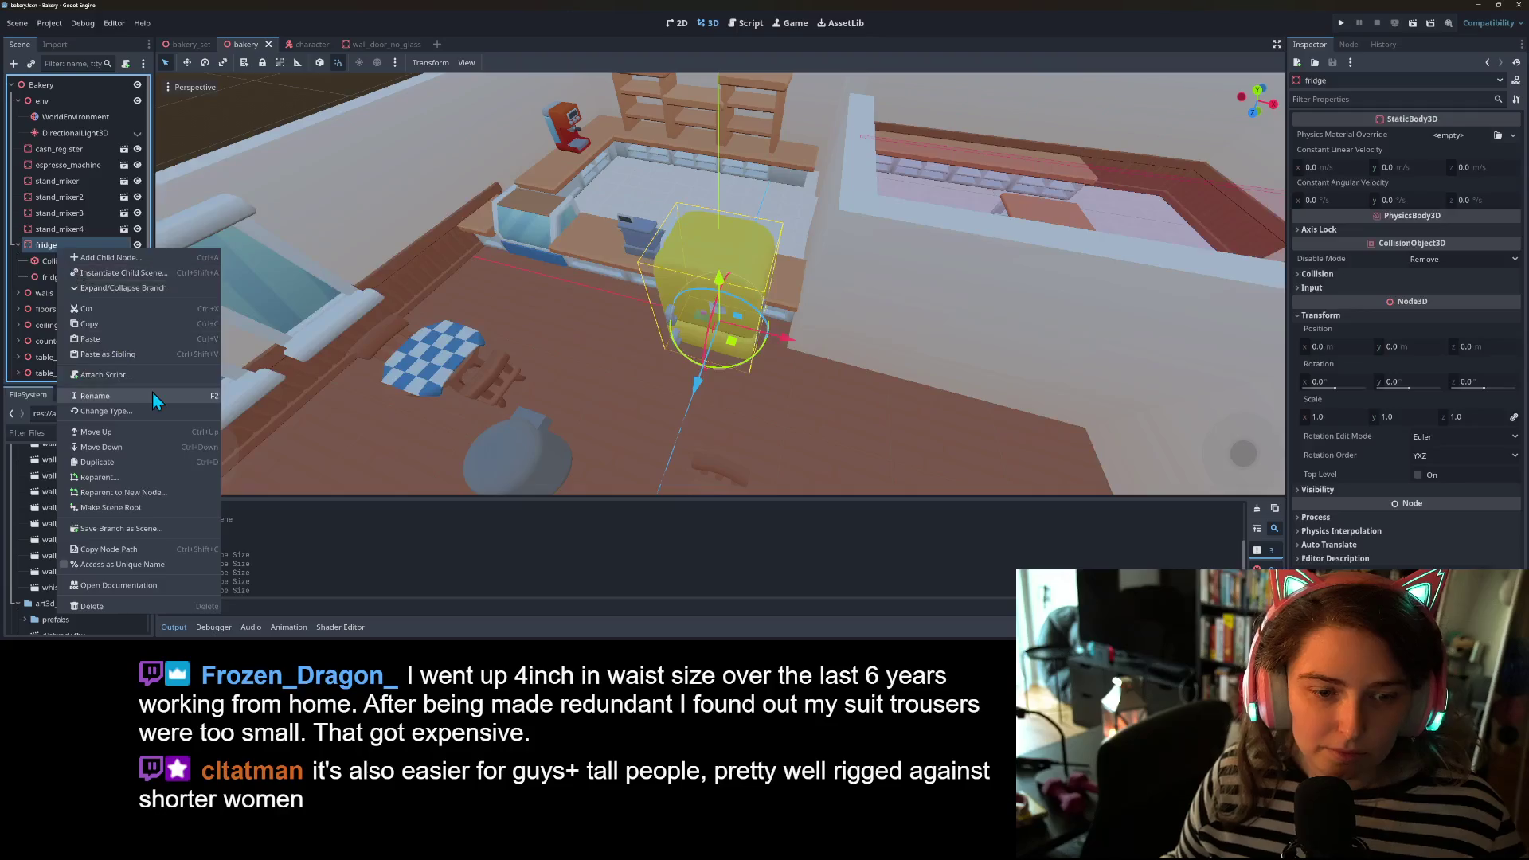
click(153, 528)
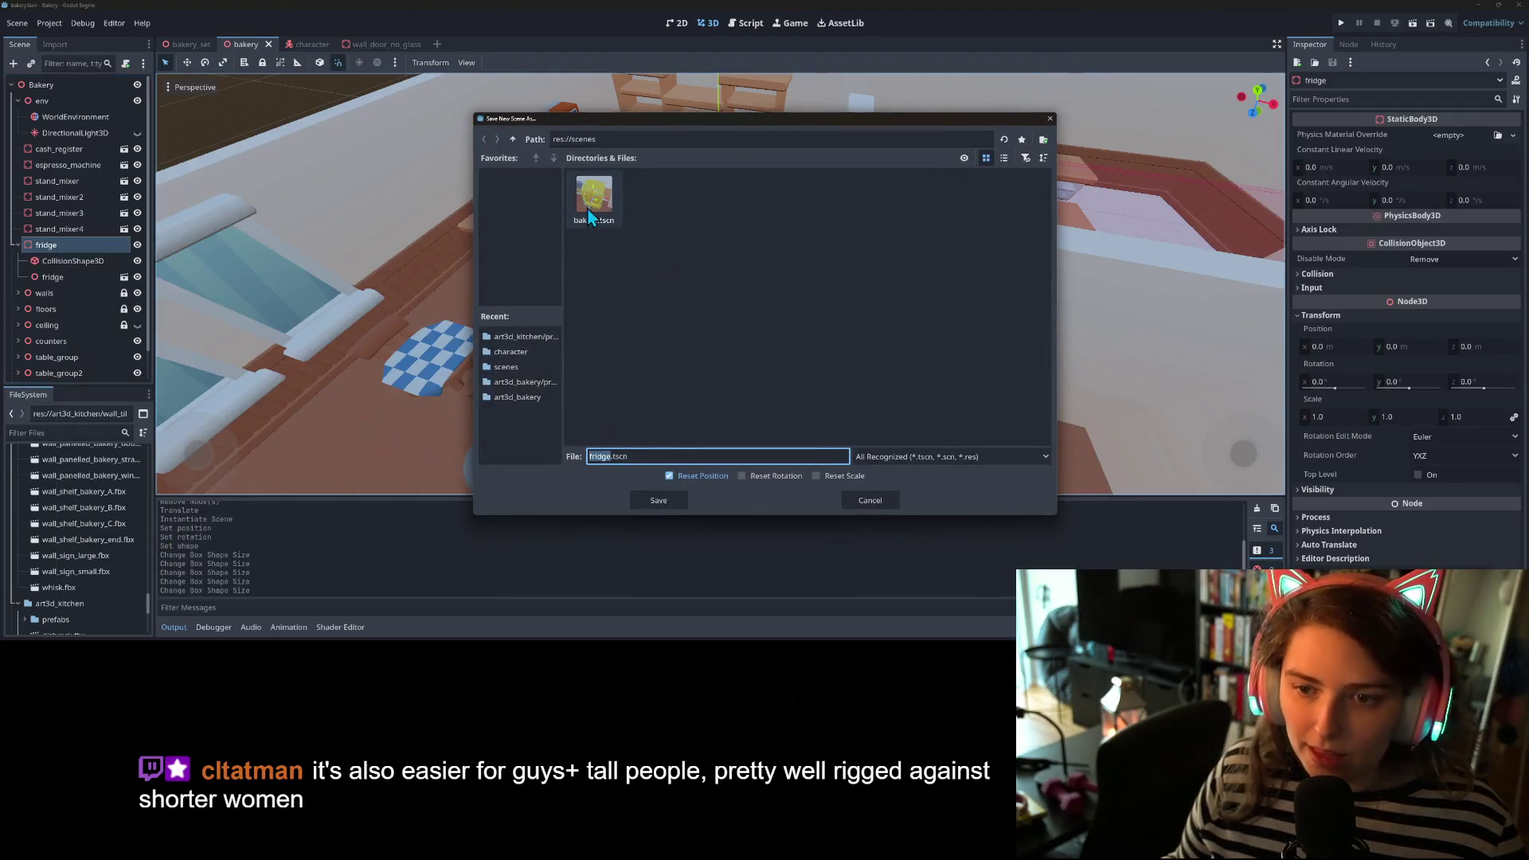
click(523, 339)
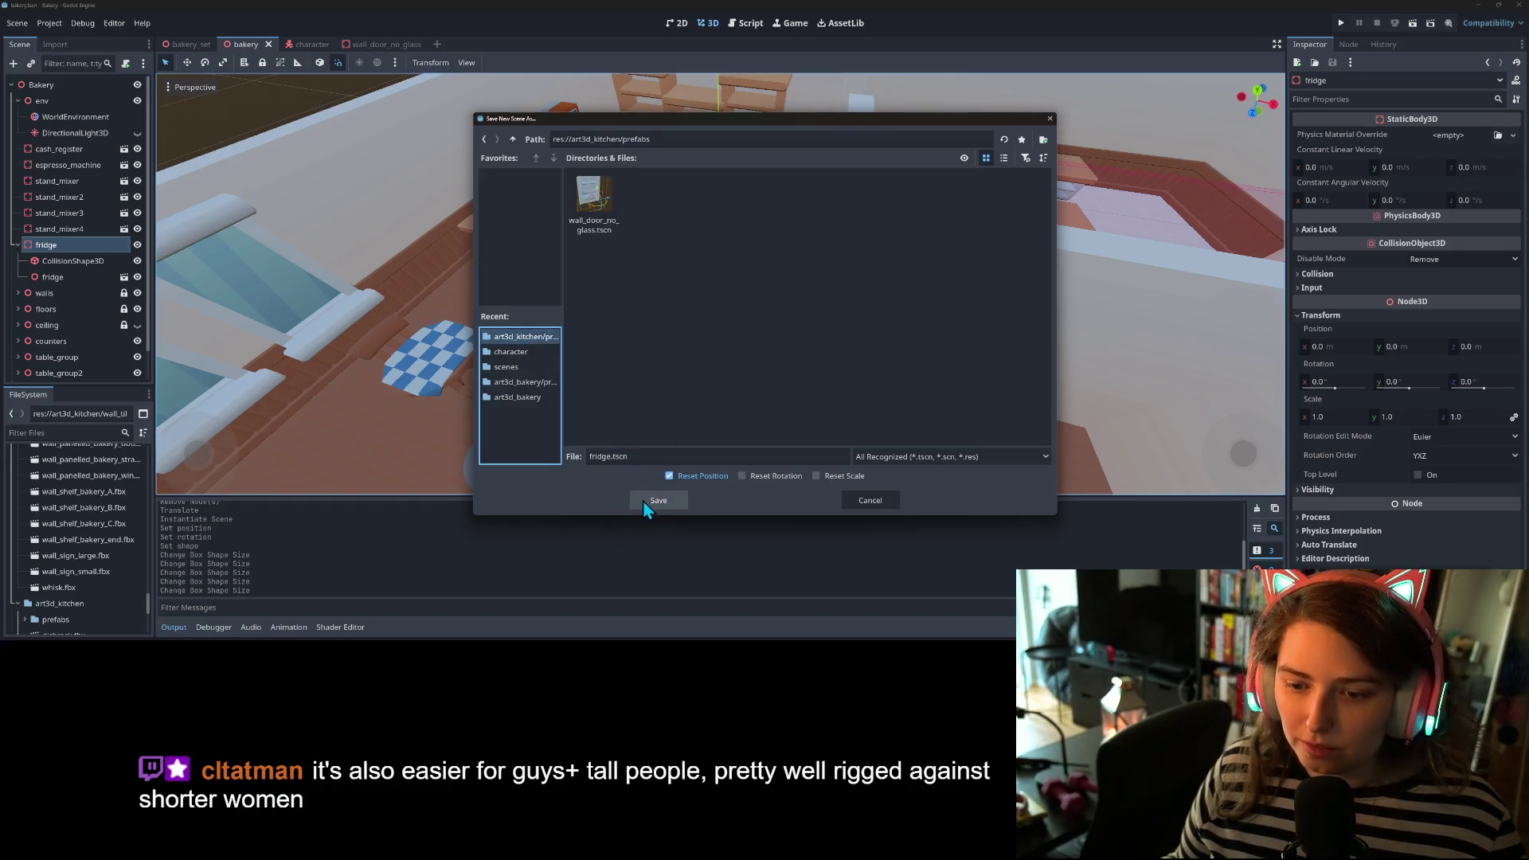
click(661, 503)
scroll(down, 3)
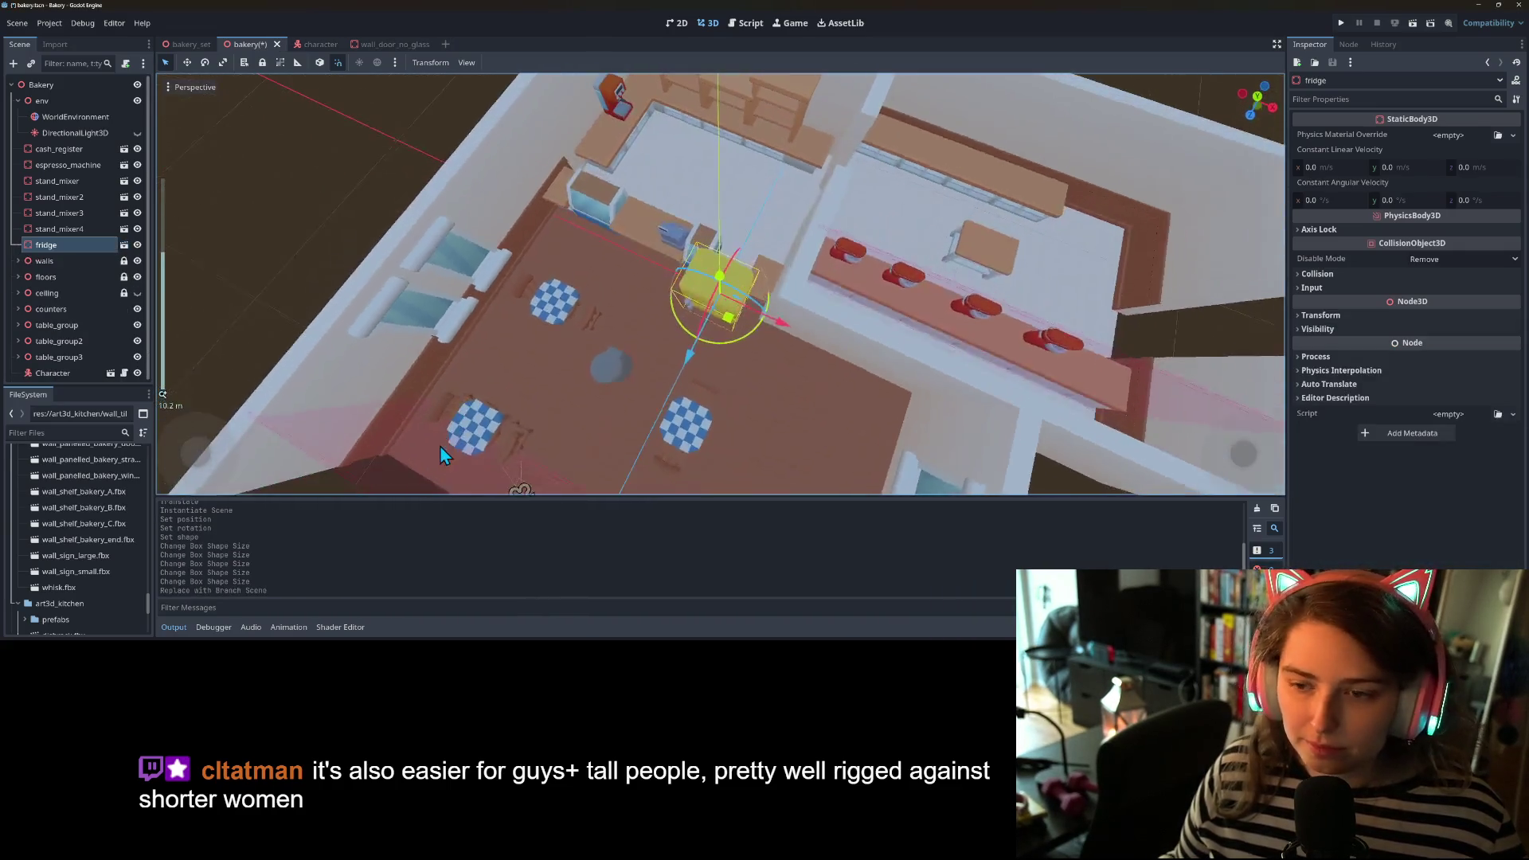
- Move the fridge instance into the kitchen corner beside the counter and save the bakery scene
scroll(up, 3)
drag(720, 351, 1158, 267)
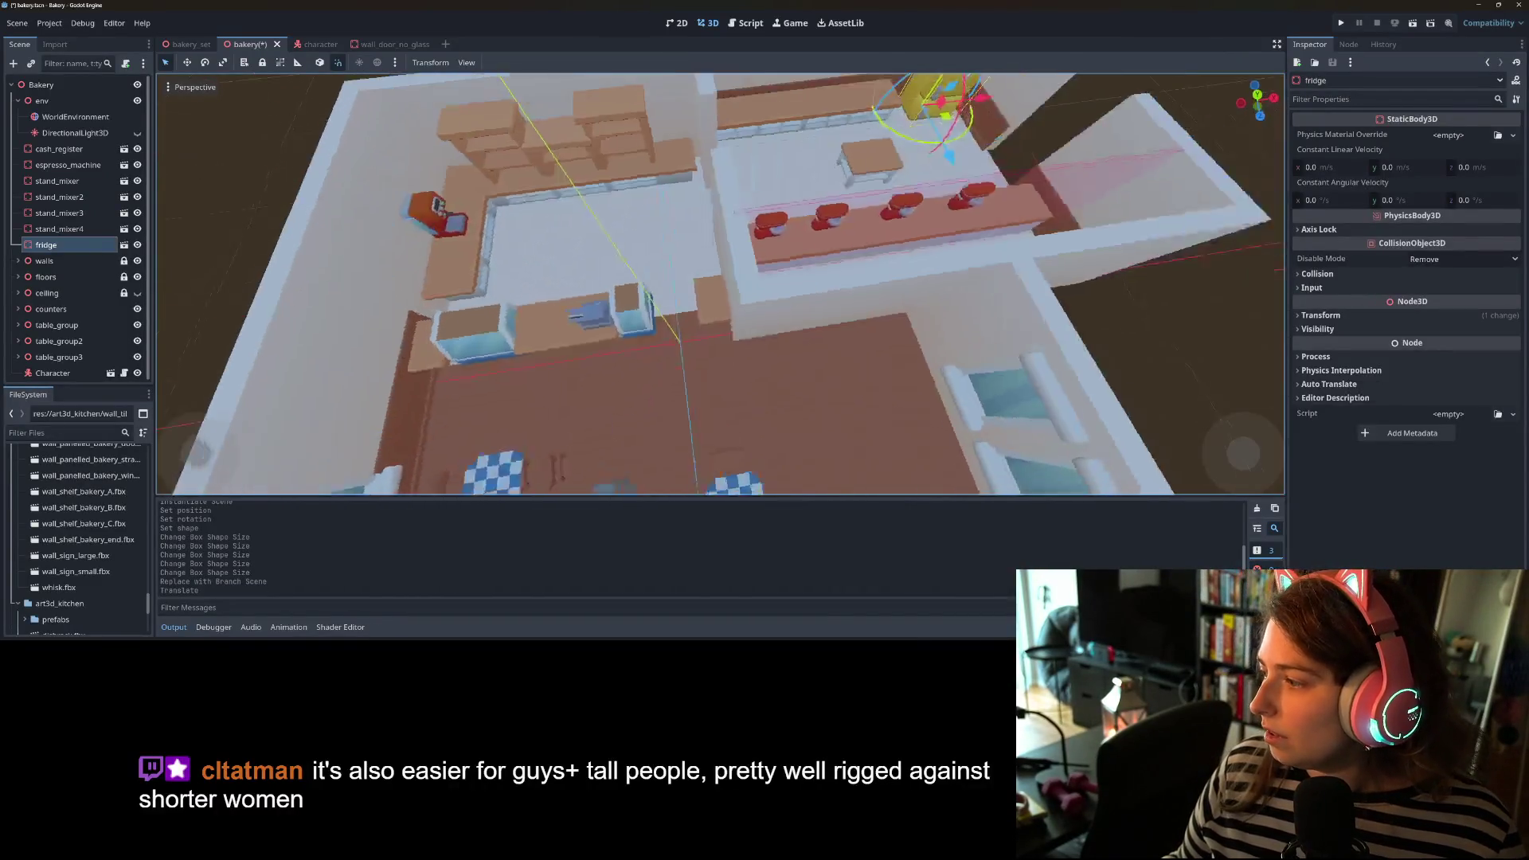
drag(1043, 288, 718, 409)
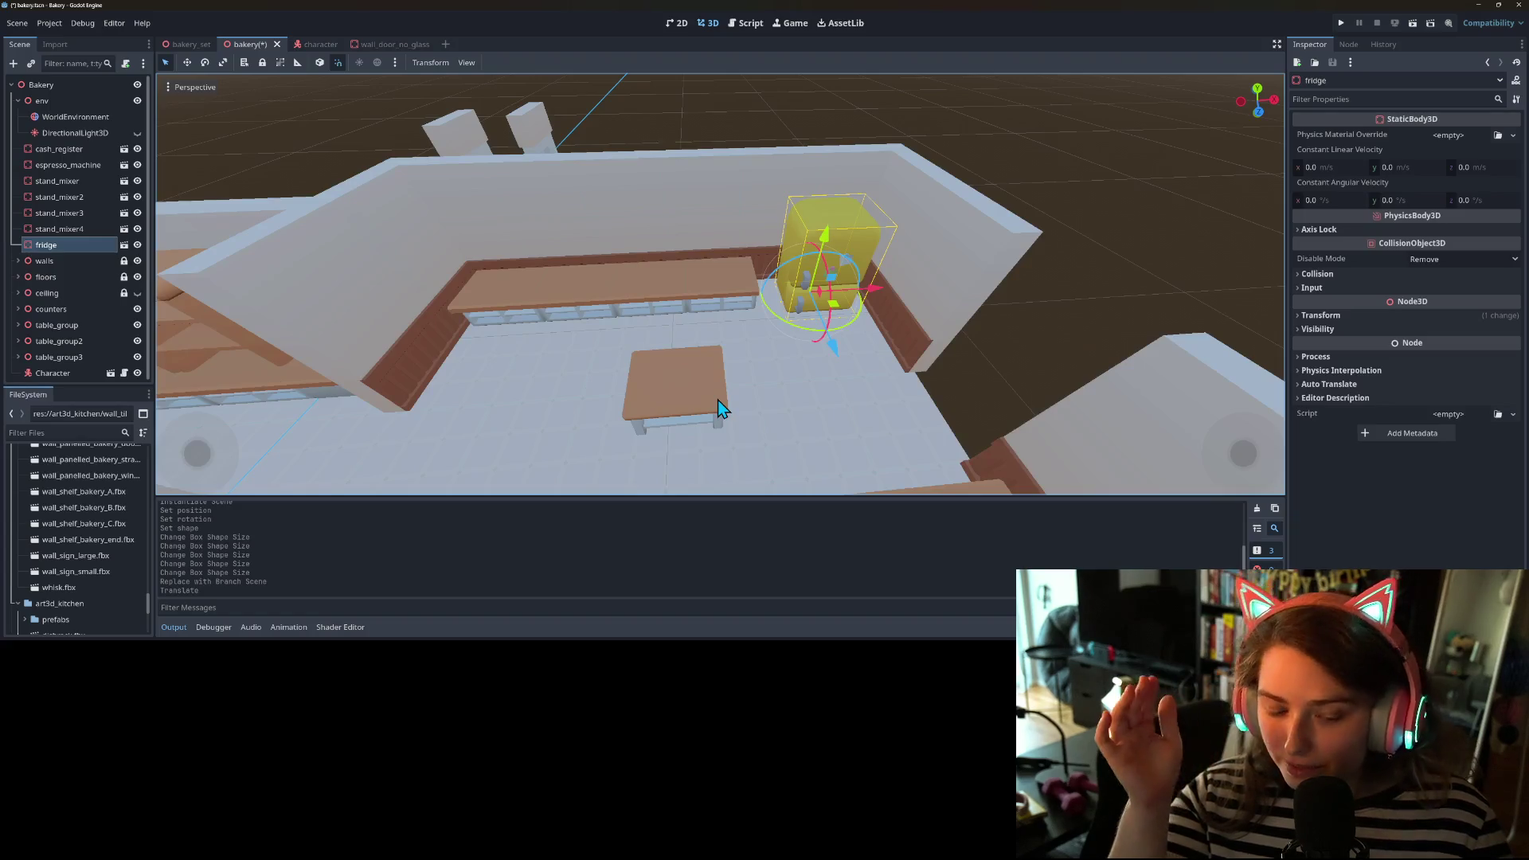
key(ctrl+s)
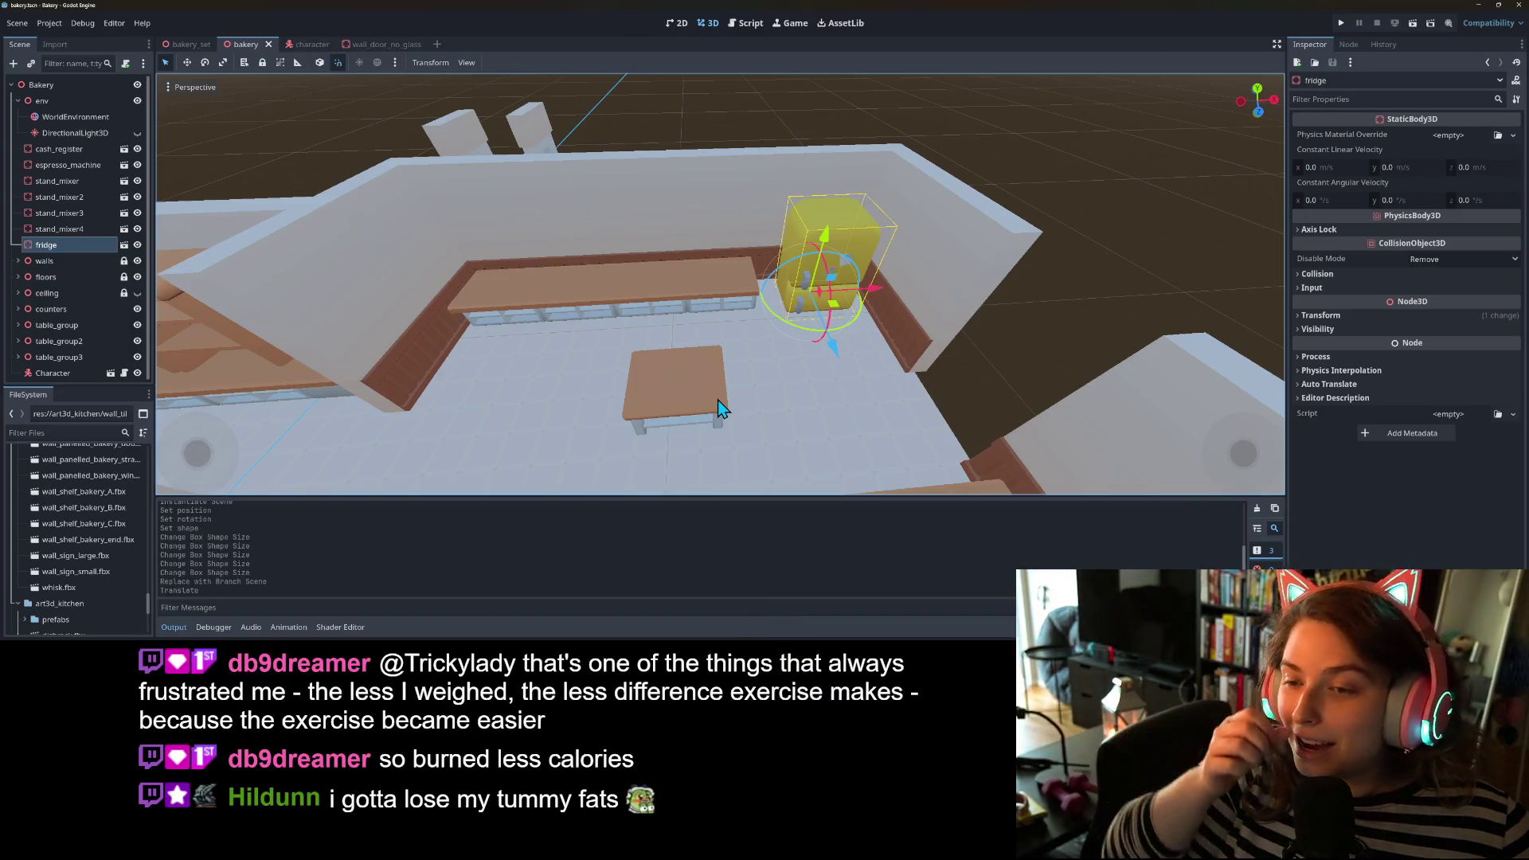
drag(721, 402, 600, 416)
scroll(down, 3)
scroll(up, 3)
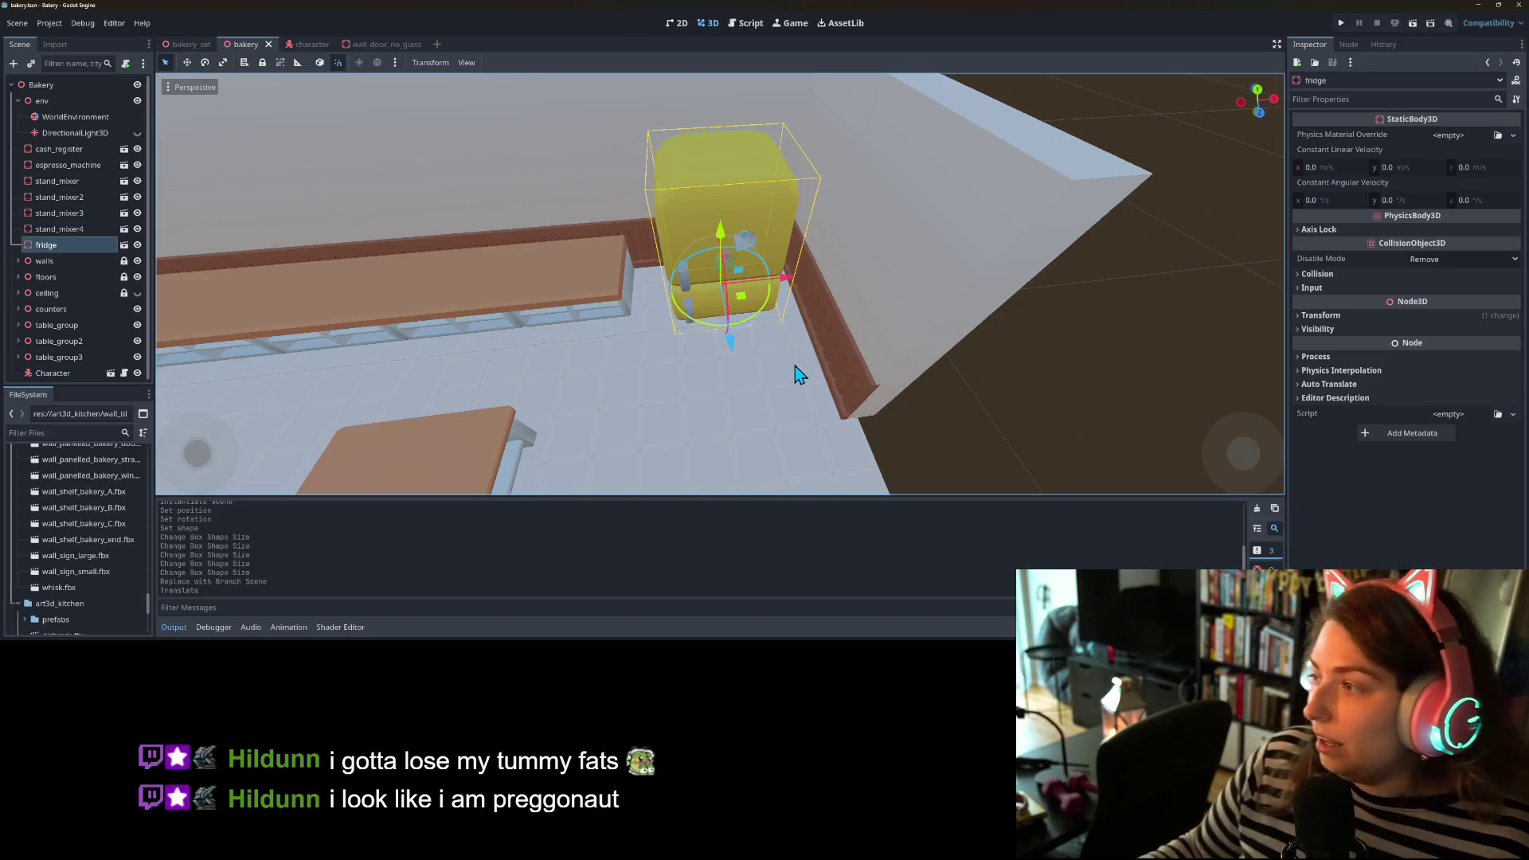
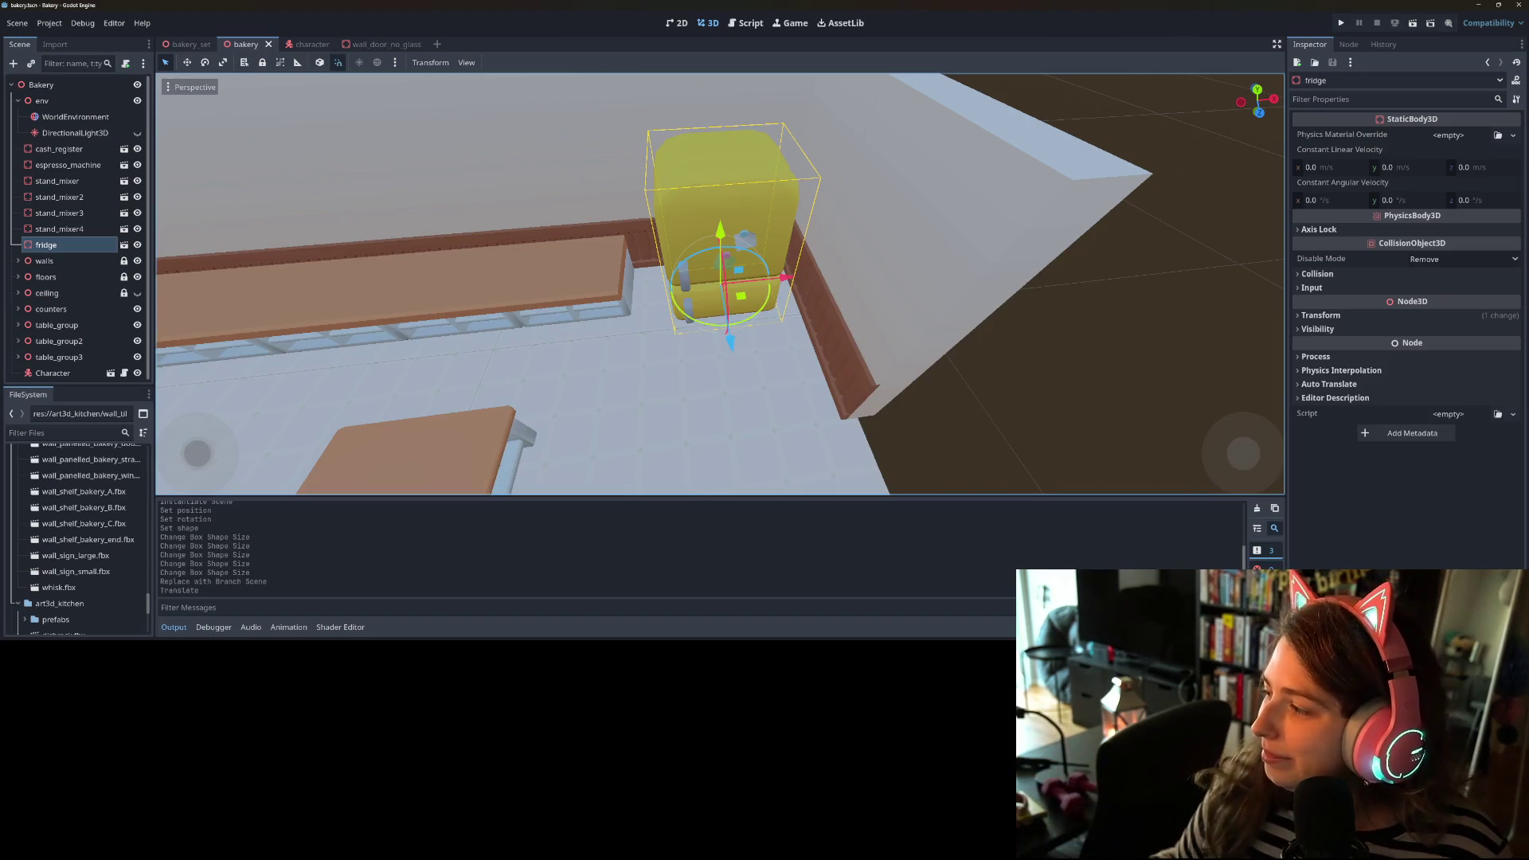
- Push the fridge flush against the back wall and save the bakery scene
scroll(down, 3)
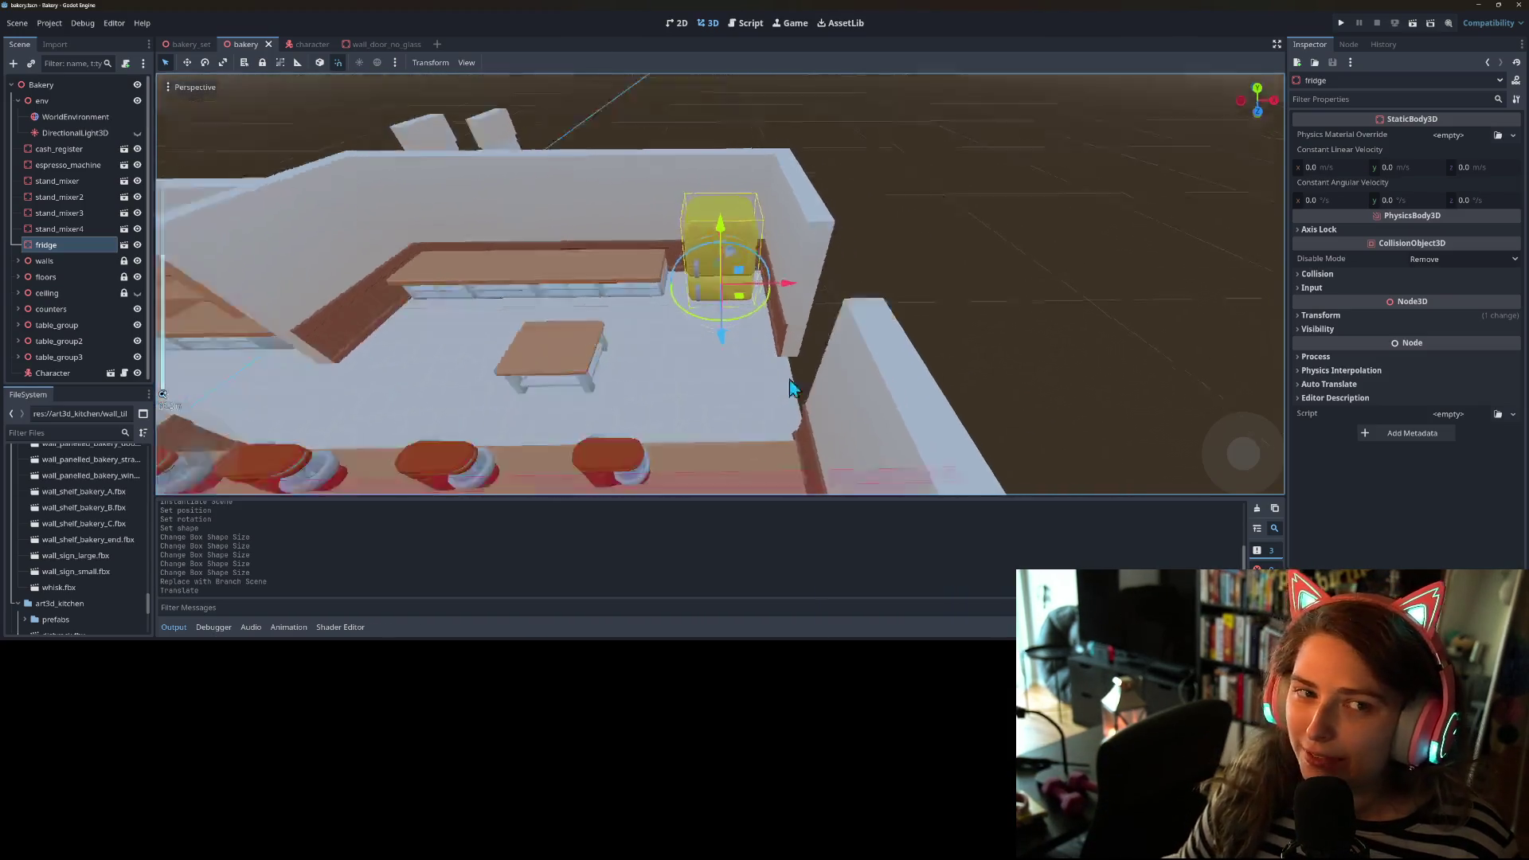
scroll(up, 3)
drag(776, 382, 762, 364)
drag(763, 364, 812, 334)
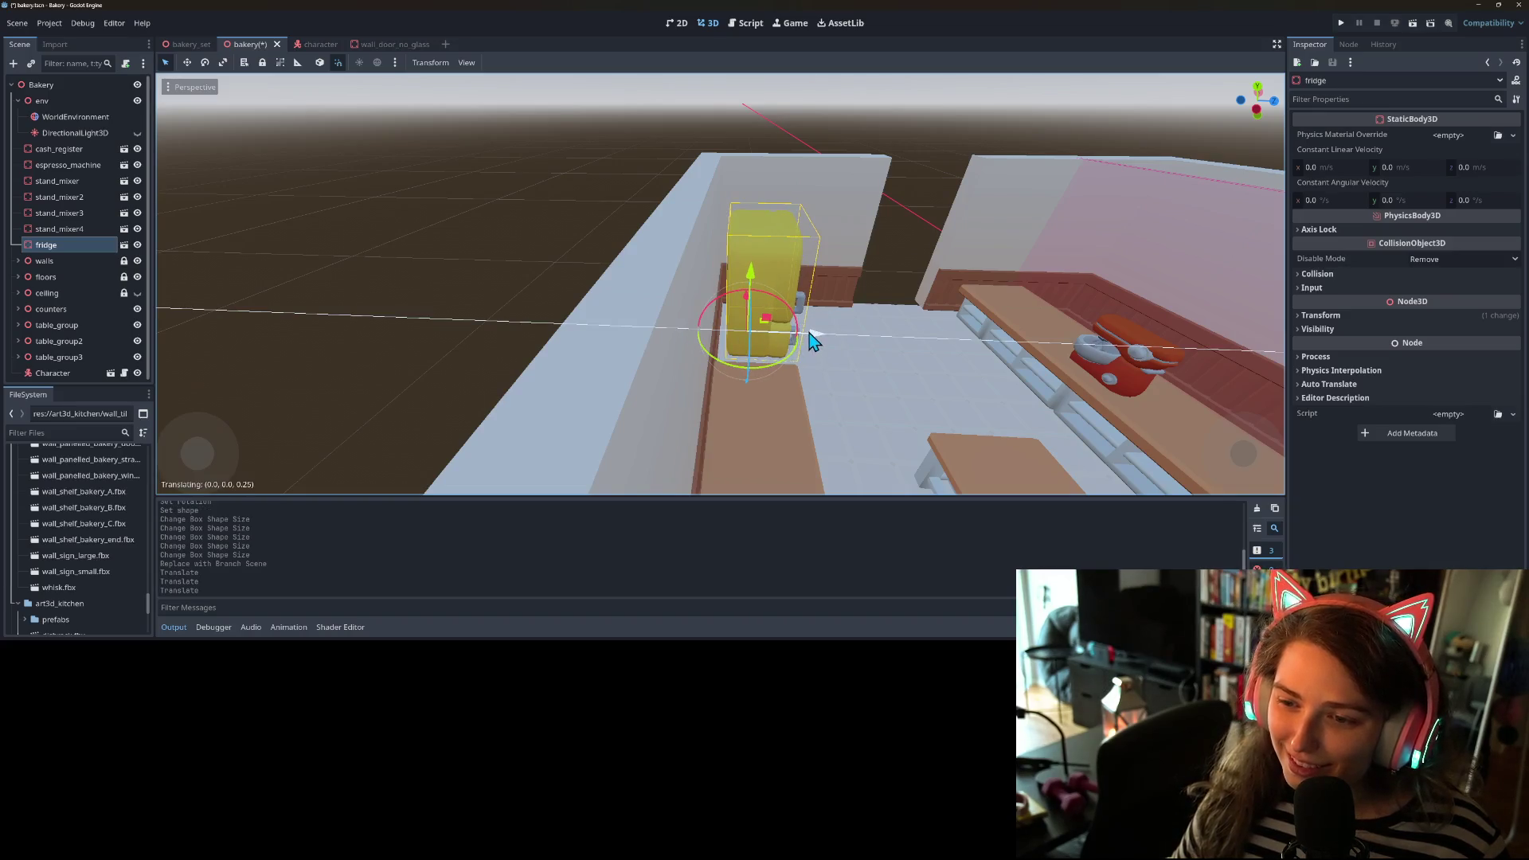
drag(833, 388, 748, 457)
key(ctrl+s)
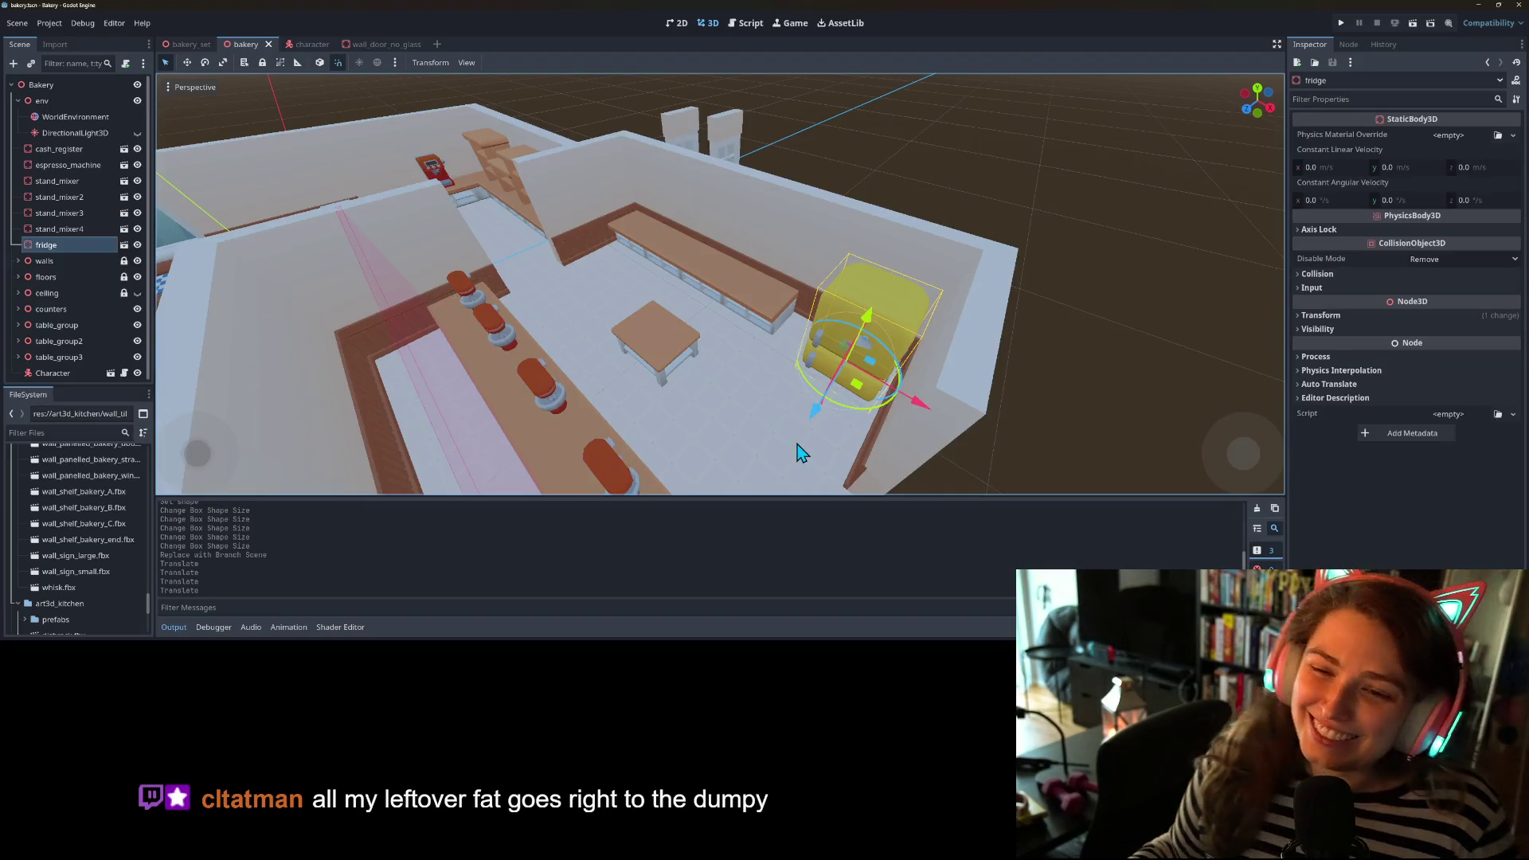
- Deselect the fridge, view the room at eye level, and select the counter beside it
scroll(down, 3)
click(900, 419)
drag(900, 419, 965, 443)
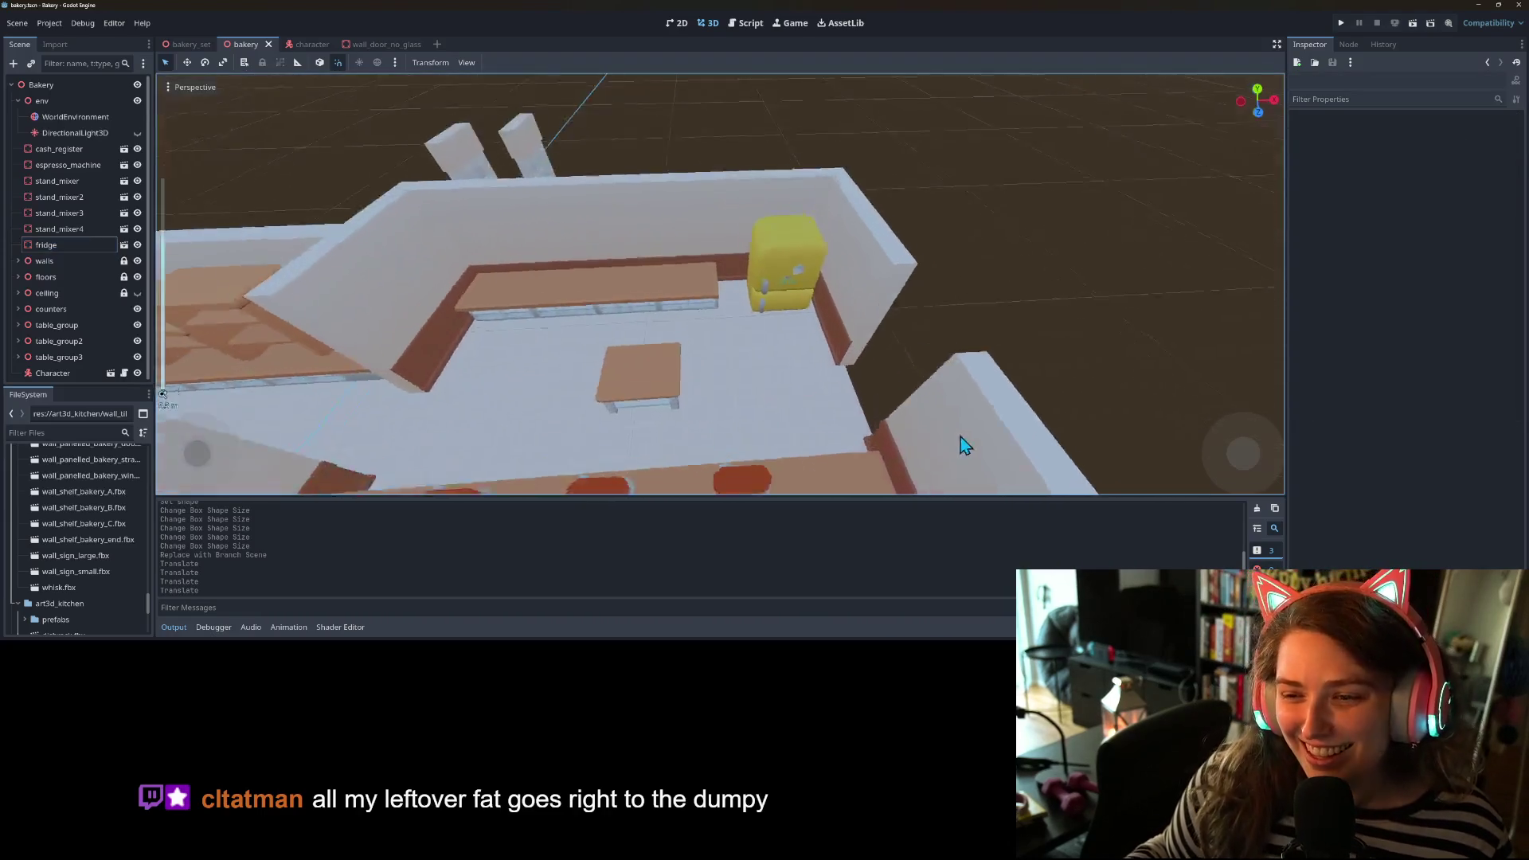
scroll(up, 3)
scroll(down, 3)
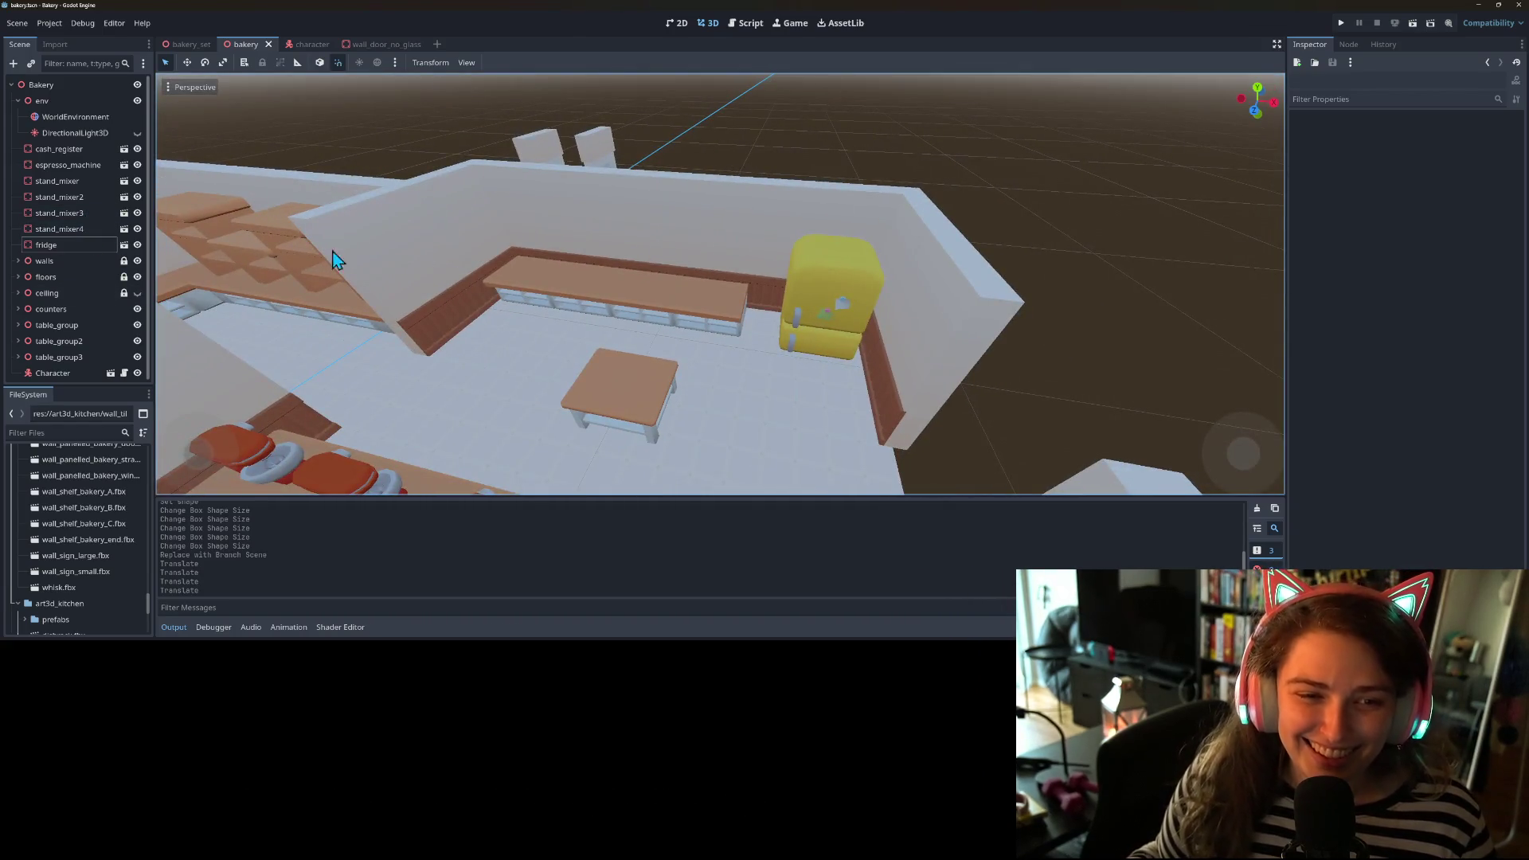
click(714, 320)
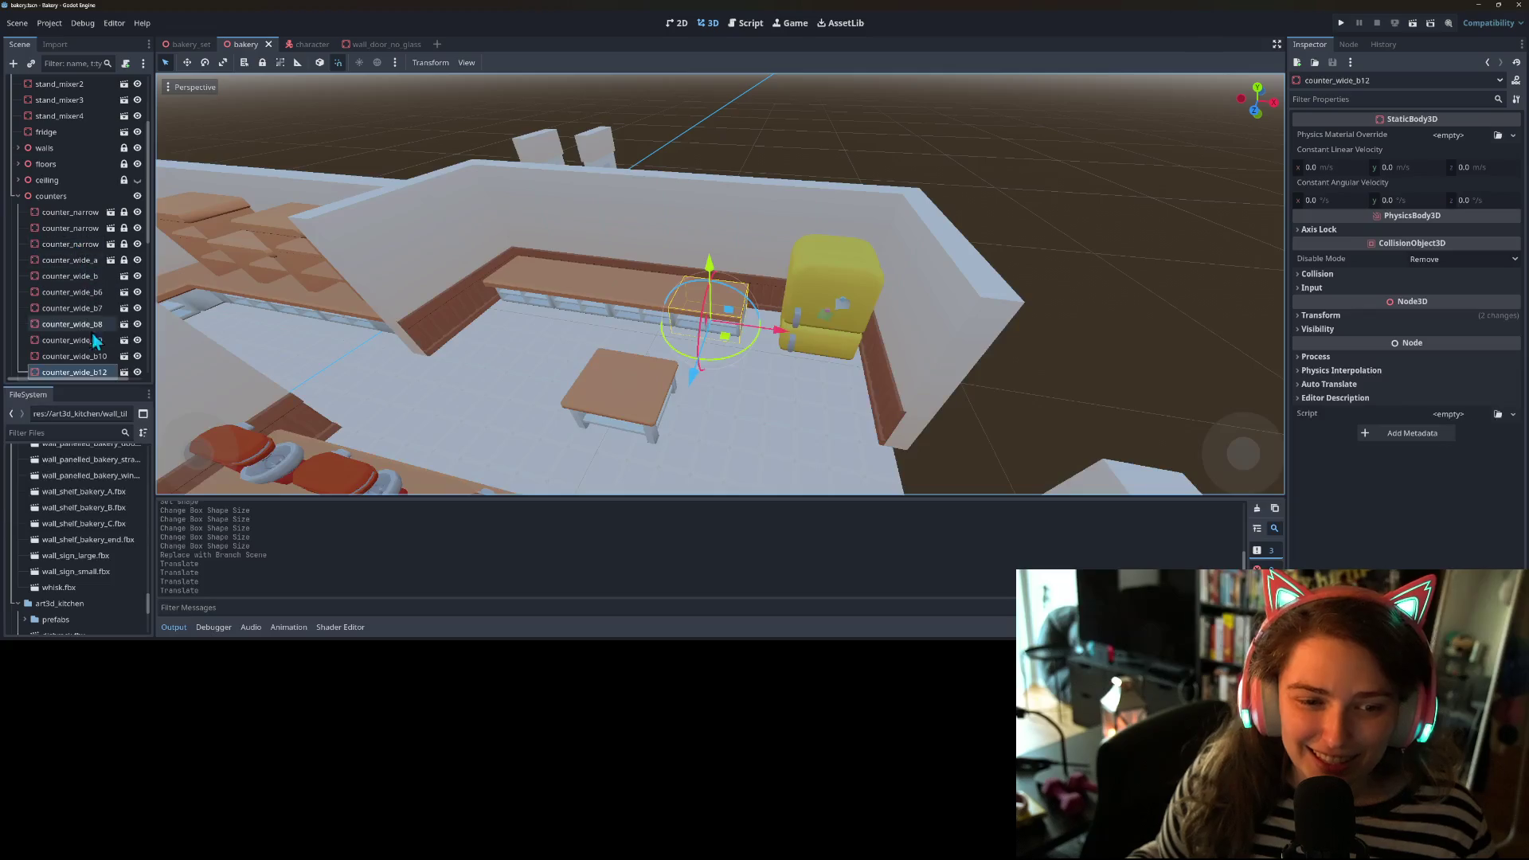
- Make the counter_wide_b12 node local and rename it 'stove'
right_click(97, 371)
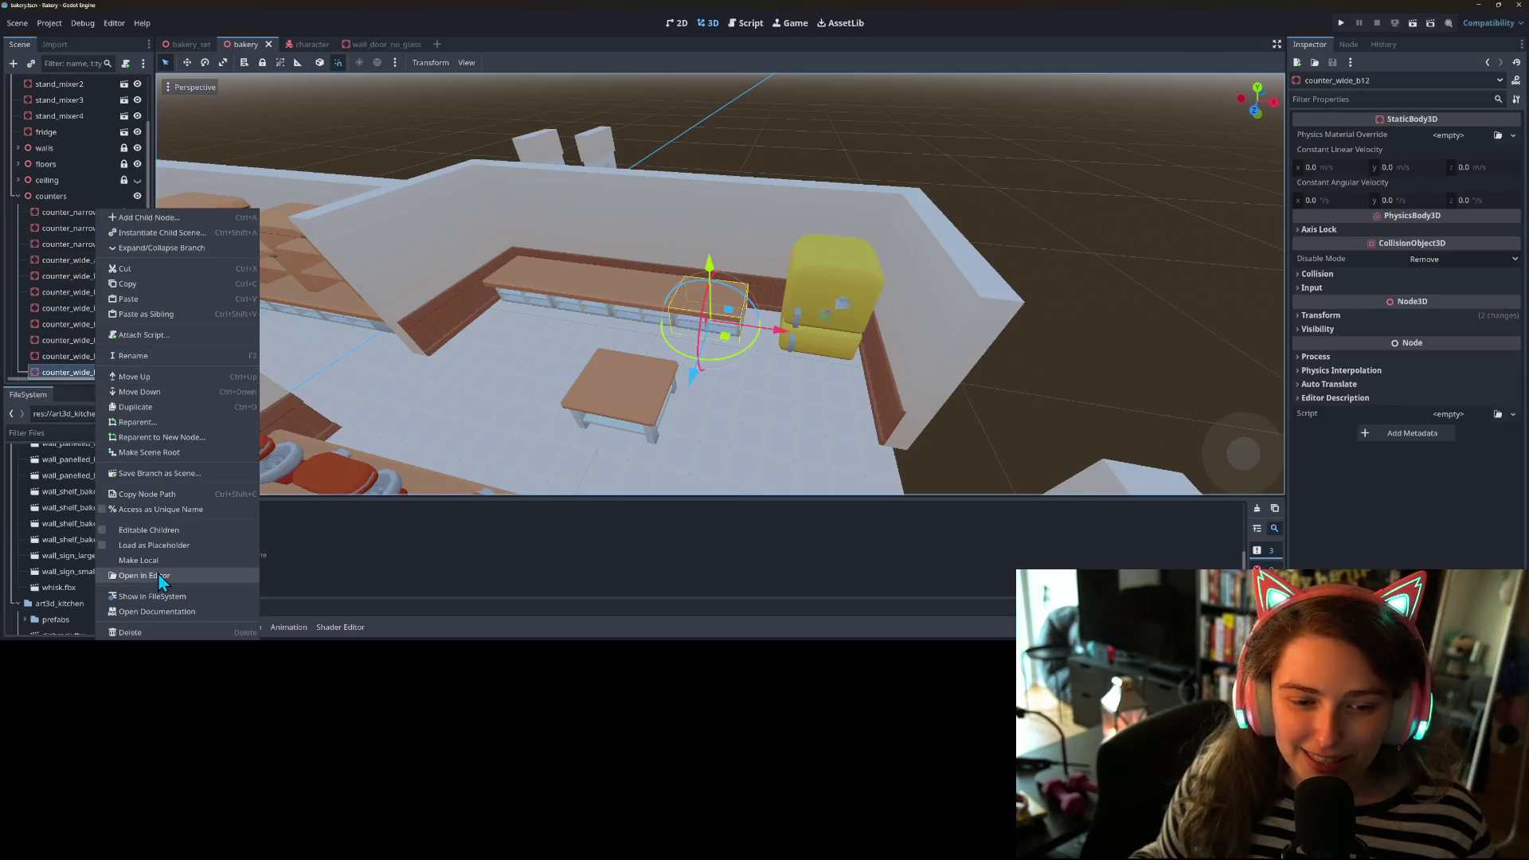
click(157, 564)
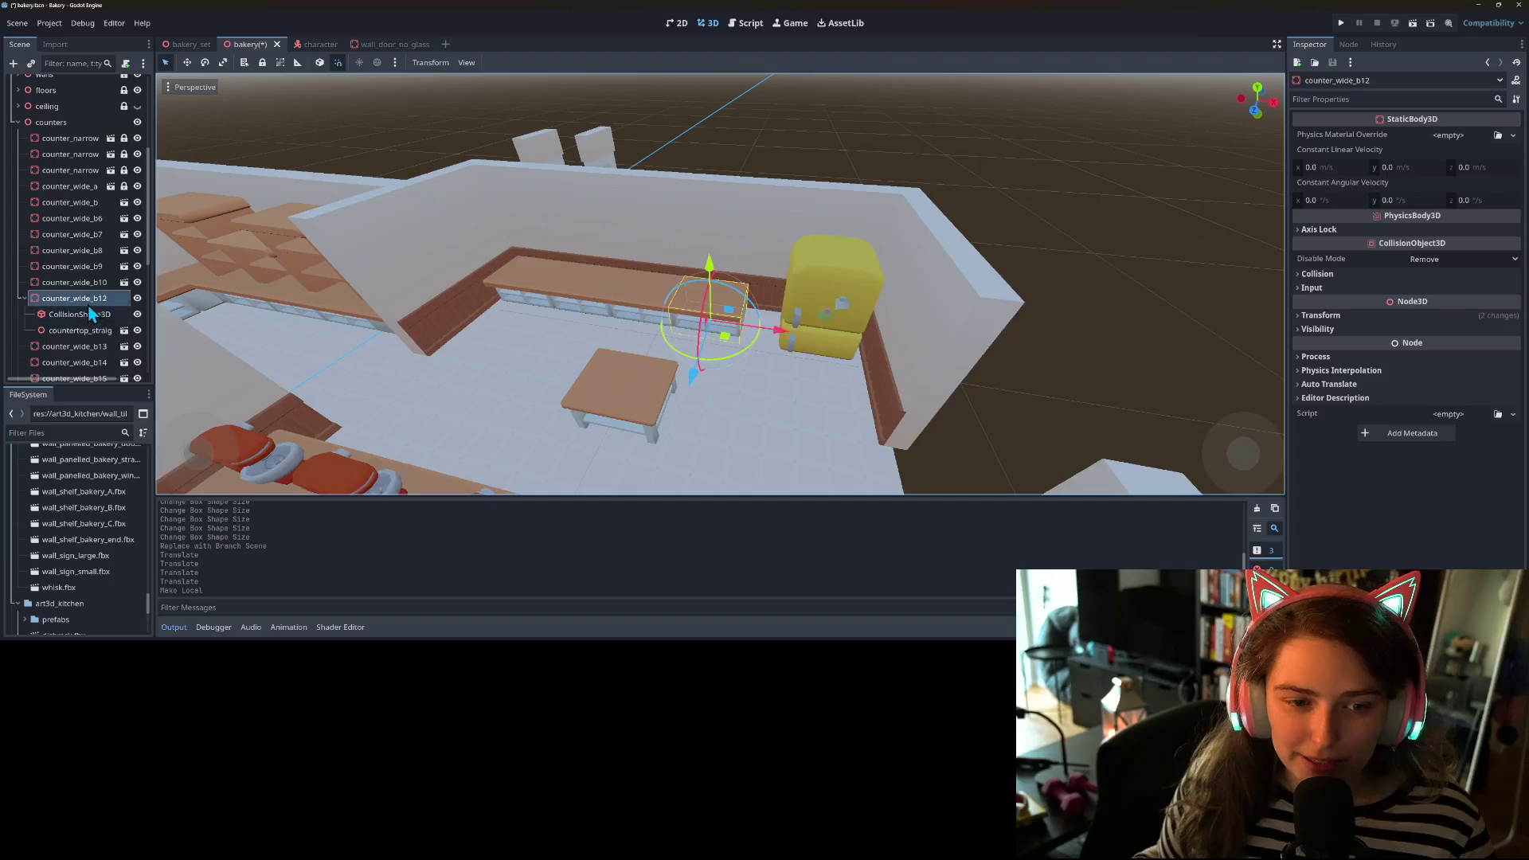
right_click(89, 307)
click(140, 427)
text(s)
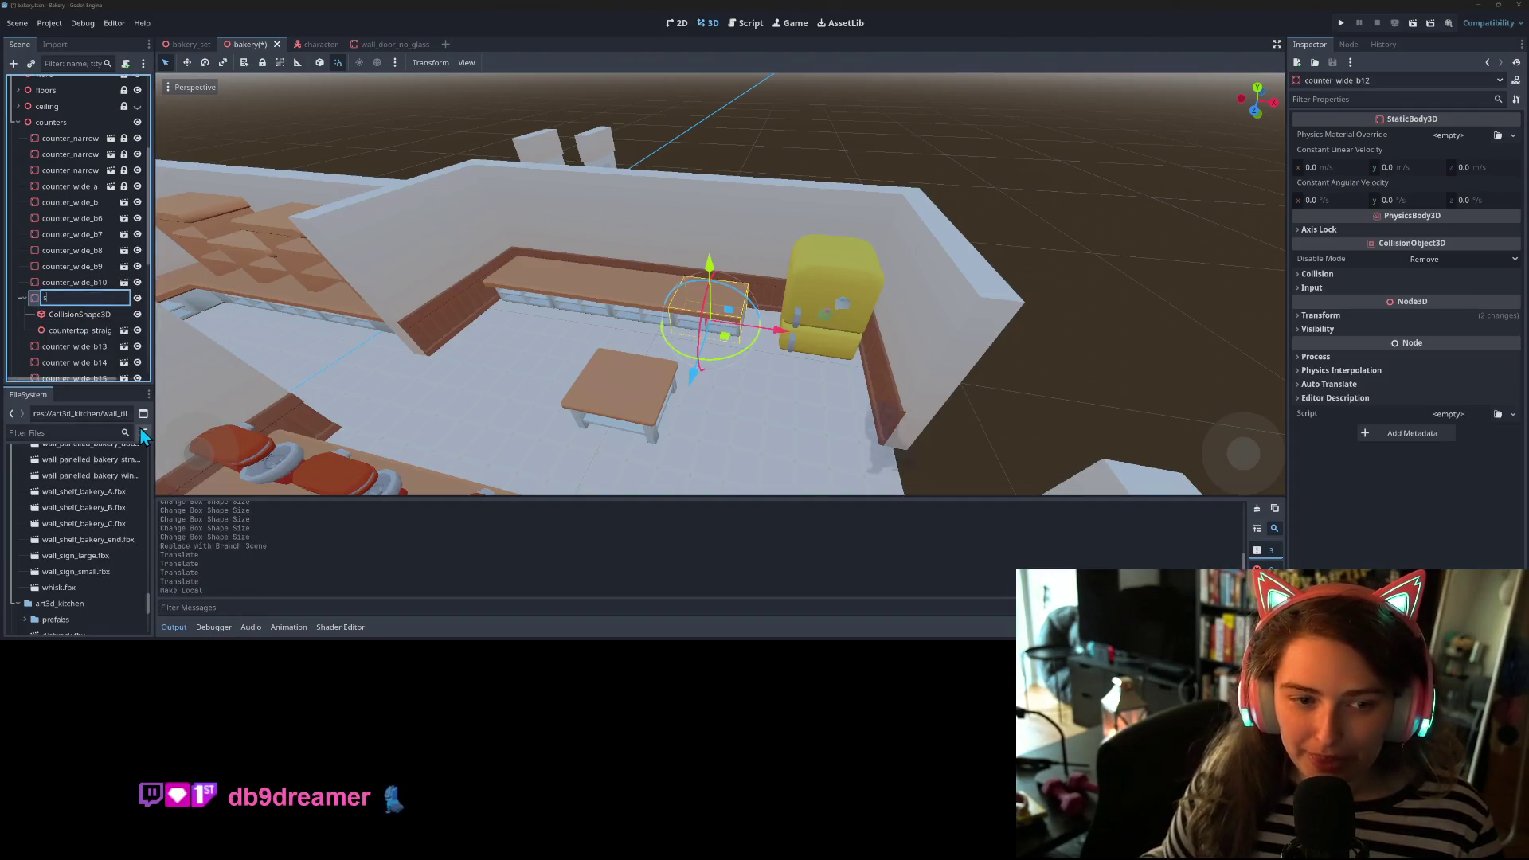
text(tove)
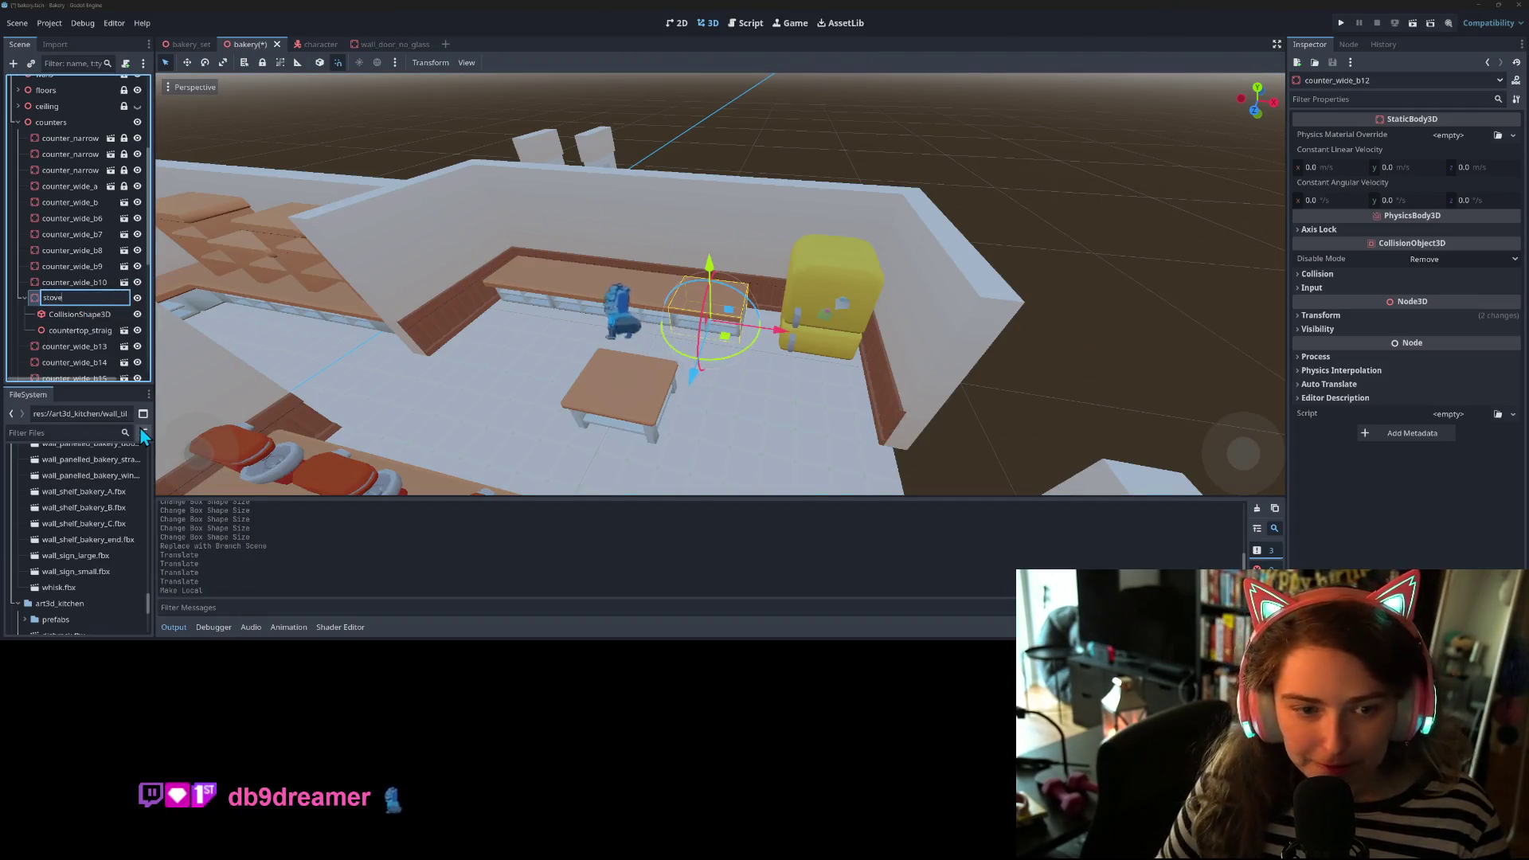
key(Return)
- Replace the stove's countertop child with an instantiated stove.fbx model
click(83, 331)
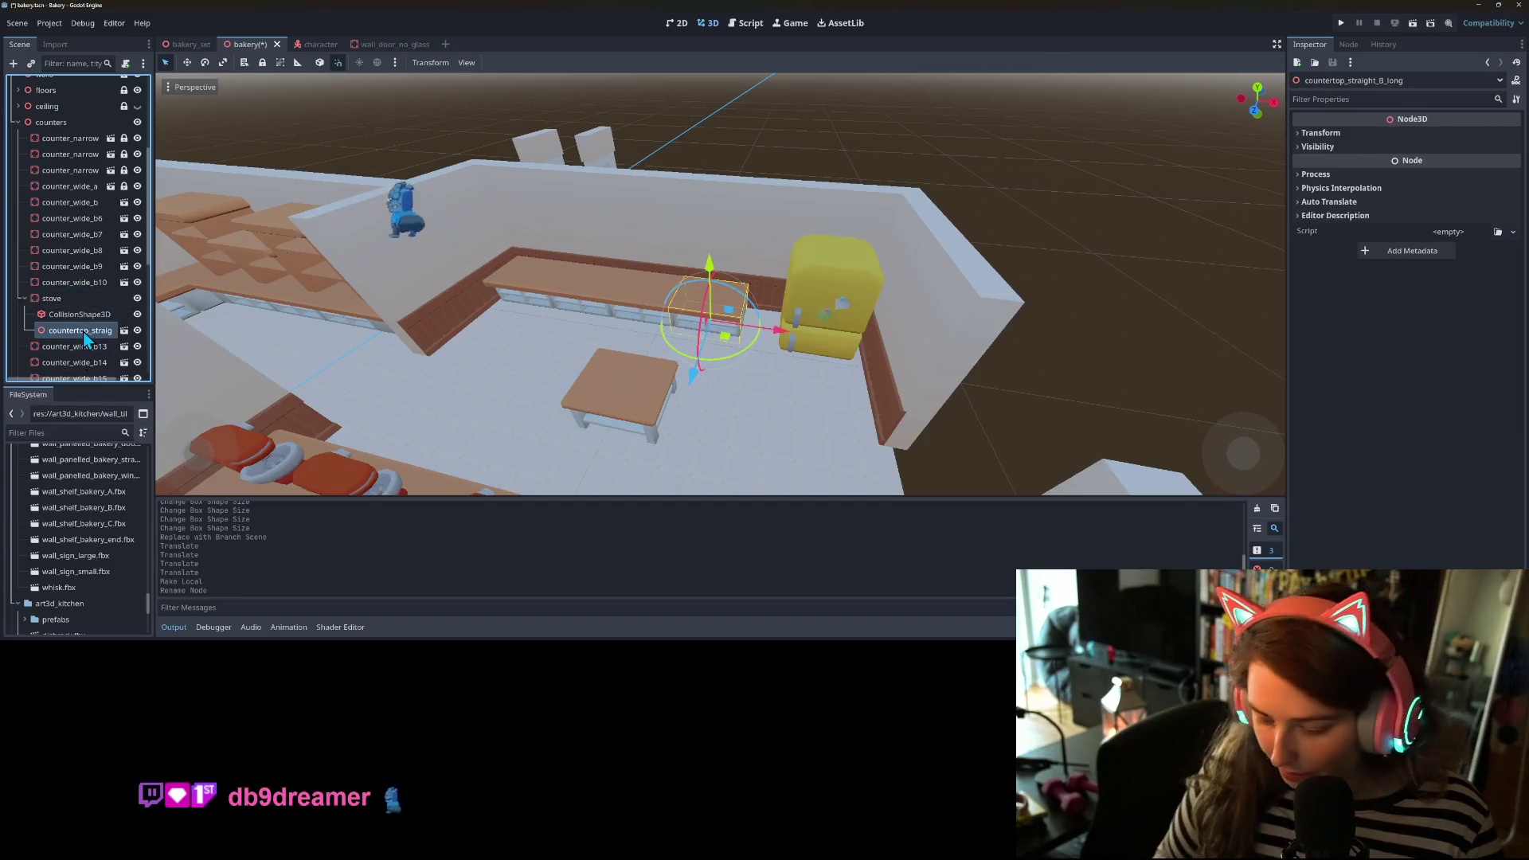
key(Delete)
right_click(87, 302)
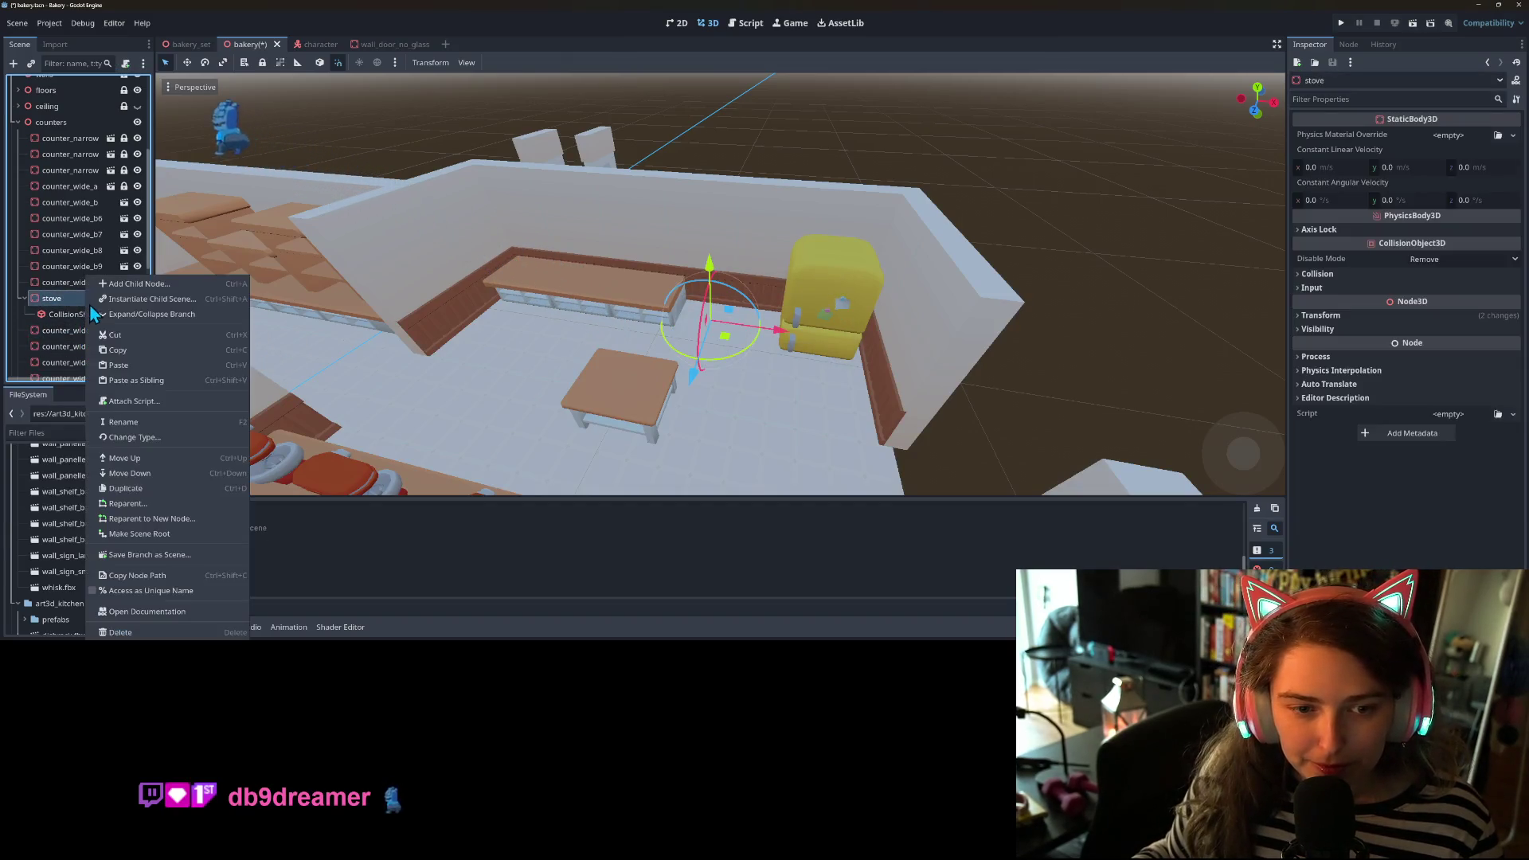
click(150, 300)
text(st)
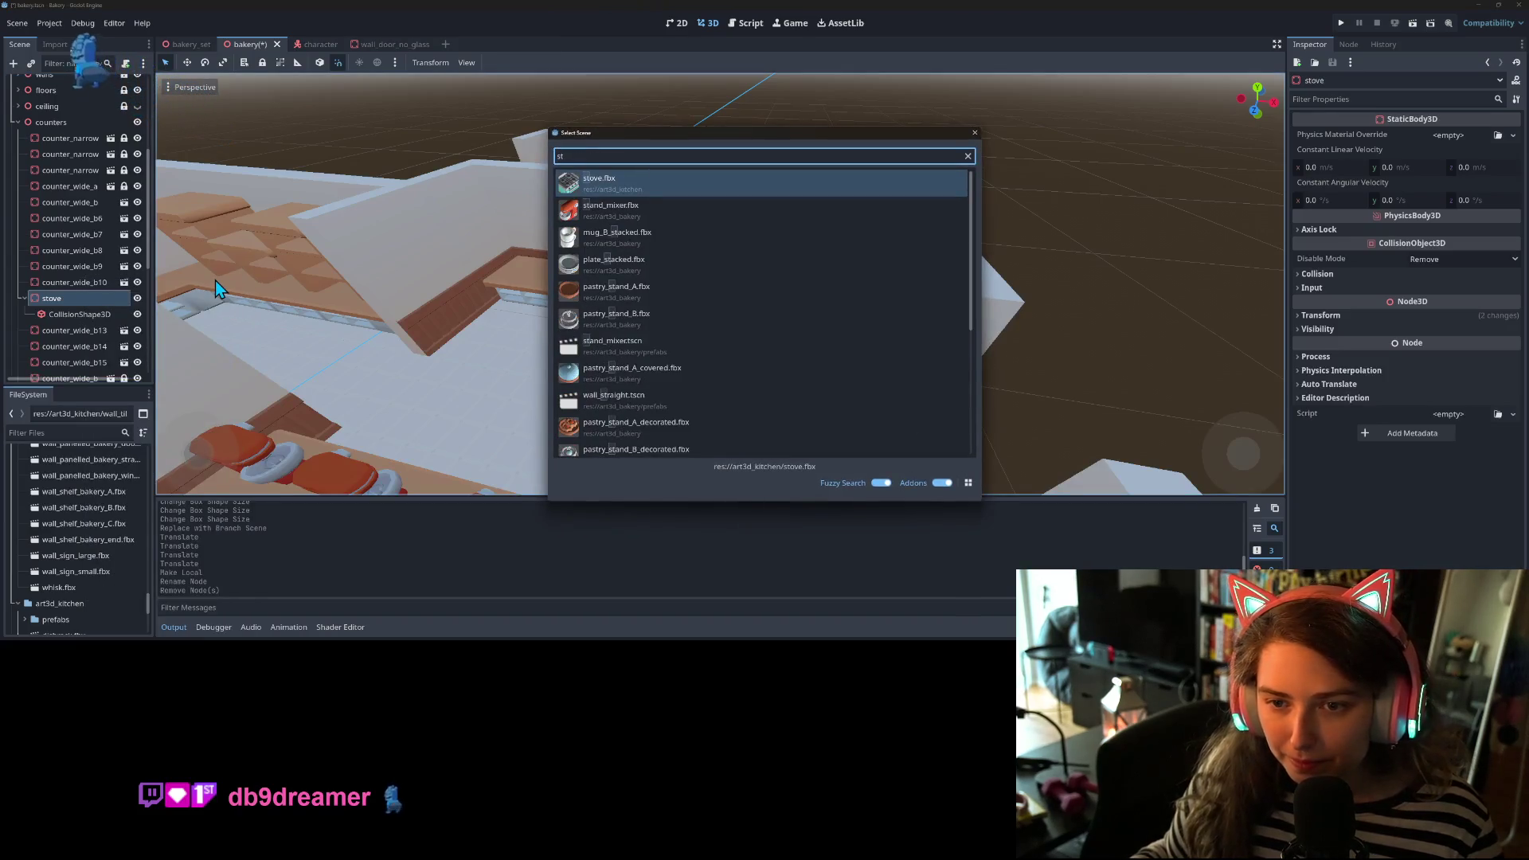
key(Return)
key(f)
- Check the stove's box collision shape from a couple of angles and save the scene
scroll(up, 3)
drag(597, 393, 700, 393)
scroll(up, 3)
scroll(down, 3)
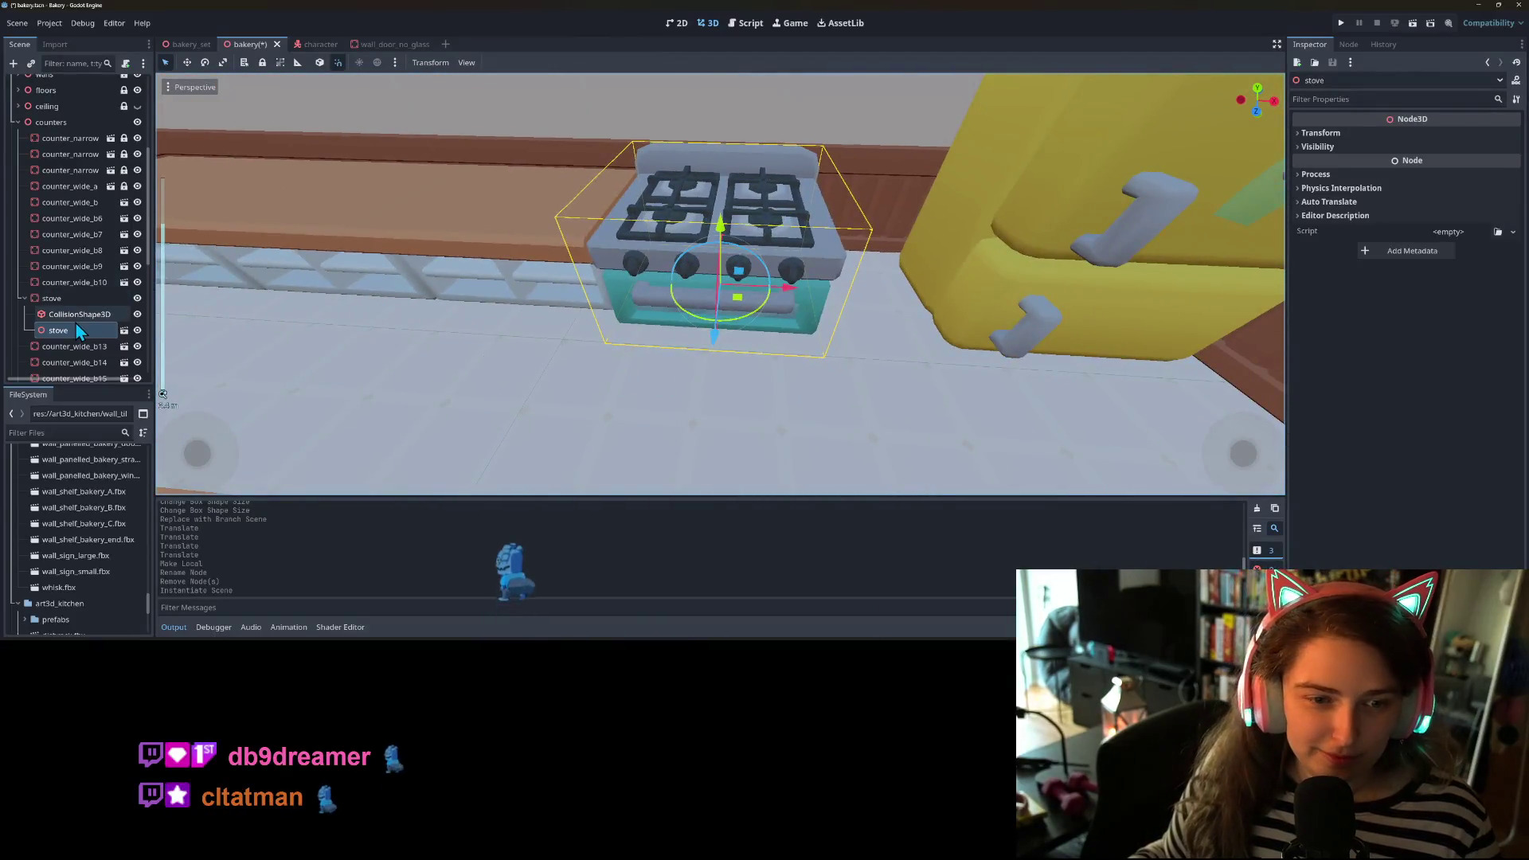
click(79, 314)
drag(828, 323, 826, 318)
key(ctrl+s)
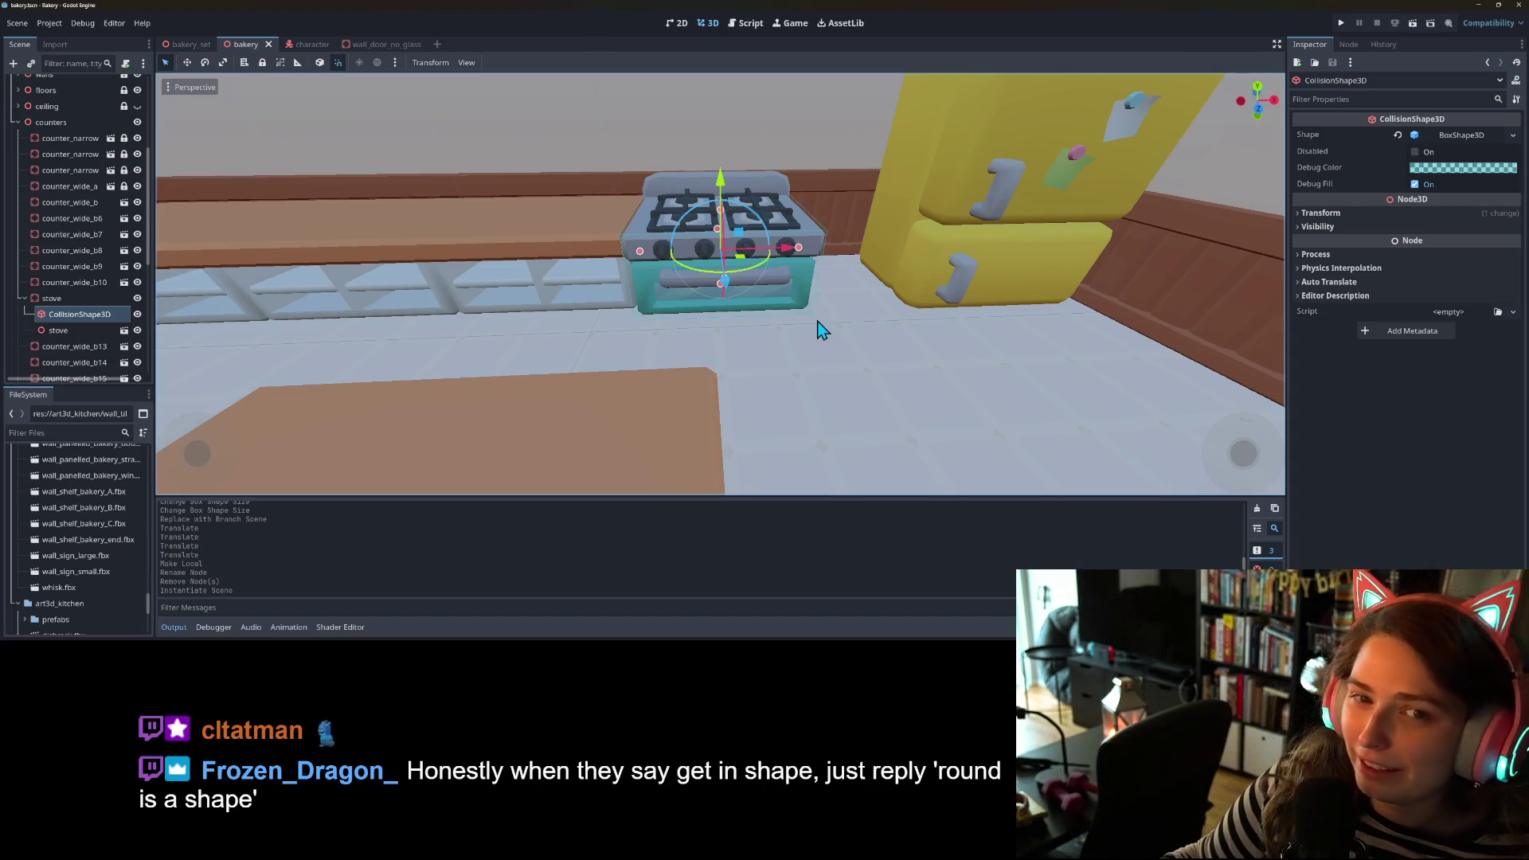
- Use Save Branch as Scene to store the stove node as stove.tscn in art3d_kitchen/prefabs
click(473, 304)
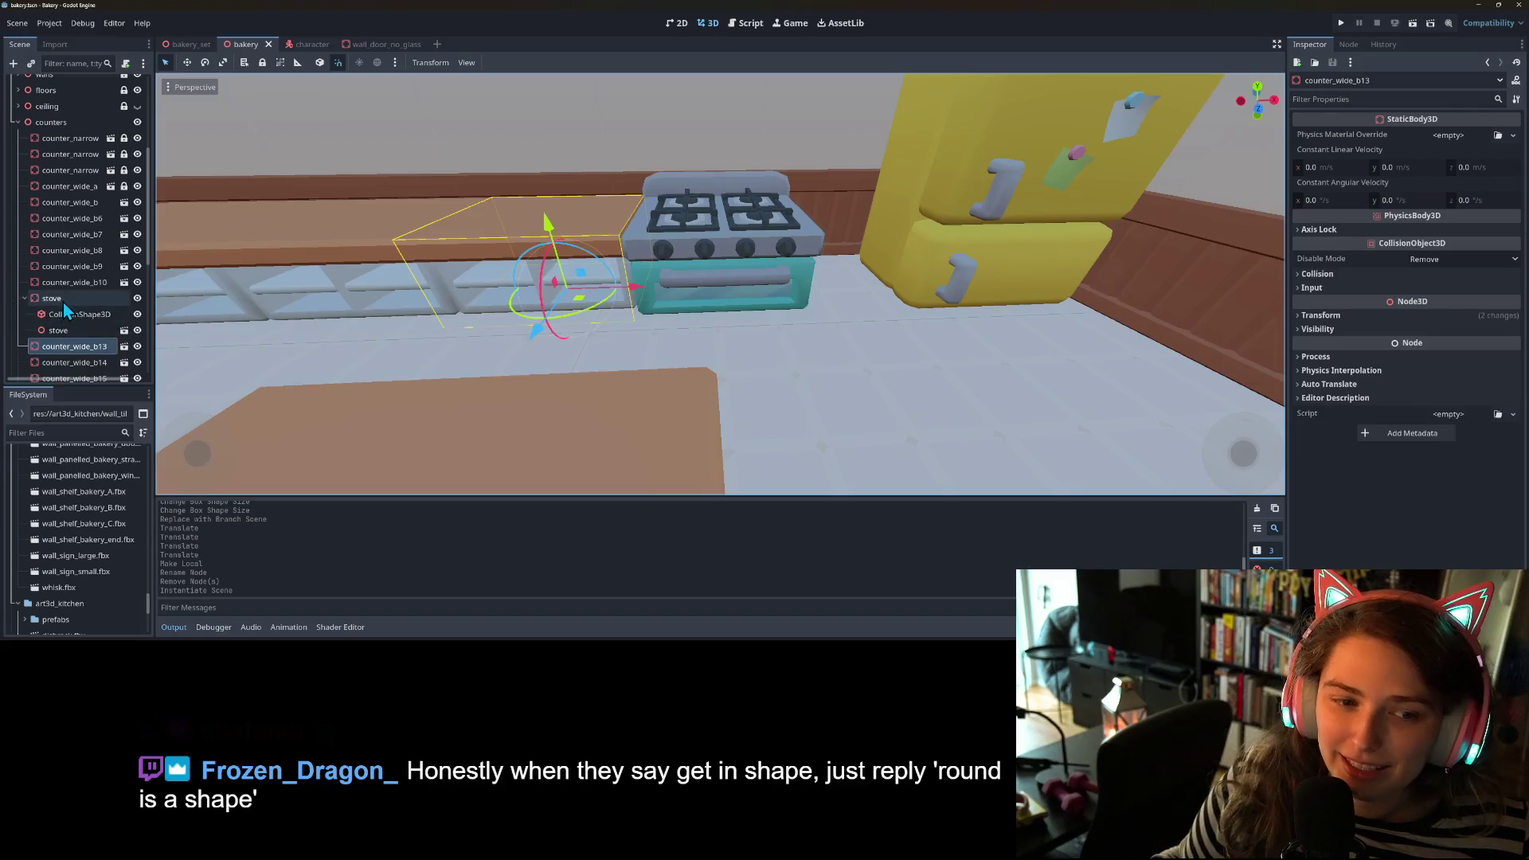
right_click(62, 300)
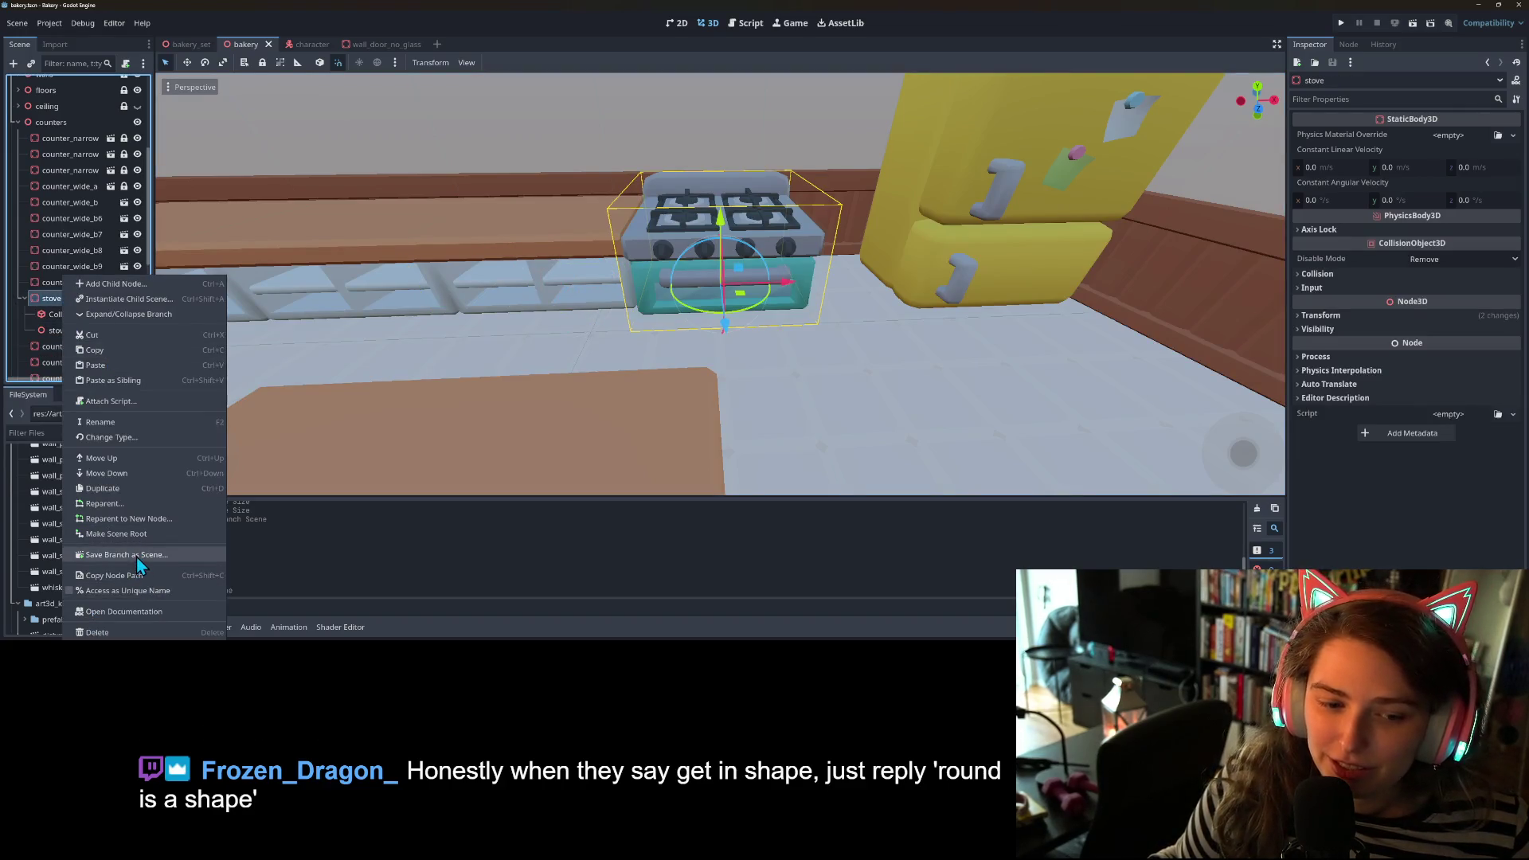
click(123, 554)
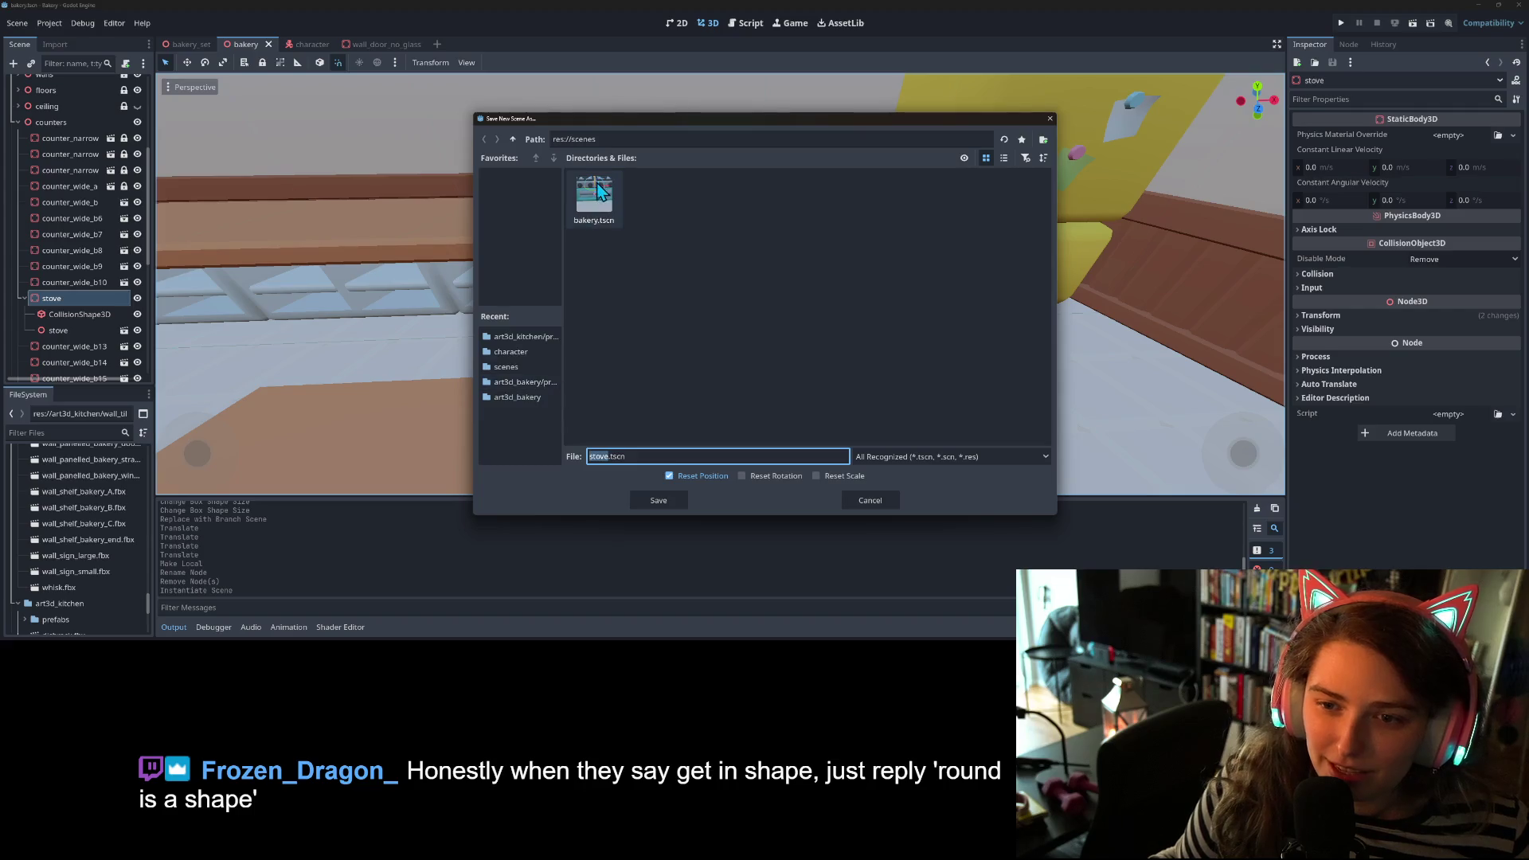
click(521, 336)
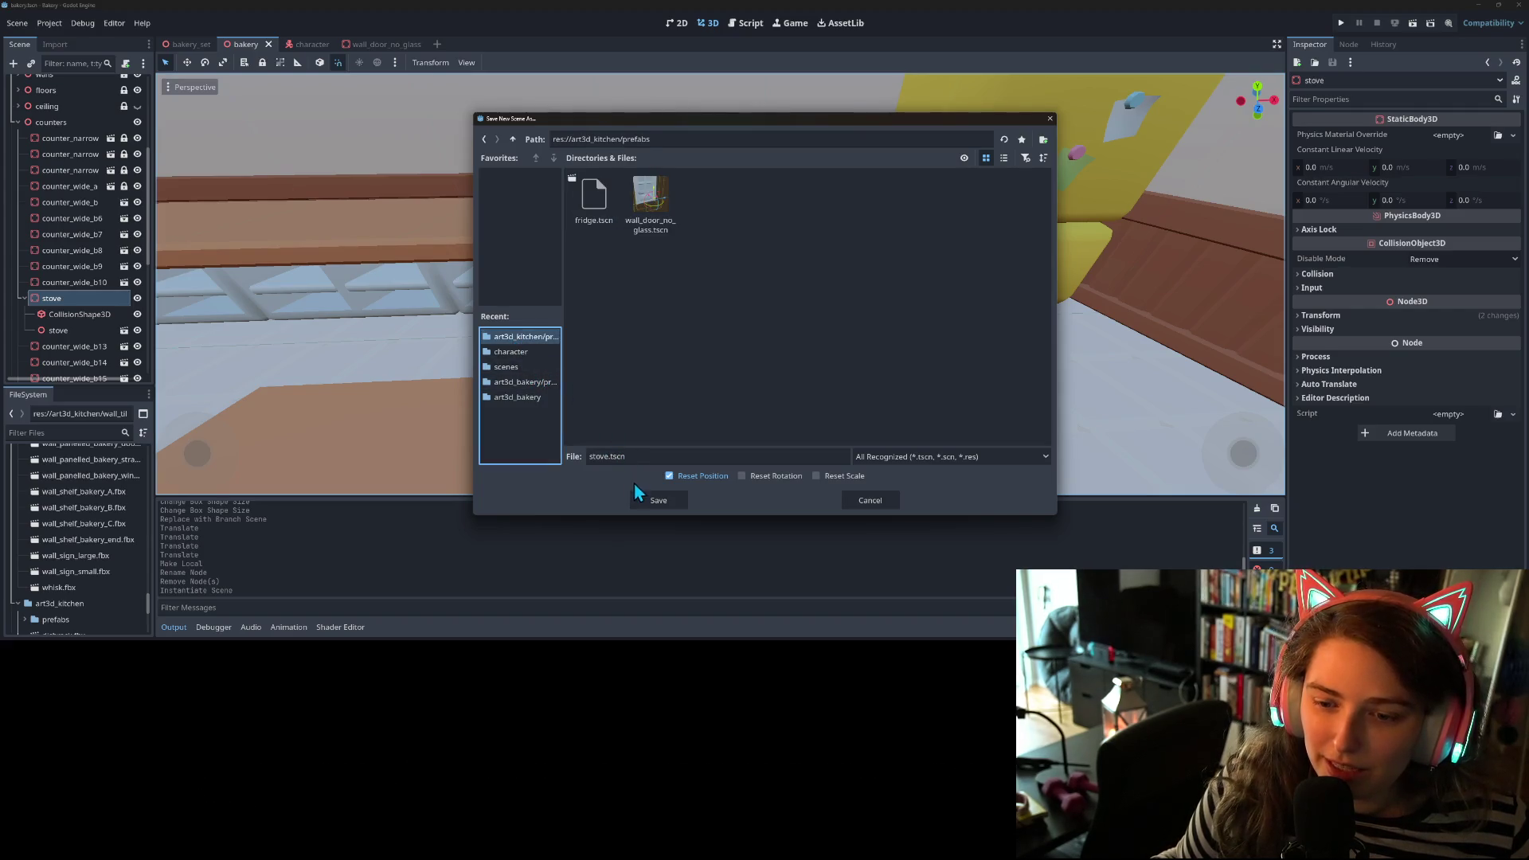
click(659, 500)
scroll(down, 3)
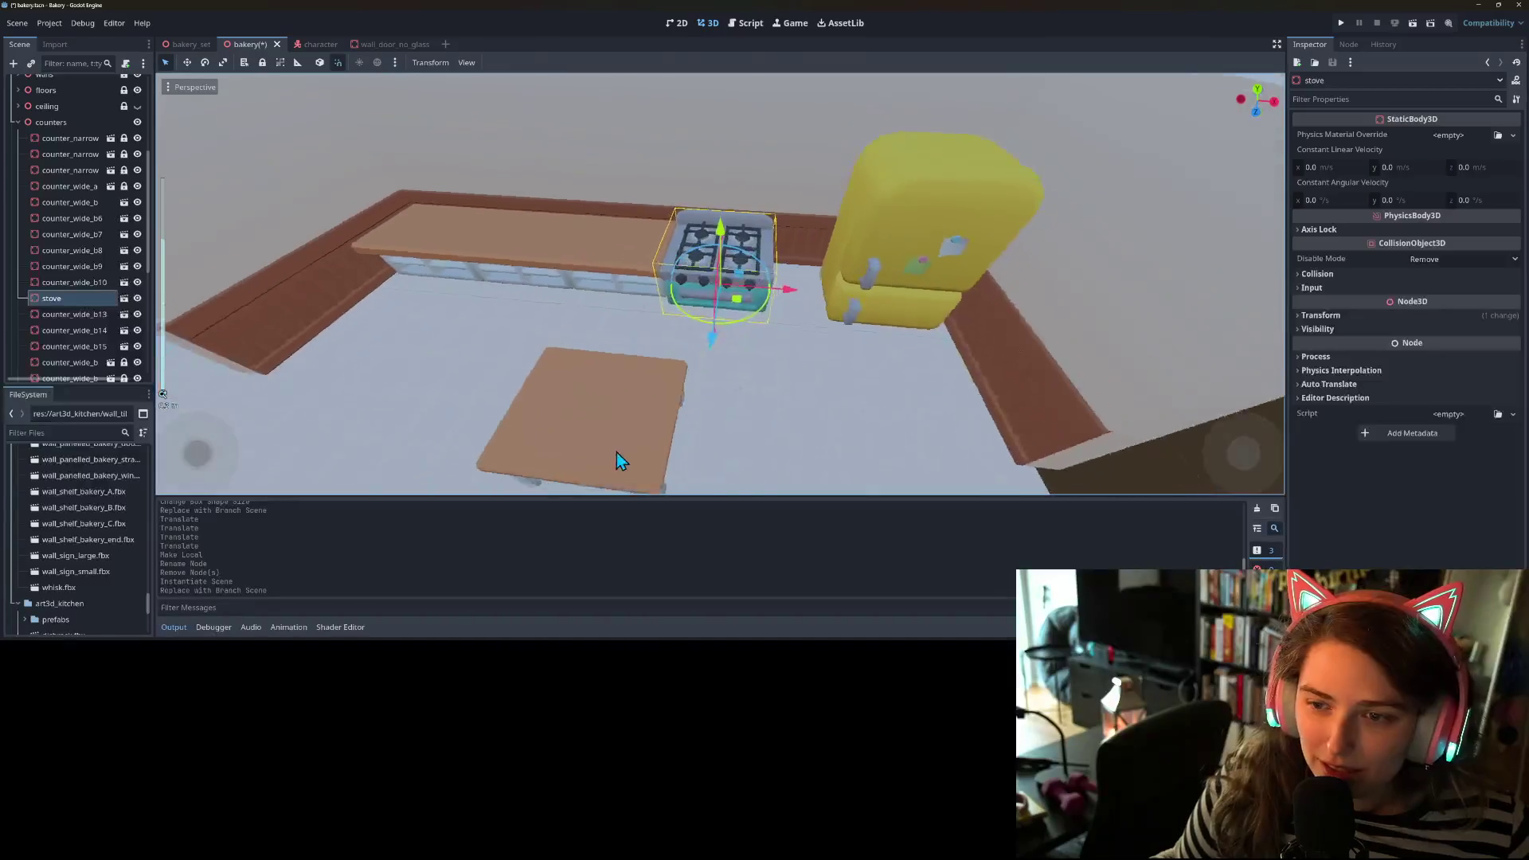
- Duplicate the stove as stove2, remove the counter behind it, and slide stove2 beside the first
scroll(up, 3)
scroll(up, 3)
key(ctrl+d)
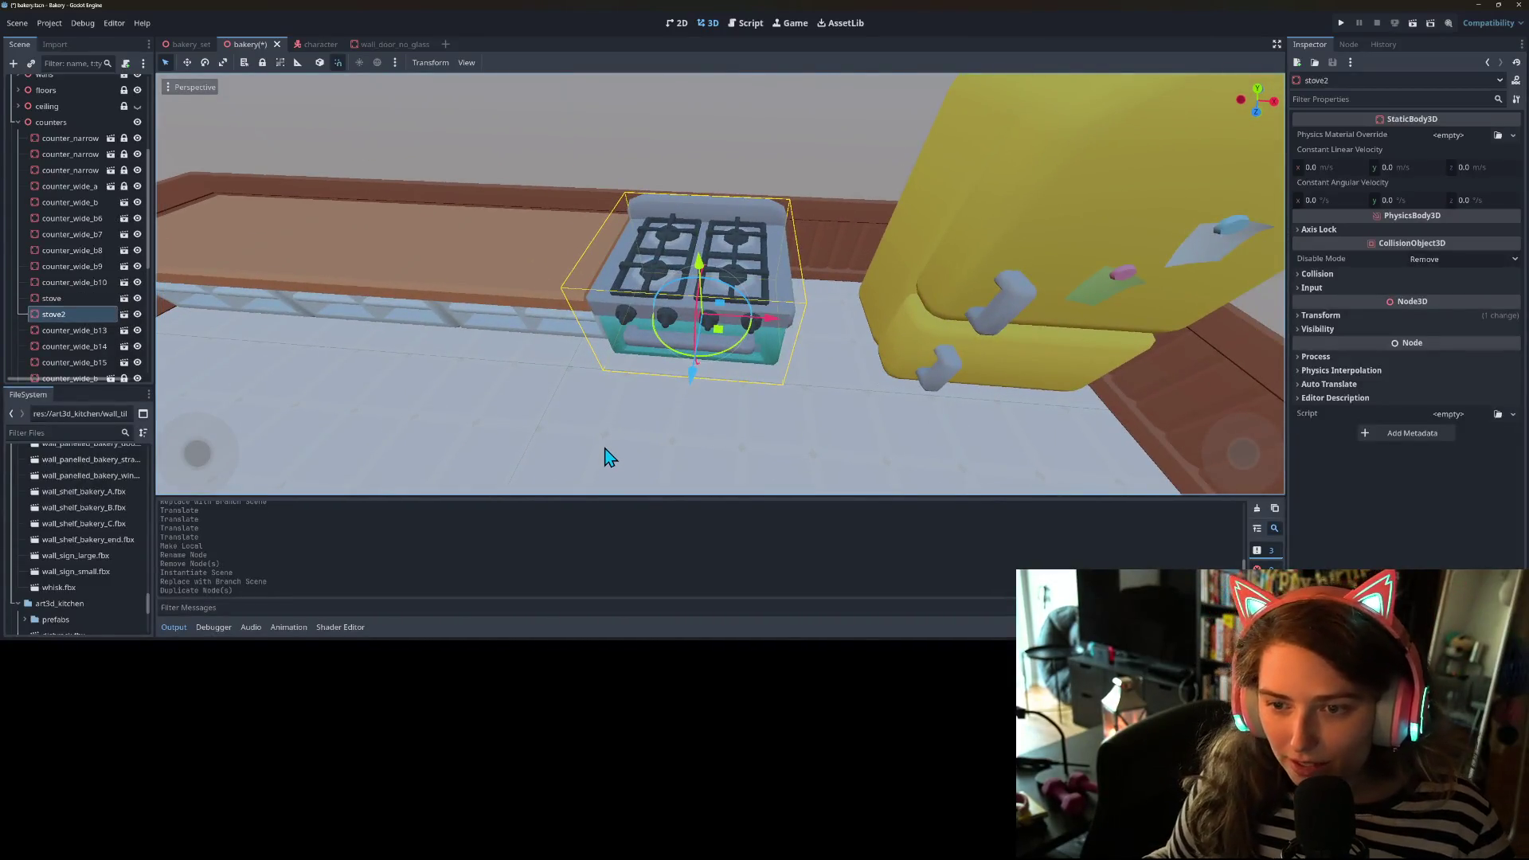
click(533, 276)
key(Delete)
key(Return)
click(83, 318)
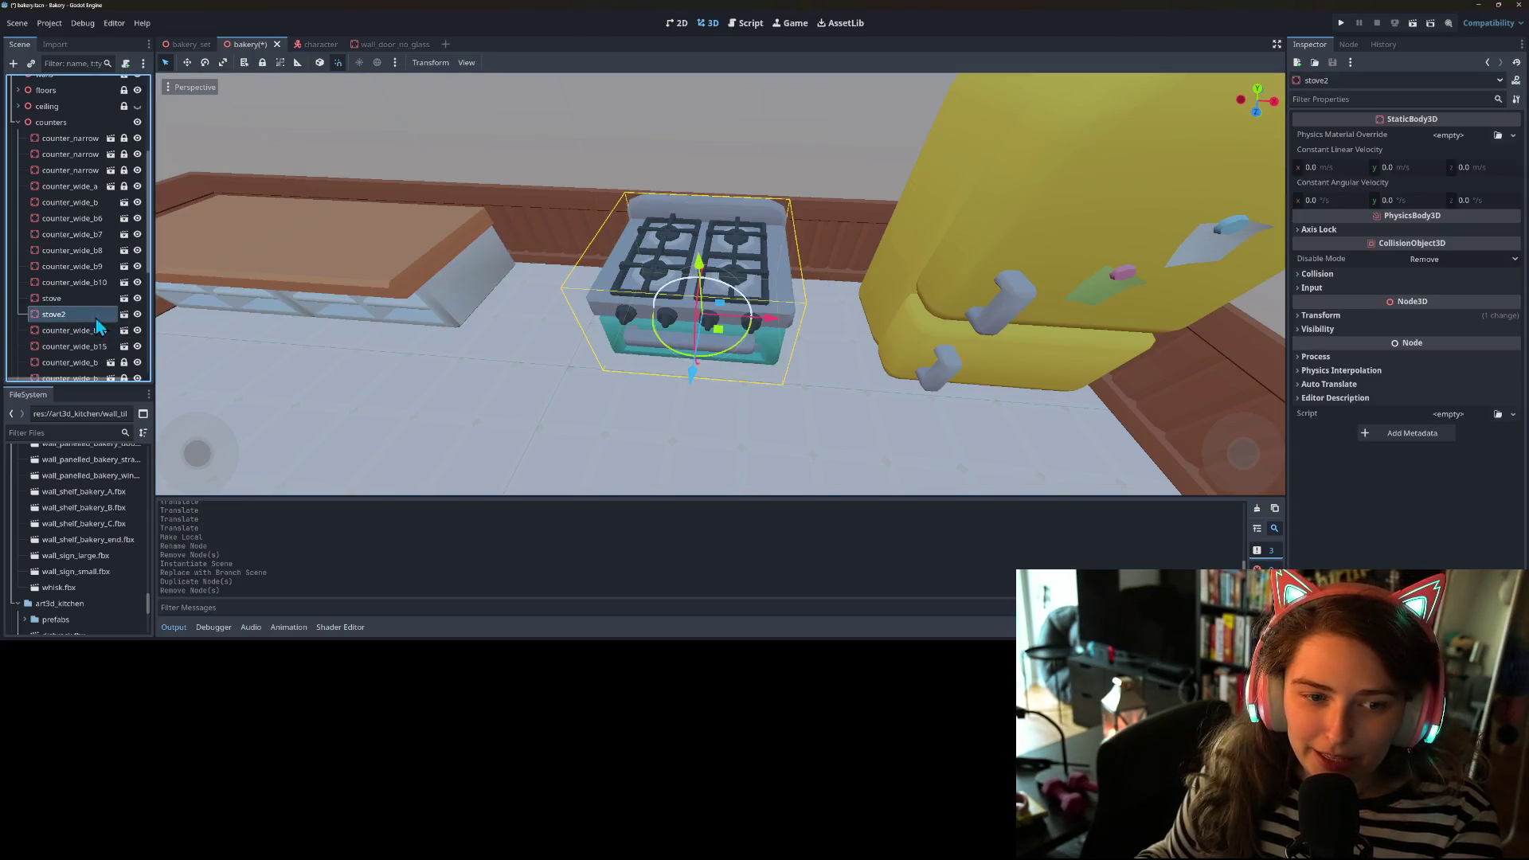
drag(777, 316, 624, 312)
- Delete two more counter pieces and place a third stove further left along the wall
scroll(down, 3)
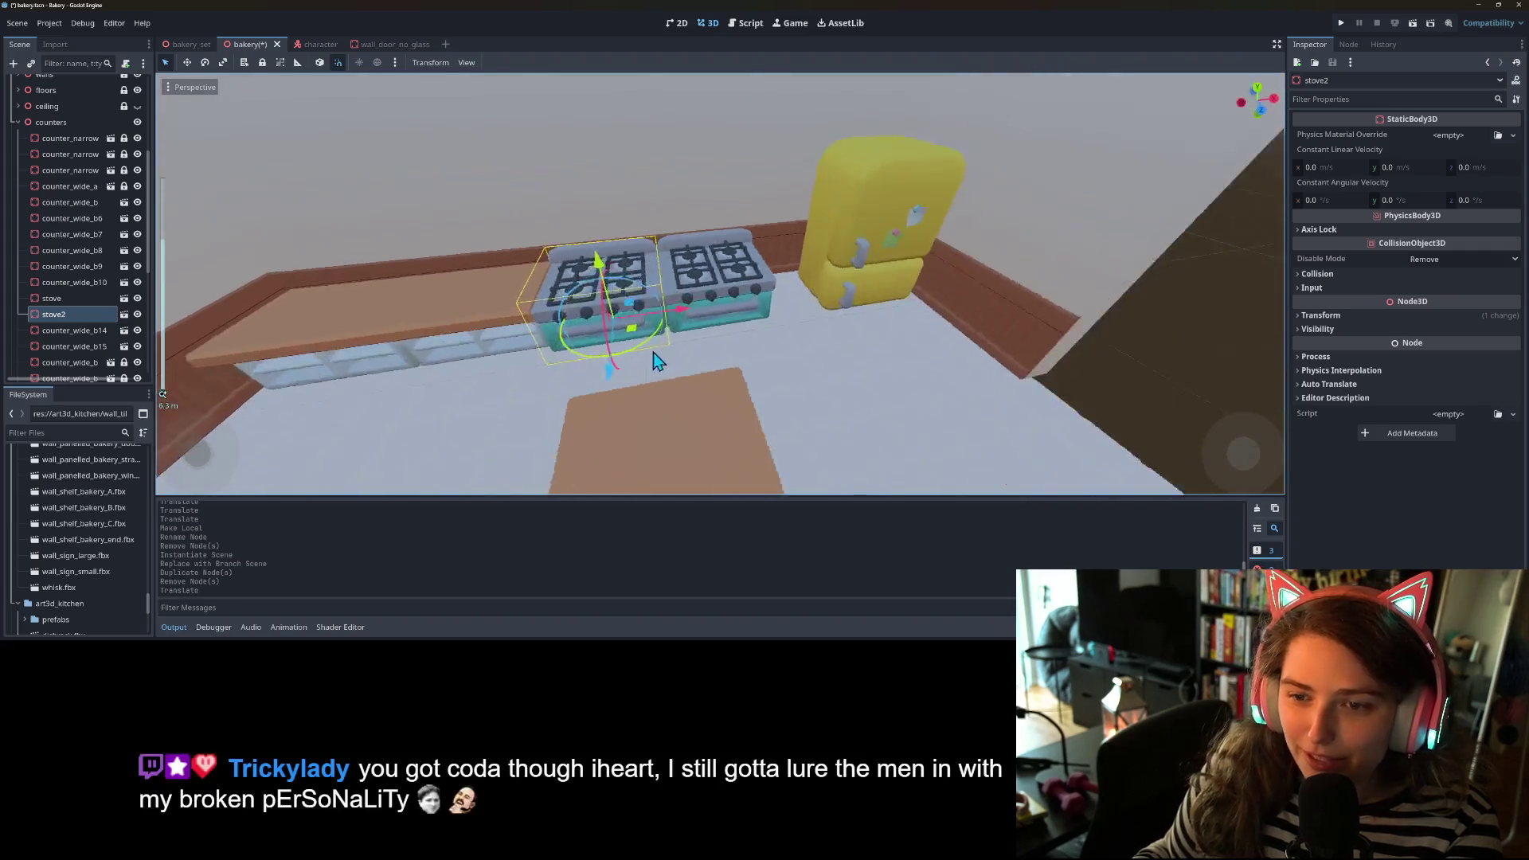
click(632, 289)
key(Delete)
click(558, 302)
key(Delete)
click(726, 308)
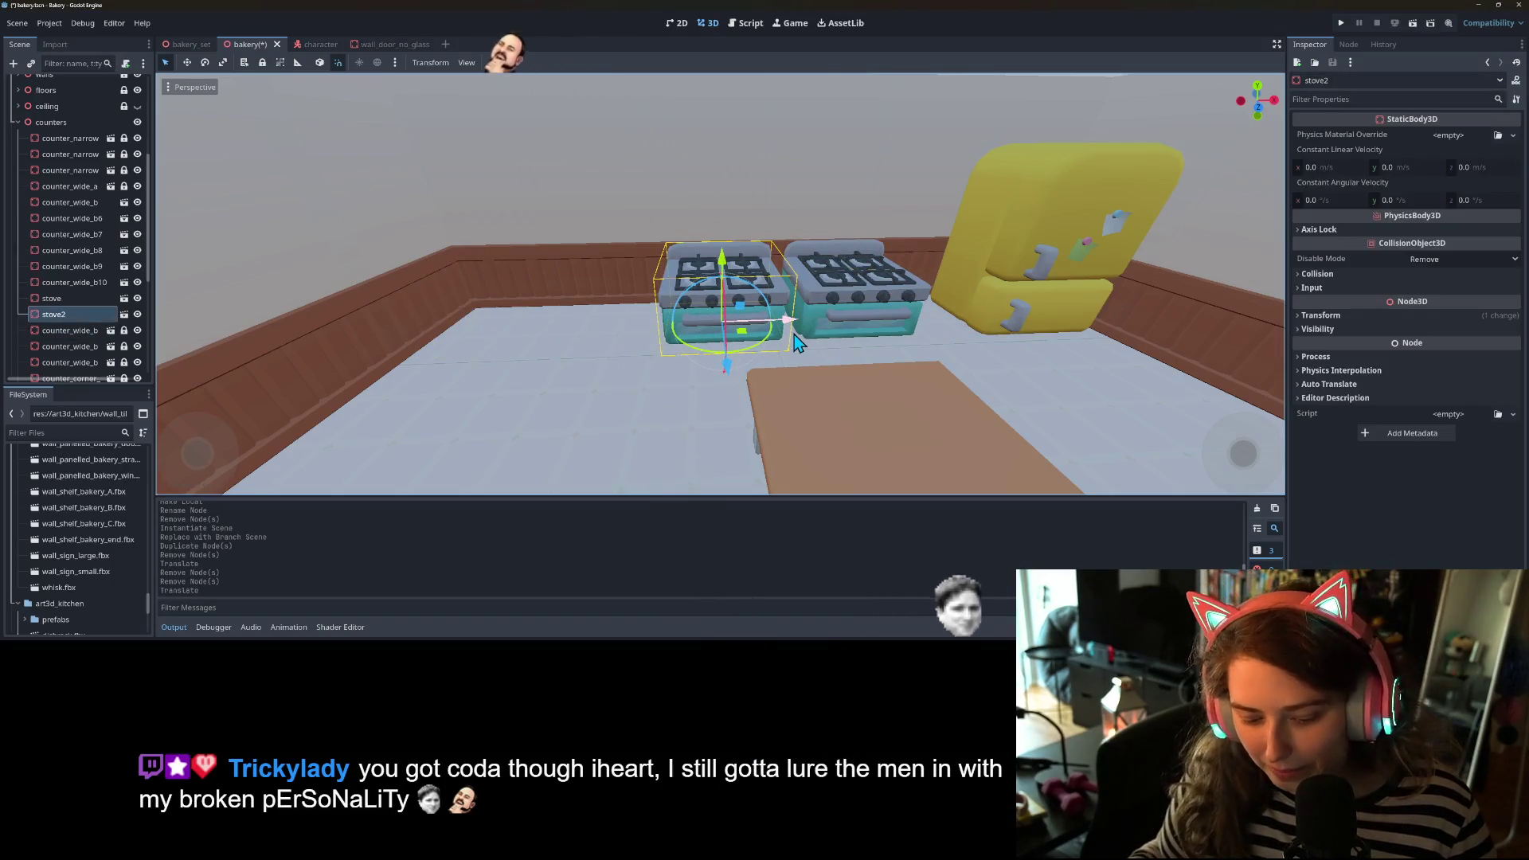
key(ctrl+d)
drag(798, 323, 670, 314)
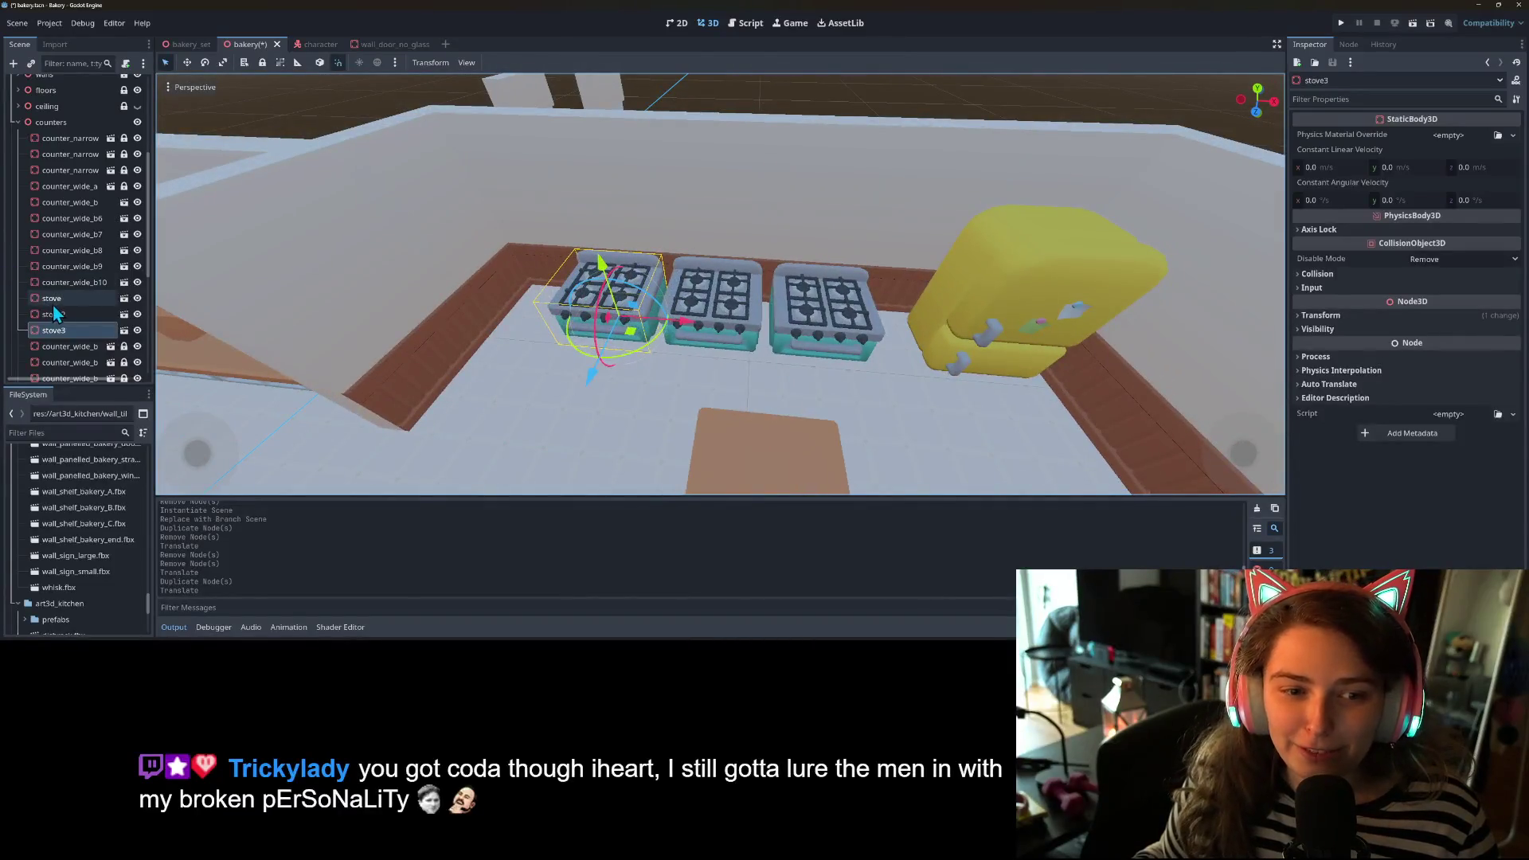
- Shift the three stoves toward the fridge and add a fourth stove on the left
click(51, 298)
drag(779, 354, 804, 336)
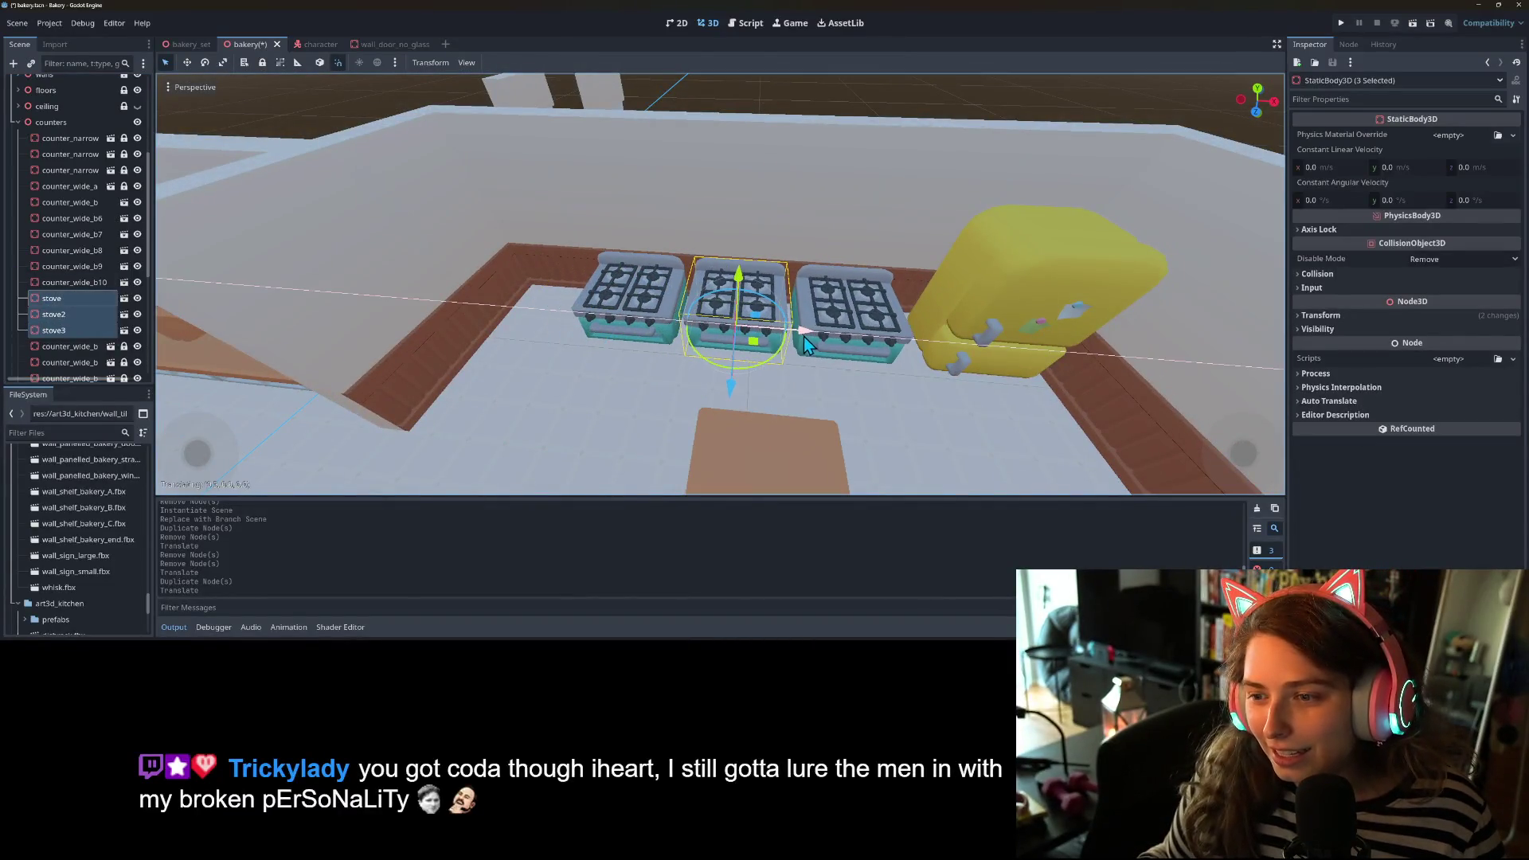
click(66, 331)
key(ctrl+d)
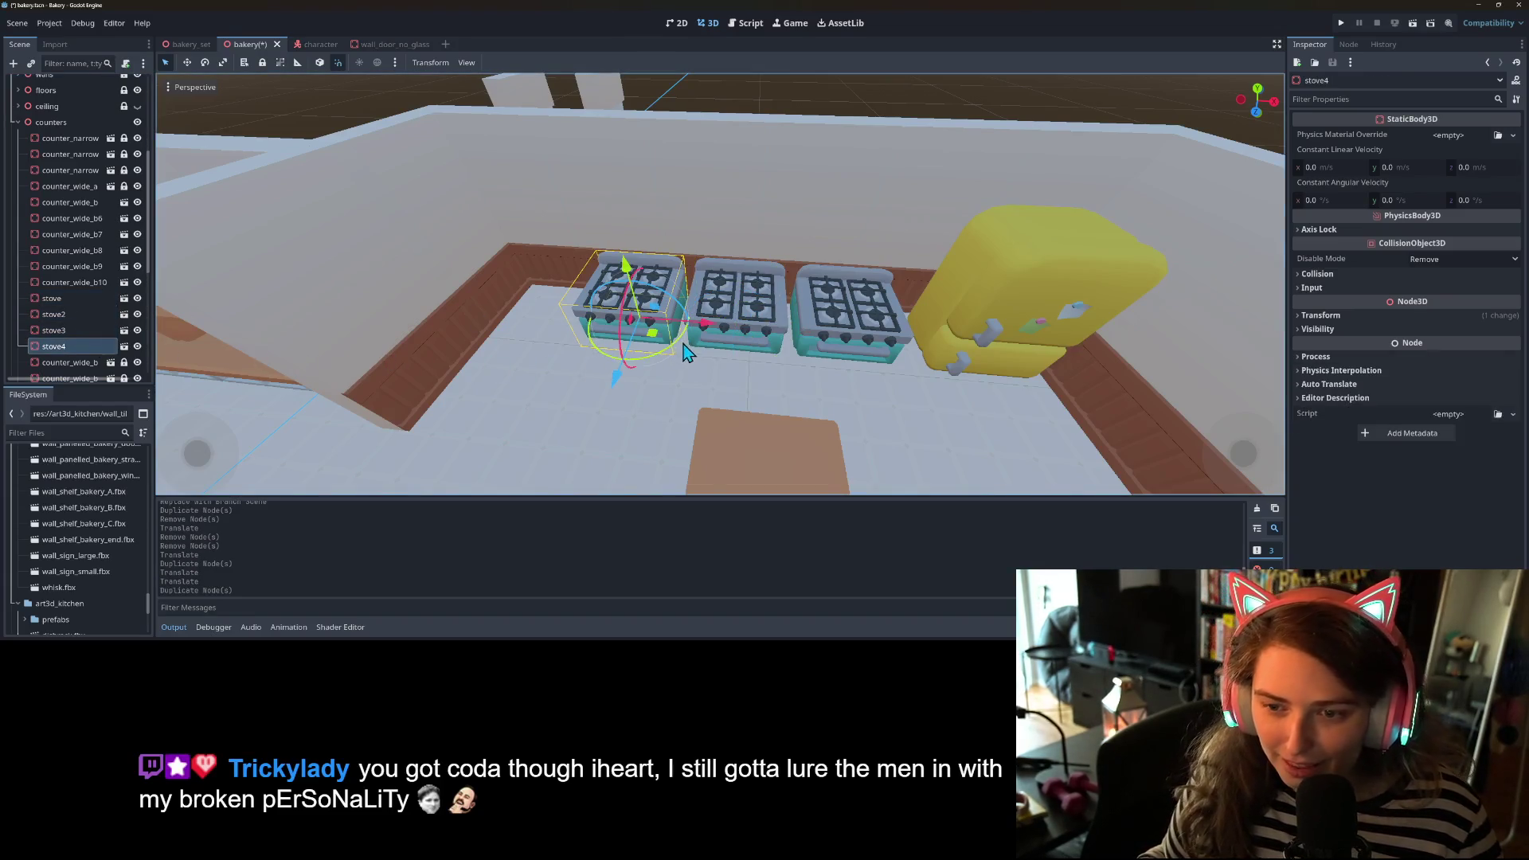
drag(704, 332, 616, 319)
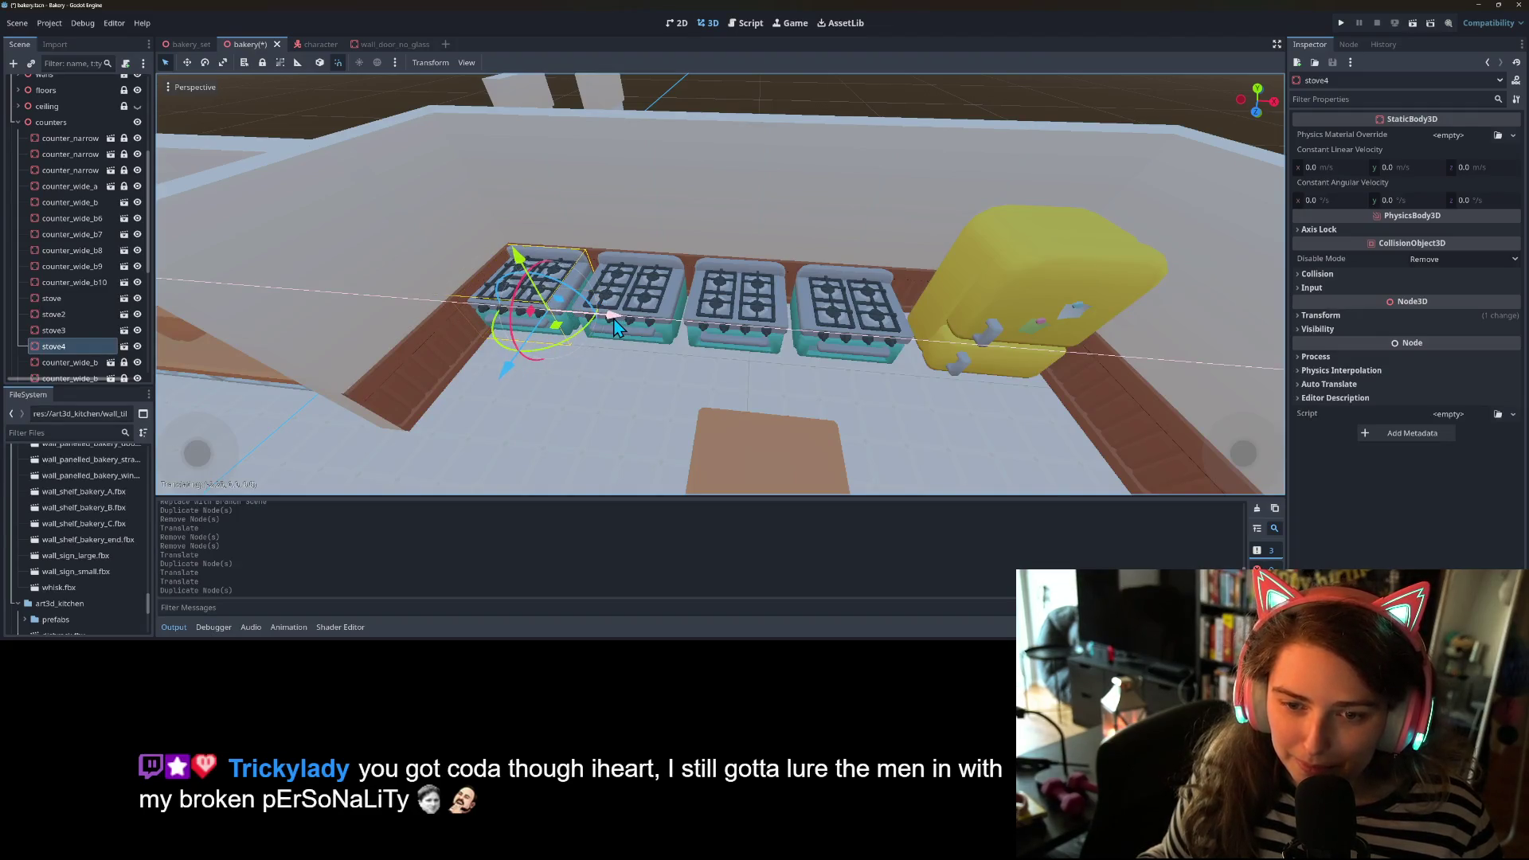
- Slide stove, stove2 and stove3 right along the back counter and save the scene
middle_click(616, 318)
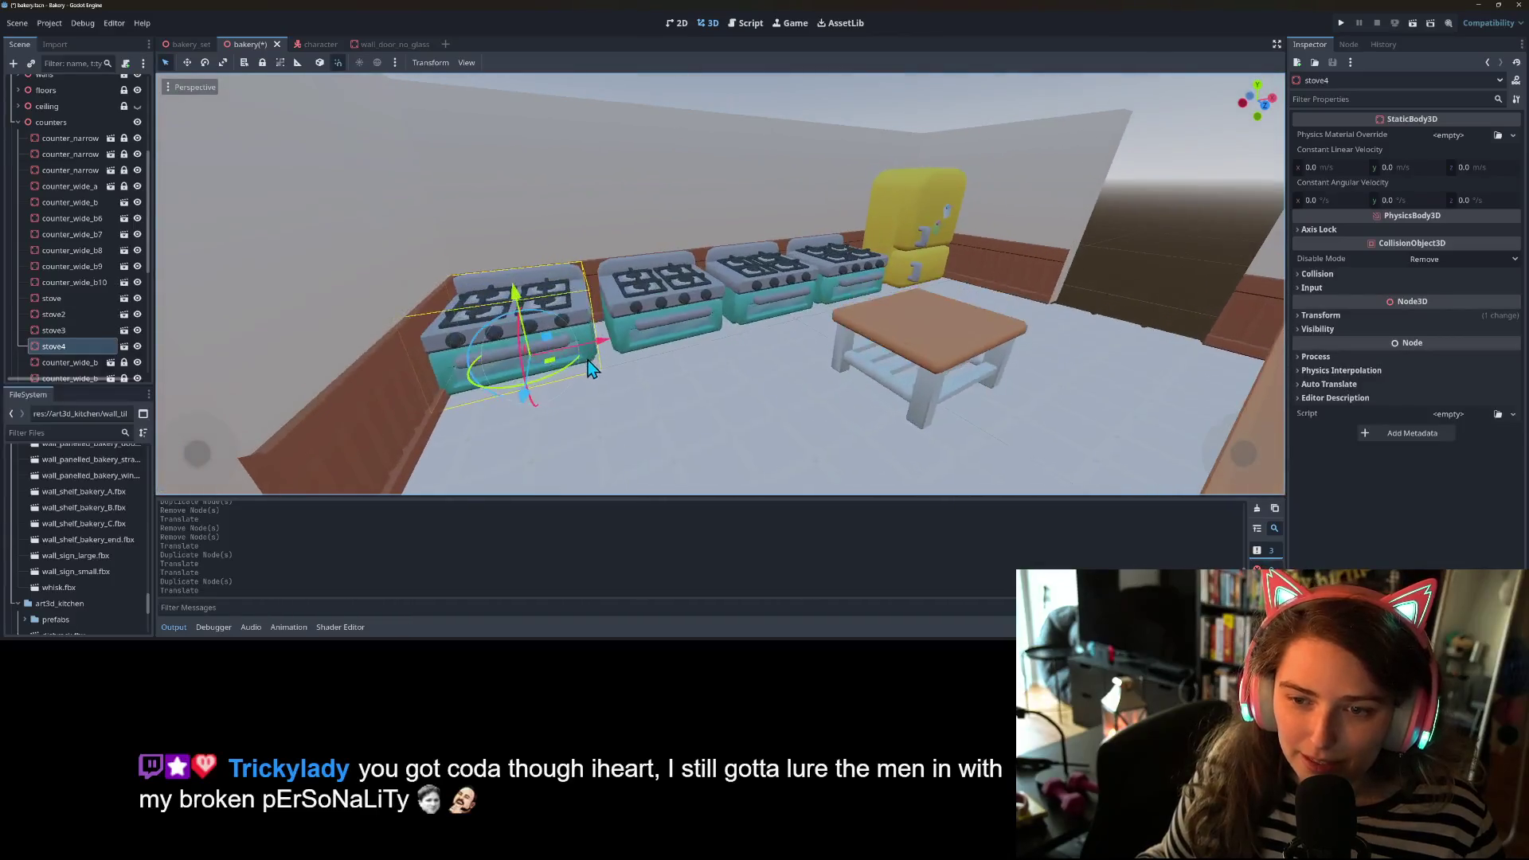
drag(613, 344, 611, 342)
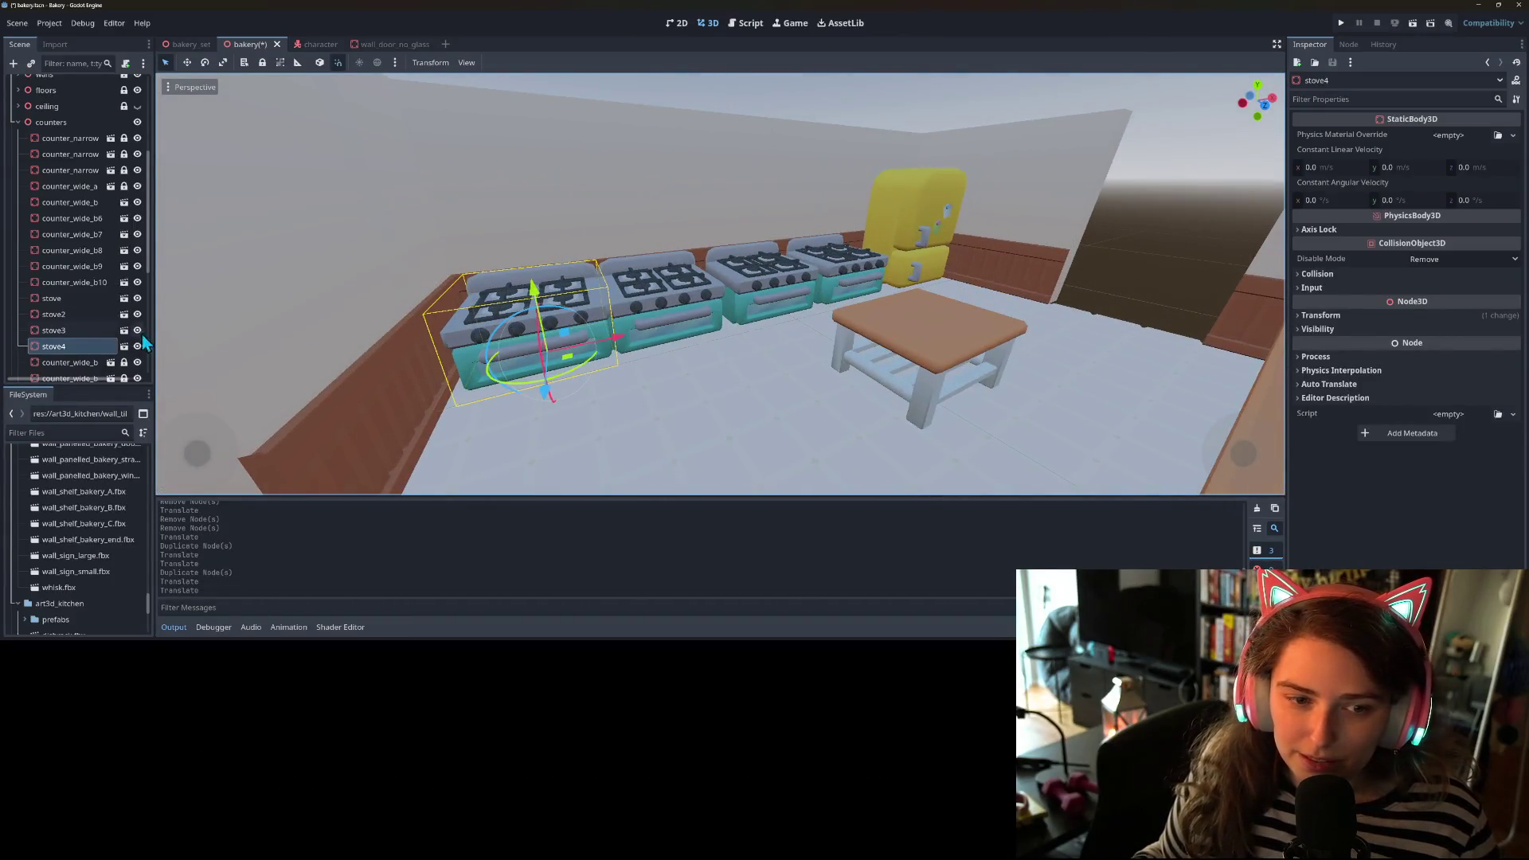
click(53, 329)
click(53, 299)
middle_click(813, 343)
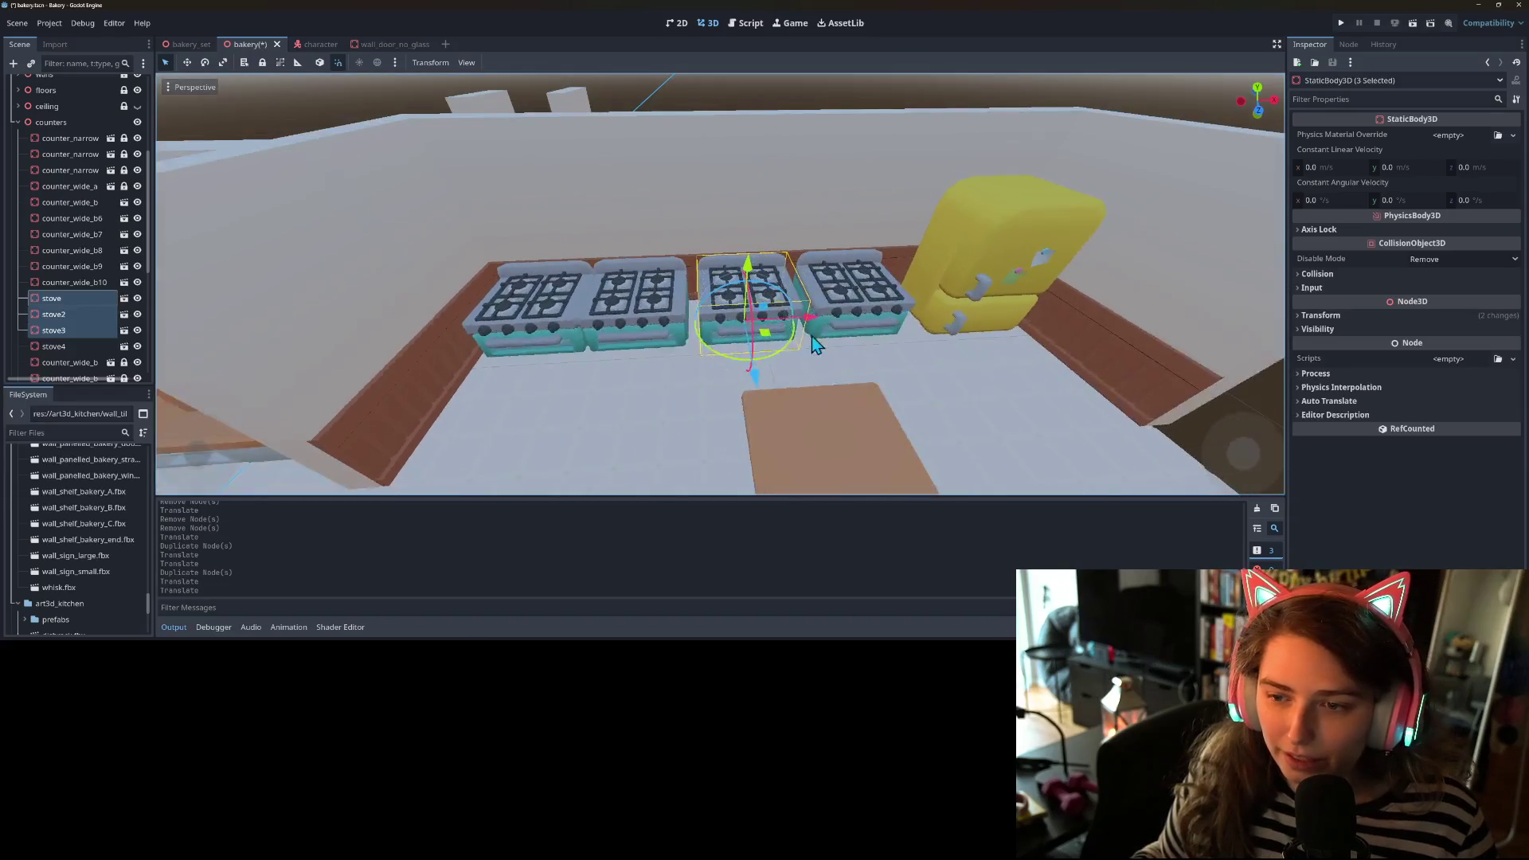
drag(822, 326, 828, 330)
scroll(down, 3)
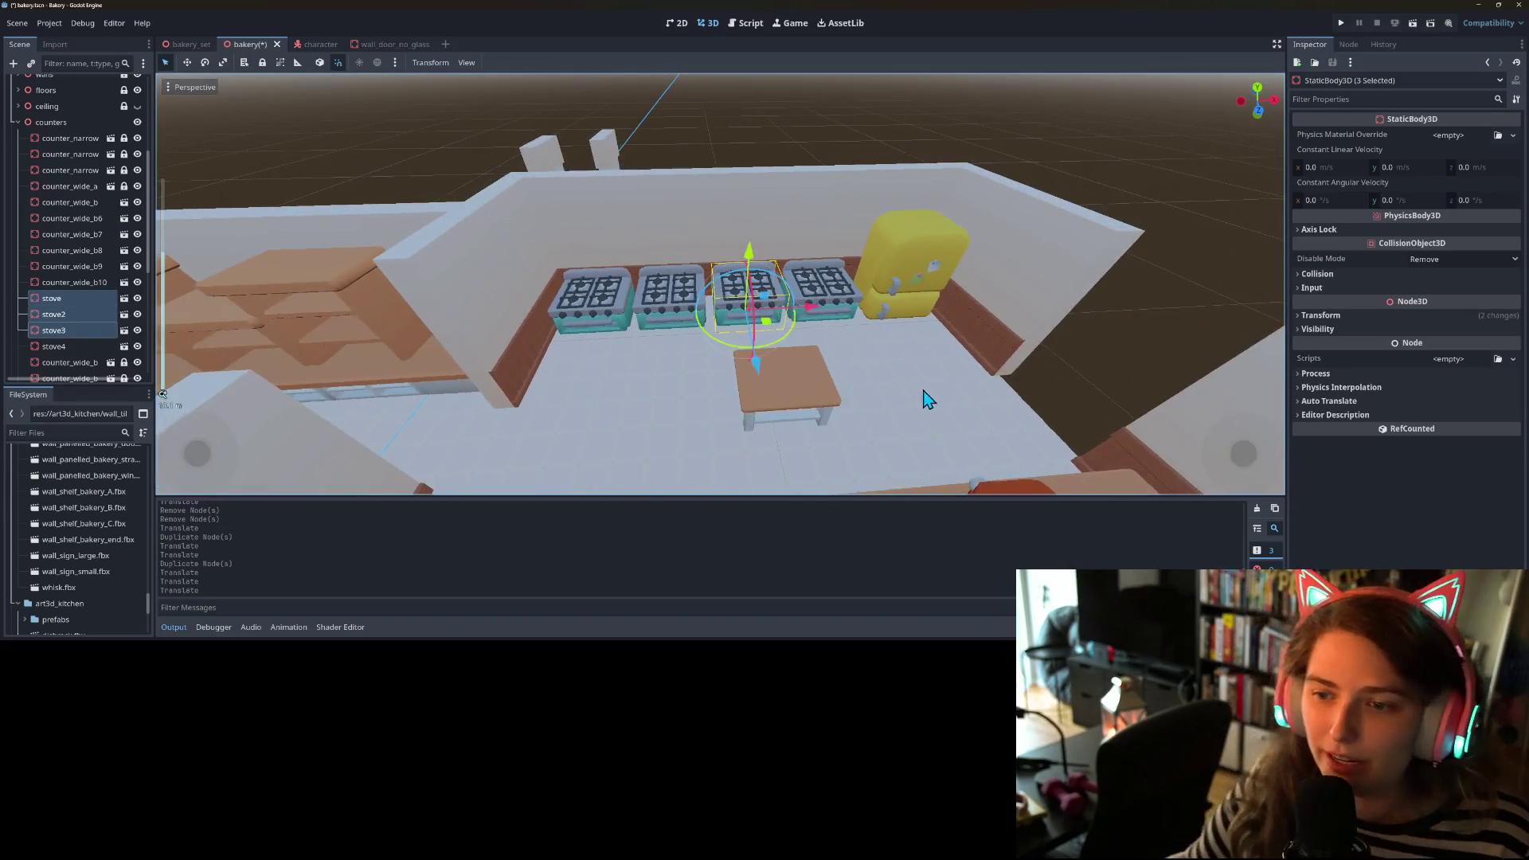
click(1133, 298)
middle_click(1119, 355)
key(ctrl+s)
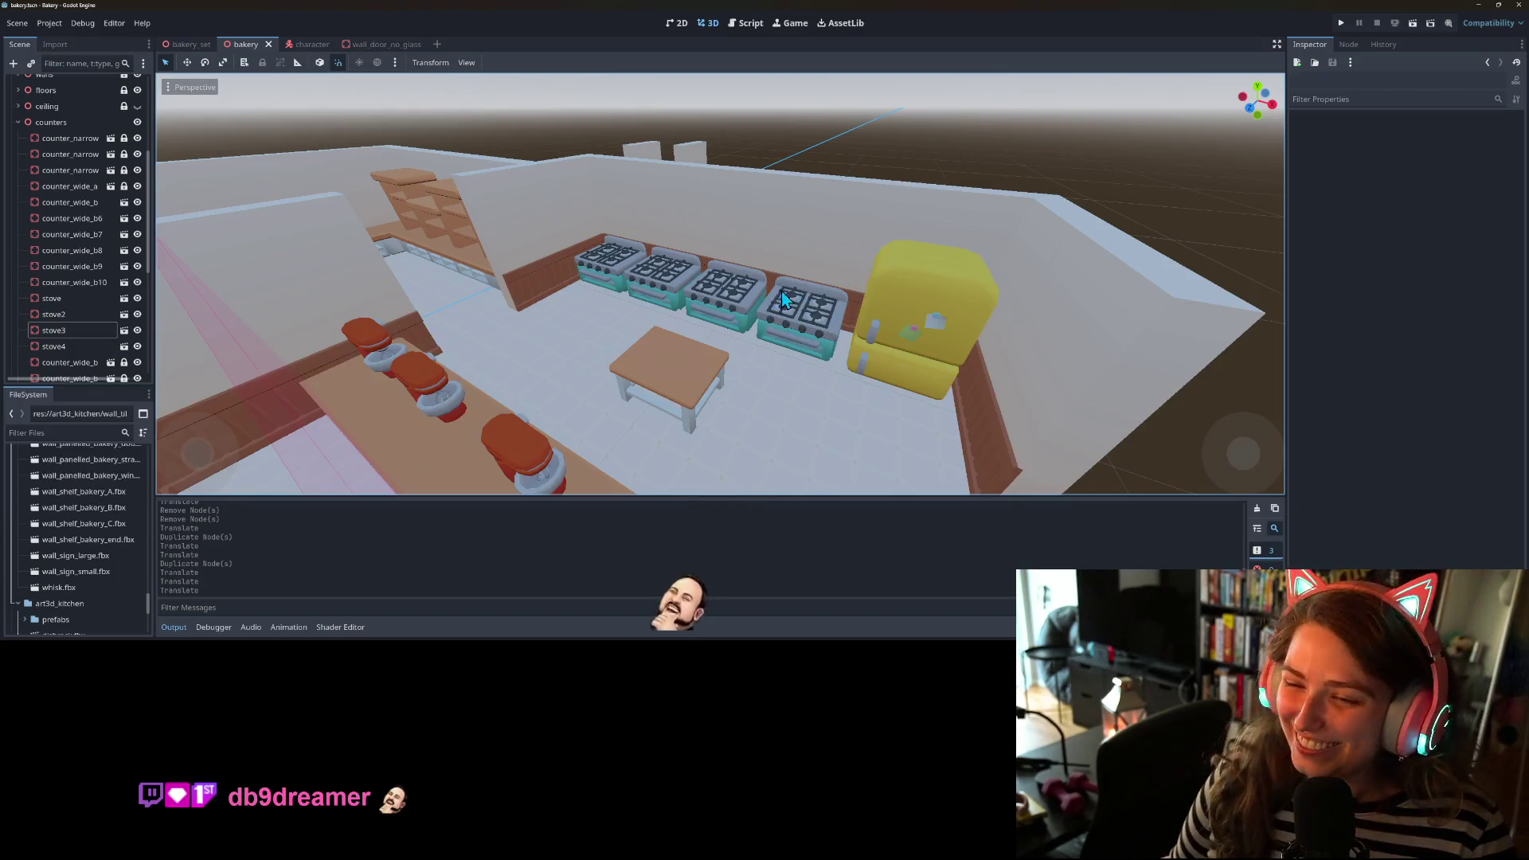
- Face the stove row and duplicate the centre work table as counter_table2
scroll(down, 3)
scroll(up, 3)
drag(720, 390, 678, 413)
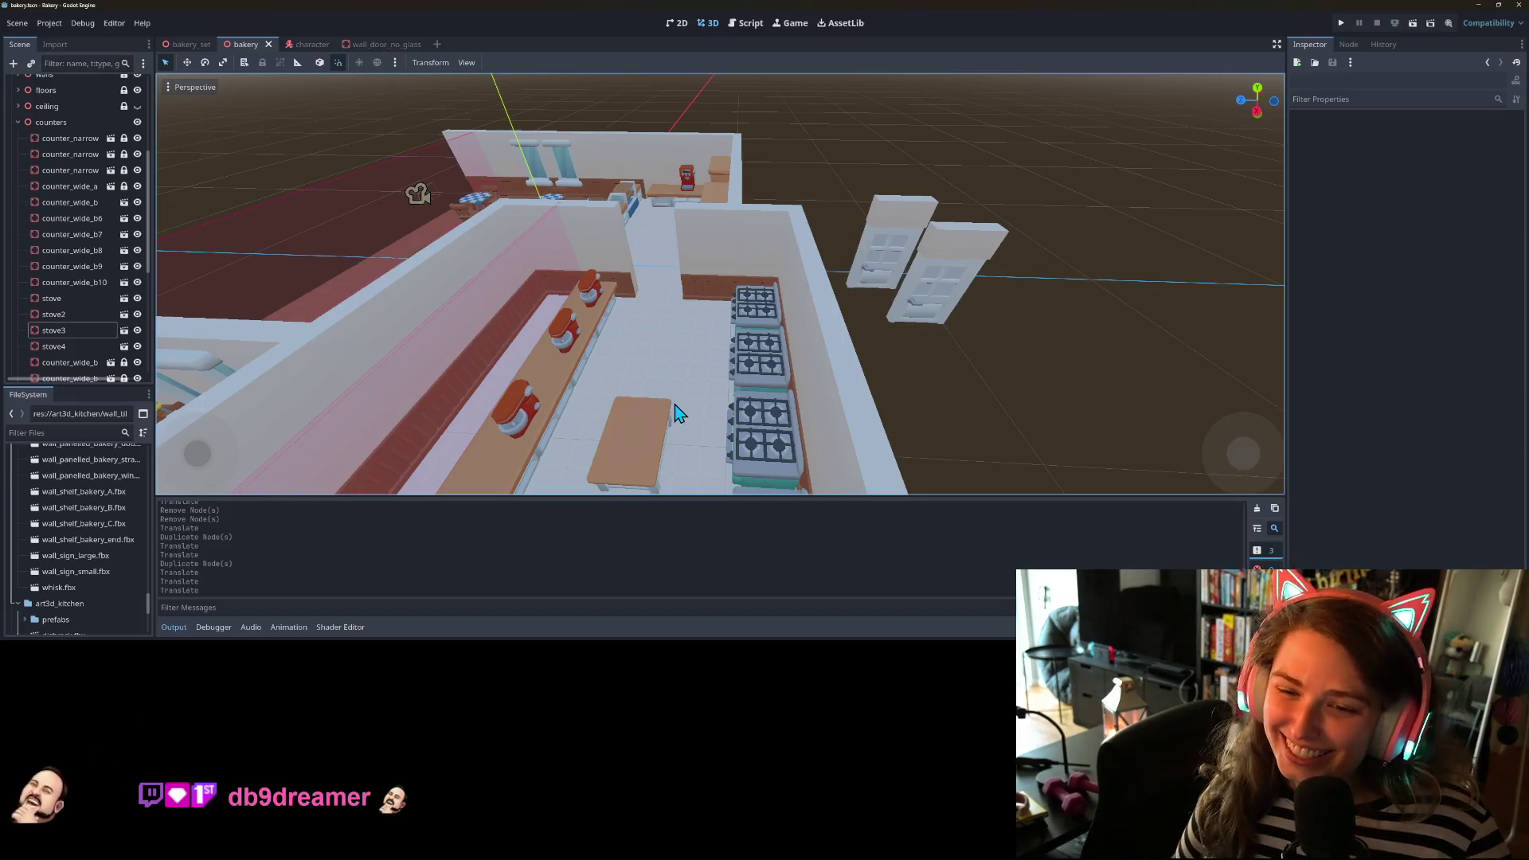
scroll(down, 3)
drag(695, 396, 784, 357)
scroll(up, 3)
click(795, 351)
key(ctrl+d)
scroll(down, 3)
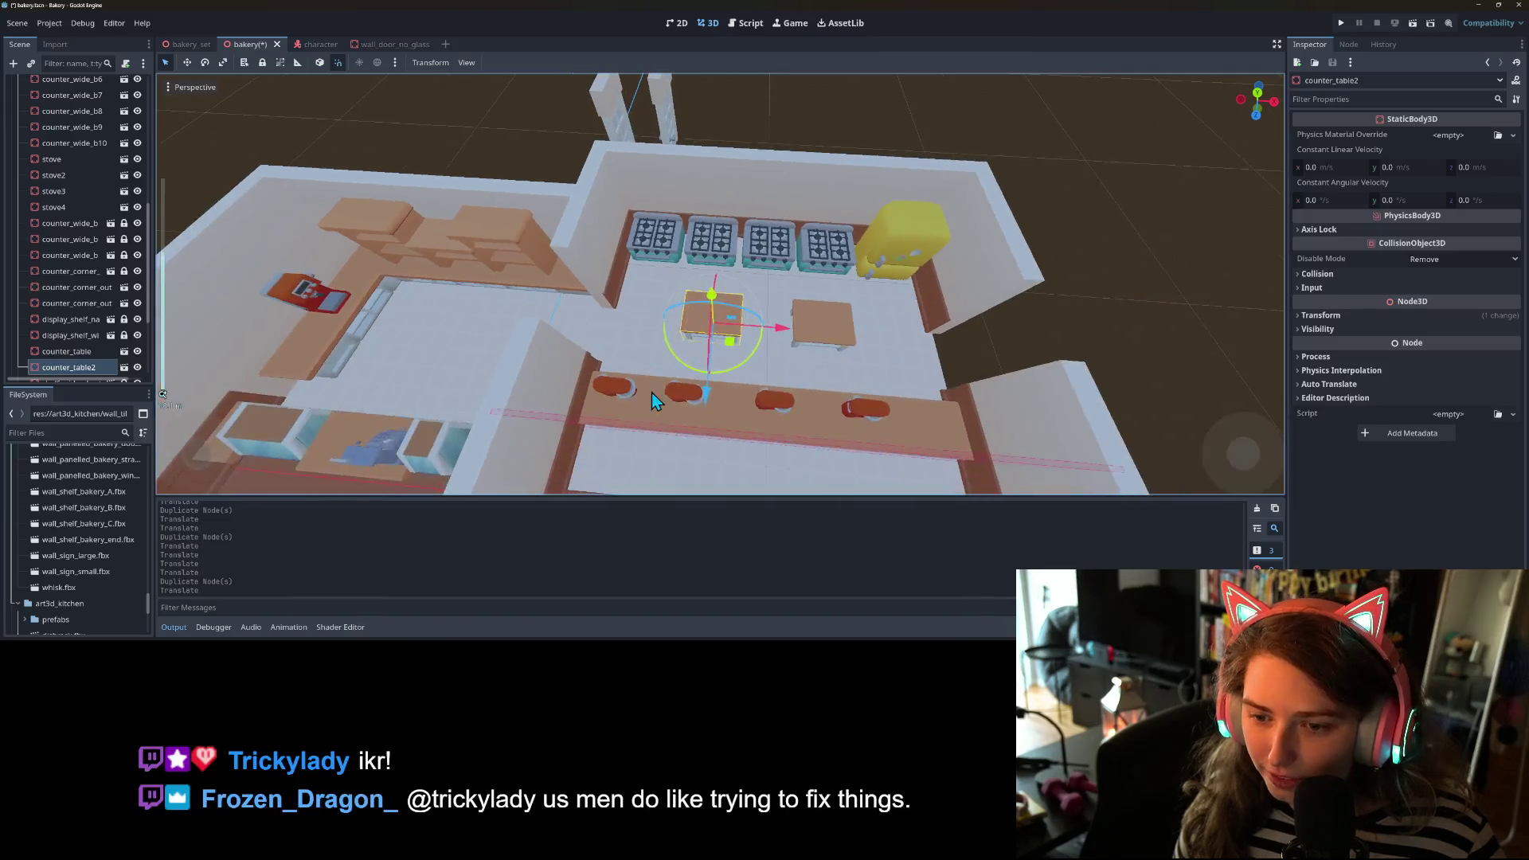
- Undo an accidental move of the front counter piece and select the duplicated table
click(687, 402)
drag(686, 402, 717, 338)
key(ctrl+z)
scroll(up, 3)
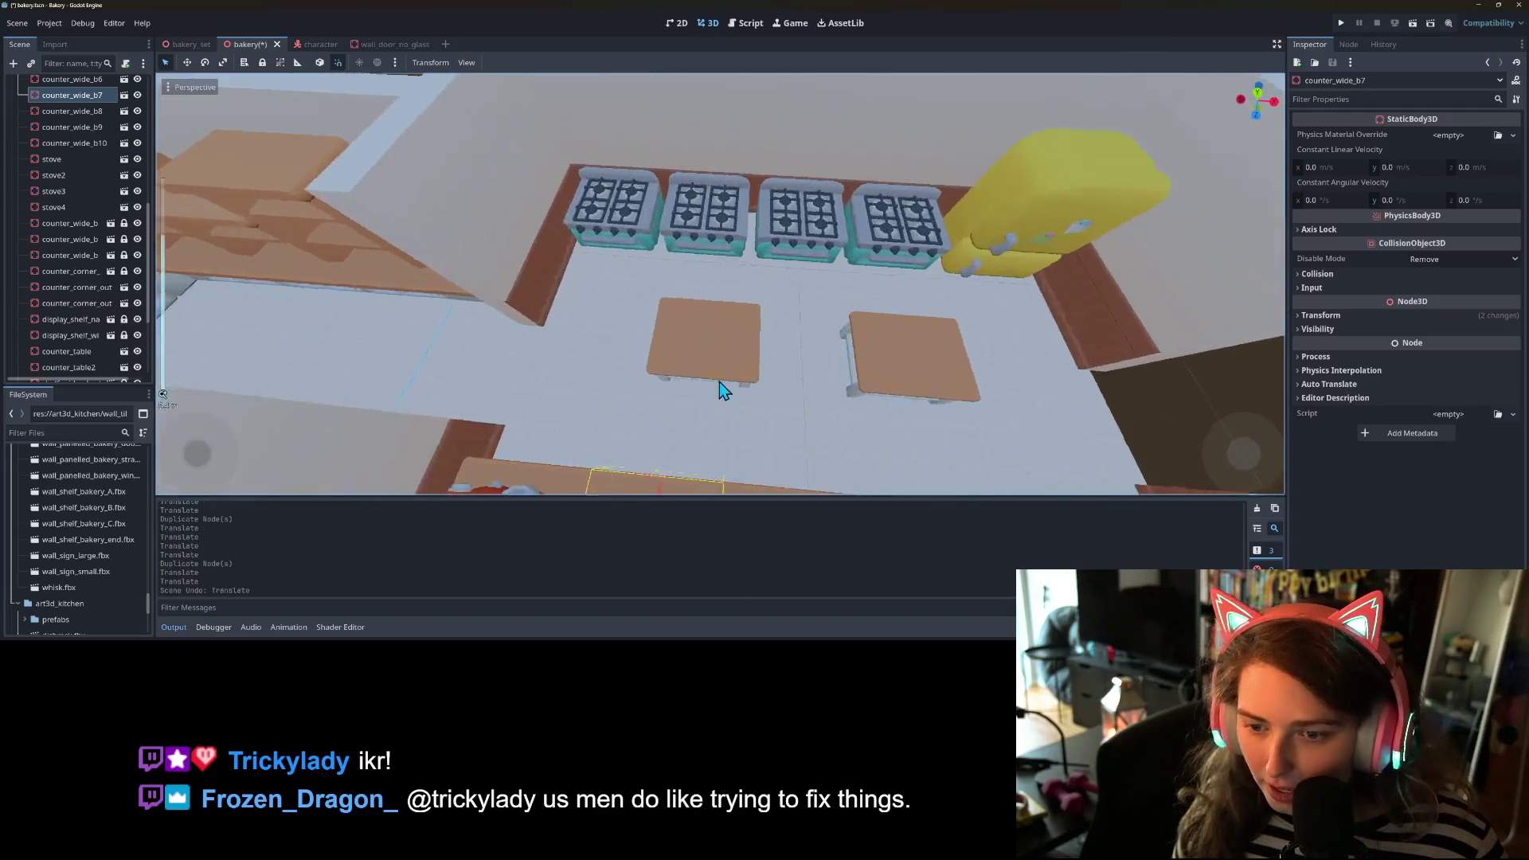
click(698, 330)
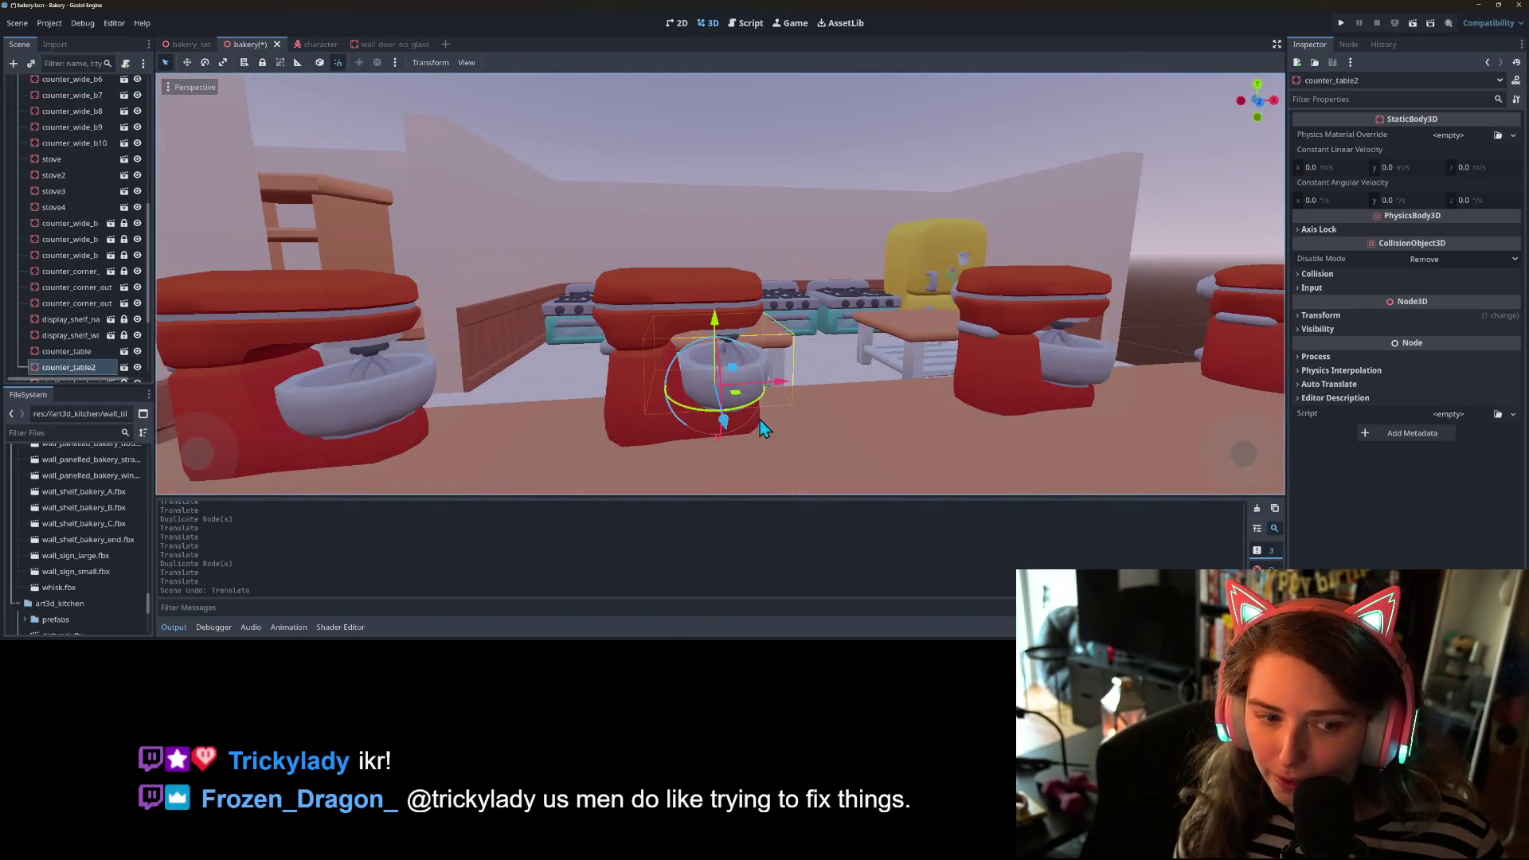
scroll(down, 3)
- Move the stand mixer from the side counter onto a centre table and rotate it
click(973, 350)
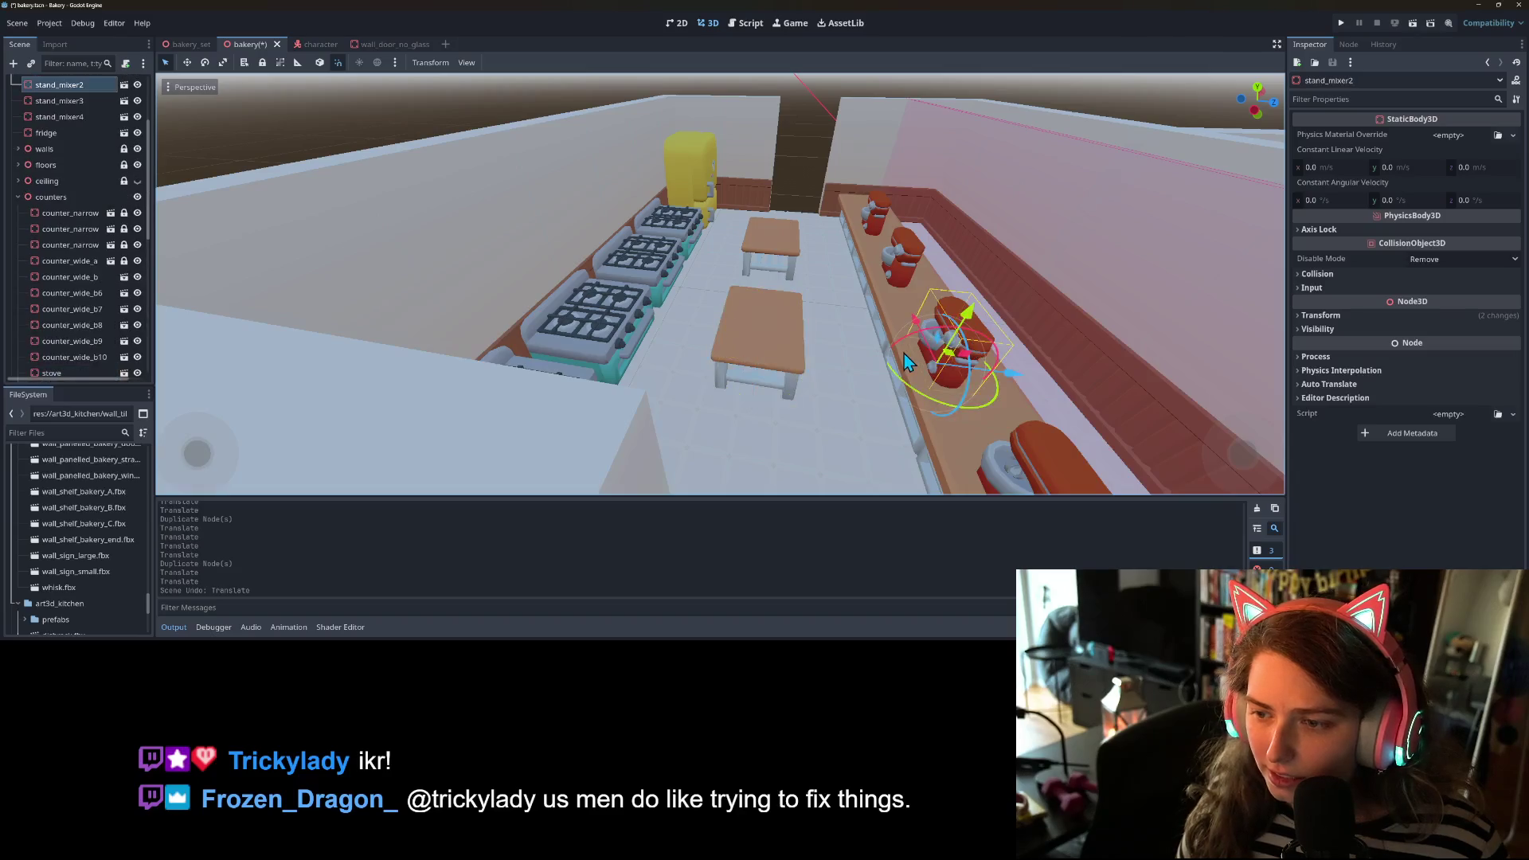
drag(905, 358, 933, 402)
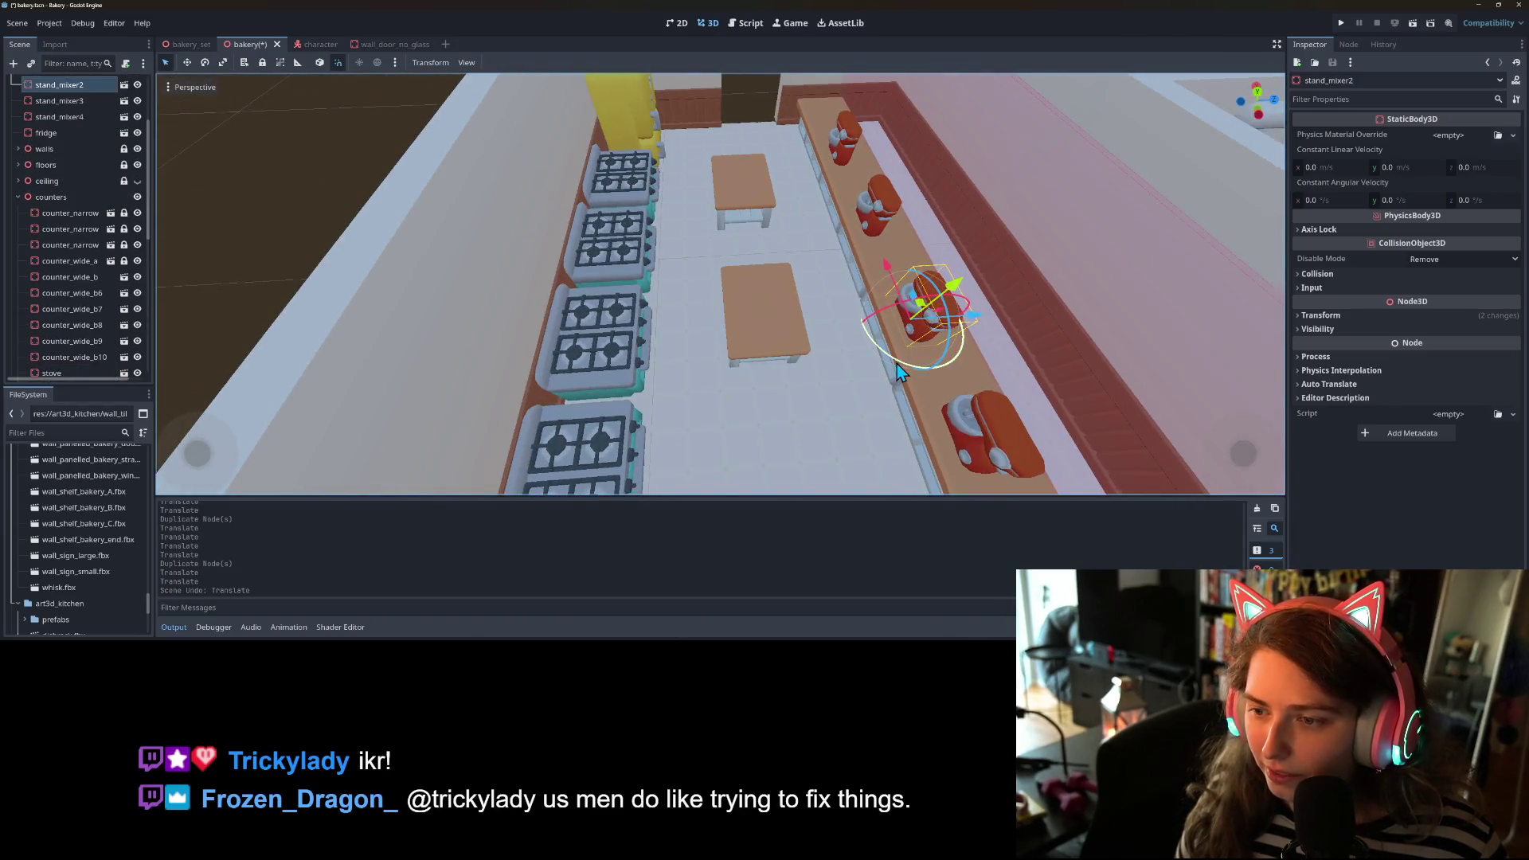
drag(923, 311, 765, 330)
drag(786, 380, 832, 348)
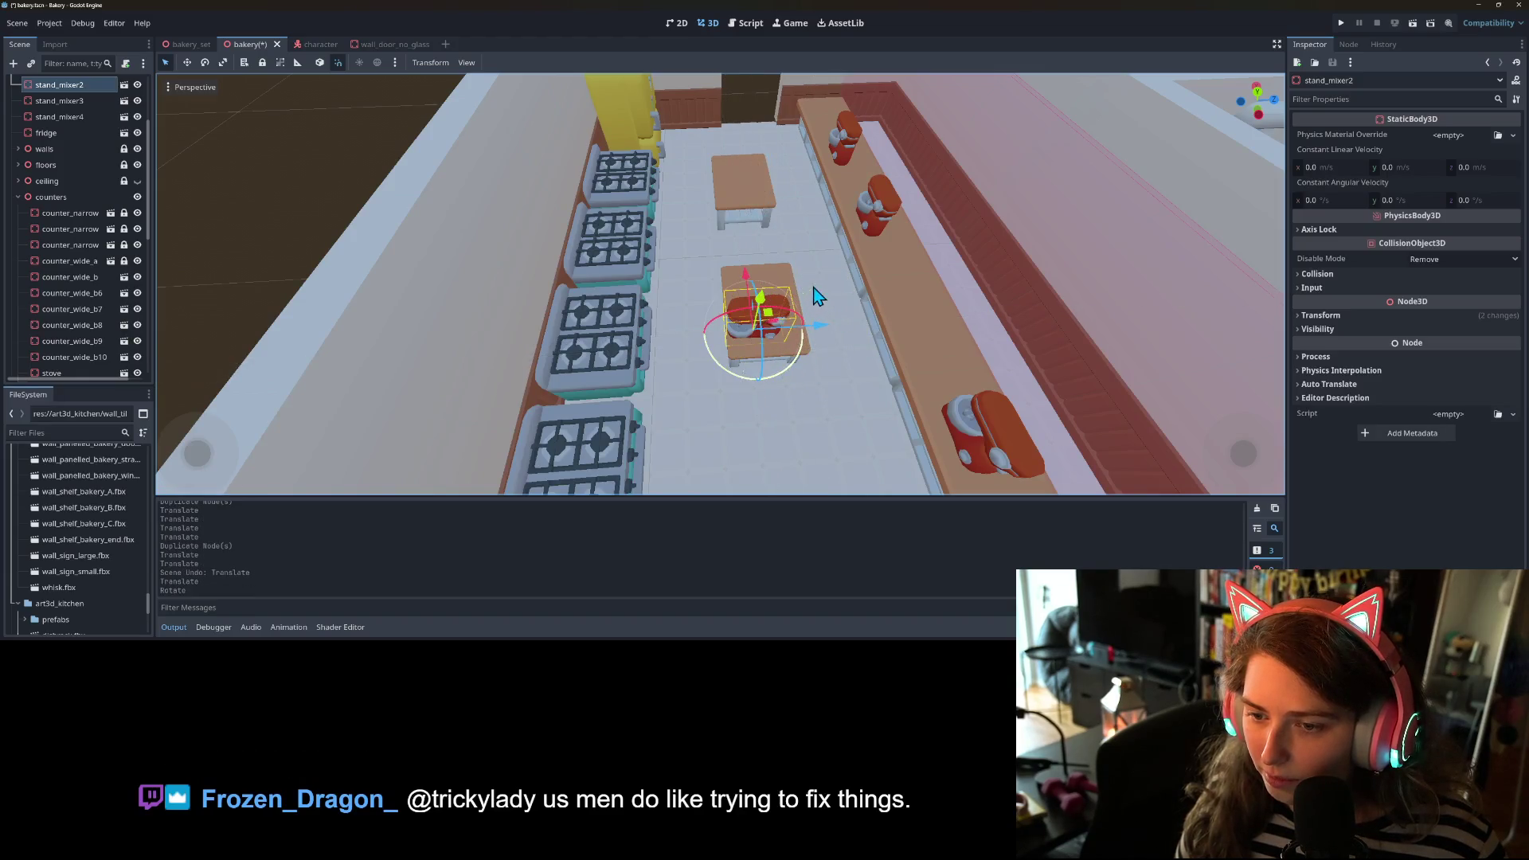
drag(817, 296, 818, 296)
scroll(up, 3)
drag(839, 390, 763, 377)
- Select the first stand mixer, then undo an accidental move of the counter beneath it
click(585, 328)
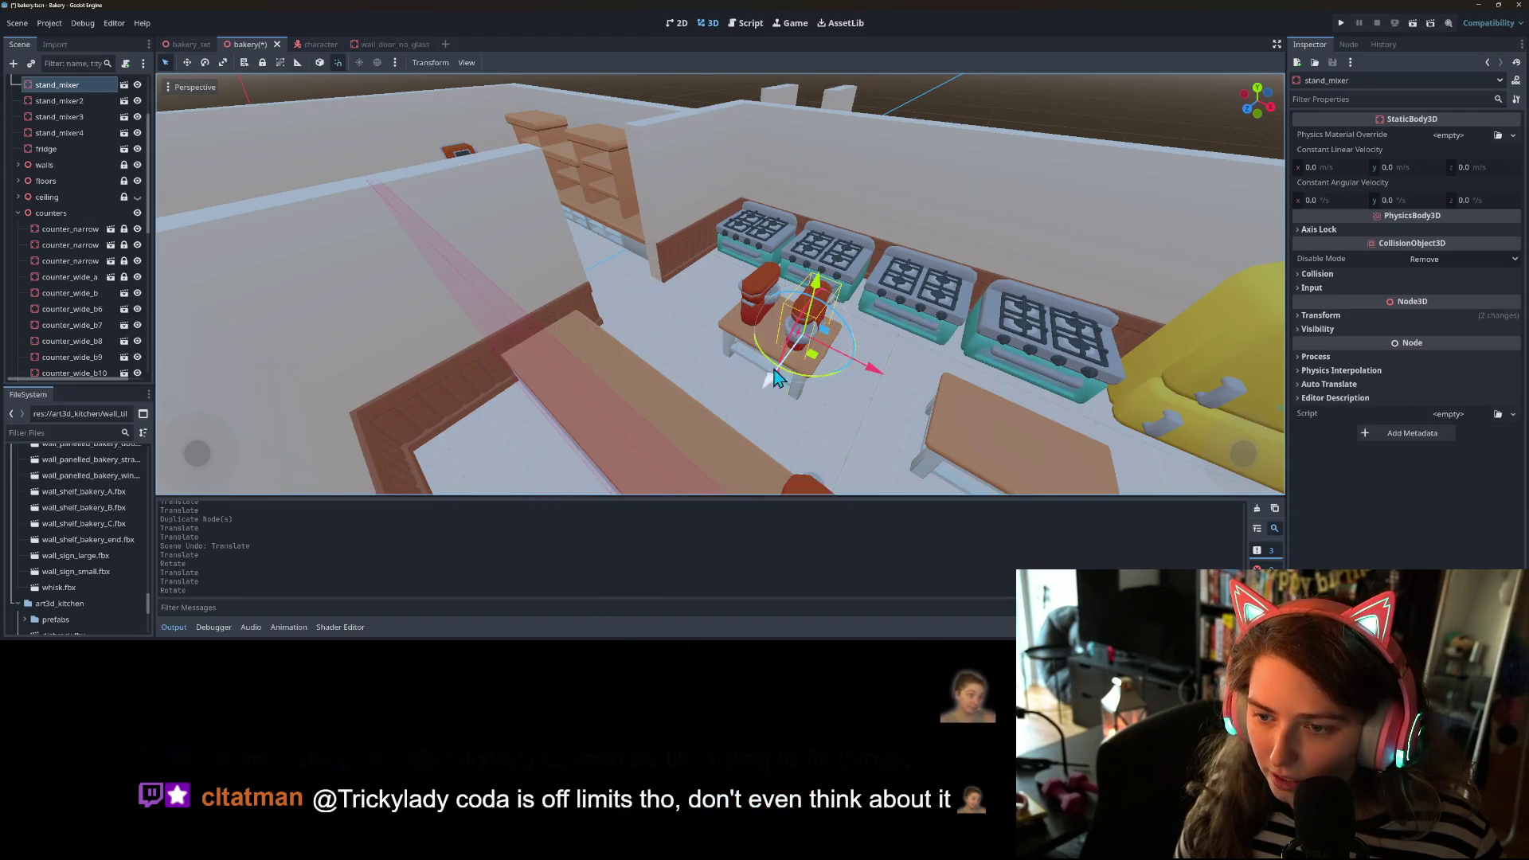
drag(856, 428, 699, 274)
click(699, 274)
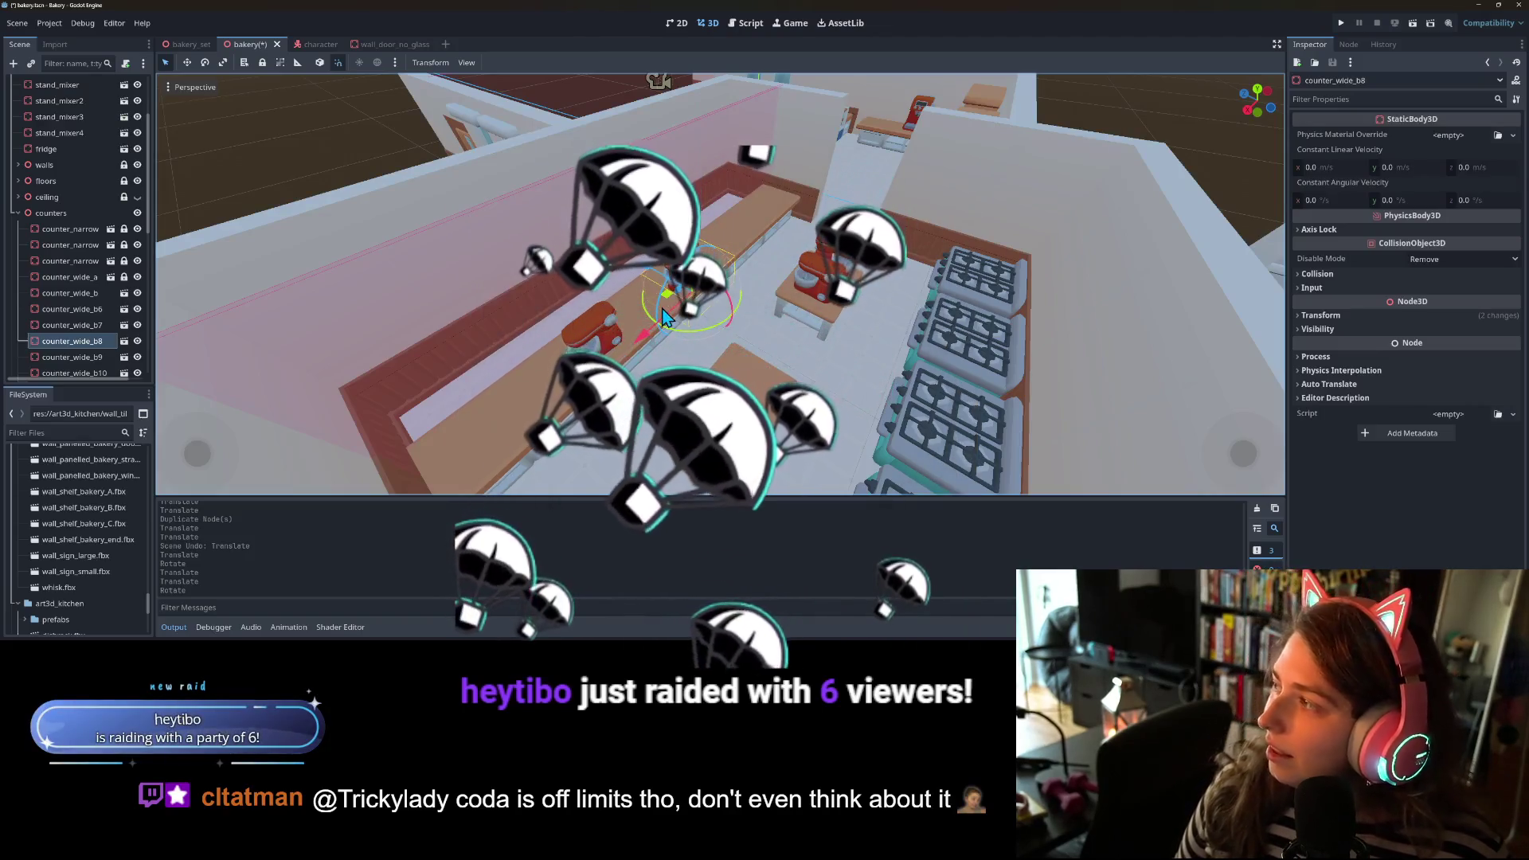
drag(667, 303, 777, 362)
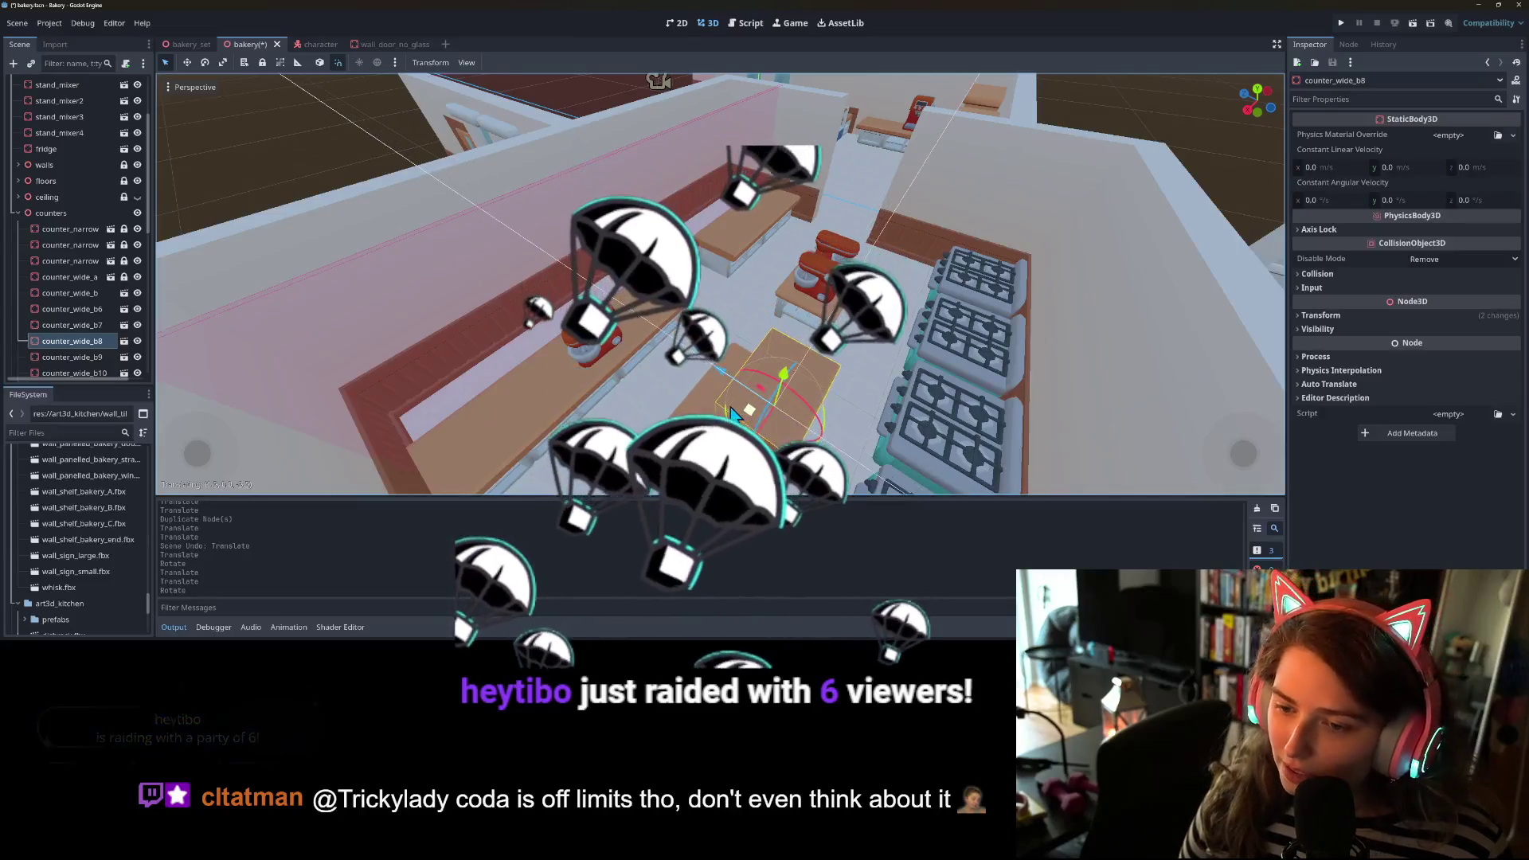
key(ctrl+z)
scroll(up, 3)
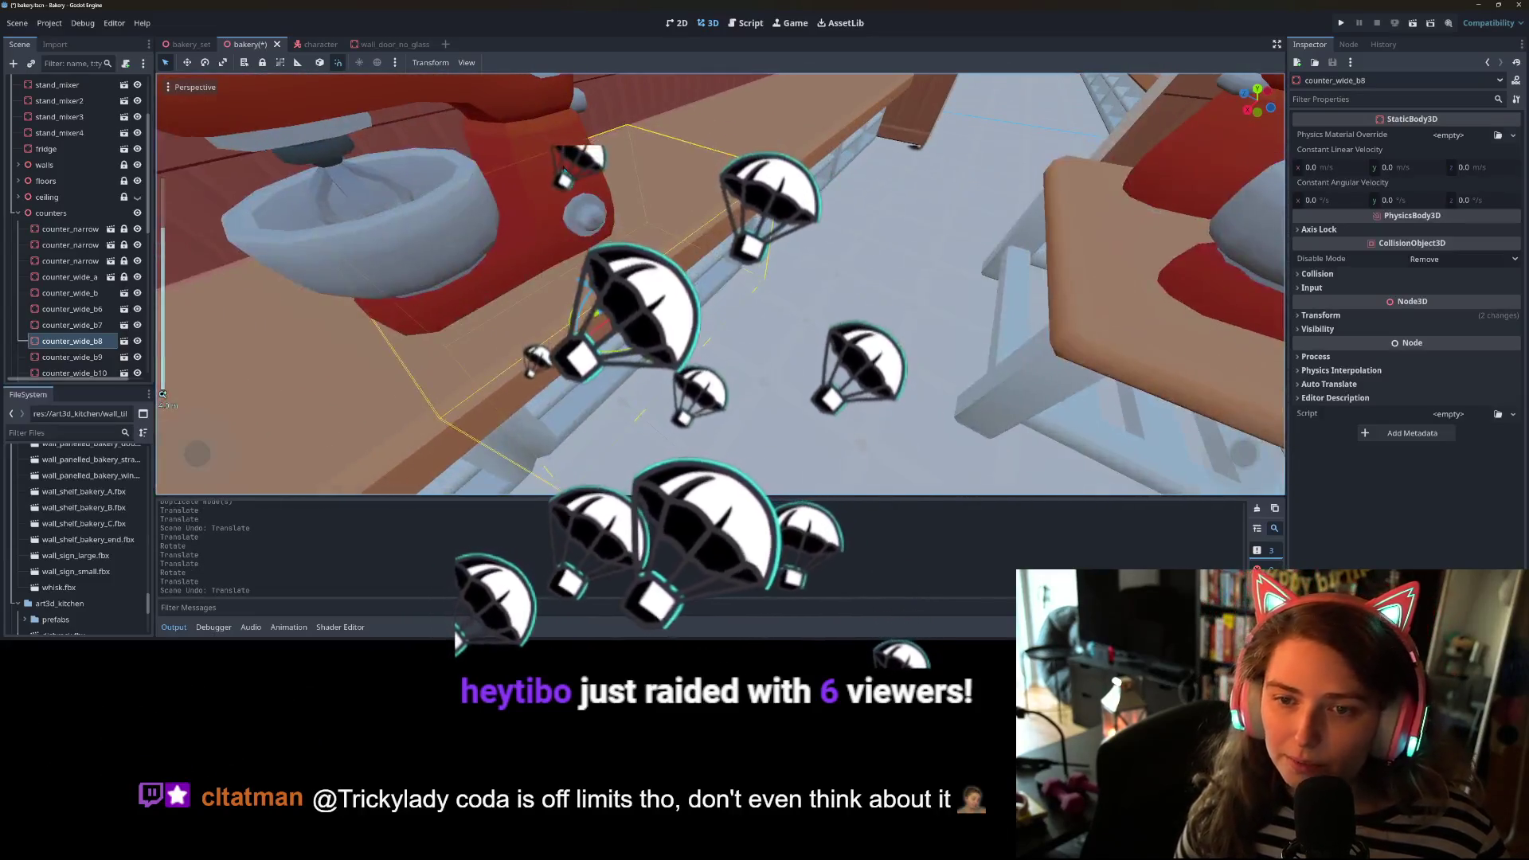
scroll(down, 3)
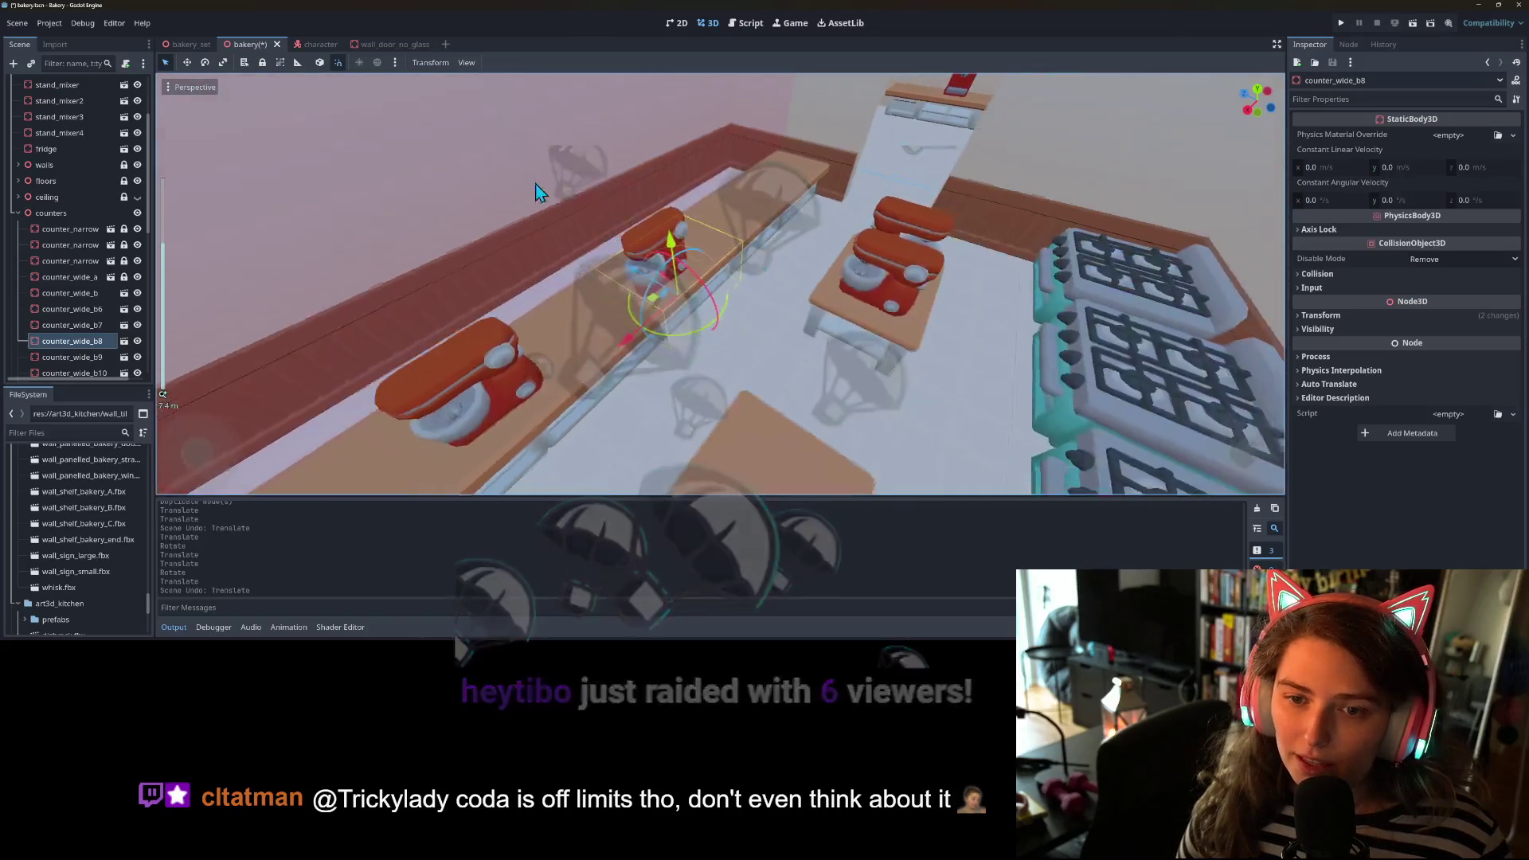
- Place the third stand mixer on the centre table, rotated 90 degrees toward the front
click(651, 259)
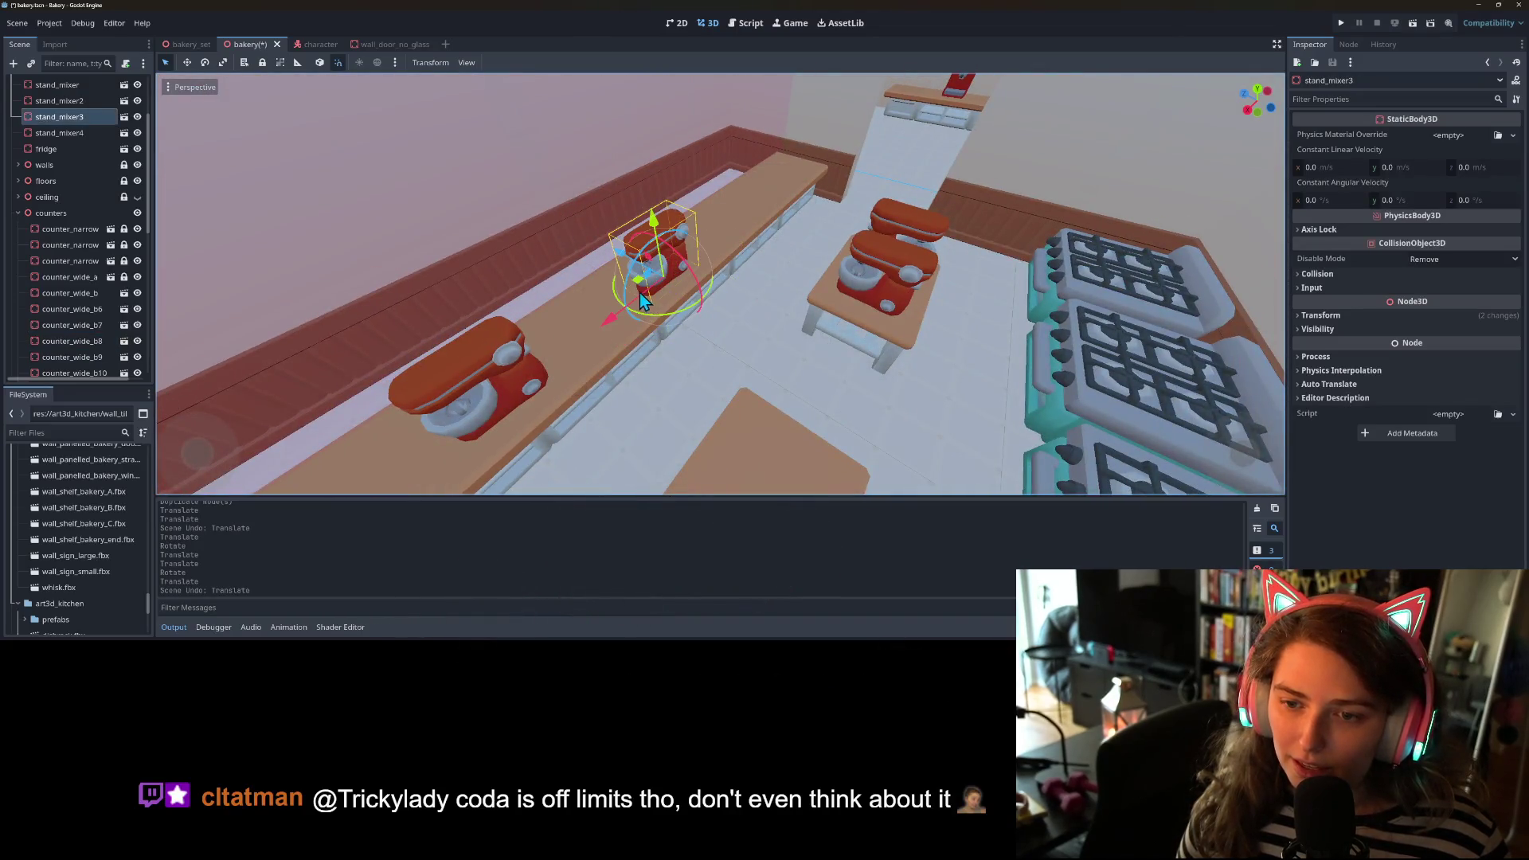
drag(640, 295, 729, 450)
key(f)
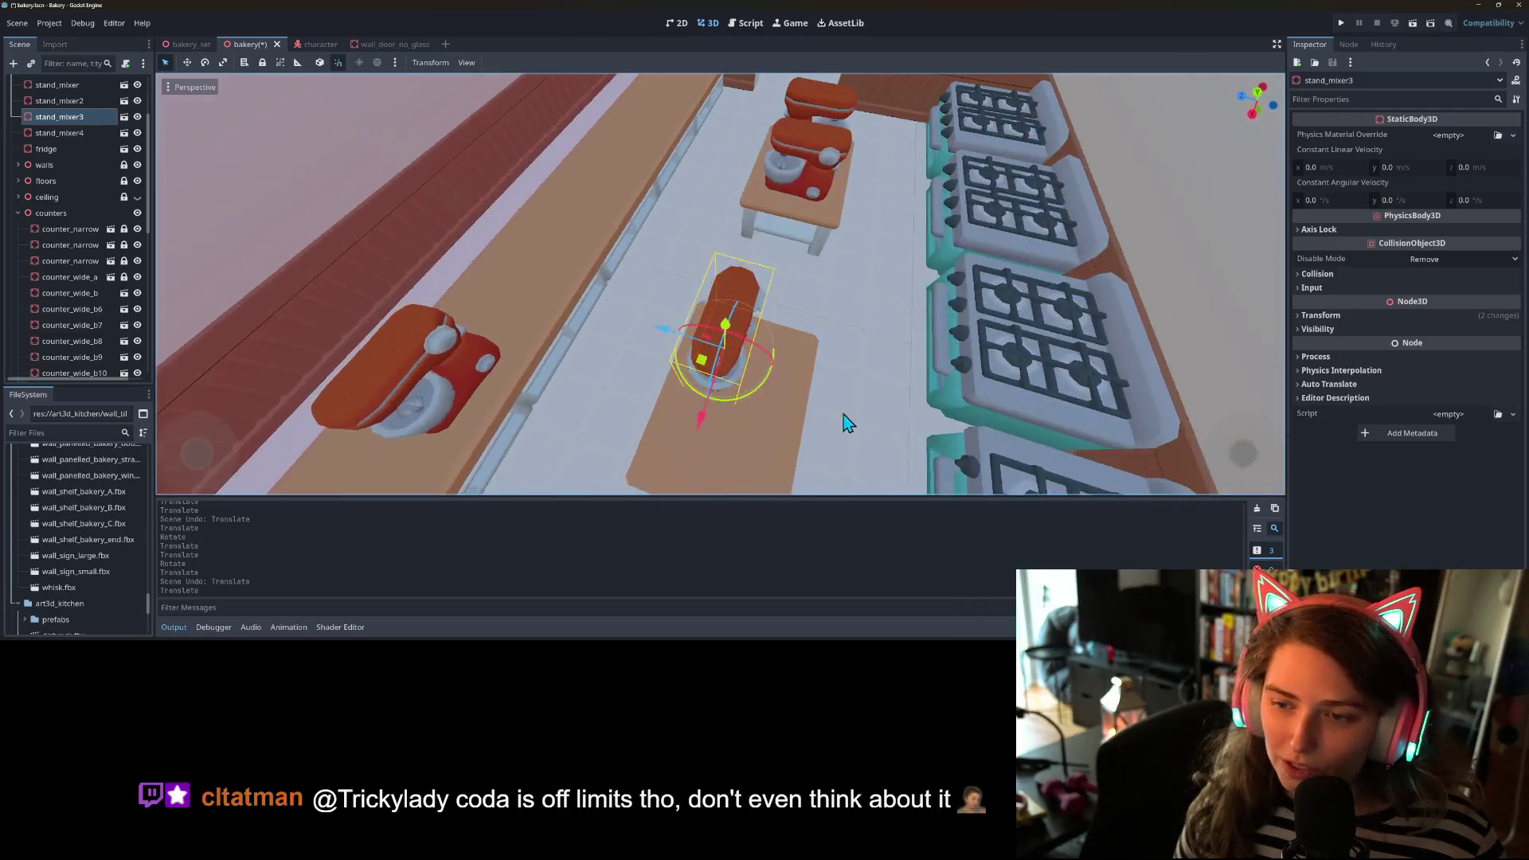
drag(680, 341, 743, 293)
drag(630, 311, 667, 318)
click(726, 239)
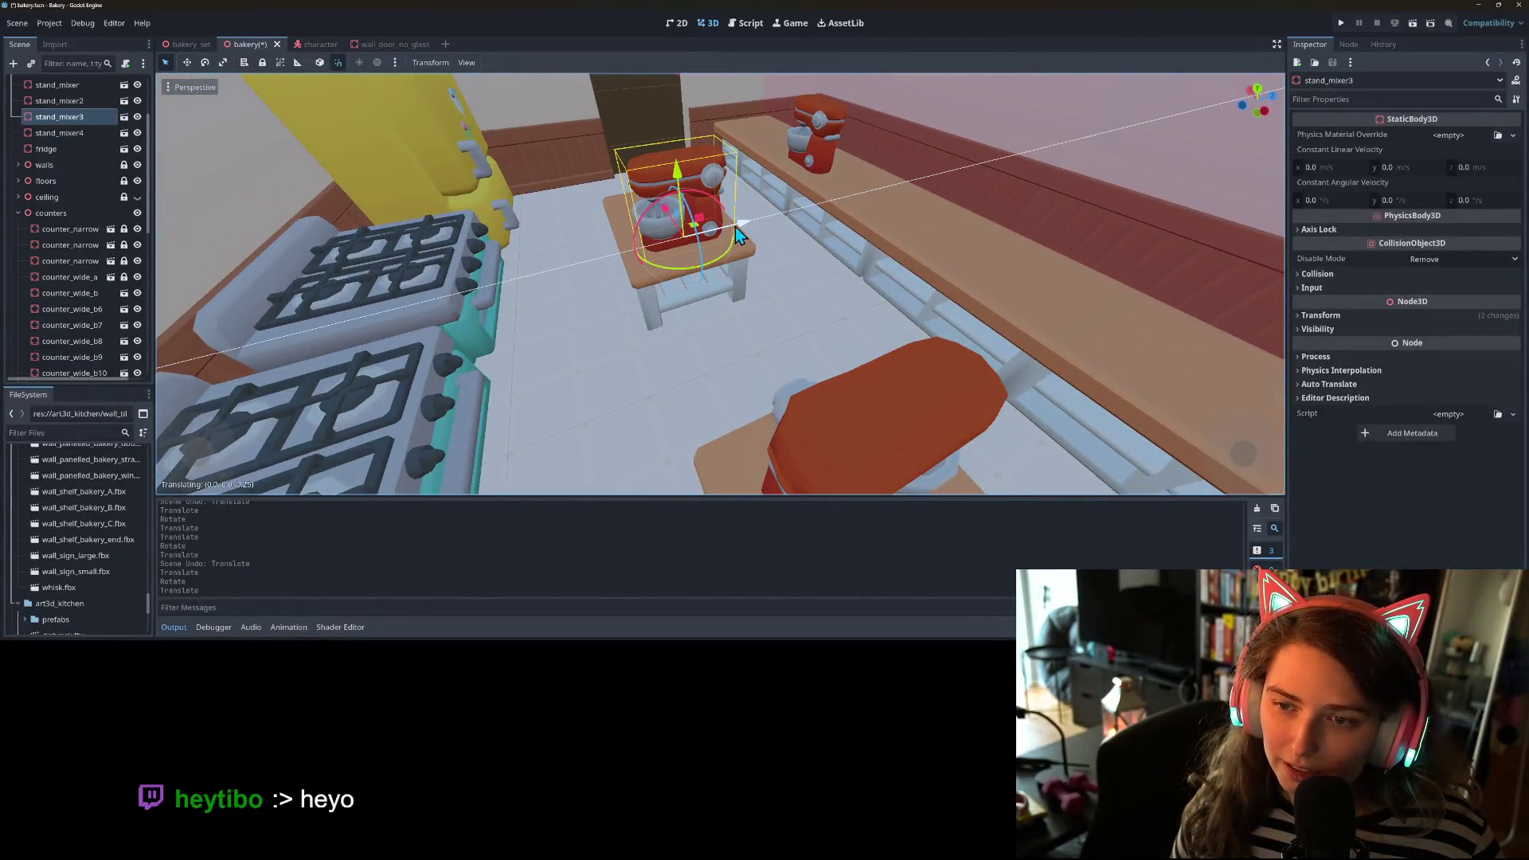
drag(707, 372, 918, 353)
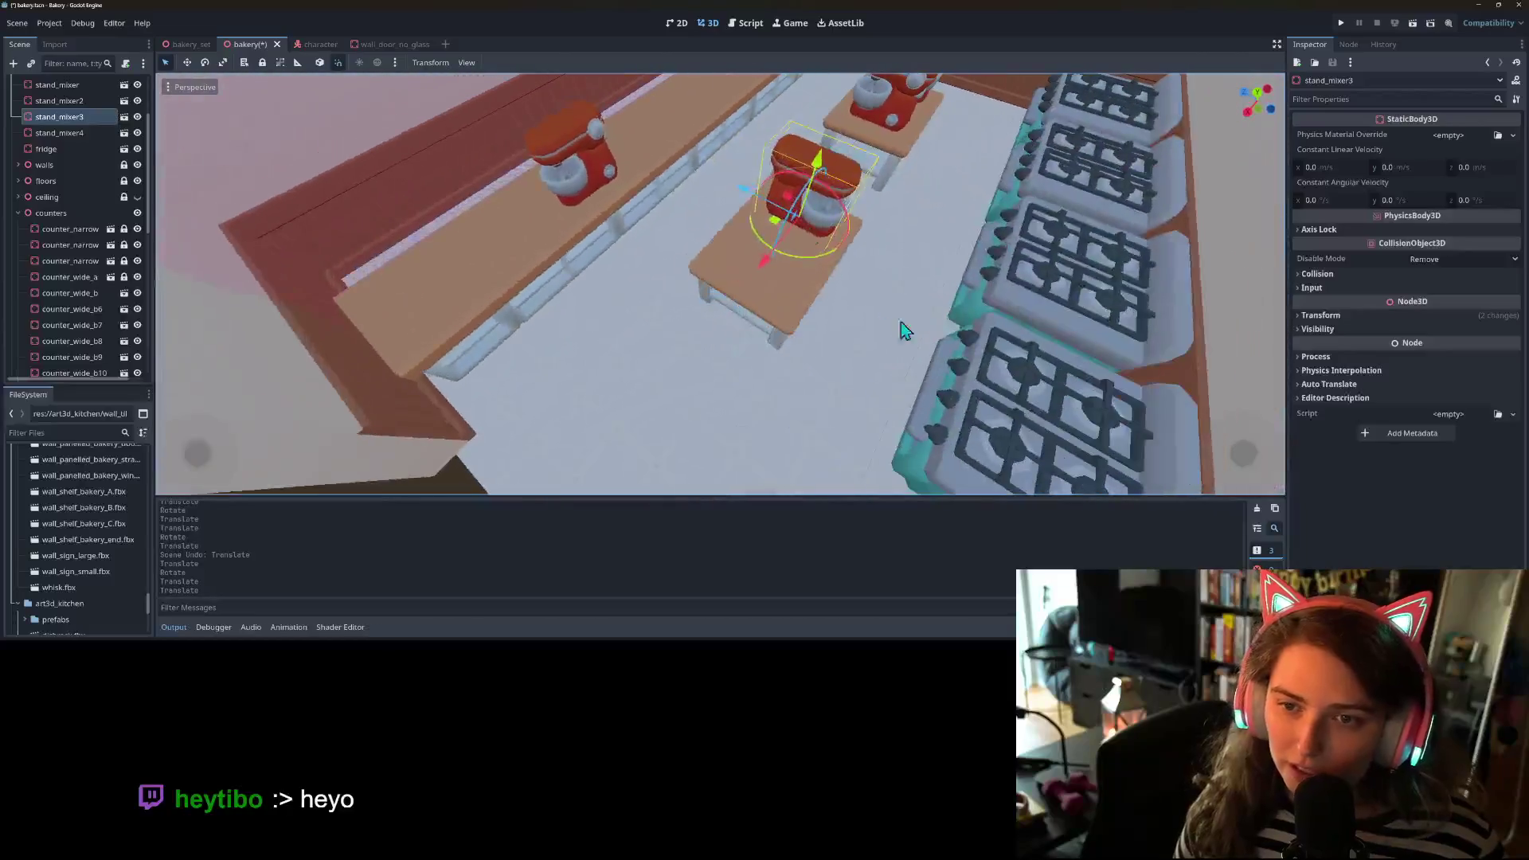
- Inspect the back counter pieces while bringing the remaining mixer into view
click(566, 180)
drag(566, 180, 742, 312)
click(649, 184)
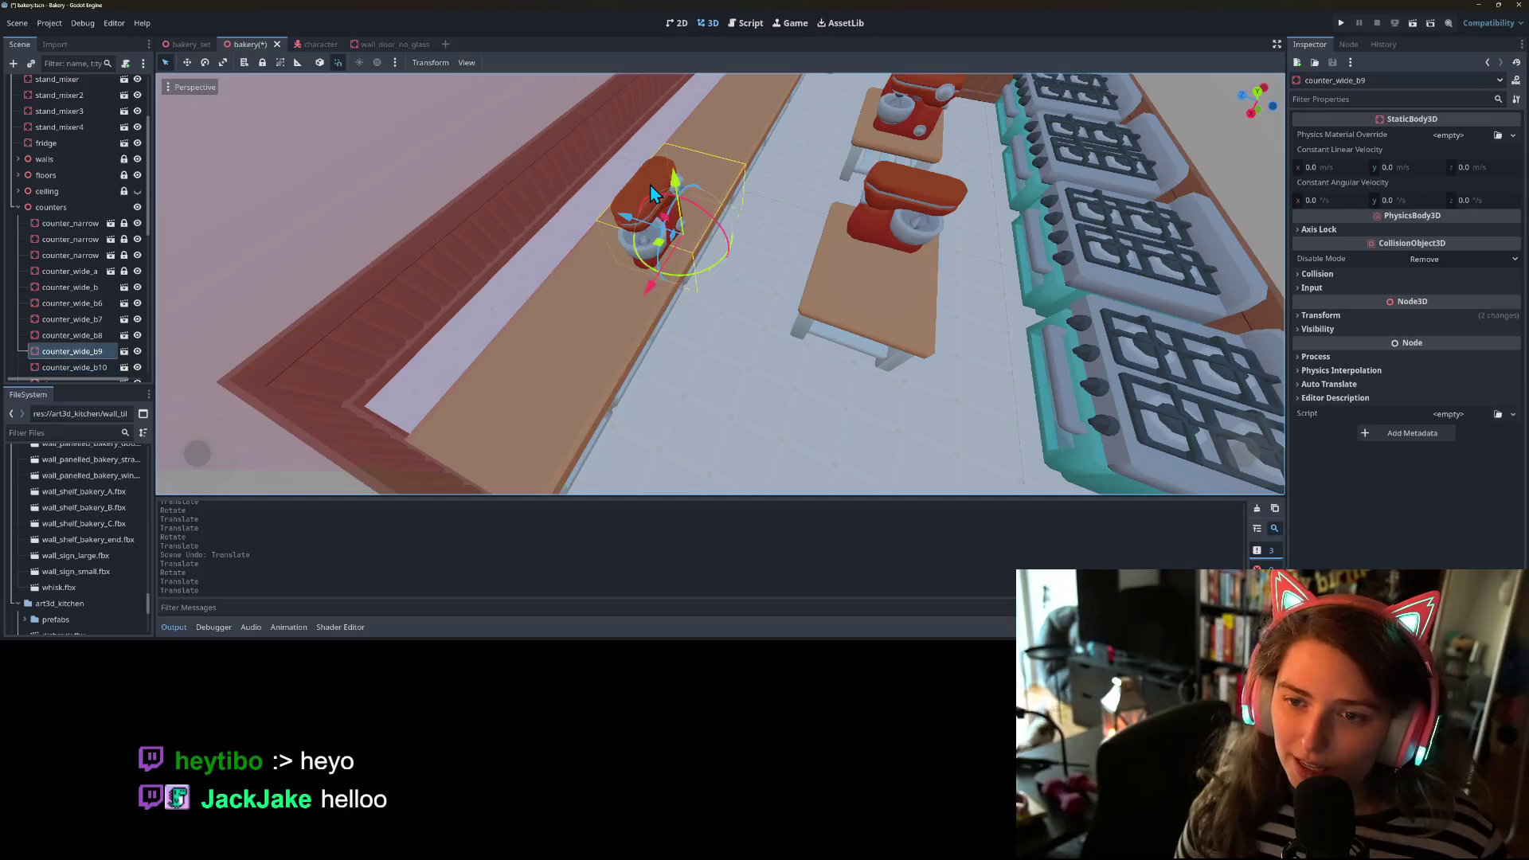
scroll(up, 3)
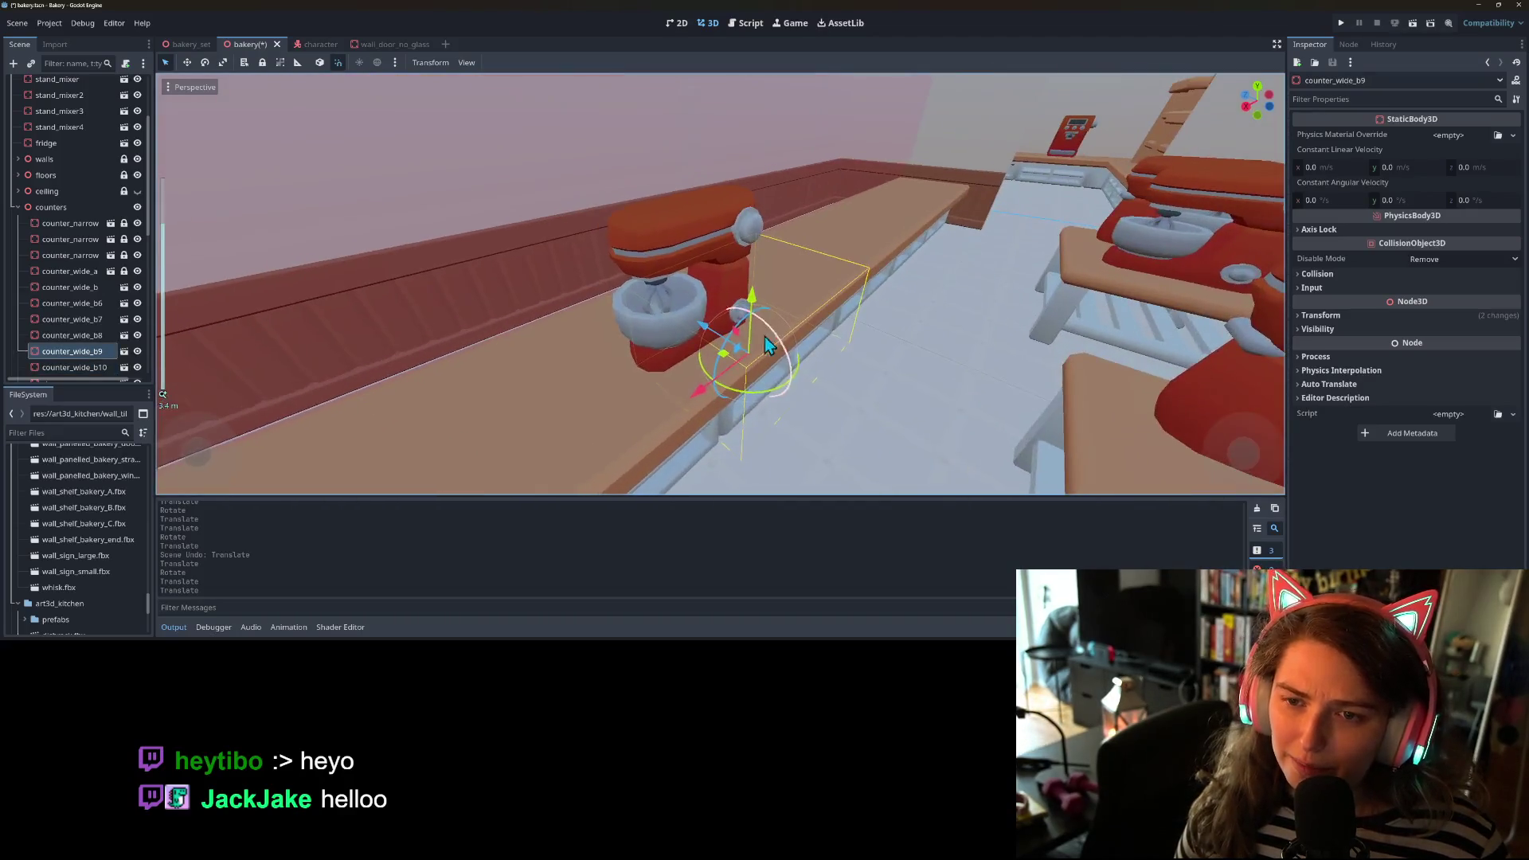
drag(652, 232, 1015, 354)
- Move the fourth stand mixer onto the second table and slide it into position
click(915, 271)
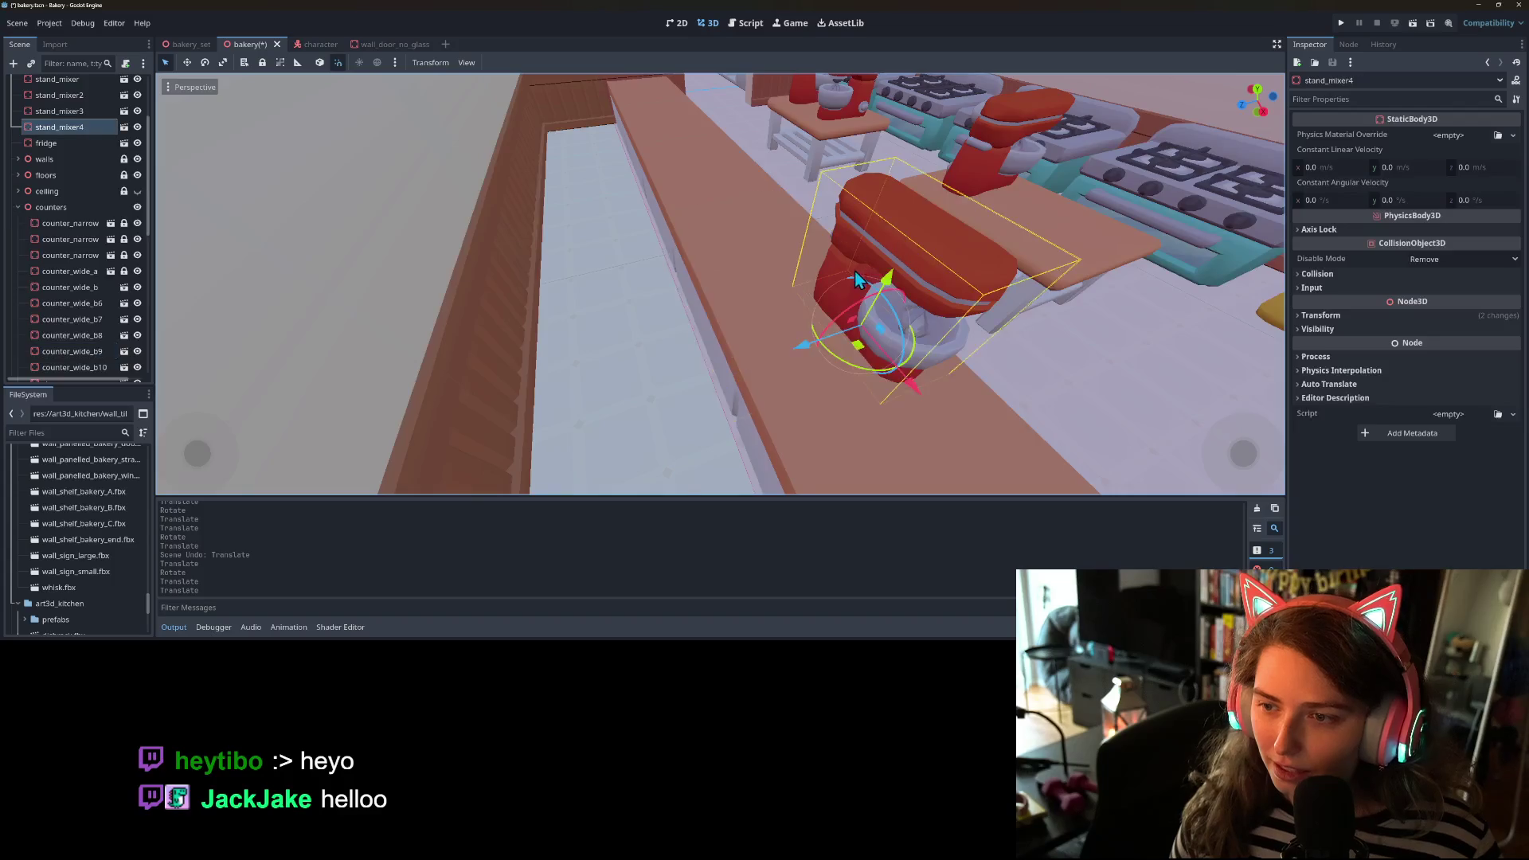
drag(916, 271, 867, 327)
drag(856, 378, 1039, 239)
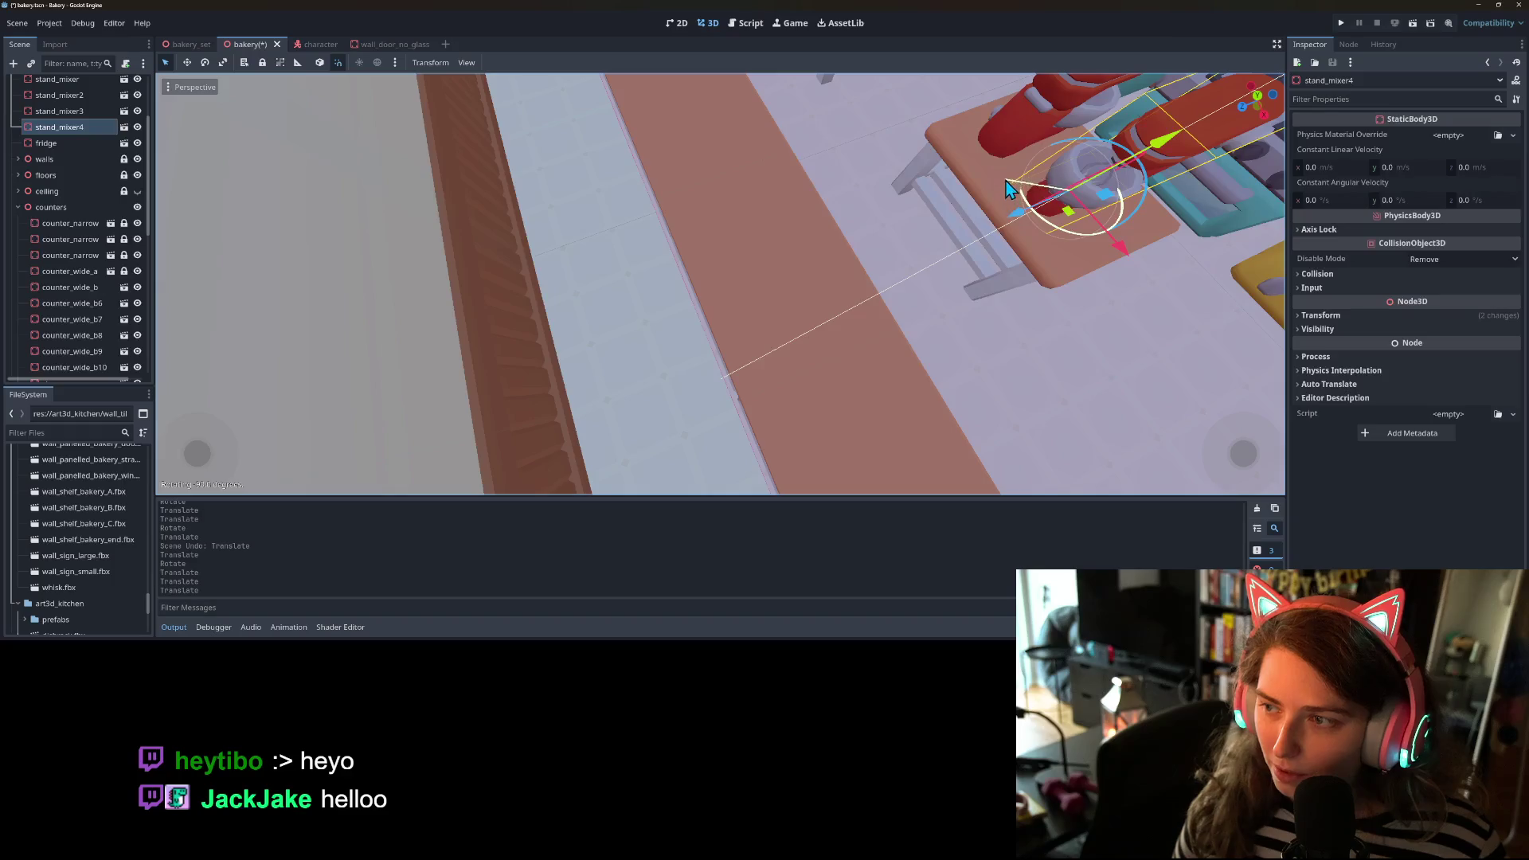
scroll(down, 3)
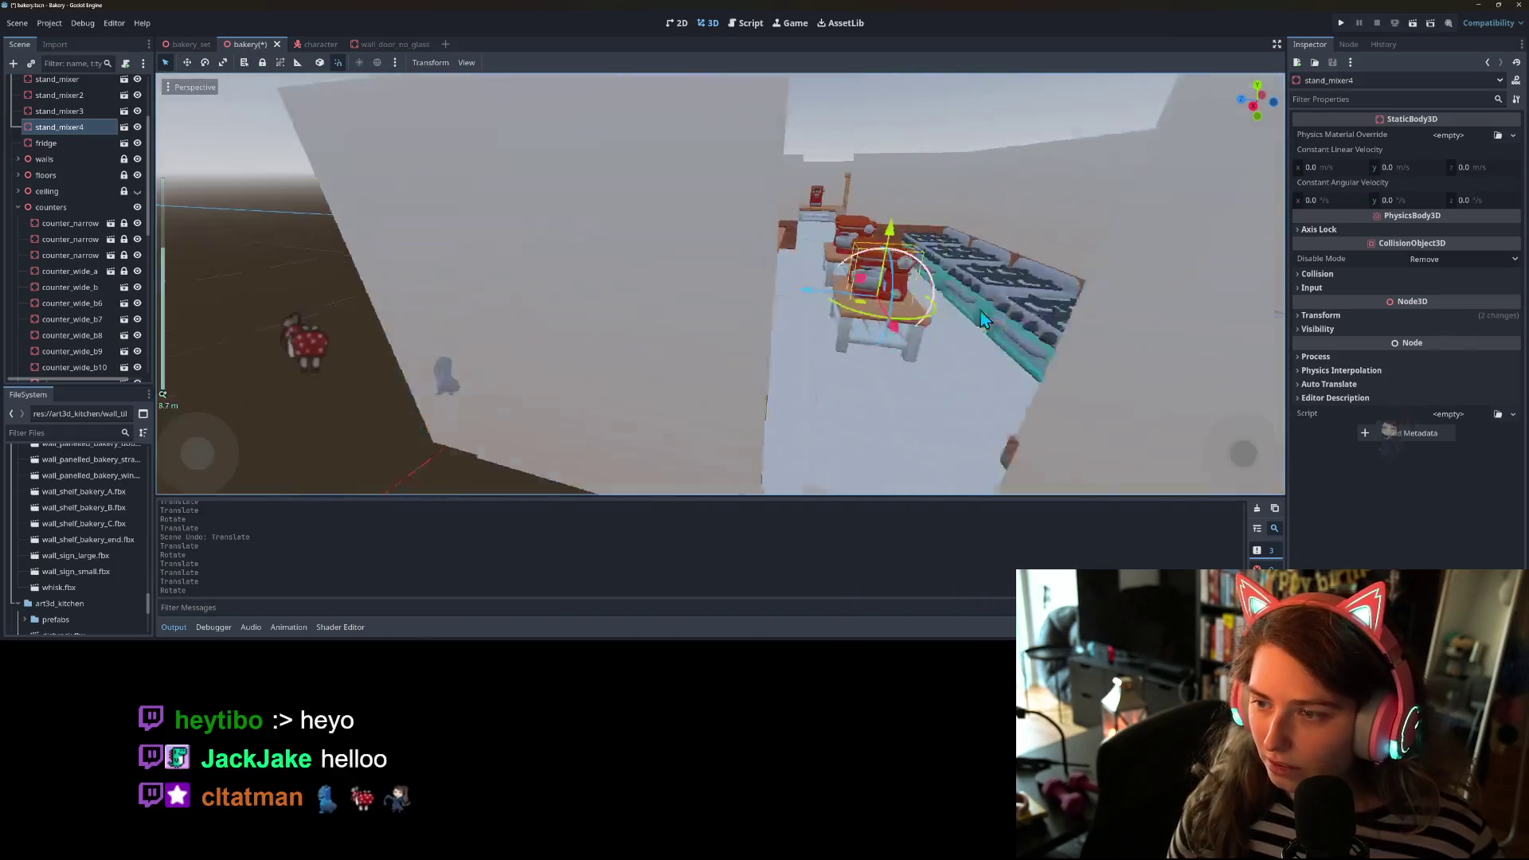
scroll(up, 3)
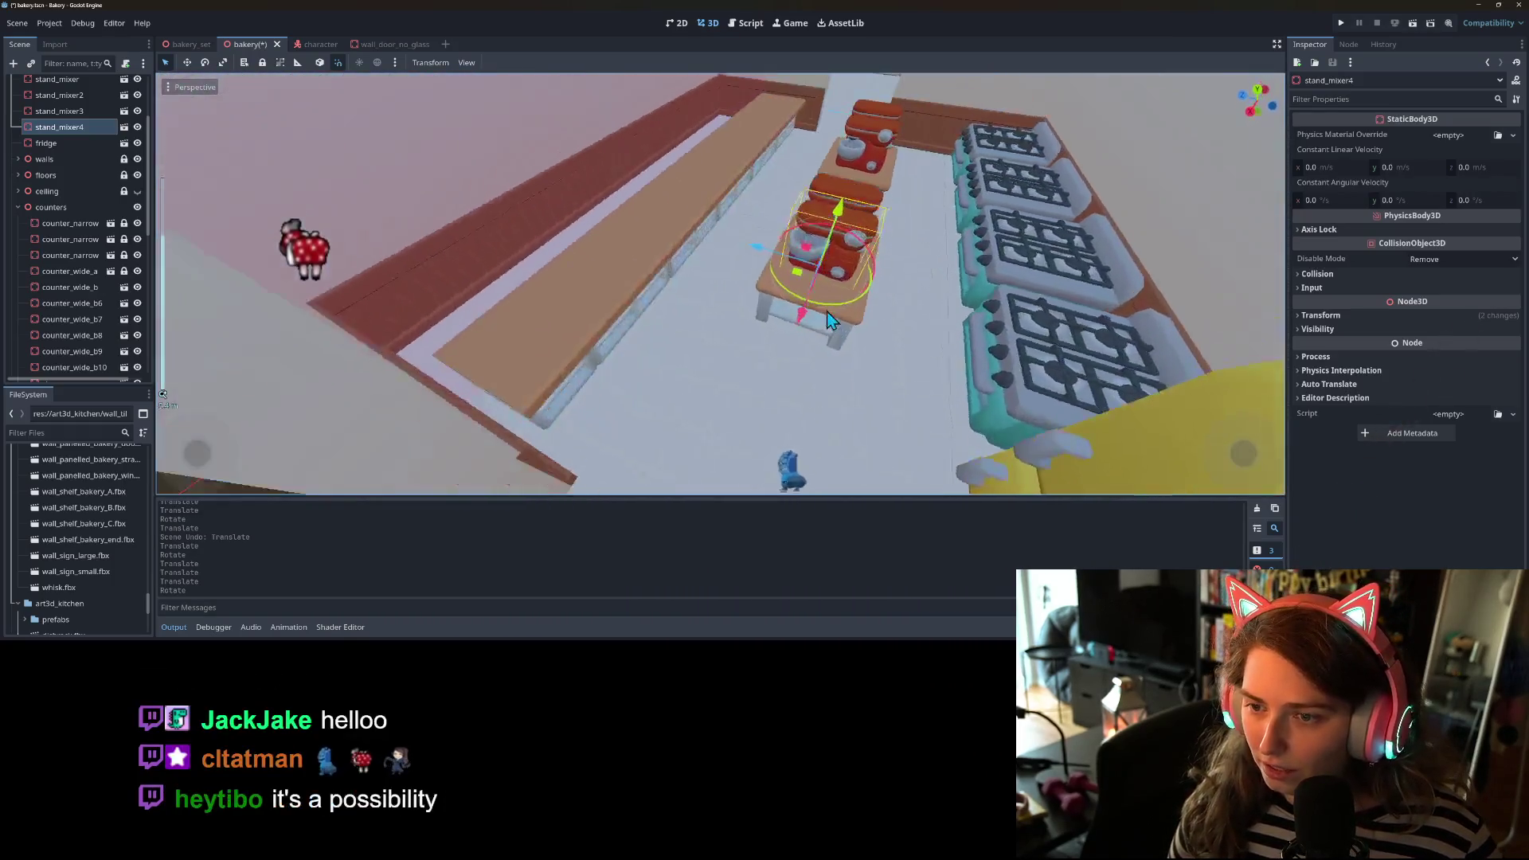
drag(799, 328, 866, 341)
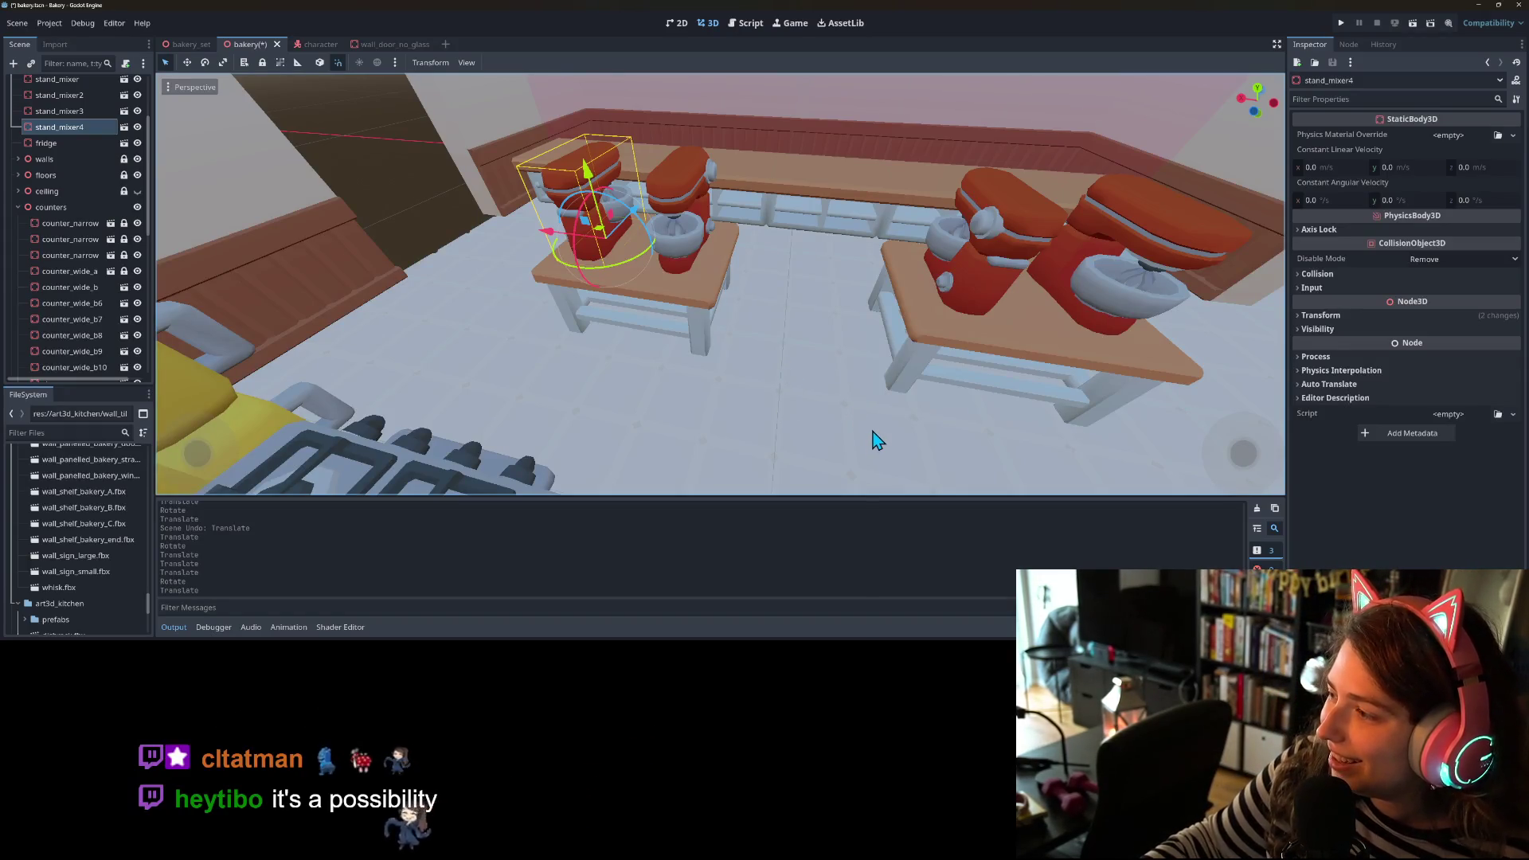
drag(932, 433, 830, 397)
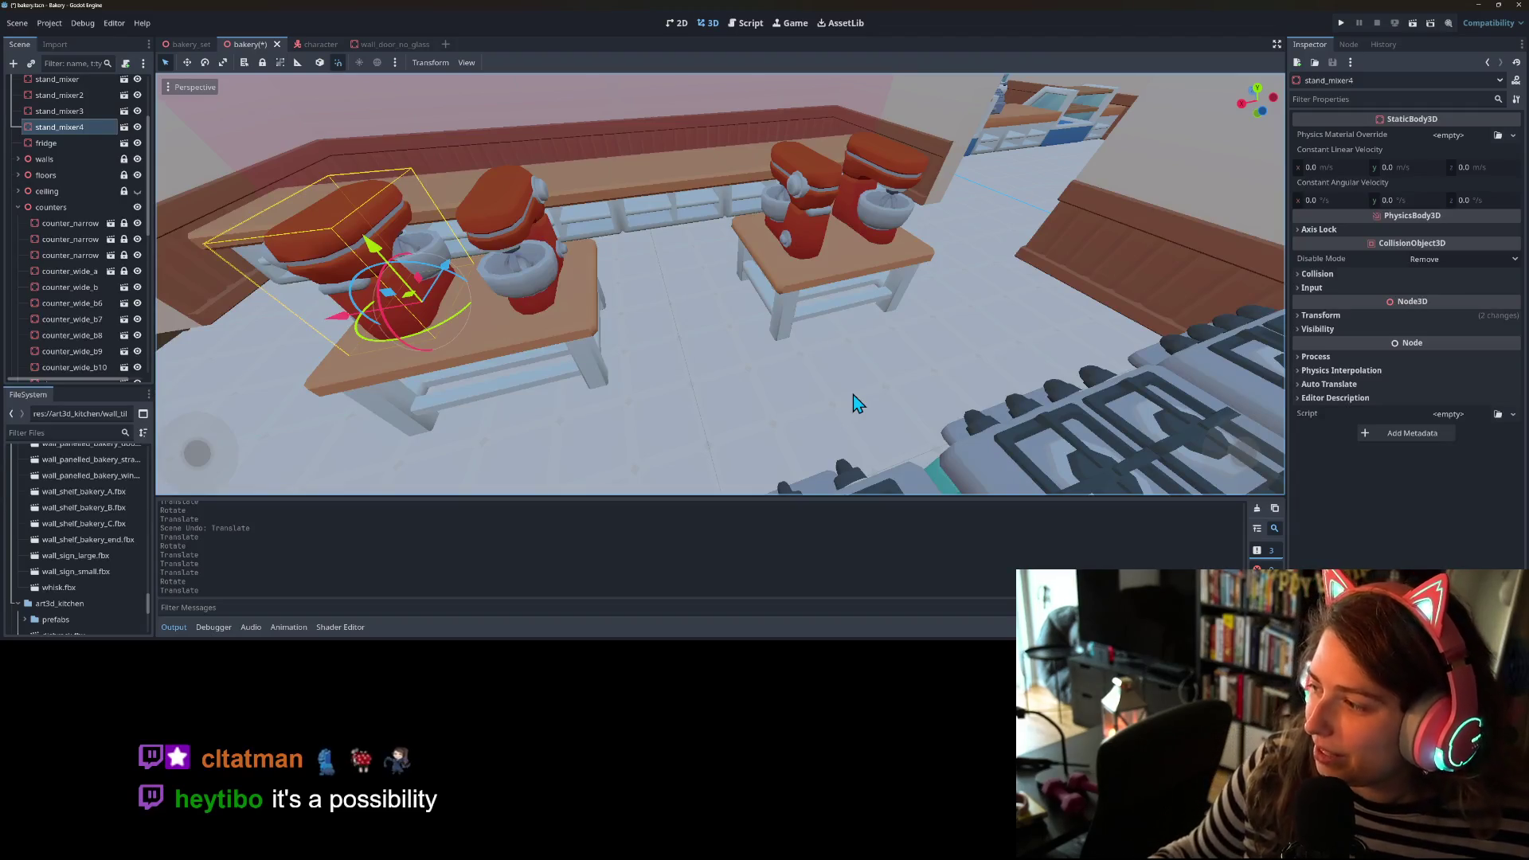
scroll(down, 3)
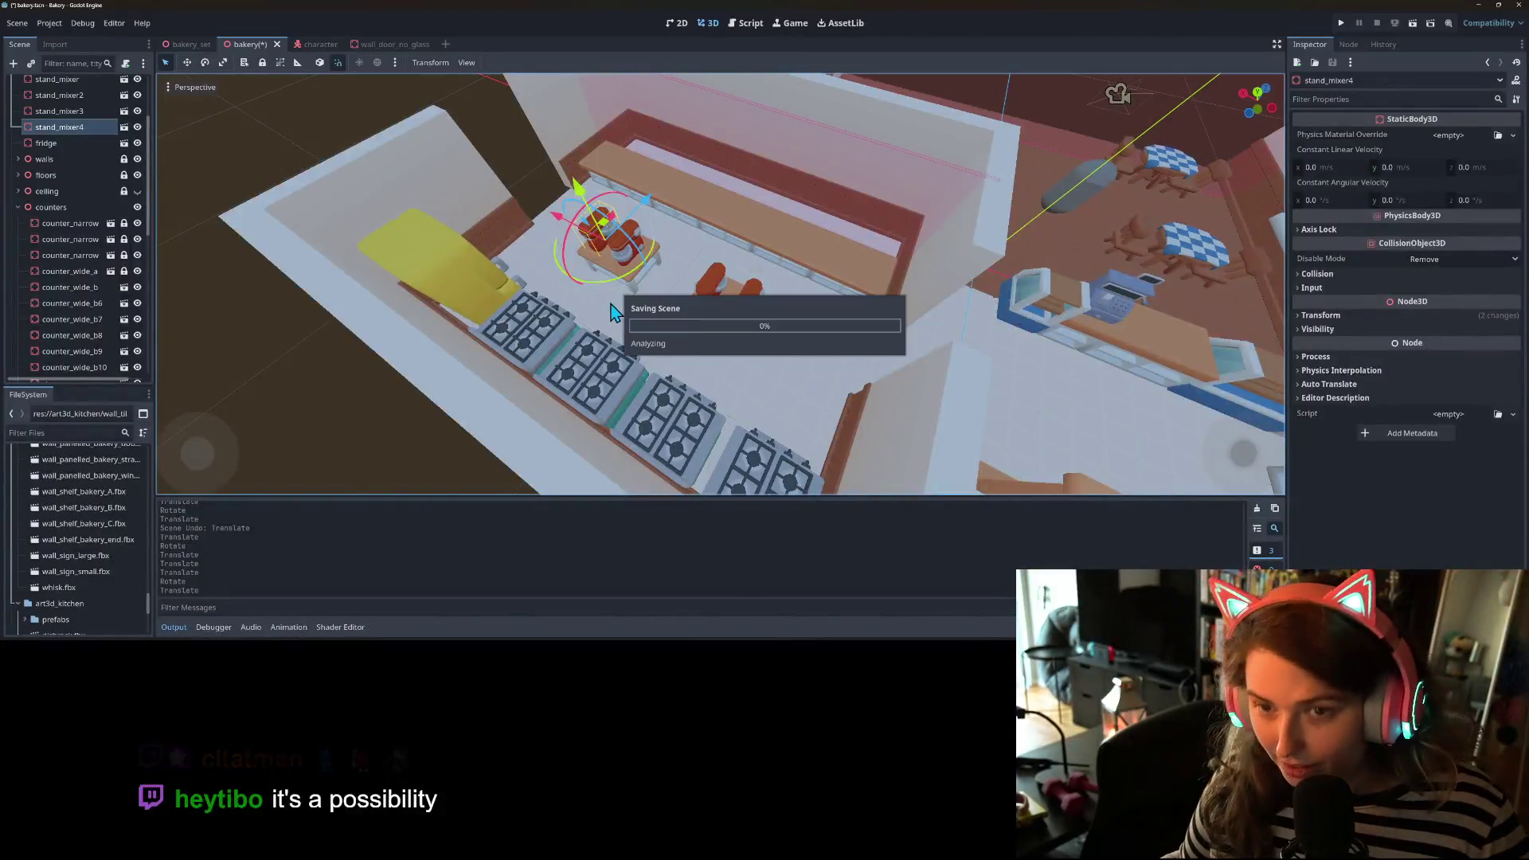
- Search the AssetLib for 'third' to list third-person controller and camera assets
click(846, 22)
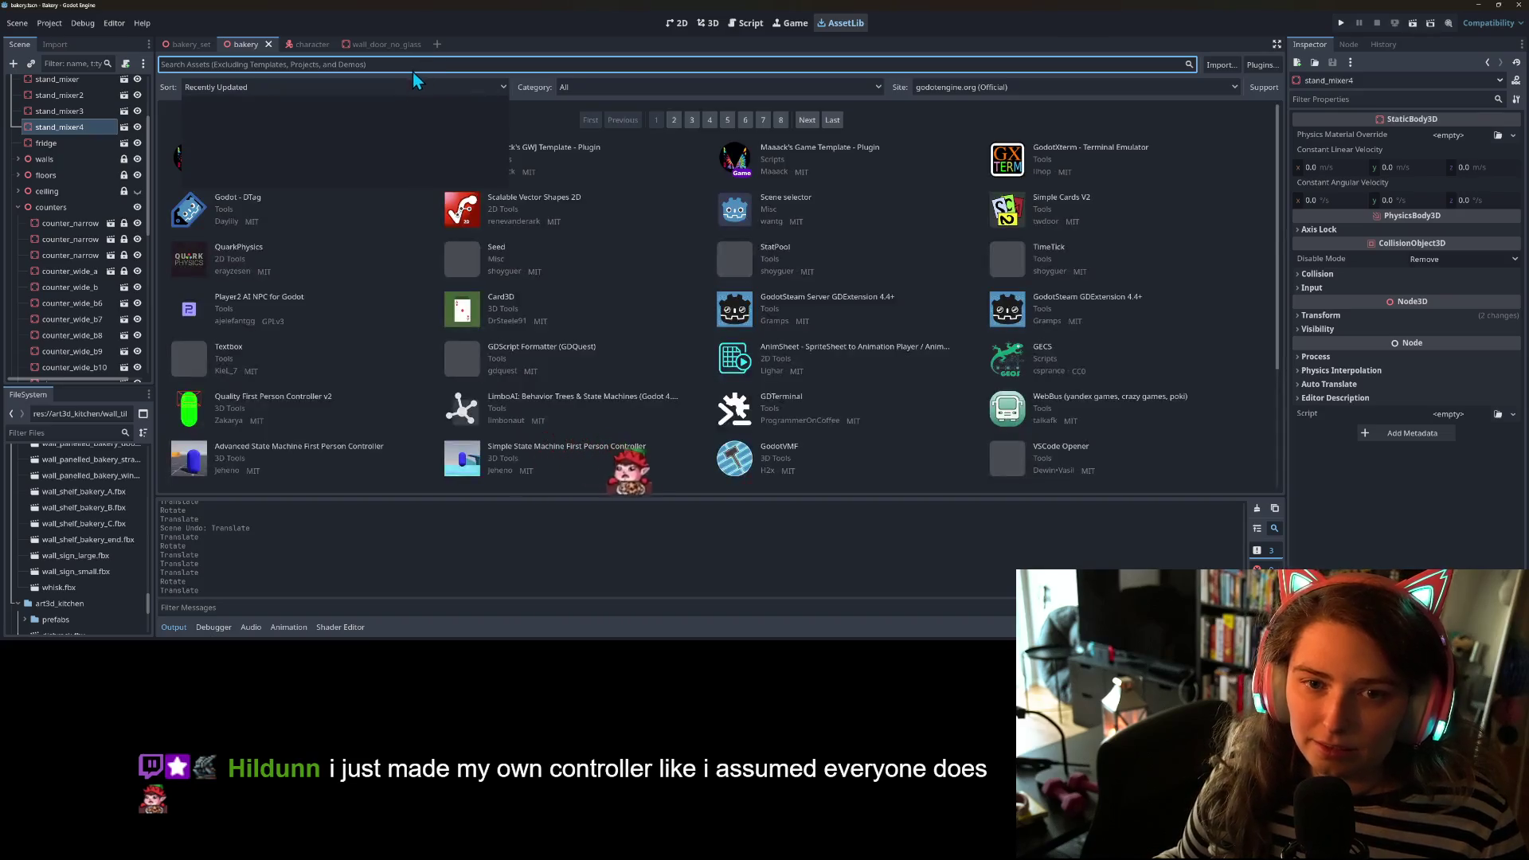
click(451, 64)
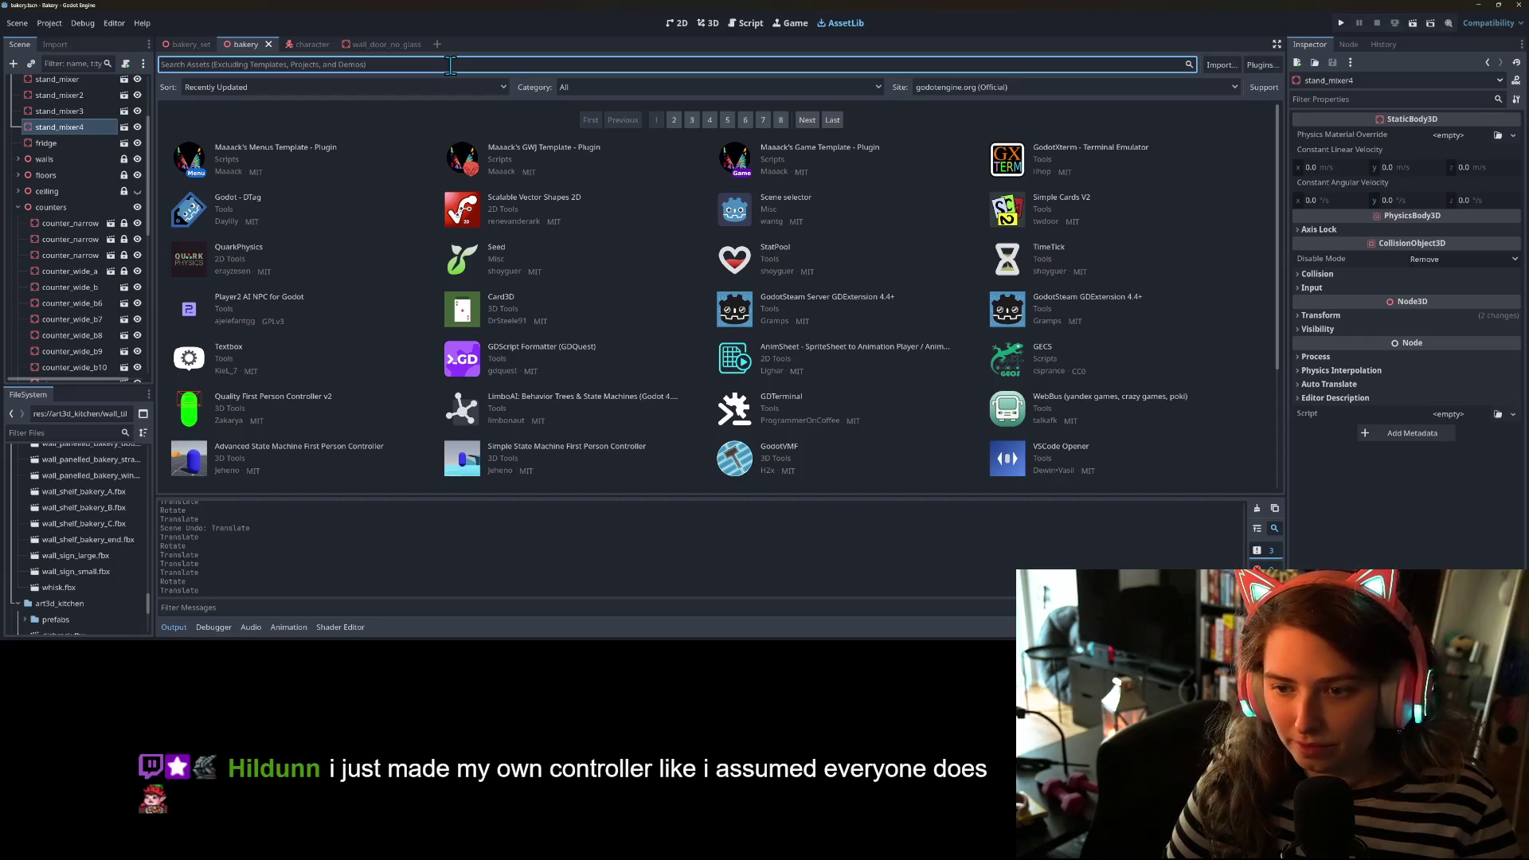
text(3)
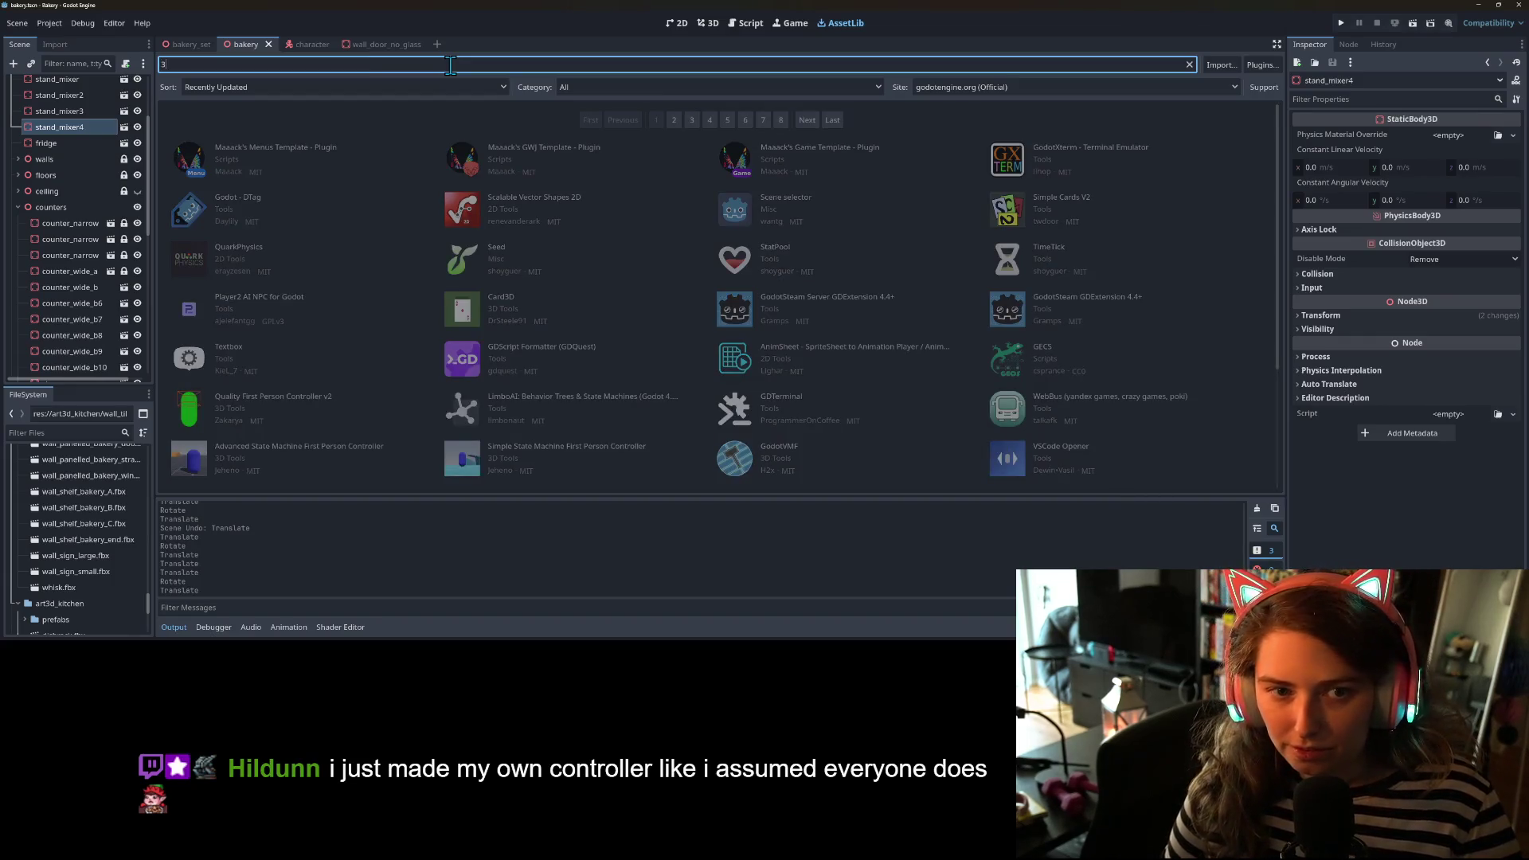
text(rd)
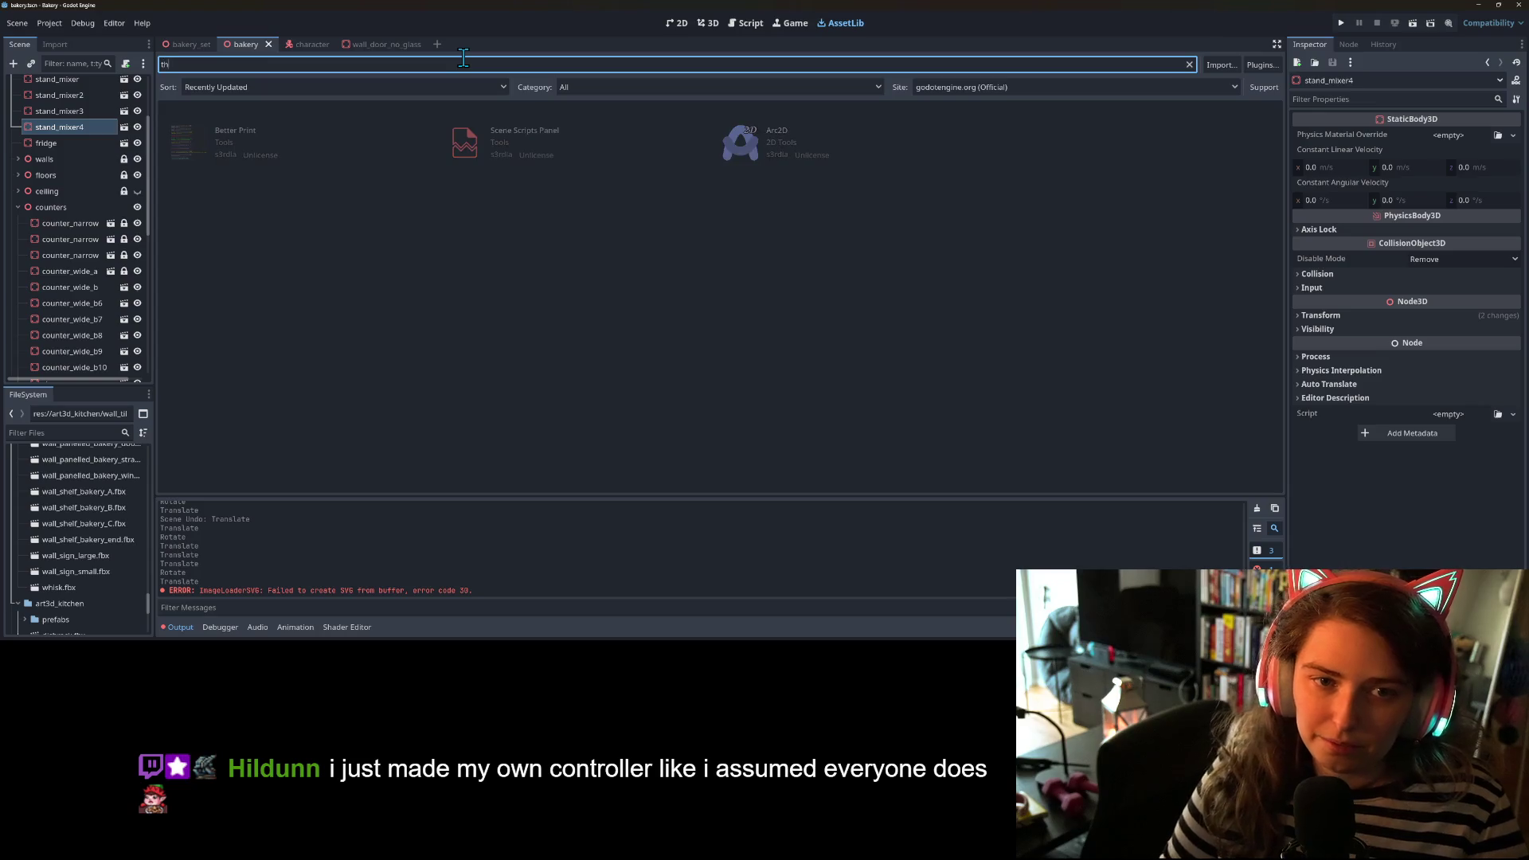
text(ird)
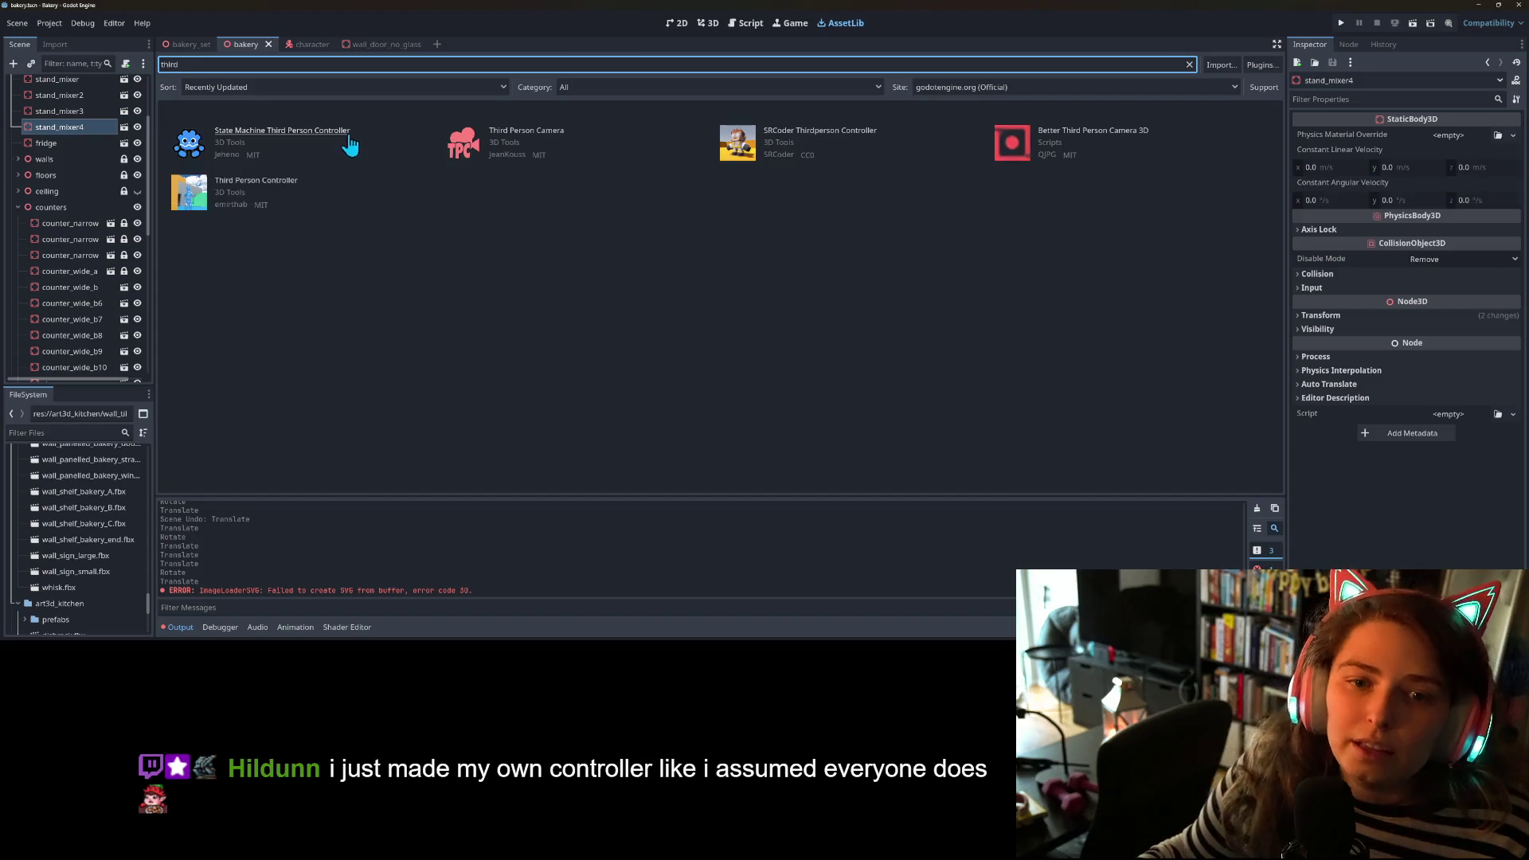
- Read the State Machine Third Person Controller asset's details and description
click(330, 137)
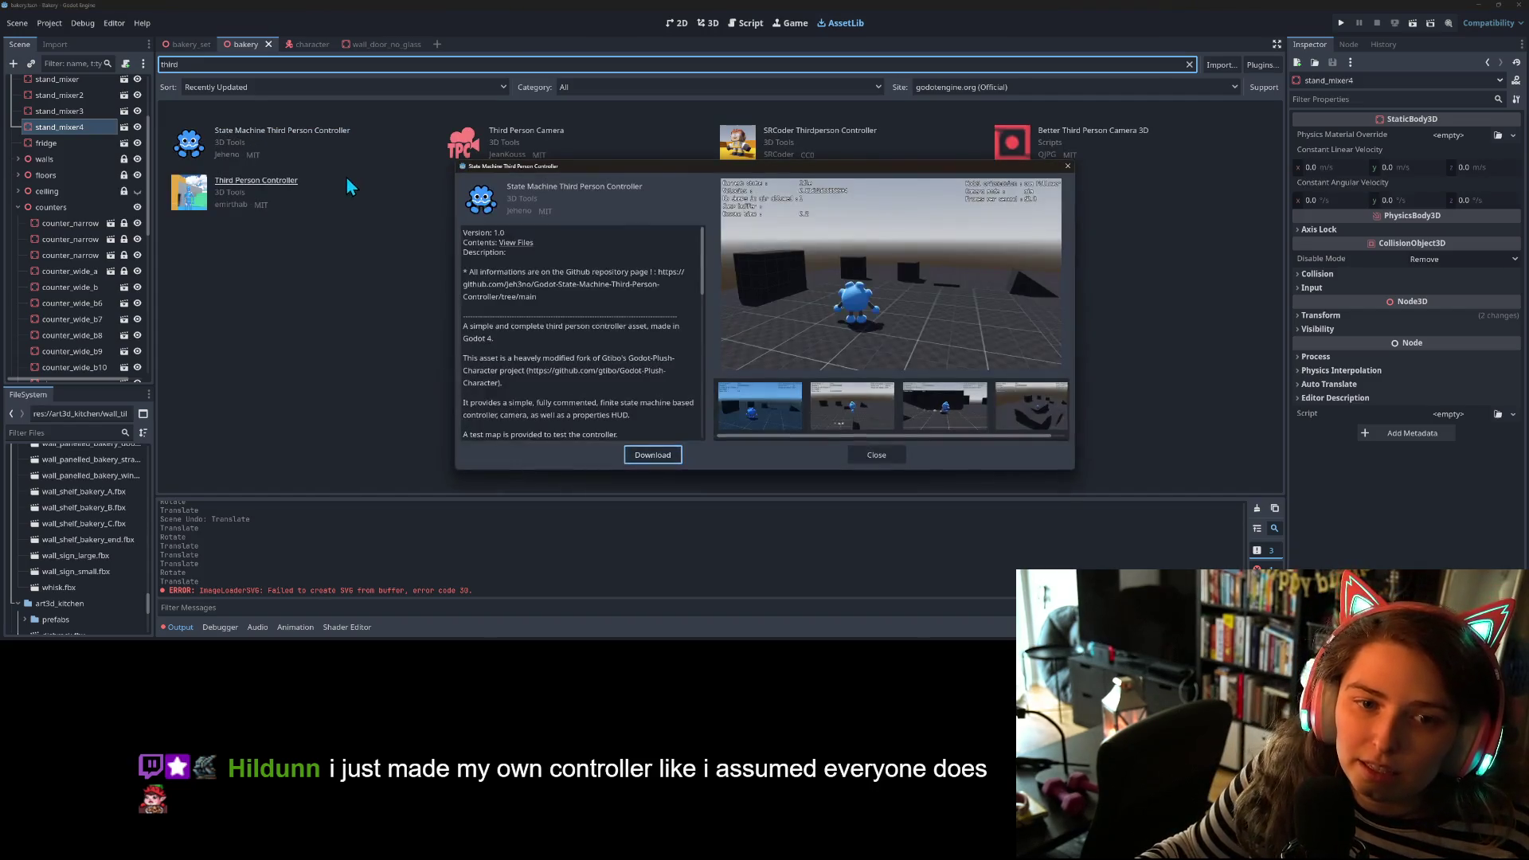
scroll(down, 3)
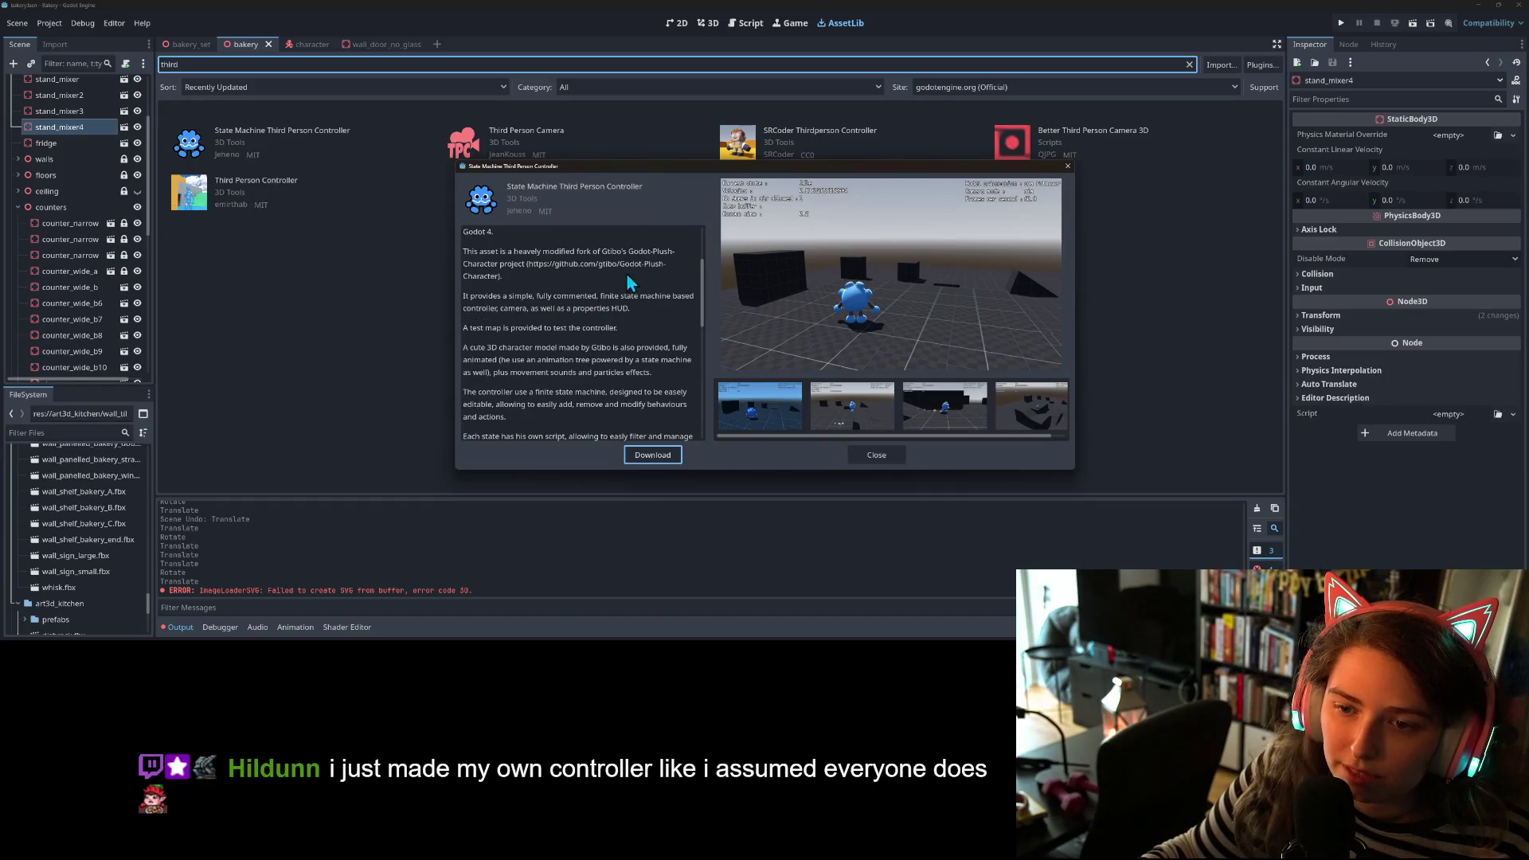
drag(597, 266, 628, 270)
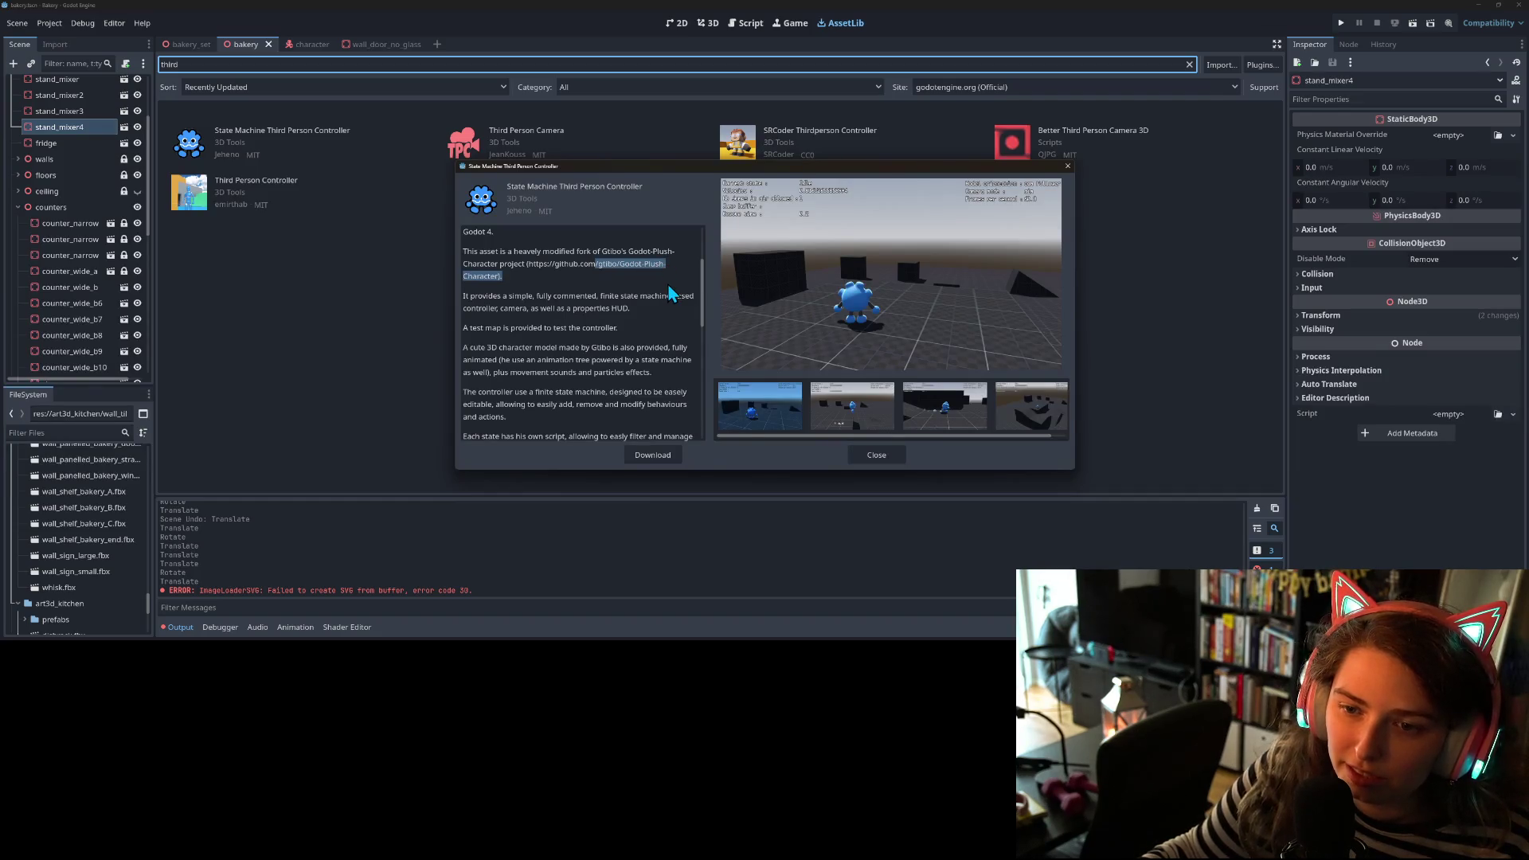
click(666, 263)
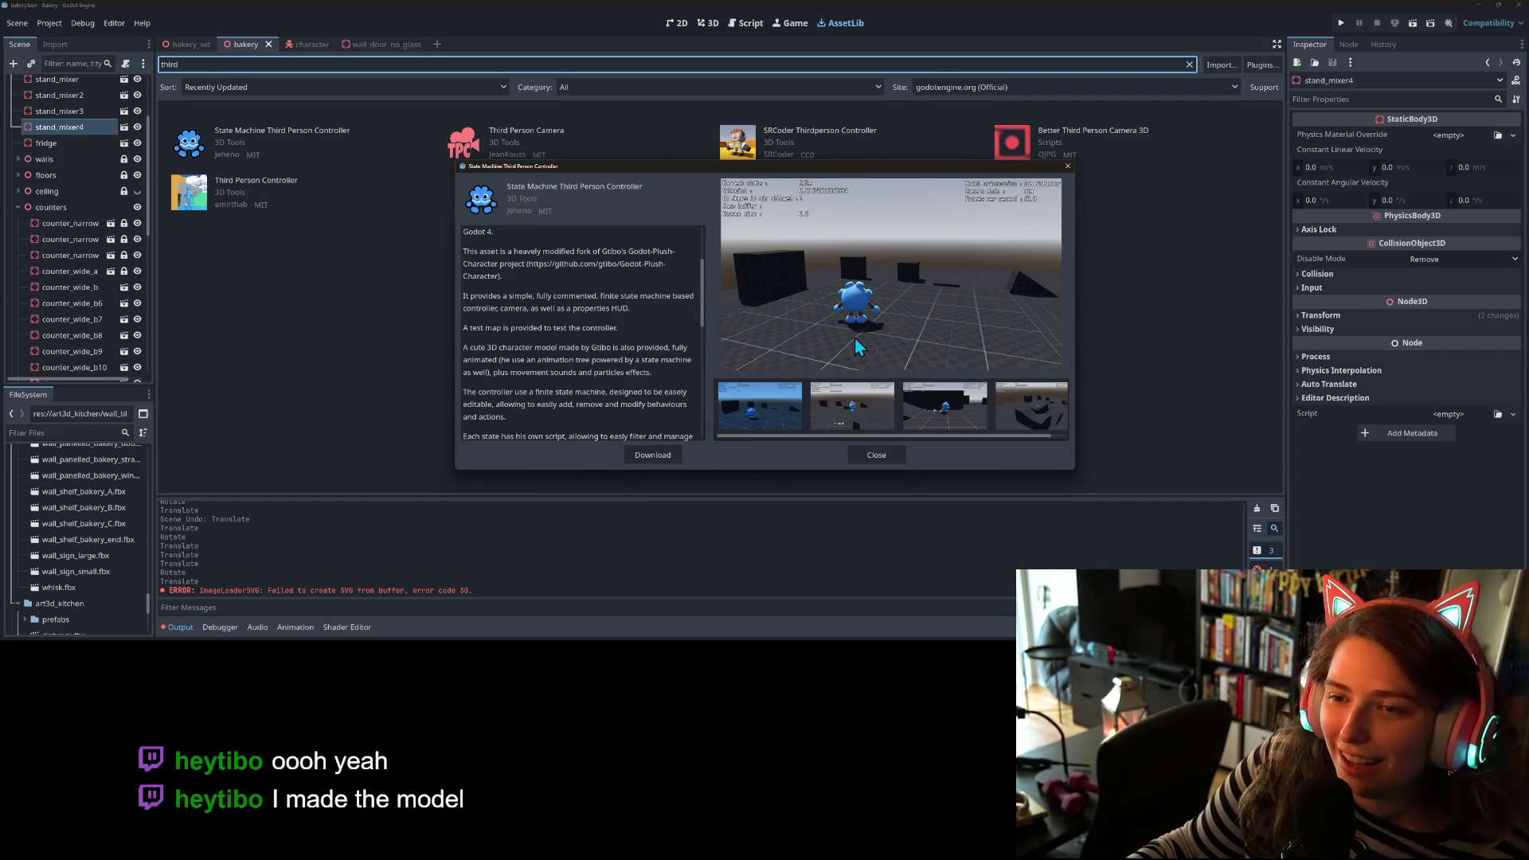
scroll(down, 3)
scroll(down, 3)
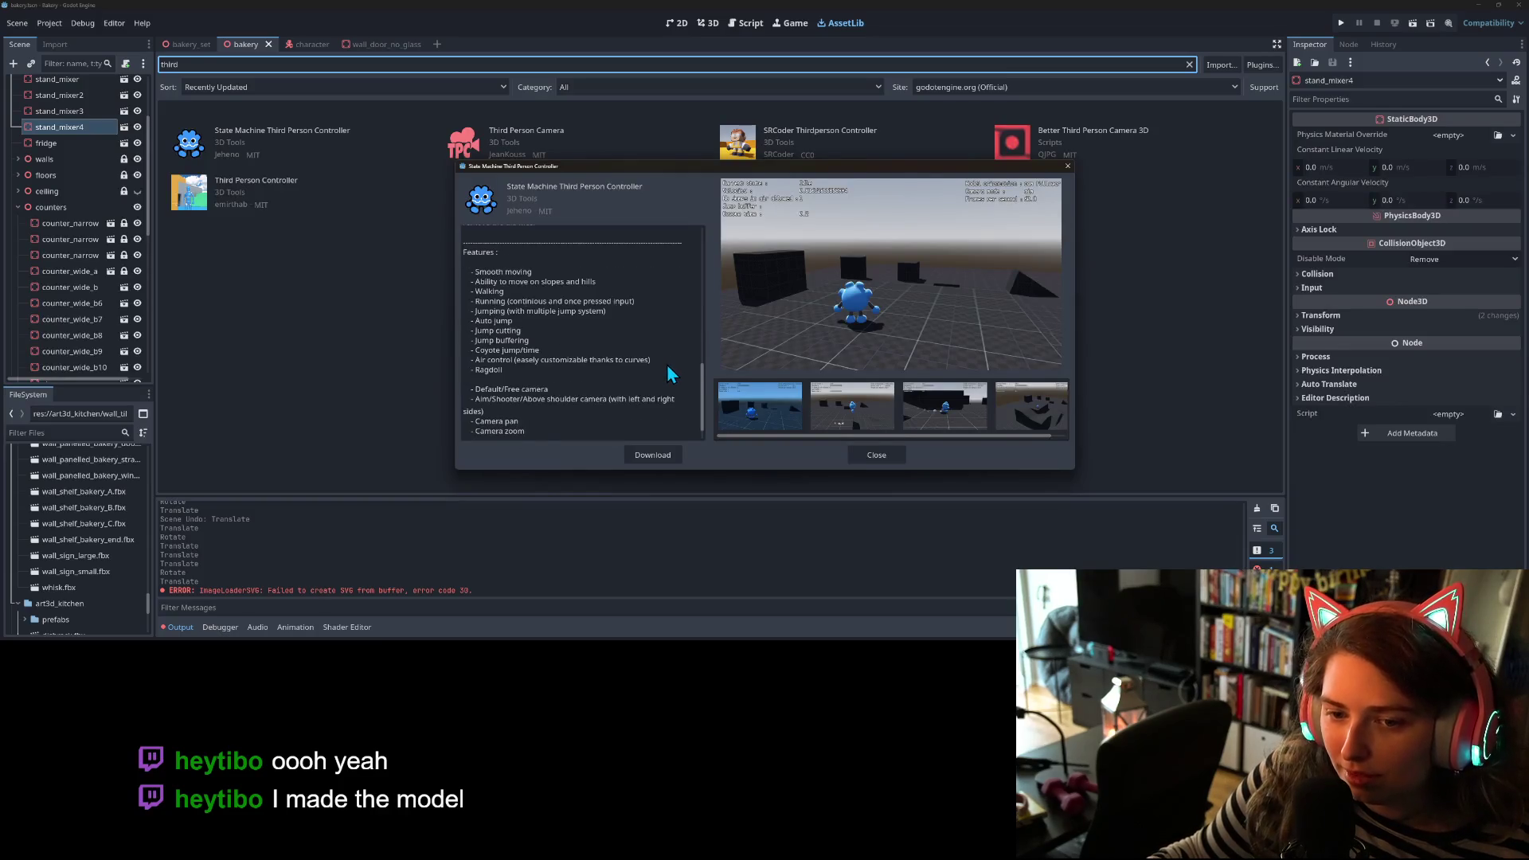
scroll(down, 3)
scroll(up, 3)
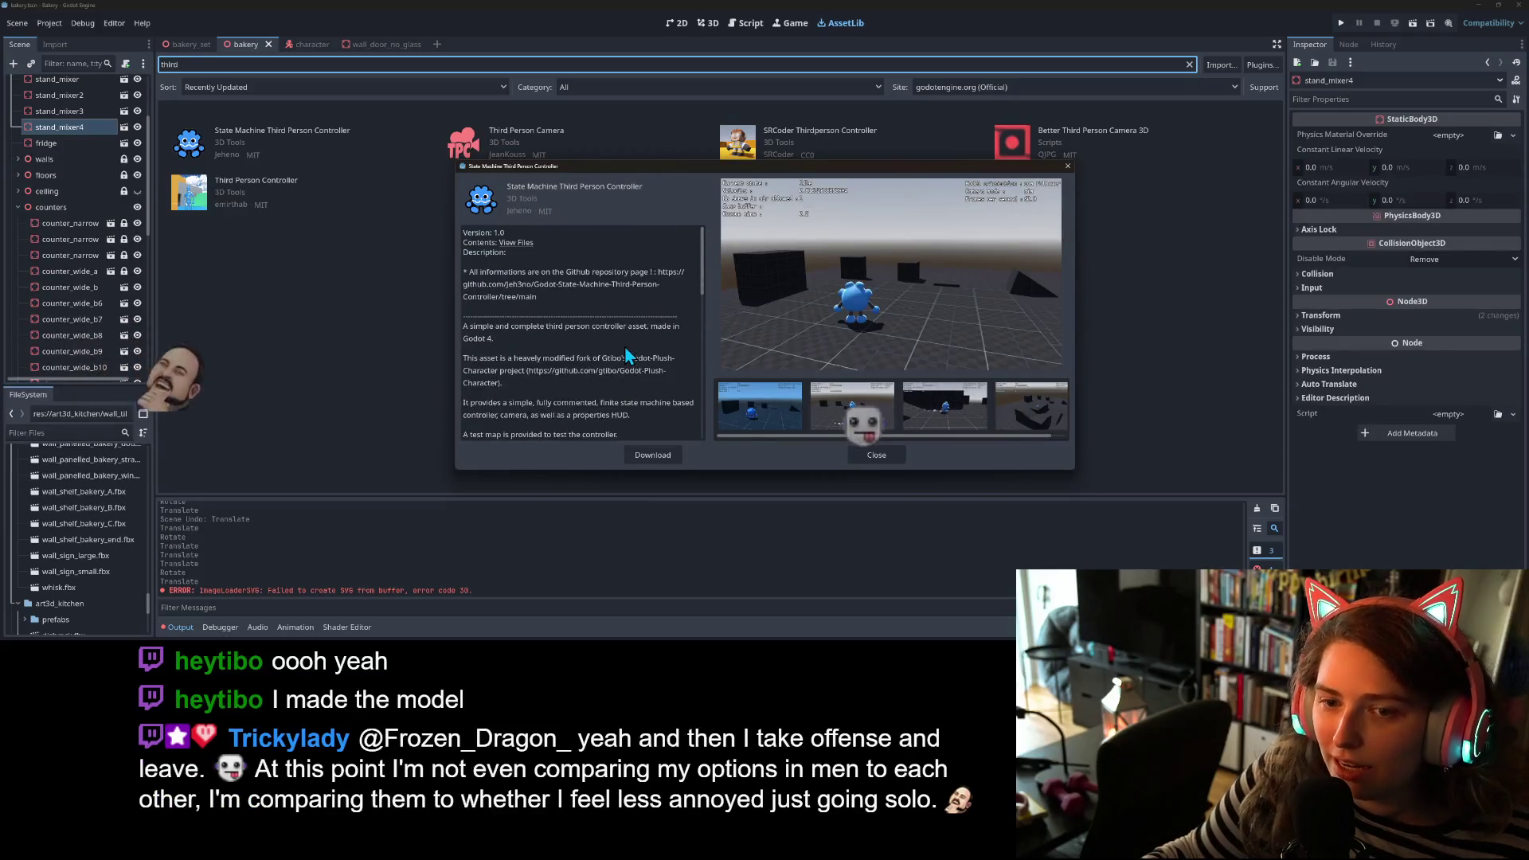
- Close the asset details, clear the search field, and switch to the web browser
click(890, 454)
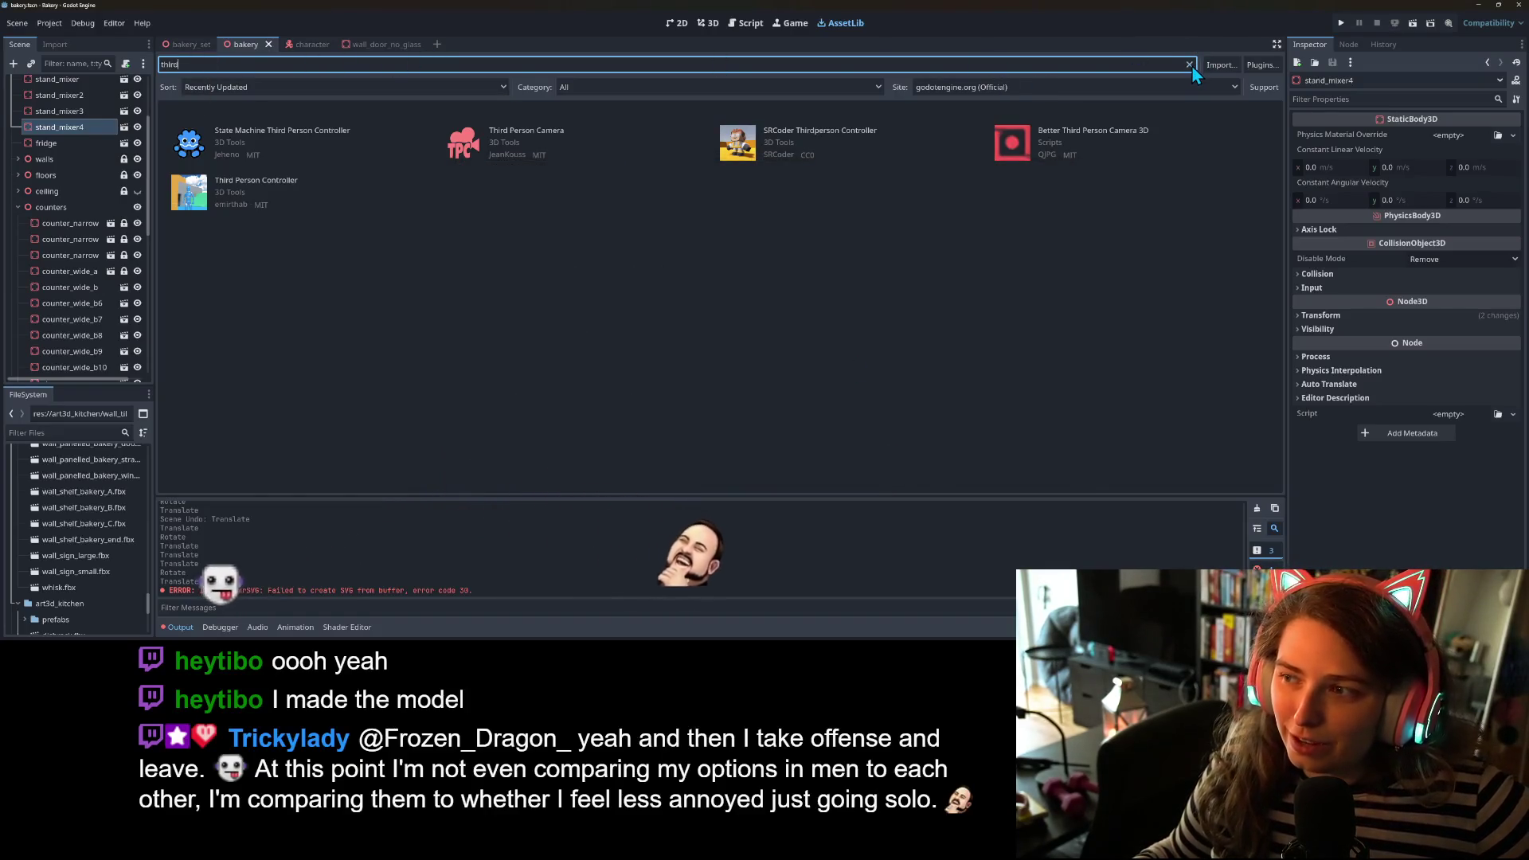
click(1188, 65)
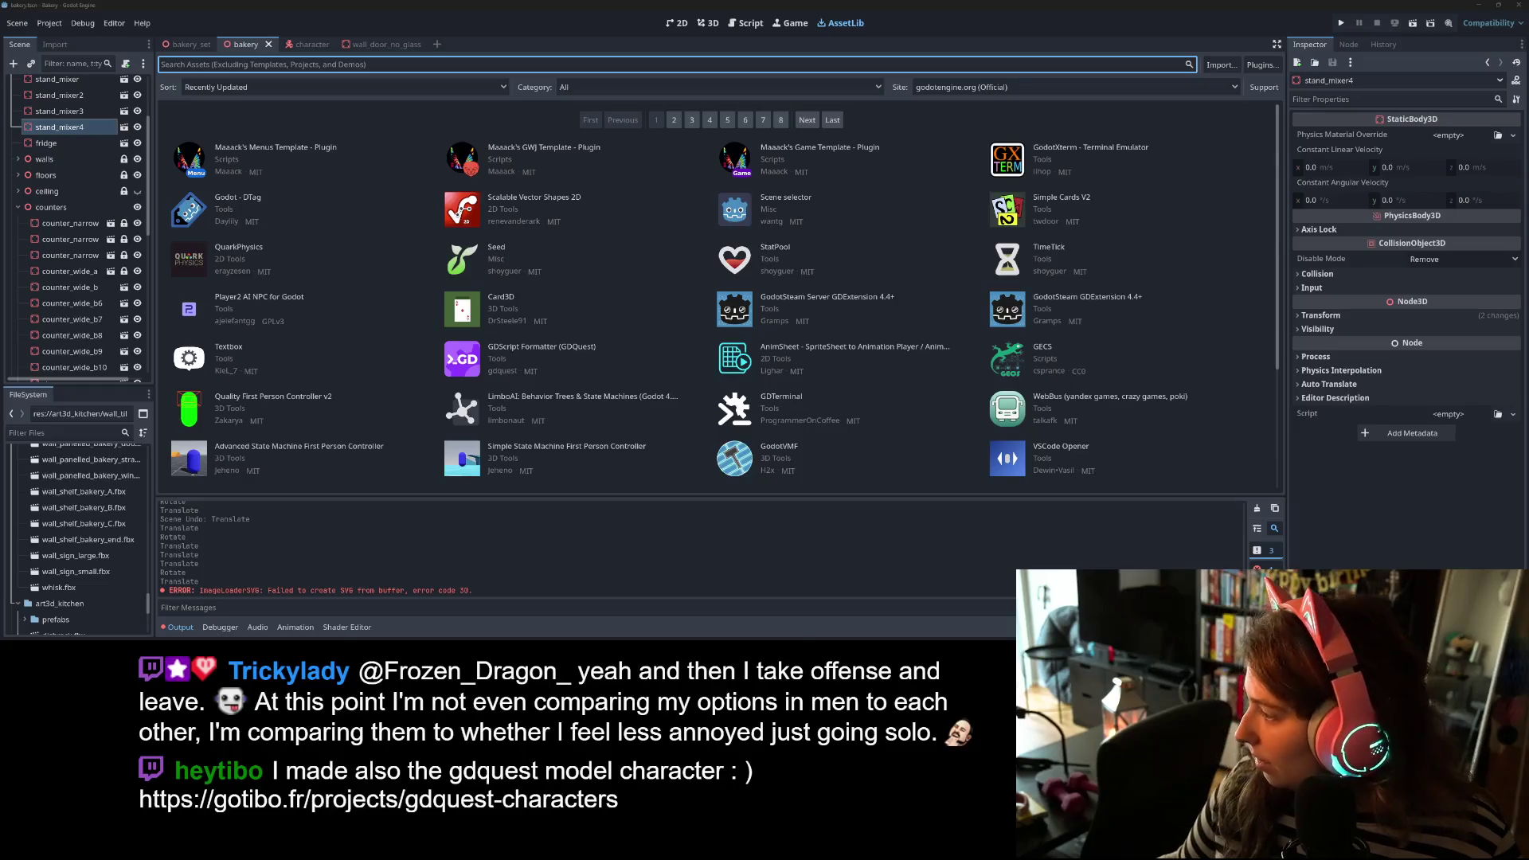
key(alt+Tab)
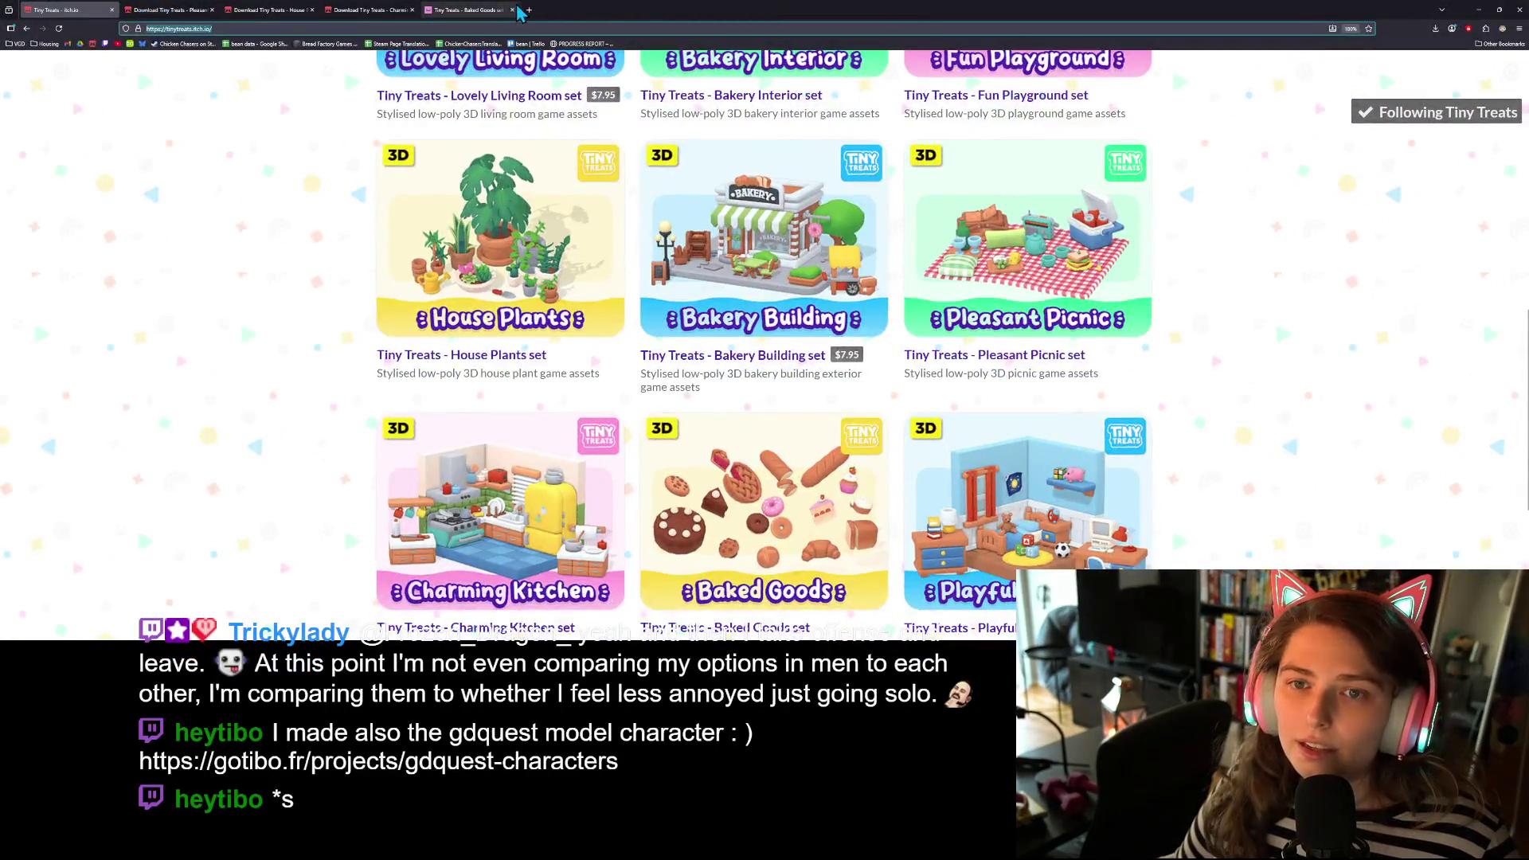
- Load gotibo.fr/projects/gdquest-characters in a new Firefox tab
click(527, 12)
text(https://gotibo.fr/projects/gdquest-characters)
key(Return)
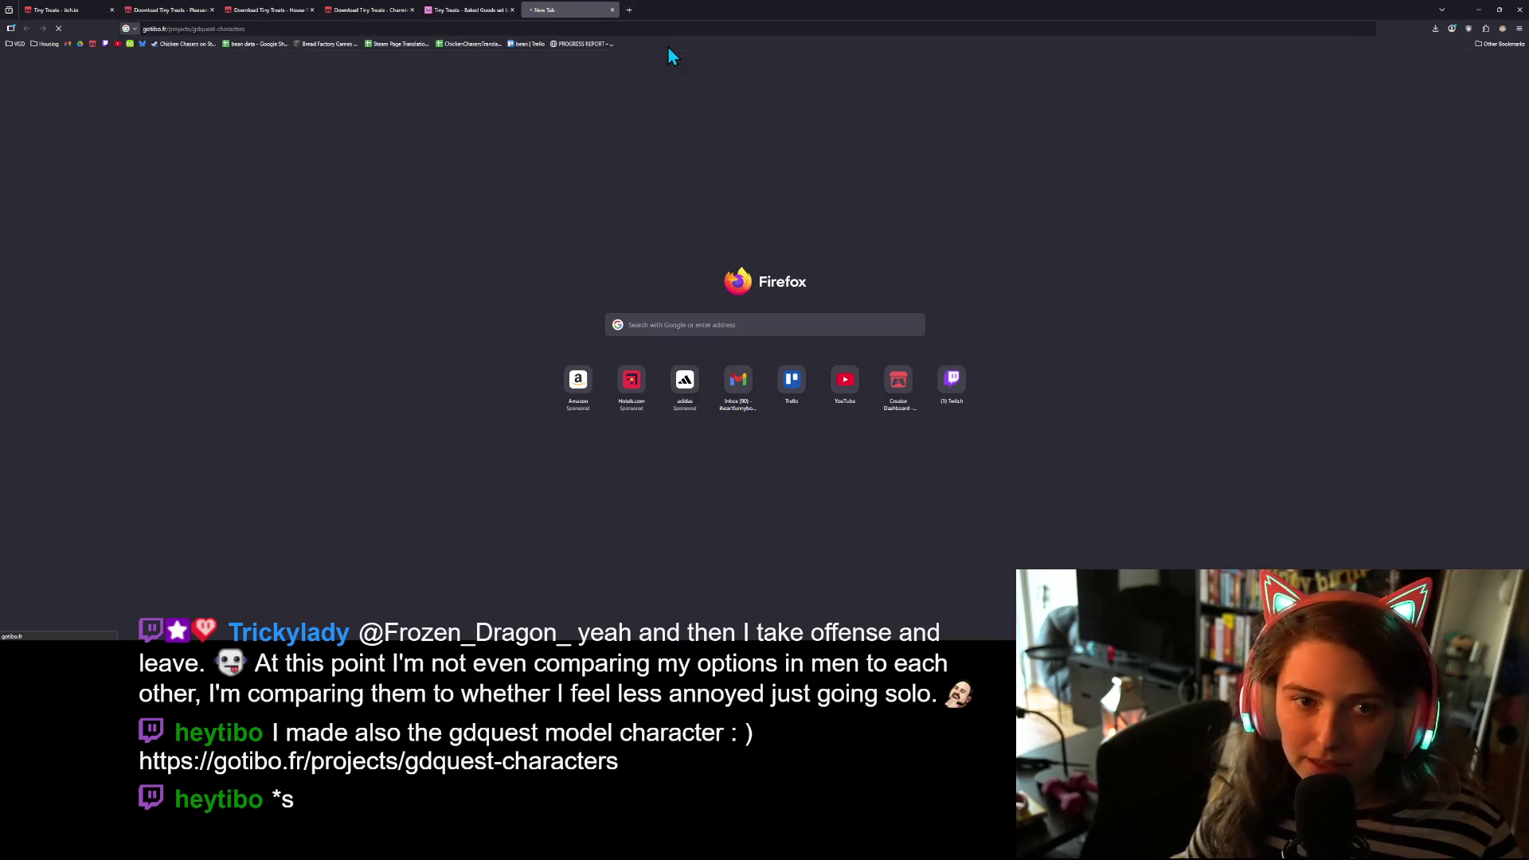
- Scroll through the GDquest character artwork, then open another new tab
scroll(down, 3)
scroll(up, 3)
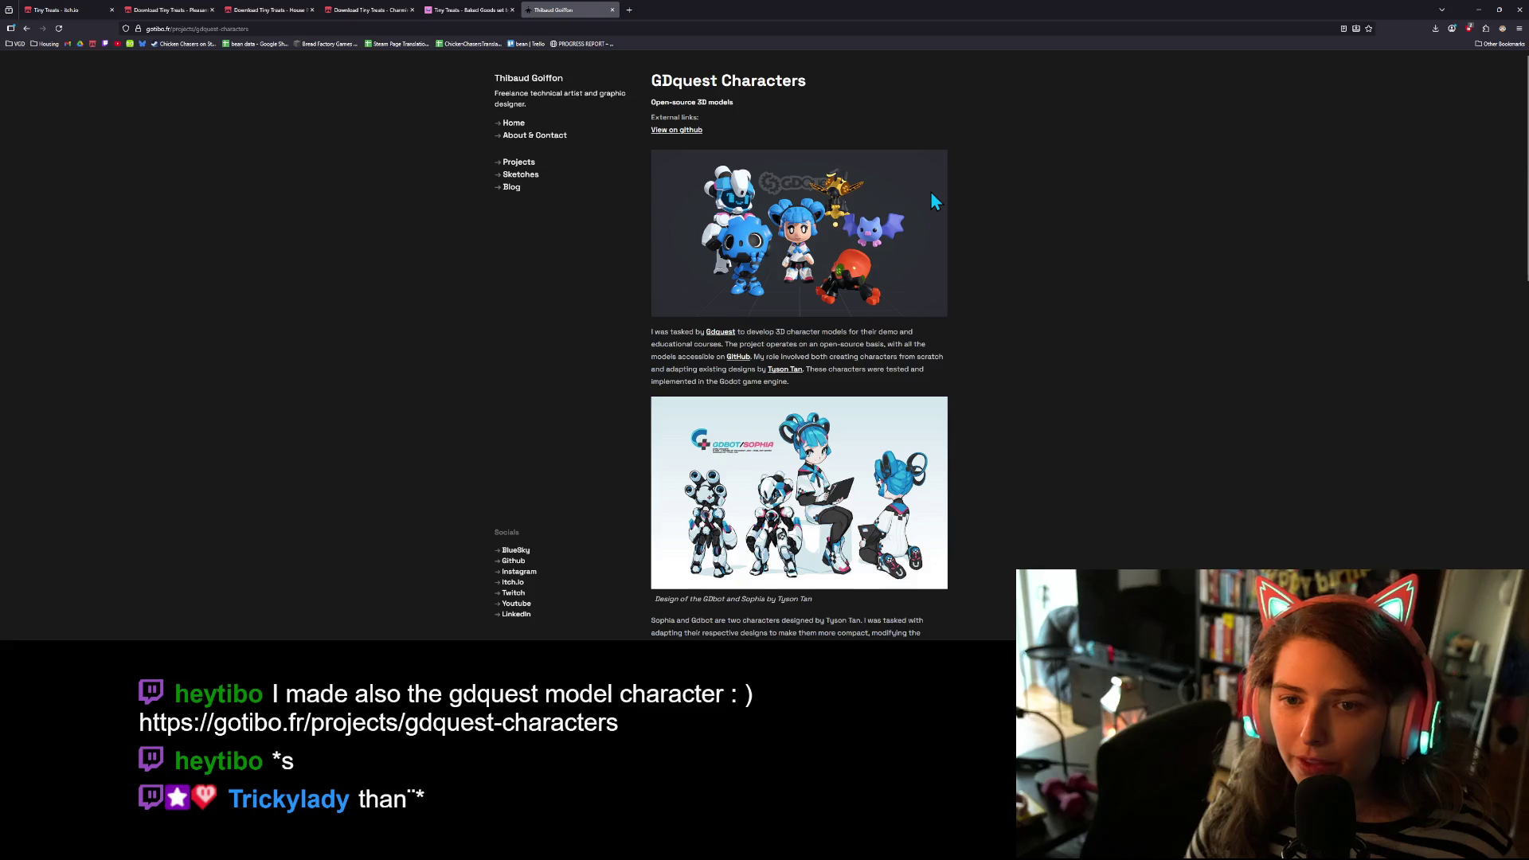
scroll(down, 3)
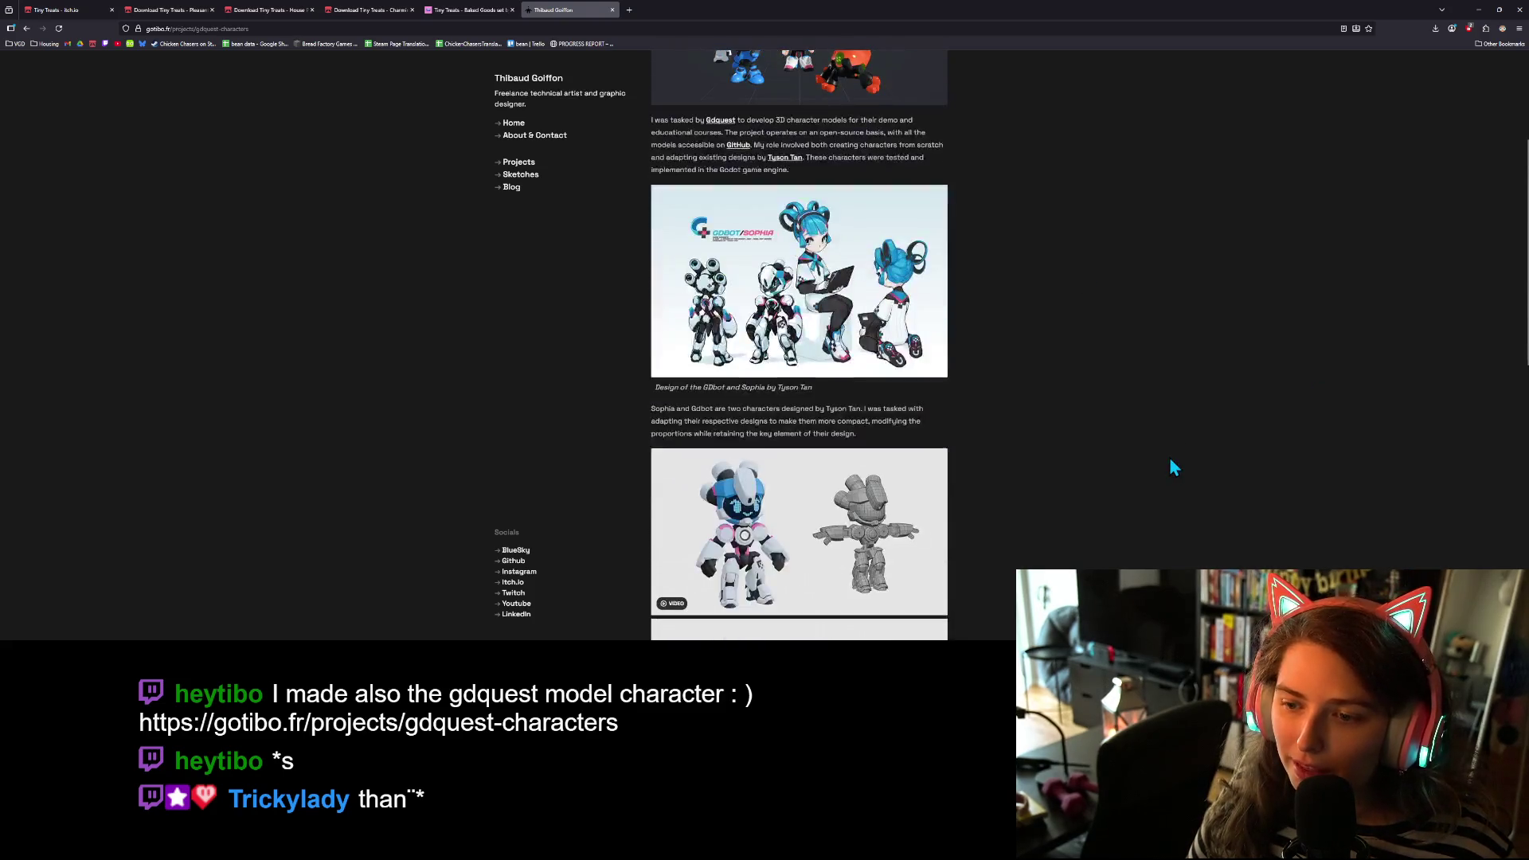
scroll(down, 3)
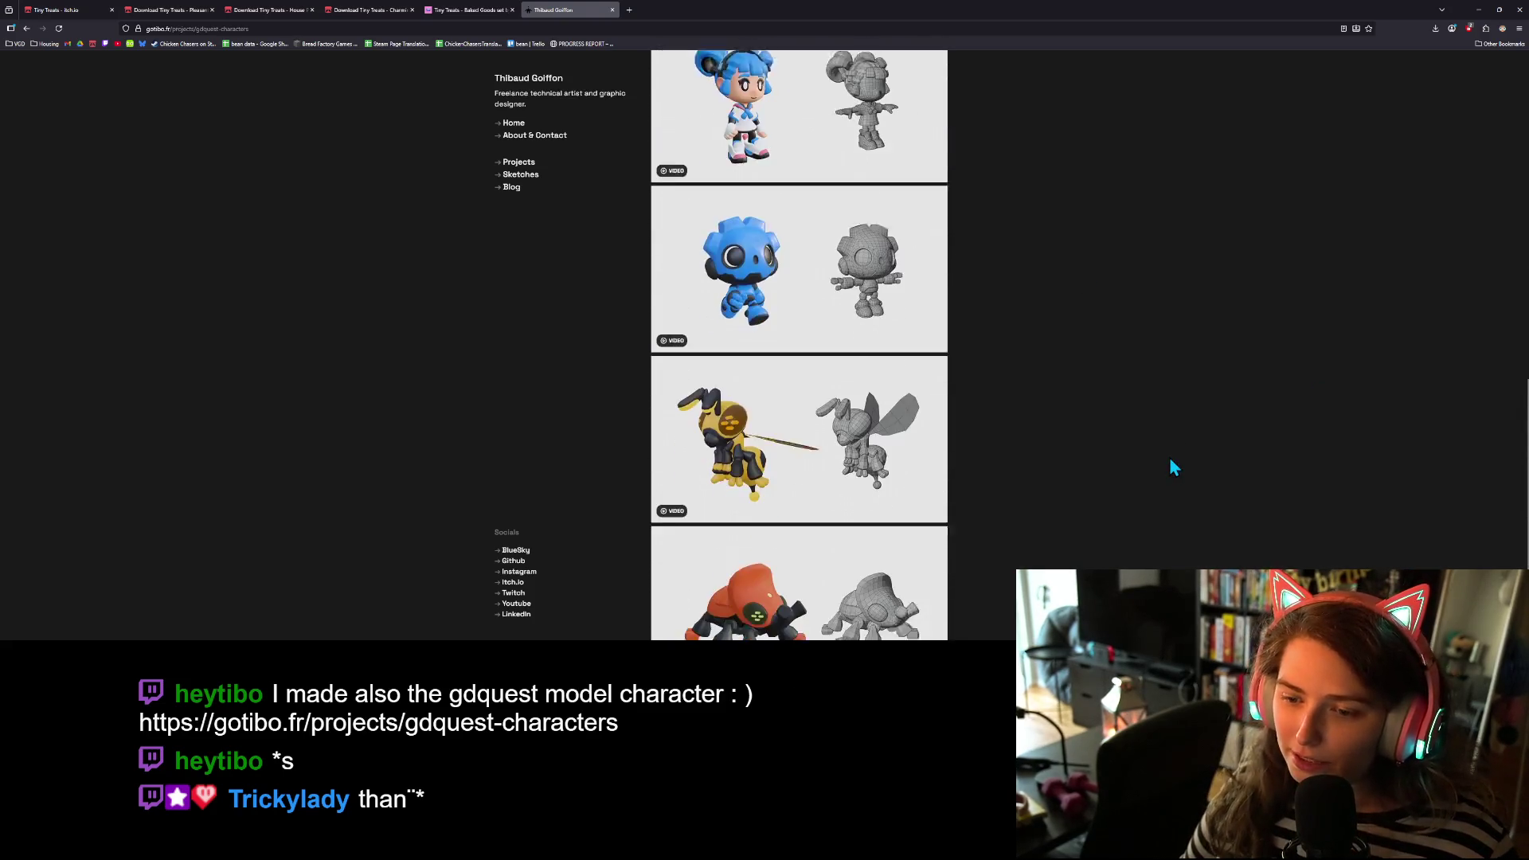
scroll(up, 3)
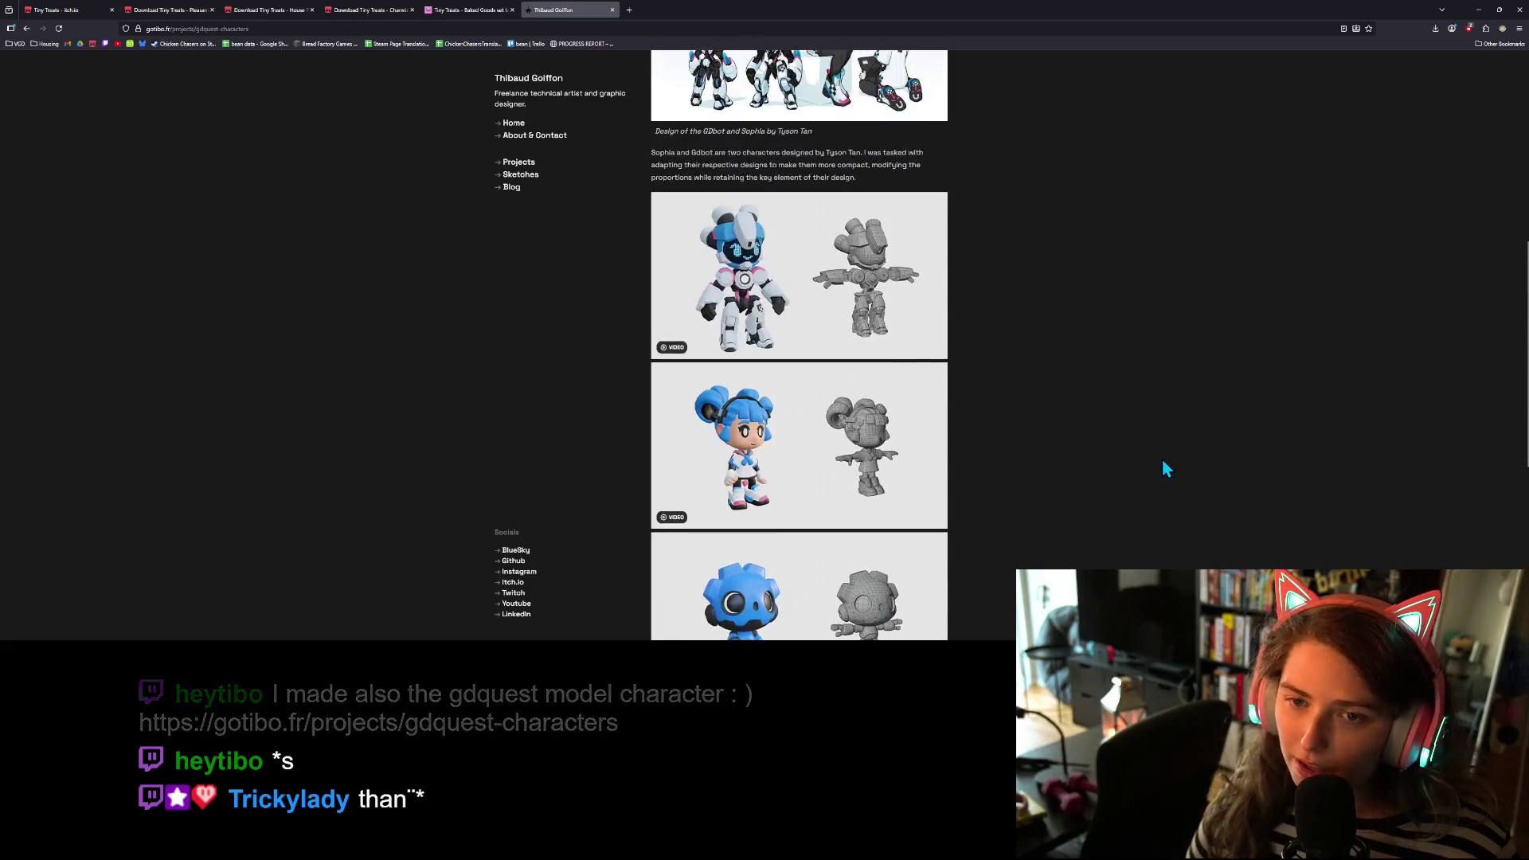
scroll(up, 3)
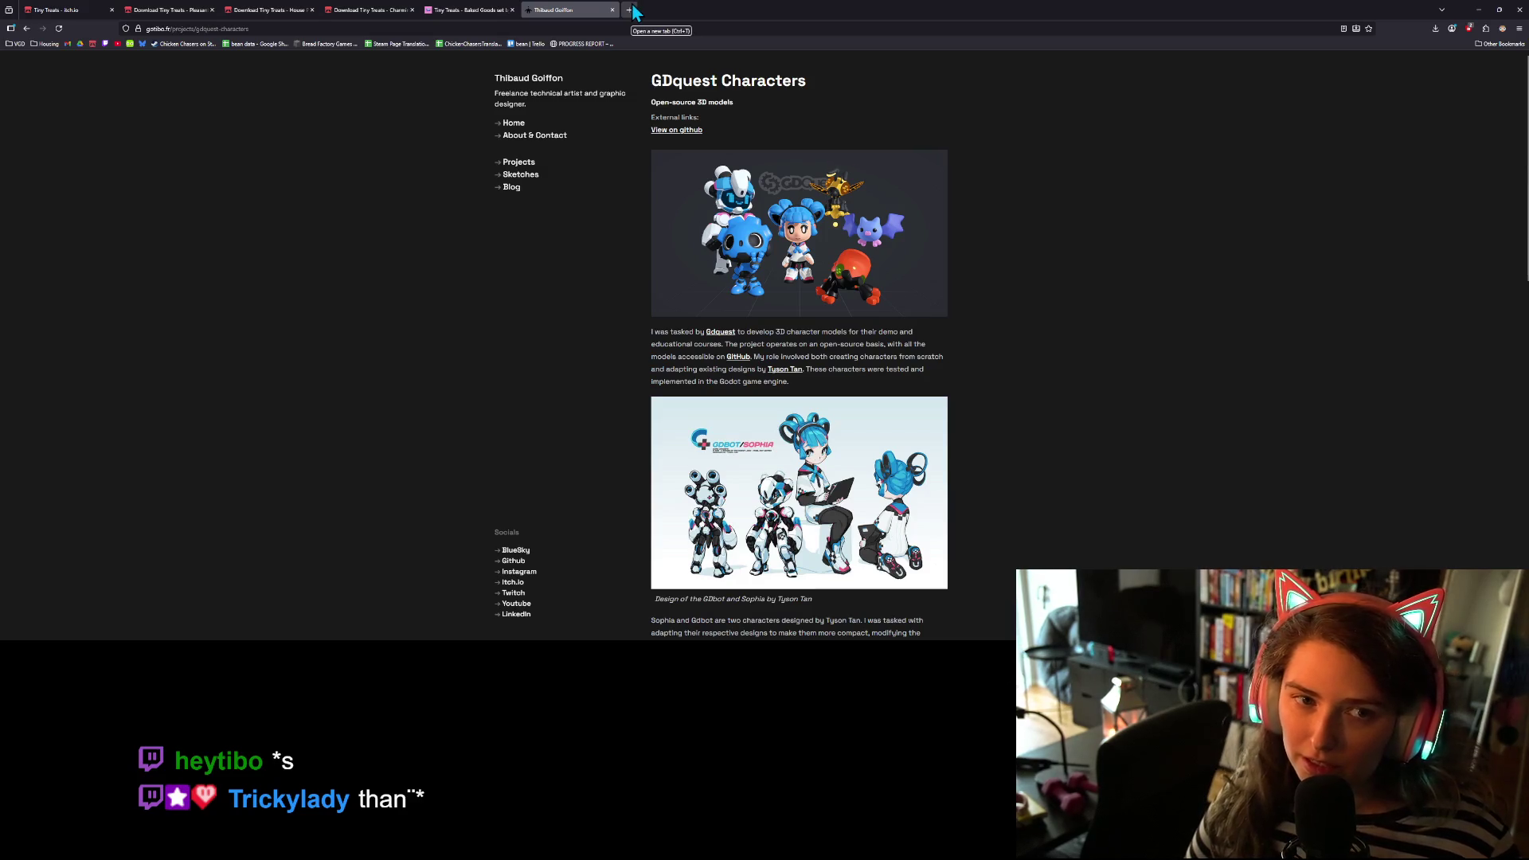
click(629, 9)
- Go to Bluesky Explore, search for the artist and open their profile
click(141, 44)
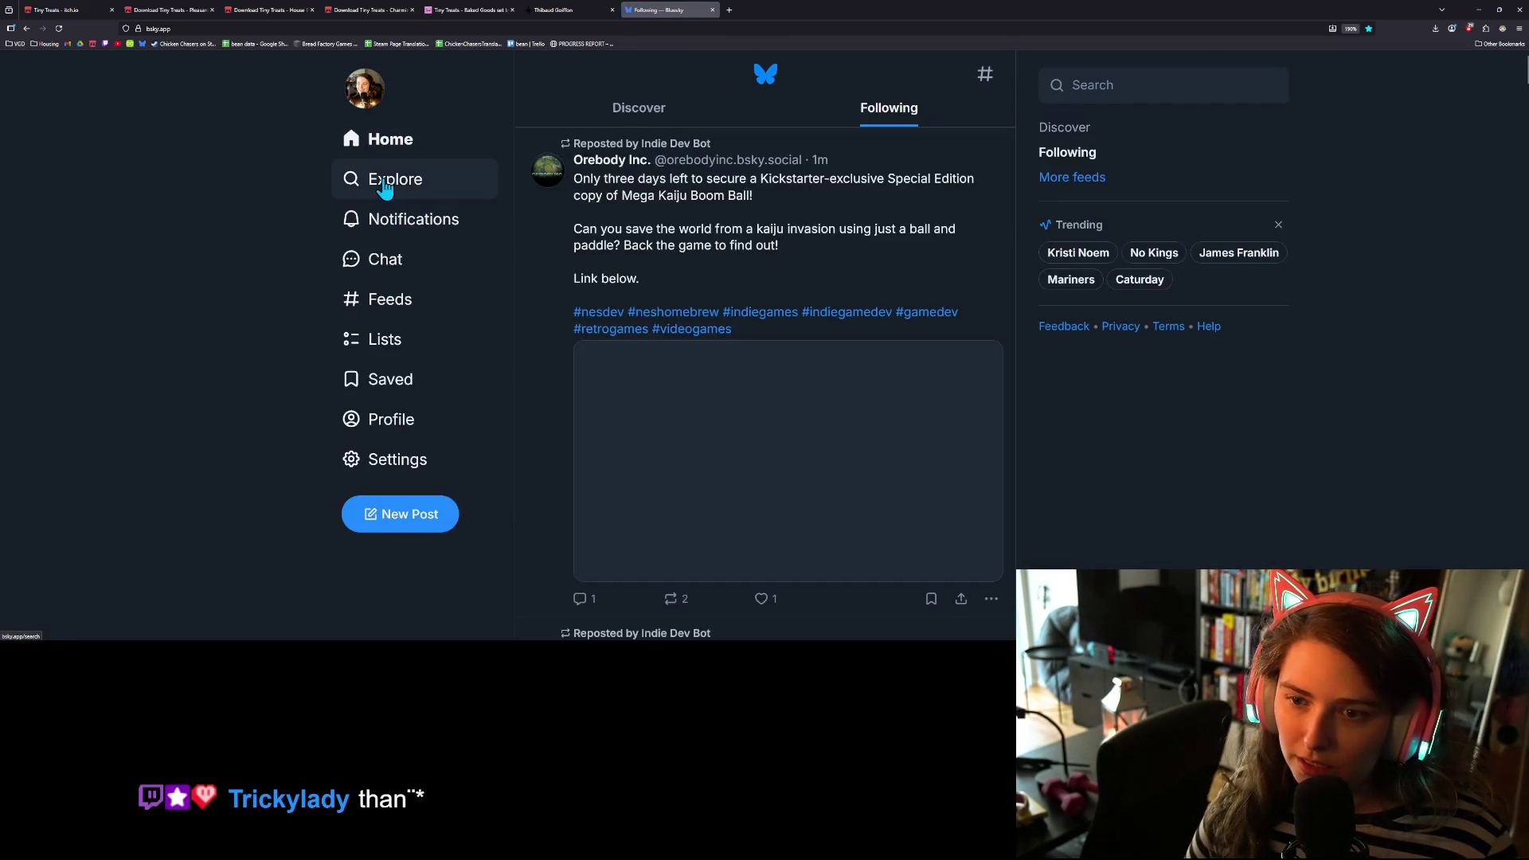
click(384, 179)
click(716, 73)
text(tibo)
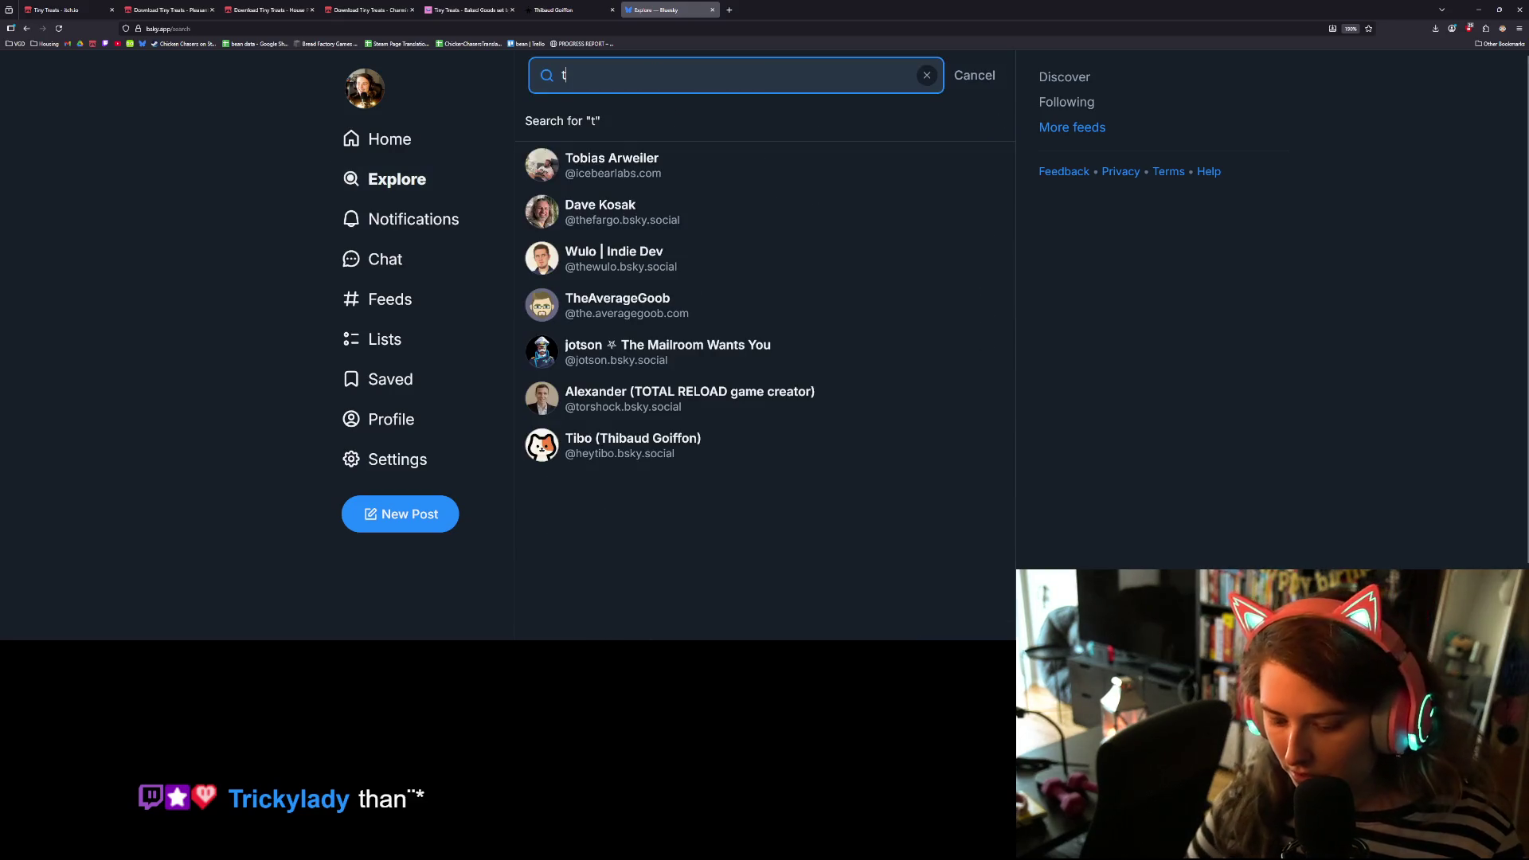
click(644, 178)
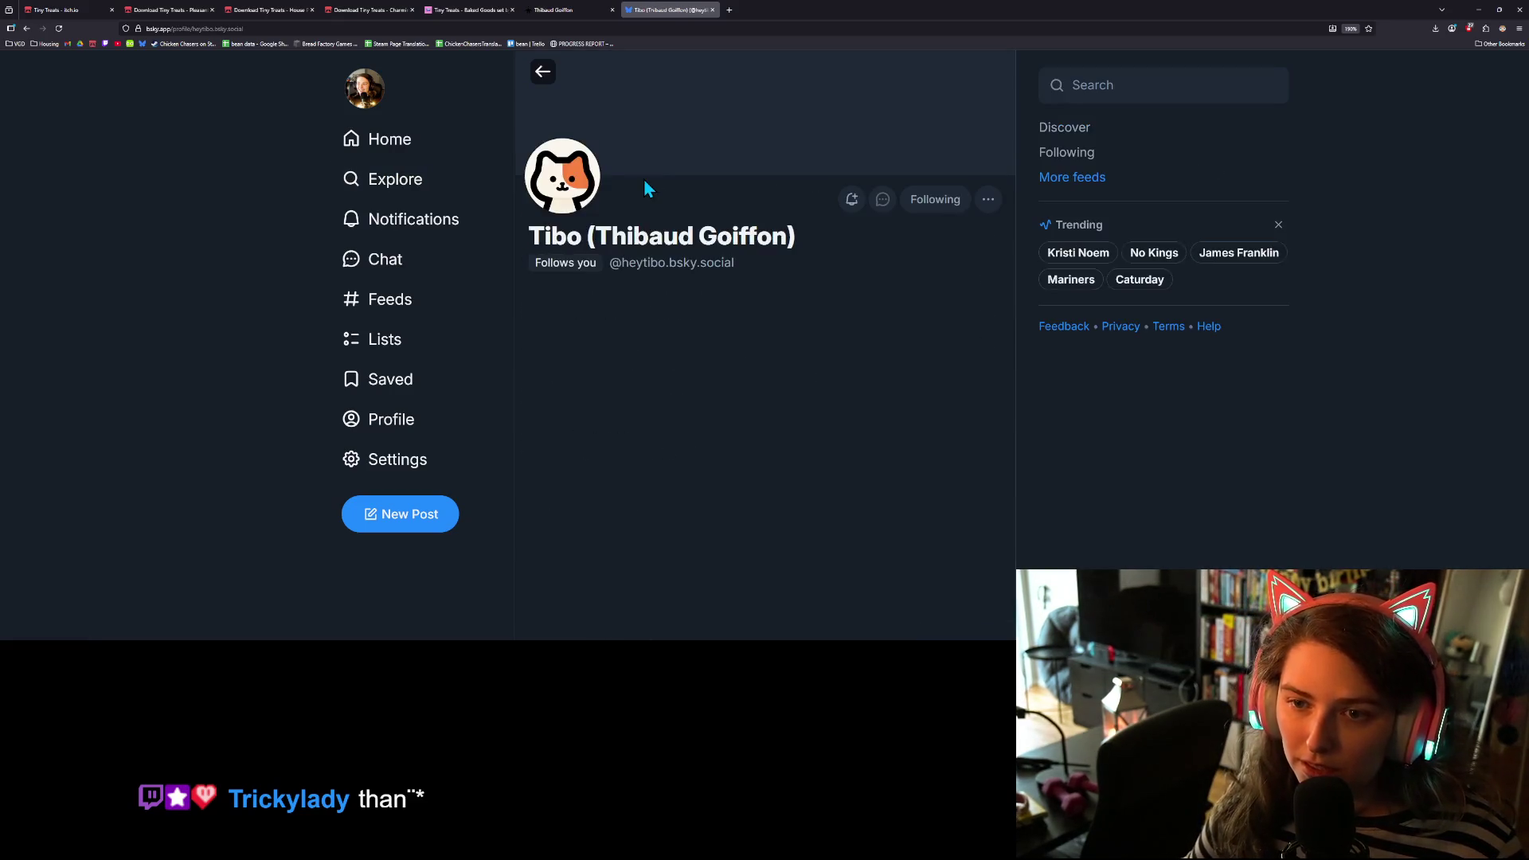
- Scroll through the artist's game-dev posts, then switch back to Godot
scroll(down, 3)
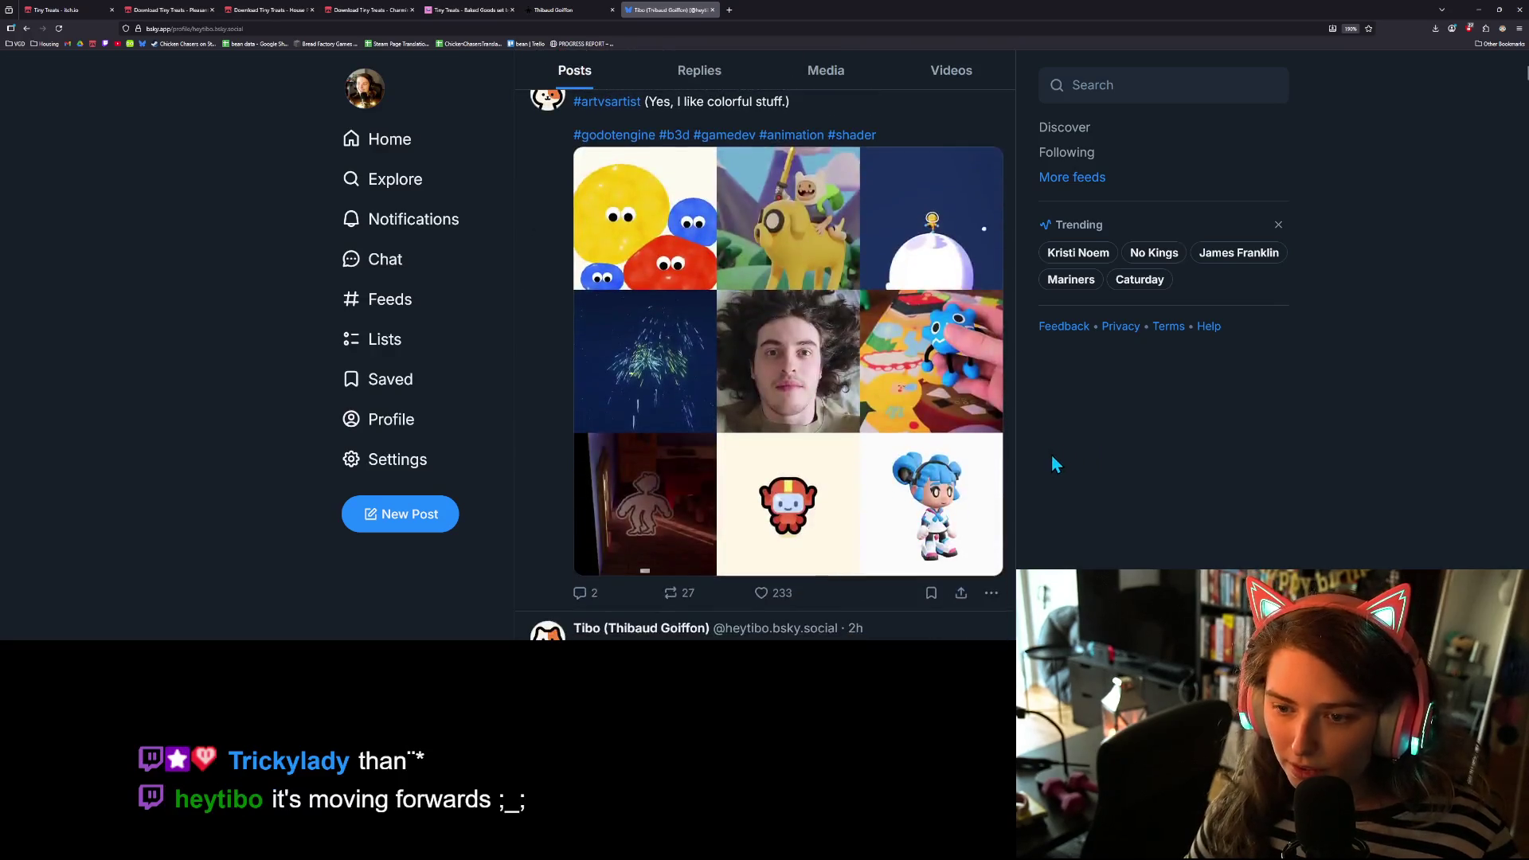
scroll(down, 3)
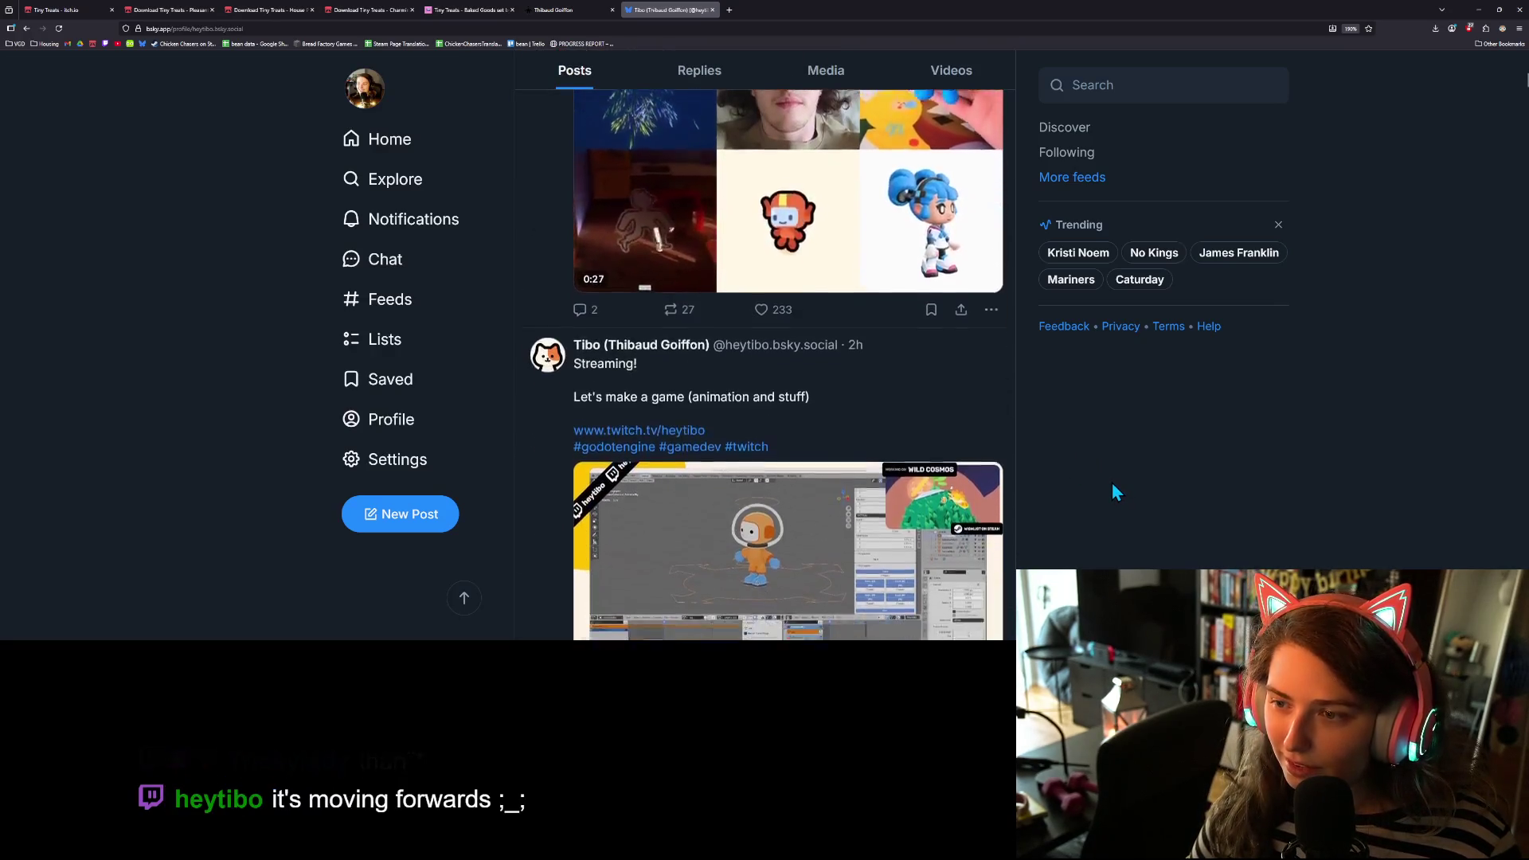
scroll(down, 3)
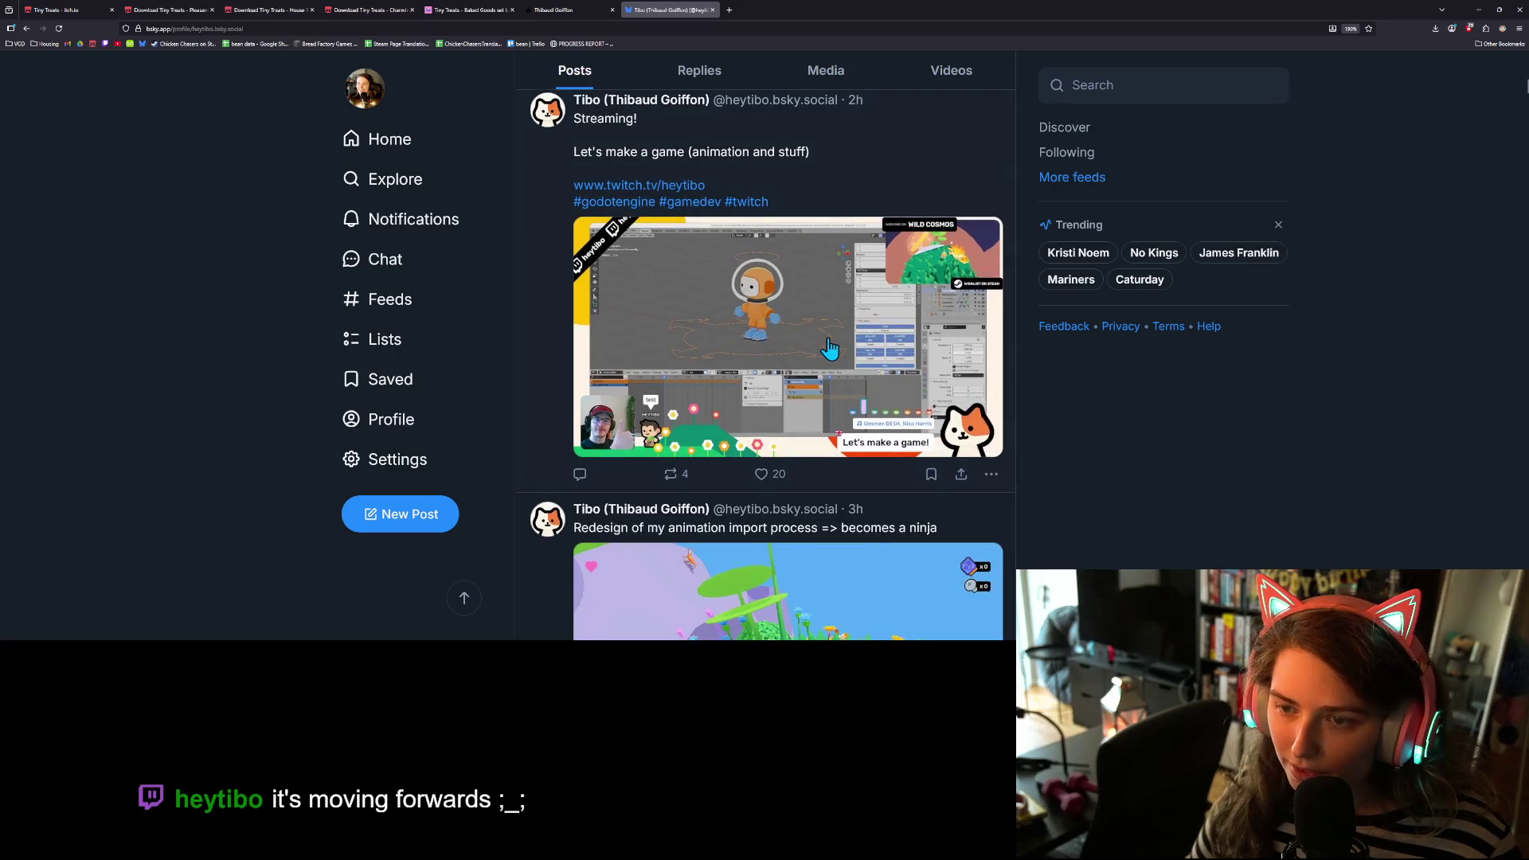
scroll(down, 3)
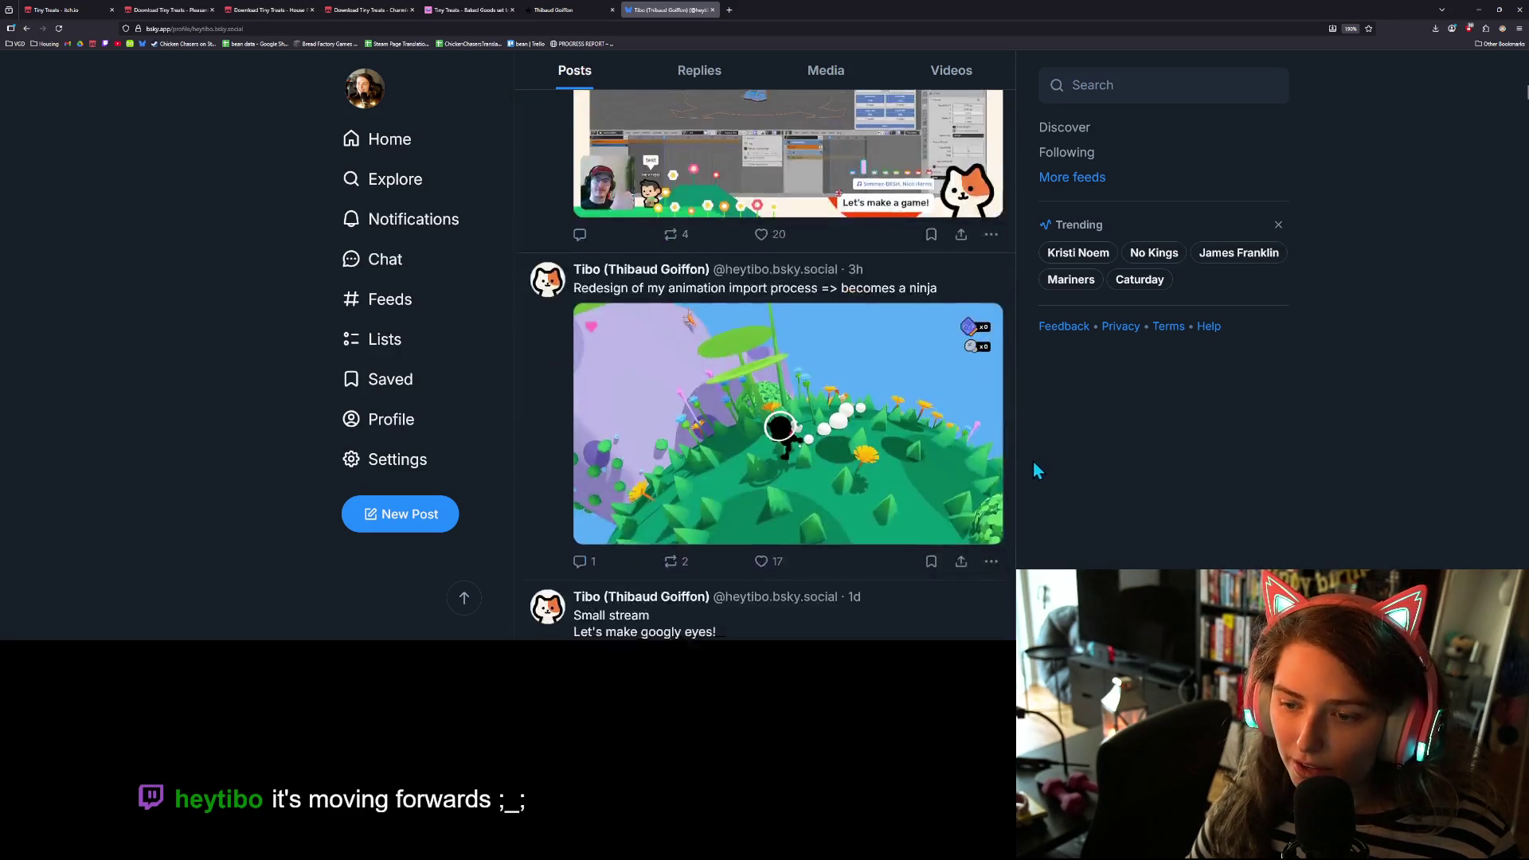
scroll(down, 3)
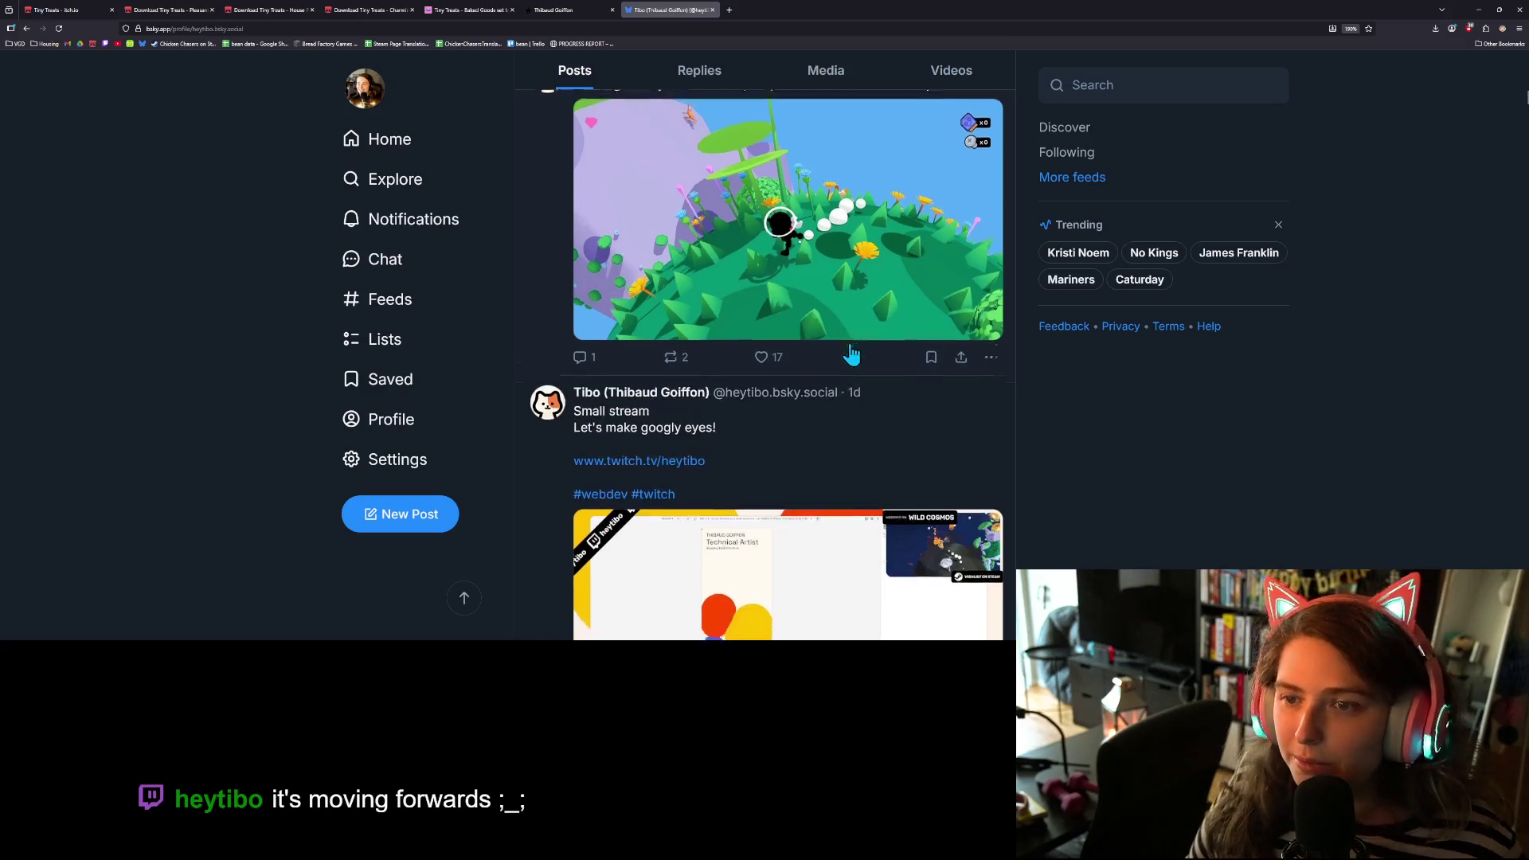
scroll(up, 3)
scroll(down, 3)
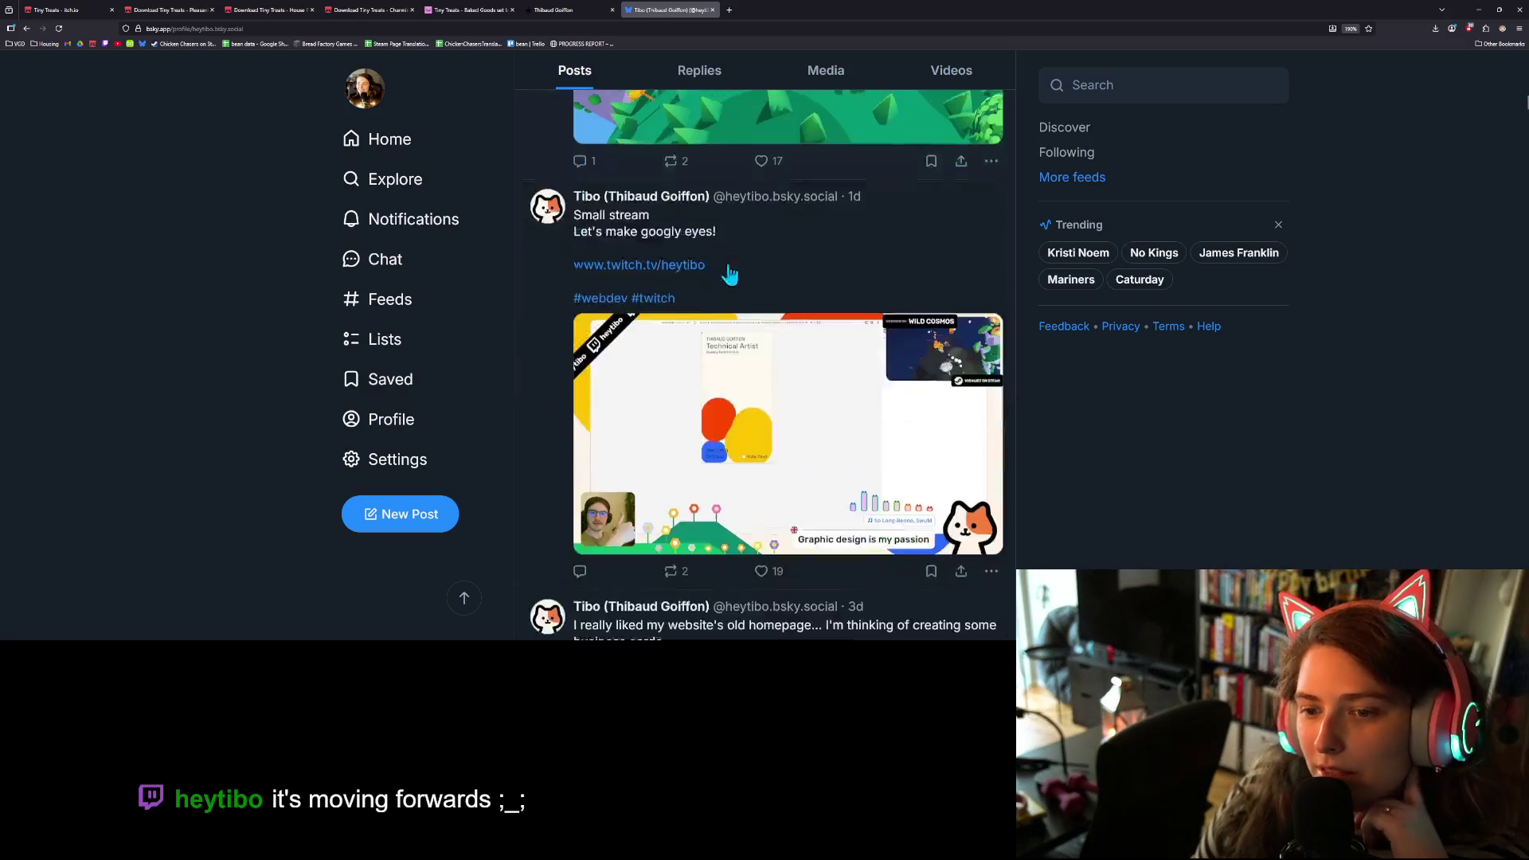
scroll(down, 3)
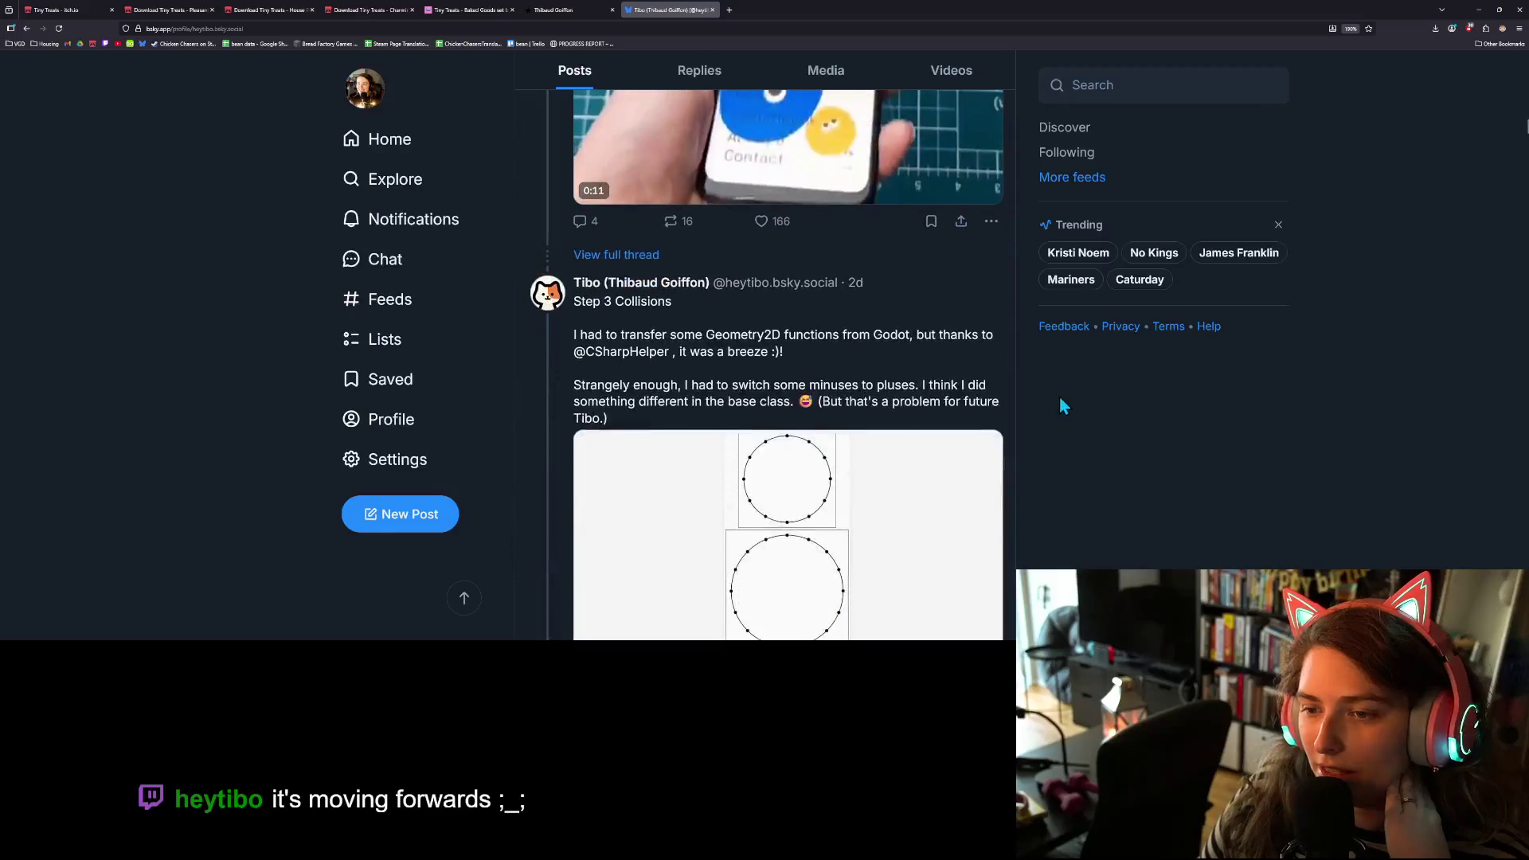
scroll(down, 3)
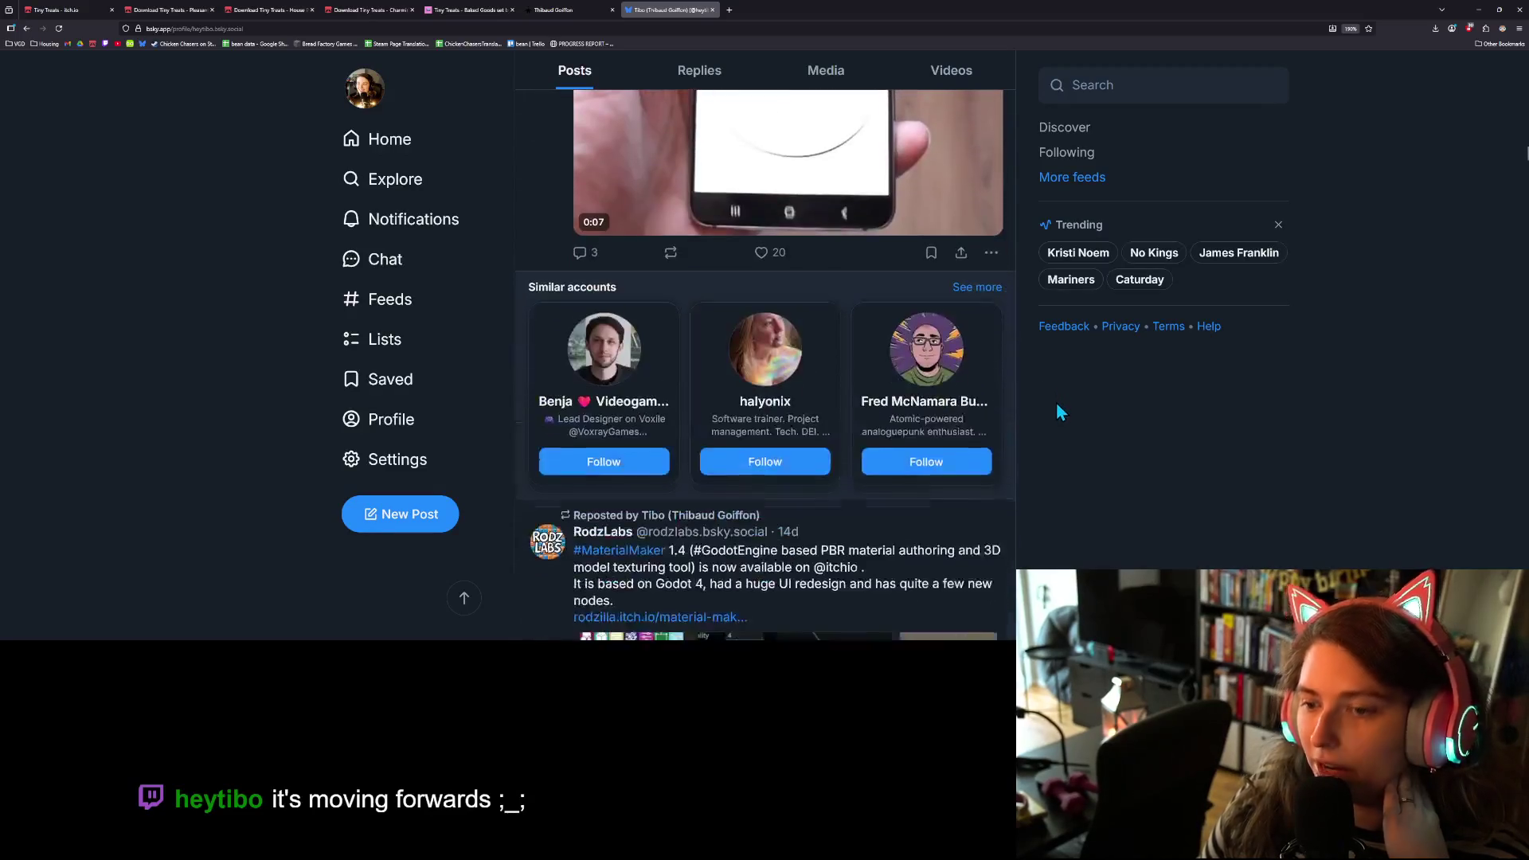
scroll(down, 3)
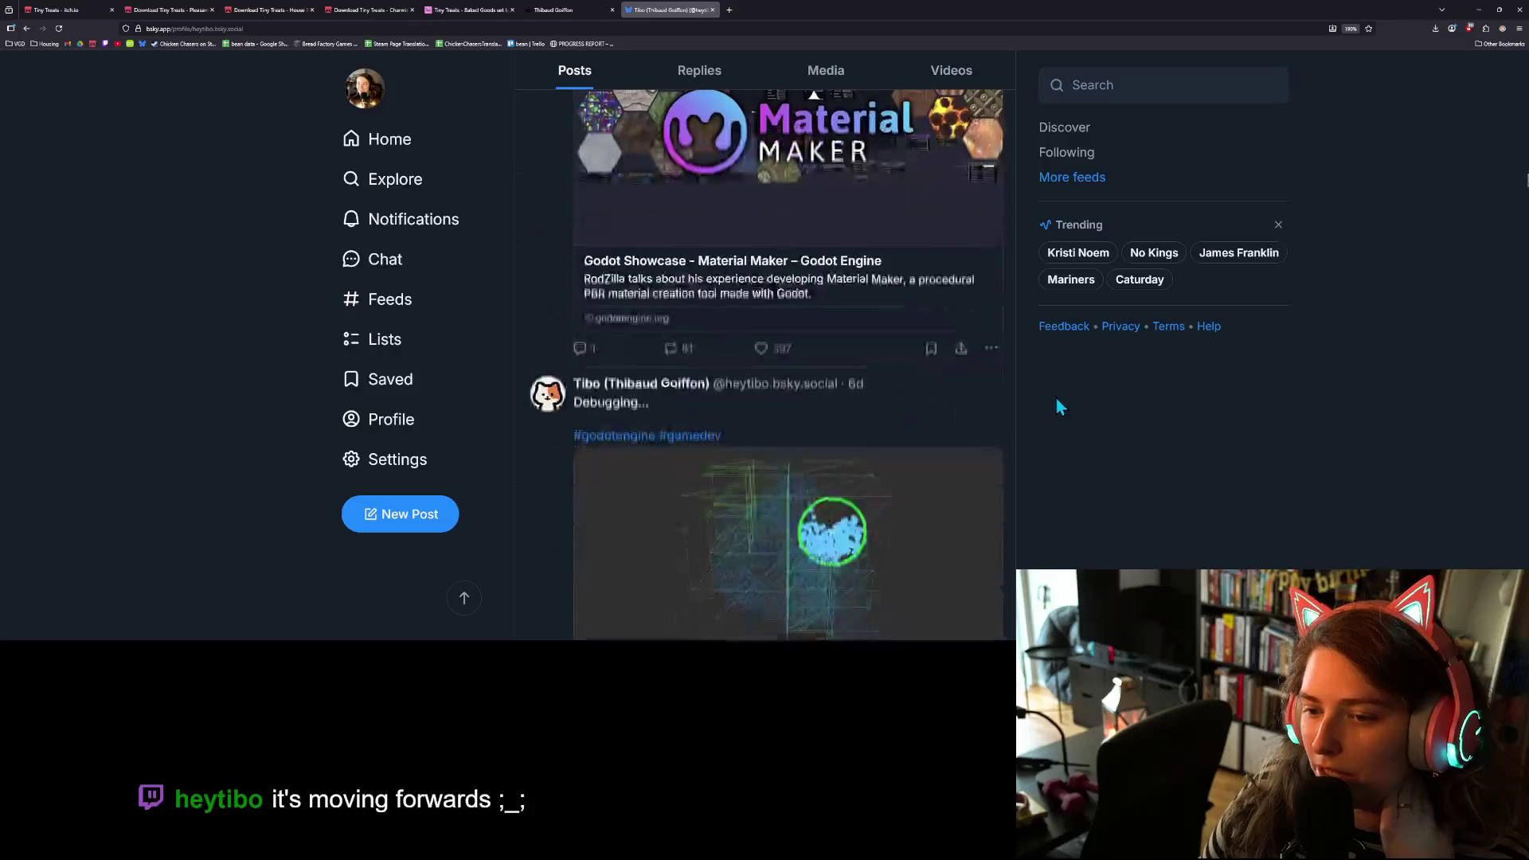
scroll(down, 3)
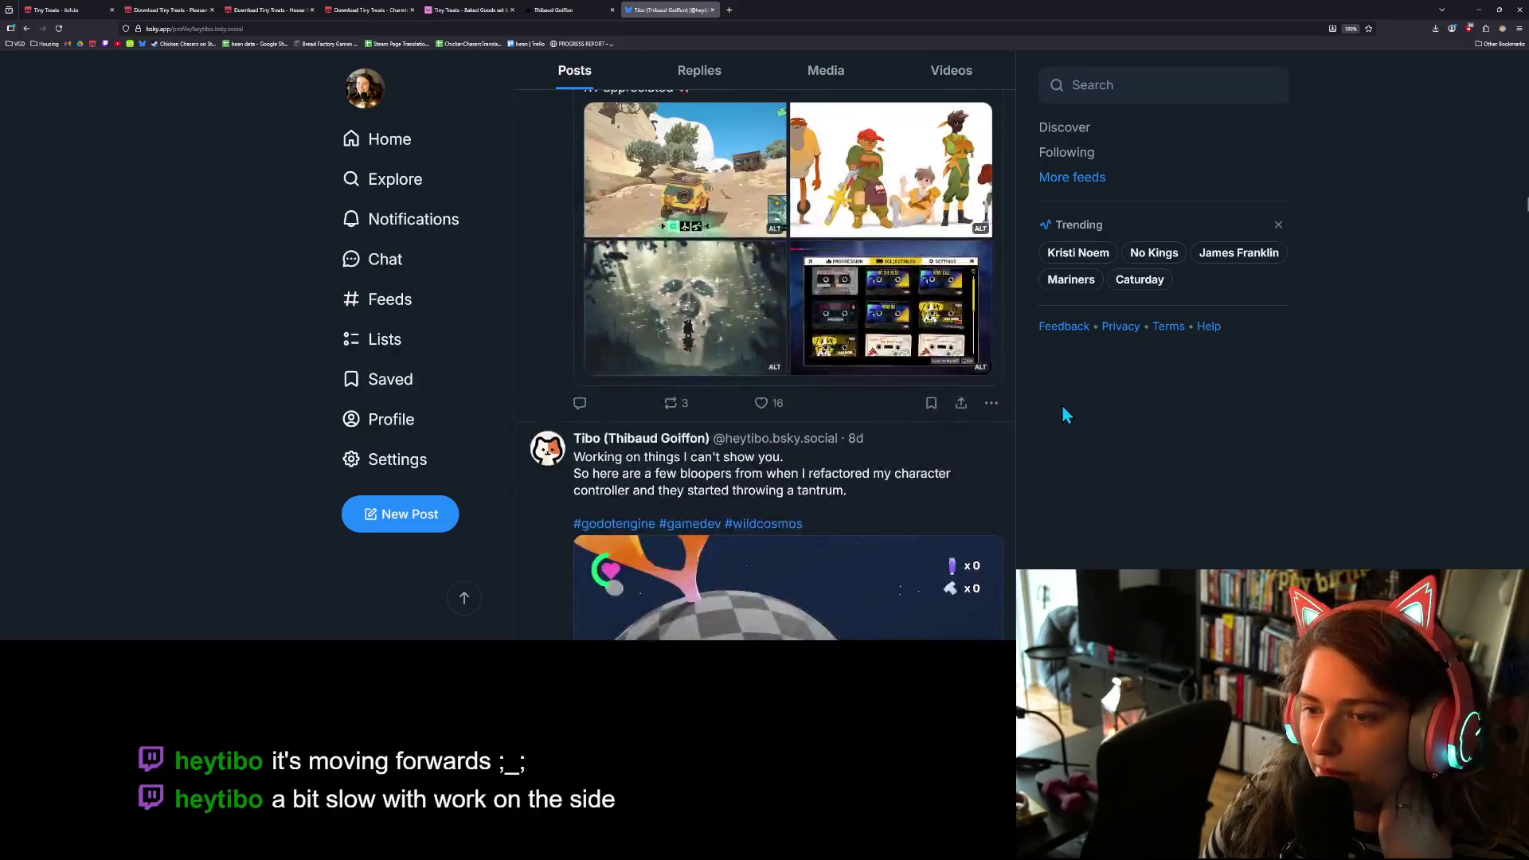
key(alt+Tab)
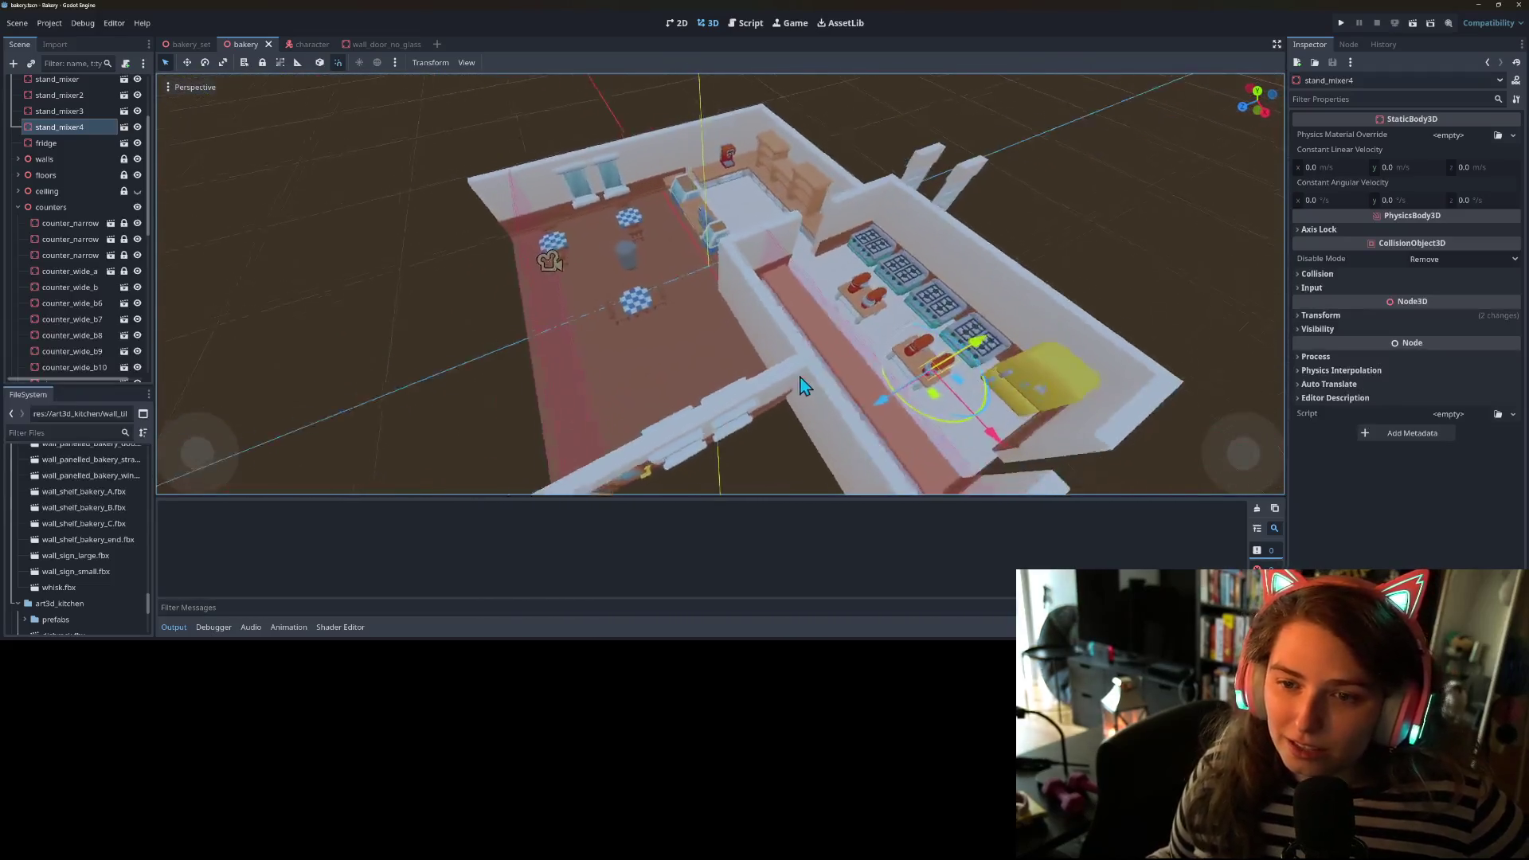
- Browse the Tiny Treats itch.io page in Firefox, briefly checking the Pleasant Picnic tab
scroll(up, 3)
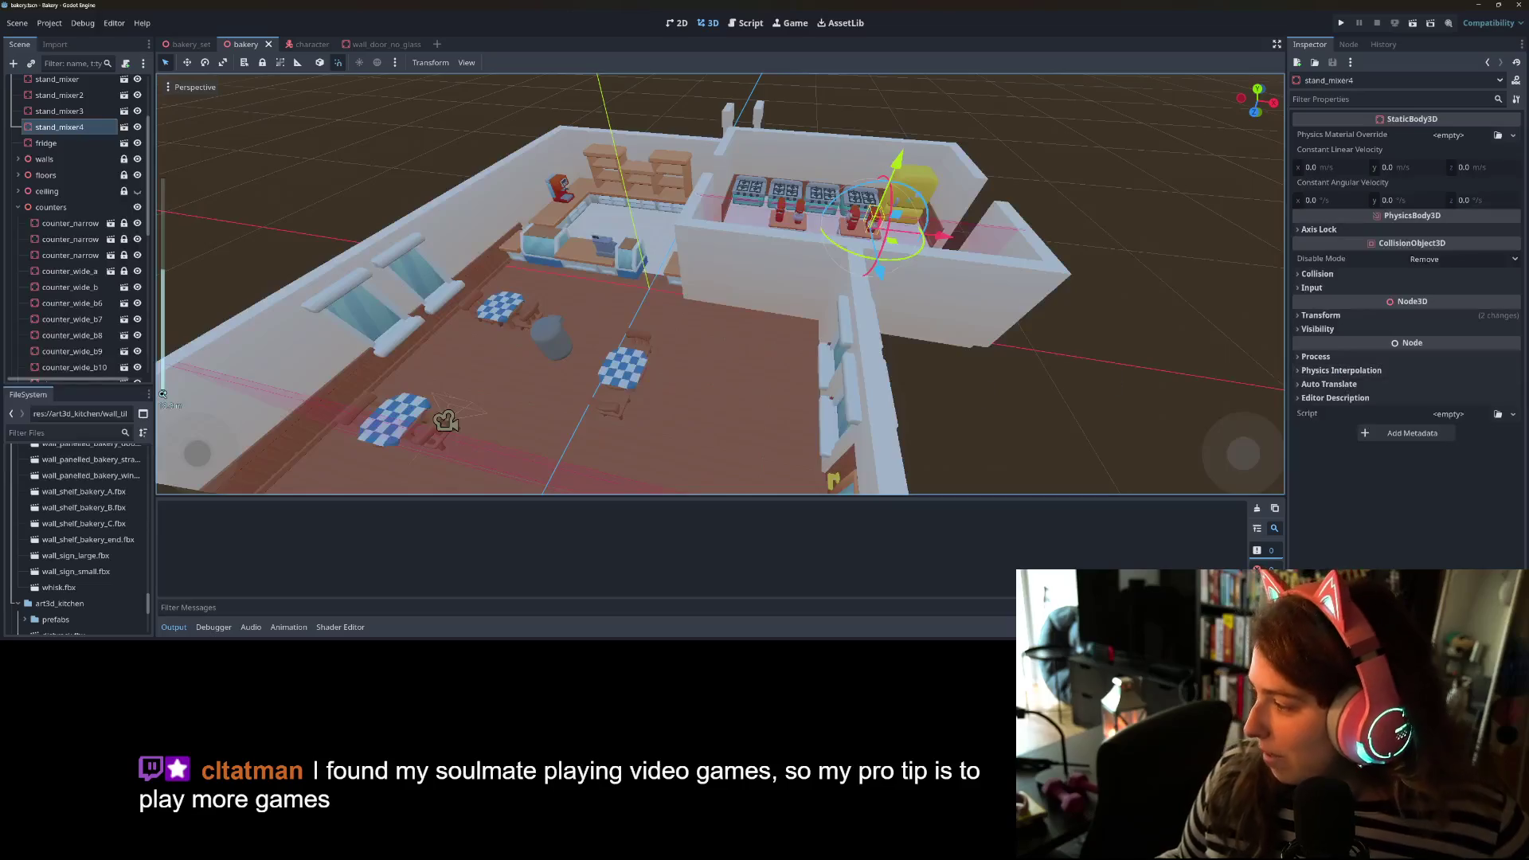
key(alt+Tab)
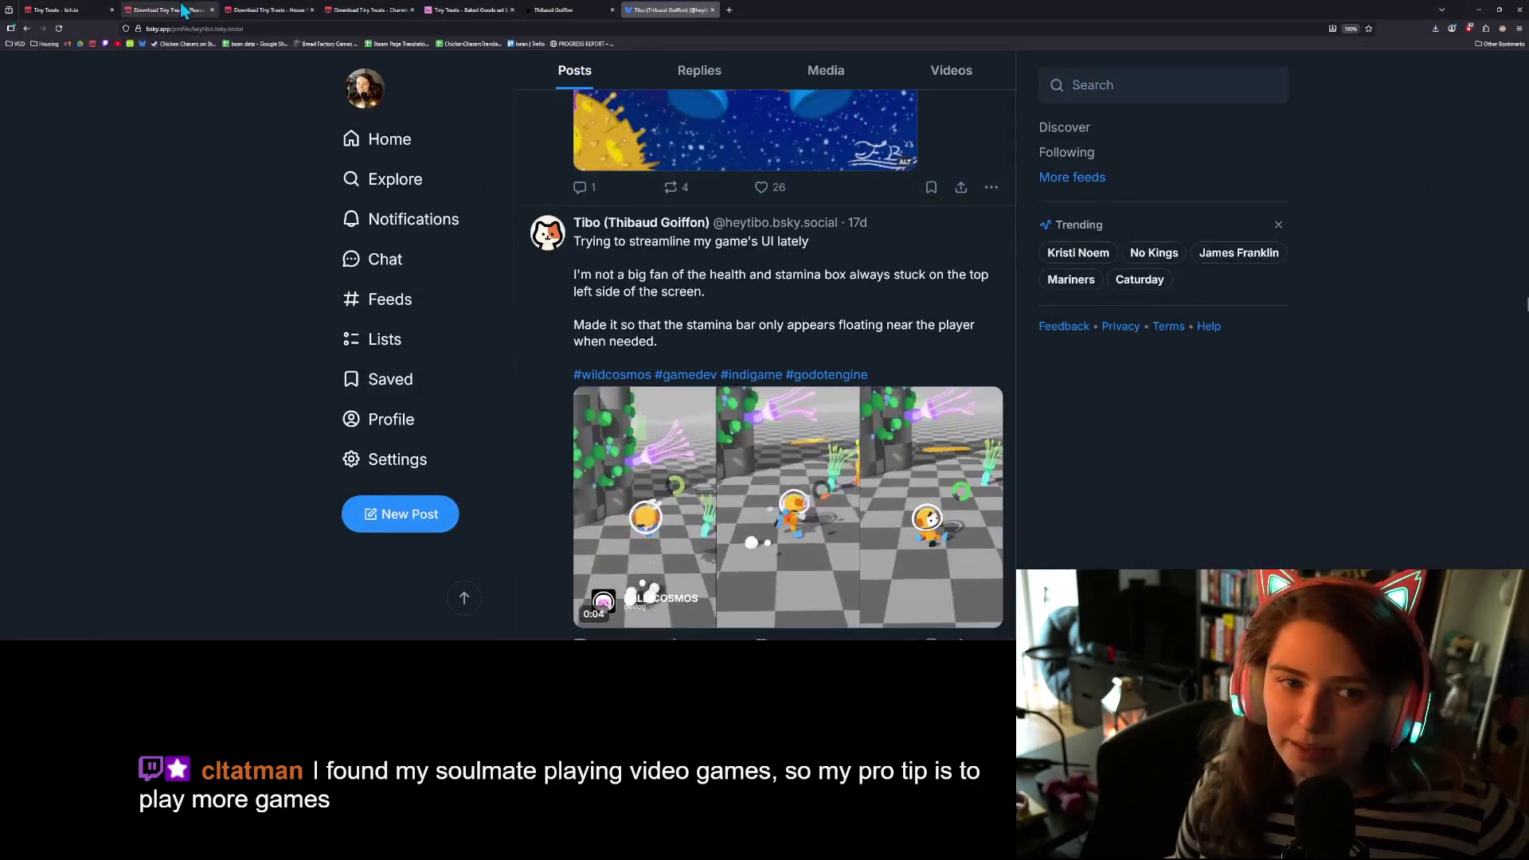
click(63, 9)
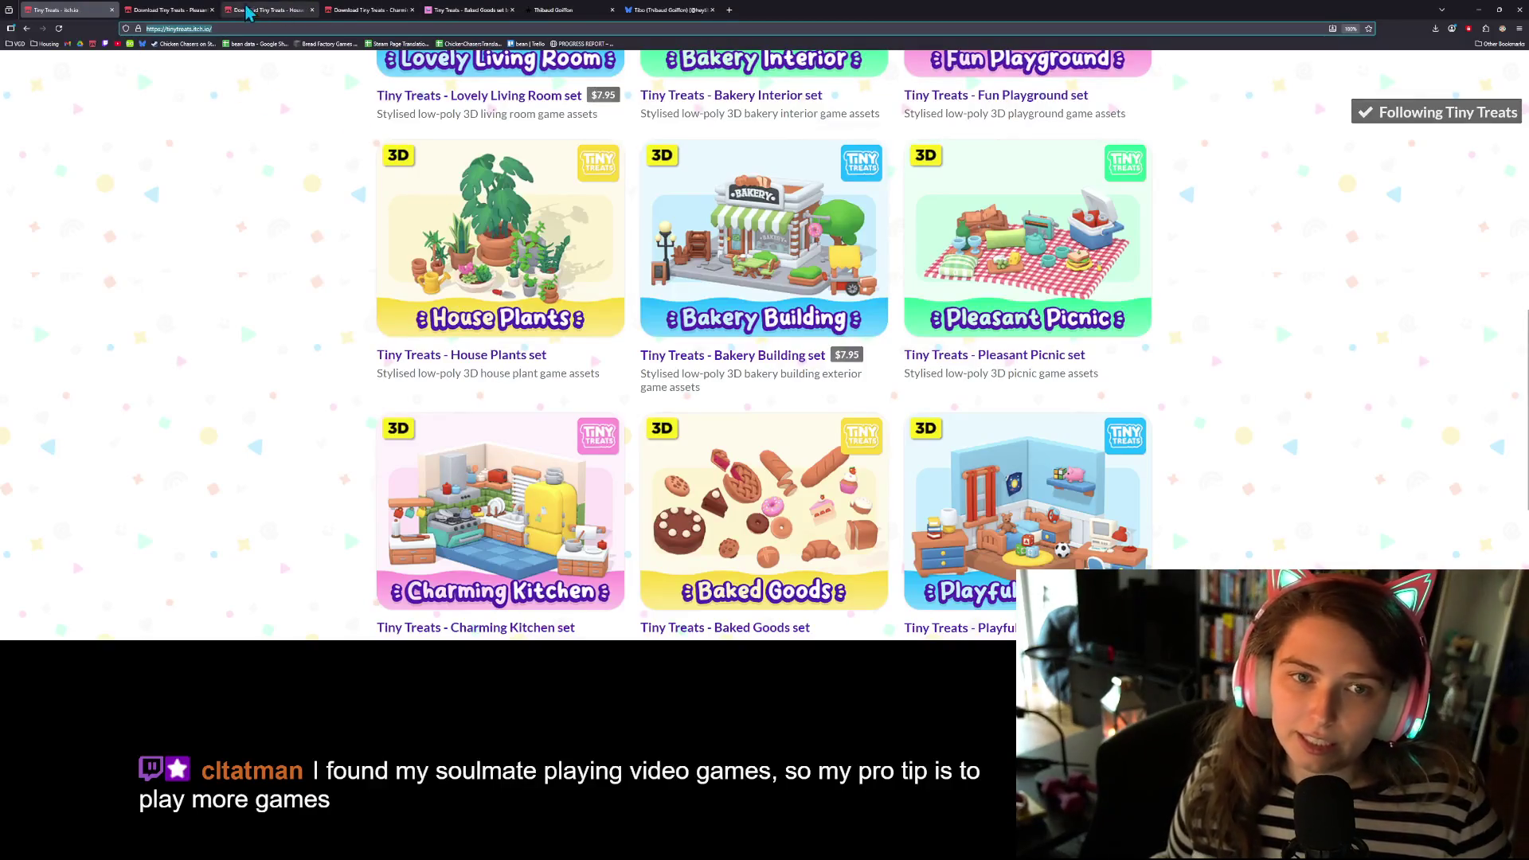
click(188, 9)
click(37, 9)
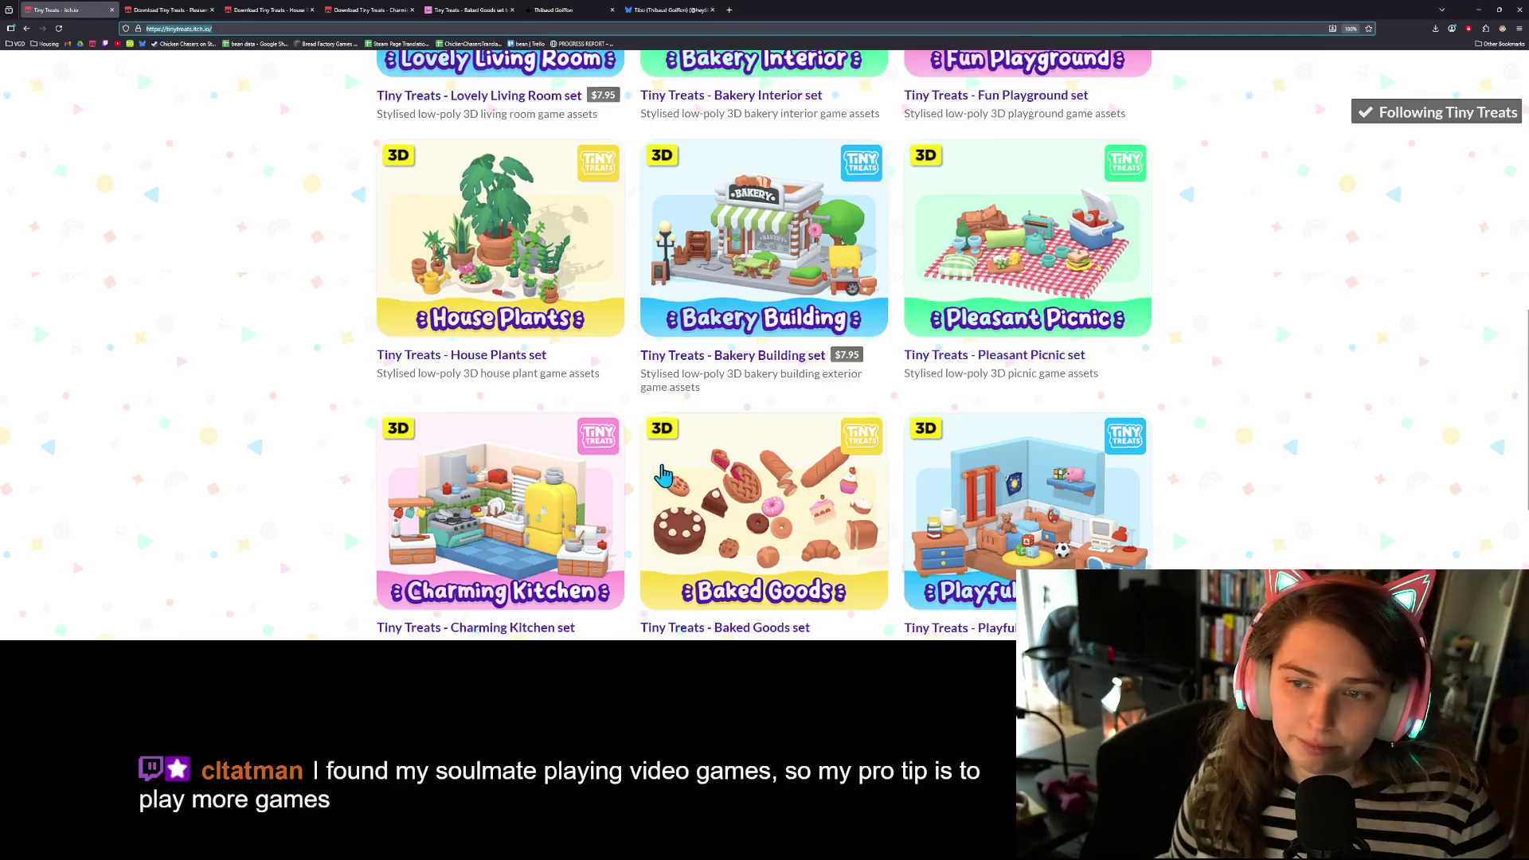
scroll(up, 3)
scroll(down, 3)
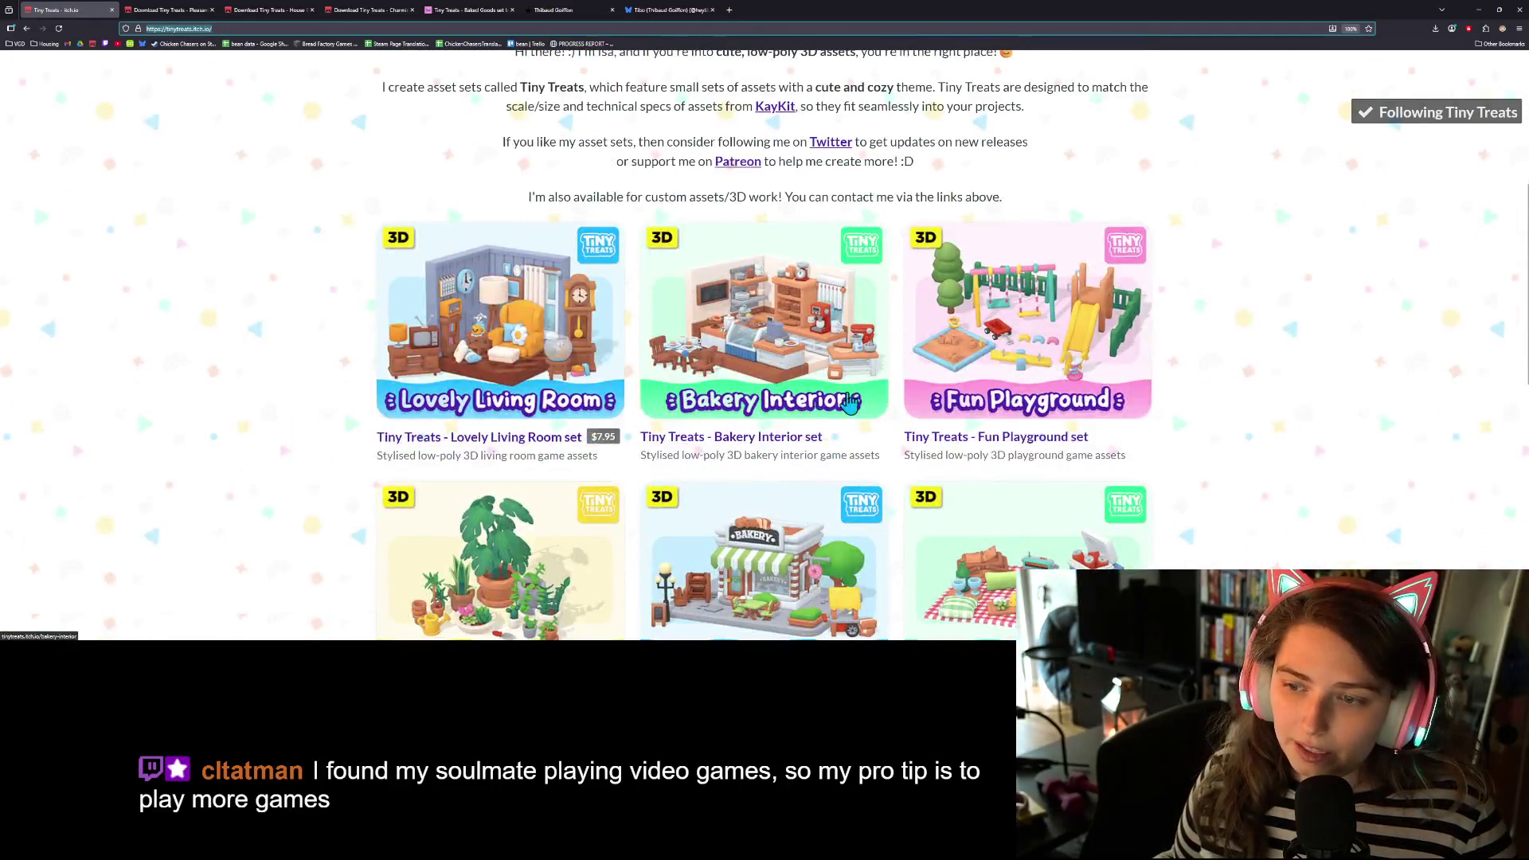
scroll(down, 3)
- Copy the Tiny Treats page address and minimize Firefox
click(549, 27)
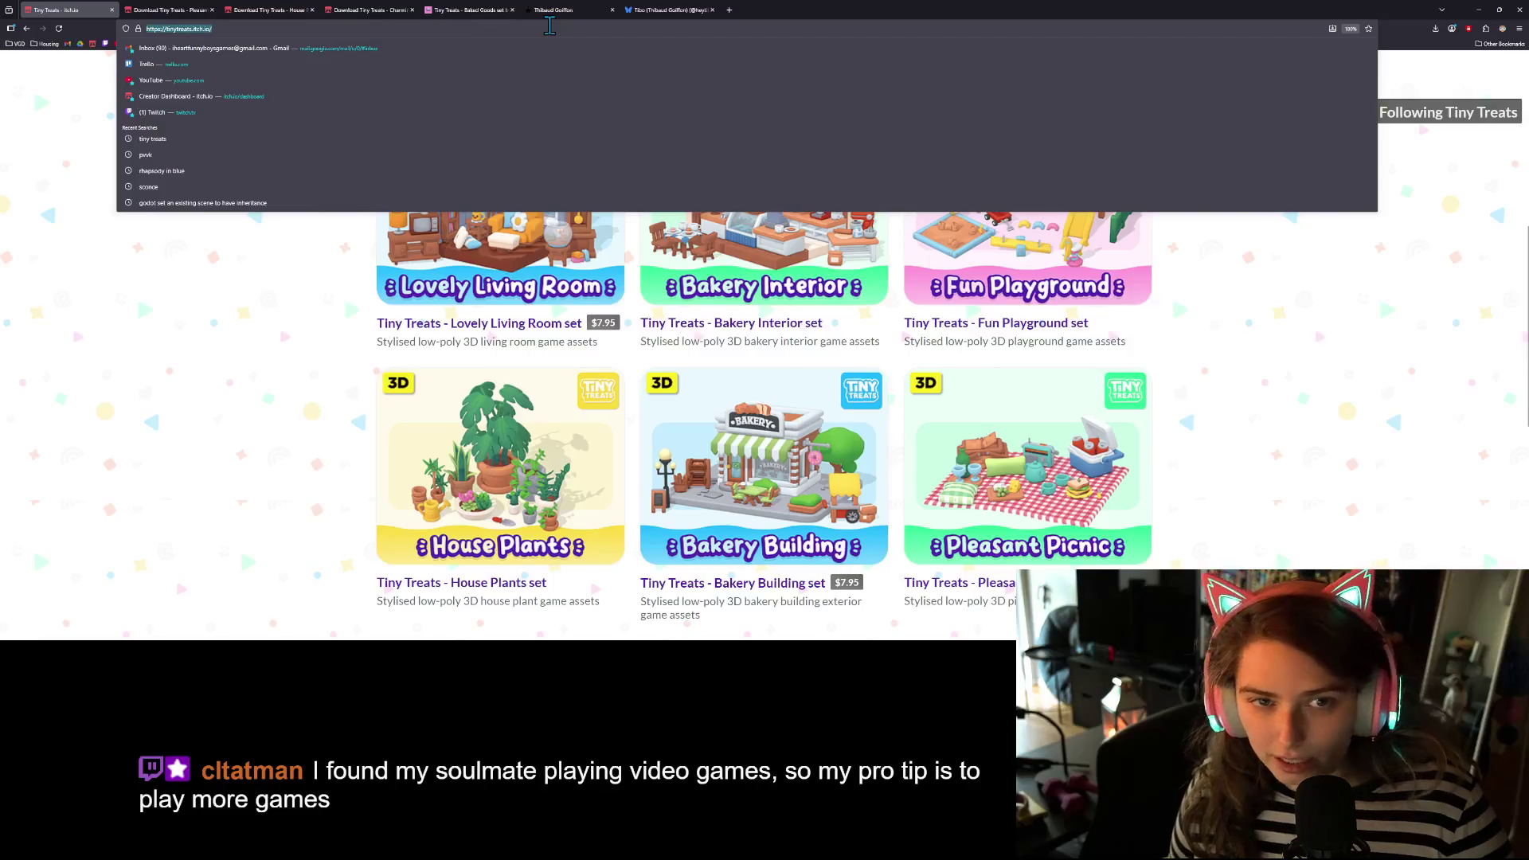
key(Escape)
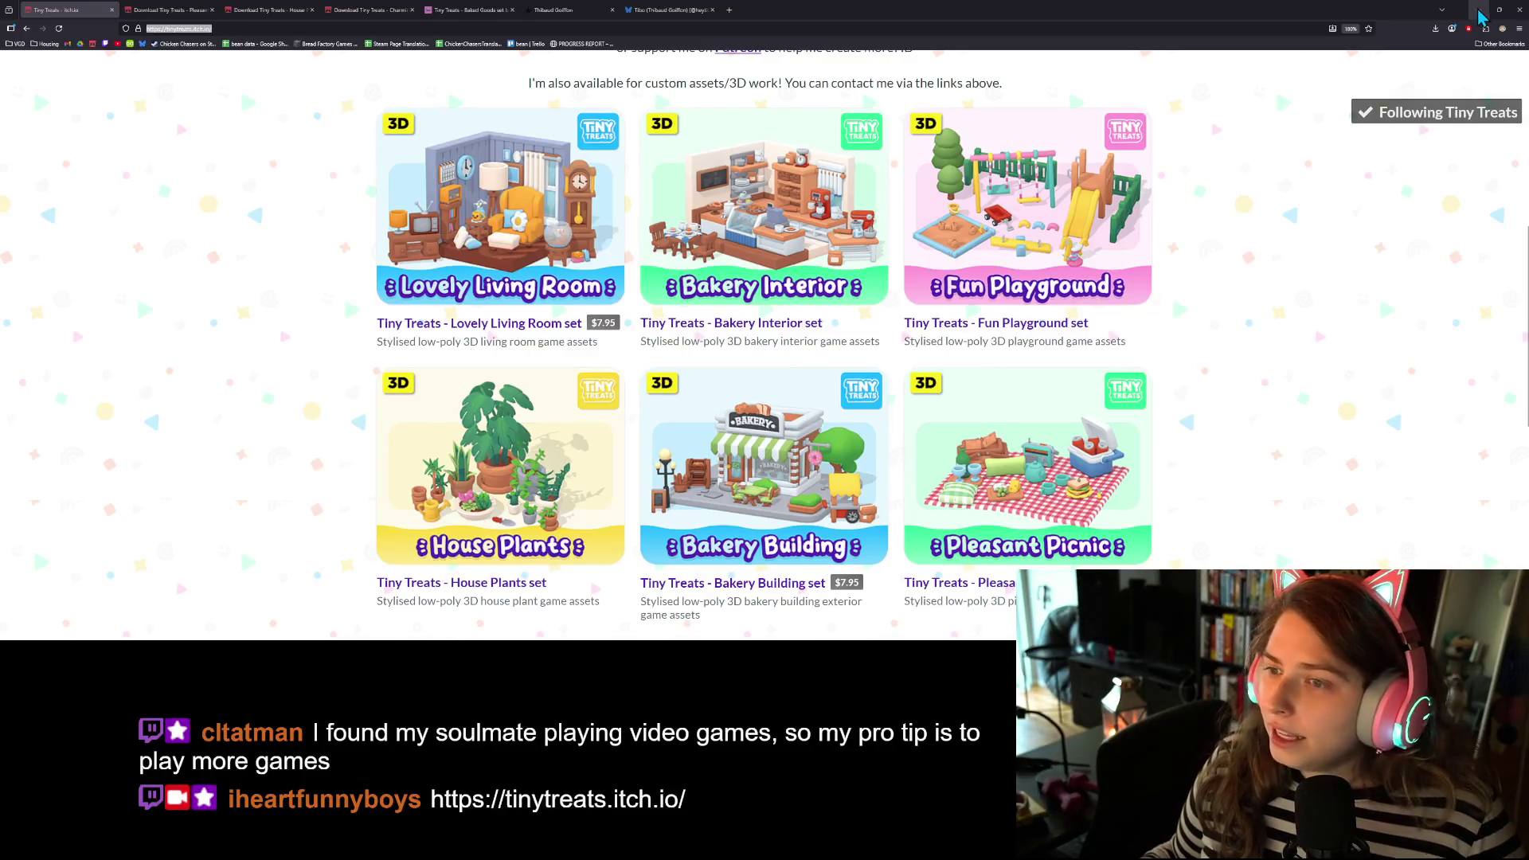
click(1477, 10)
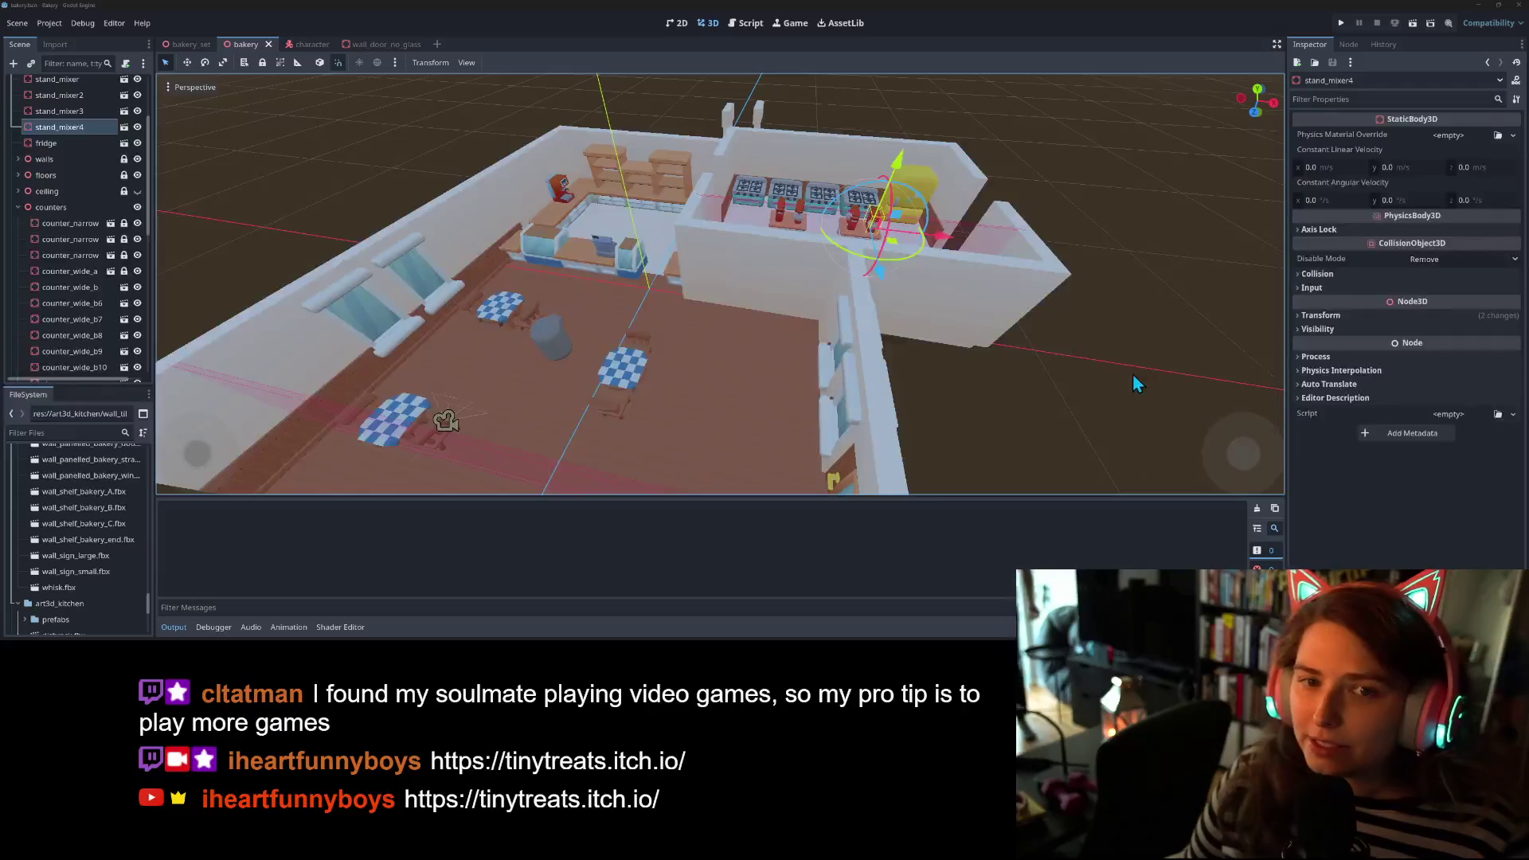
drag(786, 396, 781, 427)
scroll(down, 3)
drag(821, 355, 692, 386)
scroll(up, 3)
scroll(down, 3)
scroll(down, 3)
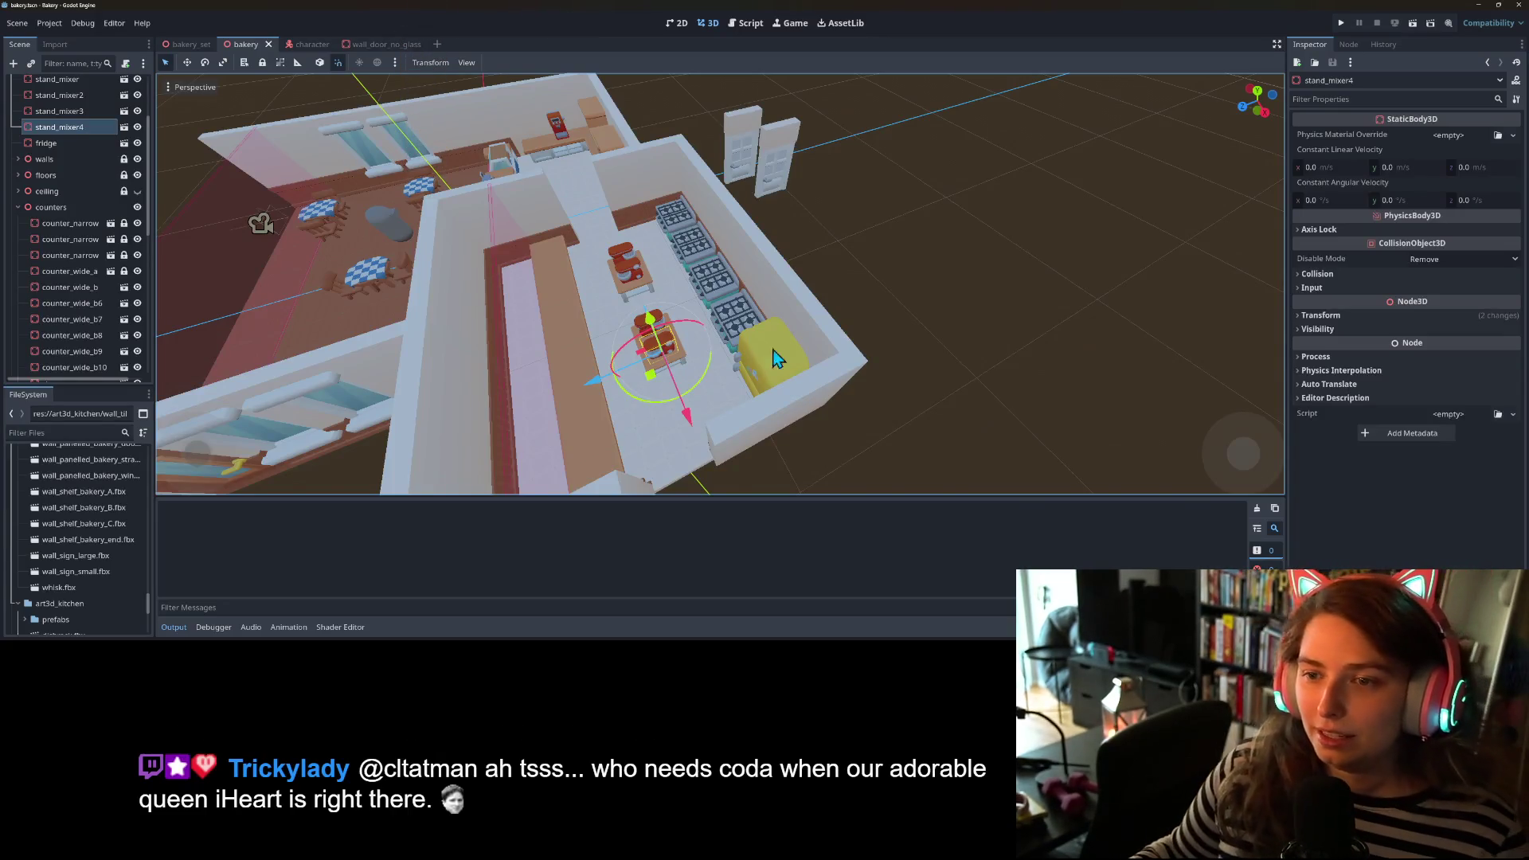
scroll(up, 3)
scroll(down, 3)
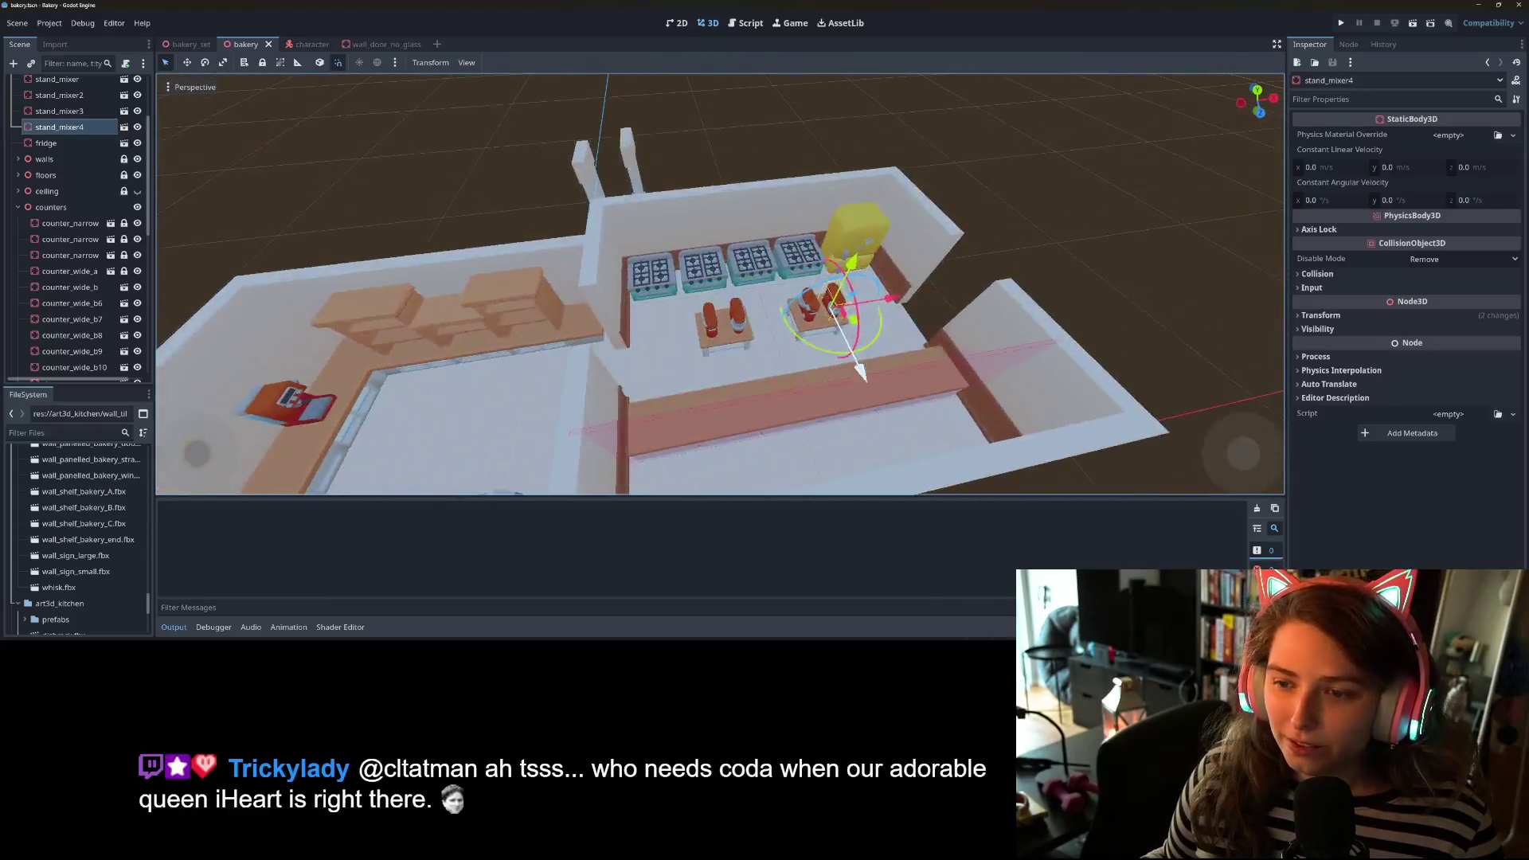
scroll(up, 3)
scroll(down, 3)
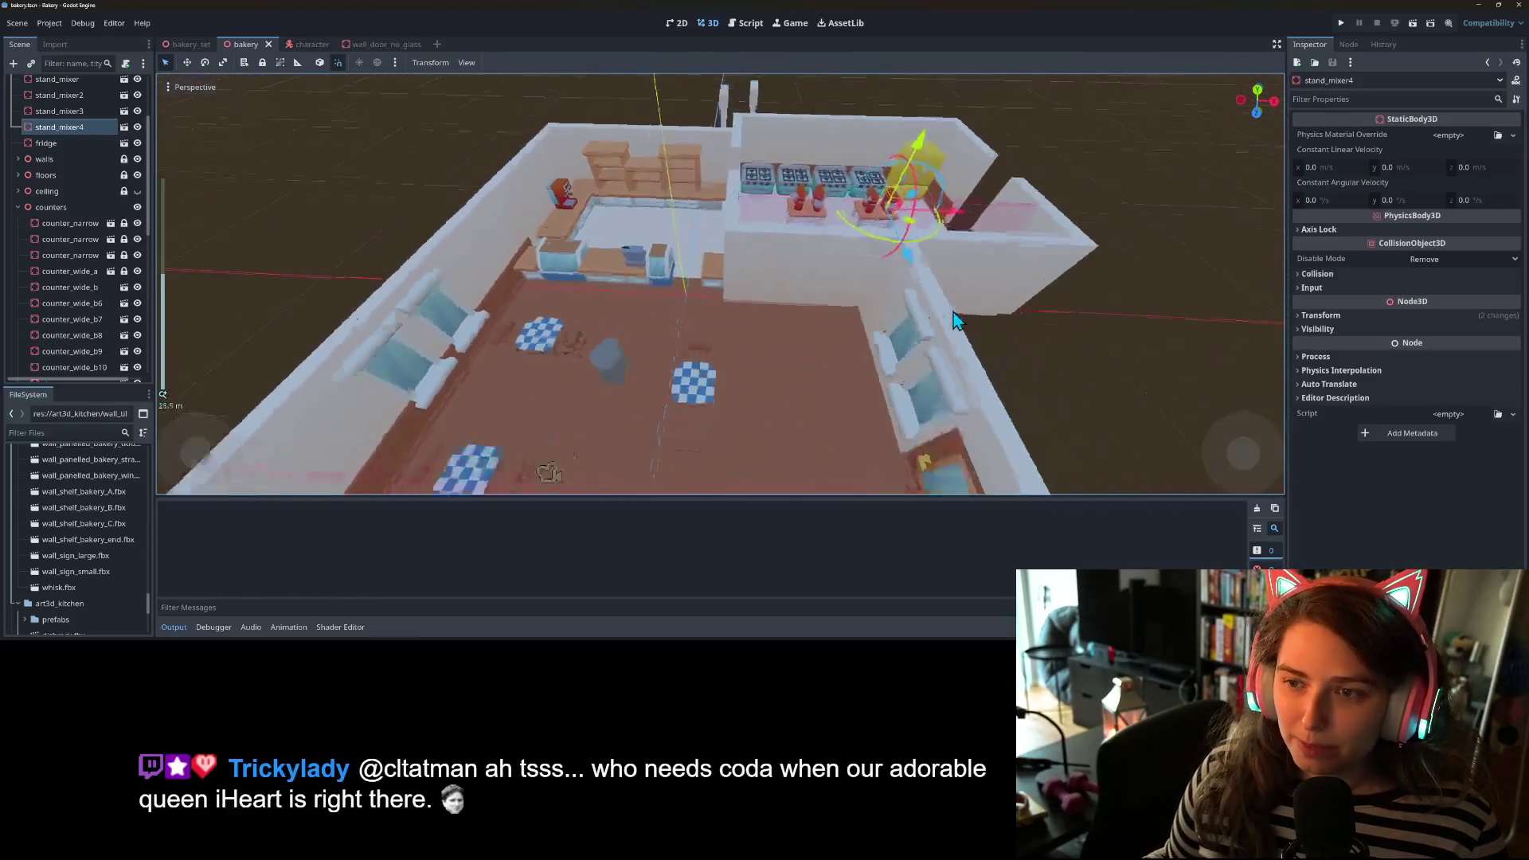
scroll(up, 3)
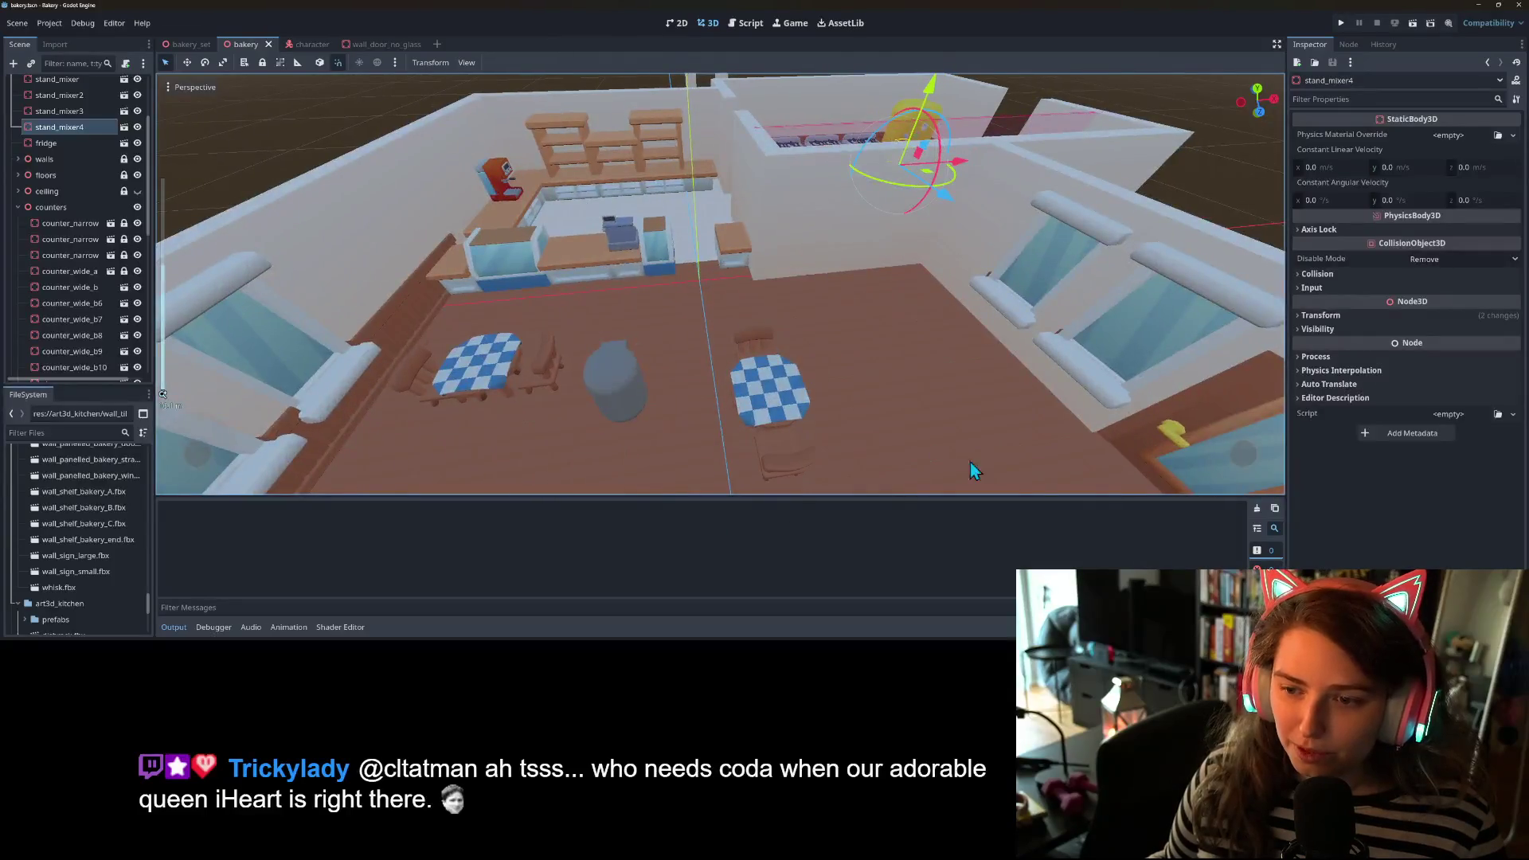
scroll(down, 3)
scroll(up, 3)
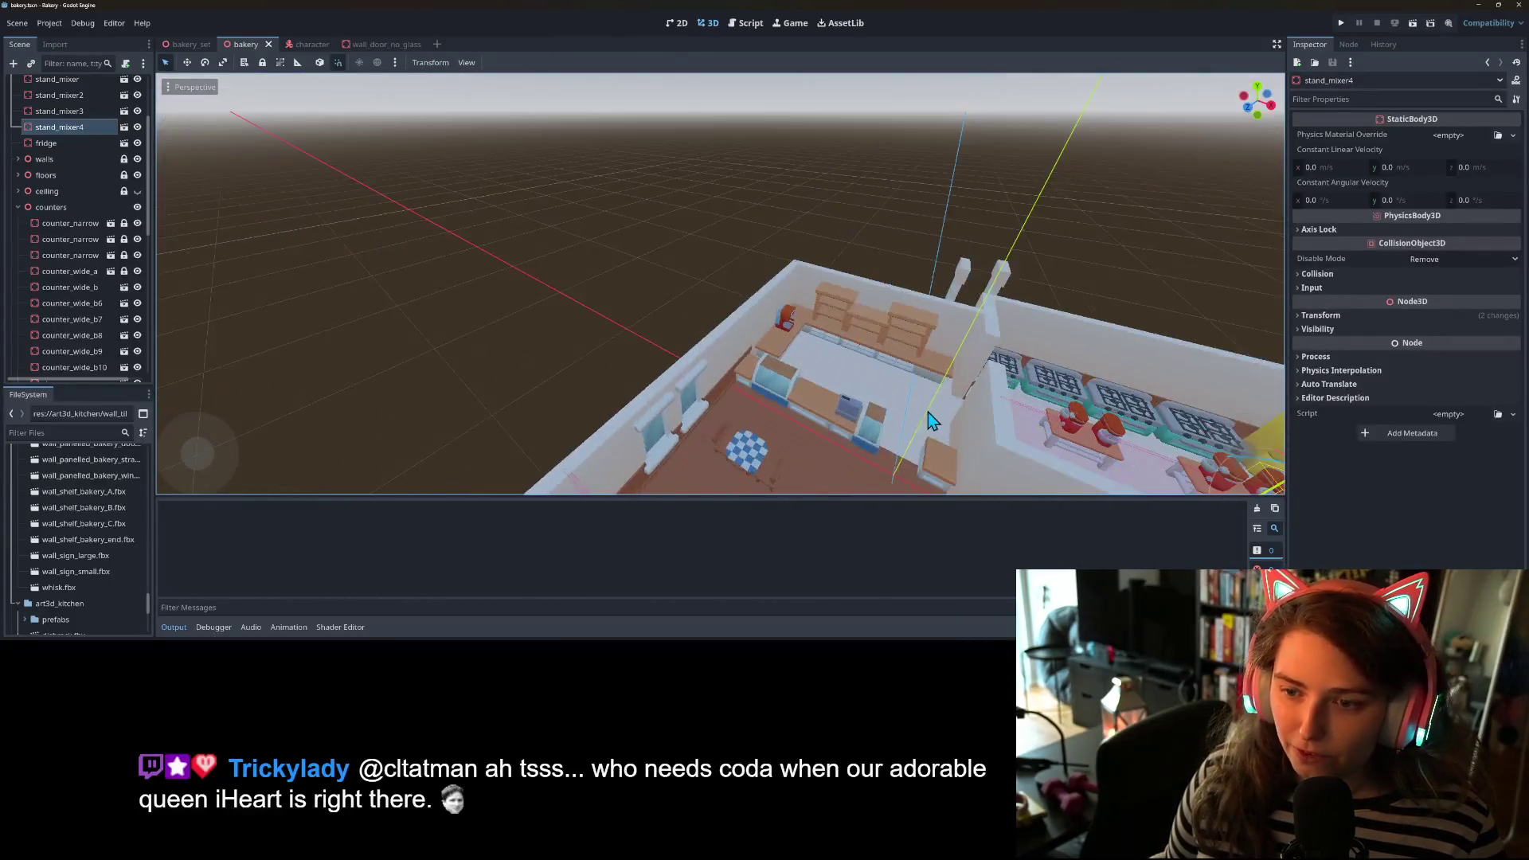
scroll(down, 3)
scroll(up, 3)
drag(162, 394, 707, 416)
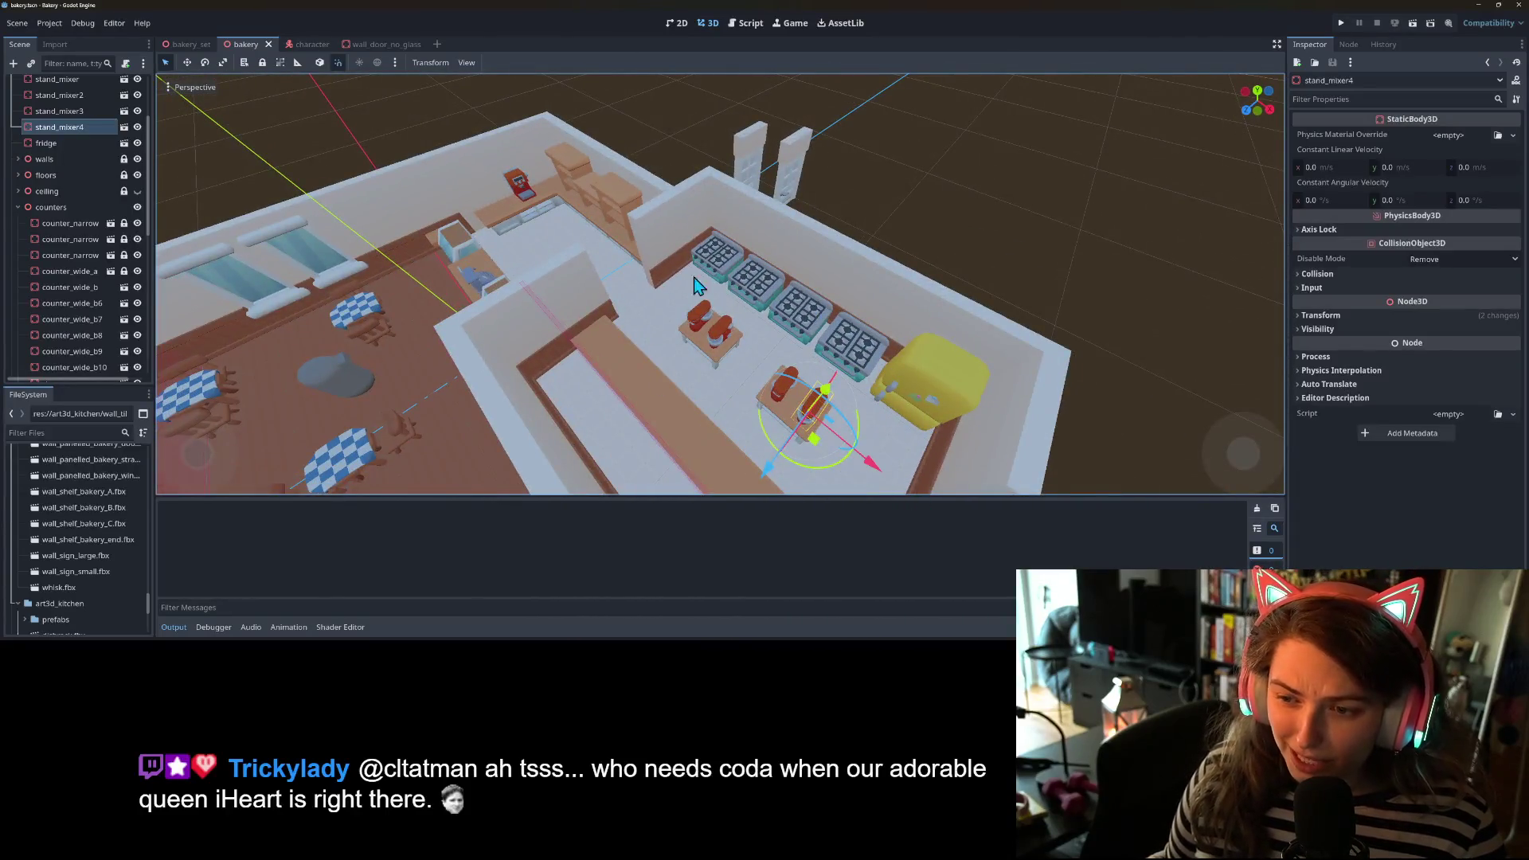
scroll(down, 3)
scroll(up, 3)
drag(873, 348, 789, 355)
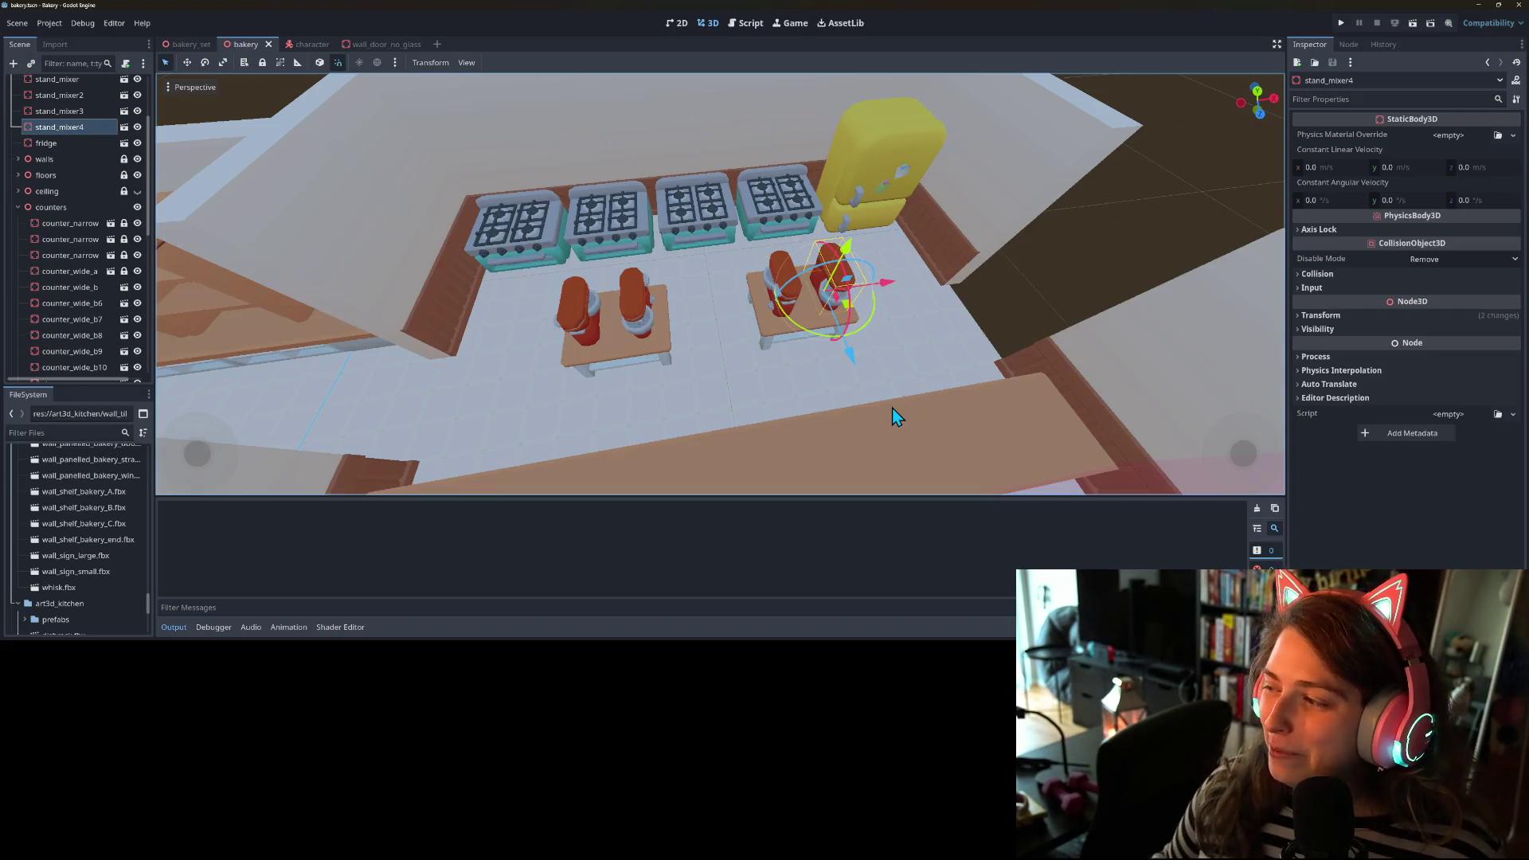
scroll(down, 3)
drag(613, 355, 738, 354)
scroll(up, 3)
scroll(down, 3)
scroll(down, 3)
scroll(up, 3)
scroll(down, 3)
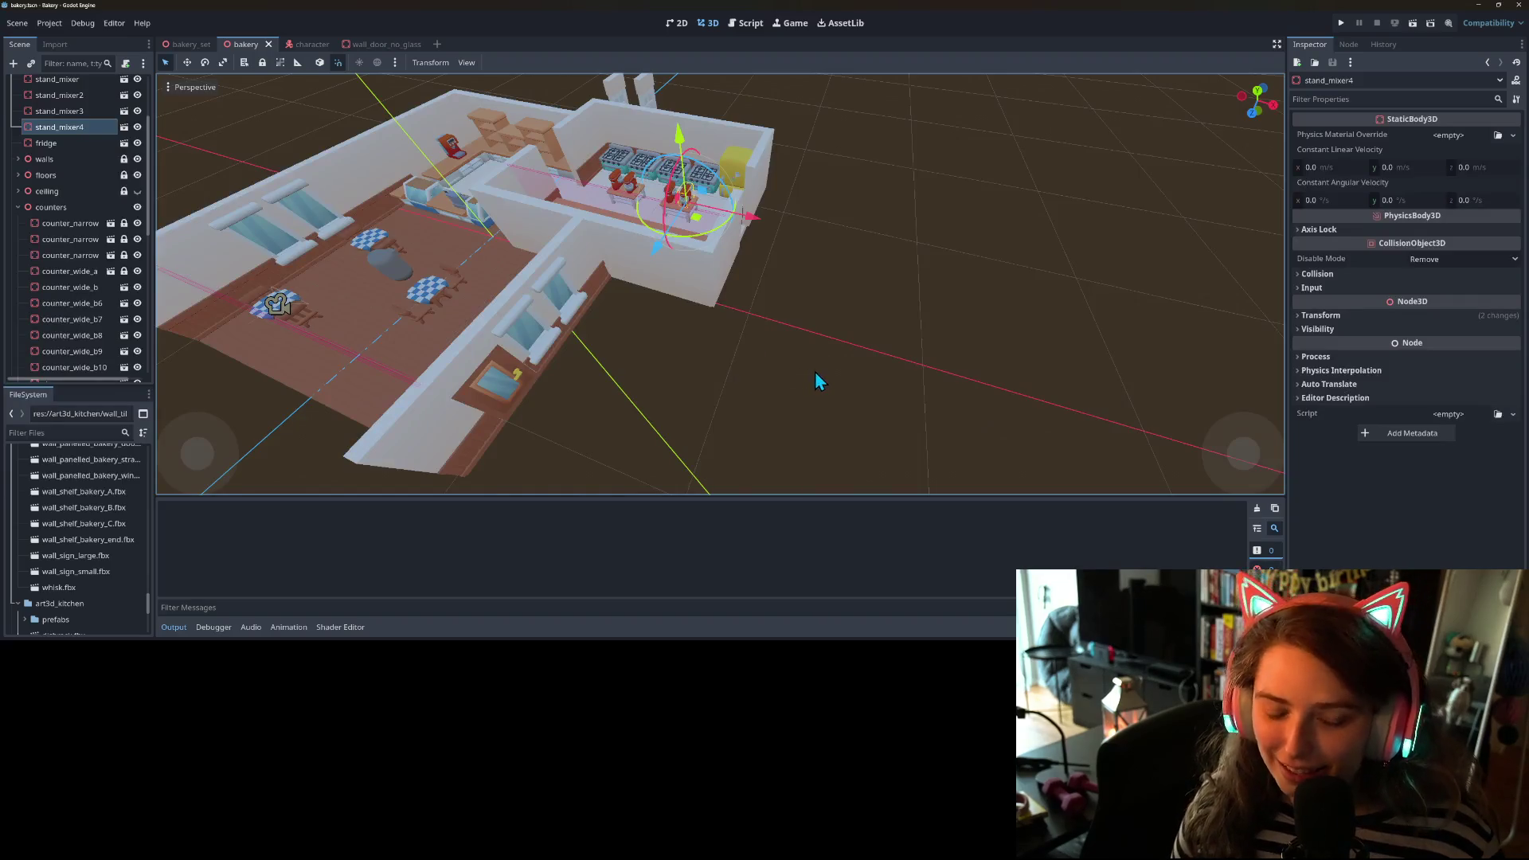
drag(669, 390, 838, 295)
click(682, 413)
- Test-run the bakery, make the ceiling node visible, and run the game again
scroll(up, 3)
click(1337, 26)
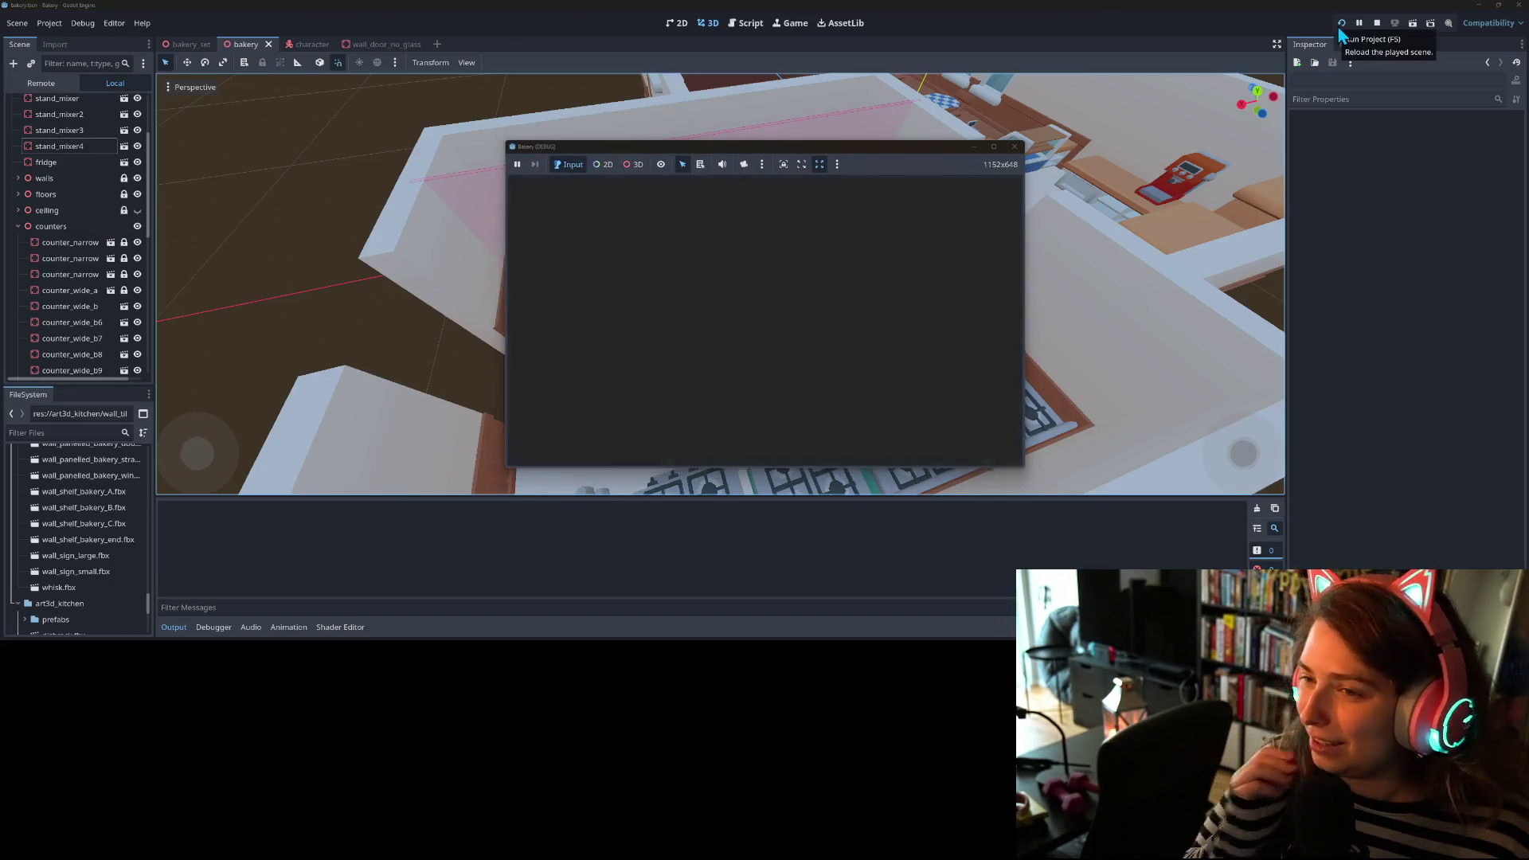
click(995, 146)
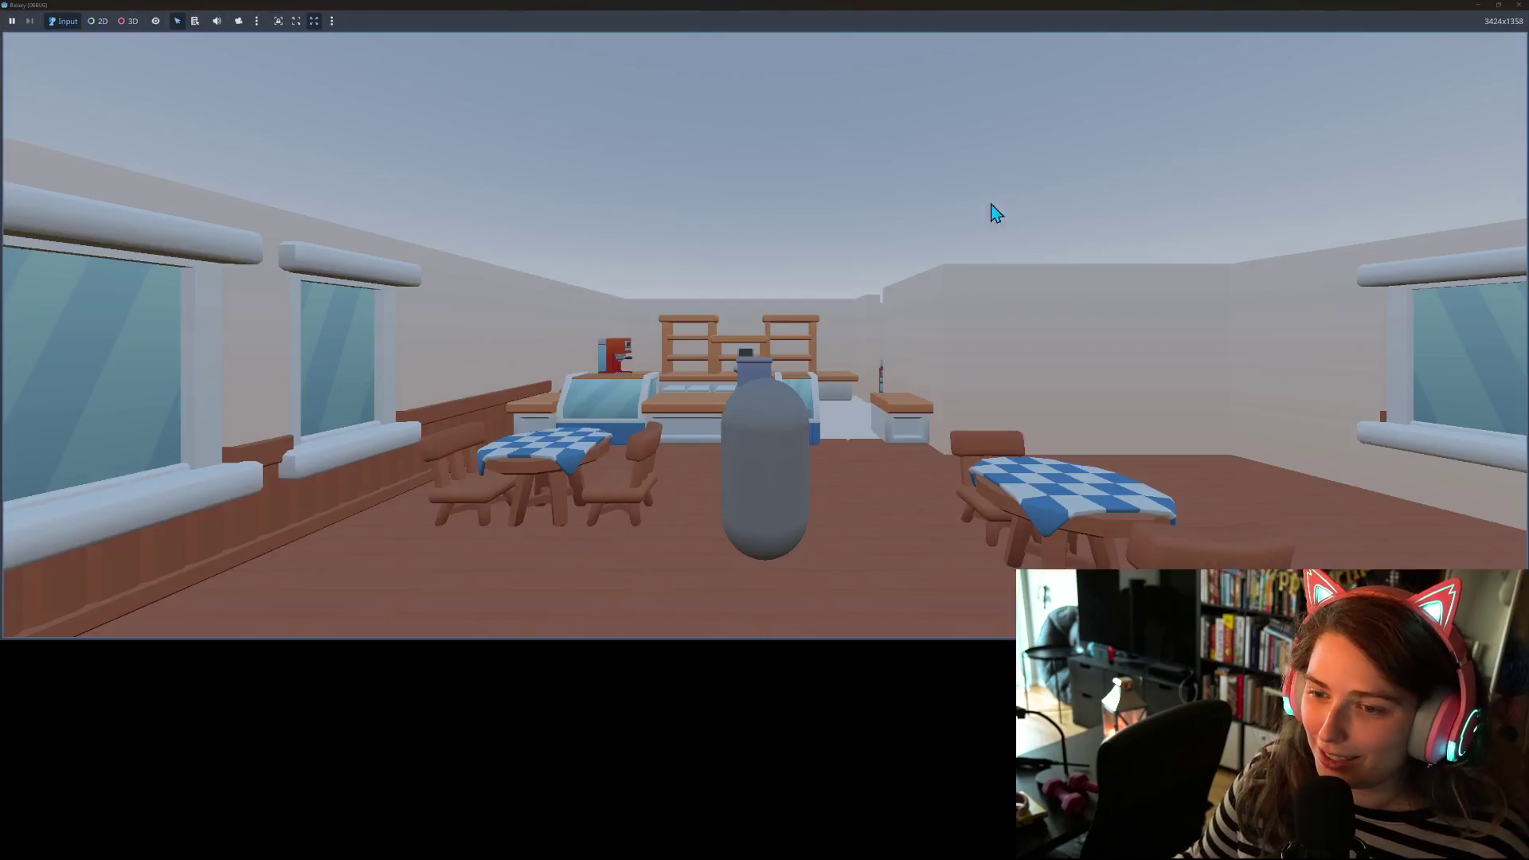
click(1516, 6)
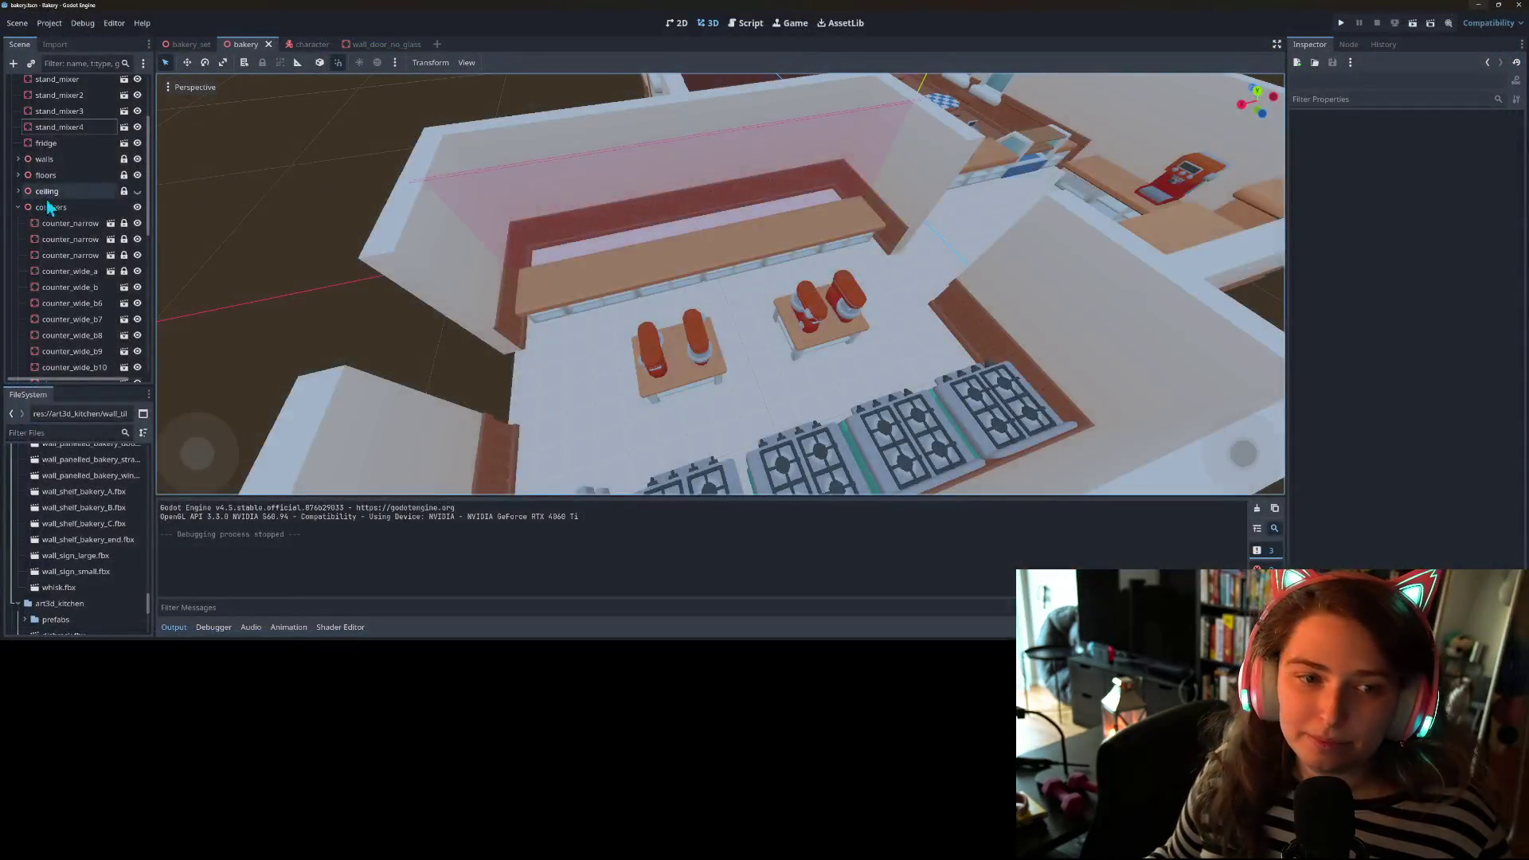
click(137, 191)
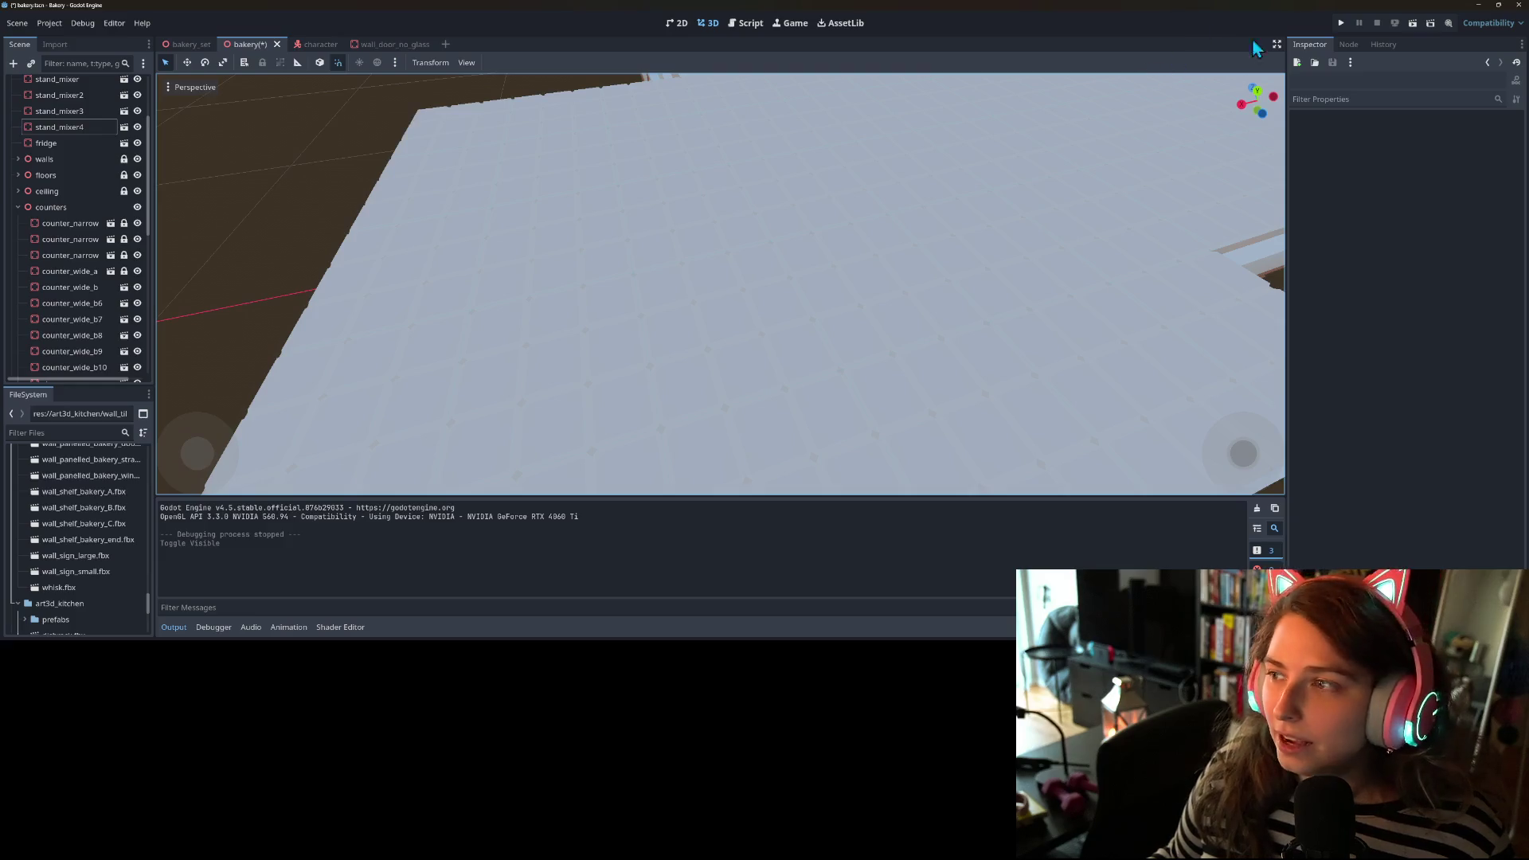
click(1343, 22)
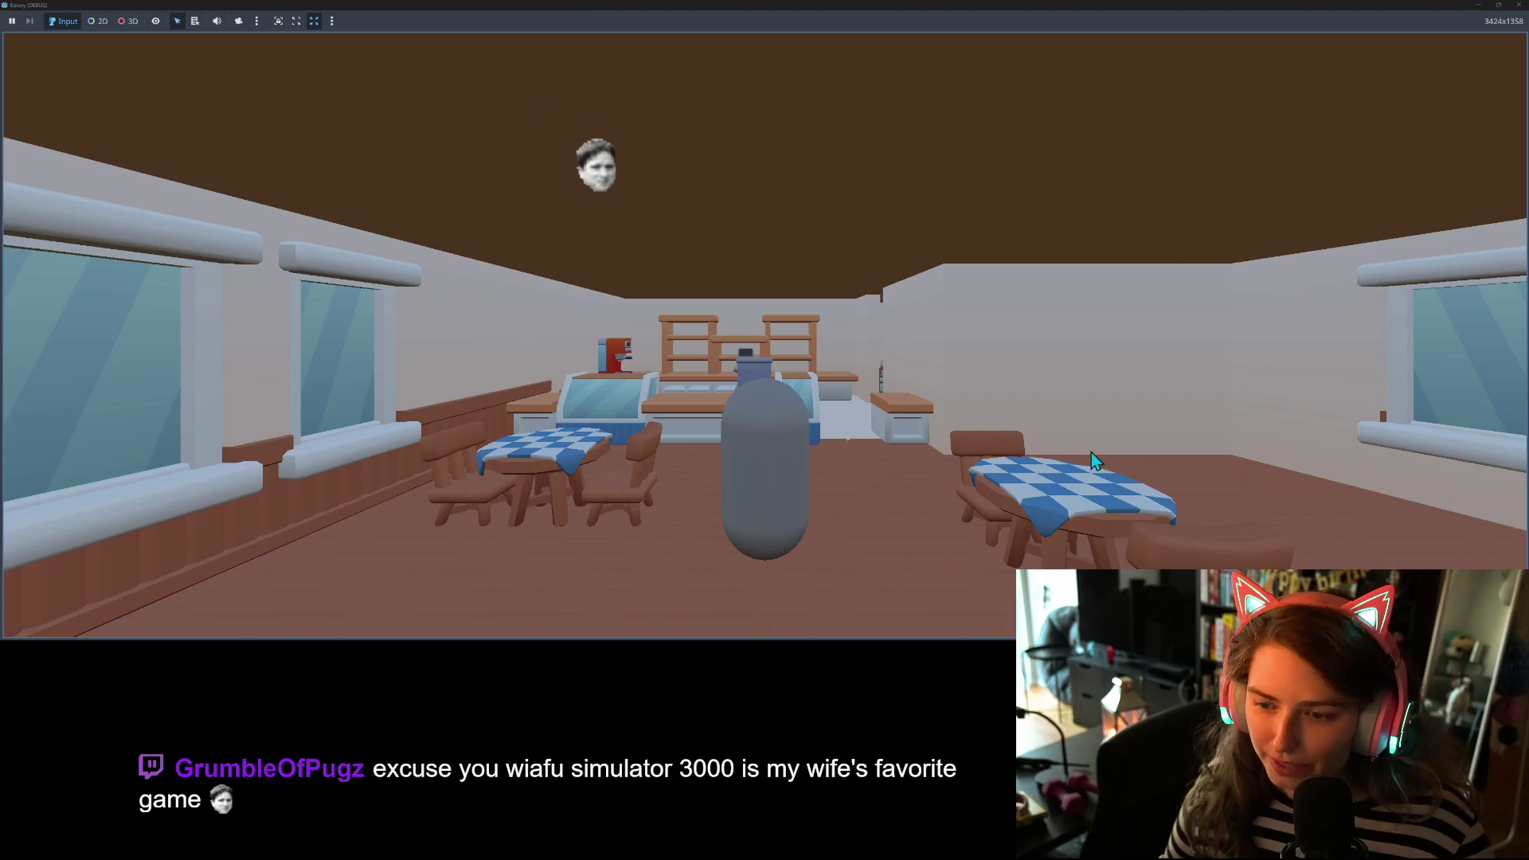
- Walk the player with WASD past the counter into the kitchen, among the stoves, mixers and yellow fridge
key(d)
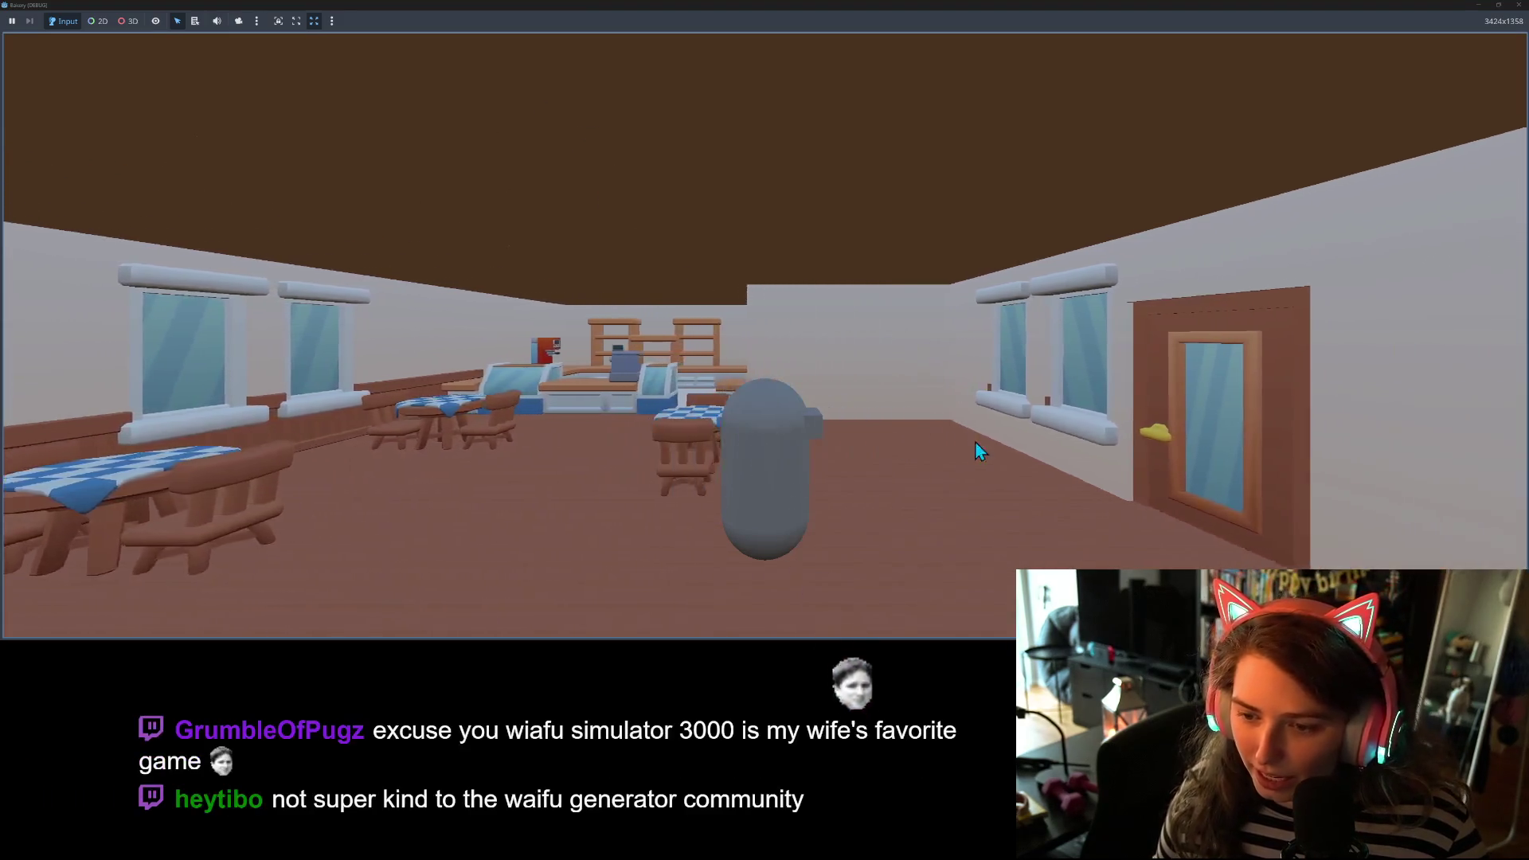
key(w)
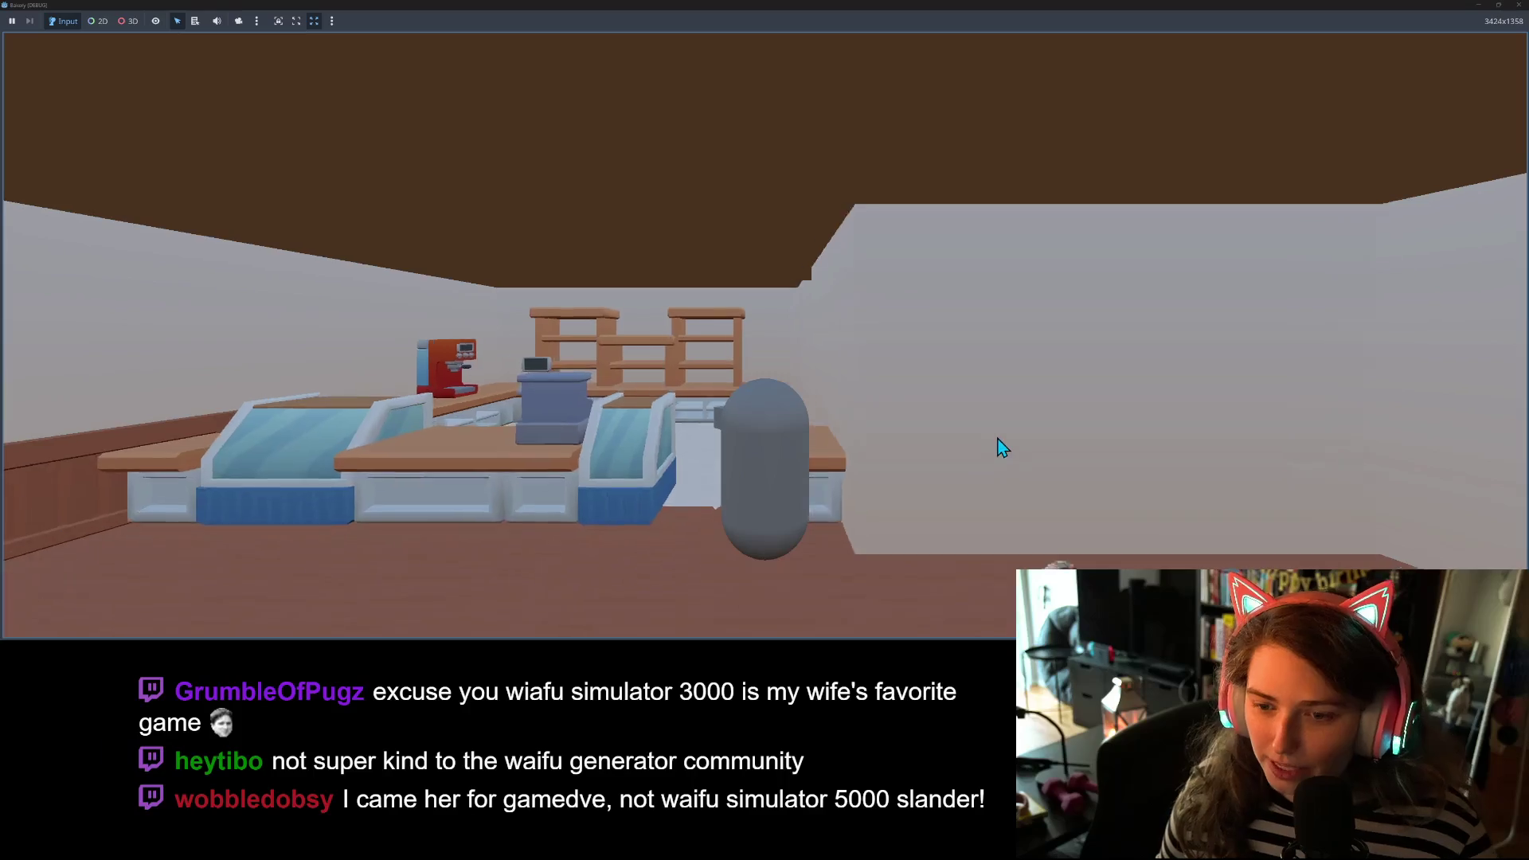
key(w)
key(d)
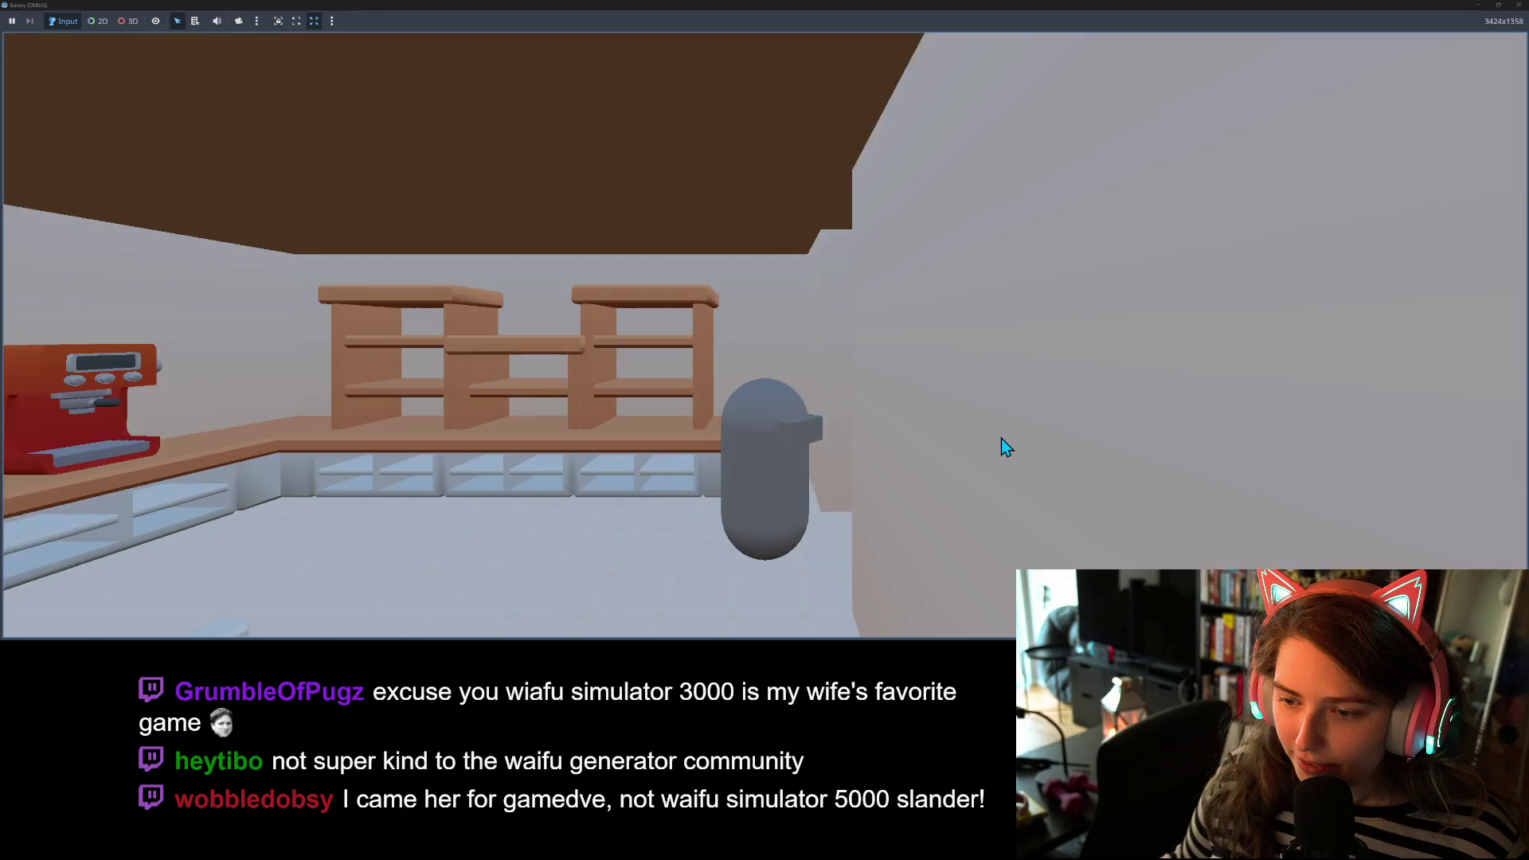
key(d)
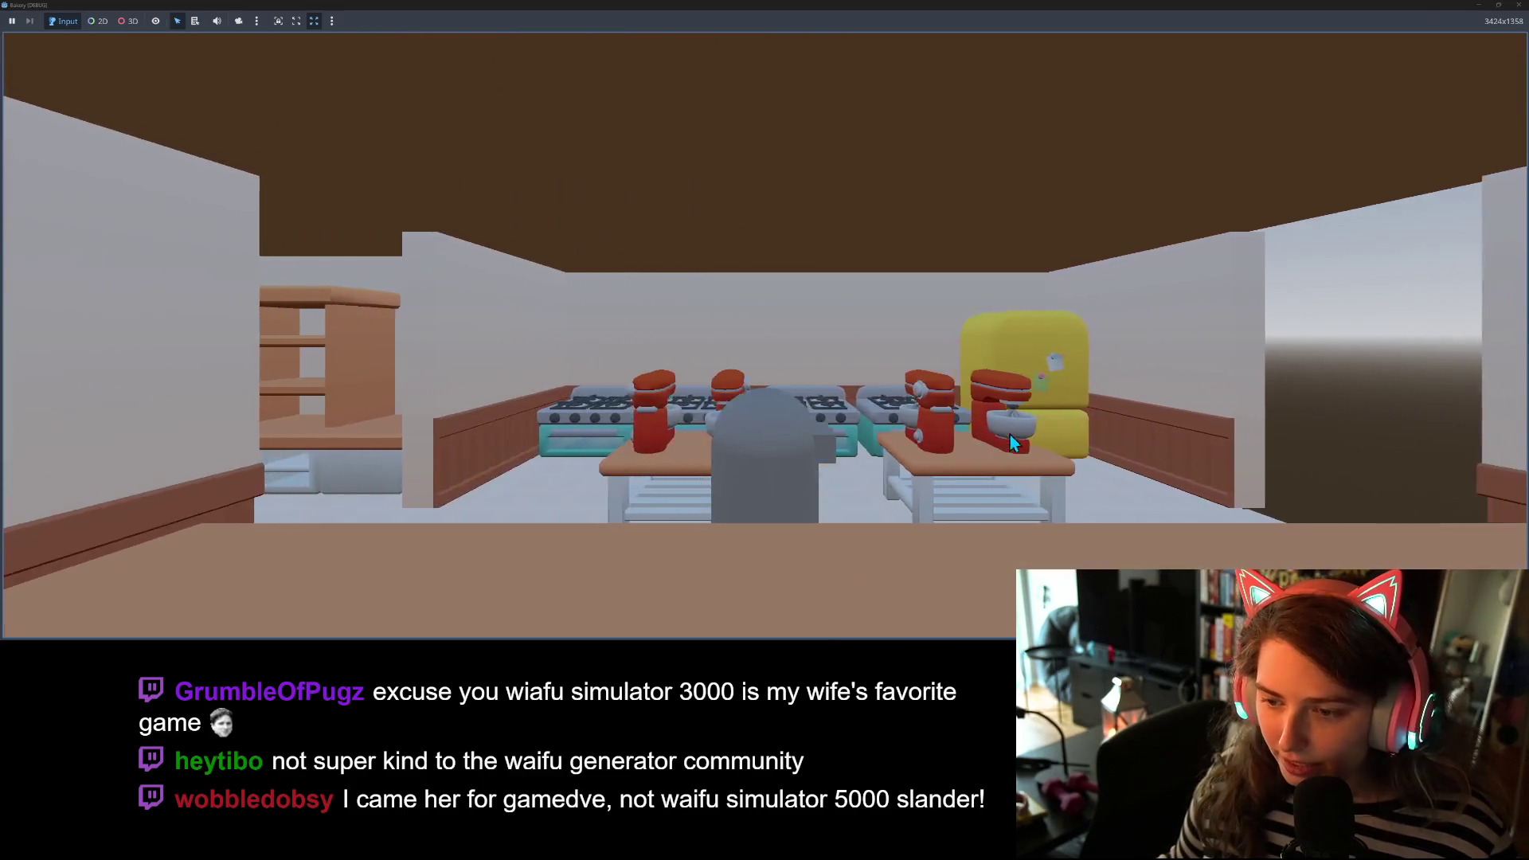
key(s)
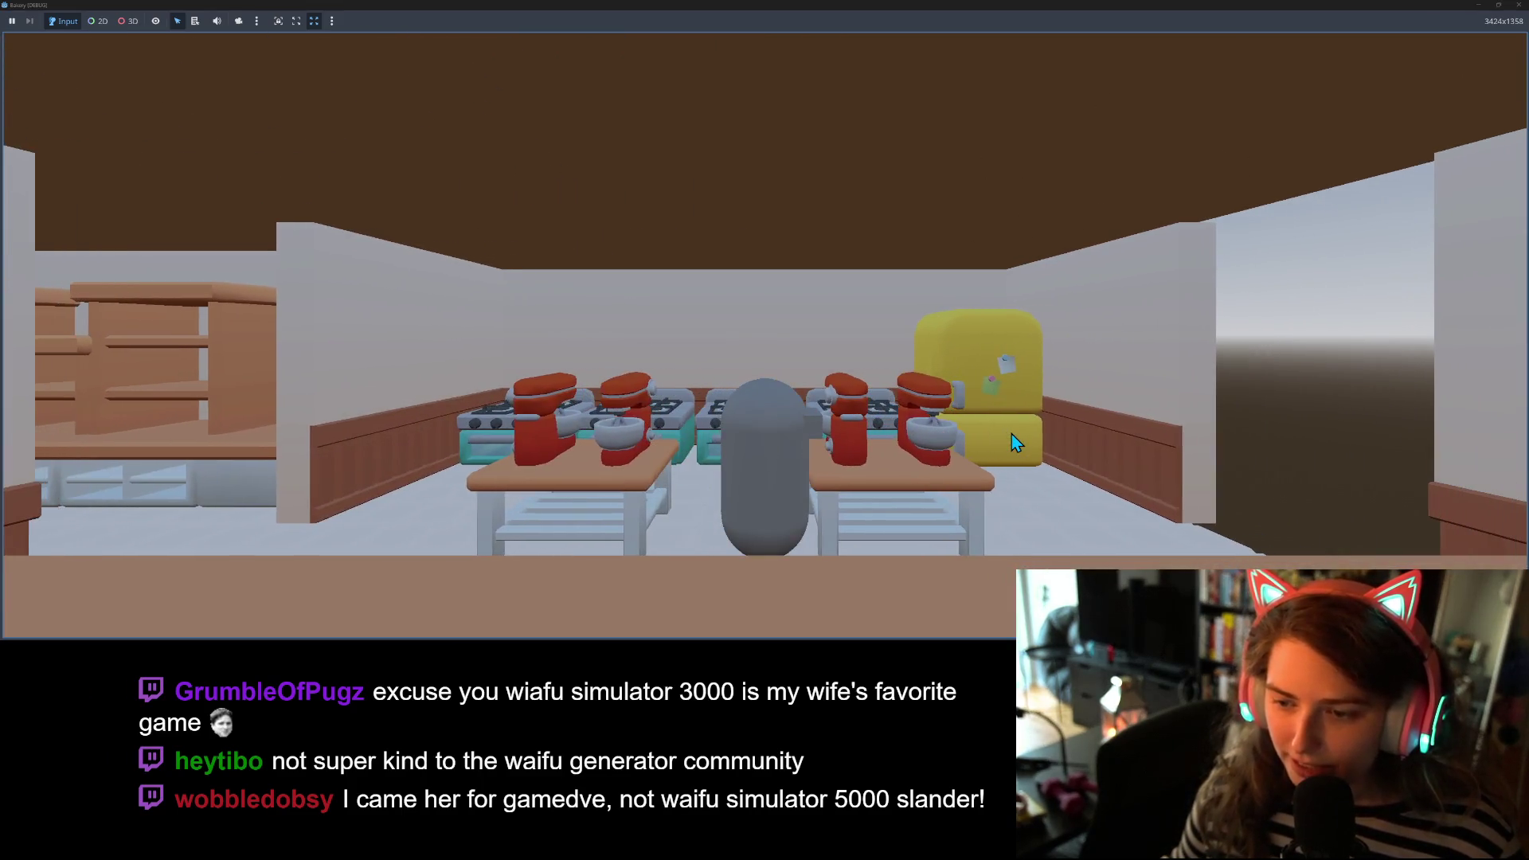
key(w)
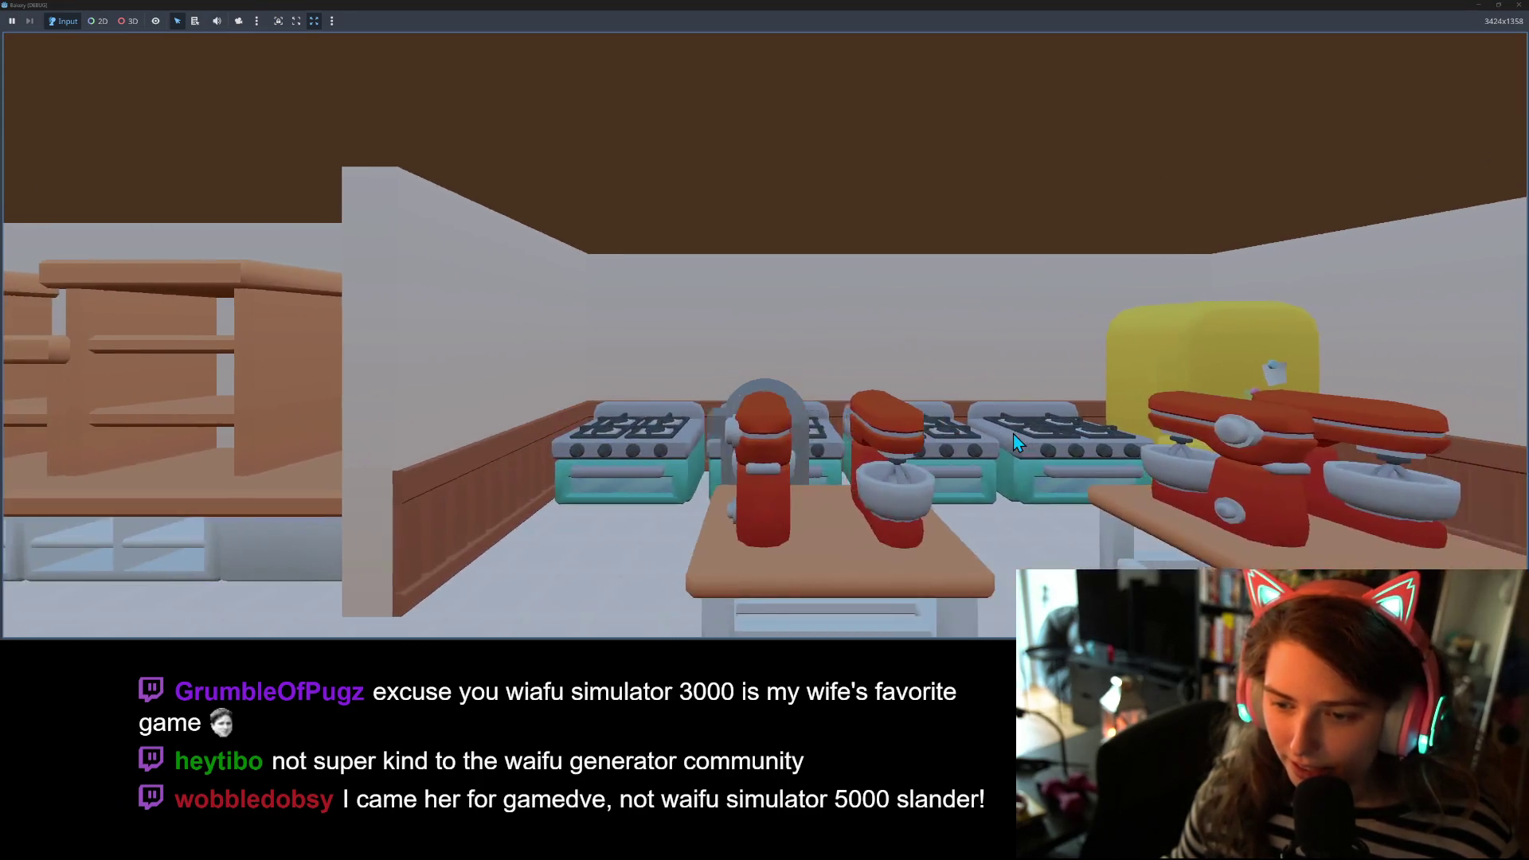
key(w)
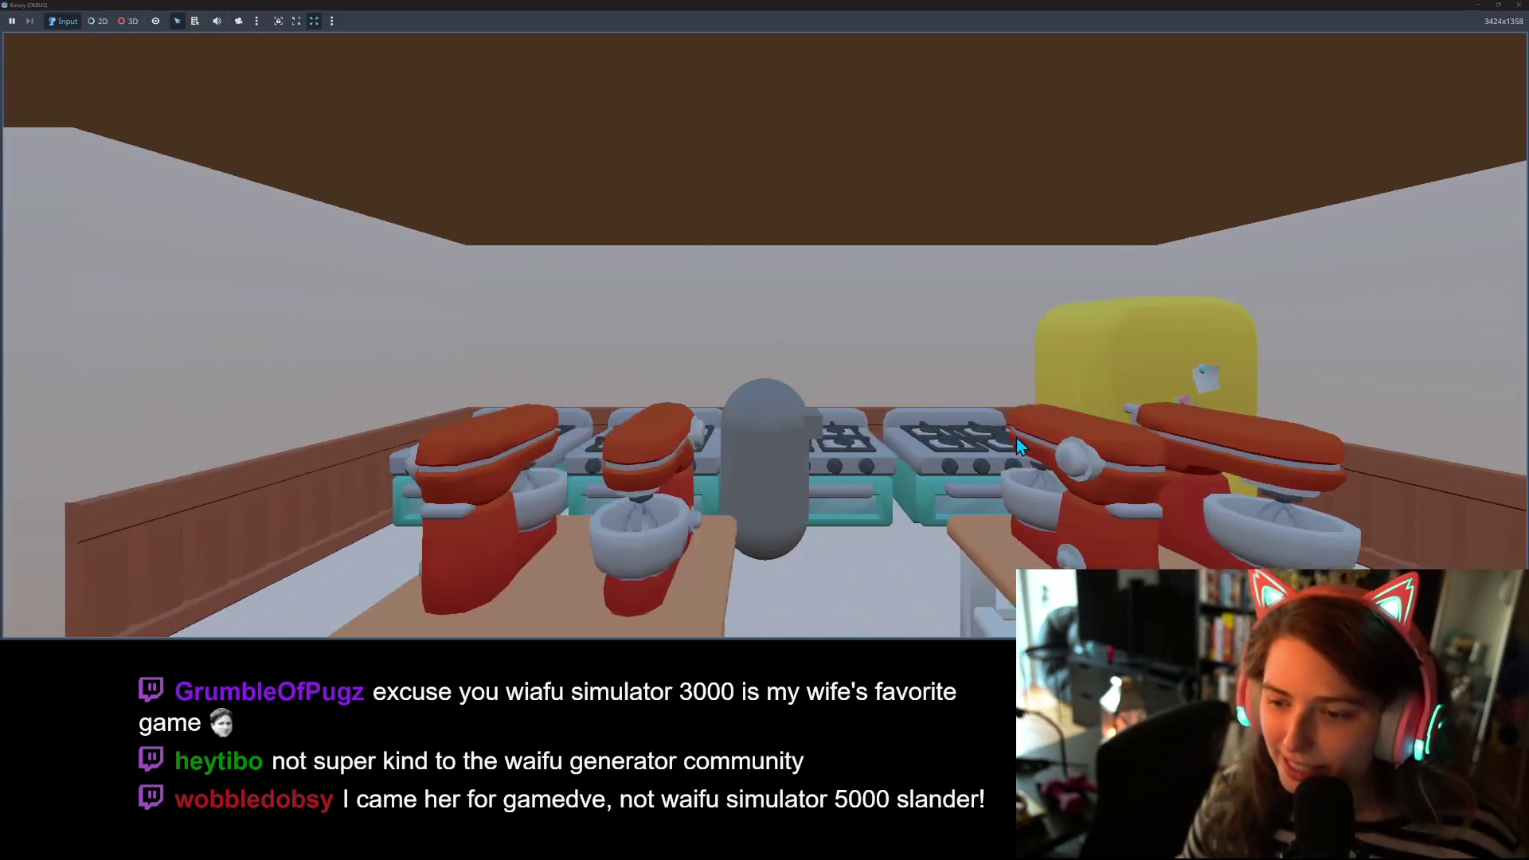
key(d)
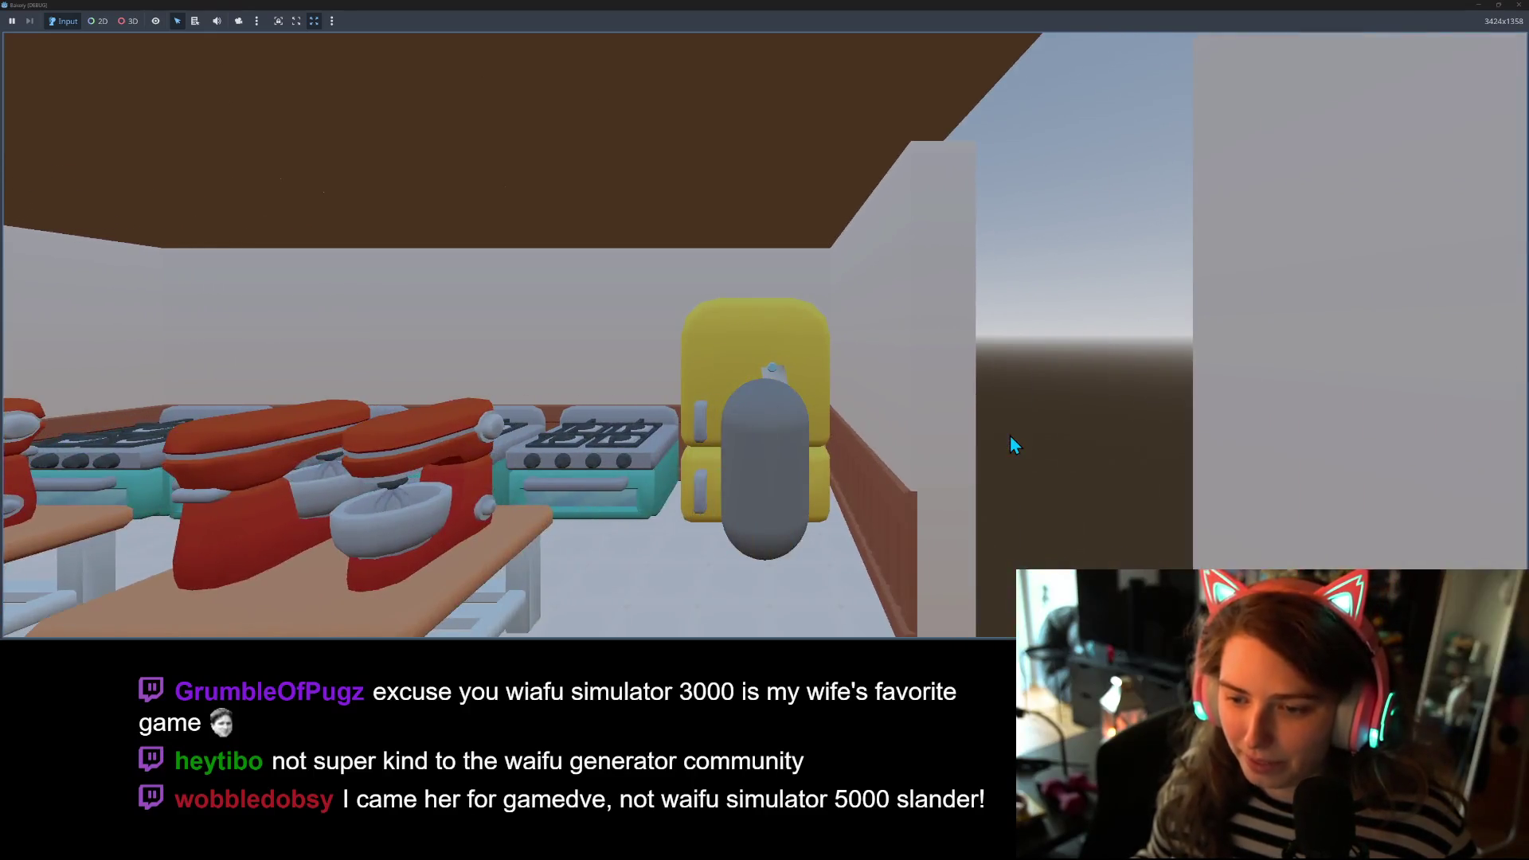
key(s)
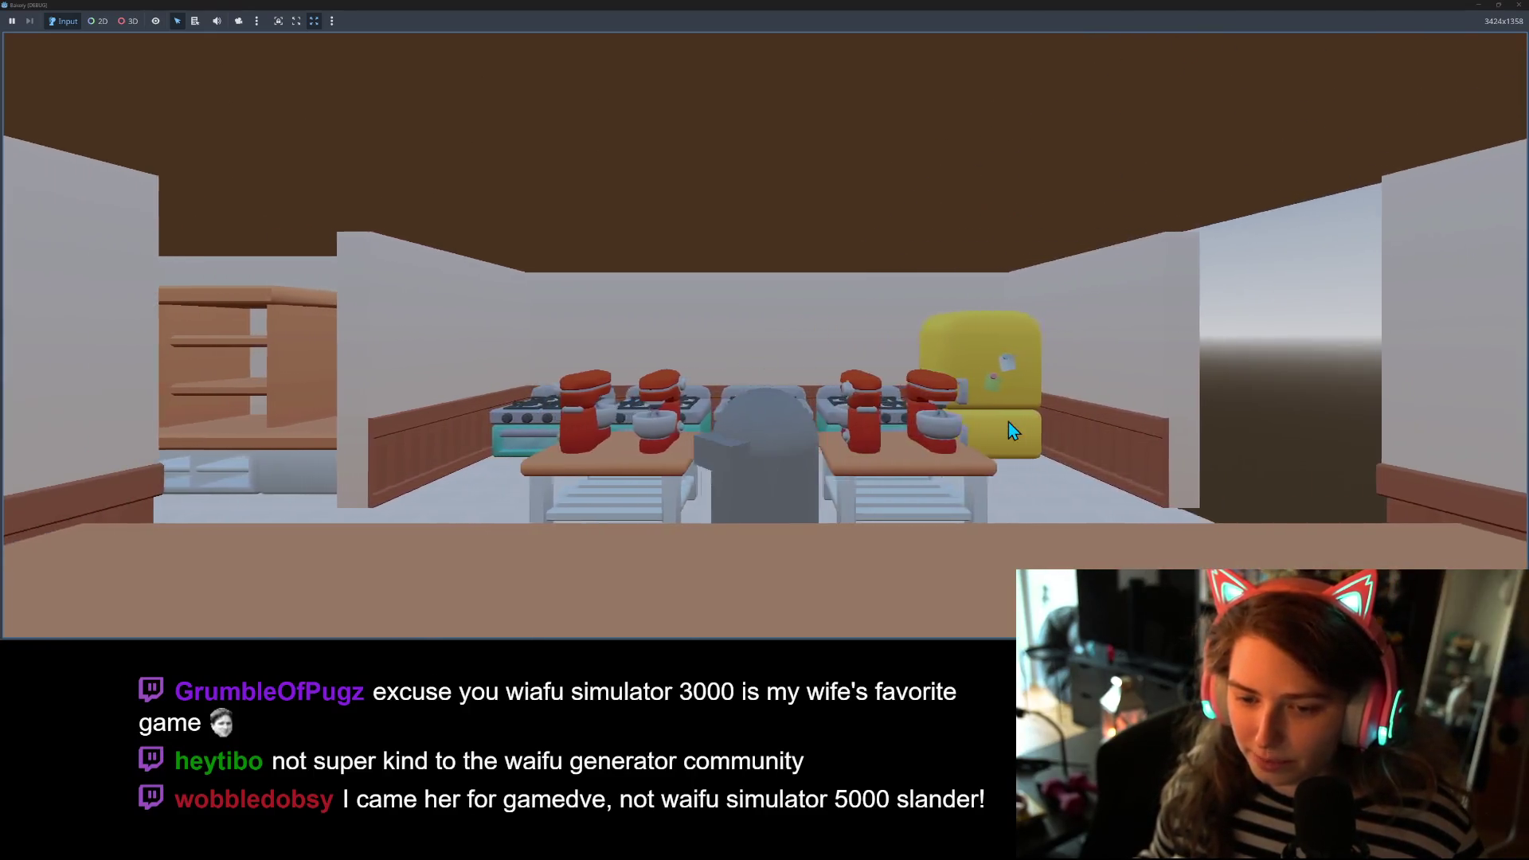
key(a)
key(w)
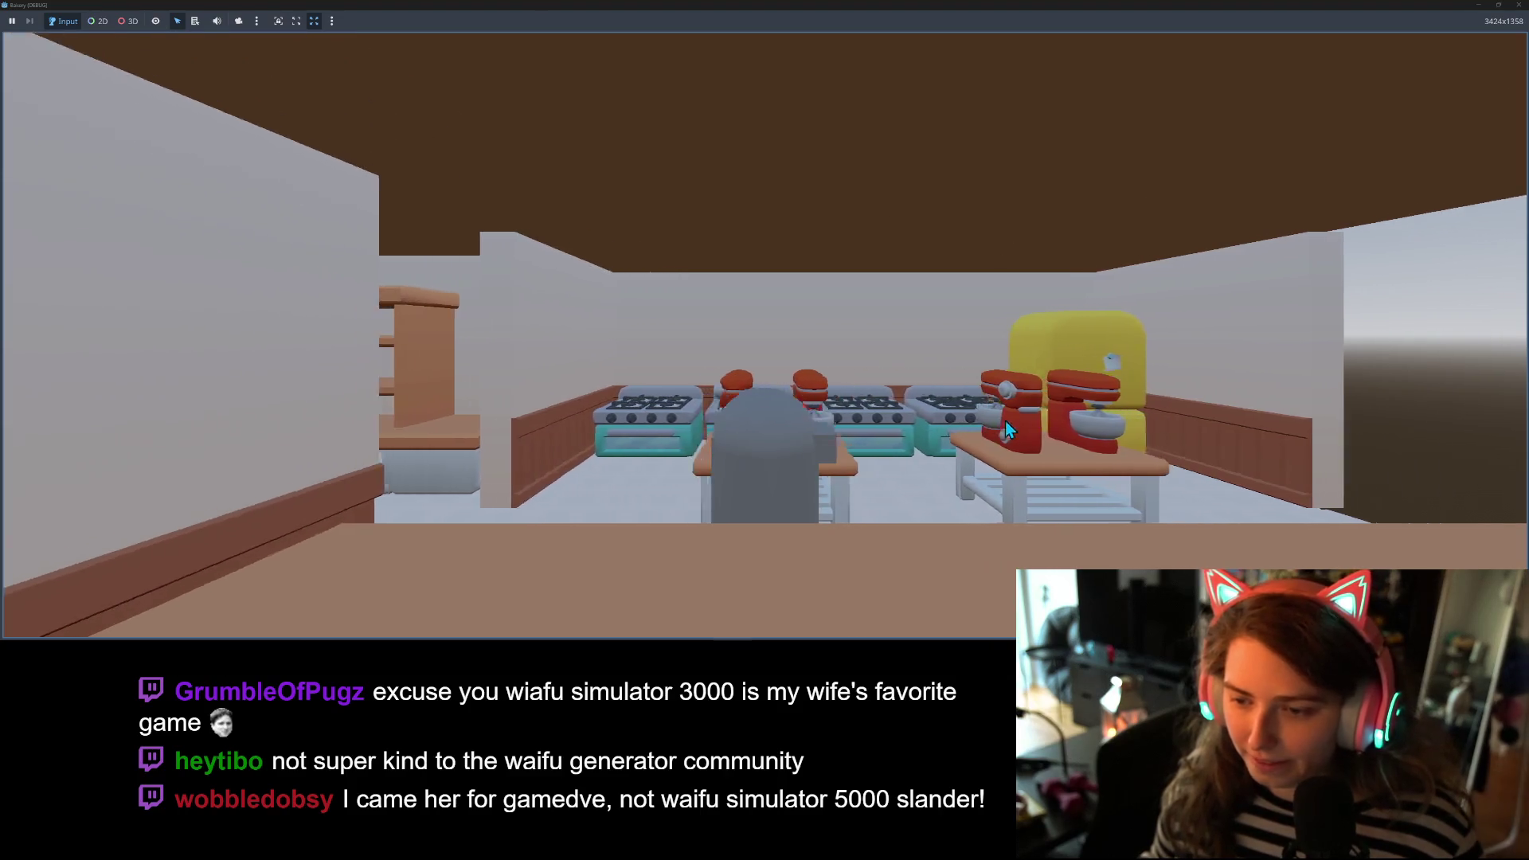
key(w)
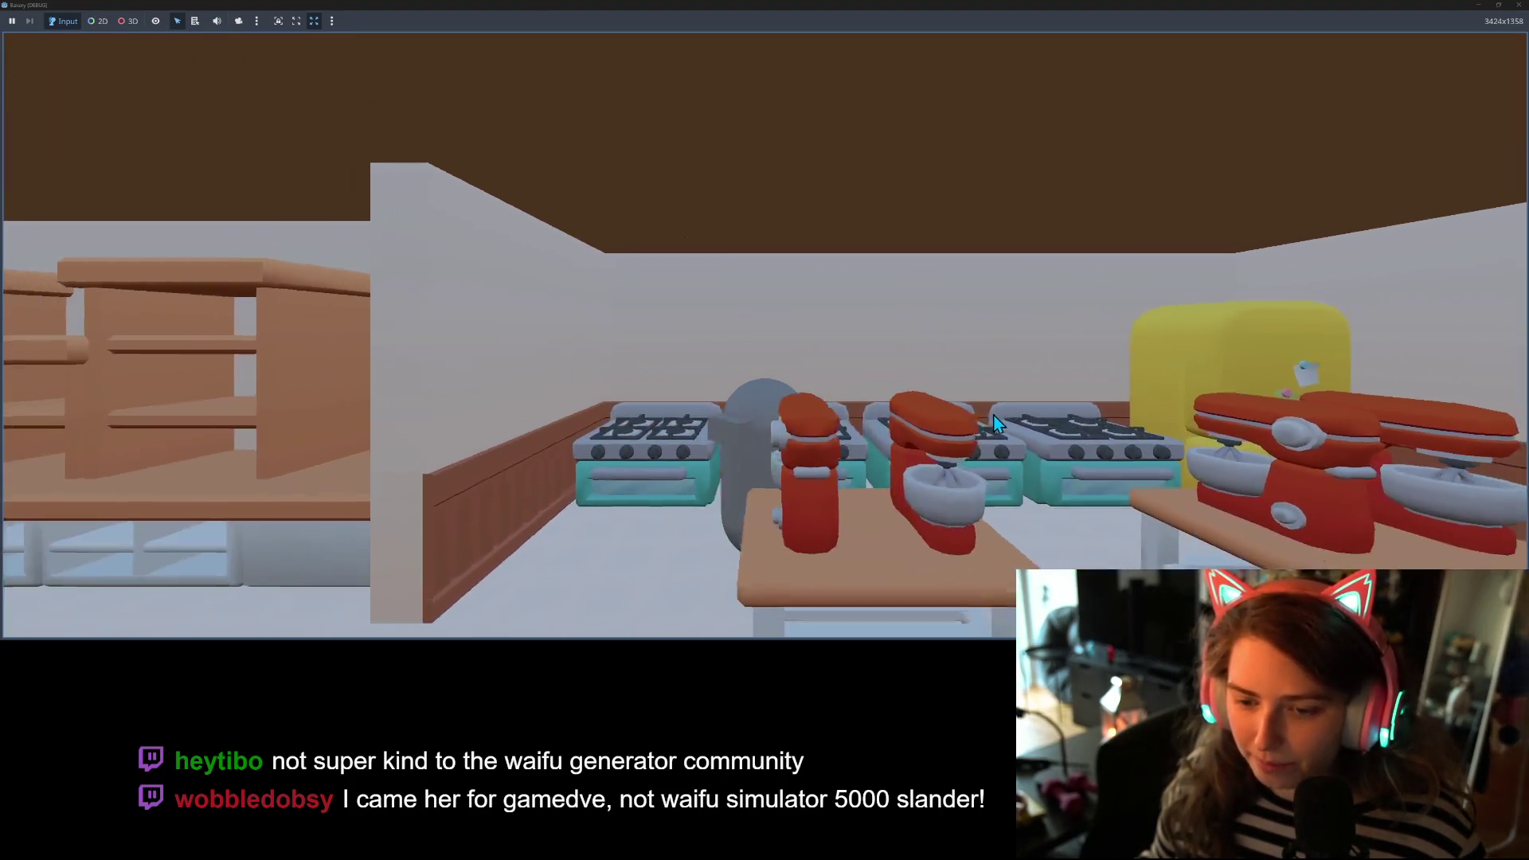
key(s)
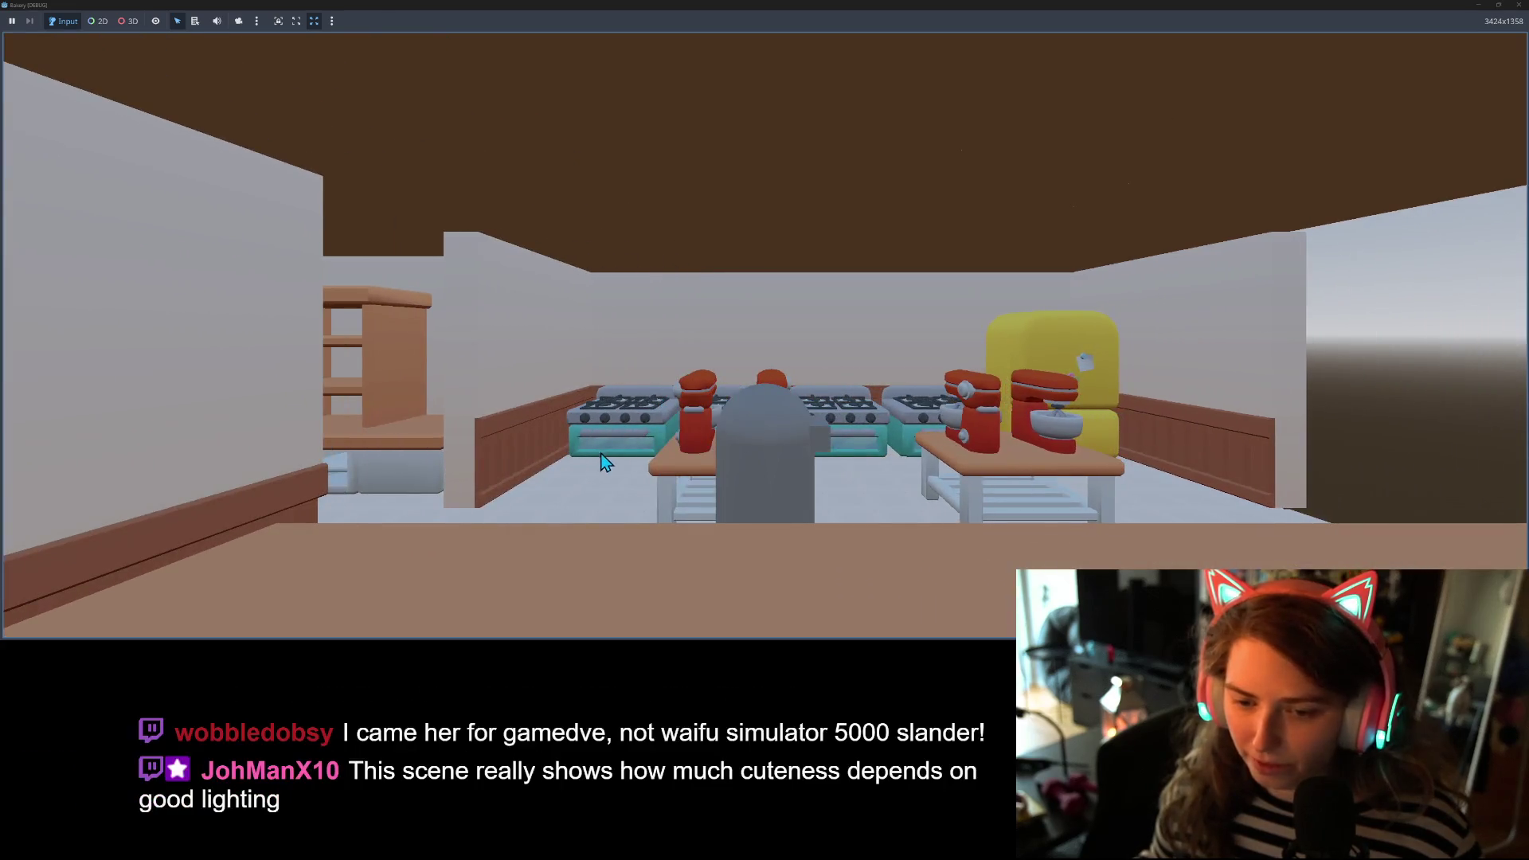
key(a)
key(w)
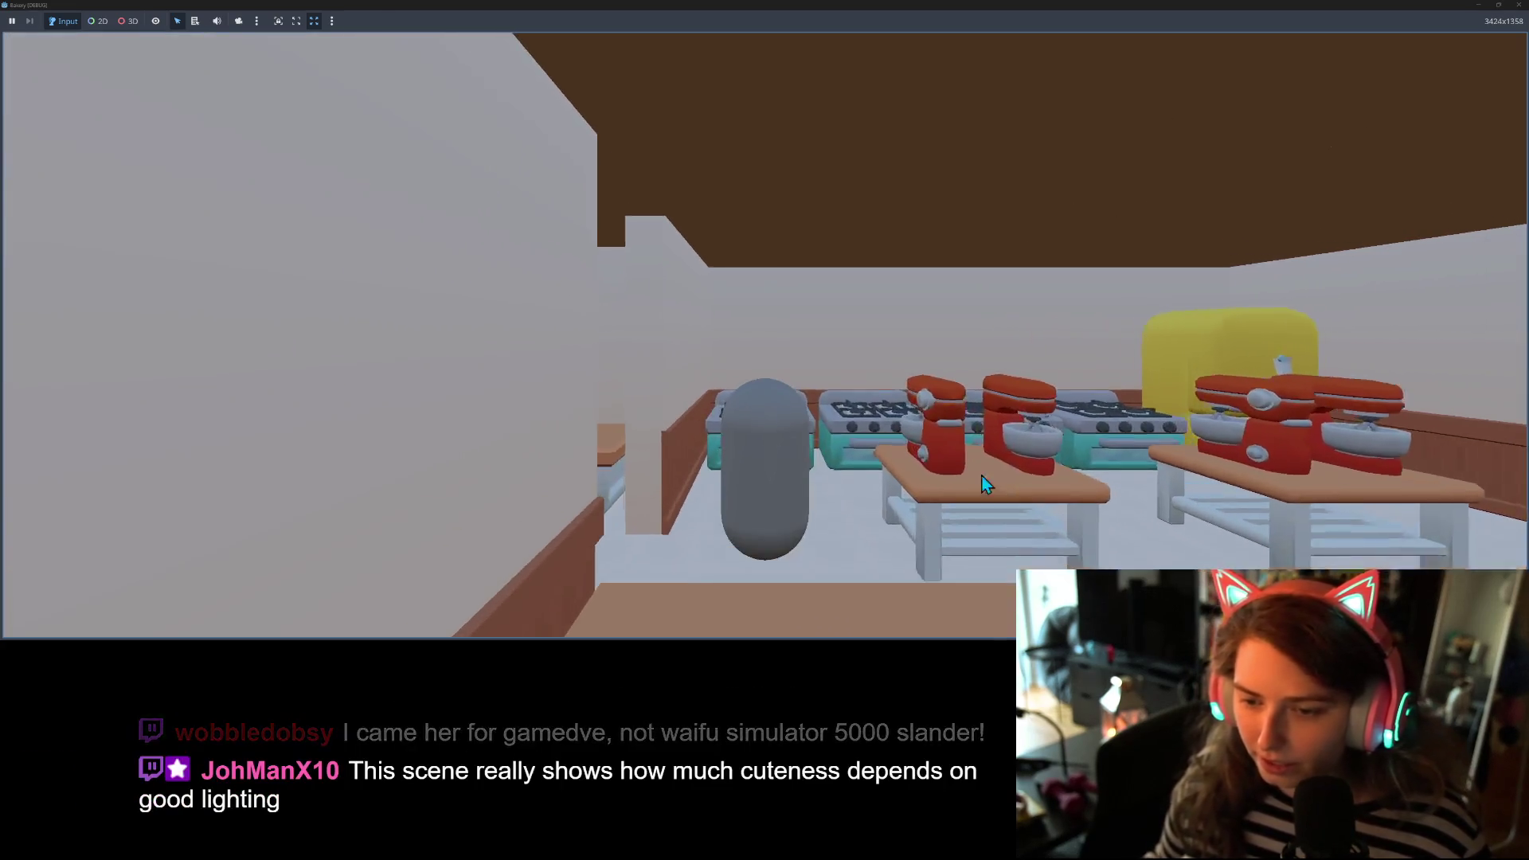
key(s)
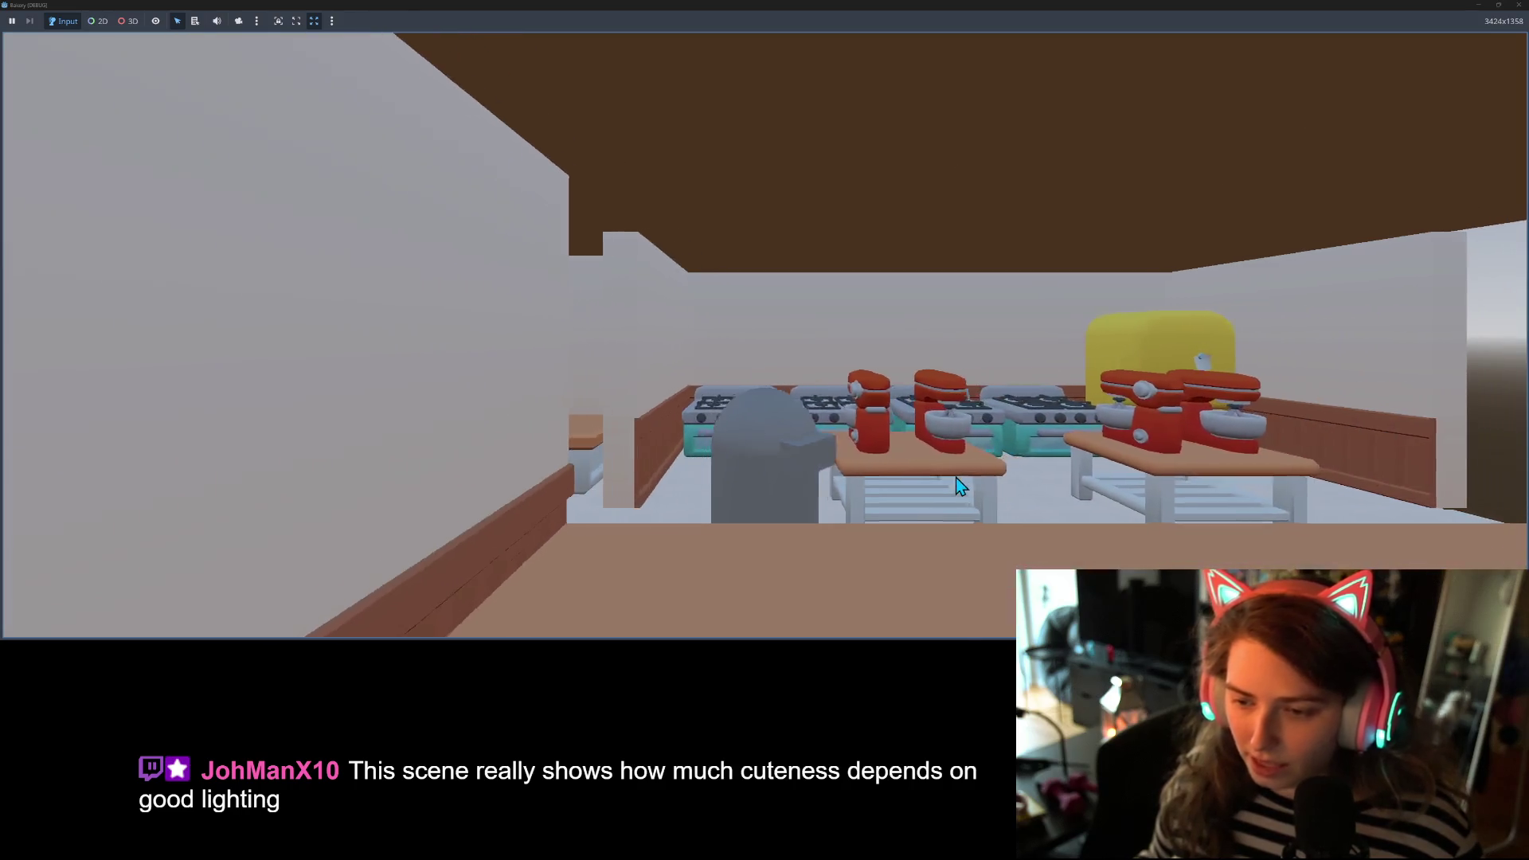
key(a)
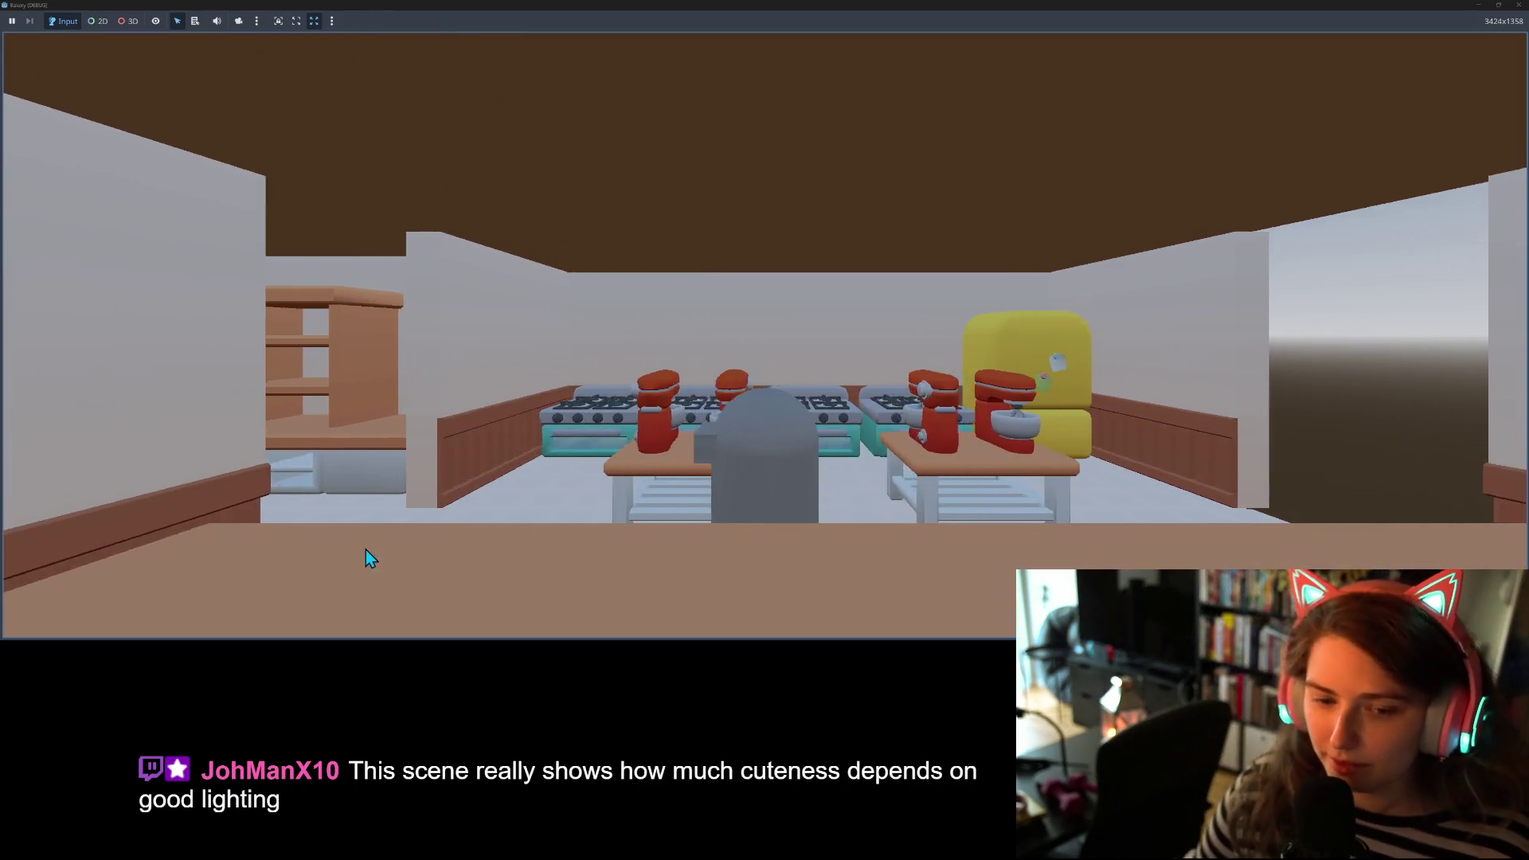
key(d)
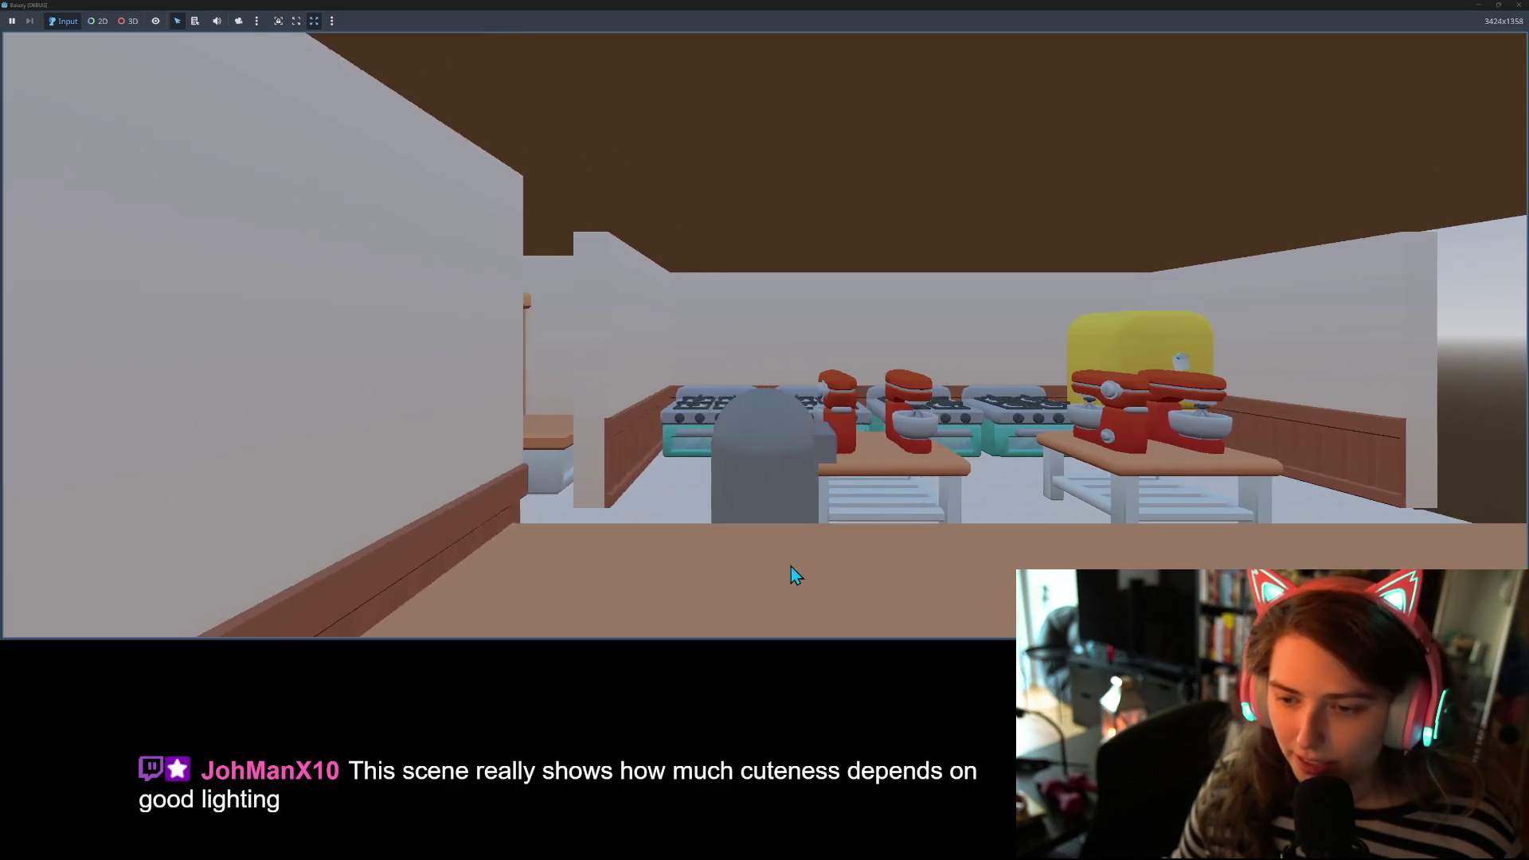
key(a)
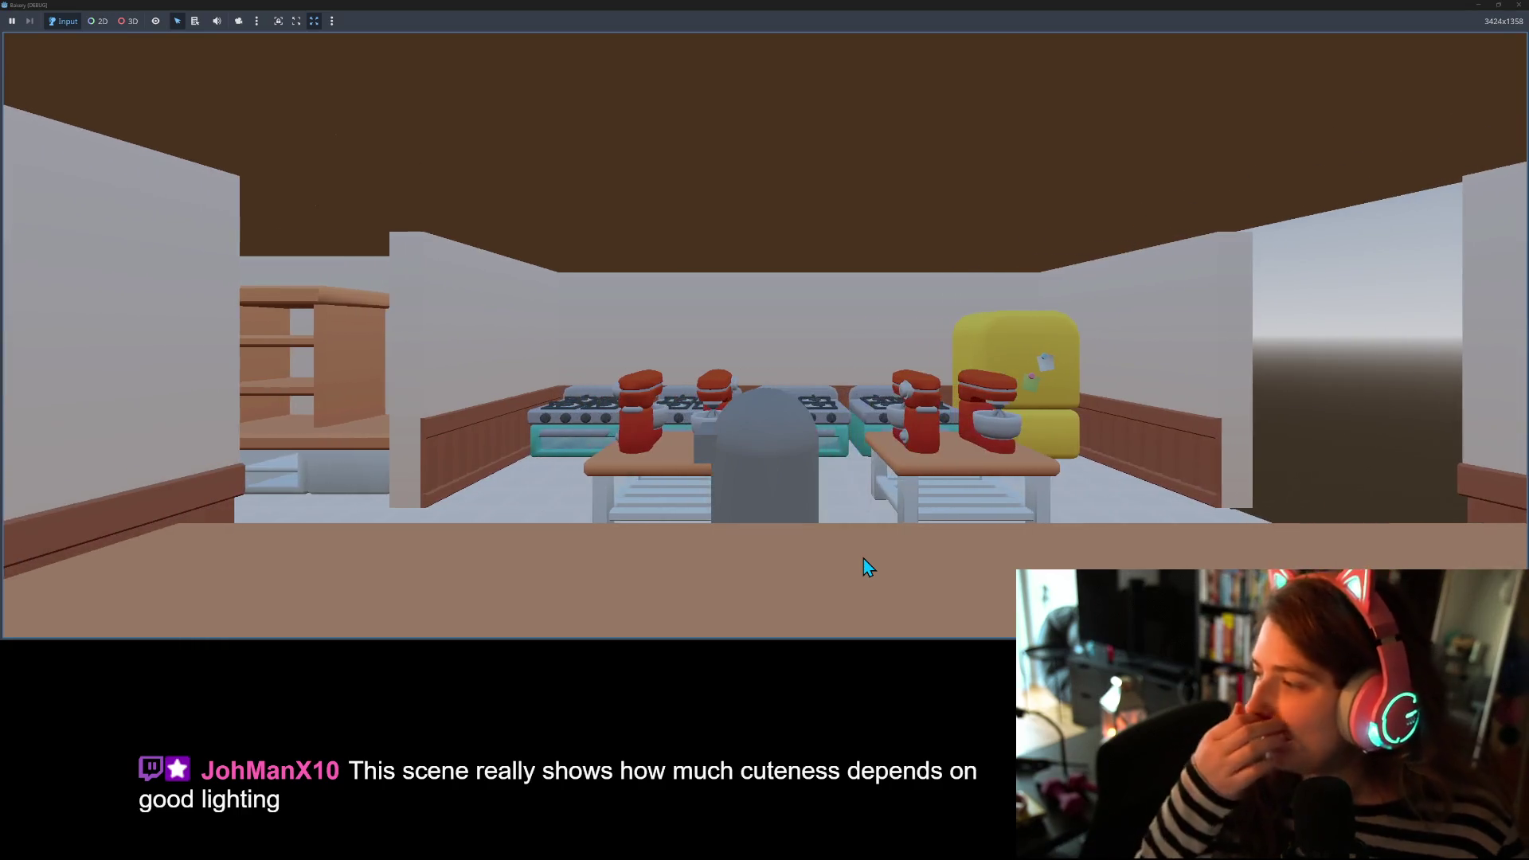
key(w)
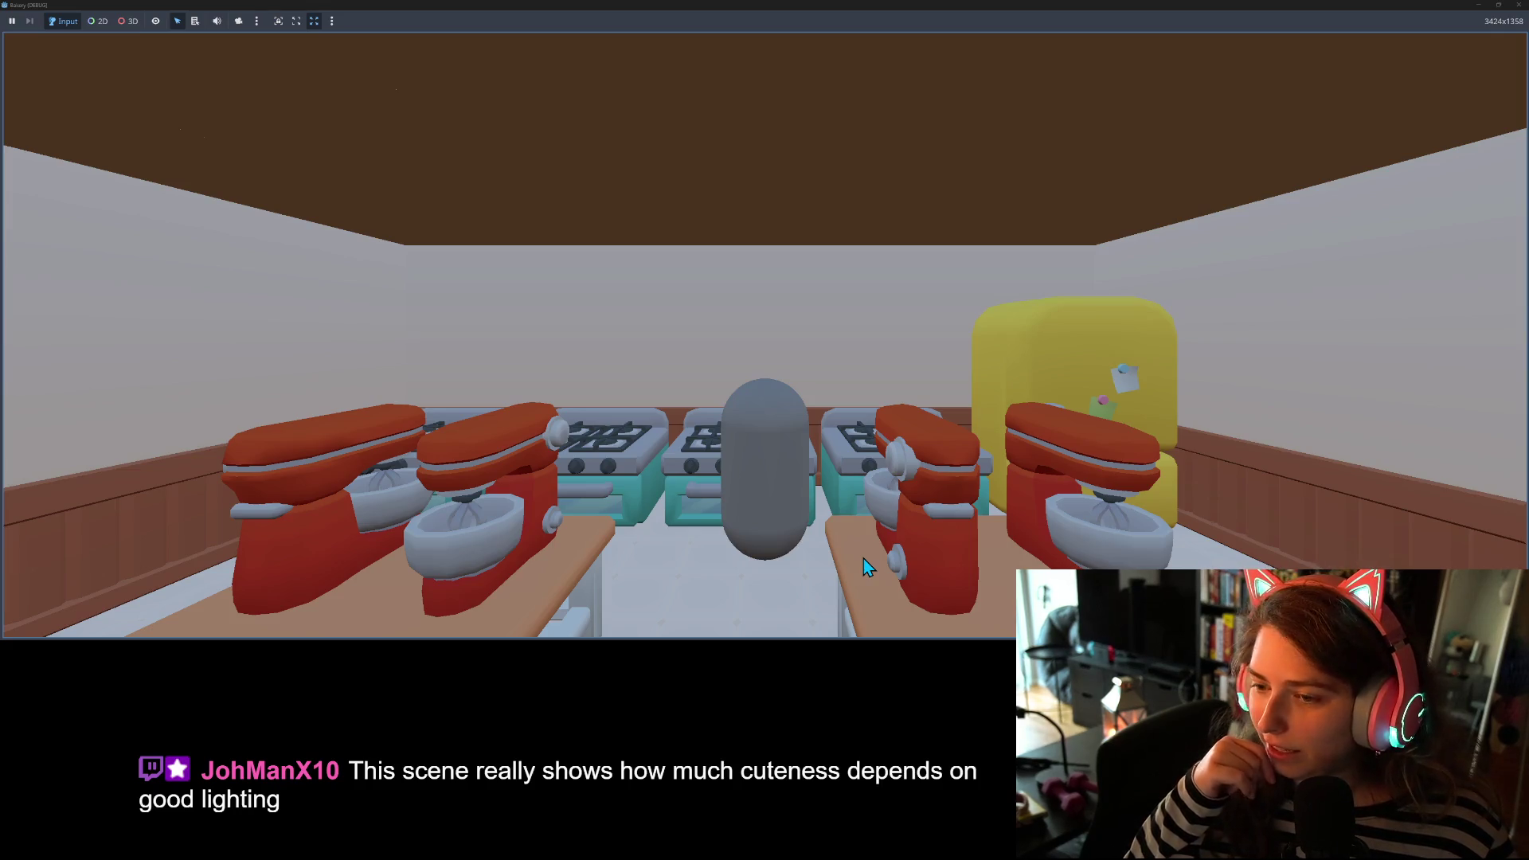
key(s)
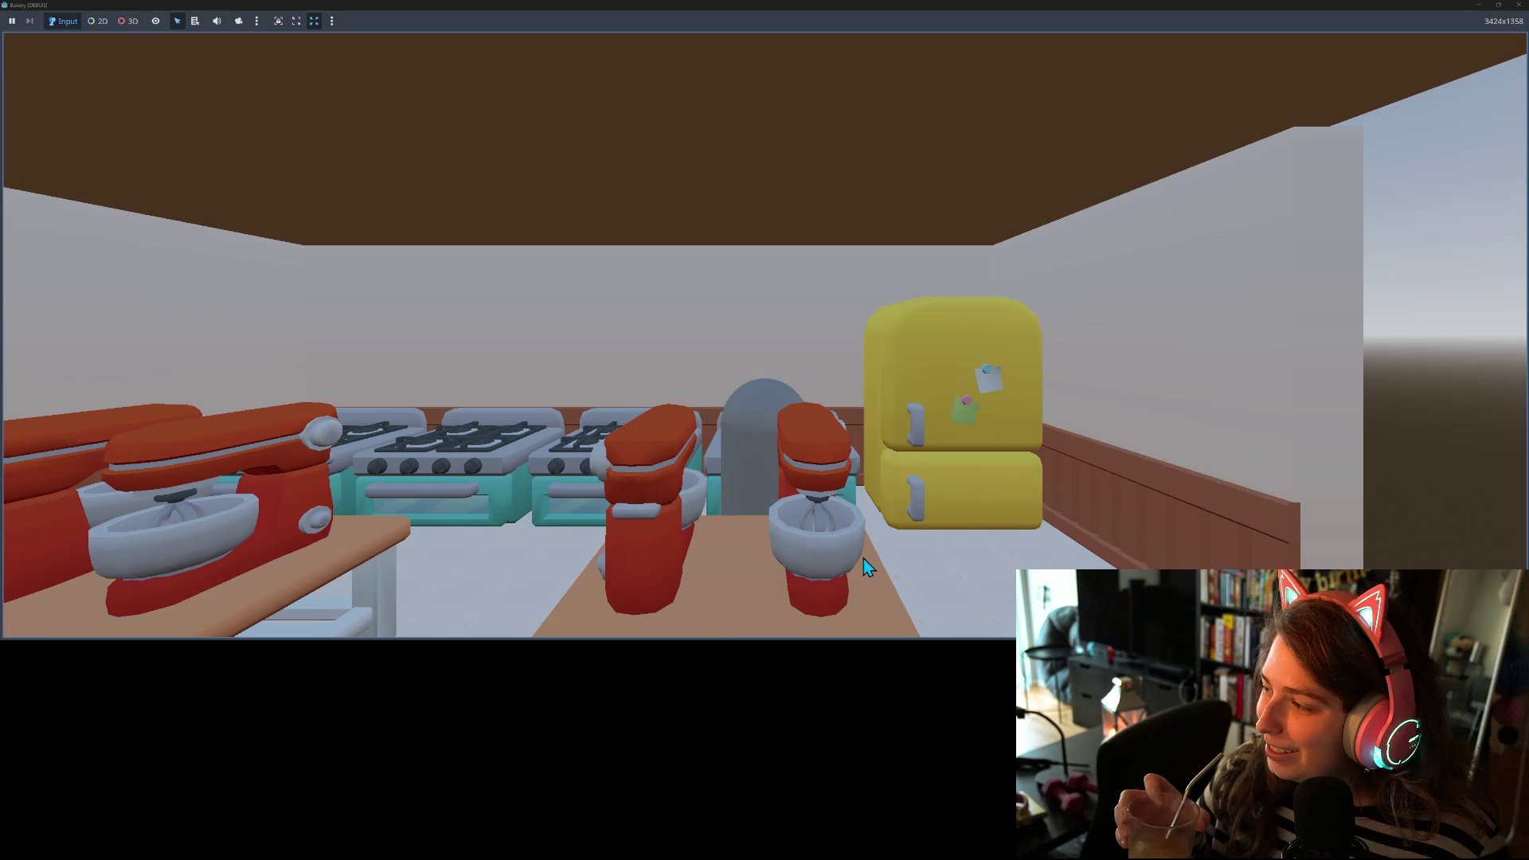
key(s)
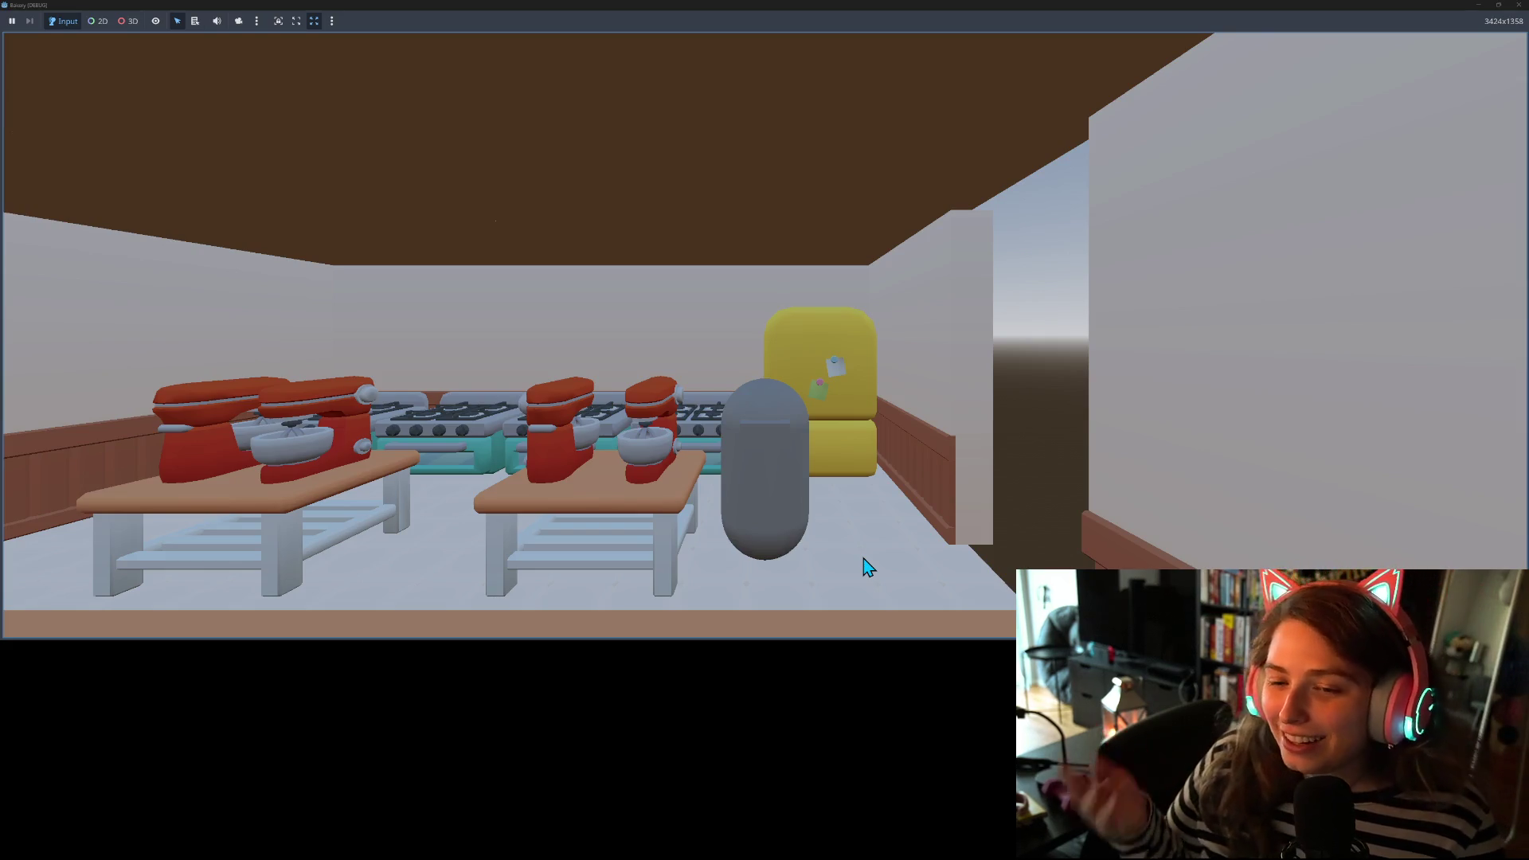
key(s)
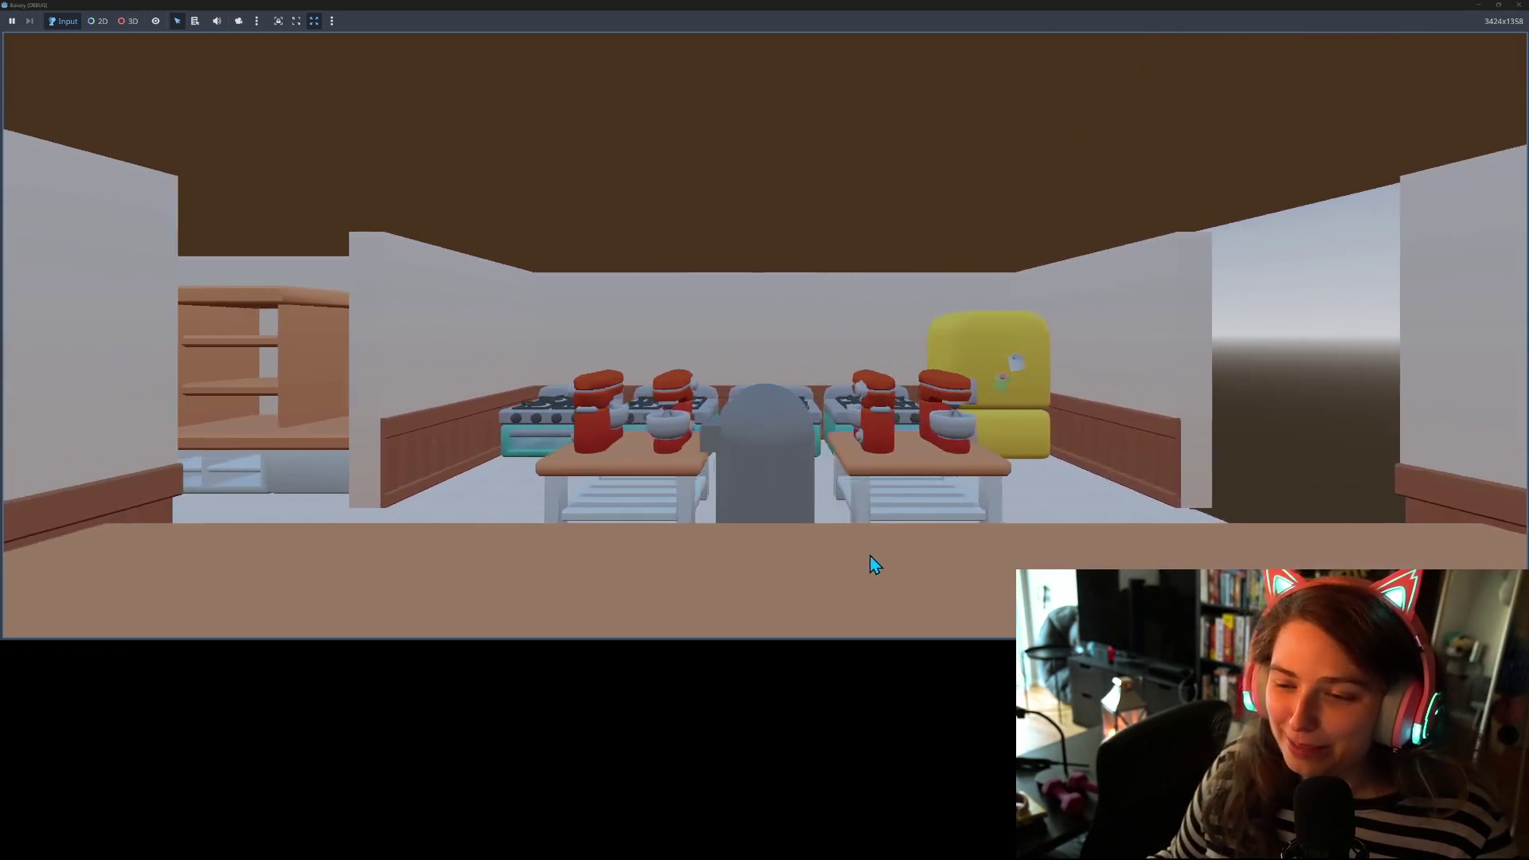
key(a)
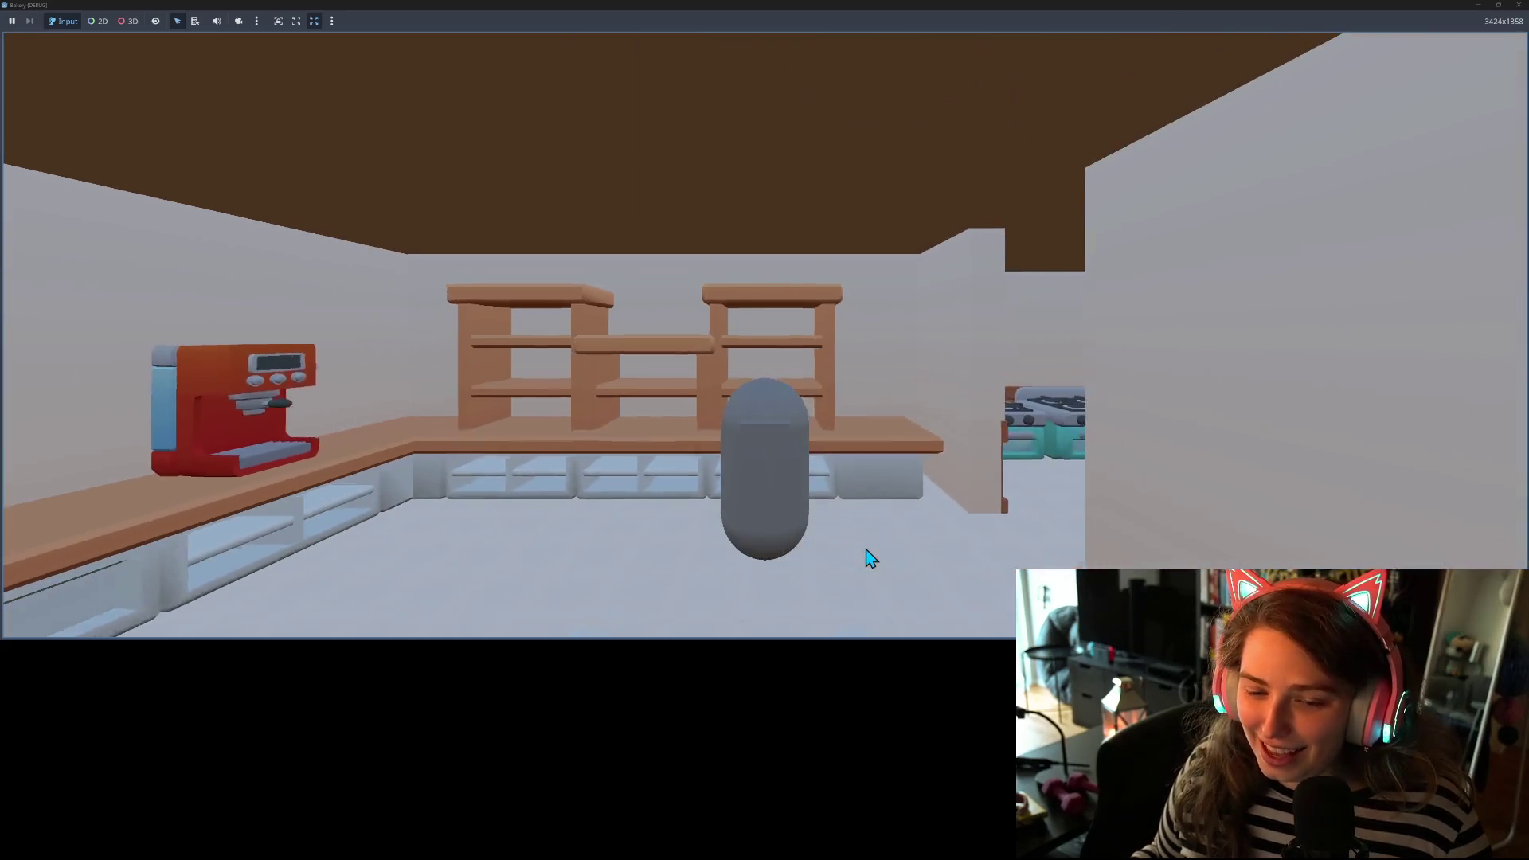
- Walk out into the dining room to view the shelves, door, windows and counter
key(s)
key(d)
key(w)
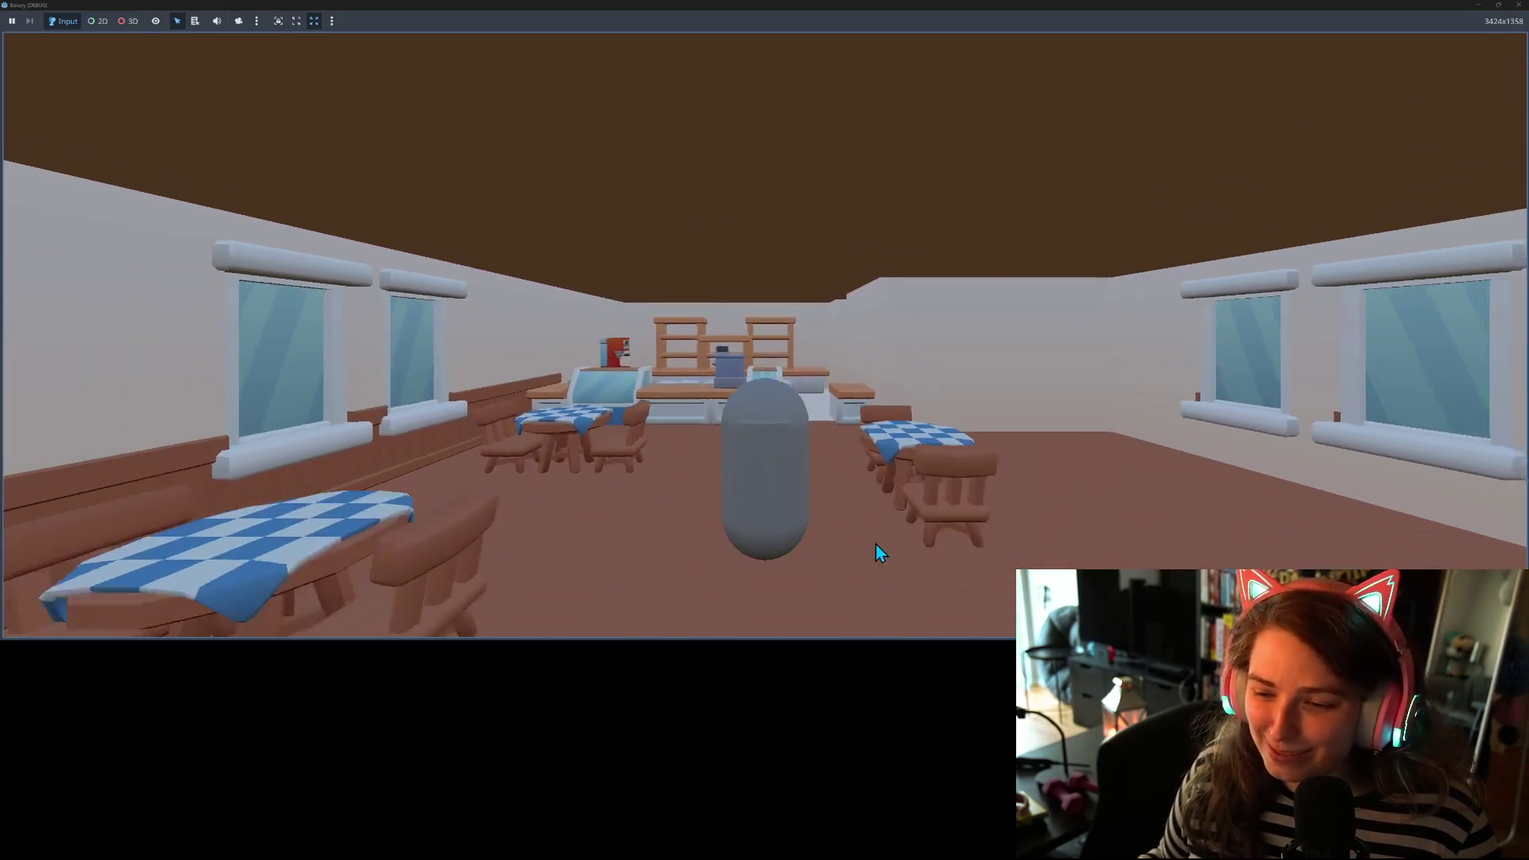
key(d)
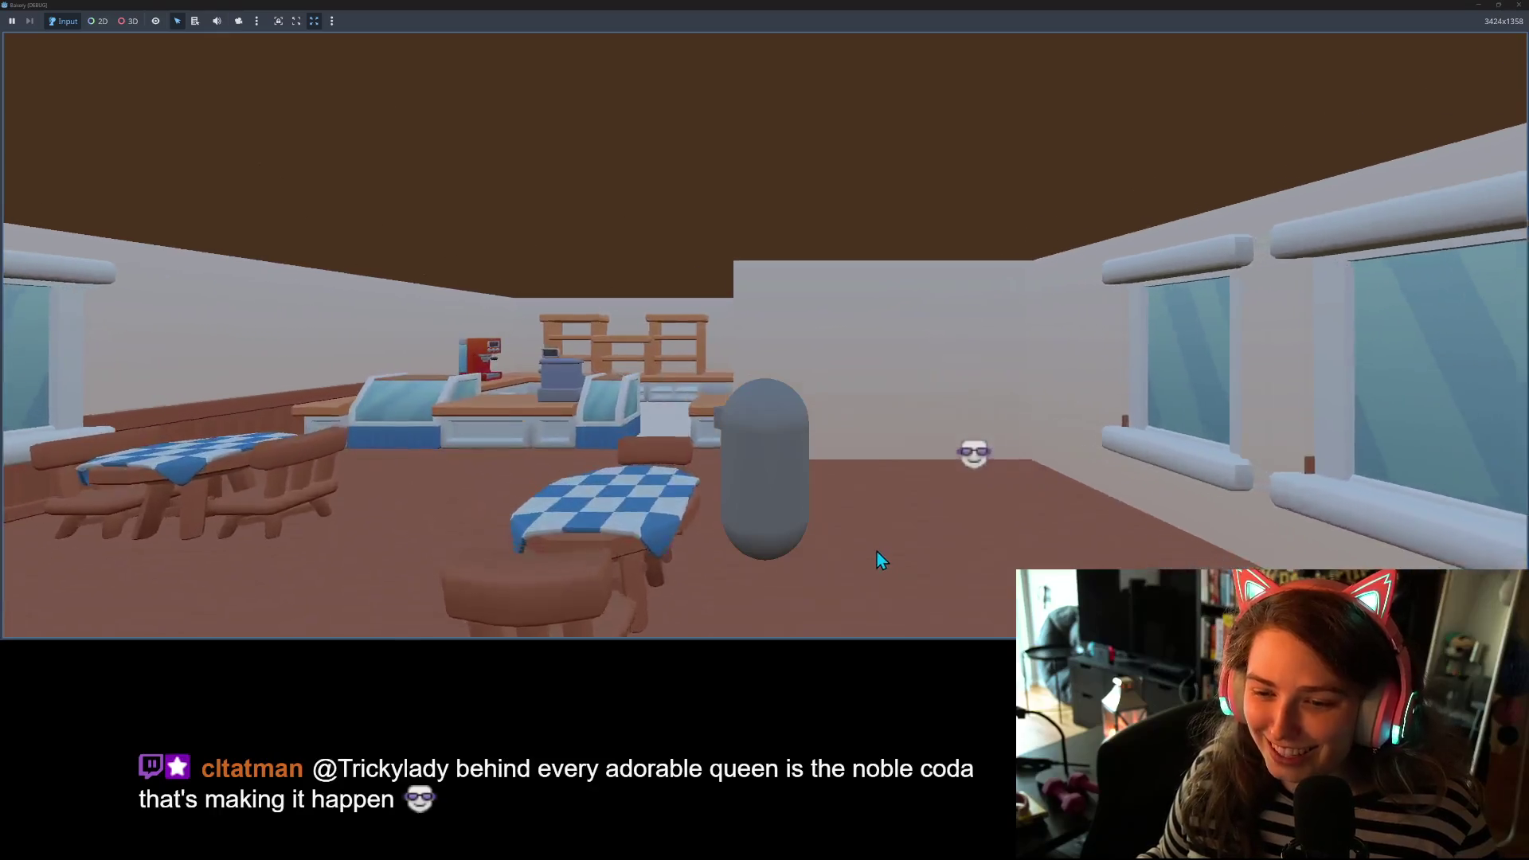
key(a)
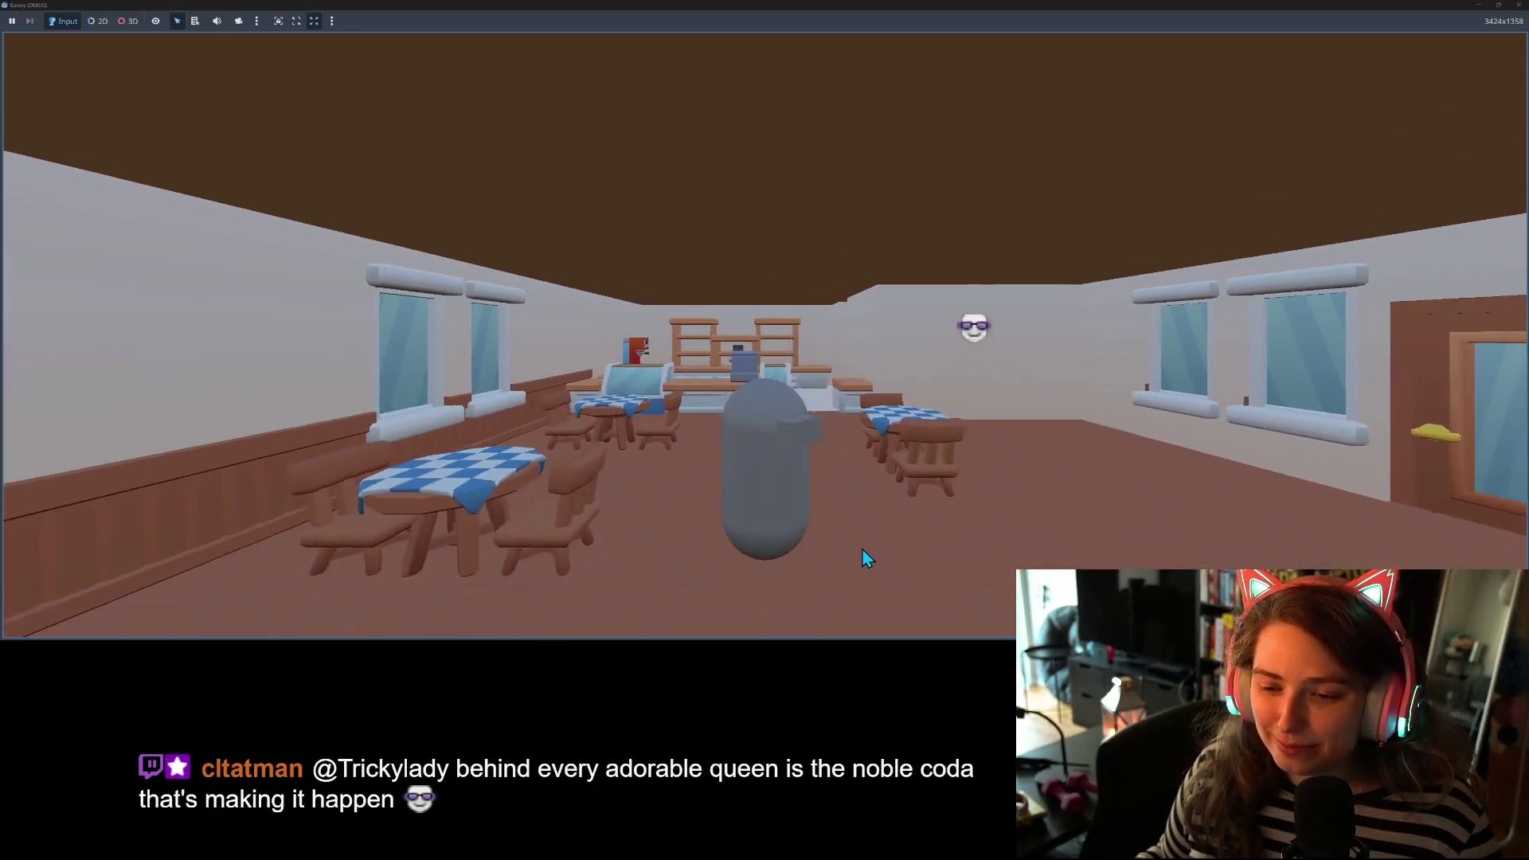
key(d)
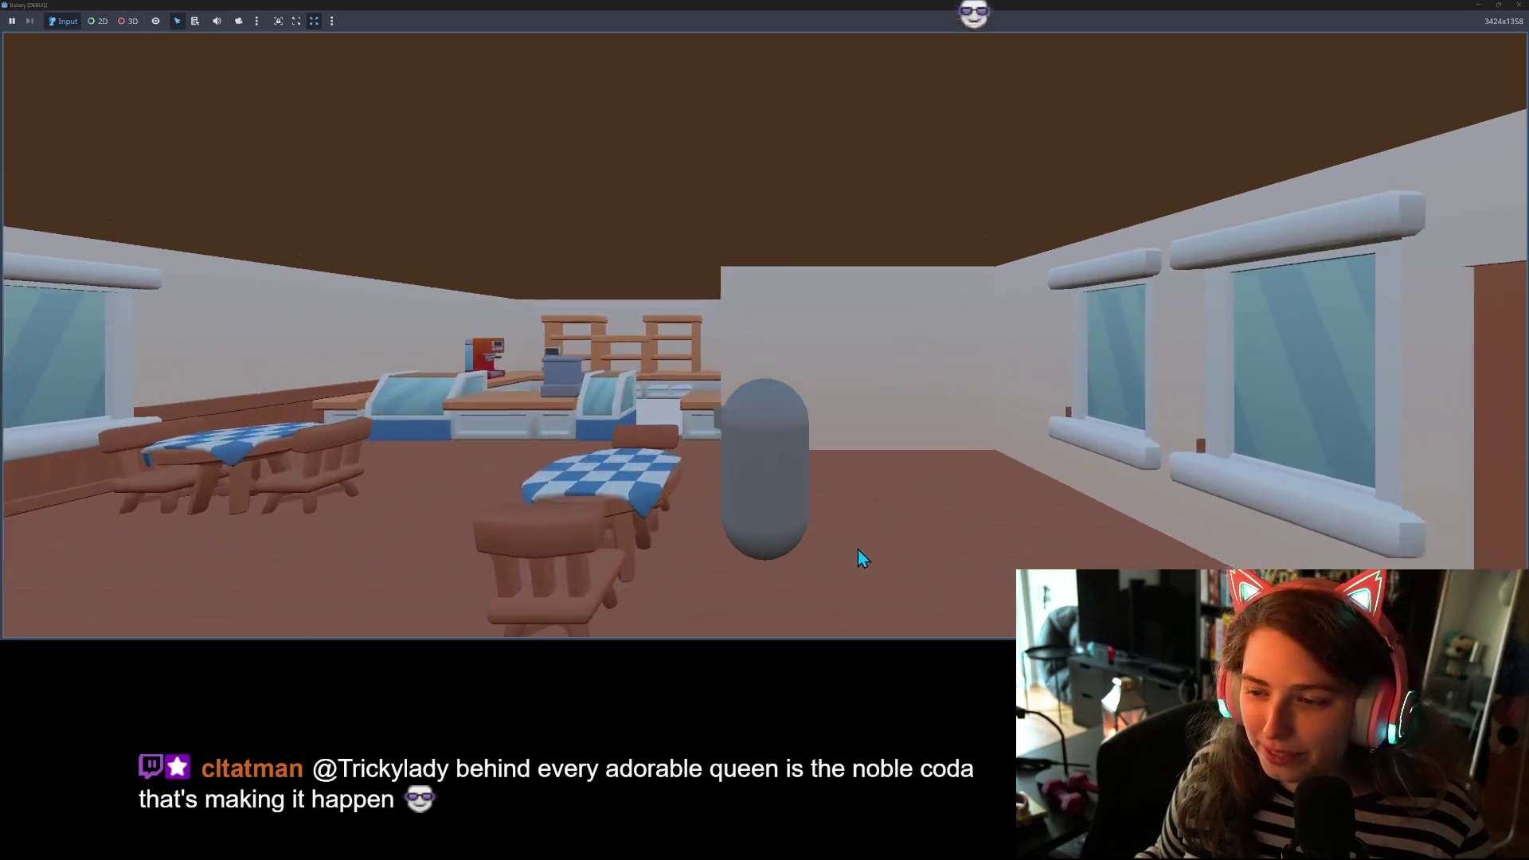
key(a)
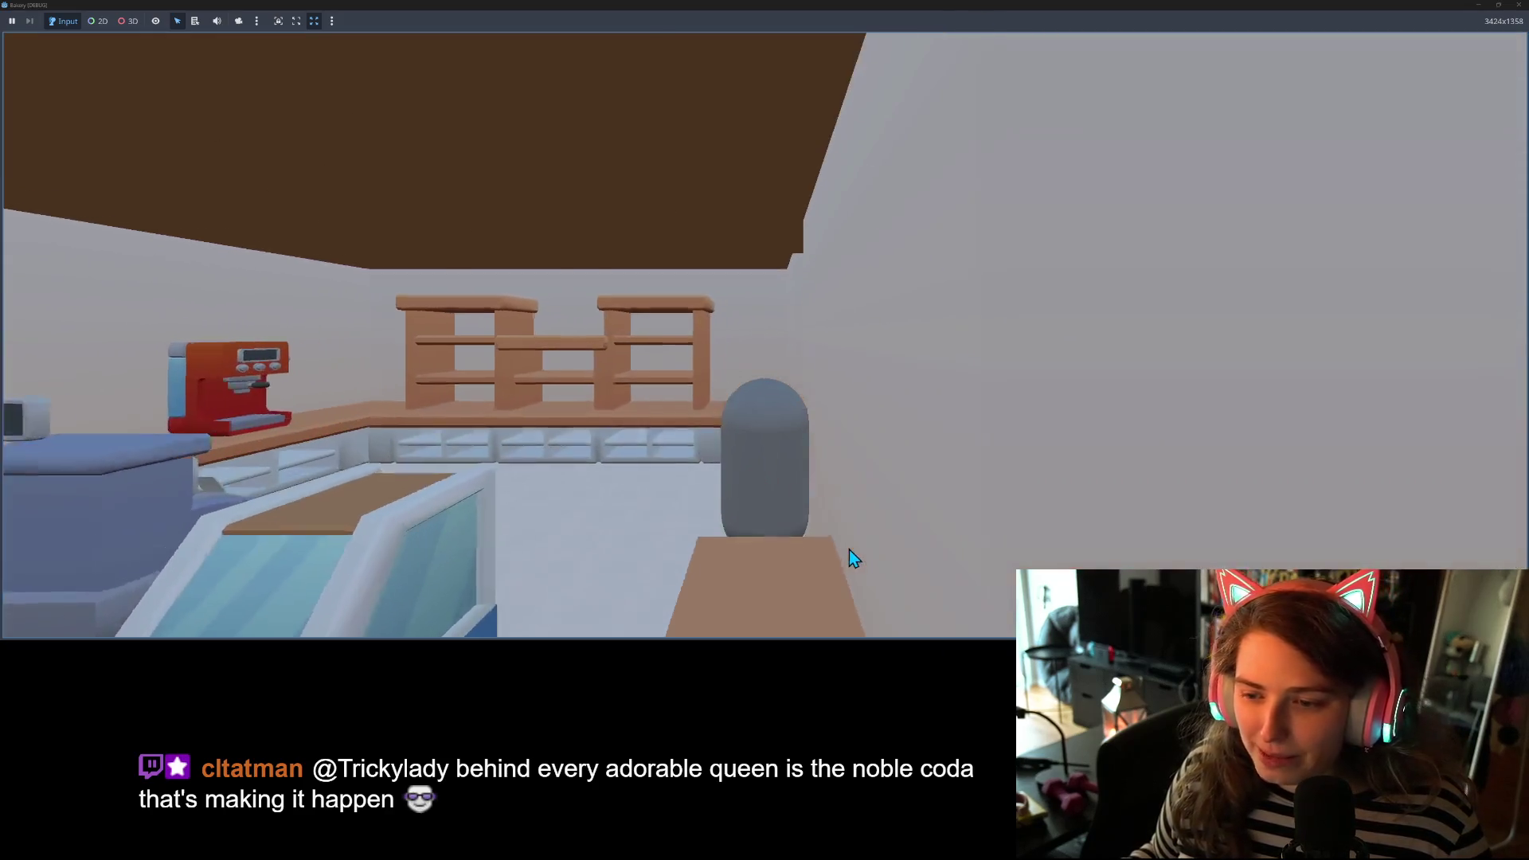
- Walk back along the stove and mixer row past the fridge, then close the game window
key(d)
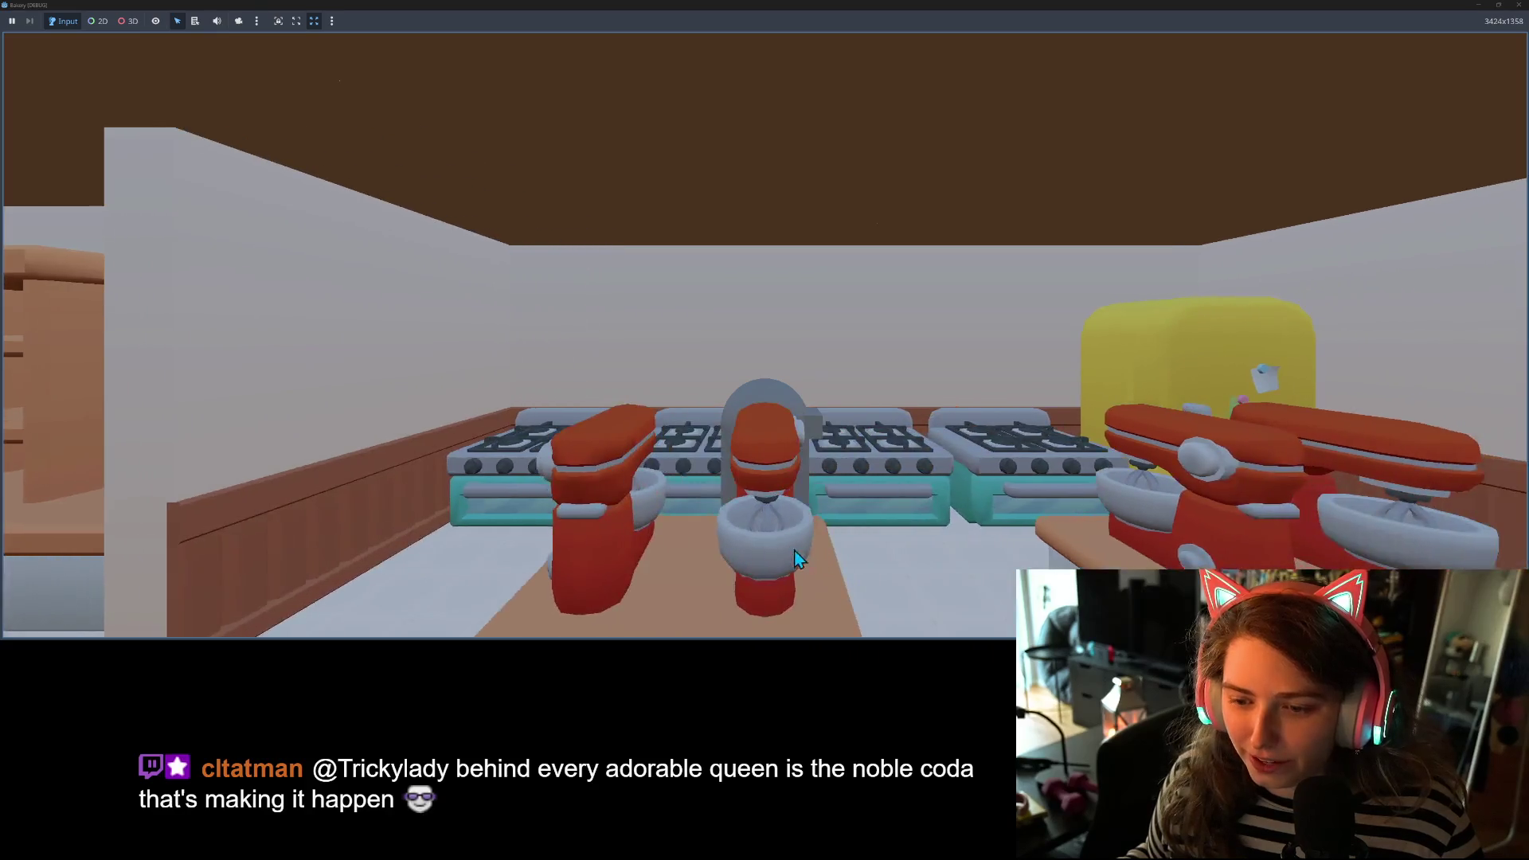
key(a)
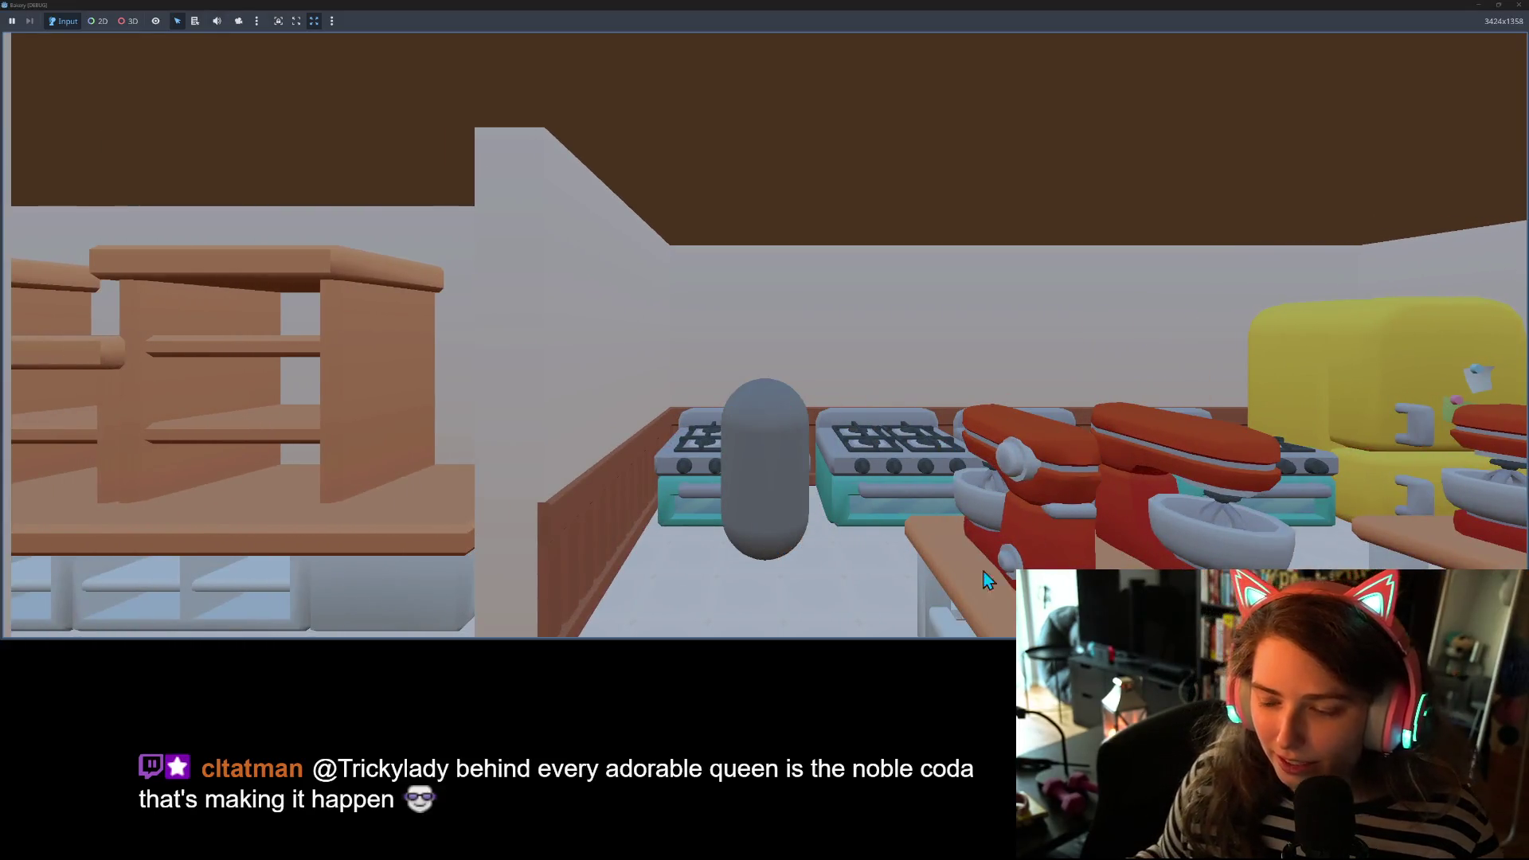
key(d)
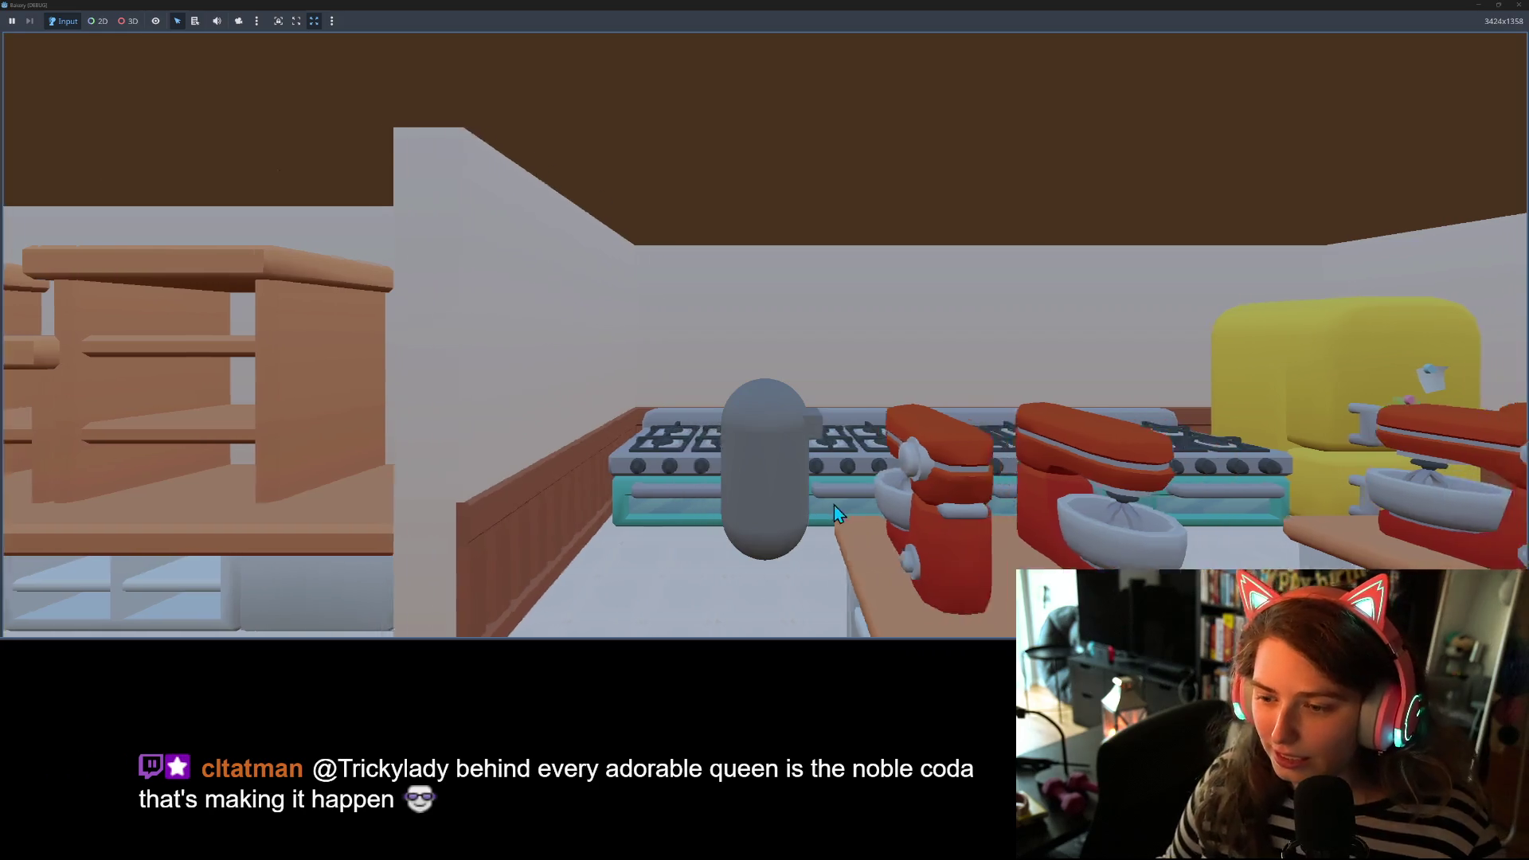
key(a)
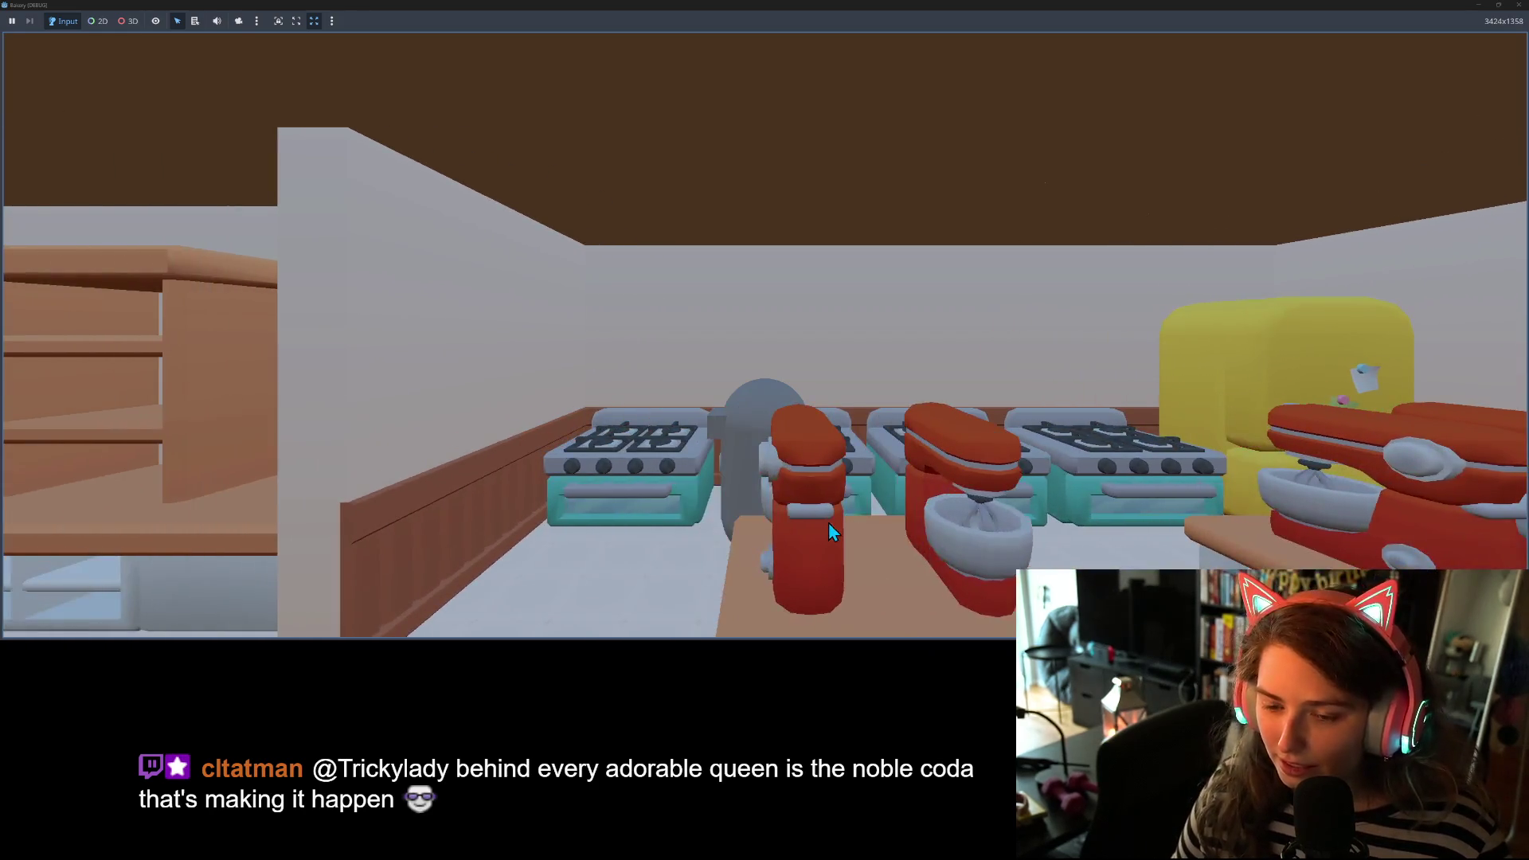
key(d)
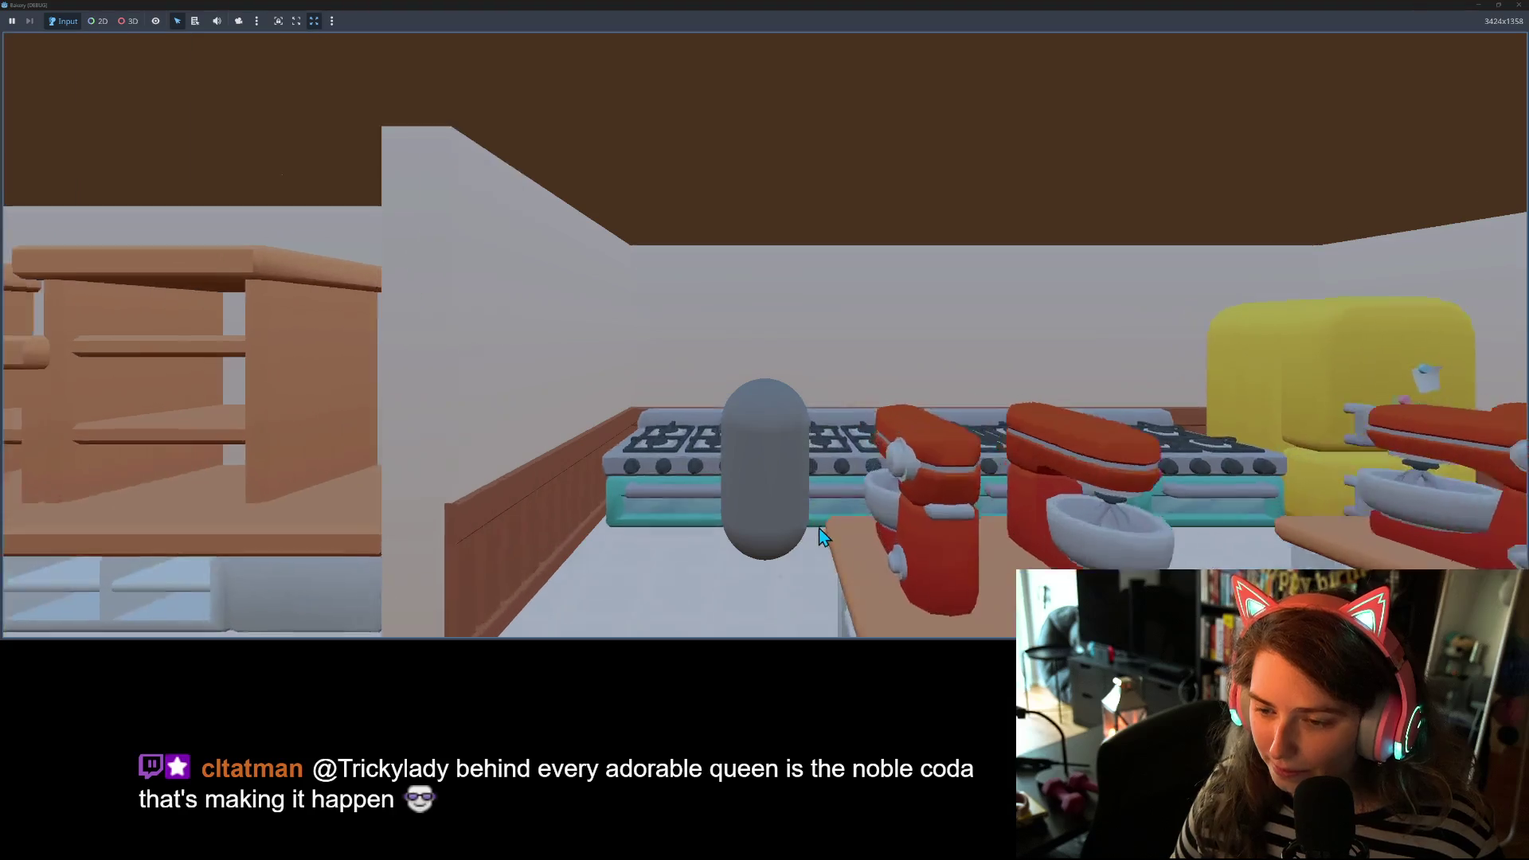
key(a)
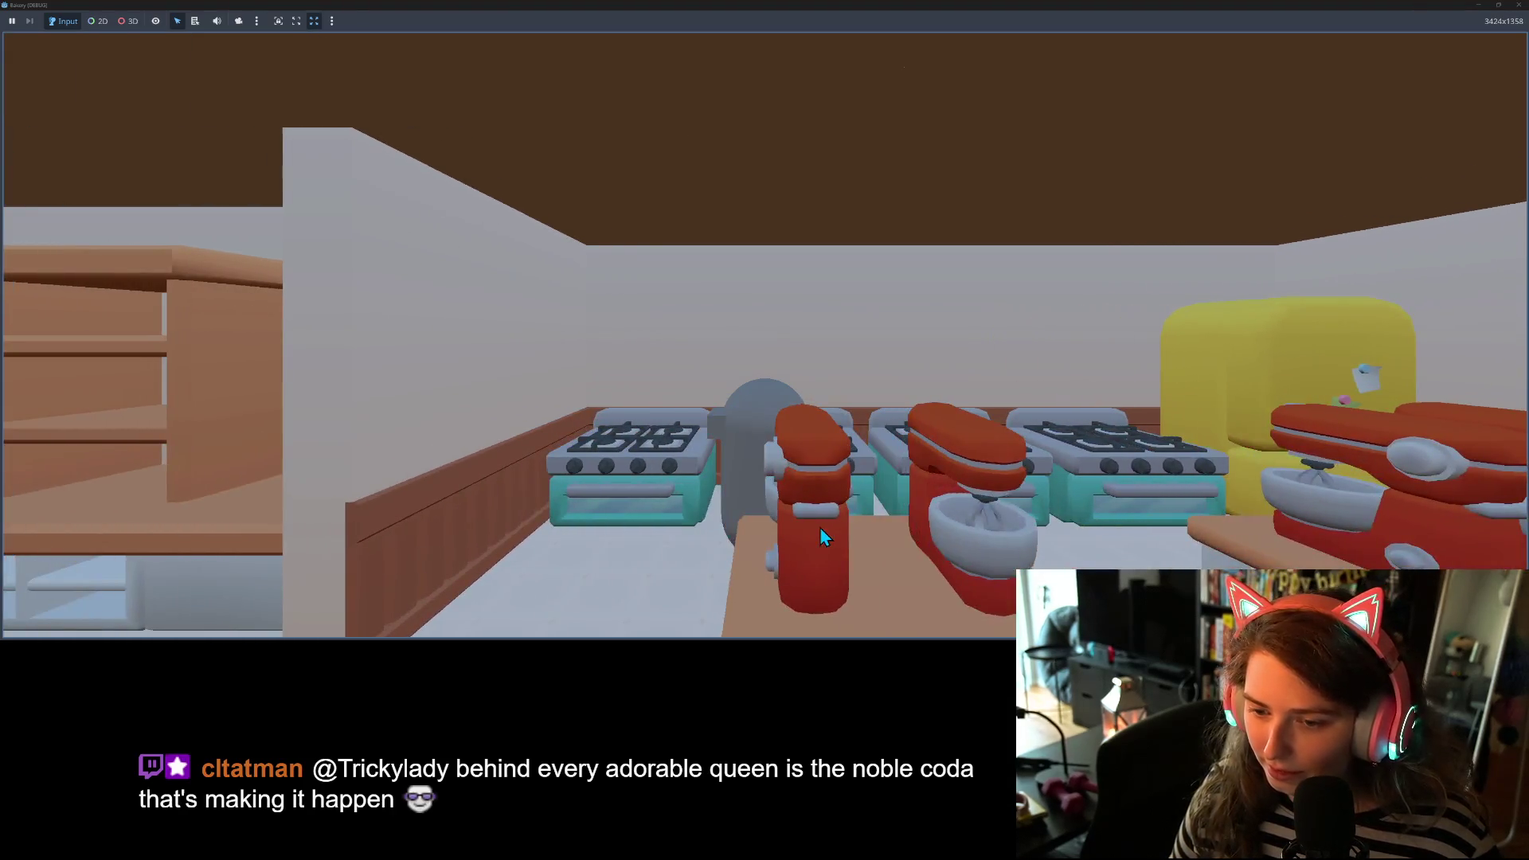
key(d)
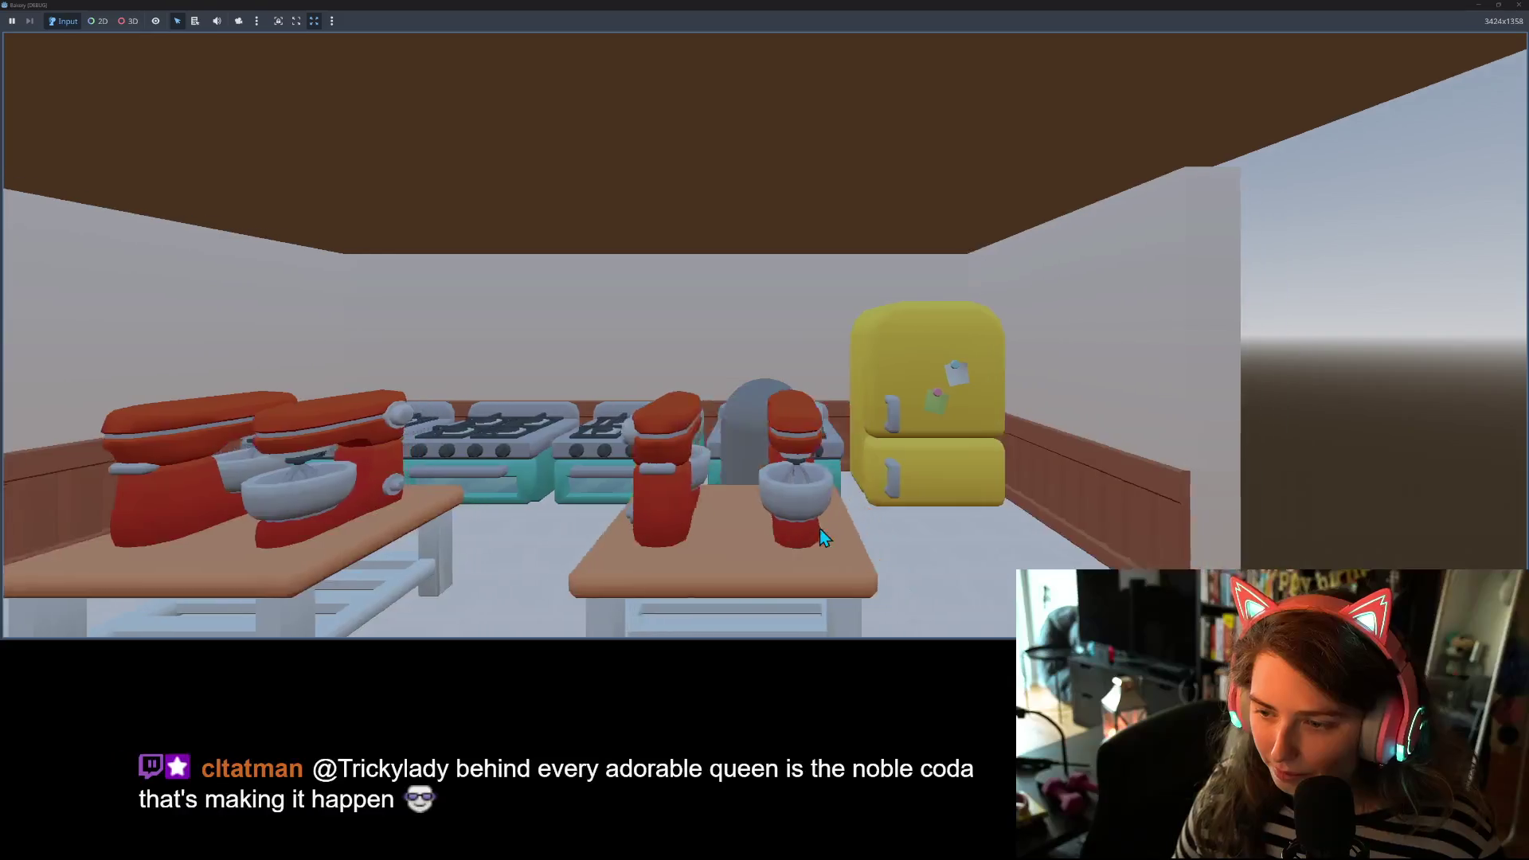
key(s)
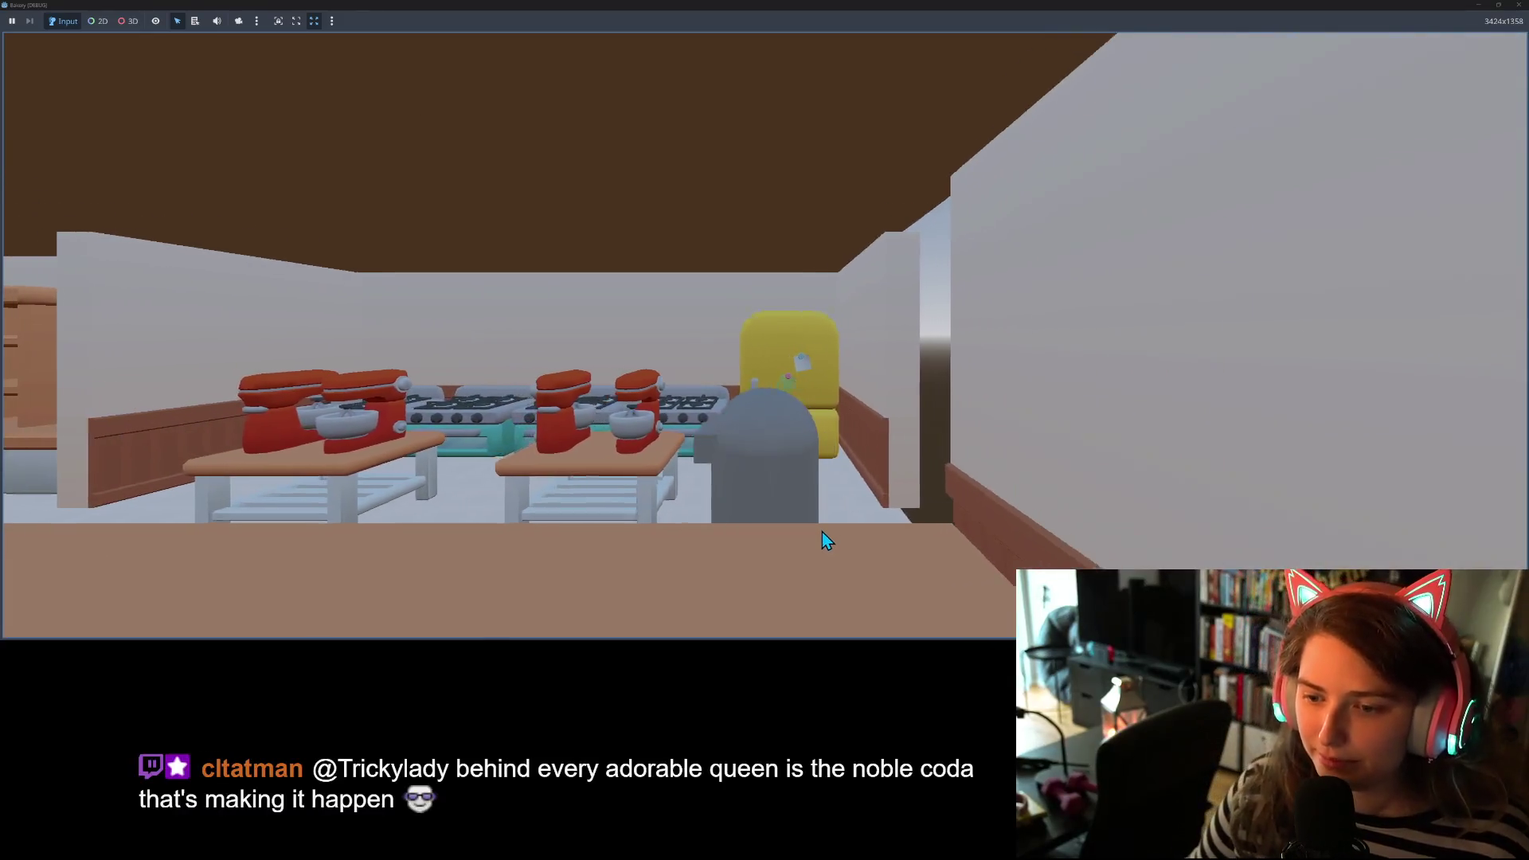
key(a)
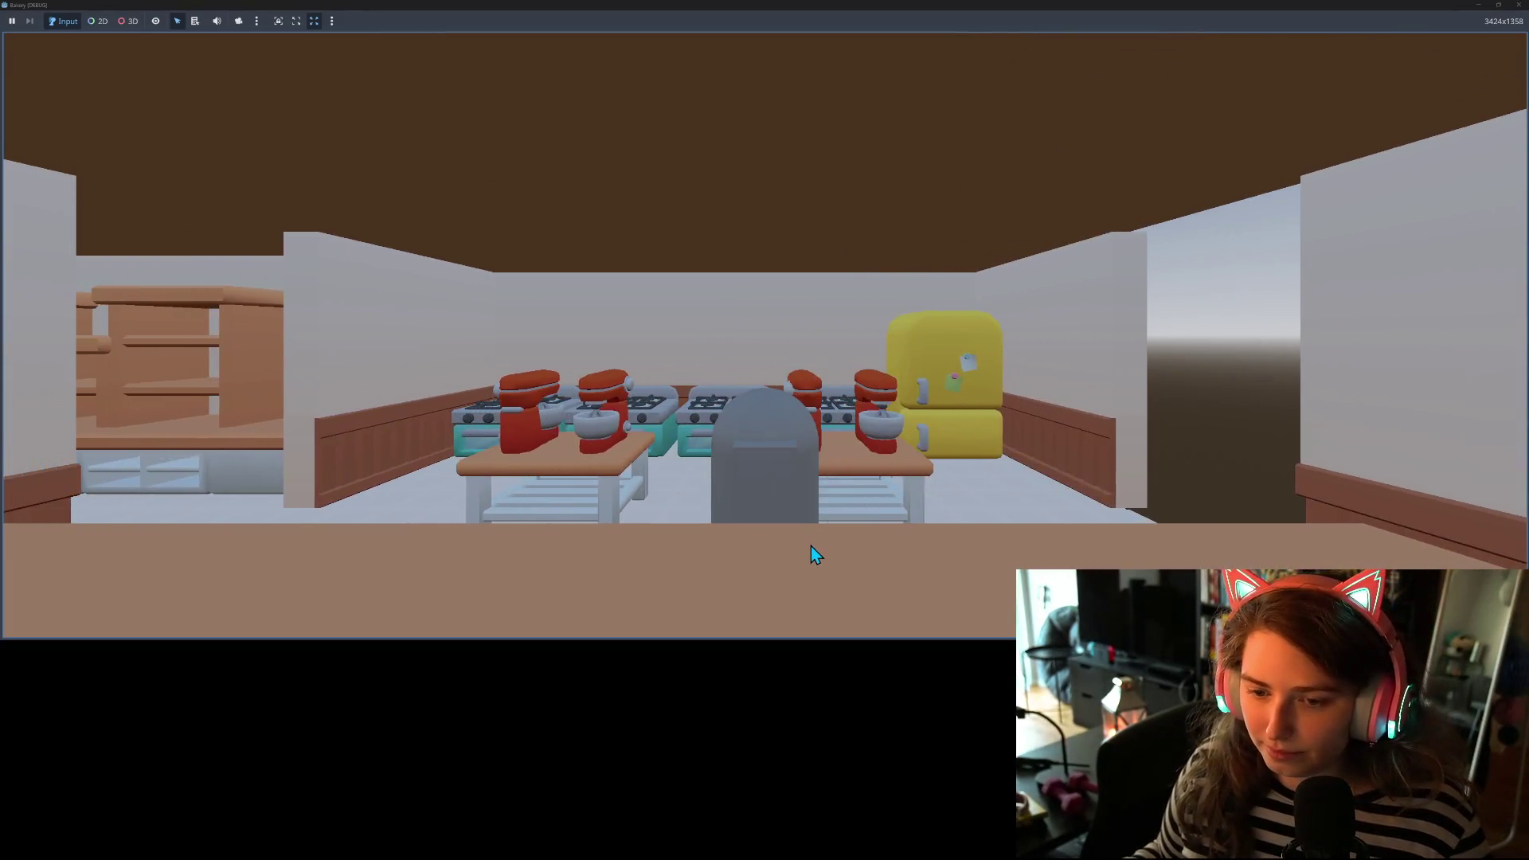
key(a)
key(a)
key(w)
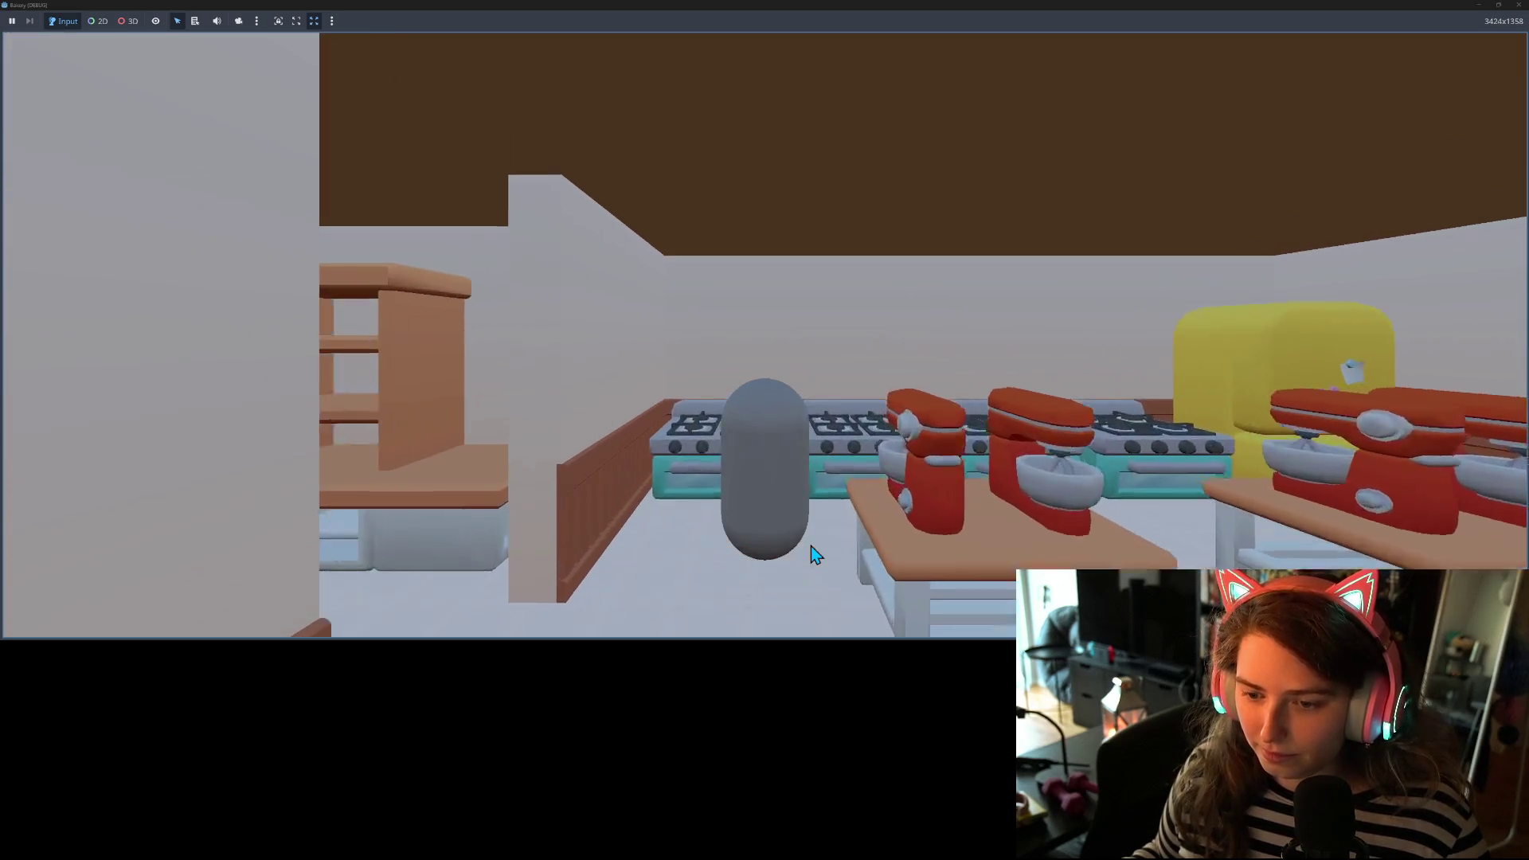
key(s)
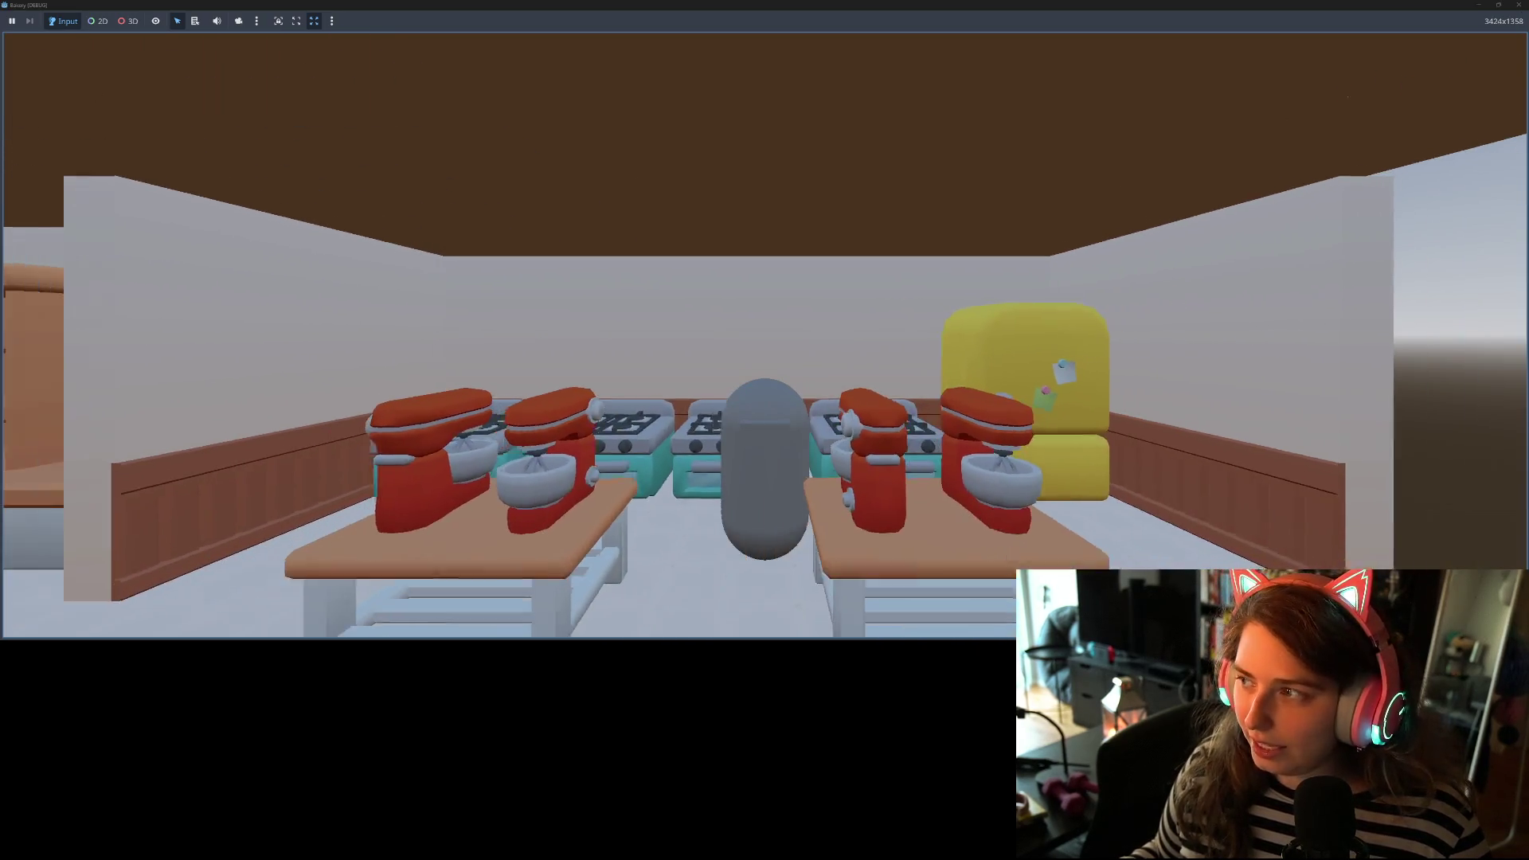
key(d)
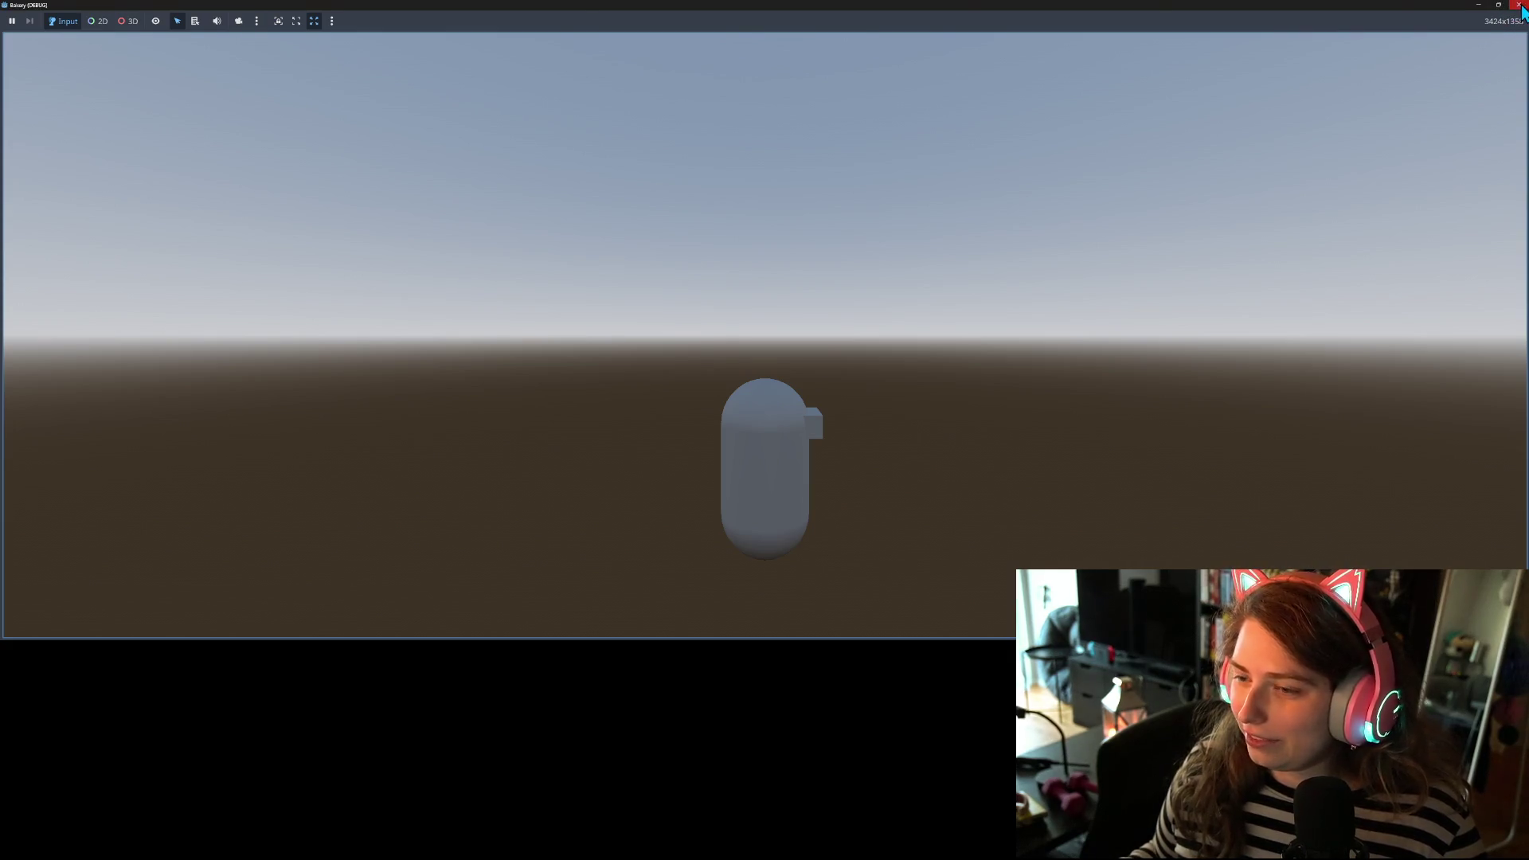
click(1518, 4)
scroll(down, 3)
drag(871, 357, 913, 307)
scroll(up, 3)
scroll(up, 3)
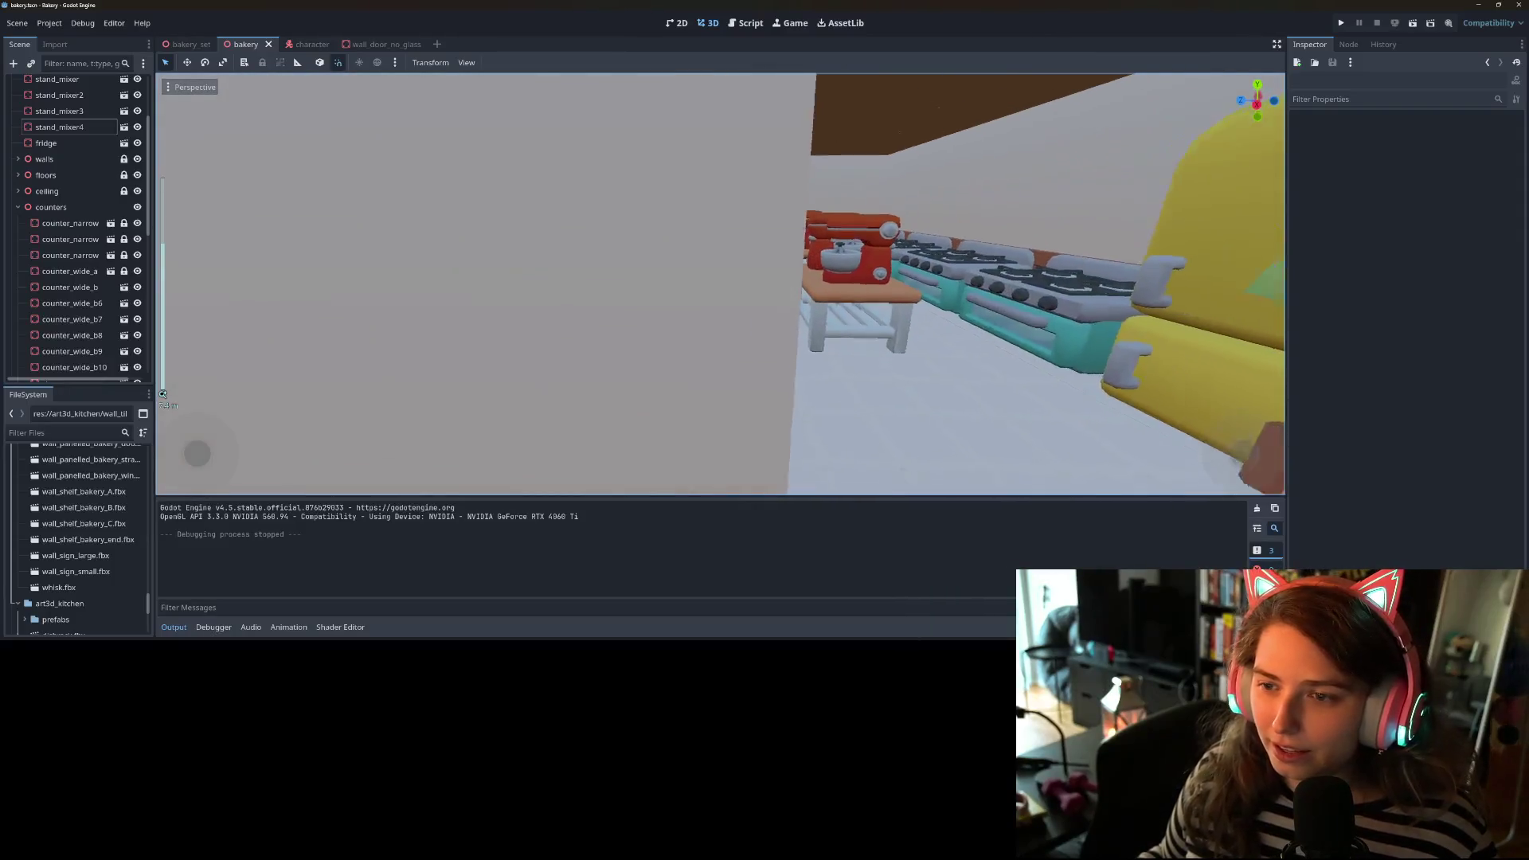
scroll(up, 3)
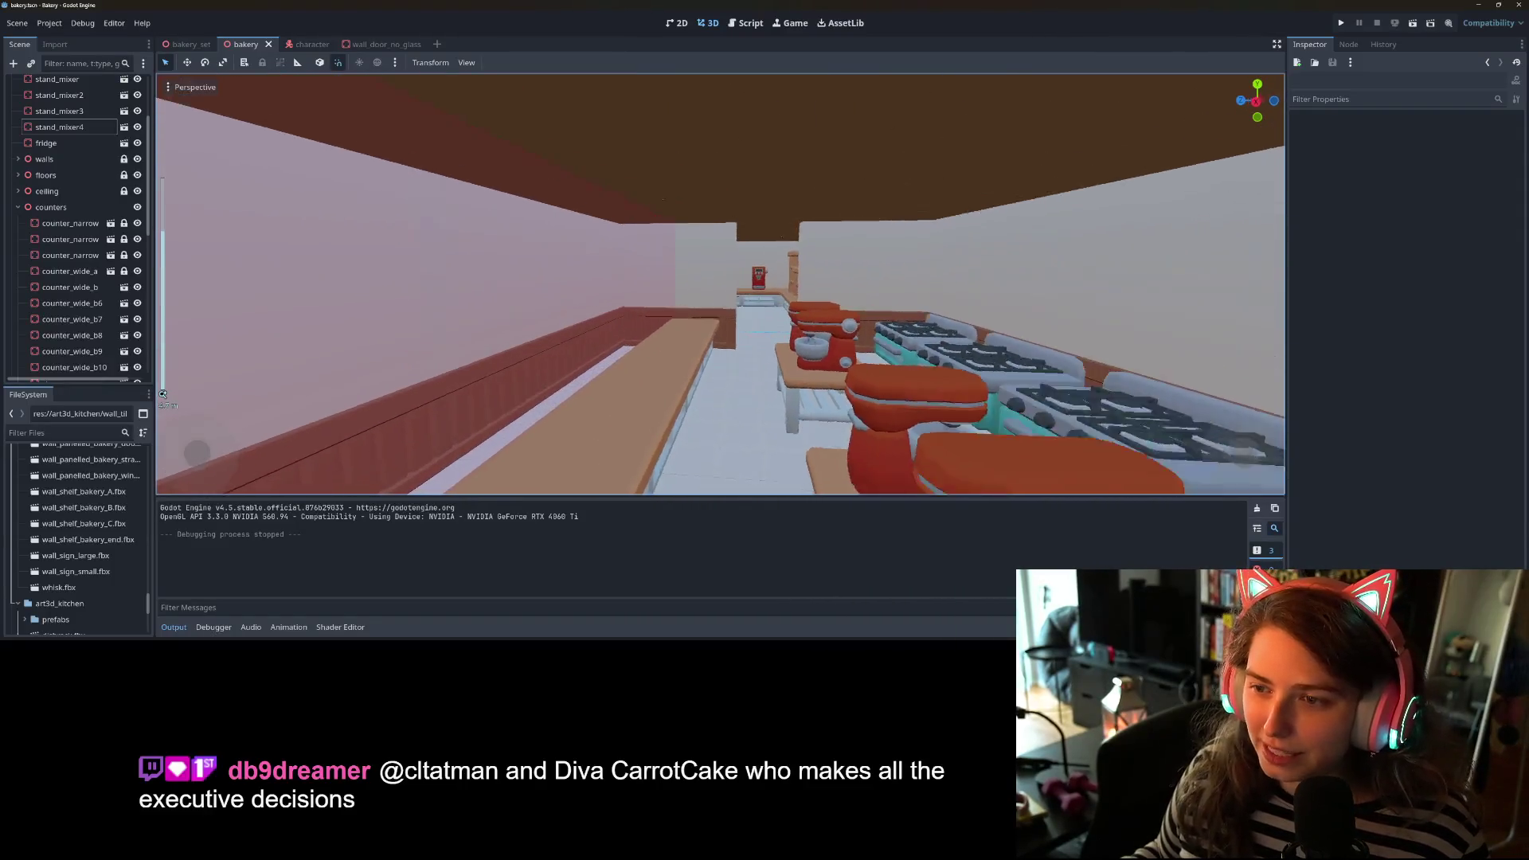
drag(766, 396, 804, 414)
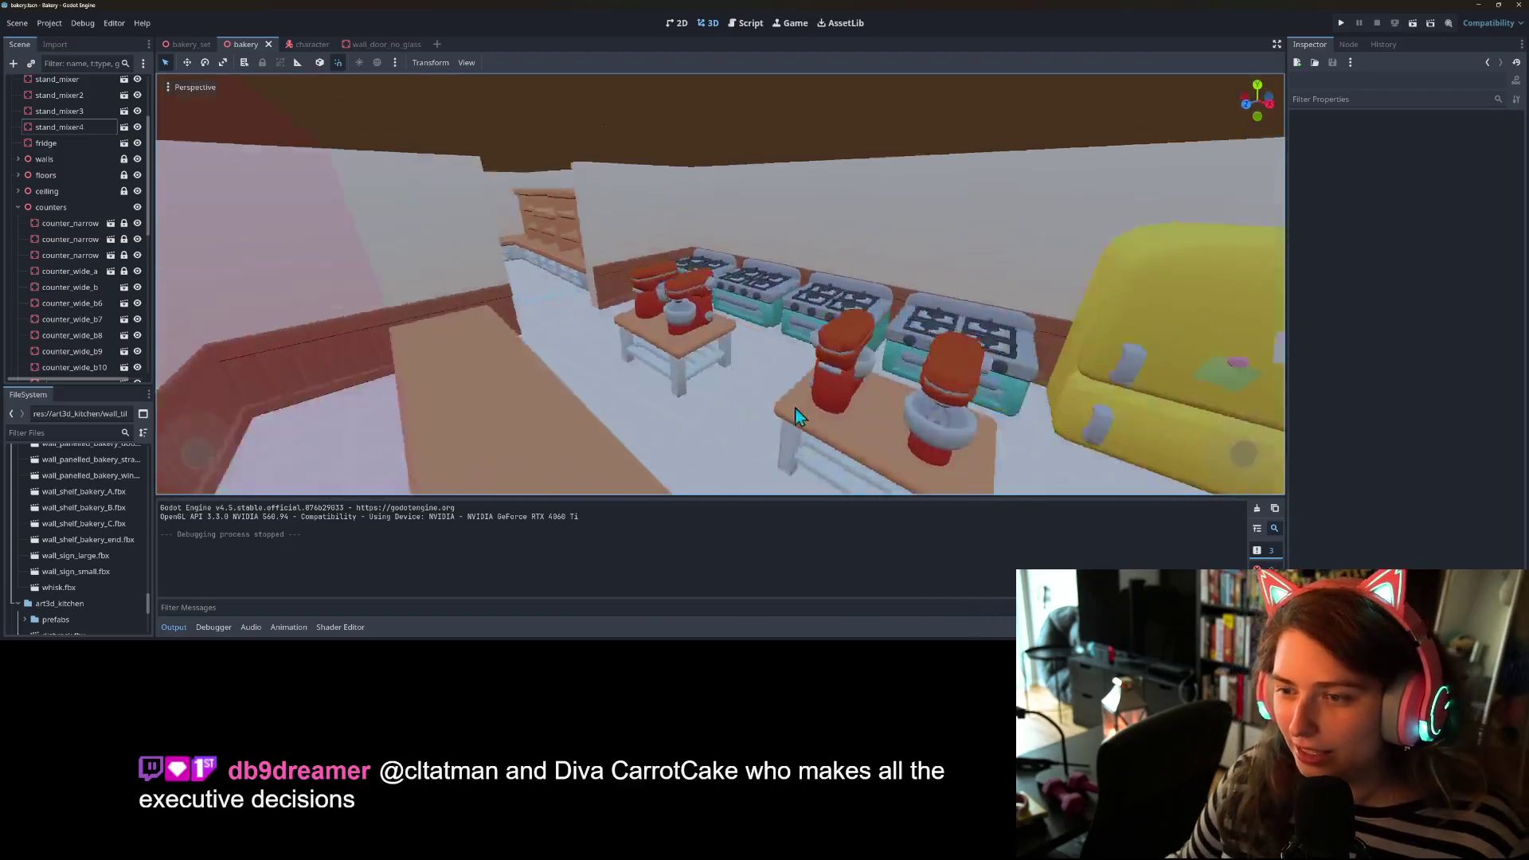
scroll(down, 3)
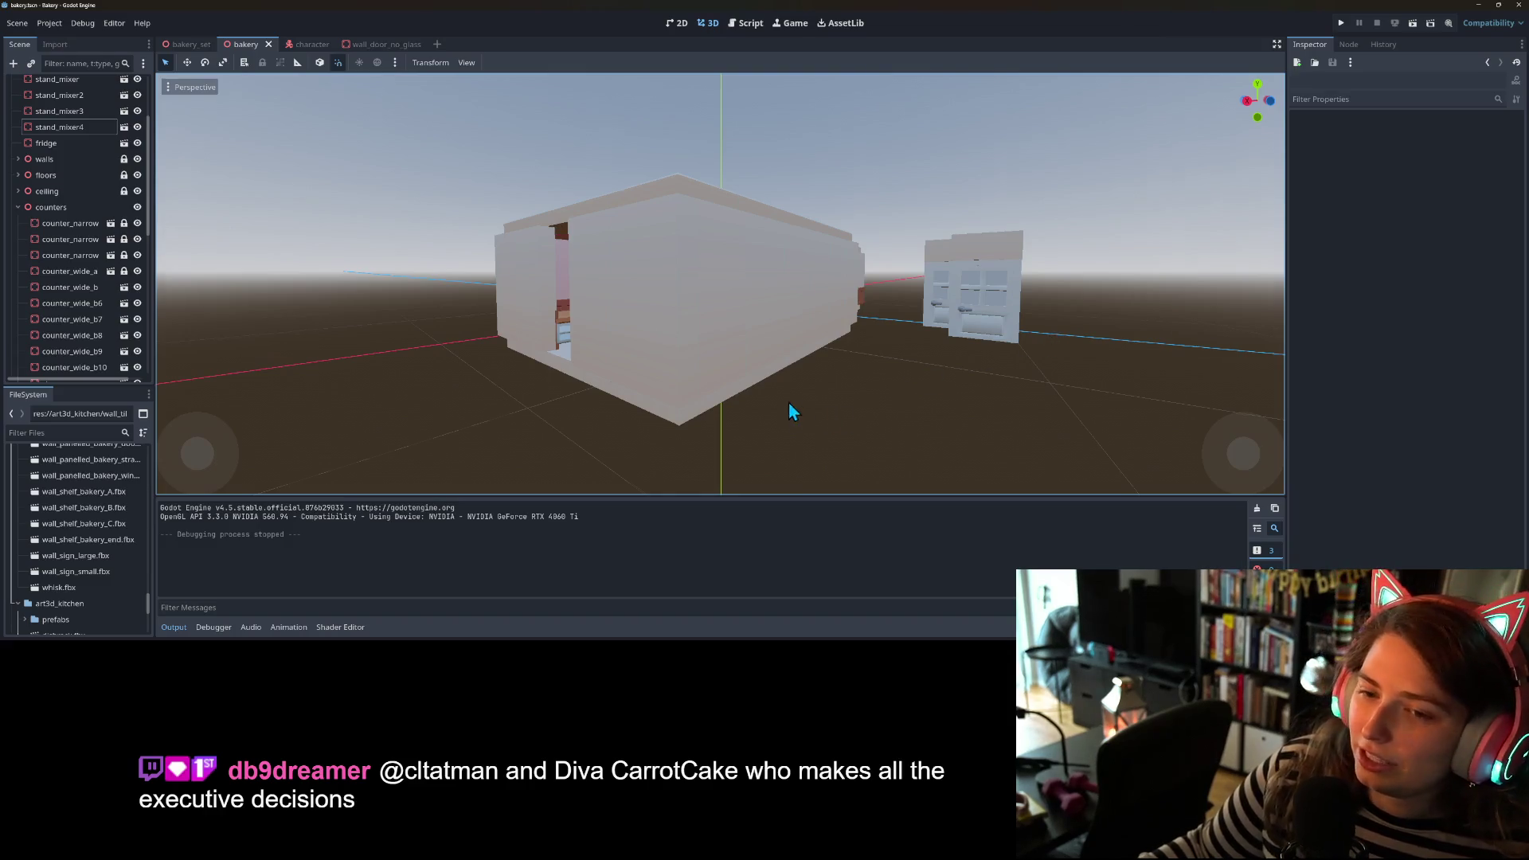
scroll(up, 3)
scroll(down, 3)
drag(860, 415, 1092, 417)
scroll(up, 3)
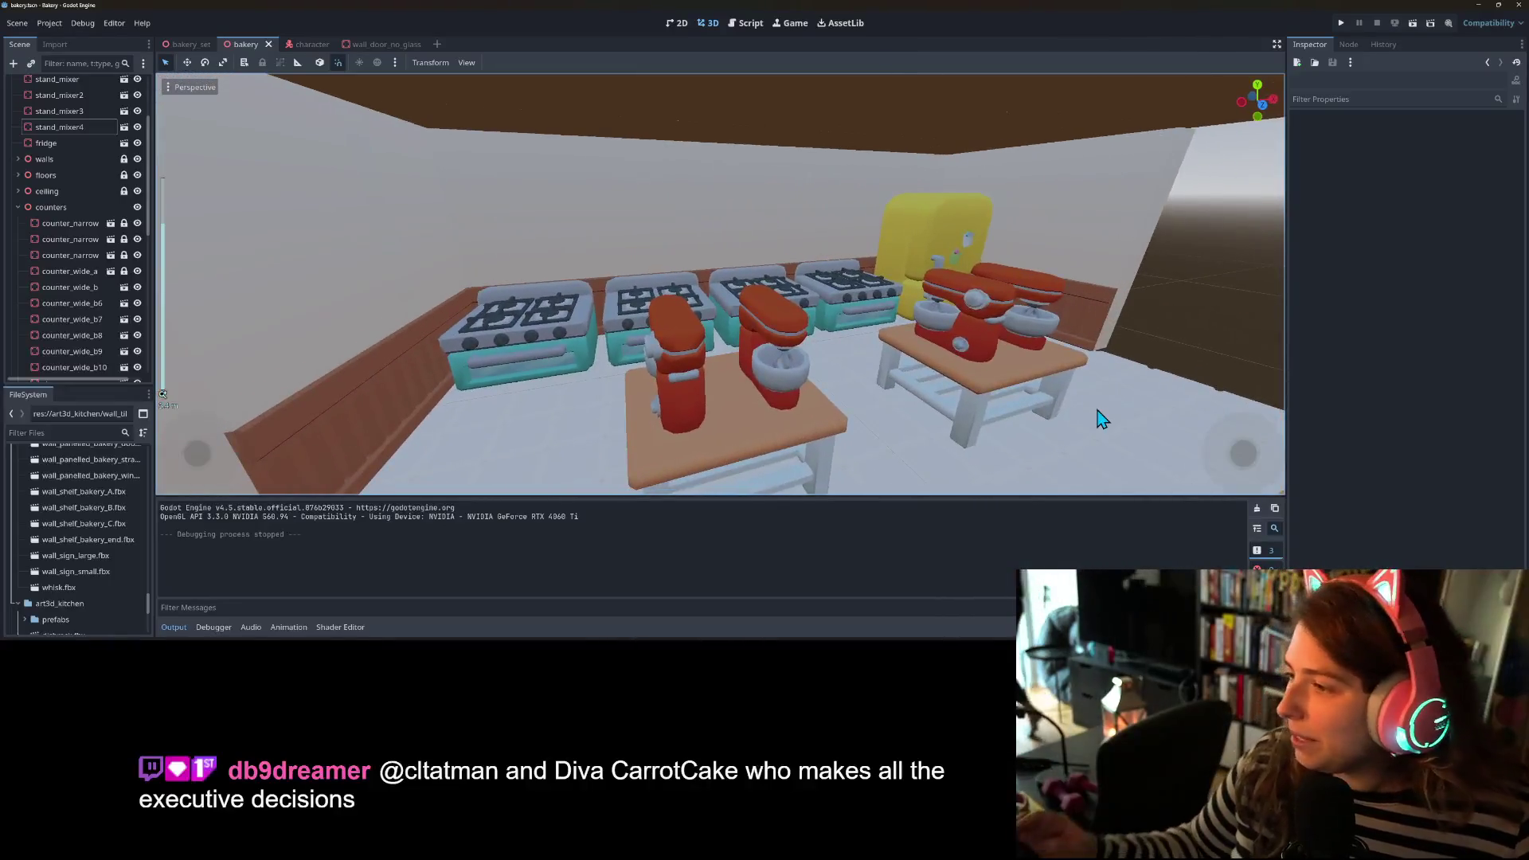
scroll(up, 3)
scroll(down, 3)
scroll(up, 3)
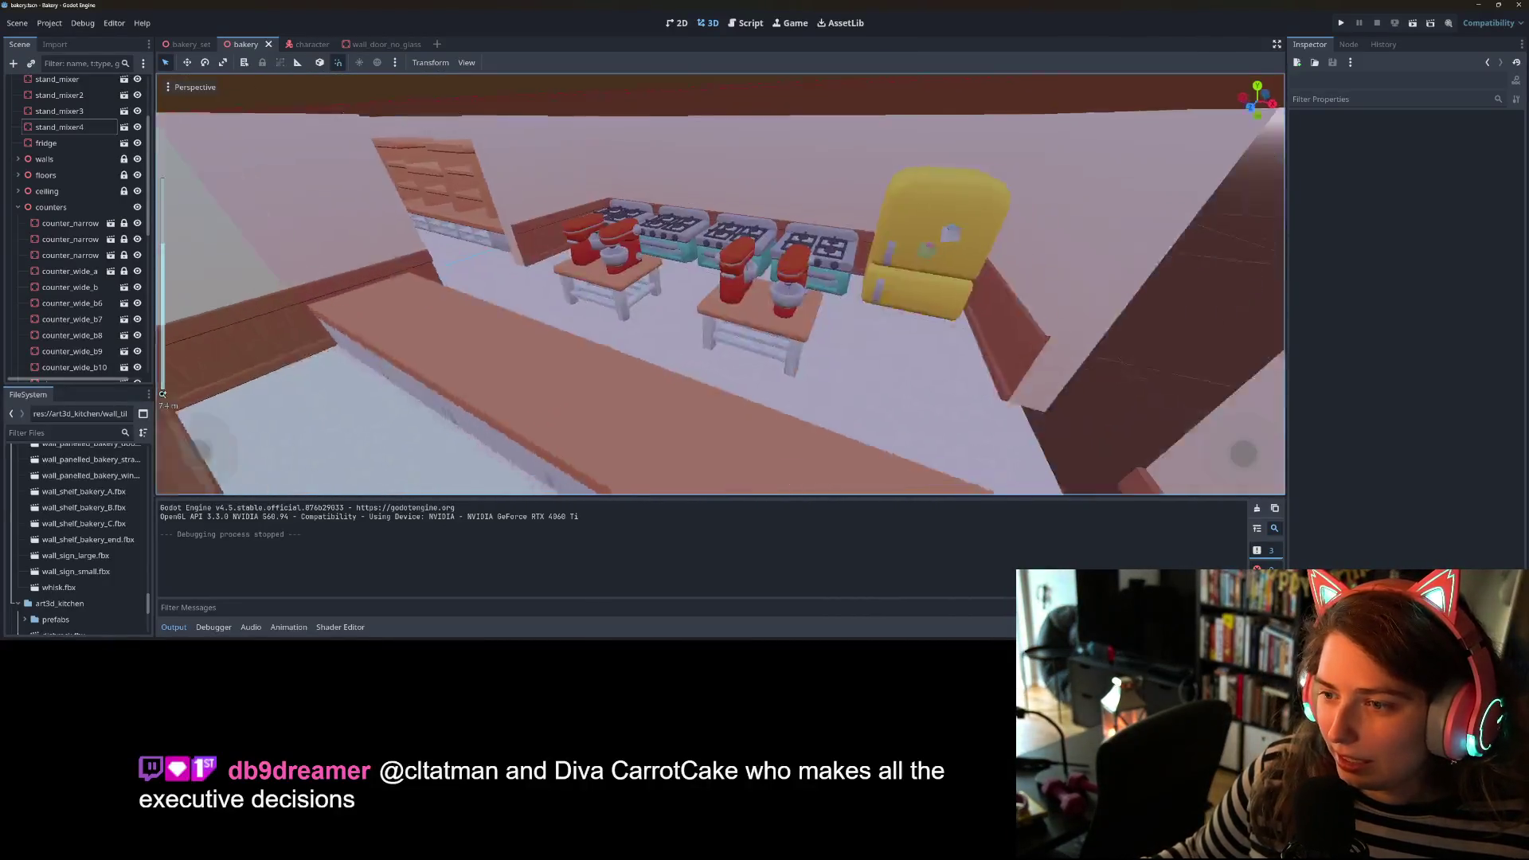
scroll(down, 3)
drag(860, 379, 747, 377)
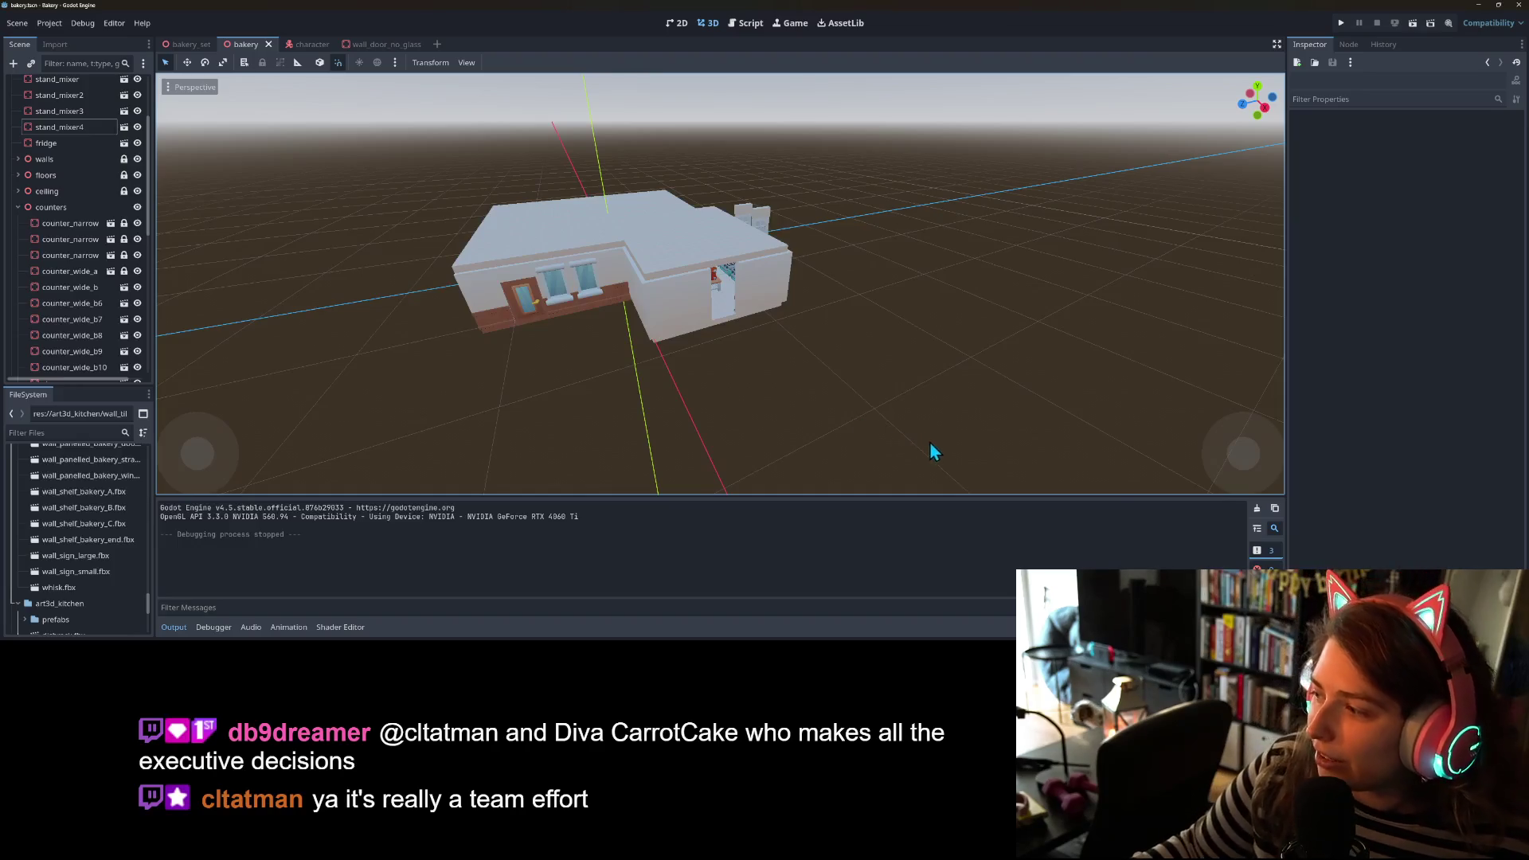
drag(899, 466, 836, 457)
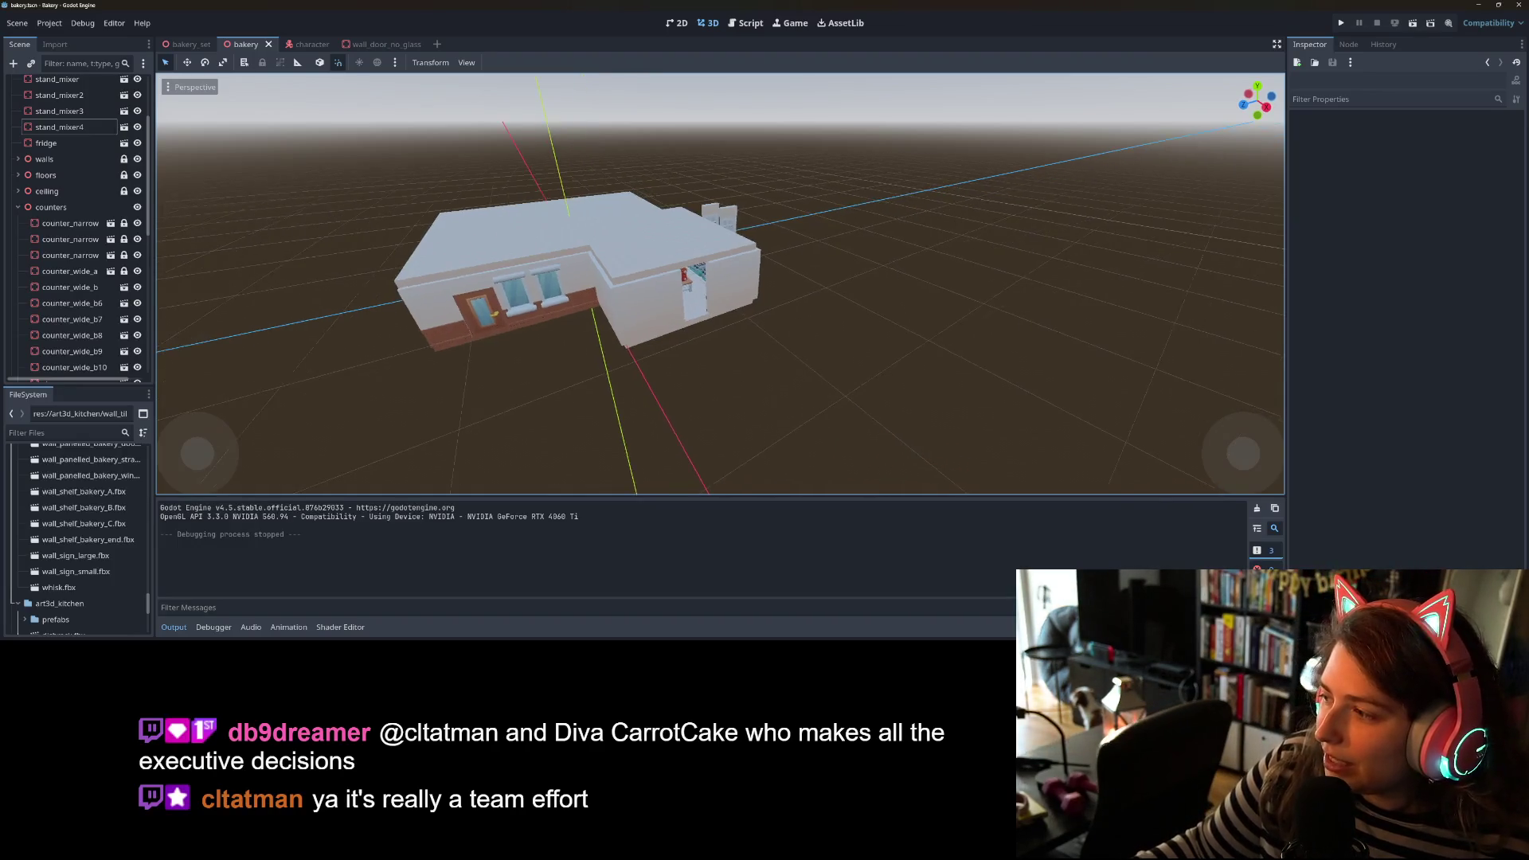
scroll(up, 3)
scroll(up, 3)
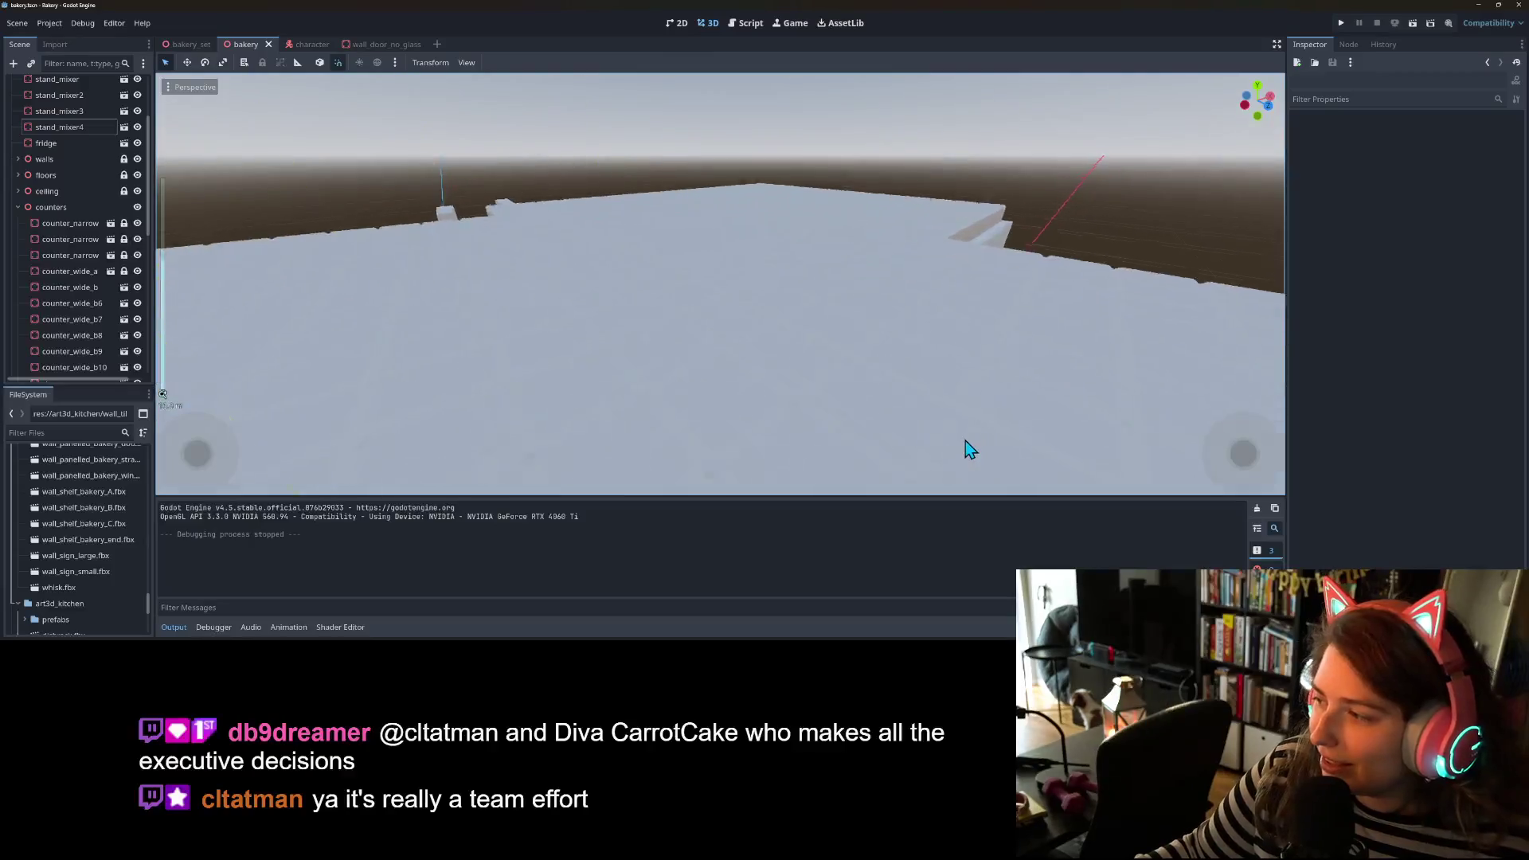
scroll(up, 3)
scroll(down, 3)
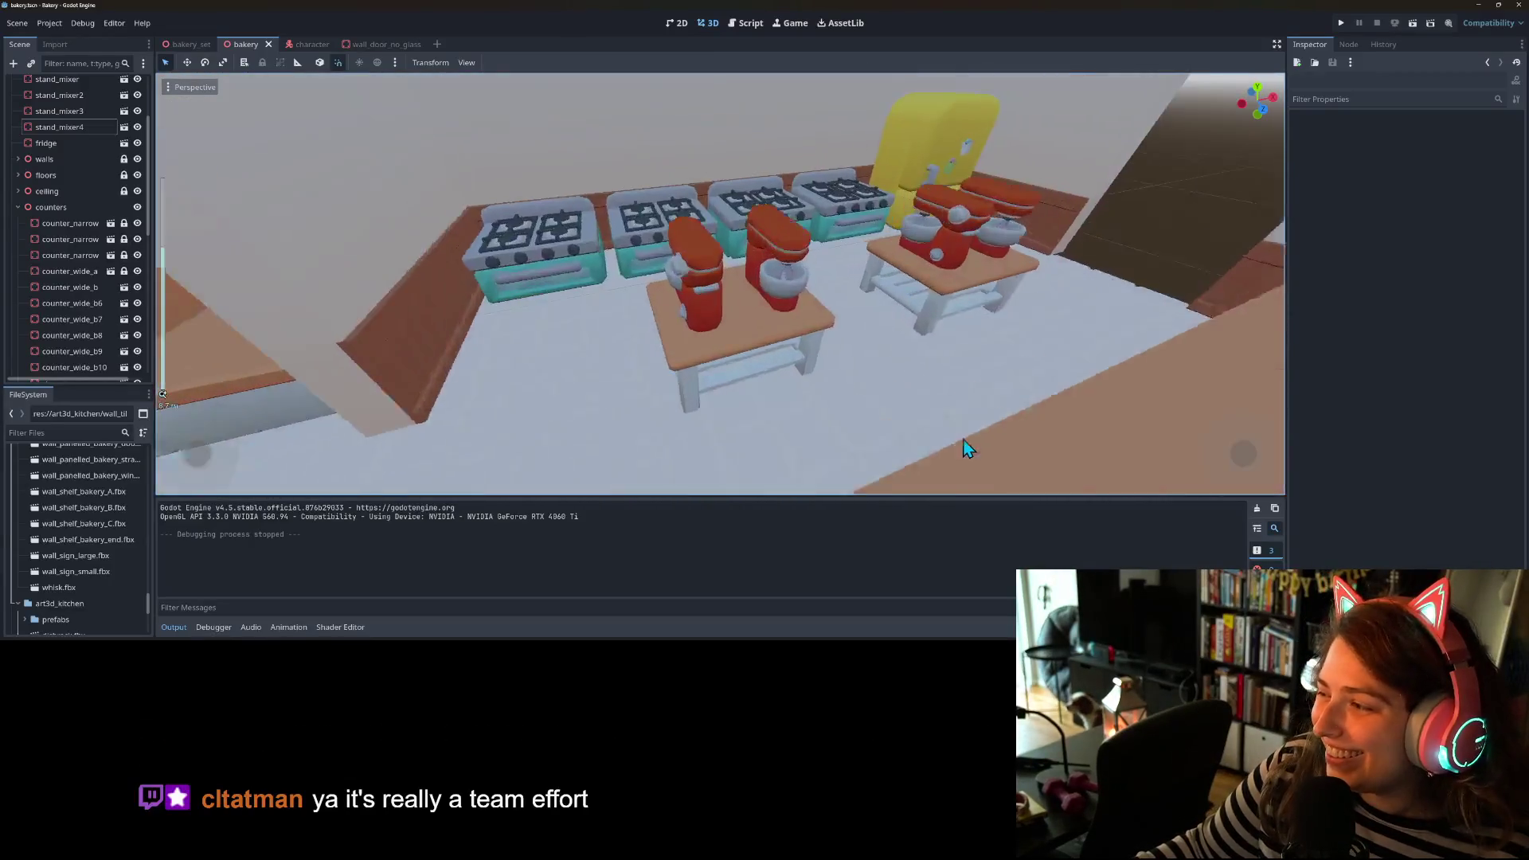
scroll(up, 3)
scroll(down, 3)
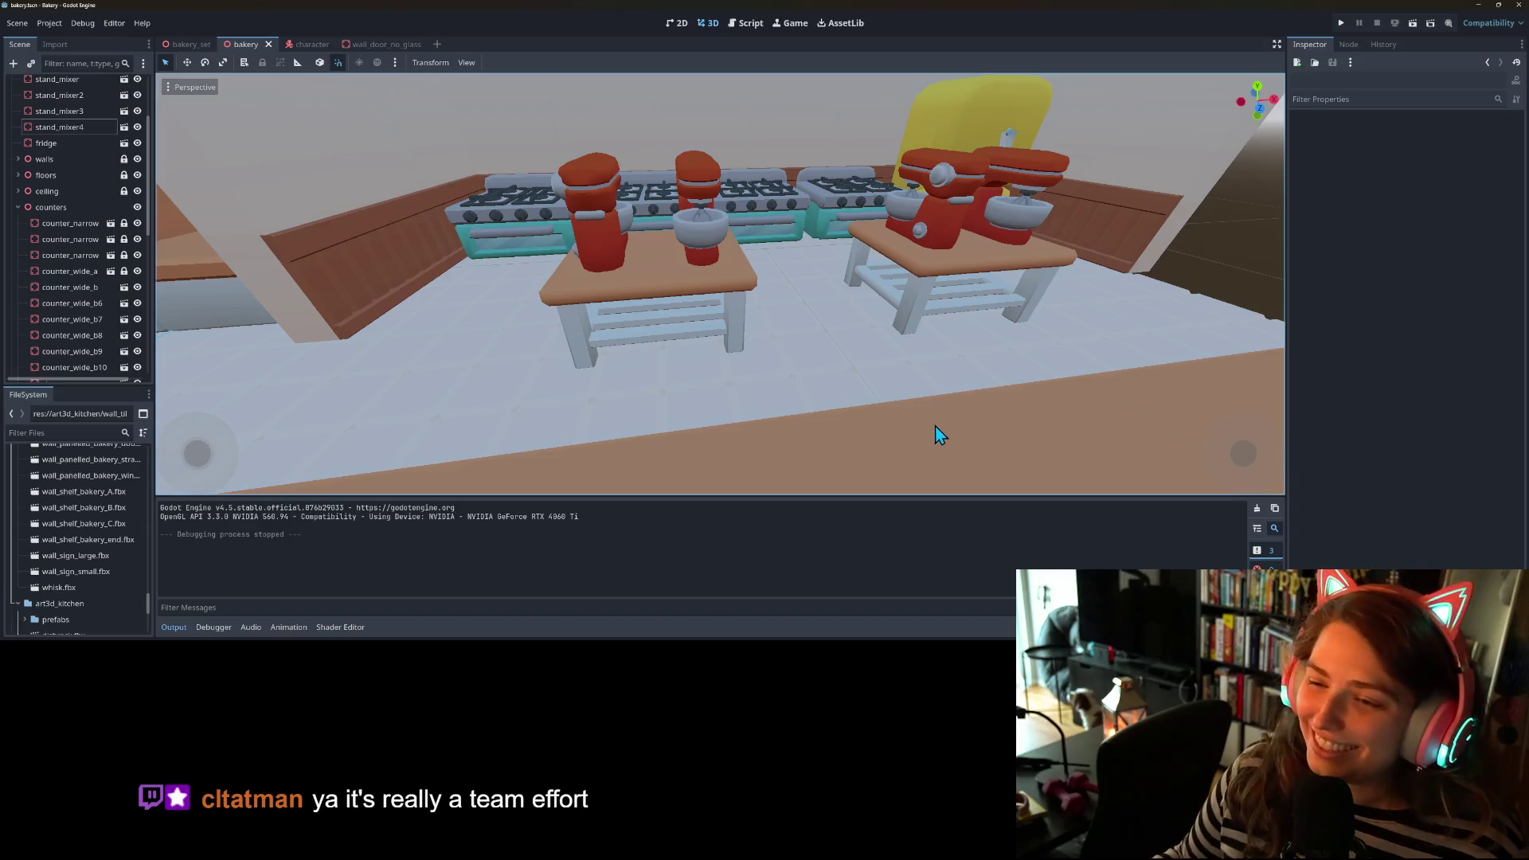
click(704, 226)
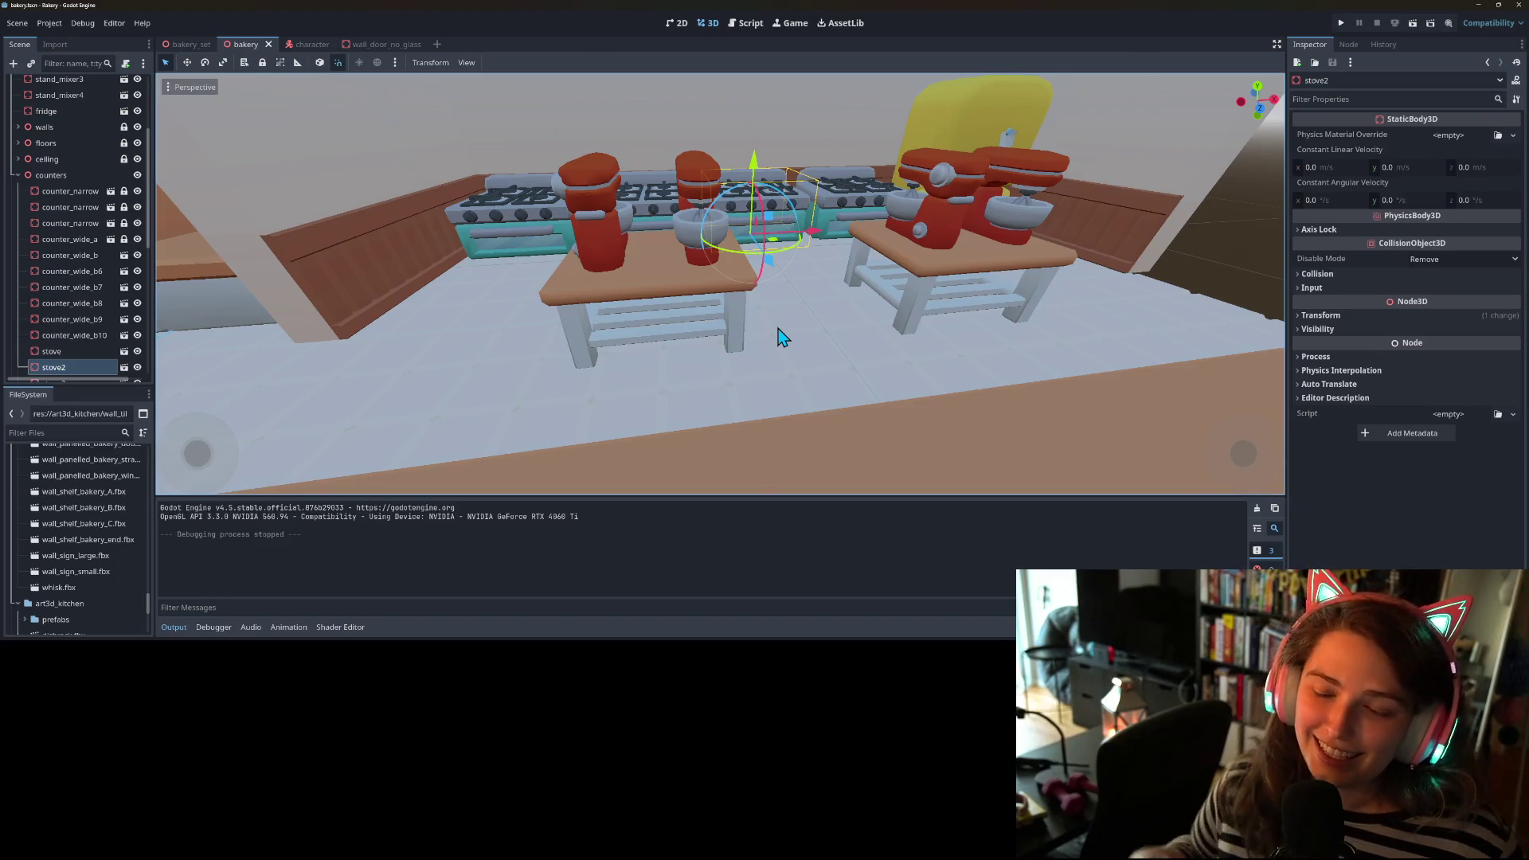
- Move stove through stove4 in the Scene tree to sit just below fridge
drag(780, 328, 359, 371)
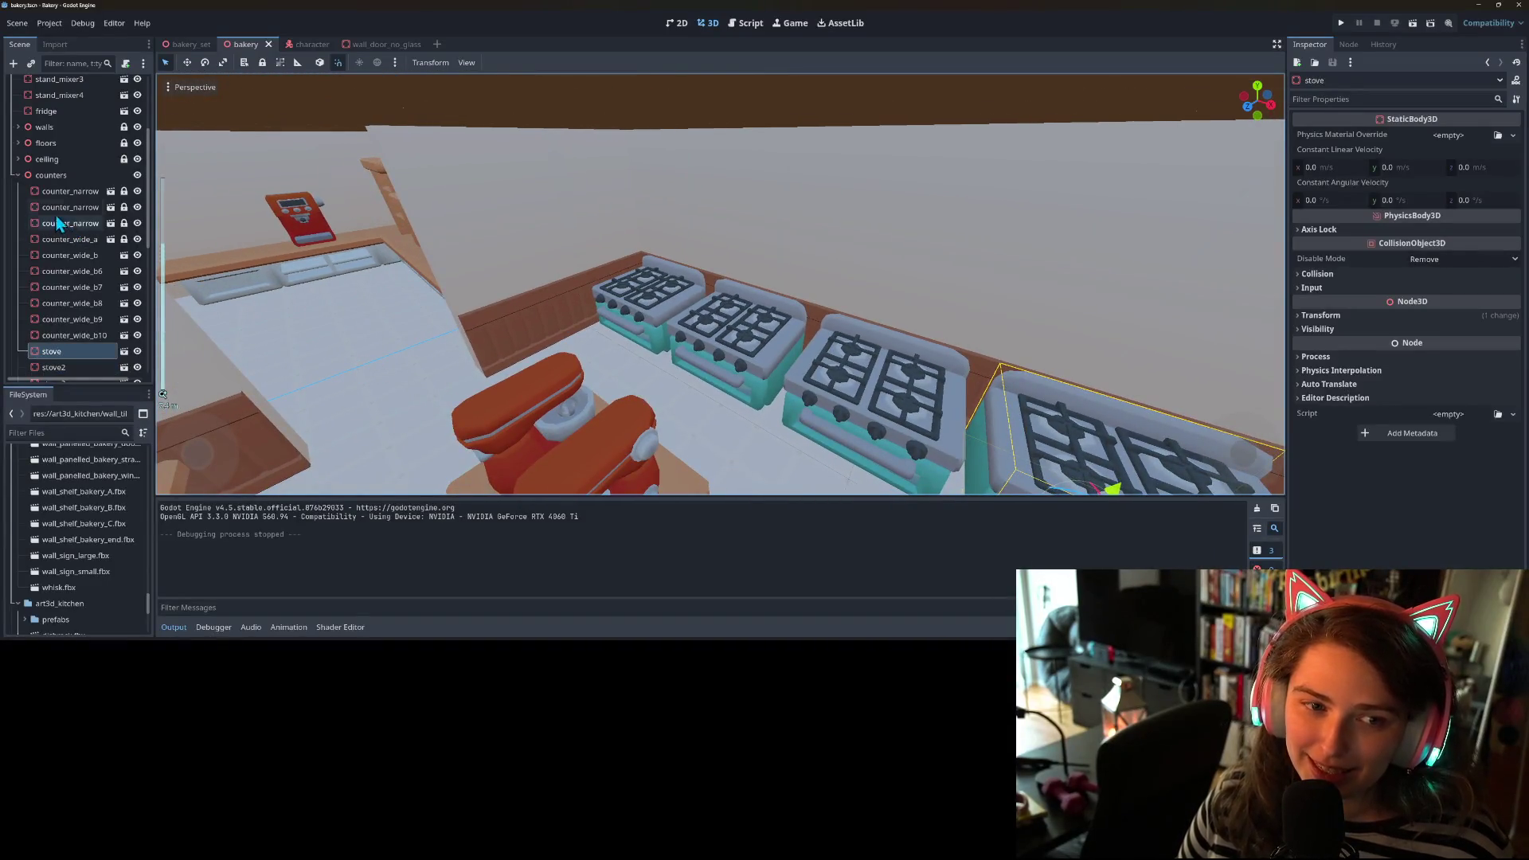
drag(55, 388, 55, 468)
scroll(down, 3)
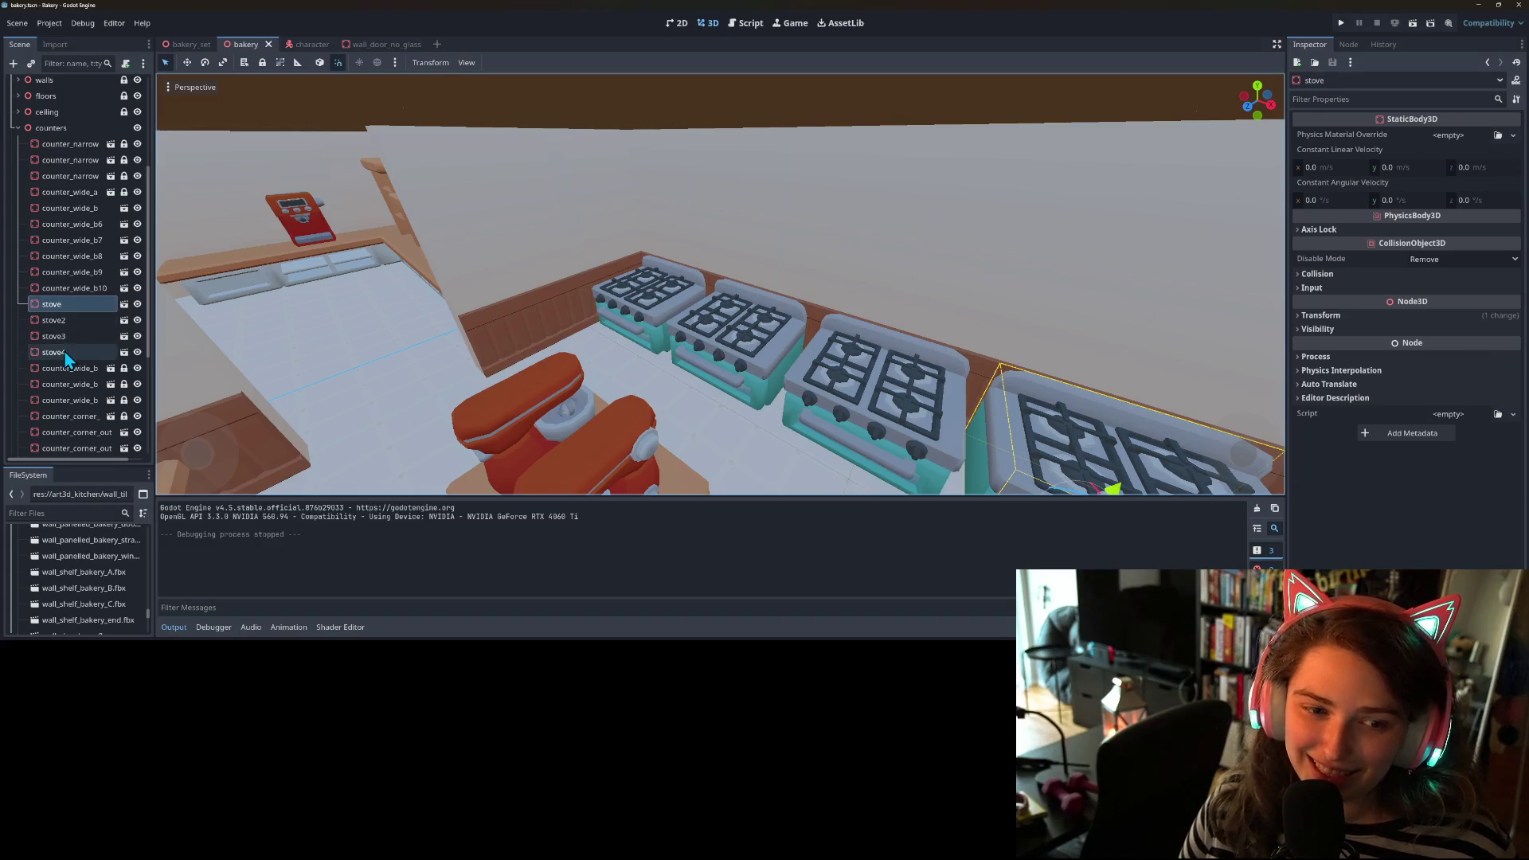
click(65, 351)
scroll(up, 3)
drag(56, 364, 68, 314)
drag(58, 253, 56, 252)
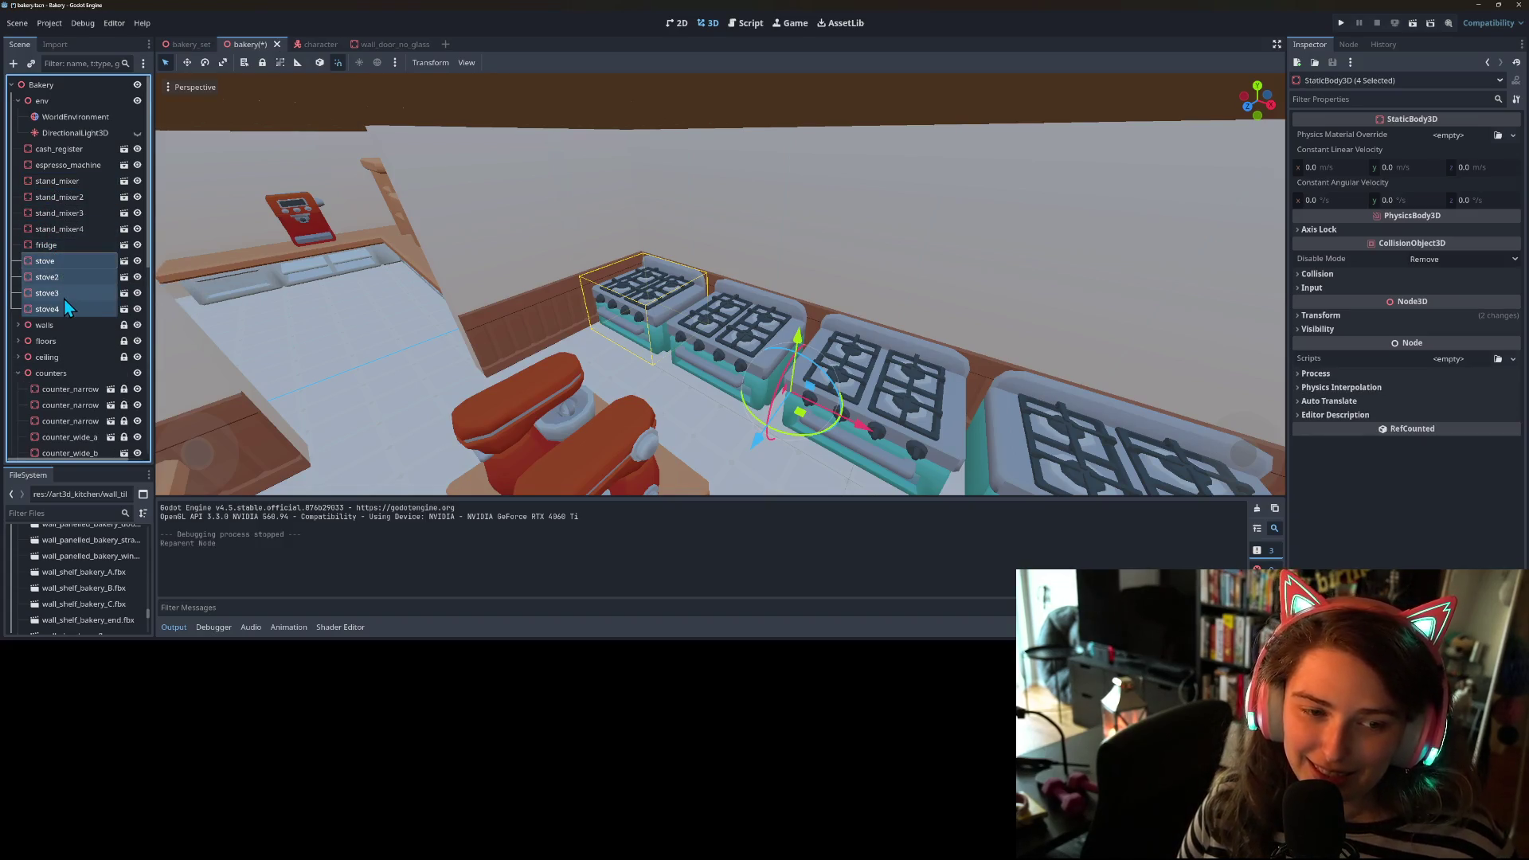
click(64, 298)
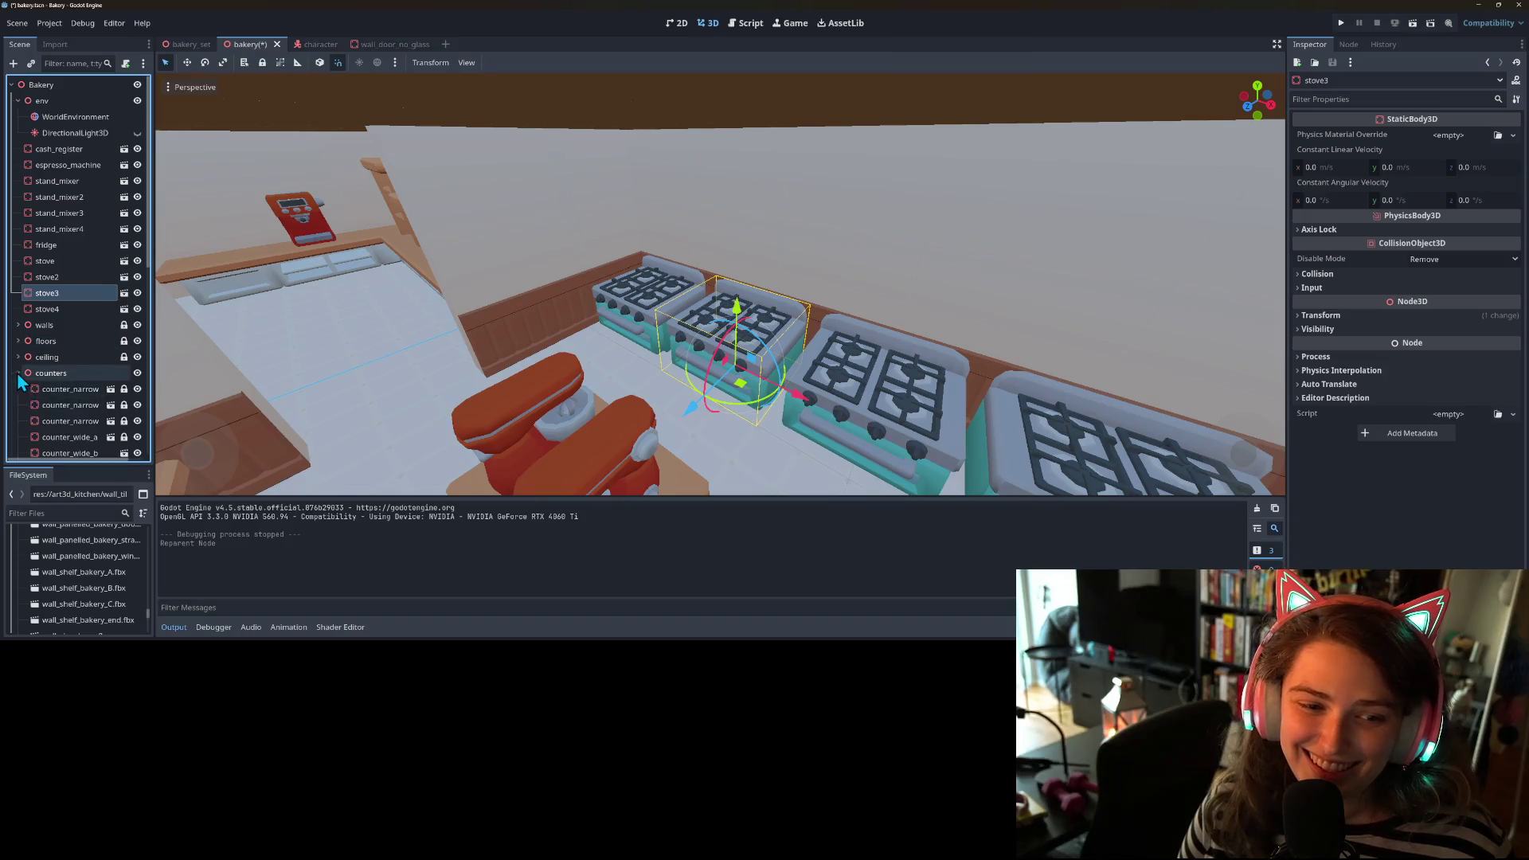
- Select the counter_wide_b pieces, counter_table, counter_table2 and counter_narrow_b
scroll(down, 3)
double_click(56, 311)
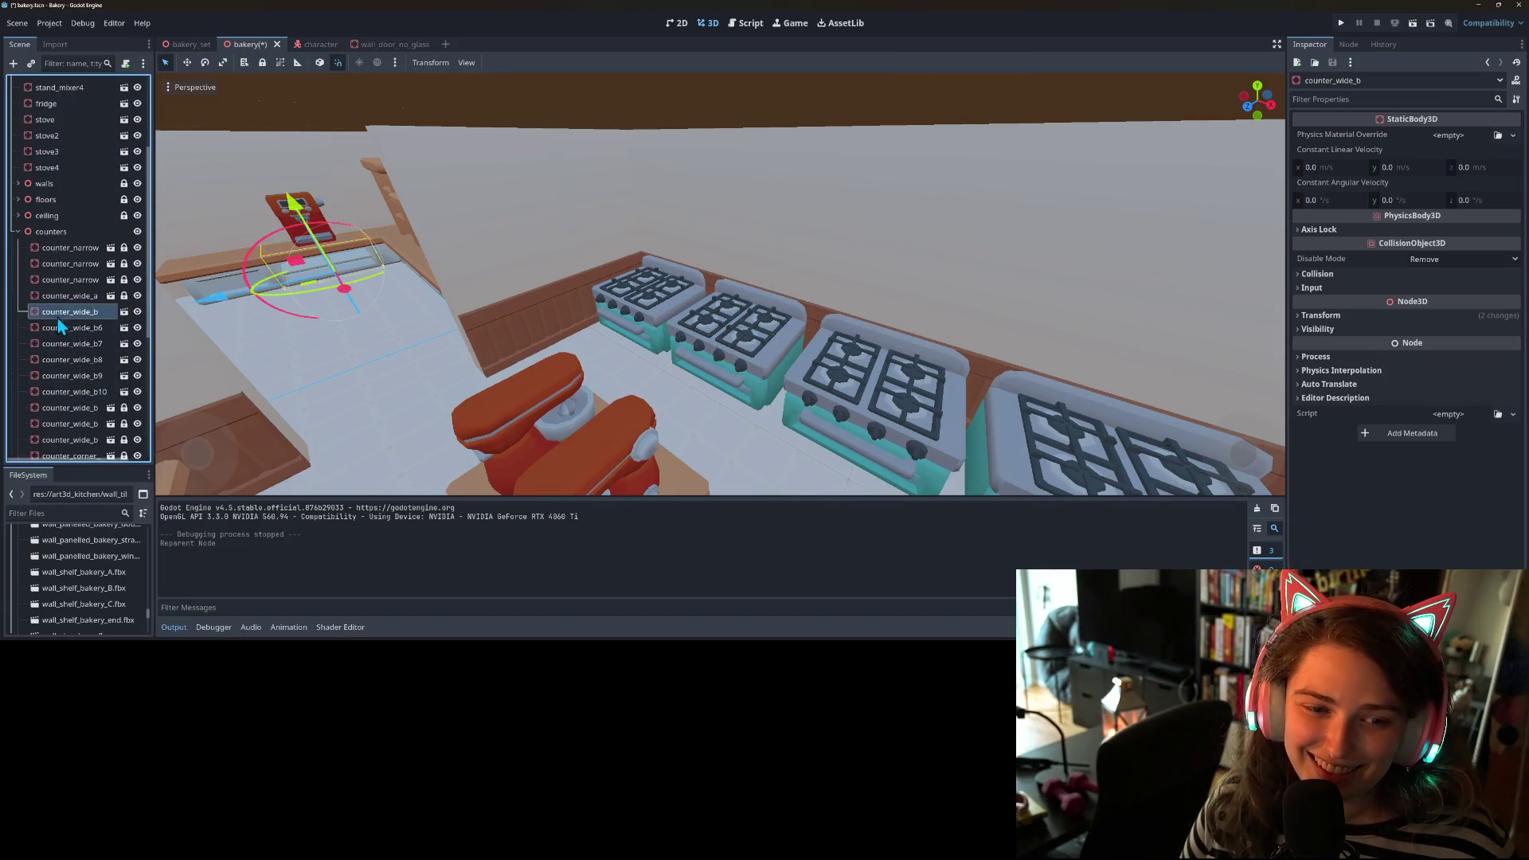
scroll(down, 3)
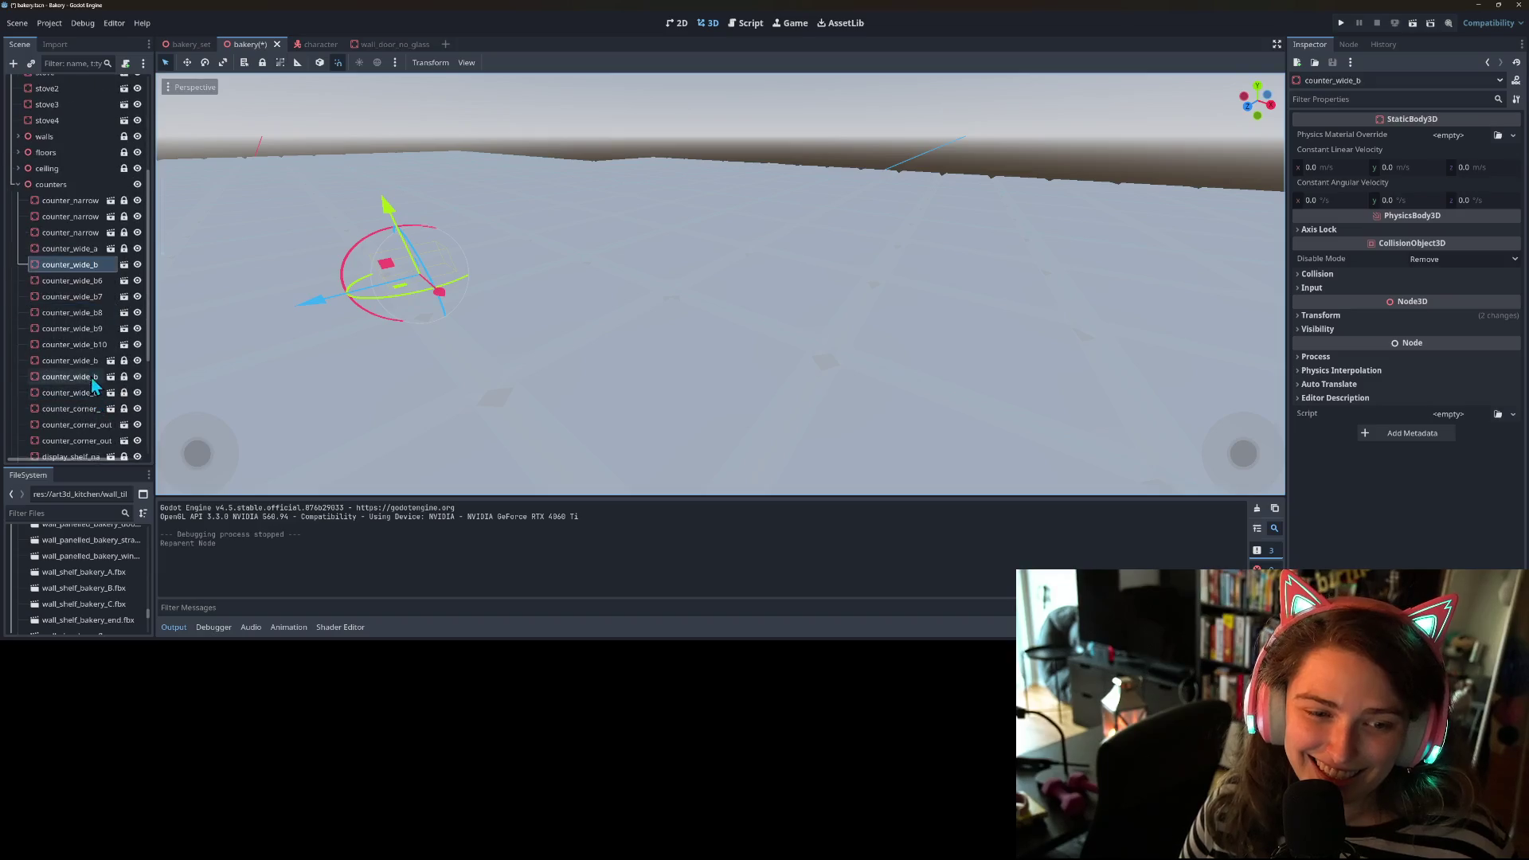
click(84, 355)
scroll(down, 3)
click(76, 298)
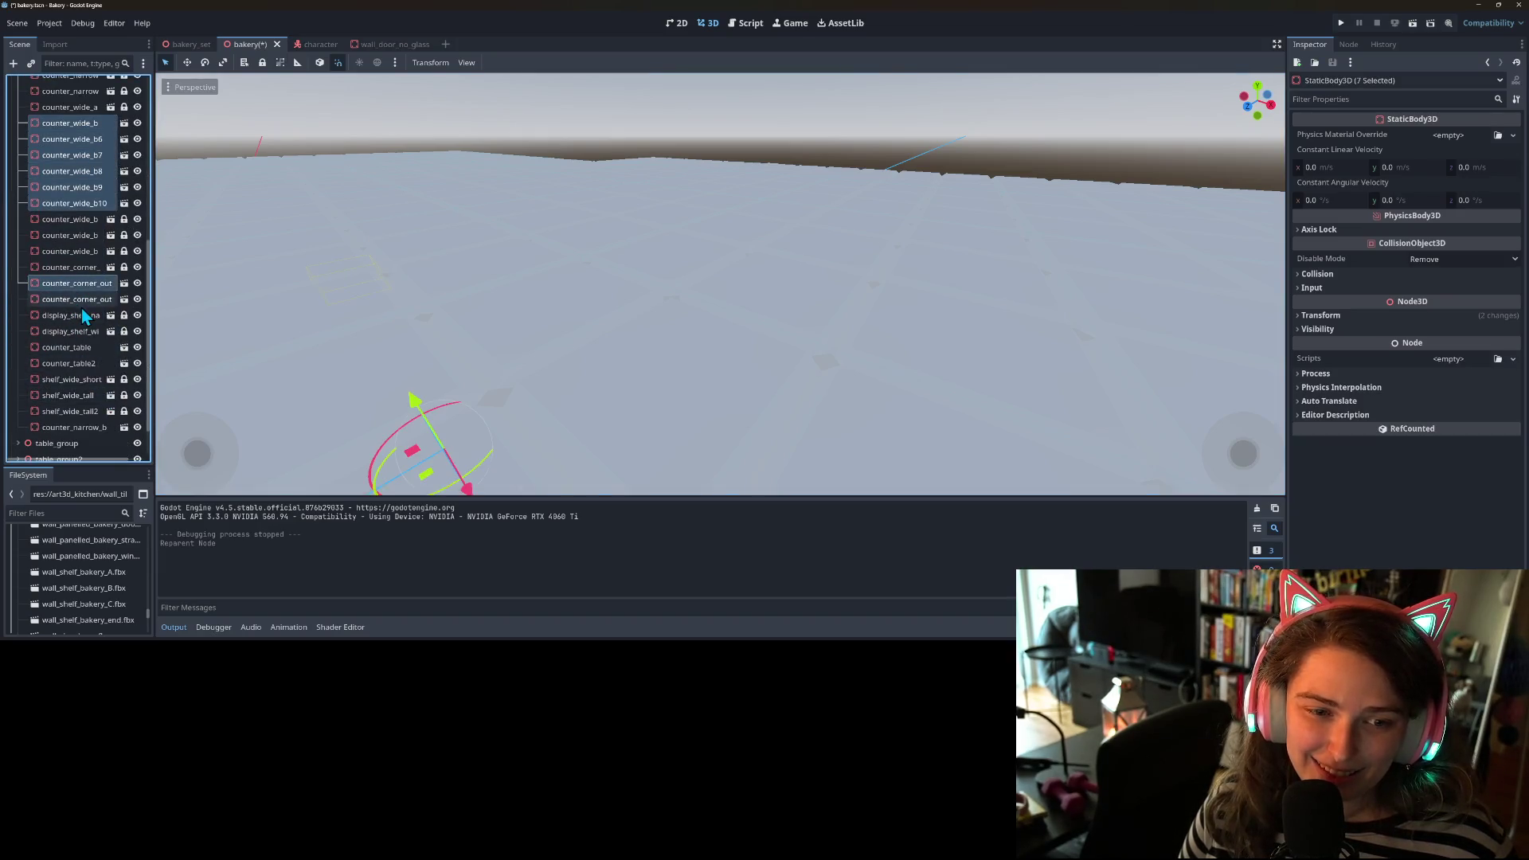
click(75, 283)
click(68, 347)
click(88, 364)
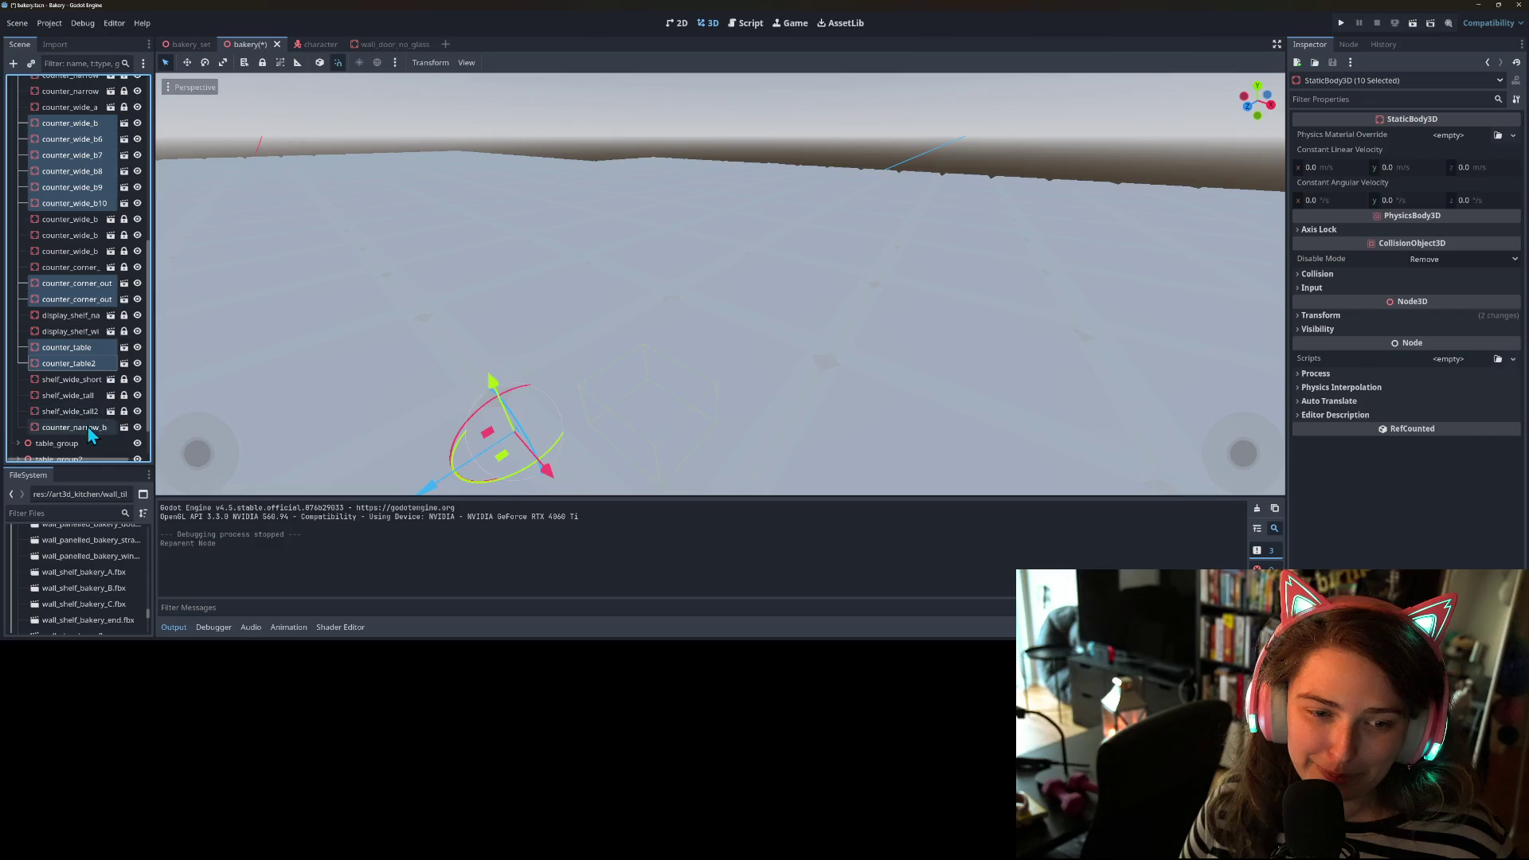
click(87, 426)
- Lock the selected counter pieces, save the scene, and collapse the counters group
click(263, 64)
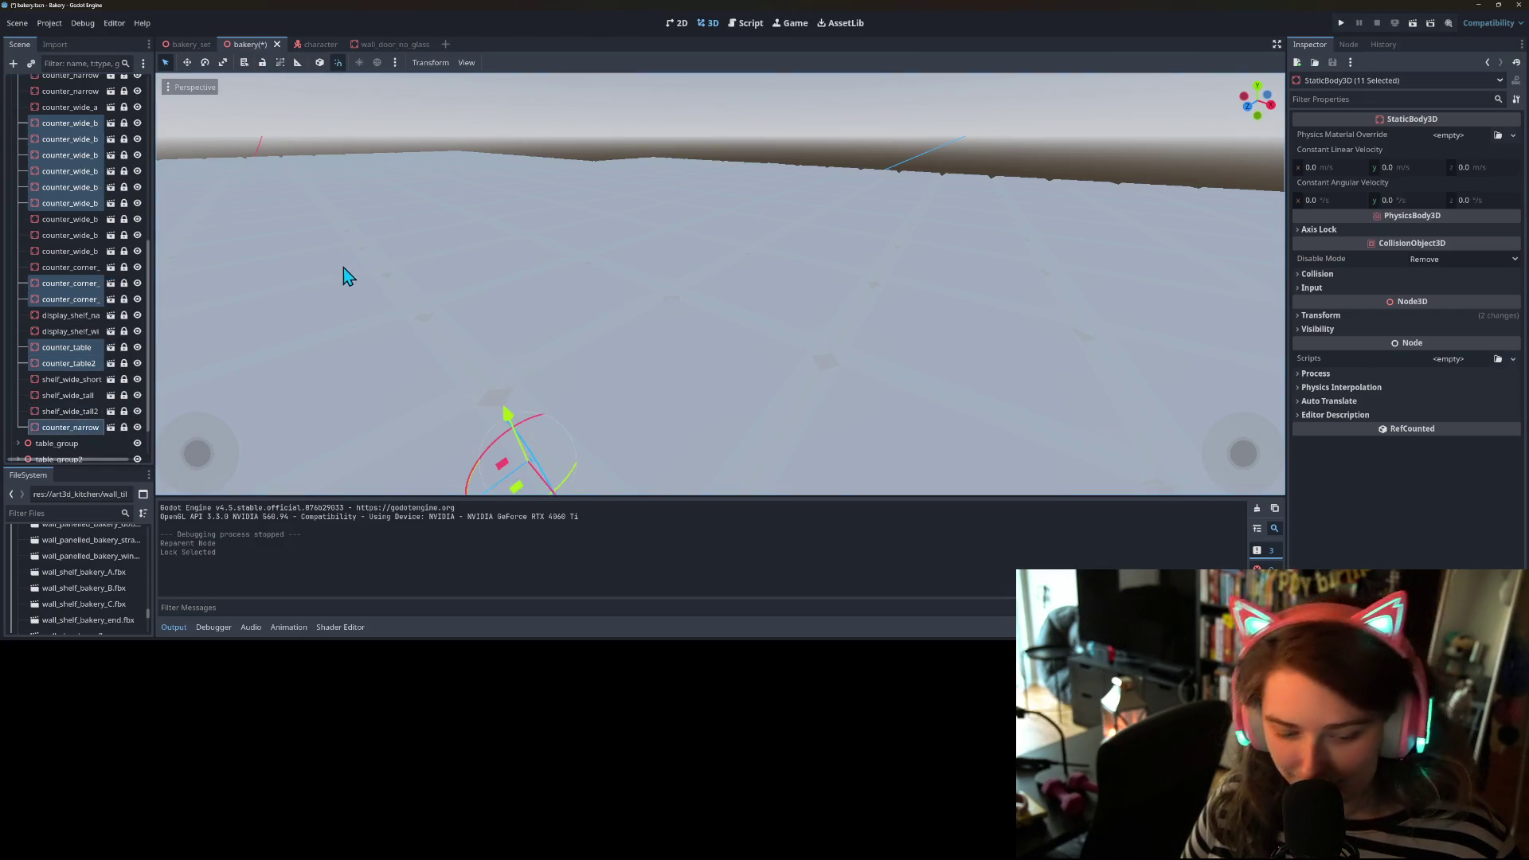
key(ctrl+s)
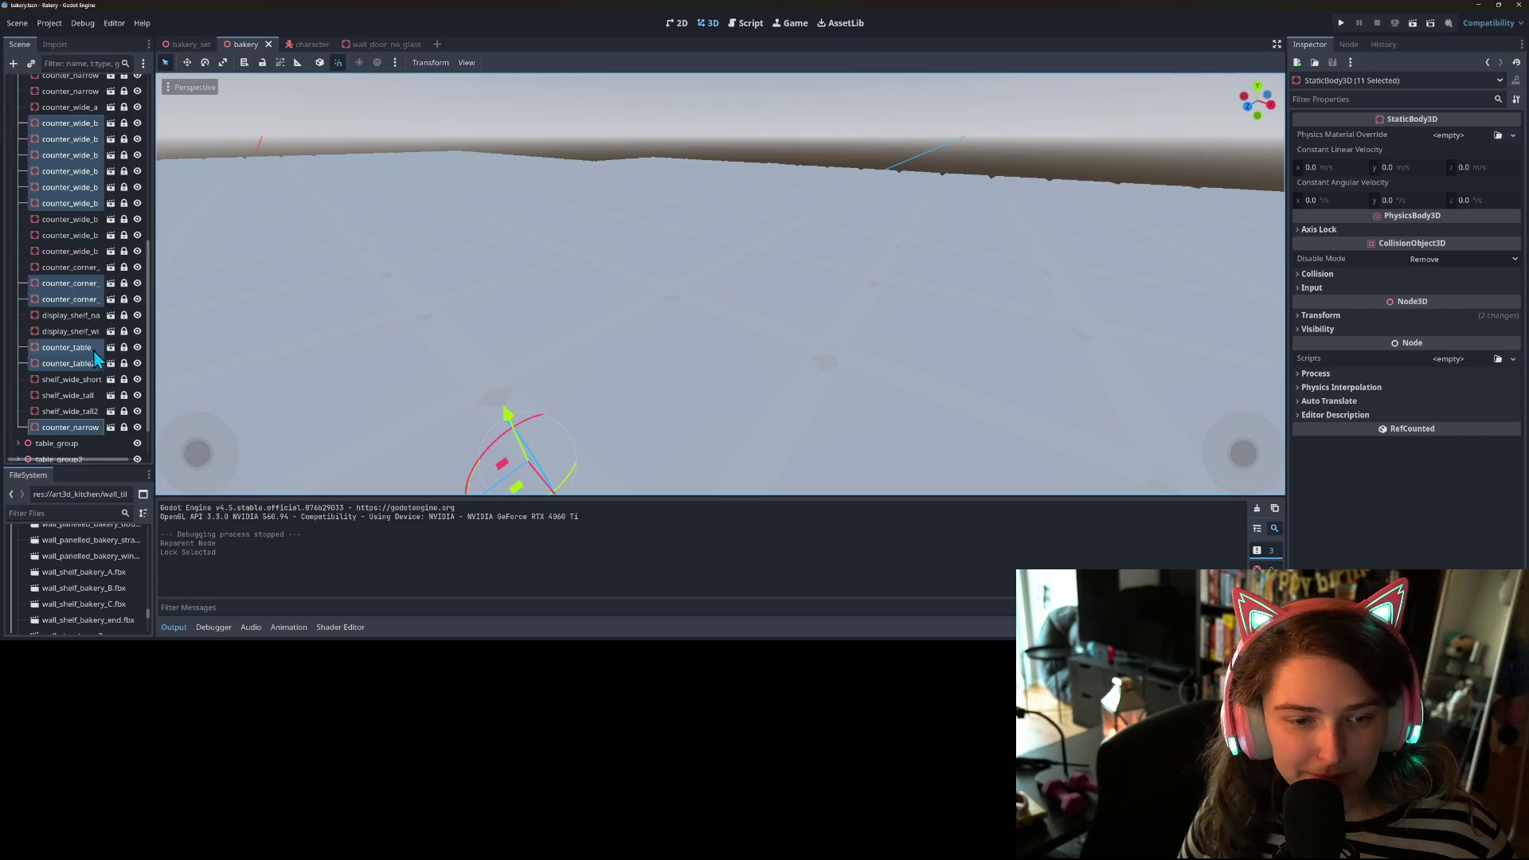
scroll(up, 3)
click(17, 374)
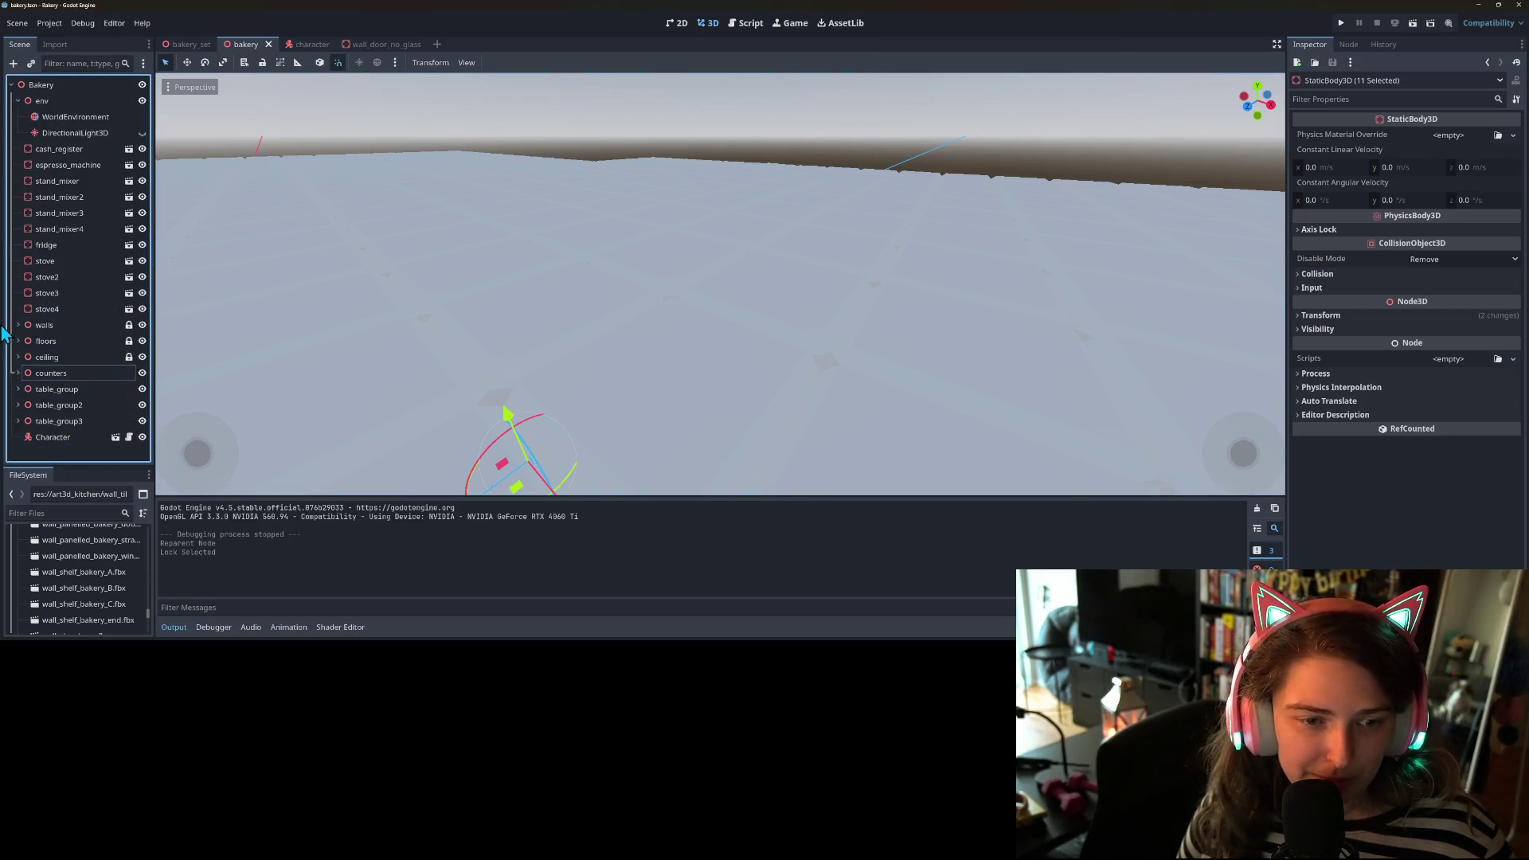
- Hide the ceiling node to expose the kitchen interior
click(18, 324)
click(68, 341)
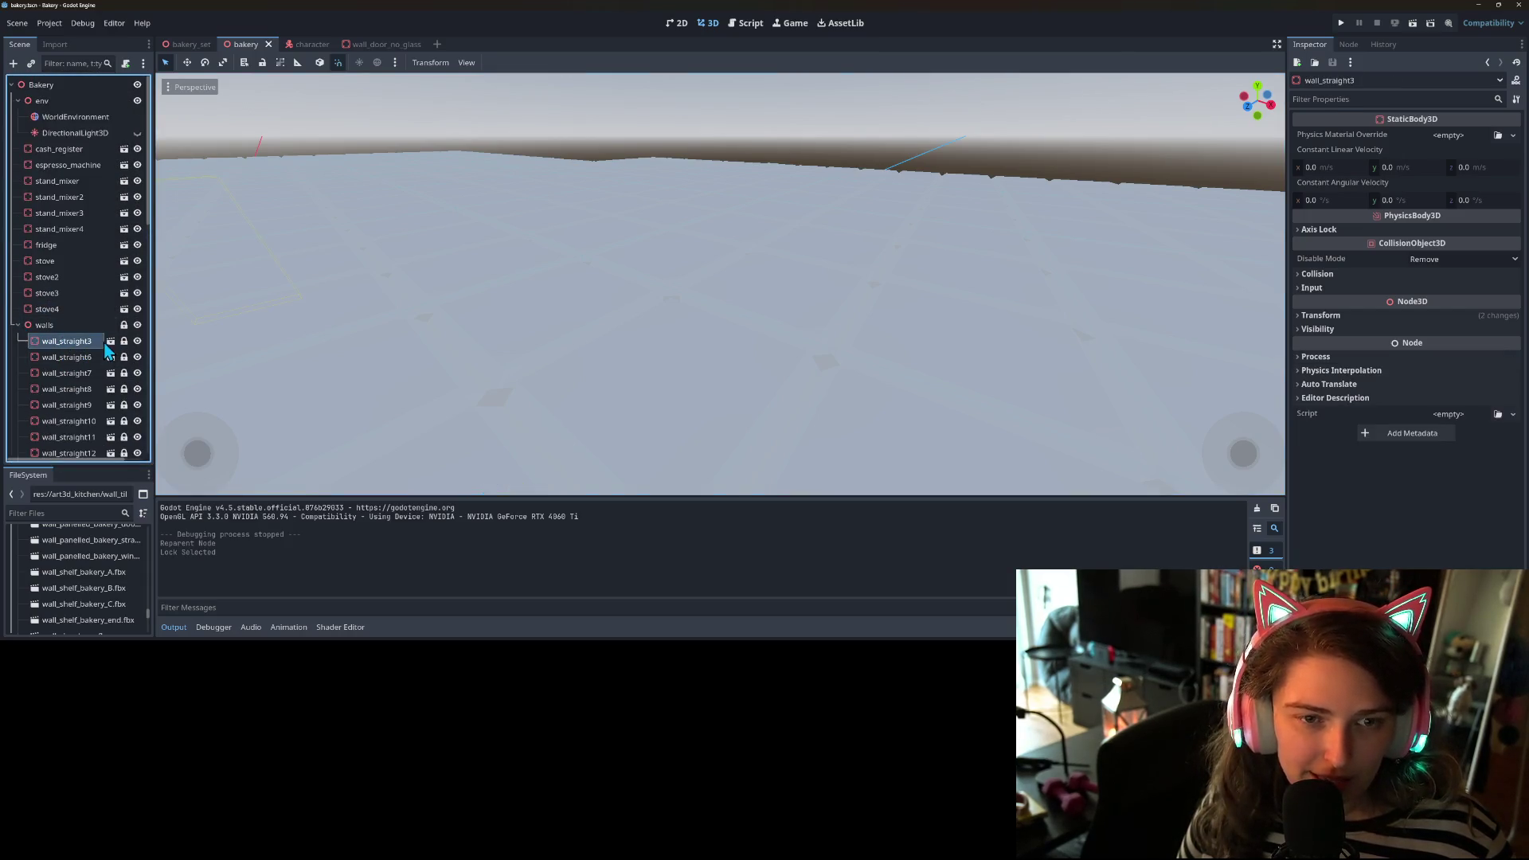
click(18, 324)
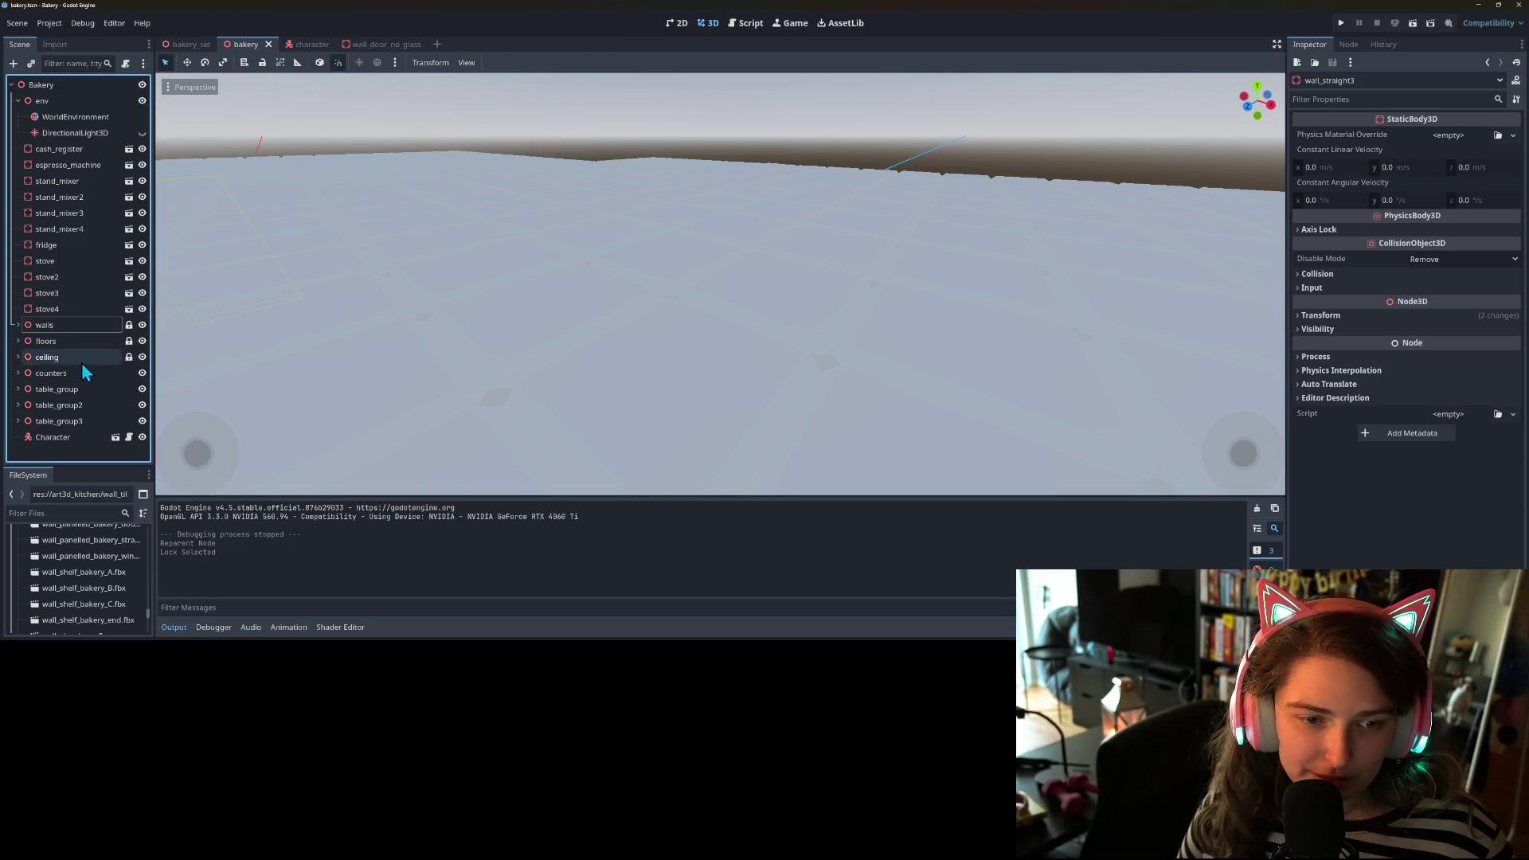
click(142, 357)
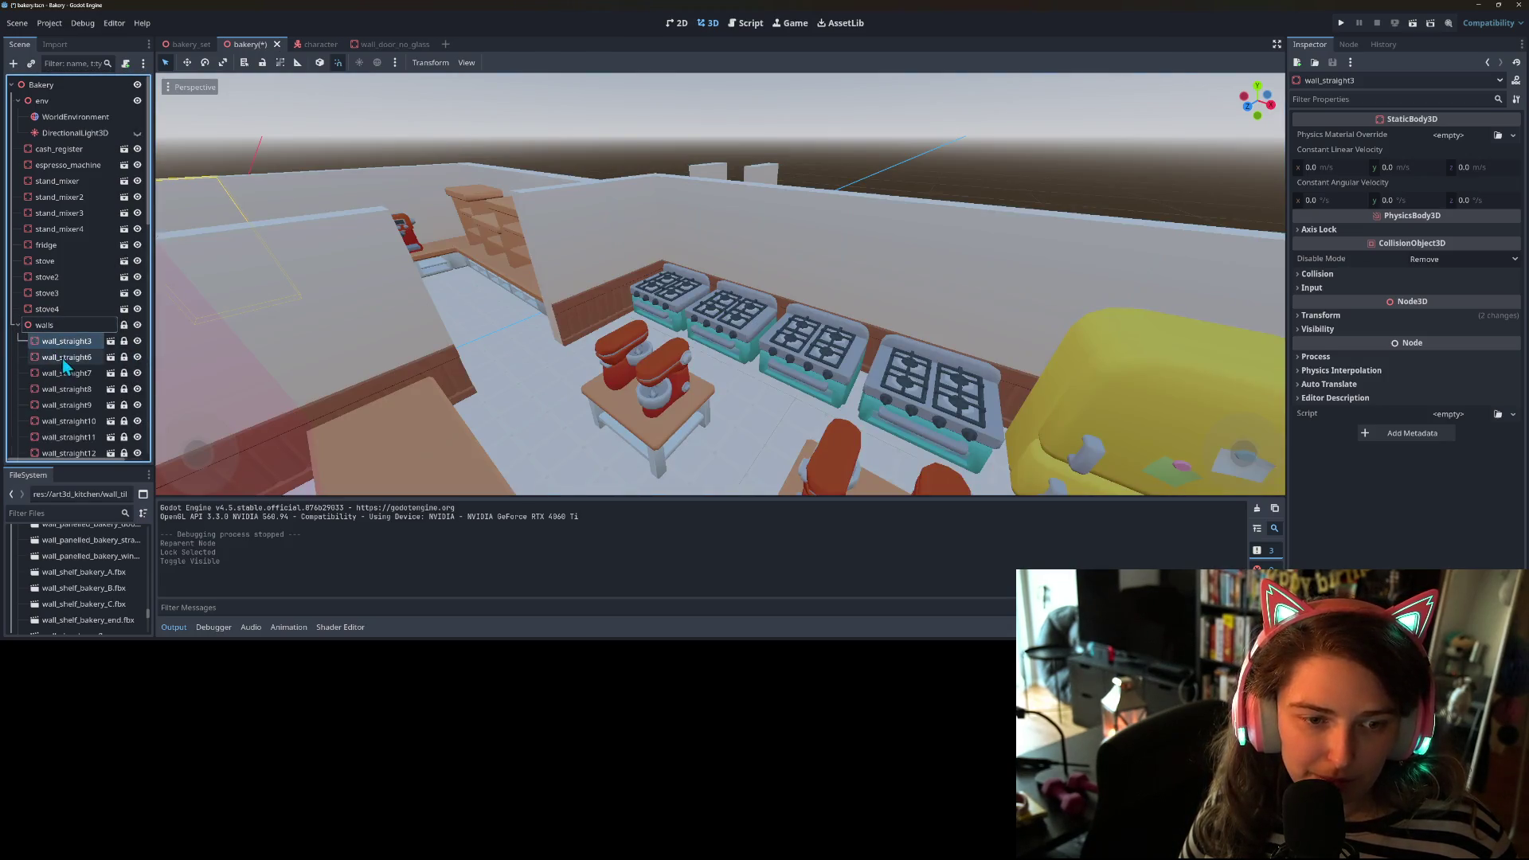
- Select wall_straight3 through the last corner wall, then lock and unlock them
scroll(down, 3)
scroll(down, 3)
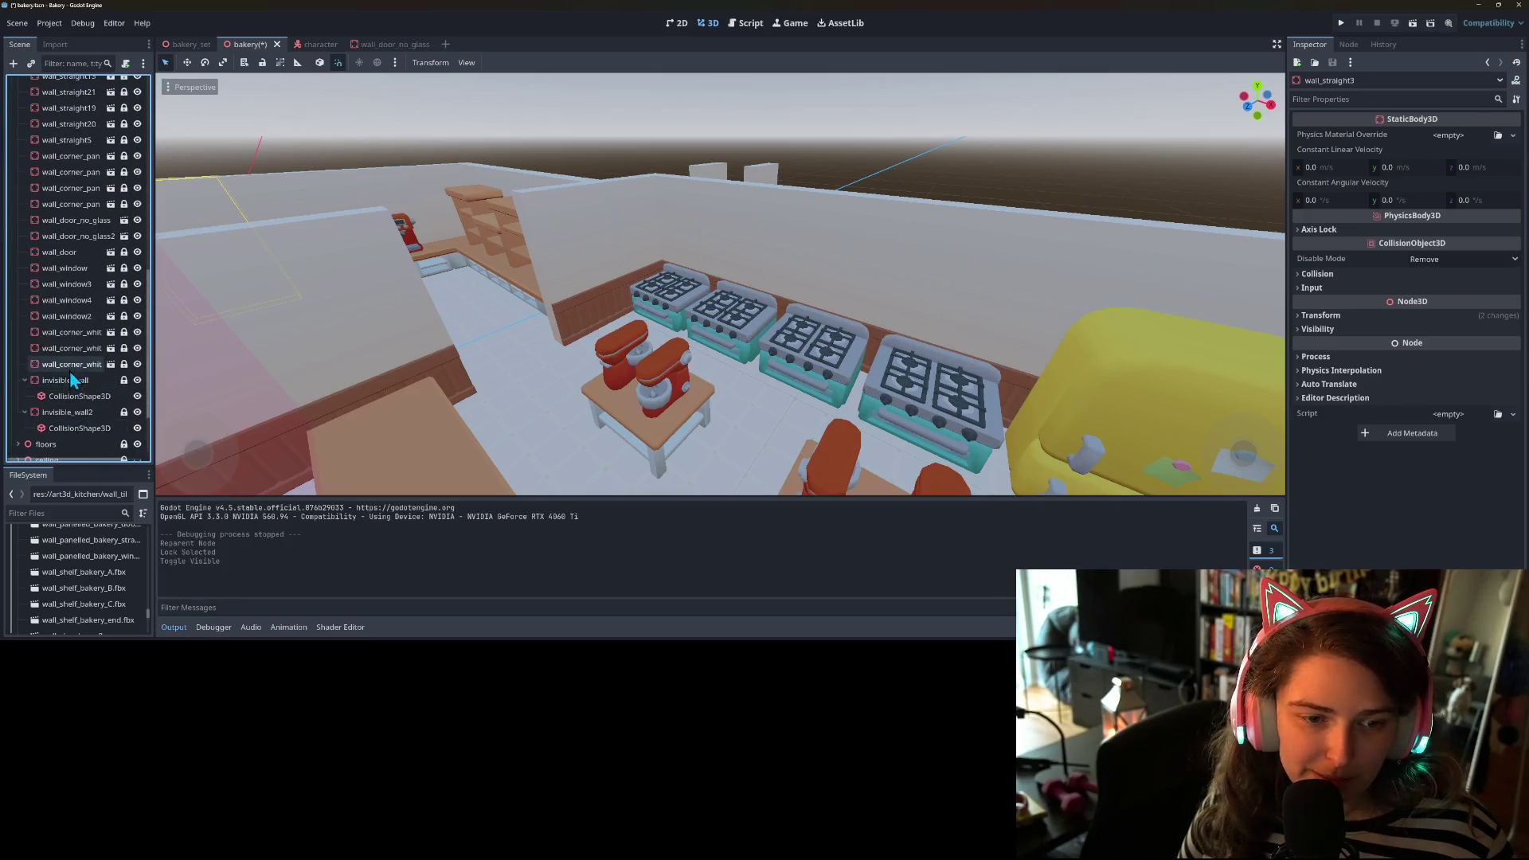
click(70, 372)
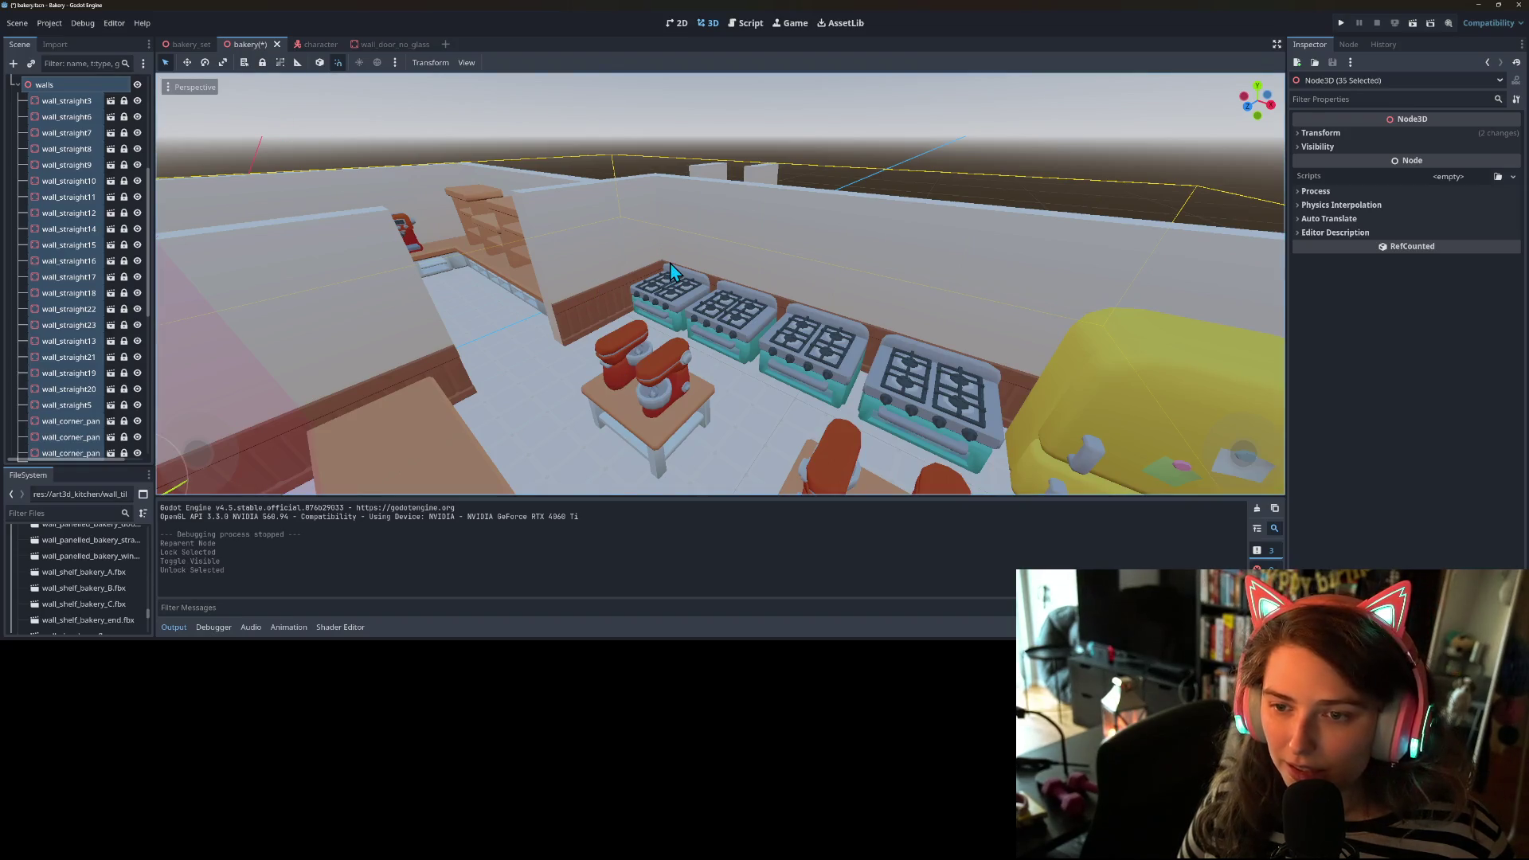
drag(686, 253, 861, 198)
click(861, 198)
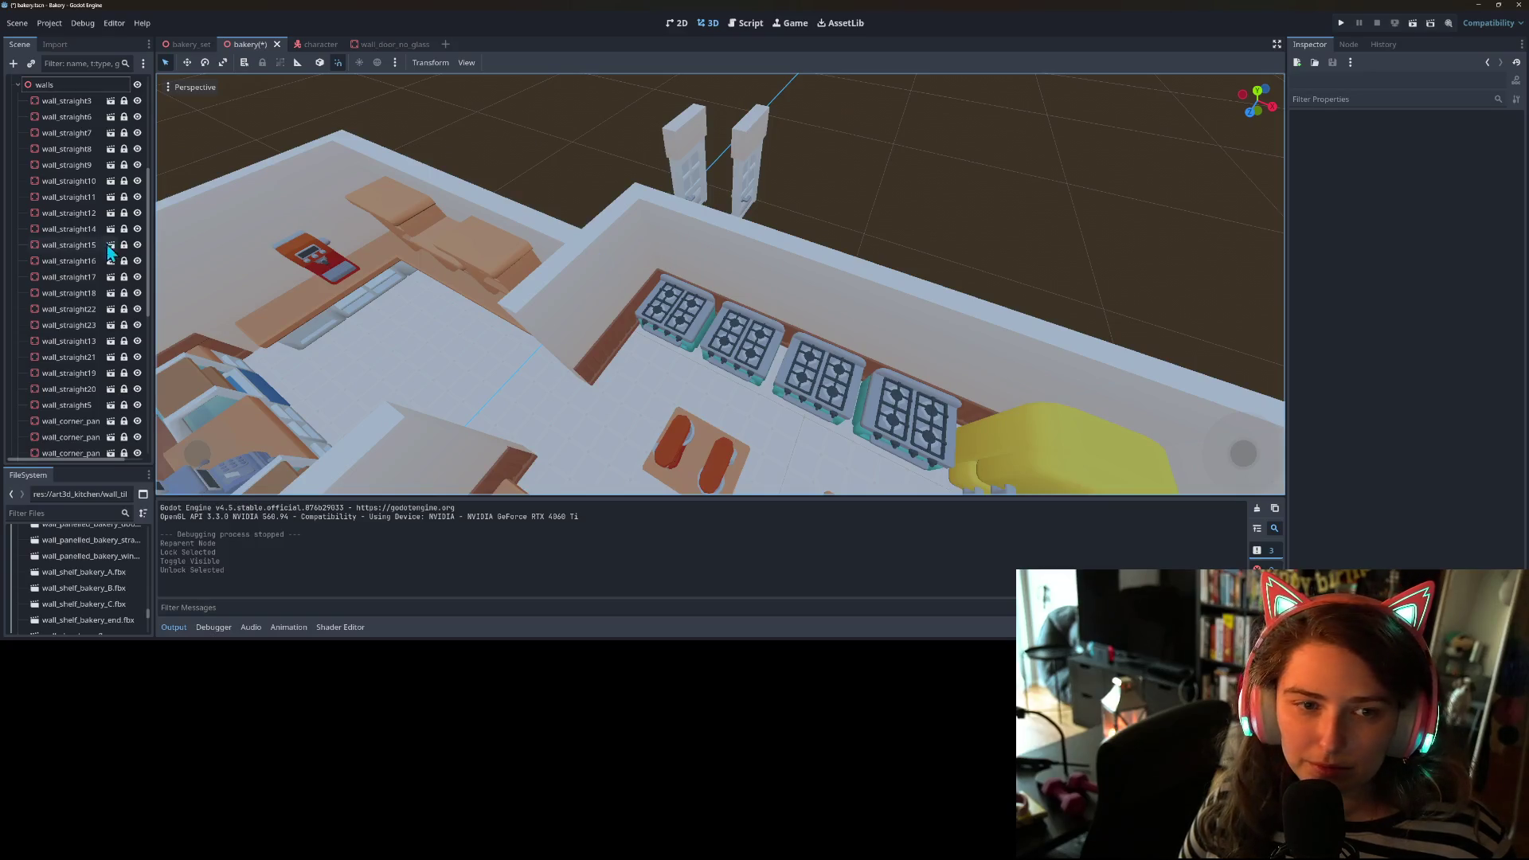
click(92, 102)
scroll(down, 3)
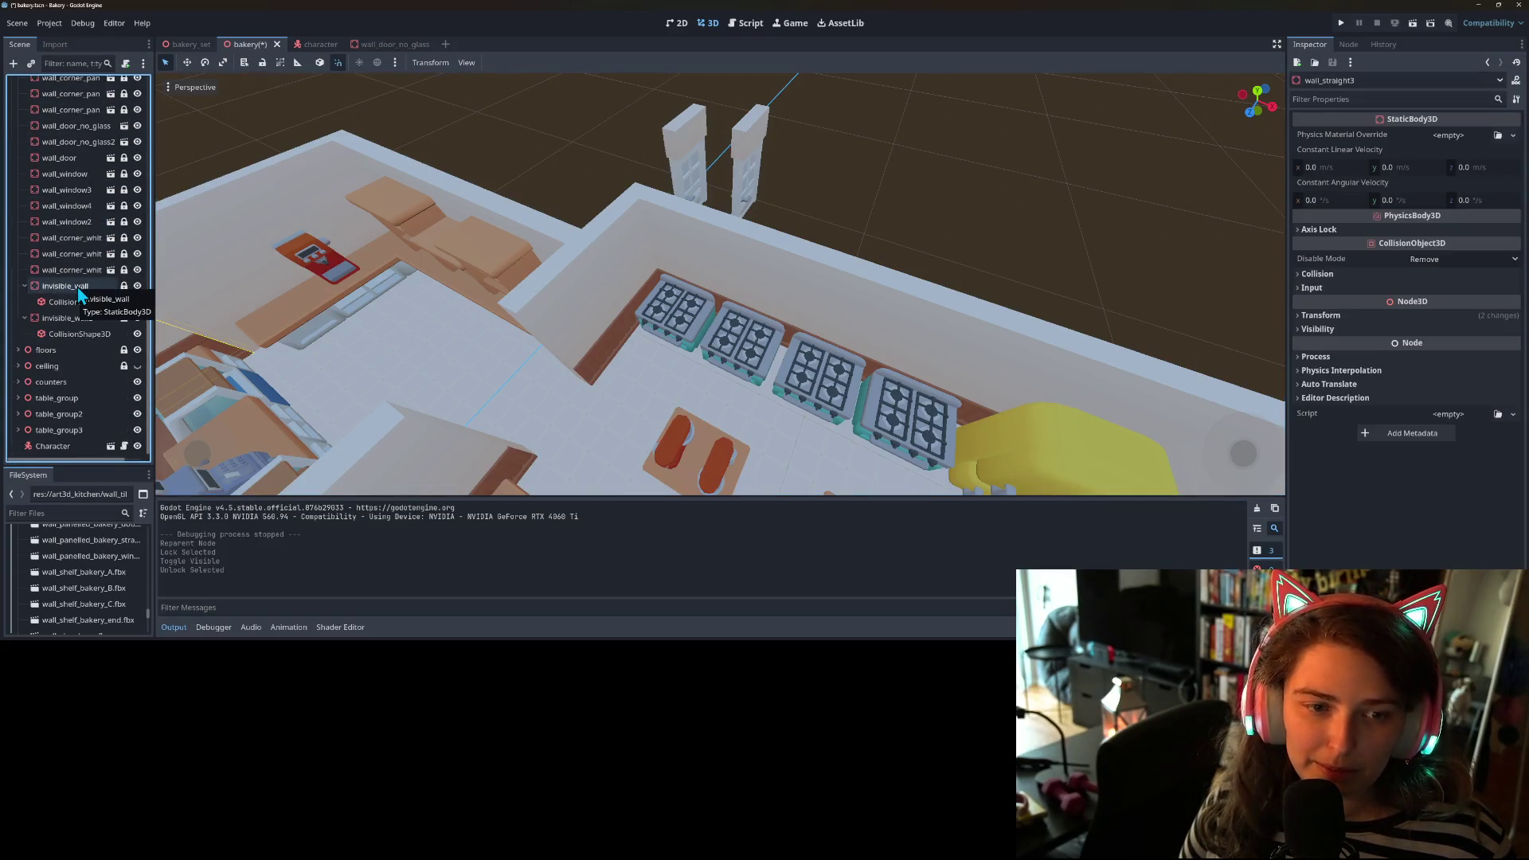
click(80, 271)
click(337, 64)
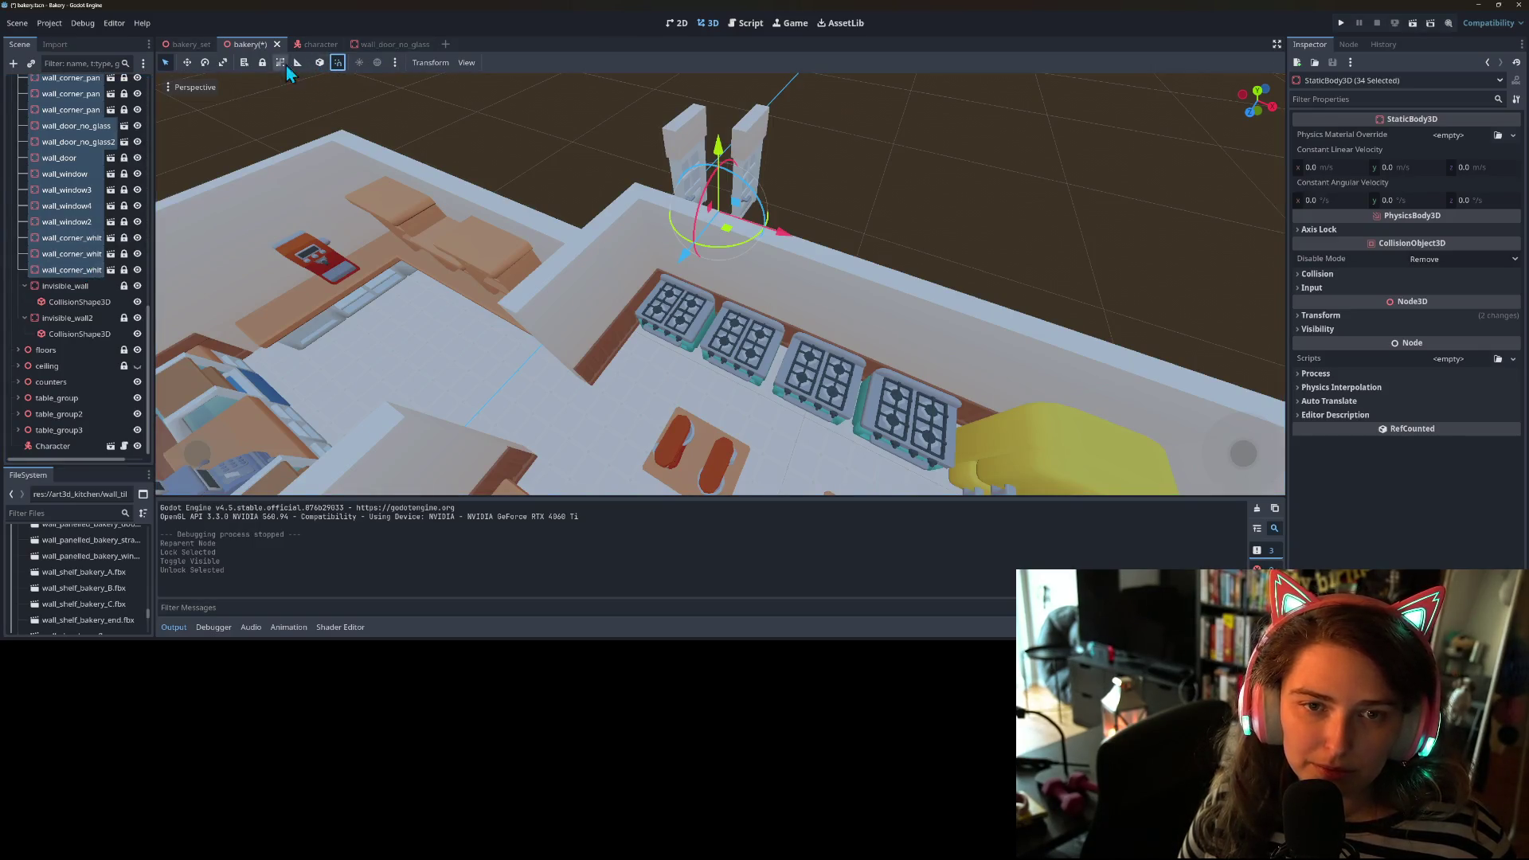
click(263, 64)
click(262, 64)
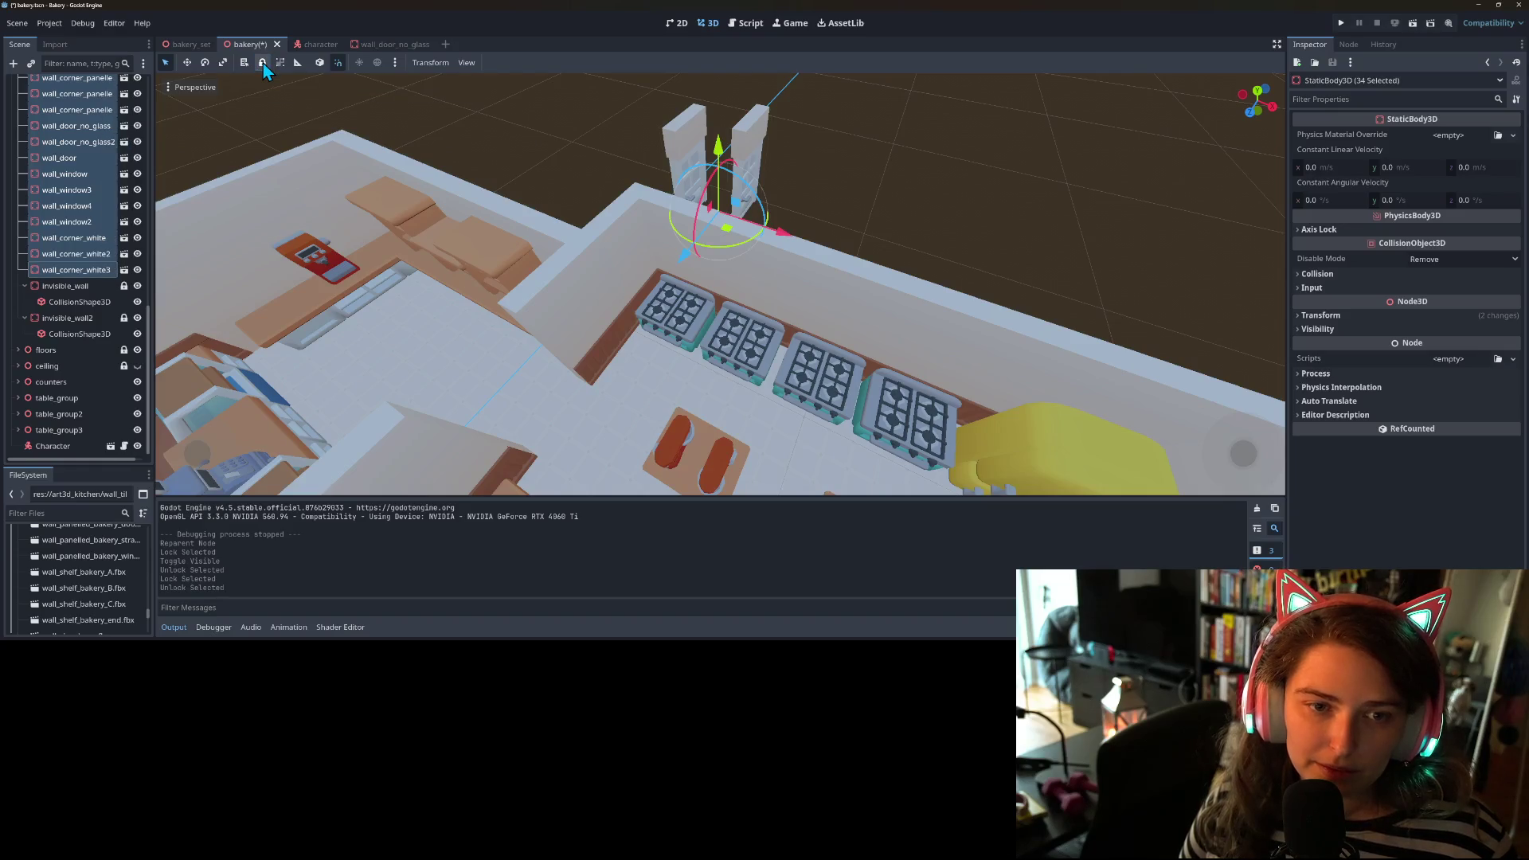
- Raise wall_corner_panelled3, undo the move, and open Transform > Configure Snap
click(510, 172)
click(660, 230)
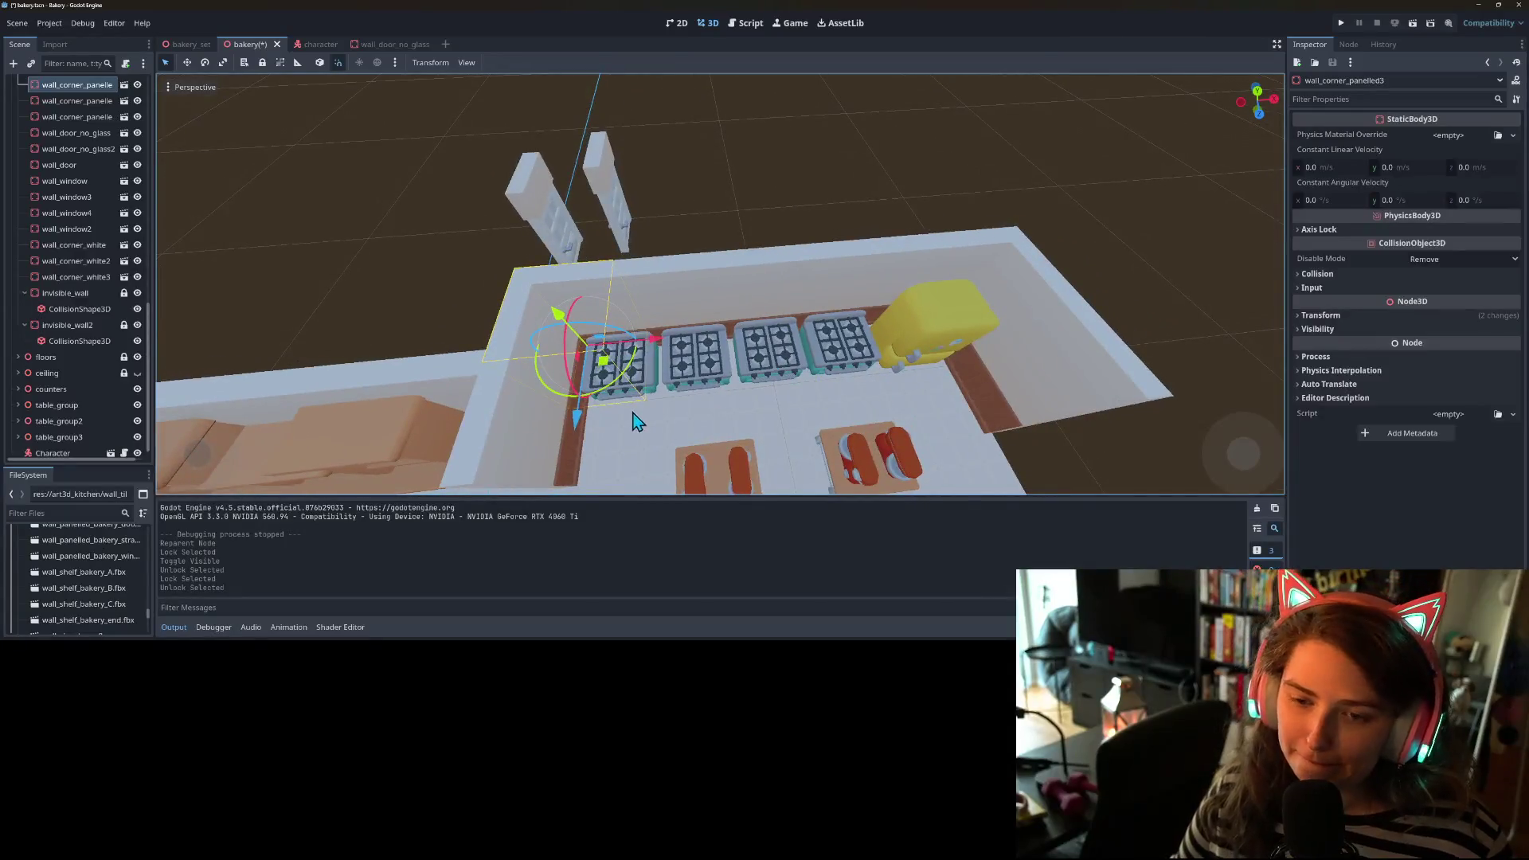
drag(580, 422, 589, 356)
key(ctrl+z)
click(430, 62)
click(443, 114)
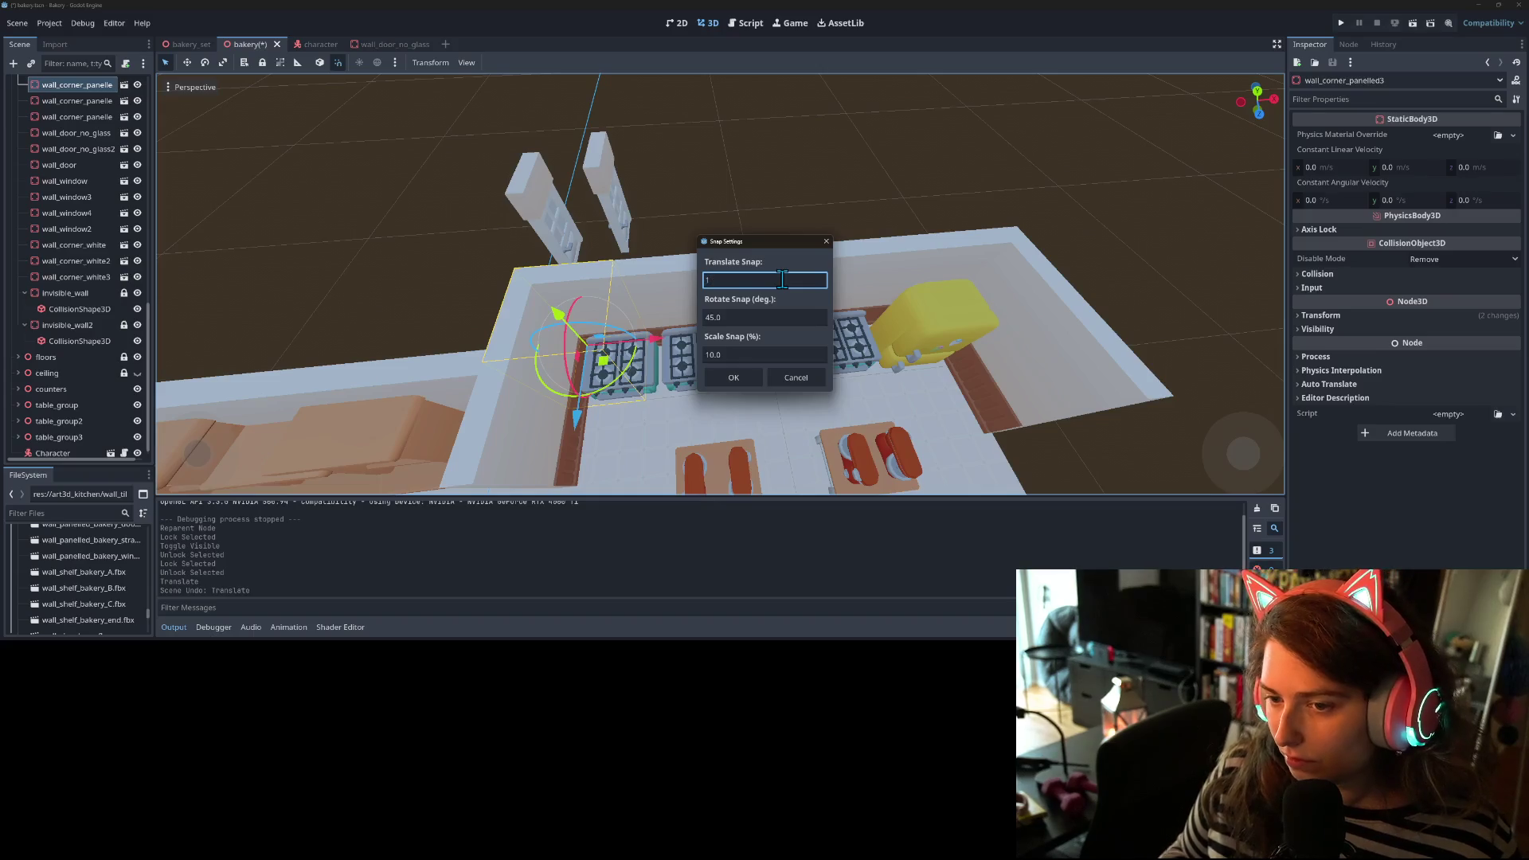
- Confirm the snap settings, push the corner wall back one unit, and move the stoves and fridge back
click(739, 382)
drag(575, 418, 605, 374)
click(699, 294)
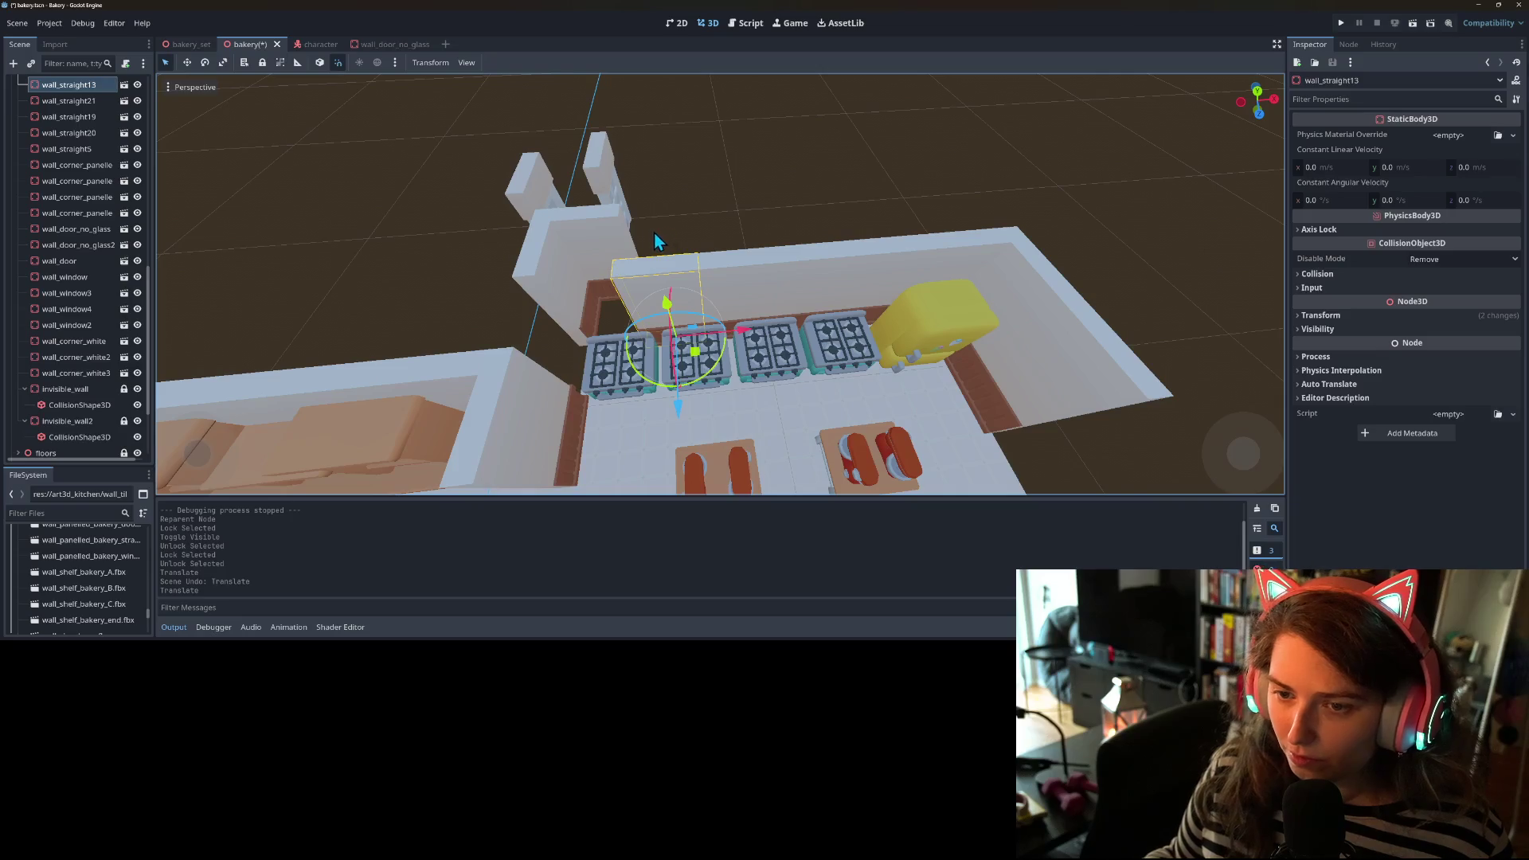
click(945, 308)
drag(643, 262, 967, 387)
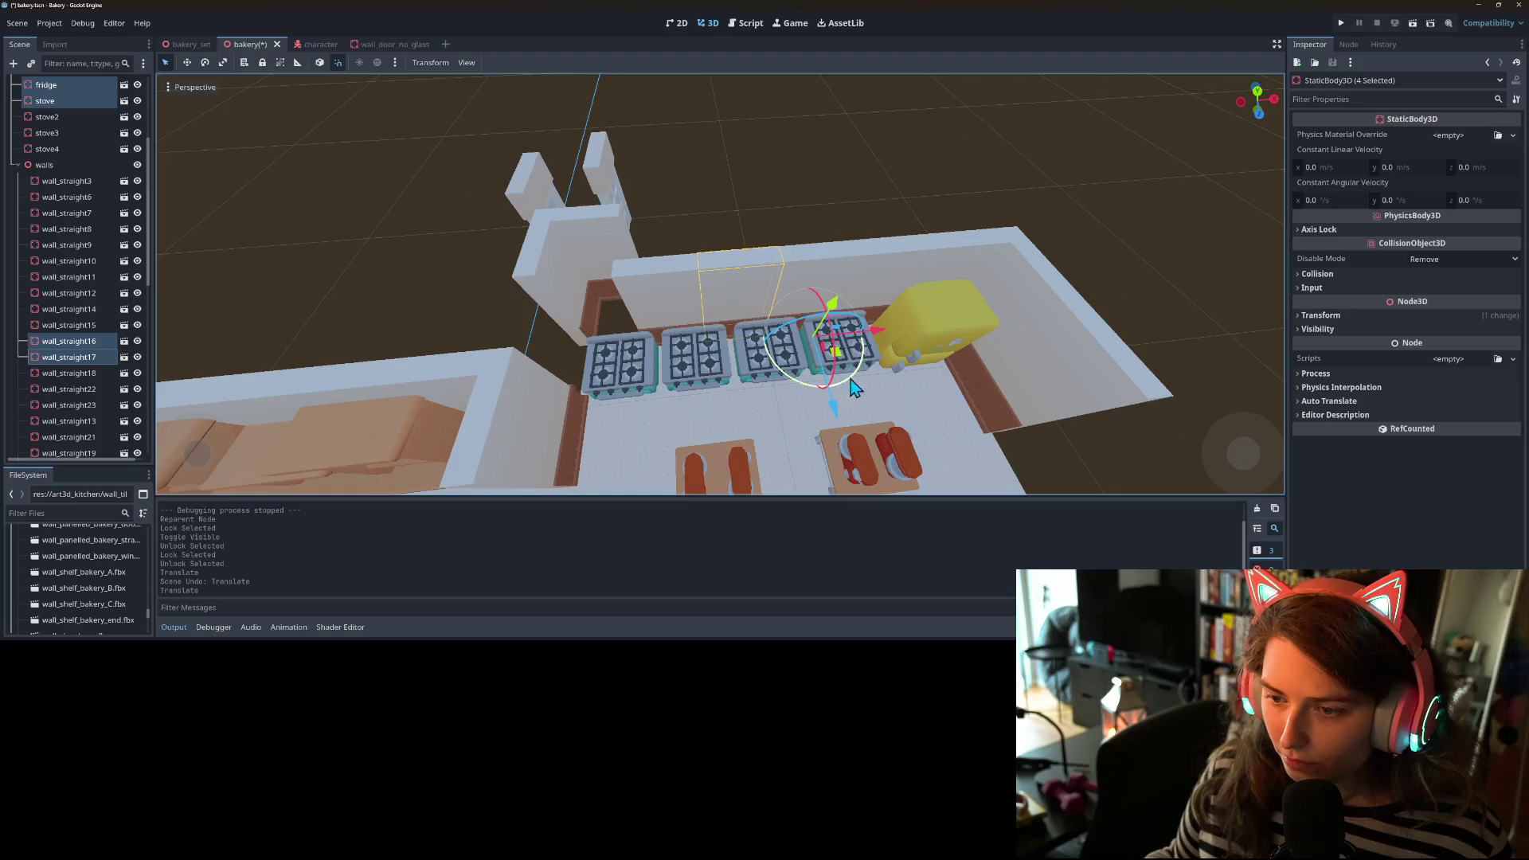
drag(838, 406, 828, 303)
- Push back-wall pieces wall_straight13, wall_straight18 and the right corner piece back in line
click(672, 297)
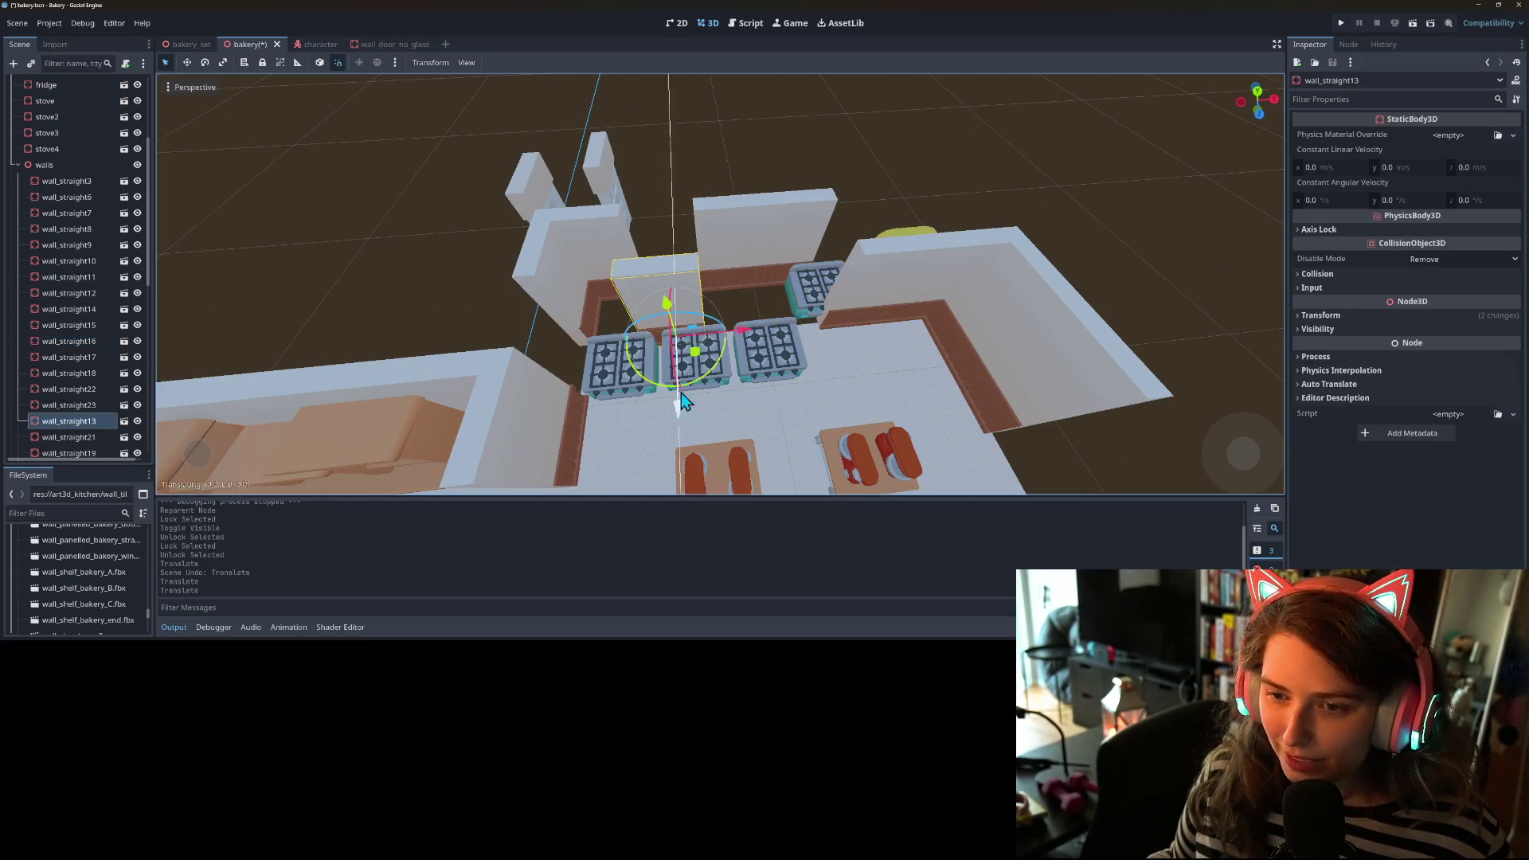
drag(682, 408, 679, 328)
click(900, 298)
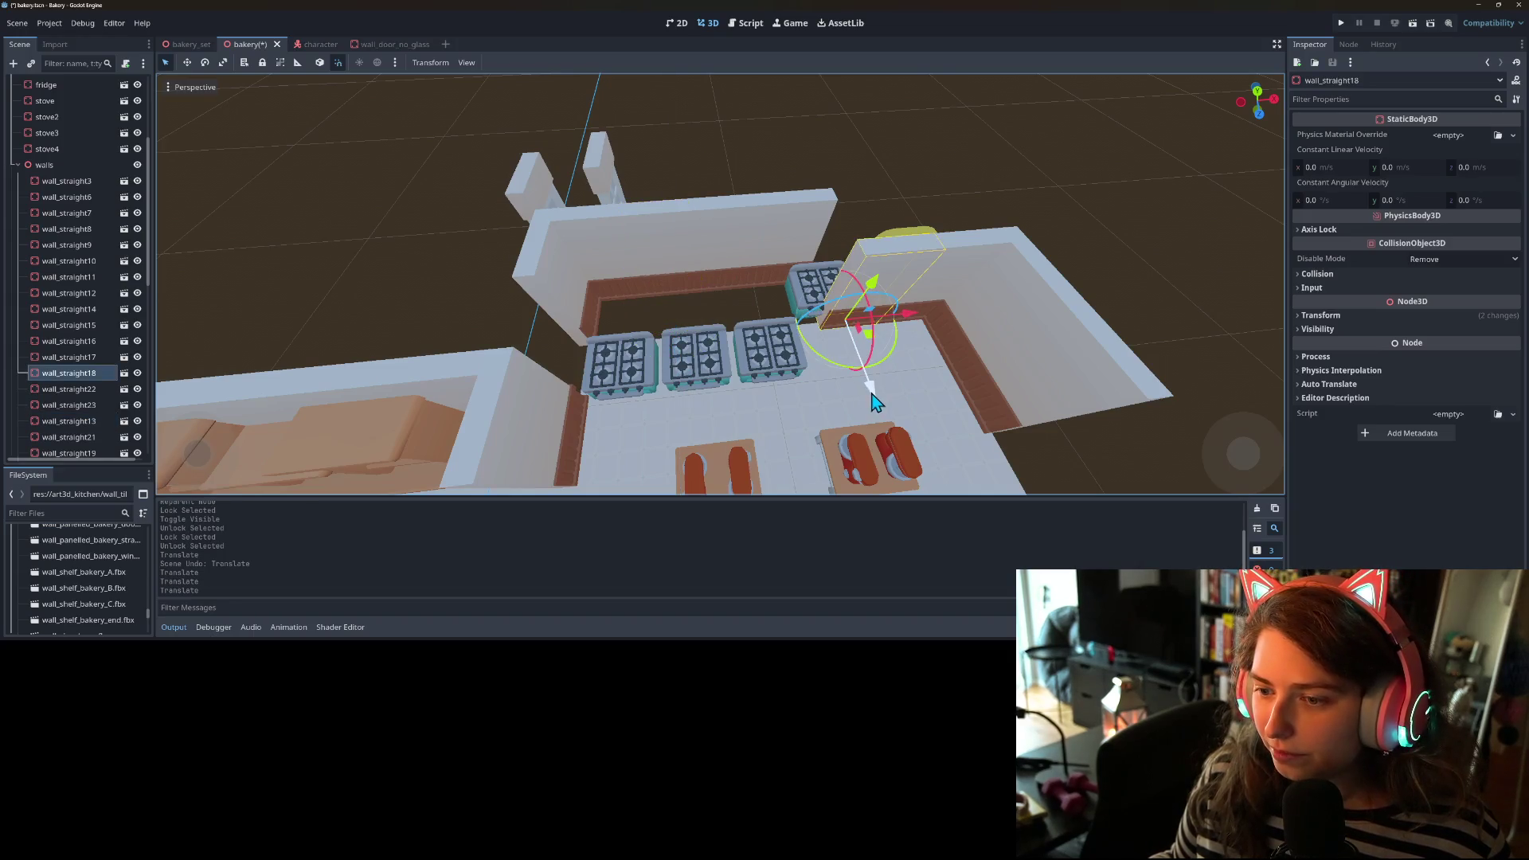
drag(873, 400, 864, 330)
click(950, 329)
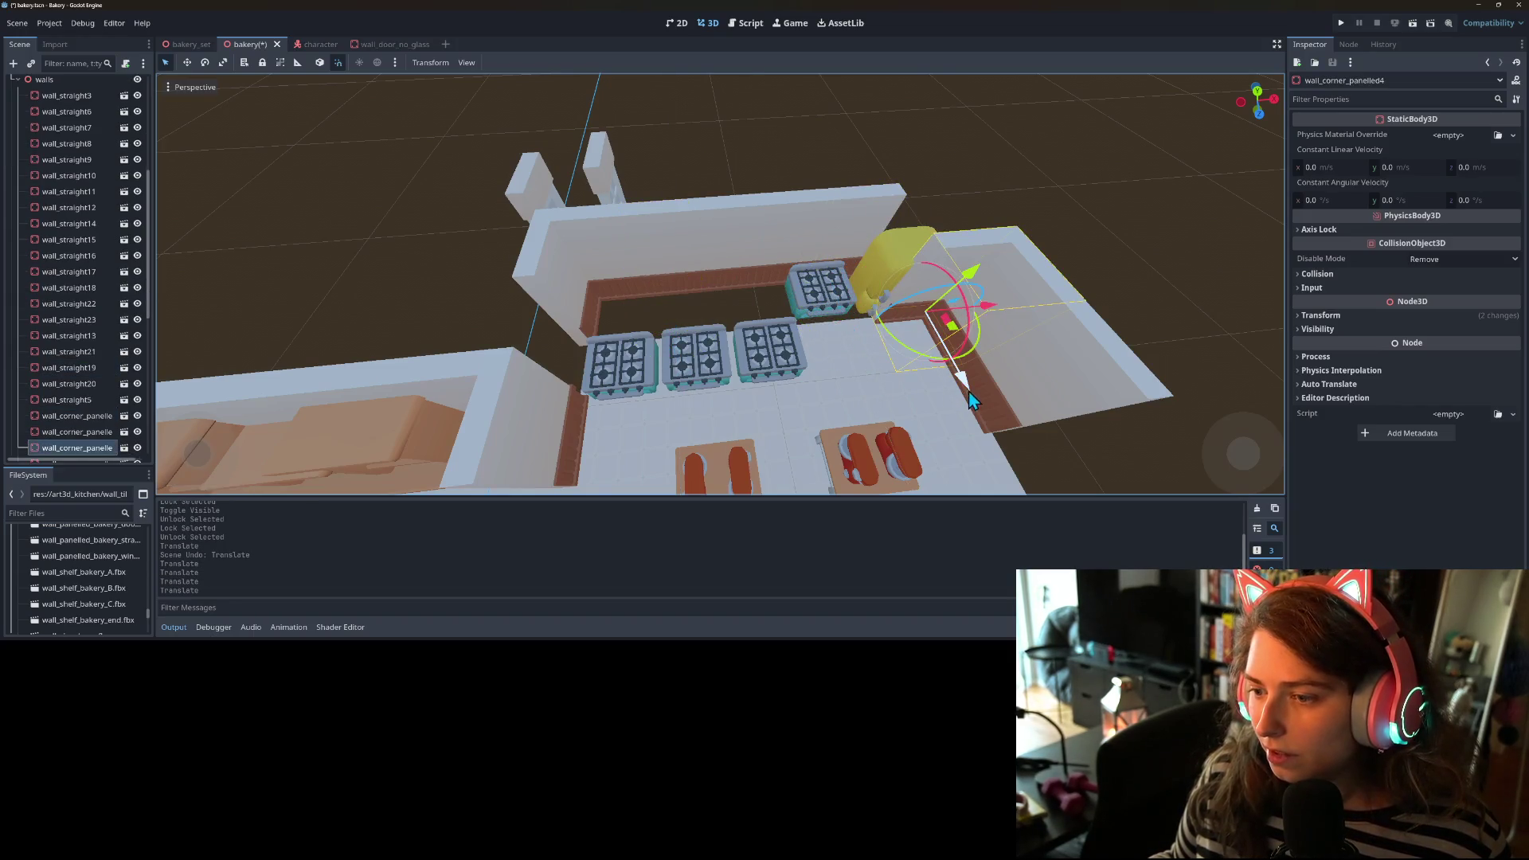
drag(969, 398, 945, 336)
- Duplicate the right side wall piece and wall_straight11, sliding the copies back to lengthen the walls
click(1048, 388)
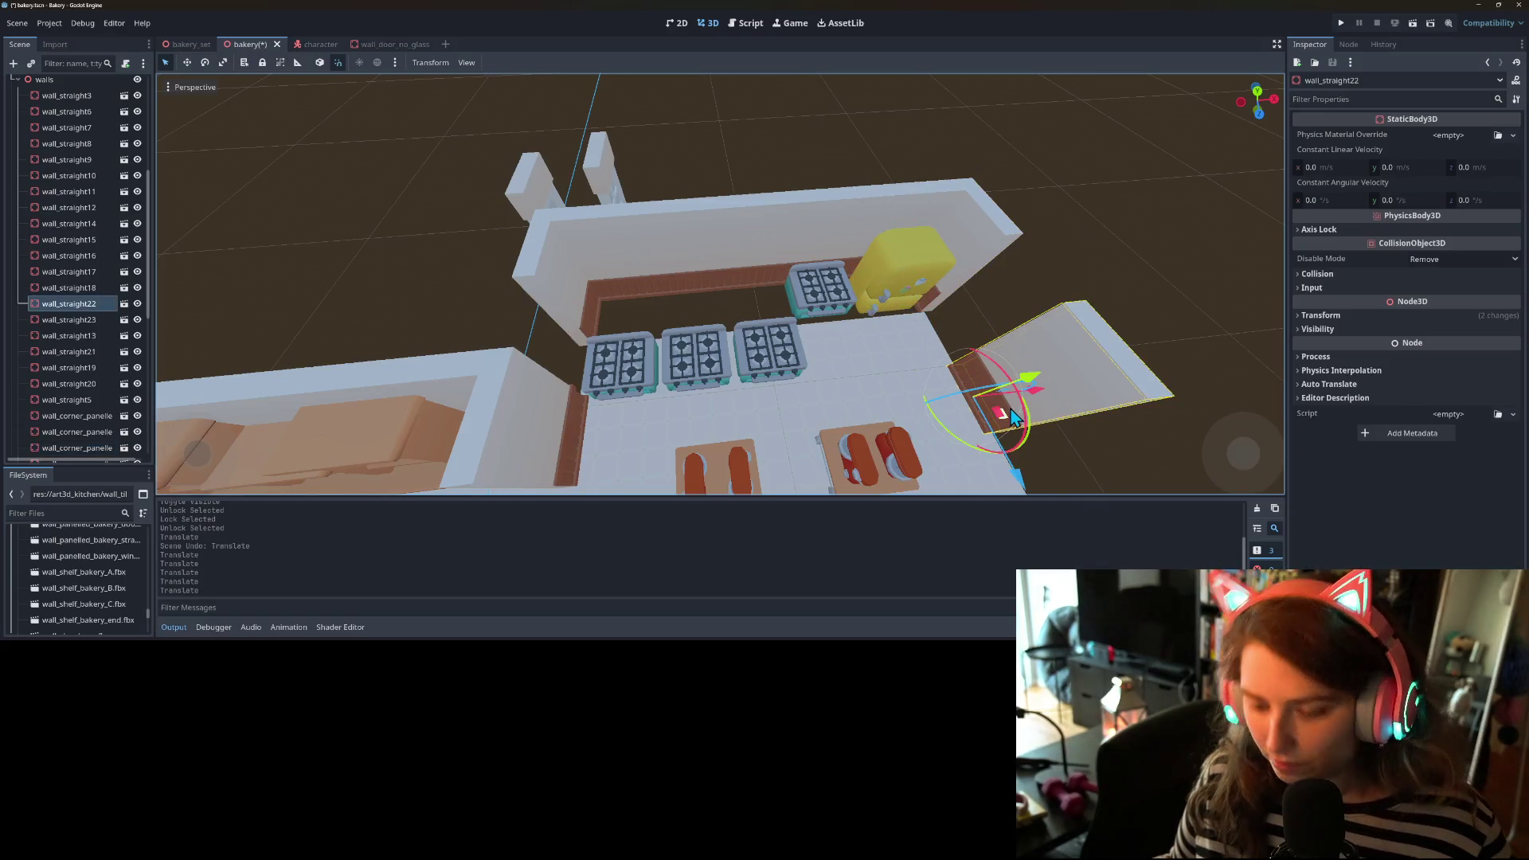
key(ctrl+d)
drag(1015, 474, 979, 410)
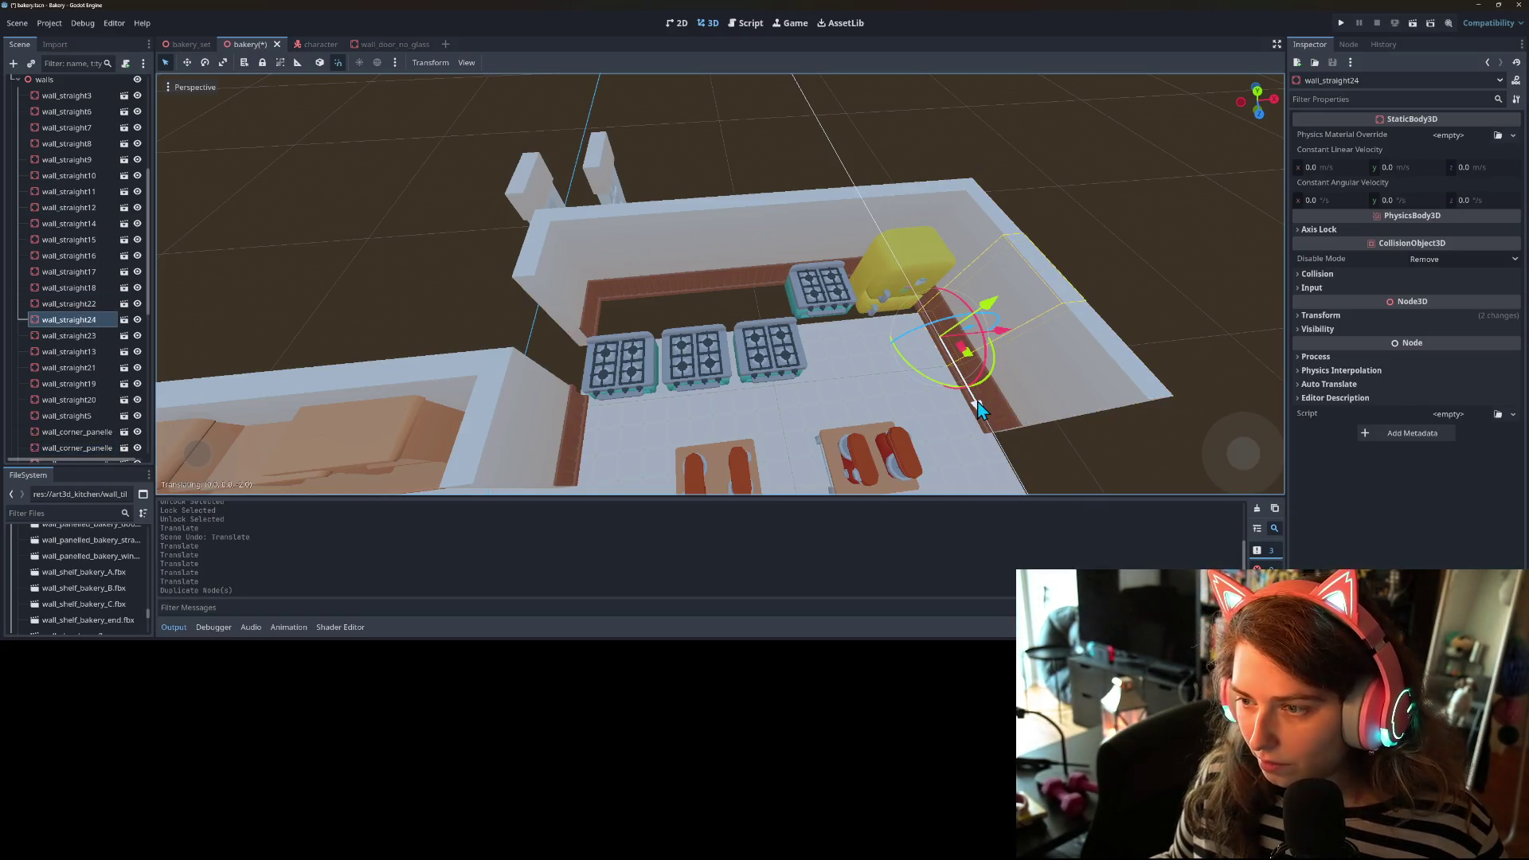
click(551, 396)
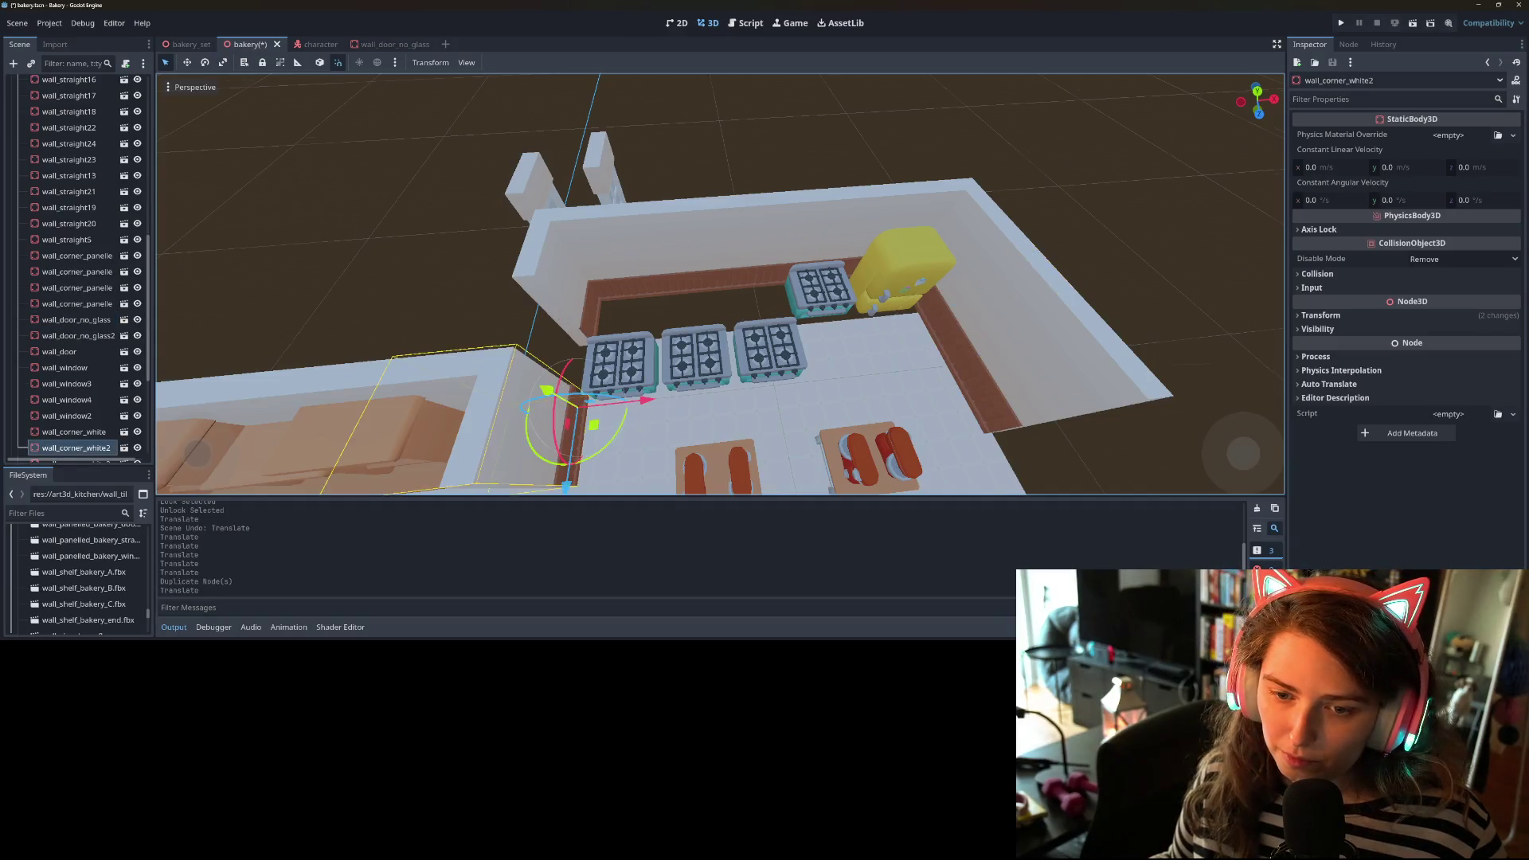
key(ctrl+d)
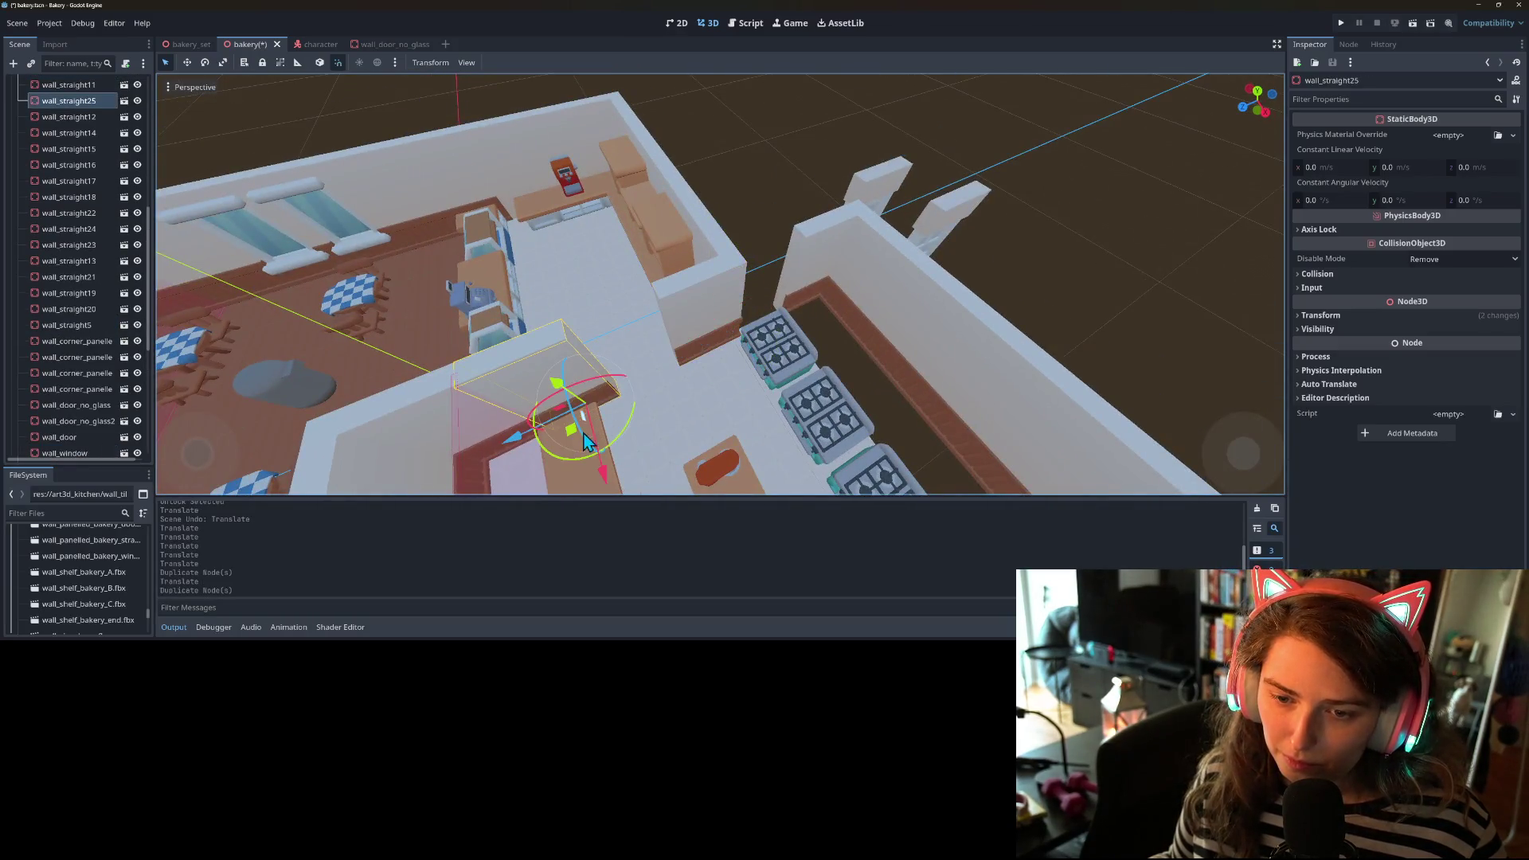
drag(510, 451, 714, 377)
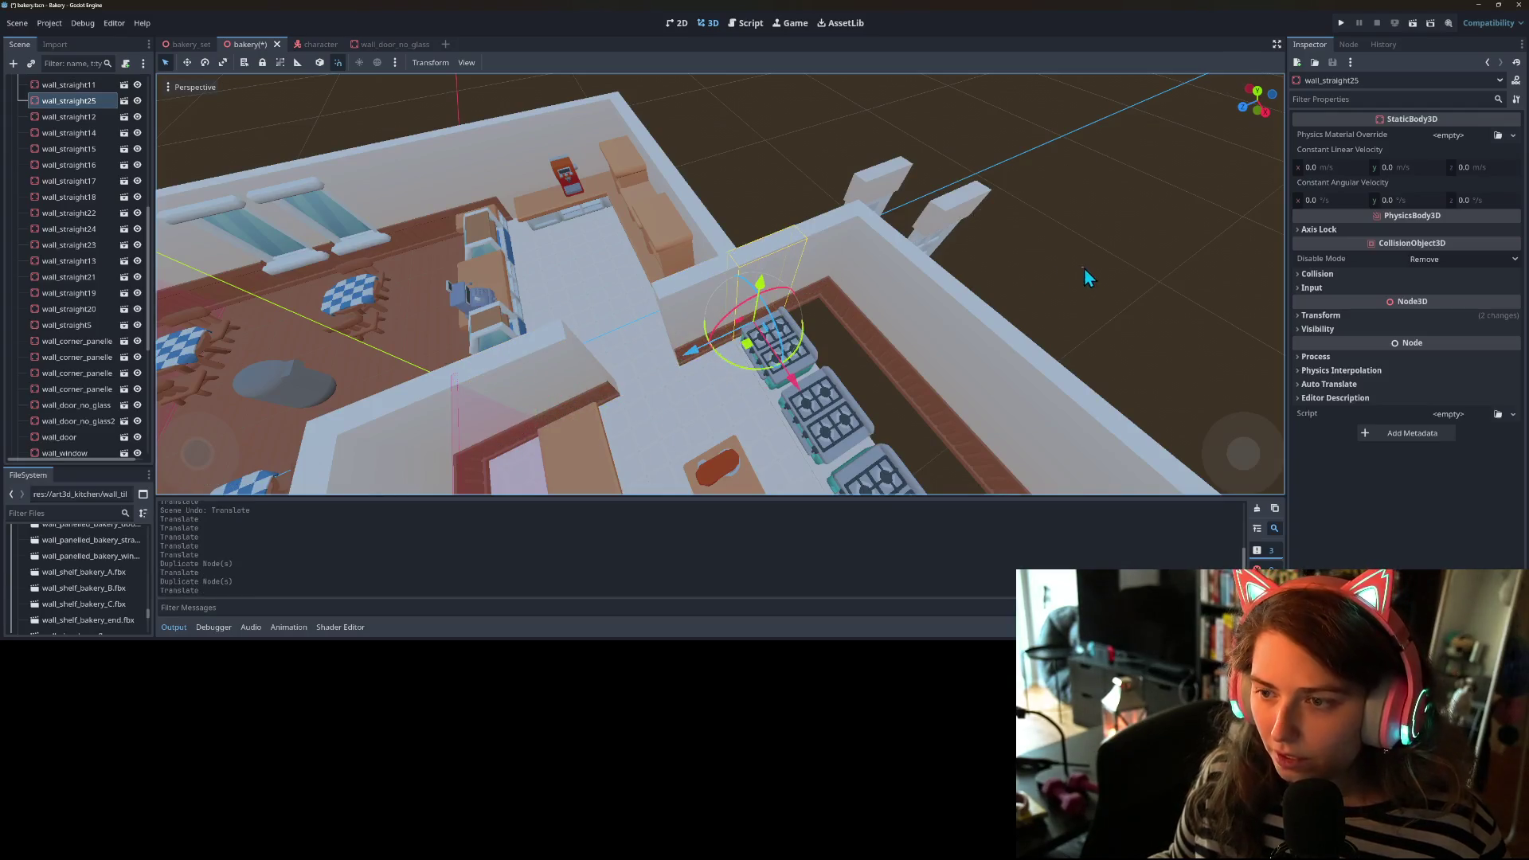
click(776, 278)
click(680, 274)
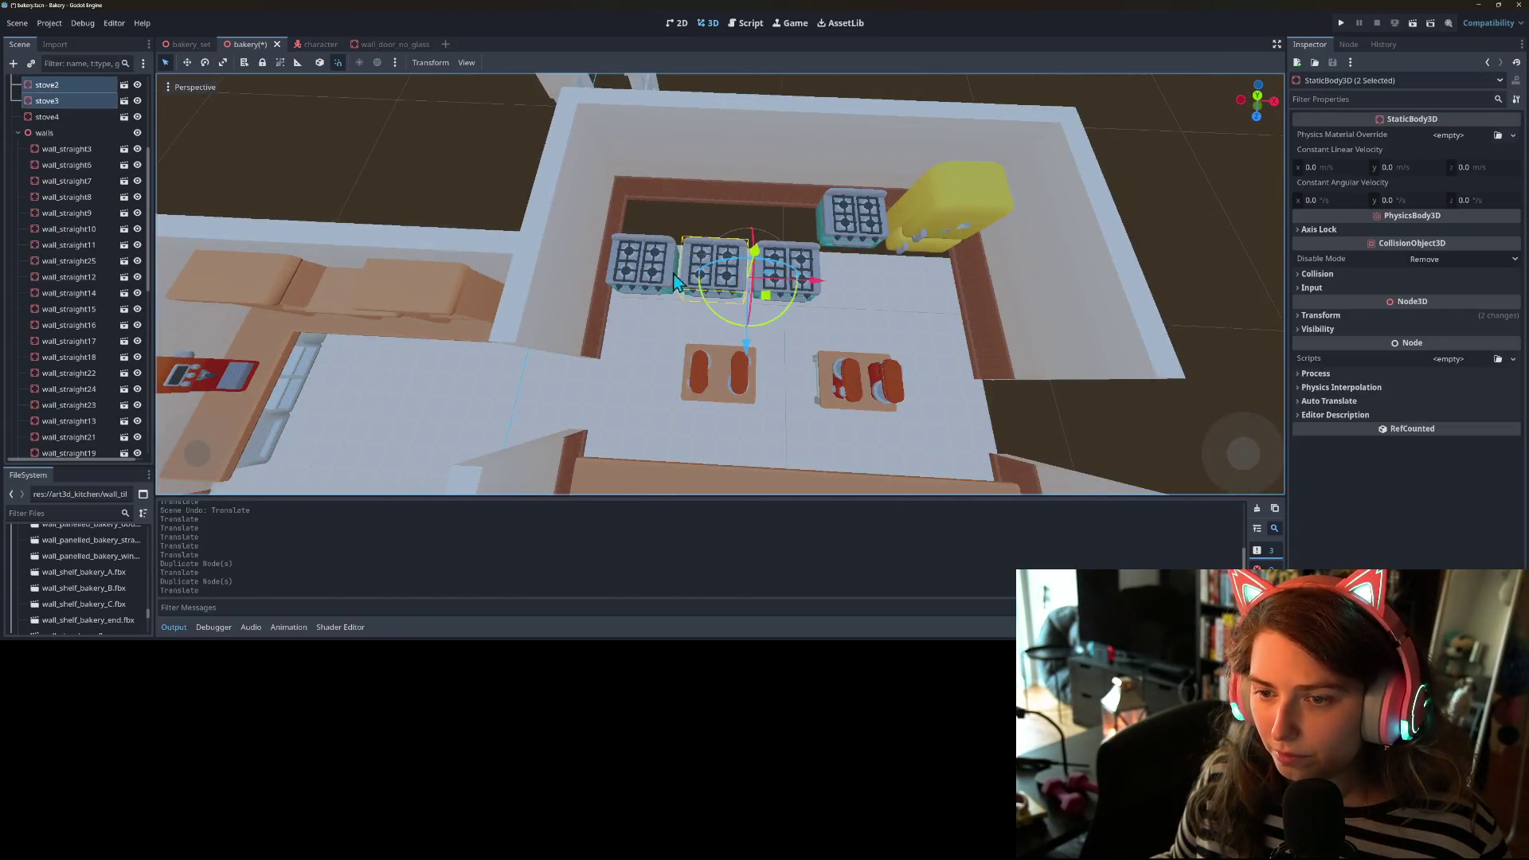
- Move the three front stoves back into one row beside the fourth stove
click(644, 282)
drag(718, 355, 825, 306)
scroll(up, 3)
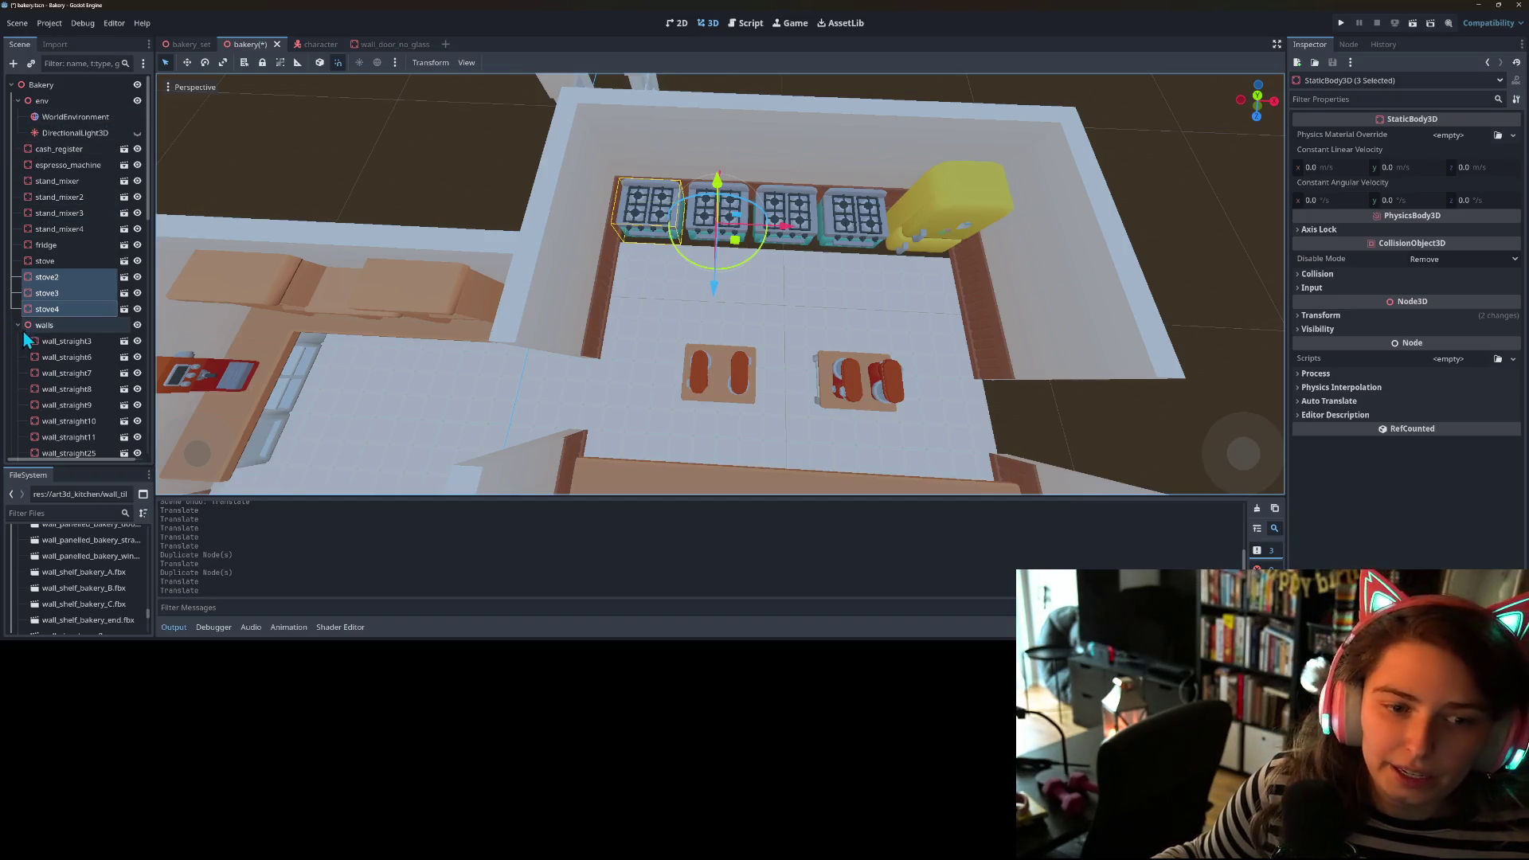
- Collapse the walls group, expand floors, and select the floor tiles through floor_tile45
click(18, 325)
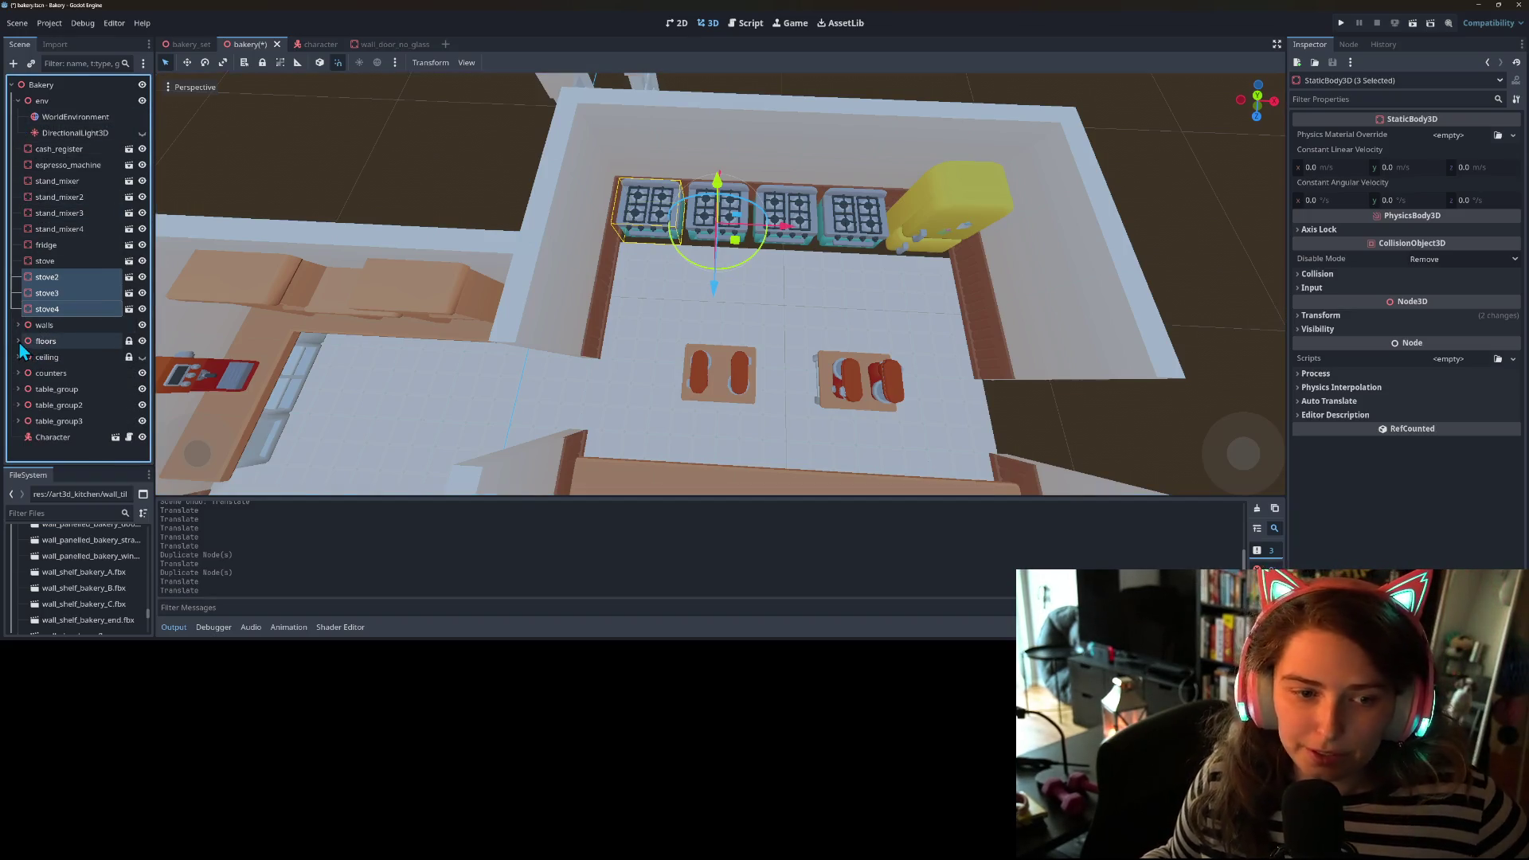
click(18, 341)
click(64, 310)
scroll(down, 3)
scroll(down, 3)
scroll(down, 3)
click(81, 437)
scroll(down, 3)
click(78, 414)
scroll(up, 3)
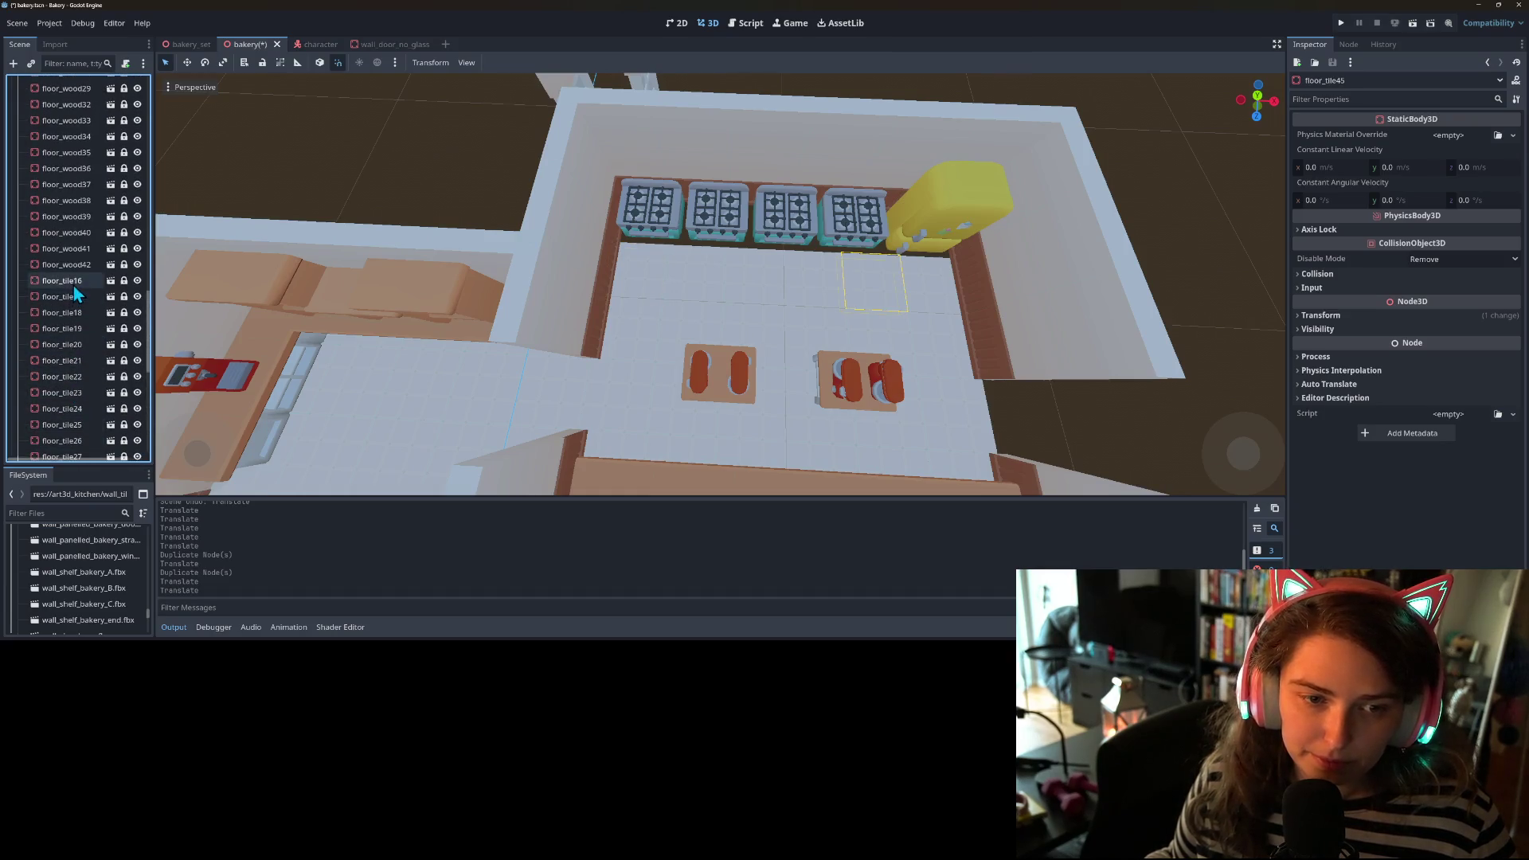
- Unlock floor tiles floor_tile16 through floor_tile45
click(73, 284)
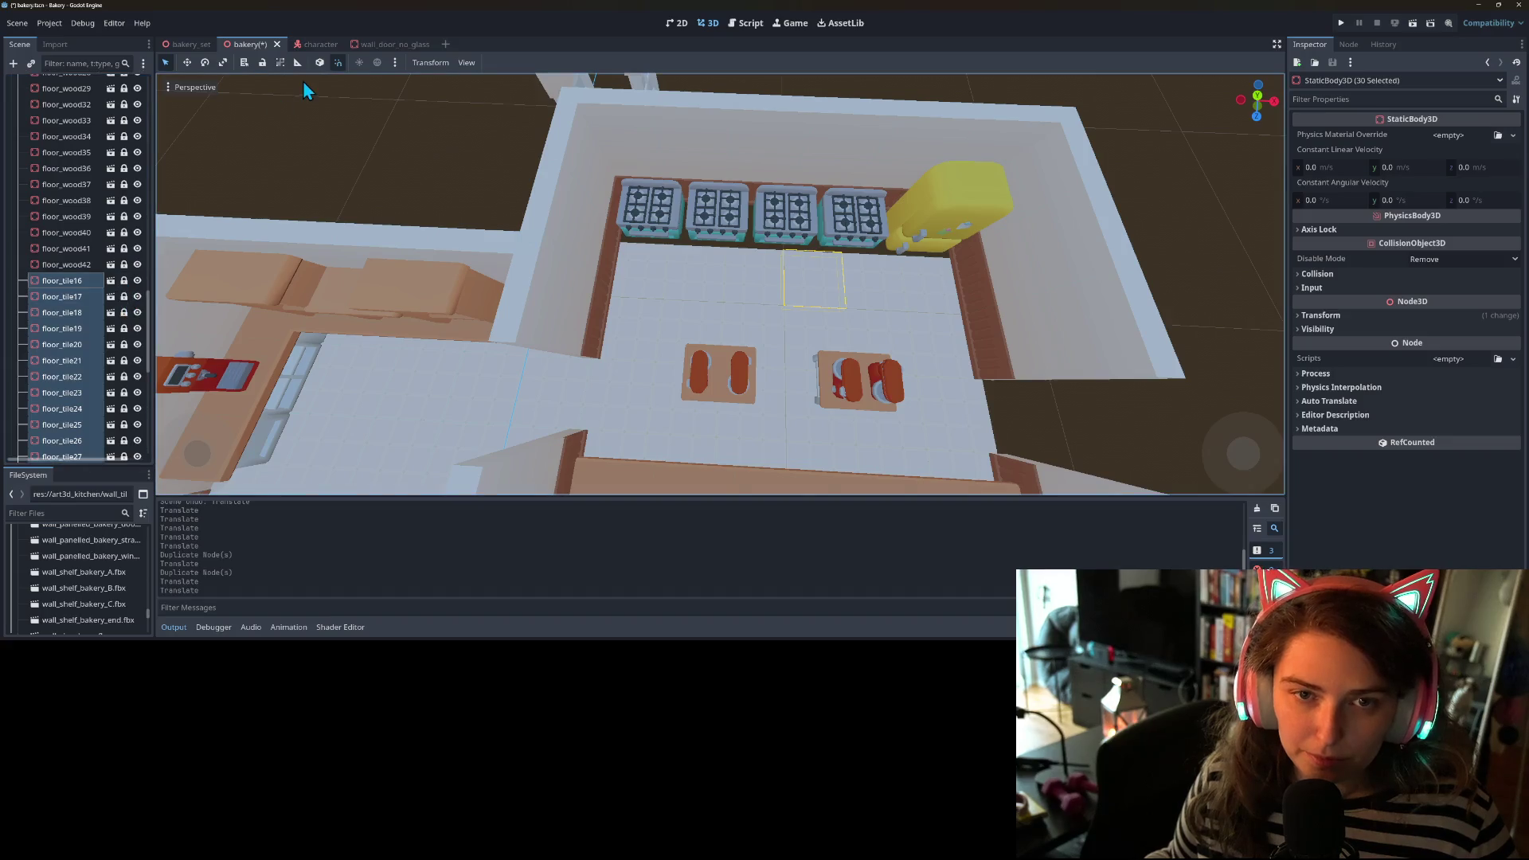
click(261, 64)
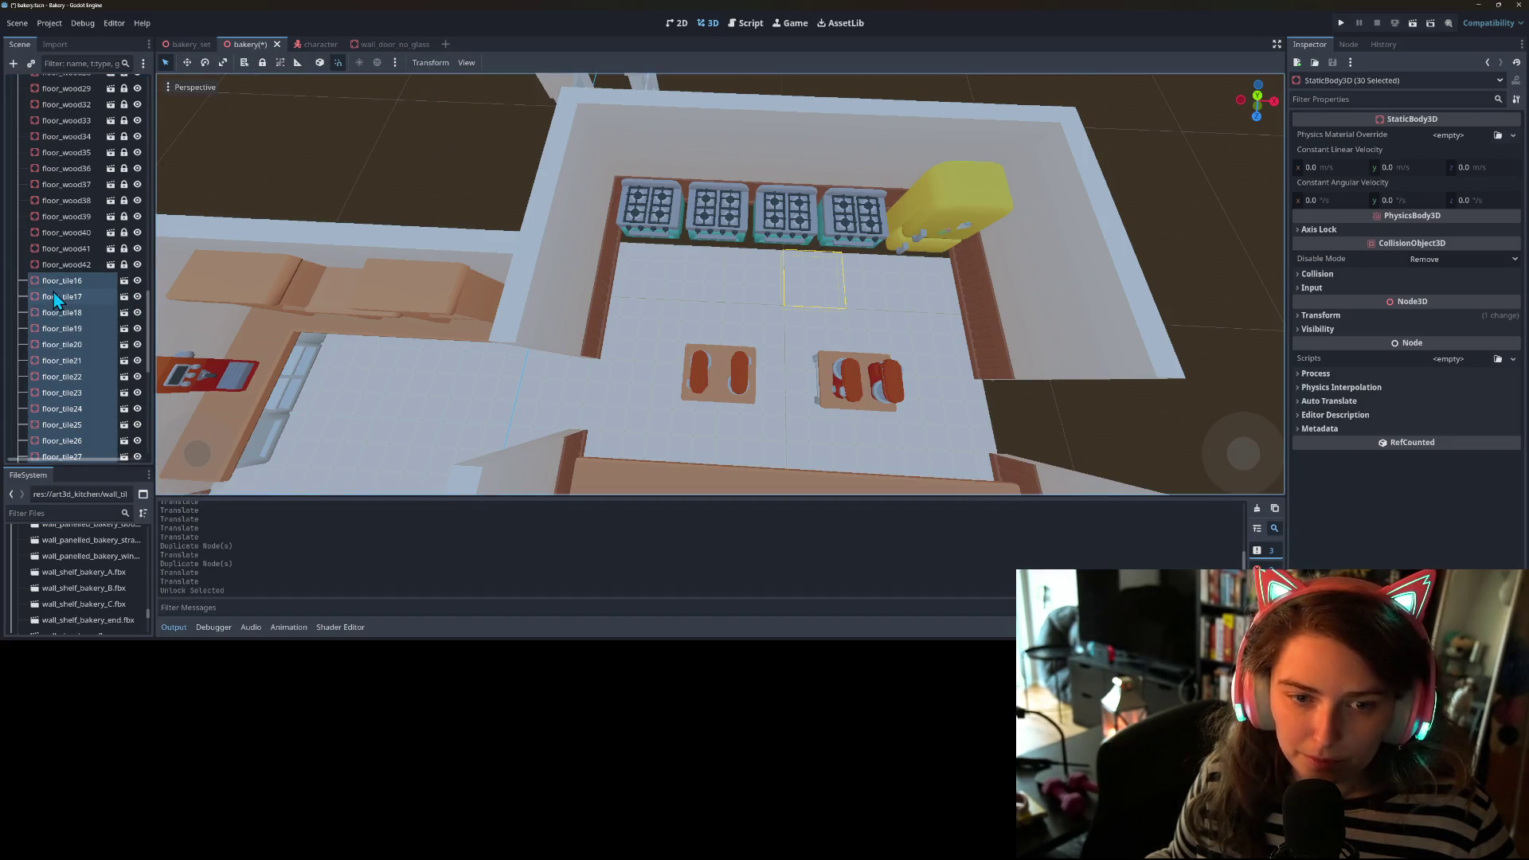
click(55, 296)
- Duplicate a row of six floor tiles and move the copies toward the stoves
click(669, 289)
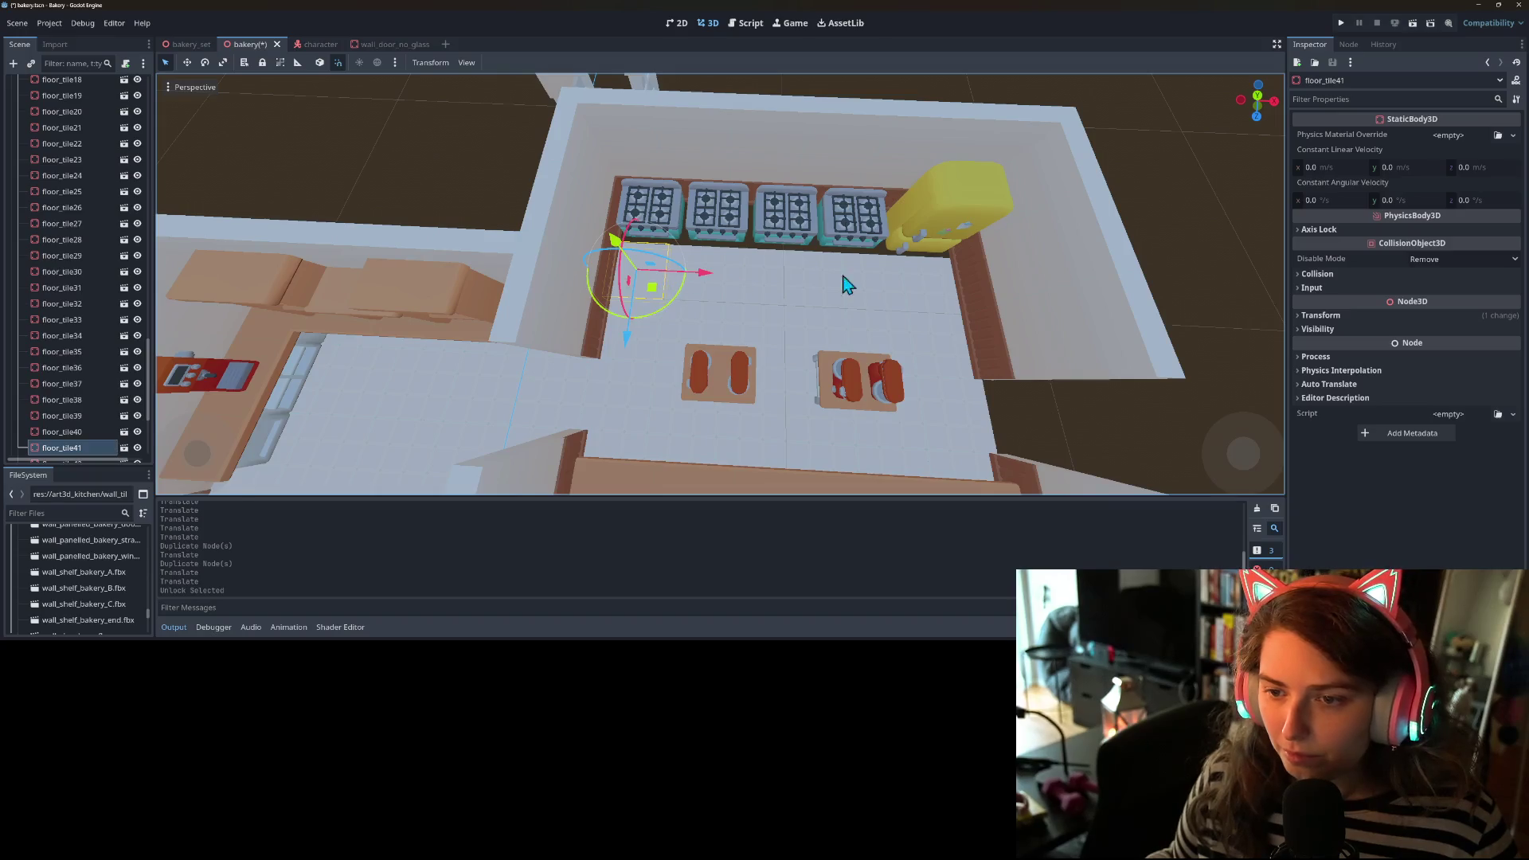
click(698, 264)
click(748, 266)
click(796, 281)
click(872, 289)
click(928, 288)
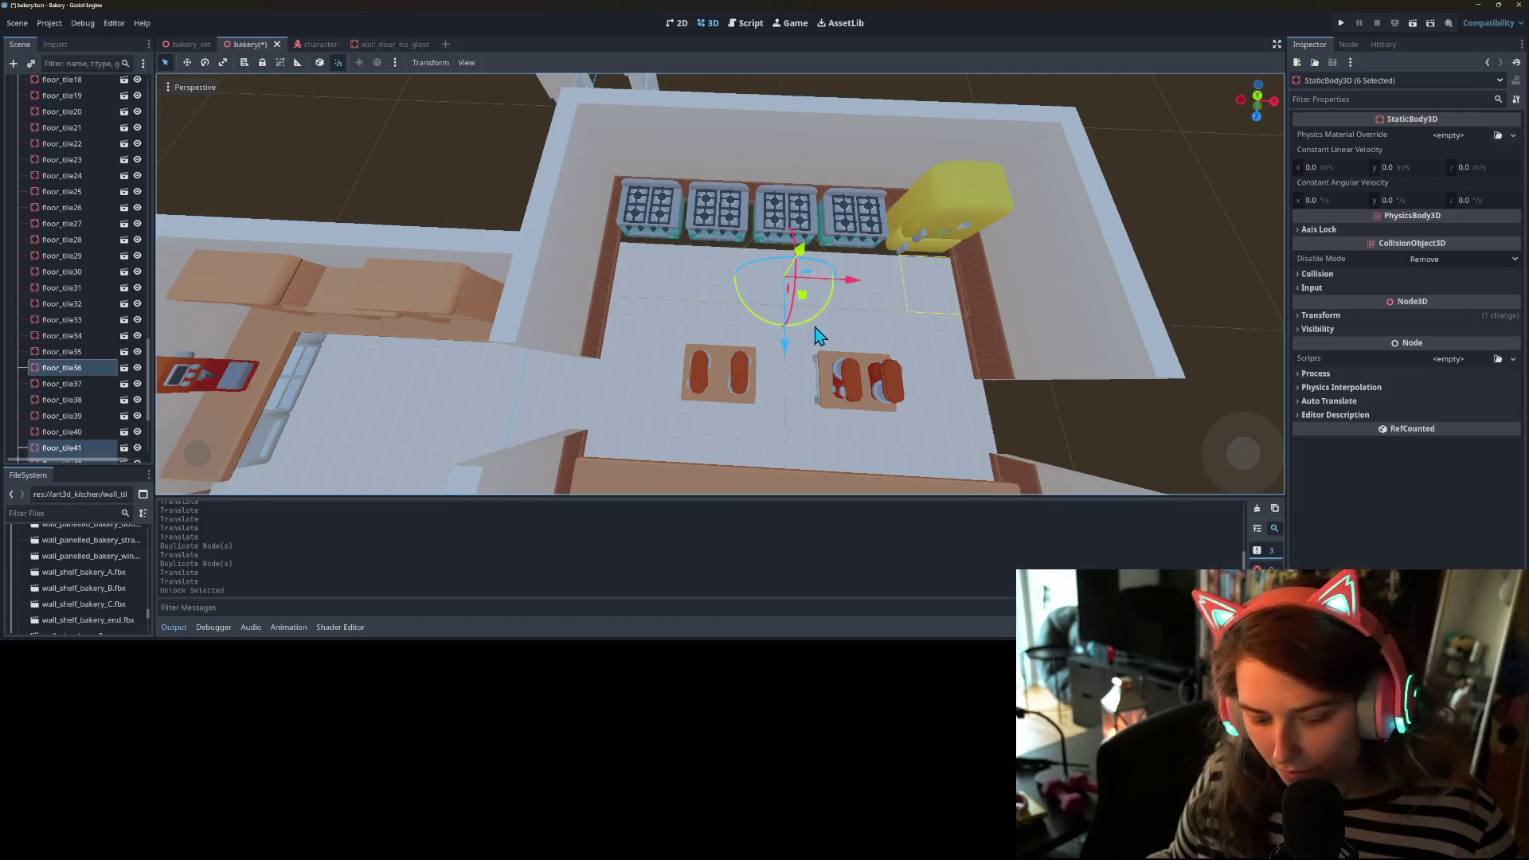
key(ctrl+d)
drag(785, 349, 890, 347)
- Deselect everything and run the game to test the bakery
scroll(down, 3)
click(890, 408)
scroll(up, 3)
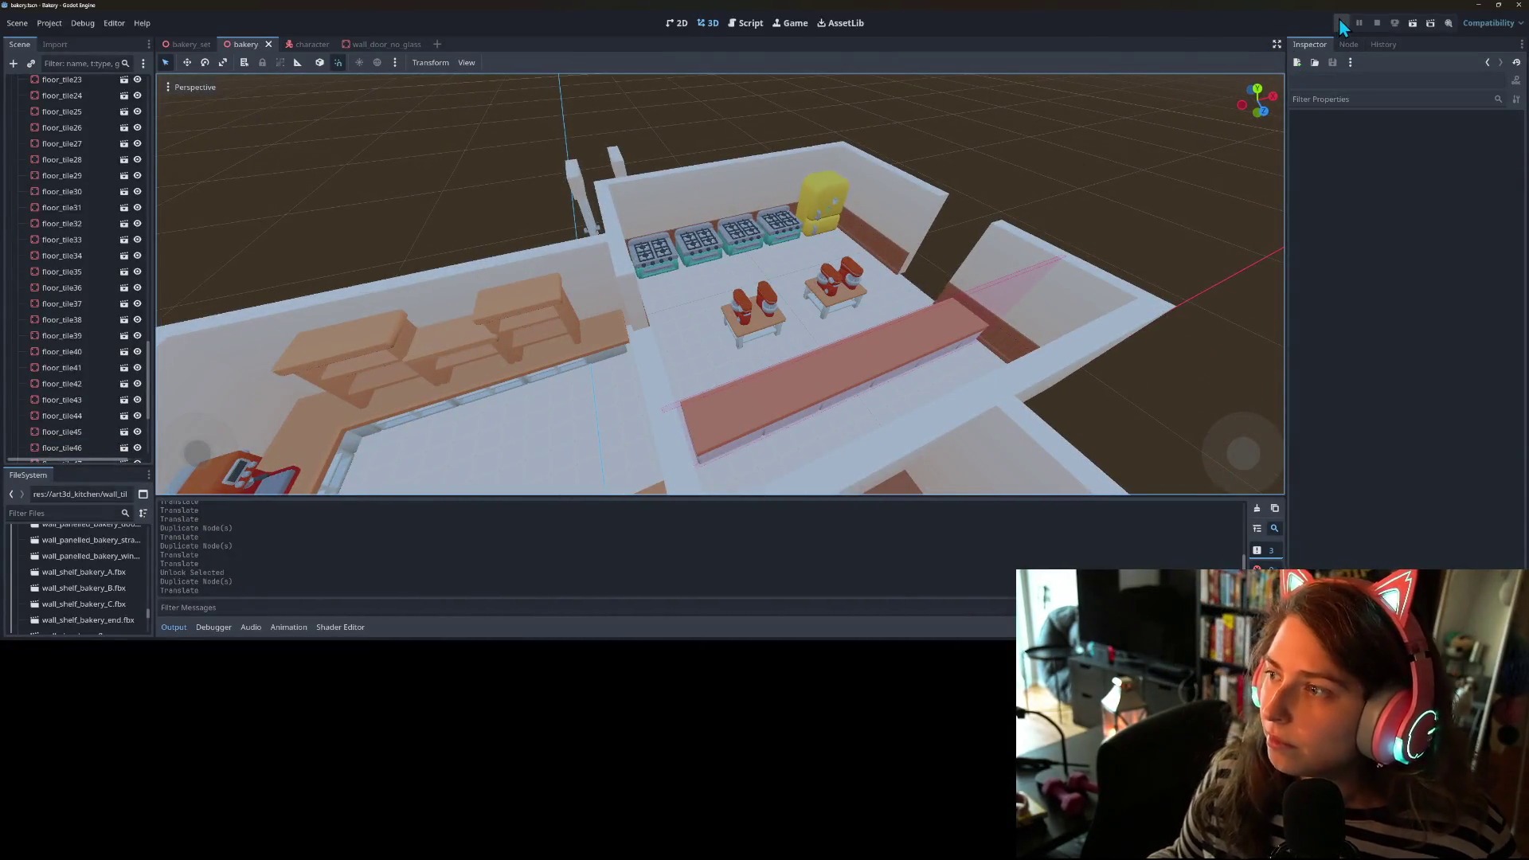
click(1341, 25)
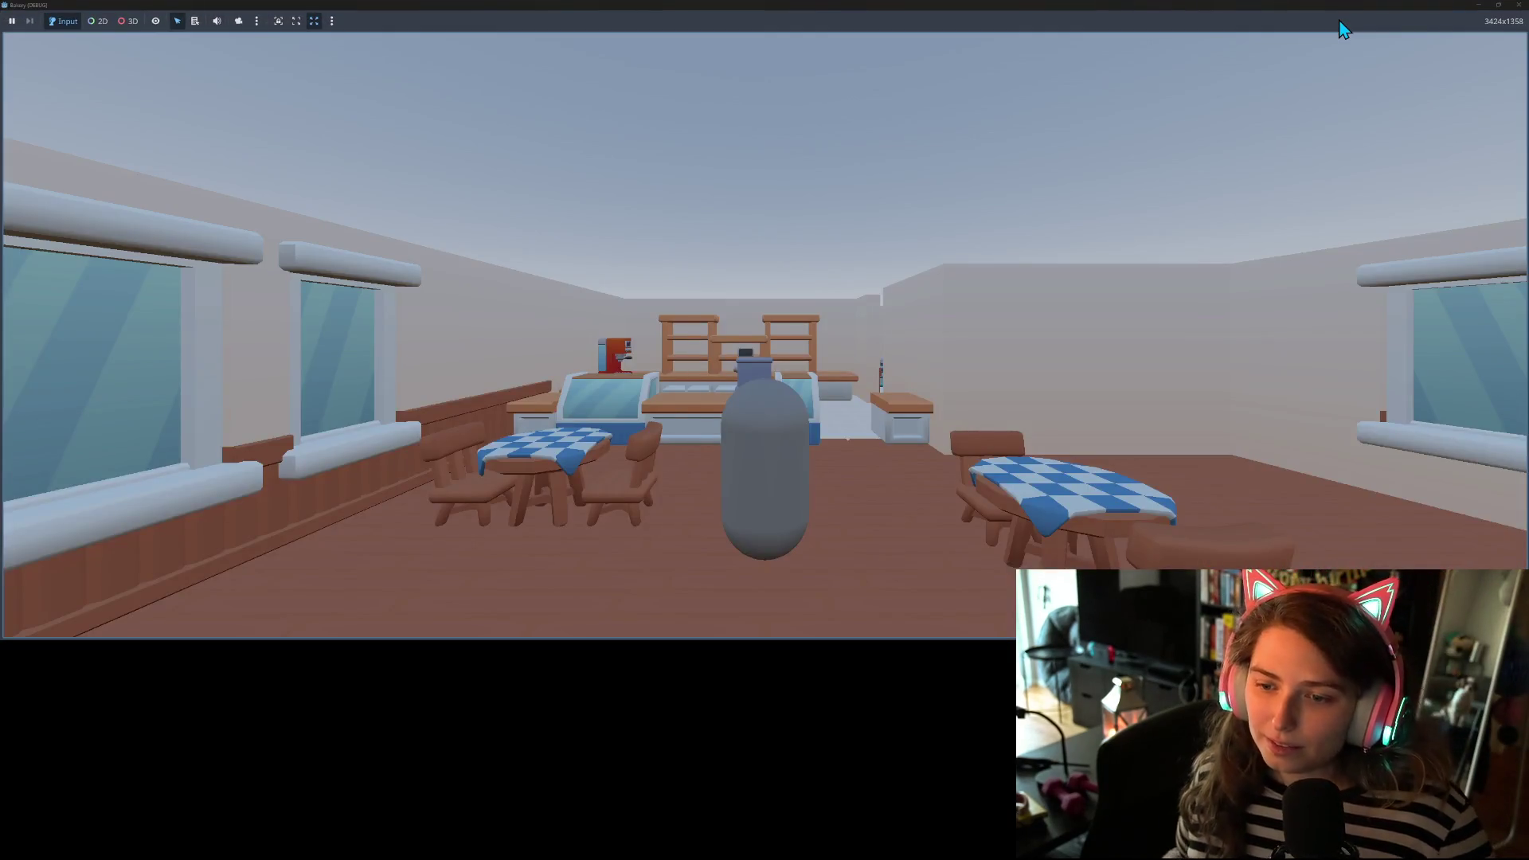
- Walk the player around the kitchen with WASD, past the mixer tables and along the stove row
key(w)
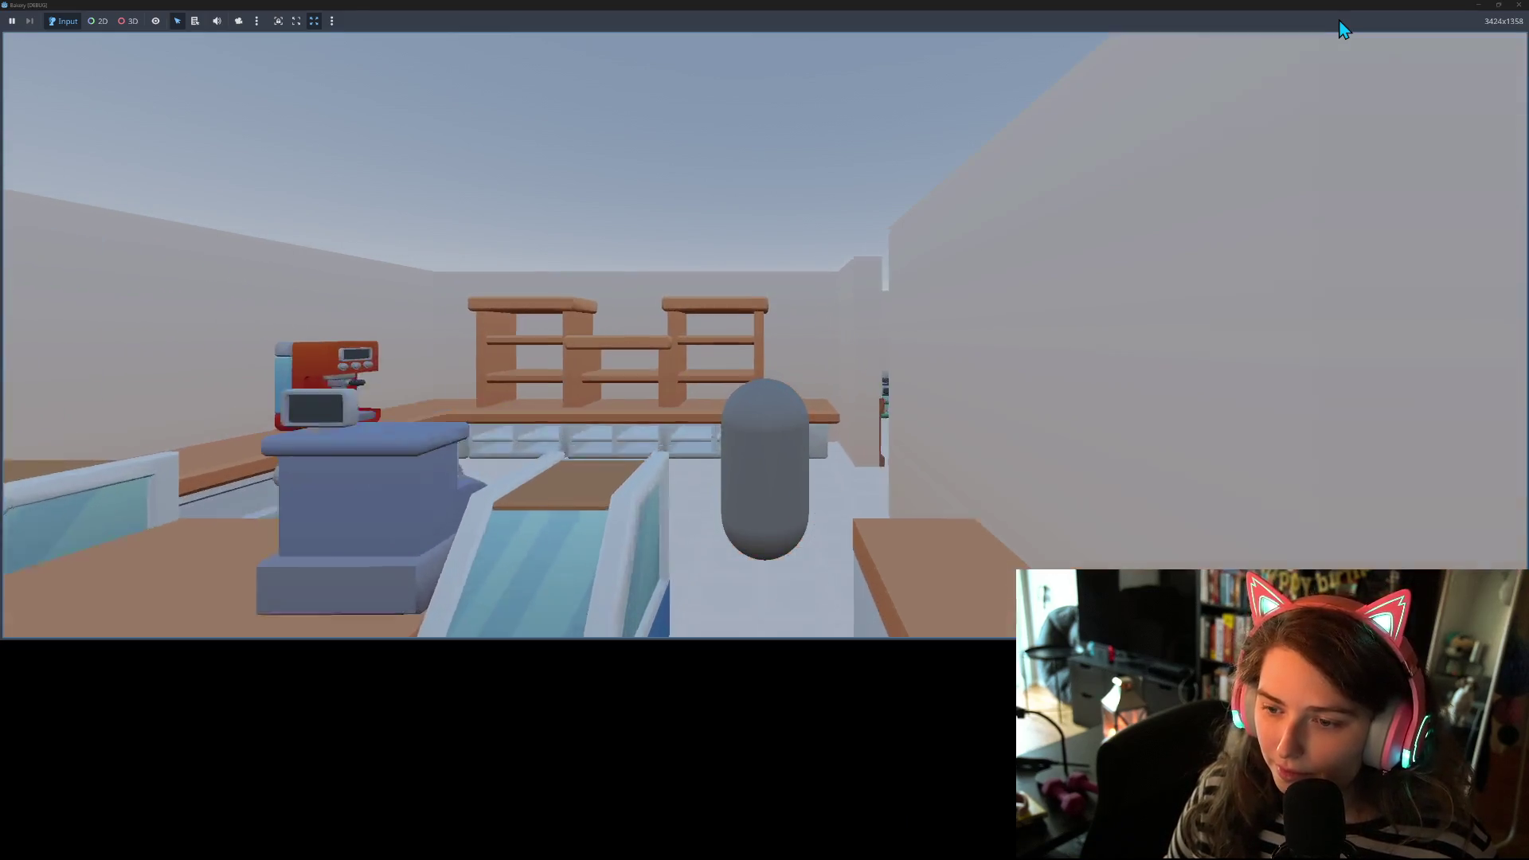
key(d)
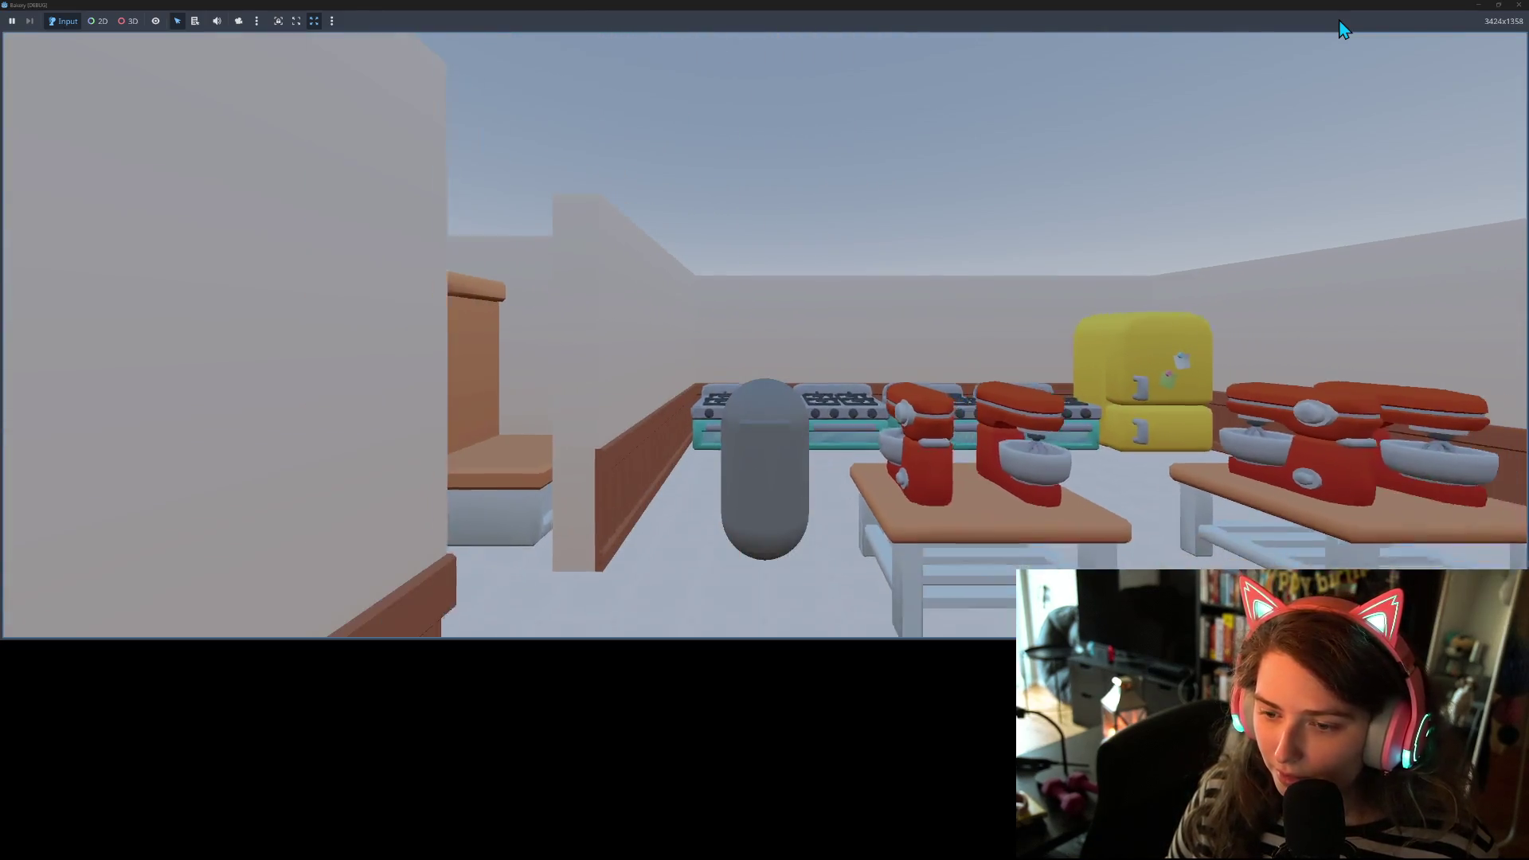
key(a)
key(d)
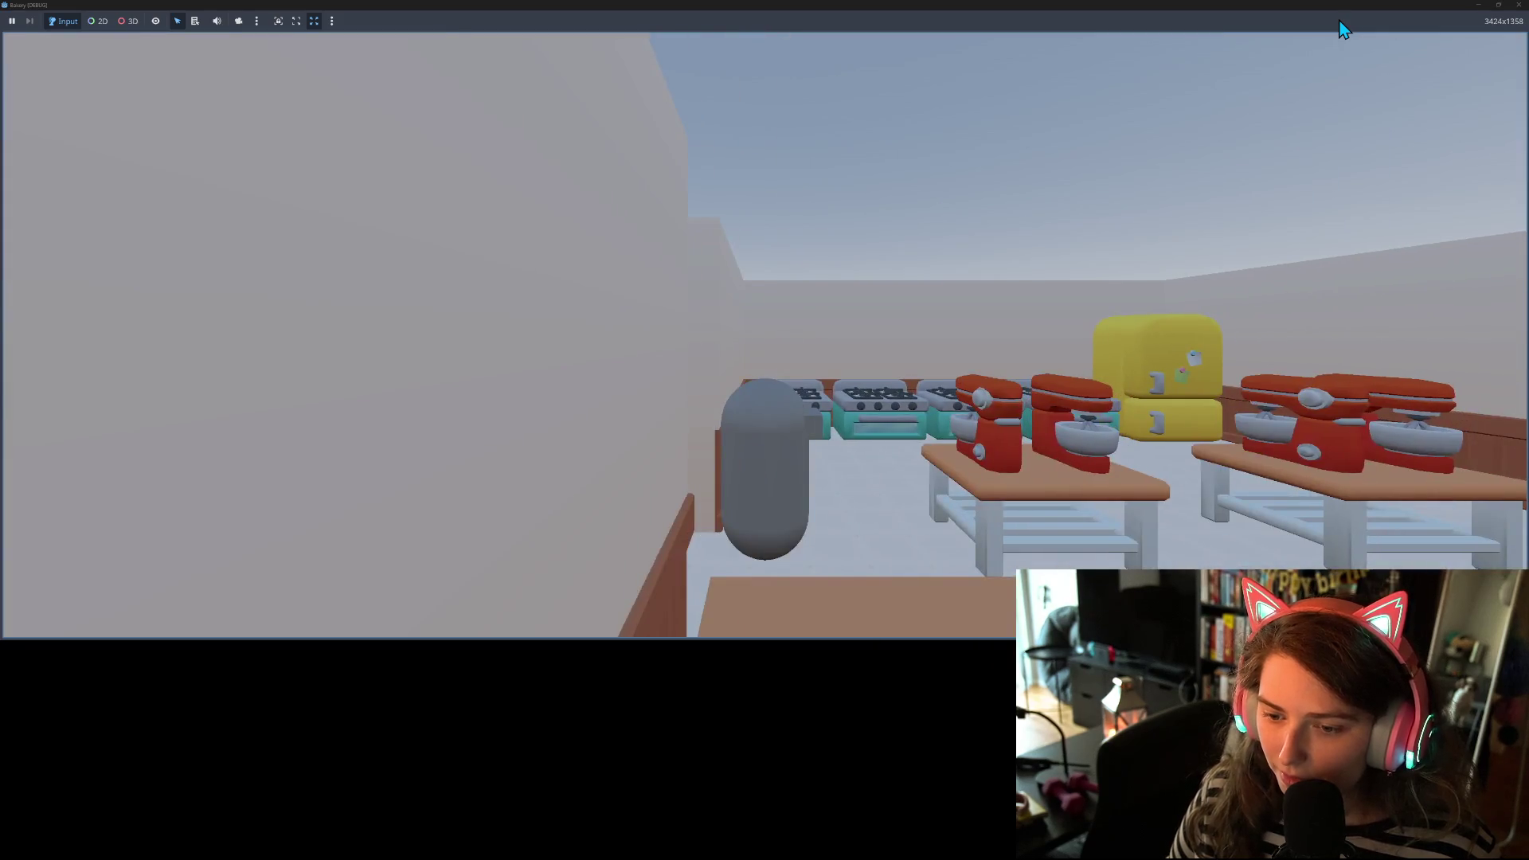
key(a)
key(a)
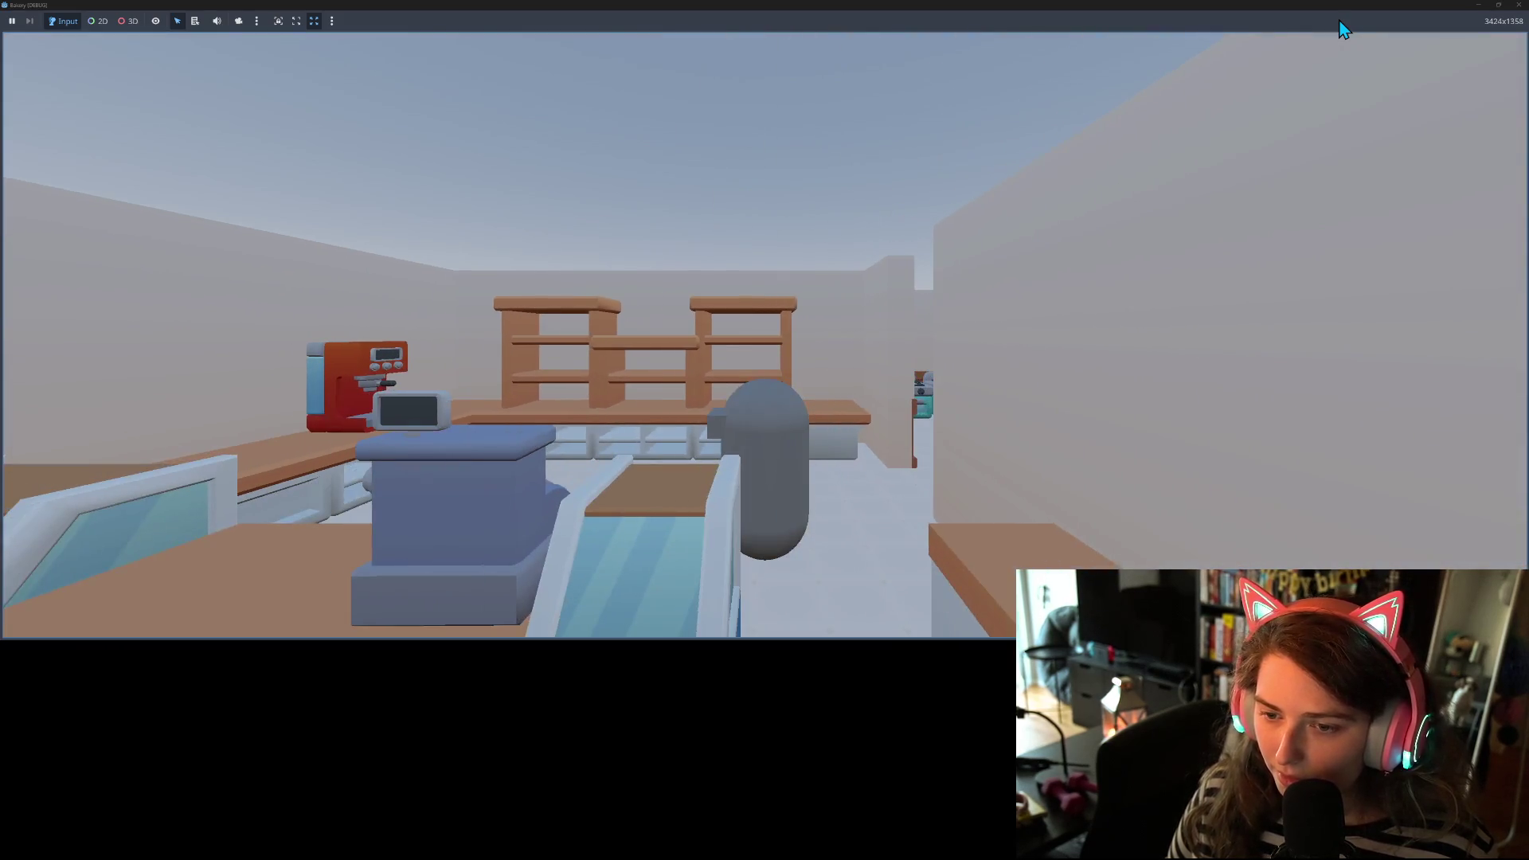
key(d)
key(s)
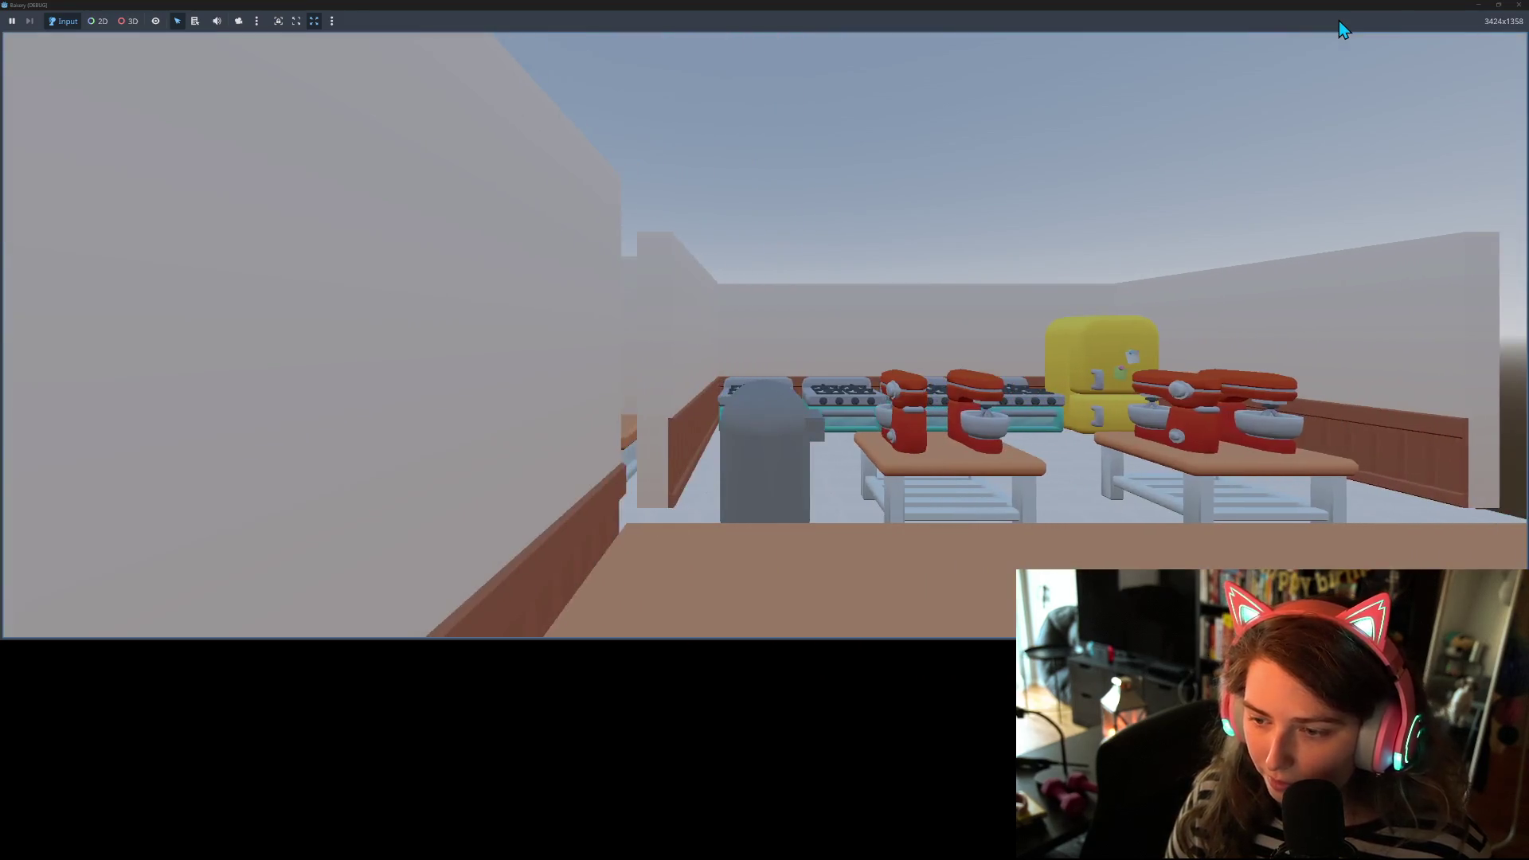
key(w)
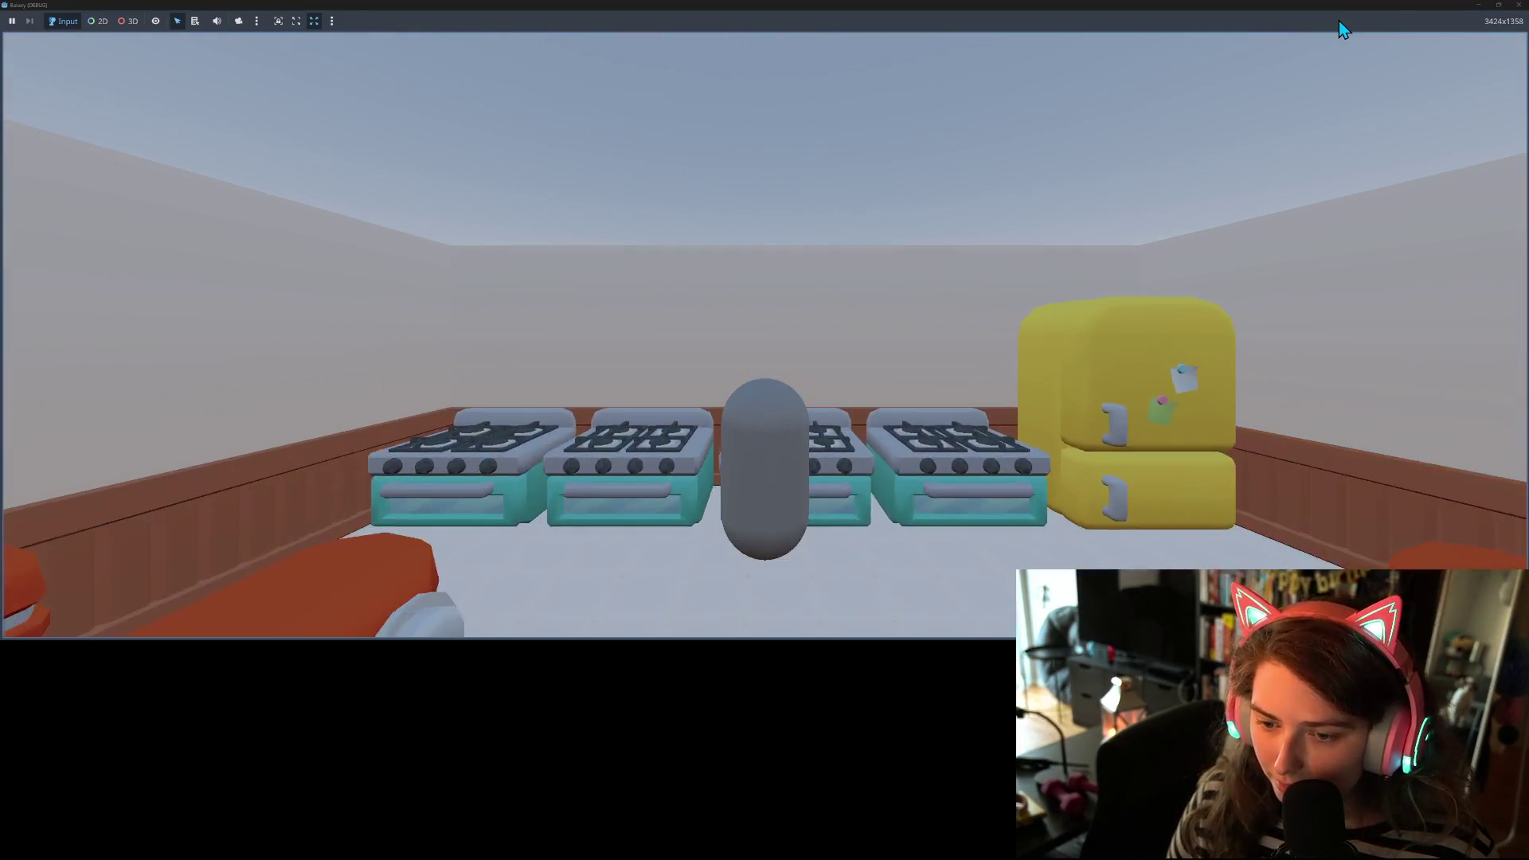
key(a)
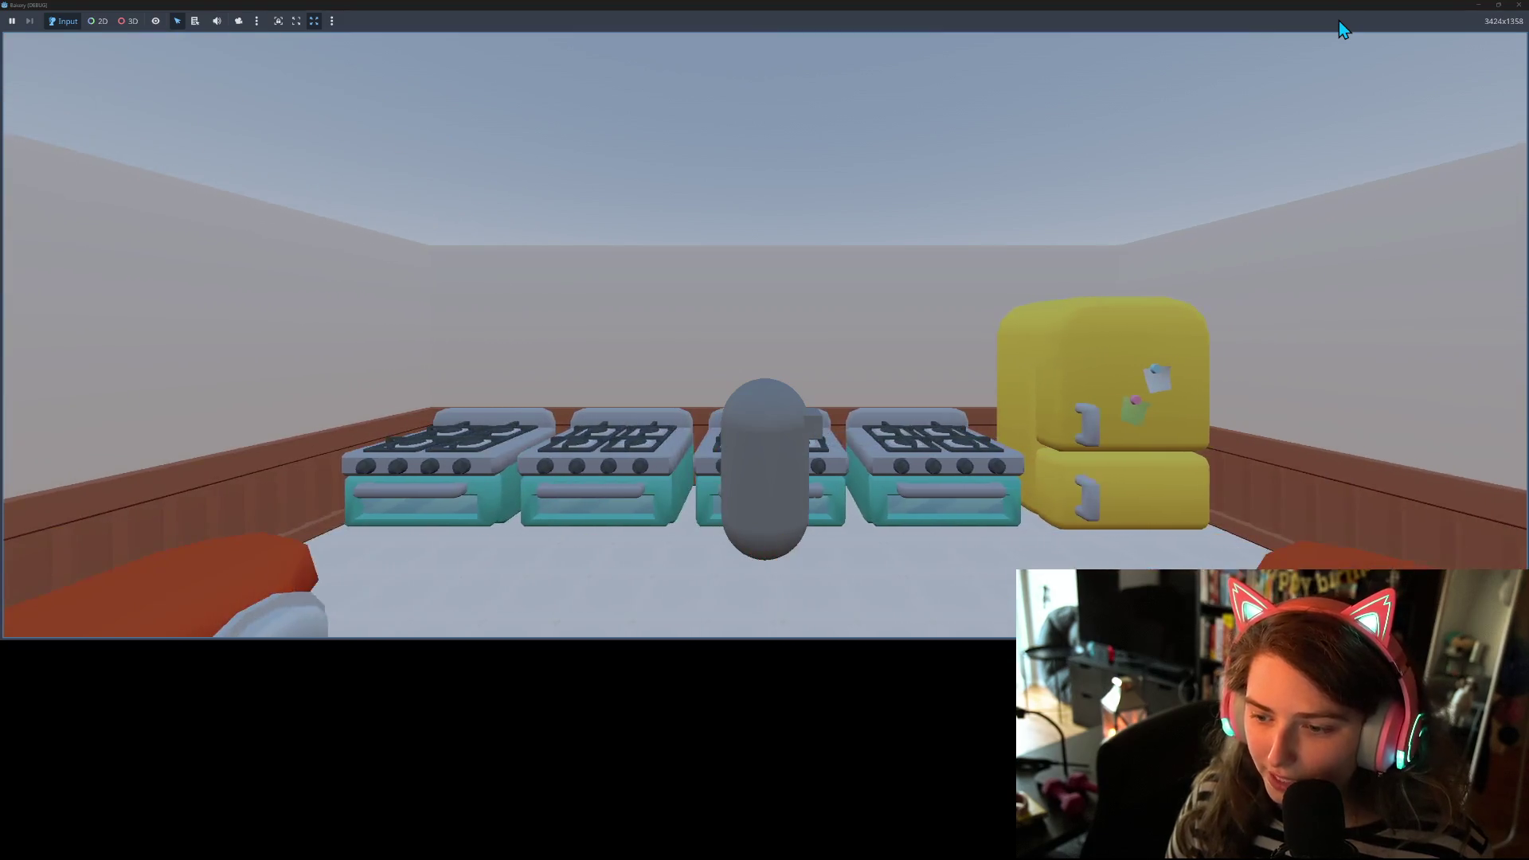
key(s)
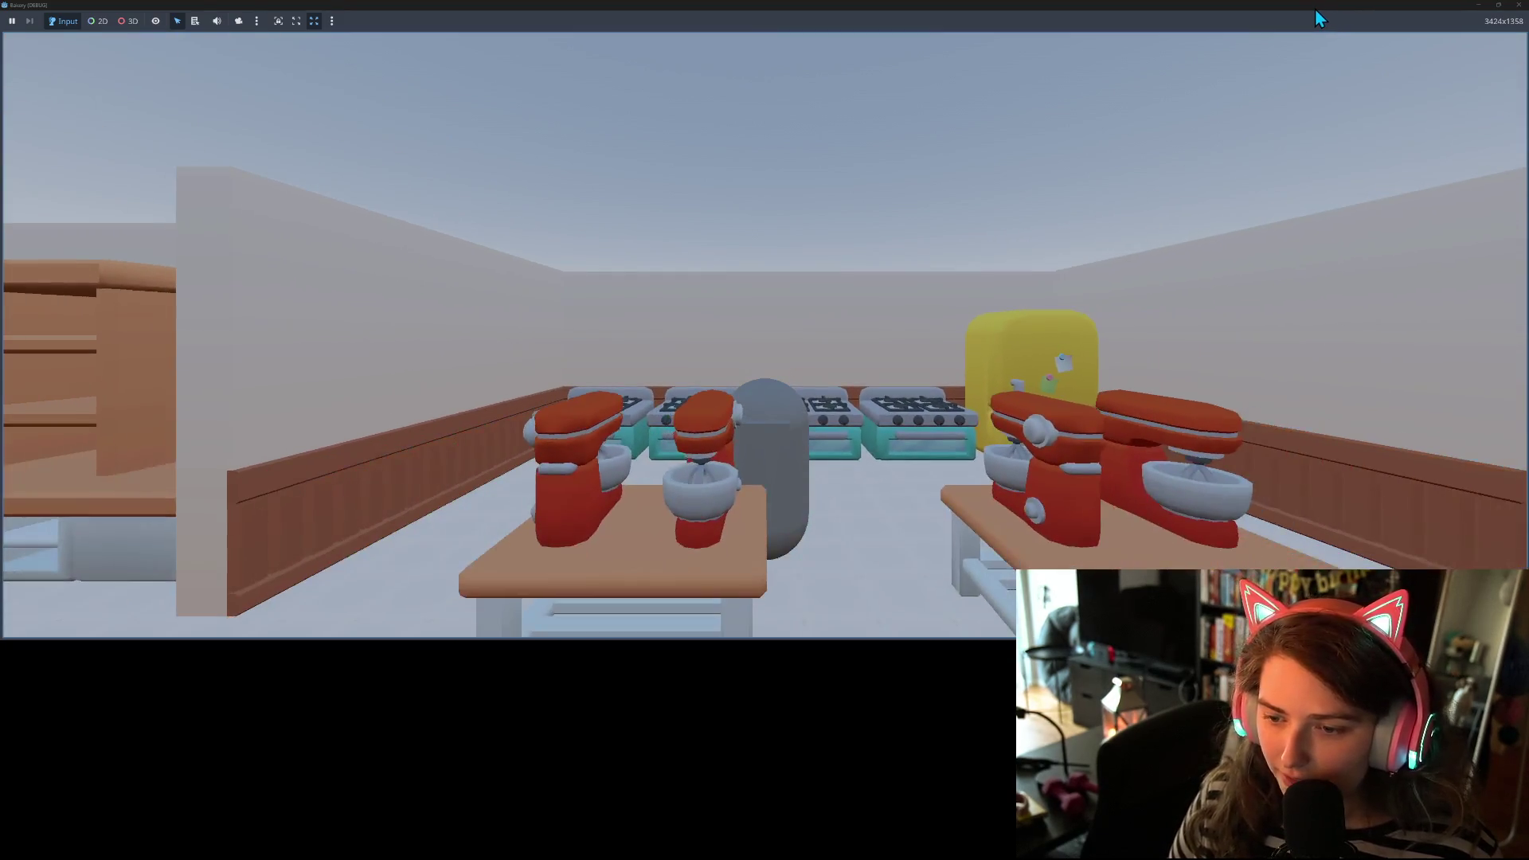
key(a)
key(d)
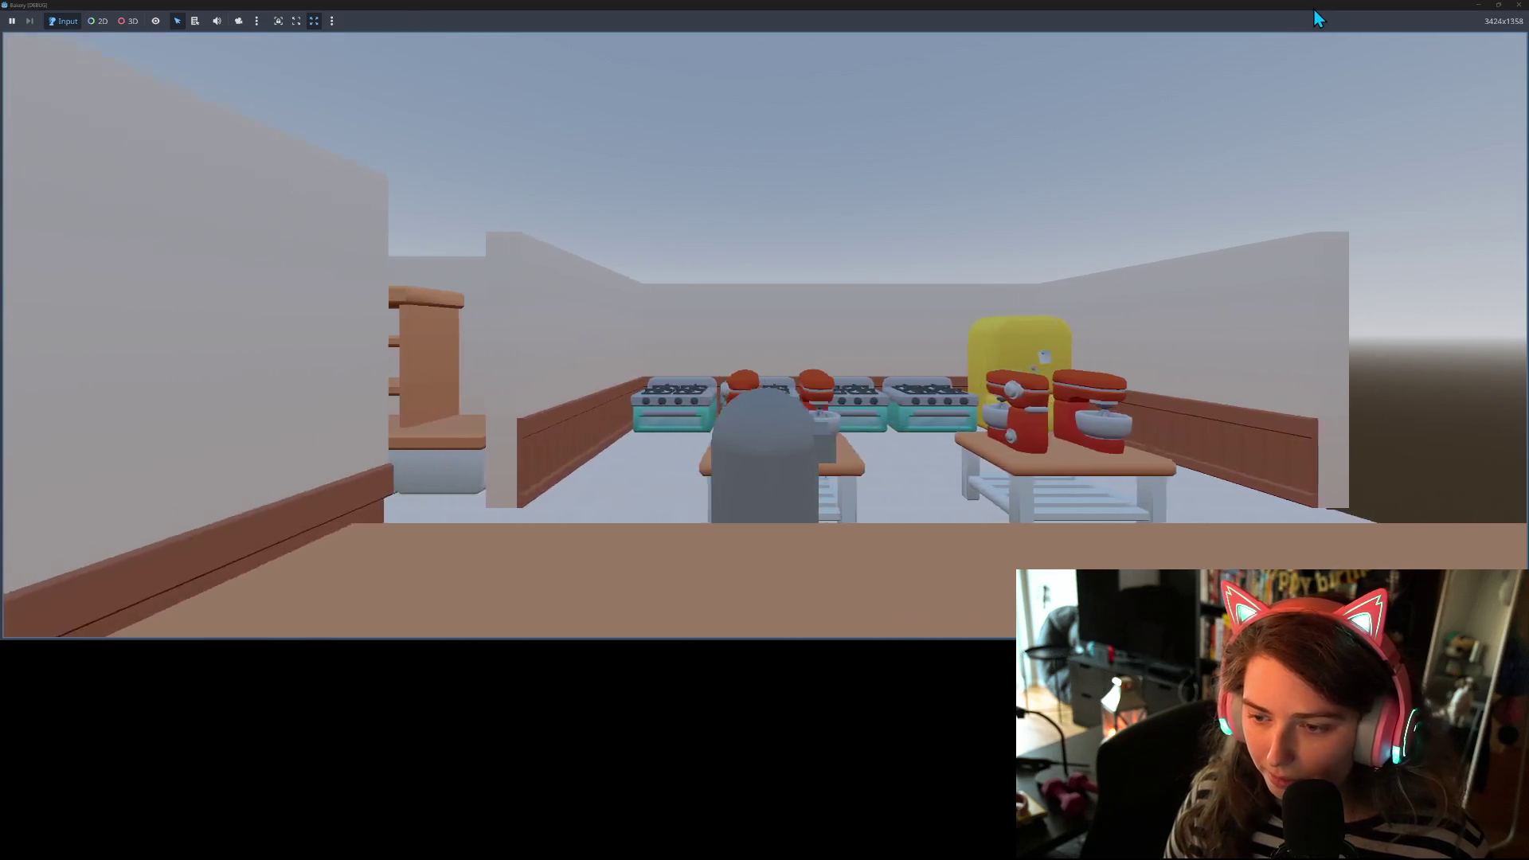
key(a)
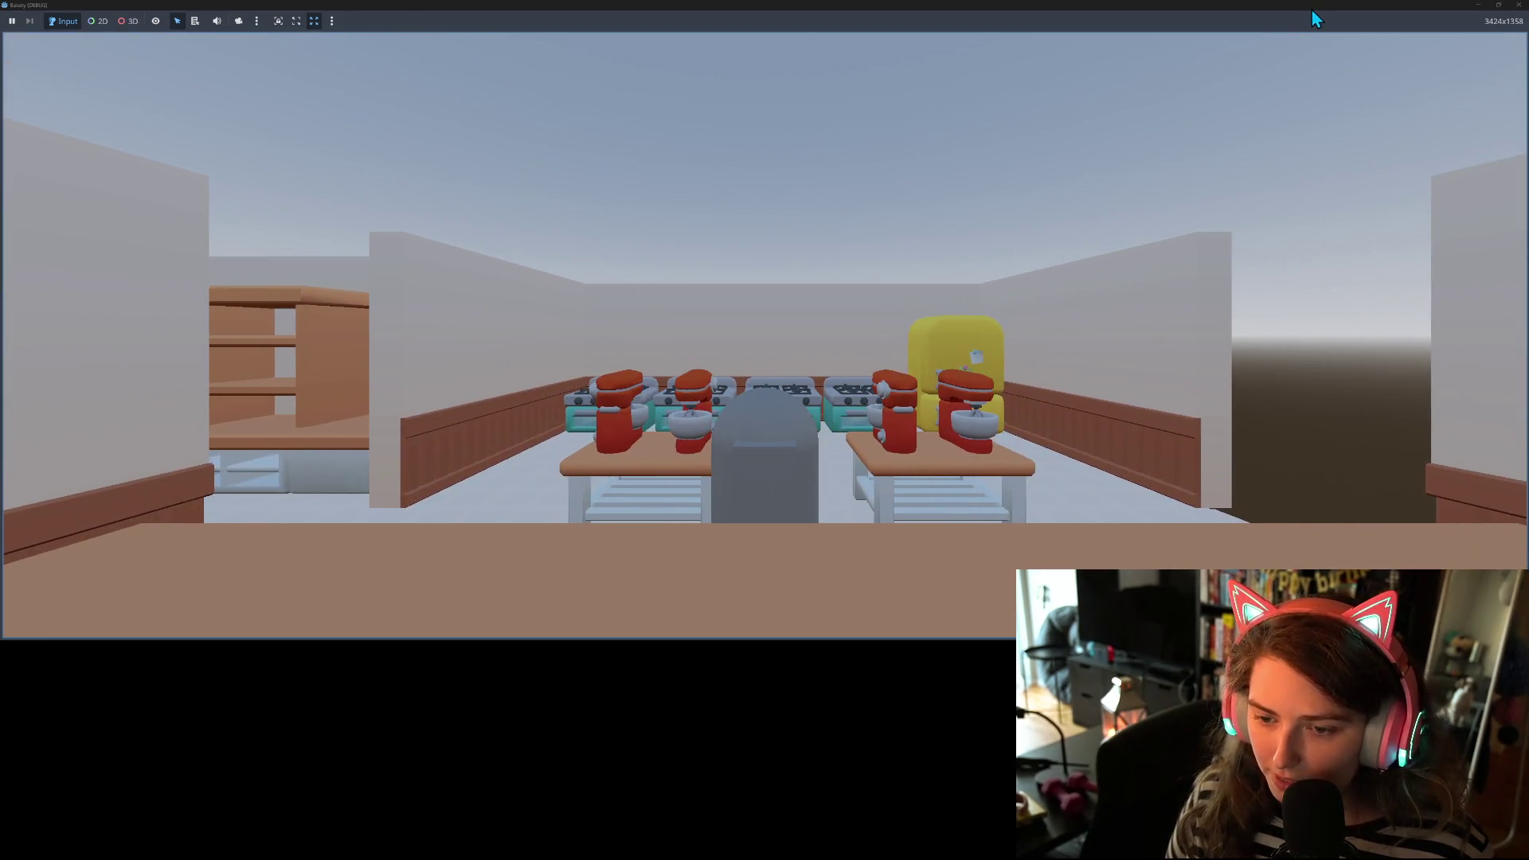
key(a)
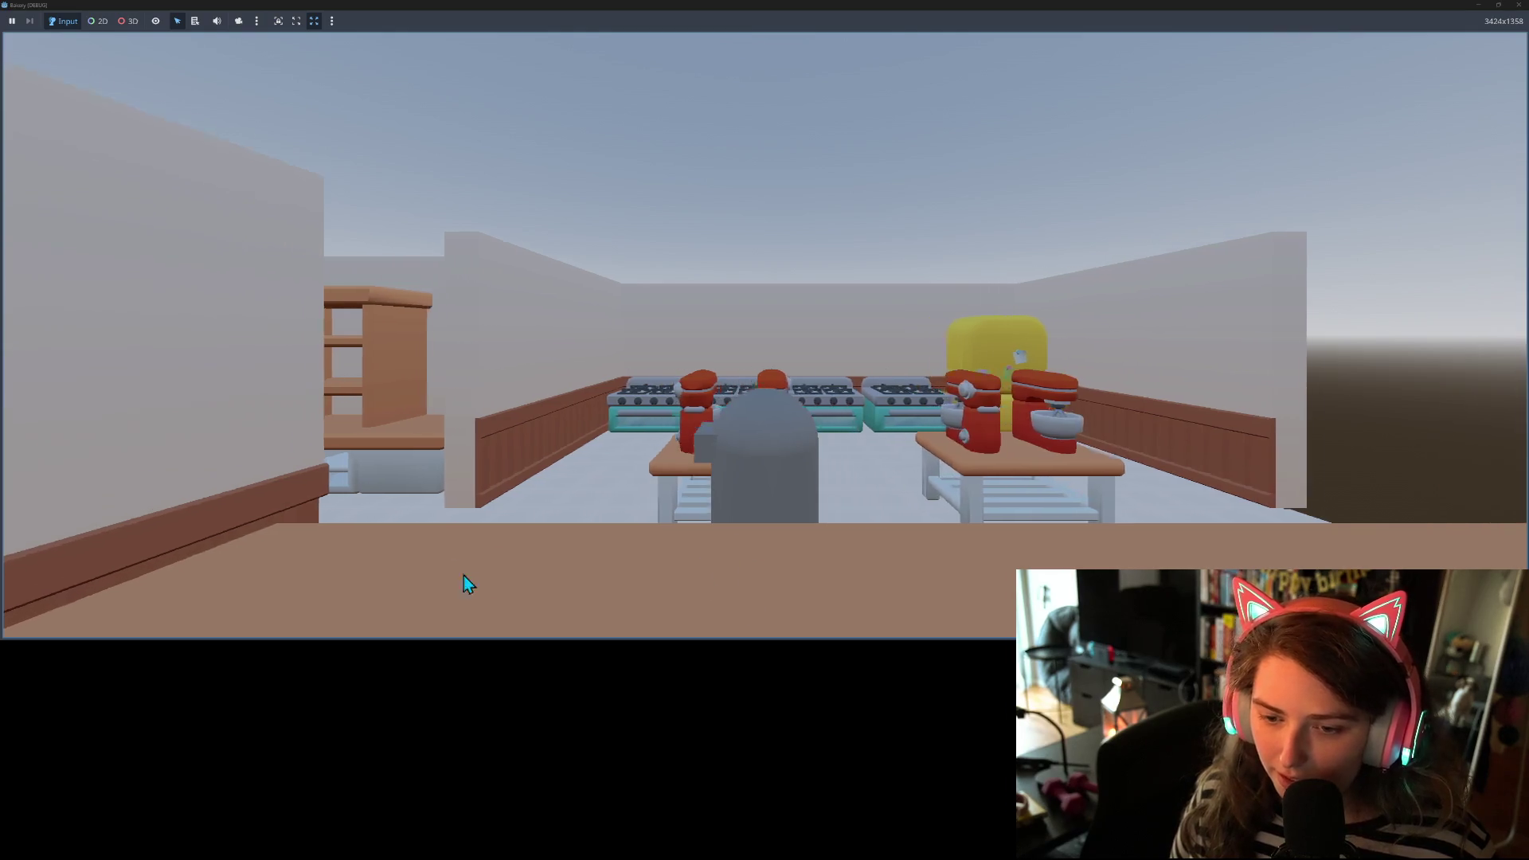
key(d)
key(d)
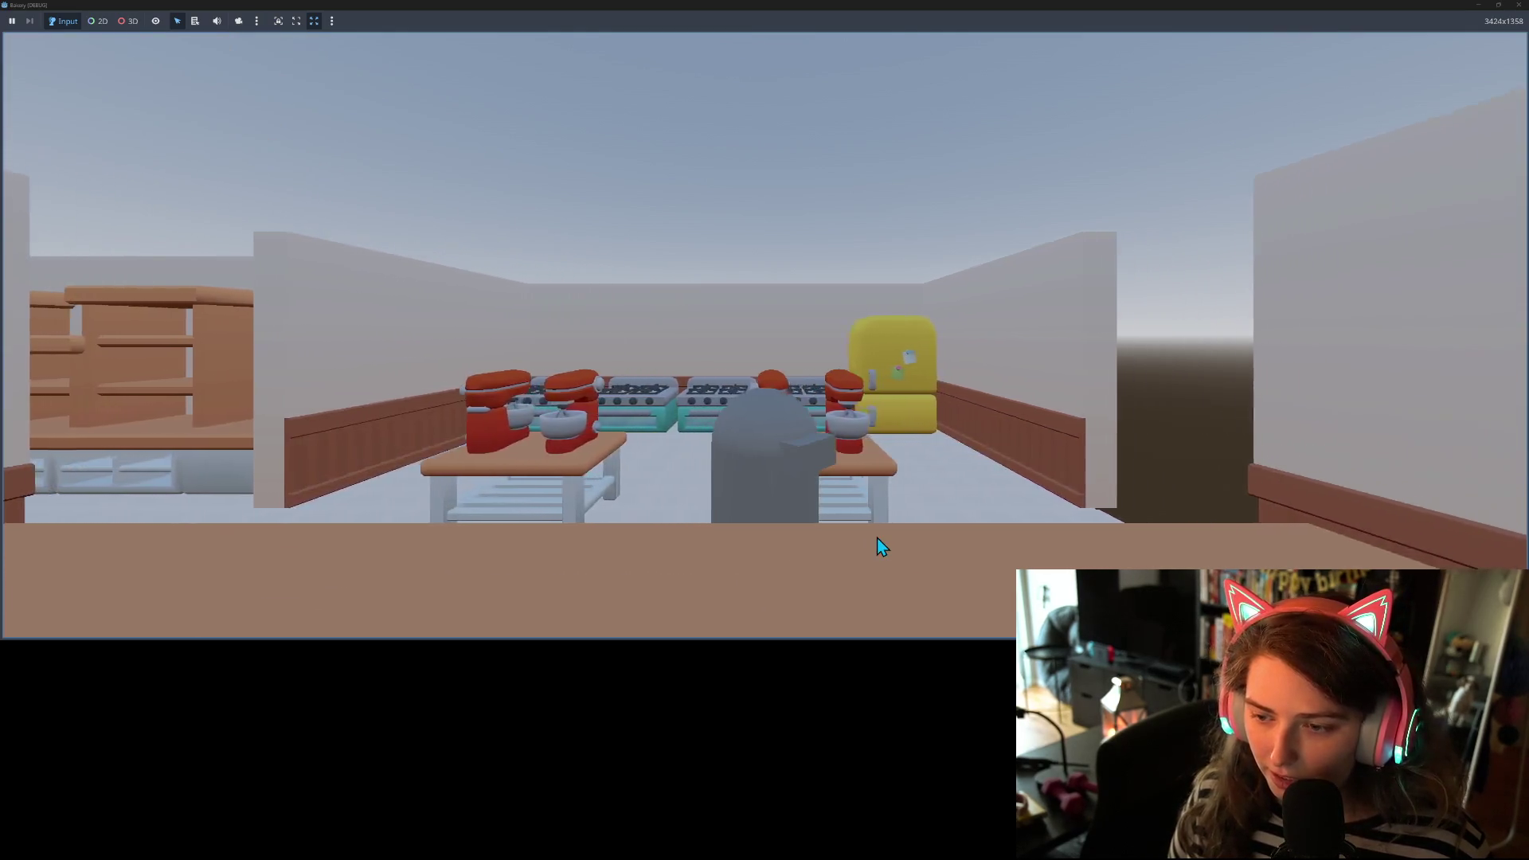
key(a)
key(w)
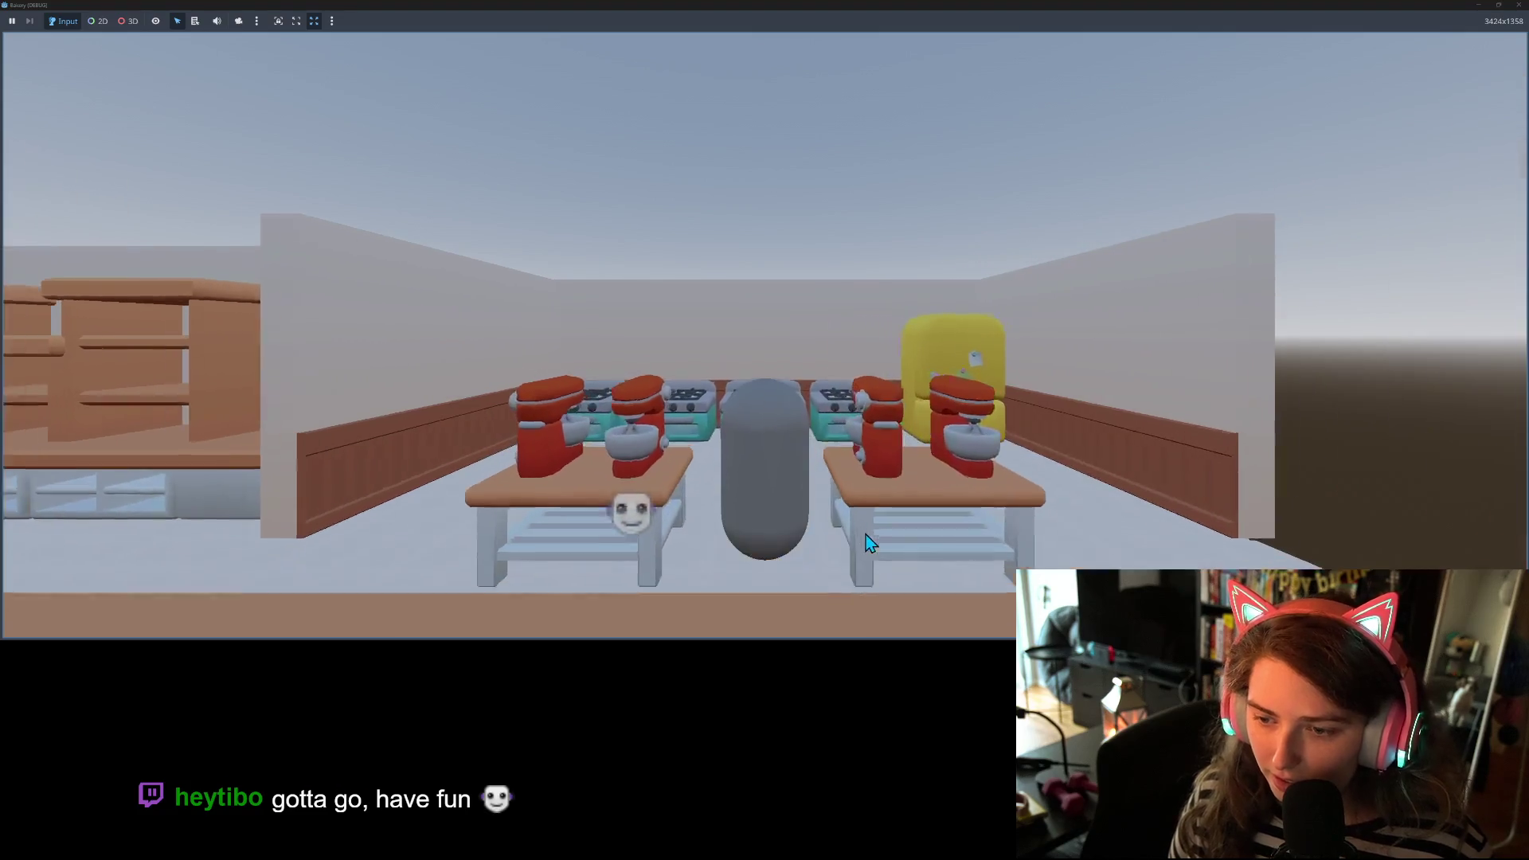
key(s)
key(w)
key(d)
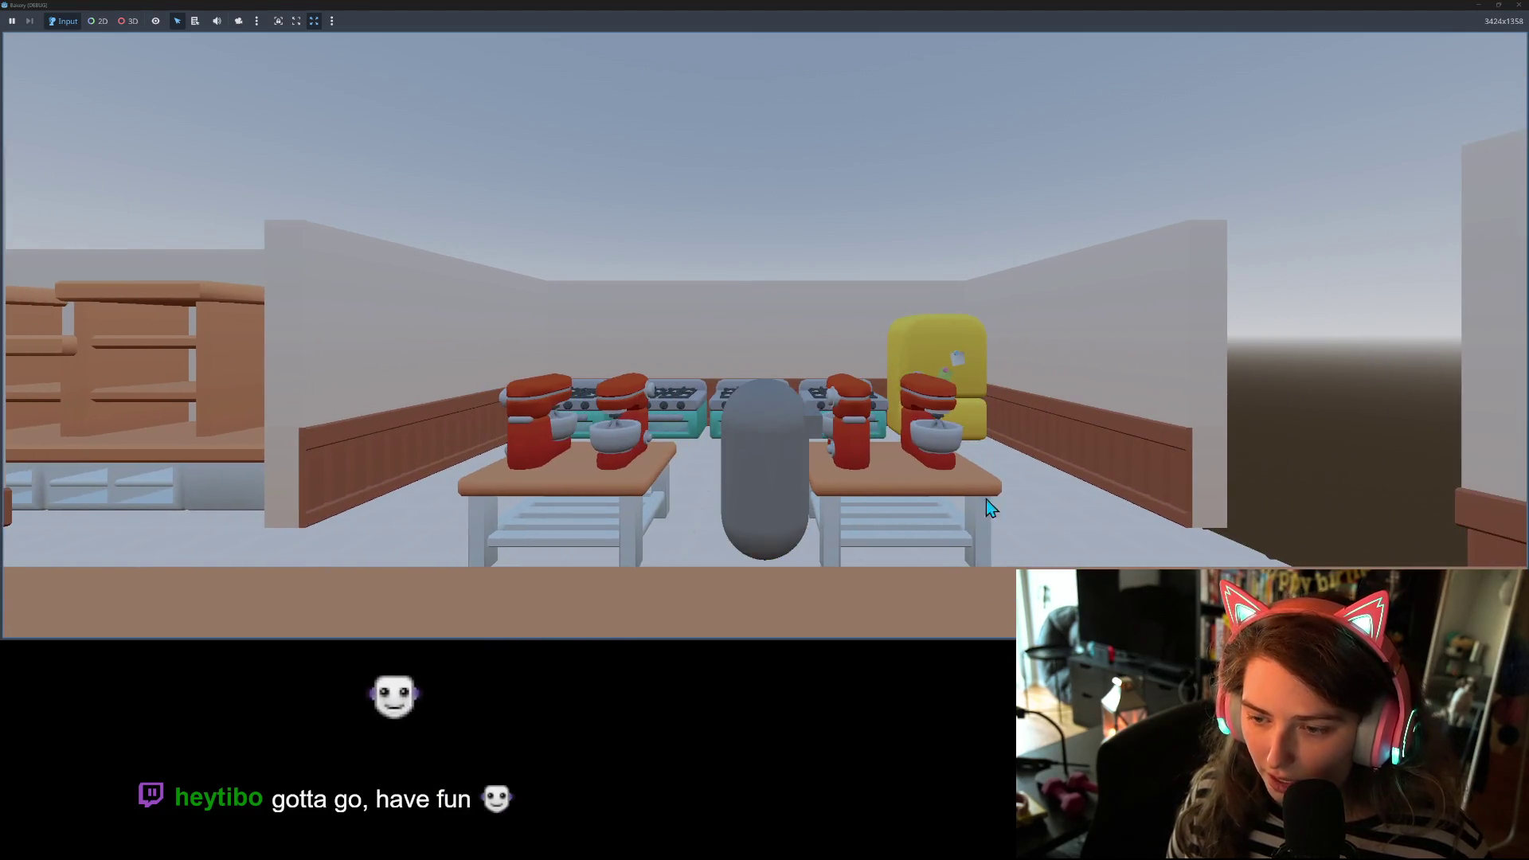
key(w)
key(w)
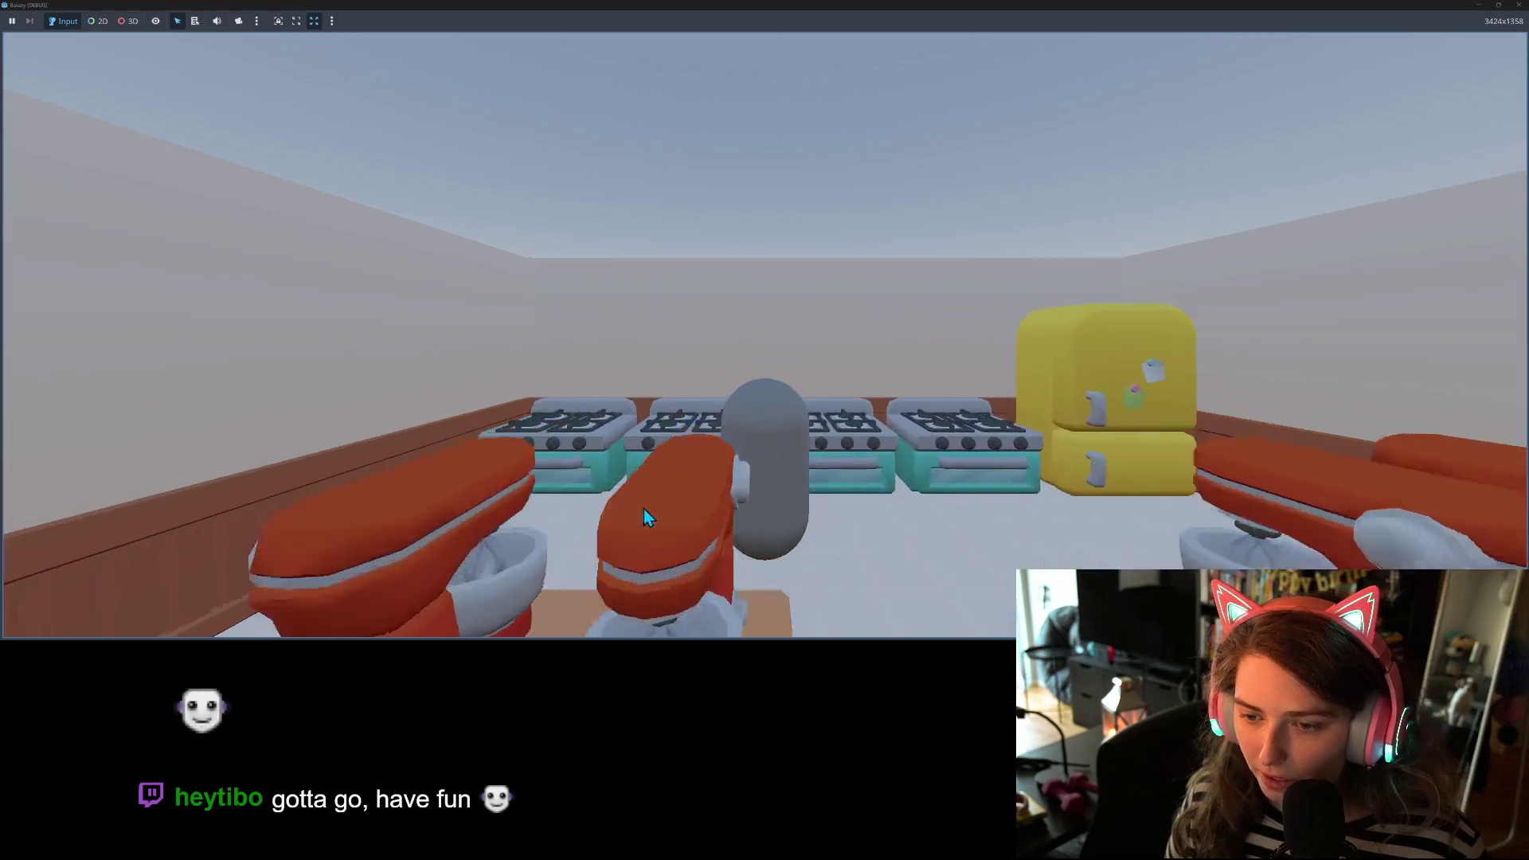
key(a)
key(s)
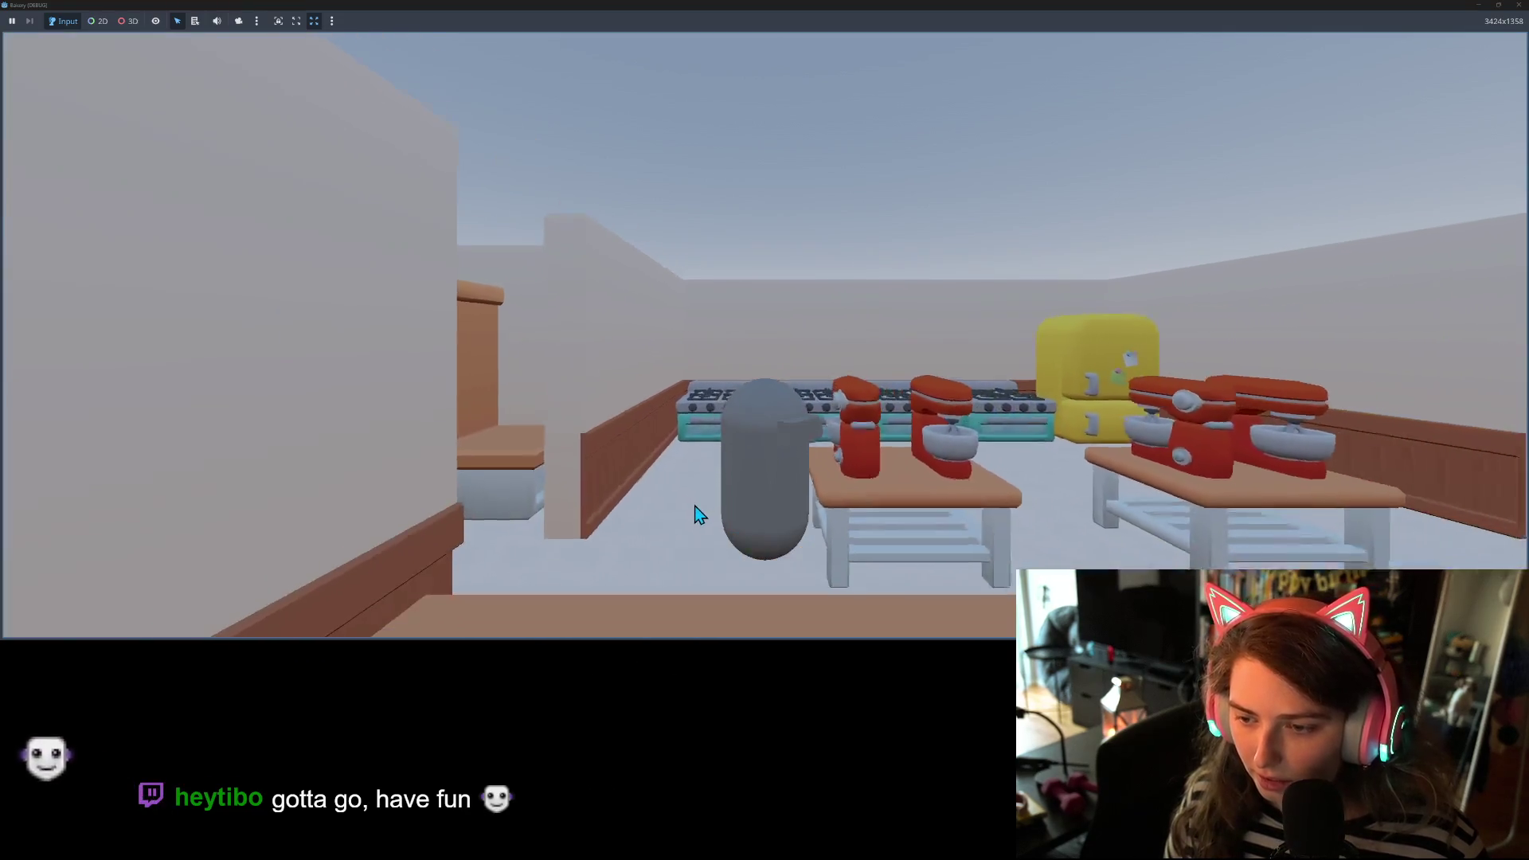
key(w)
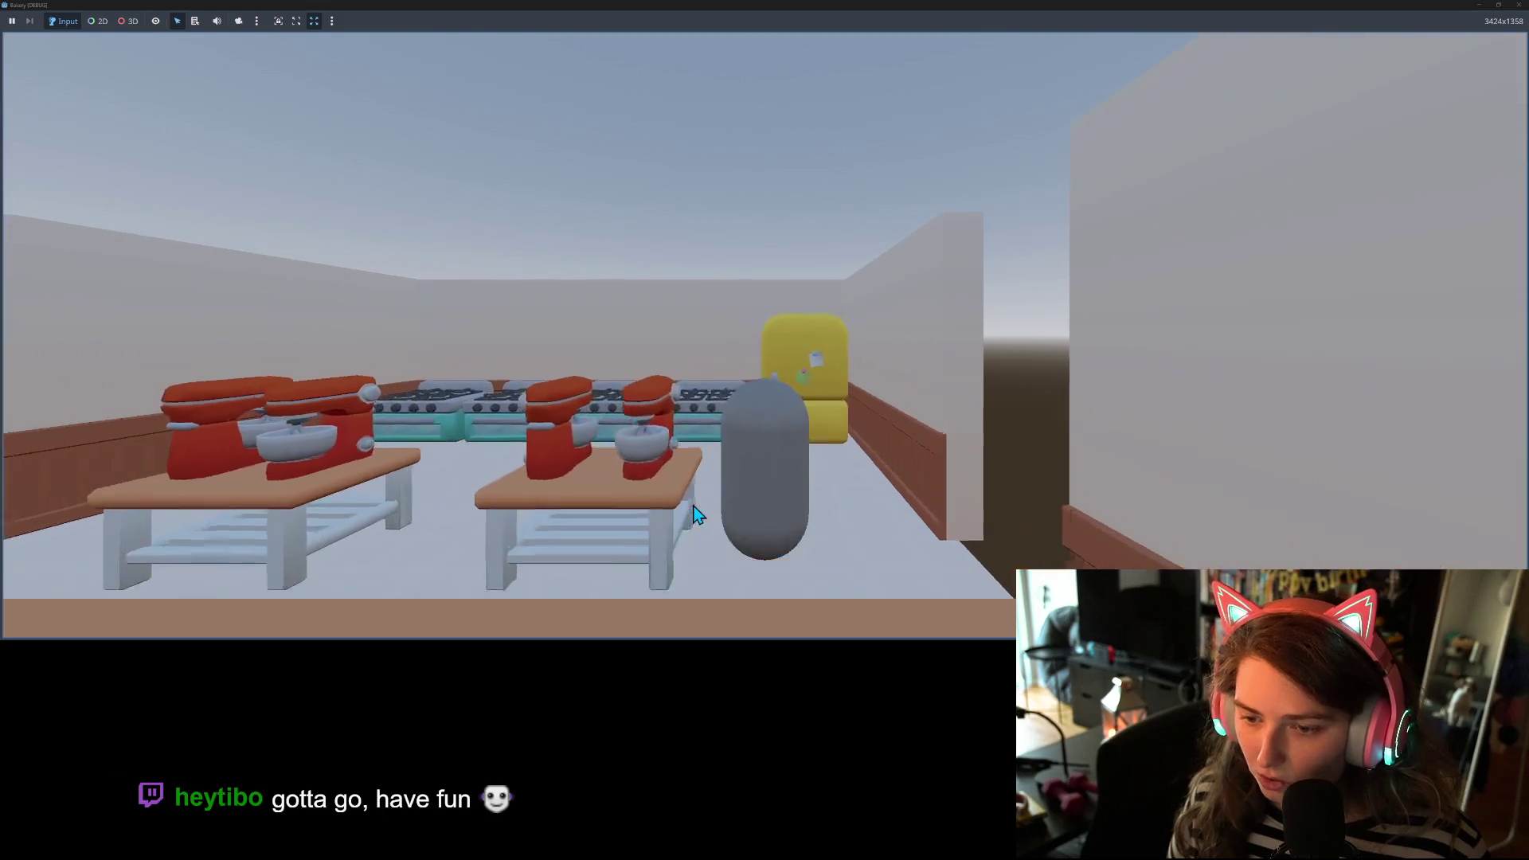
key(a)
key(s)
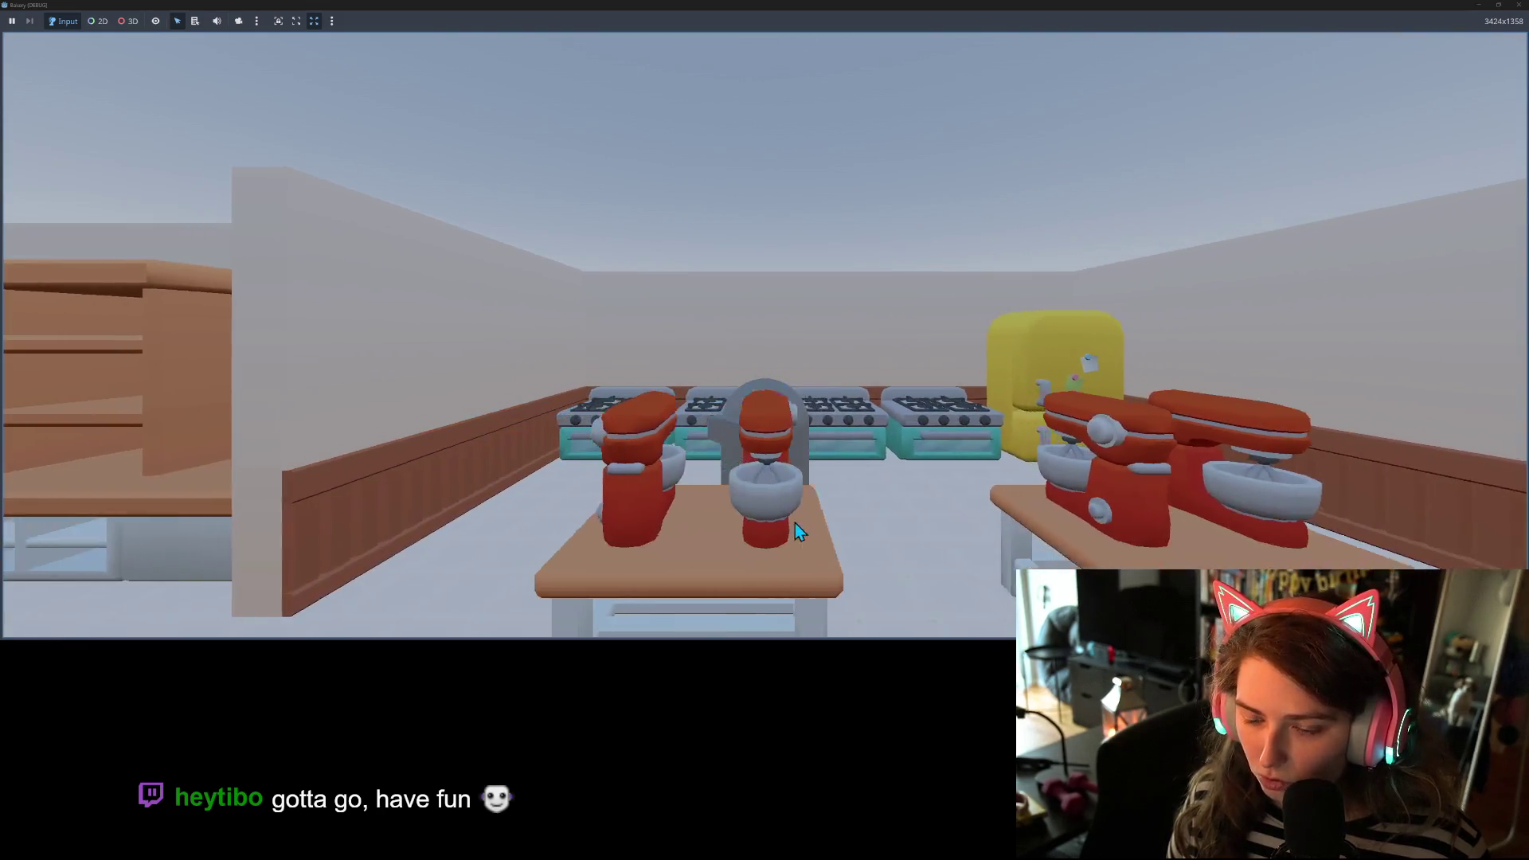
key(w)
key(s)
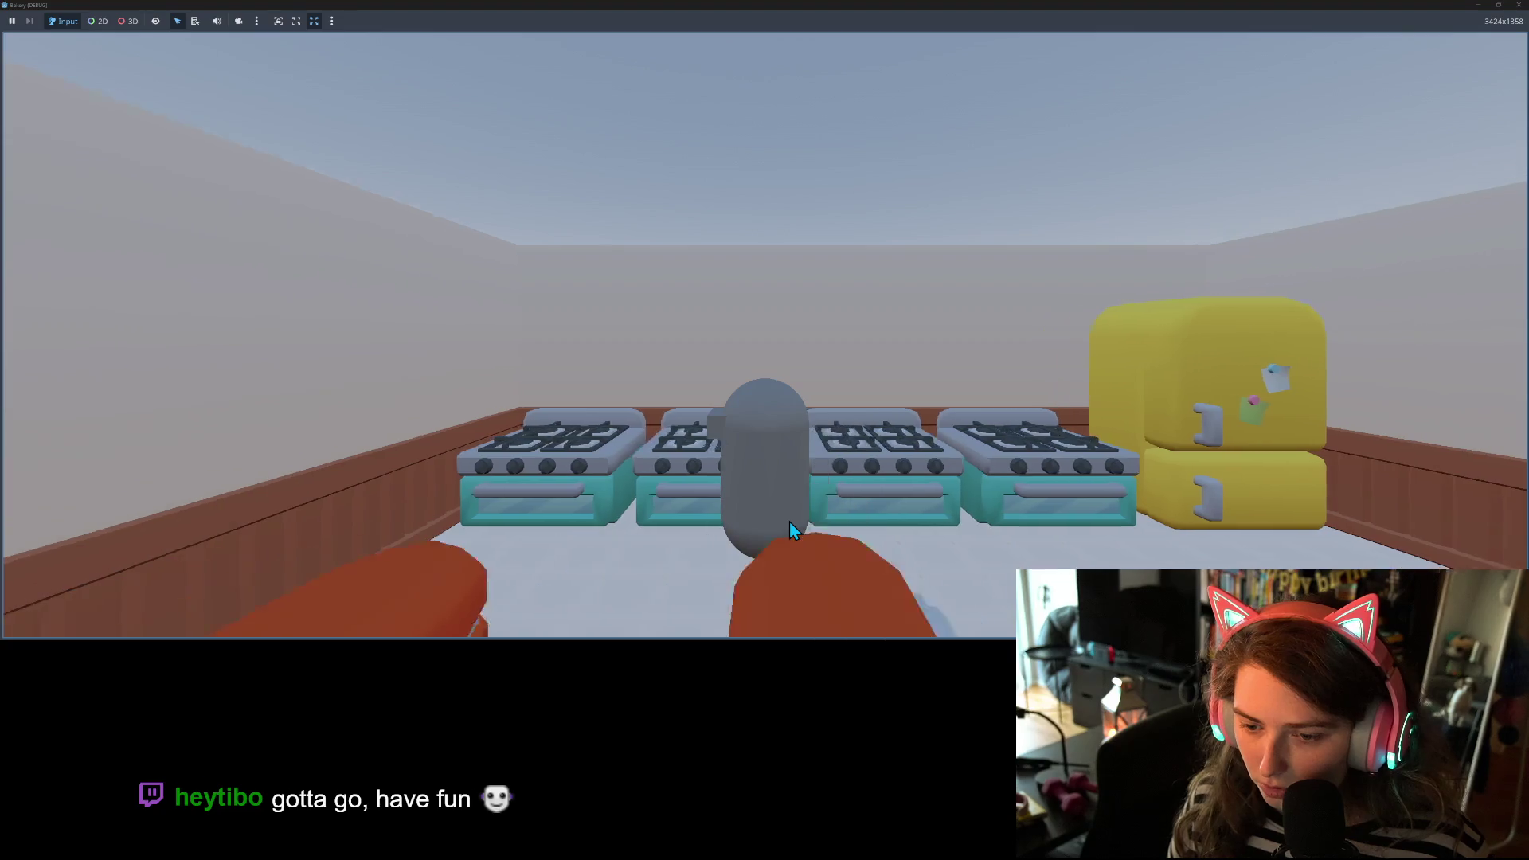
key(w)
key(s)
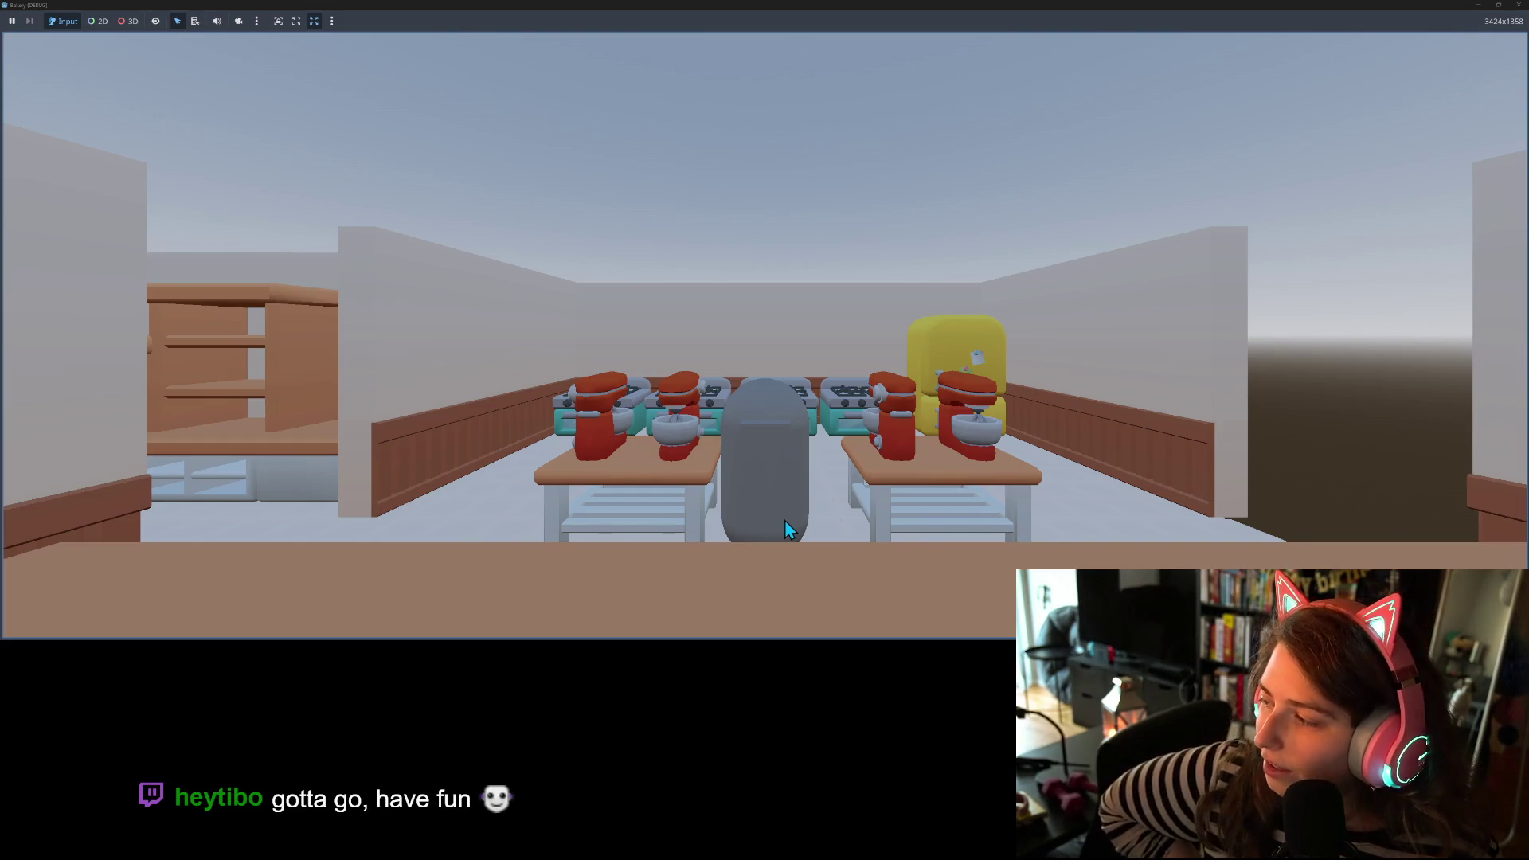
- Walk to the fridge, shelves and espresso counter, then end the test run with F8
key(a)
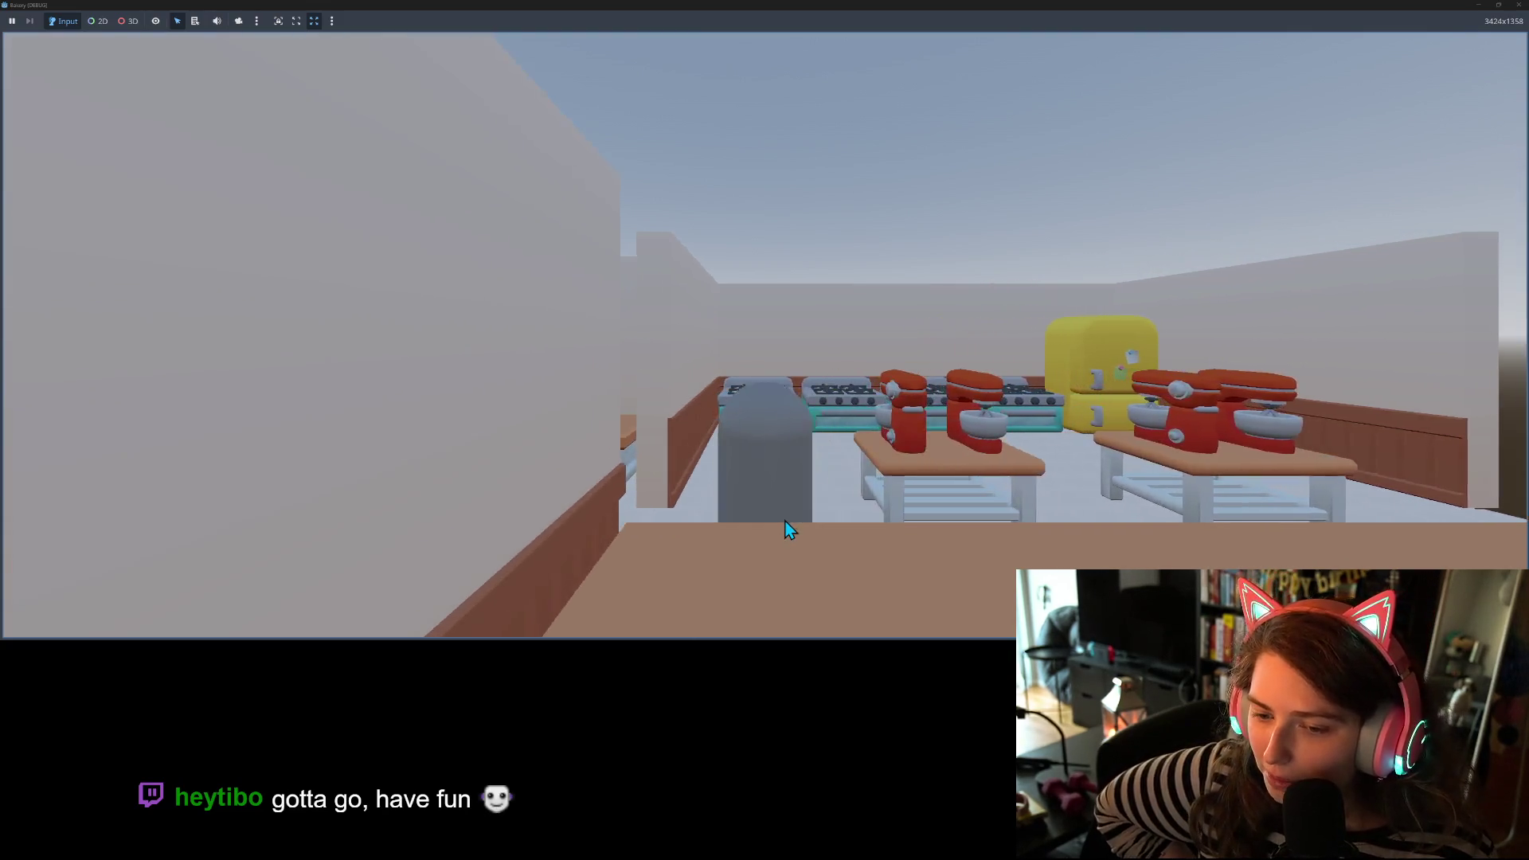
key(d)
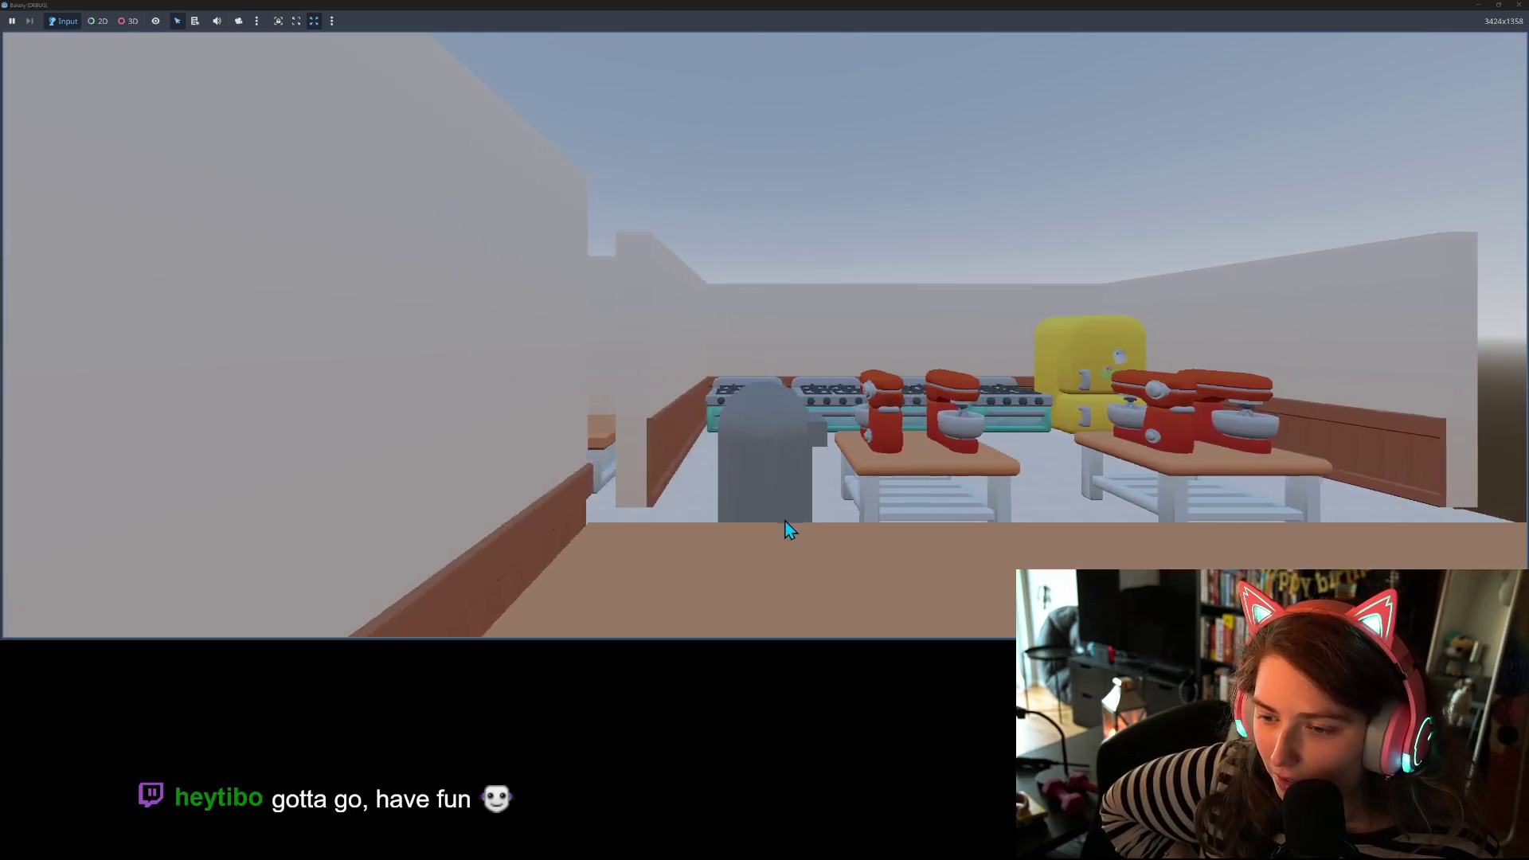
key(d)
key(w)
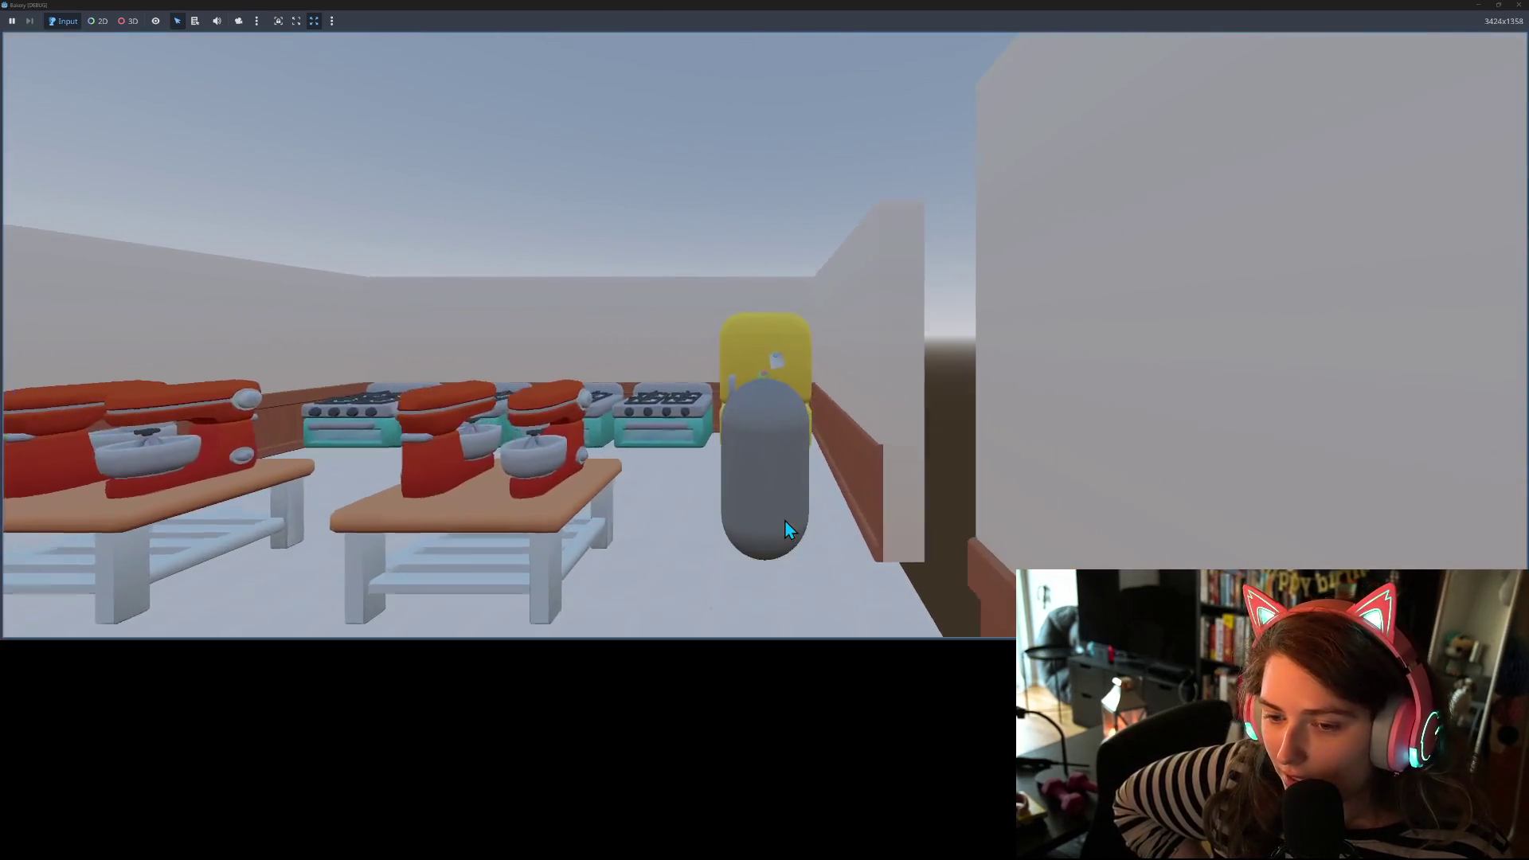
key(s)
key(a)
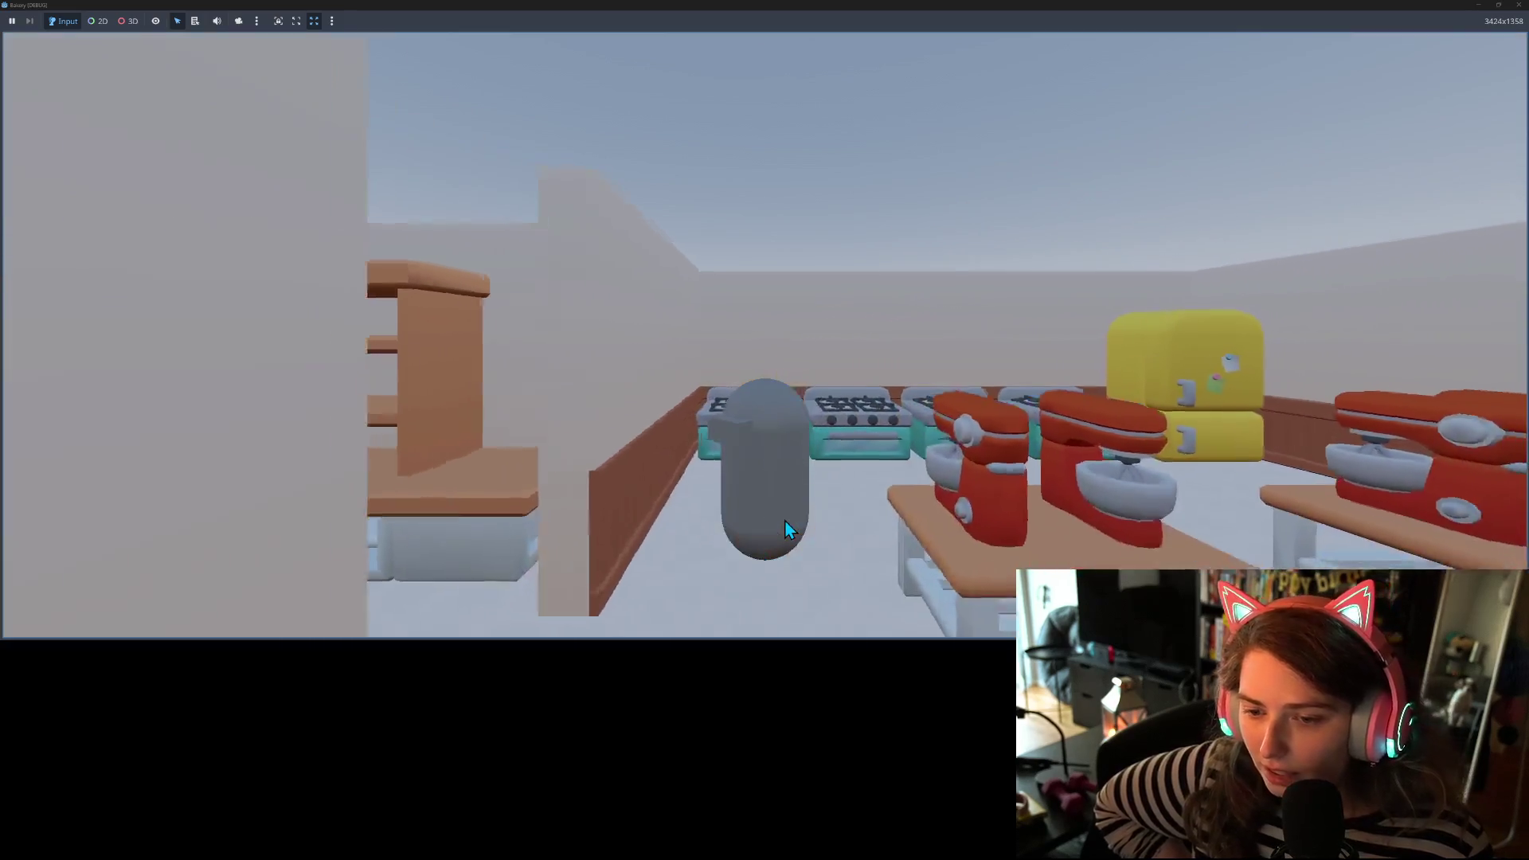
key(a)
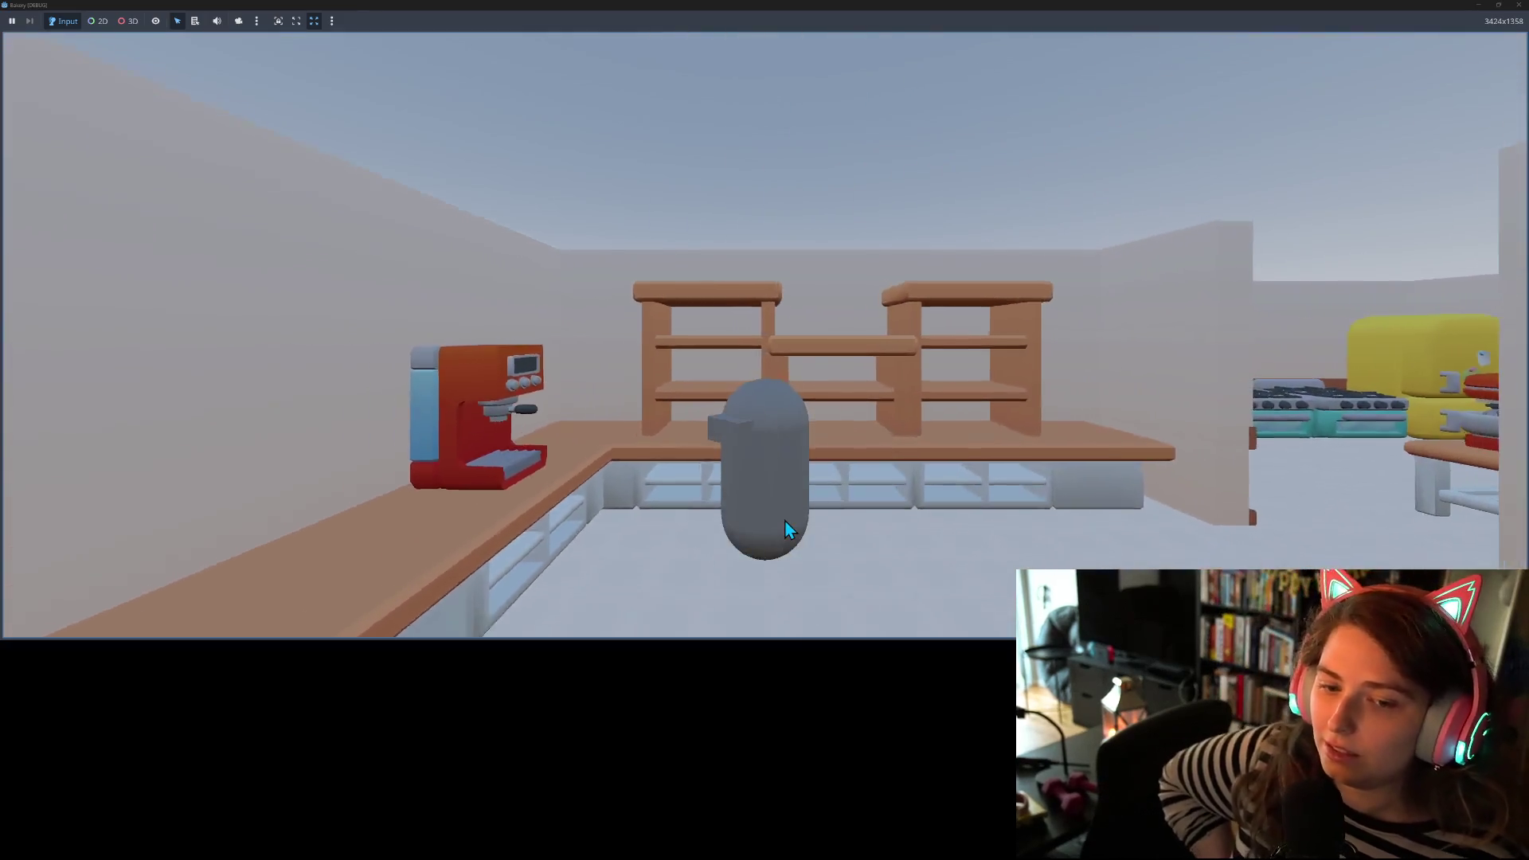
key(w)
key(a)
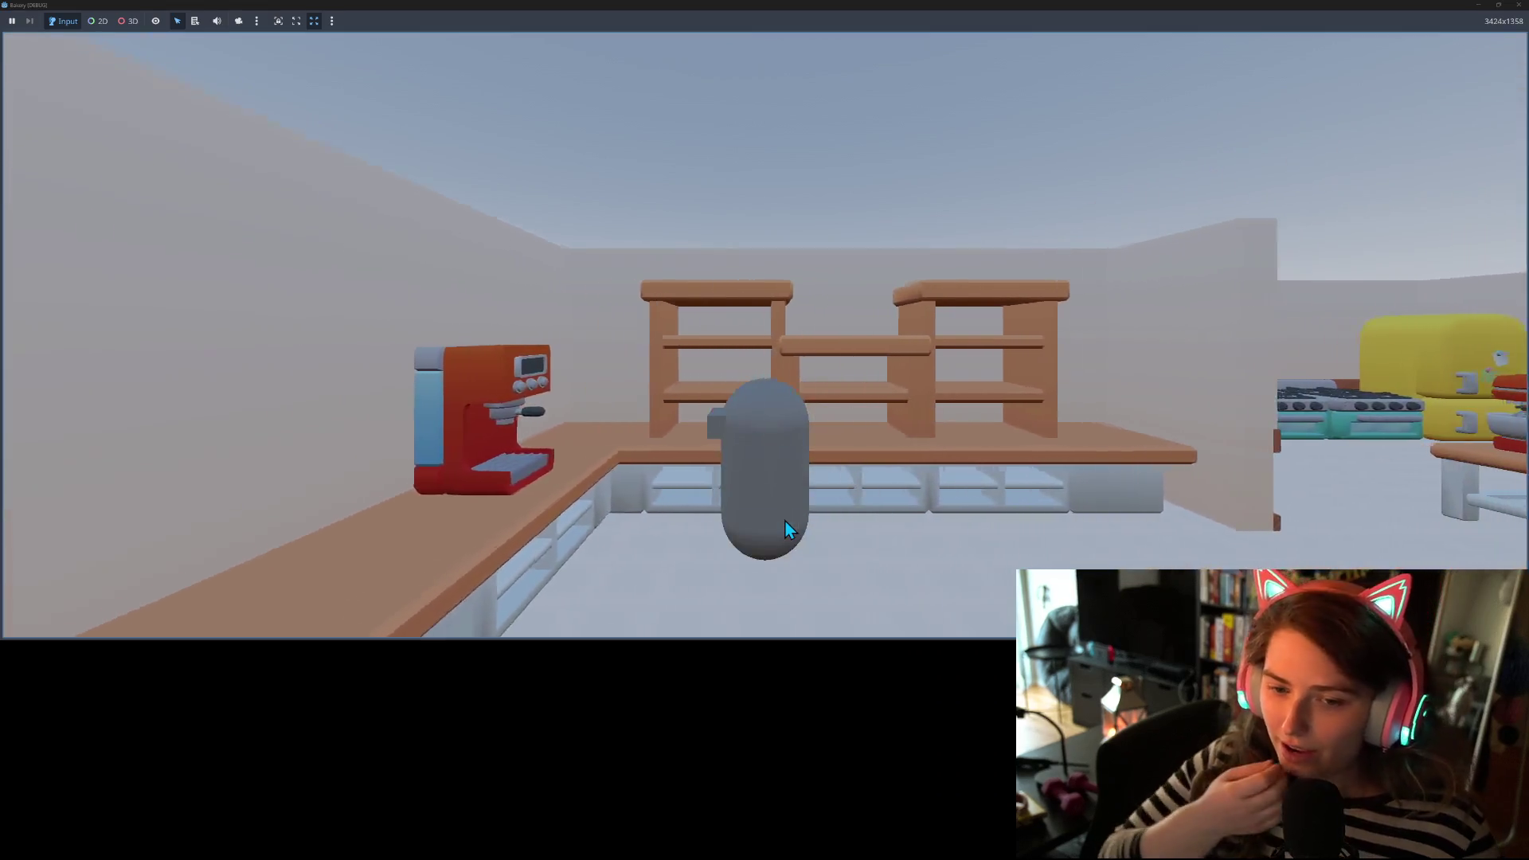
key(s)
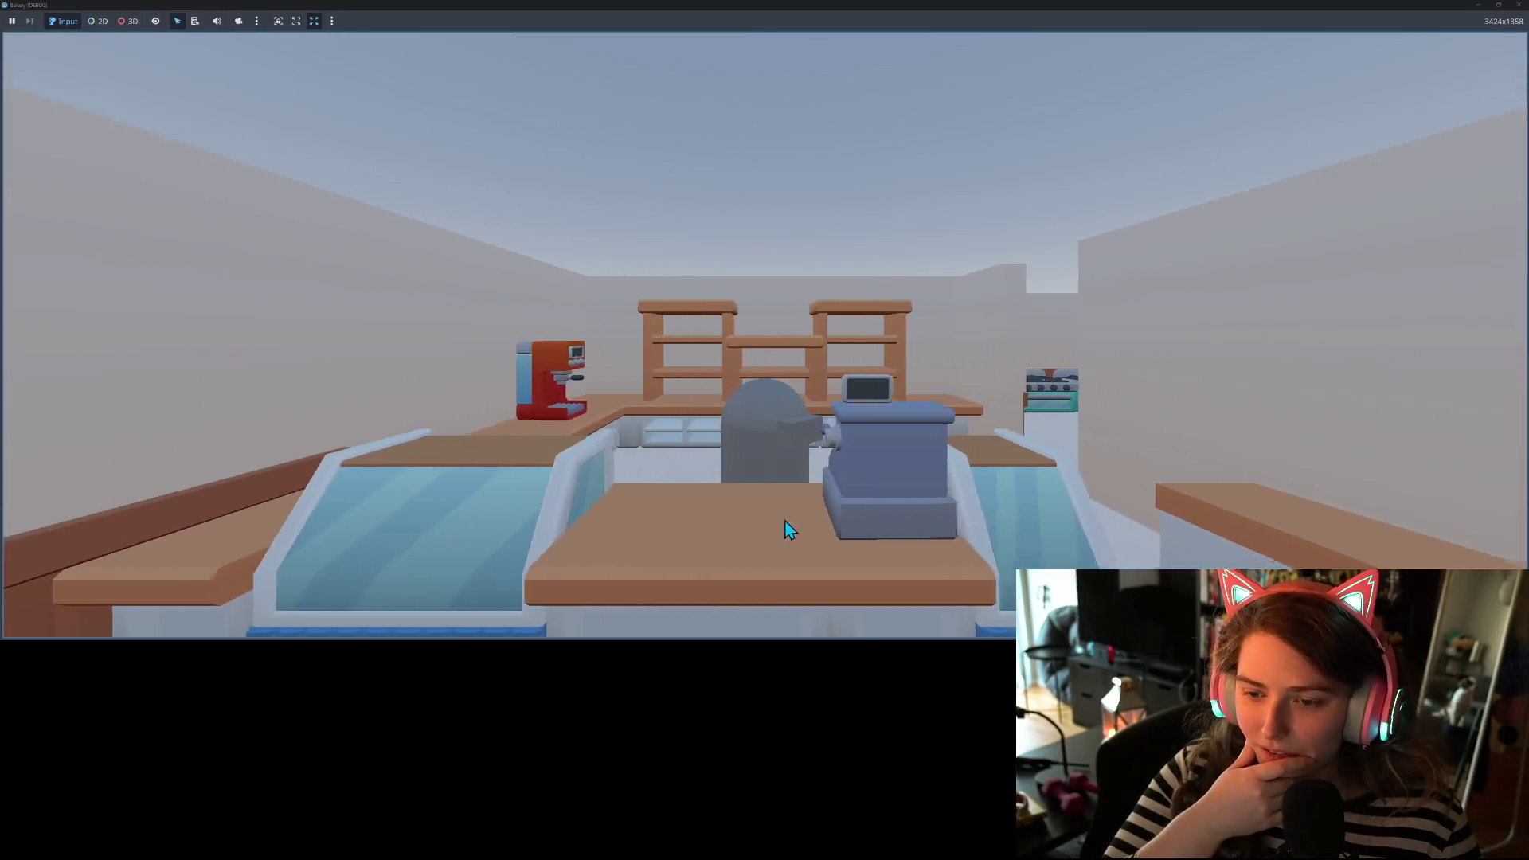
key(d)
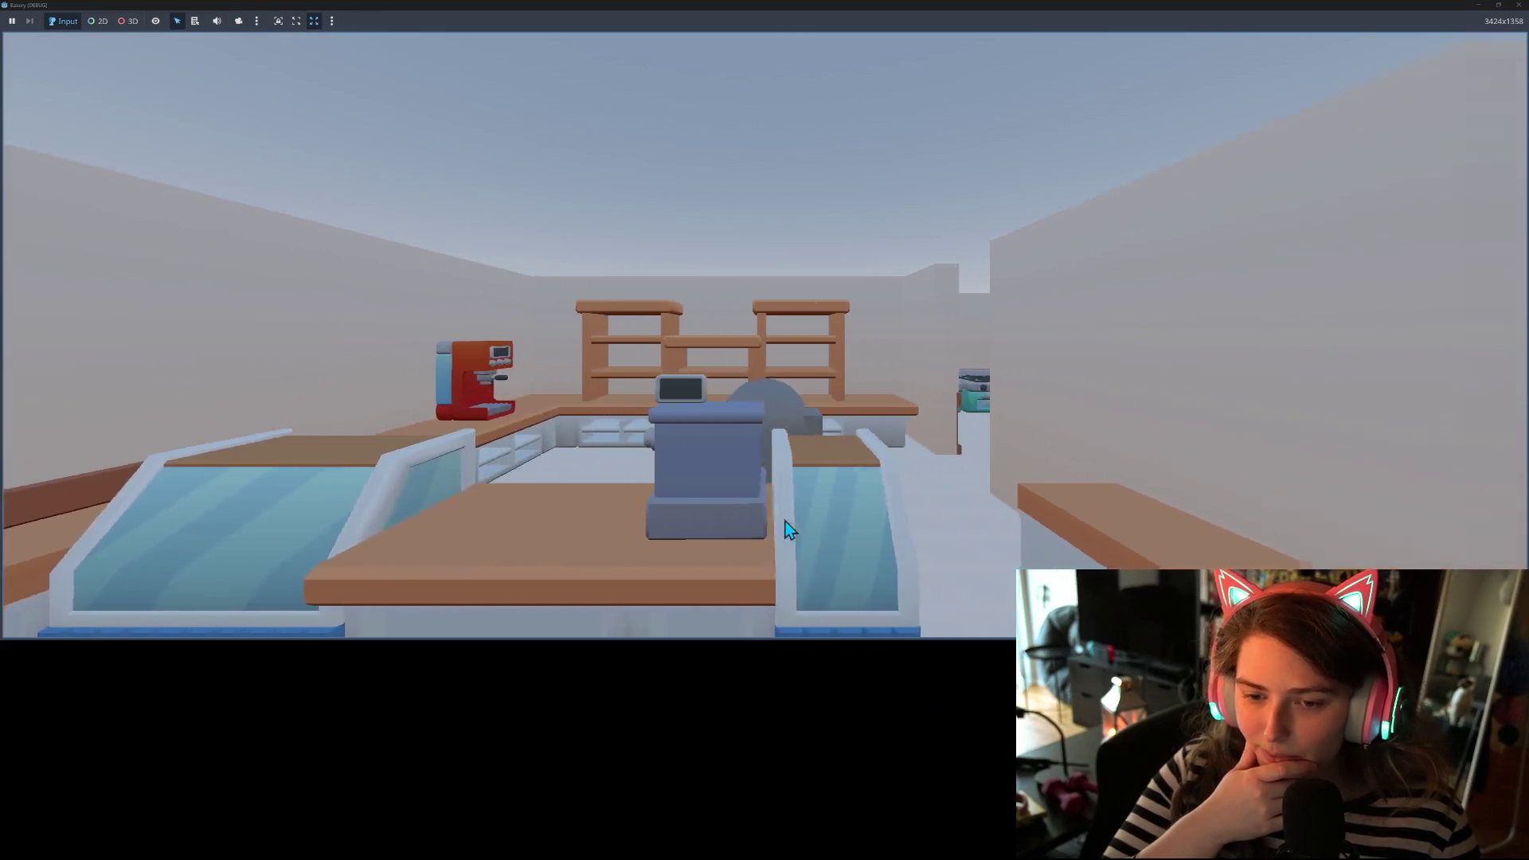
key(a)
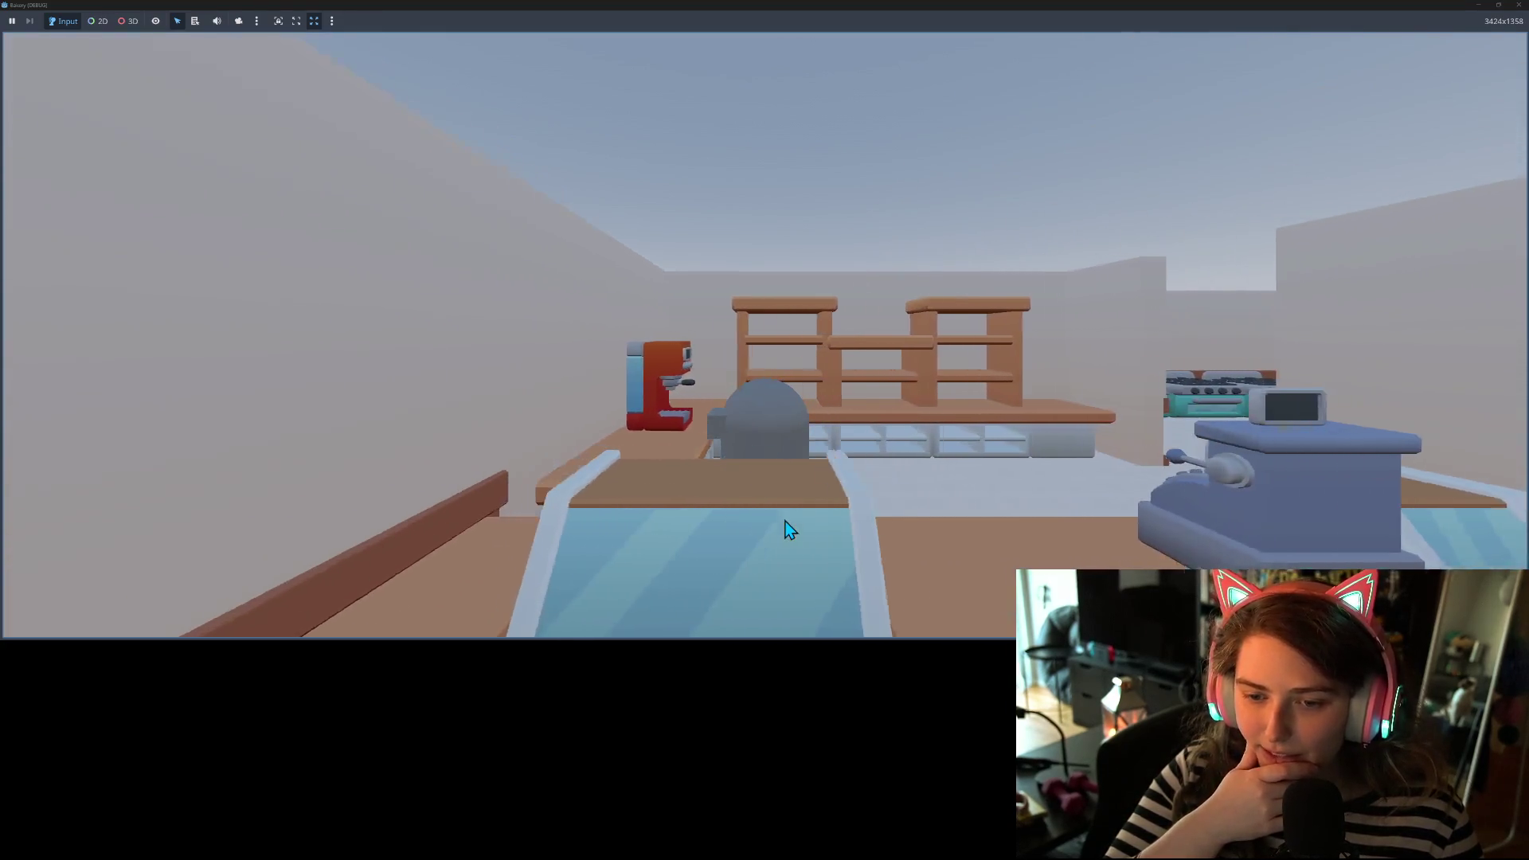
key(s)
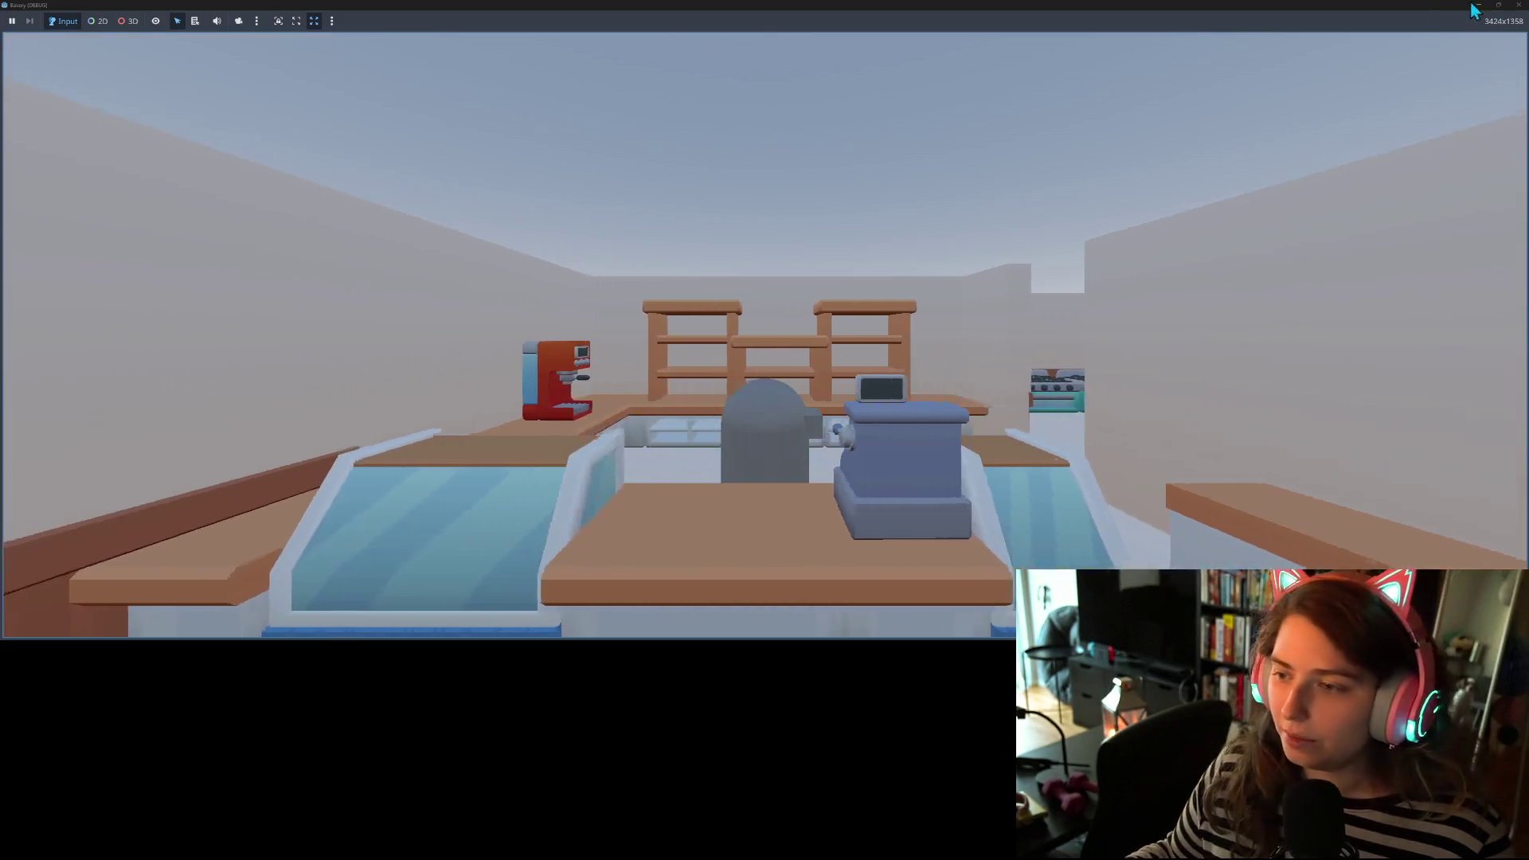
key(F8)
scroll(down, 3)
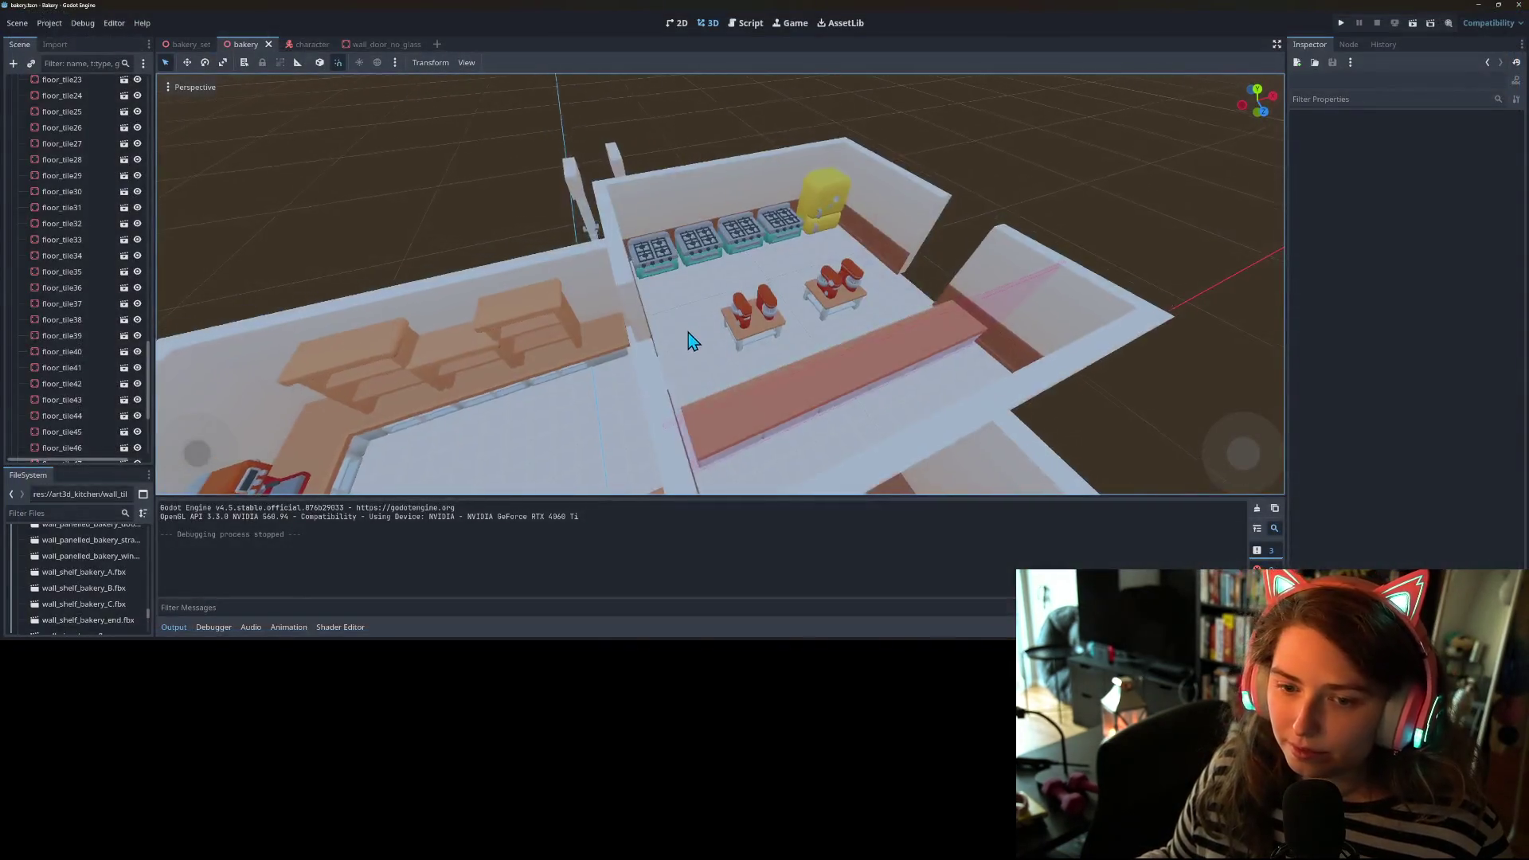
- Lock floor tiles floor_tile16 through floor_tile51 in place
scroll(up, 3)
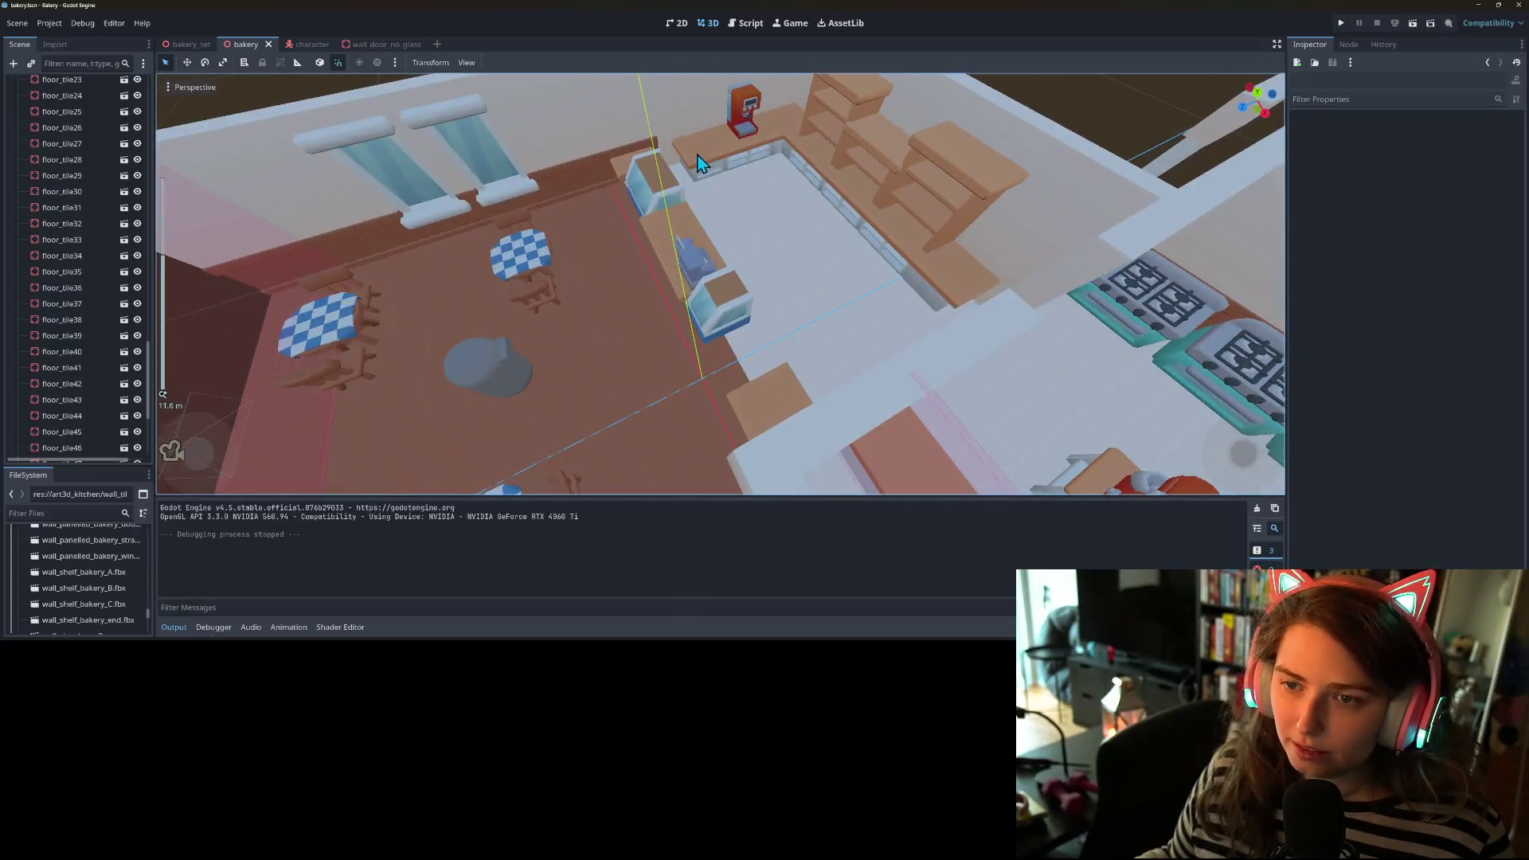
scroll(up, 3)
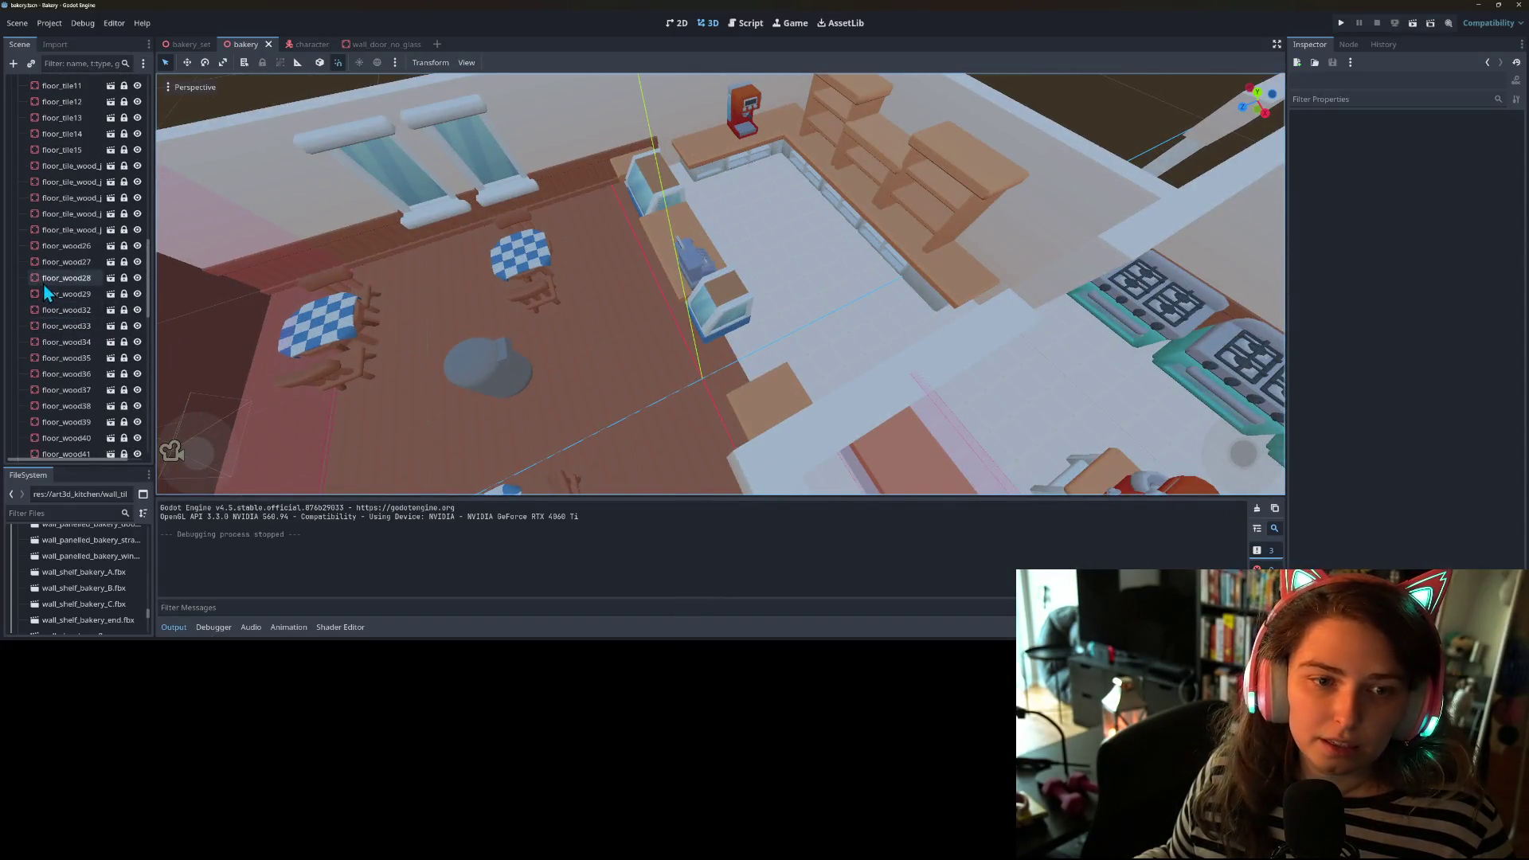
click(67, 205)
scroll(down, 3)
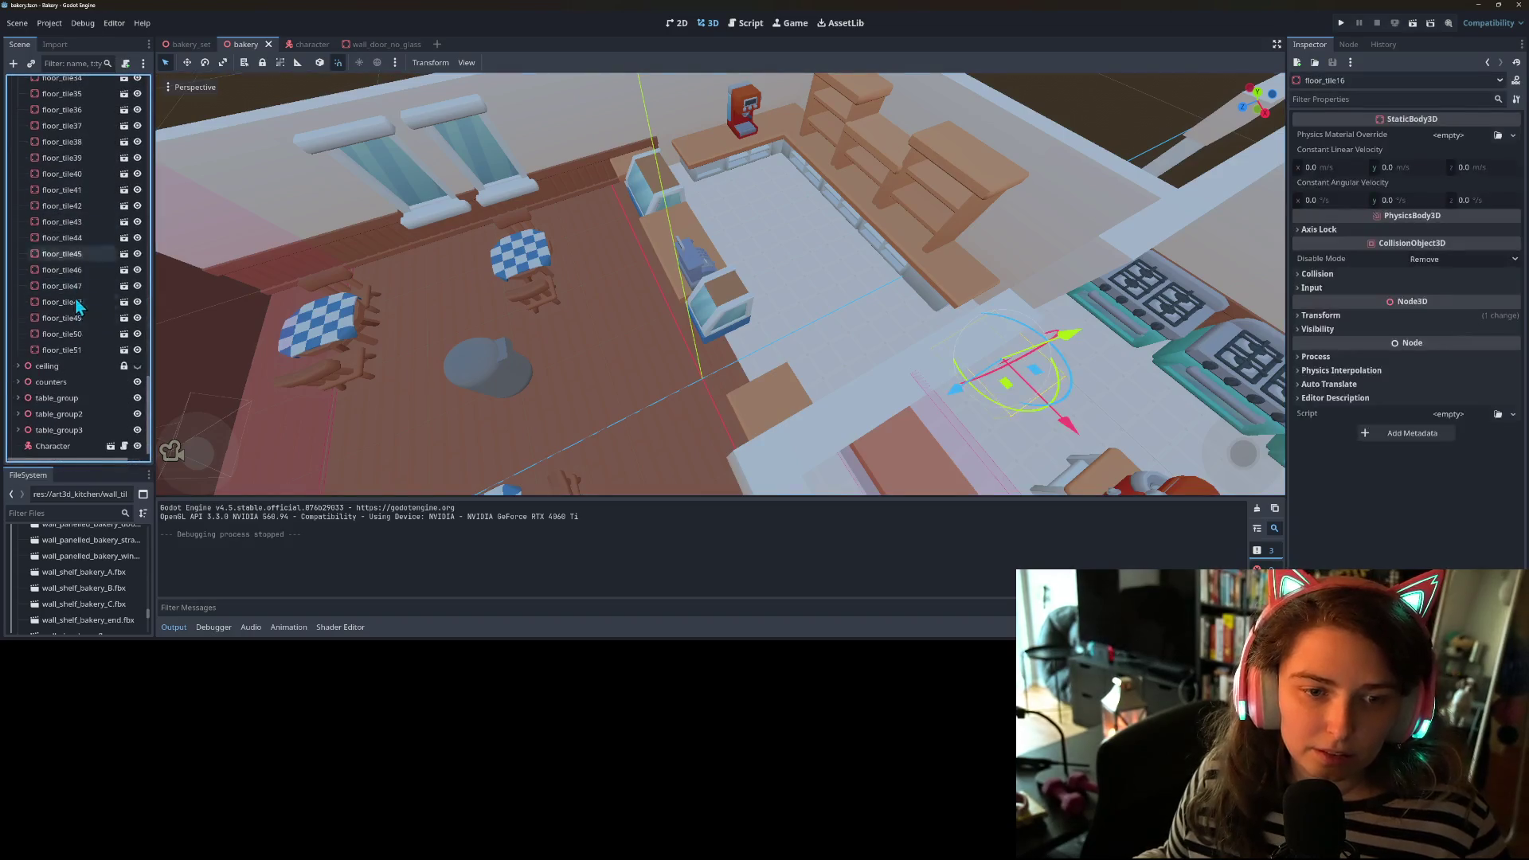
click(63, 354)
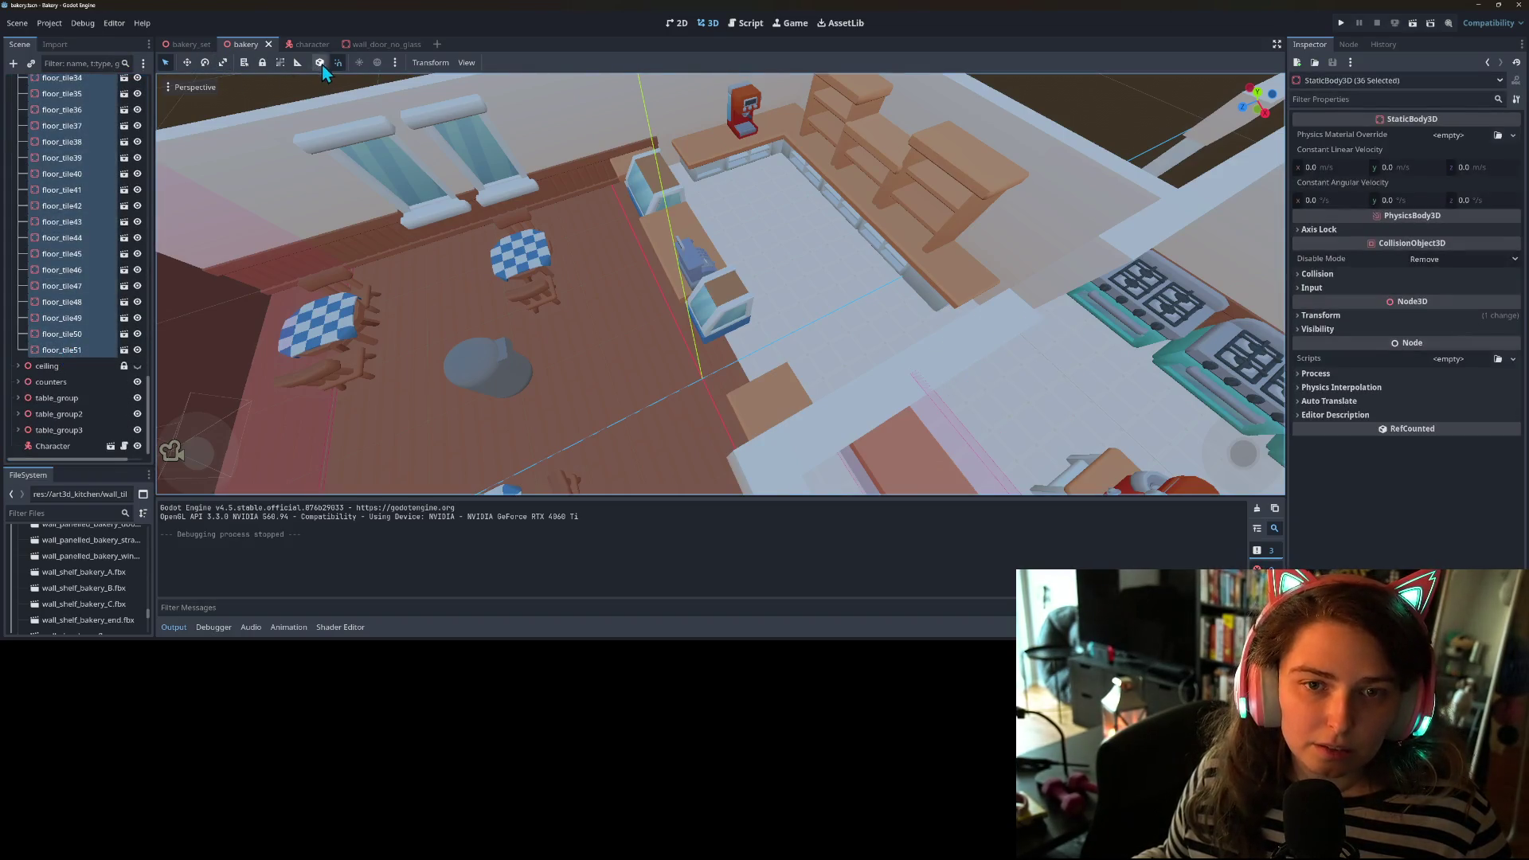
click(262, 62)
- Collapse floors, expand walls, and lock all walls from wall_straight3 through wall_corner_white3
scroll(up, 3)
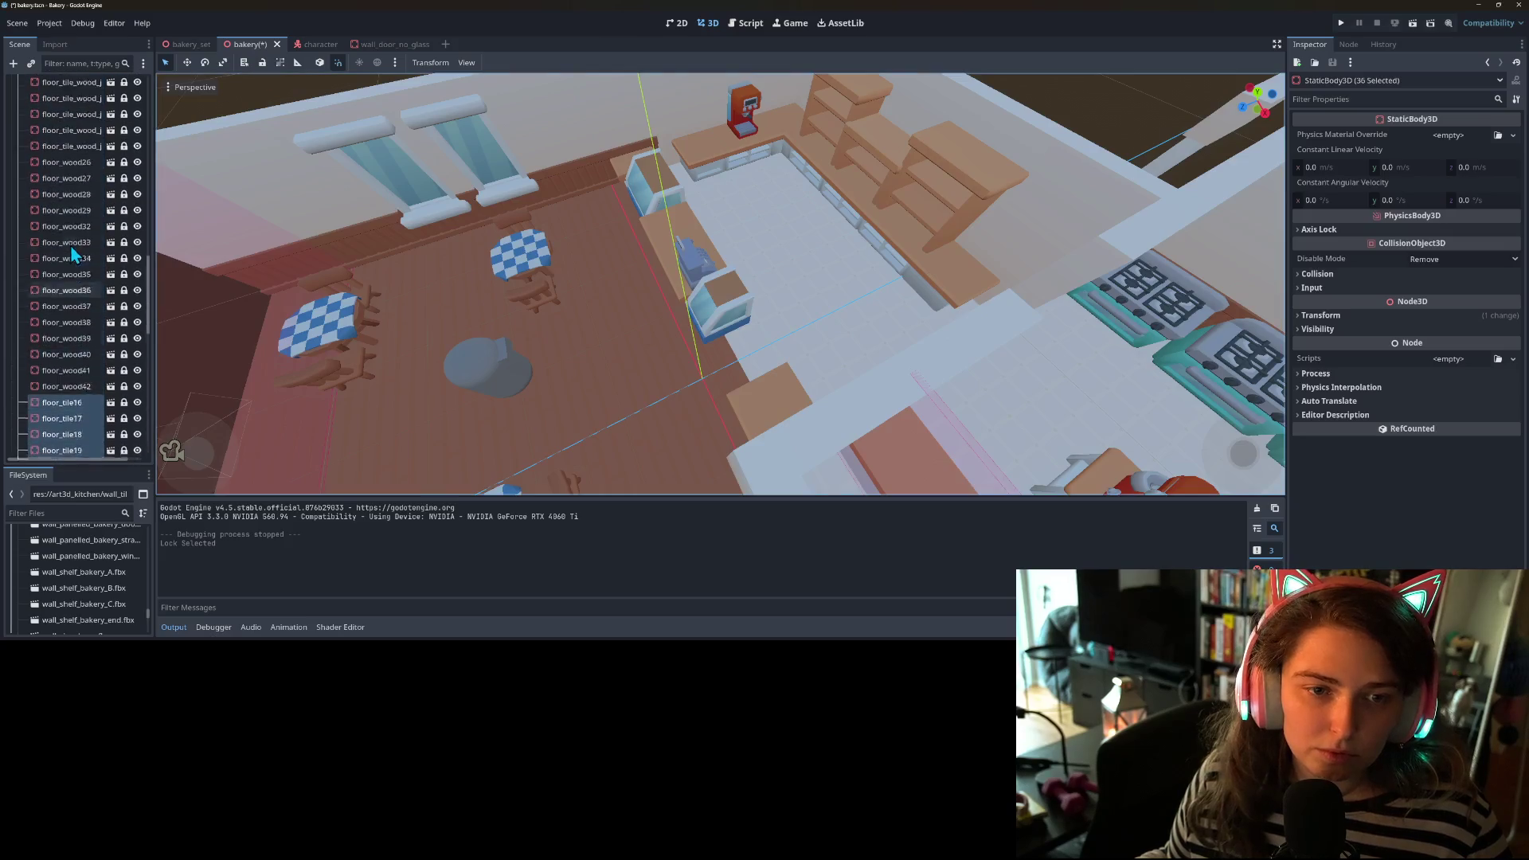
scroll(up, 3)
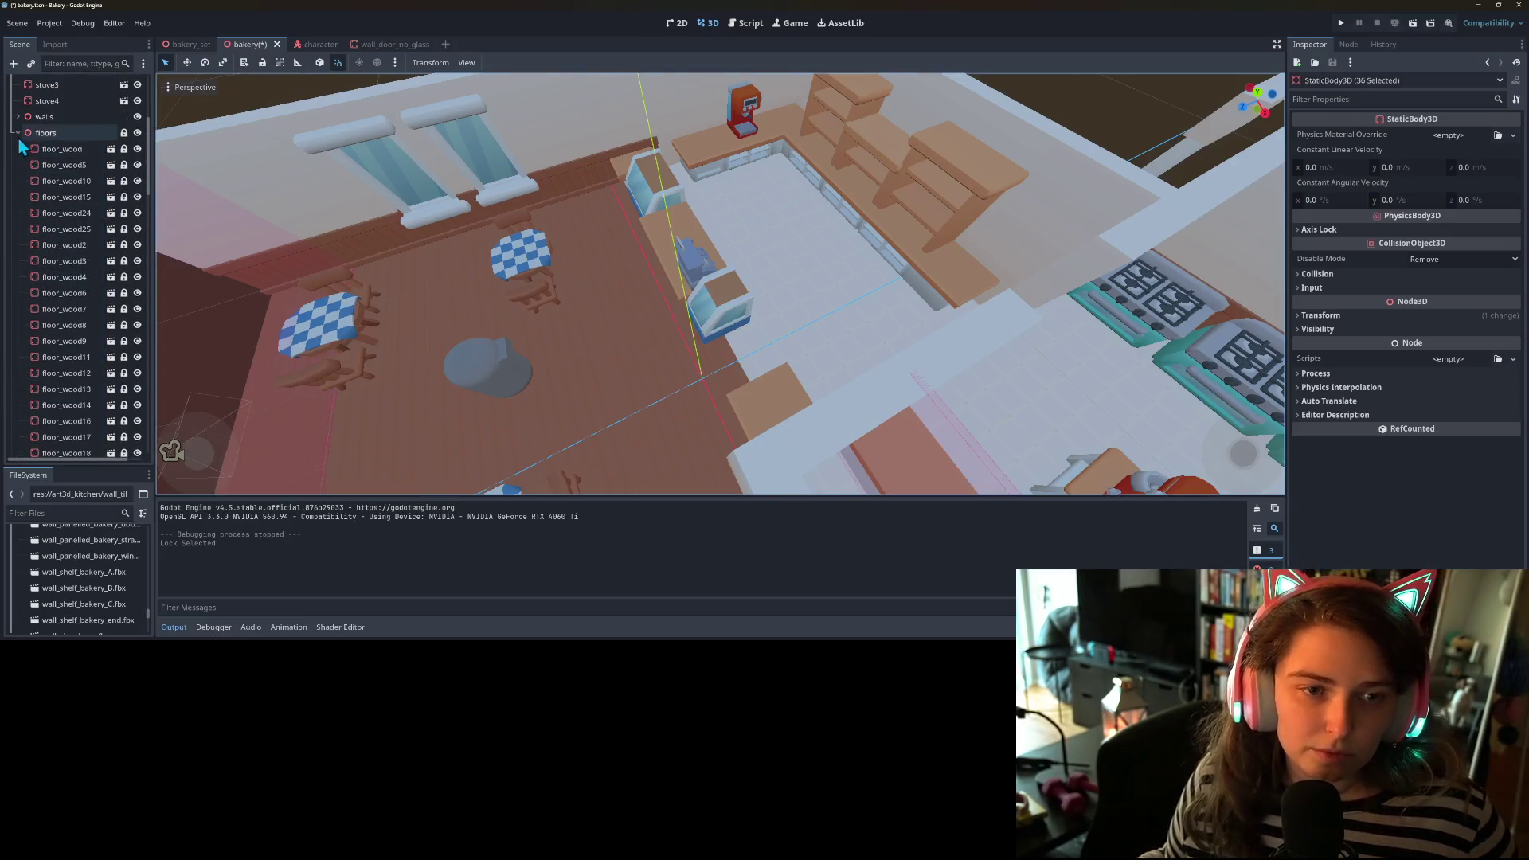
click(16, 145)
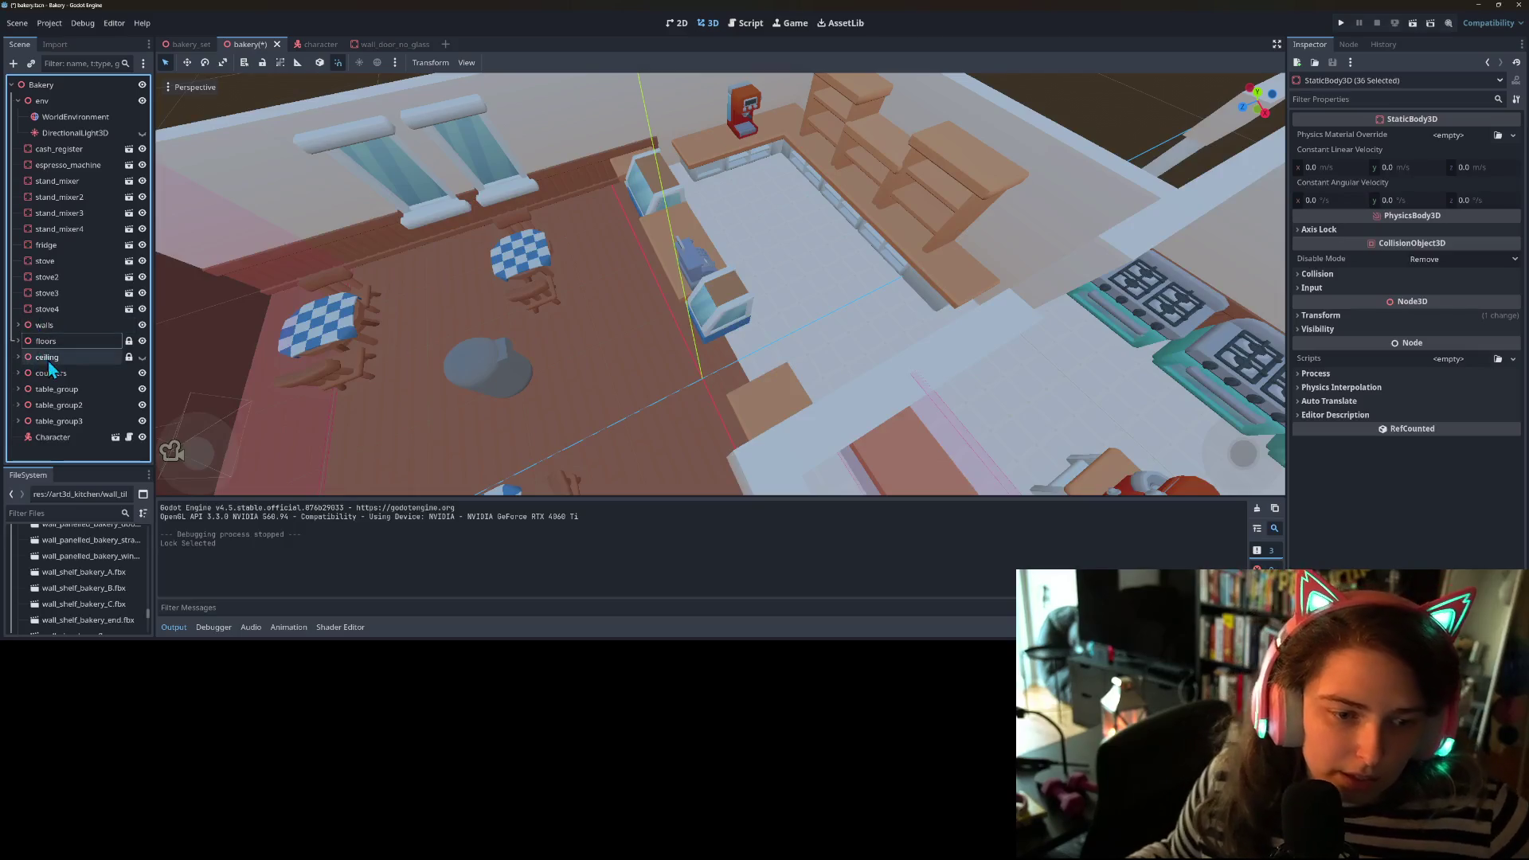
click(17, 325)
scroll(down, 3)
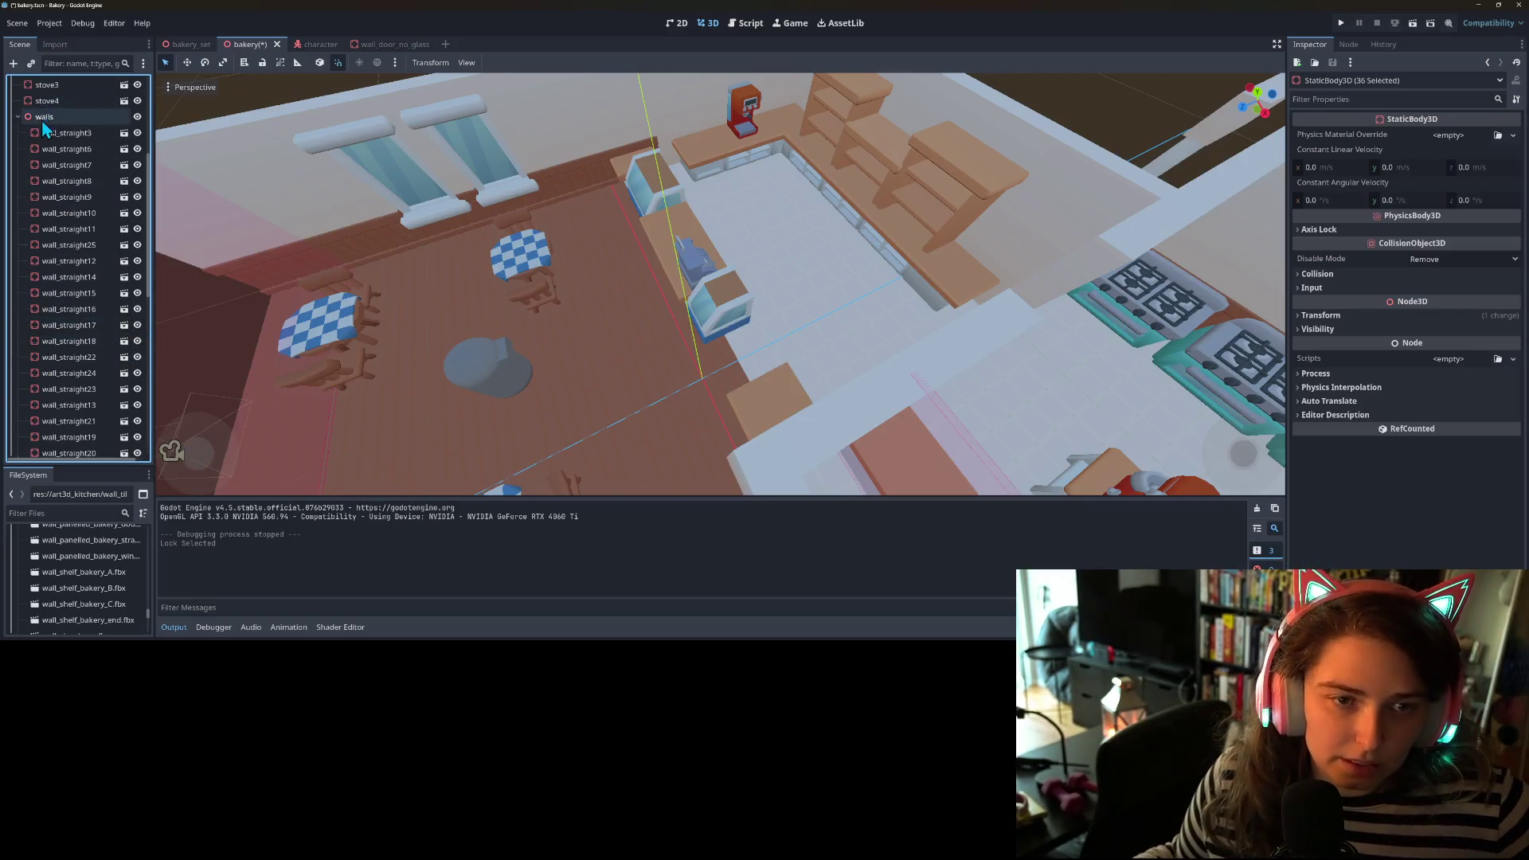
click(64, 133)
scroll(down, 3)
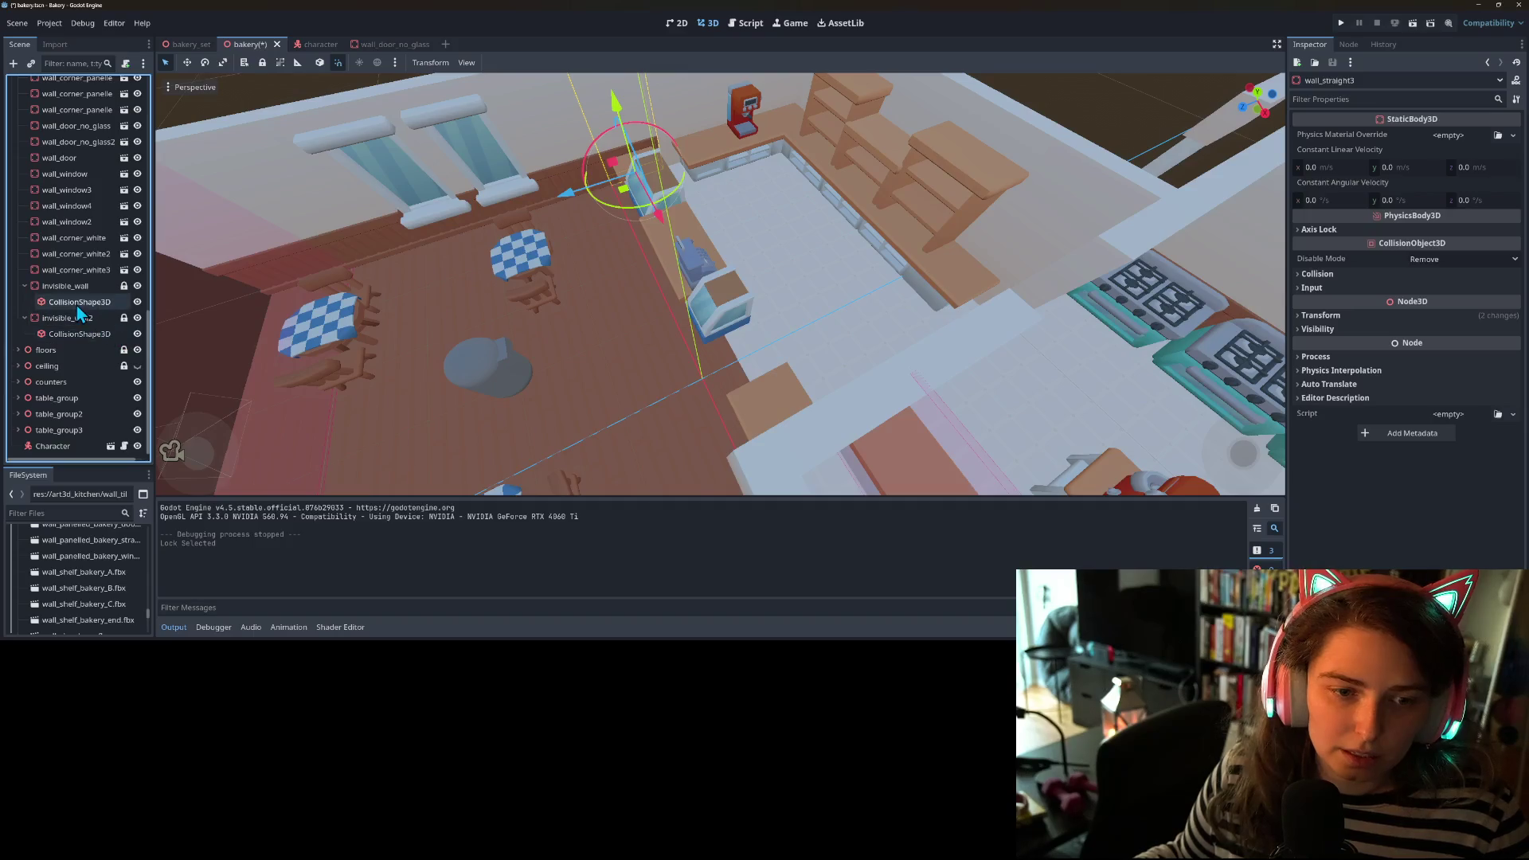
click(71, 269)
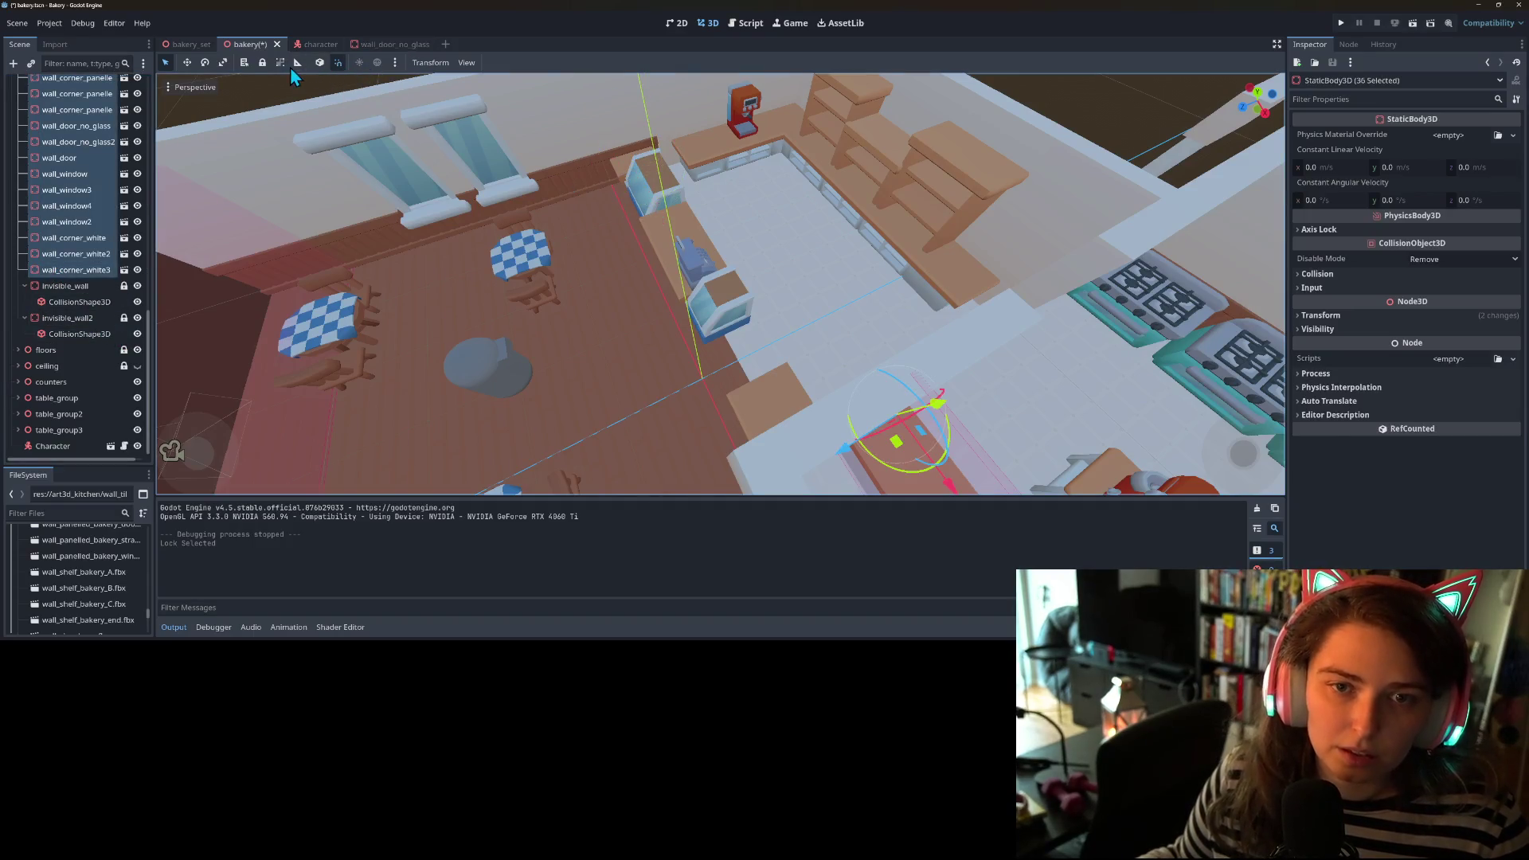
click(262, 63)
click(72, 250)
scroll(up, 3)
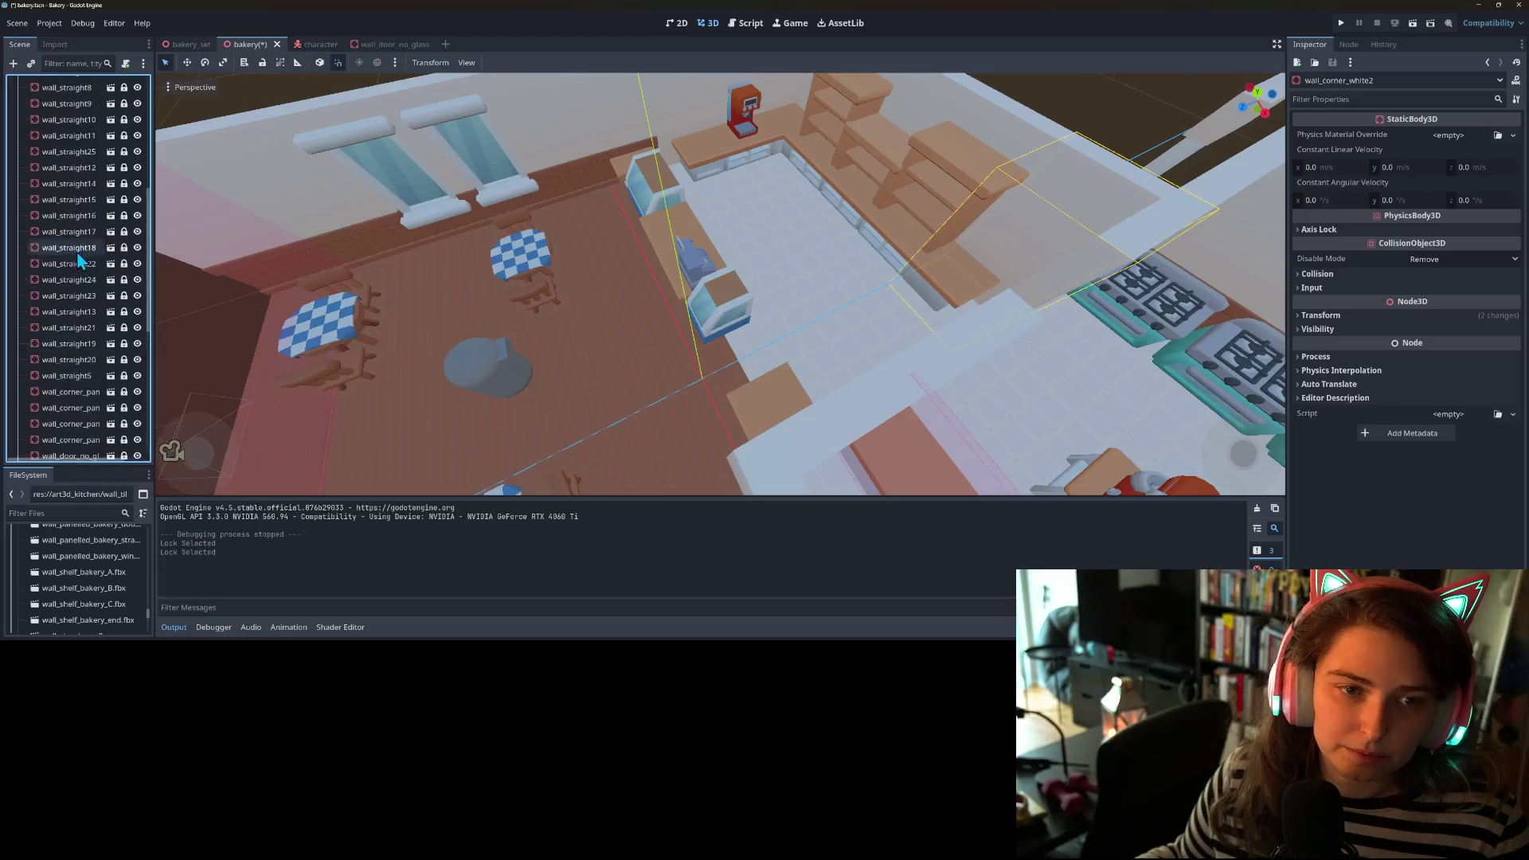
- Collapse the walls group, expand ceiling, and select ceiling tiles floor_tile through floor_tile90
click(17, 325)
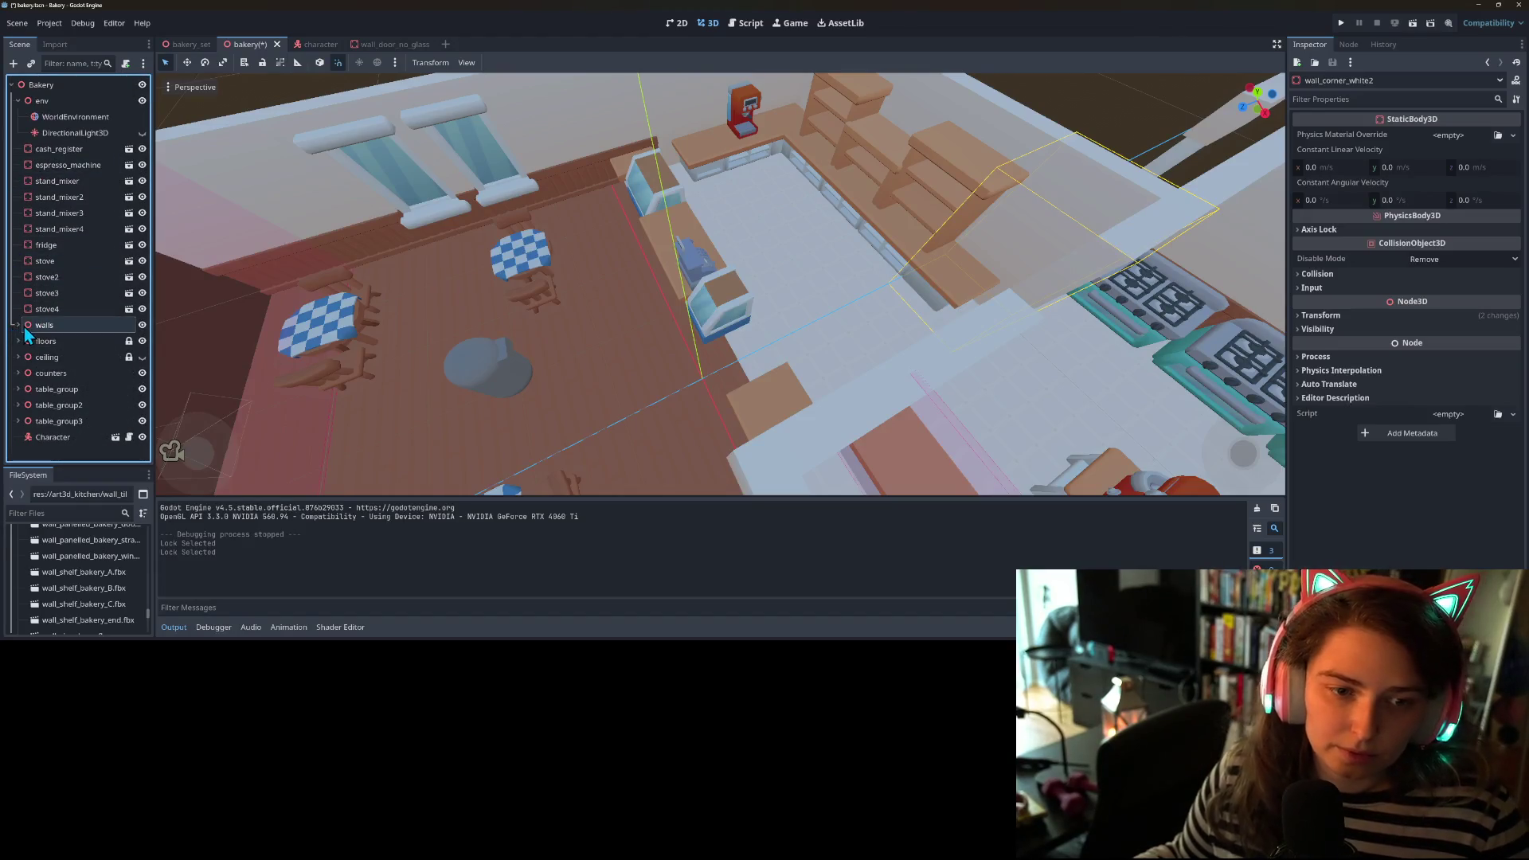
click(17, 357)
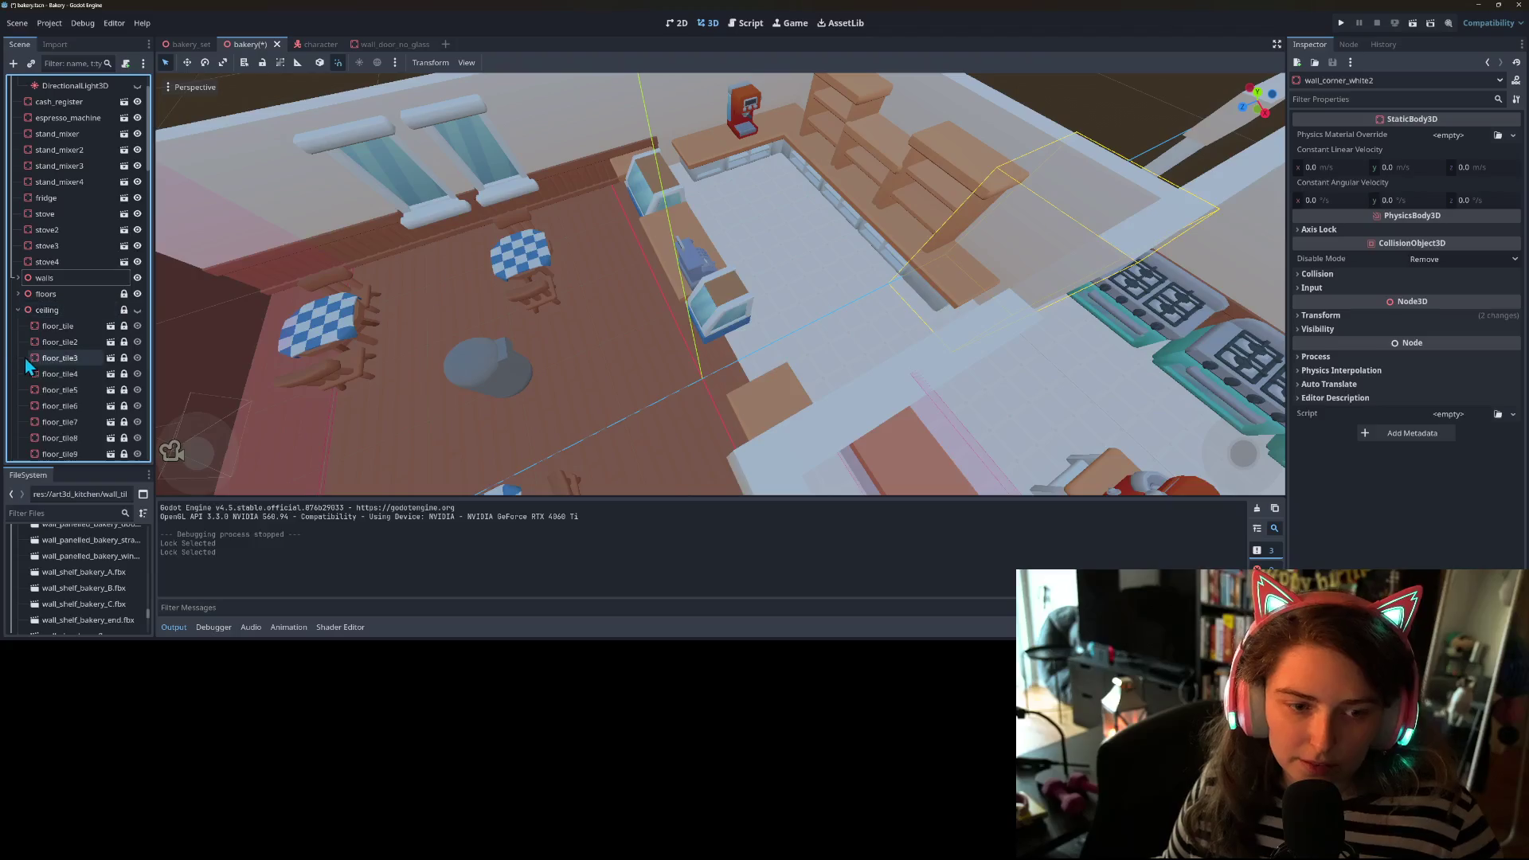
click(62, 331)
scroll(down, 3)
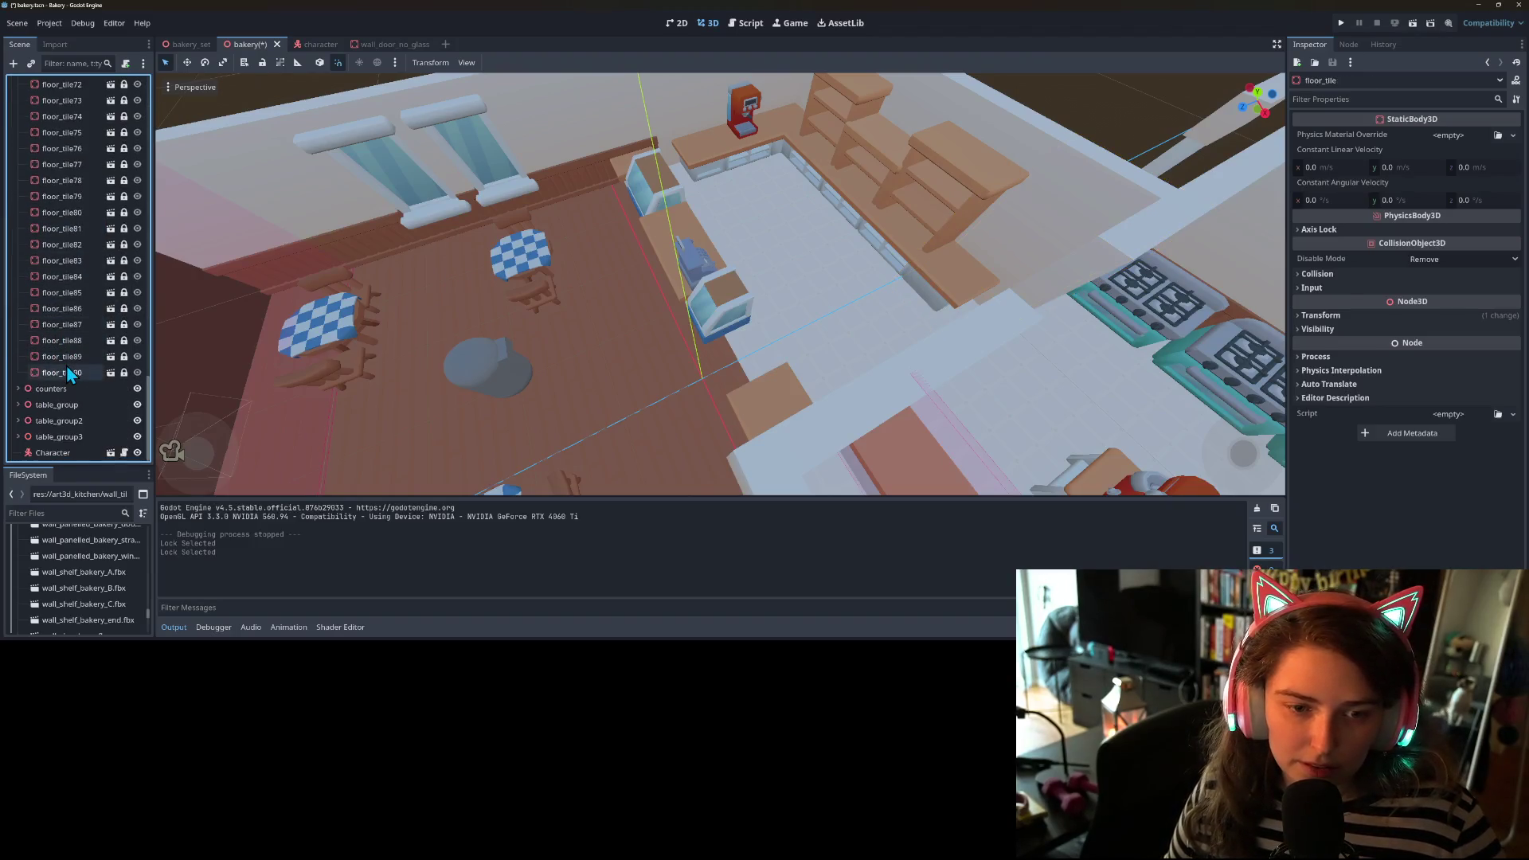
click(67, 372)
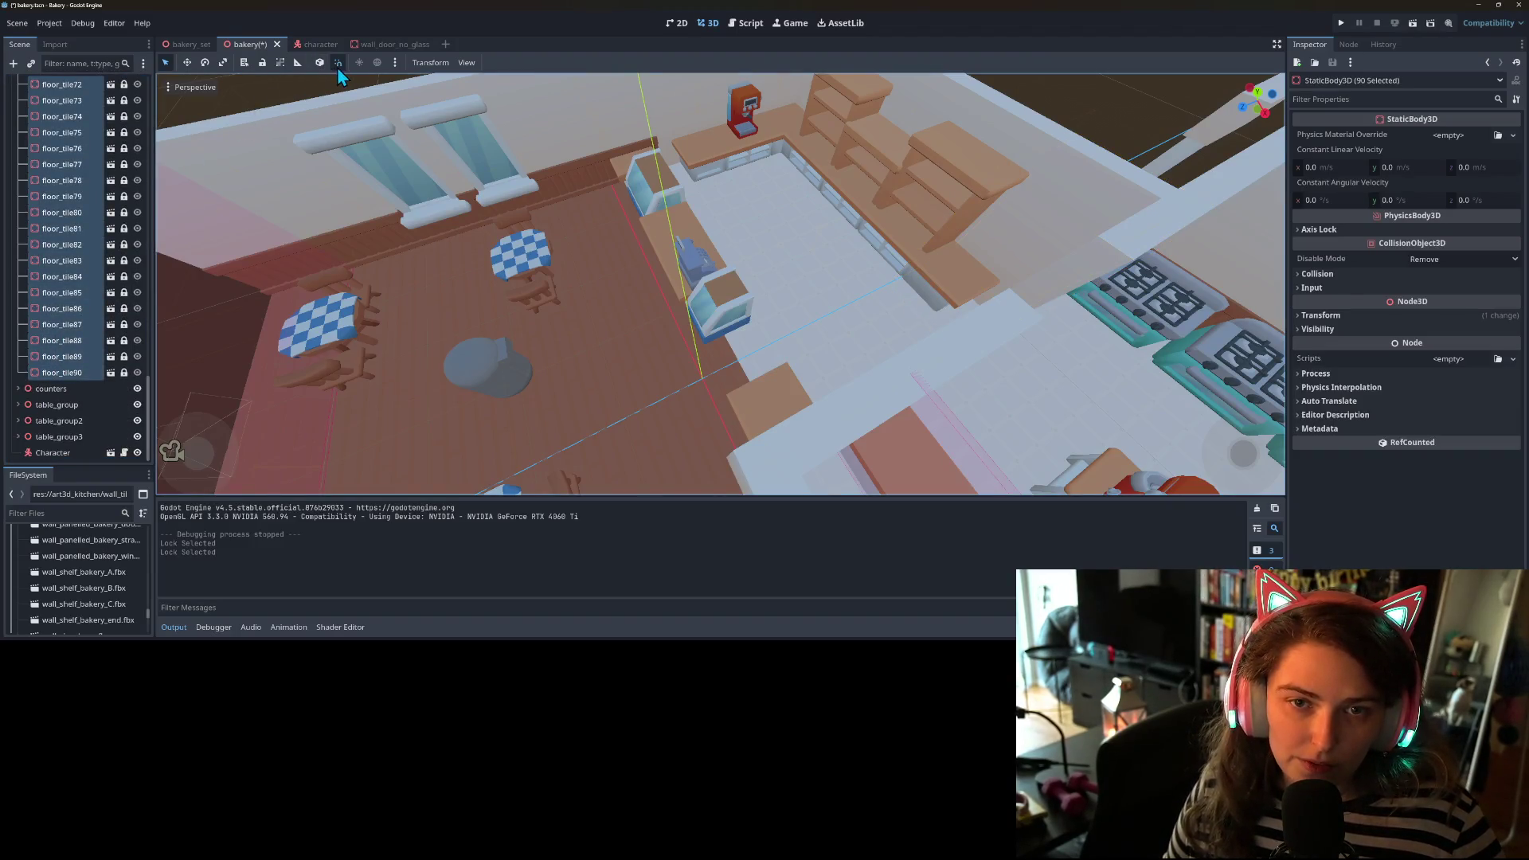
scroll(up, 3)
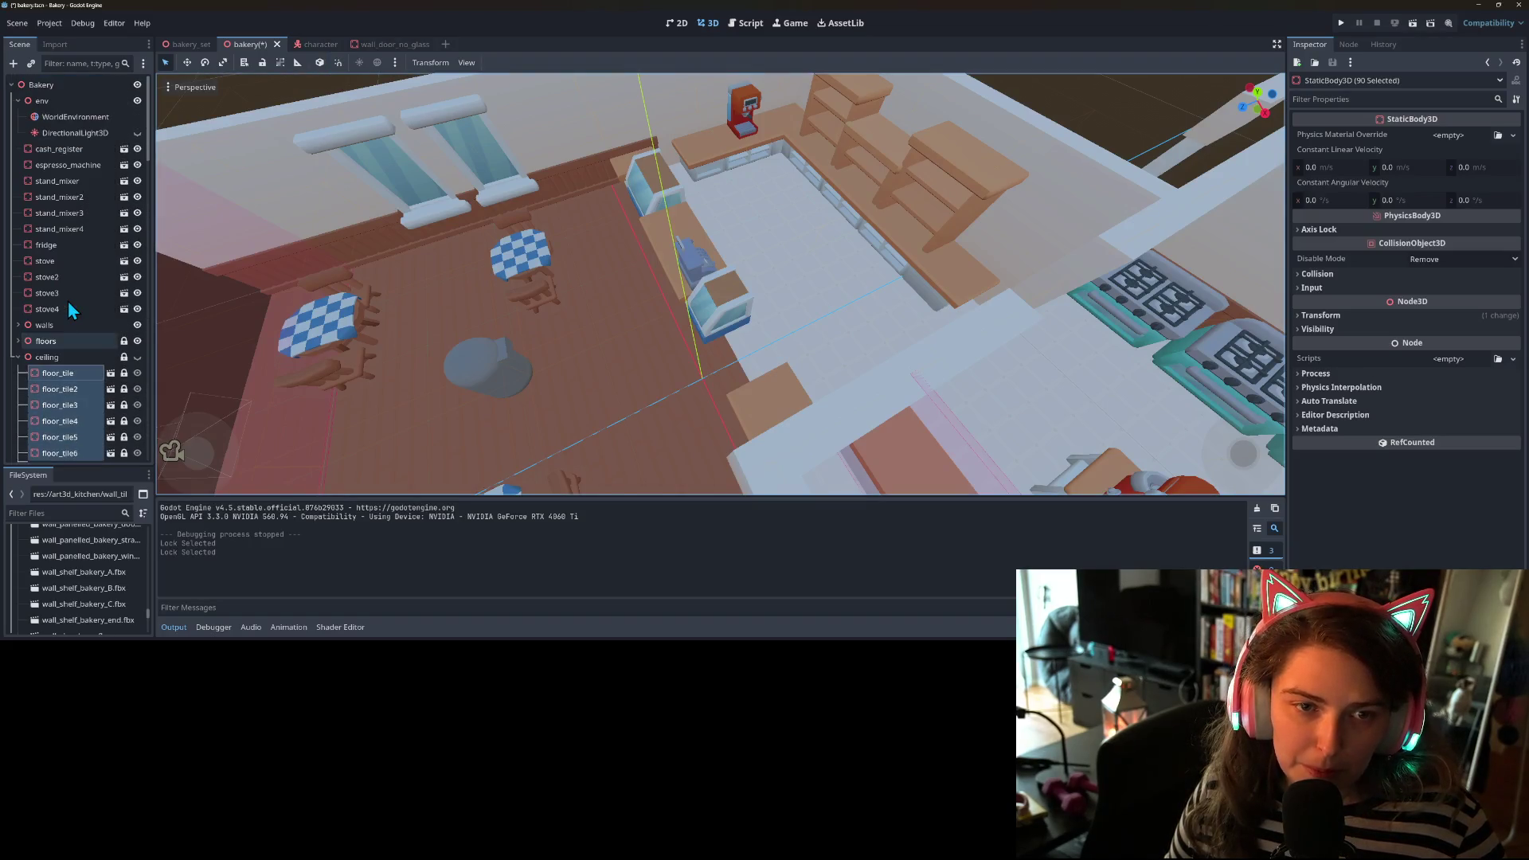
- Make the ceiling tiles visible, unlock them, and turn on snapping
click(137, 374)
scroll(down, 3)
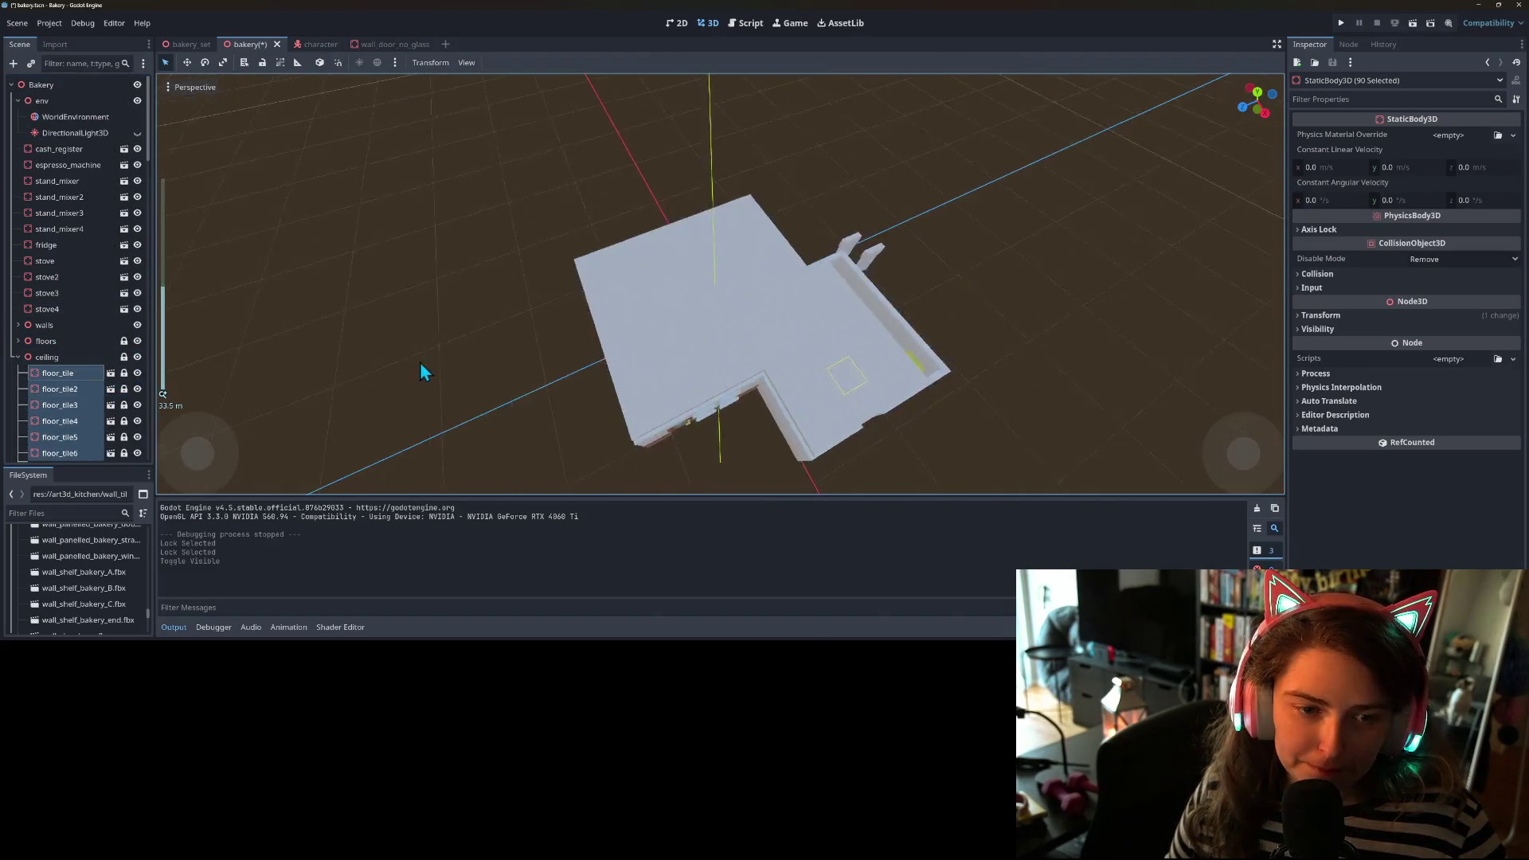
scroll(up, 3)
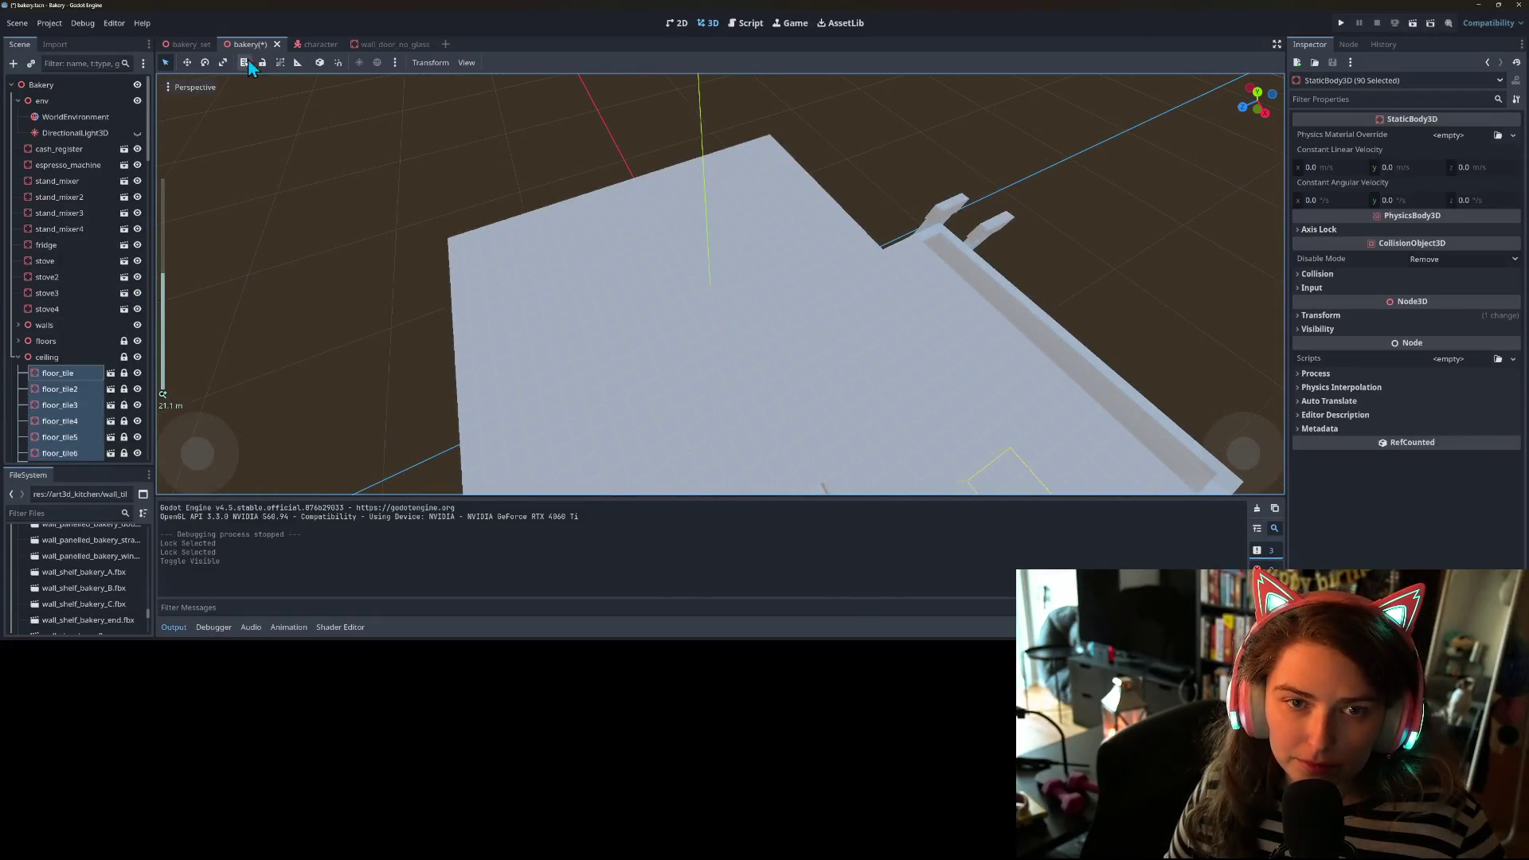
click(266, 62)
click(336, 67)
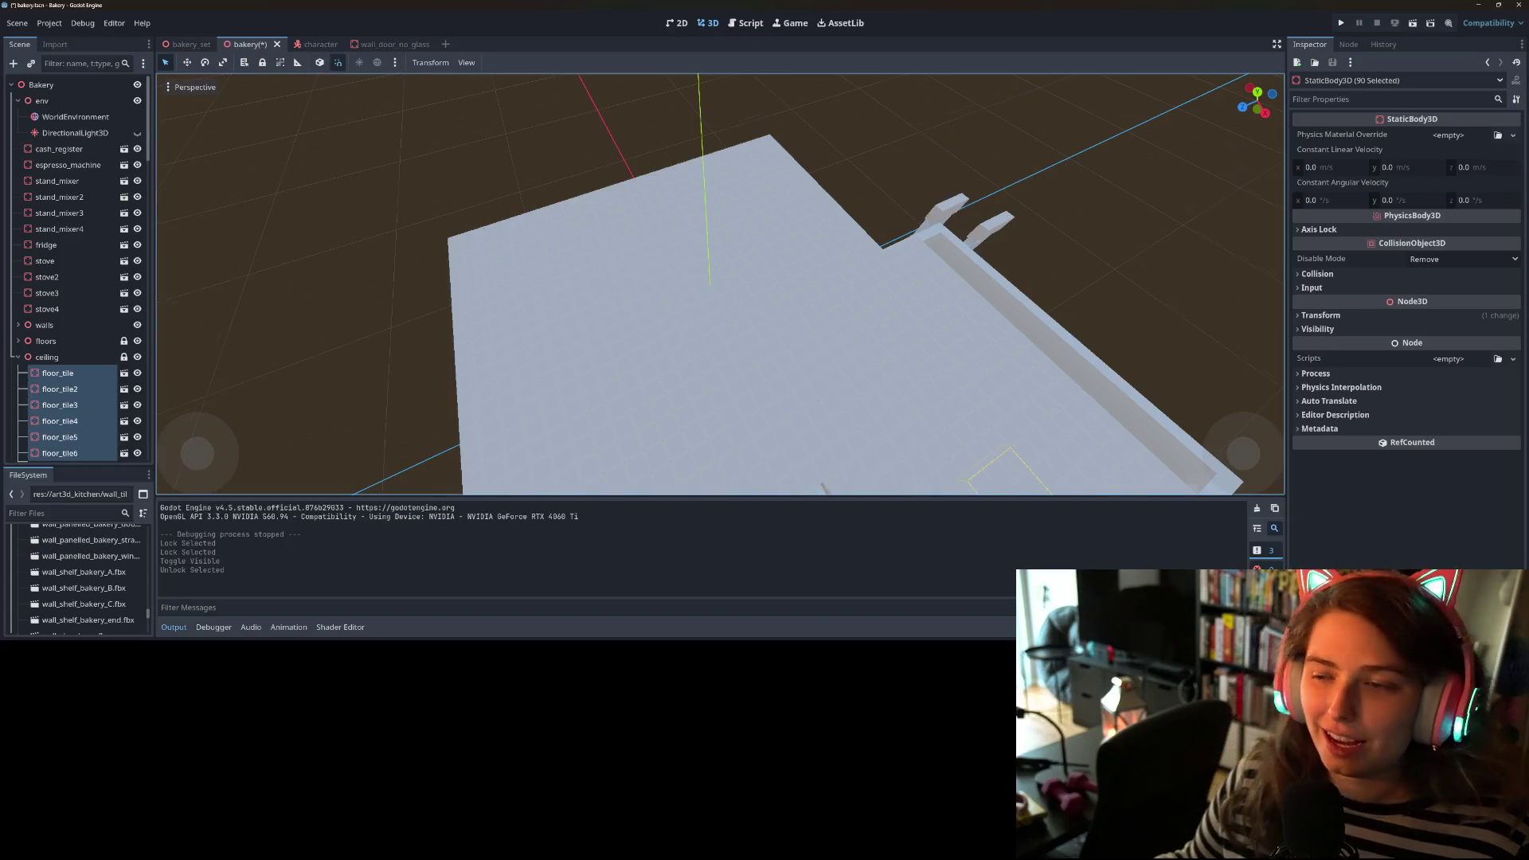
- Select ceiling tiles floor_tile68 and floor_tile69 and duplicate them as floor_tile91 and floor_tile92
scroll(down, 3)
drag(971, 365, 747, 348)
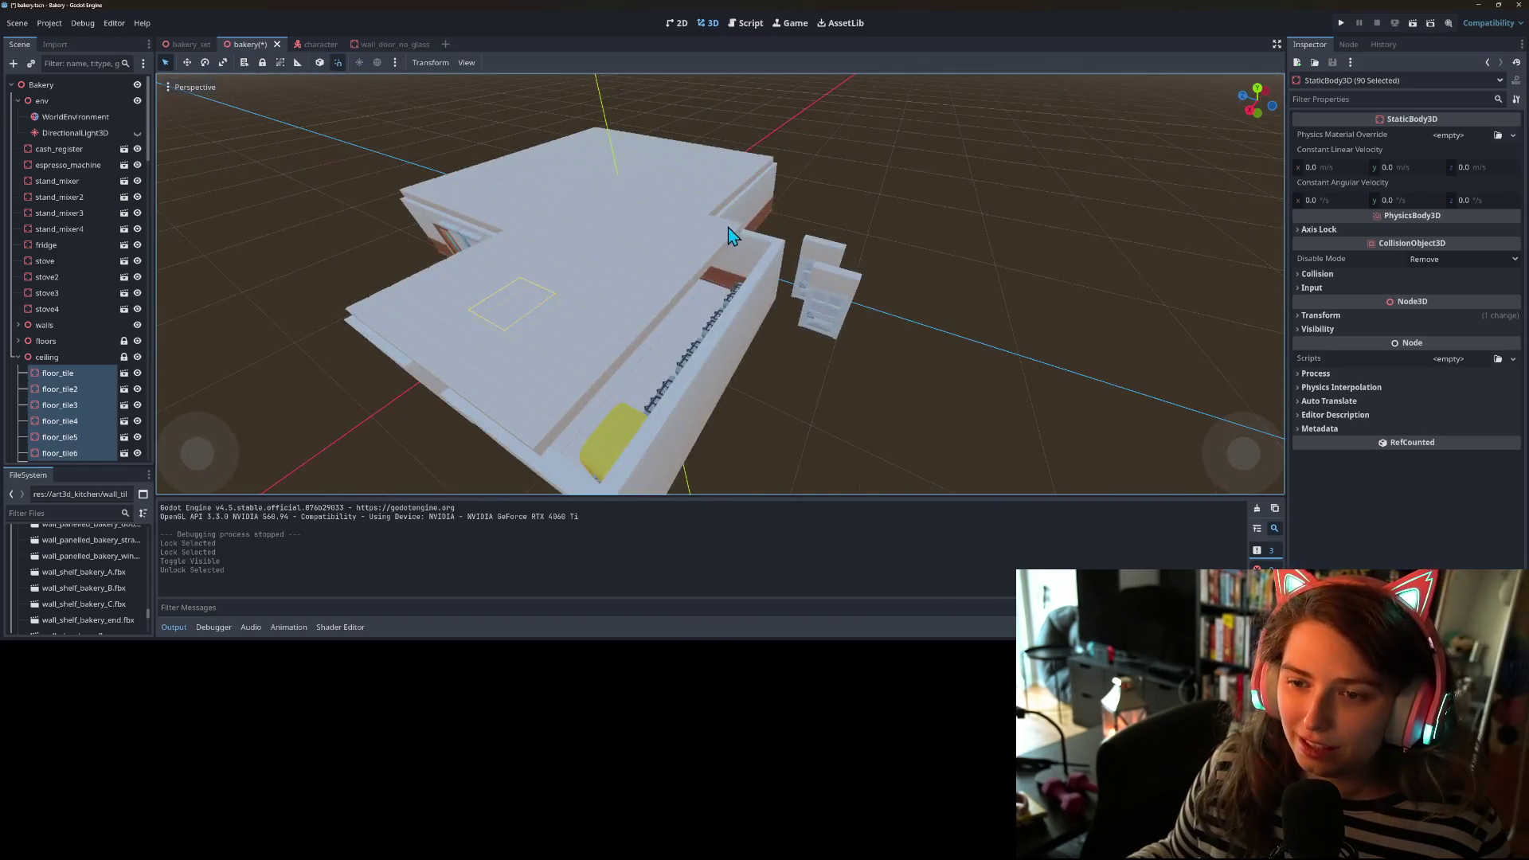
click(890, 376)
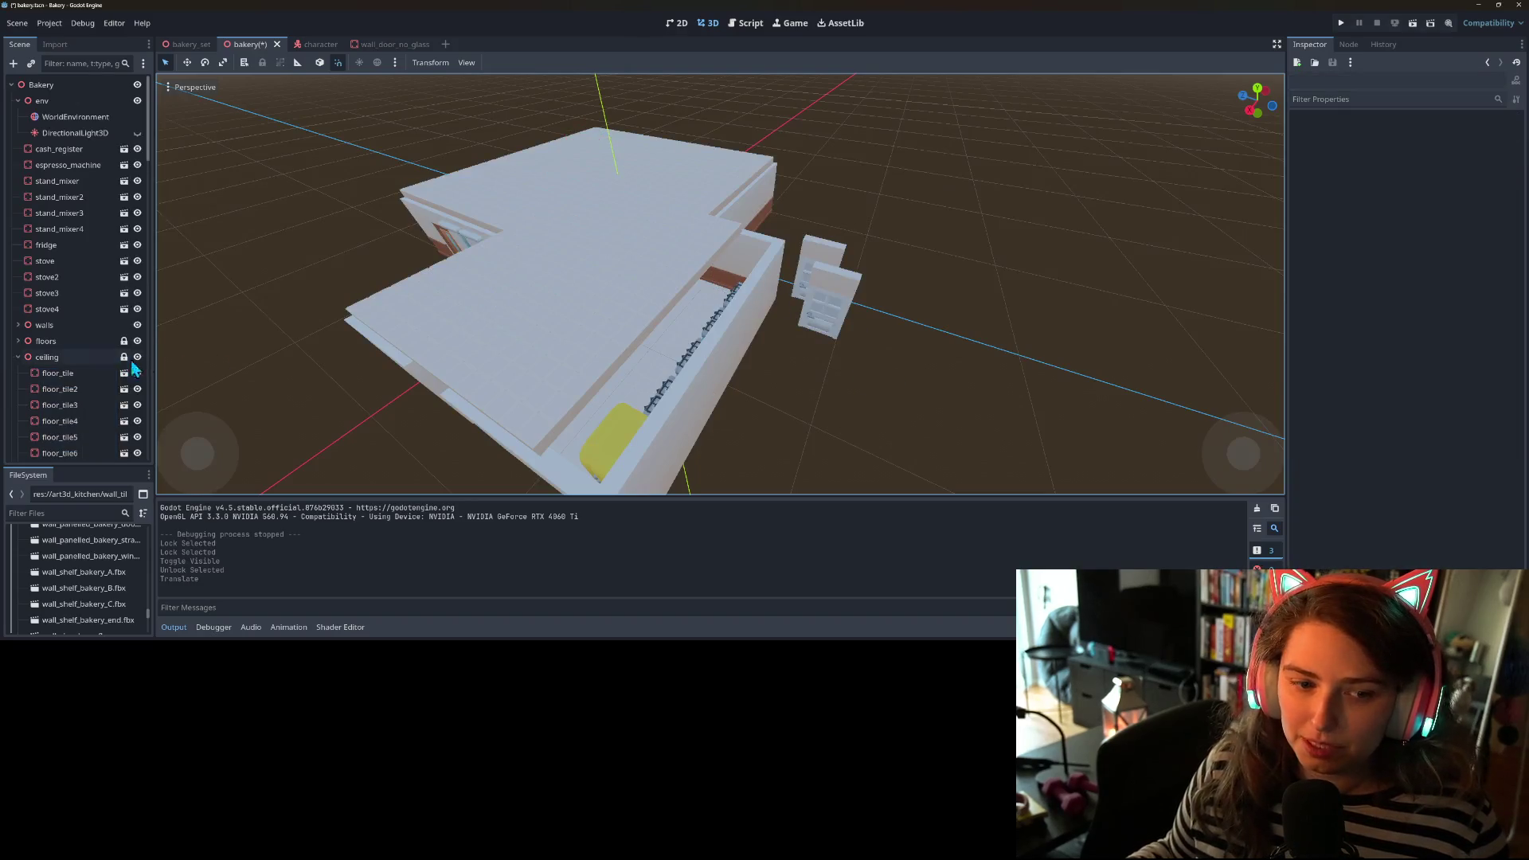
click(643, 297)
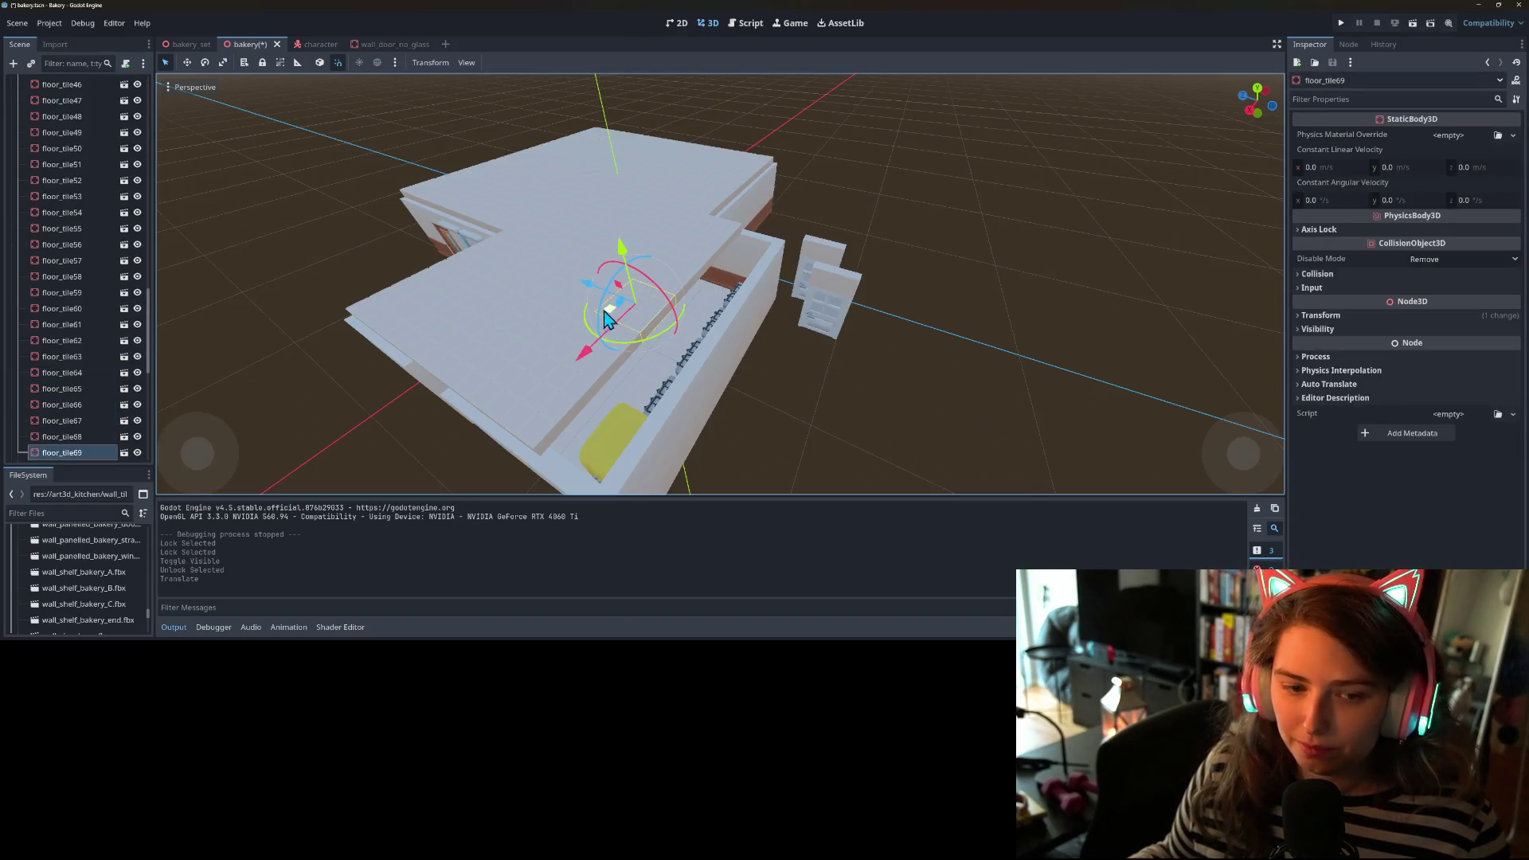
scroll(down, 3)
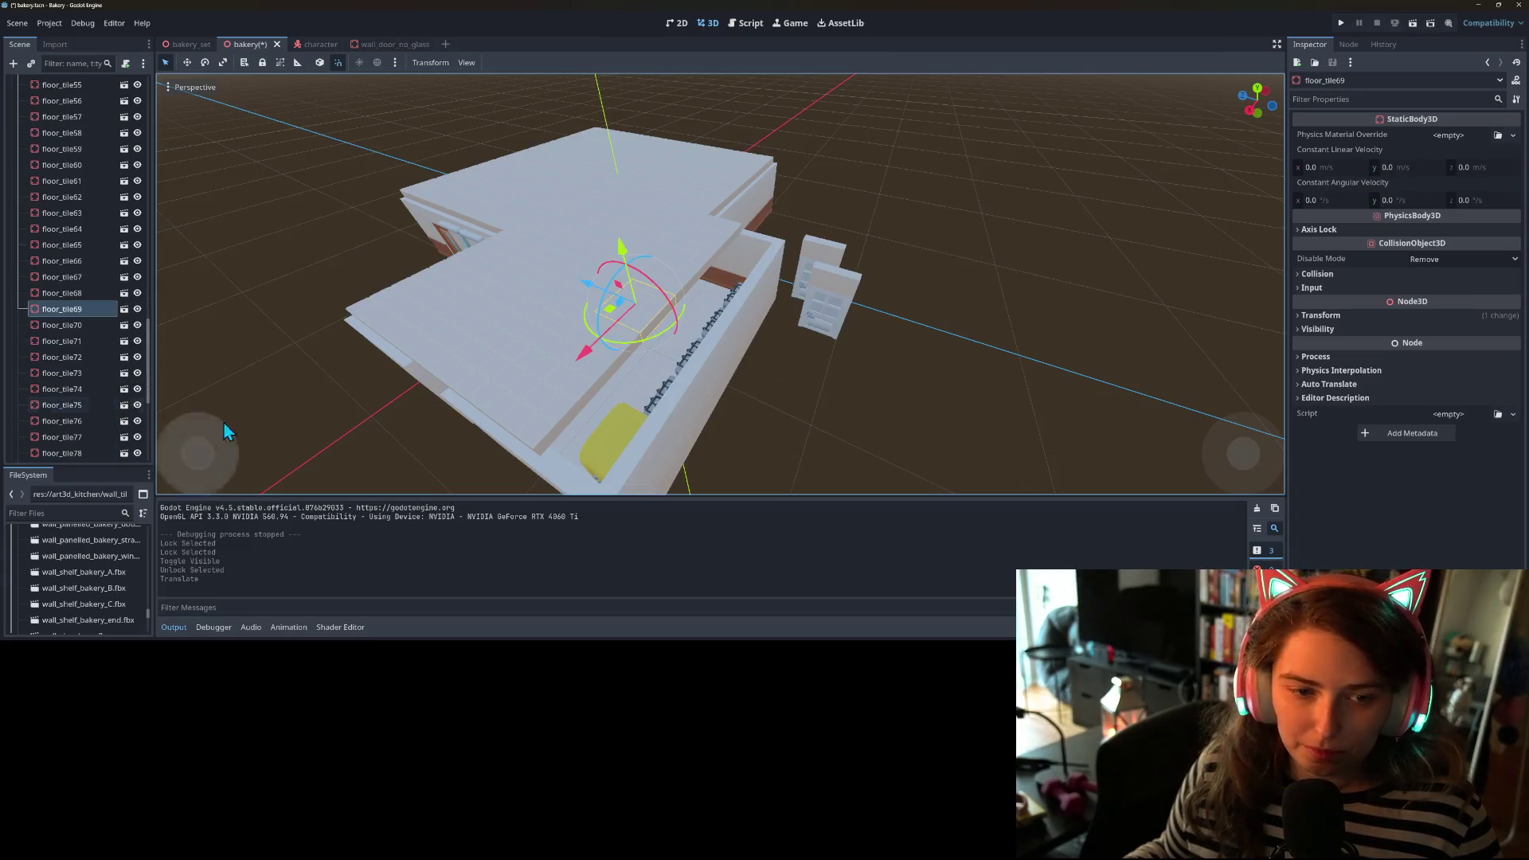
click(605, 380)
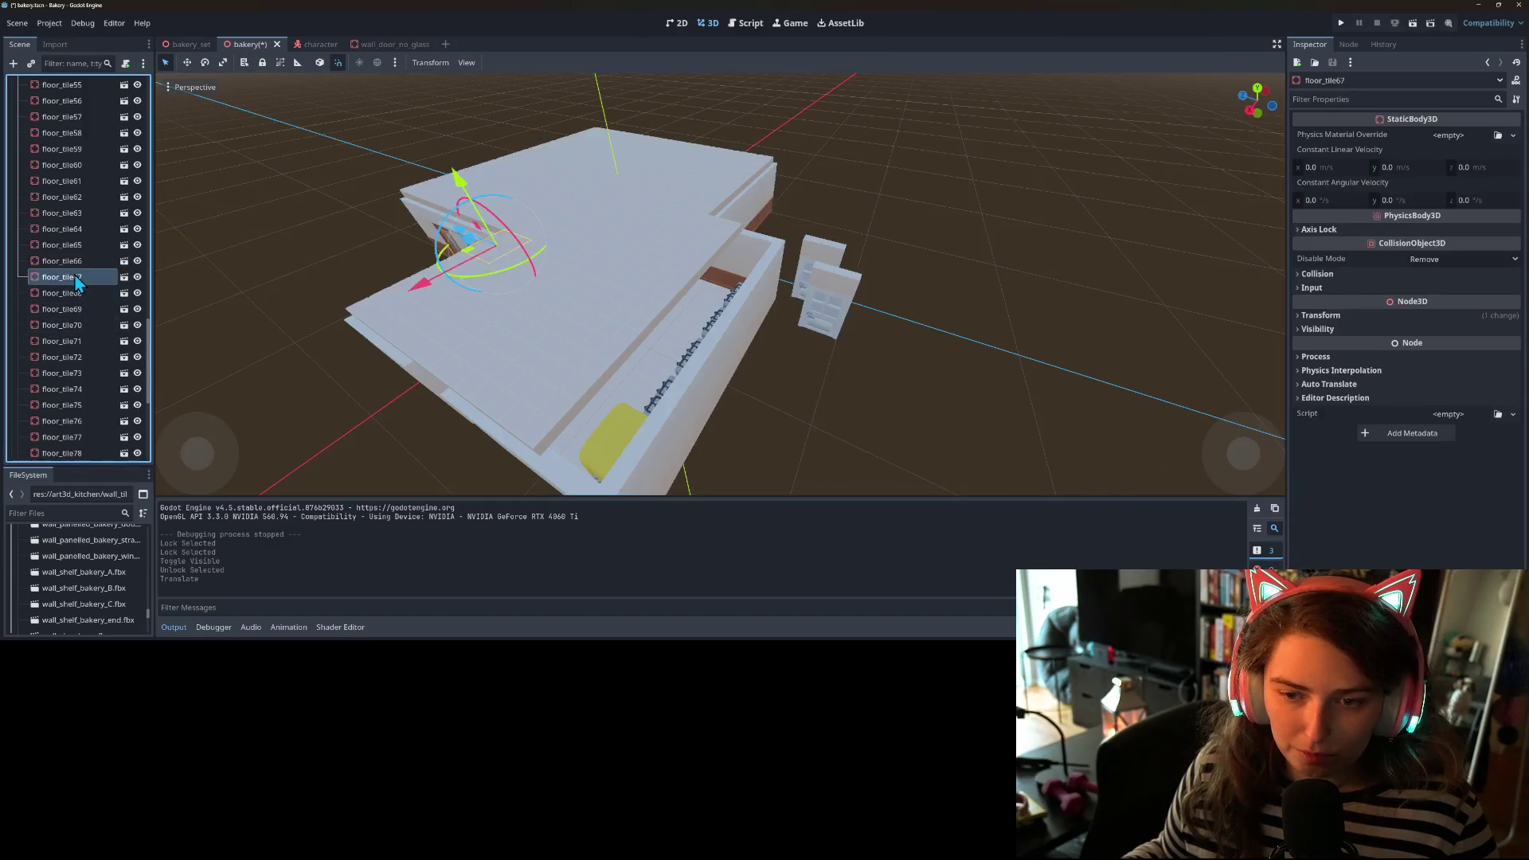
click(80, 309)
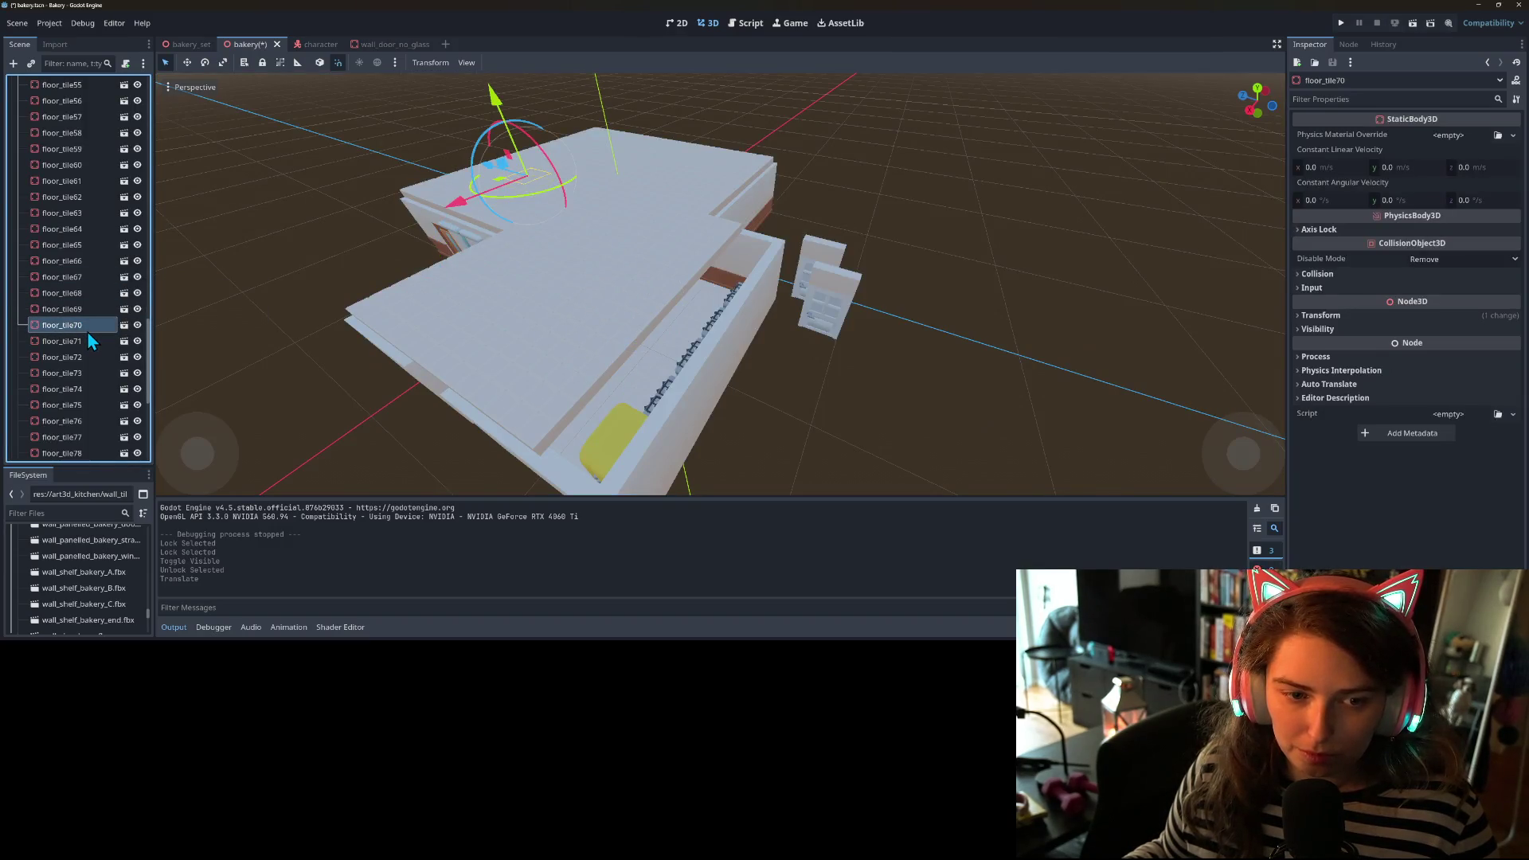
click(87, 296)
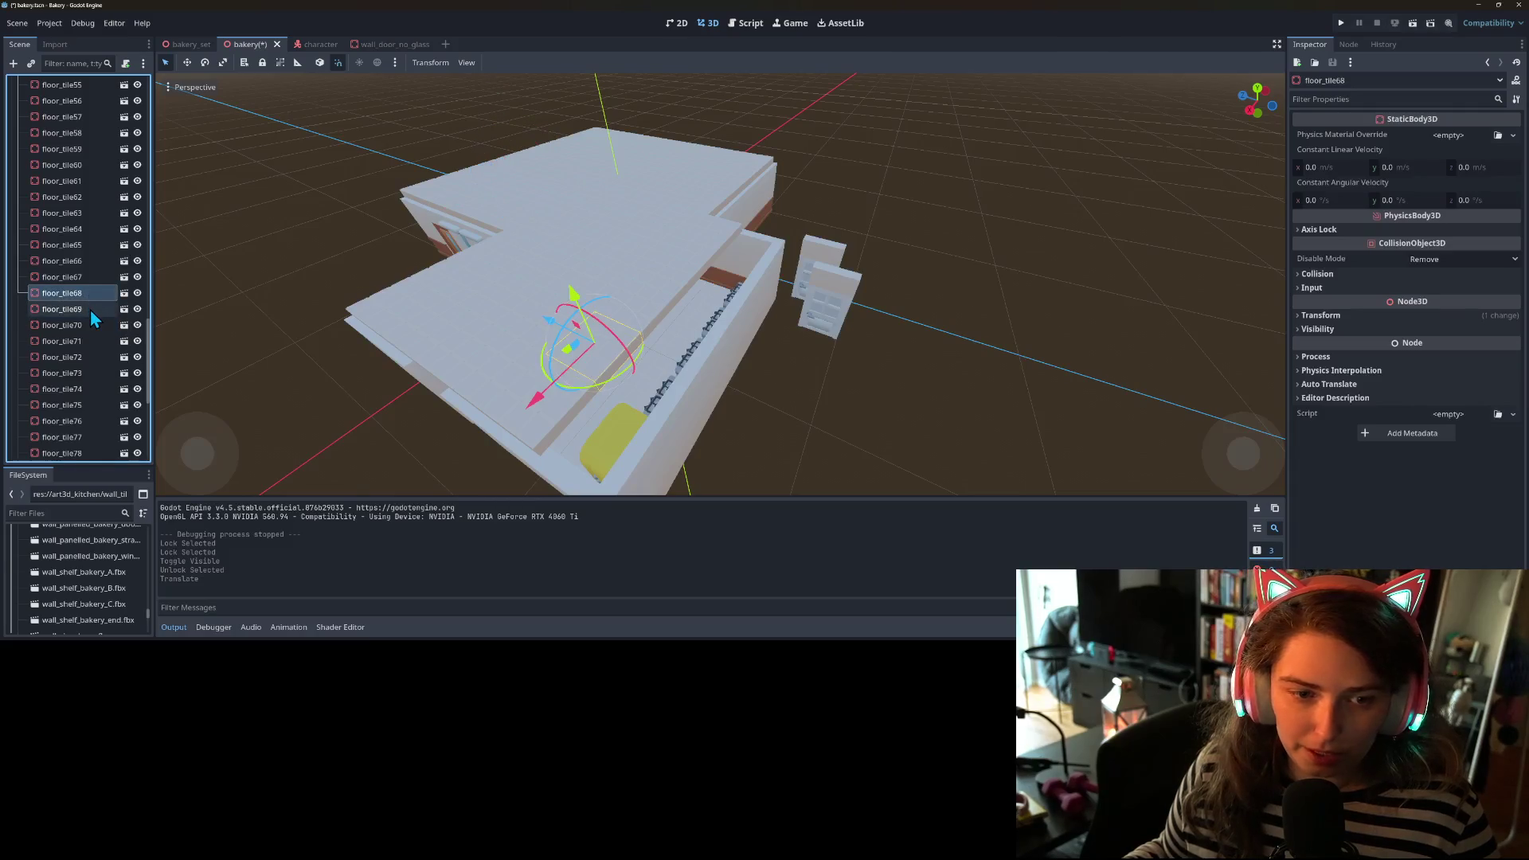
click(89, 309)
key(ctrl+d)
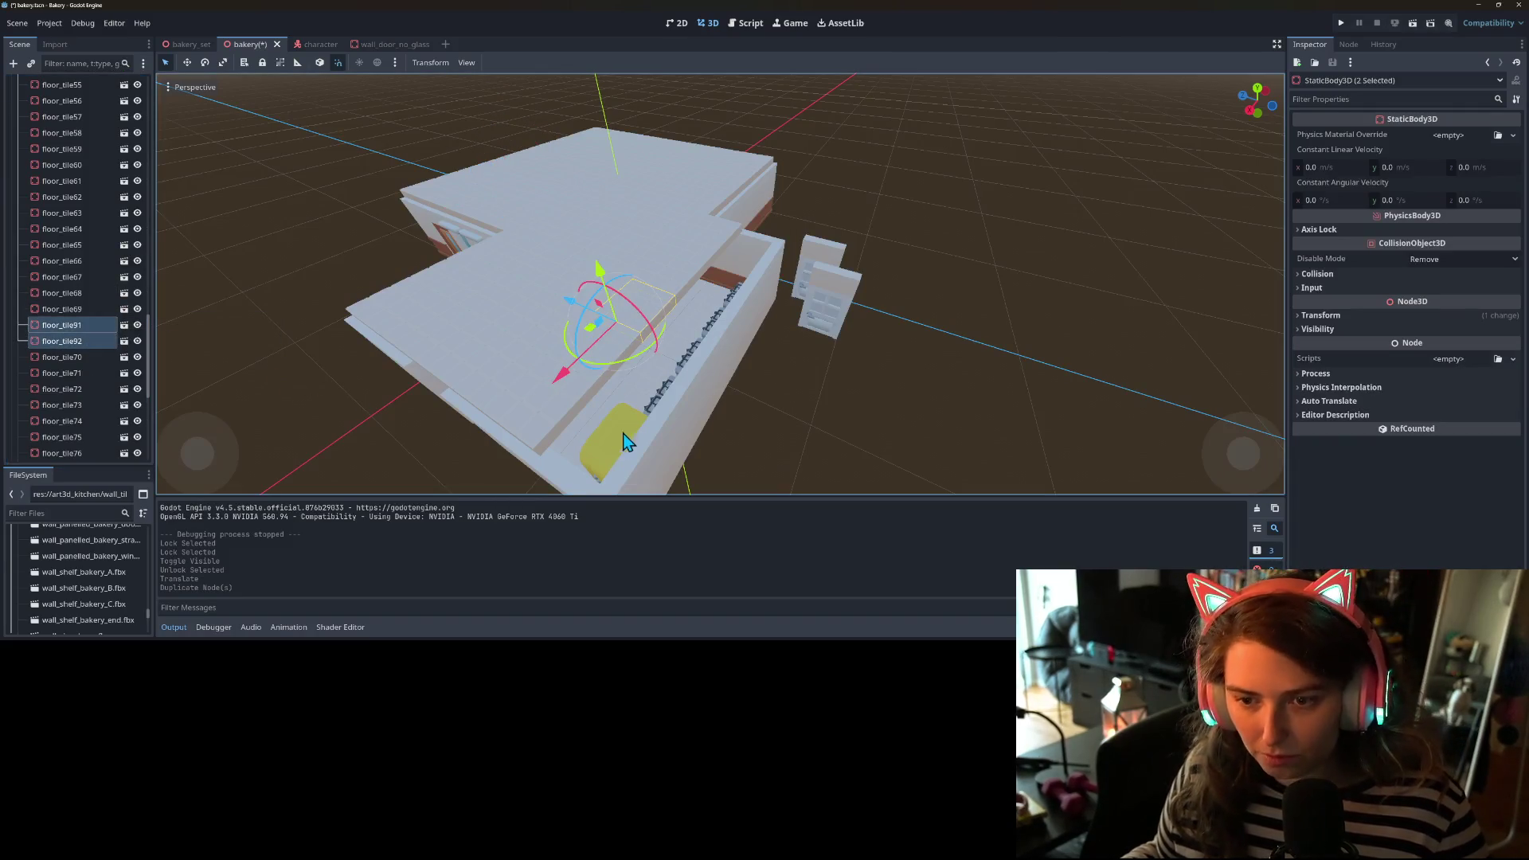
- Move the copied ceiling tiles 2 m along Z, duplicate them again, and save the scene
drag(570, 304, 705, 294)
key(ctrl+d)
key(ctrl+d)
scroll(up, 3)
scroll(up, 3)
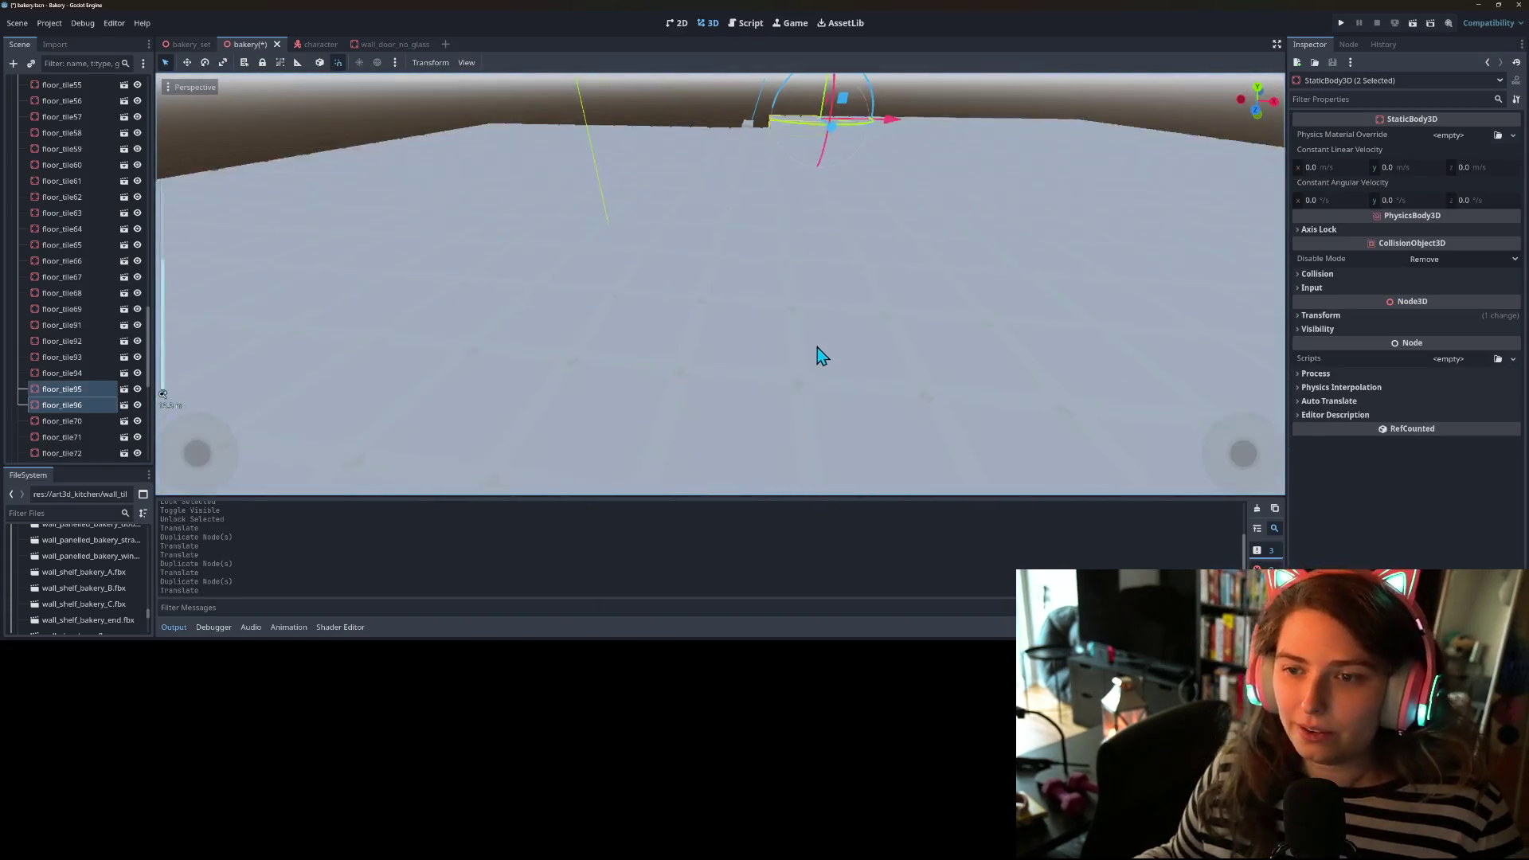
key(ctrl+s)
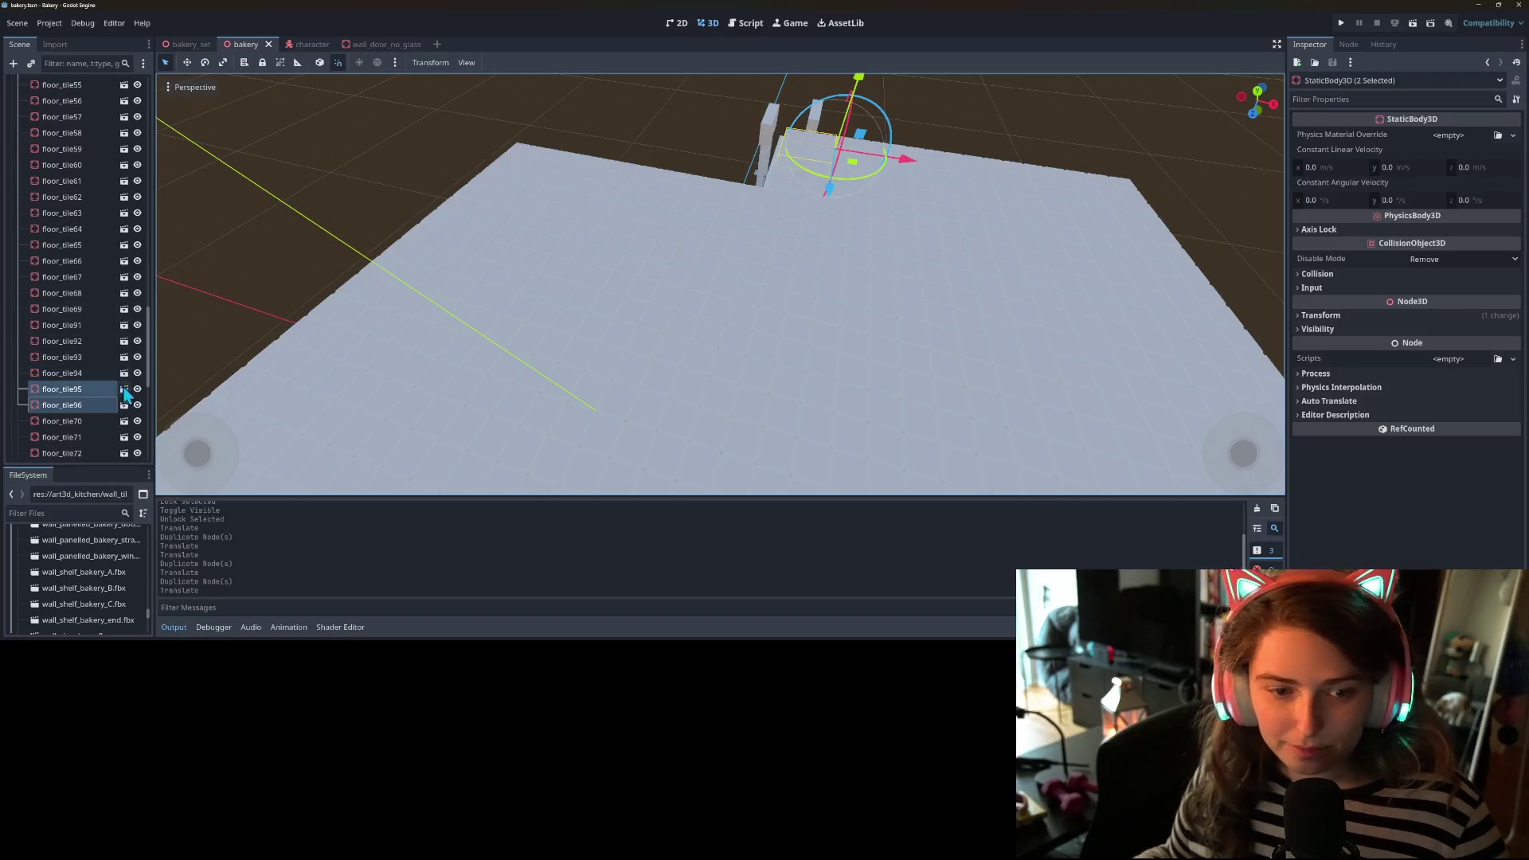
- Lock ceiling tiles floor_tile44 through floor_tile90
scroll(up, 3)
click(80, 196)
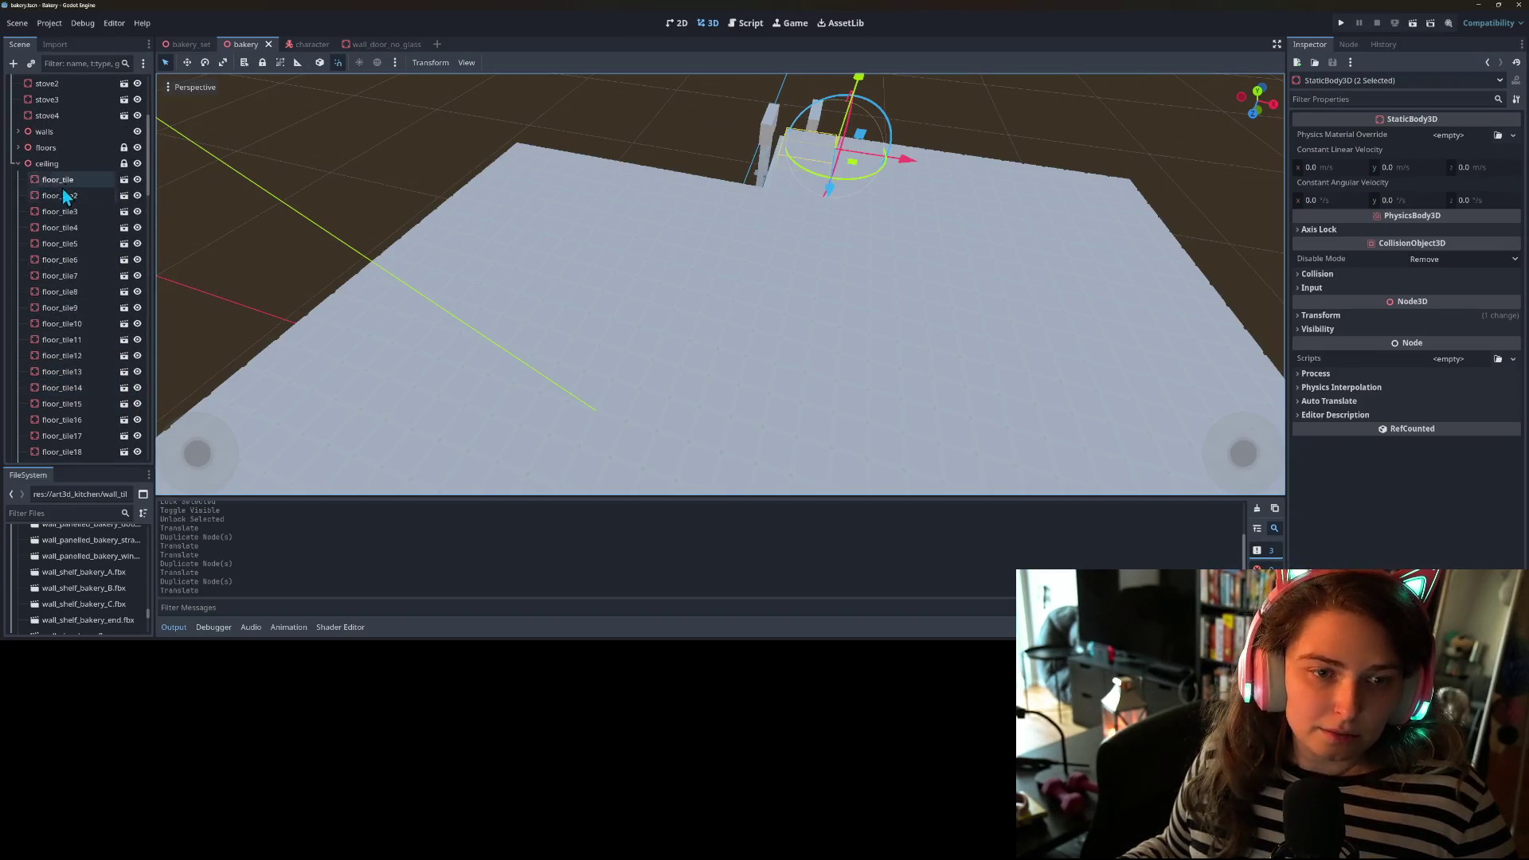
scroll(down, 3)
scroll(down, 3)
click(70, 369)
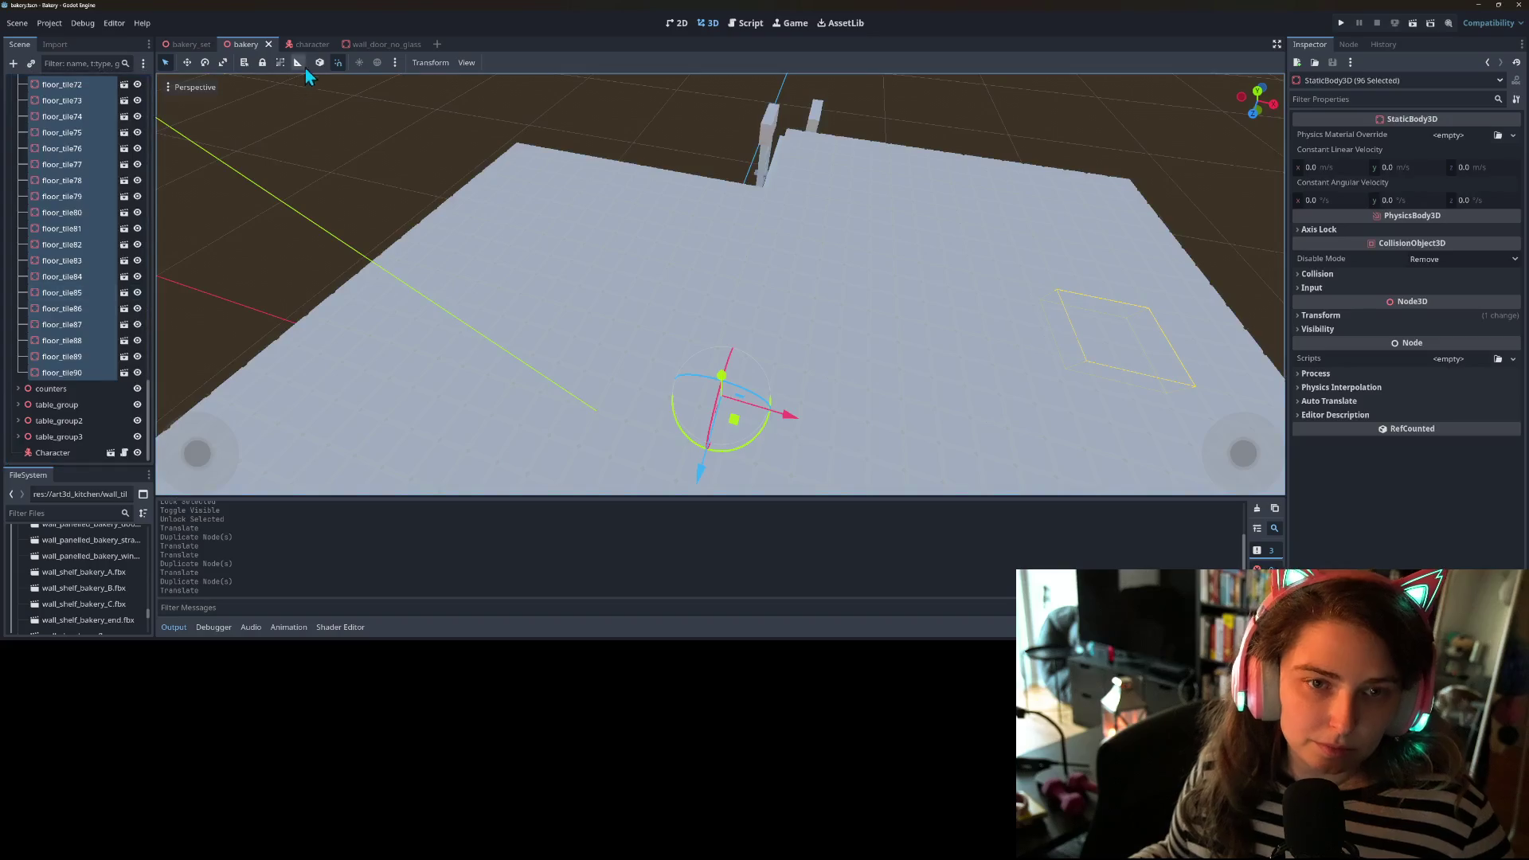
click(282, 64)
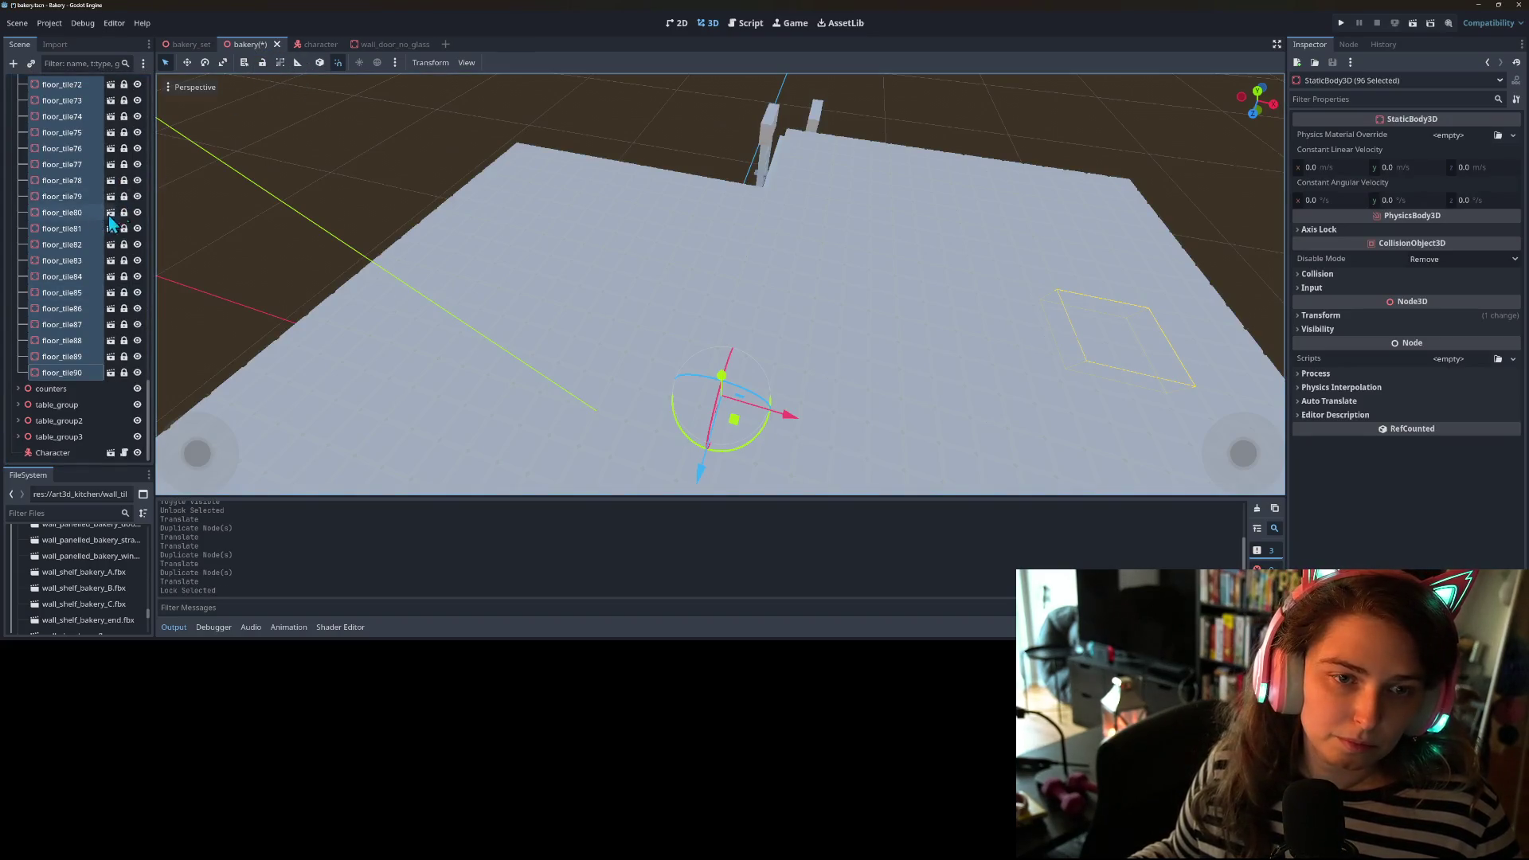
- Collapse and hide the ceiling node, then view the other side of the bakery interior
scroll(up, 3)
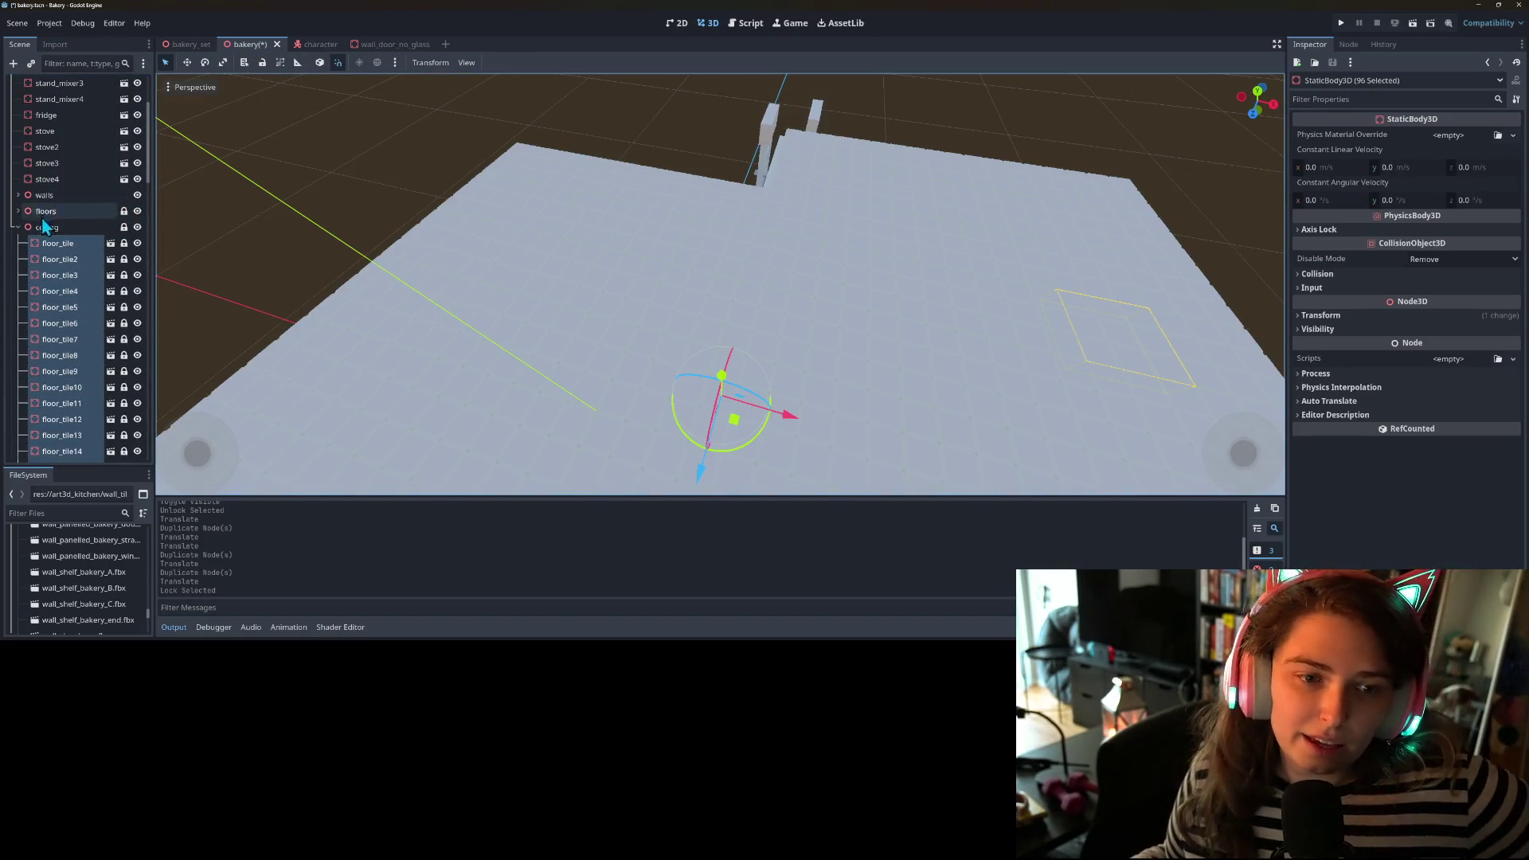
click(18, 227)
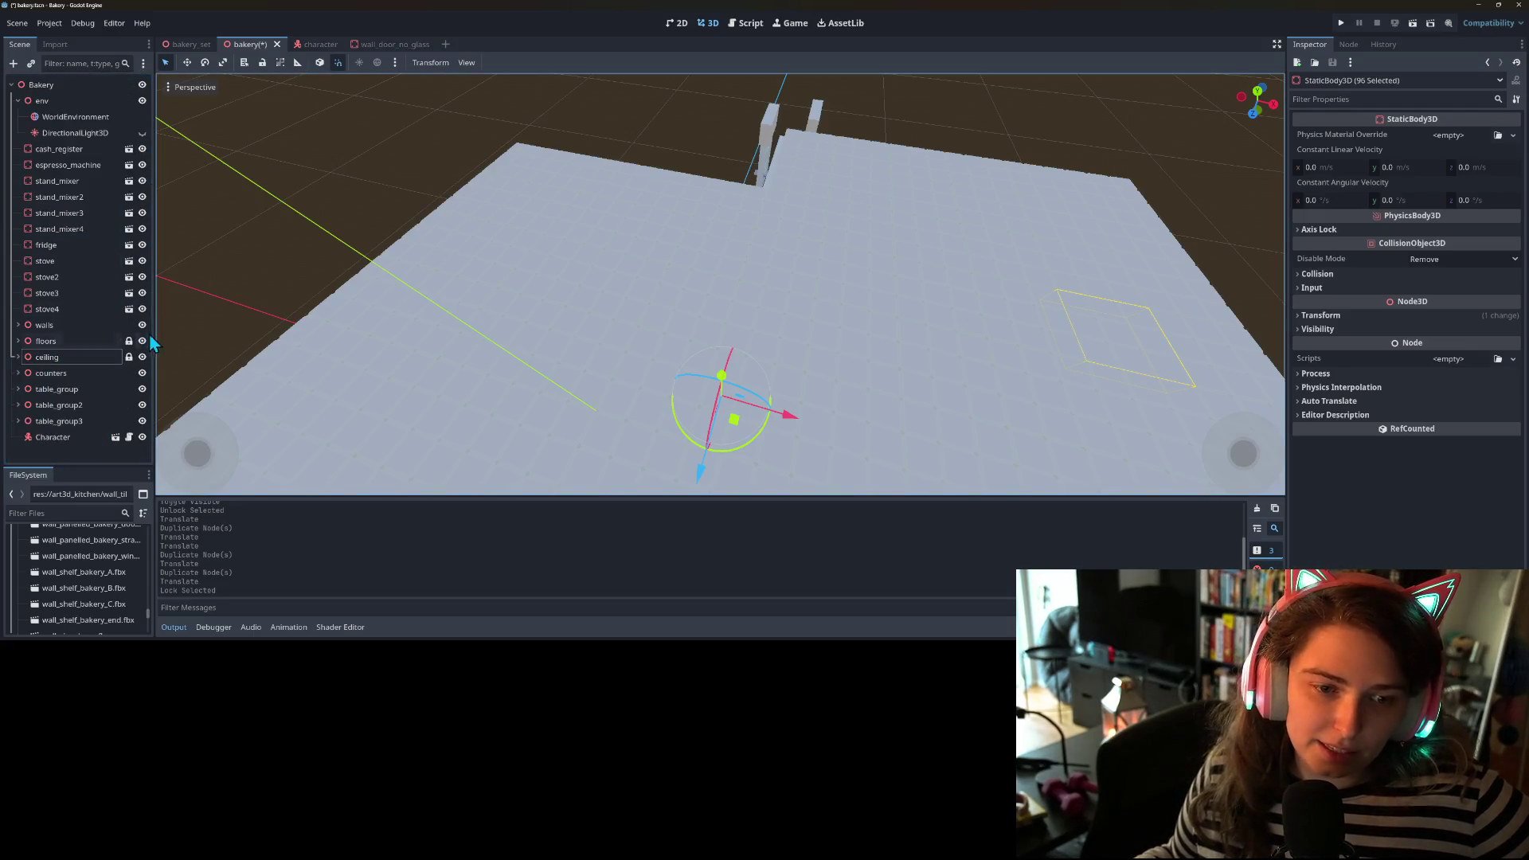
click(141, 356)
scroll(down, 3)
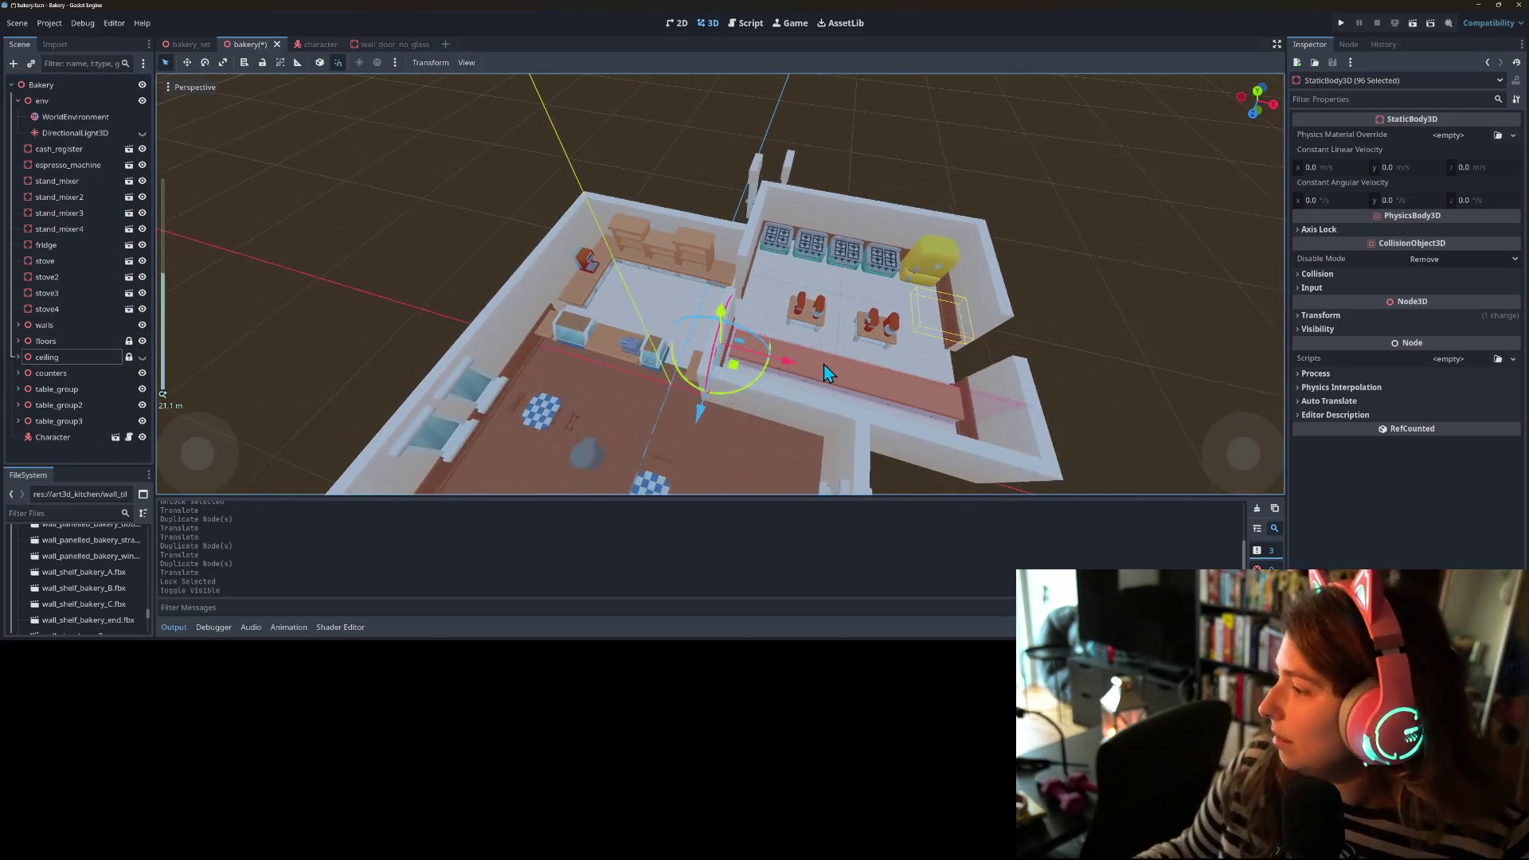
drag(1124, 333, 1067, 337)
click(947, 332)
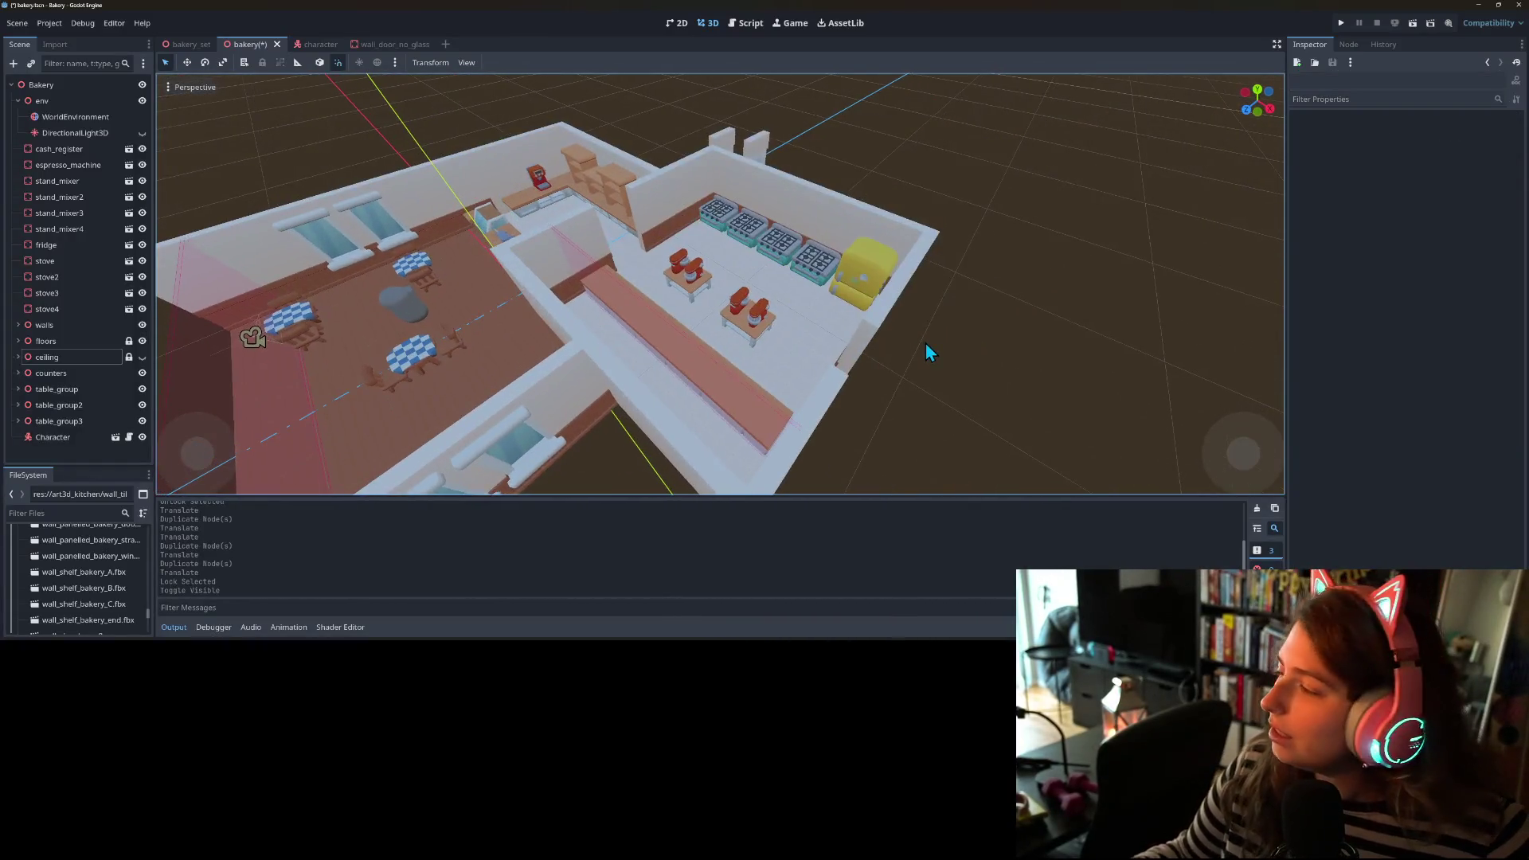
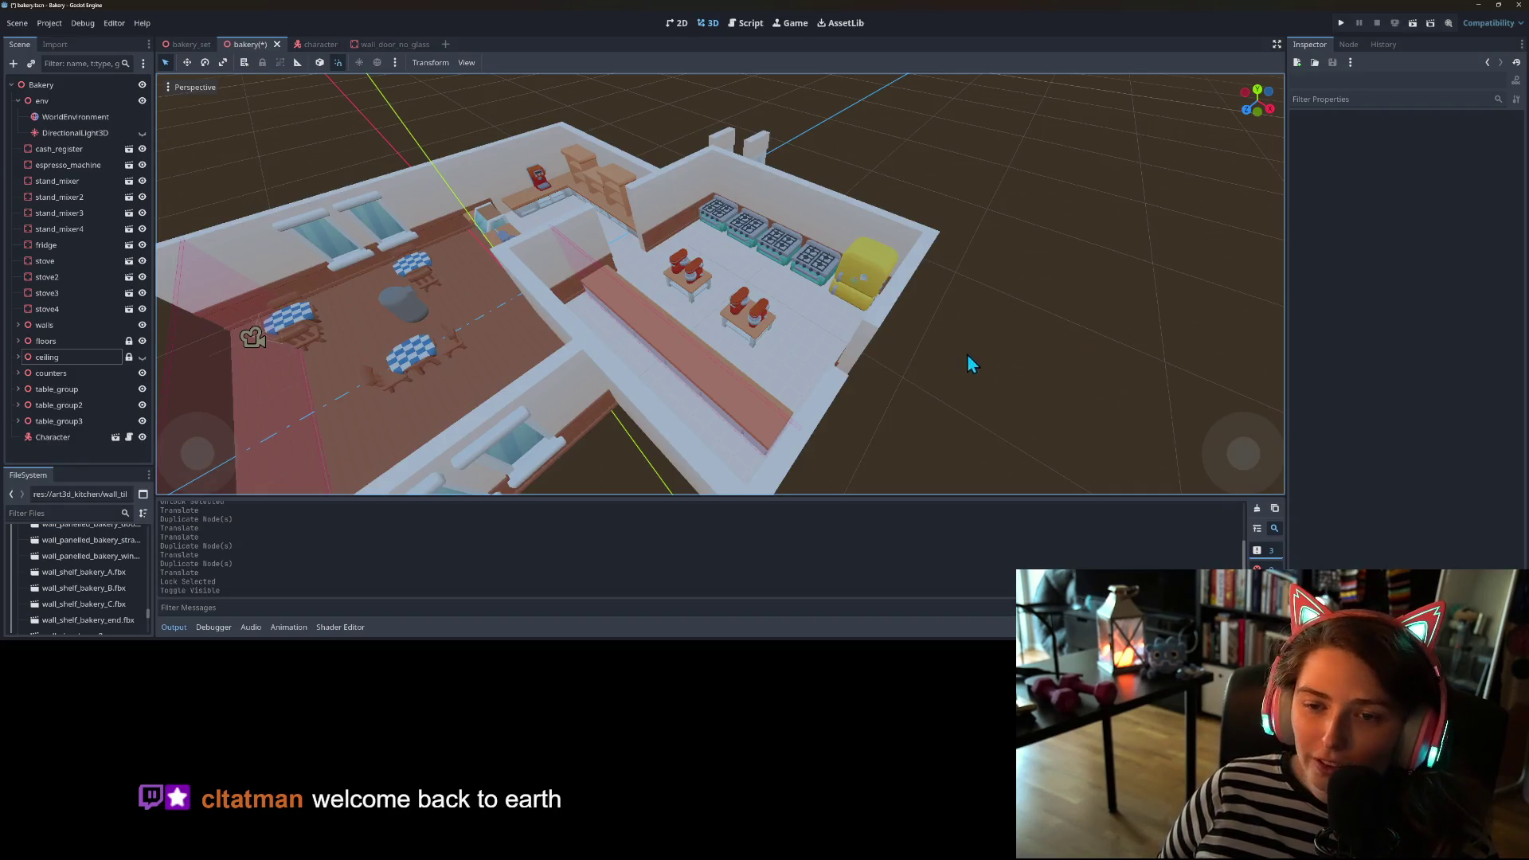
- Zoom around the furnished bakery kitchen and dining area and save the scene with Ctrl+S
scroll(down, 3)
scroll(up, 3)
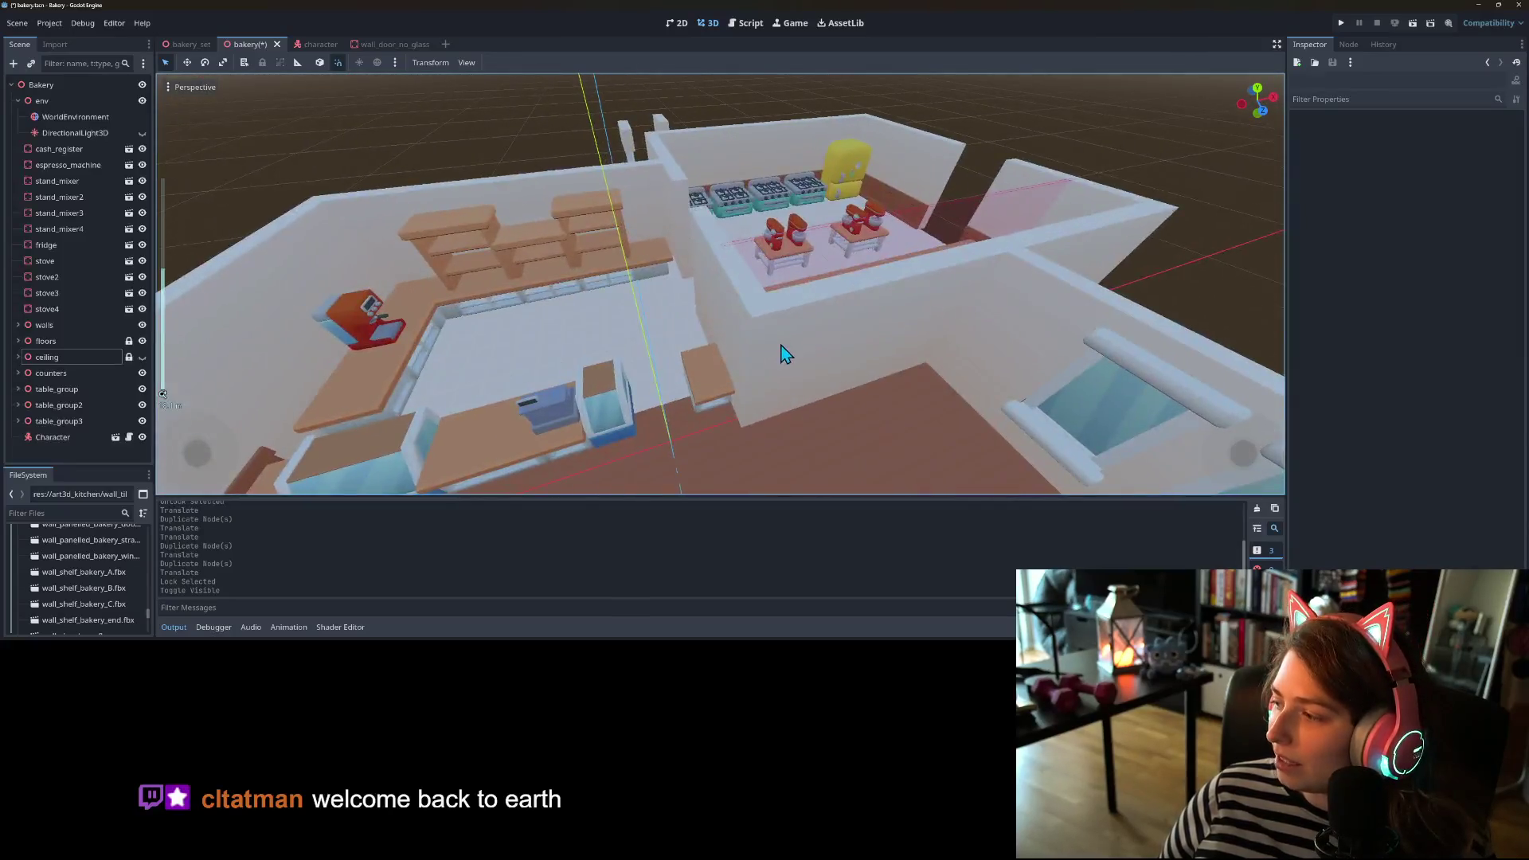
scroll(up, 3)
scroll(up, 3)
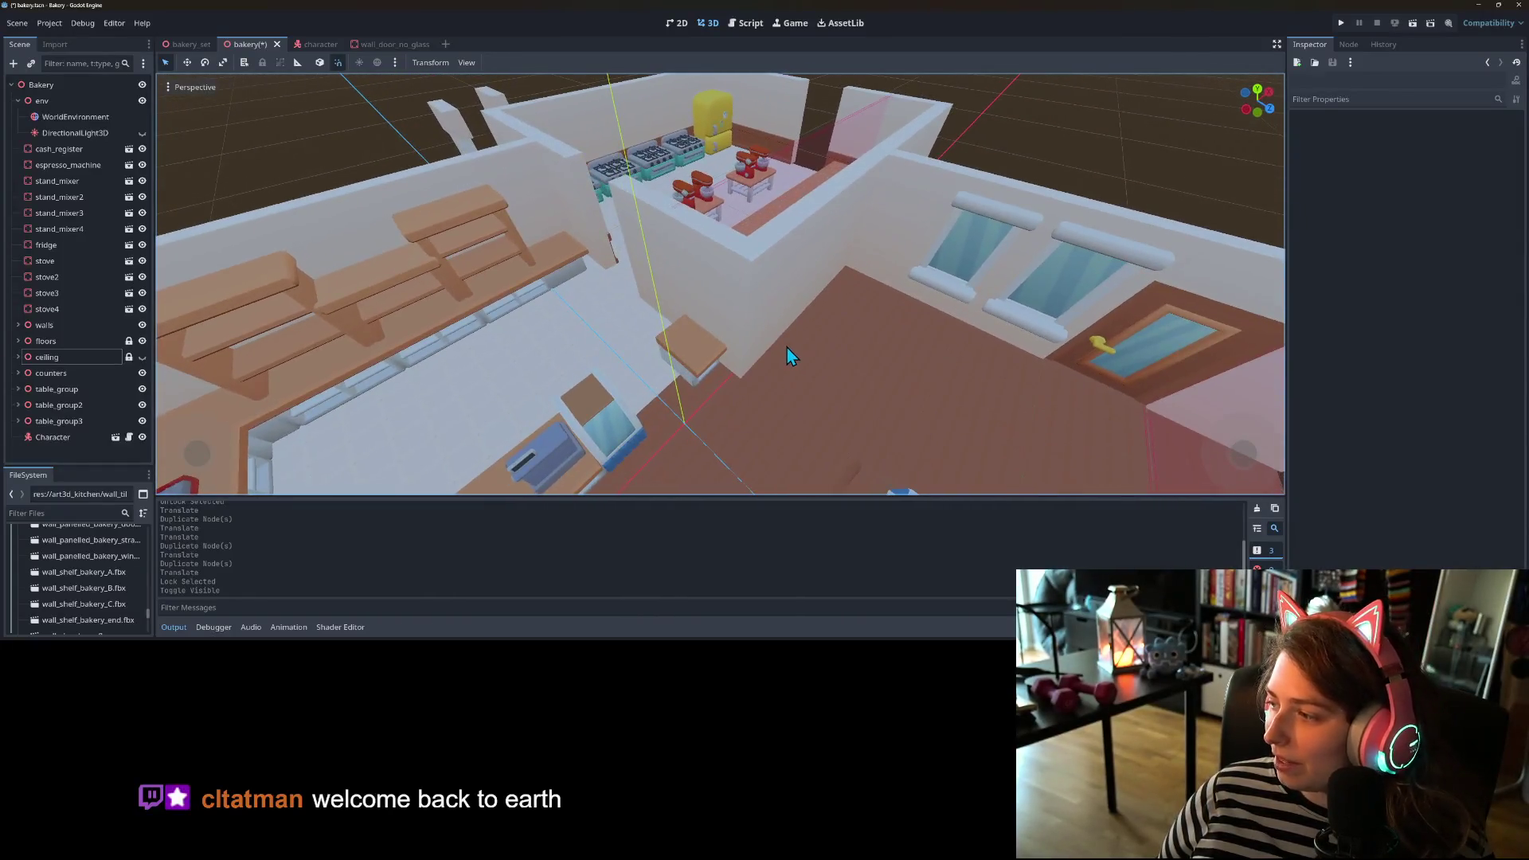
scroll(down, 3)
key(ctrl+s)
scroll(up, 3)
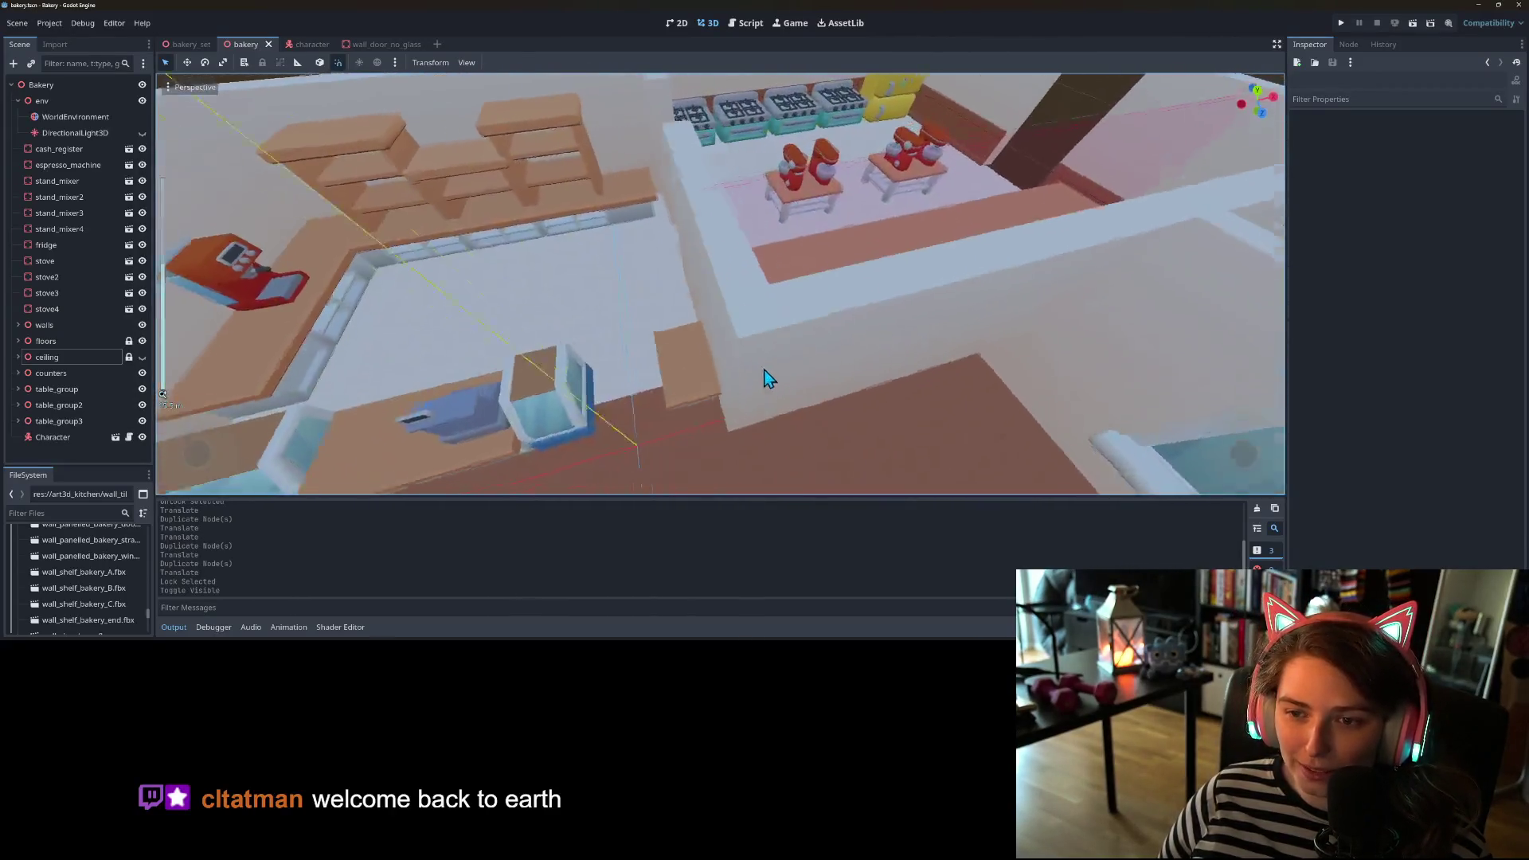
scroll(down, 3)
scroll(up, 3)
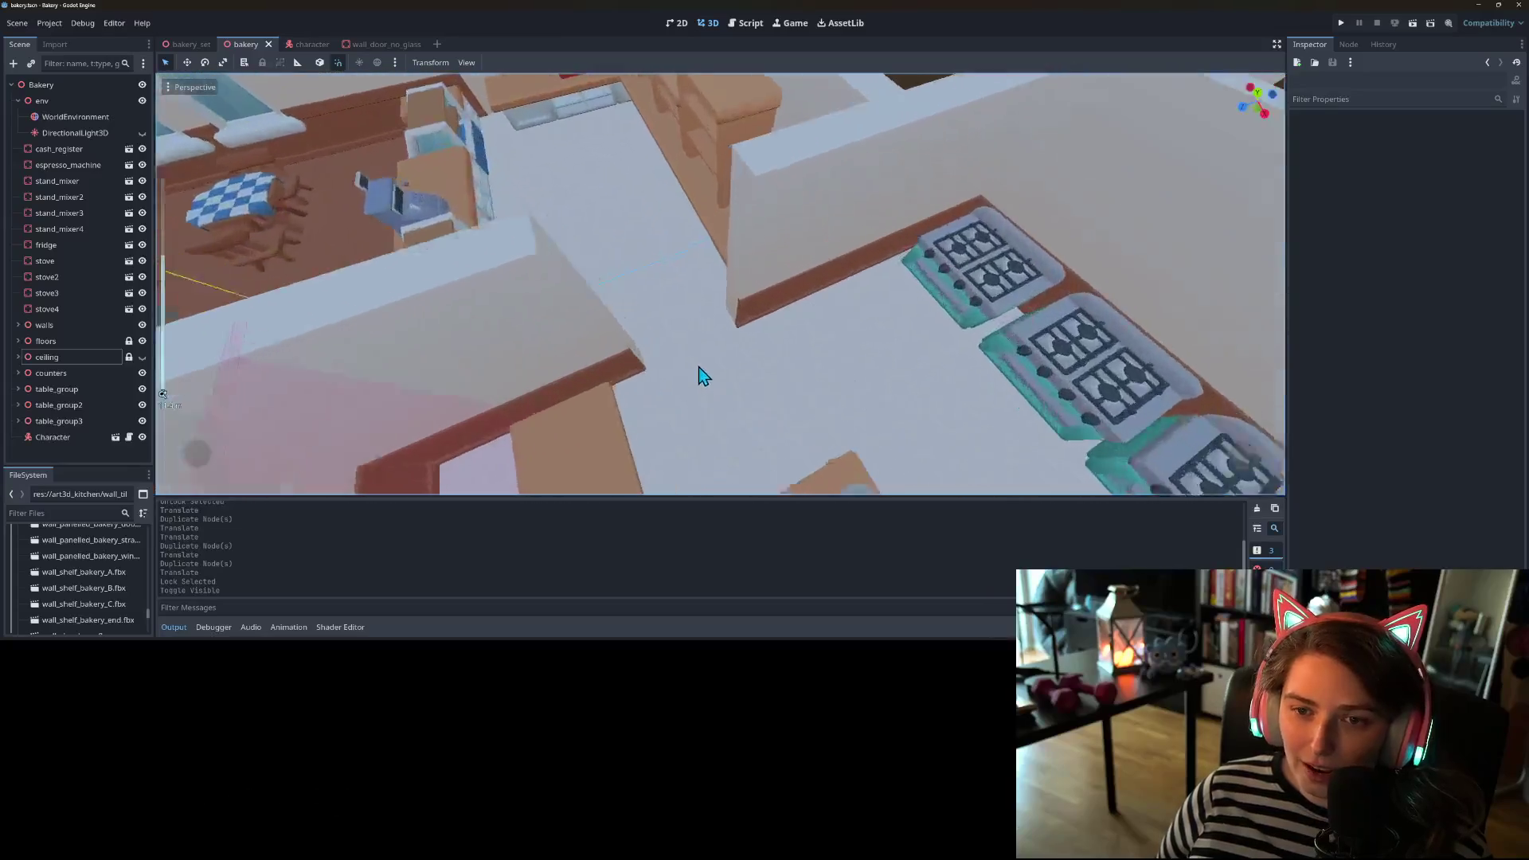
scroll(down, 3)
scroll(up, 3)
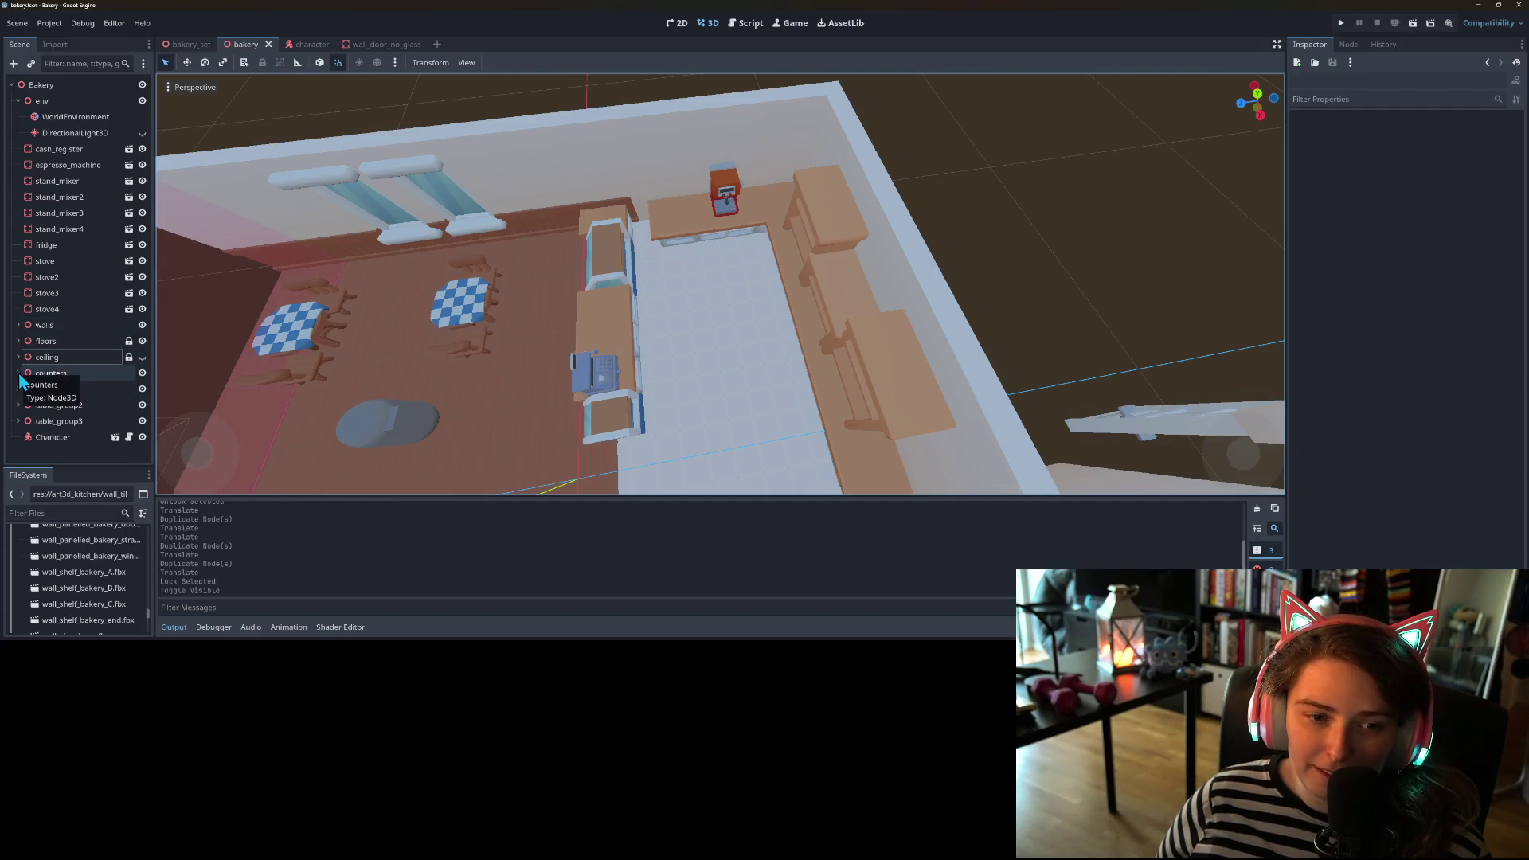
- Delete the counter_corner_out piece from the counters group in the Scene dock
click(18, 373)
scroll(down, 3)
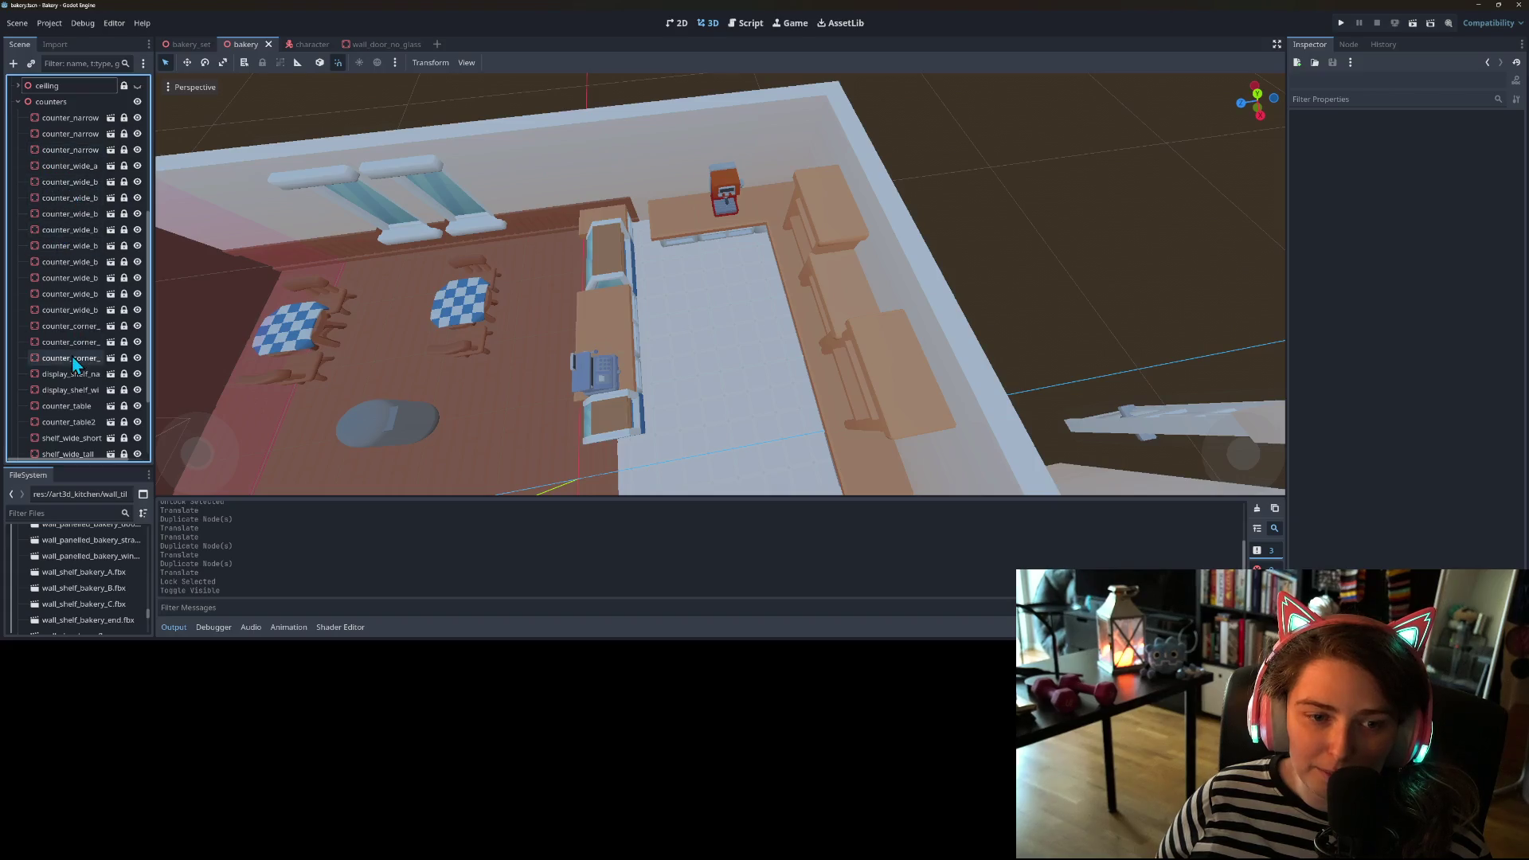
click(73, 359)
key(Up)
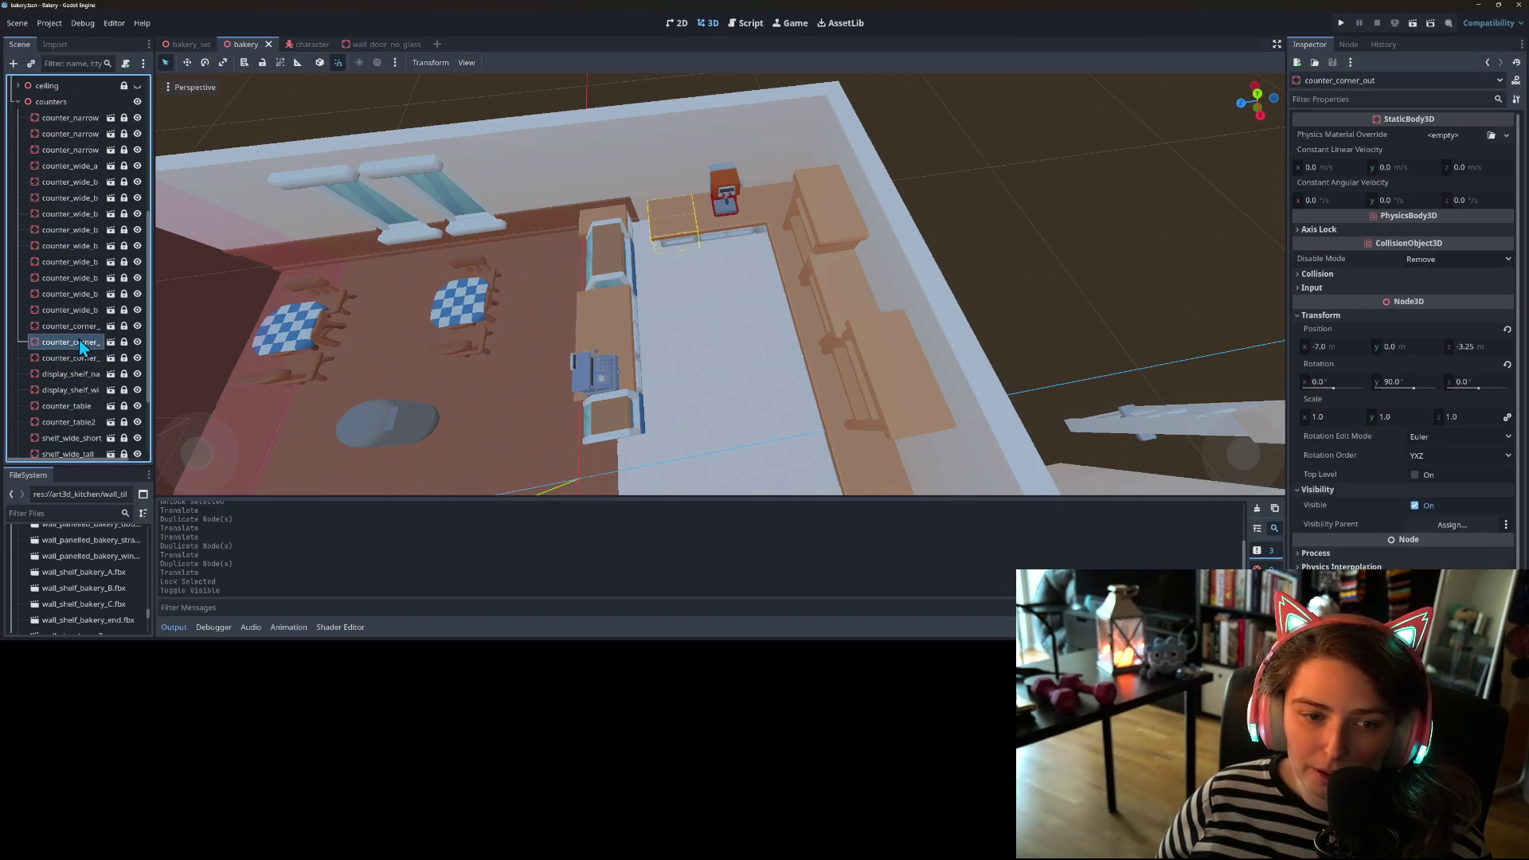
key(Delete)
key(Return)
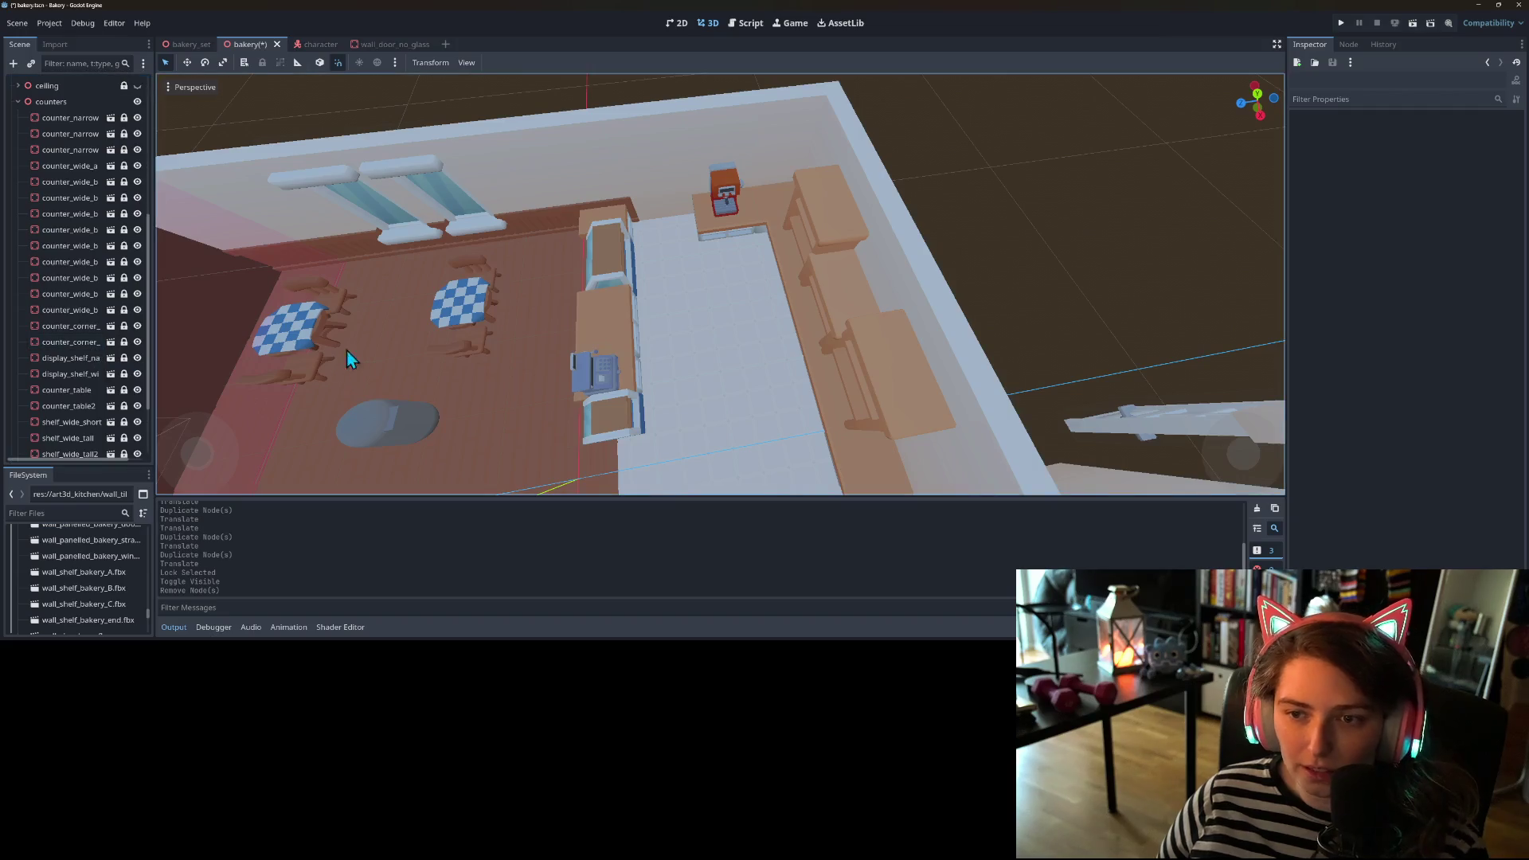
scroll(down, 3)
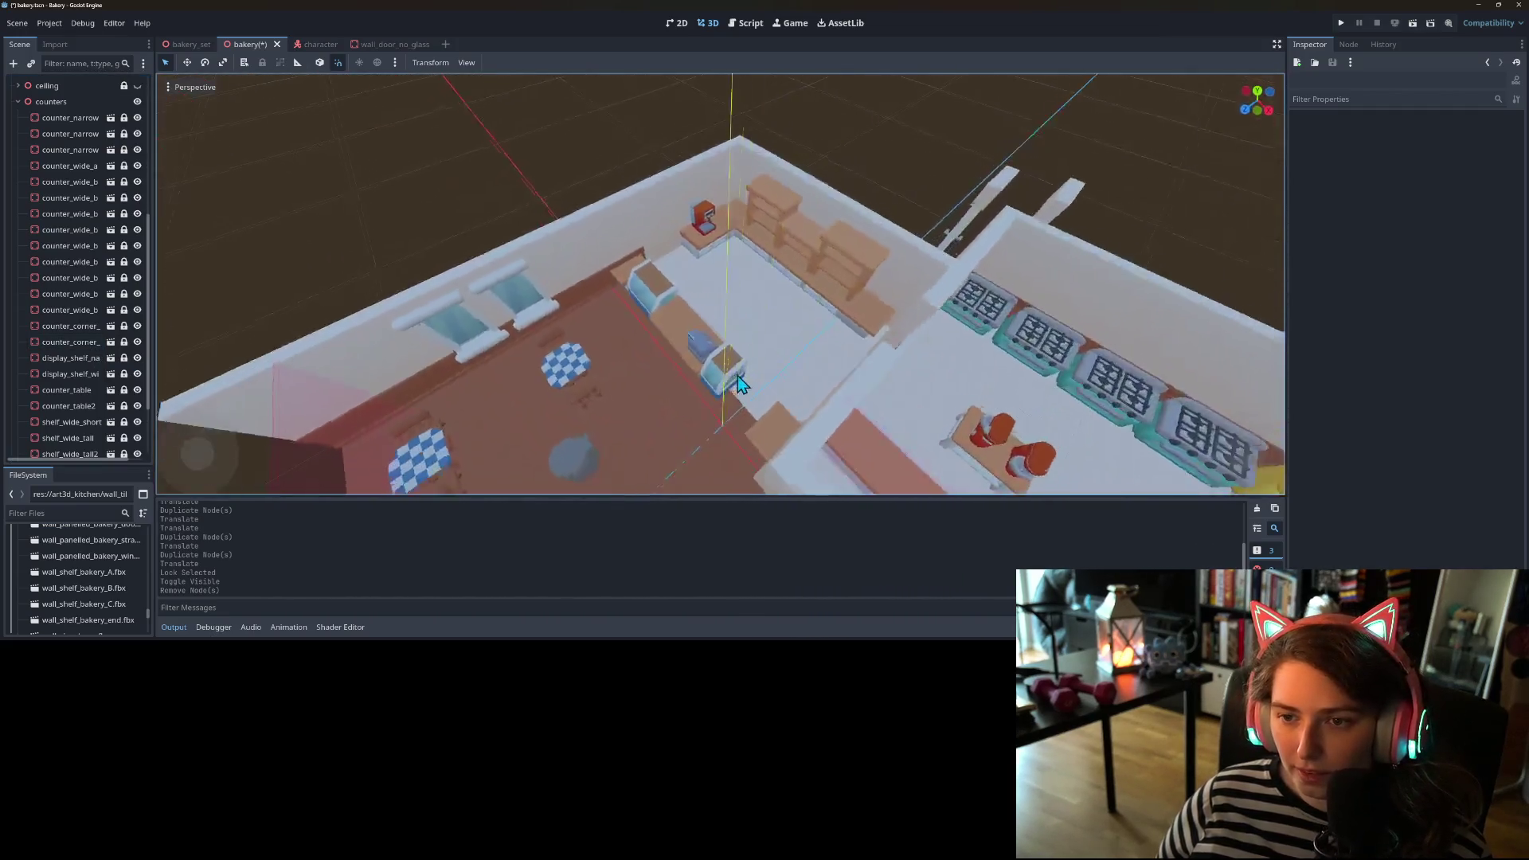
- Orbit down to a low view of the counters and save the bakery scene
scroll(up, 3)
drag(729, 362, 690, 290)
scroll(down, 3)
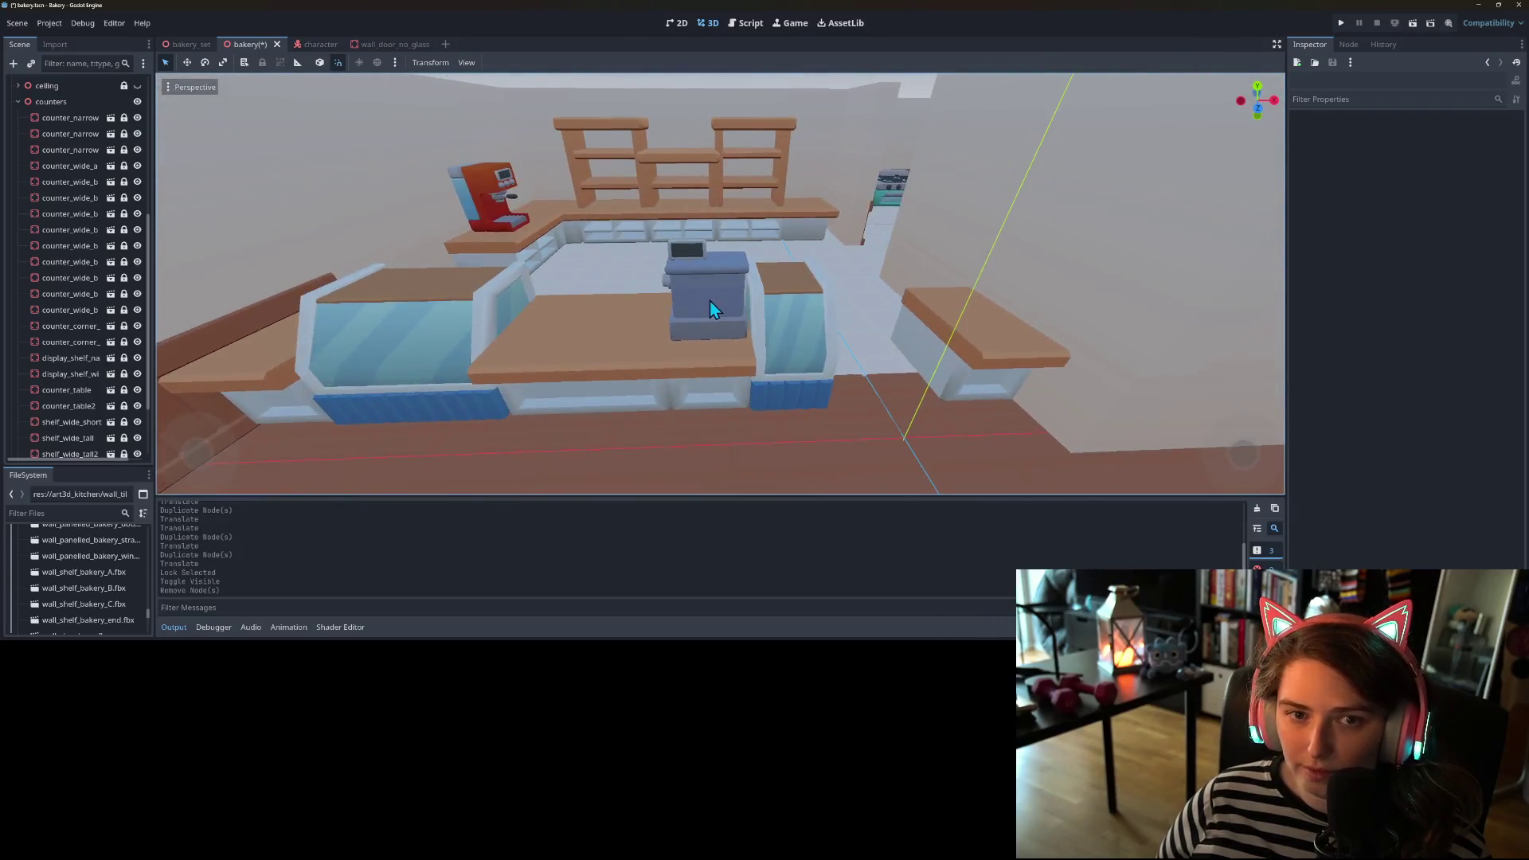
key(ctrl+s)
scroll(down, 3)
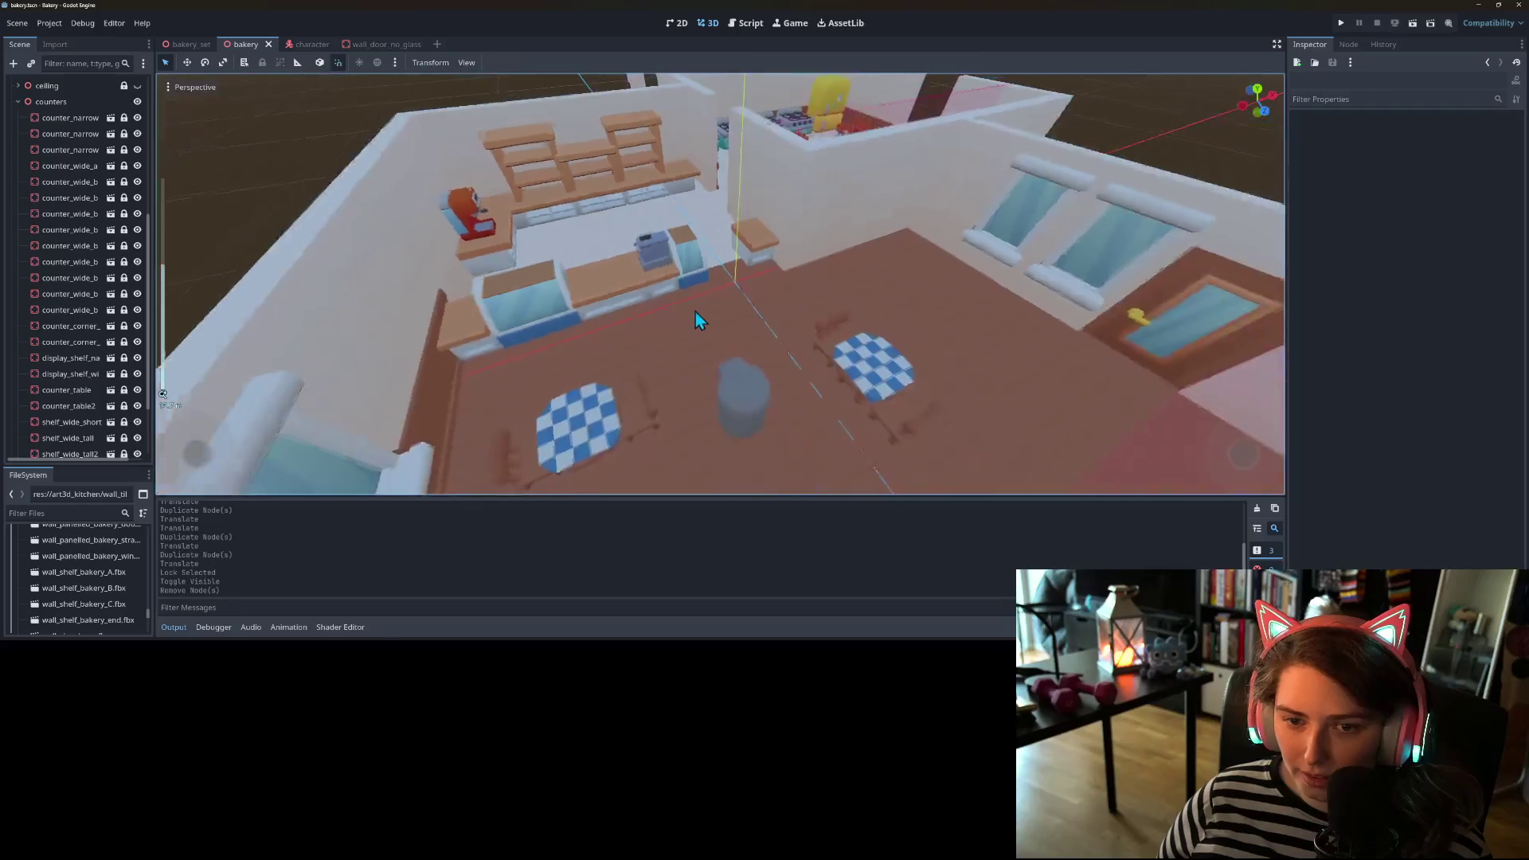
scroll(up, 3)
- Inspect the kitchen stoves, then switch to the Tiny Treats itch.io page
drag(644, 305, 557, 335)
scroll(up, 3)
scroll(down, 3)
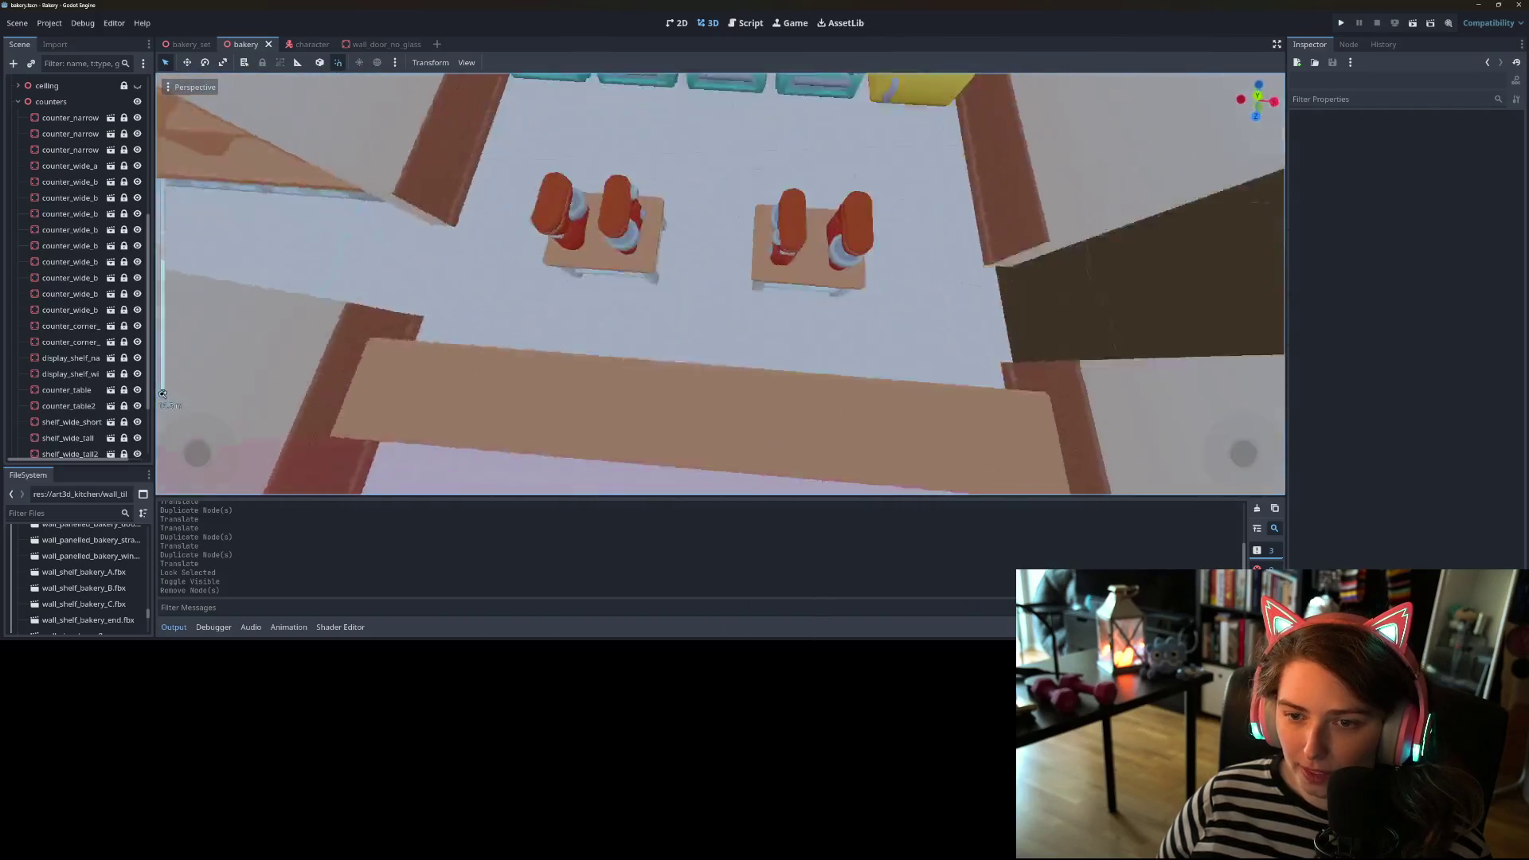
scroll(up, 3)
scroll(down, 3)
scroll(up, 3)
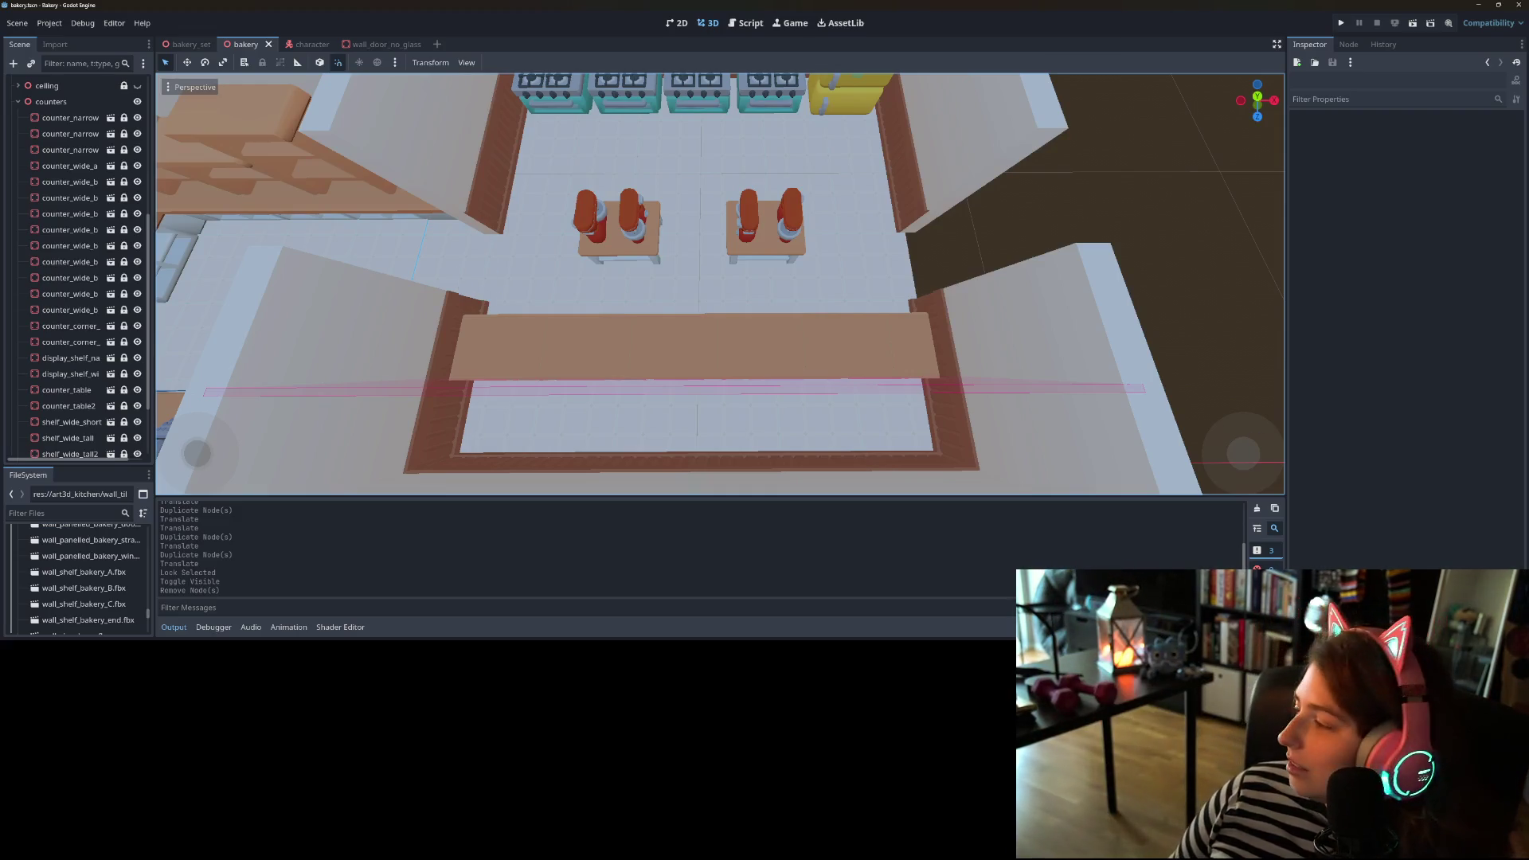
key(alt+Tab)
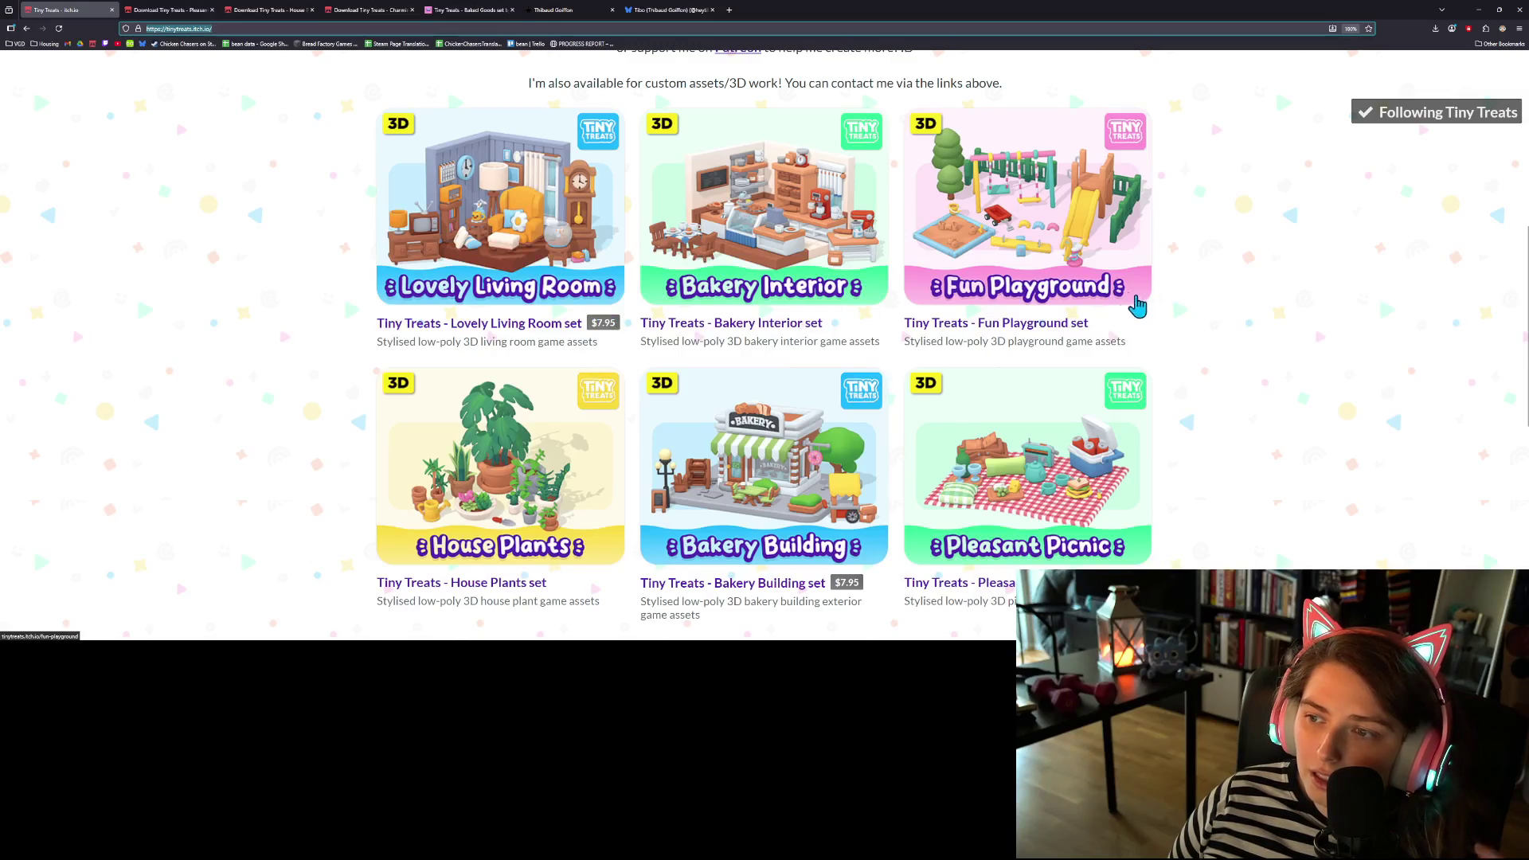
- Scroll through Tiny Treats asset sets such as Lovely Living Room, Bakery Interior and Fun Playground
scroll(down, 3)
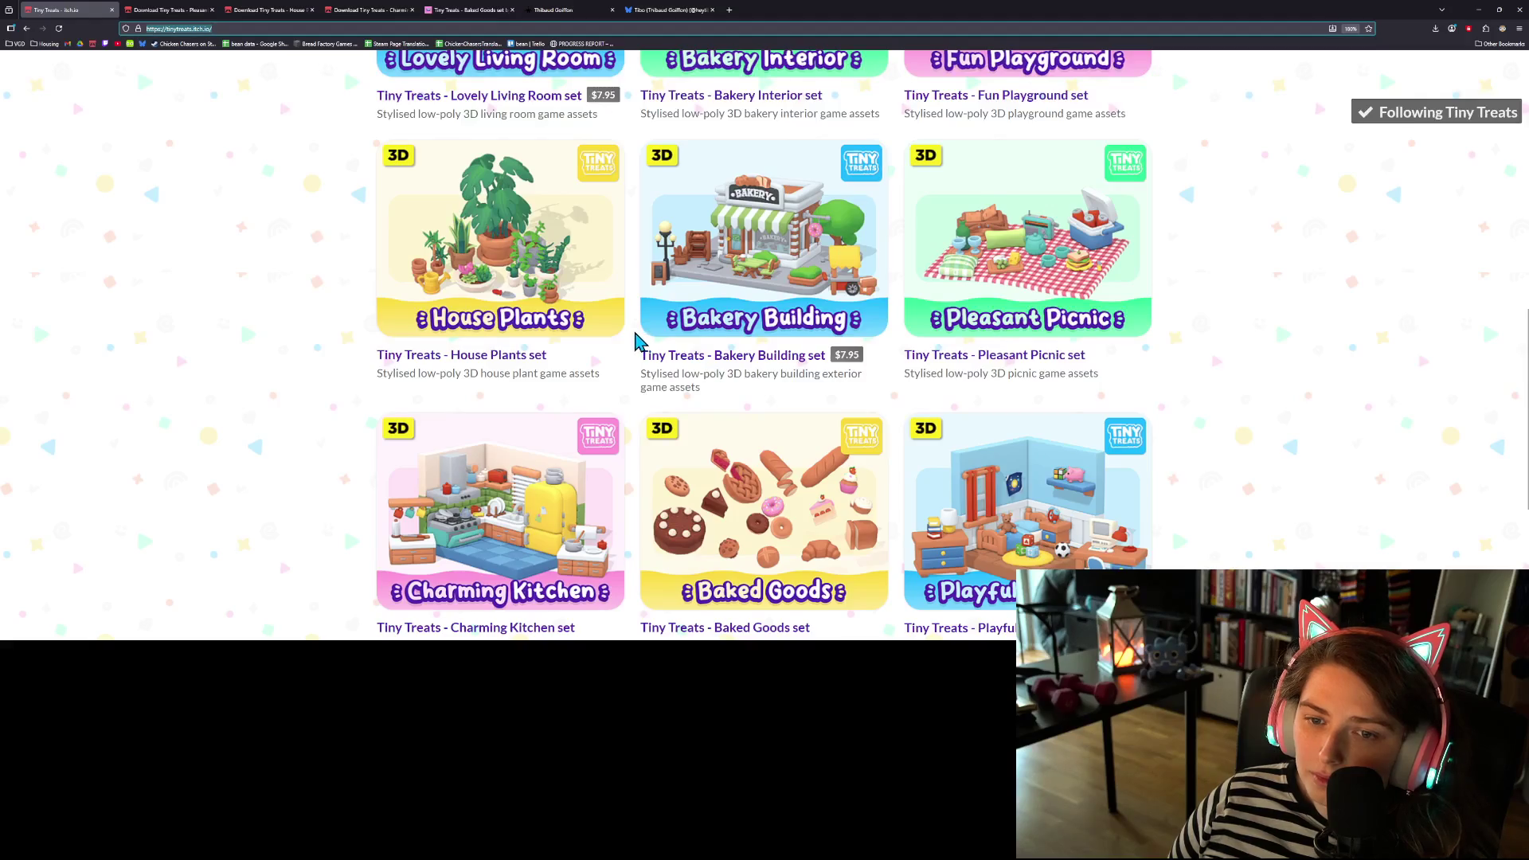
scroll(down, 3)
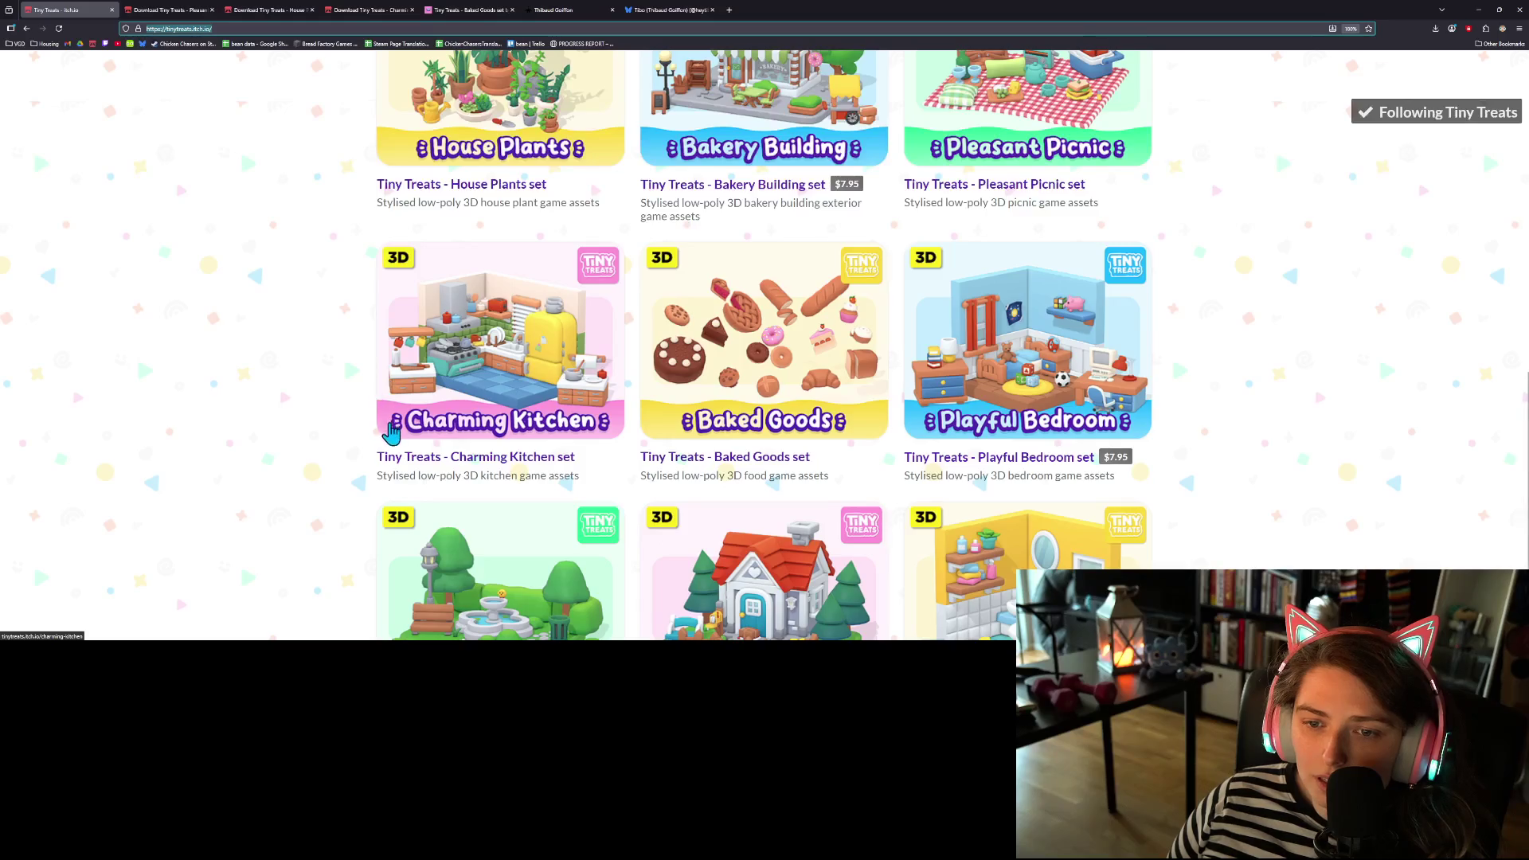
scroll(up, 3)
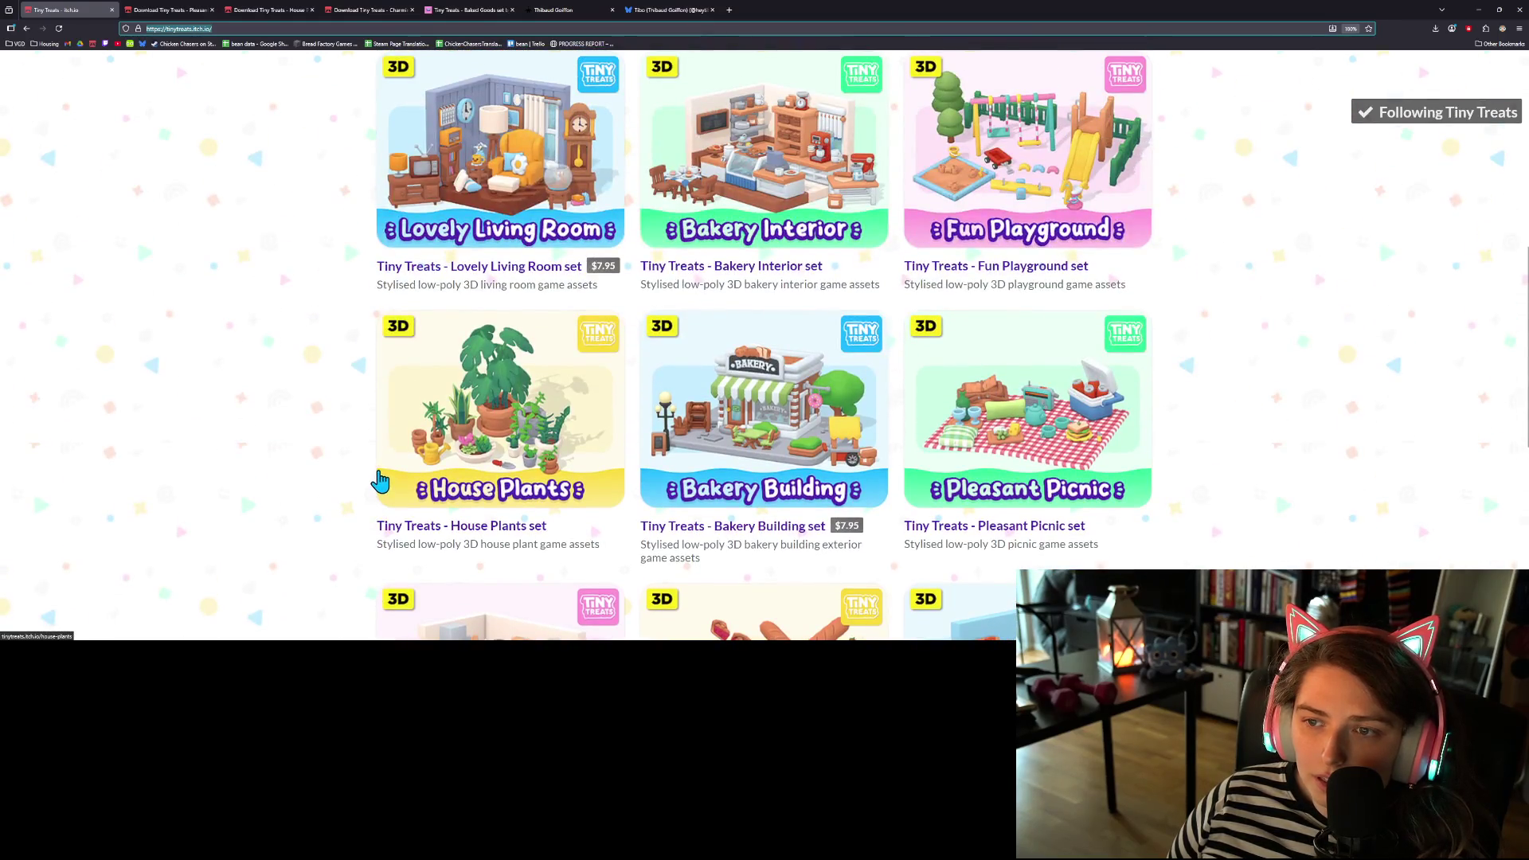
scroll(down, 3)
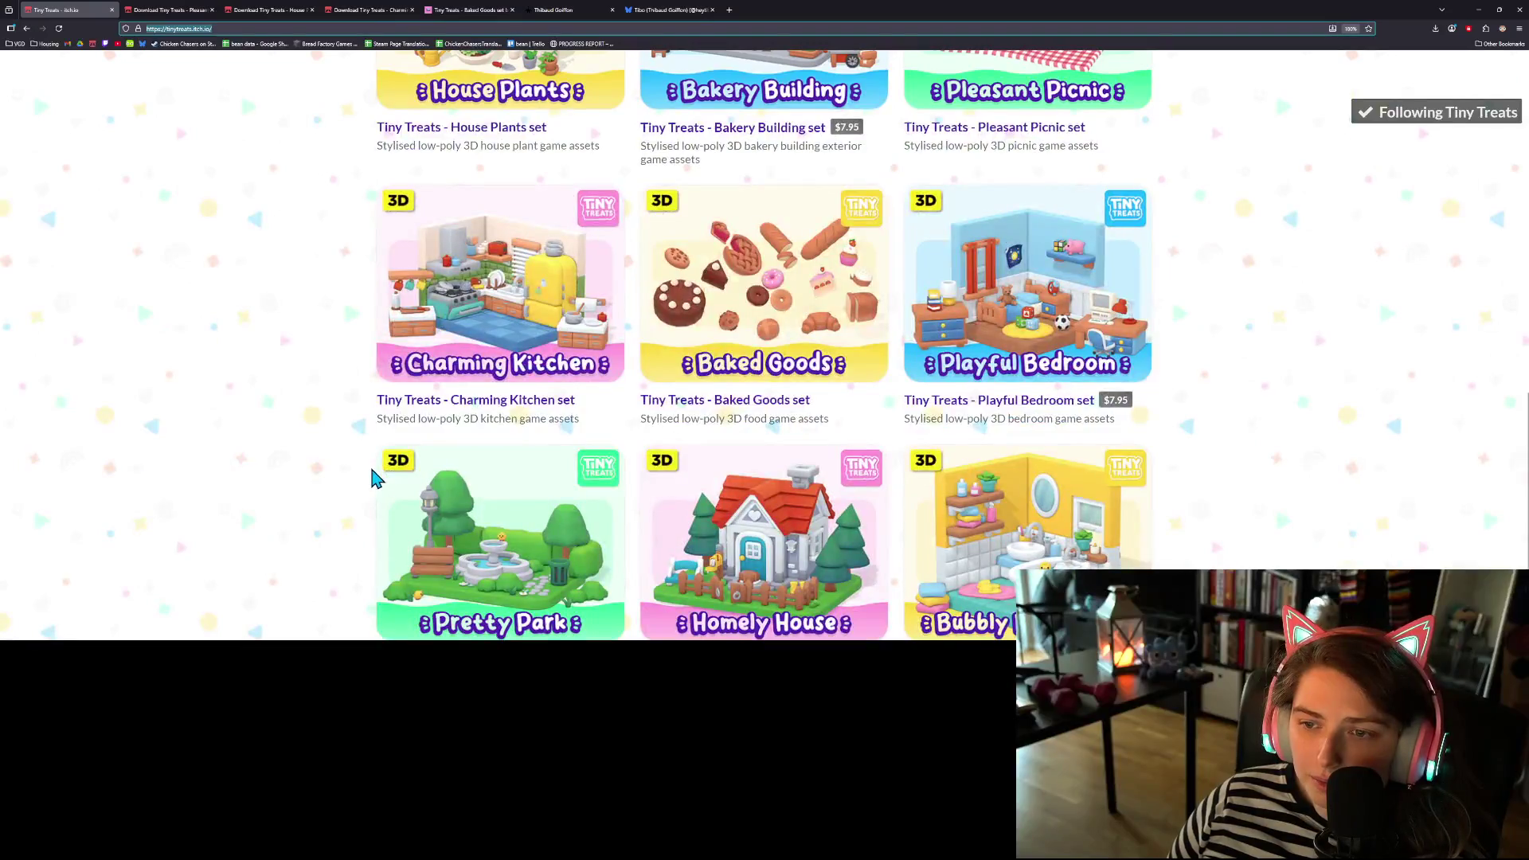
scroll(down, 3)
scroll(down, 3)
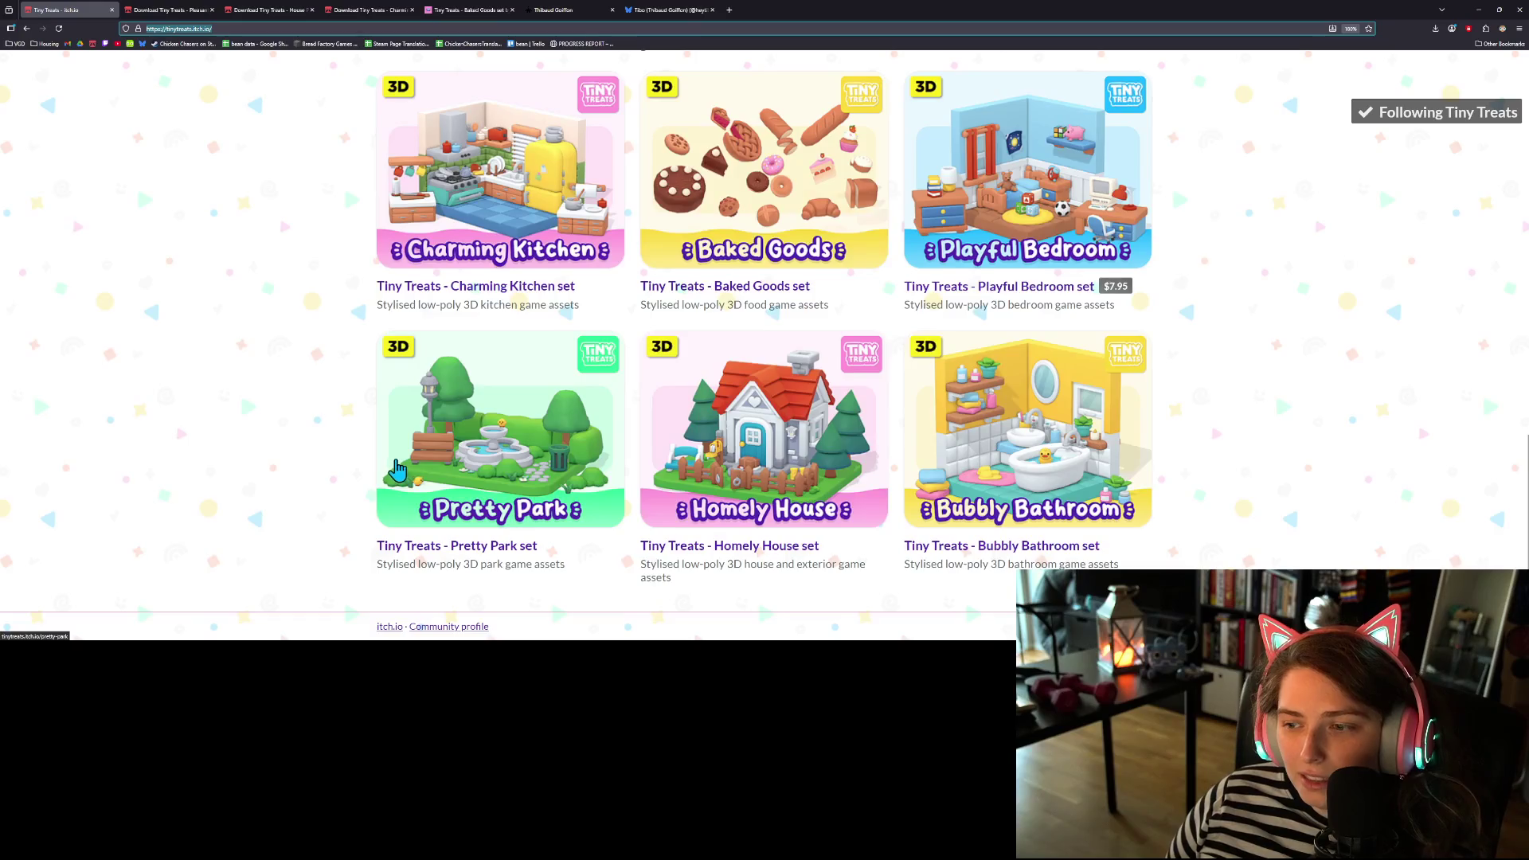
scroll(up, 3)
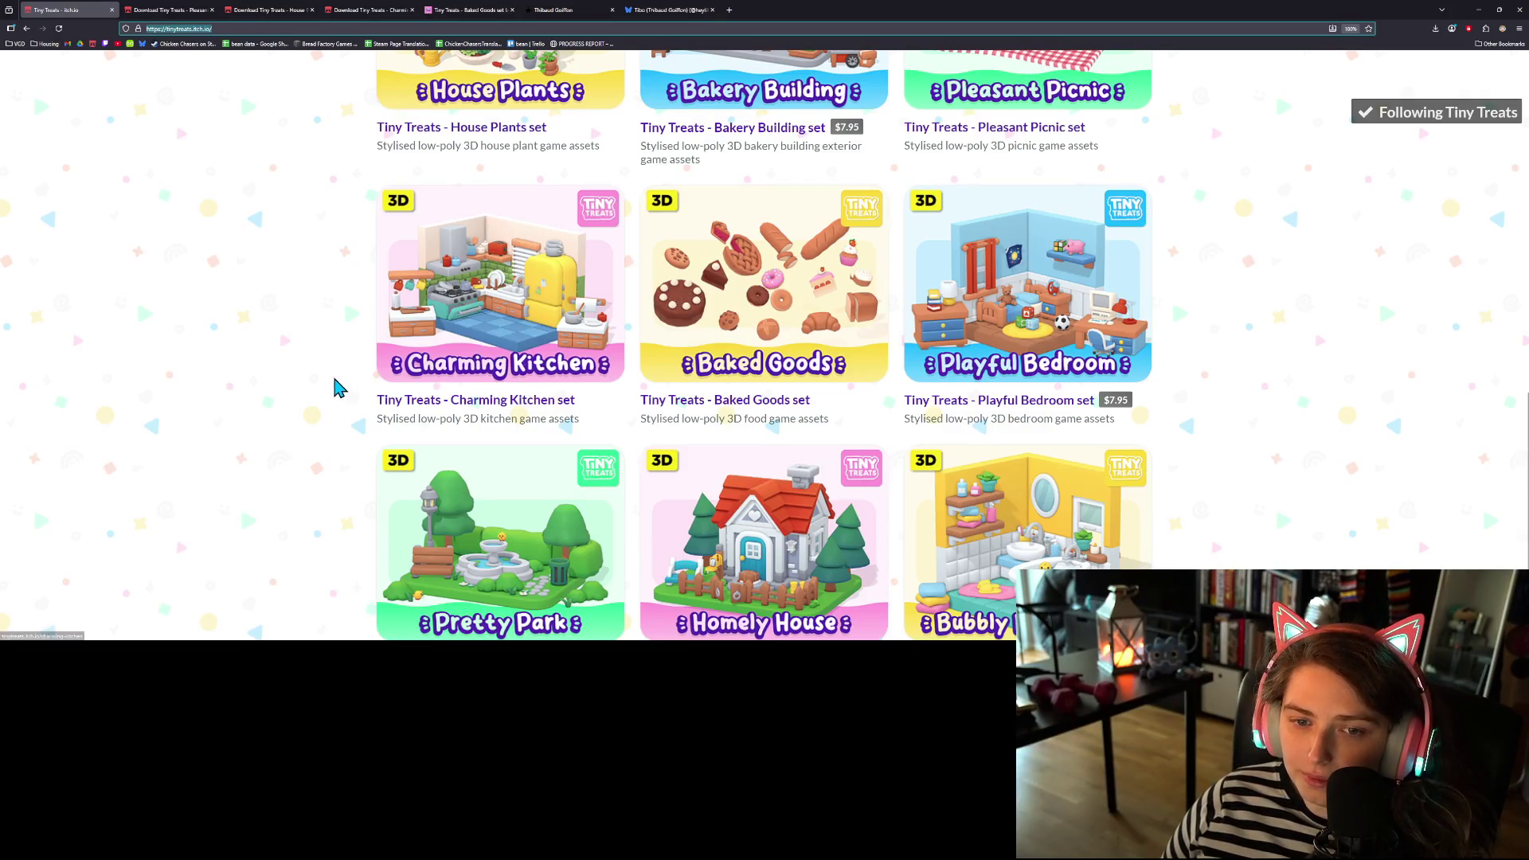
scroll(down, 3)
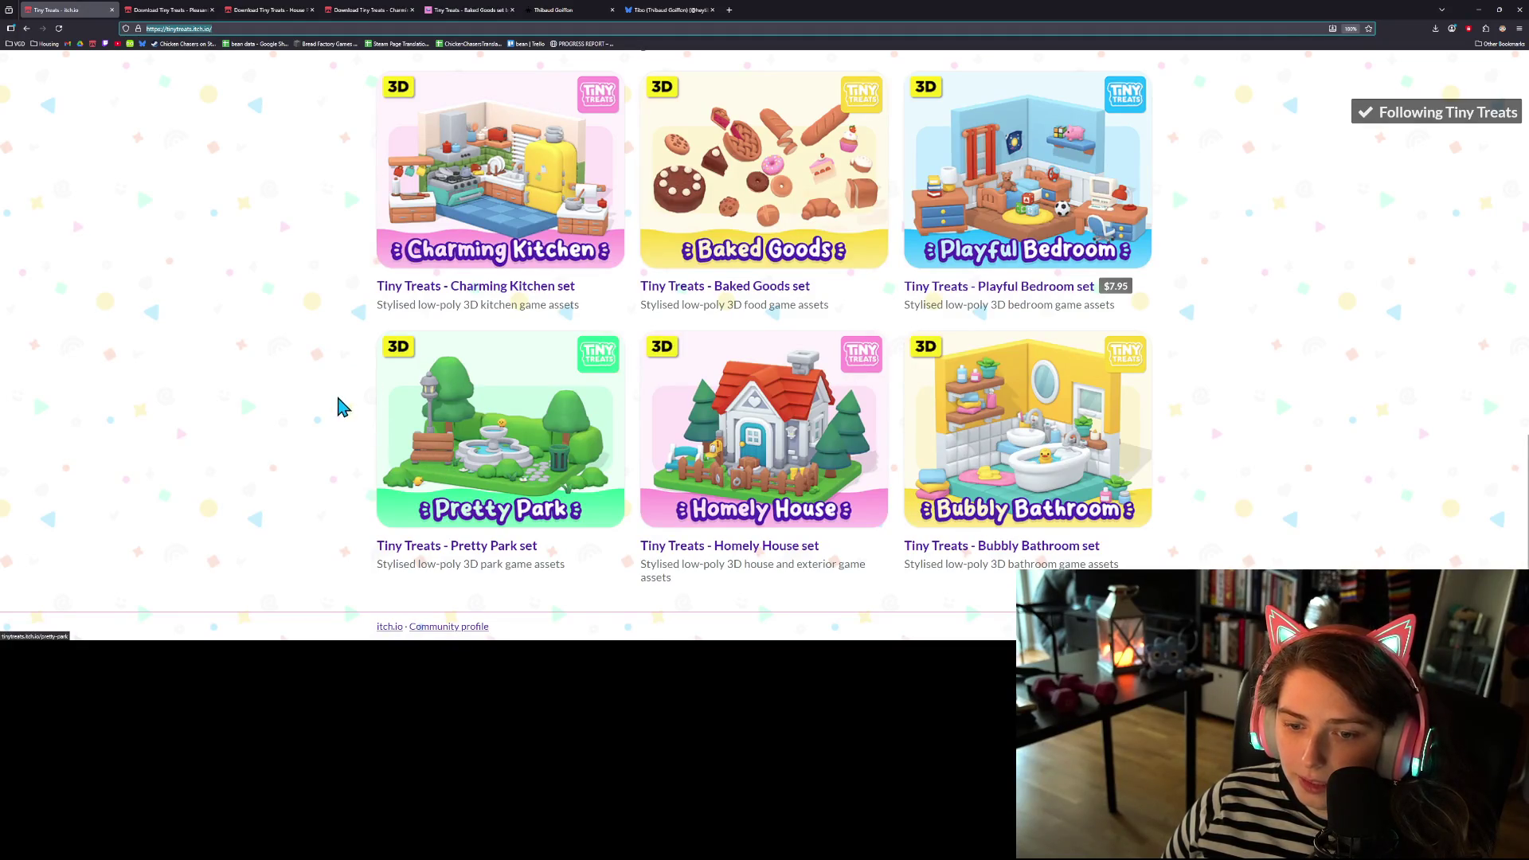
scroll(up, 3)
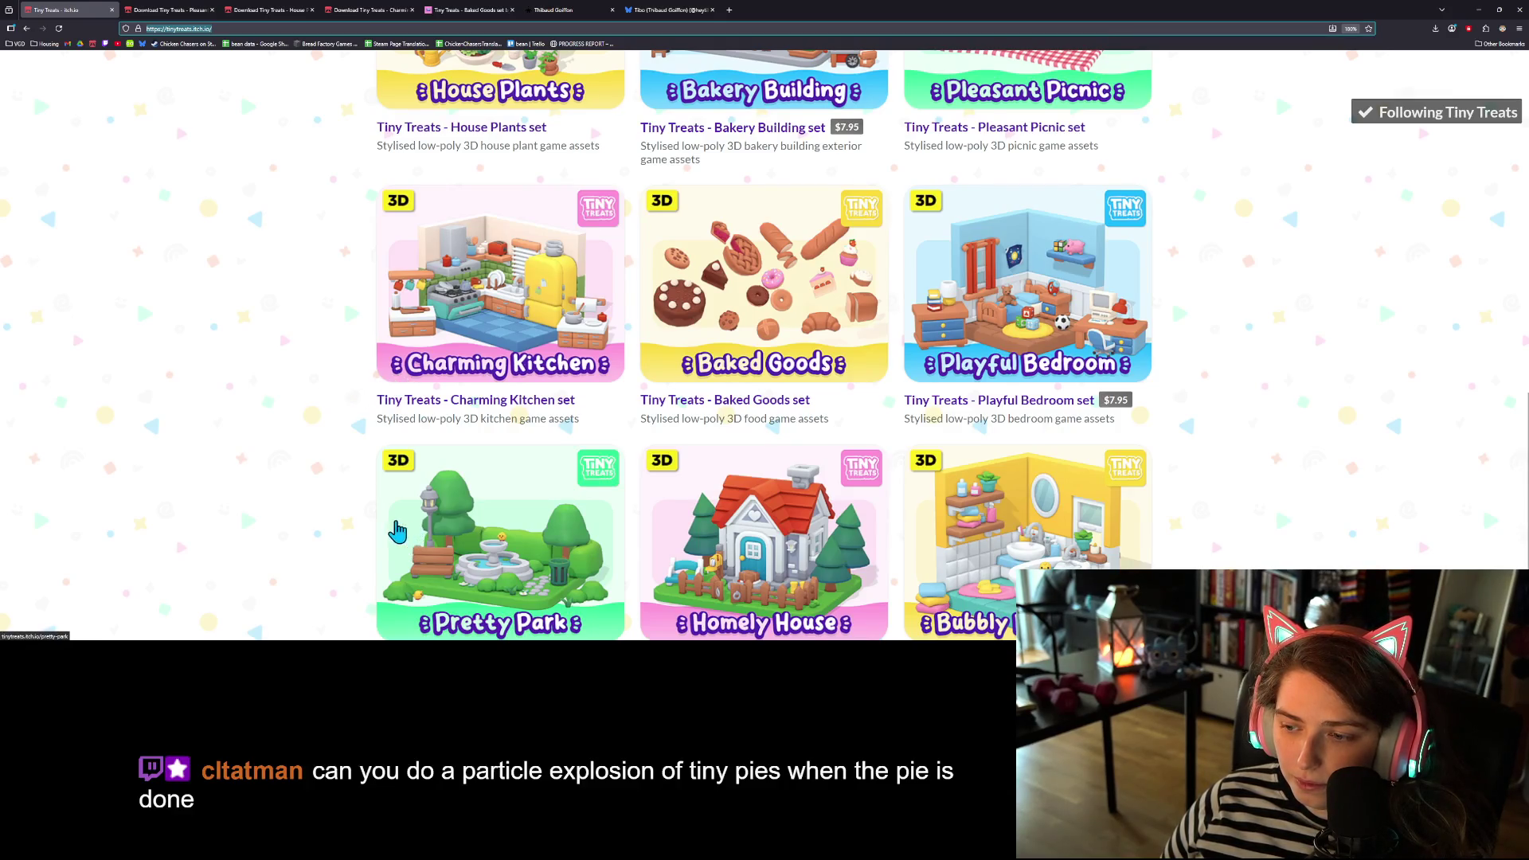
- Scroll back up the asset list and minimize the browser to return to Godot
scroll(up, 3)
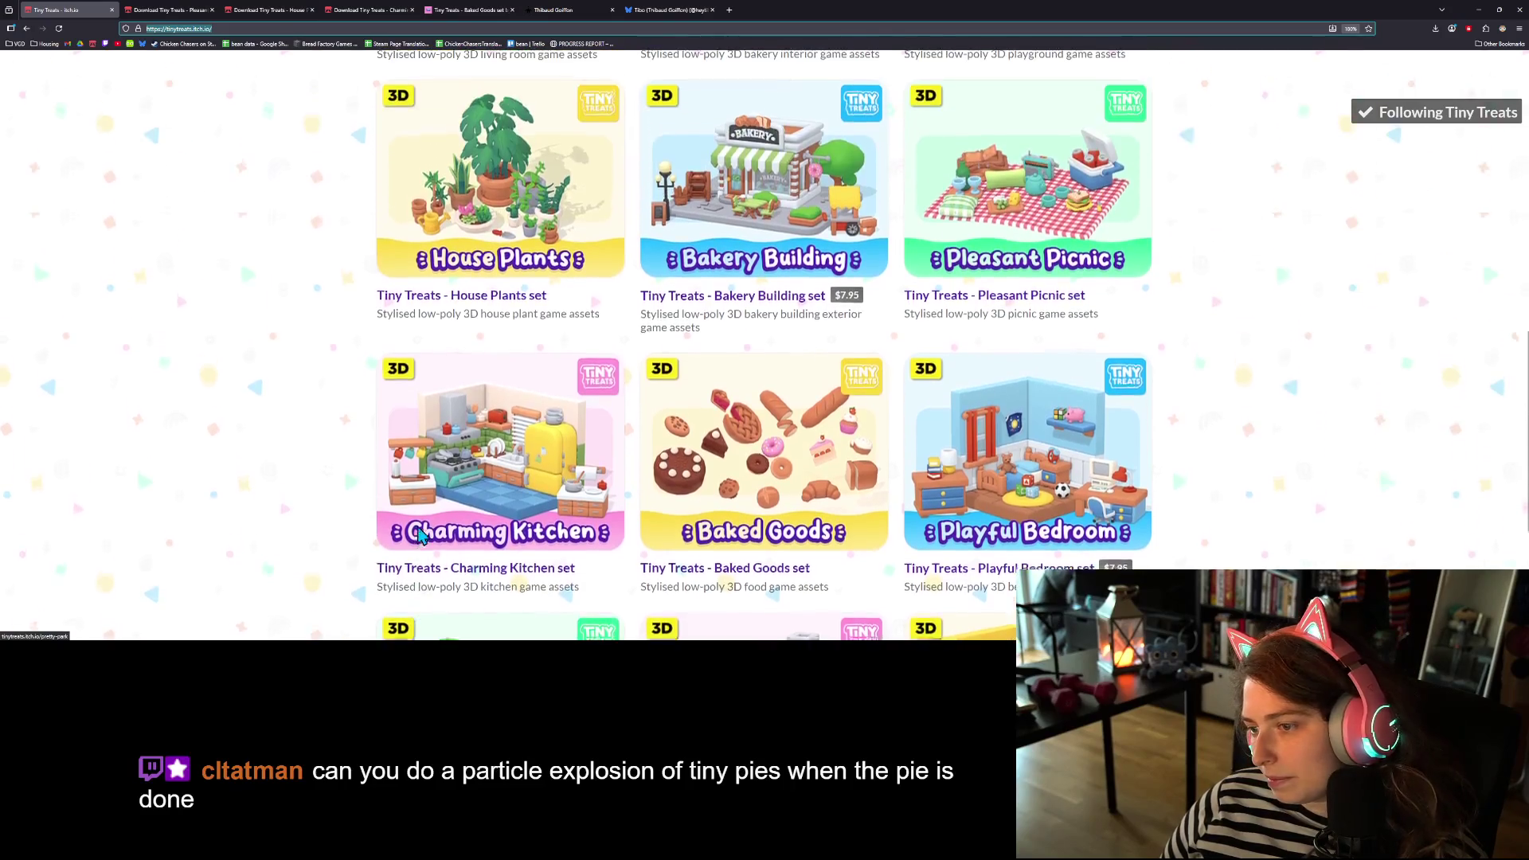
scroll(up, 3)
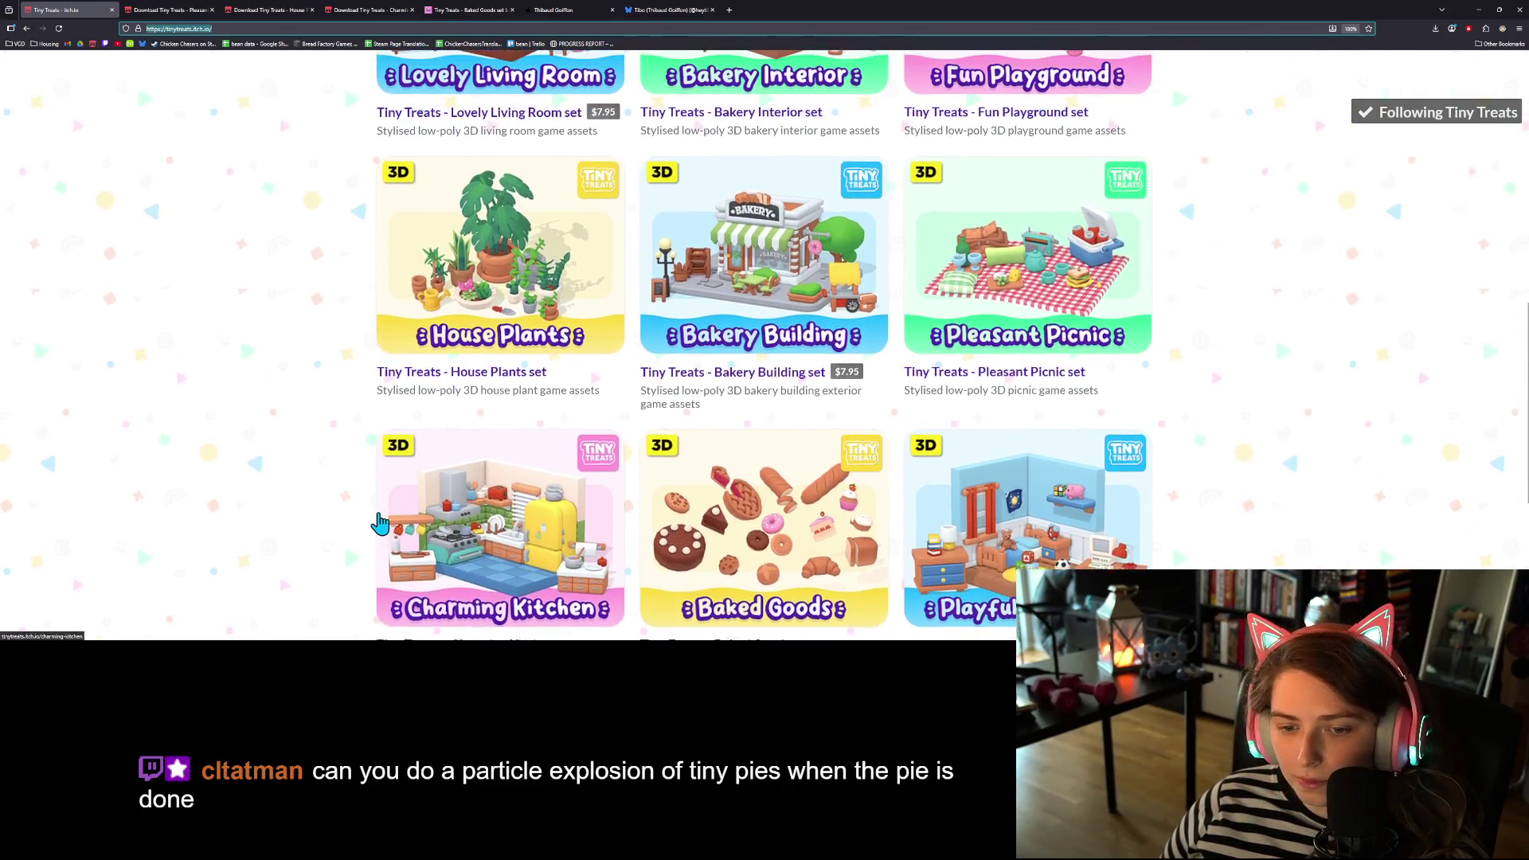
scroll(up, 3)
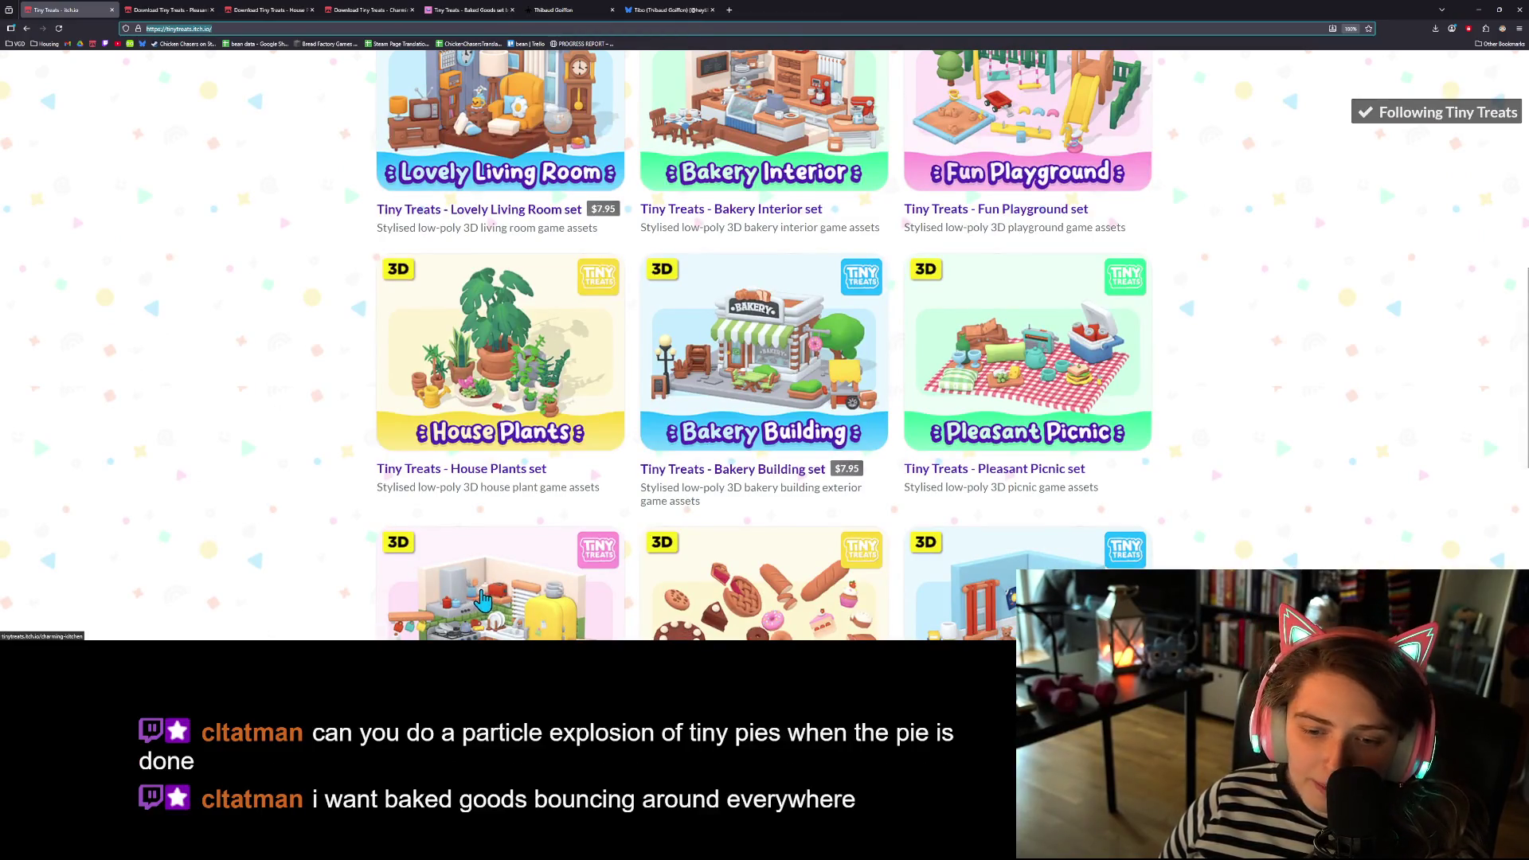
scroll(down, 3)
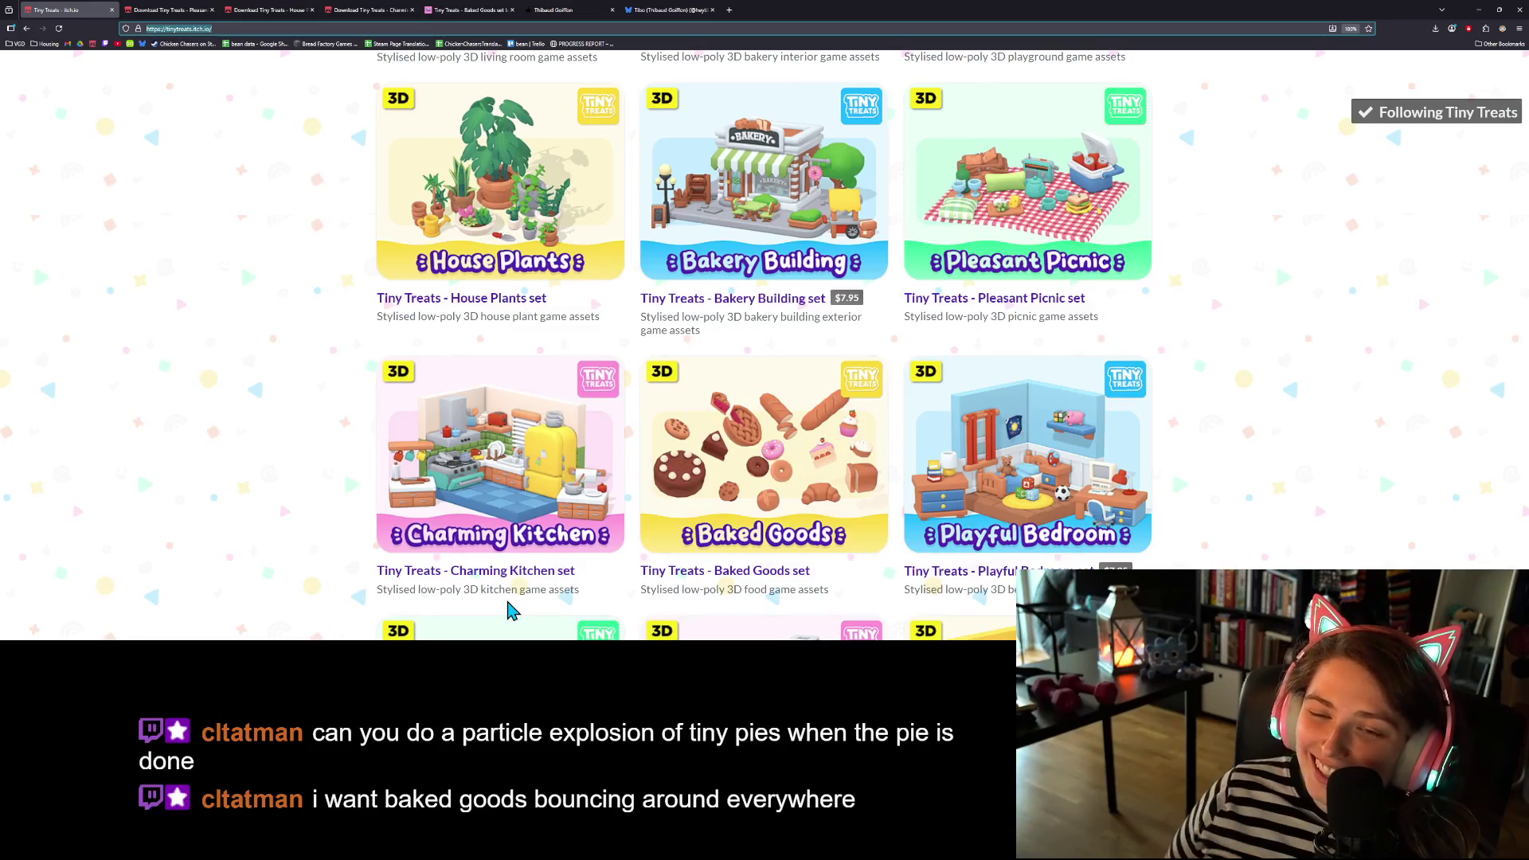
scroll(up, 3)
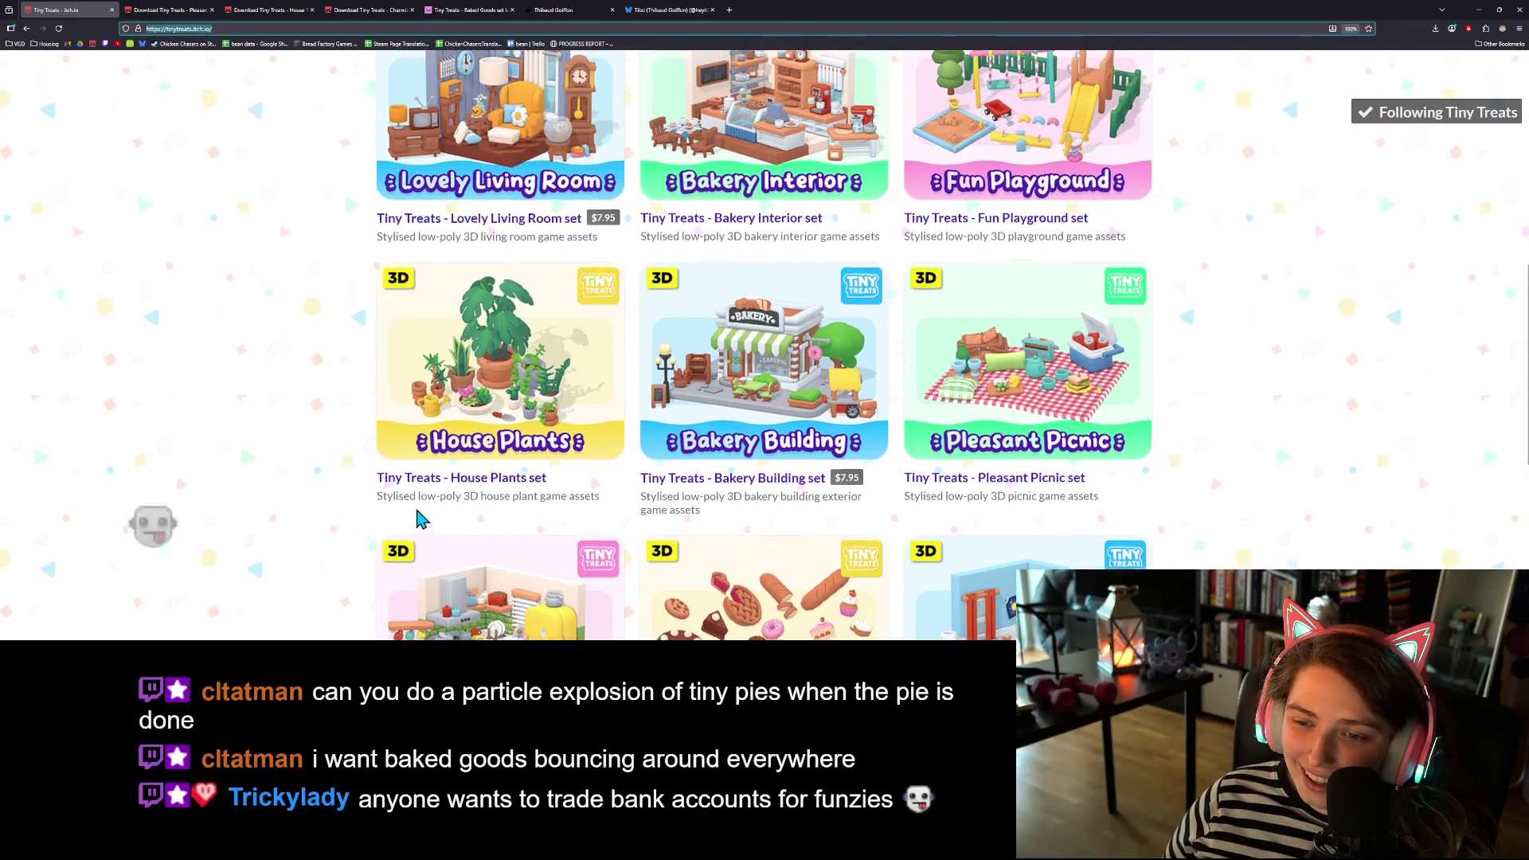
scroll(up, 3)
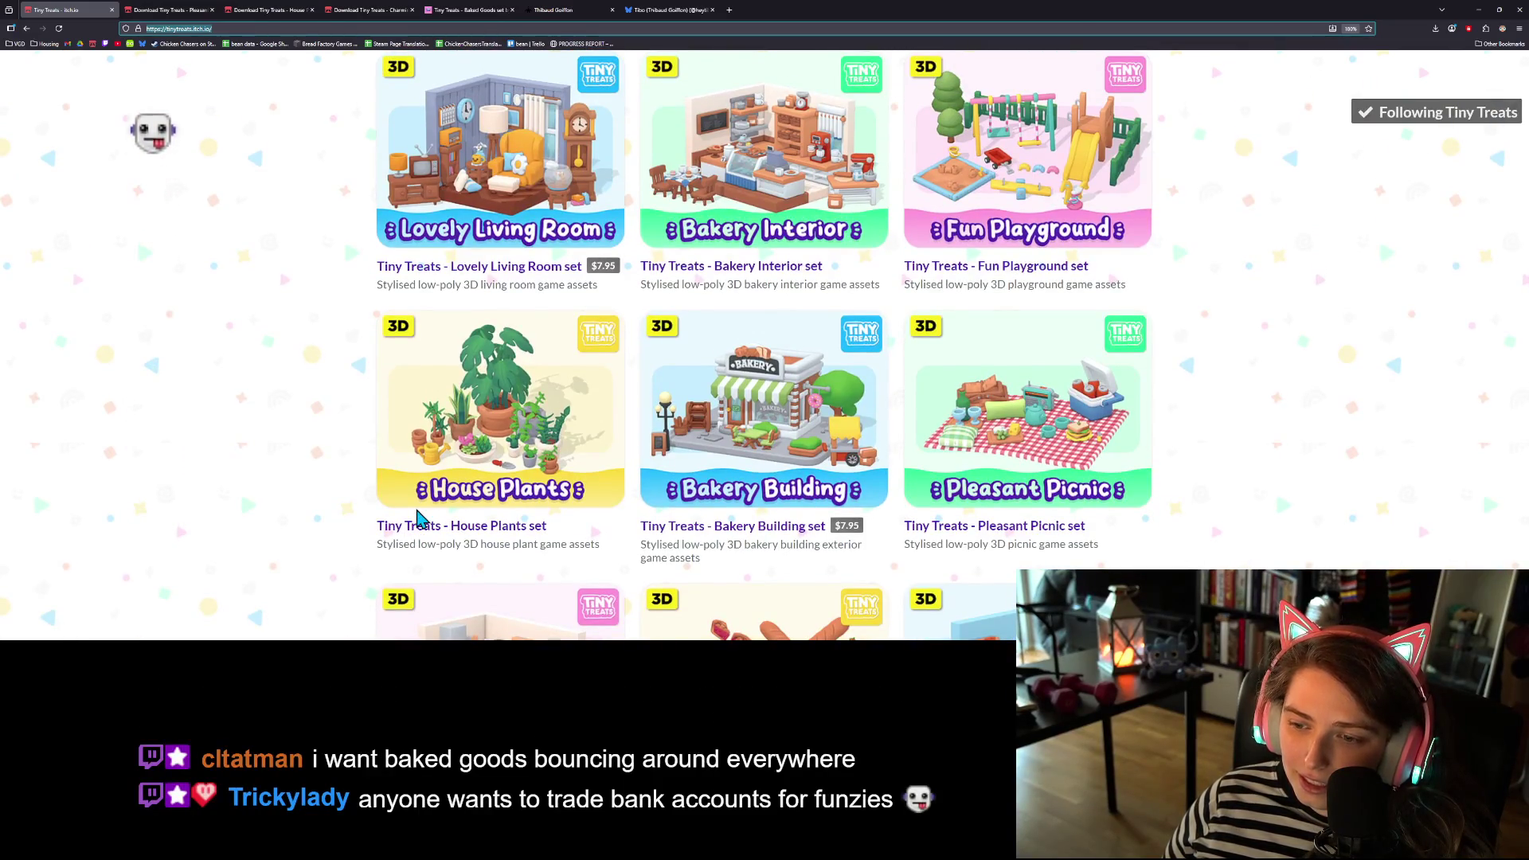
scroll(up, 3)
scroll(up, 3)
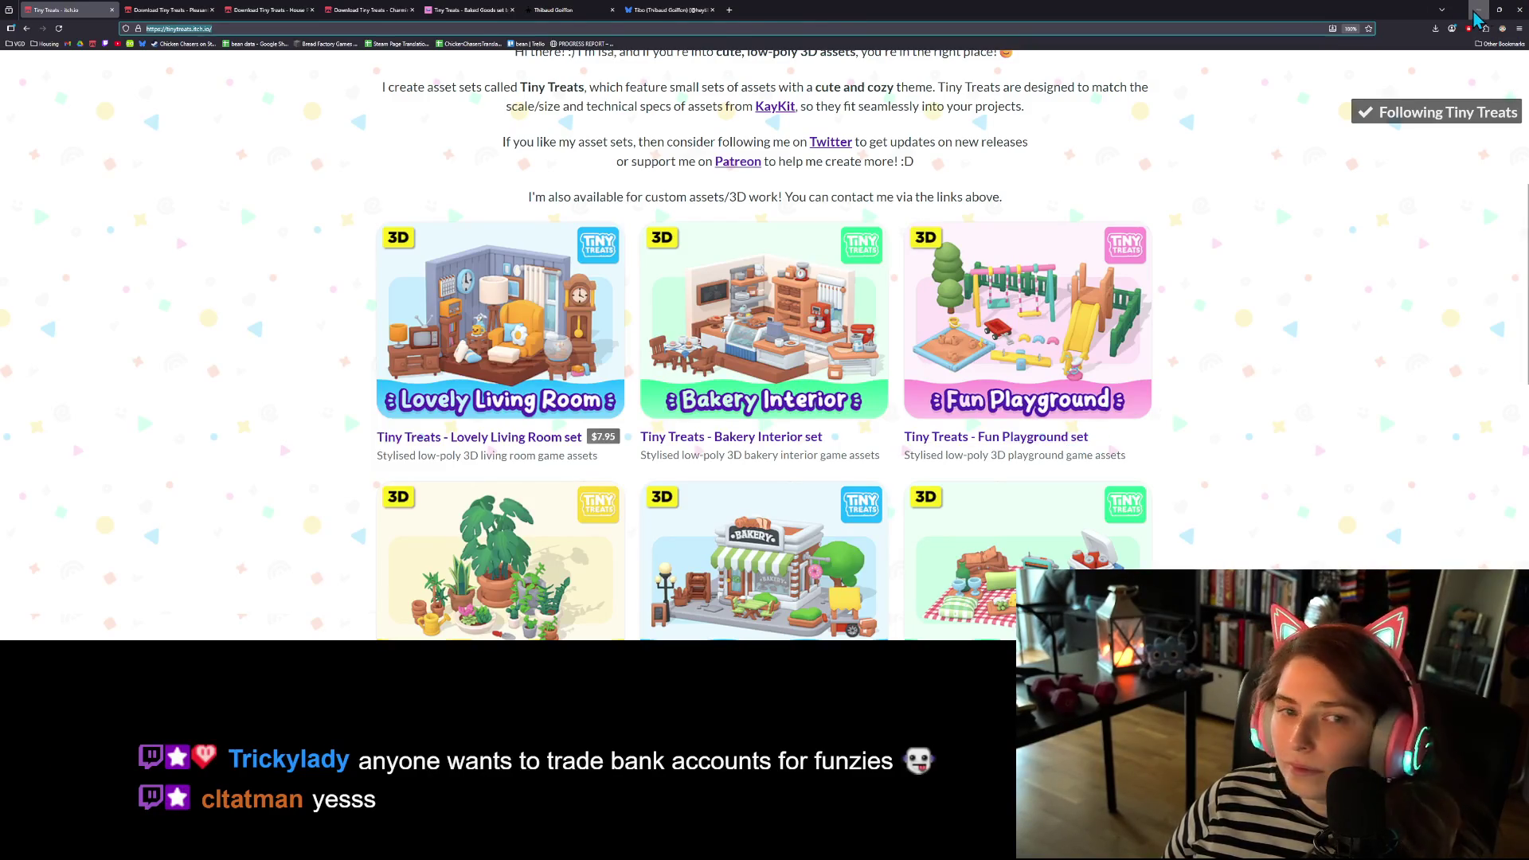
click(1475, 11)
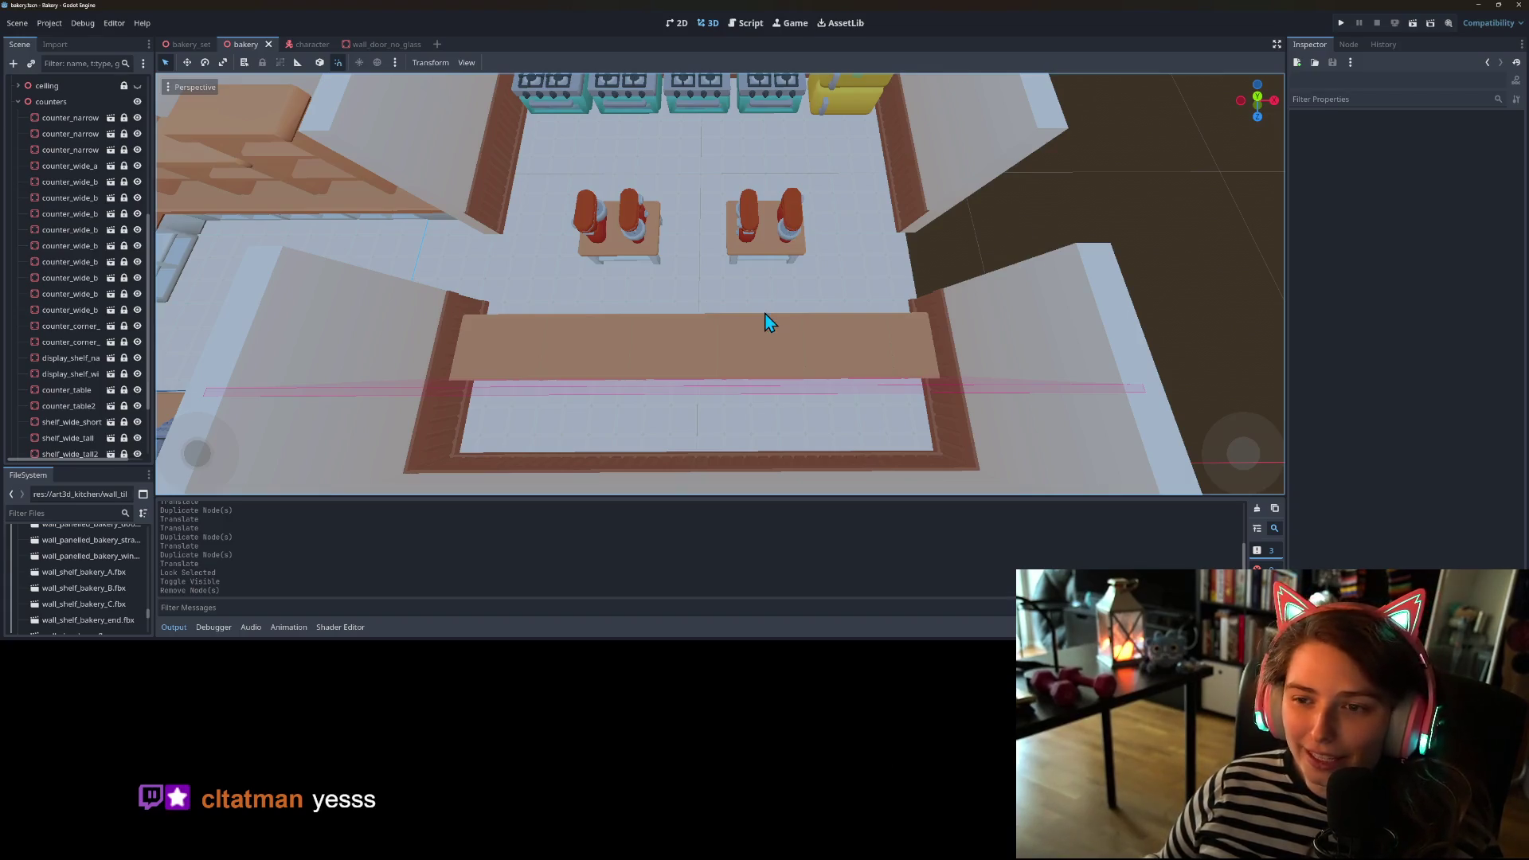
scroll(down, 3)
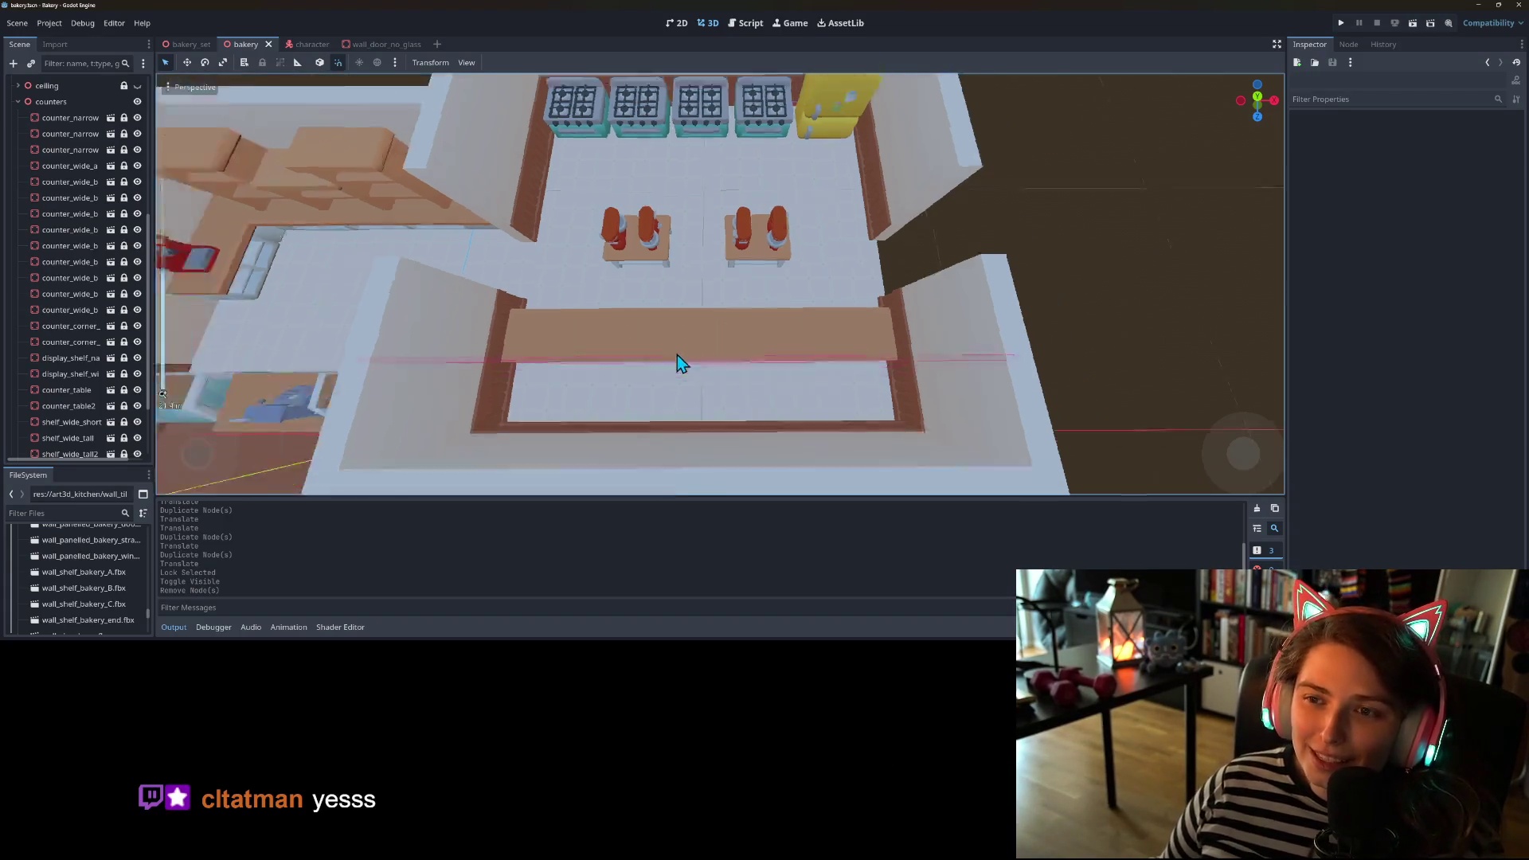
drag(726, 364, 820, 318)
scroll(up, 3)
scroll(down, 3)
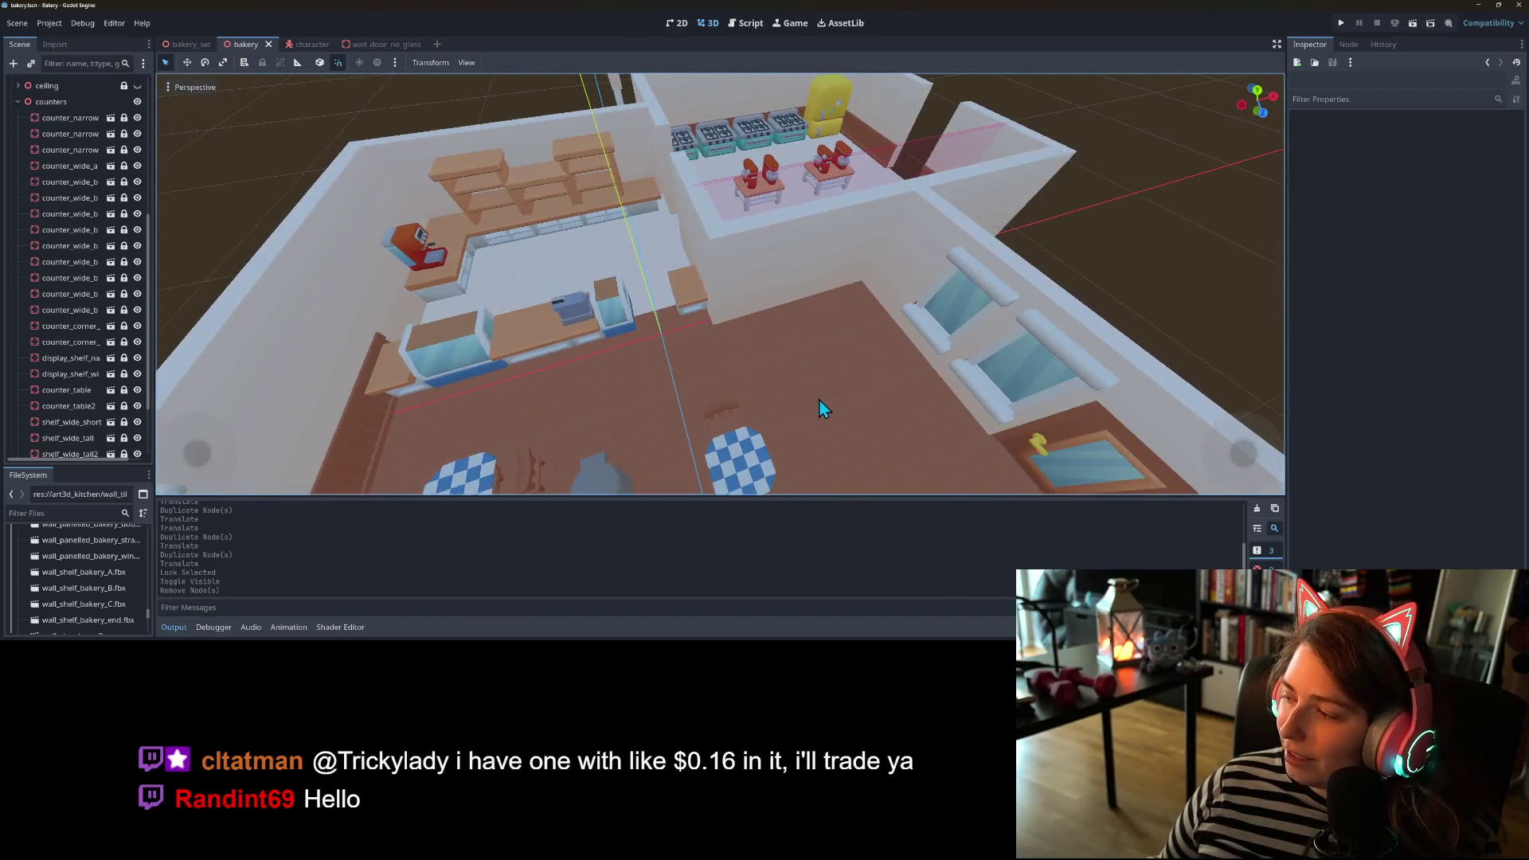
drag(839, 418, 764, 330)
scroll(down, 3)
scroll(up, 3)
scroll(up, 3)
scroll(up, 3)
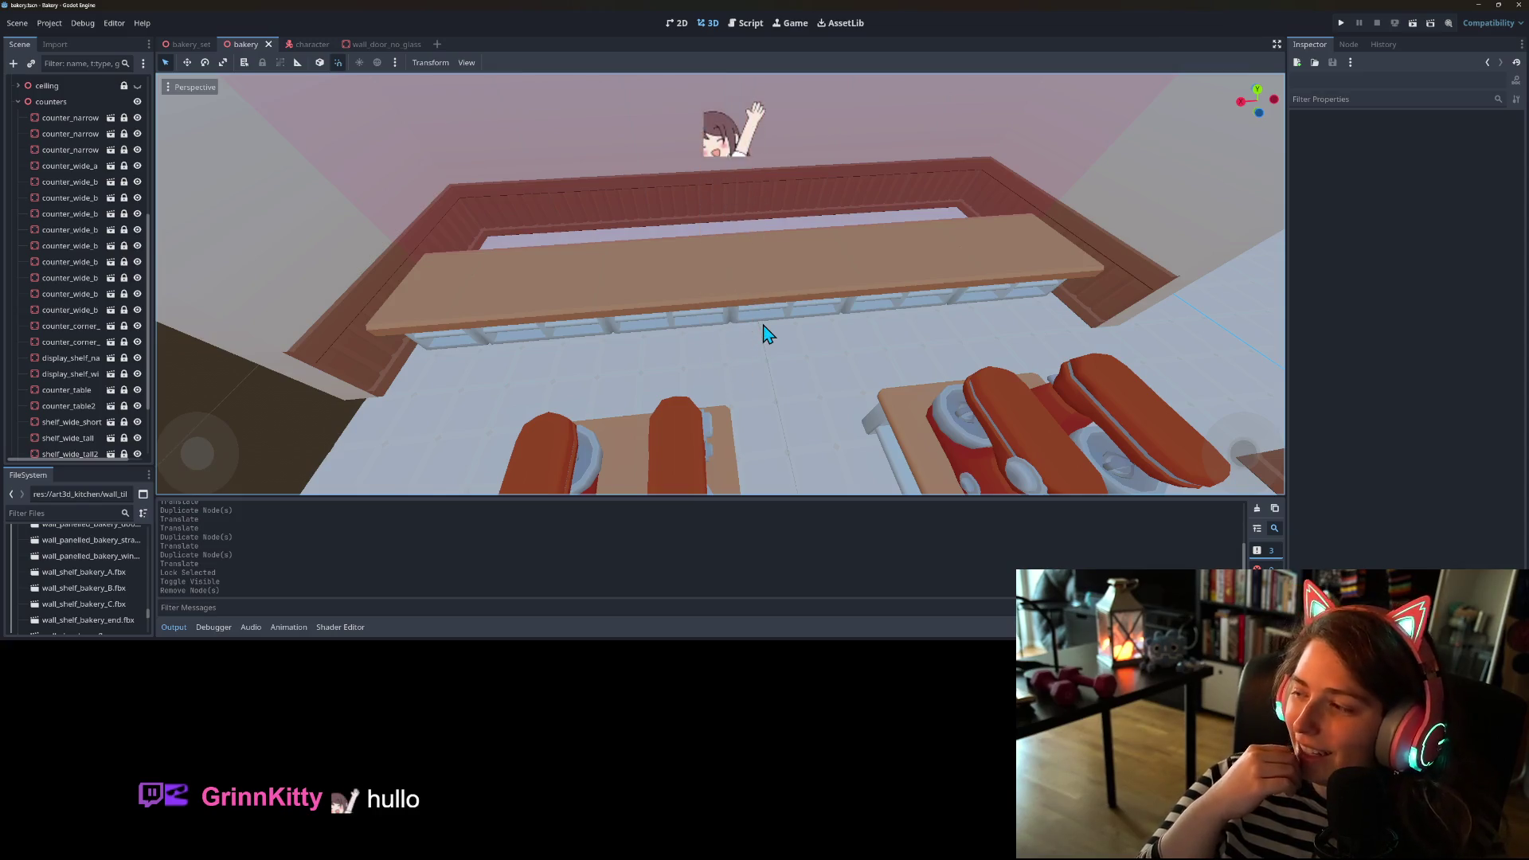
scroll(down, 3)
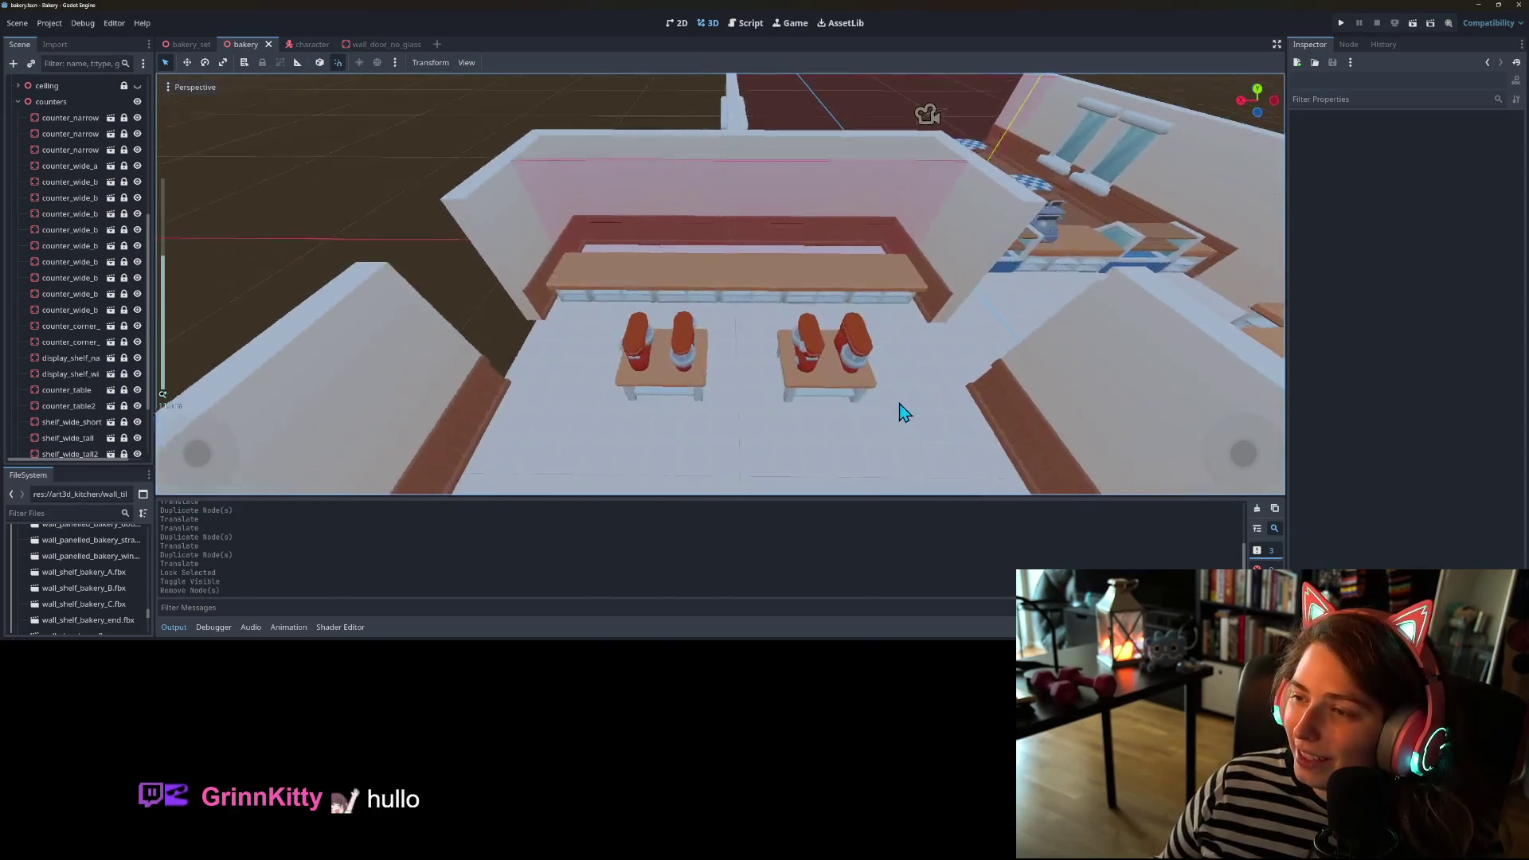
drag(832, 396, 669, 369)
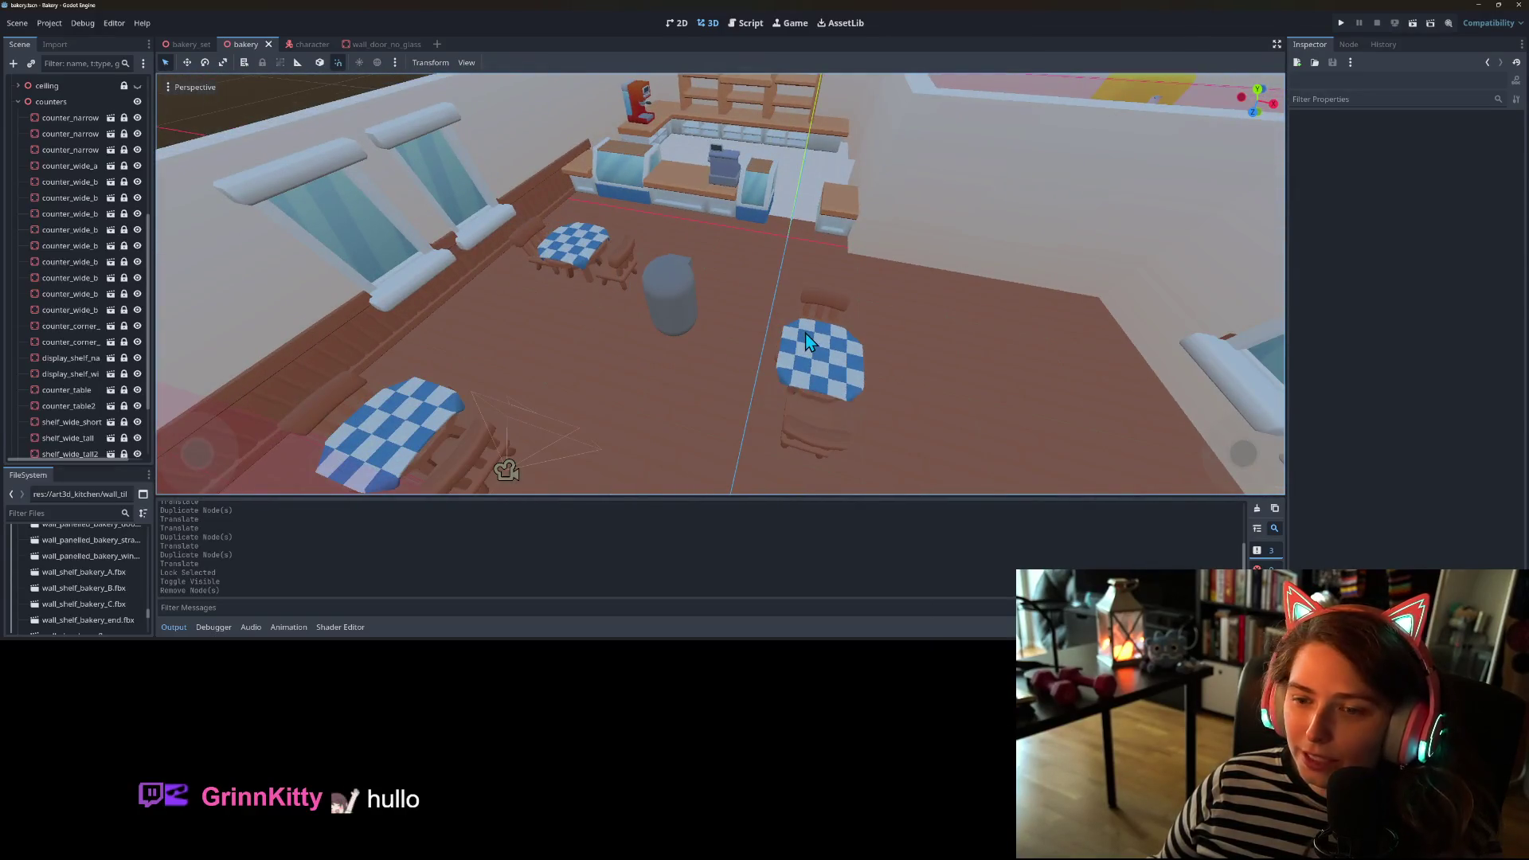
- Duplicate table_group3 into table_group4 and move it further across the dining floor
click(805, 333)
scroll(down, 3)
click(88, 384)
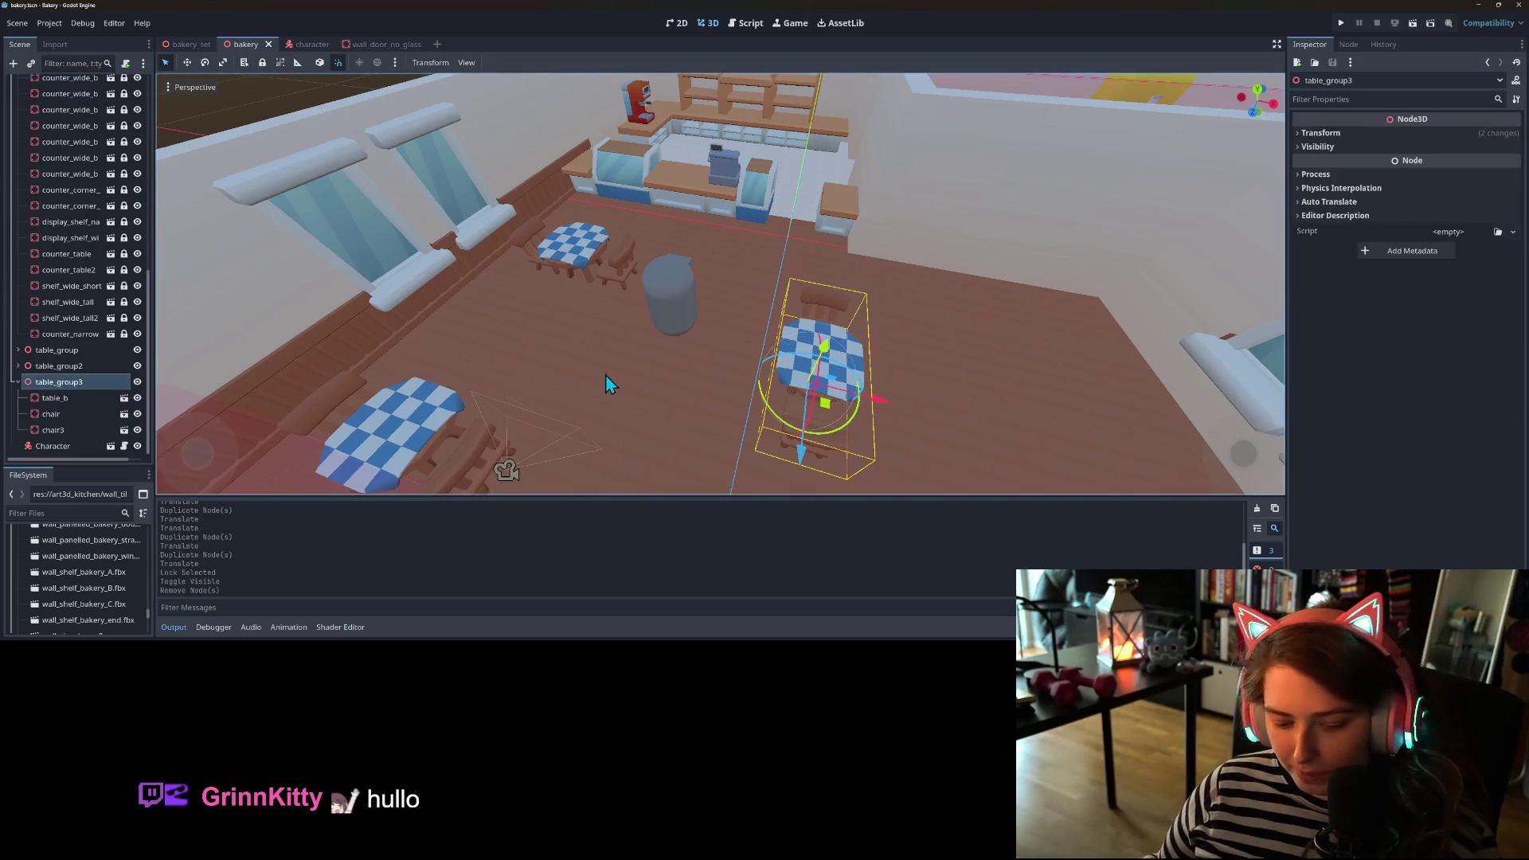
key(ctrl+d)
drag(790, 408, 675, 365)
- Duplicate table_group4 into table_group5, shift it 3 units along Z, and save
key(ctrl+d)
drag(667, 278, 813, 356)
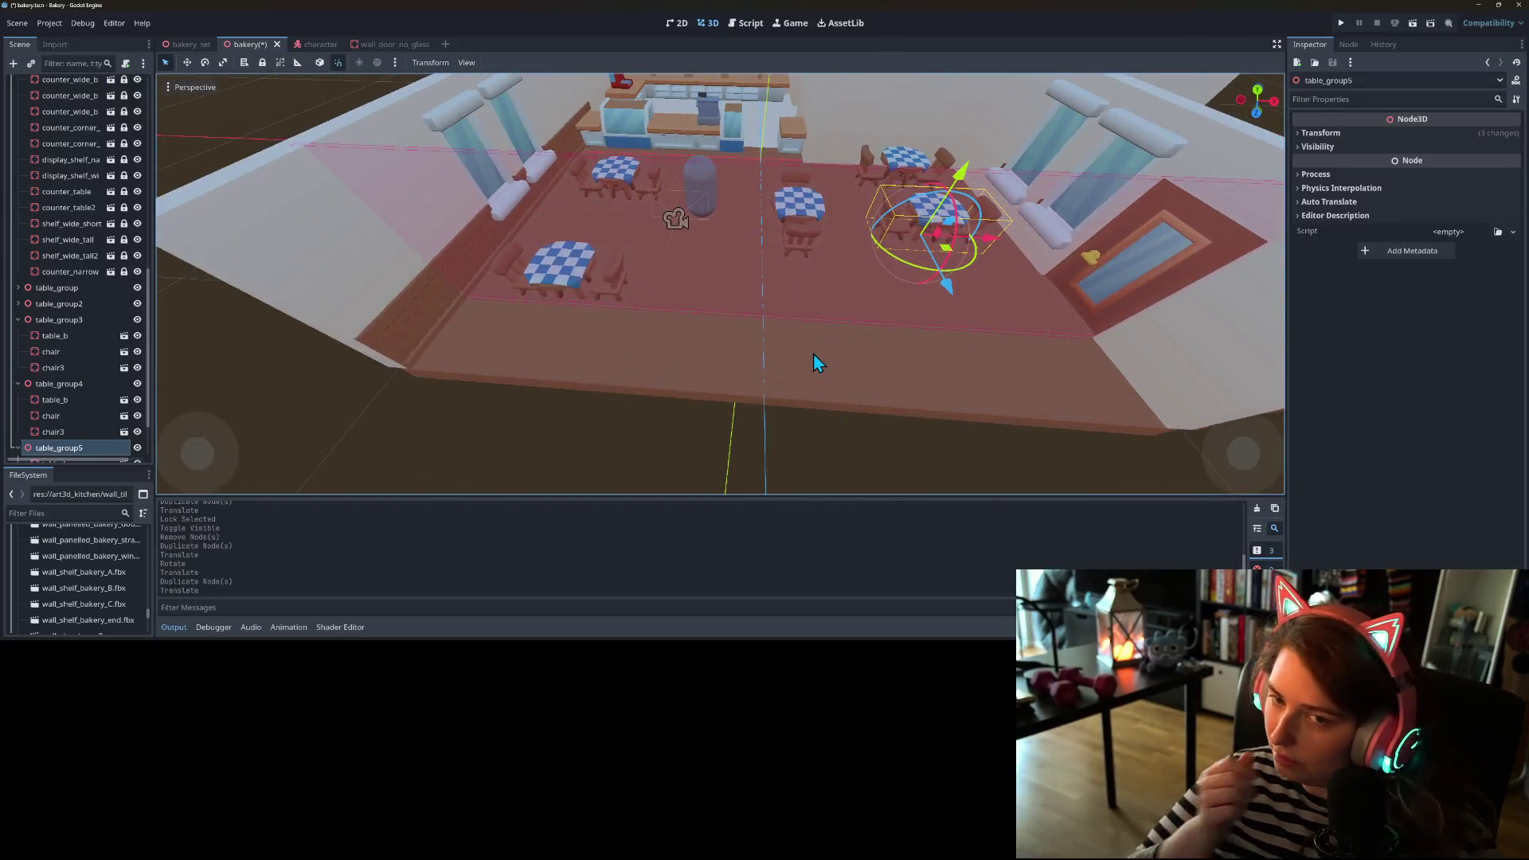
scroll(down, 3)
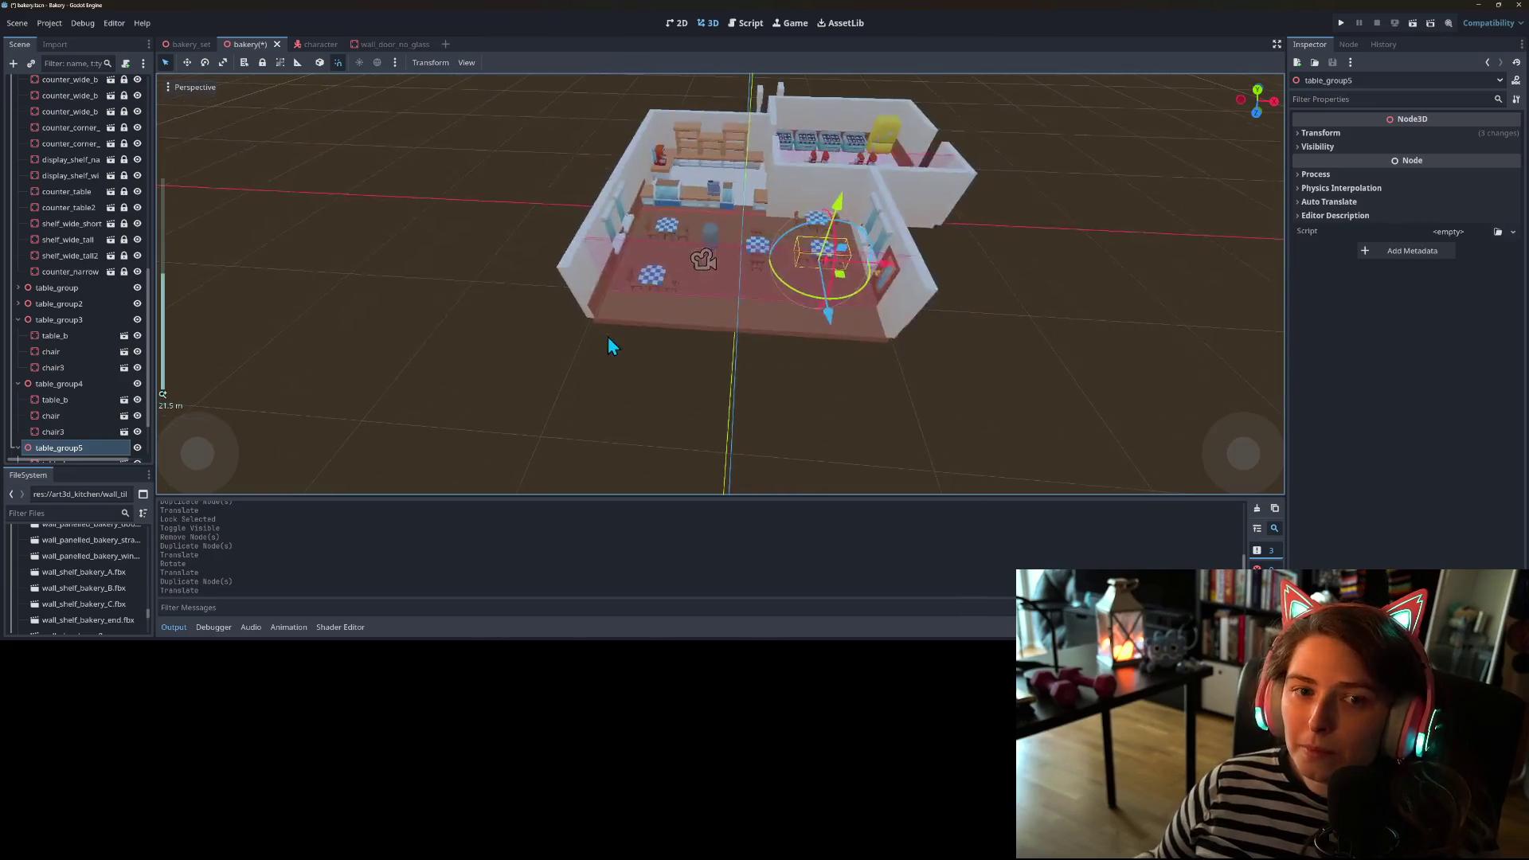
key(ctrl+s)
scroll(up, 3)
- Inspect the bakery from close and high angles, then collapse the counters group
drag(709, 289, 743, 276)
scroll(down, 3)
drag(693, 349, 800, 394)
scroll(down, 3)
scroll(up, 3)
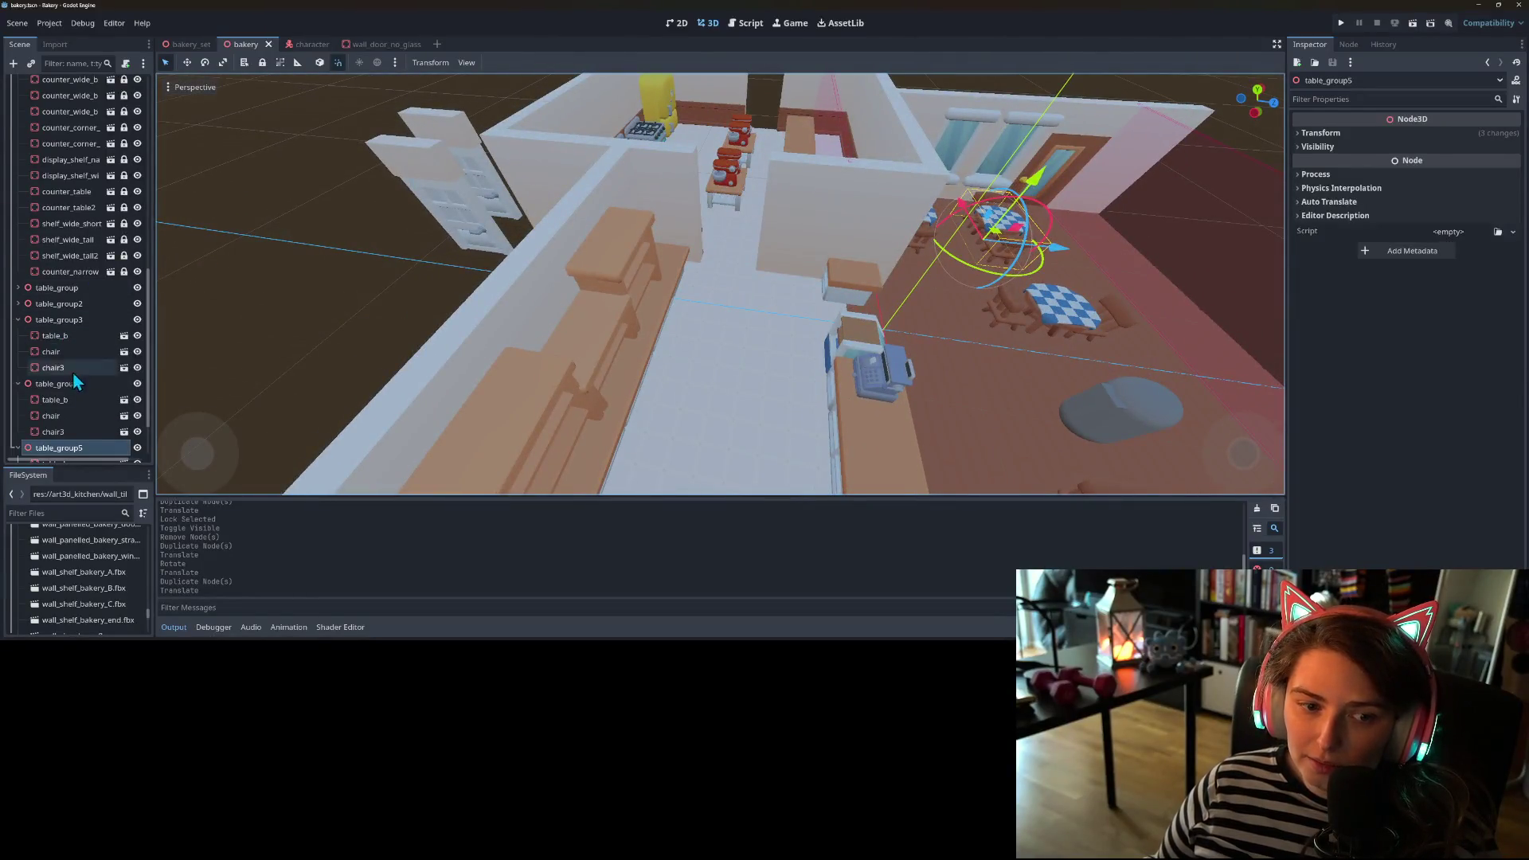
scroll(up, 3)
click(18, 281)
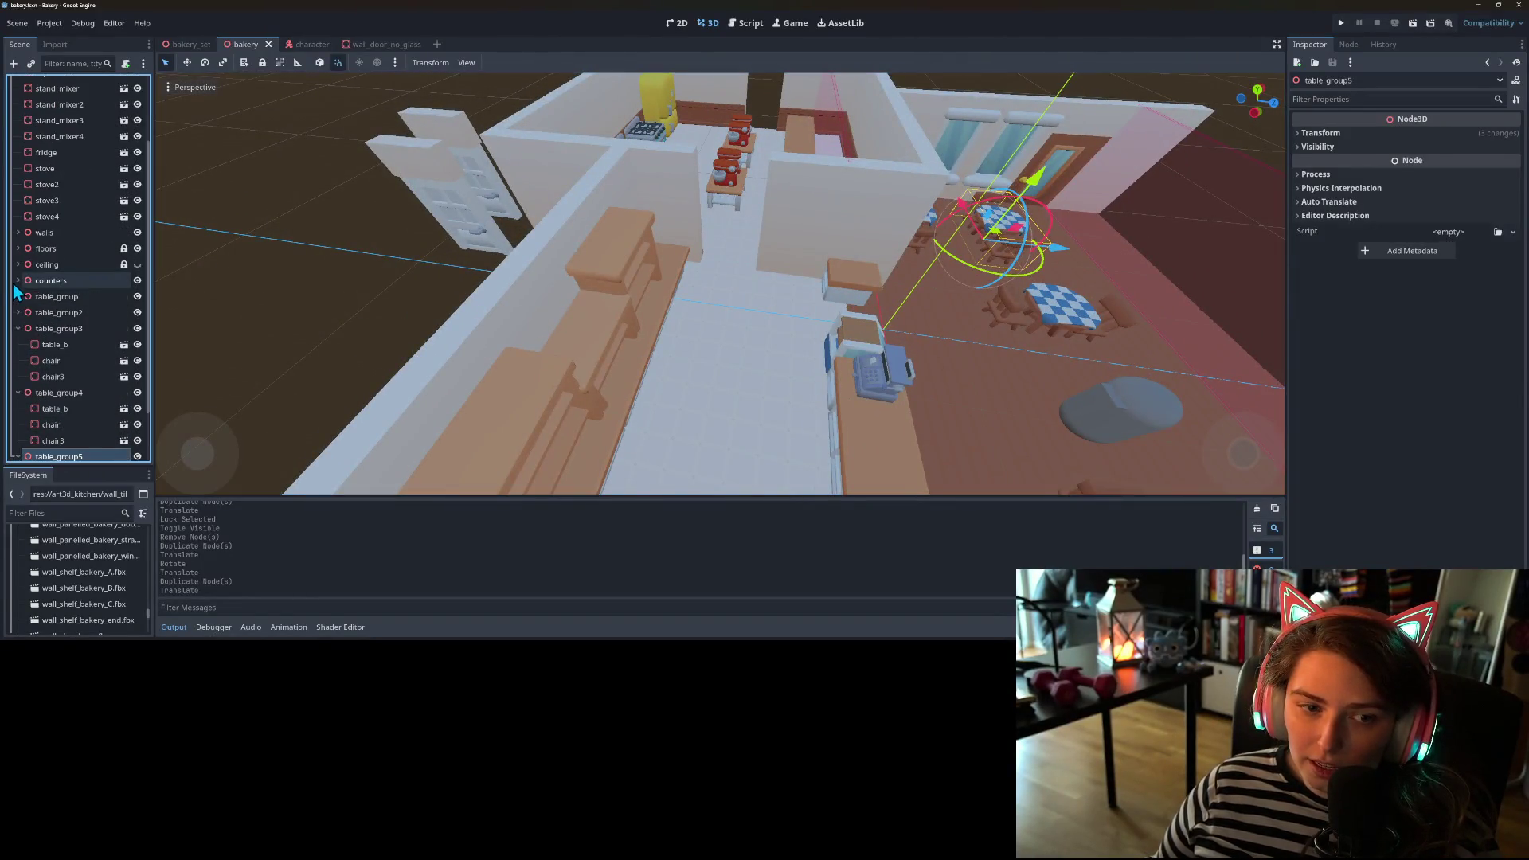
- Unhide the ceiling node, check the room at eye level, and switch to the browser
click(137, 264)
scroll(up, 3)
drag(573, 402, 592, 476)
scroll(down, 3)
scroll(down, 3)
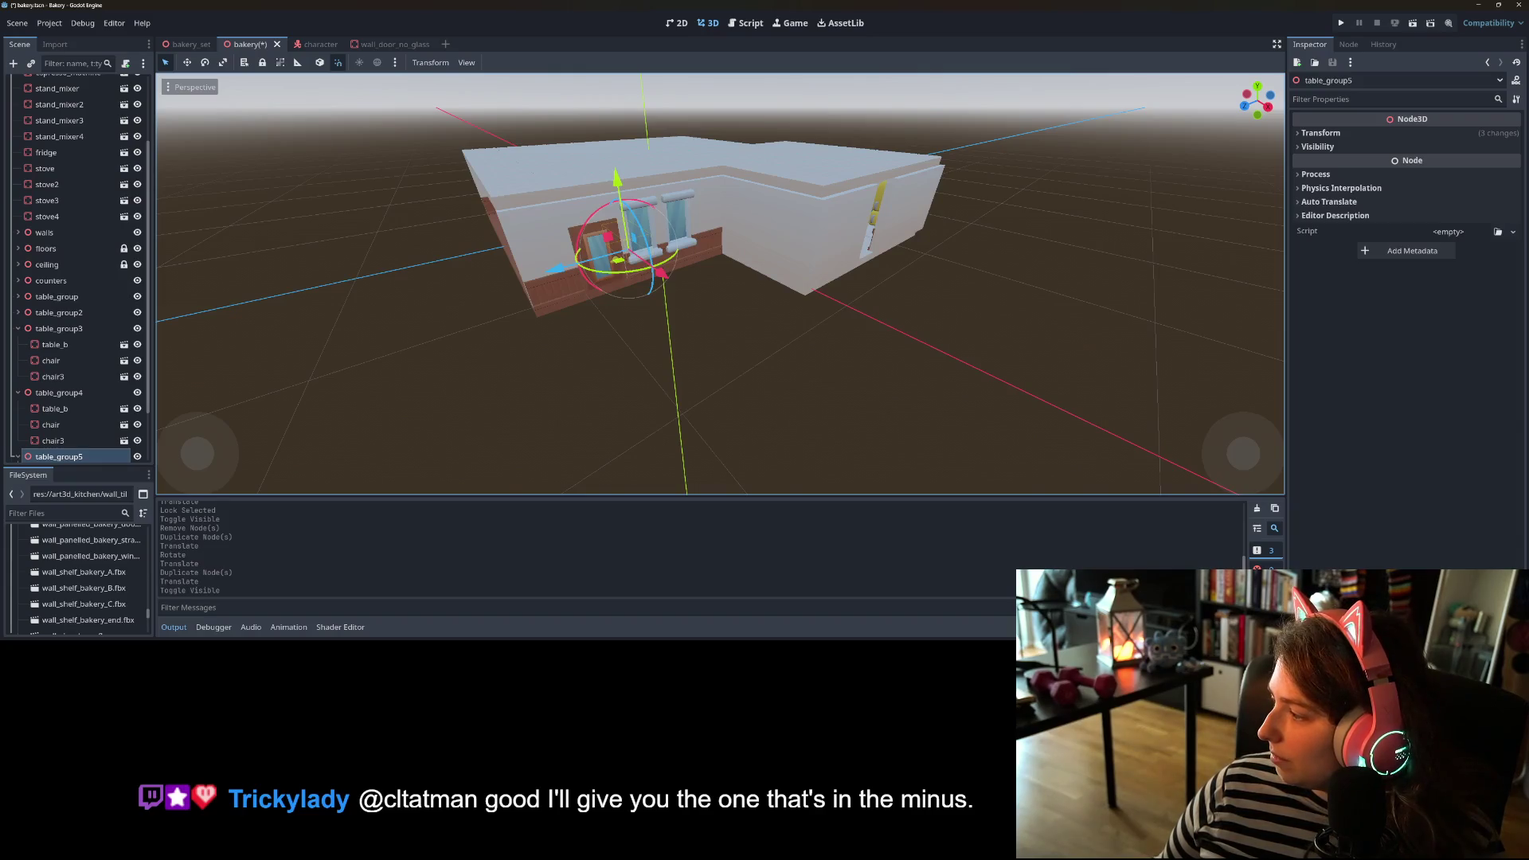
key(alt+Tab)
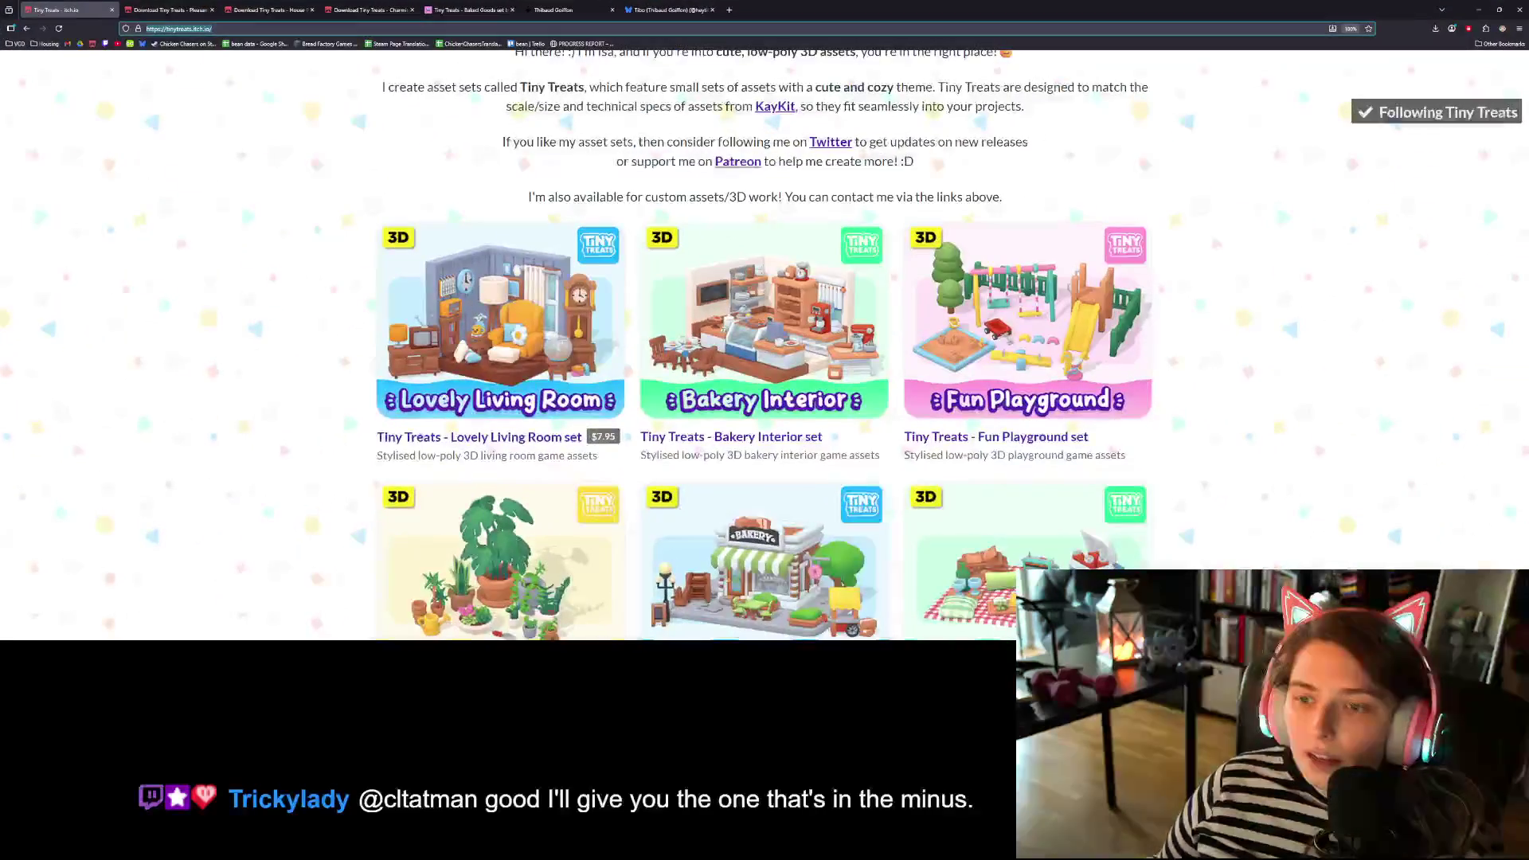
- Scroll the Tiny Treats creator page and open the Homely House set in a new tab
scroll(down, 3)
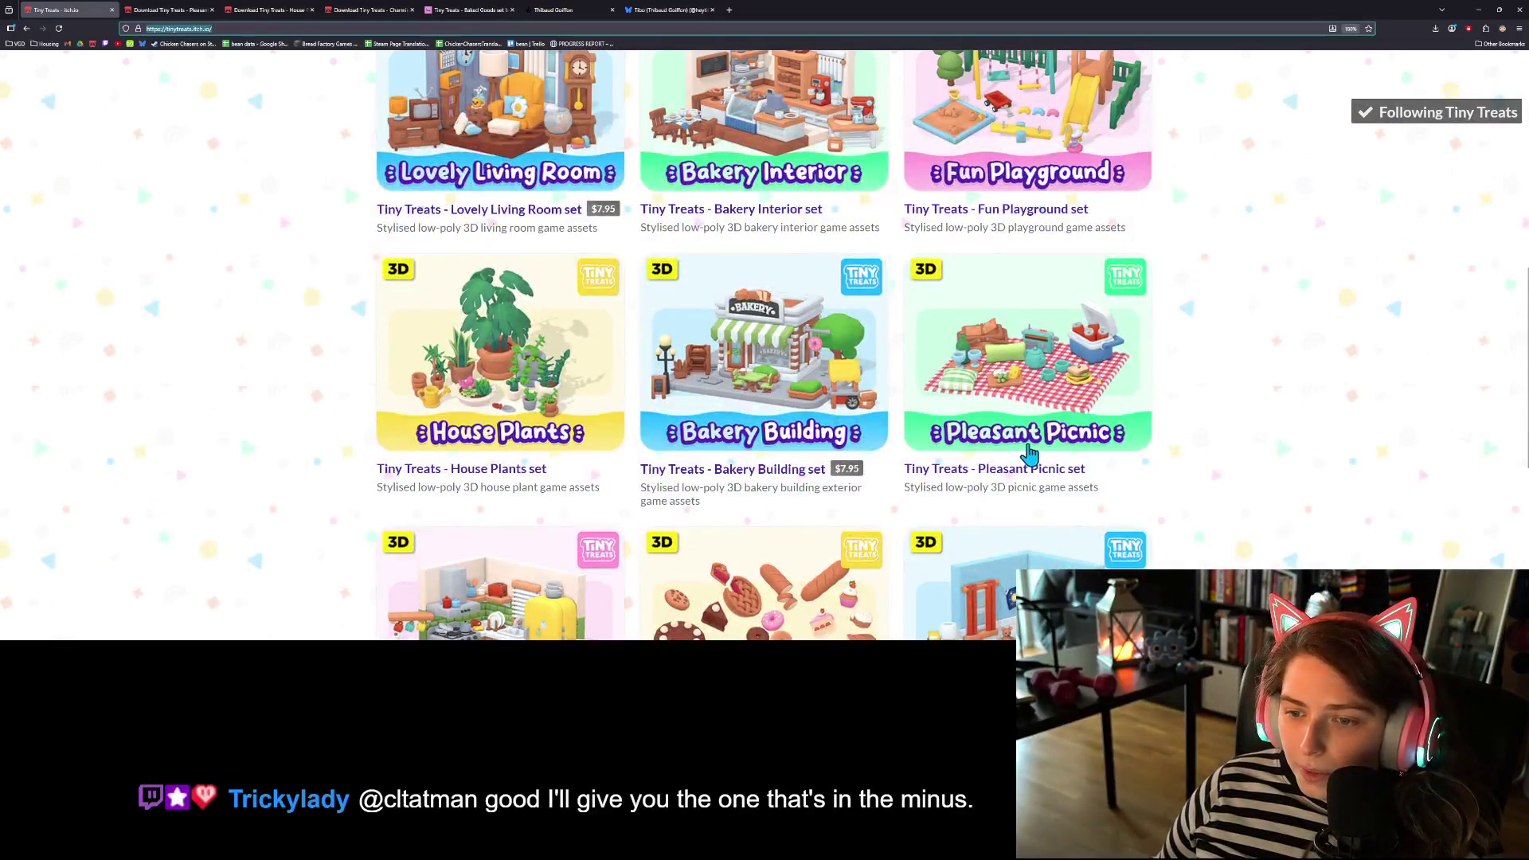
scroll(down, 3)
scroll(down, 3)
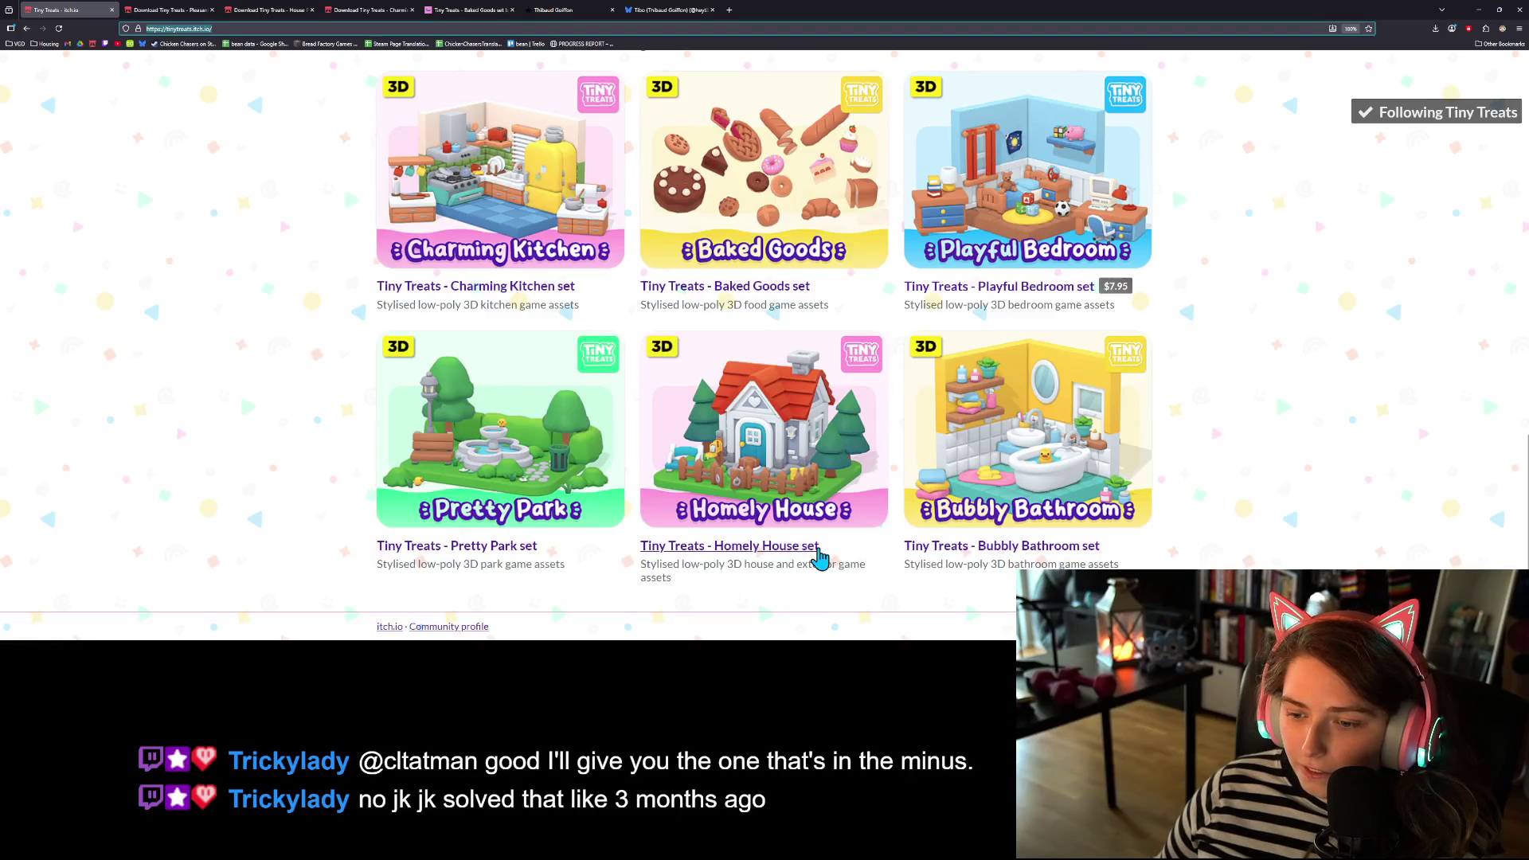
scroll(up, 3)
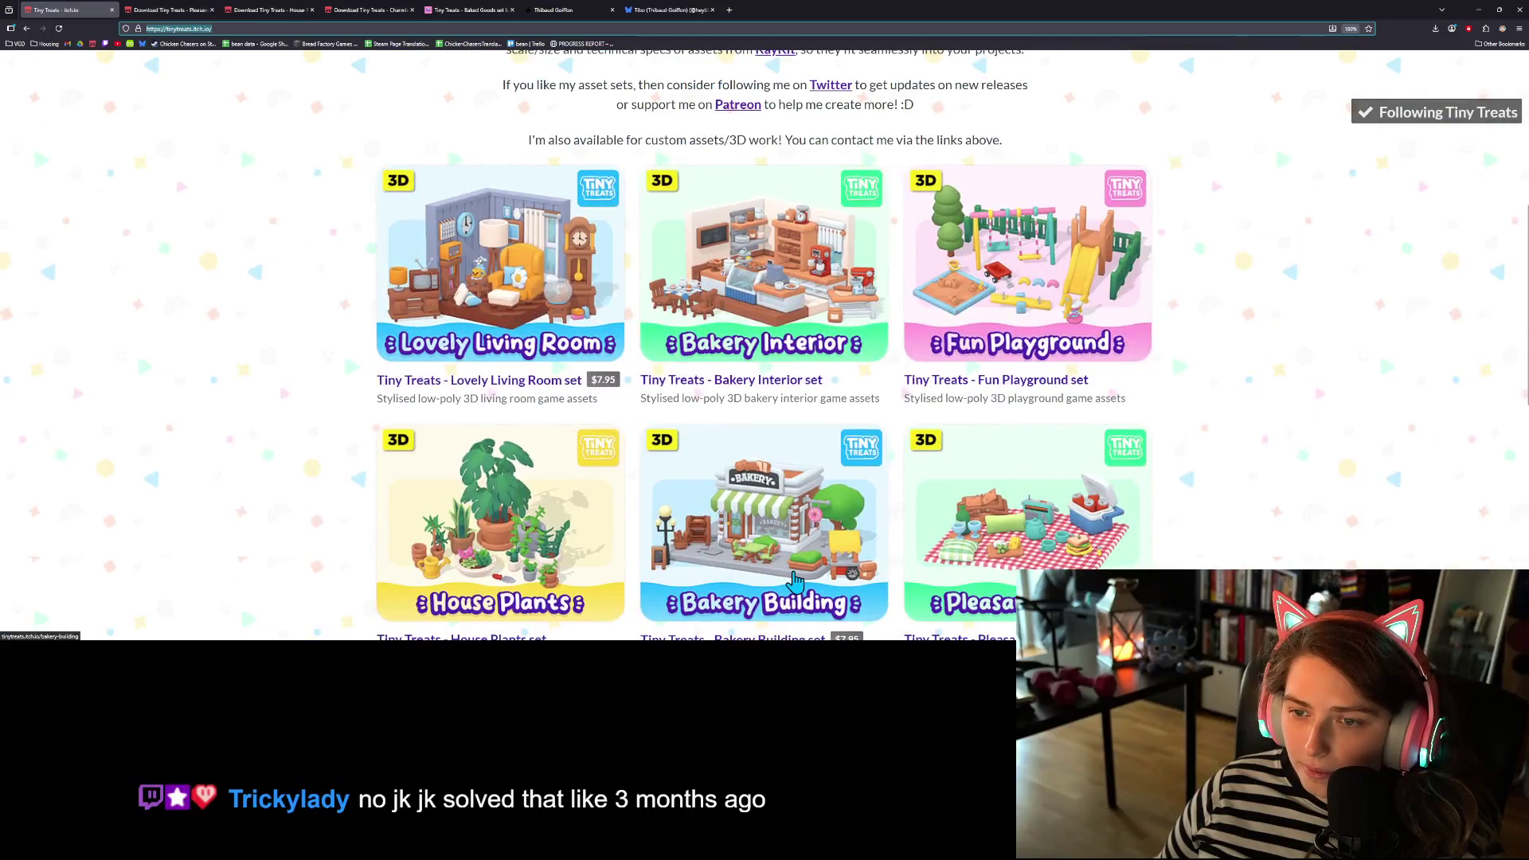
scroll(down, 3)
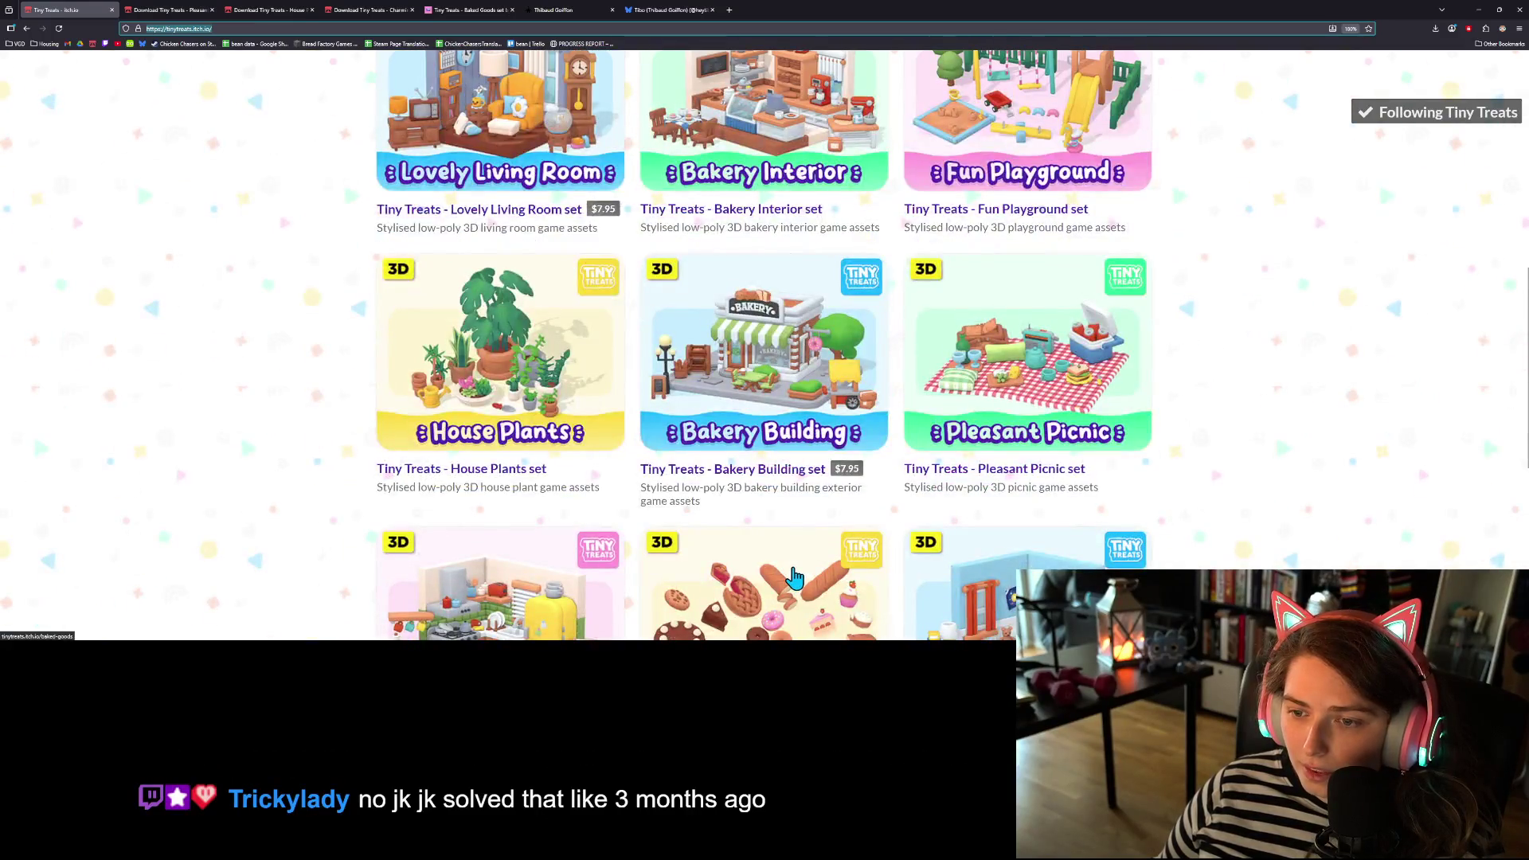
scroll(up, 3)
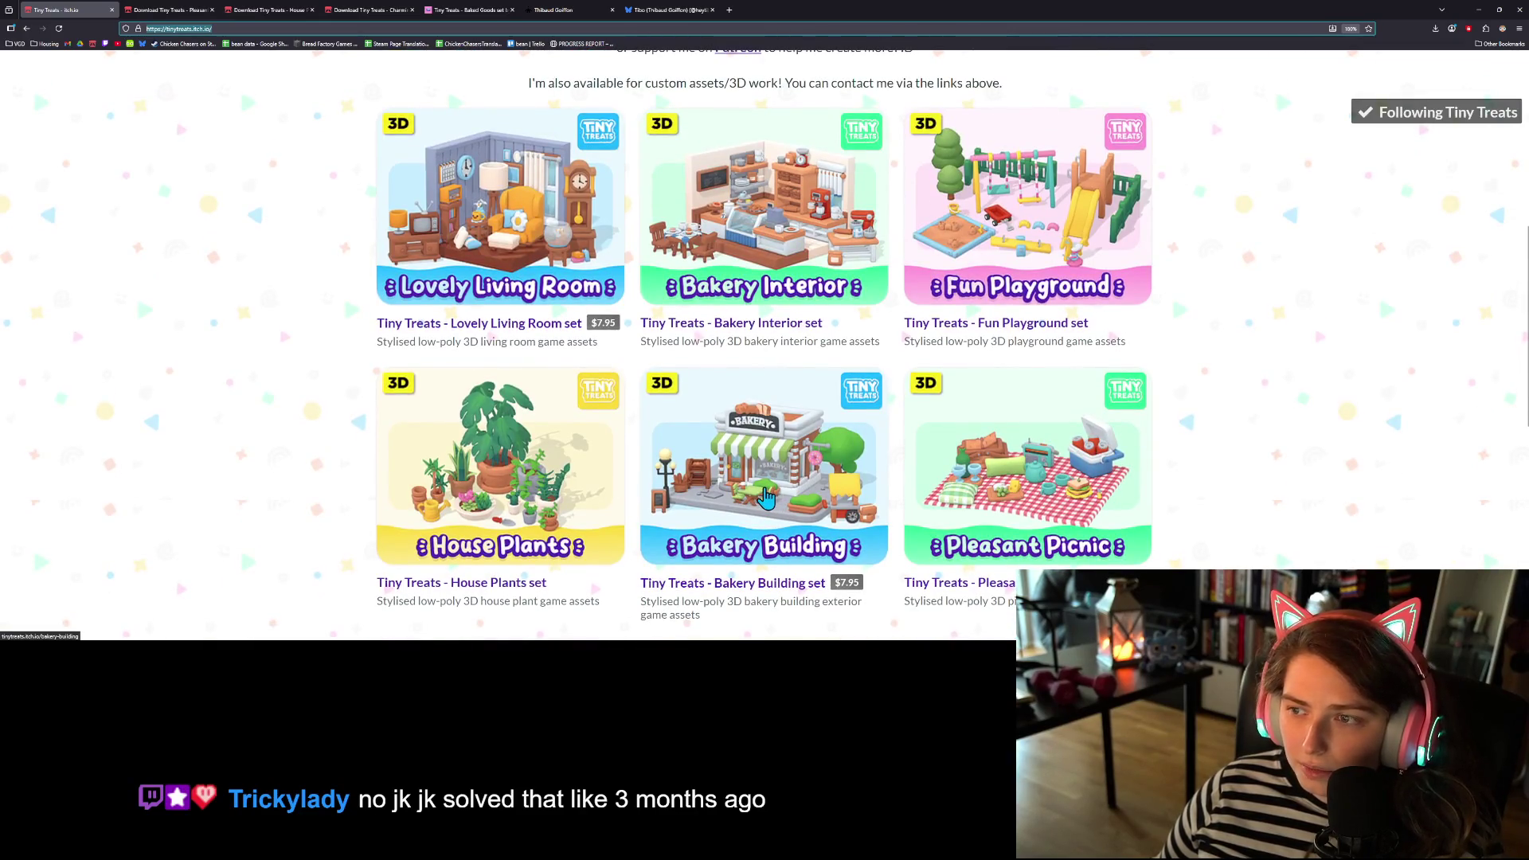
scroll(down, 3)
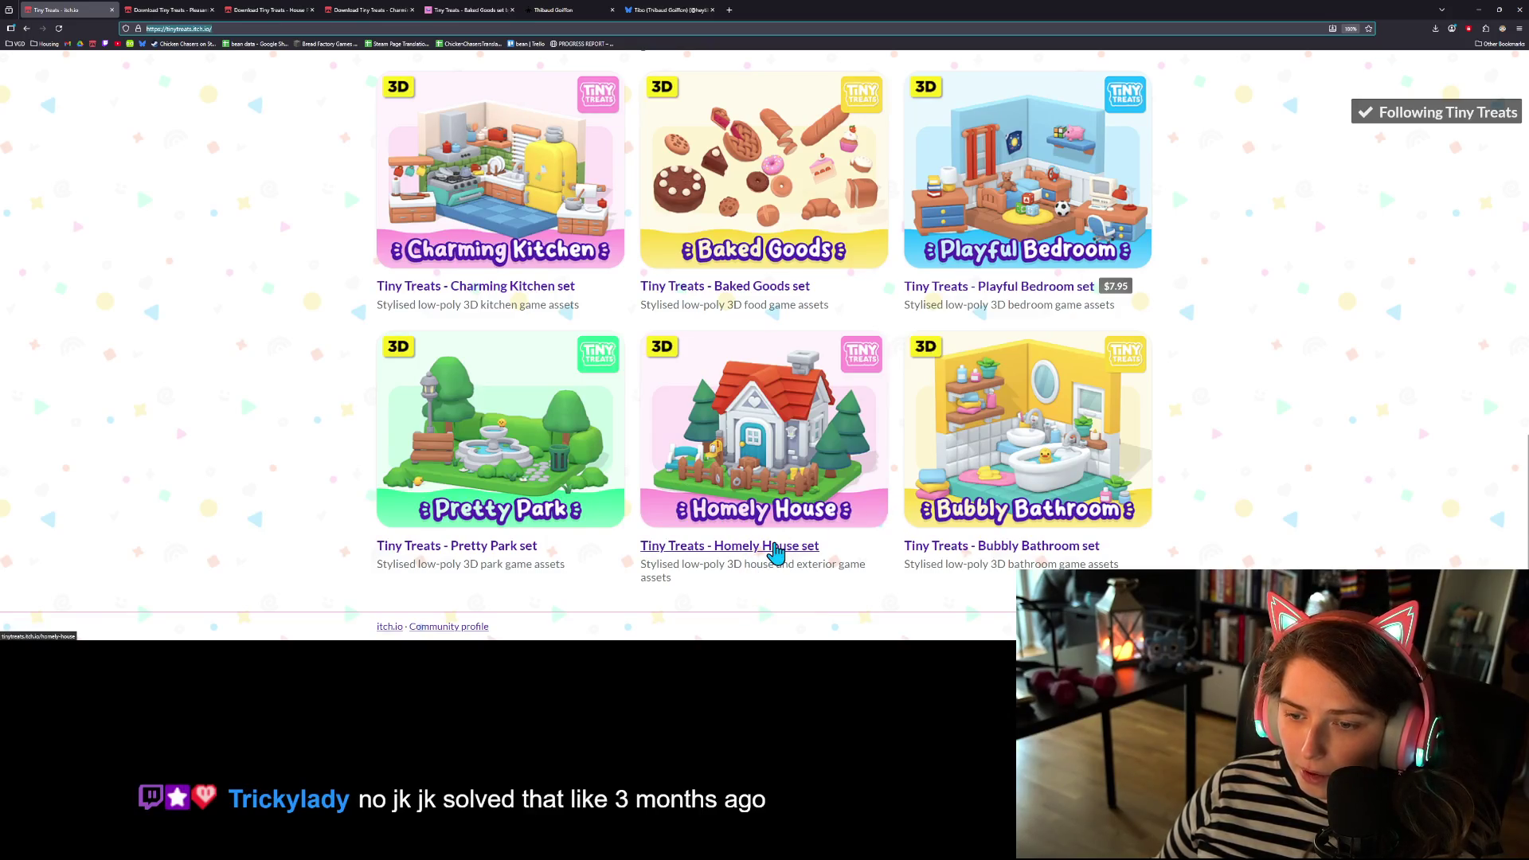
middle_click(763, 549)
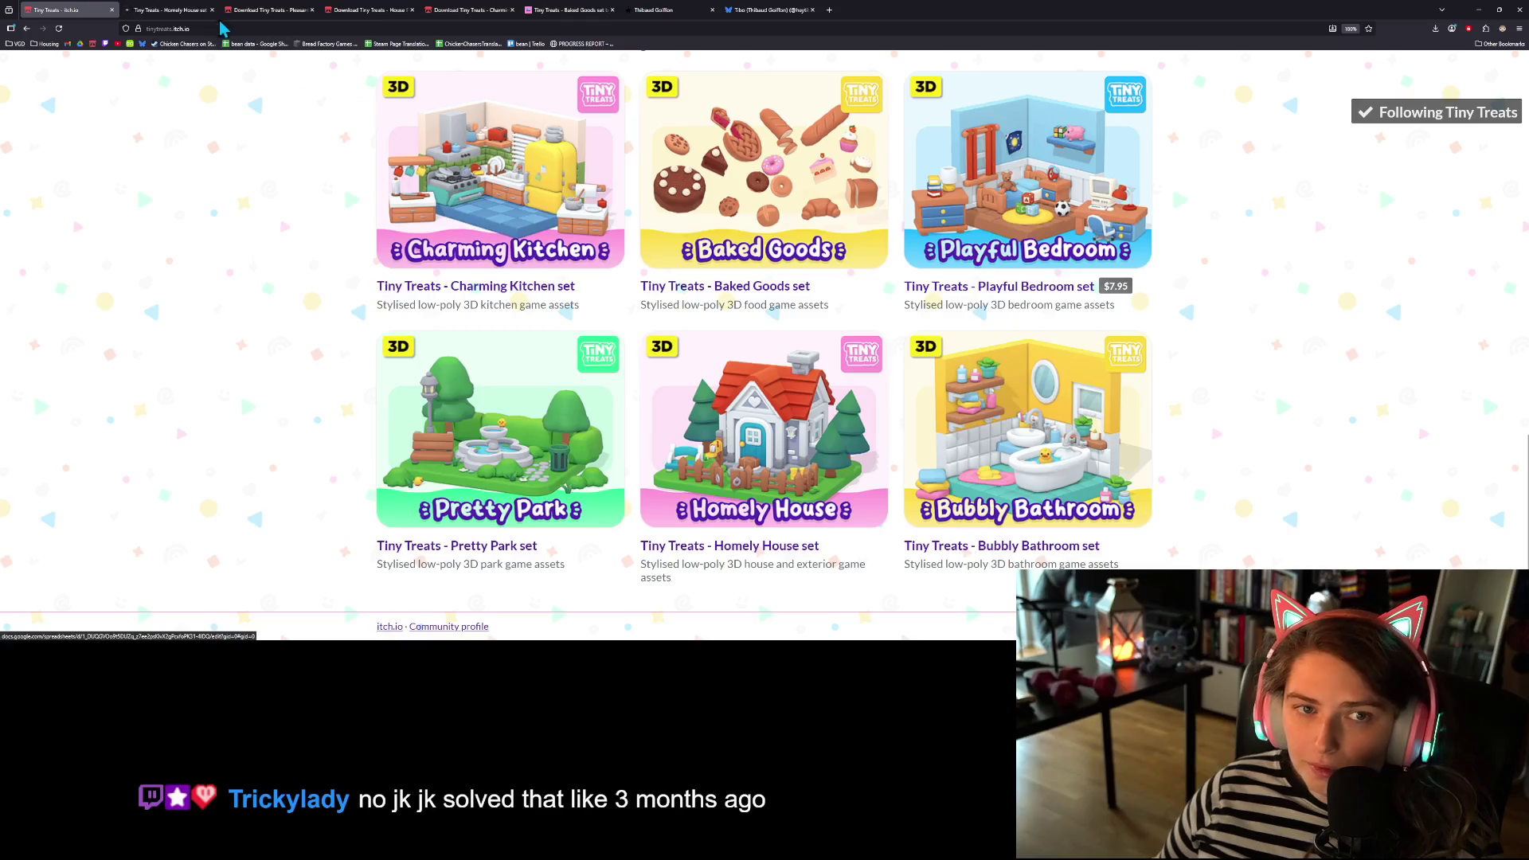
- Download the Homely House zip for free without paying, then minimise the browser
click(185, 12)
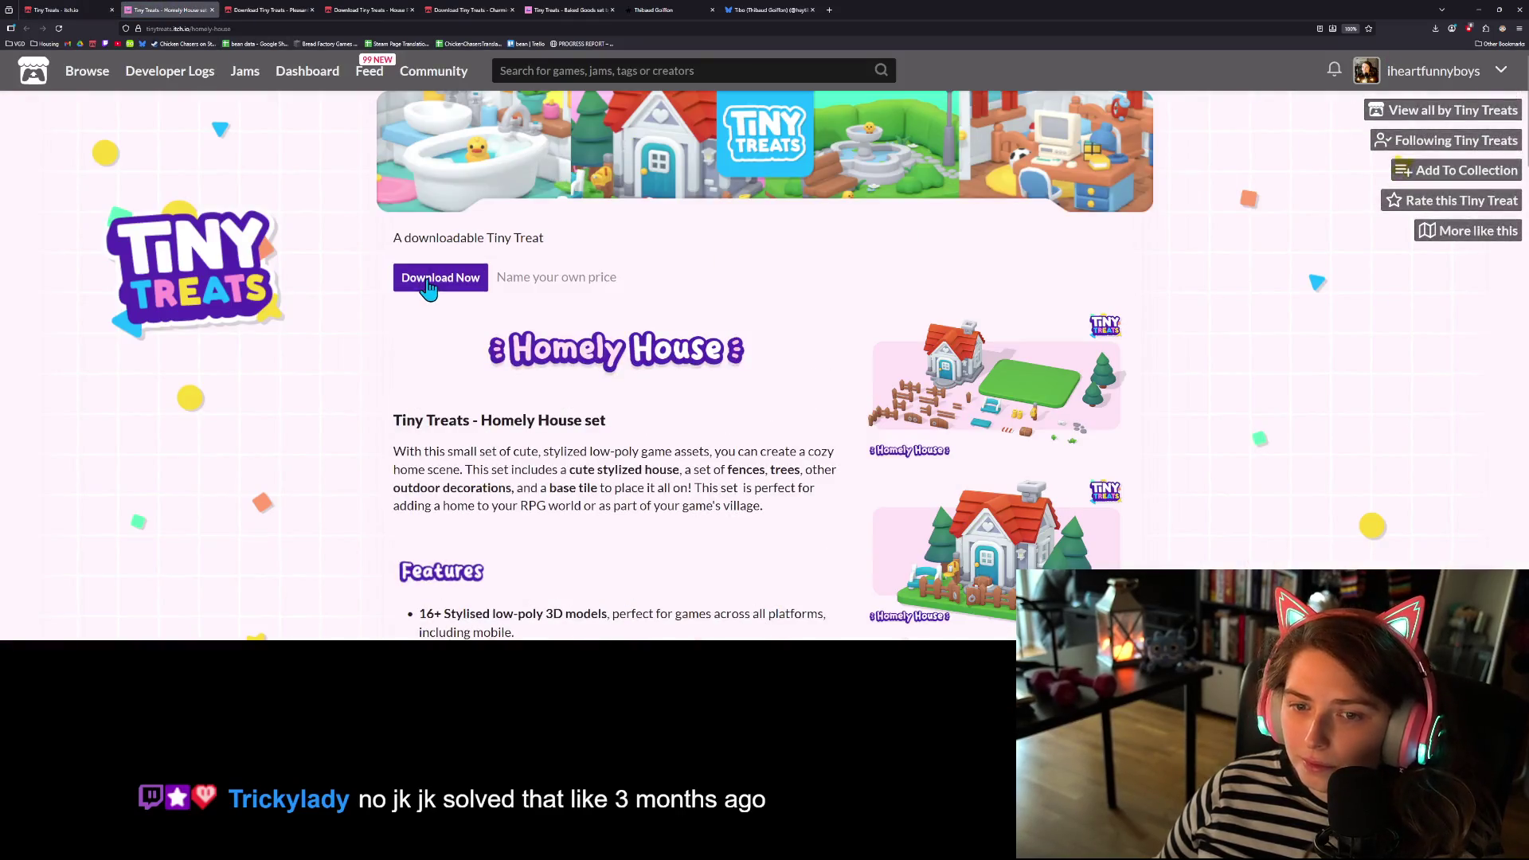
click(438, 276)
click(645, 258)
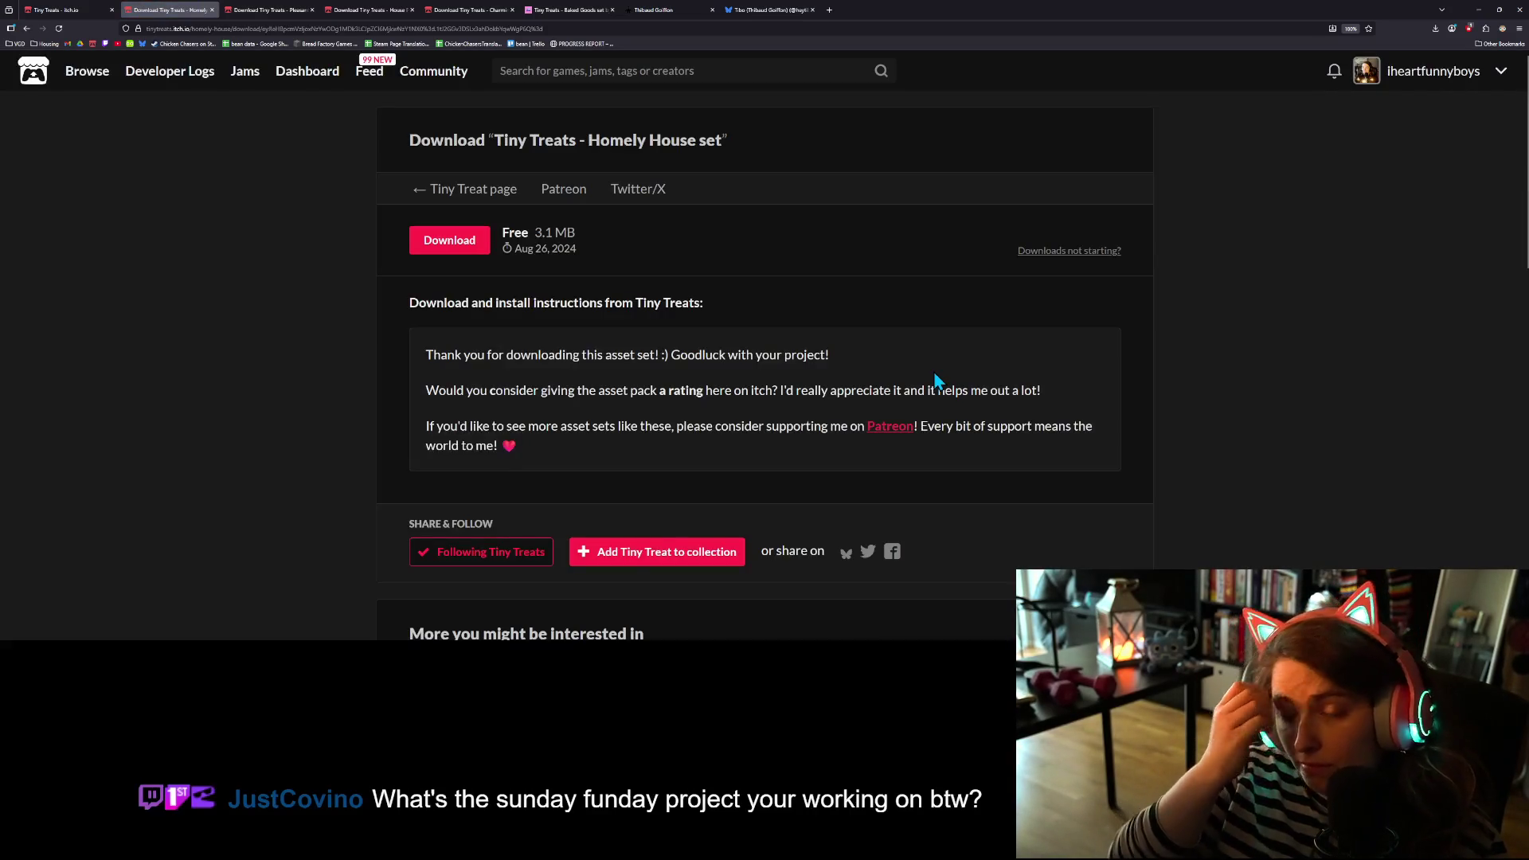
click(449, 240)
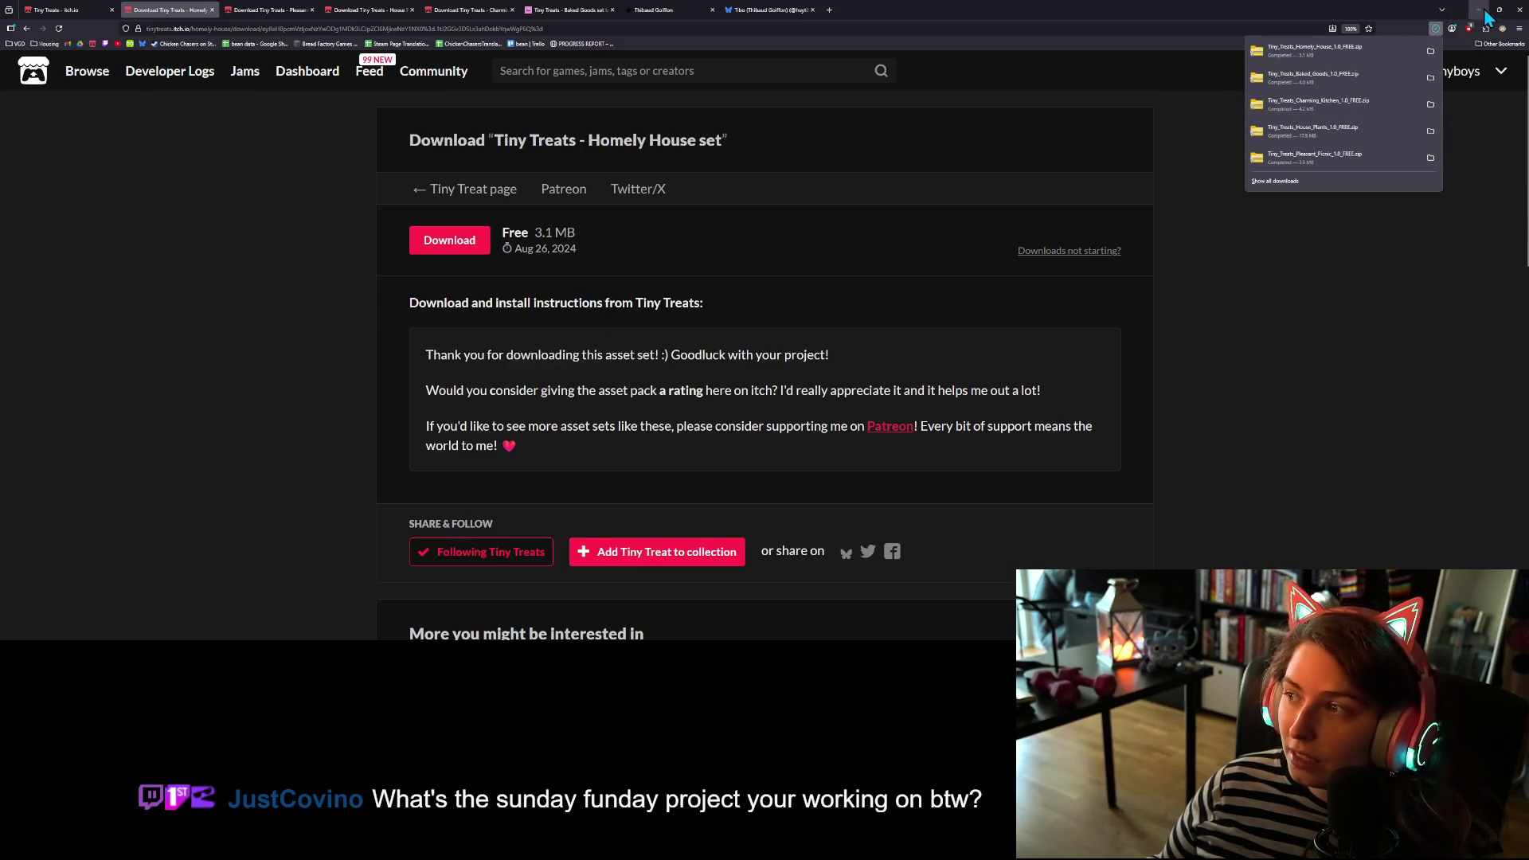
click(1477, 10)
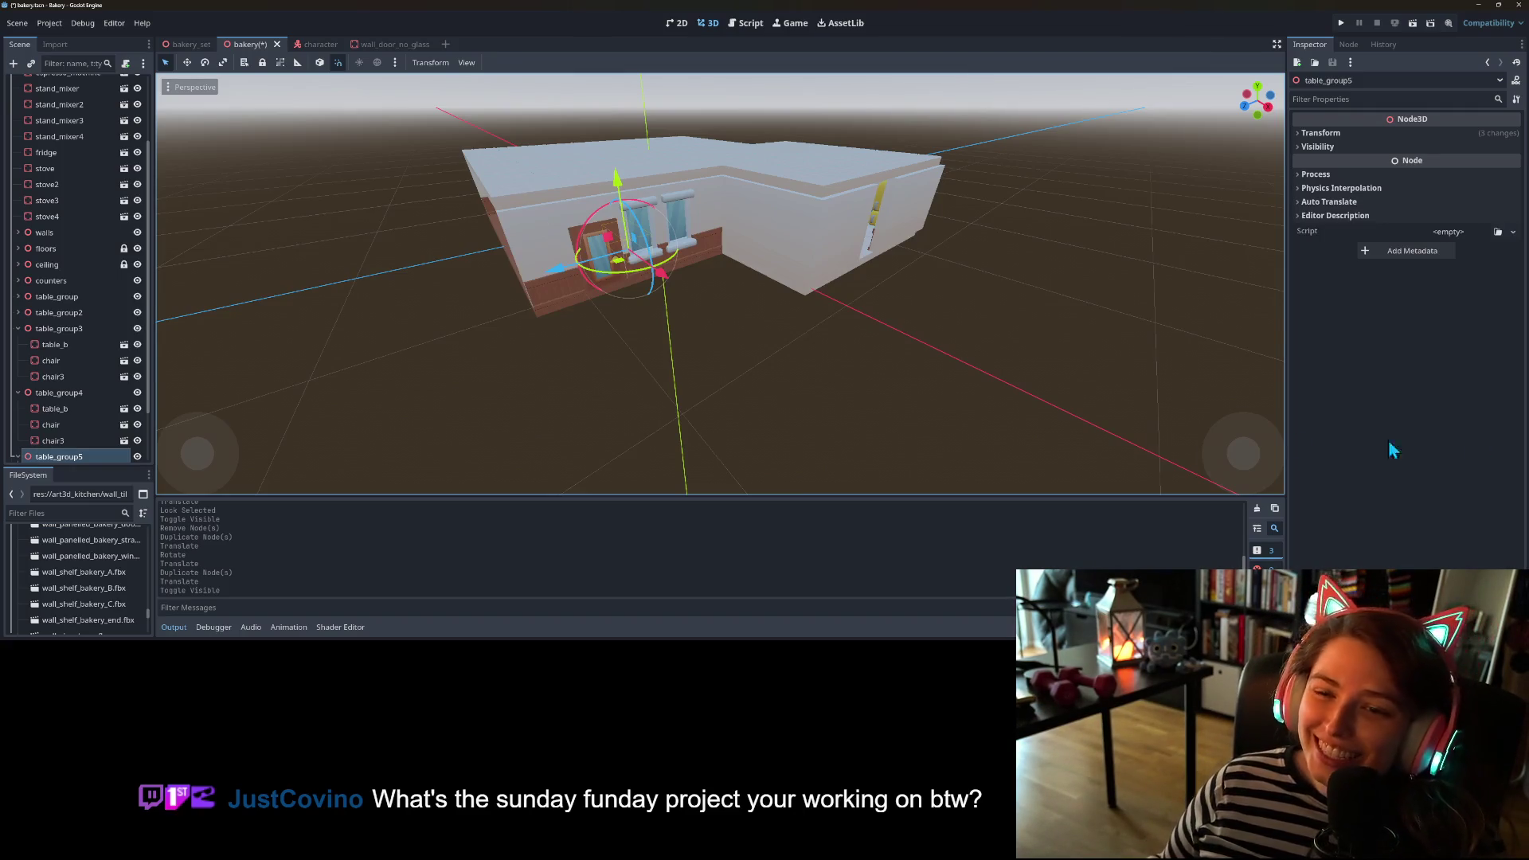
- Save the bakery scene again with Ctrl+S
scroll(up, 3)
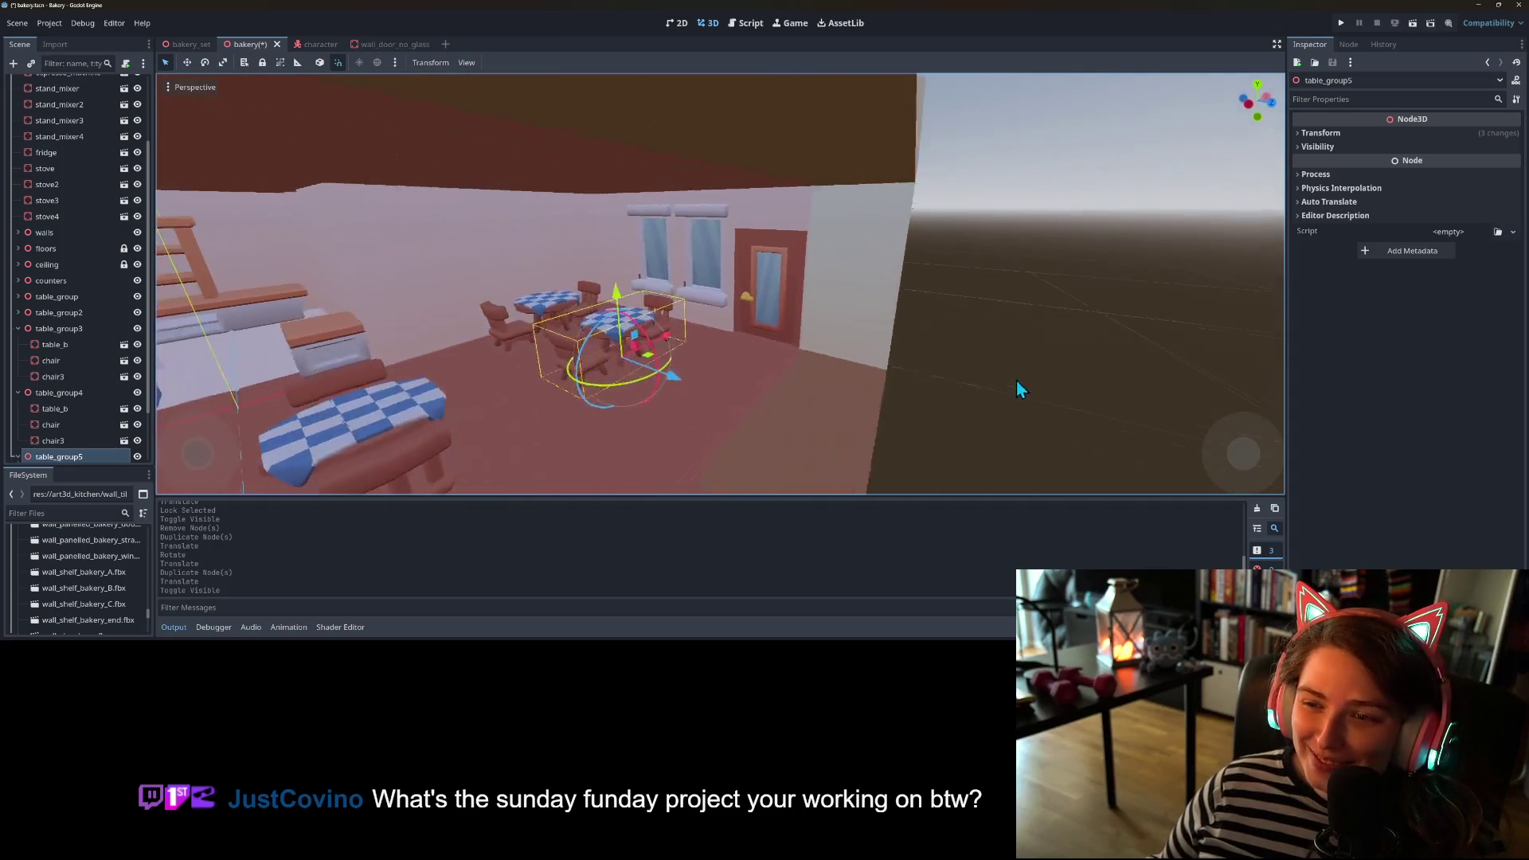
scroll(down, 3)
key(ctrl+s)
scroll(up, 3)
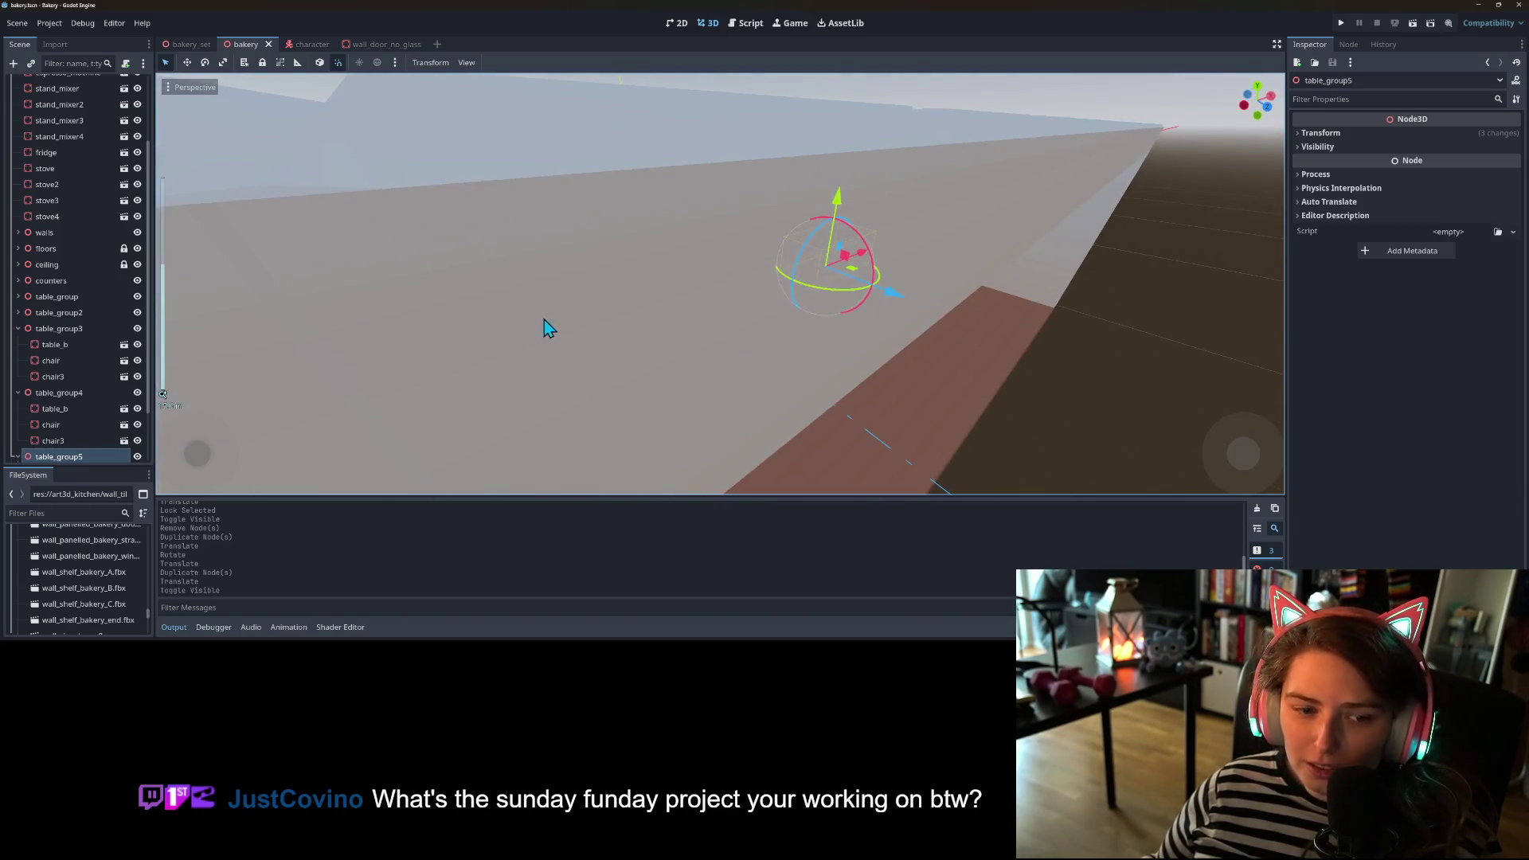
- Go back to the Tiny Treats creator page in the browser and scroll its listing
key(alt+Tab)
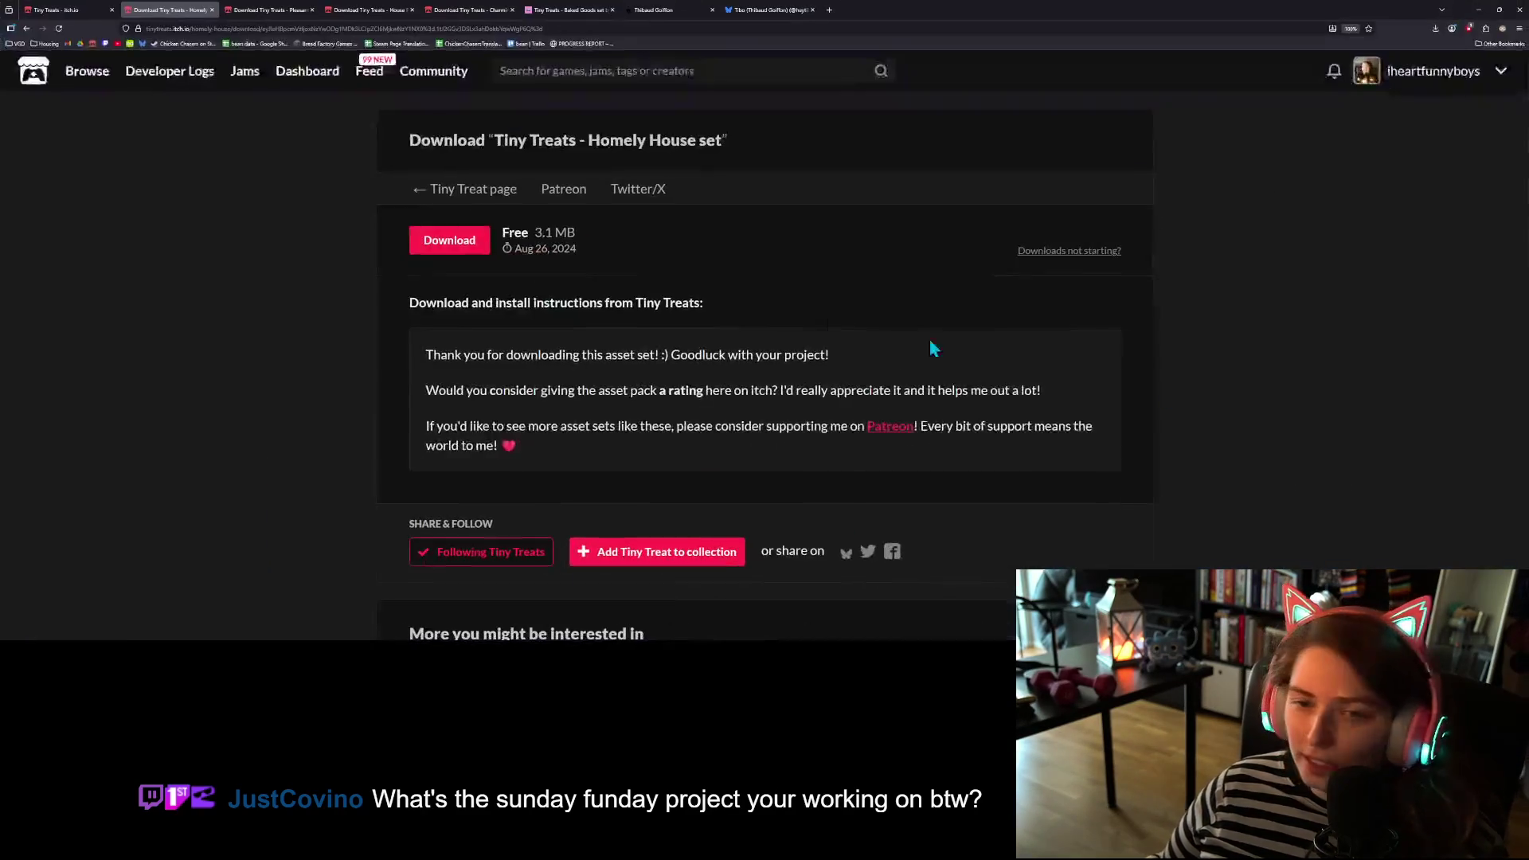
click(56, 10)
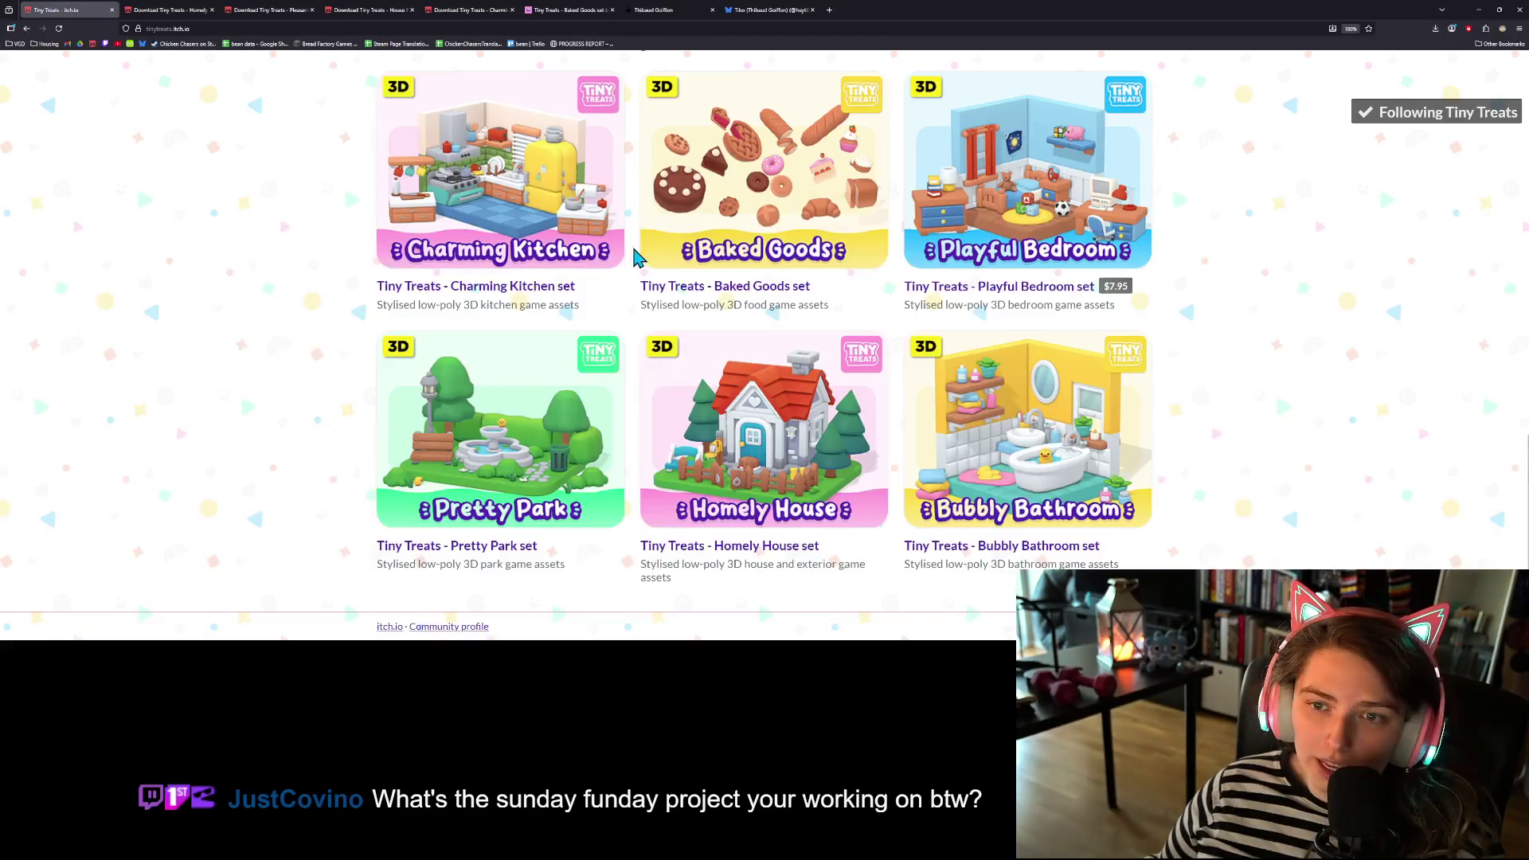
scroll(up, 3)
scroll(up, 3)
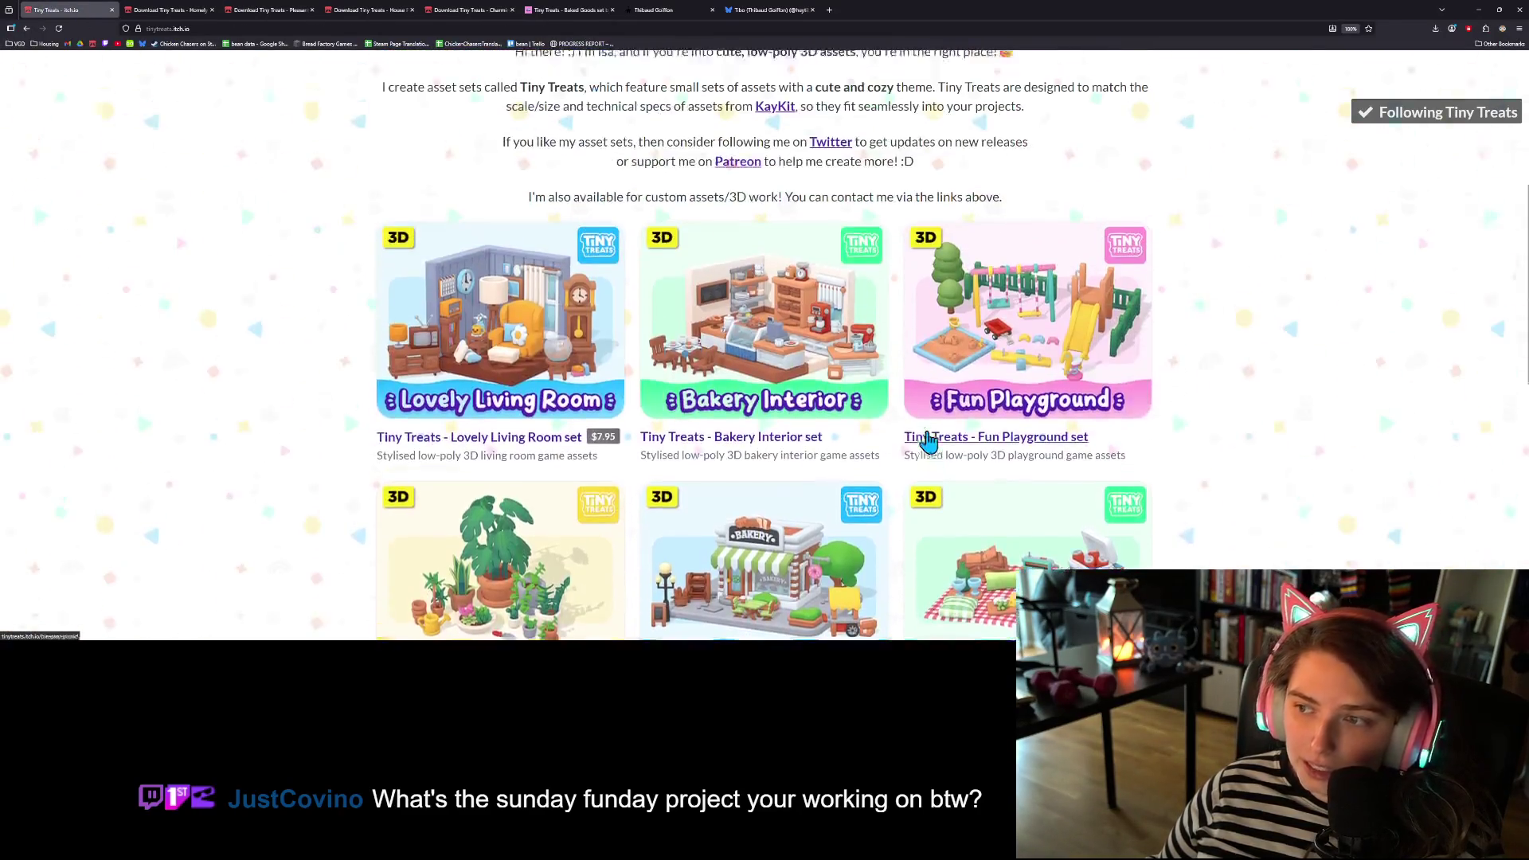
scroll(down, 3)
scroll(down, 3)
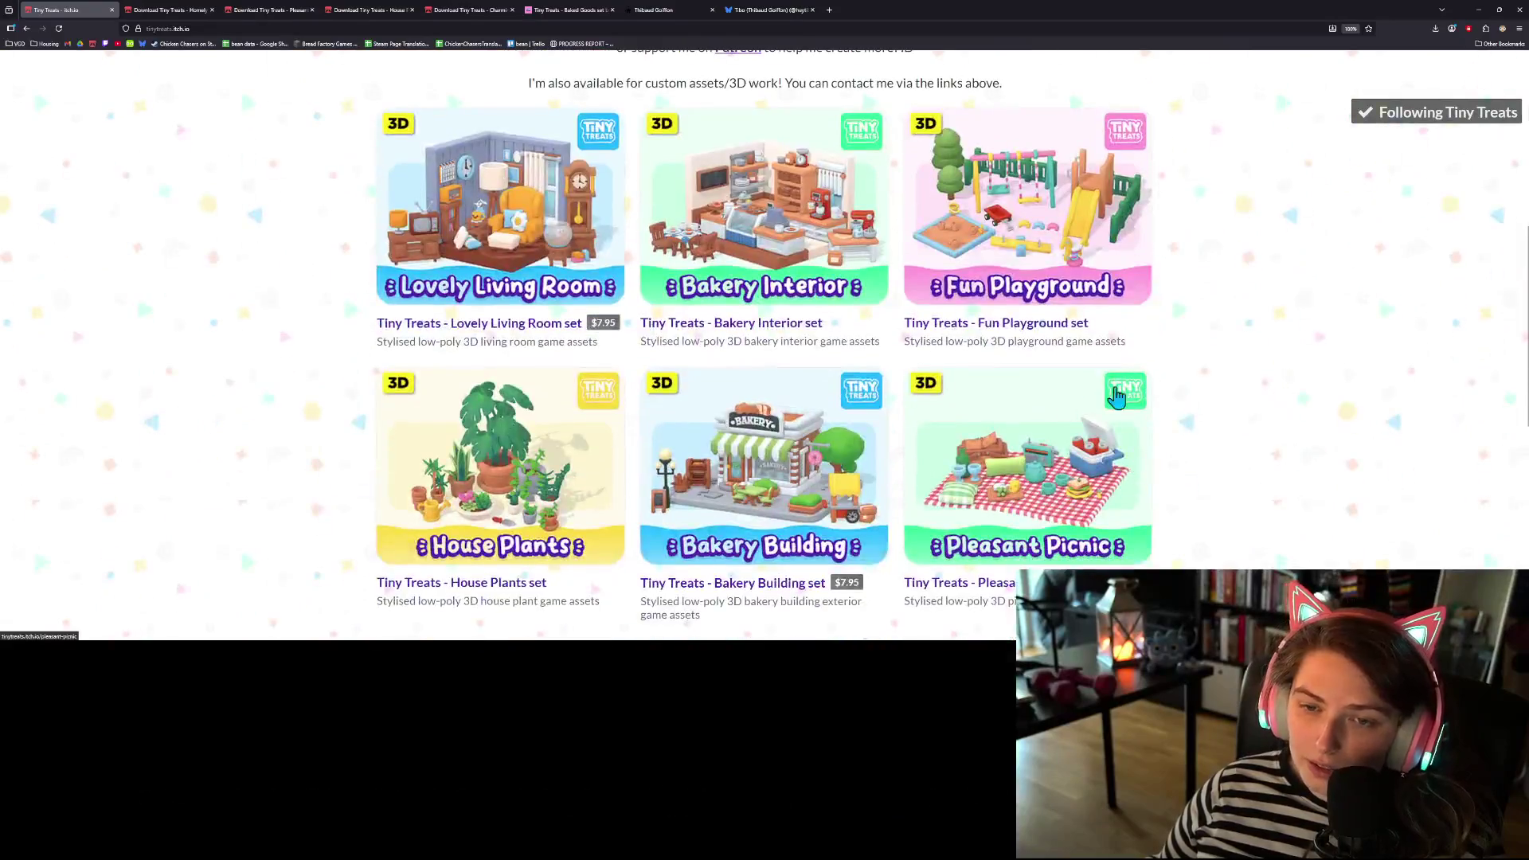
scroll(up, 3)
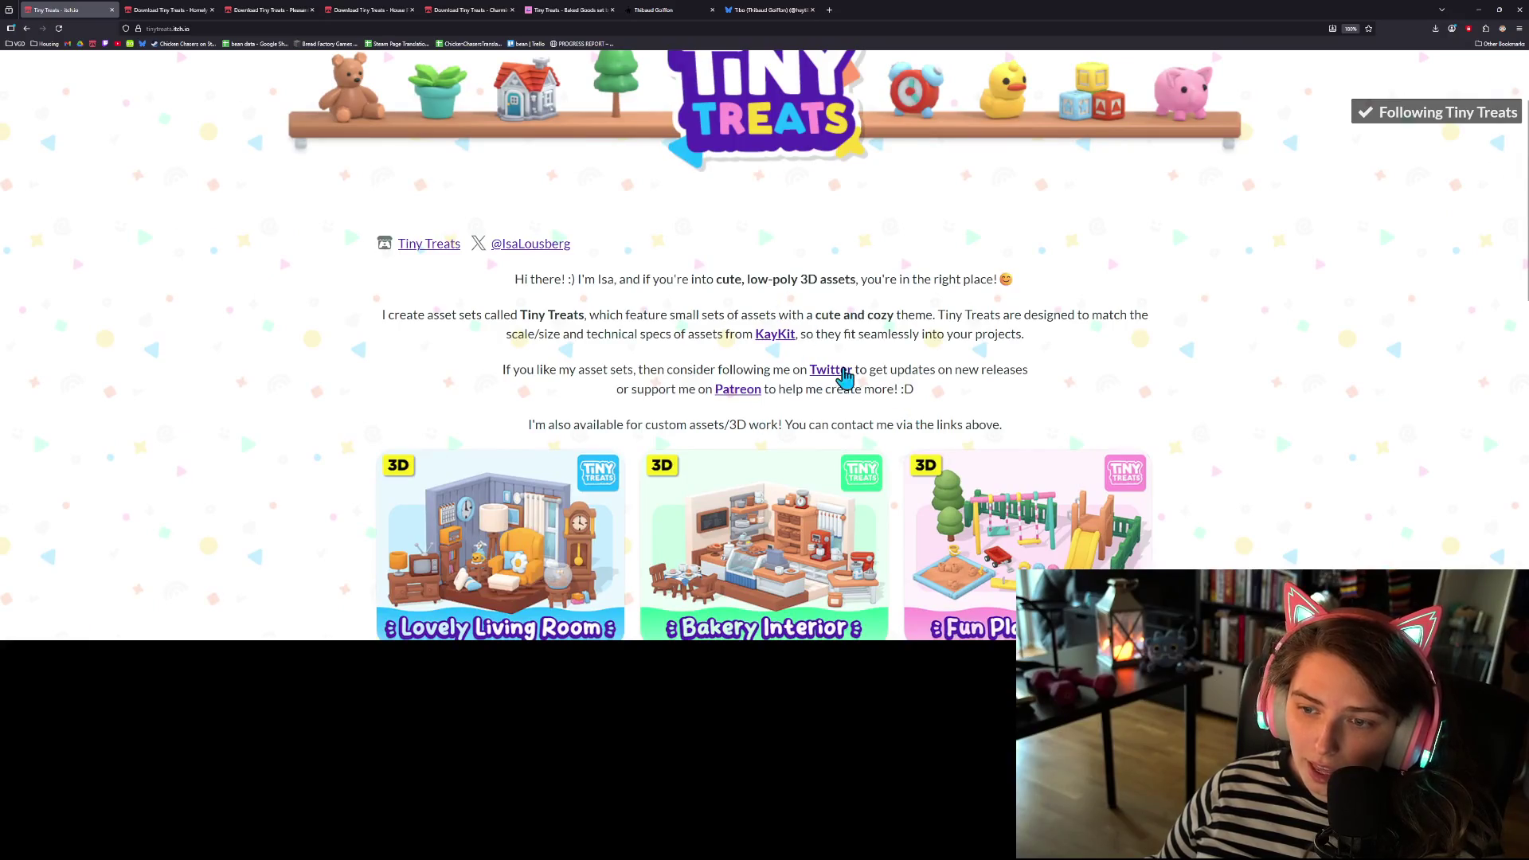
scroll(down, 3)
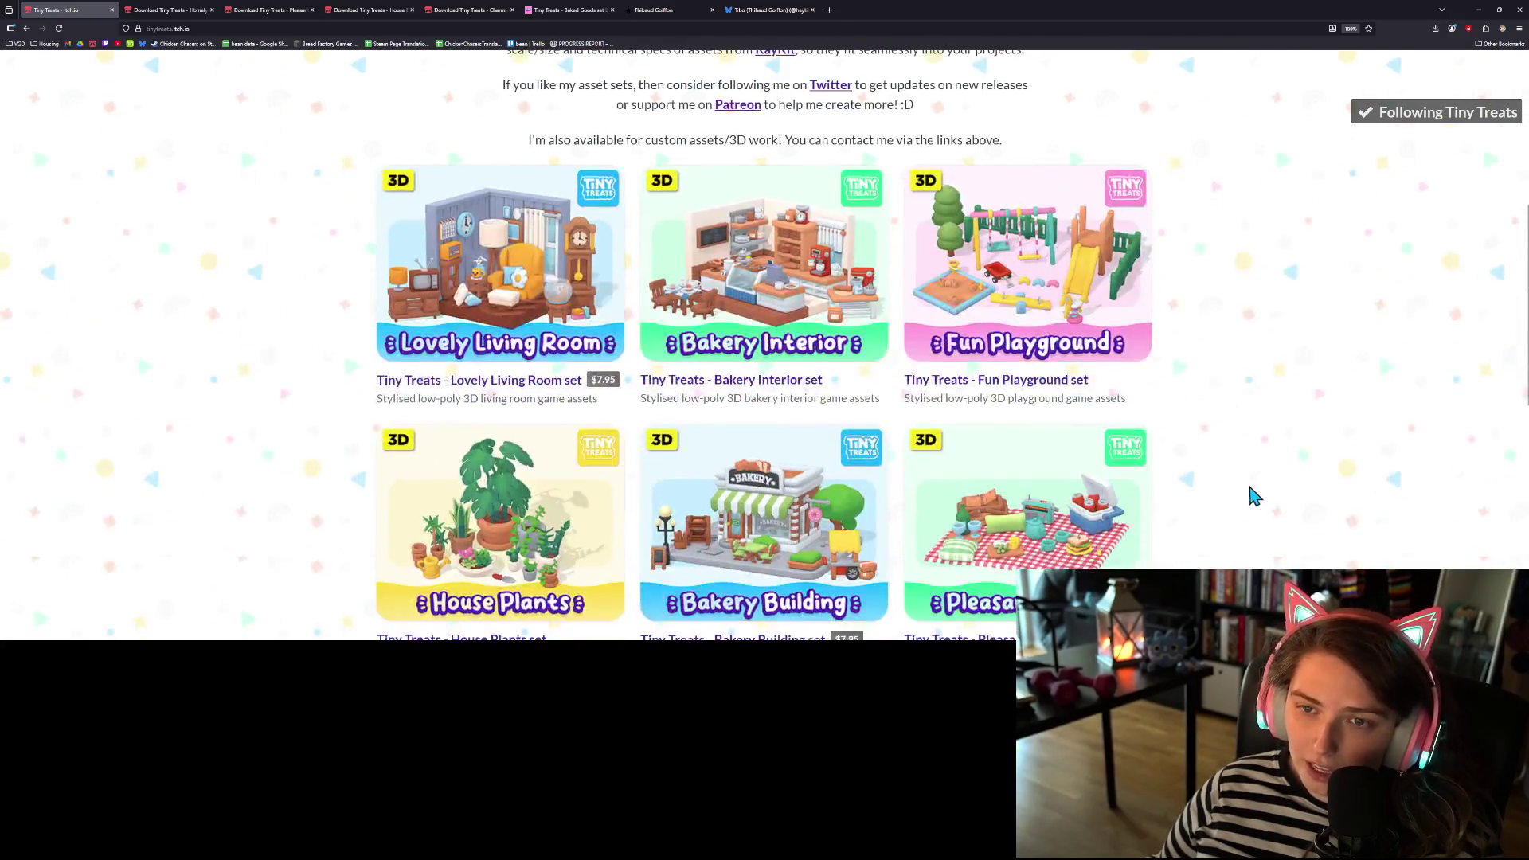
scroll(up, 3)
scroll(down, 3)
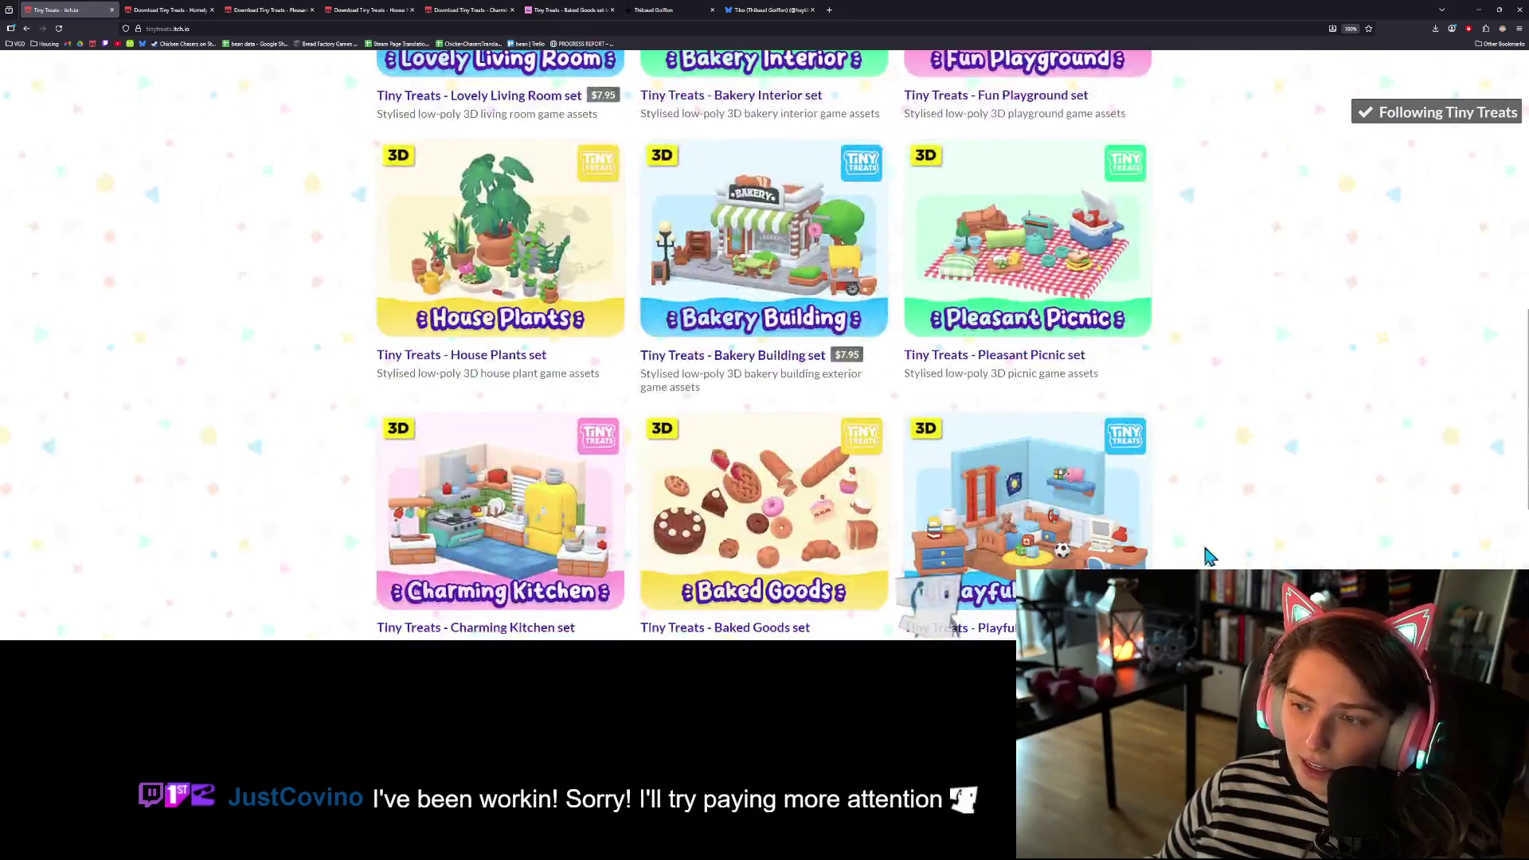
- Return to Godot, frame table_group5, and orbit toward the bakery's window wall
click(1477, 9)
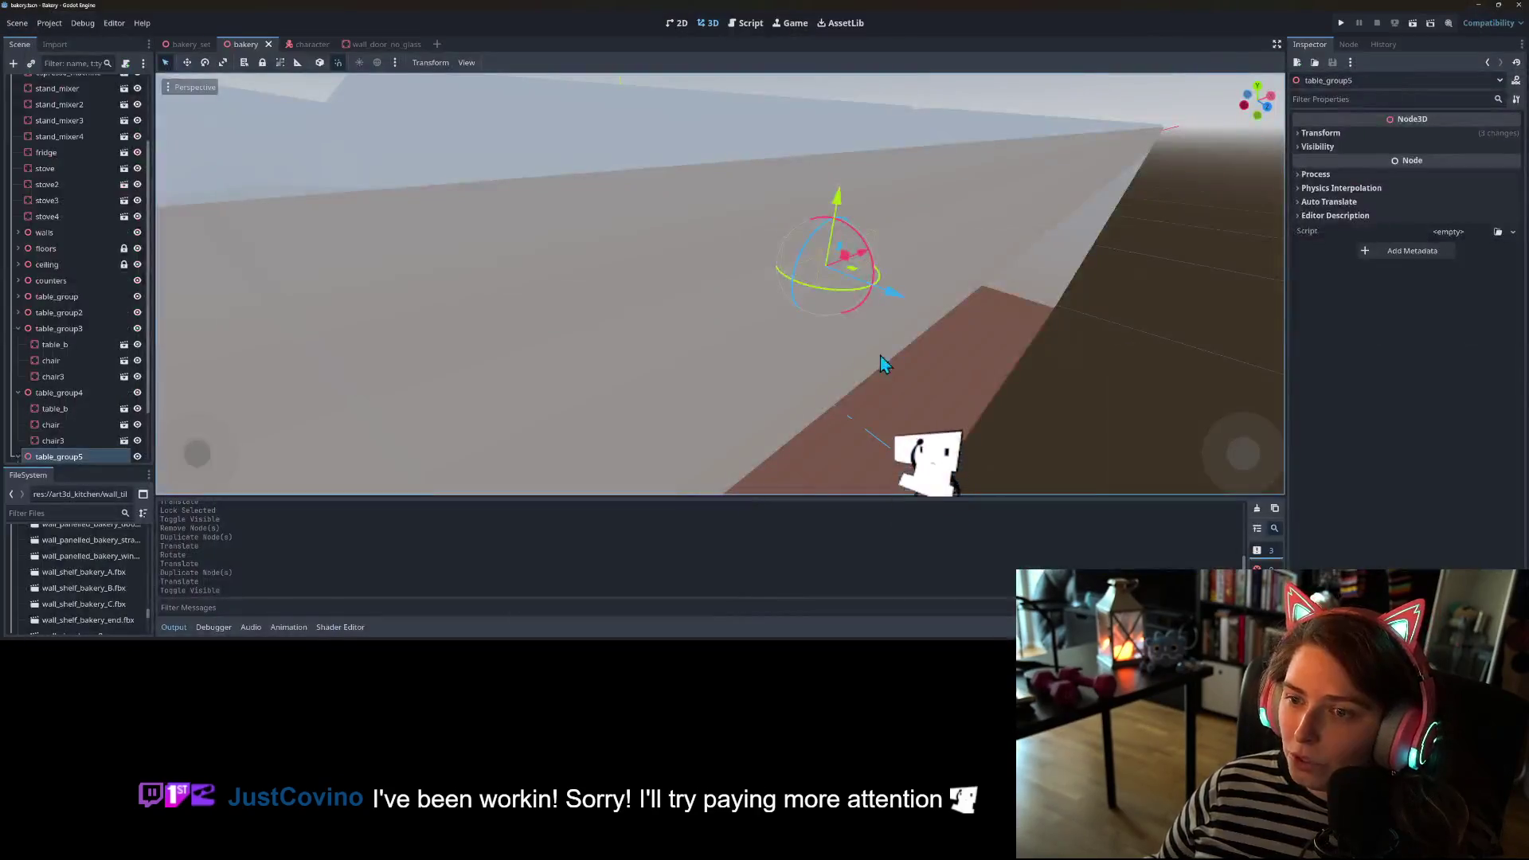
key(f)
scroll(down, 3)
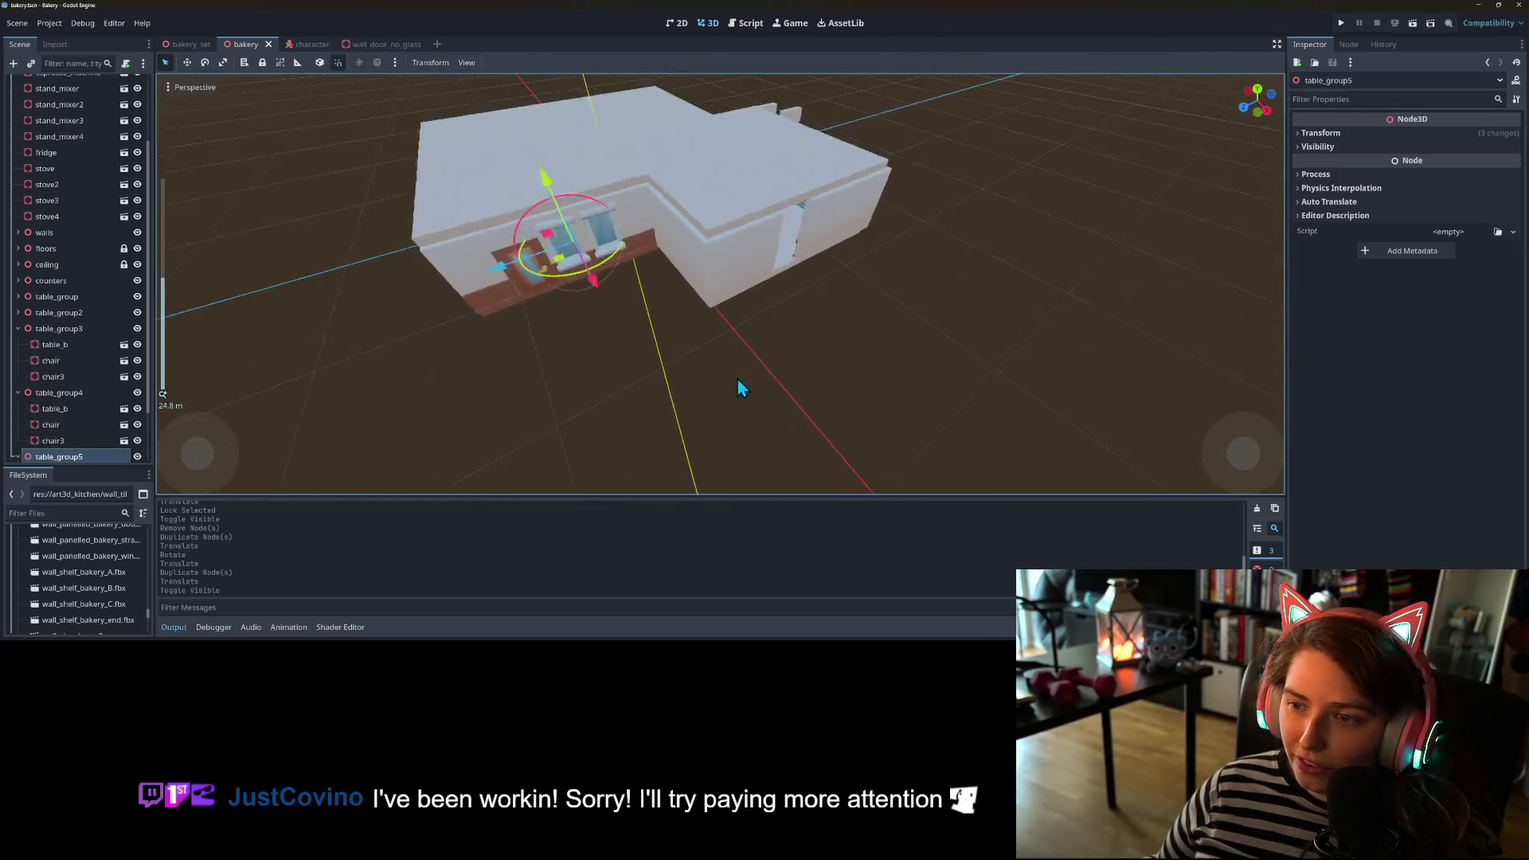
drag(737, 377, 651, 374)
scroll(up, 3)
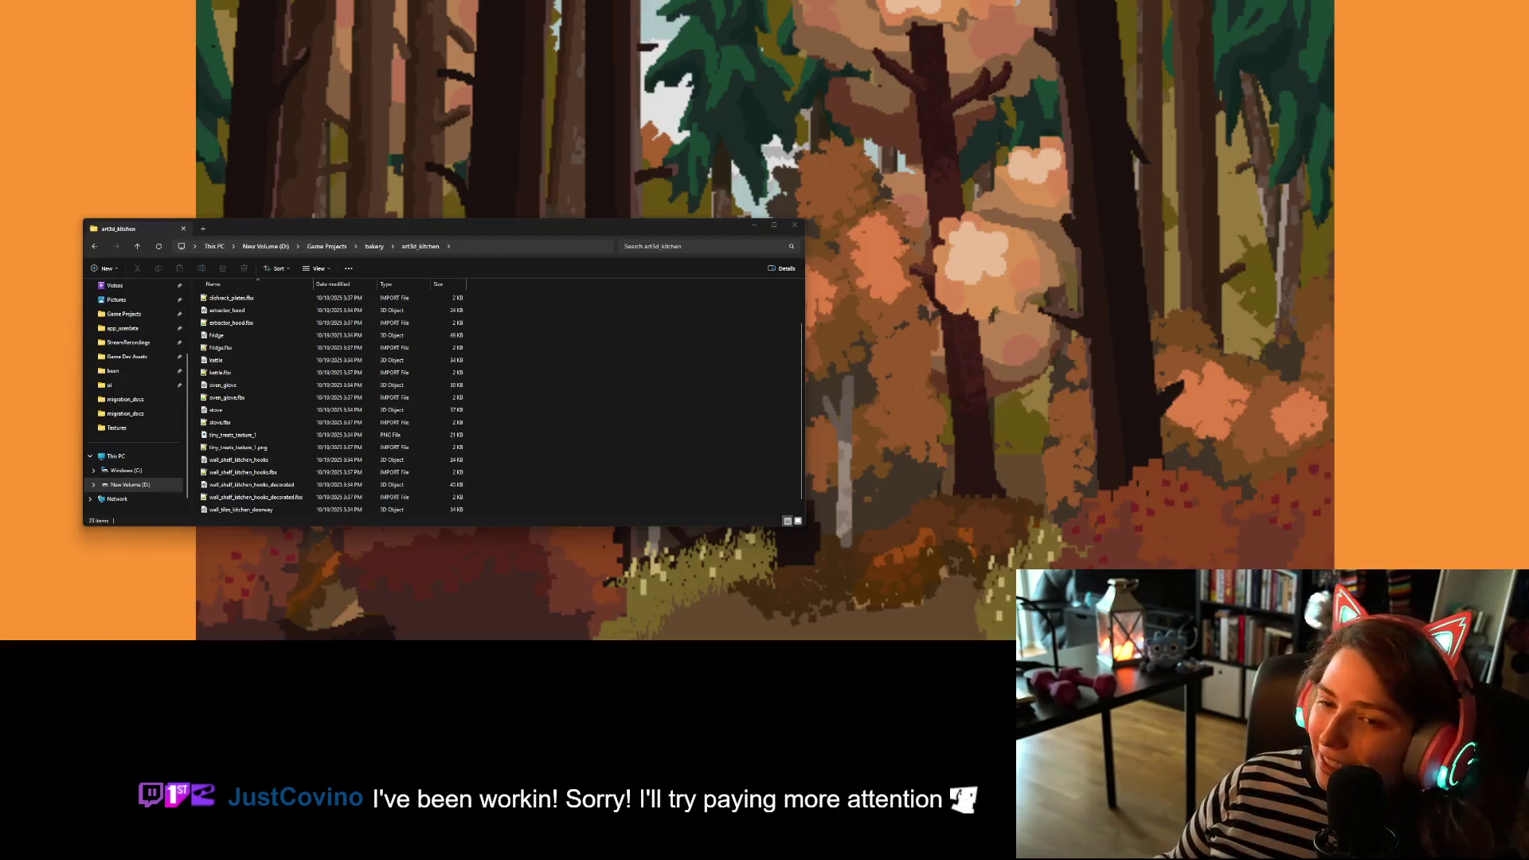
- Navigate up from the current folder to the bakery project folder in File Explorer
click(494, 246)
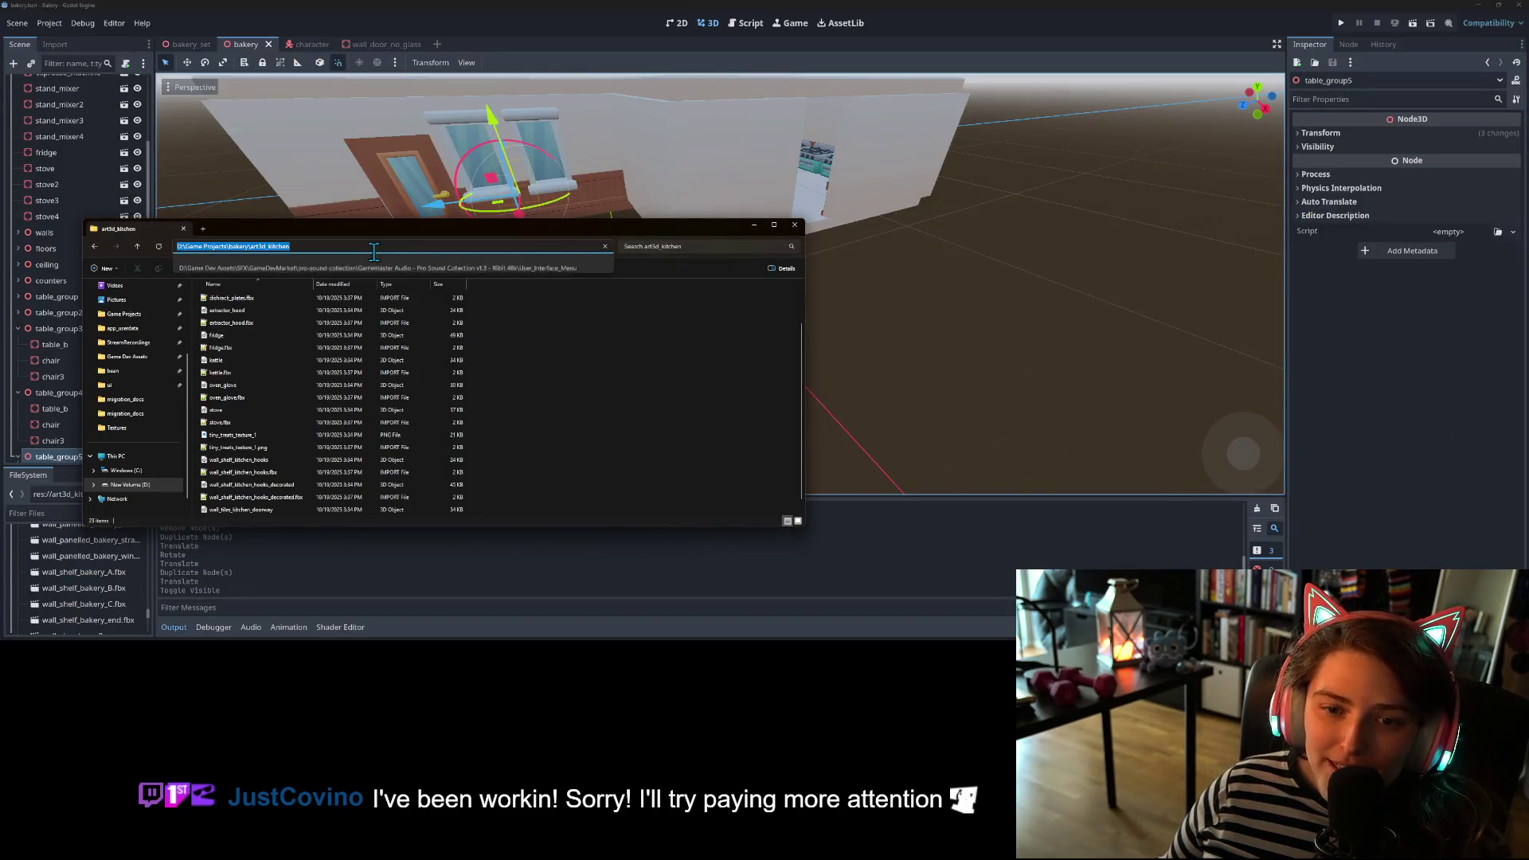
click(544, 378)
click(366, 246)
- Create a new folder named art3d_ in the bakery project root
right_click(605, 374)
mouse_move(651, 446)
click(767, 447)
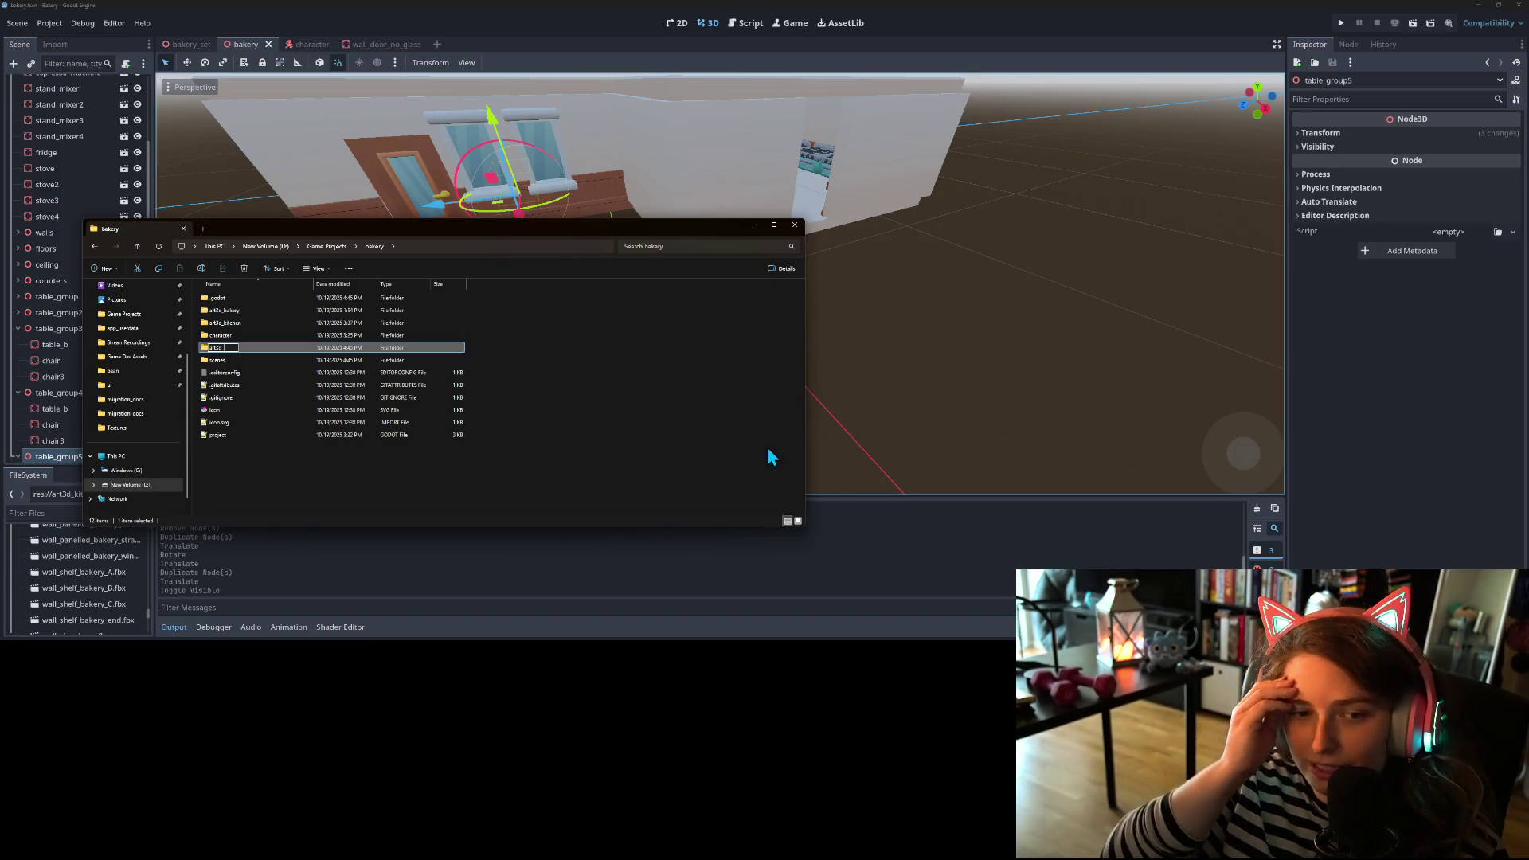
text(gard)
text(en)
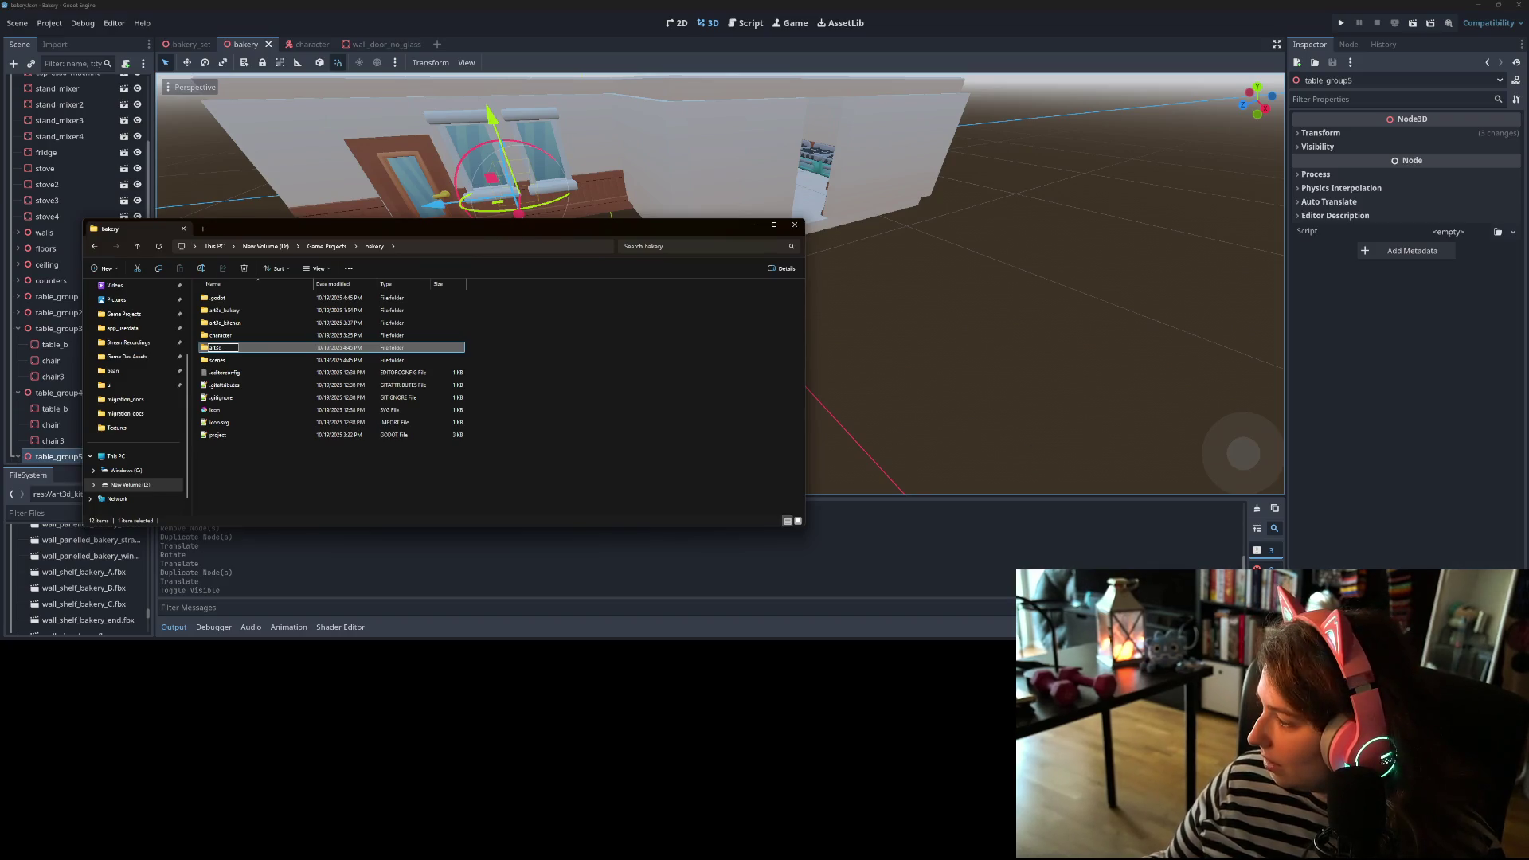
key(Return)
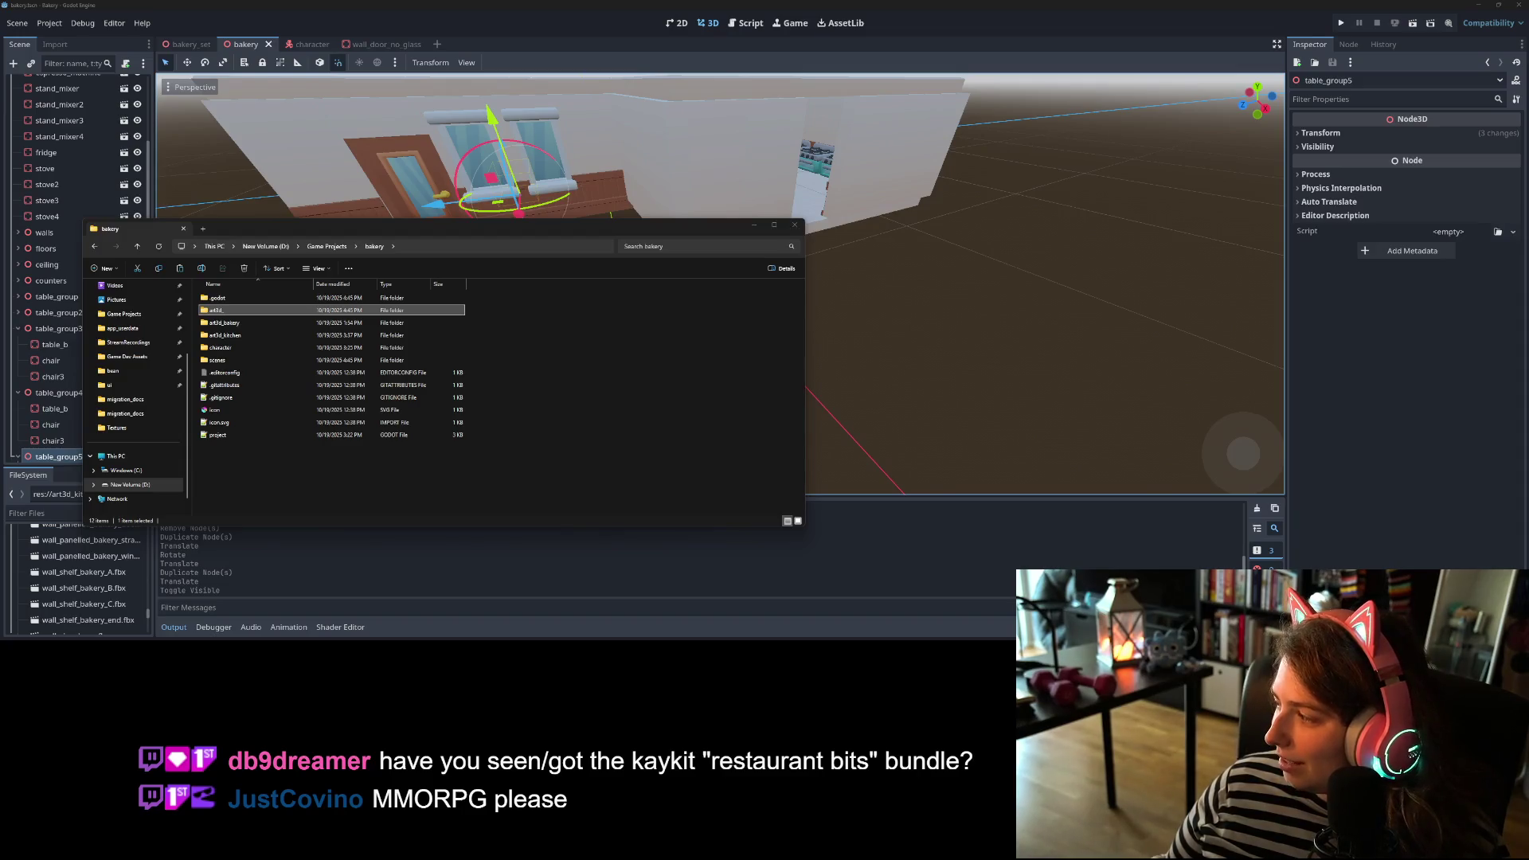
key(alt+Tab)
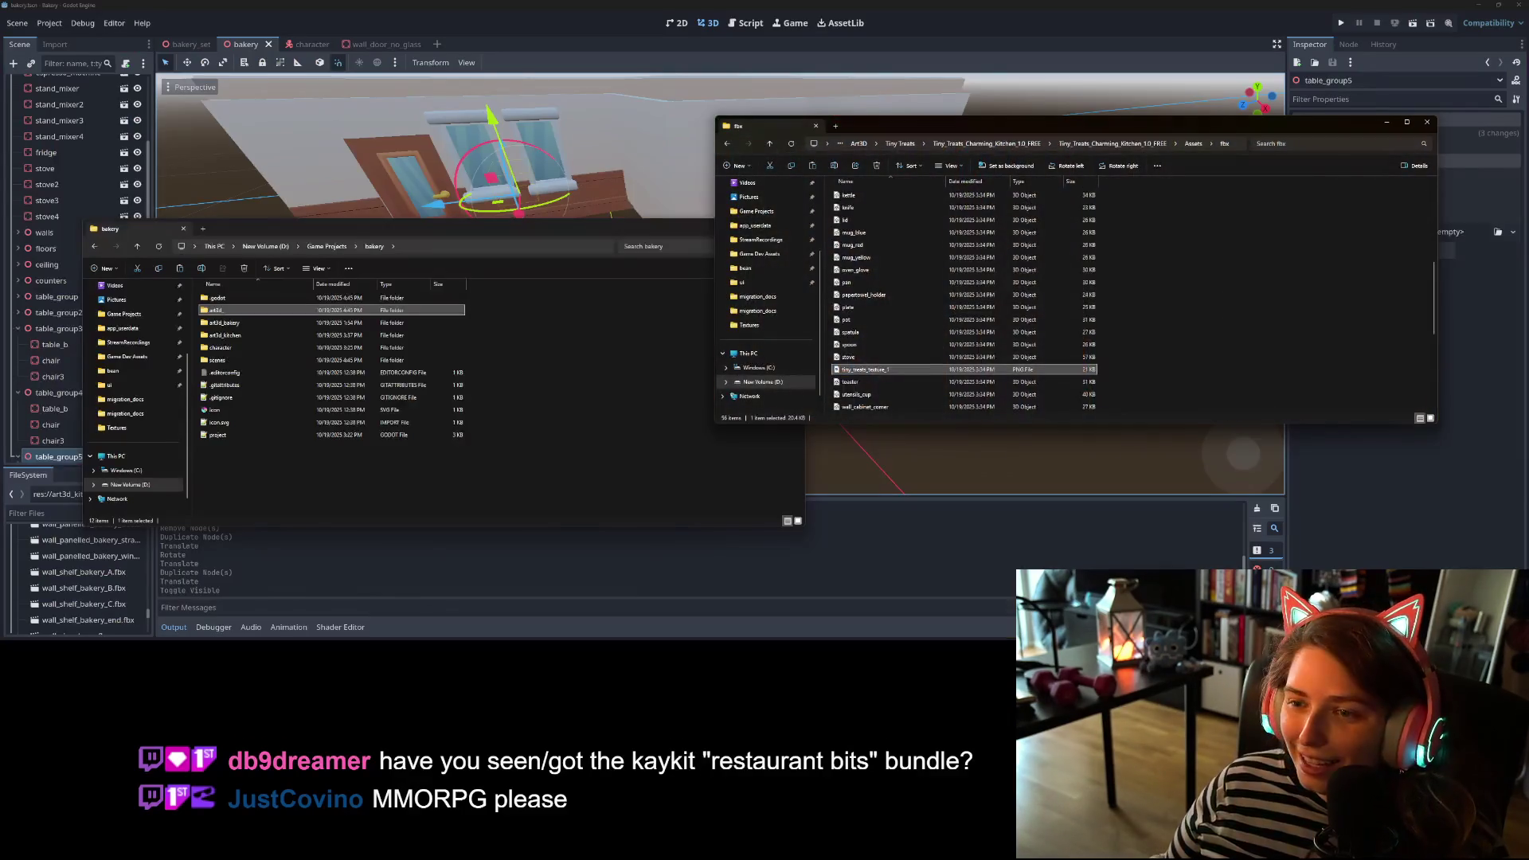
- Extract the Homely House zip into the Tiny Treats downloads folder
click(900, 145)
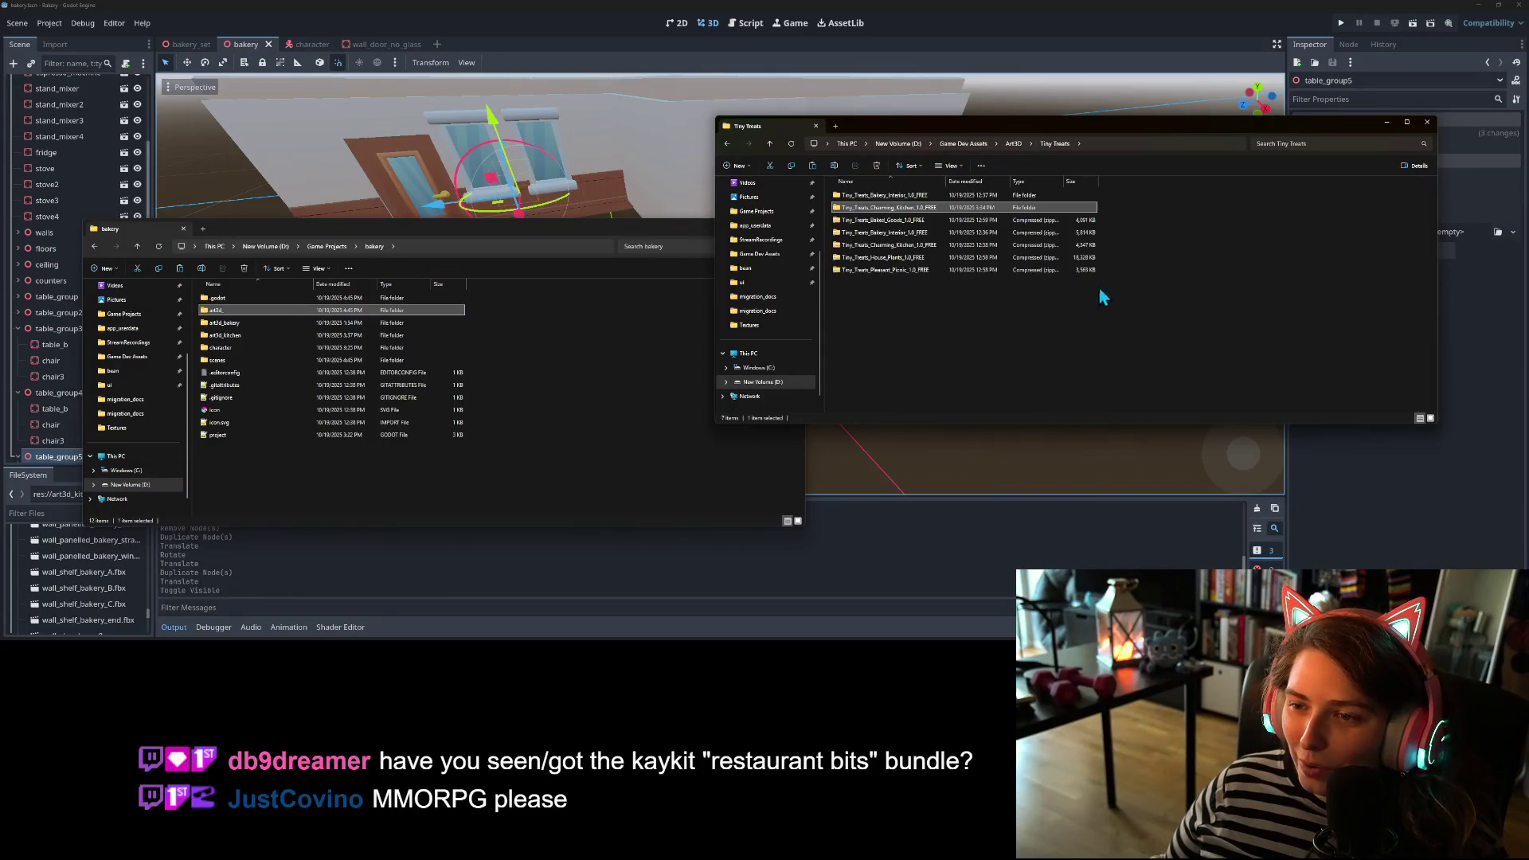
right_click(873, 285)
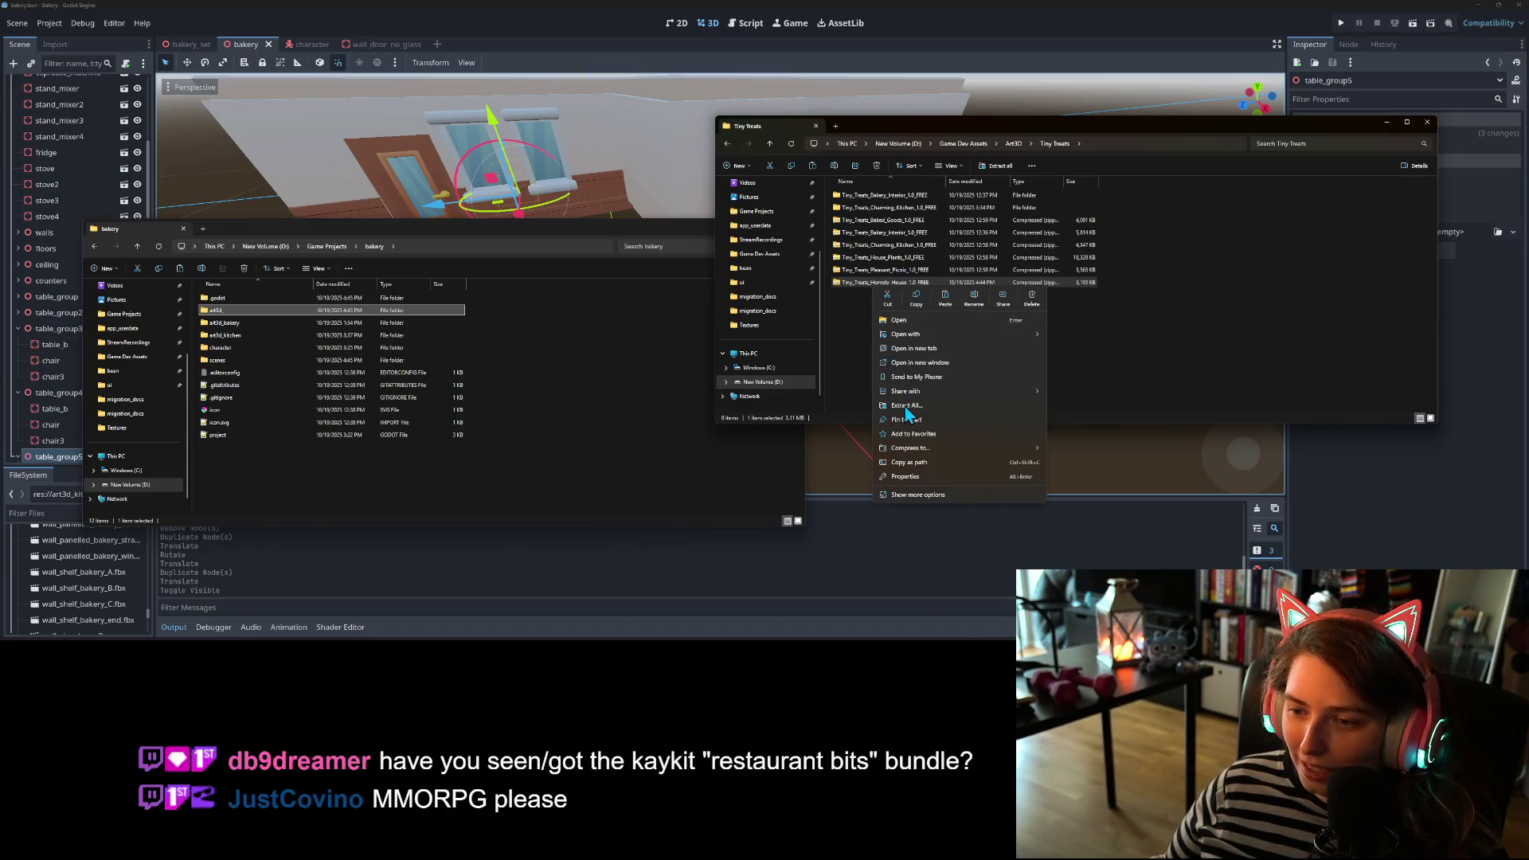
click(904, 405)
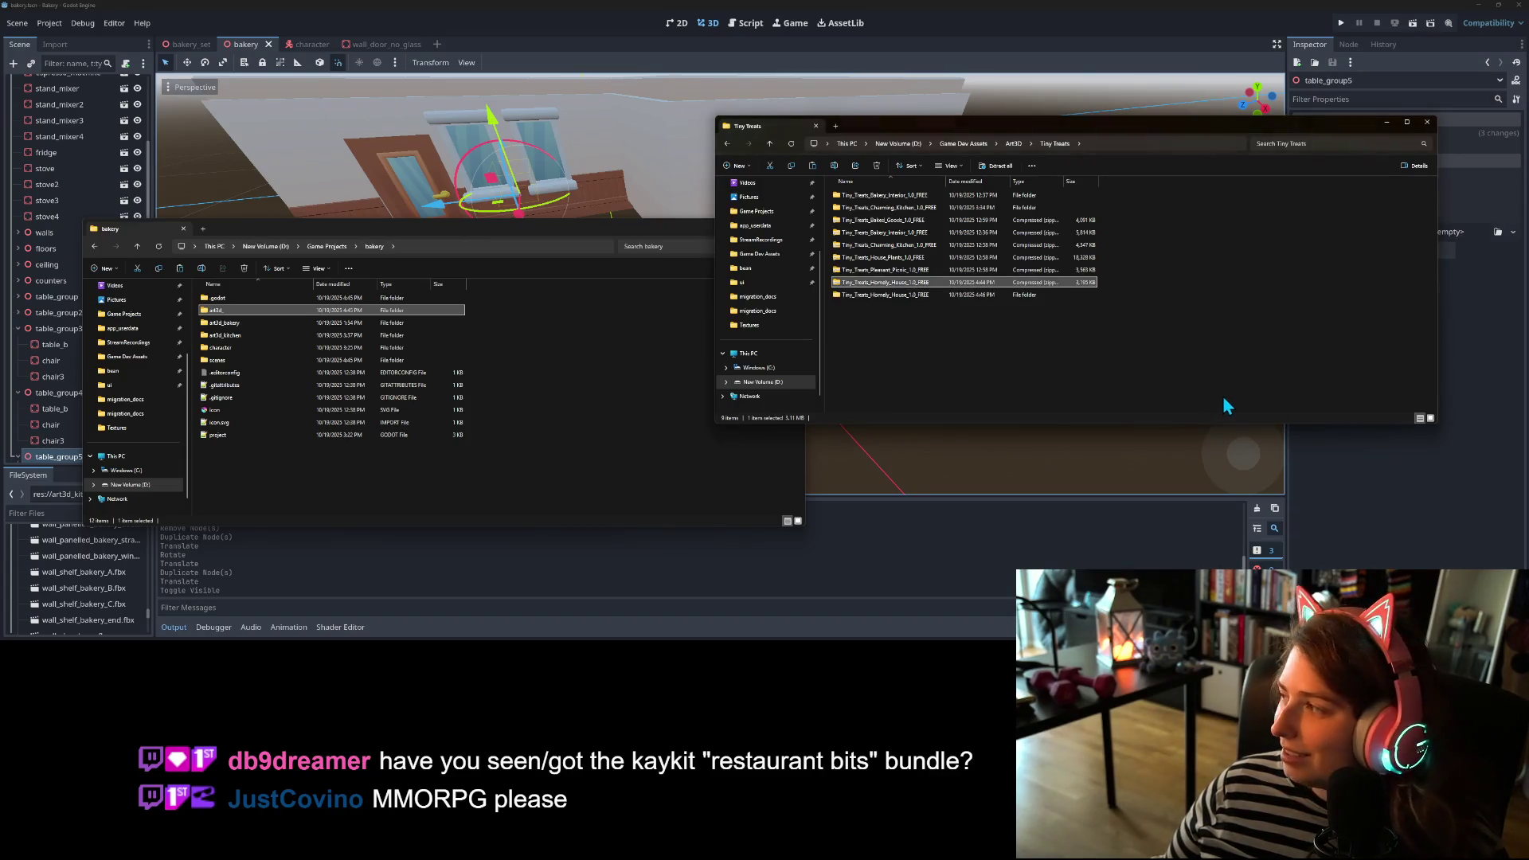
- Browse into the extracted Homely House folders down to its fbx model files
click(1166, 401)
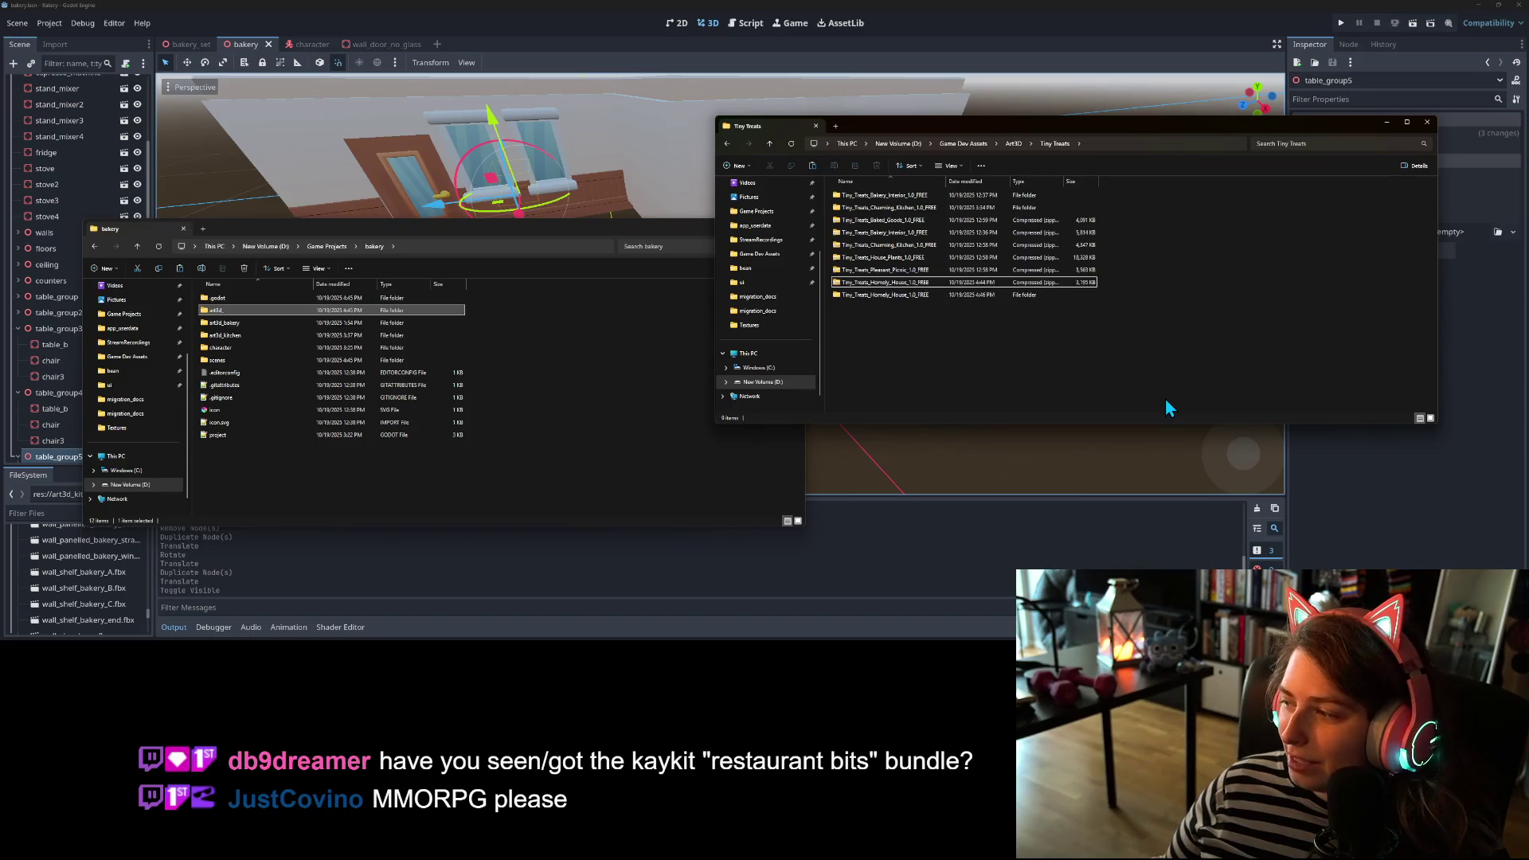
double_click(902, 299)
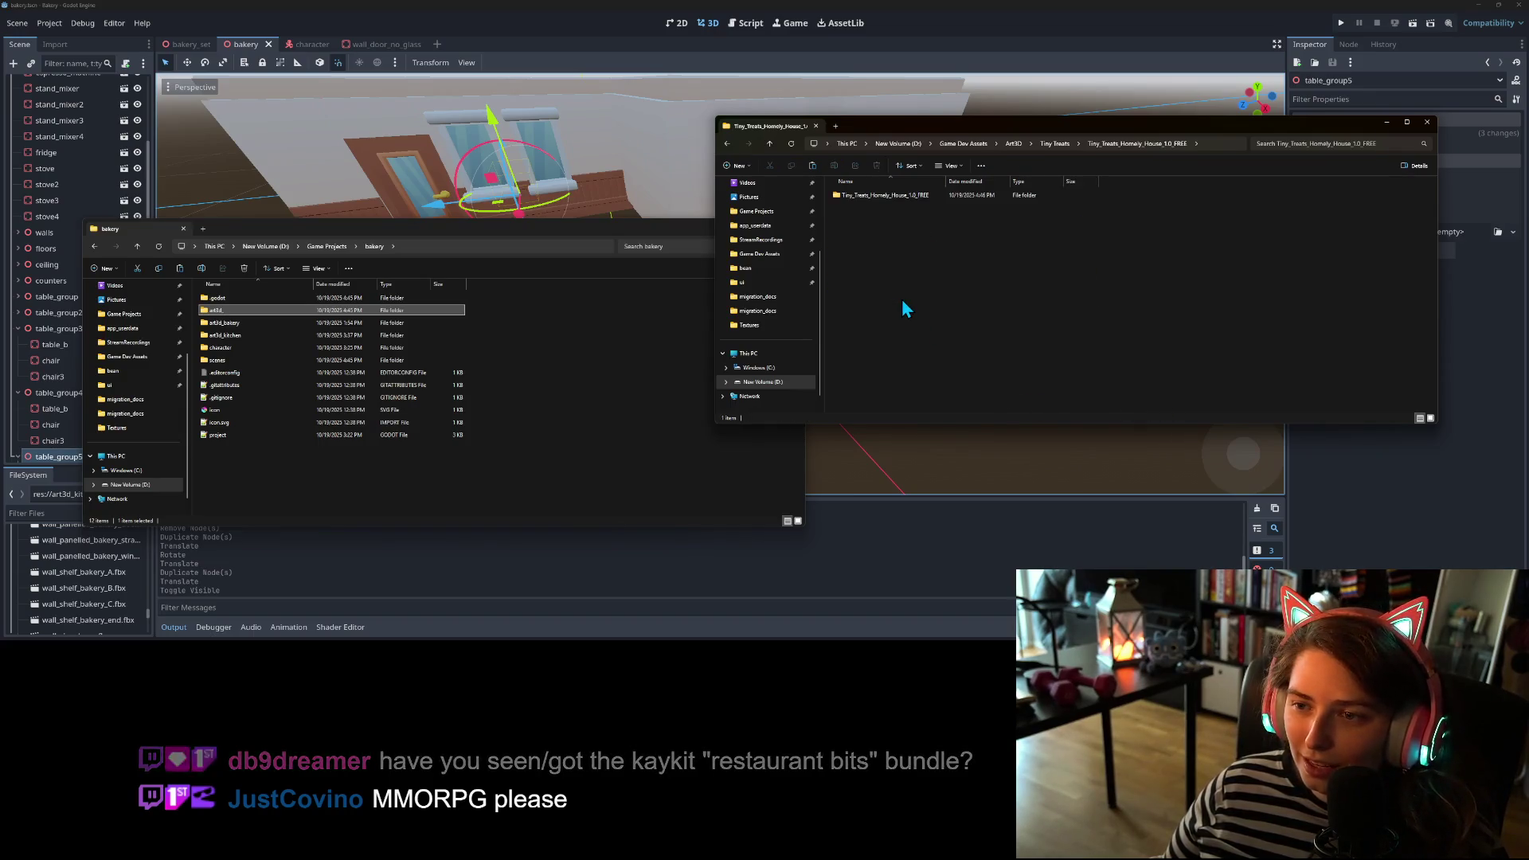
double_click(862, 194)
double_click(857, 196)
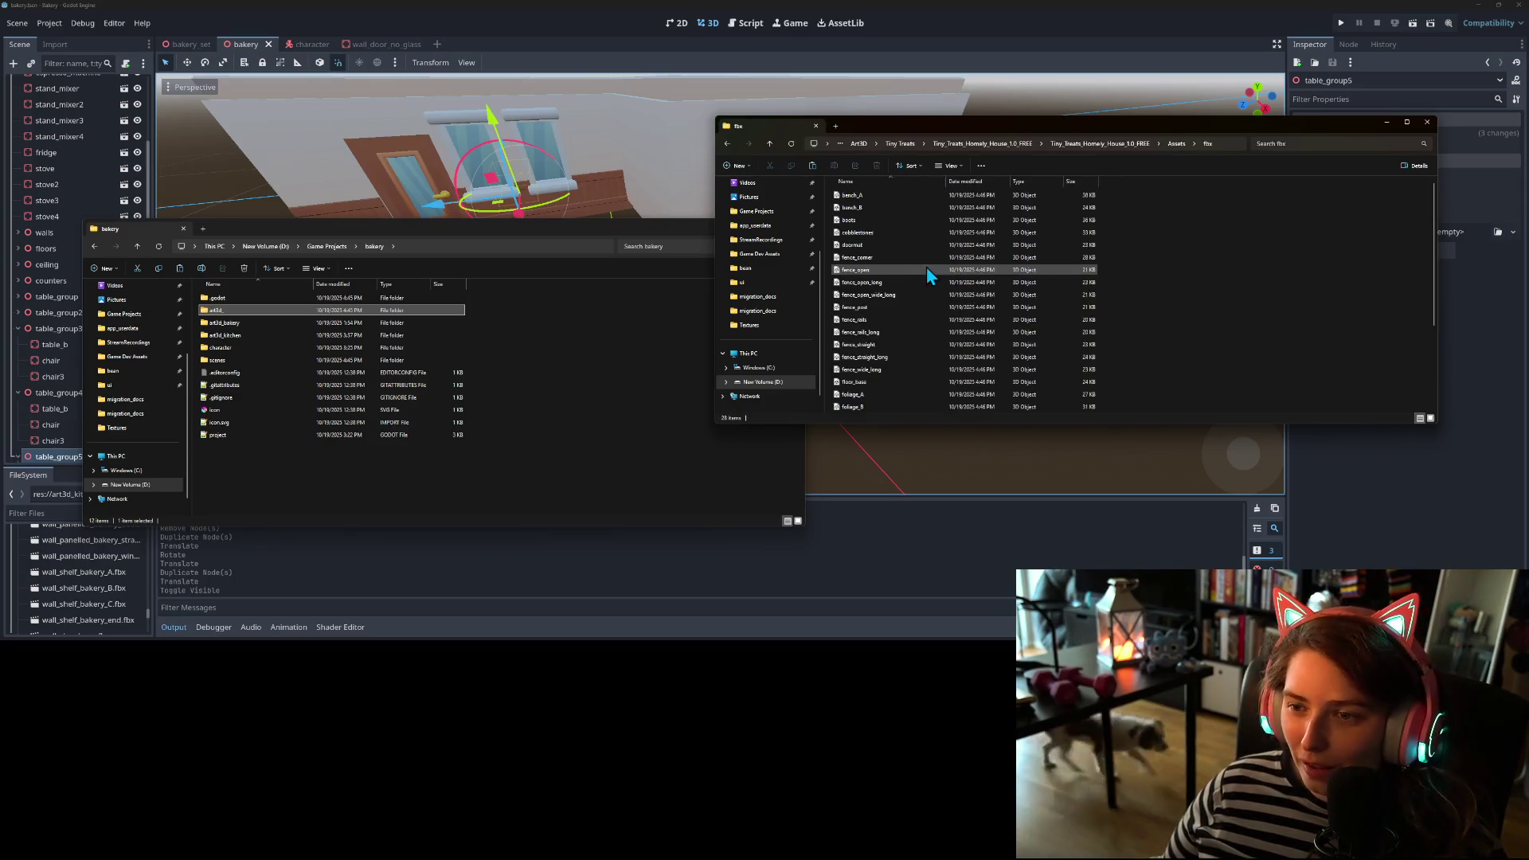
click(306, 494)
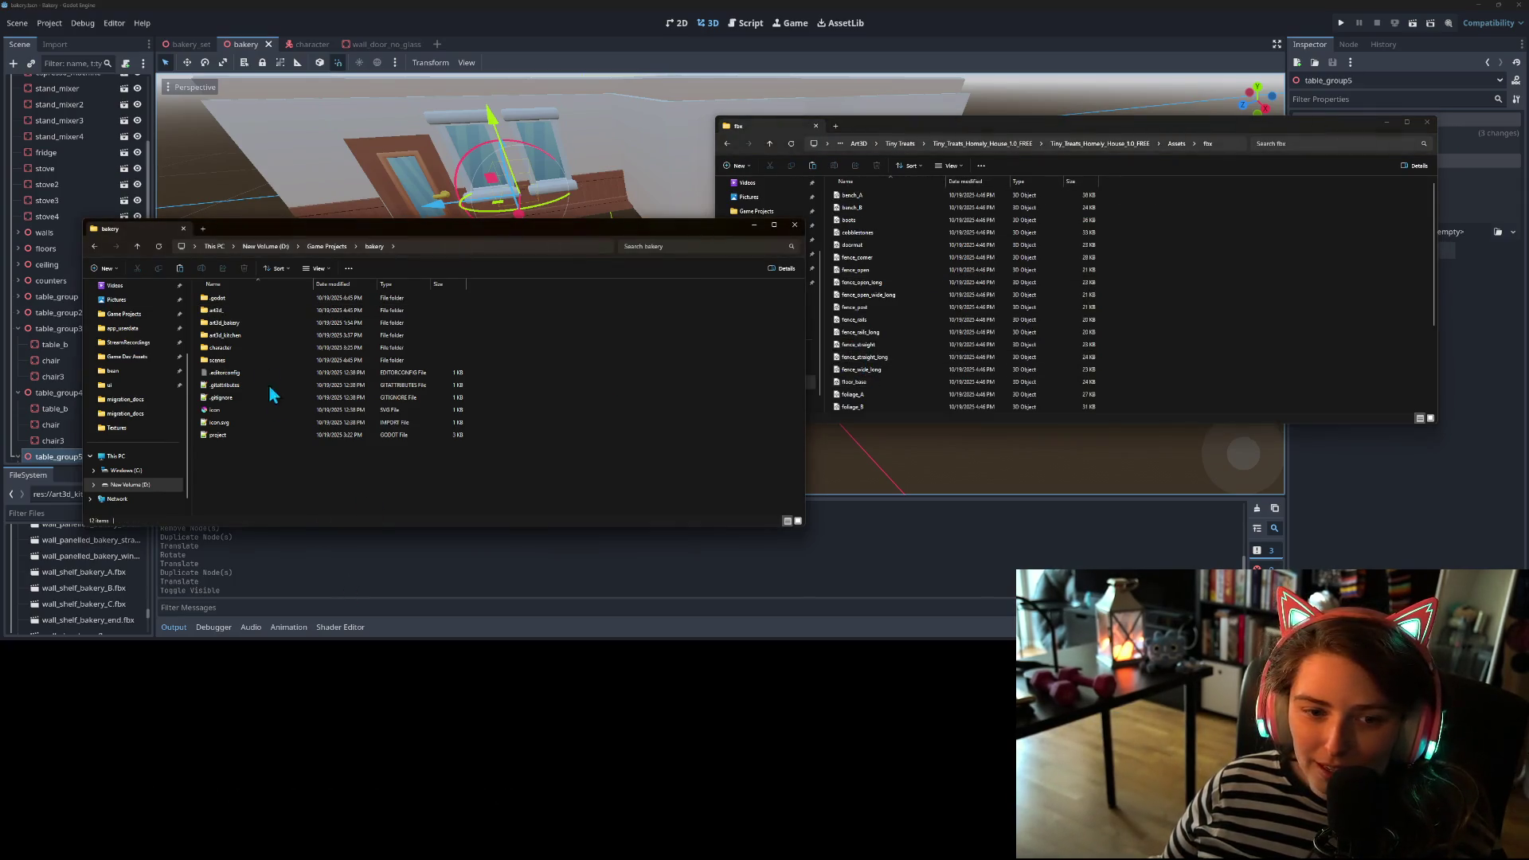
- Rename the art3d_ folder to art3d_homelyhouse and create a prefabs folder inside it
right_click(231, 311)
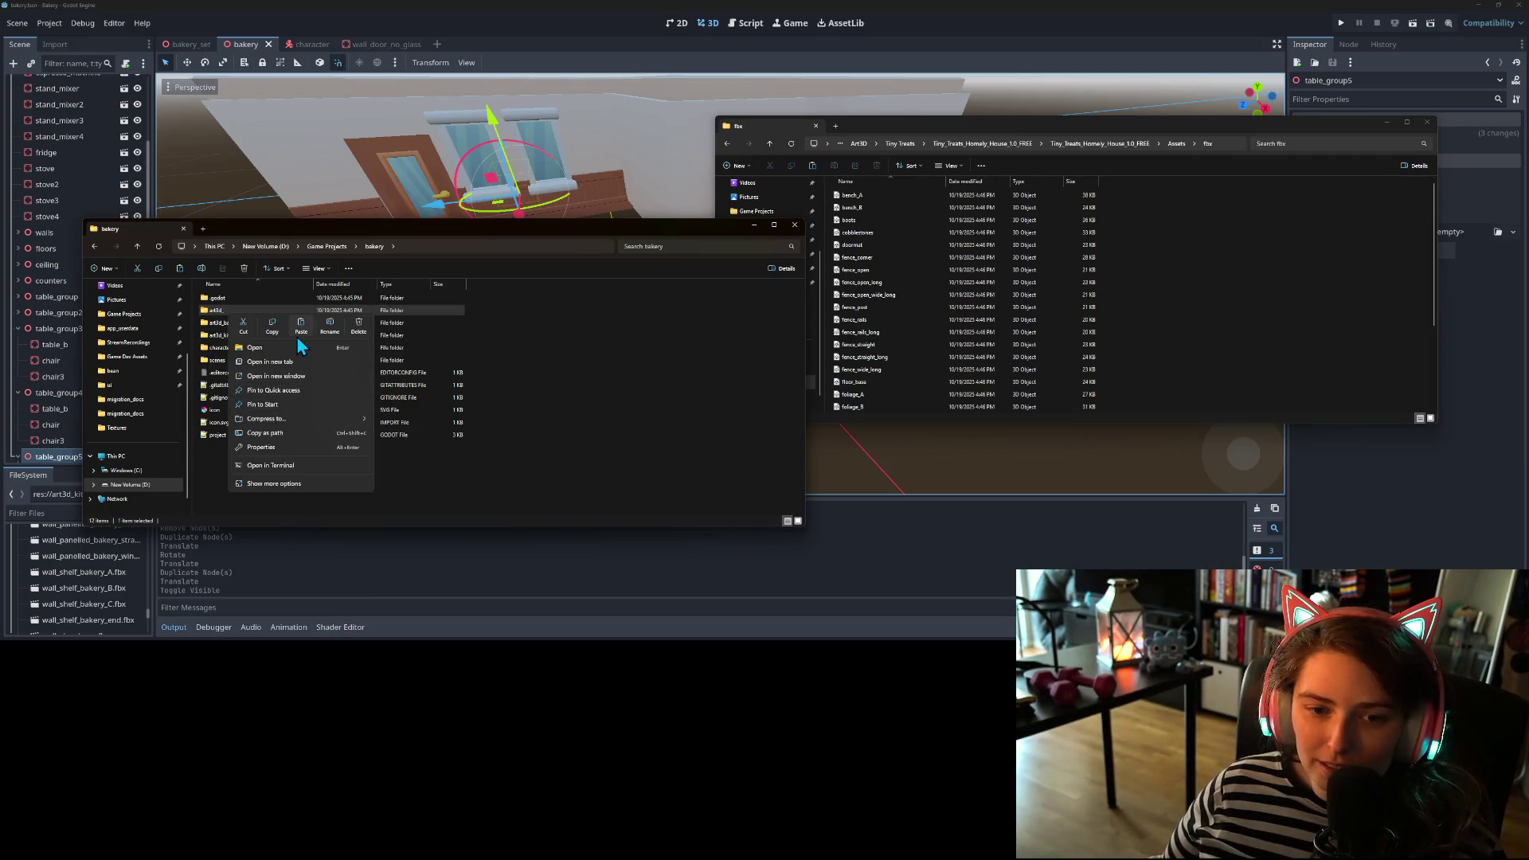
click(338, 330)
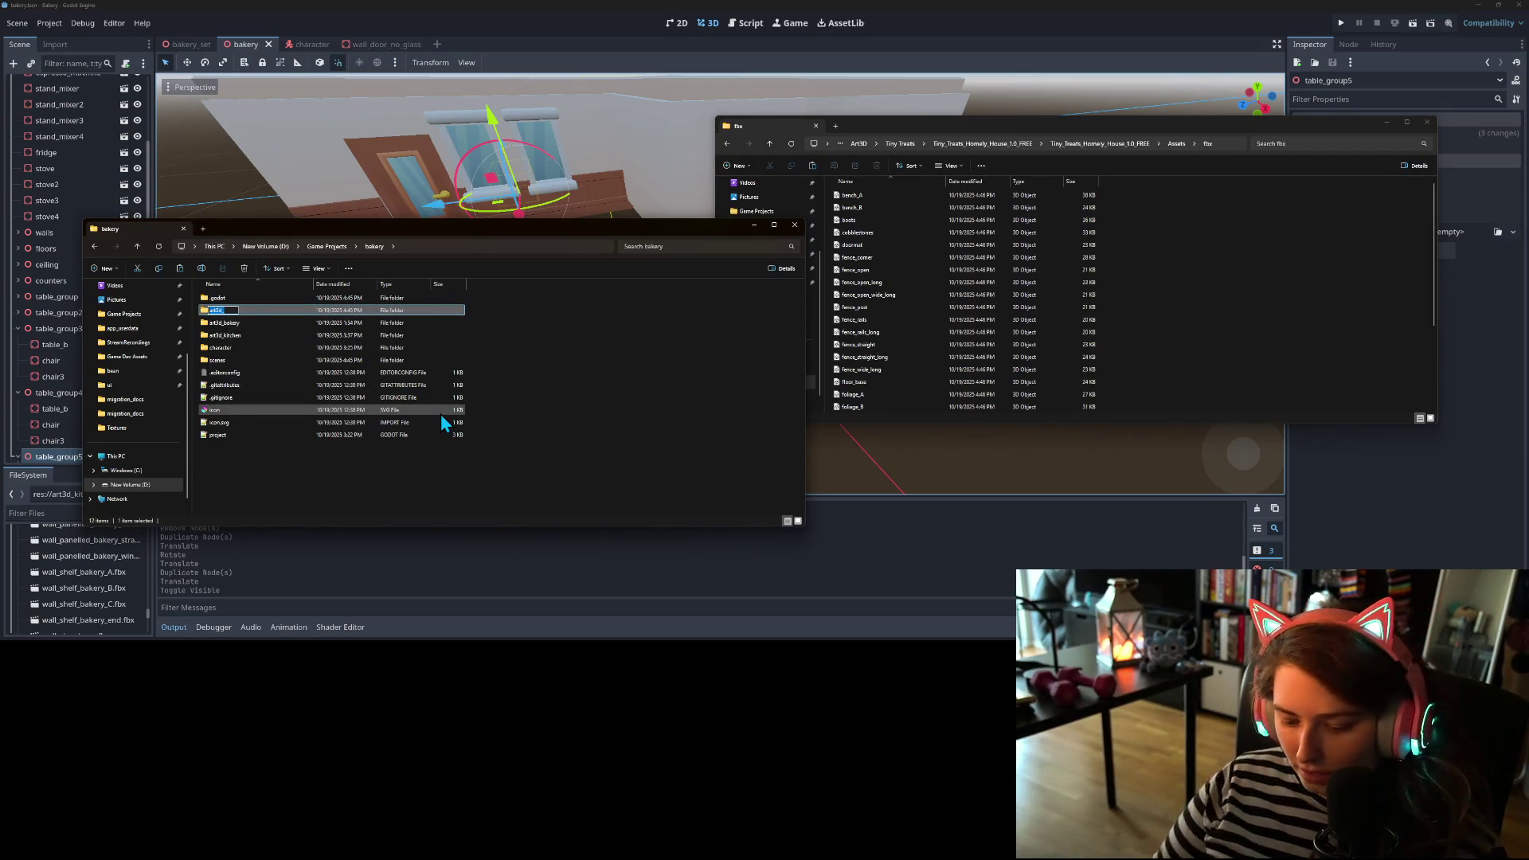
text(omely)
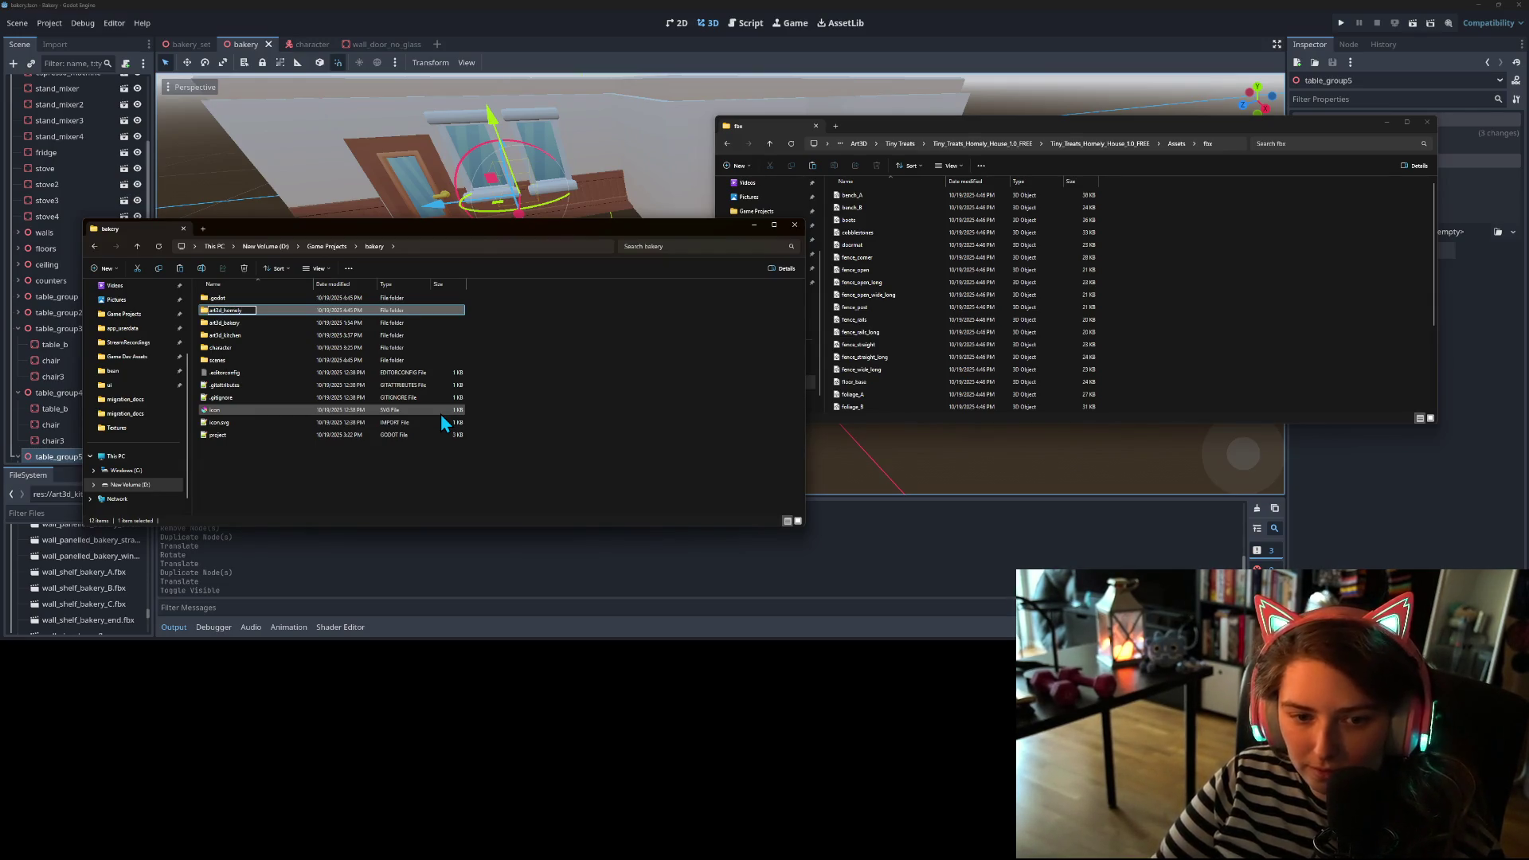
text(house)
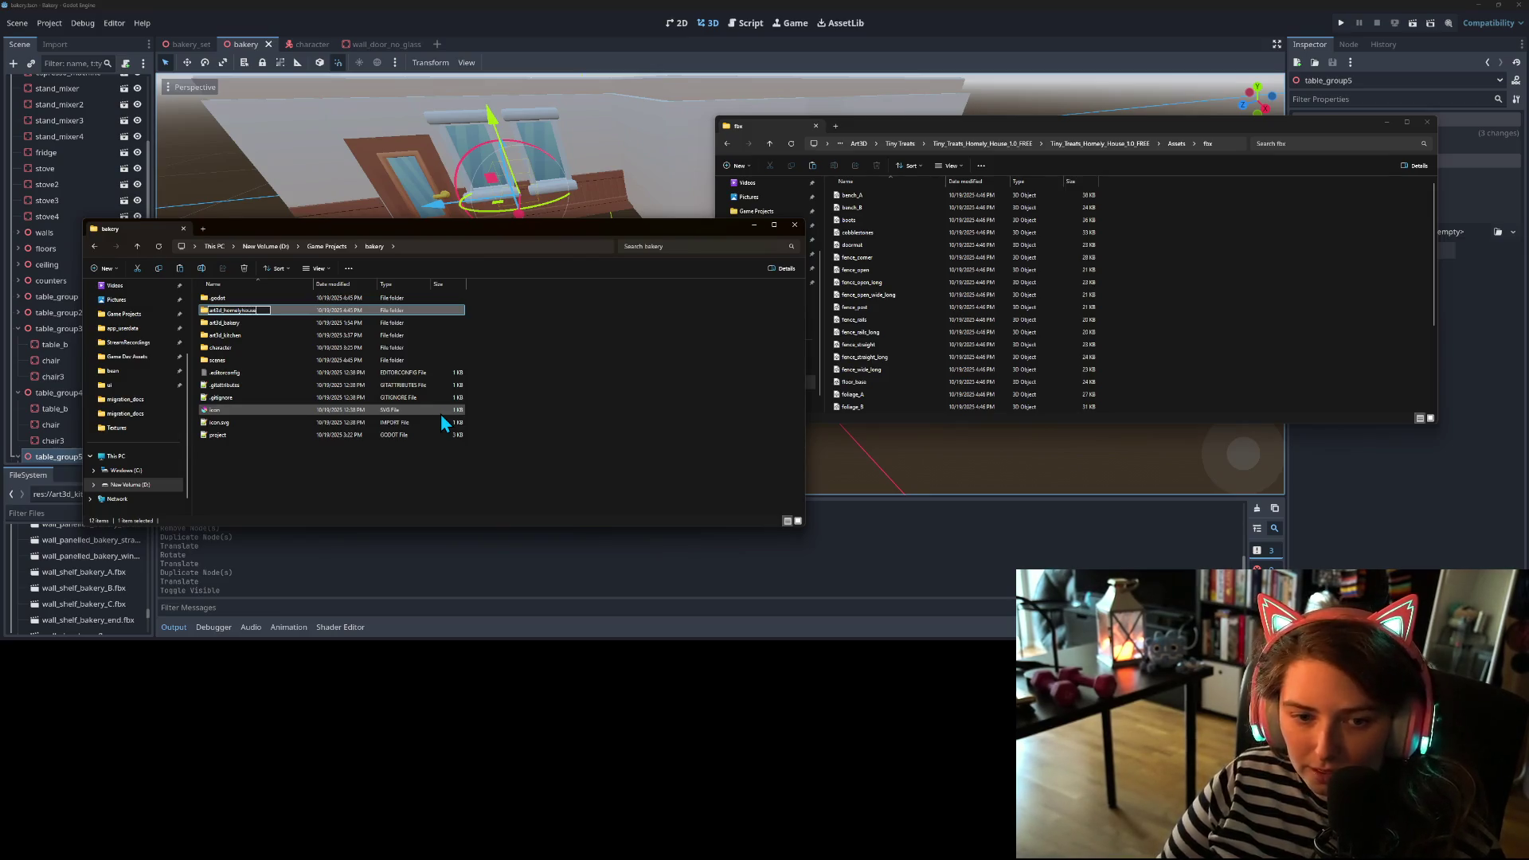
key(Return)
key(Return)
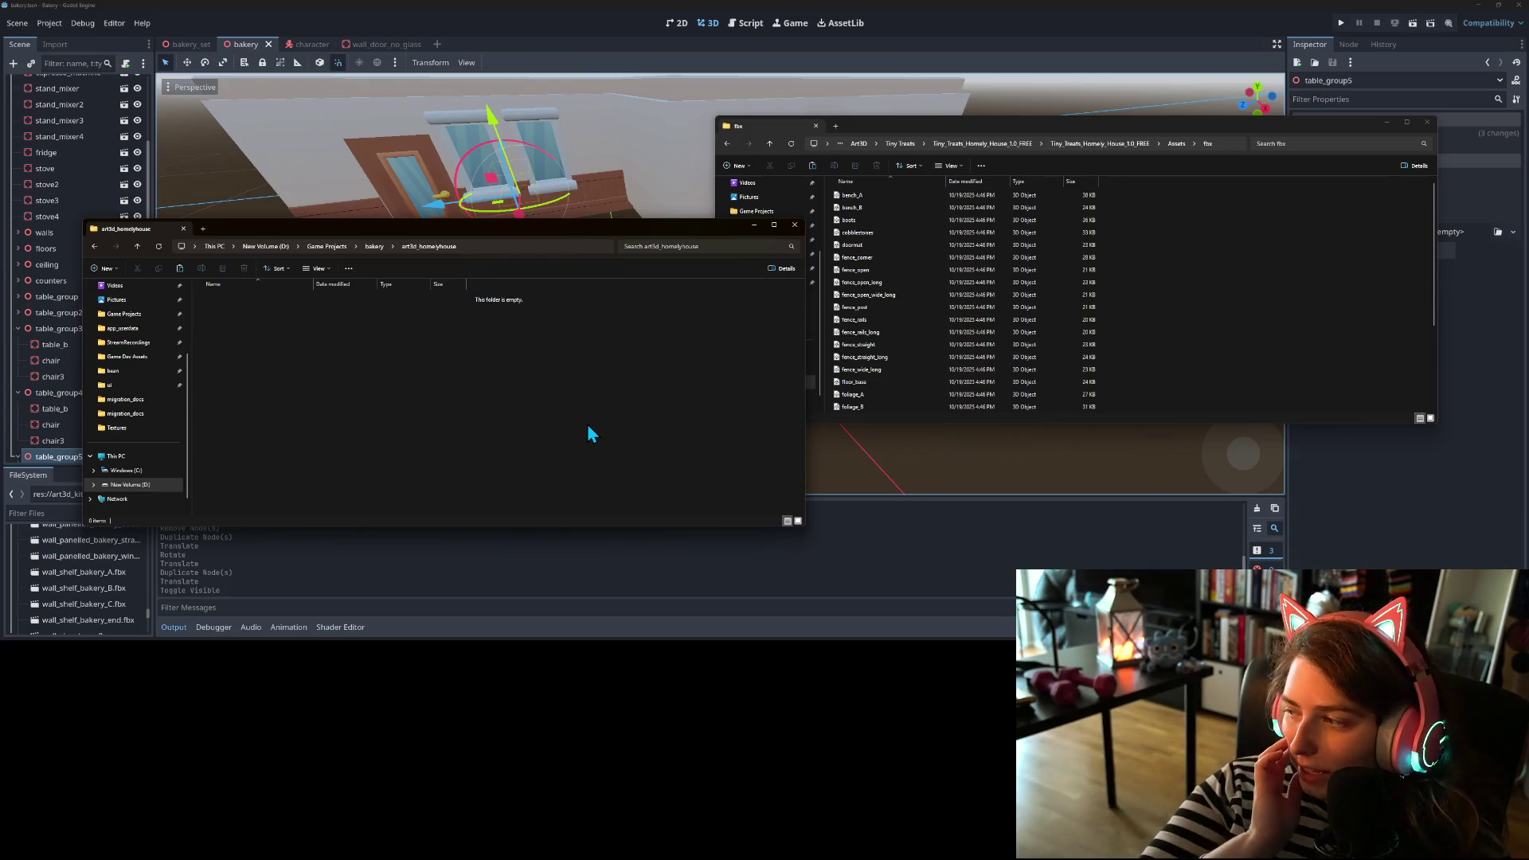
right_click(519, 377)
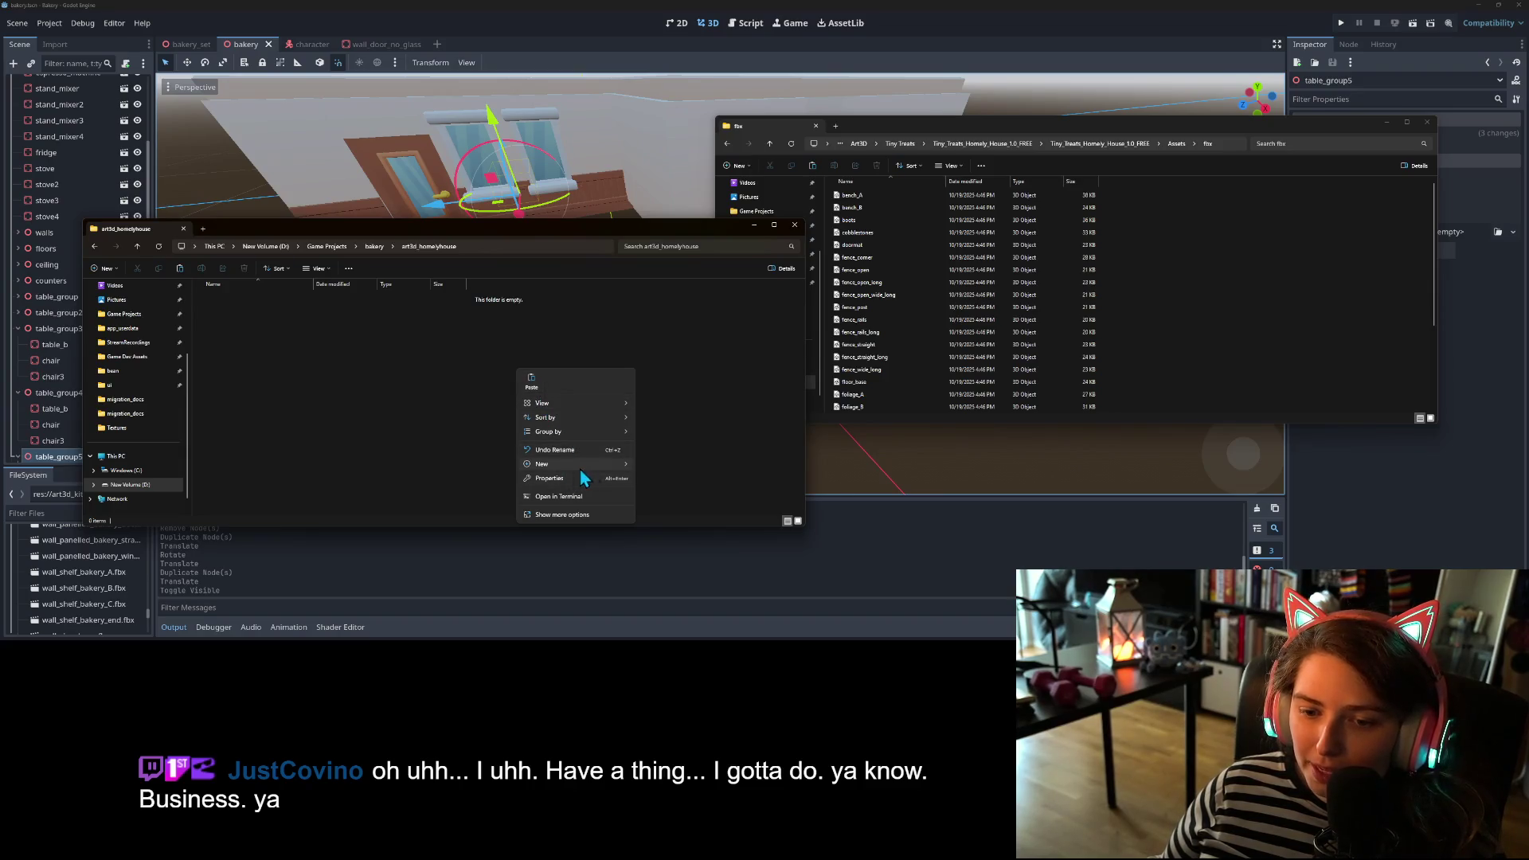
click(658, 468)
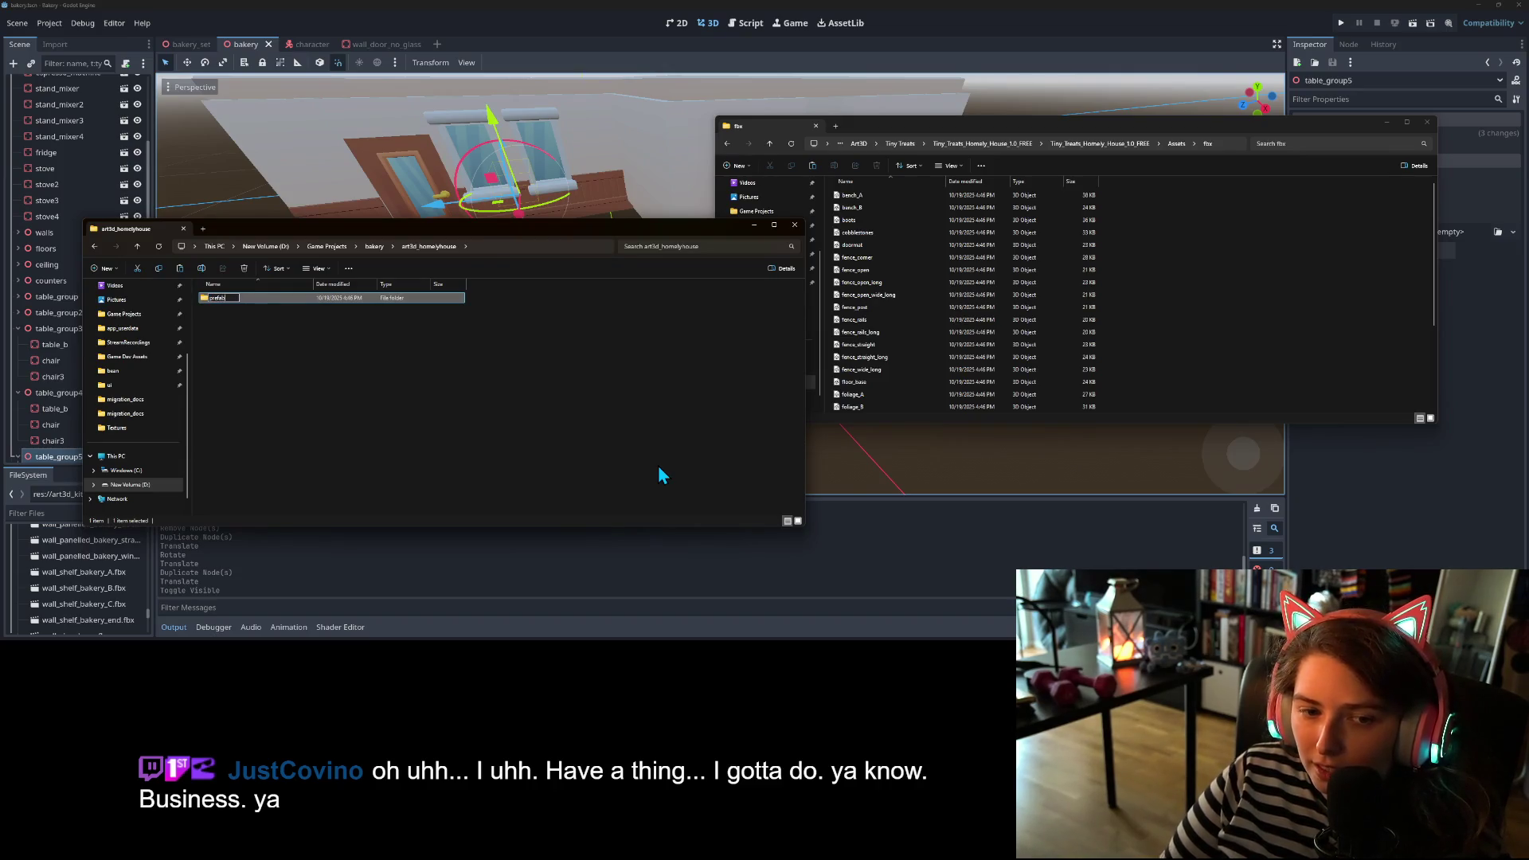
click(657, 475)
- Copy tiny_treats_texture_1 into the art3d_homelyhouse folder
scroll(down, 3)
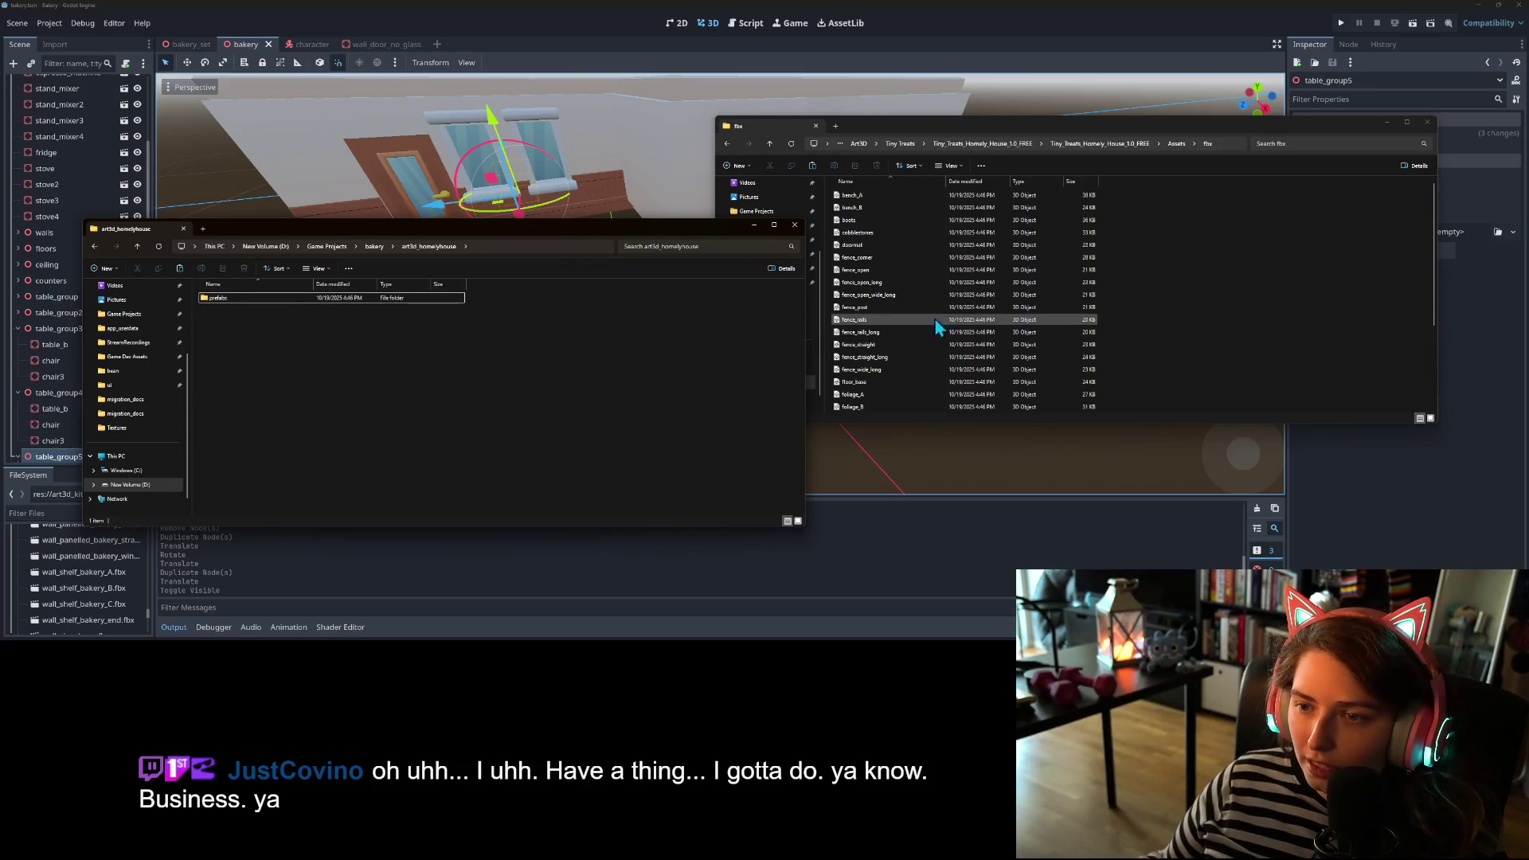
click(1236, 341)
scroll(down, 3)
drag(891, 388, 481, 384)
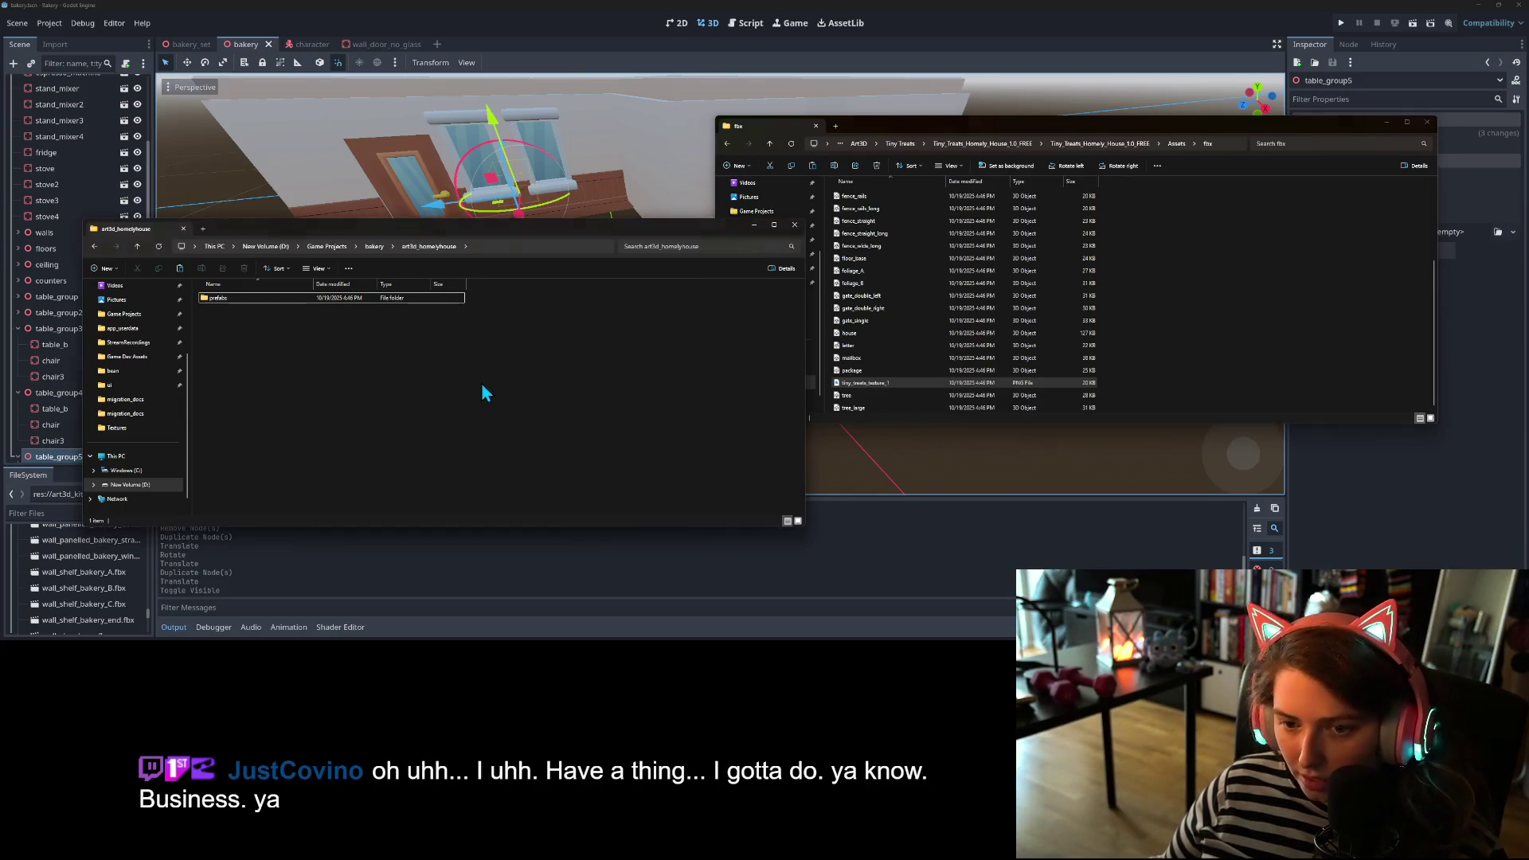
click(1178, 362)
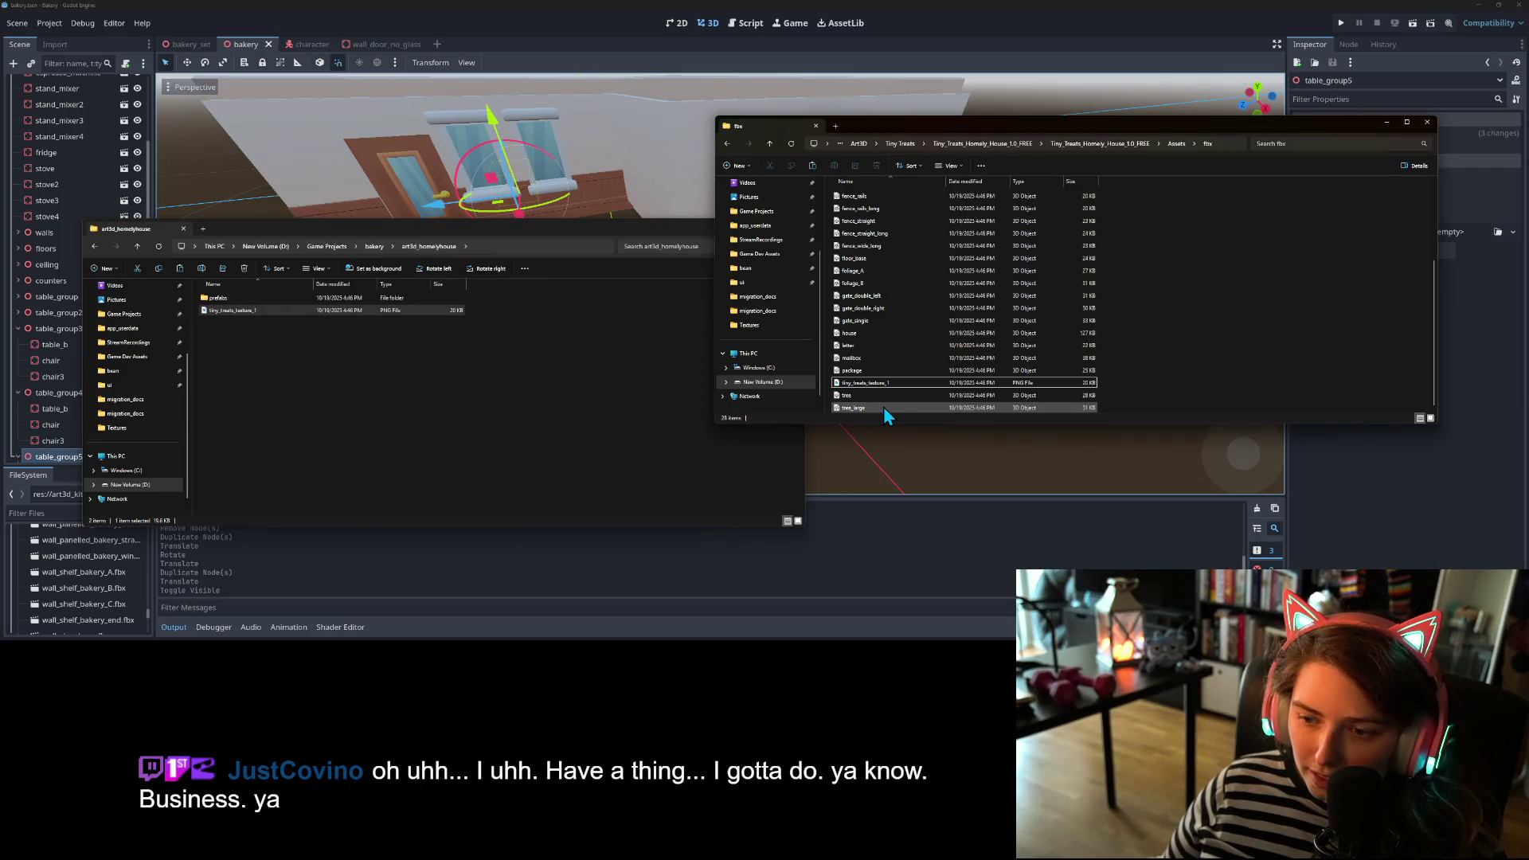
- Select cobblestones, foliage_A, foliage_B and every fence piece from fence_corner to fence_wide_long
scroll(up, 3)
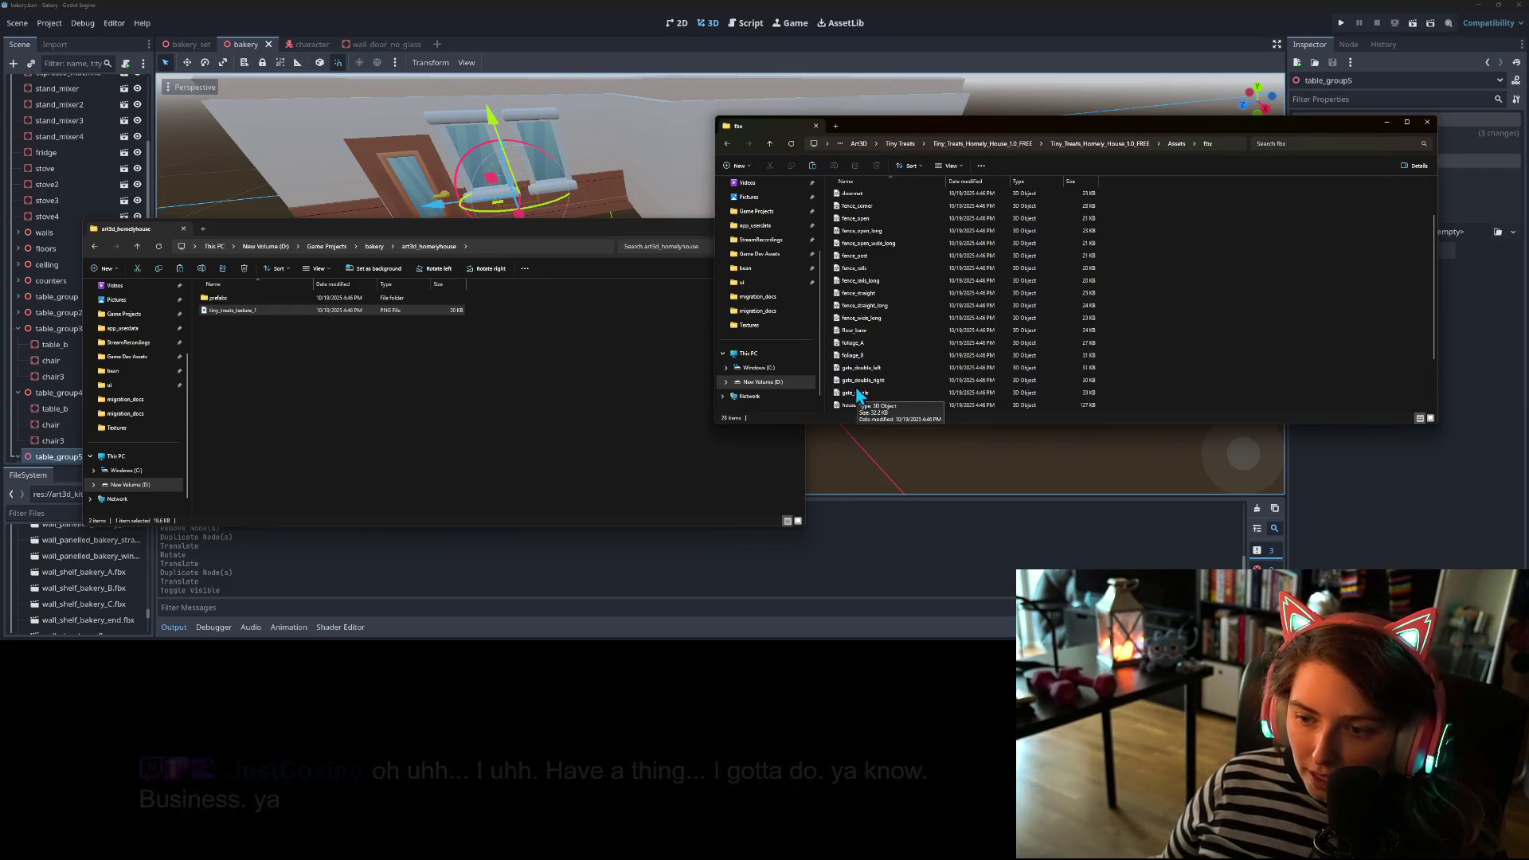
scroll(up, 3)
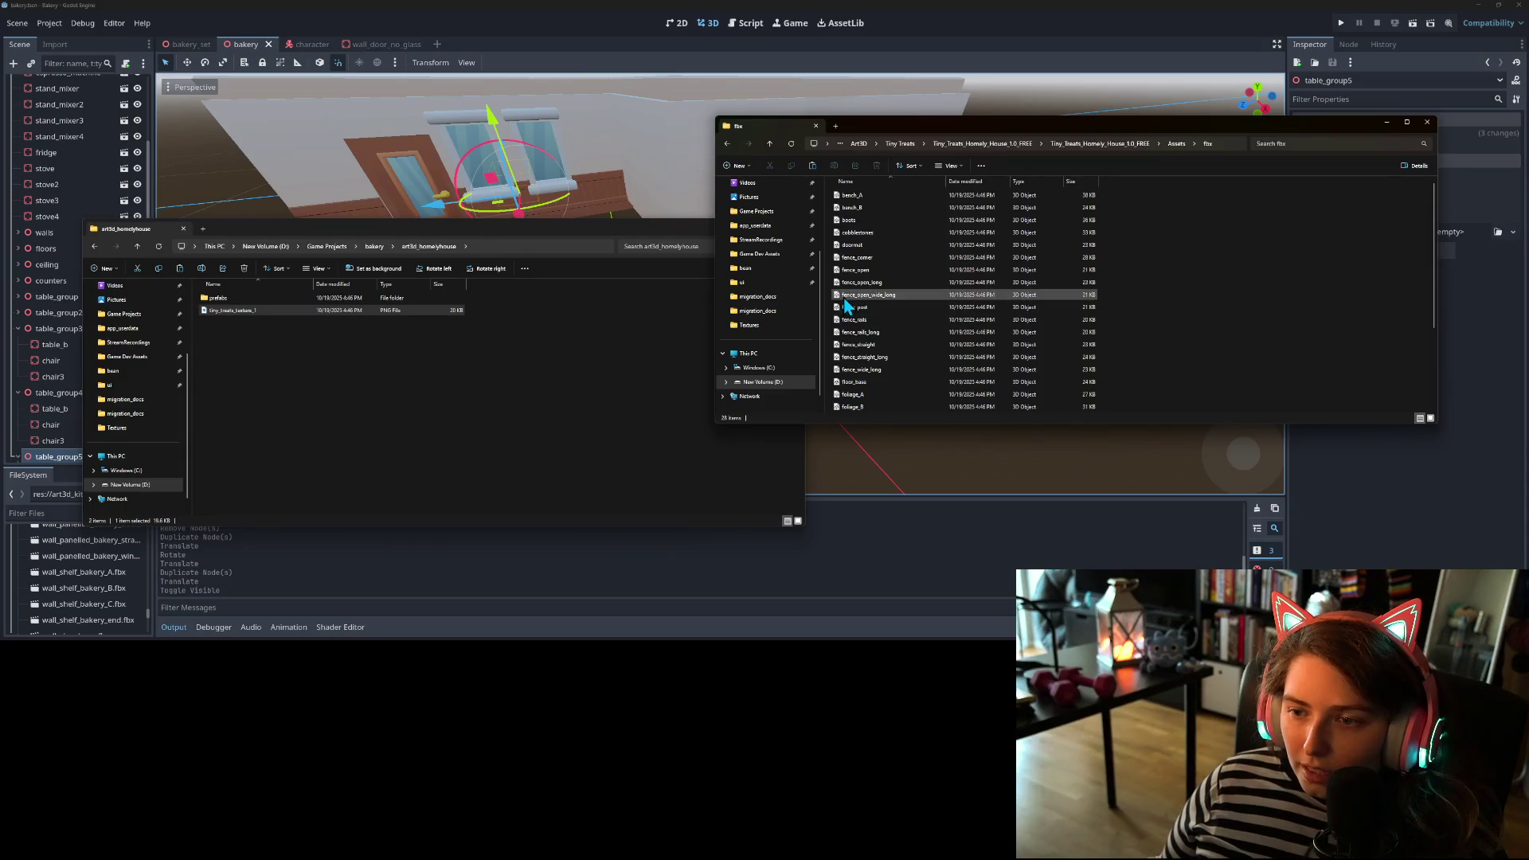
click(866, 233)
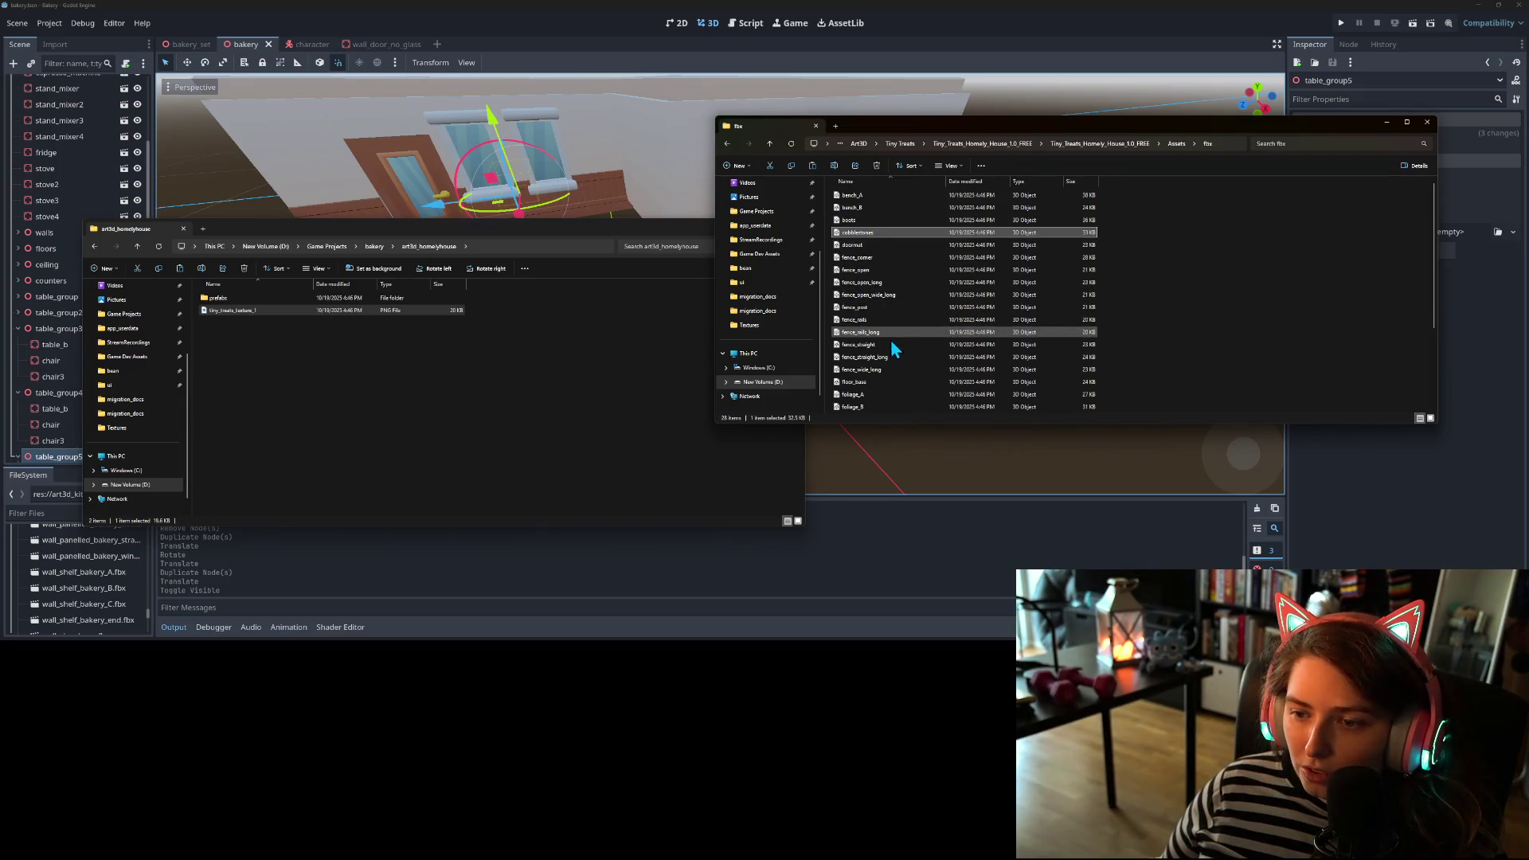
scroll(down, 3)
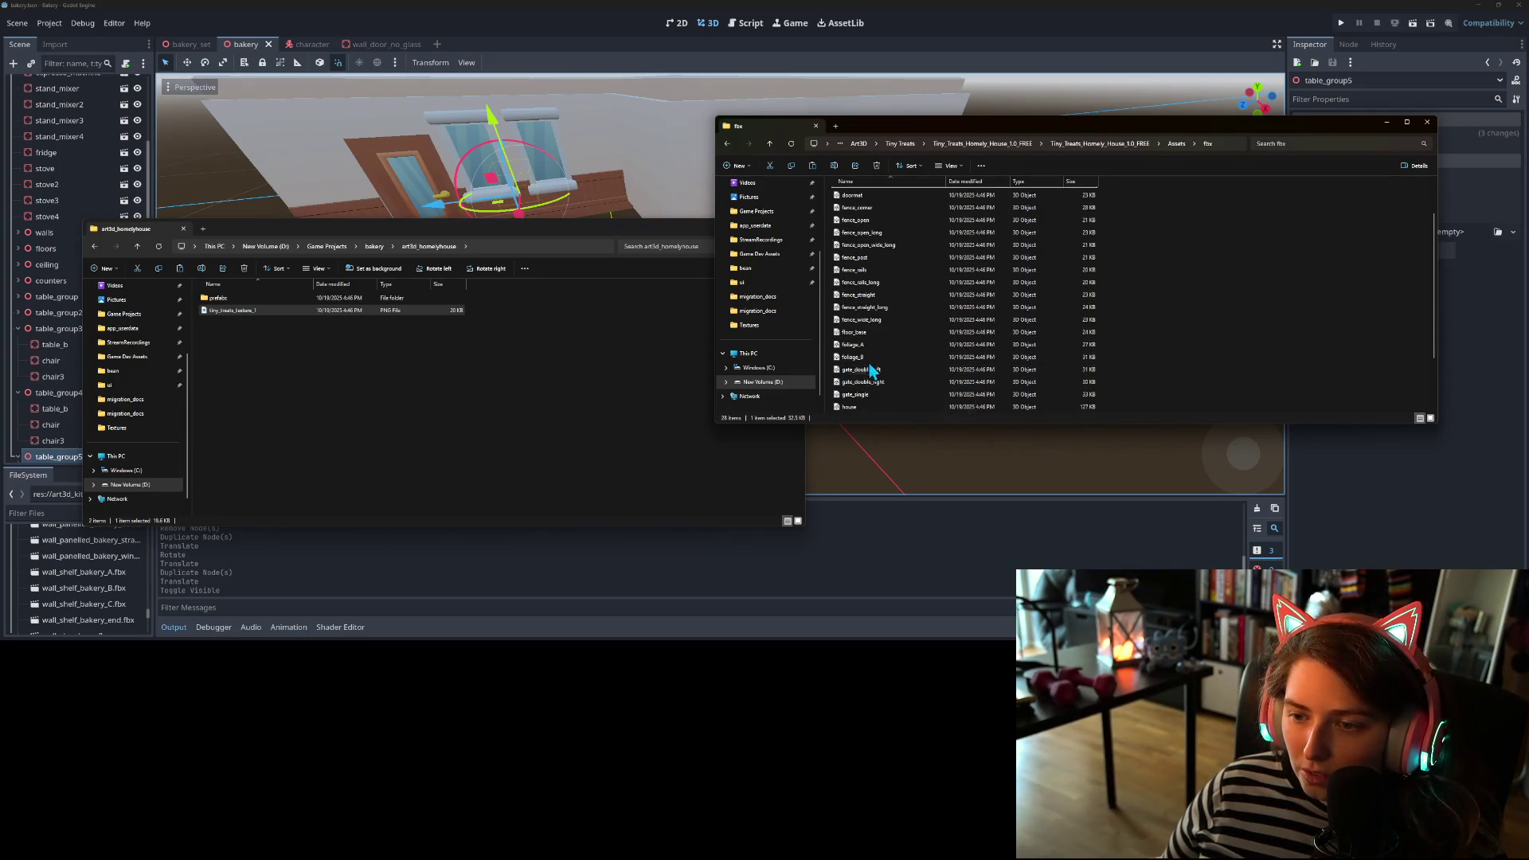
click(875, 342)
click(907, 358)
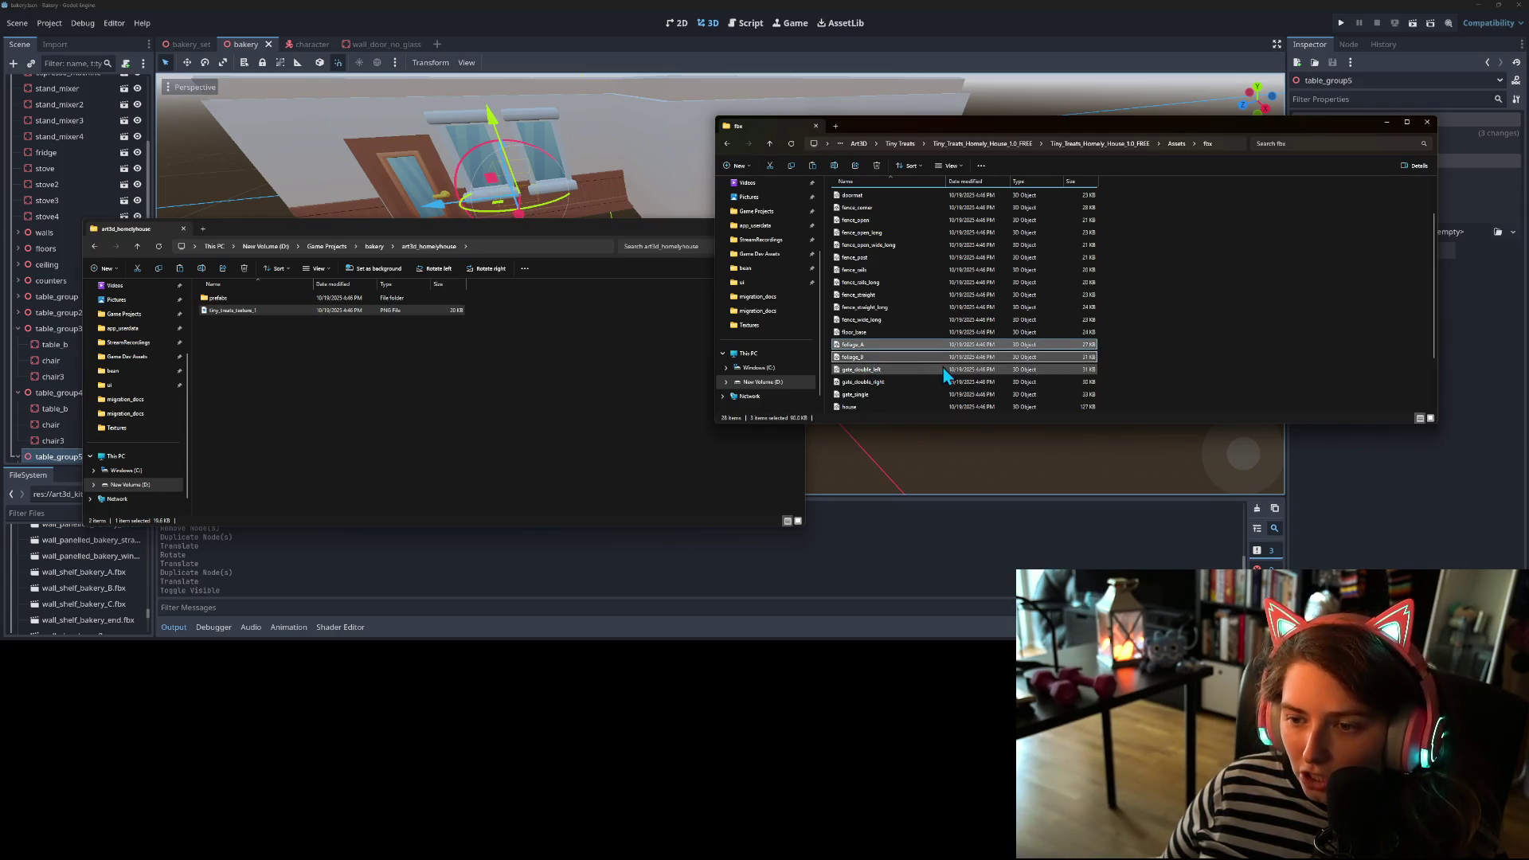
scroll(up, 3)
click(876, 206)
click(885, 233)
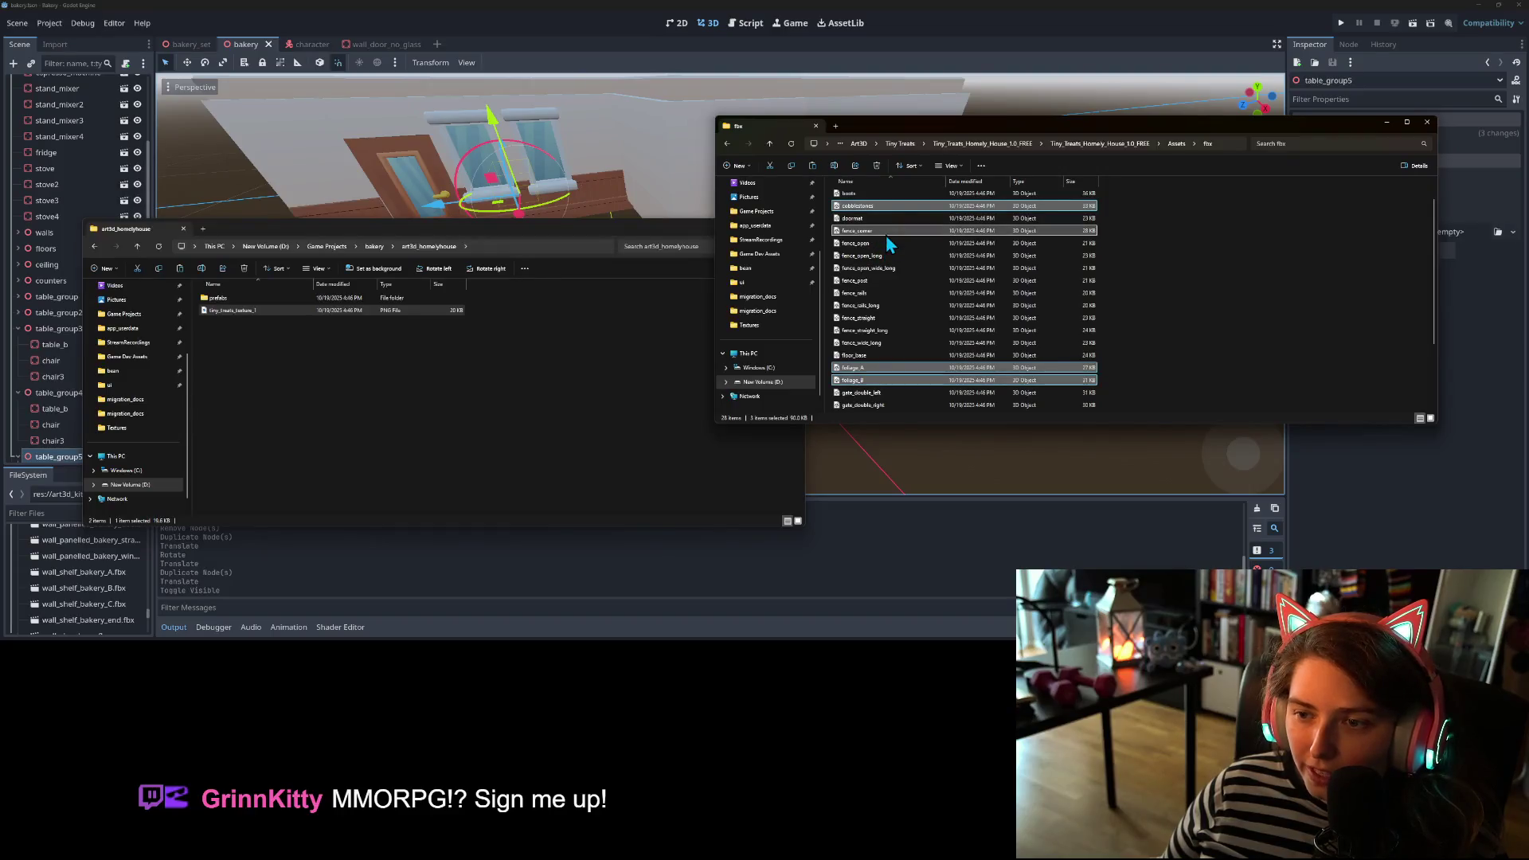
click(882, 243)
click(879, 258)
click(880, 269)
click(882, 281)
click(882, 293)
click(881, 307)
click(881, 318)
click(882, 332)
click(933, 344)
- Add floor_base and the gate models to the selection and paste them into art3d_homelyhouse
scroll(down, 3)
scroll(down, 3)
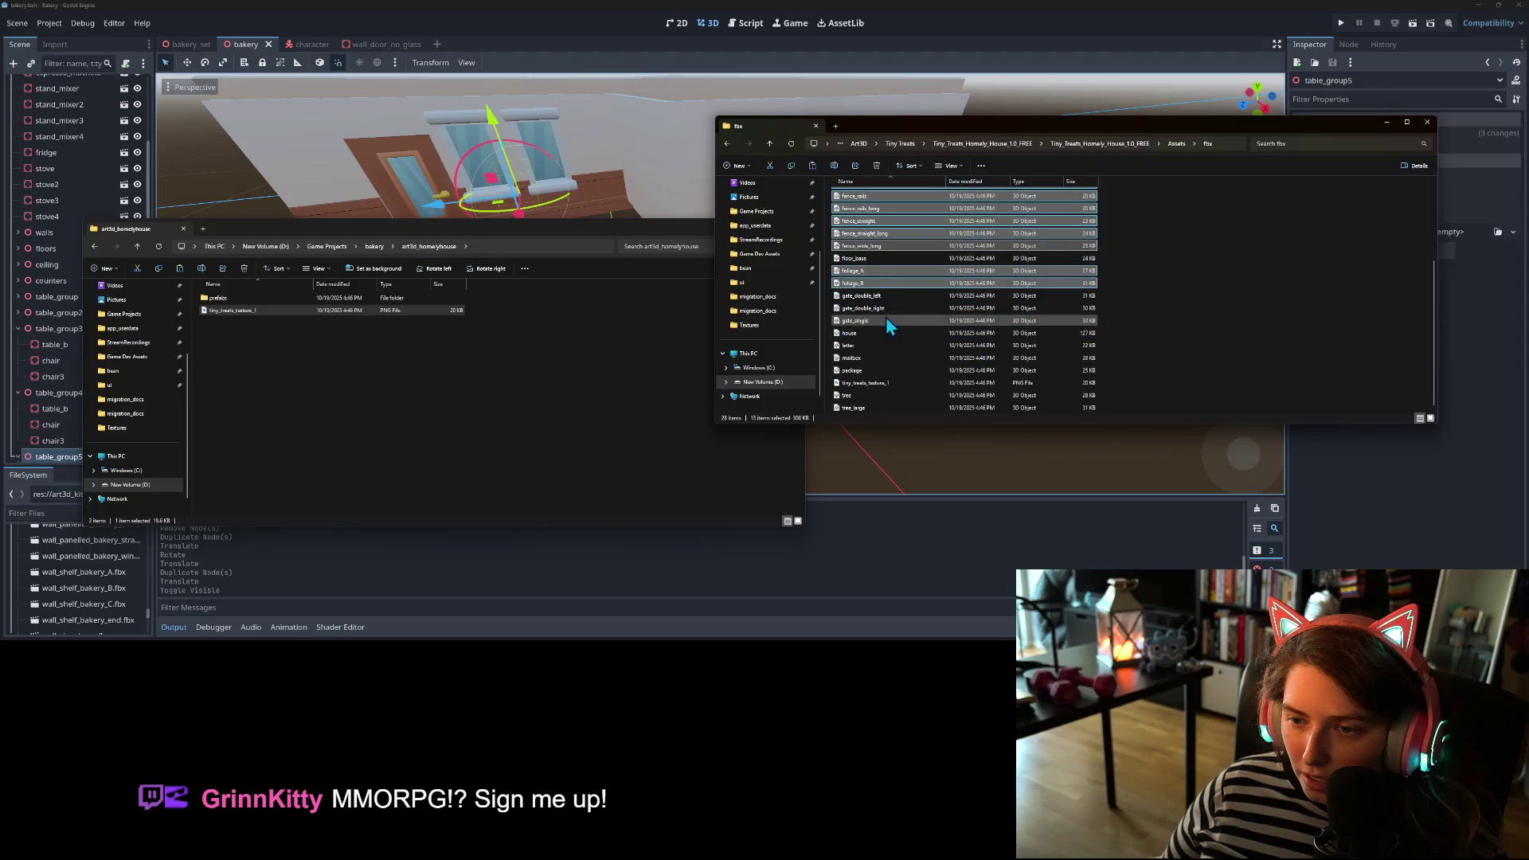
click(883, 258)
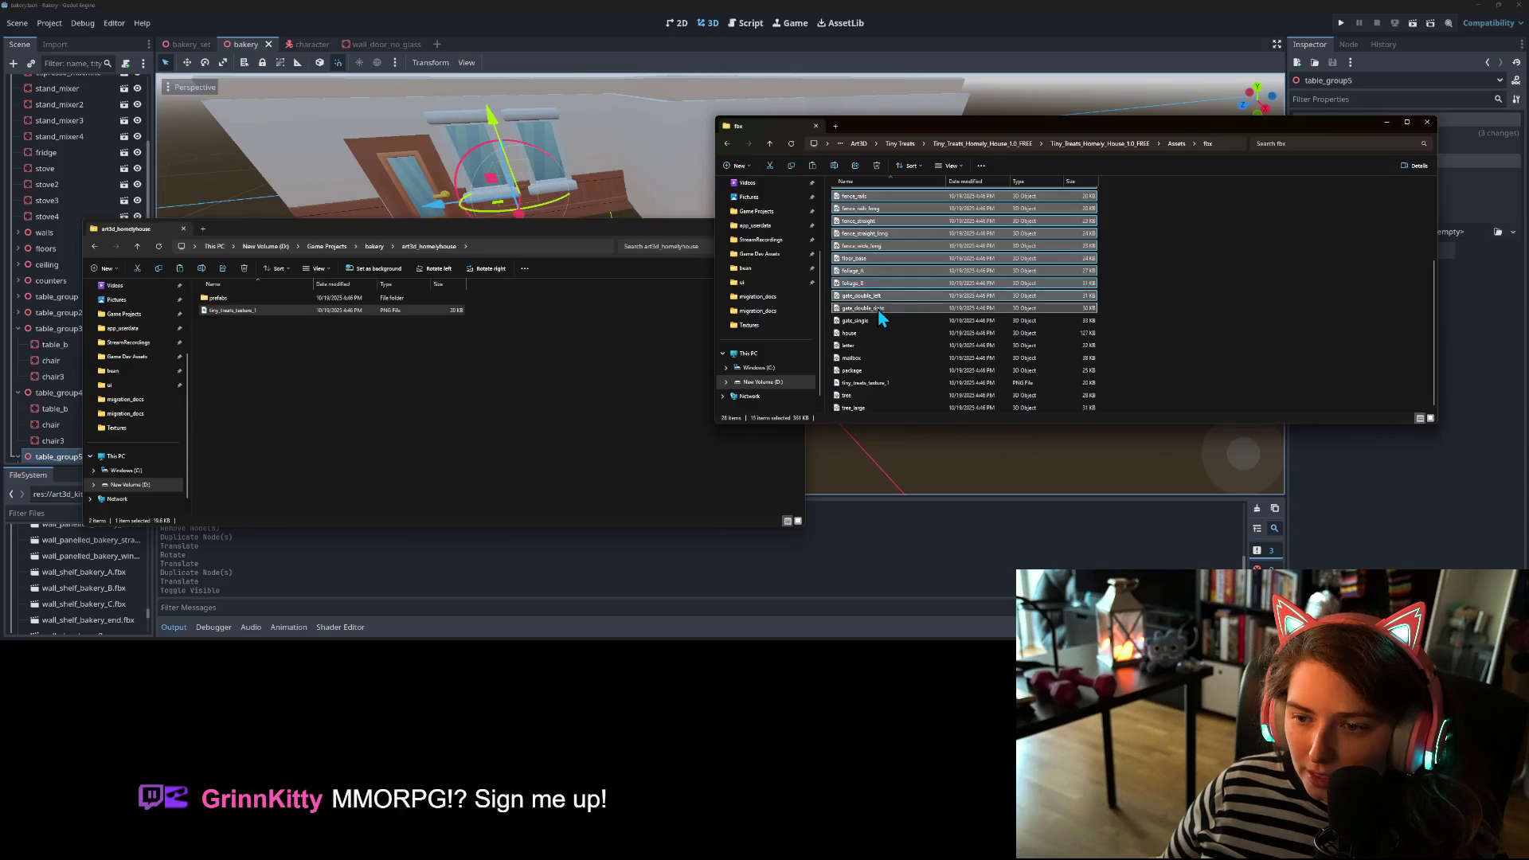
drag(877, 309, 875, 325)
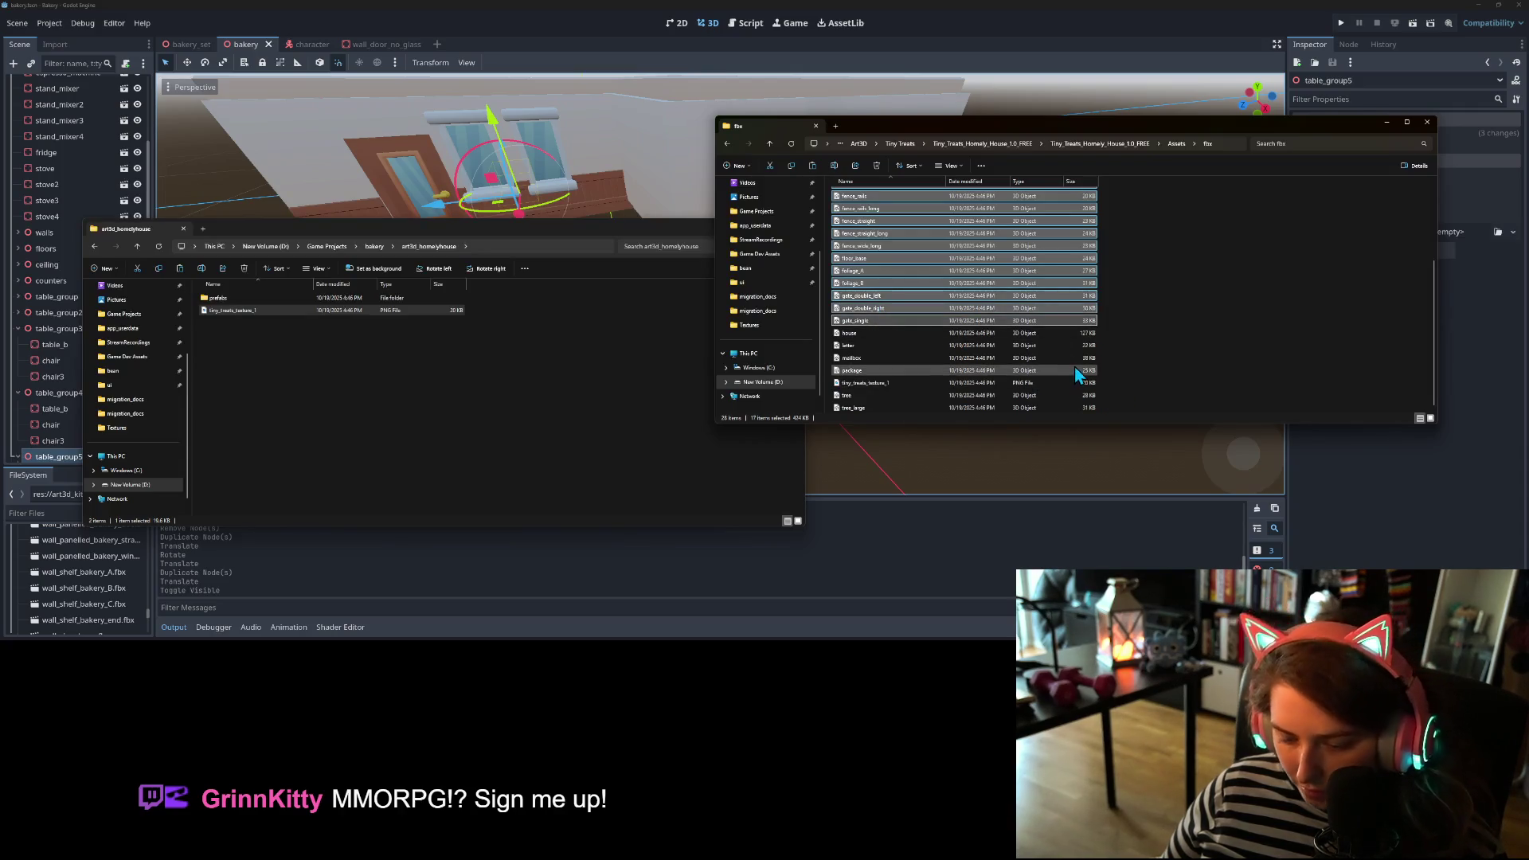
click(480, 340)
key(ctrl+v)
click(610, 438)
- Collapse table_group3 and expand the floors group in the Bakery scene tree
click(555, 36)
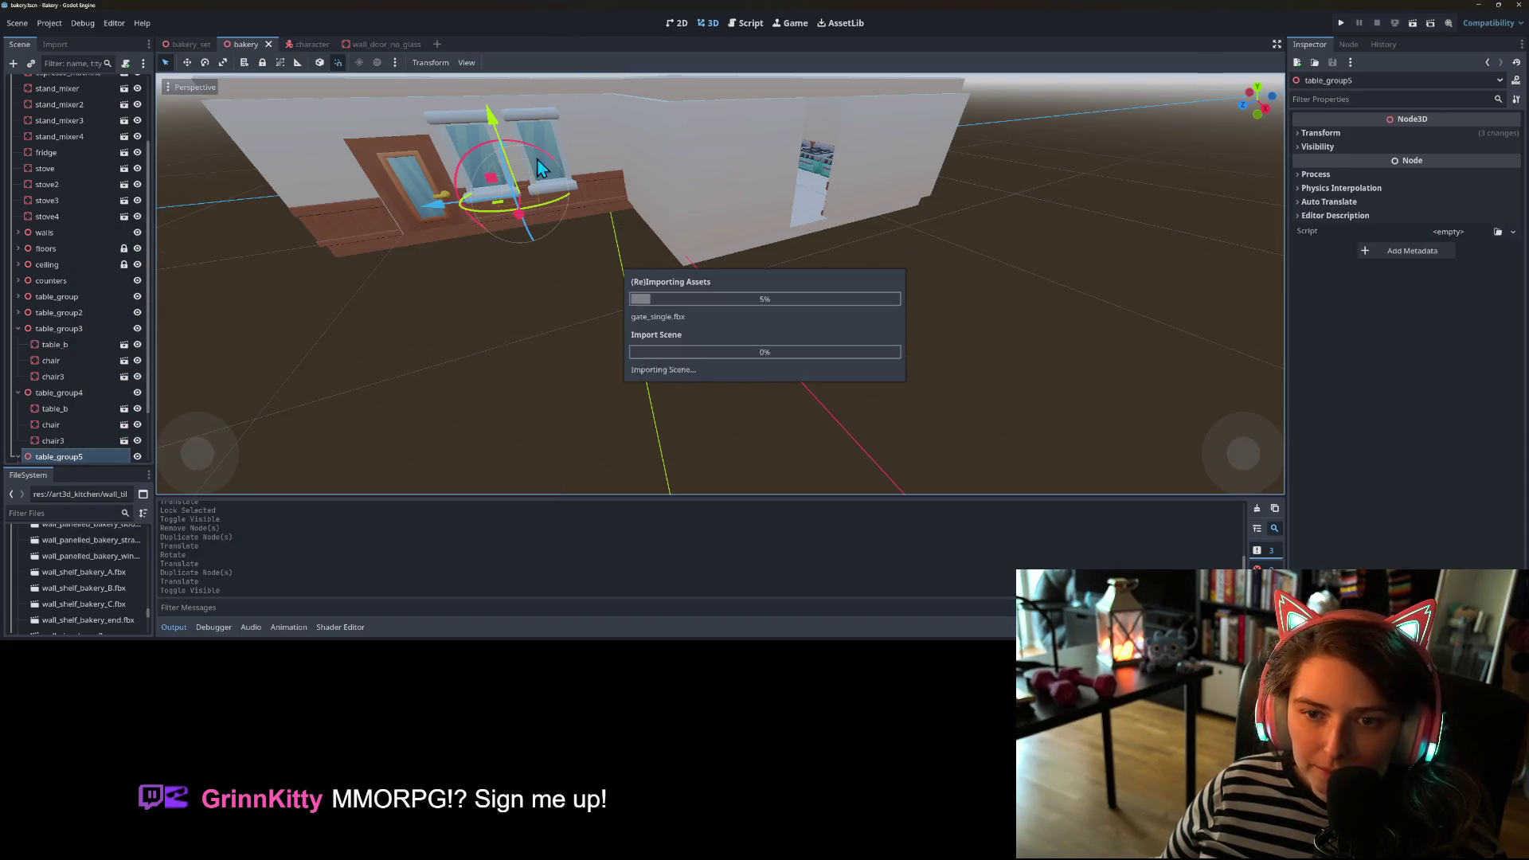
scroll(down, 3)
scroll(up, 3)
click(64, 84)
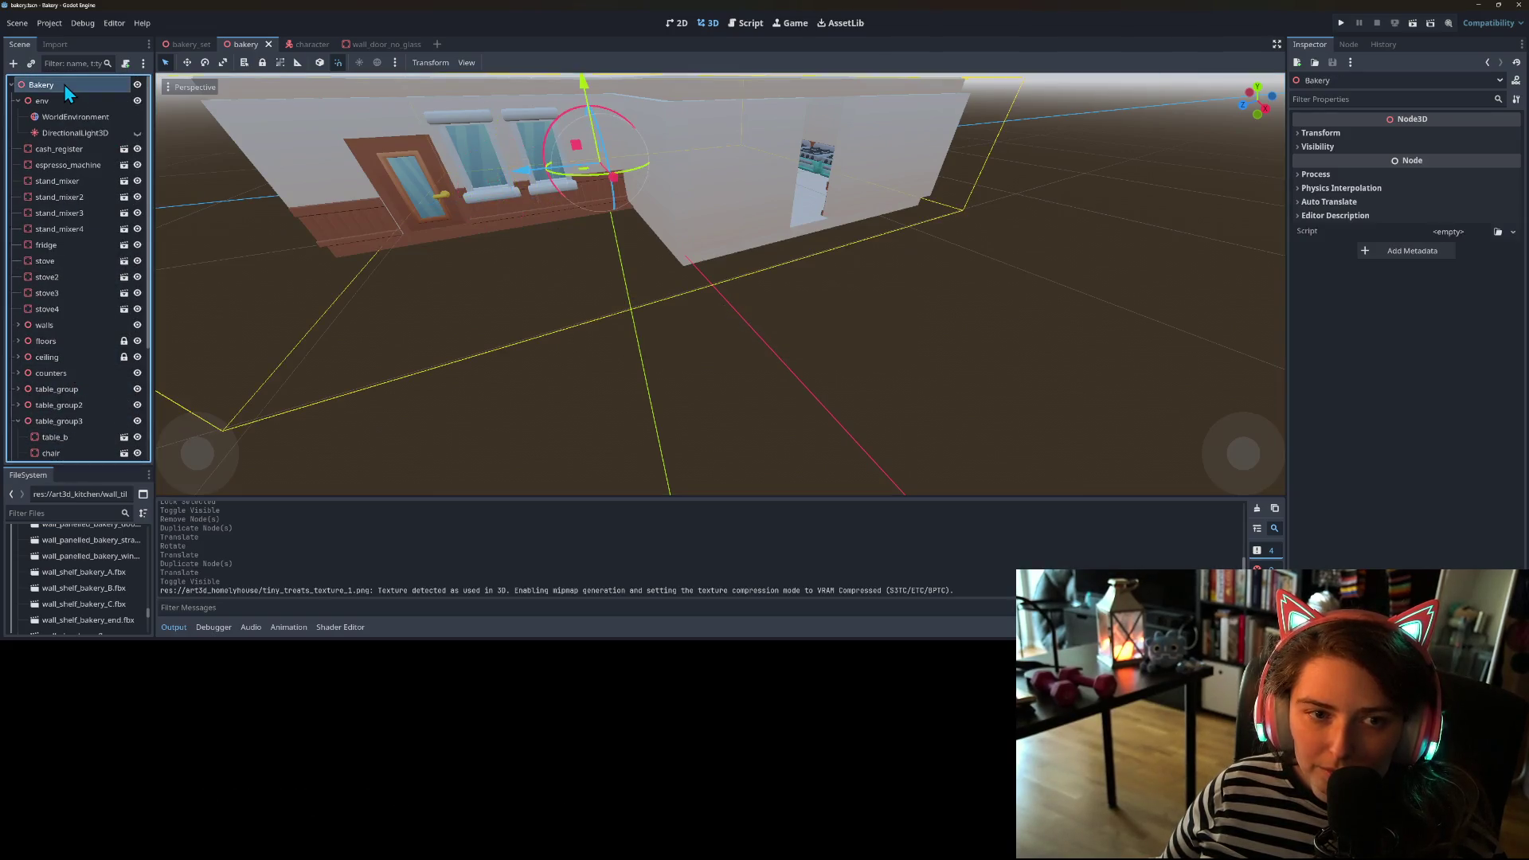
click(17, 420)
click(18, 340)
scroll(down, 3)
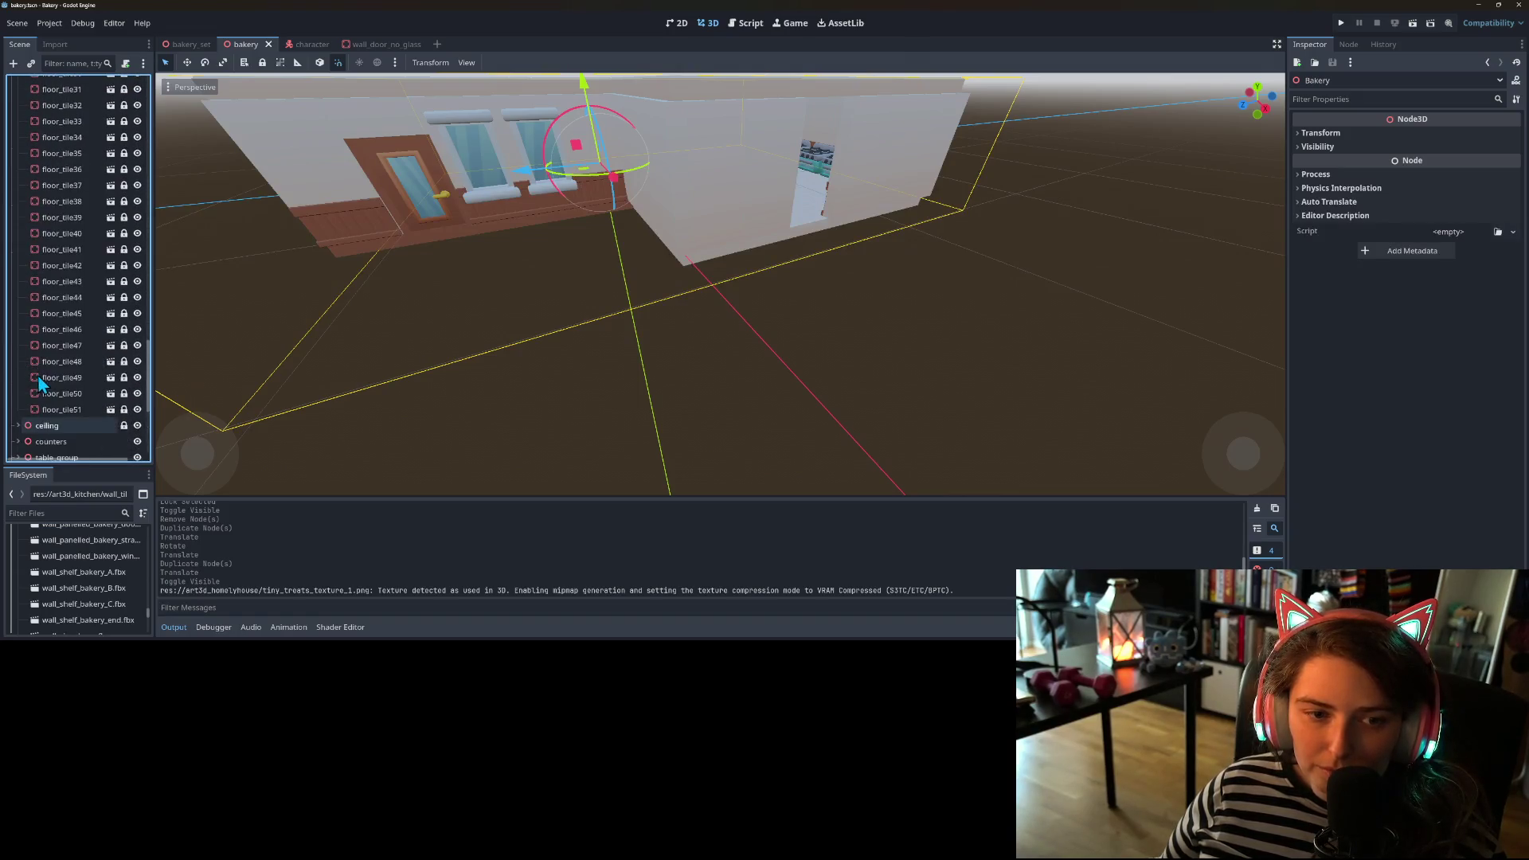
- Unlock floor_tile51, duplicate it as floor_tile52, then lock floor_tile51 again
click(84, 409)
right_click(73, 409)
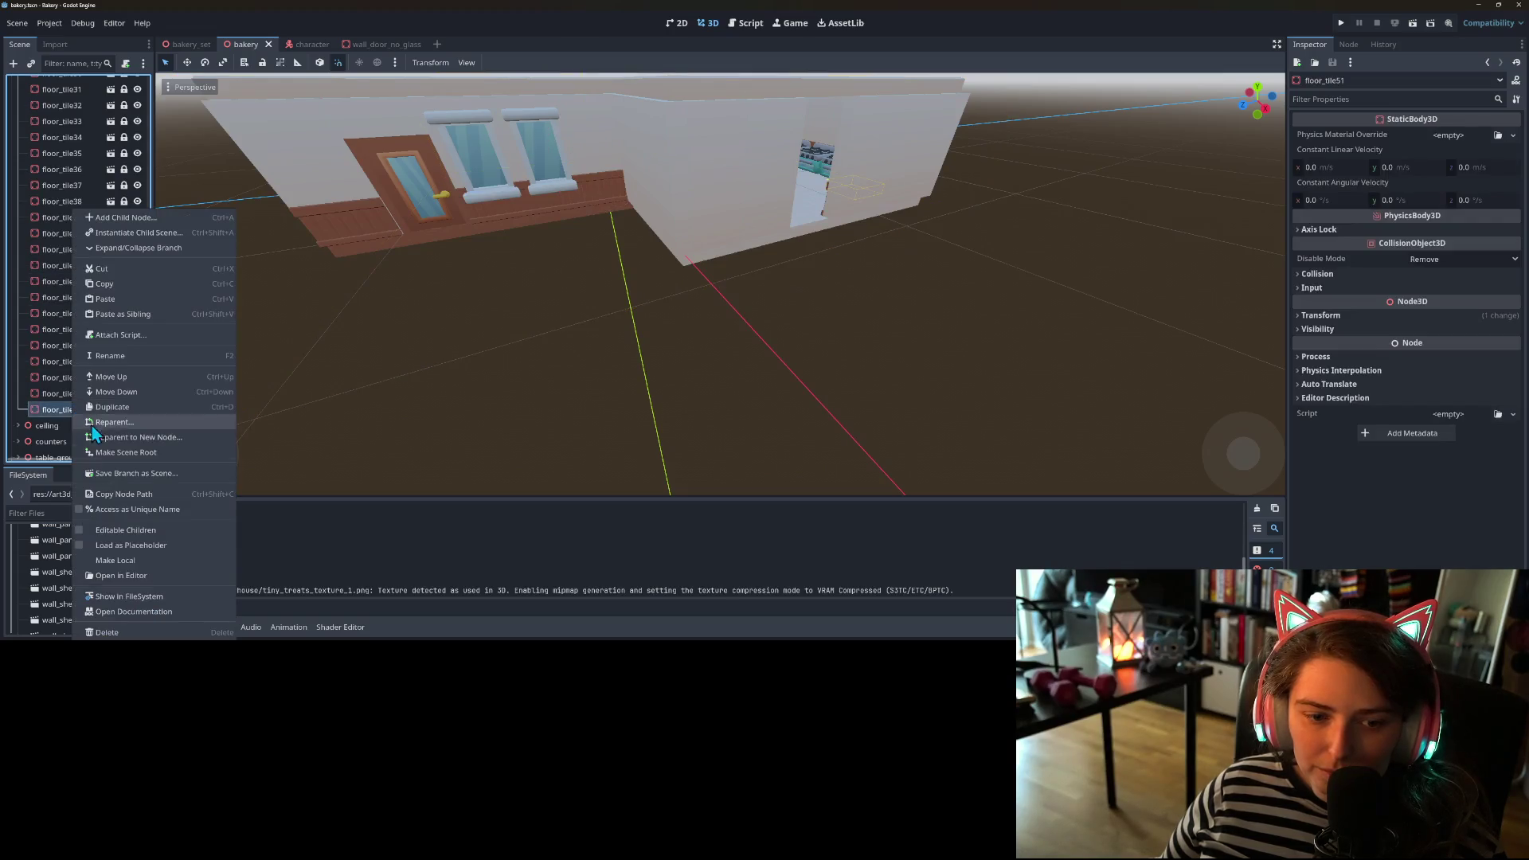
click(51, 412)
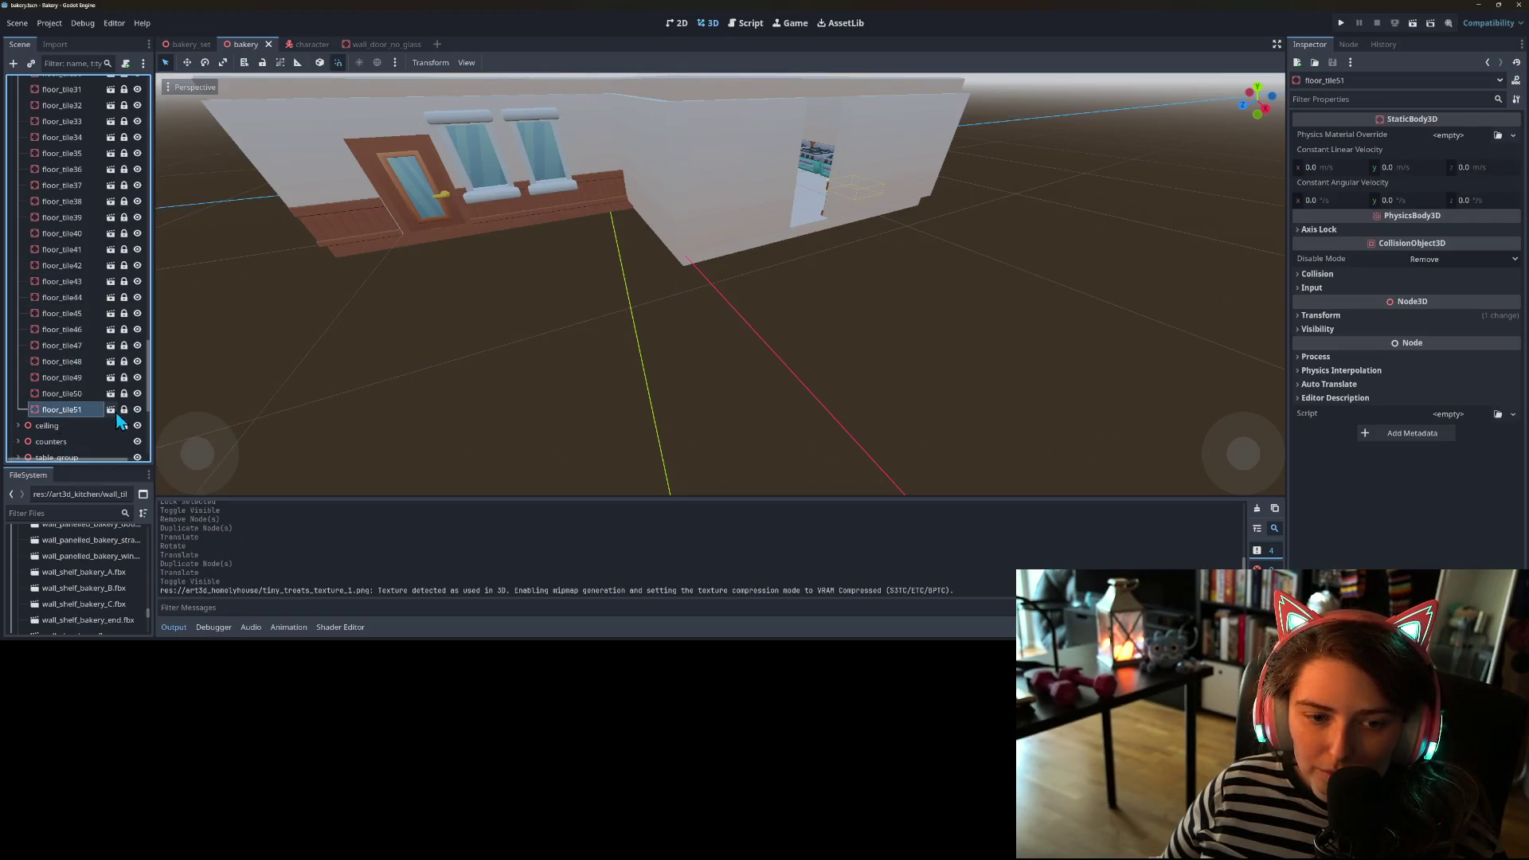
click(123, 410)
key(ctrl+d)
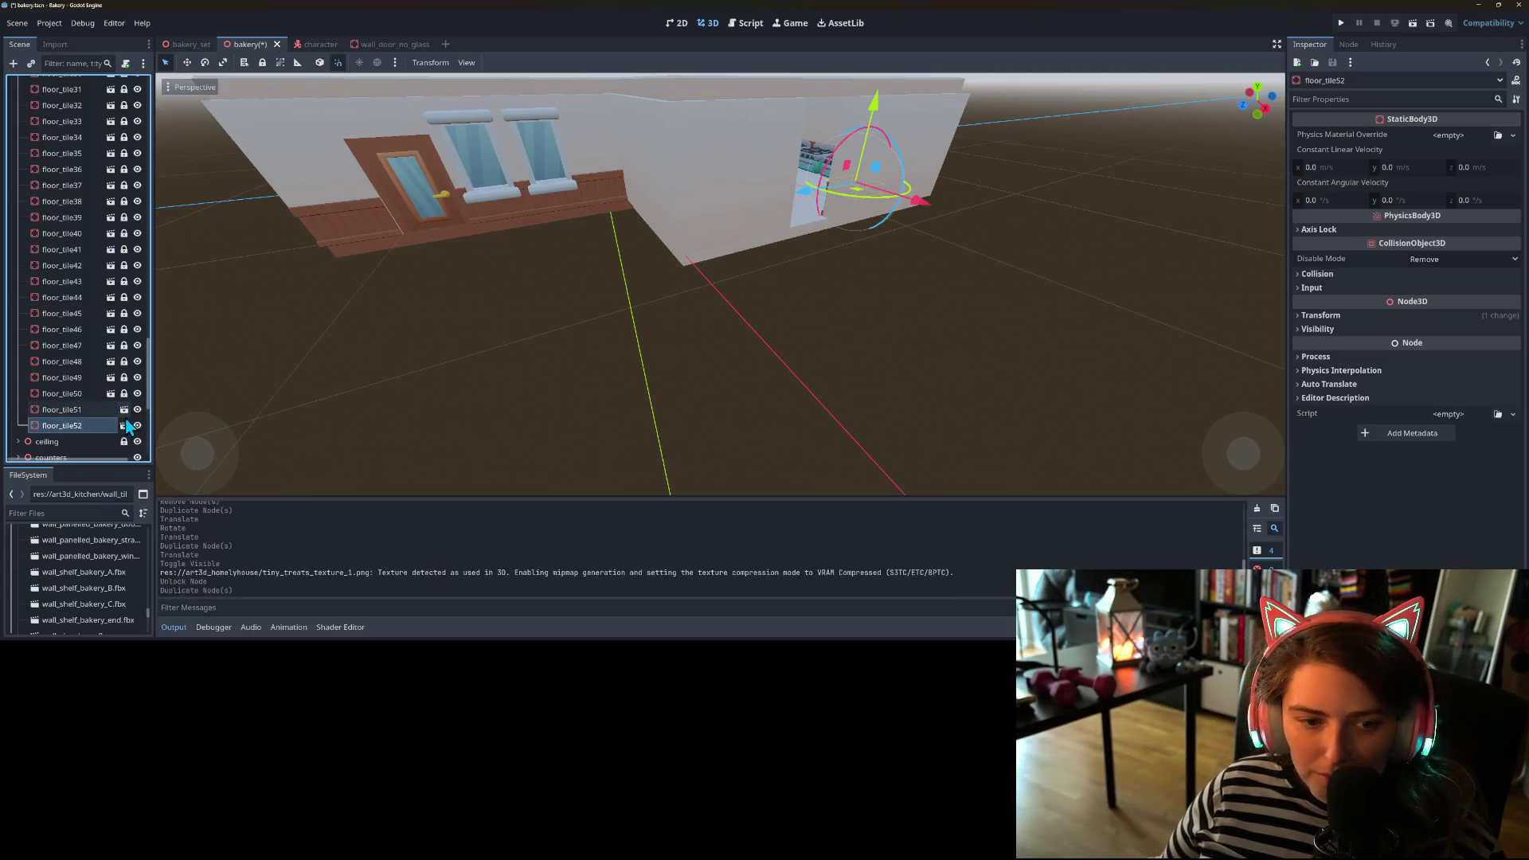
right_click(88, 408)
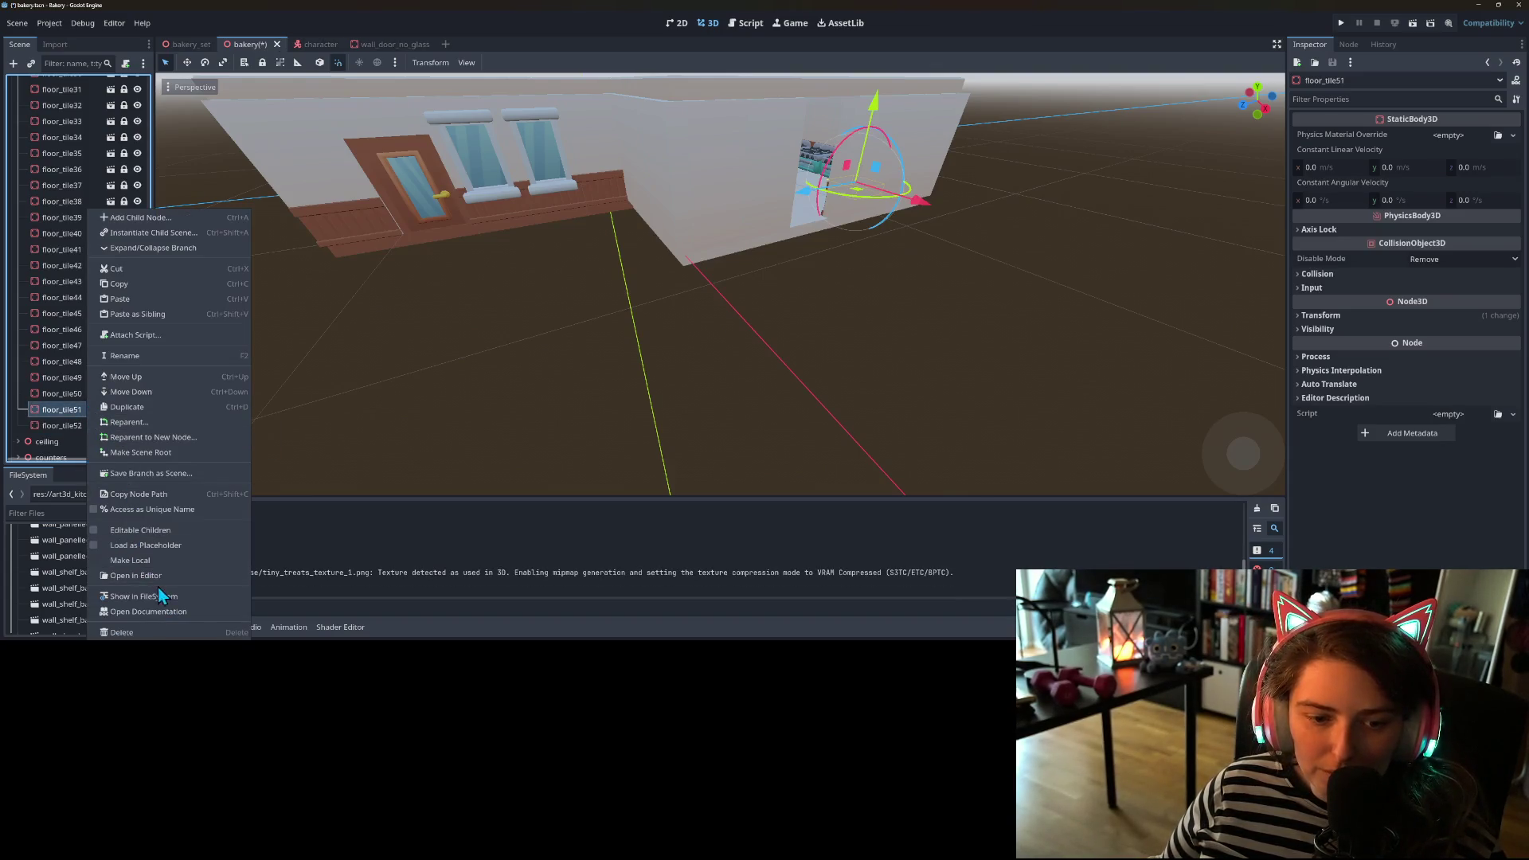
click(267, 72)
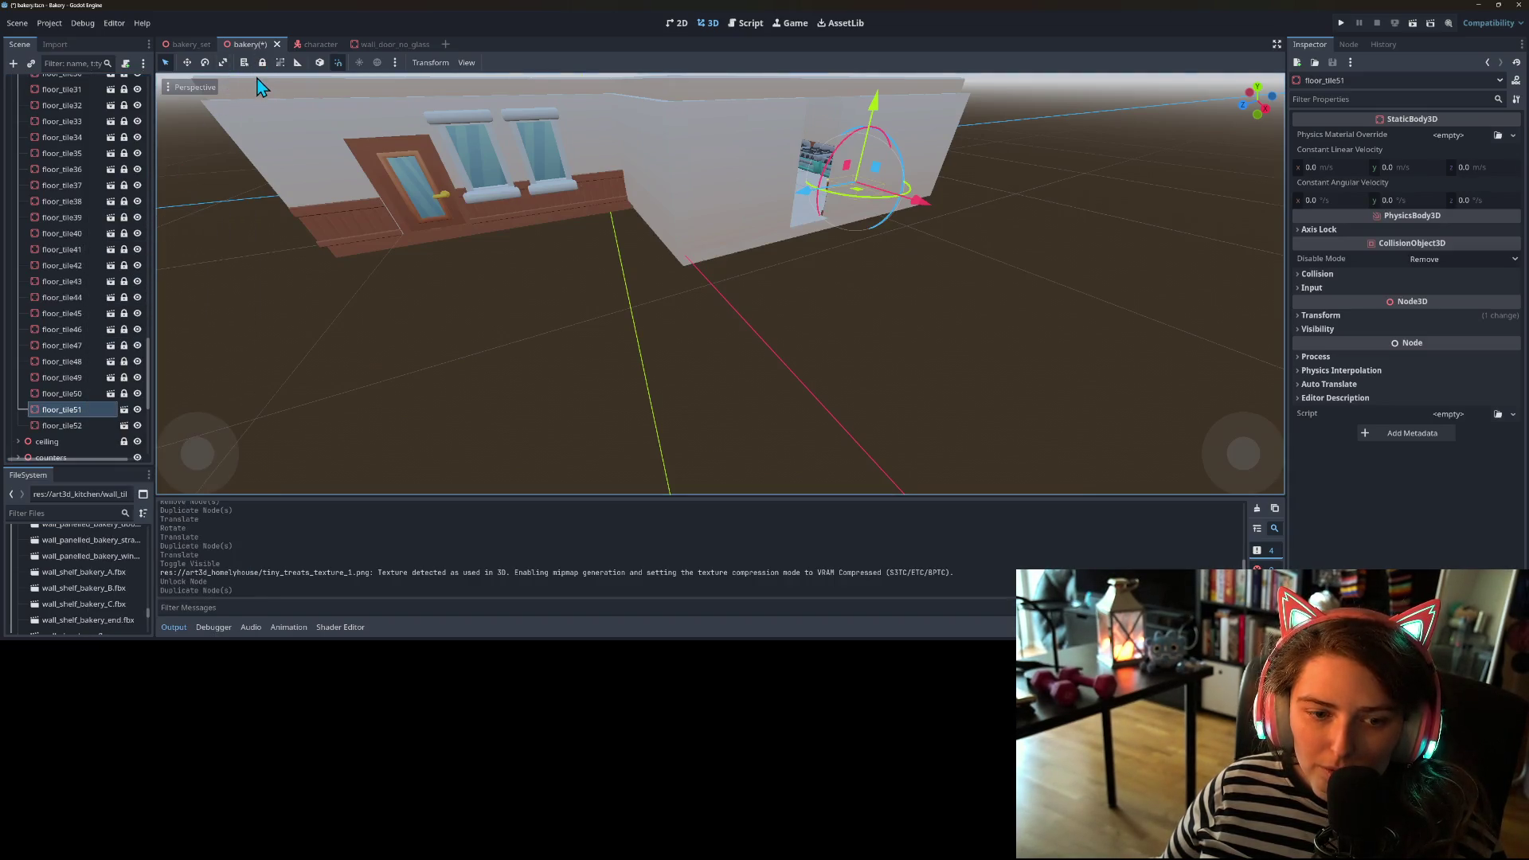
click(259, 68)
- Move floor_tile52 toward the door wall, make it local and delete its floor_tiled mesh
click(79, 427)
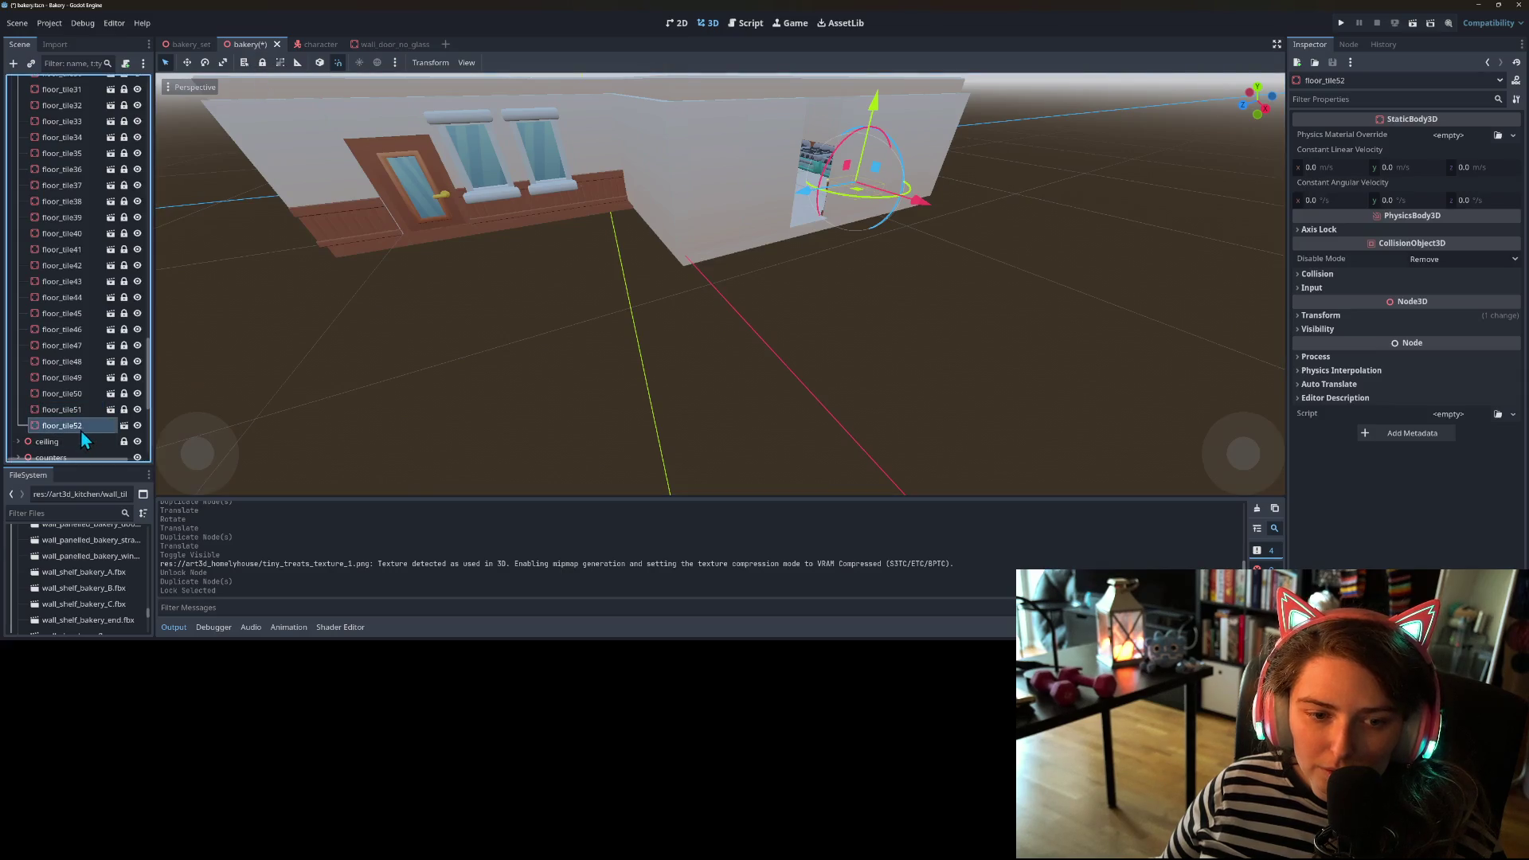
drag(858, 199, 583, 312)
right_click(62, 427)
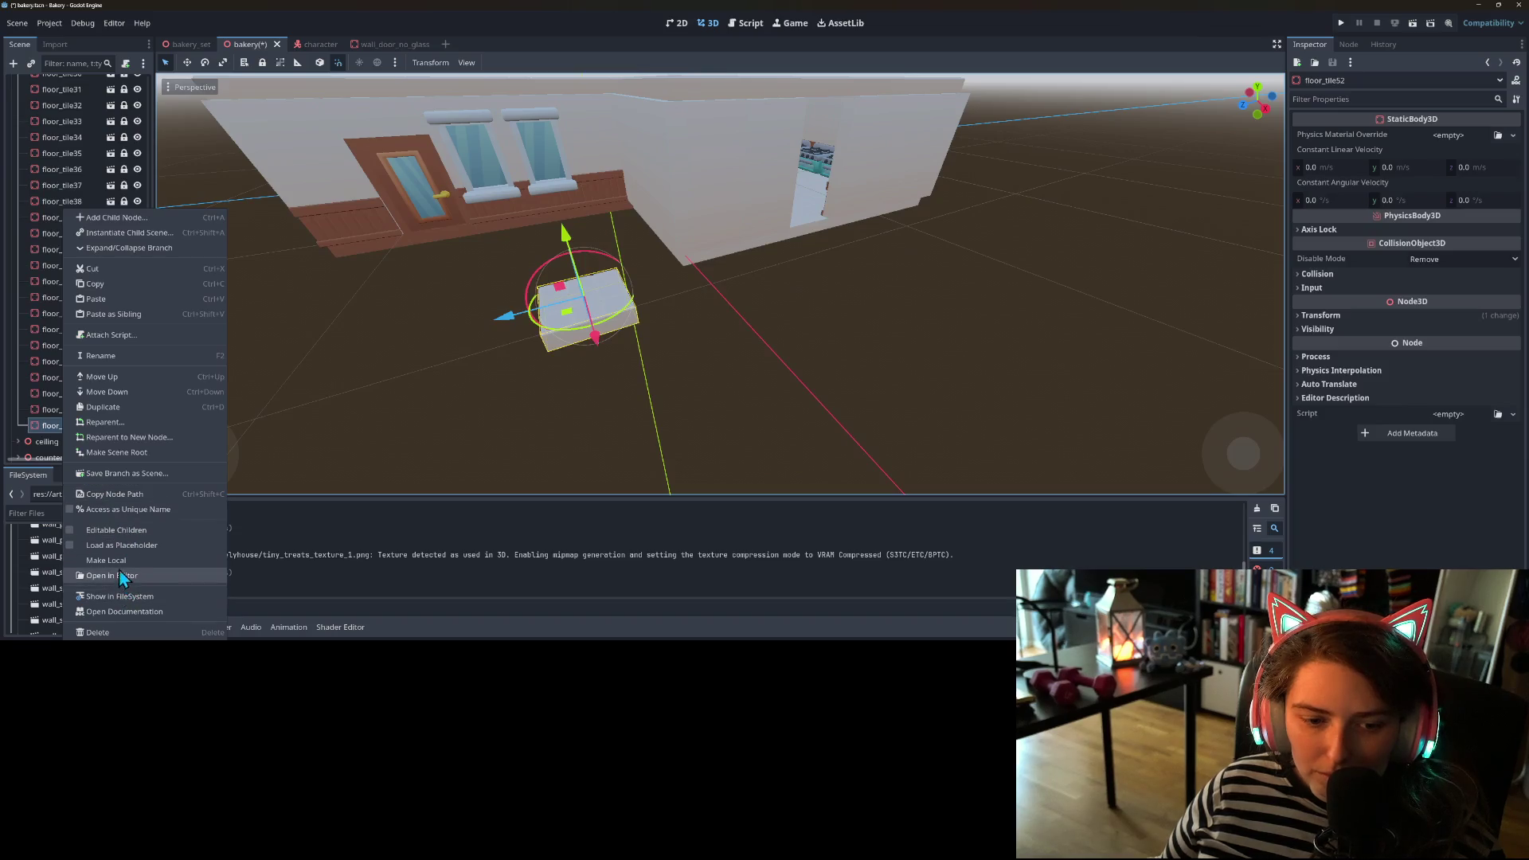
click(119, 560)
scroll(down, 3)
click(60, 313)
key(Delete)
key(Return)
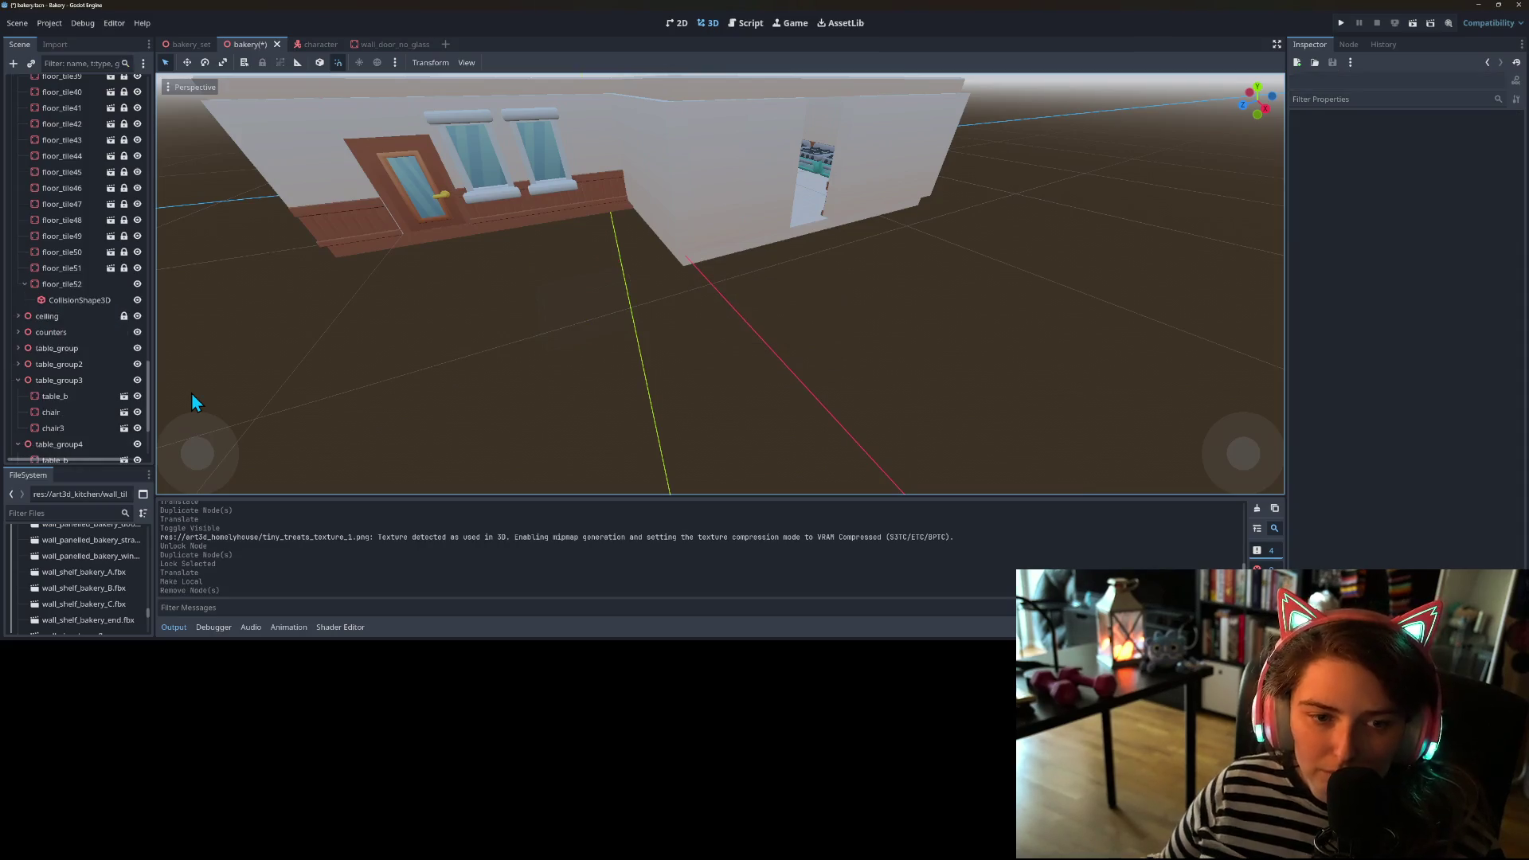
- Expand art3d_homelyhouse in the FileSystem dock and add floor_base under floor_tile52
click(62, 284)
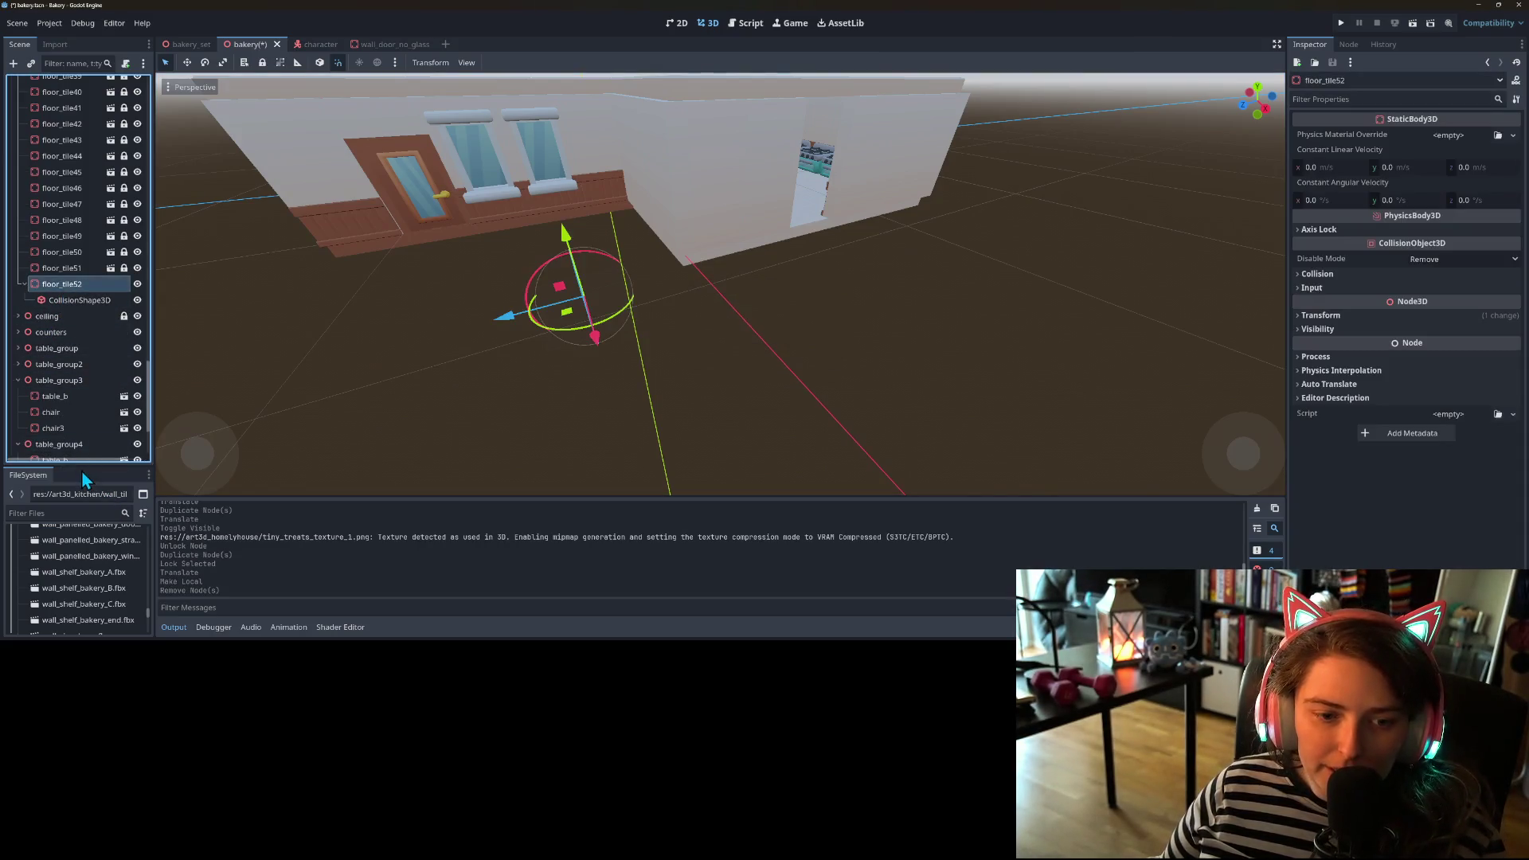
drag(81, 469, 82, 355)
scroll(down, 3)
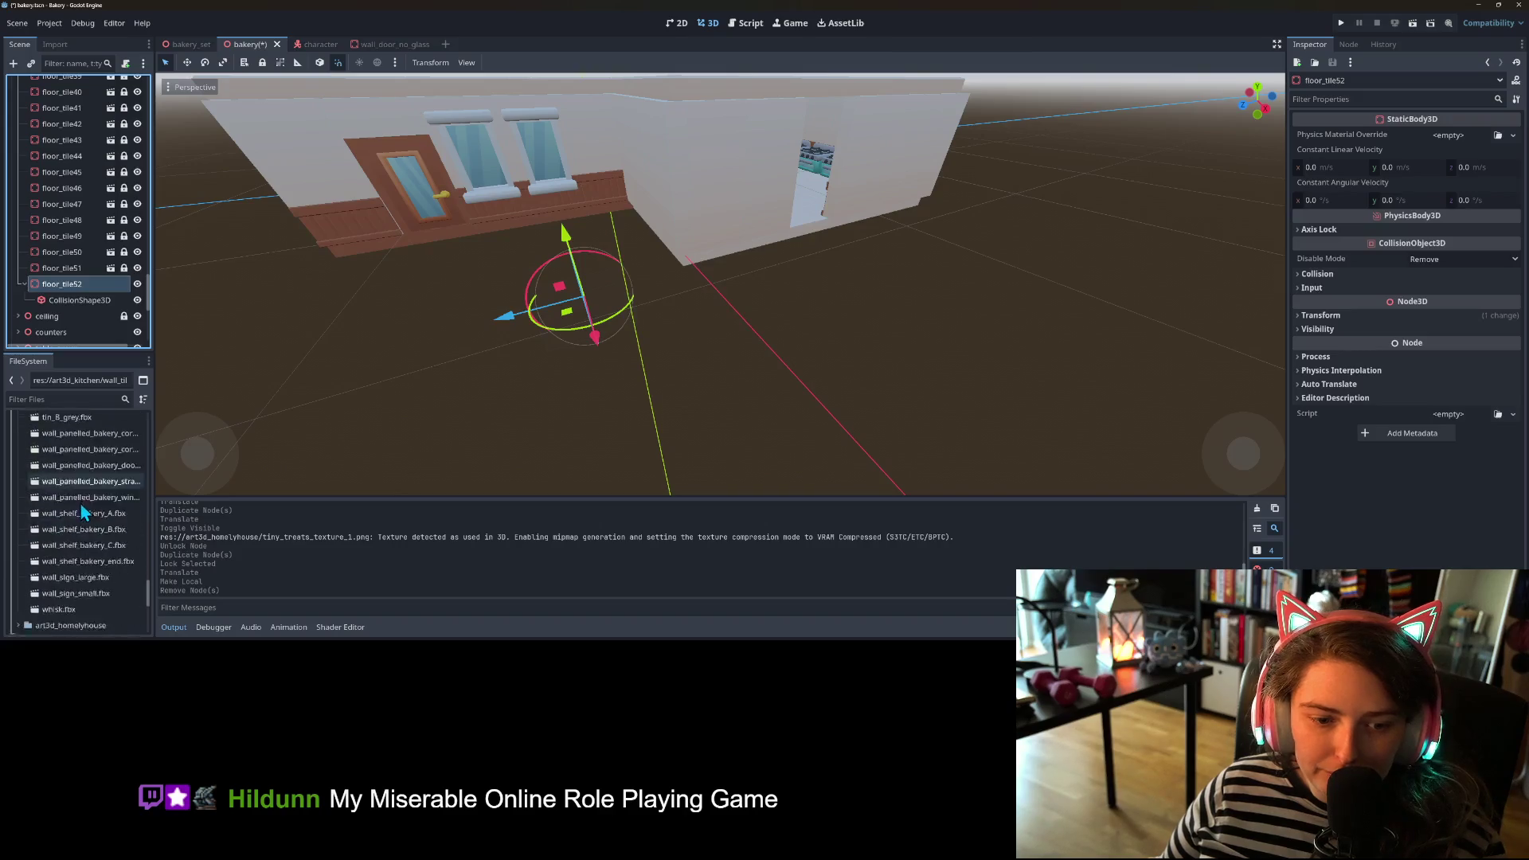
click(18, 476)
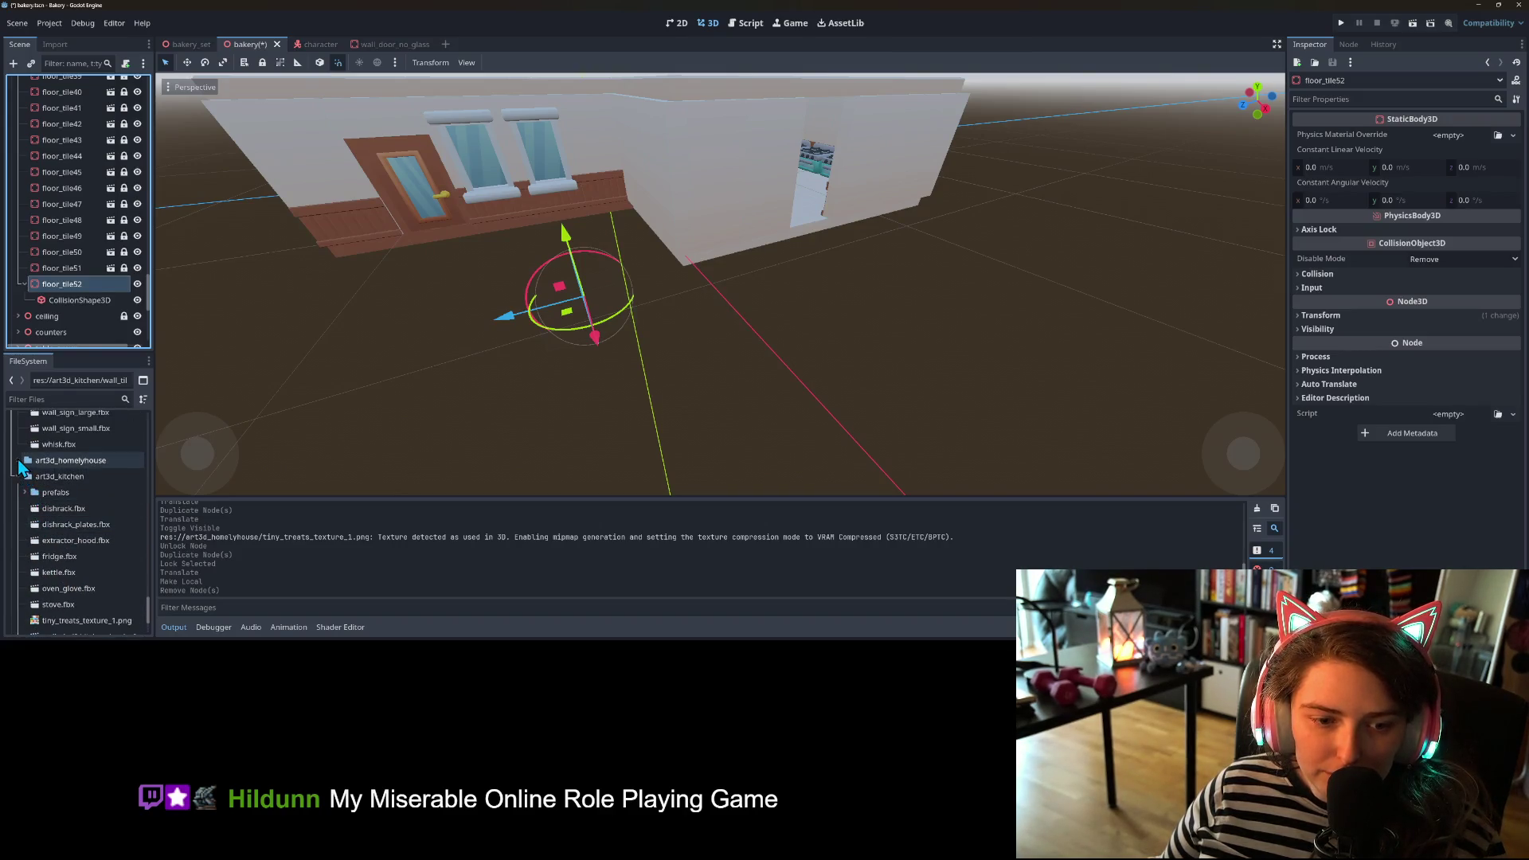
click(17, 460)
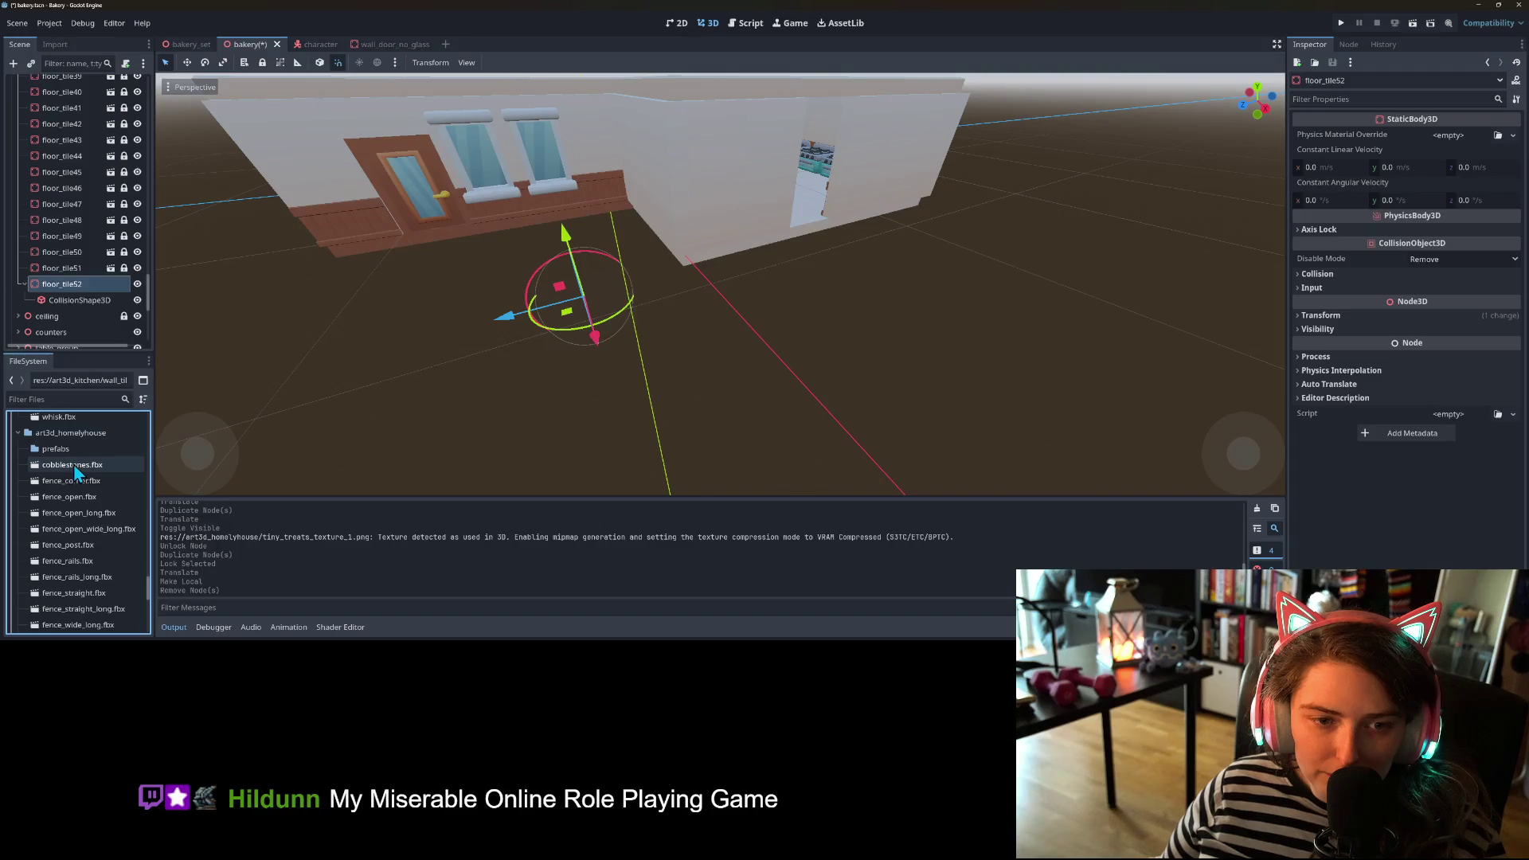
scroll(down, 3)
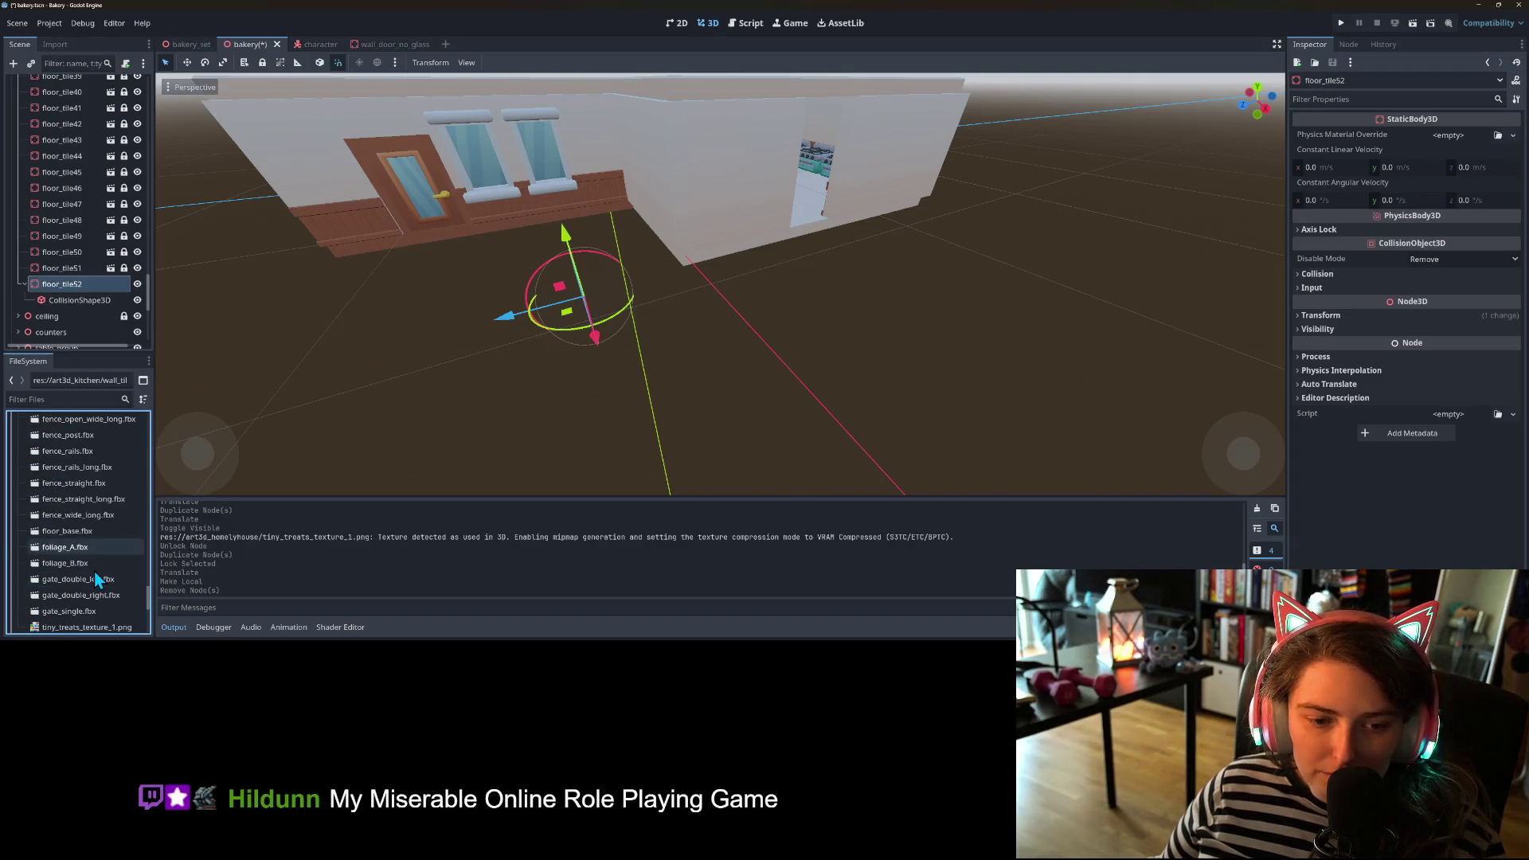
scroll(down, 3)
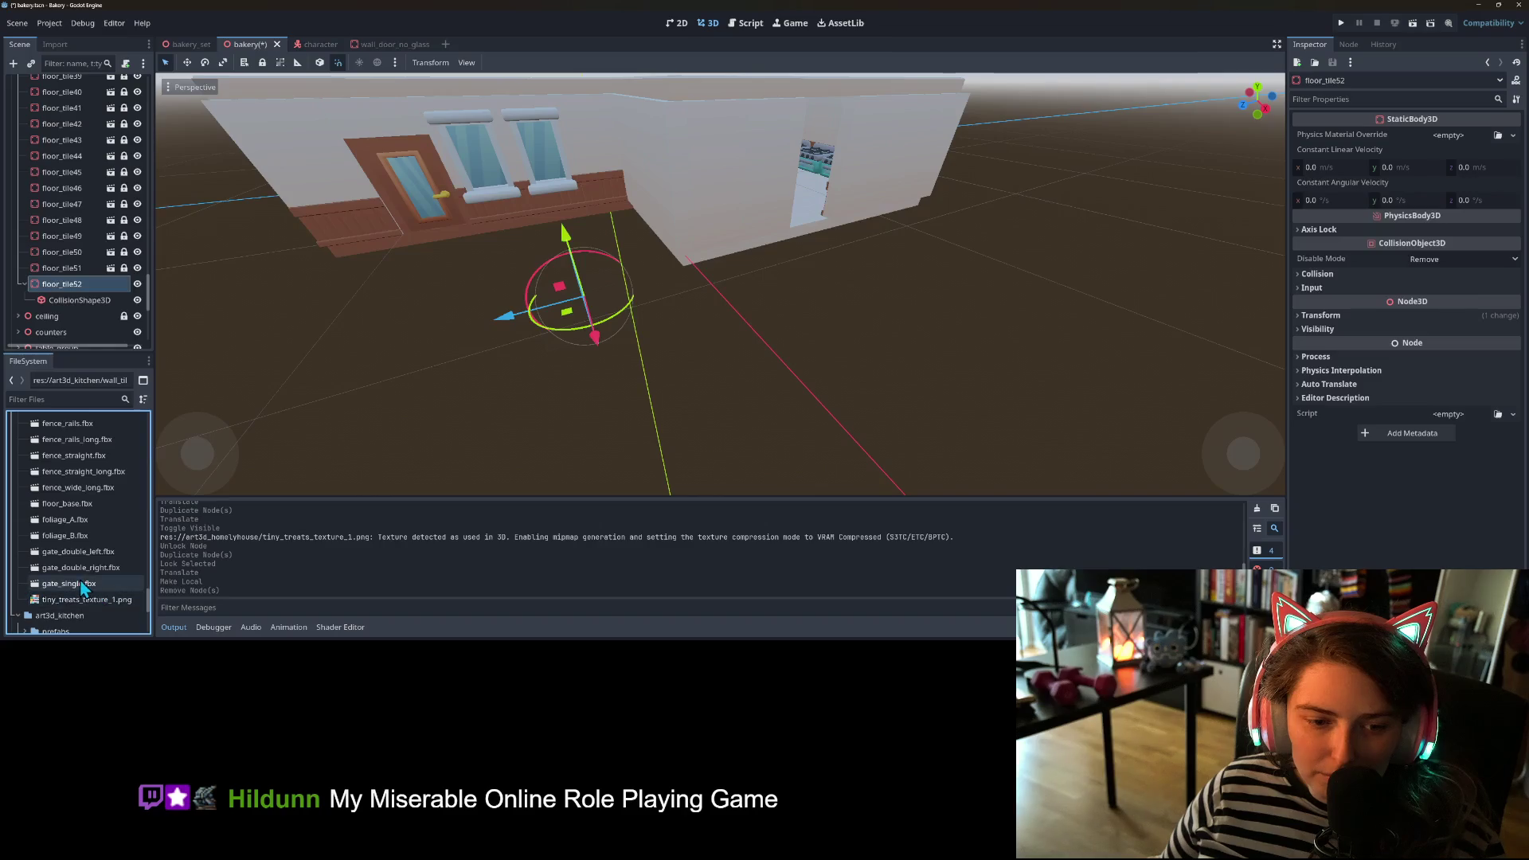
scroll(up, 3)
drag(71, 549, 86, 268)
scroll(down, 3)
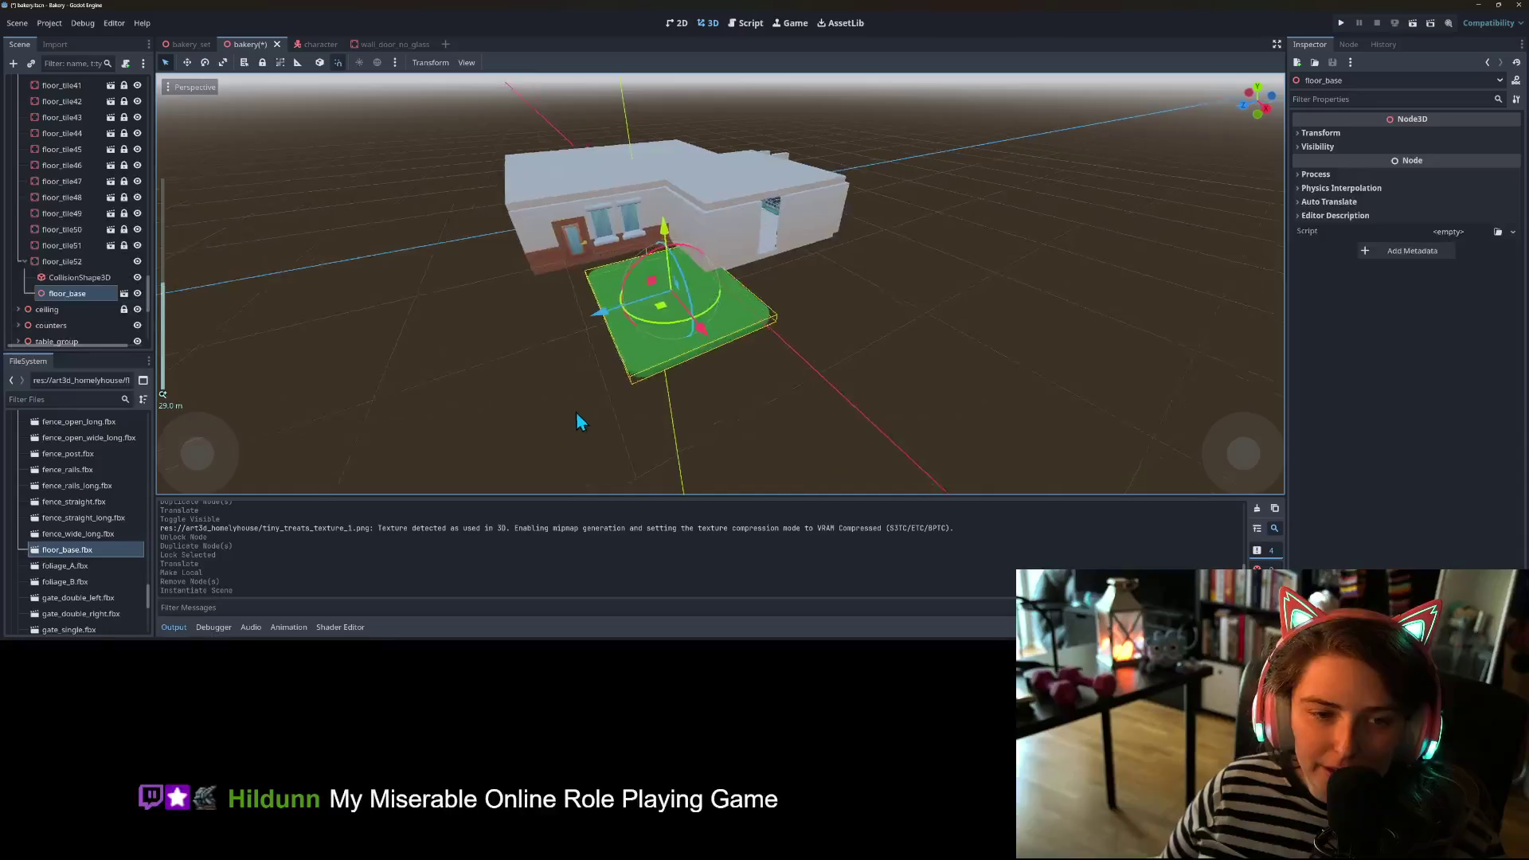
scroll(up, 3)
- Move floor_tile52 with its green floor base into its final spot beside the bakery
drag(599, 413, 652, 409)
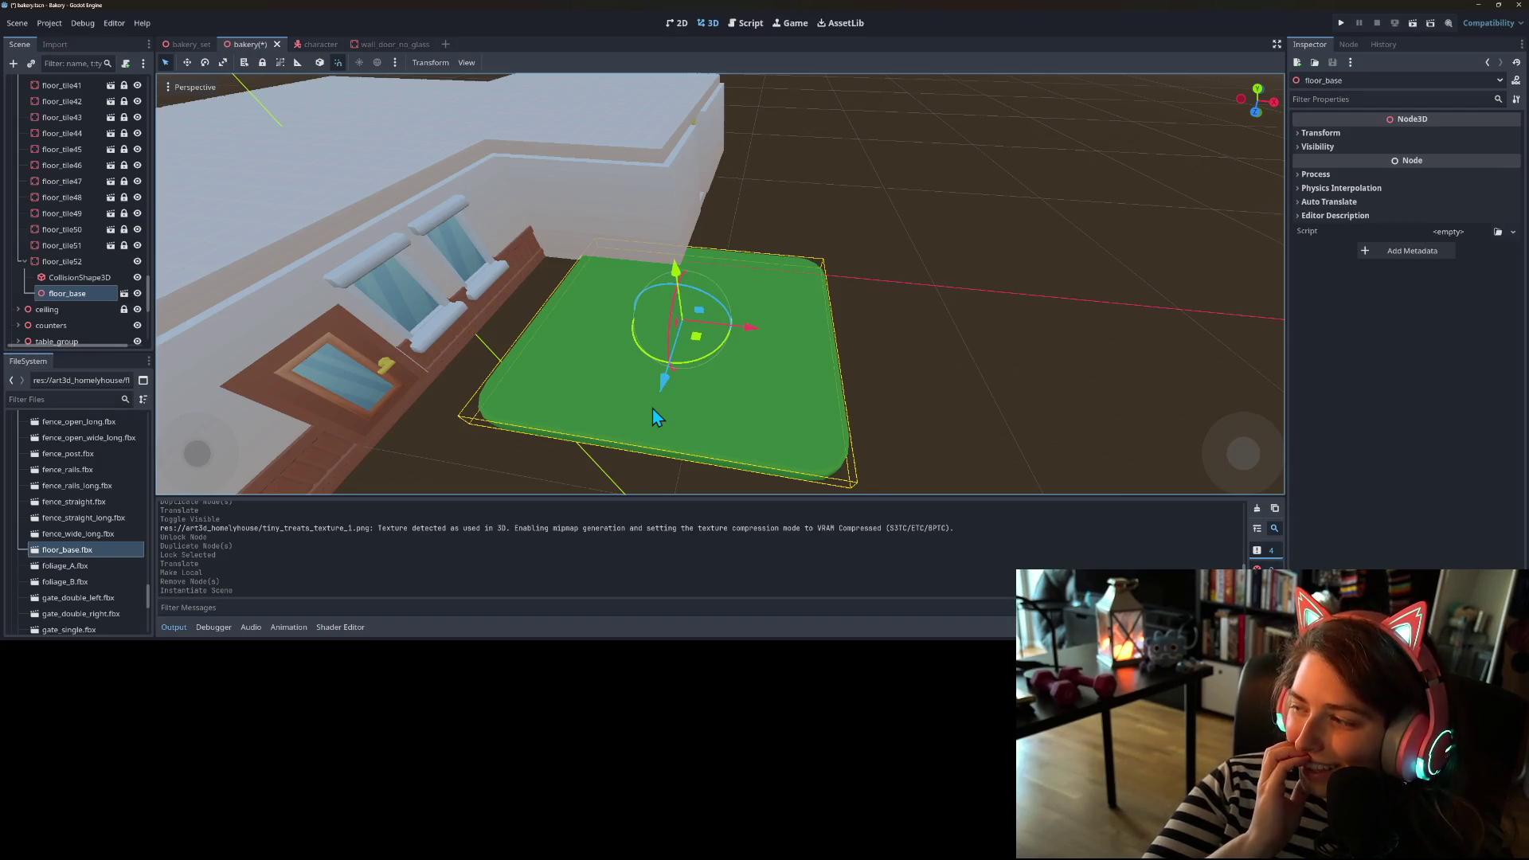
scroll(down, 3)
scroll(up, 3)
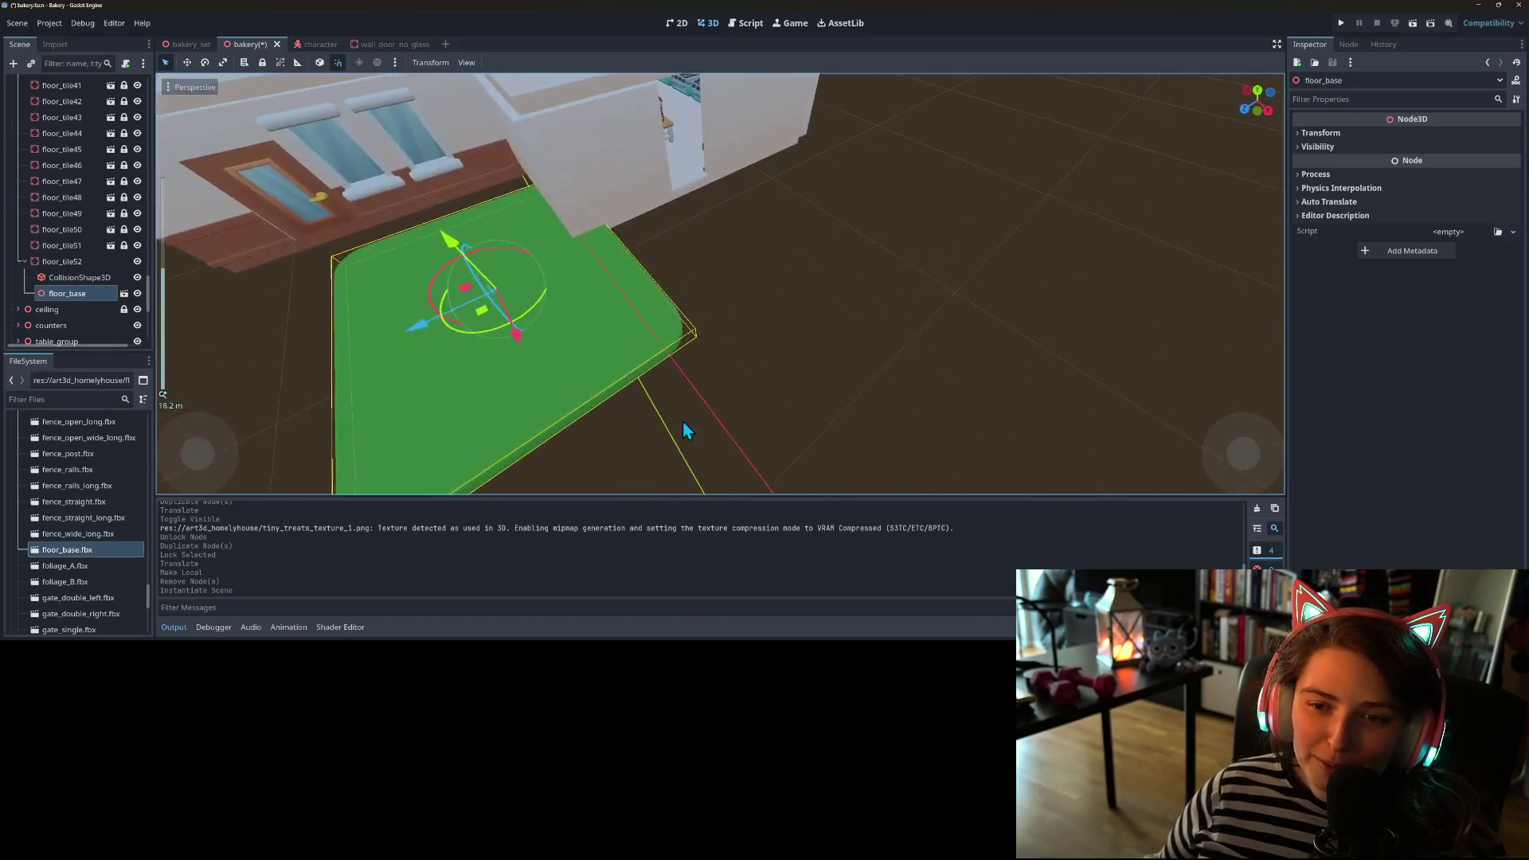
scroll(down, 3)
scroll(up, 3)
drag(680, 361, 762, 436)
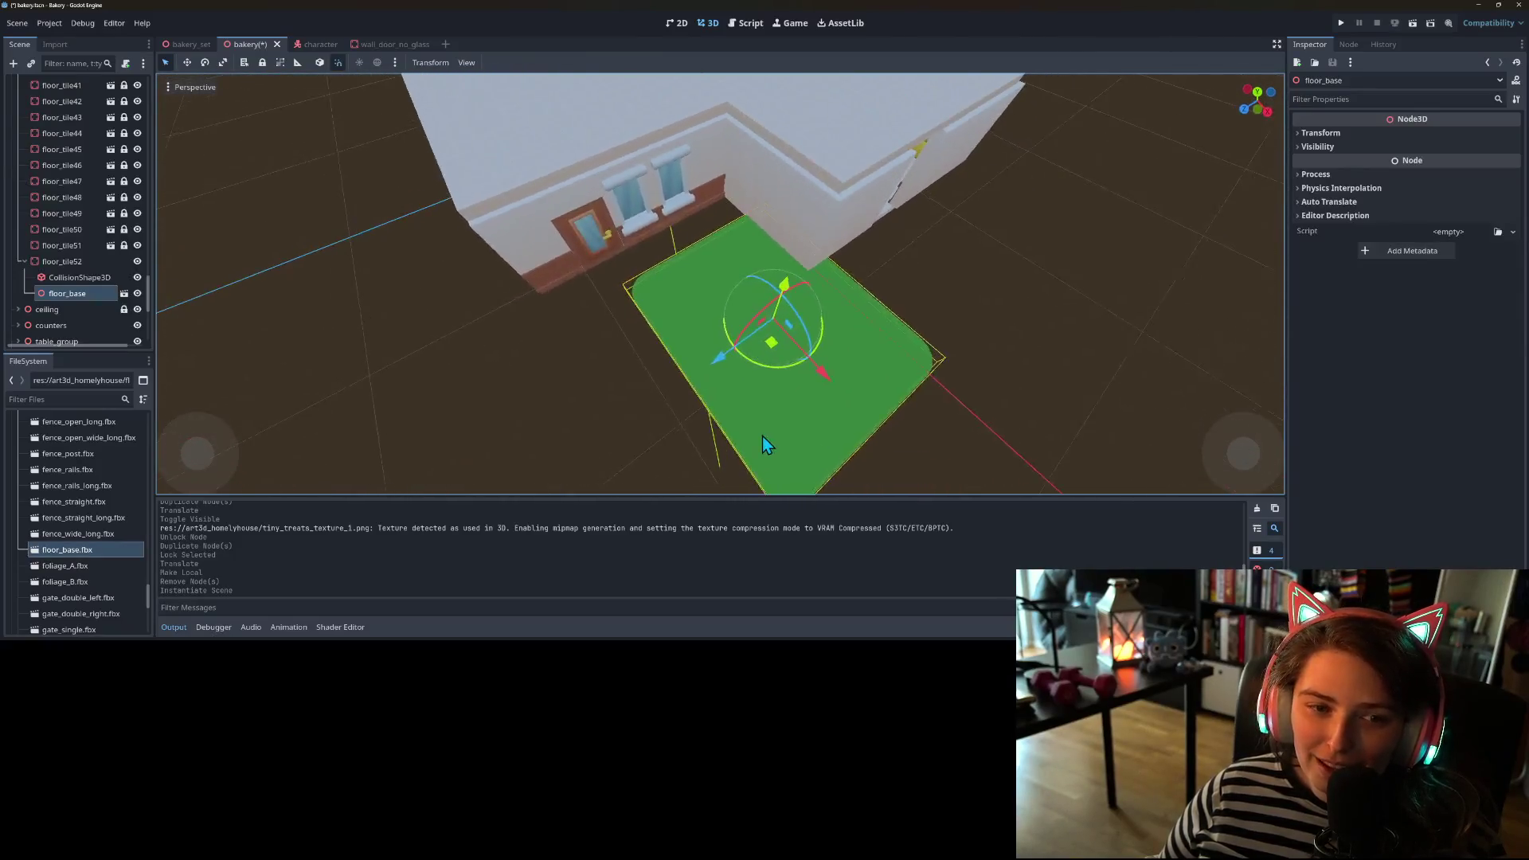
click(74, 262)
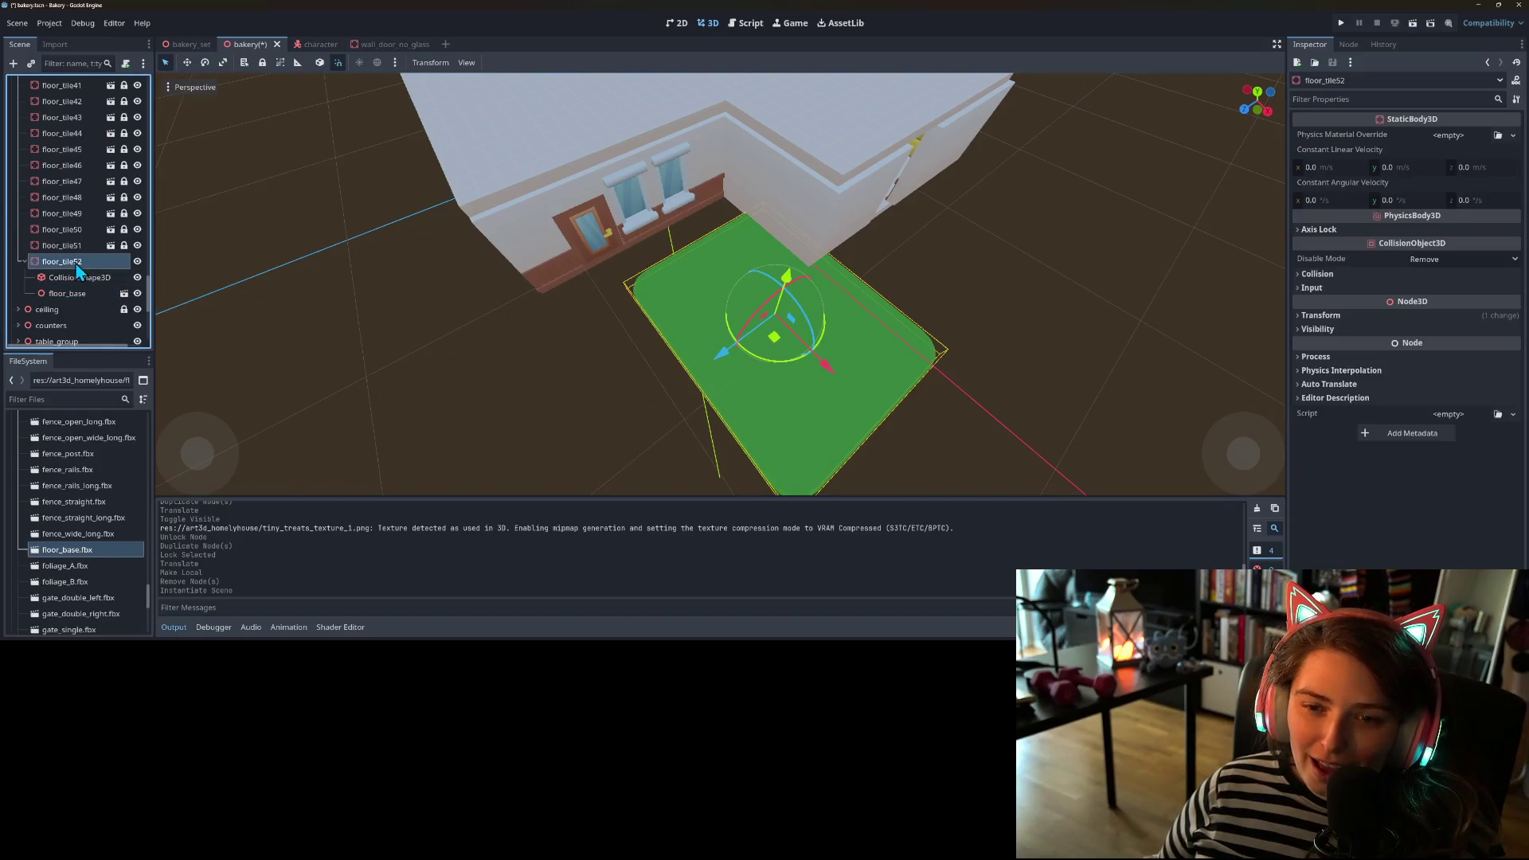
drag(777, 344, 711, 389)
scroll(down, 3)
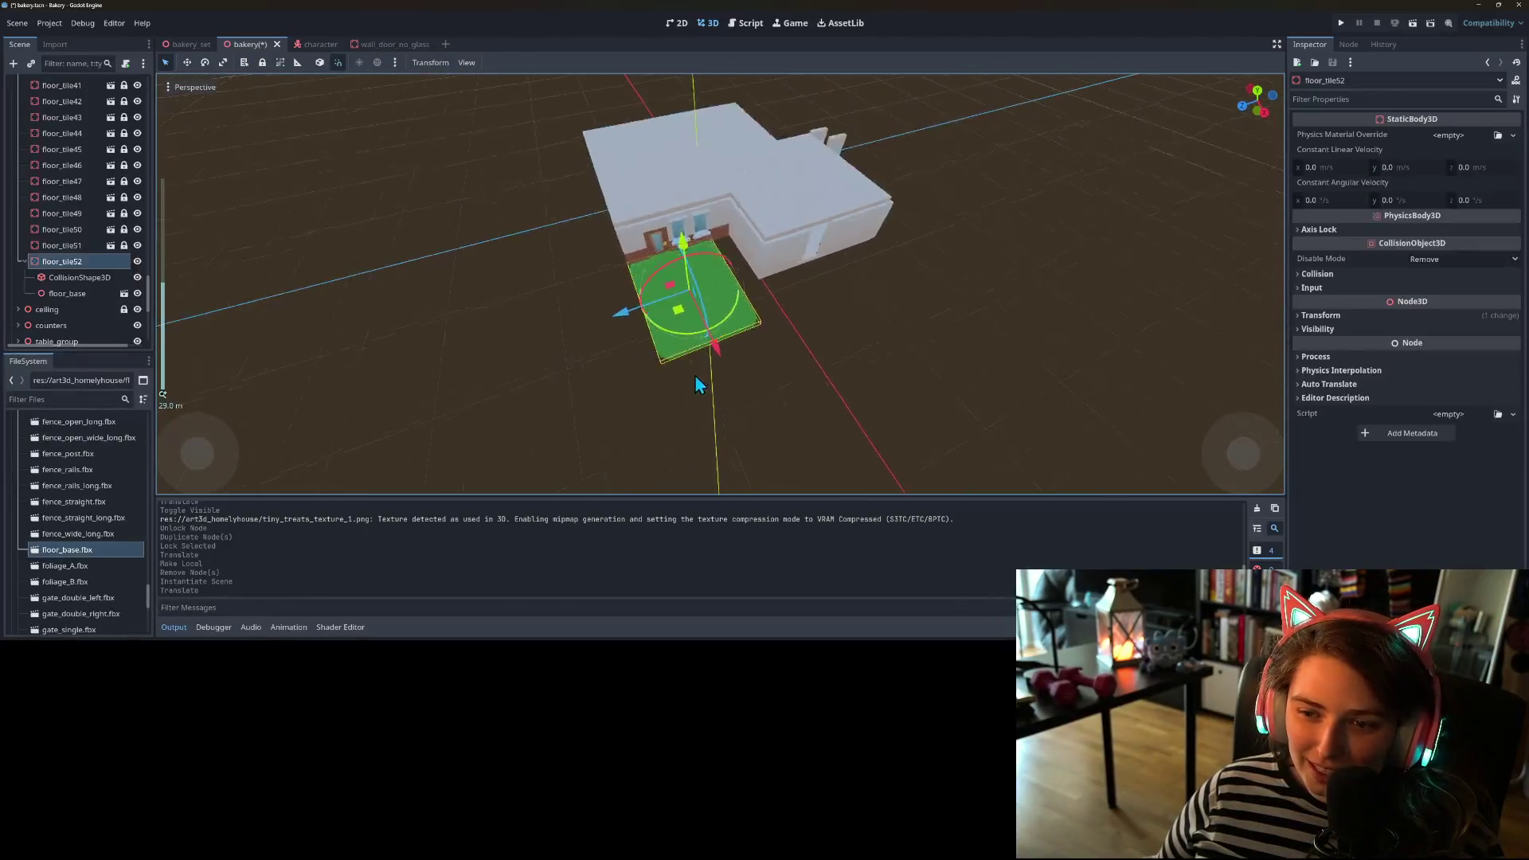
scroll(up, 3)
drag(599, 332, 557, 337)
- Add the foliage_A model under floor_tile52
scroll(down, 3)
drag(651, 385, 826, 359)
scroll(up, 3)
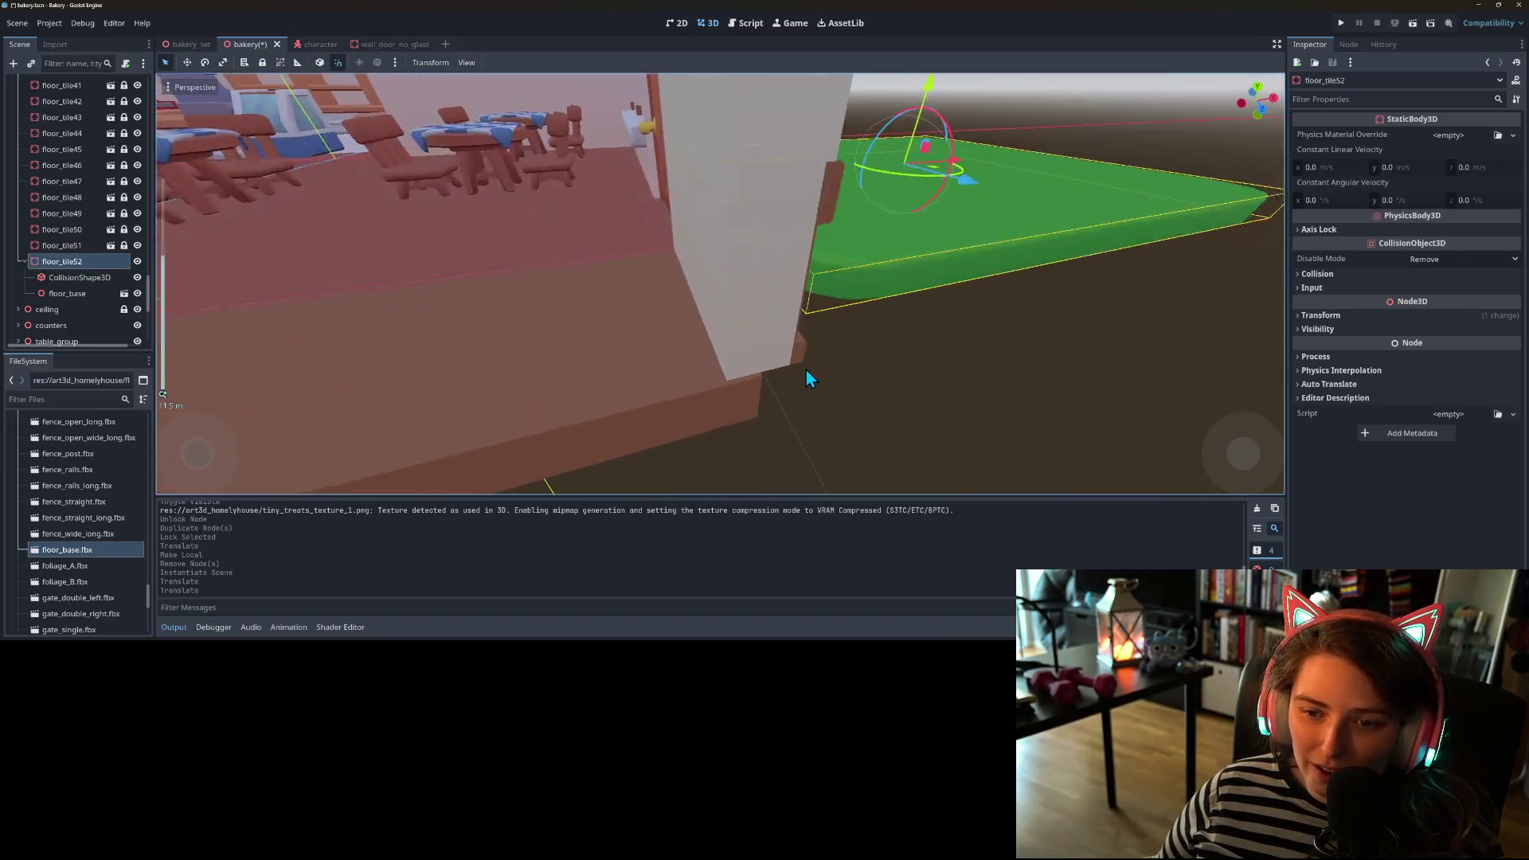
scroll(down, 3)
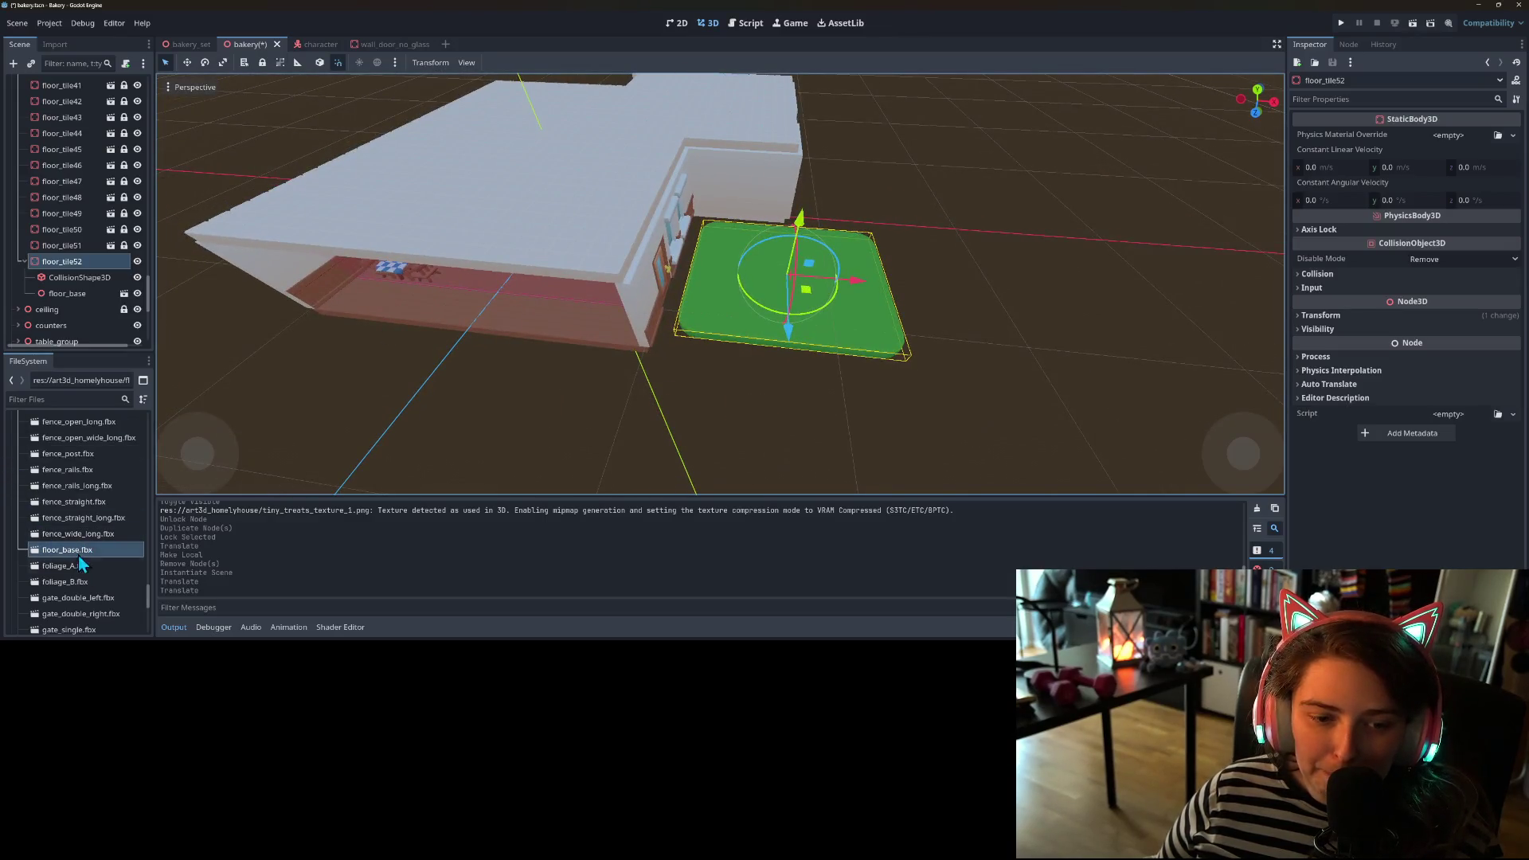
drag(71, 570, 87, 253)
scroll(up, 3)
- Add foliage_B beside foliage_A, then delete both foliage models from floor_tile52
key(f)
drag(720, 405, 526, 396)
drag(69, 584, 82, 254)
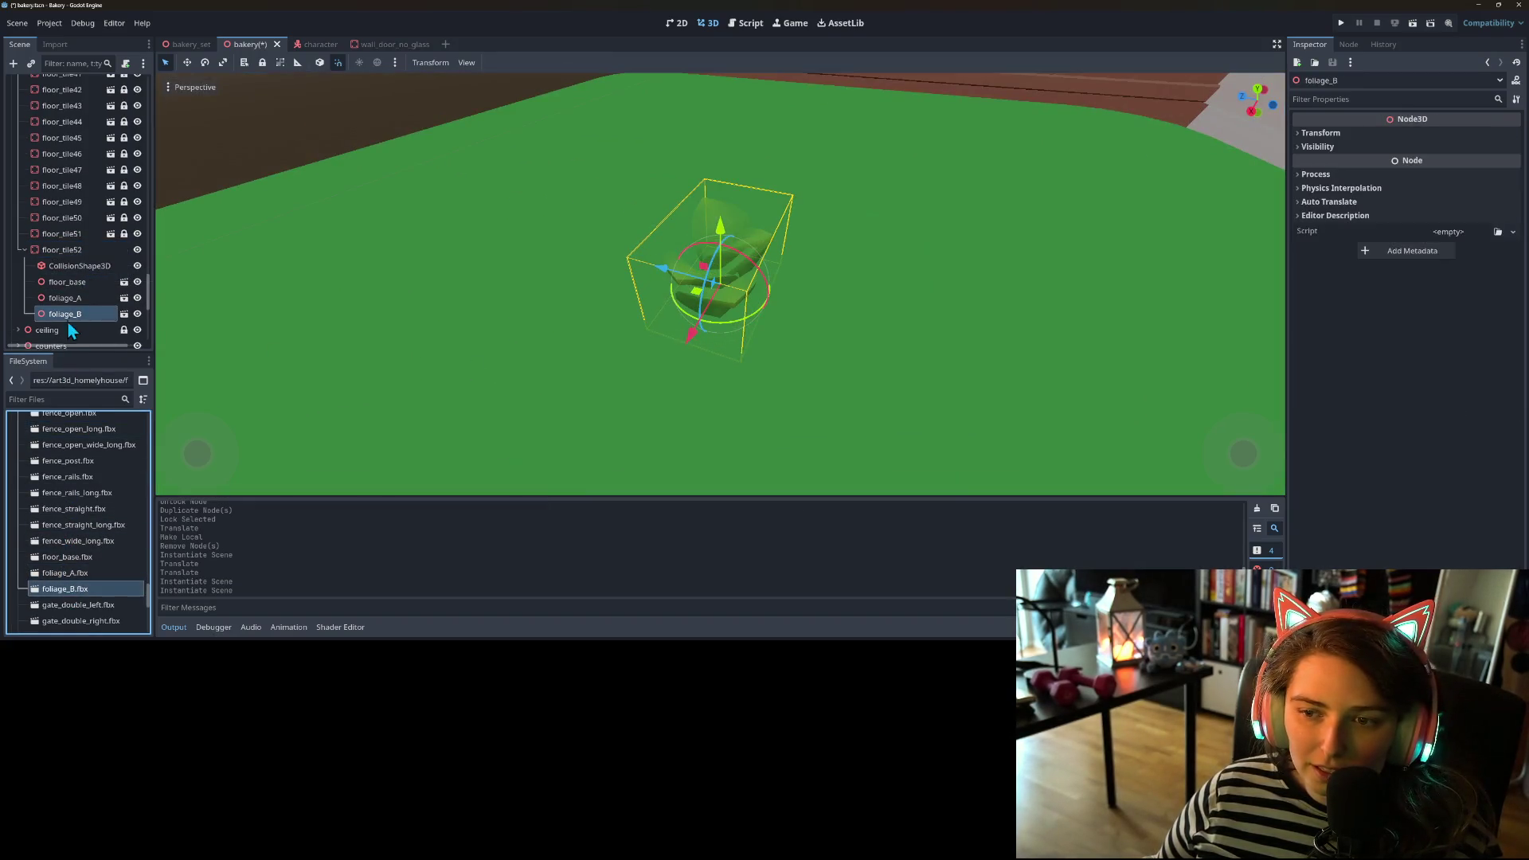
click(82, 298)
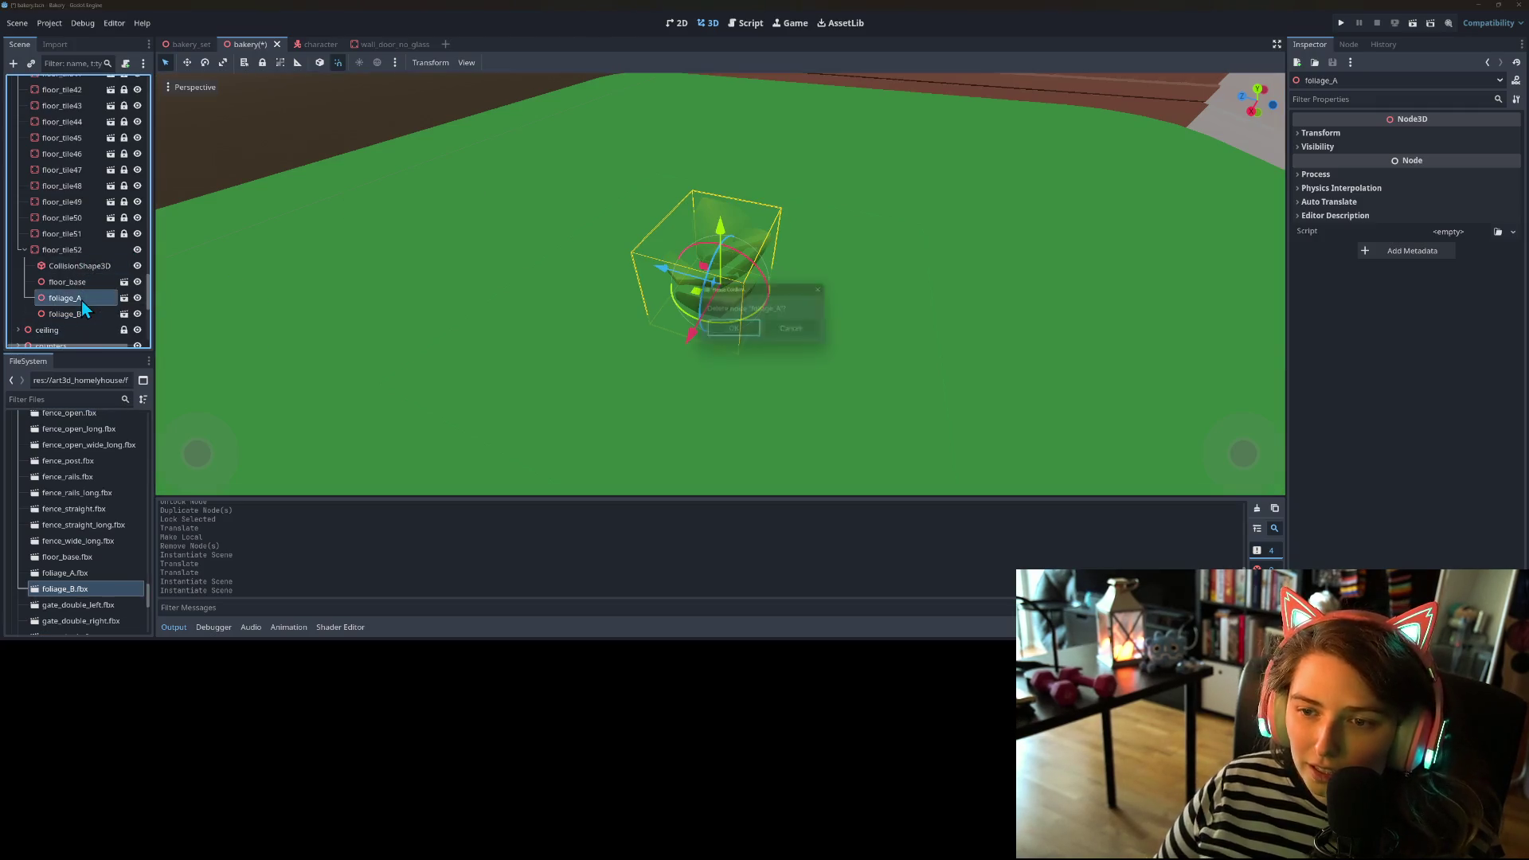
key(Delete)
click(74, 302)
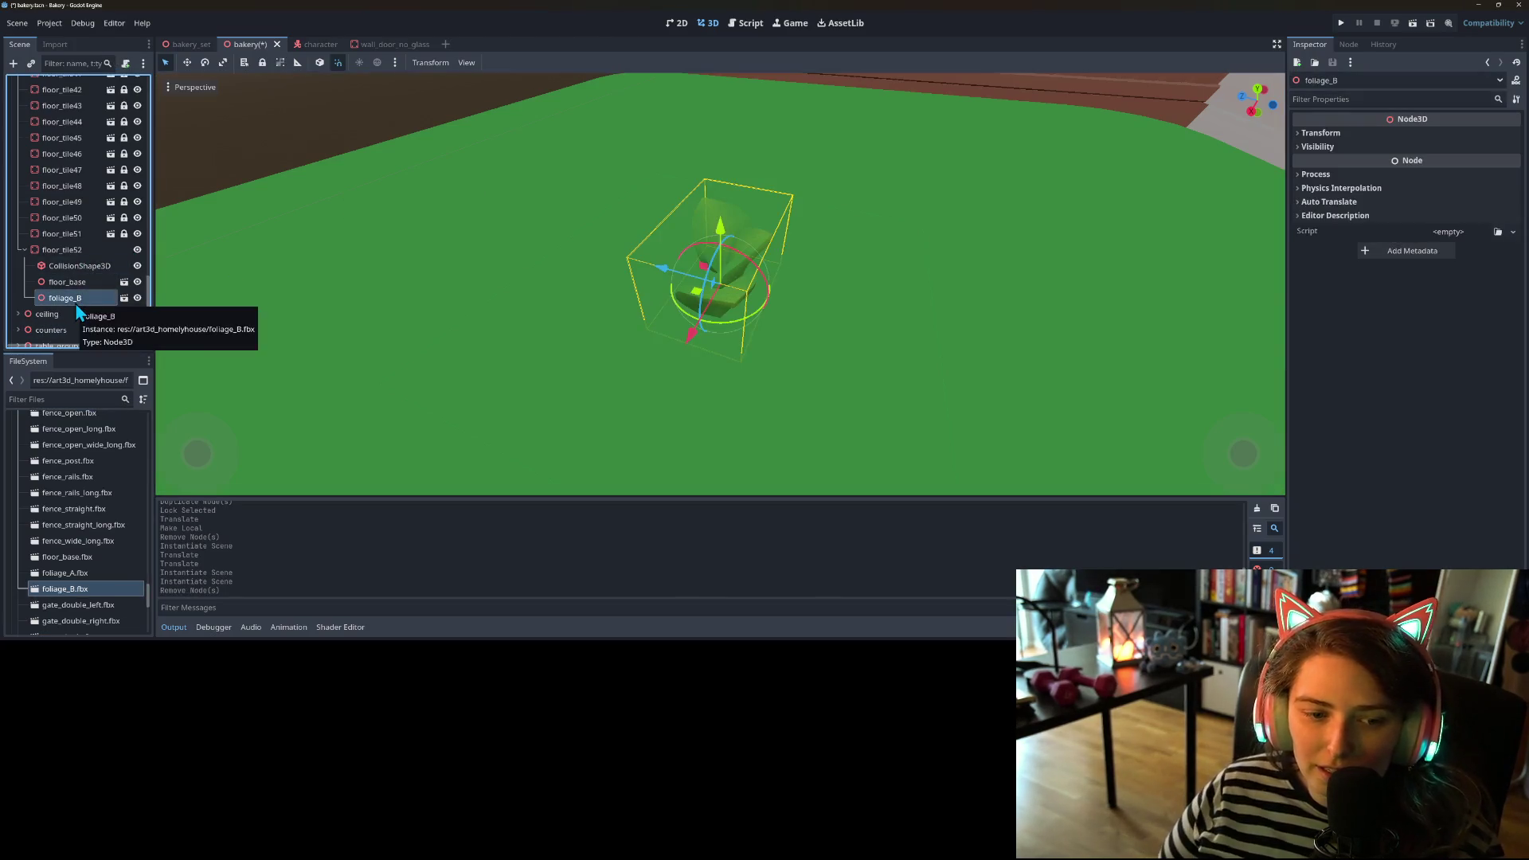
key(Delete)
- Add cobblestones.fbx under floor_tile52 and inspect it in the viewport
scroll(up, 3)
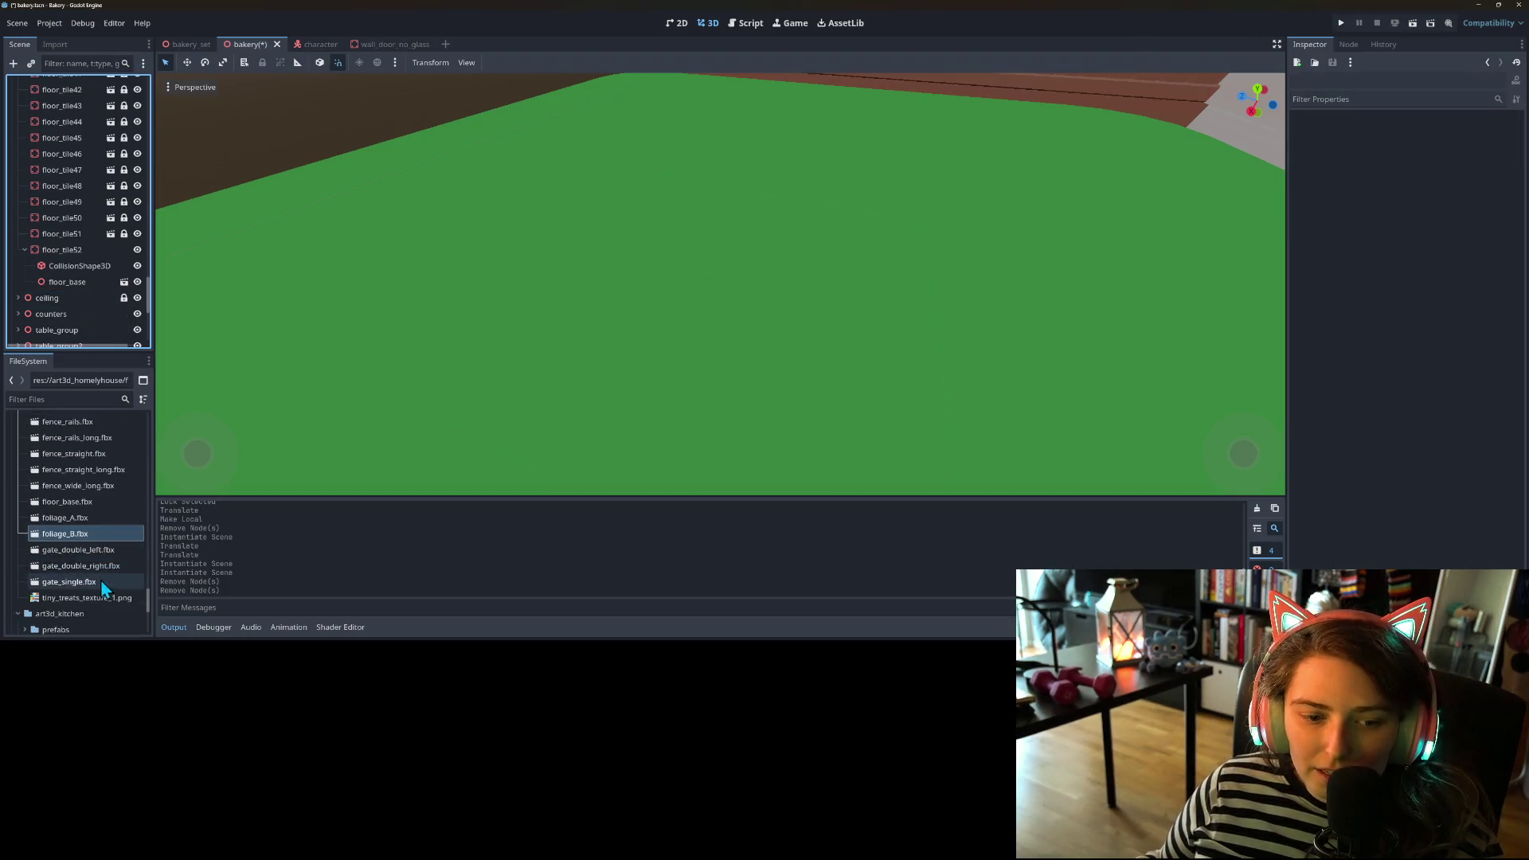
drag(71, 491, 90, 248)
scroll(down, 3)
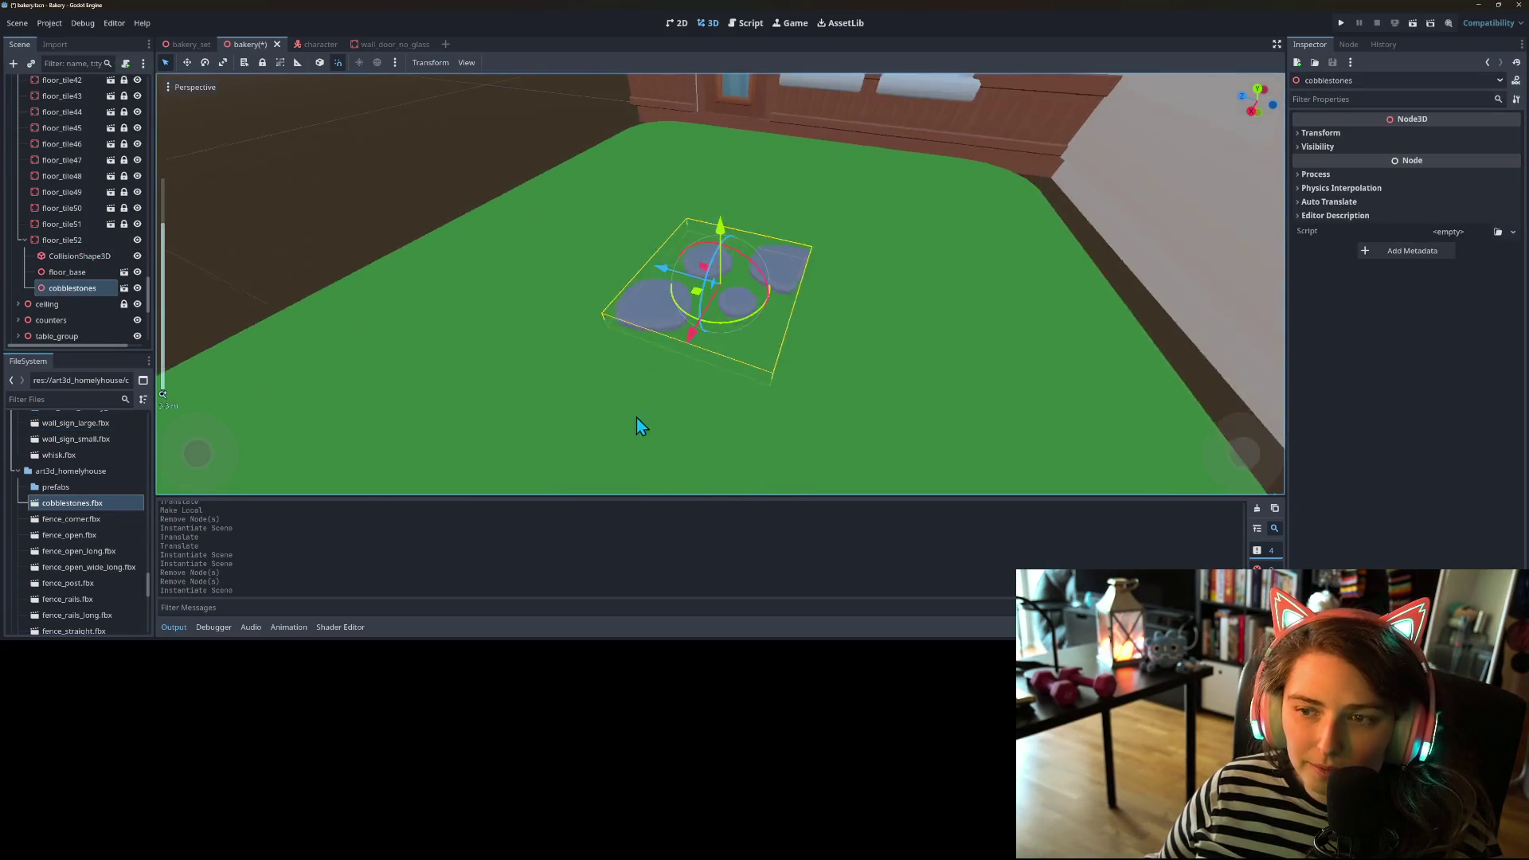
scroll(down, 3)
drag(594, 360, 917, 391)
scroll(up, 3)
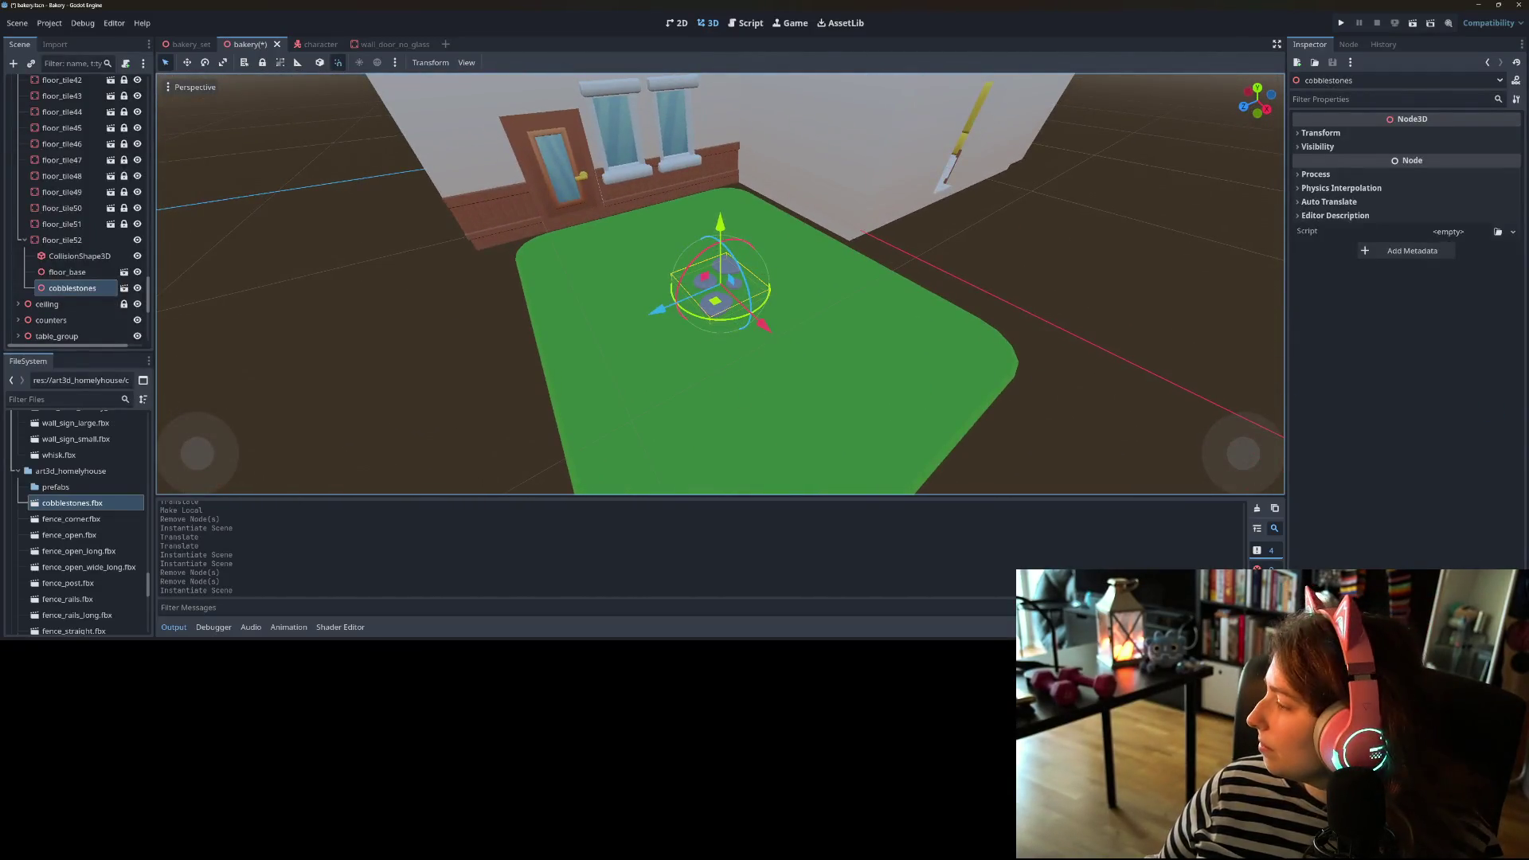
key(alt+Tab)
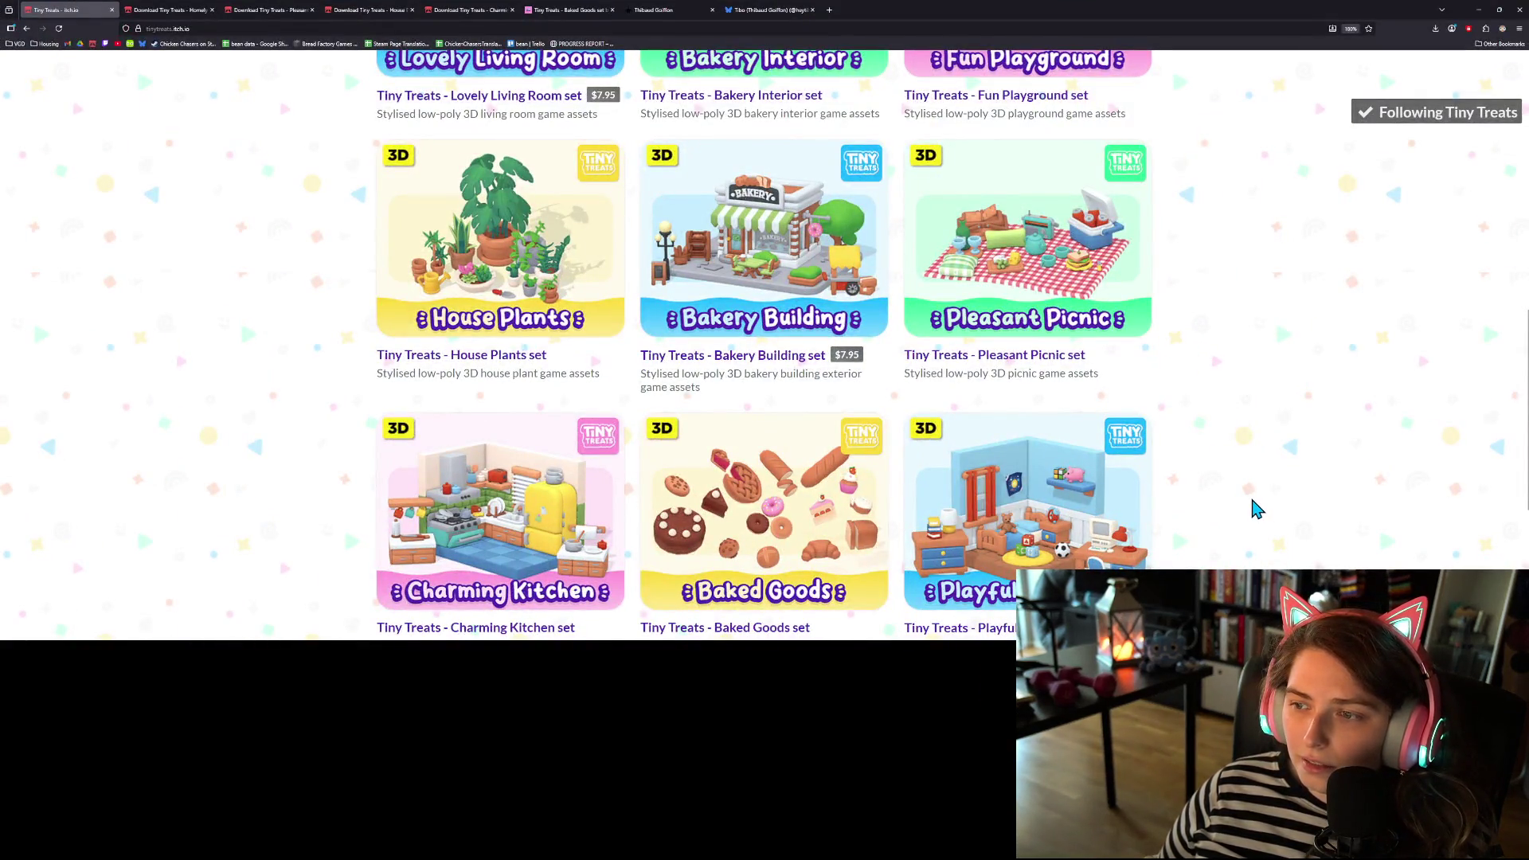
scroll(down, 3)
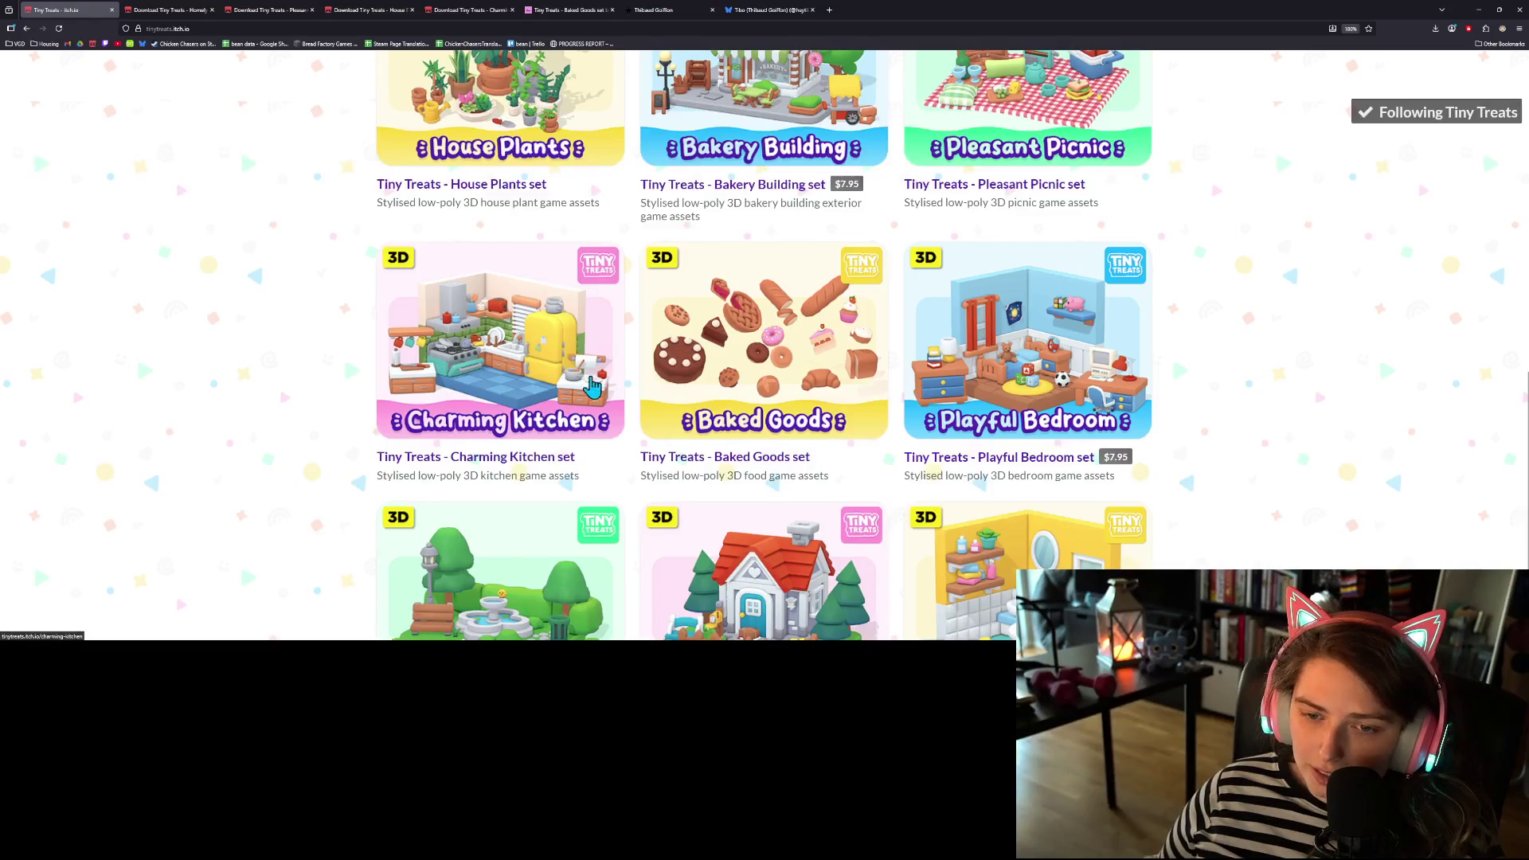
scroll(down, 3)
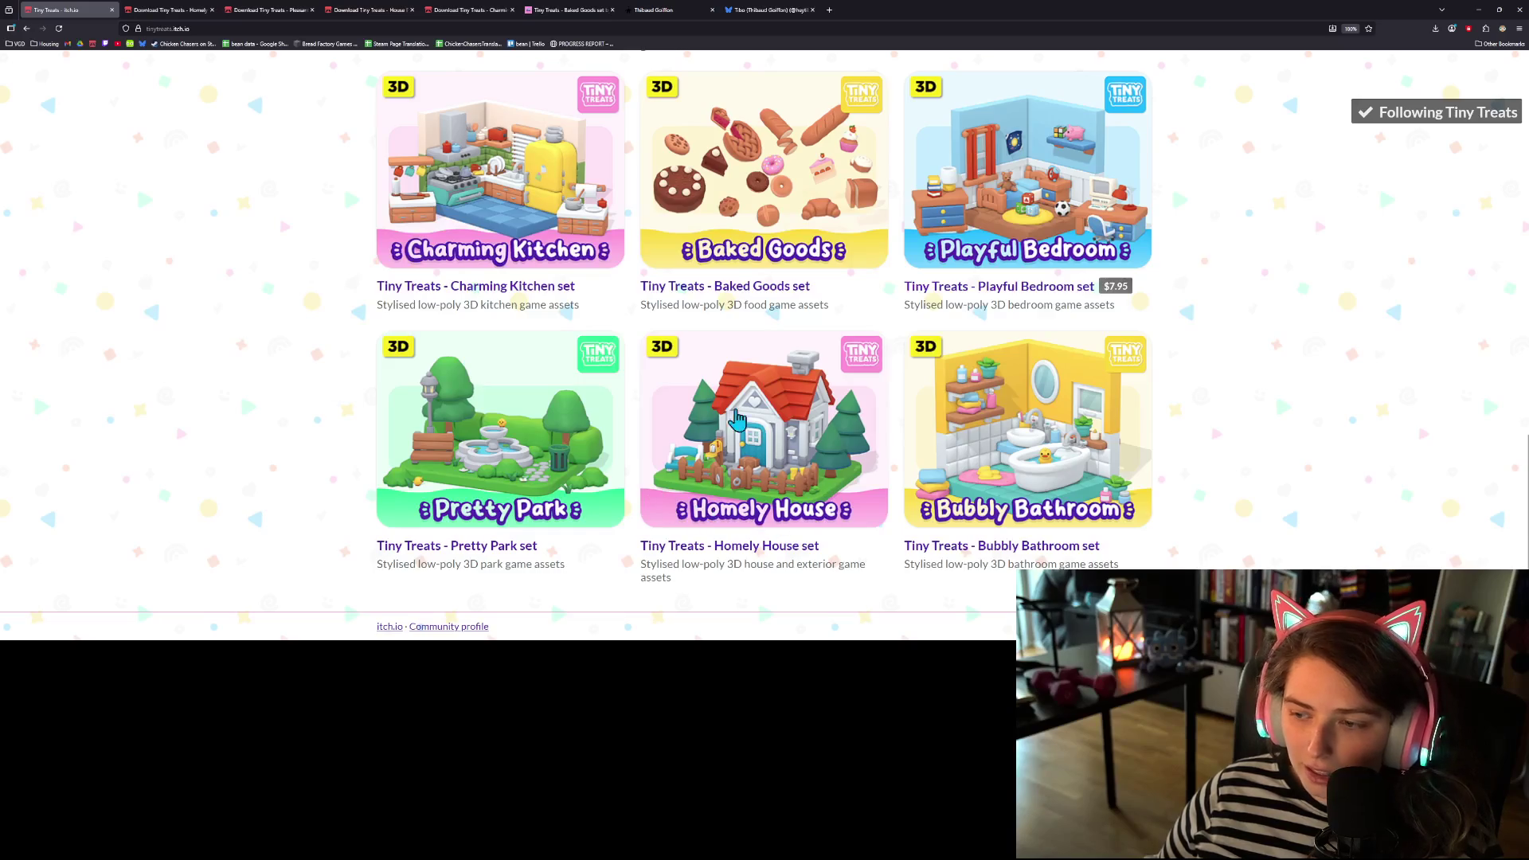
middle_click(735, 464)
scroll(up, 3)
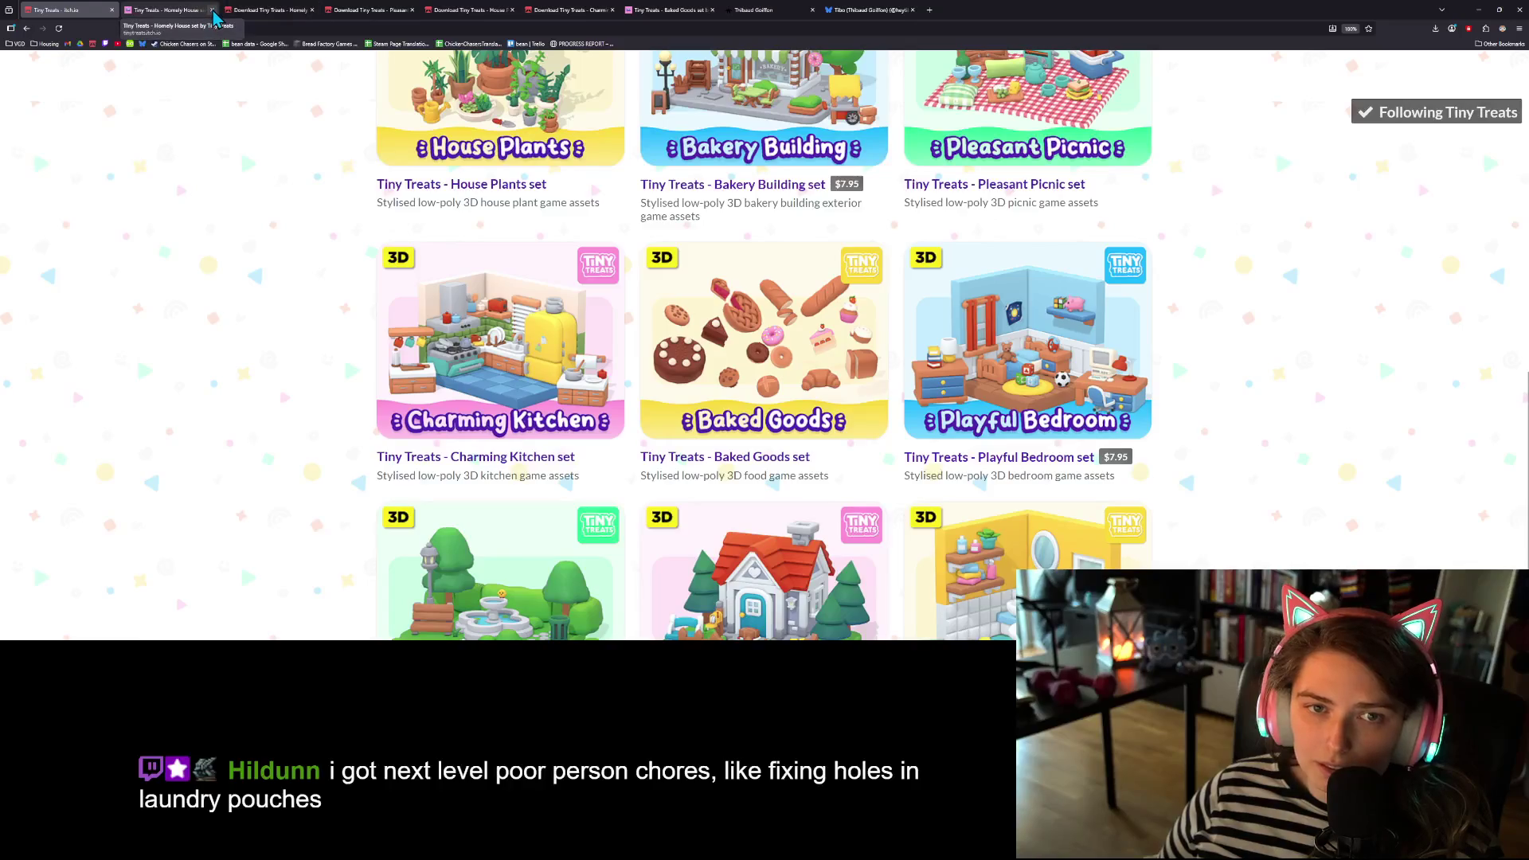
click(211, 10)
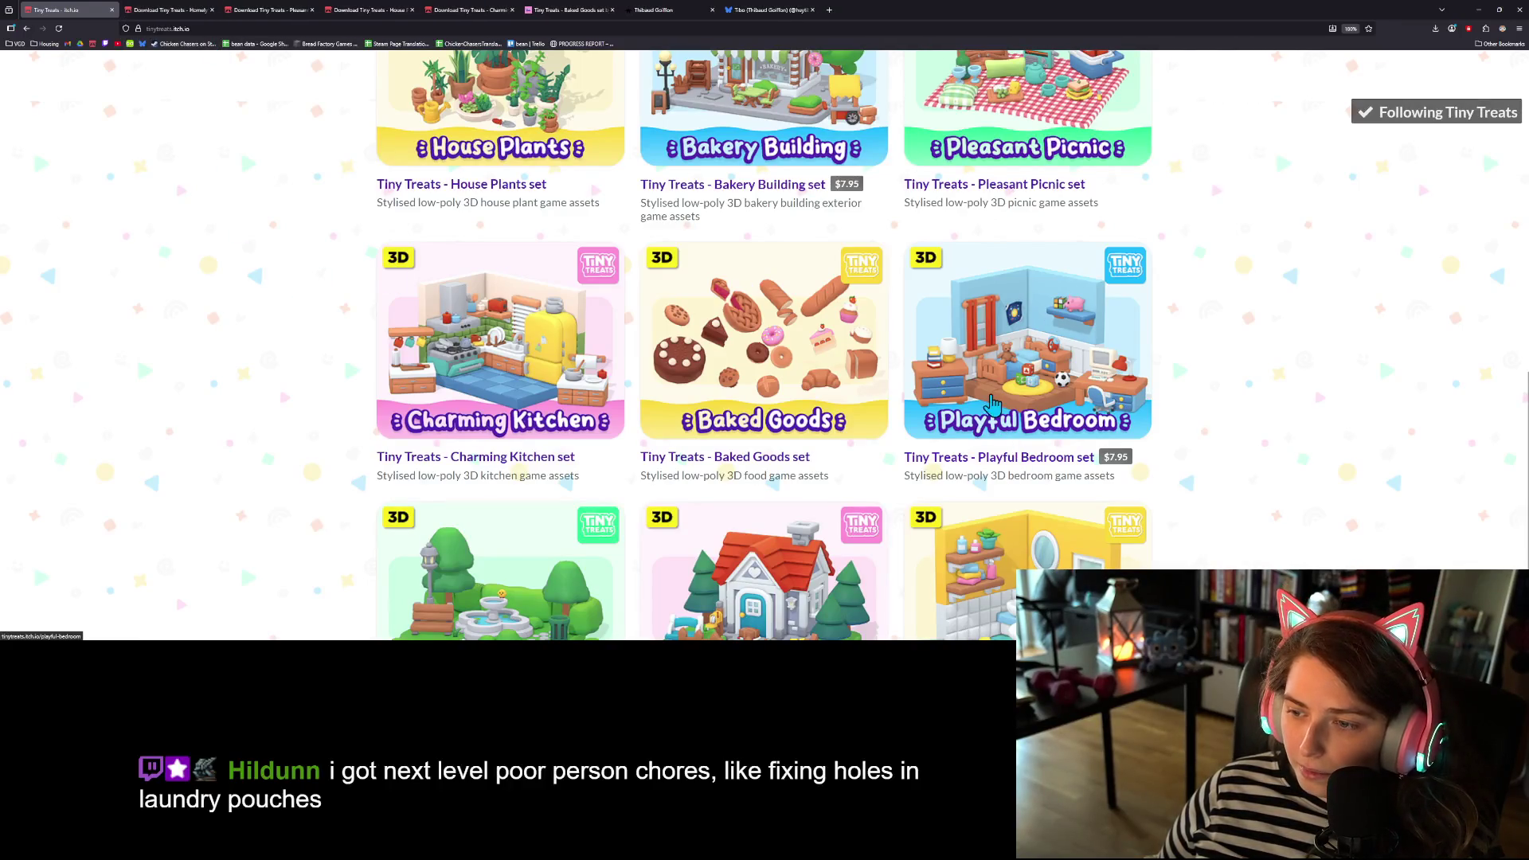
scroll(up, 3)
scroll(up, 3)
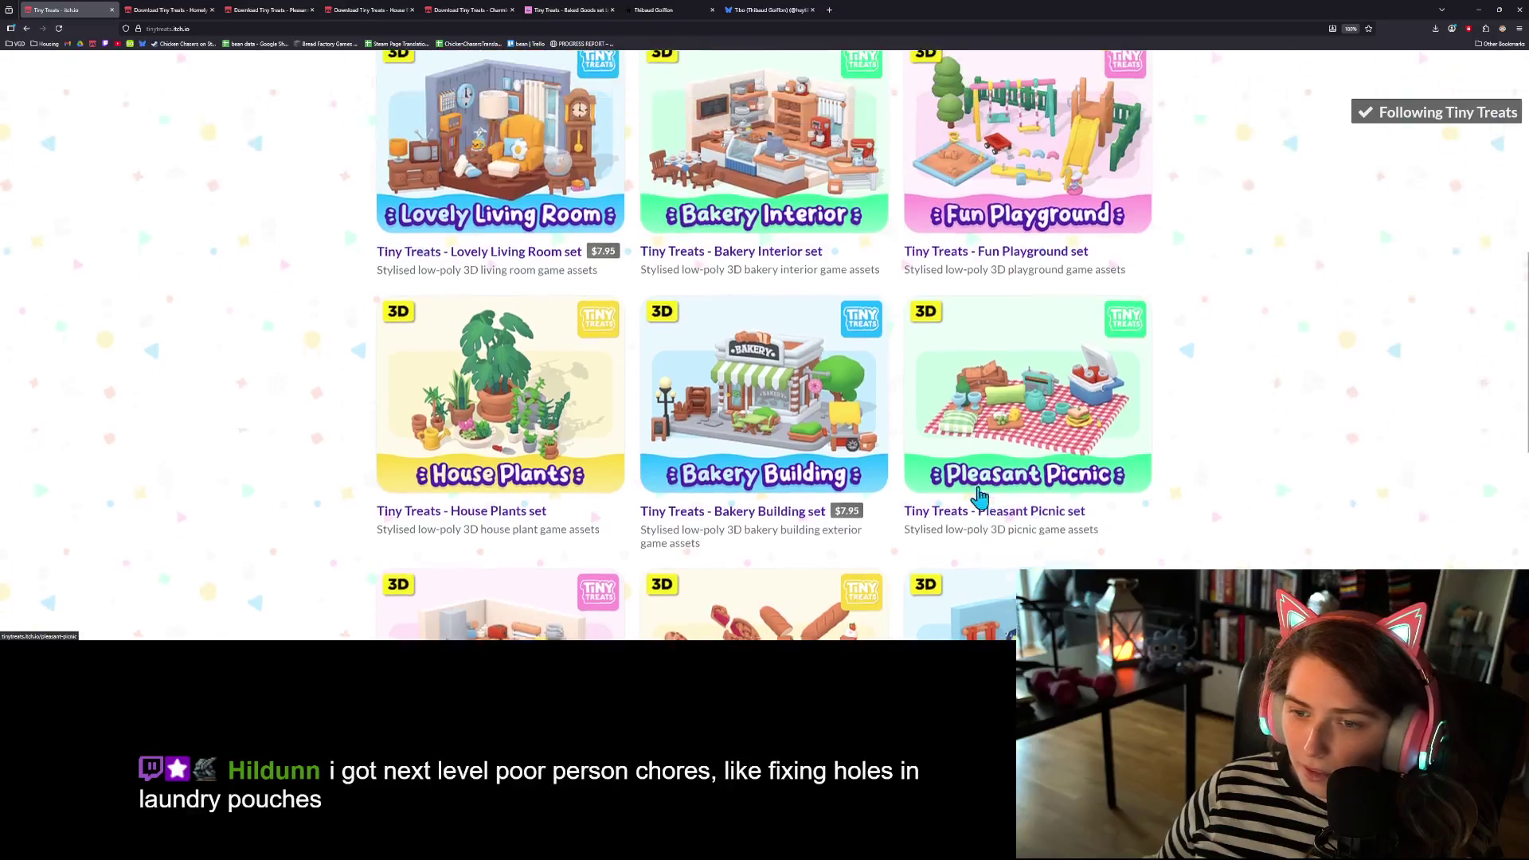
scroll(up, 3)
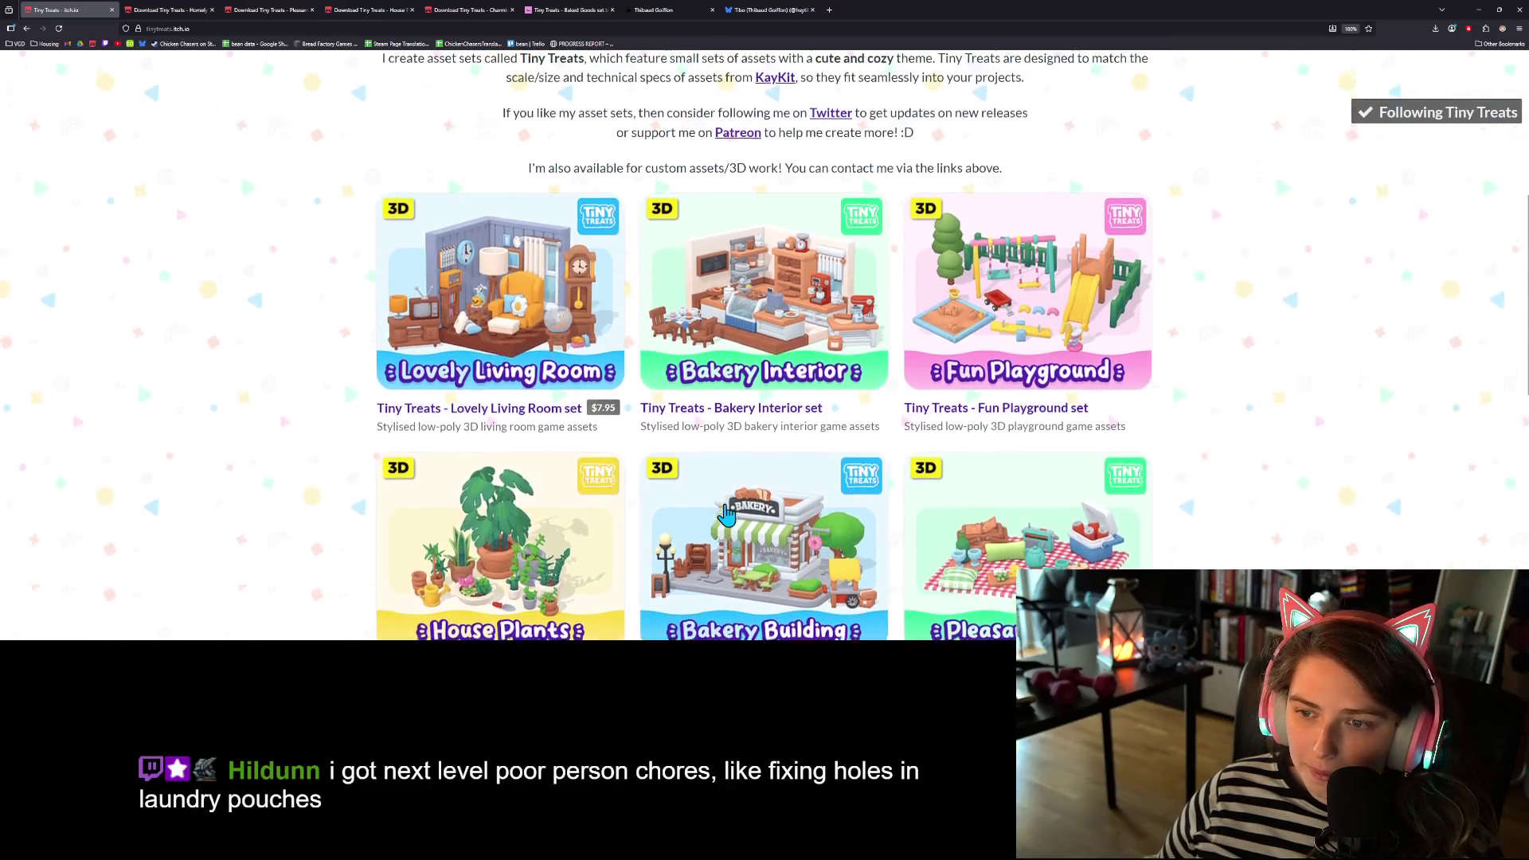
scroll(up, 3)
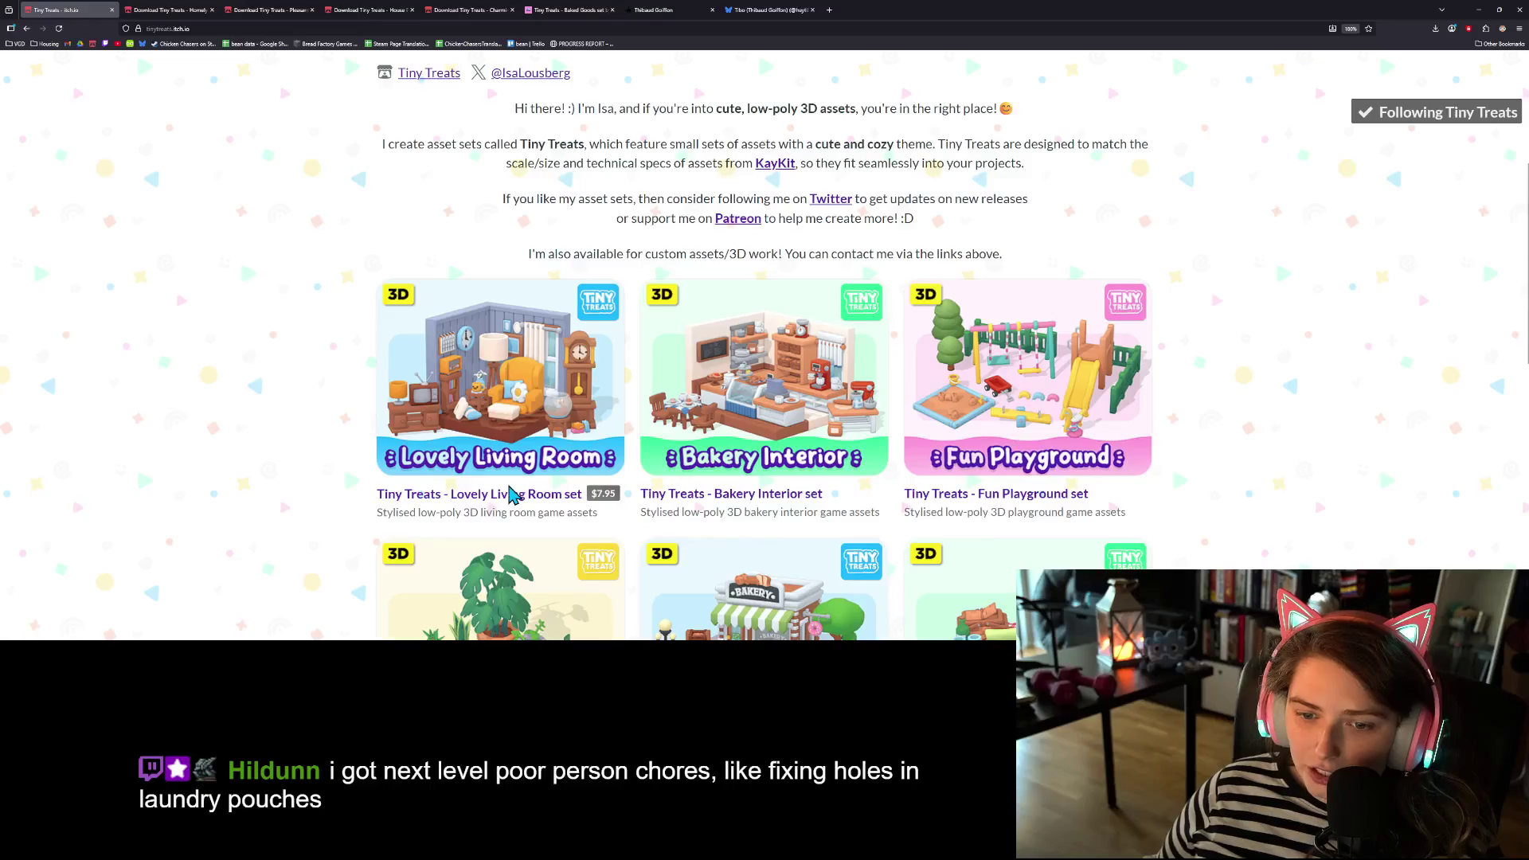
scroll(up, 3)
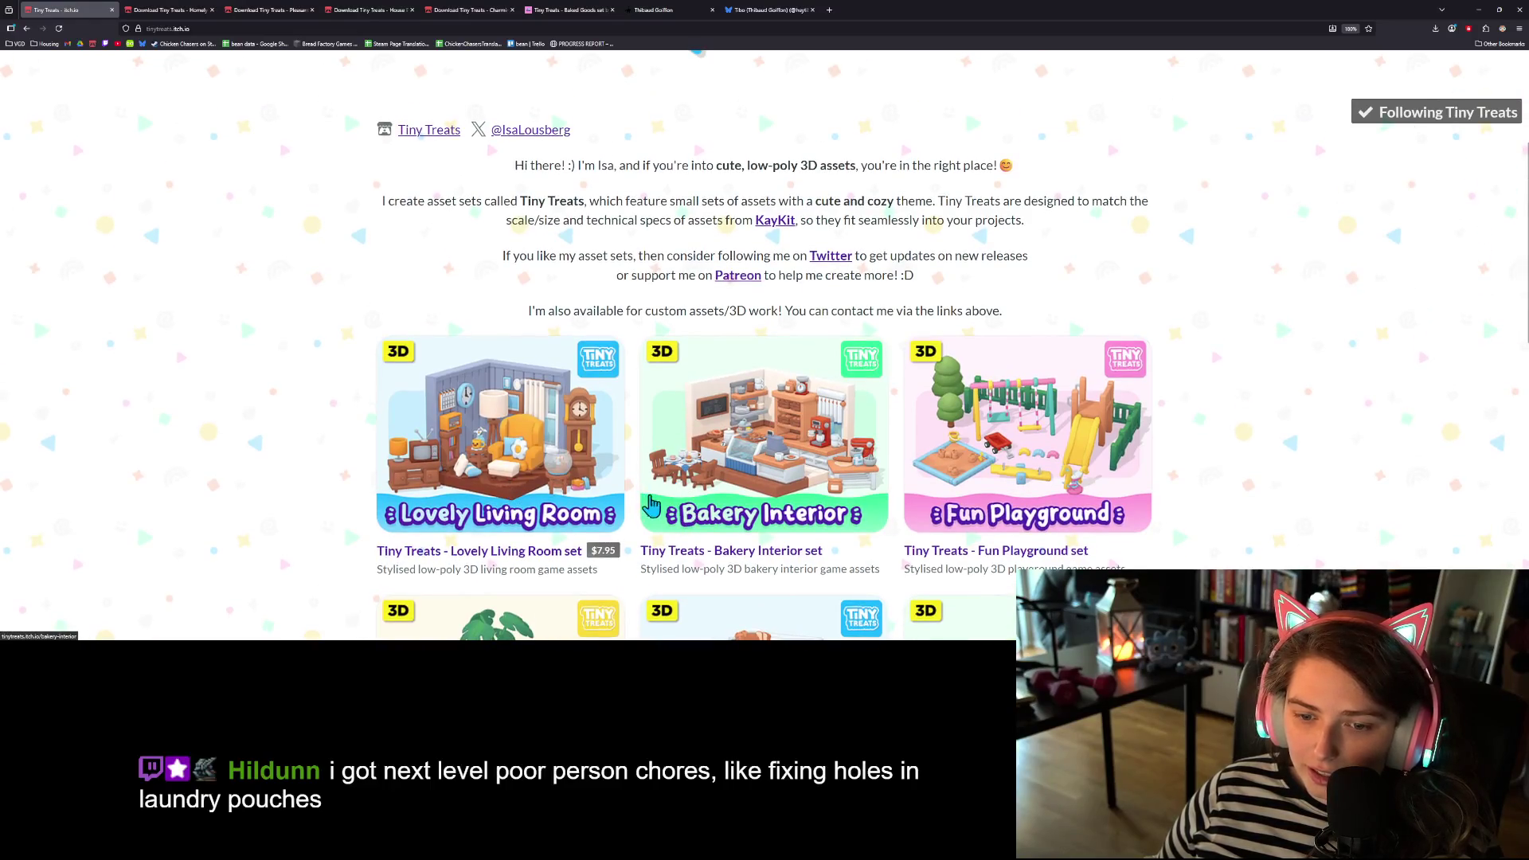
scroll(up, 3)
scroll(down, 3)
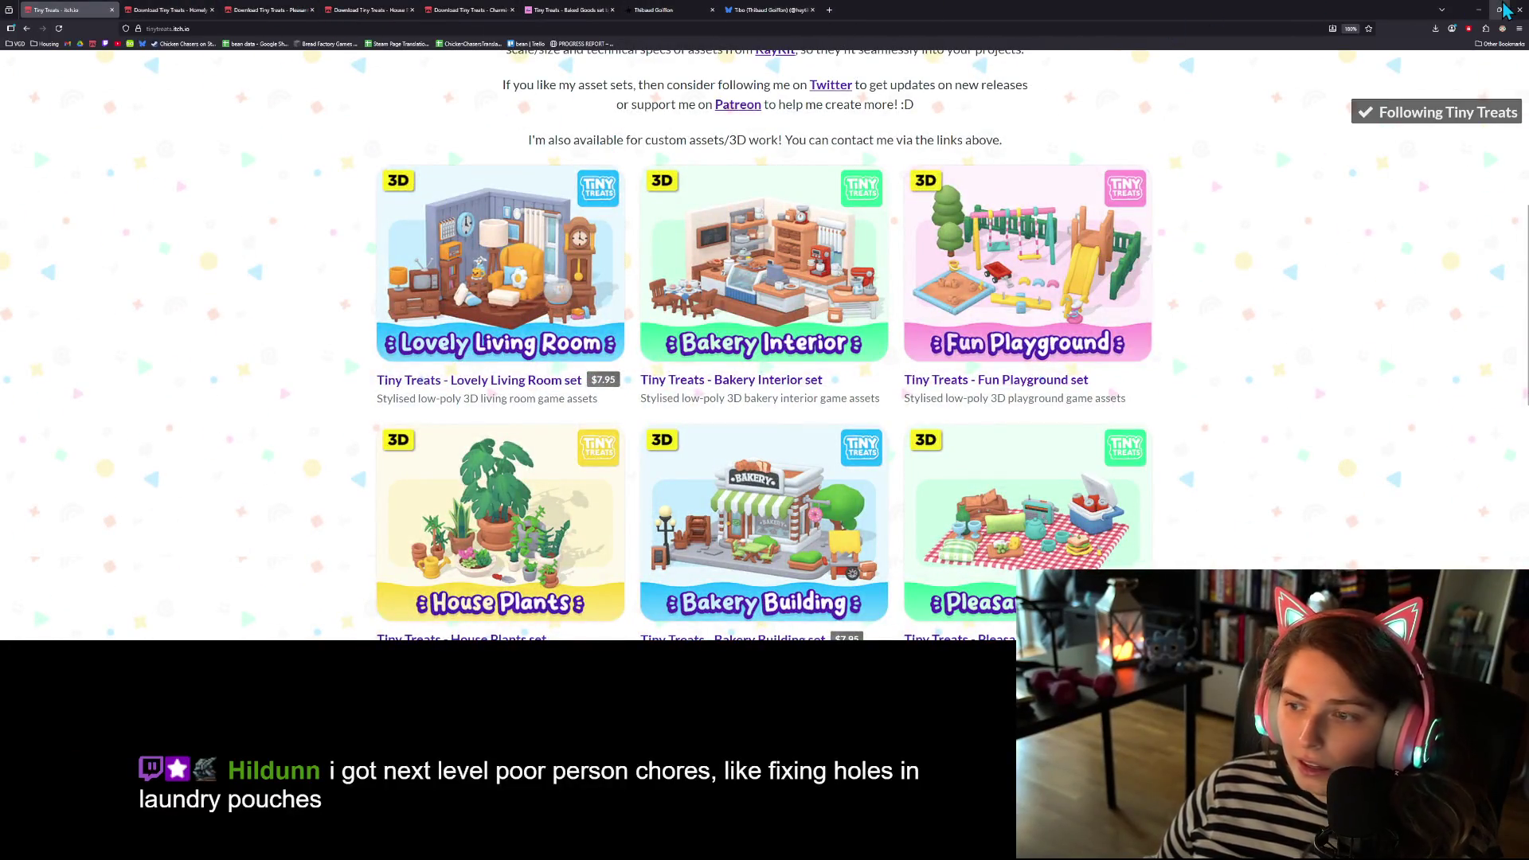
scroll(down, 3)
- Back in Godot, delete the cobblestones node from the green floor tile
click(1481, 9)
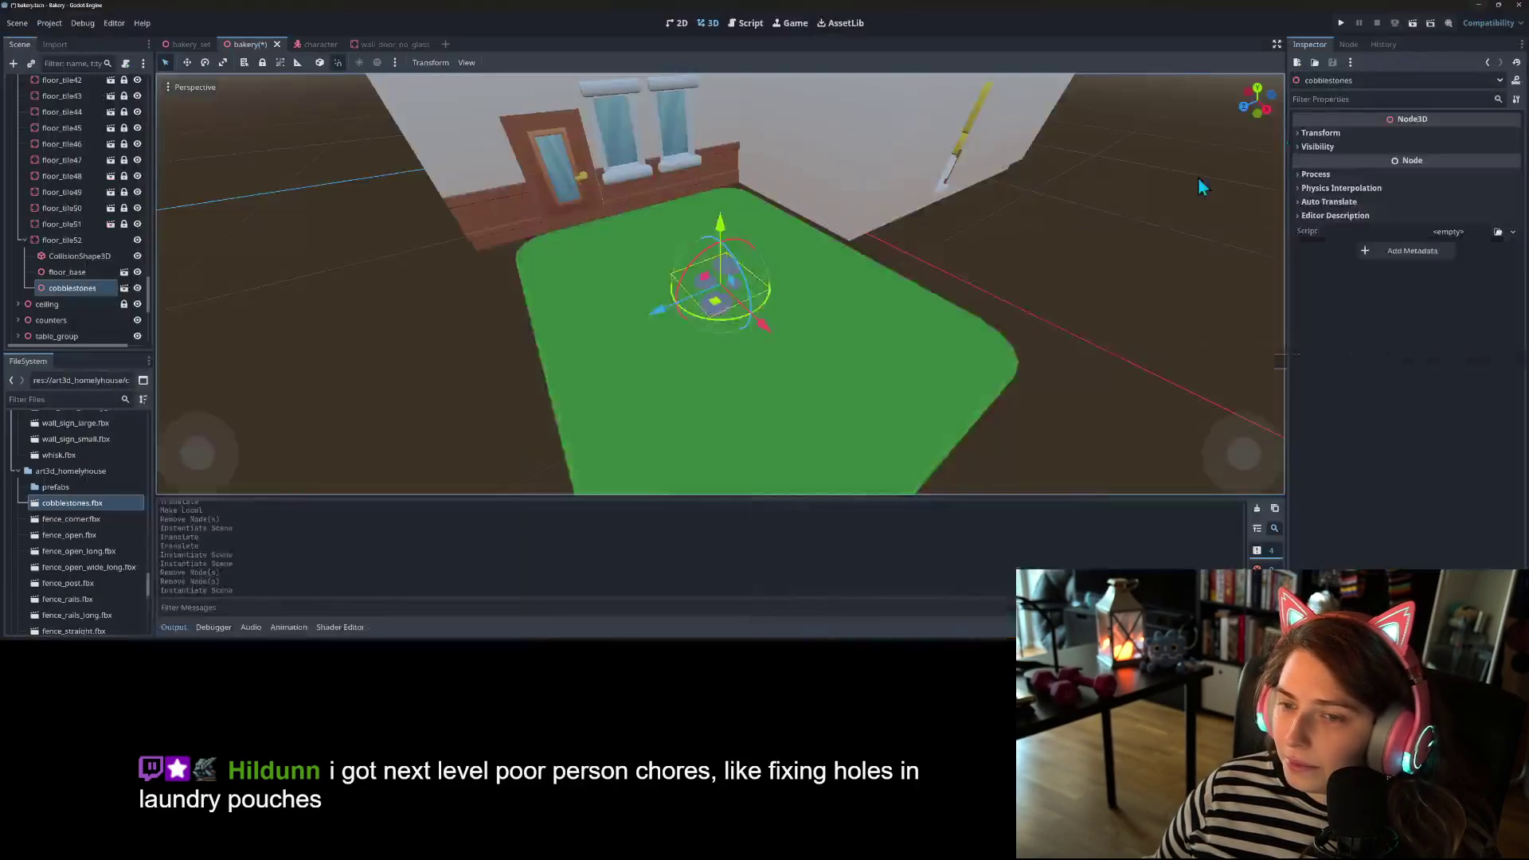
scroll(down, 3)
scroll(up, 3)
drag(906, 394, 456, 303)
click(69, 272)
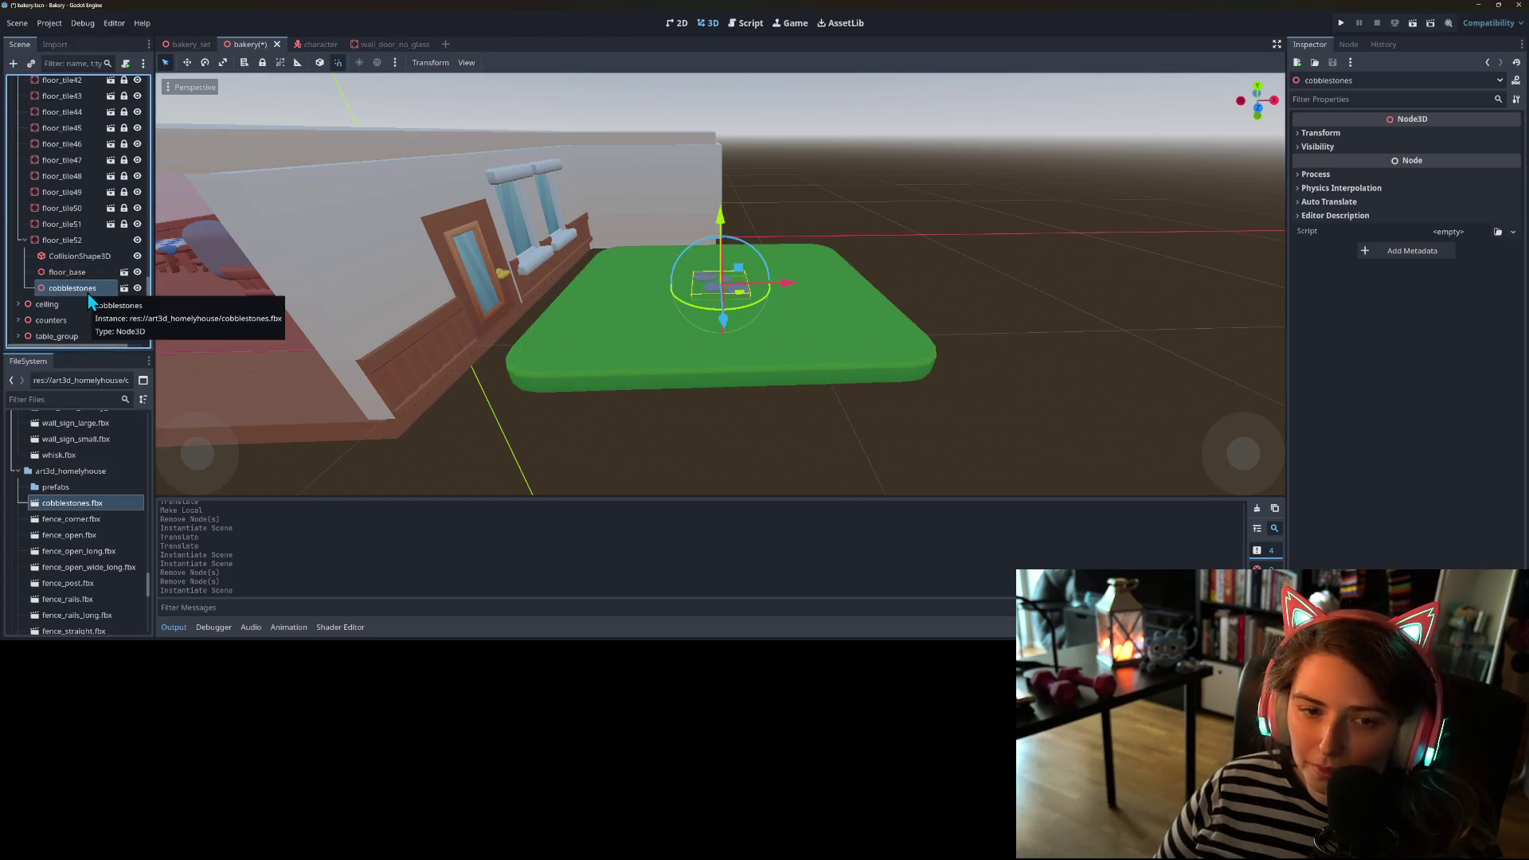
key(Delete)
- Rename floor_tile52 to grass_base and start saving it as its own scene
right_click(77, 240)
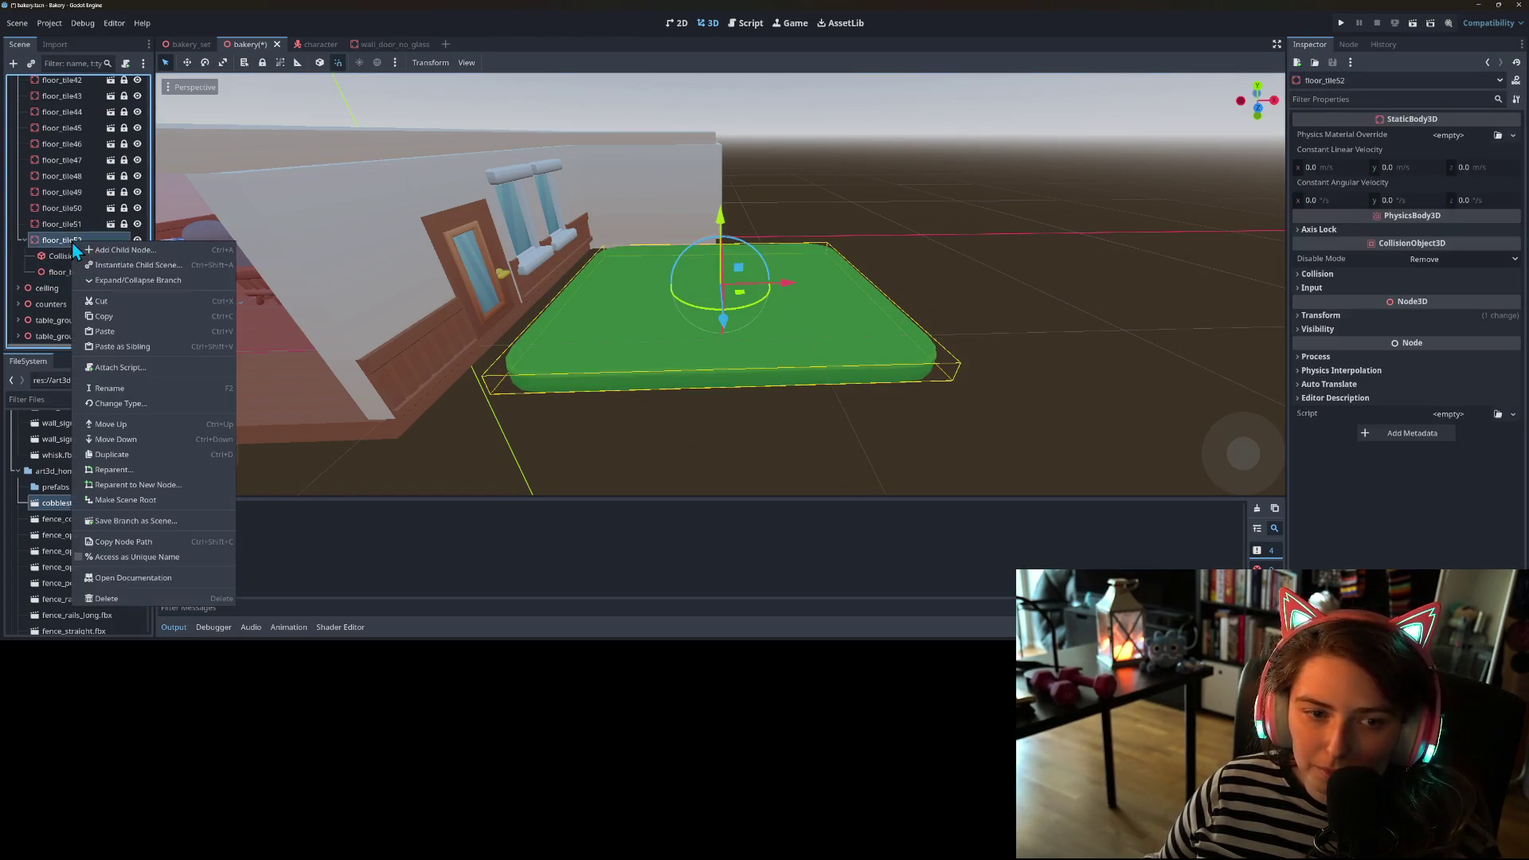
click(125, 396)
text(grass_base)
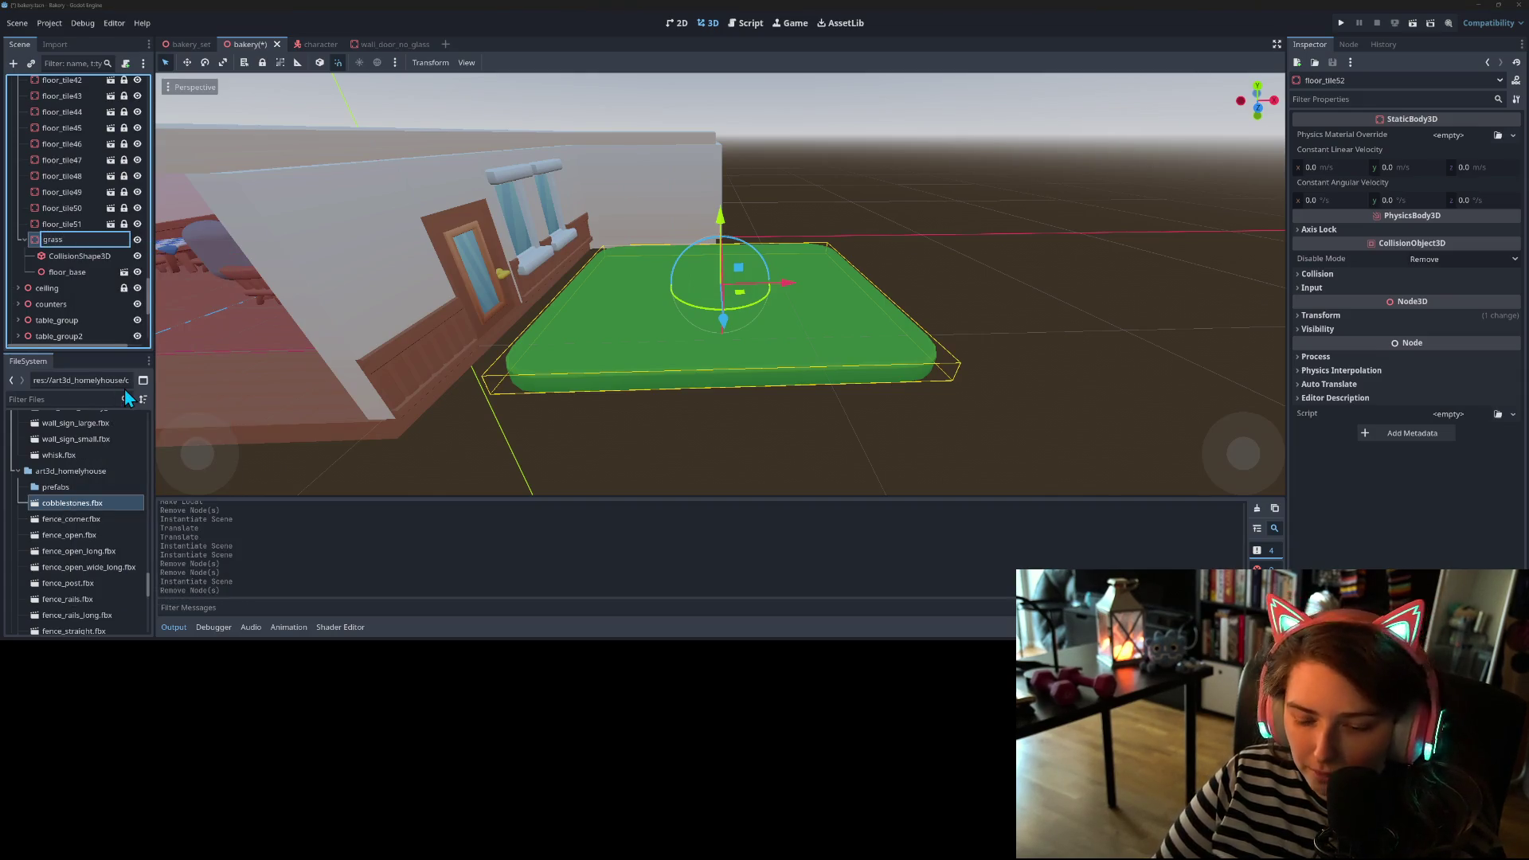
key(Return)
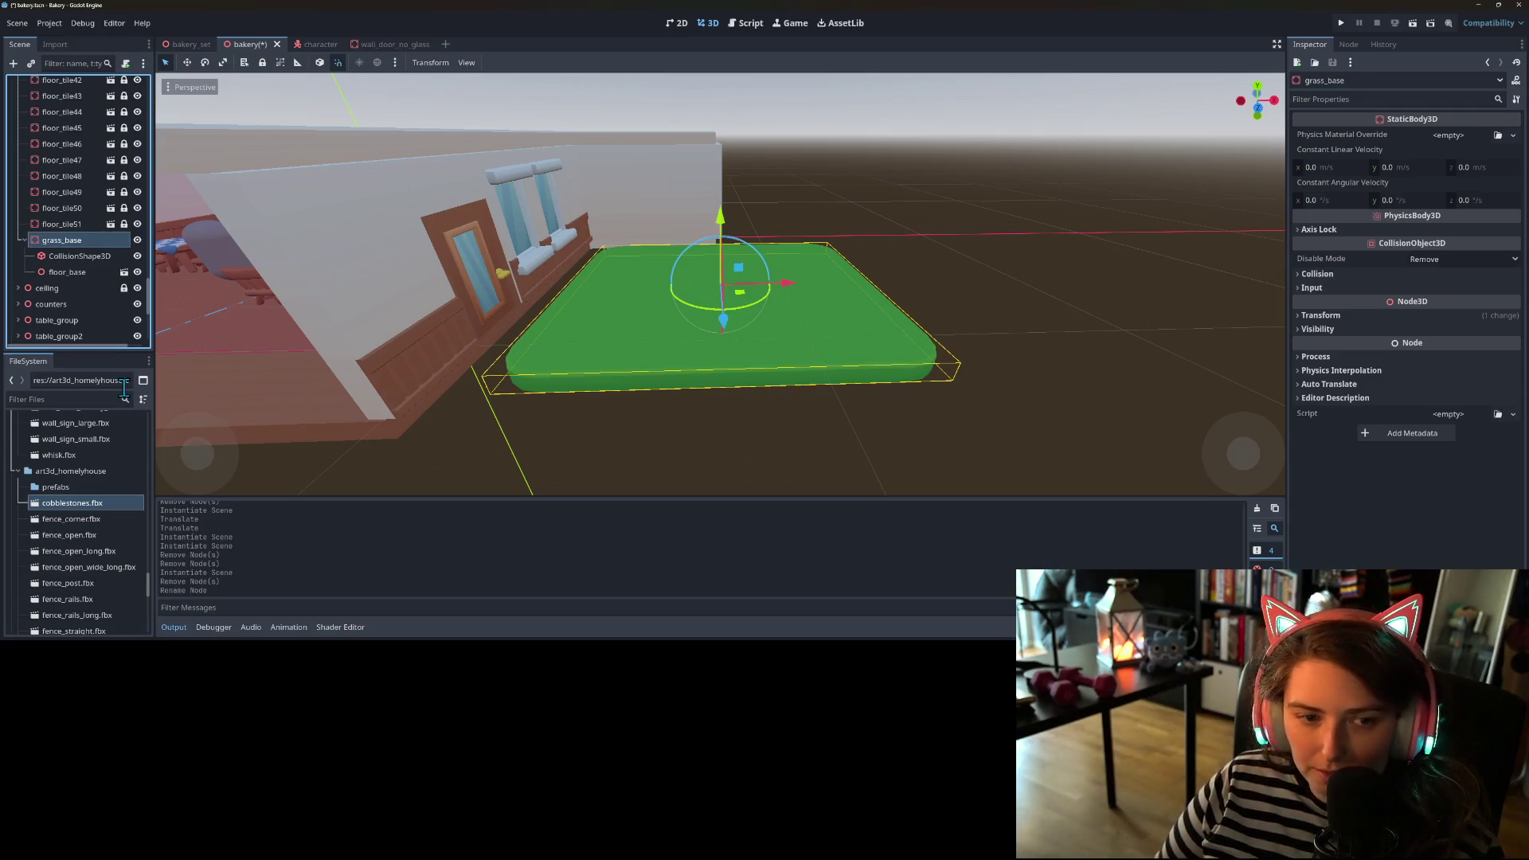
right_click(93, 242)
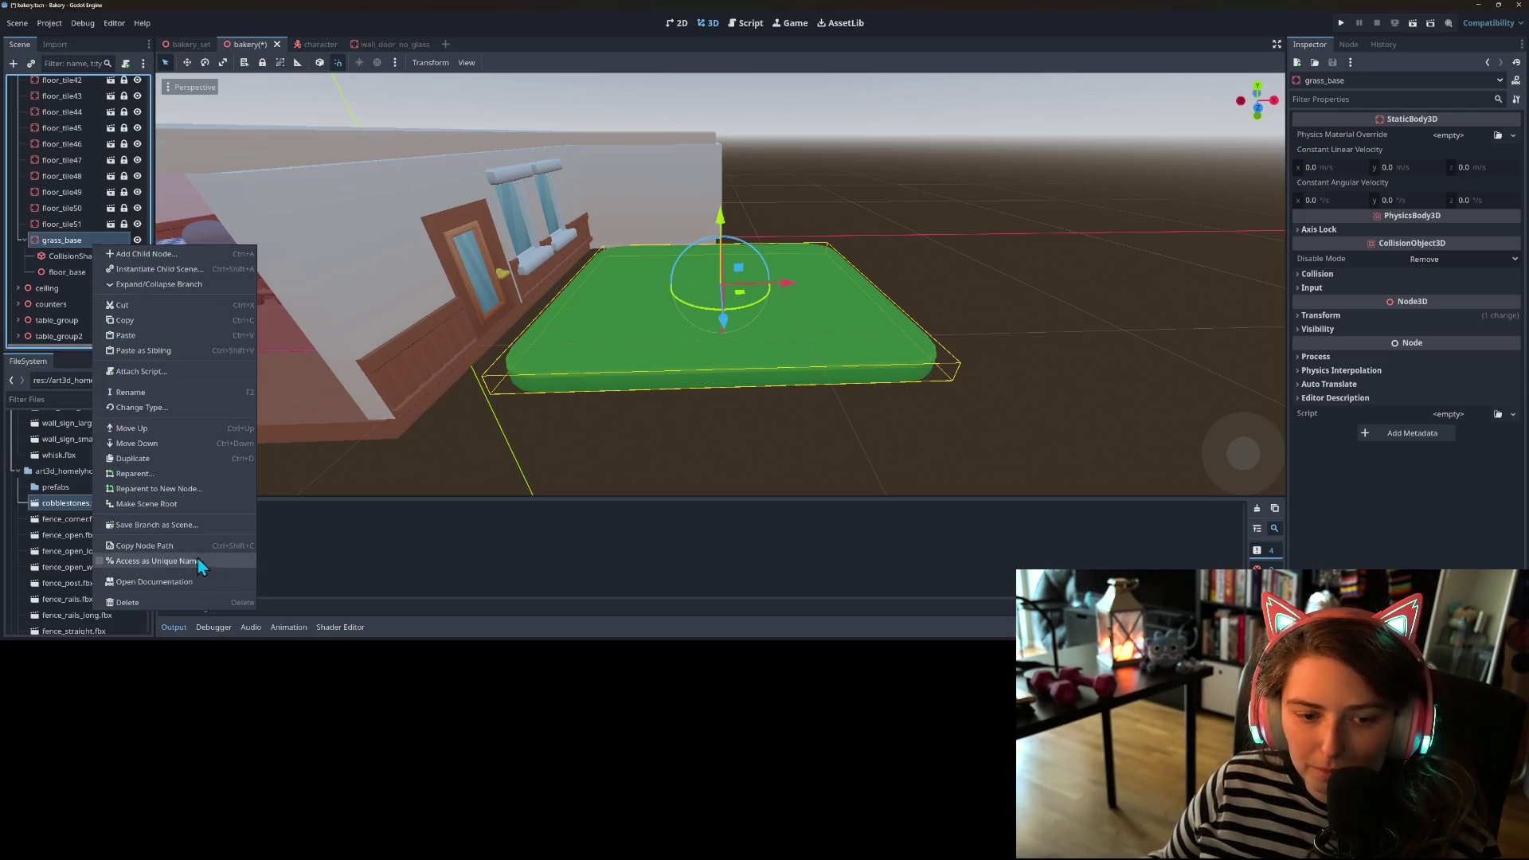
click(159, 536)
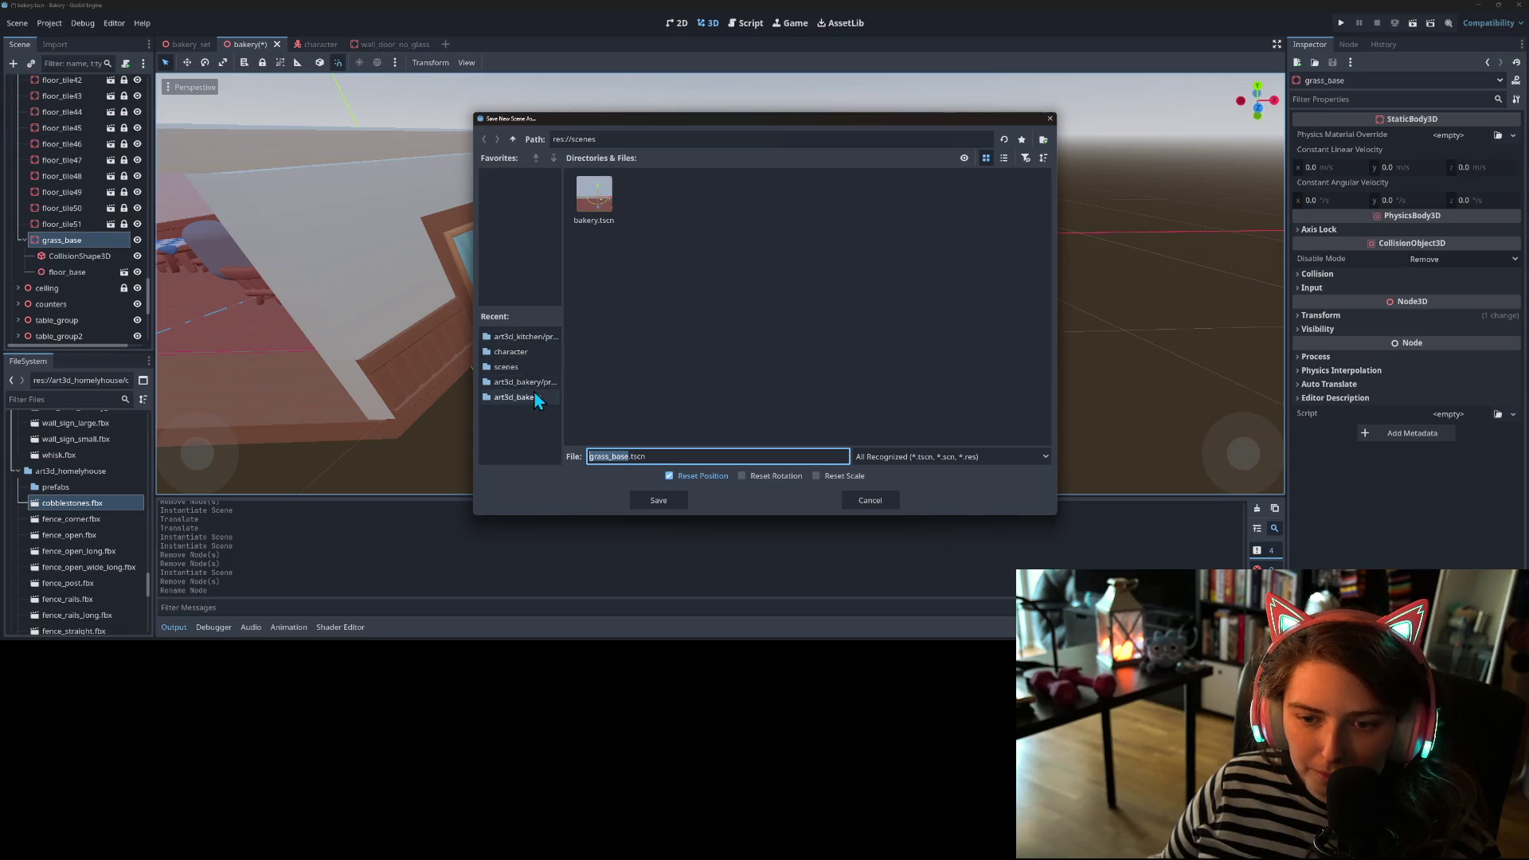
- Save grass_base.tscn into res://art3d_homelyhouse/prefabs and open it, selecting its CollisionShape3D
click(513, 139)
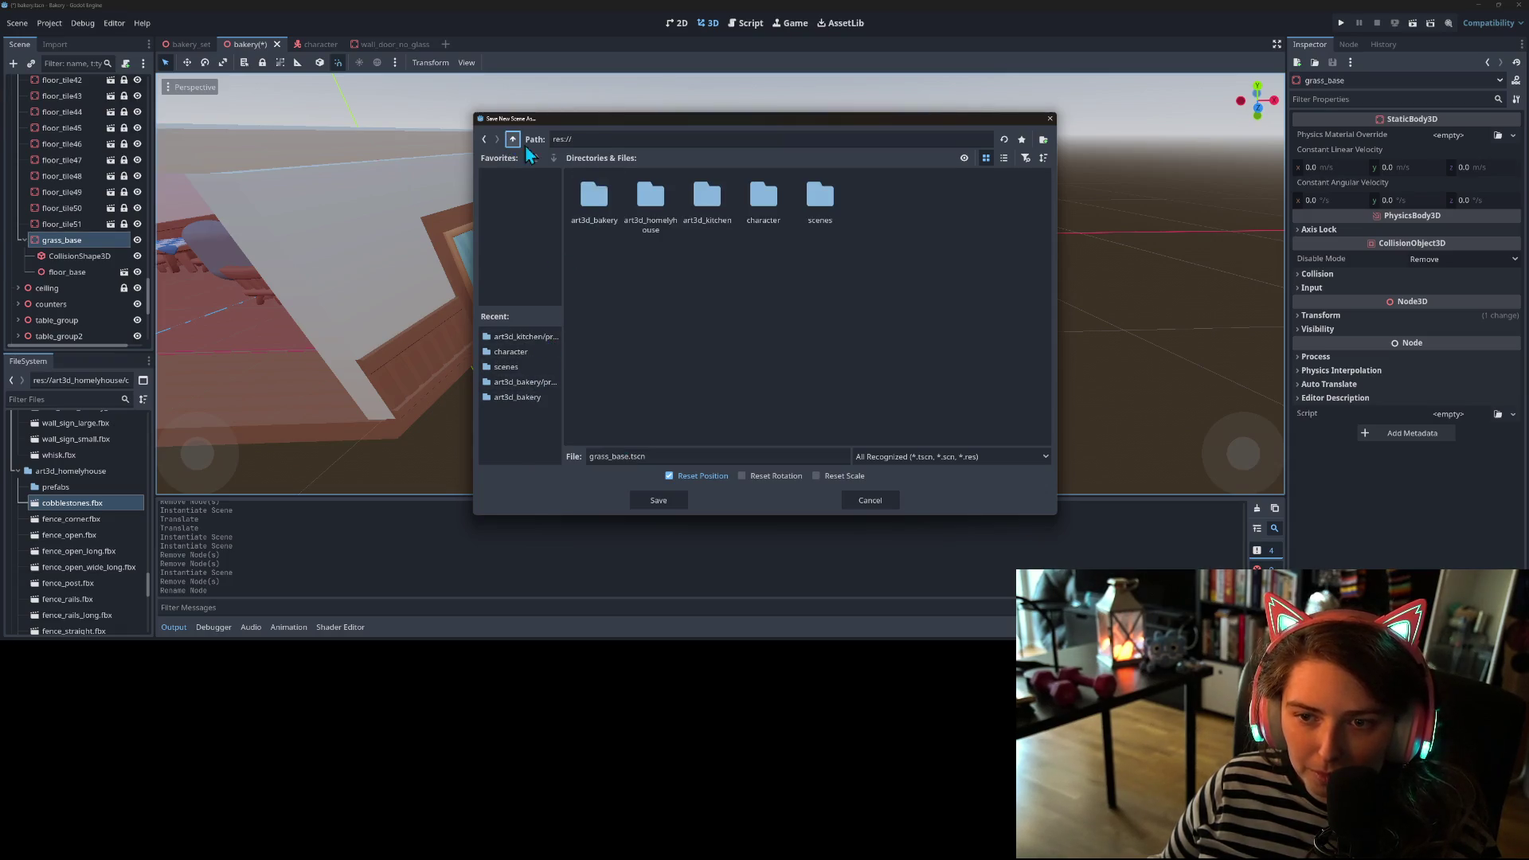
double_click(658, 189)
double_click(605, 209)
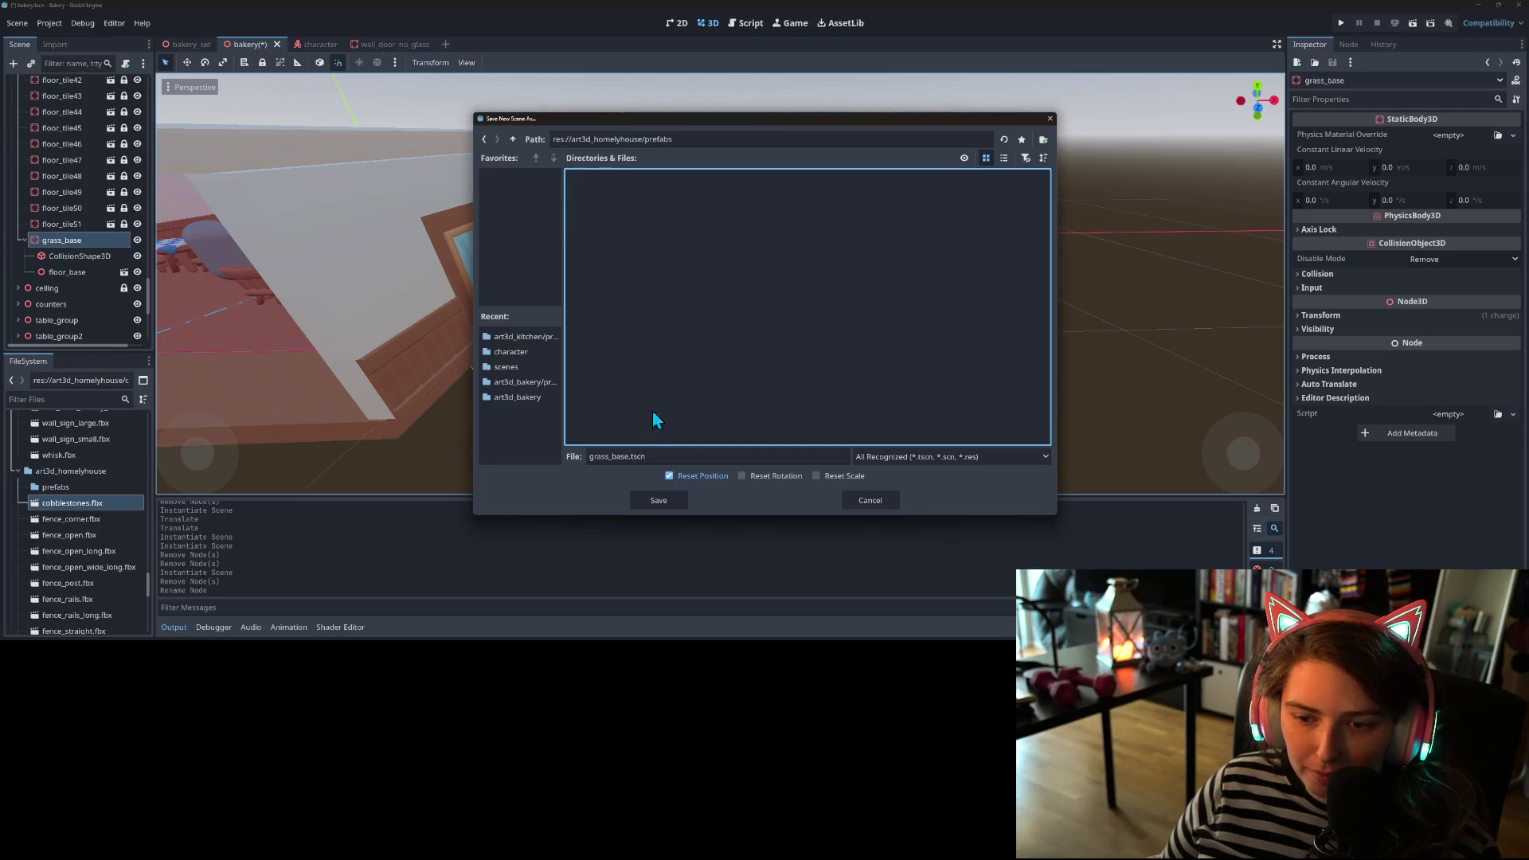
click(648, 503)
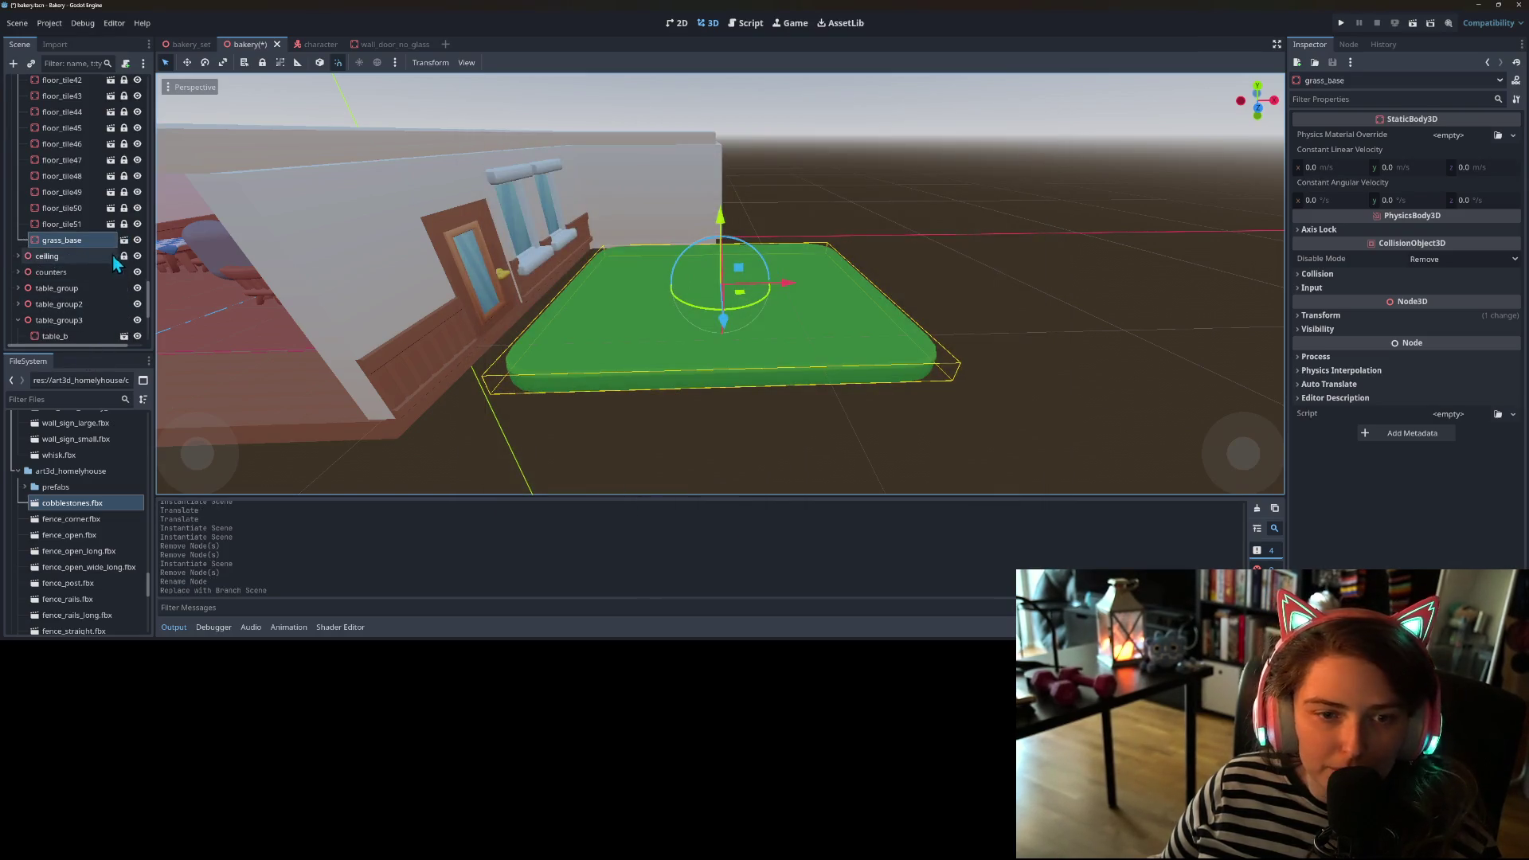
click(123, 240)
click(65, 101)
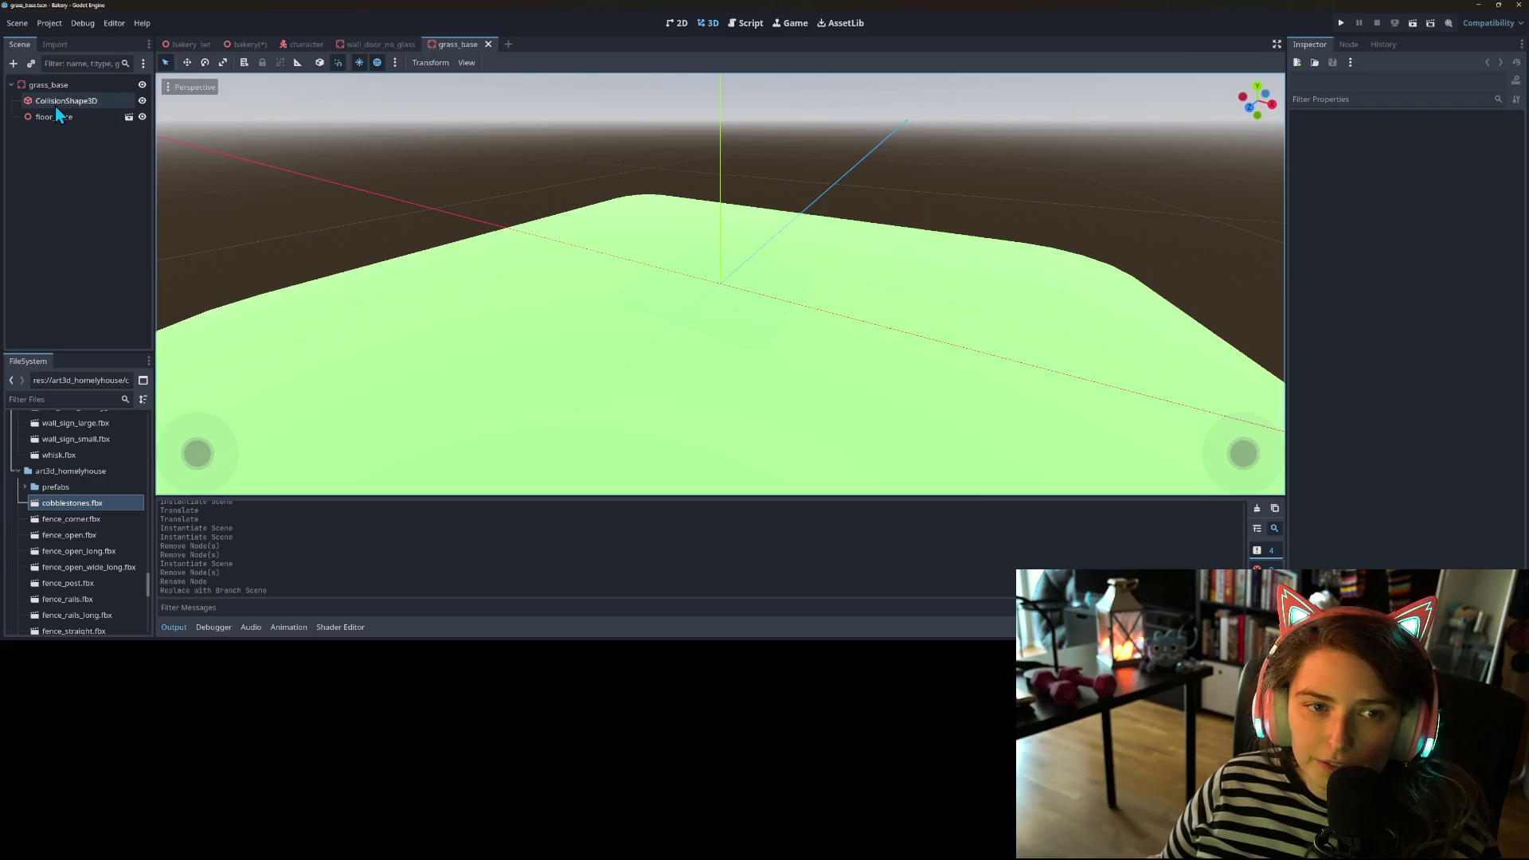
- Give the CollisionShape3D a BoxShape3D and widen it to Size X 10 in front view
scroll(down, 3)
drag(537, 357, 601, 366)
key(KP_1)
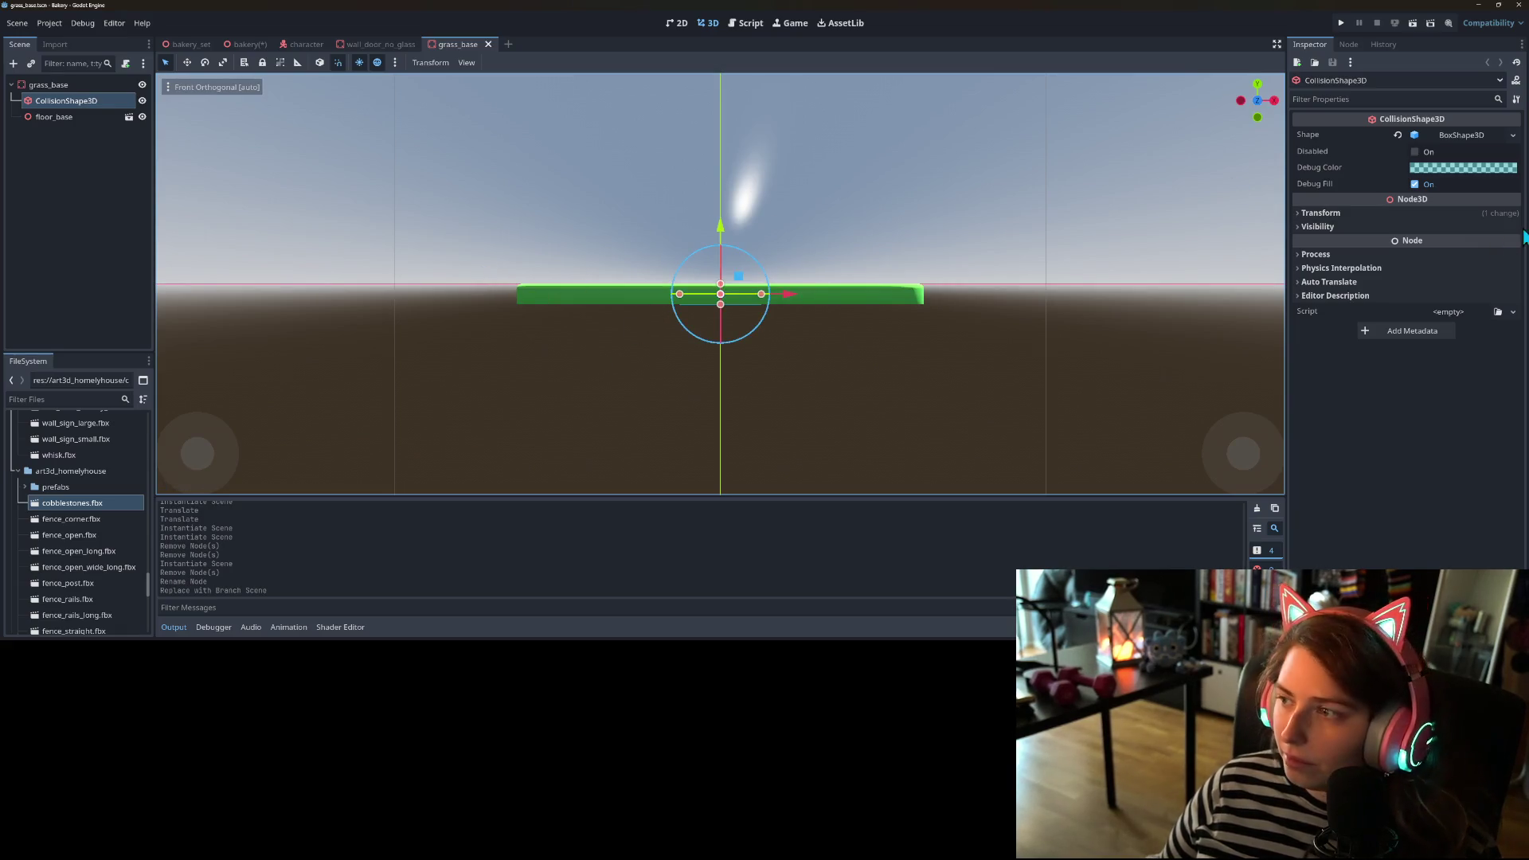
click(1512, 134)
click(1497, 387)
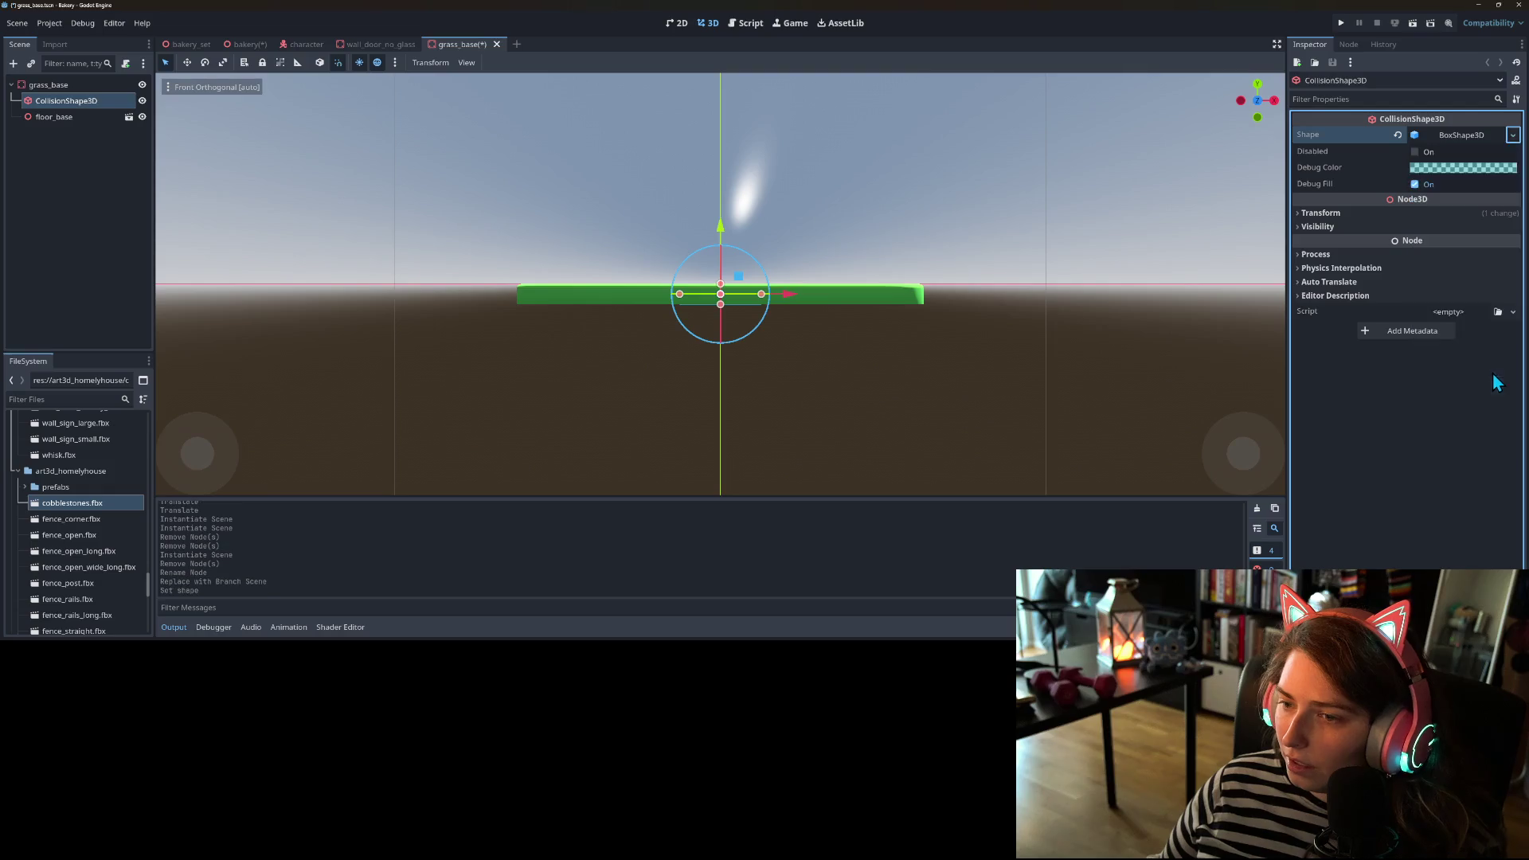
drag(679, 297, 518, 294)
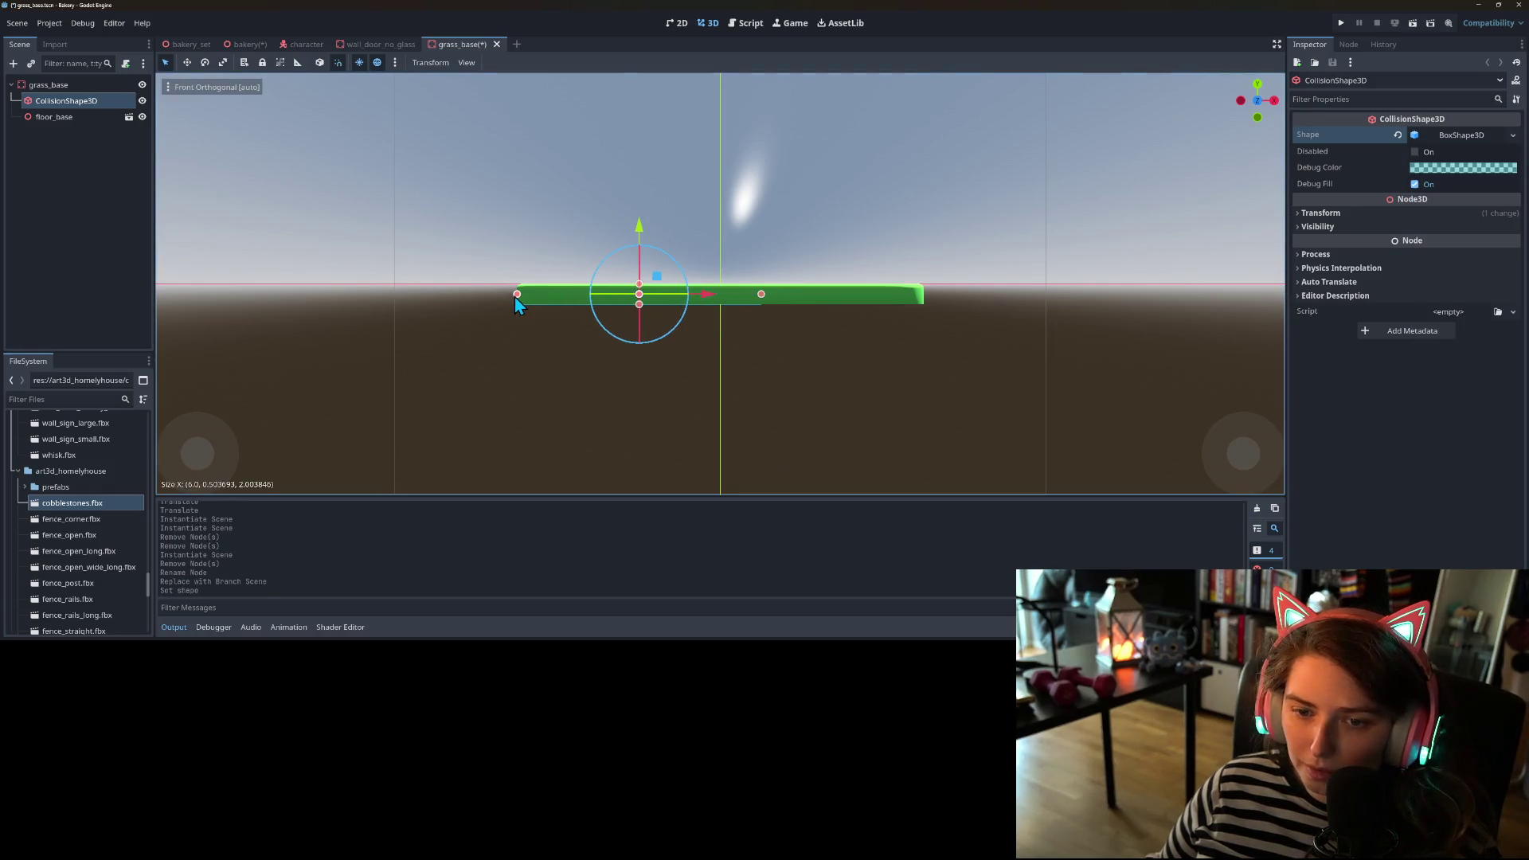
drag(762, 295, 929, 293)
- Extend the collision box depth to 8 in right view and save the grass_base scene
key(KP_3)
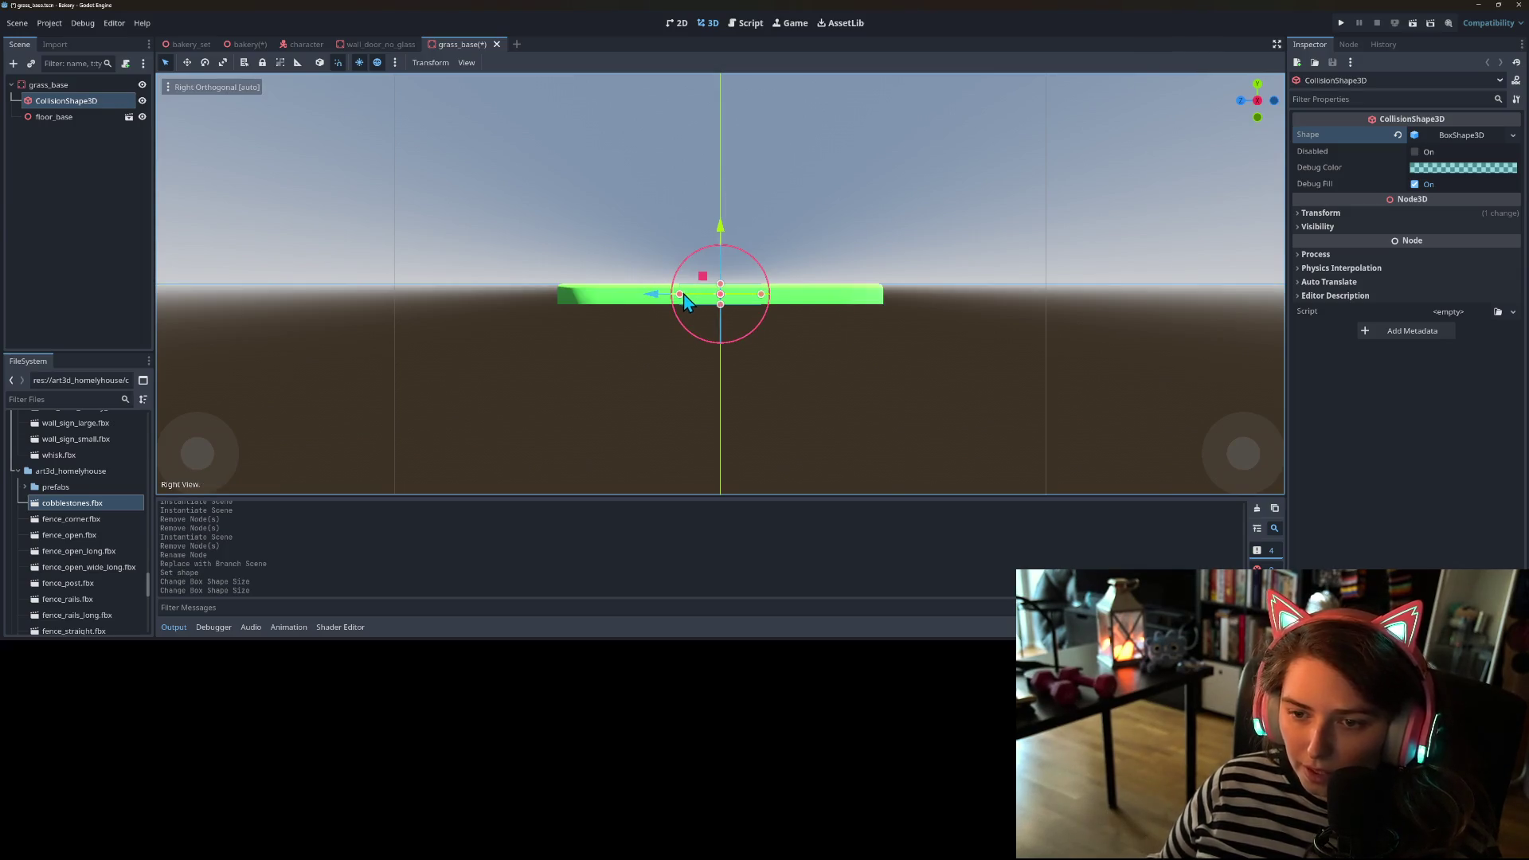
drag(679, 295, 557, 295)
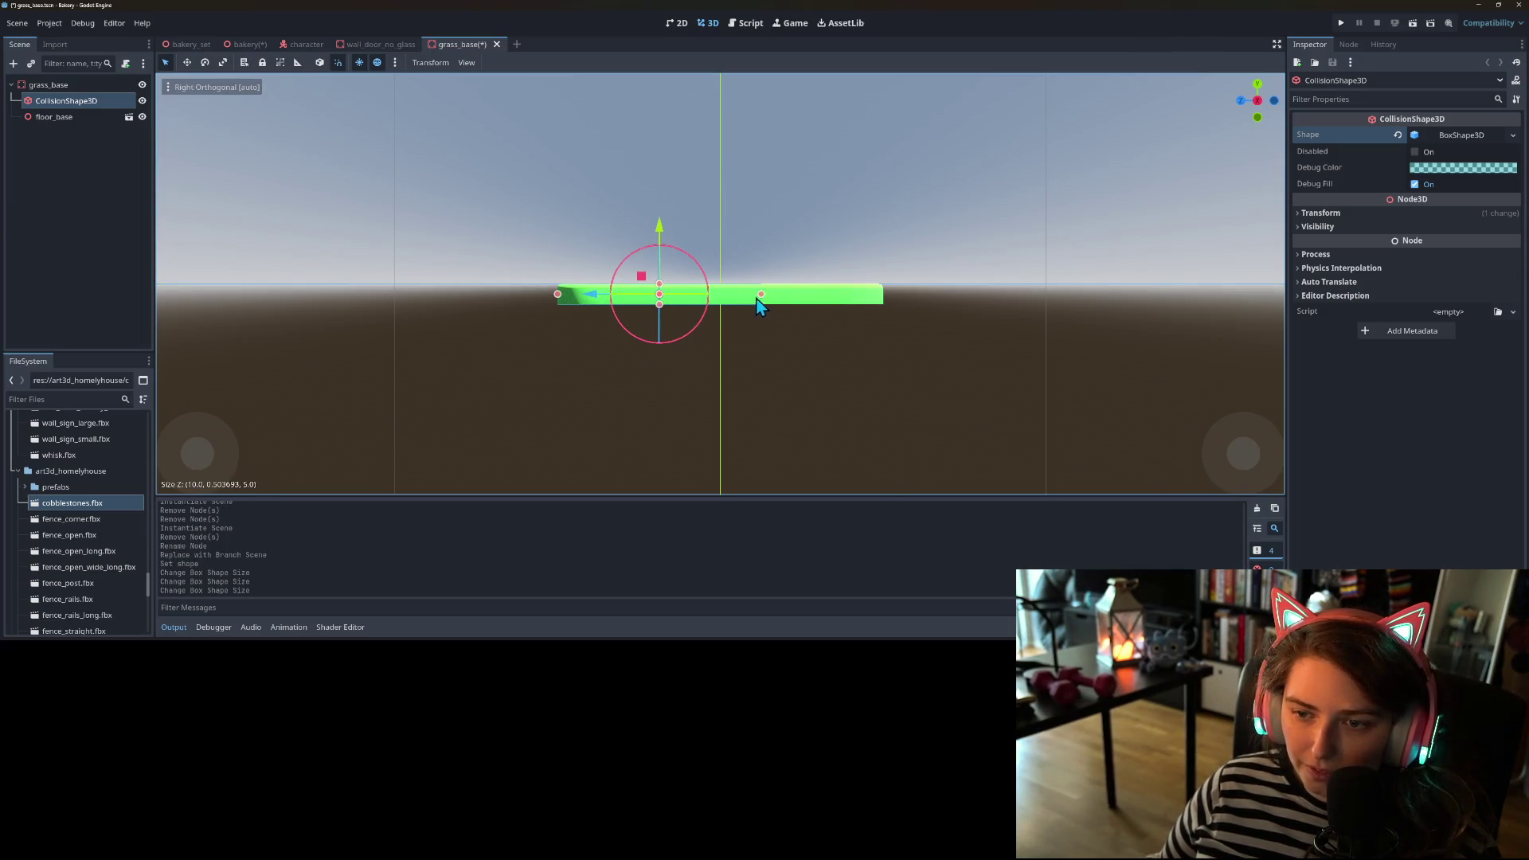
drag(762, 295, 884, 296)
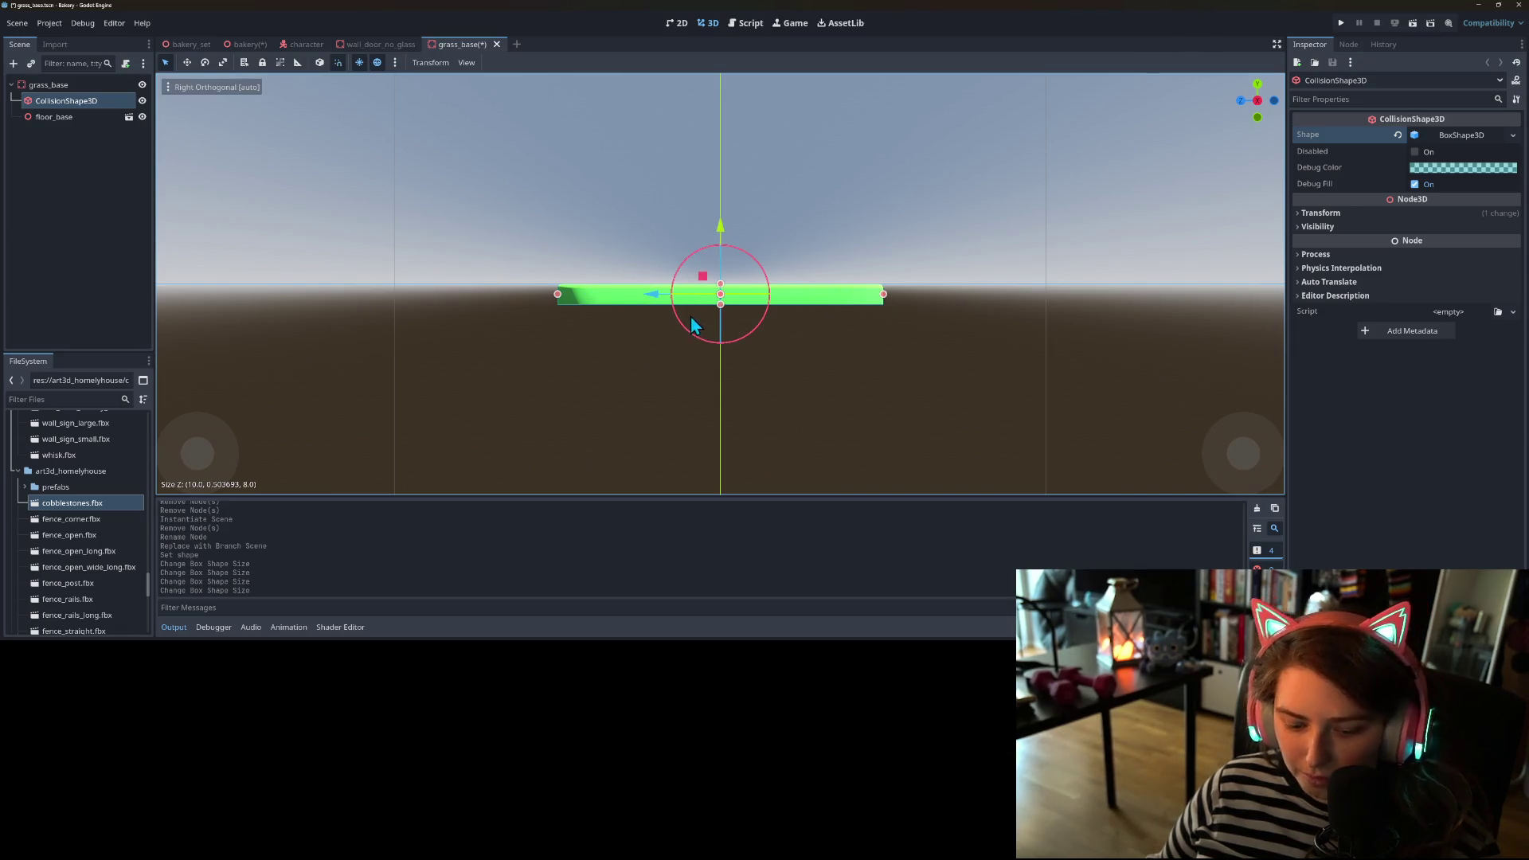
drag(694, 327, 734, 414)
key(ctrl+s)
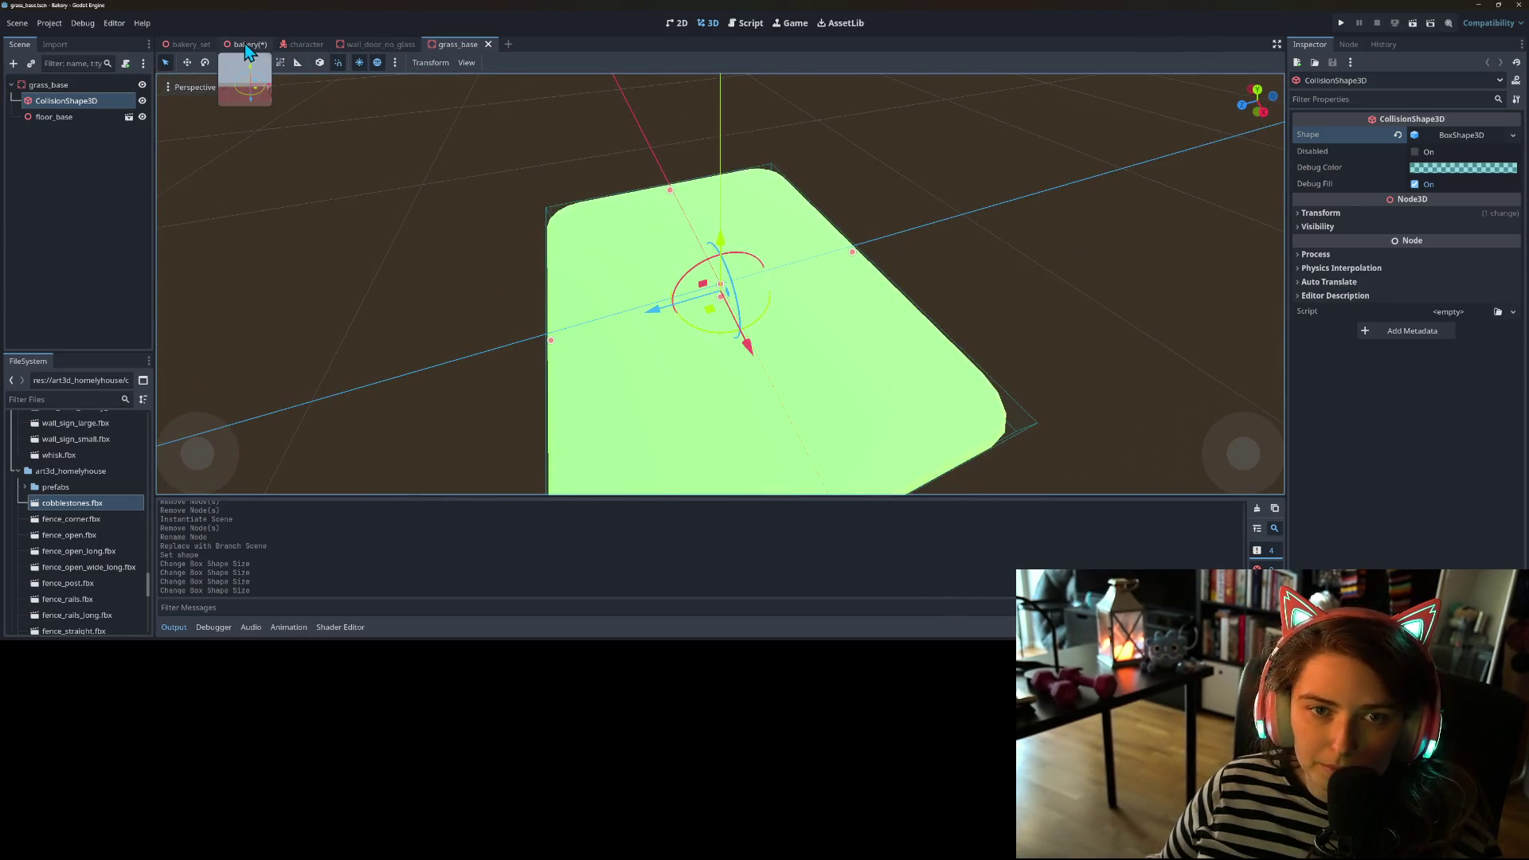
- In the bakery scene, slide the grass floor against the building wall and lower it slightly on Y
click(245, 47)
scroll(down, 3)
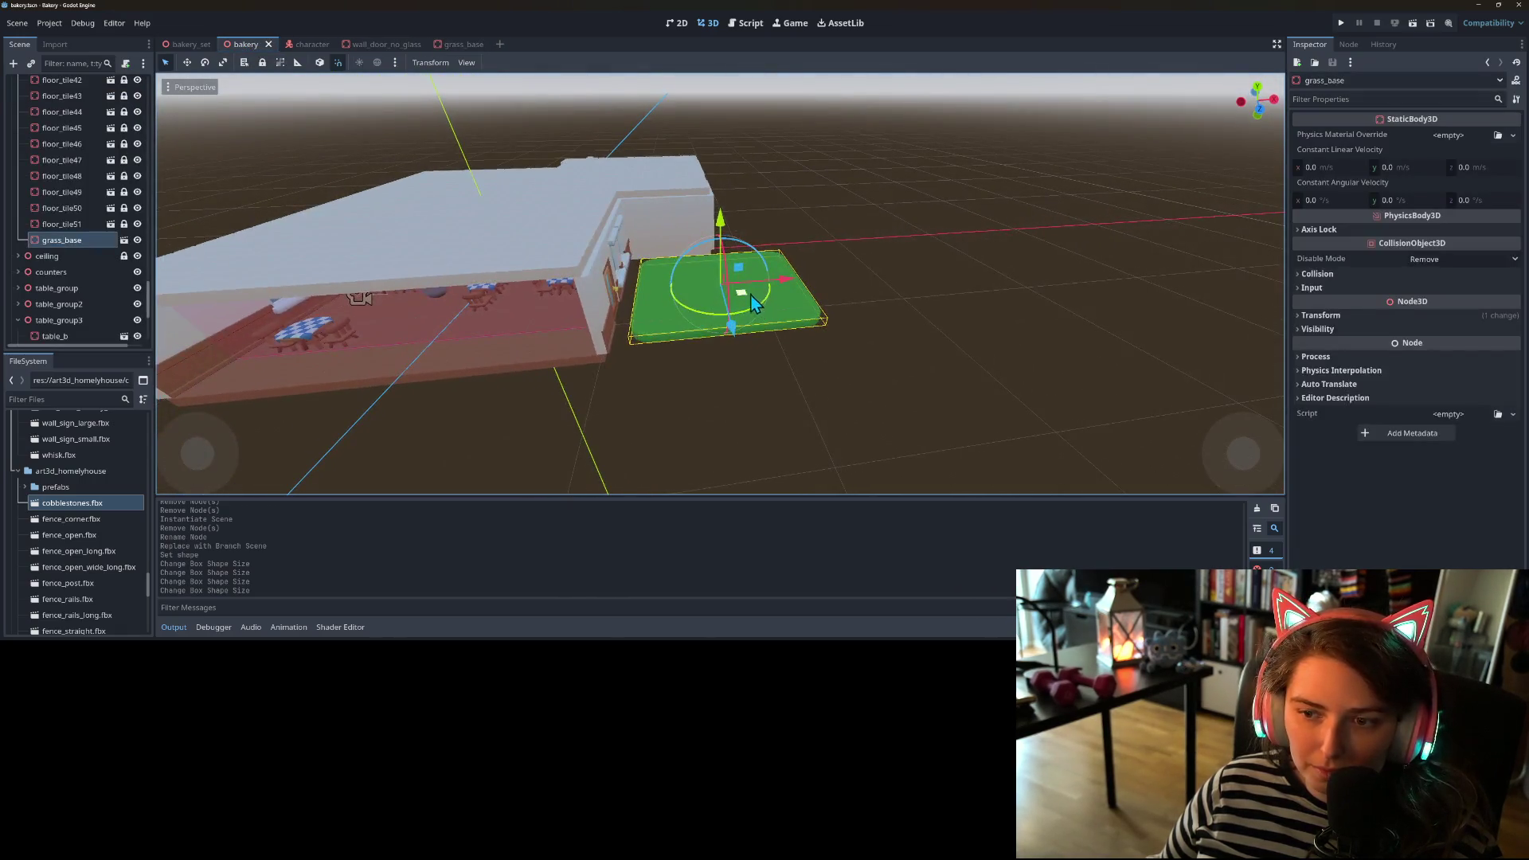
drag(744, 295, 703, 314)
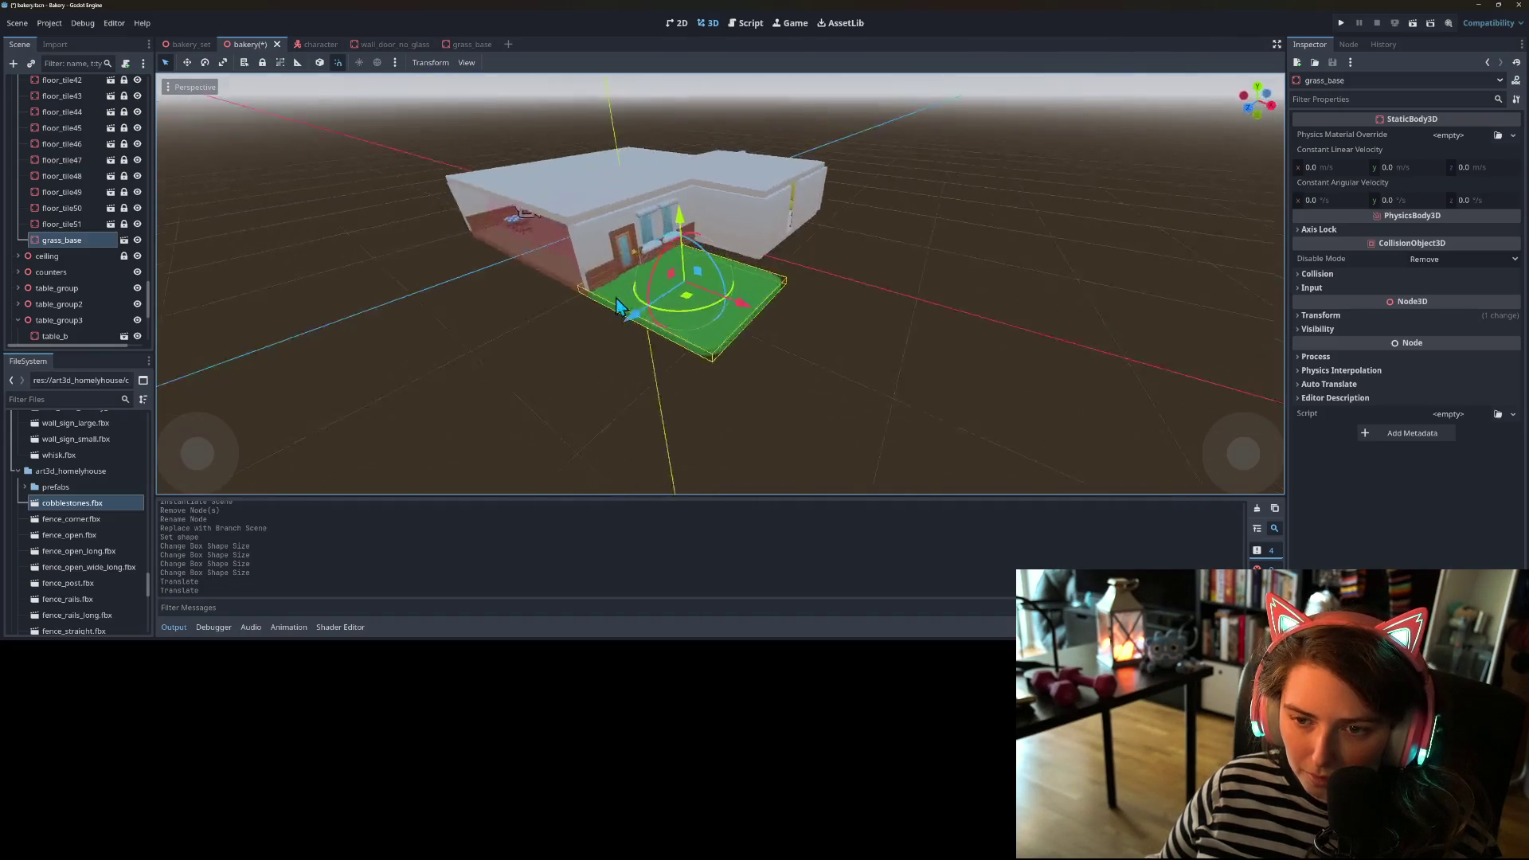
scroll(up, 3)
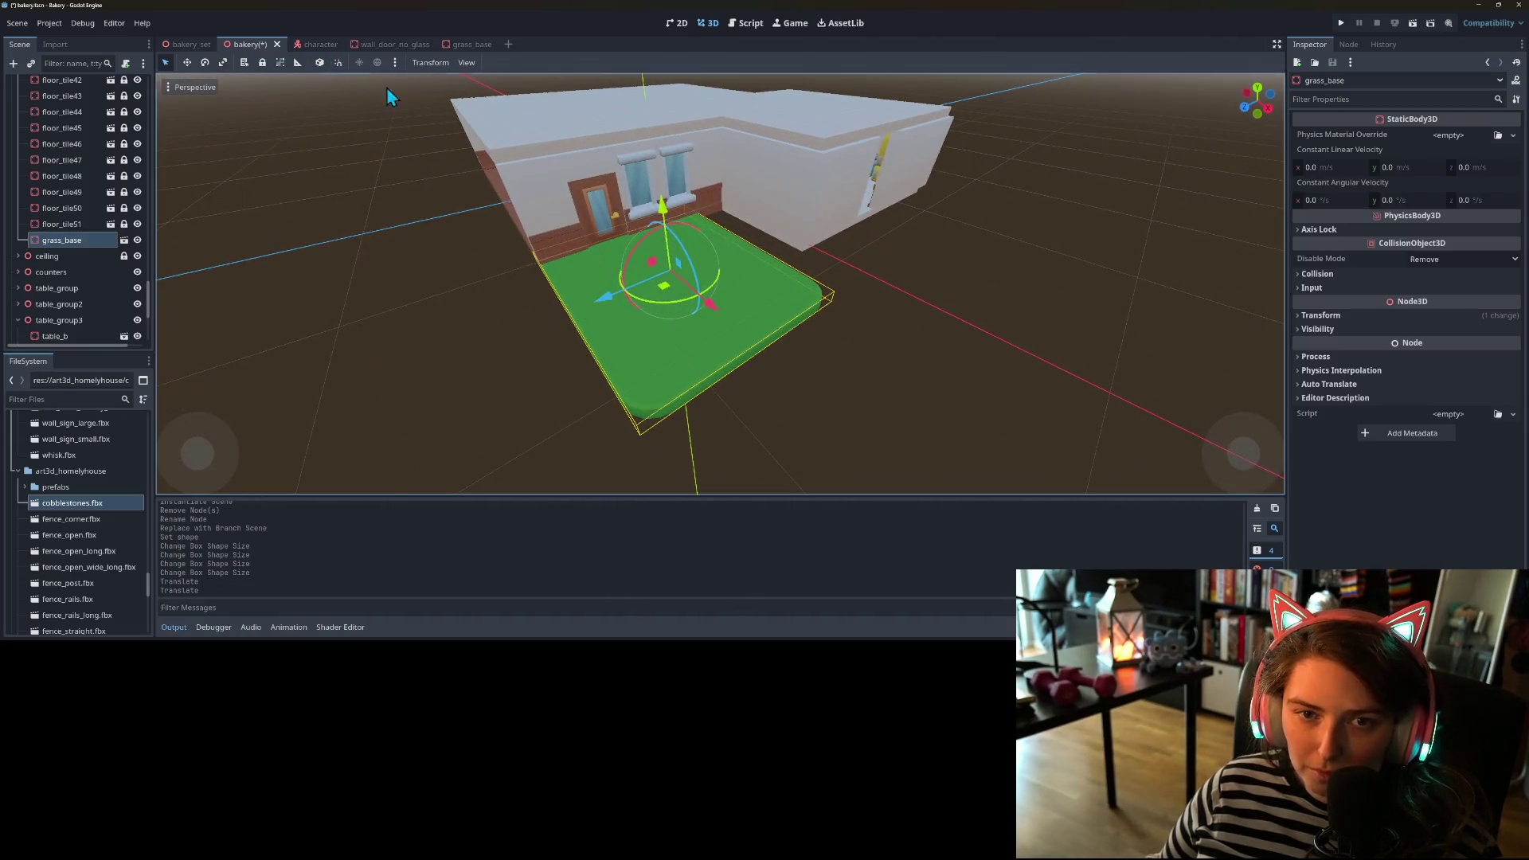
drag(662, 207, 840, 262)
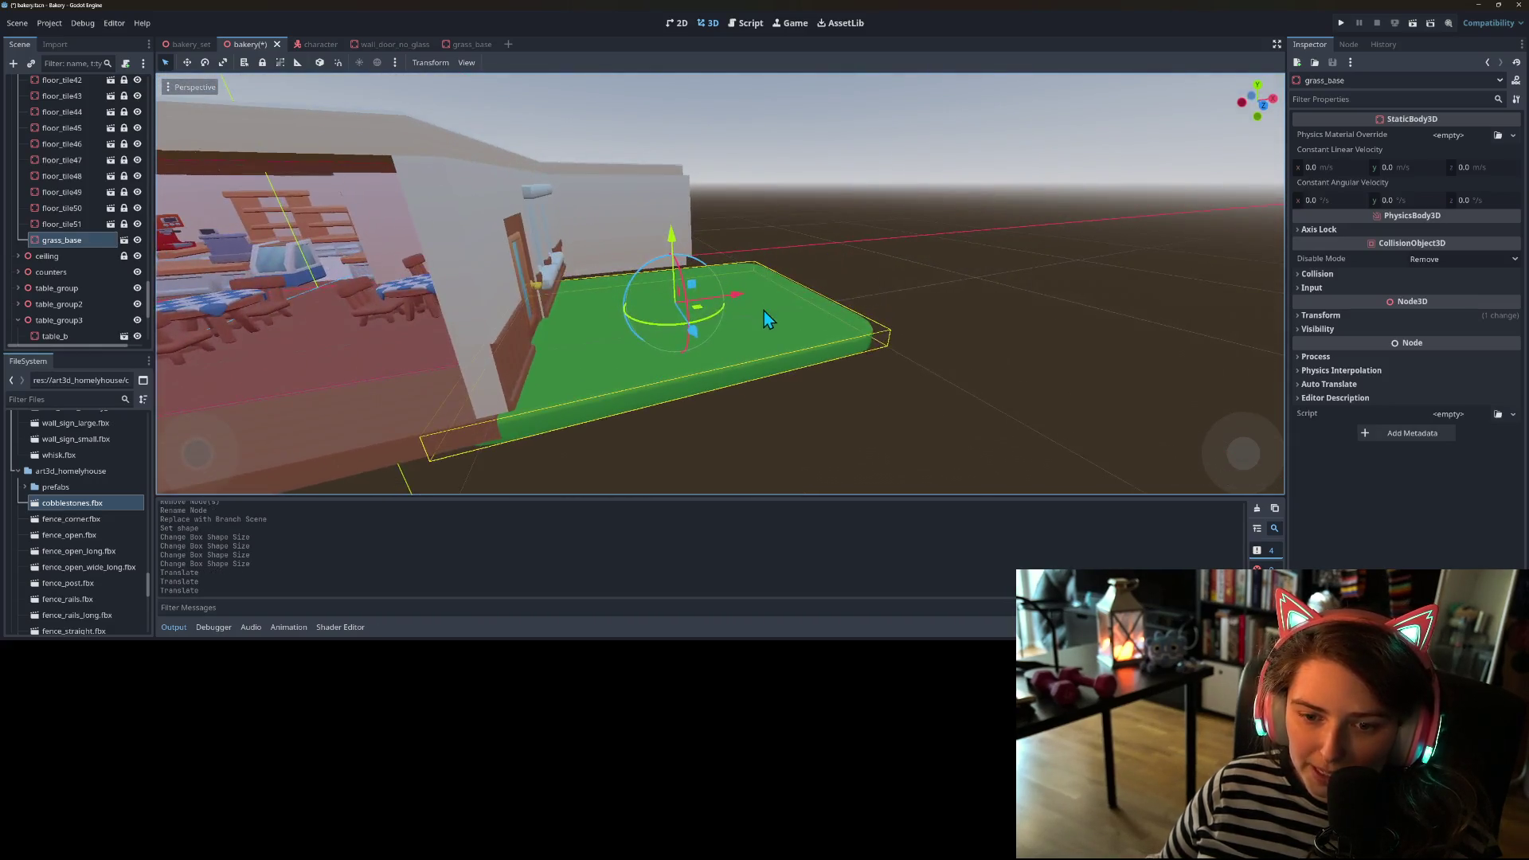
scroll(down, 3)
- Check the placement from a frontal view, save the bakery scene, and return to grass_base
drag(762, 310, 663, 270)
scroll(up, 3)
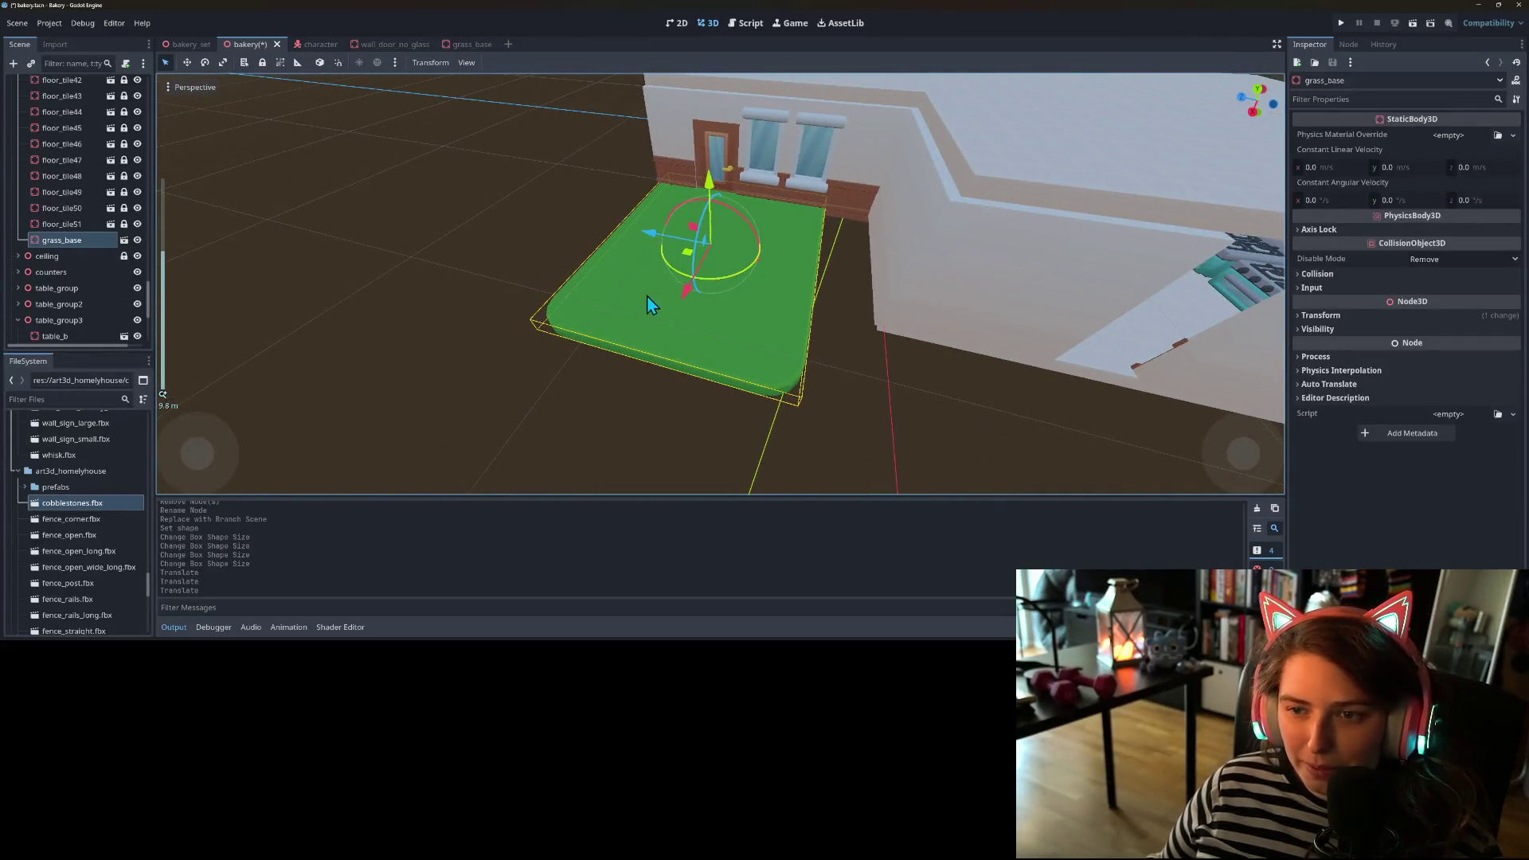
scroll(down, 3)
drag(984, 312, 732, 387)
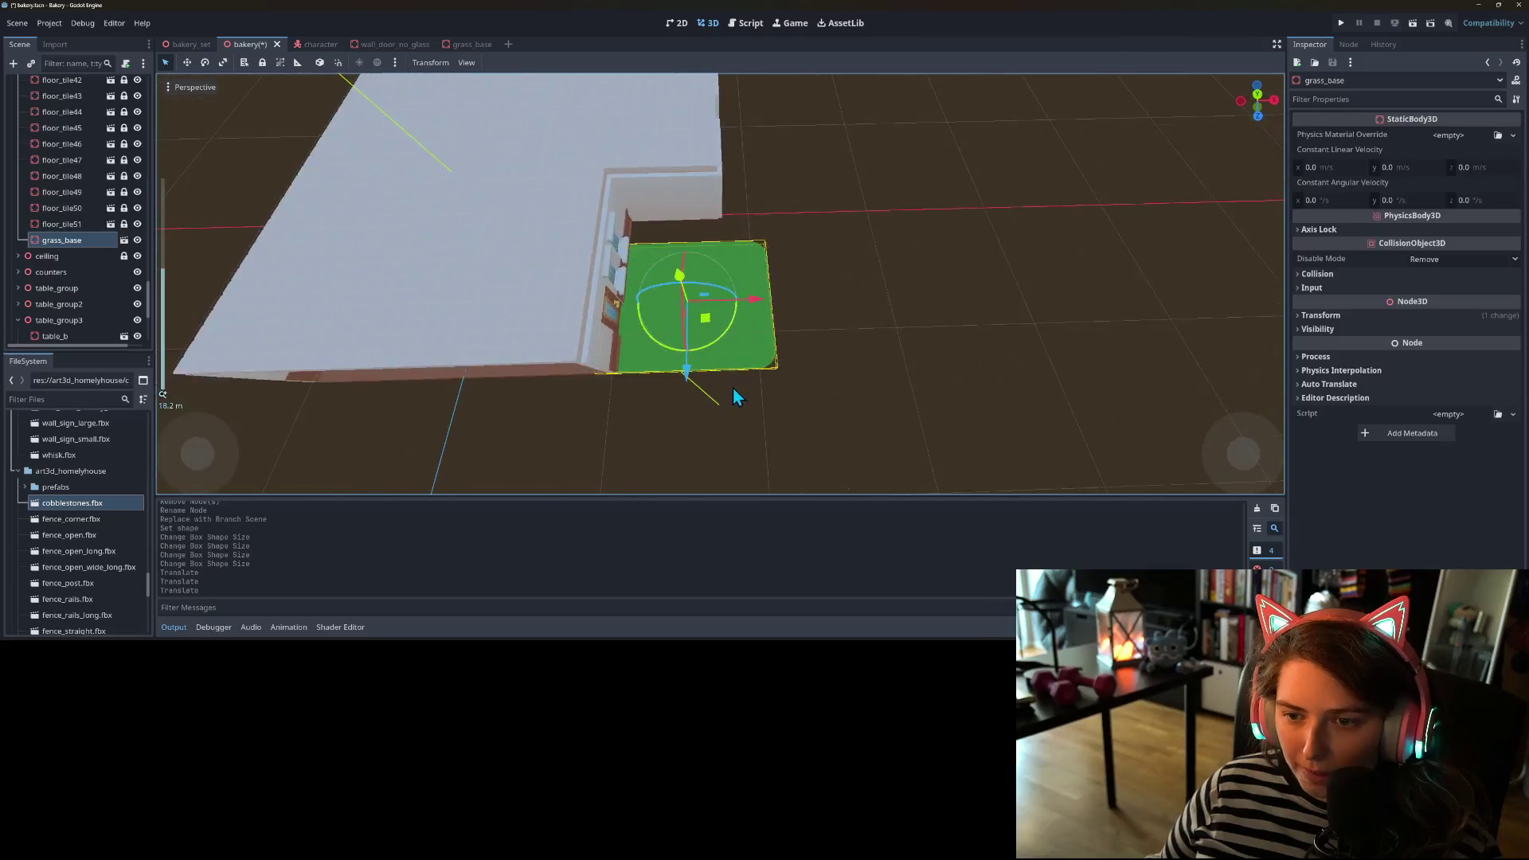
key(ctrl+s)
click(462, 48)
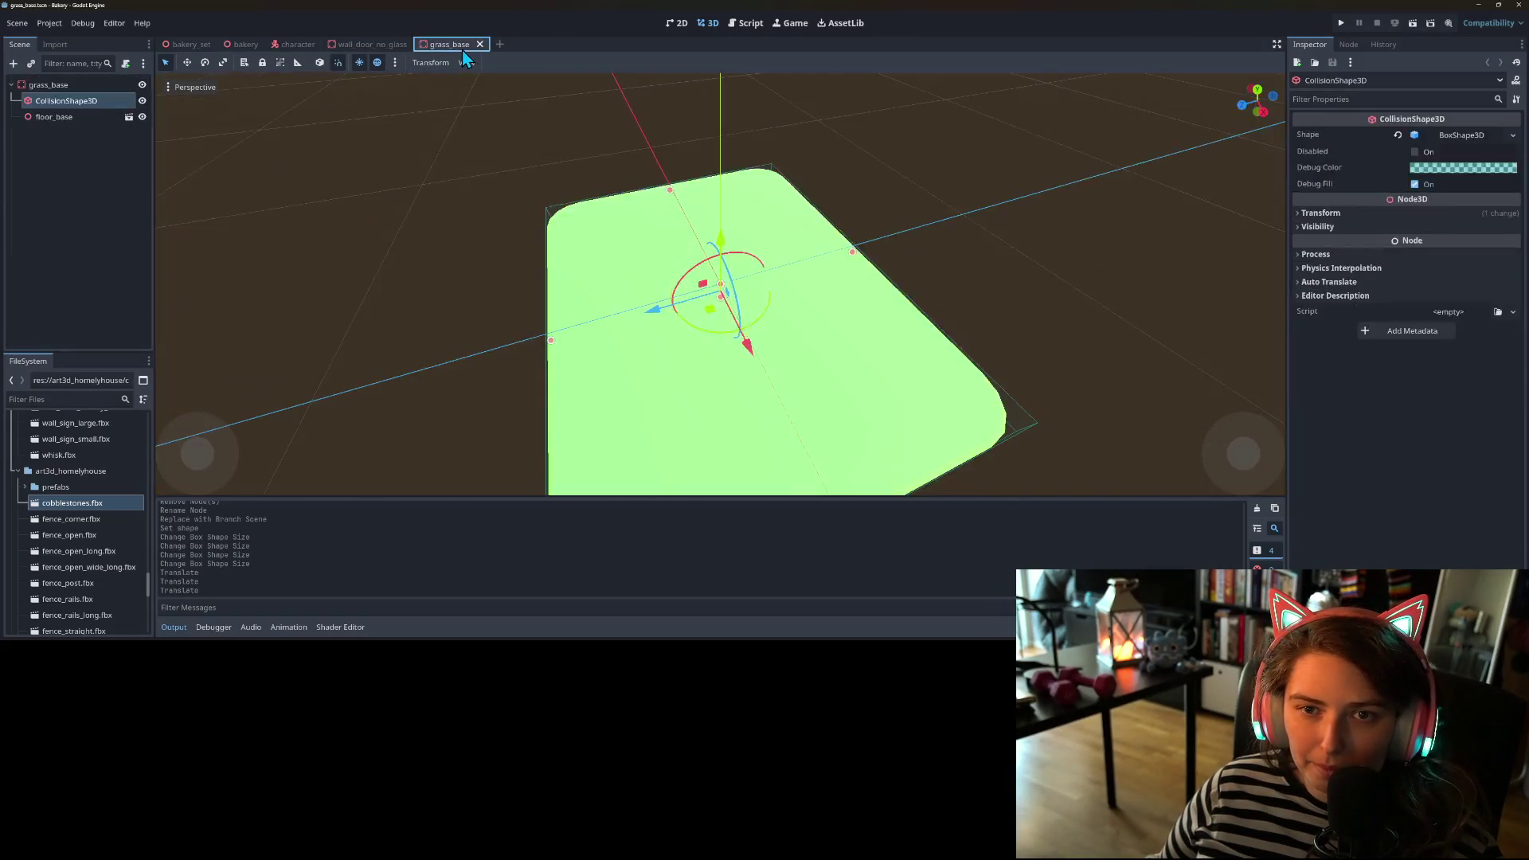
- Scale floor_base to 2.0 on X and Z and save the grass_base scene
click(60, 116)
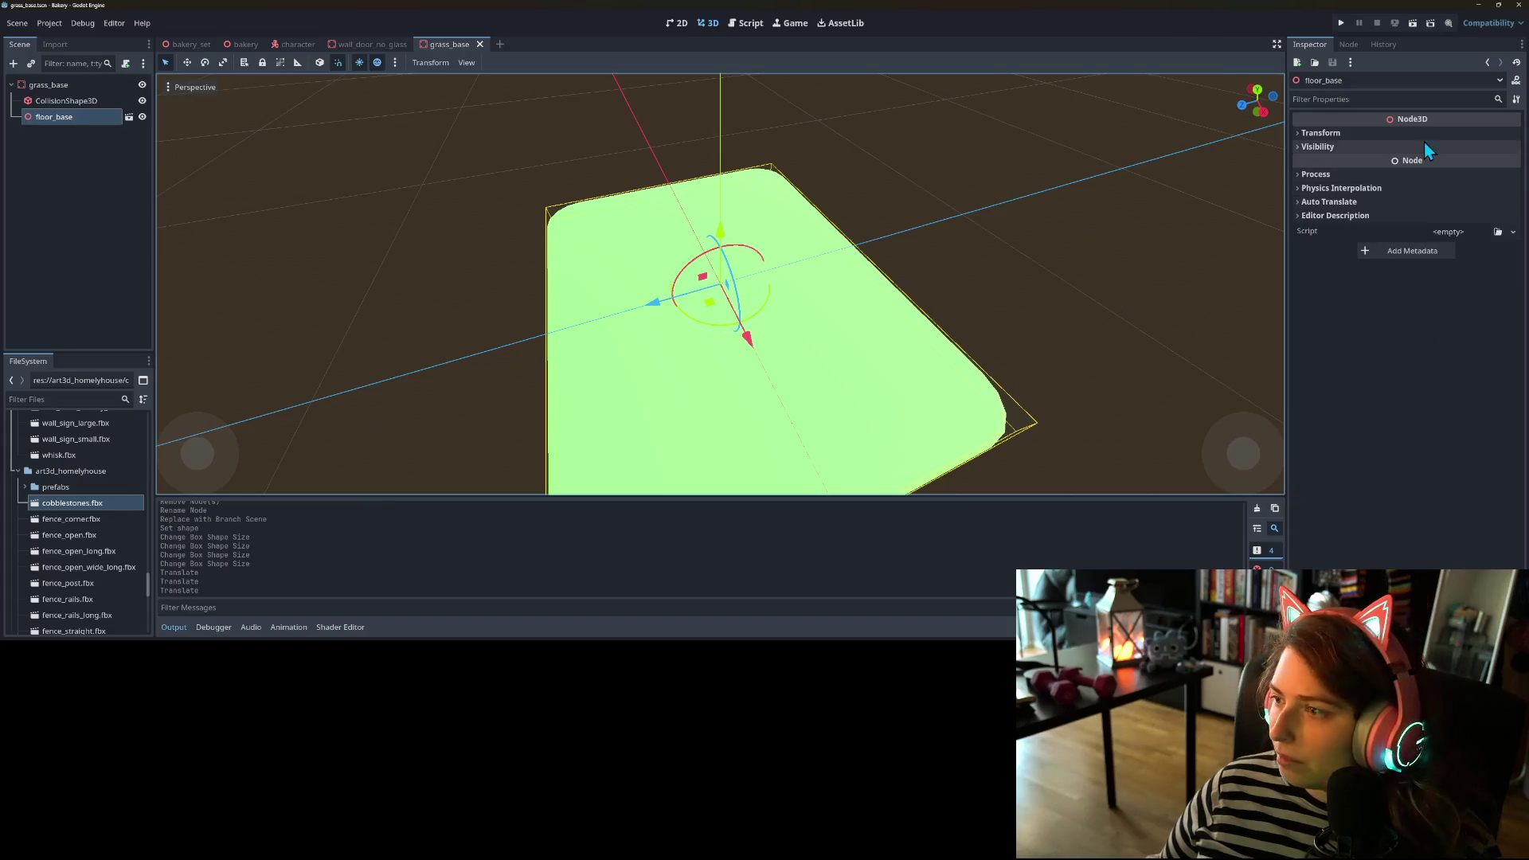
click(1345, 133)
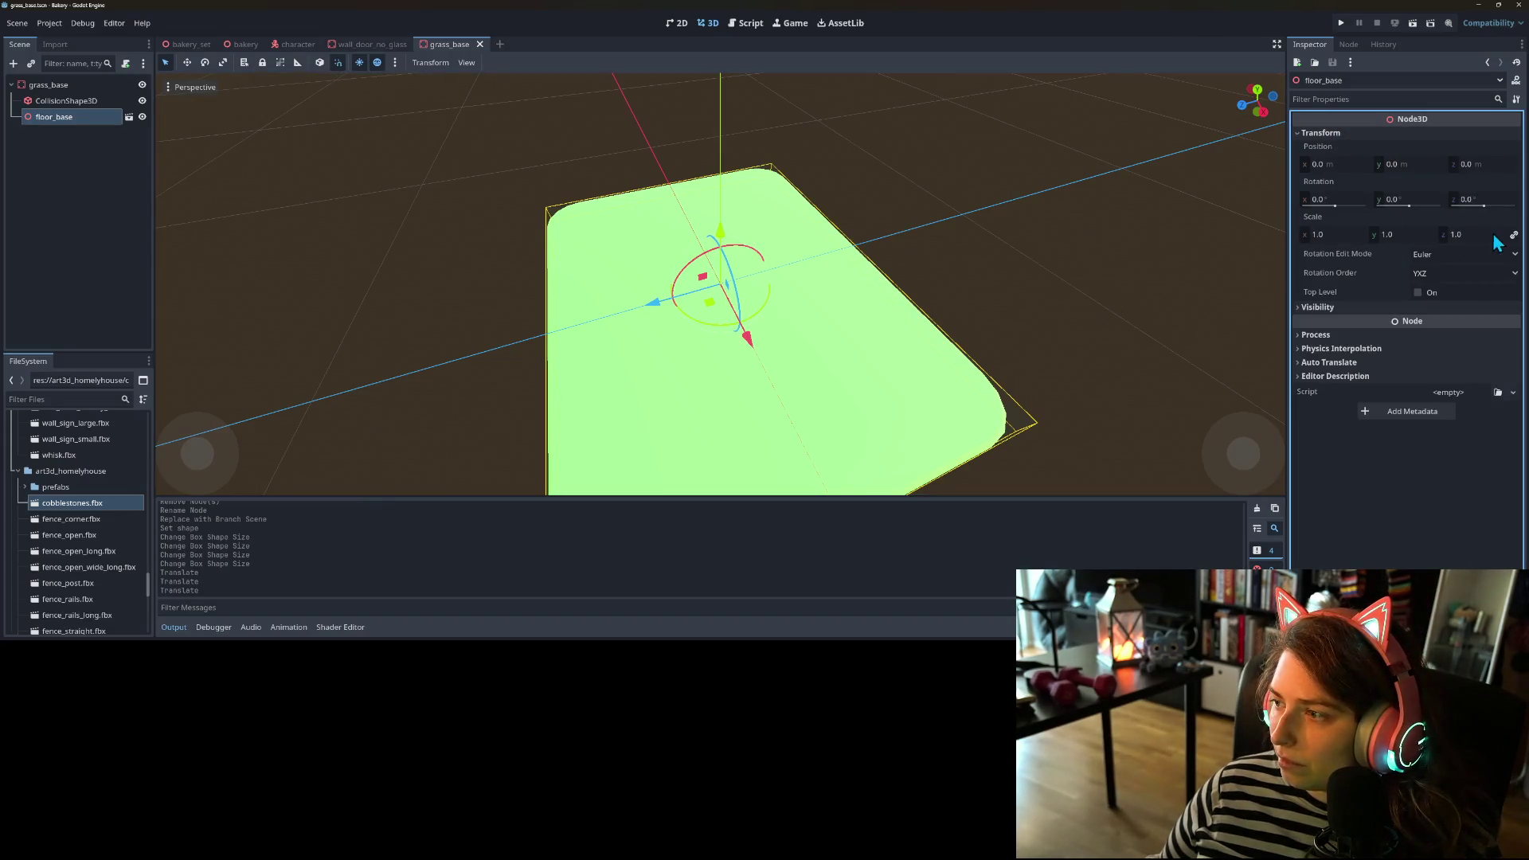
click(1486, 235)
text(2)
key(Return)
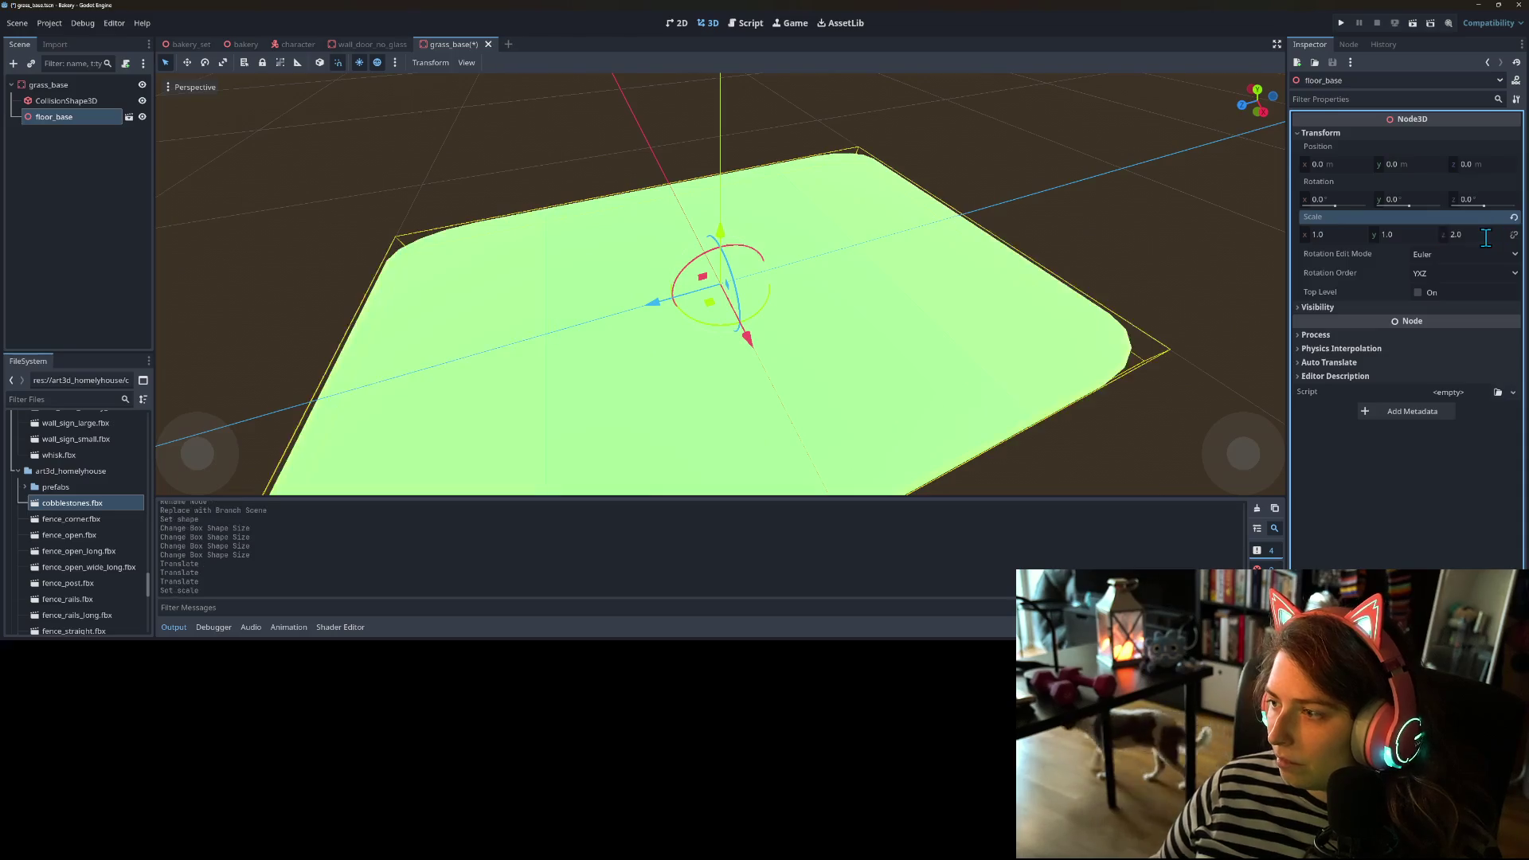
click(1351, 234)
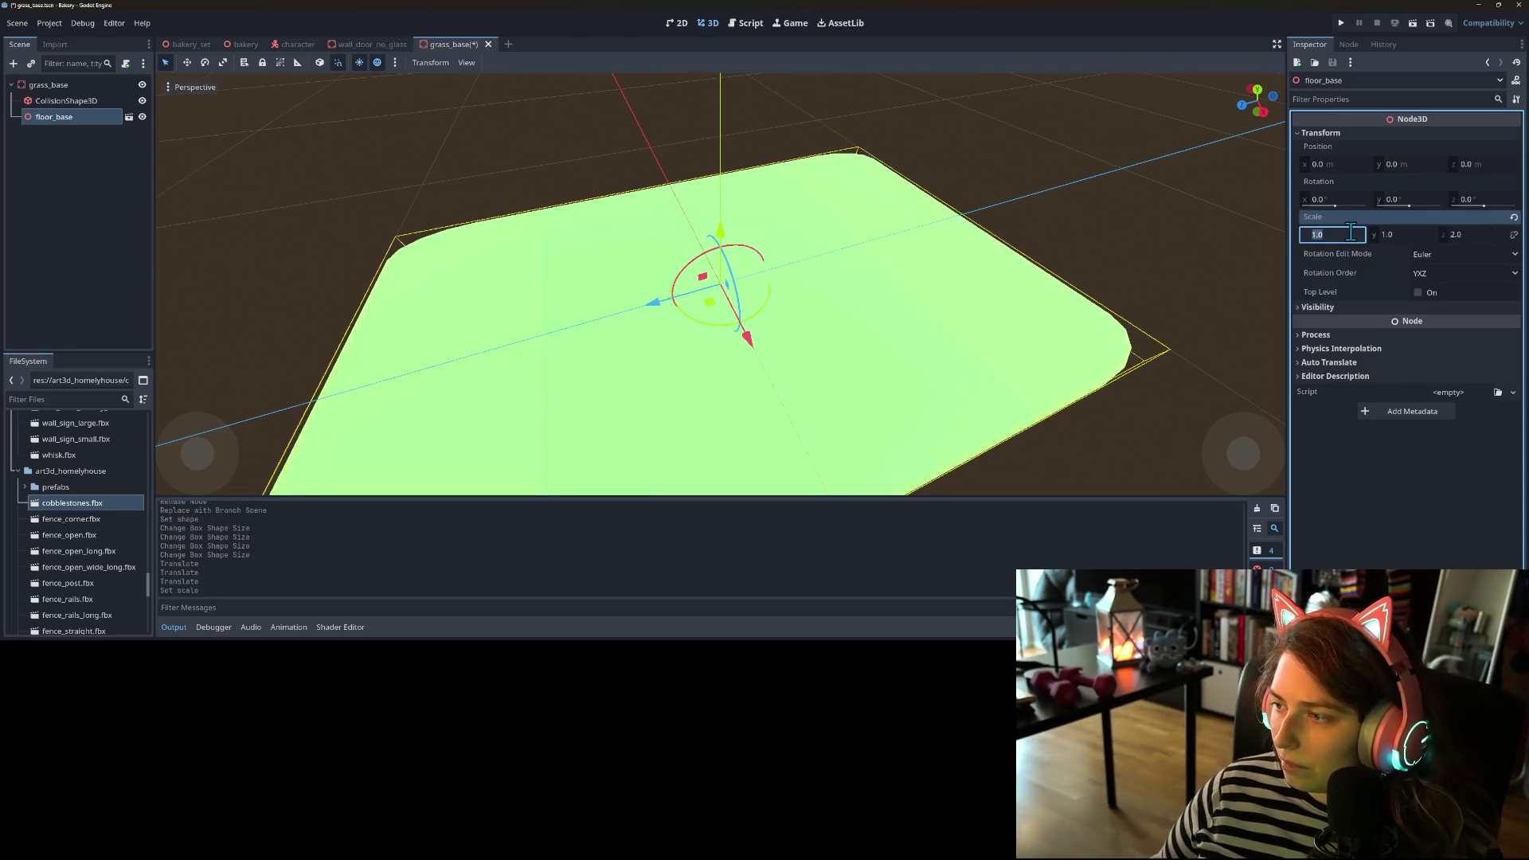
text(2)
key(Return)
key(ctrl+s)
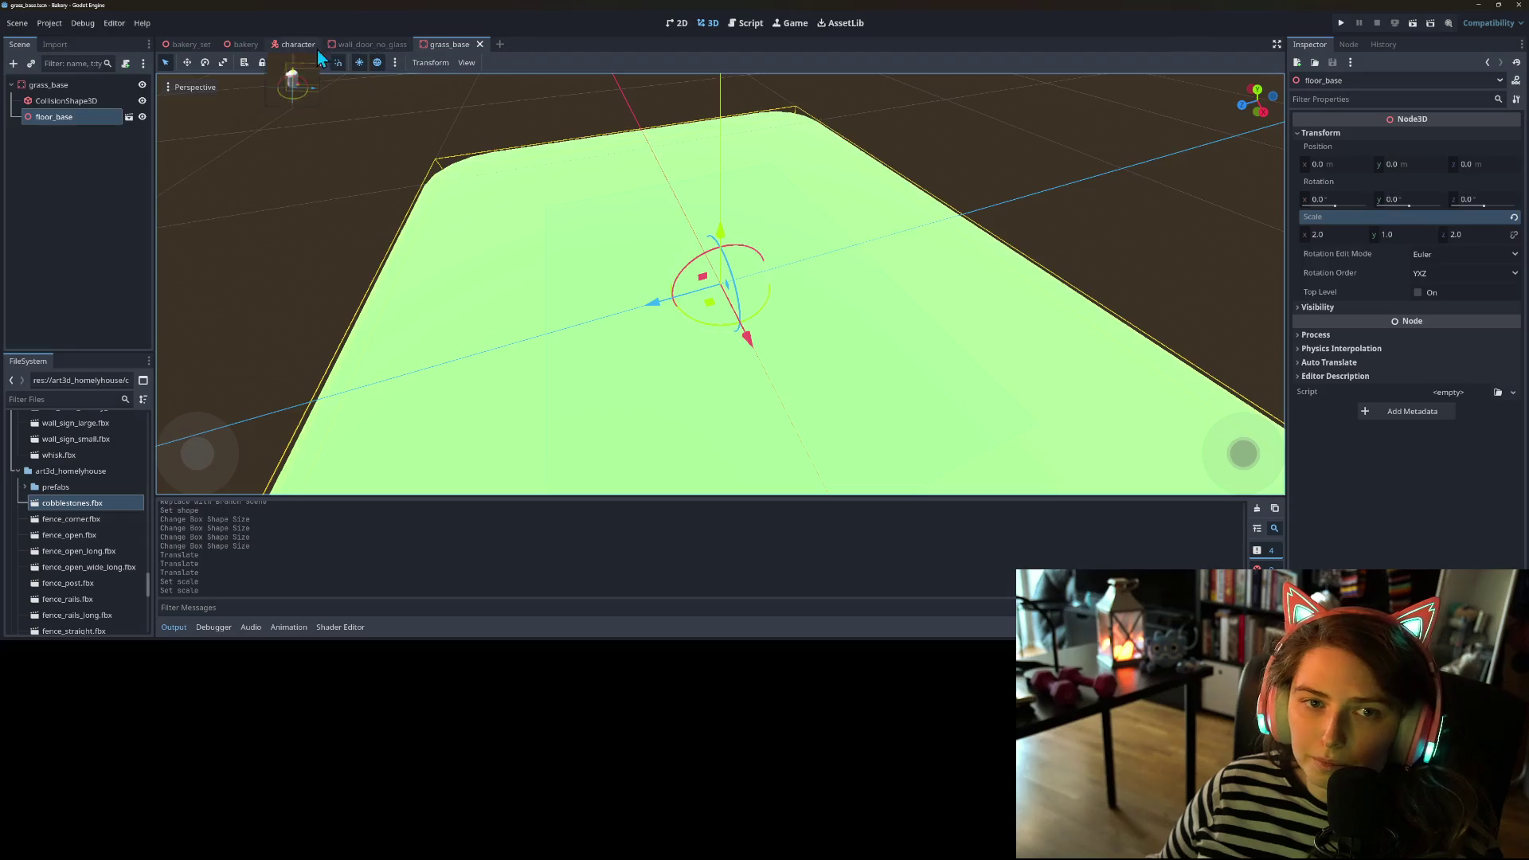
- Move the enlarged grass floor back against the house in the bakery scene
click(241, 44)
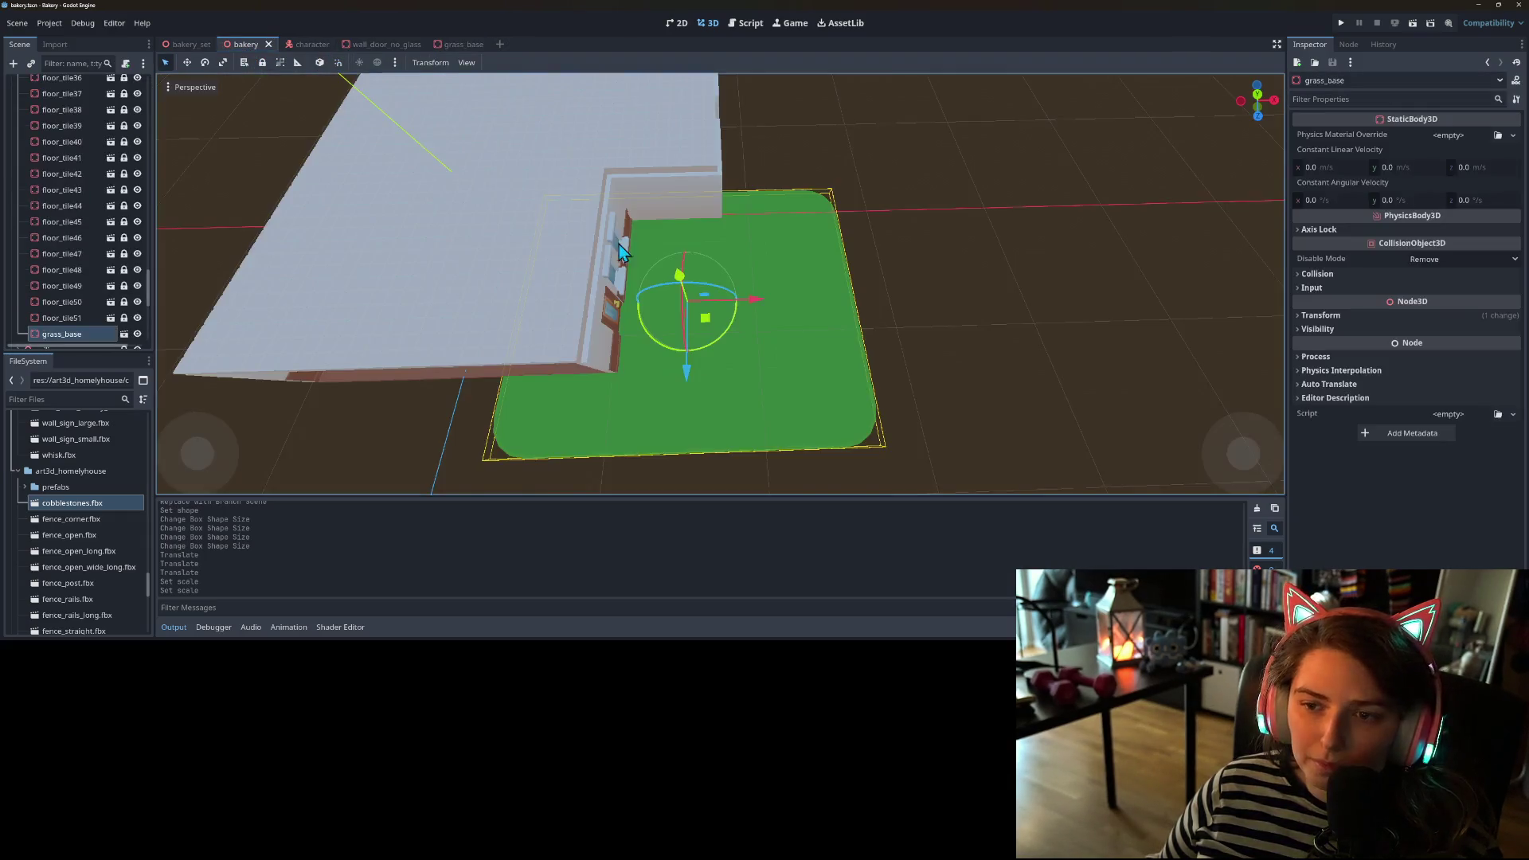
drag(710, 323, 753, 337)
click(470, 44)
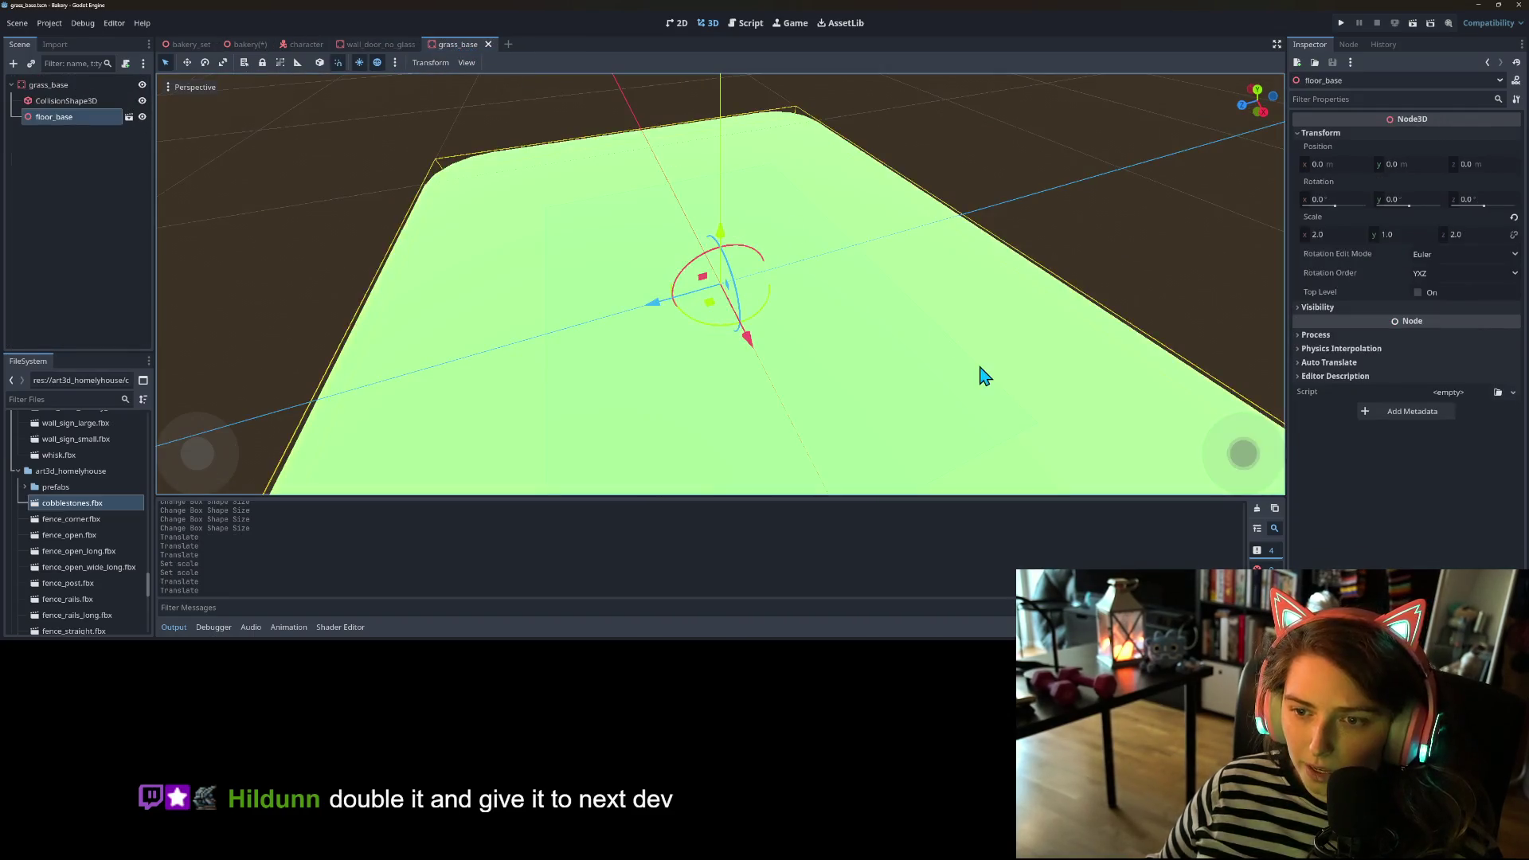
- Change floor_base's scale to 1.5 on X and 3.0 on Z
click(1347, 233)
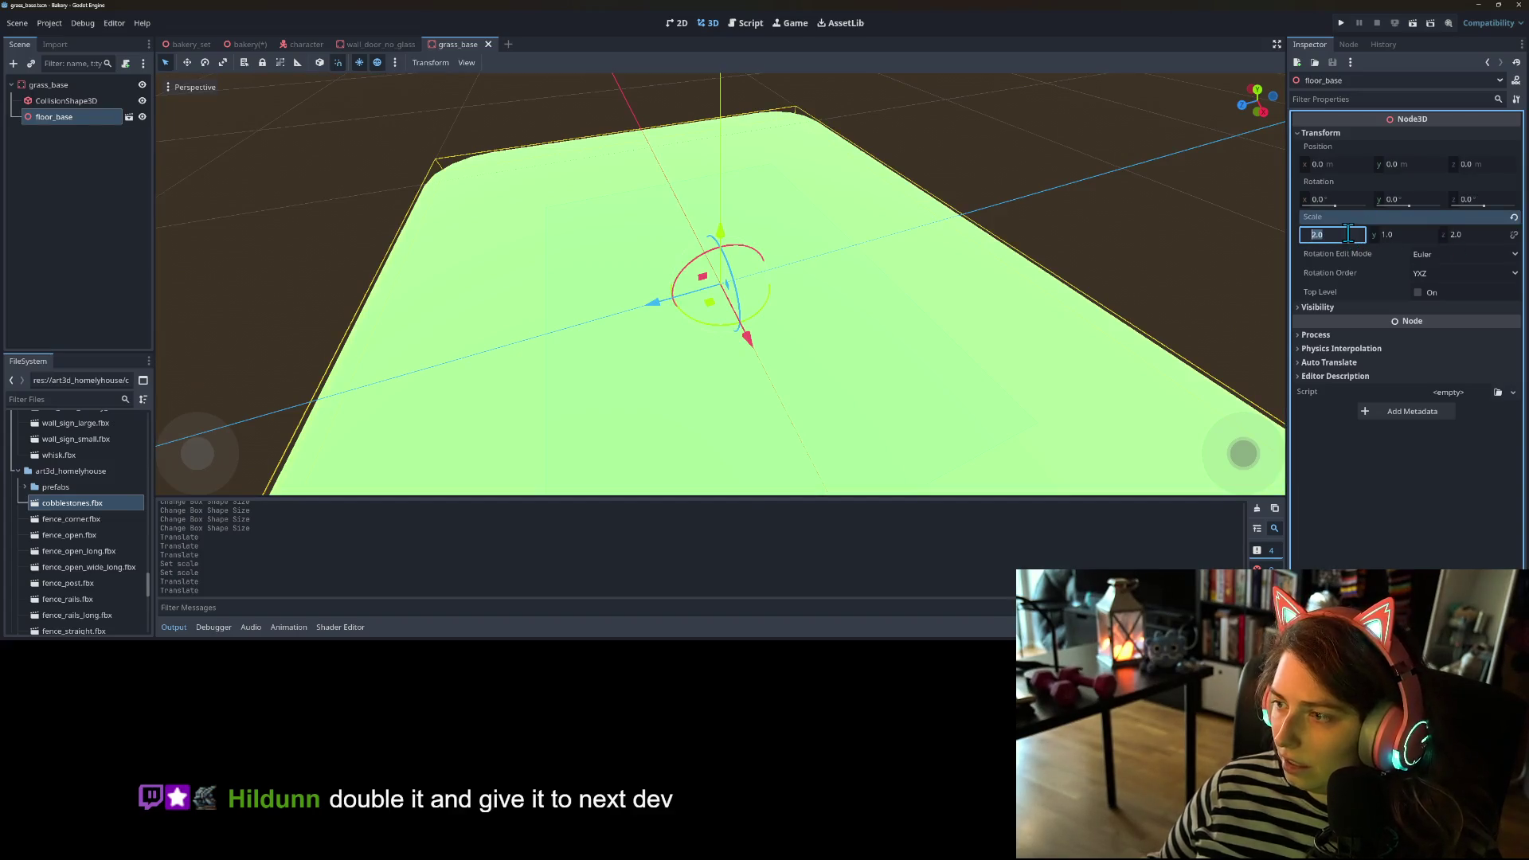
text(1.5)
key(Tab)
key(Tab)
text(3)
key(Return)
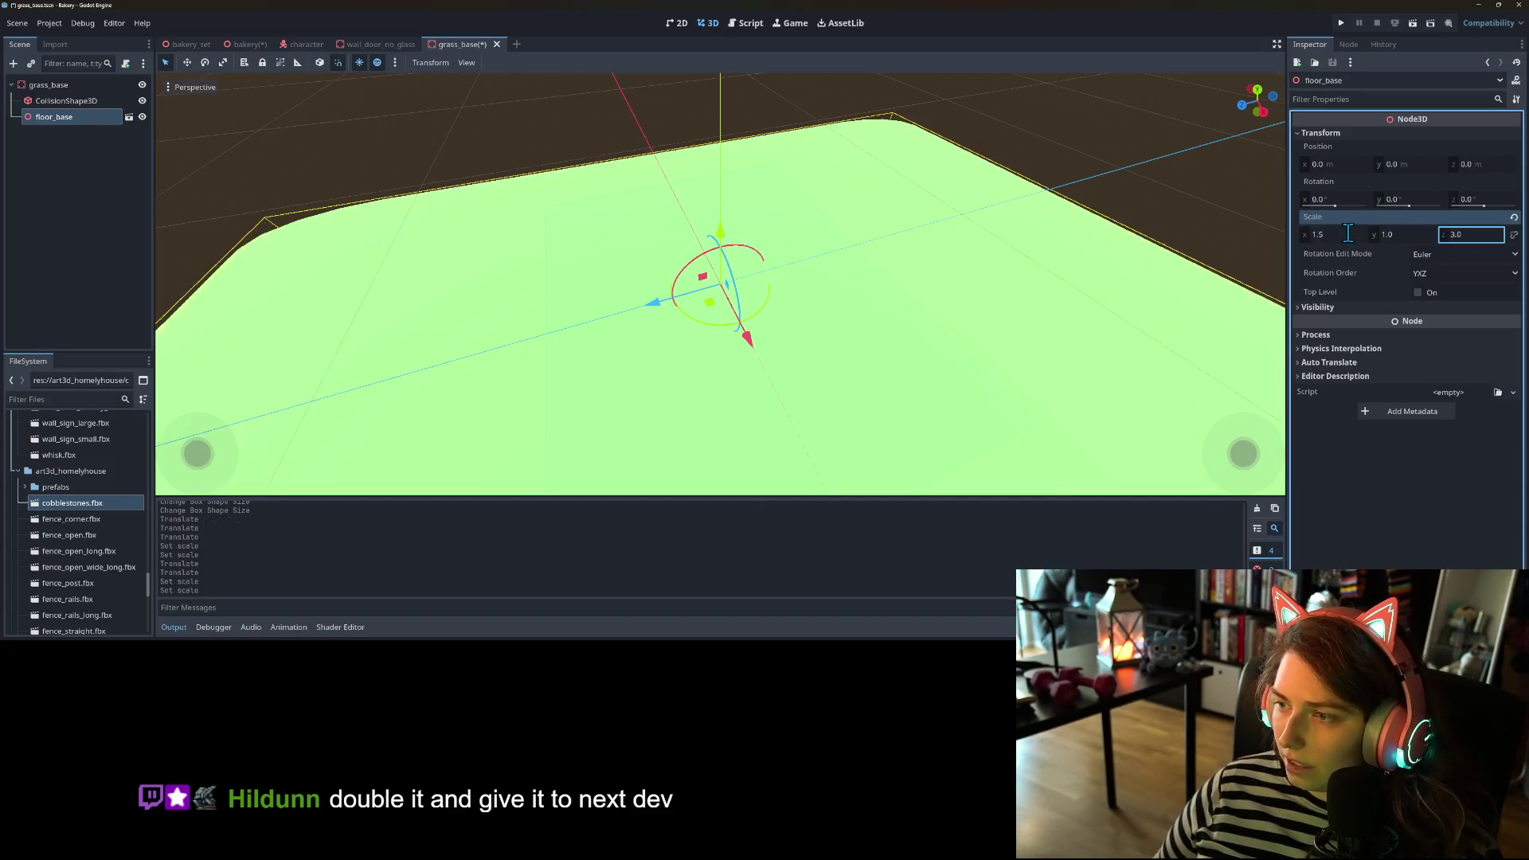
- Reposition the resized grass floor beside the house and inspect it from several angles
click(244, 45)
scroll(down, 3)
drag(763, 309, 775, 297)
scroll(up, 3)
drag(861, 356, 987, 394)
scroll(down, 3)
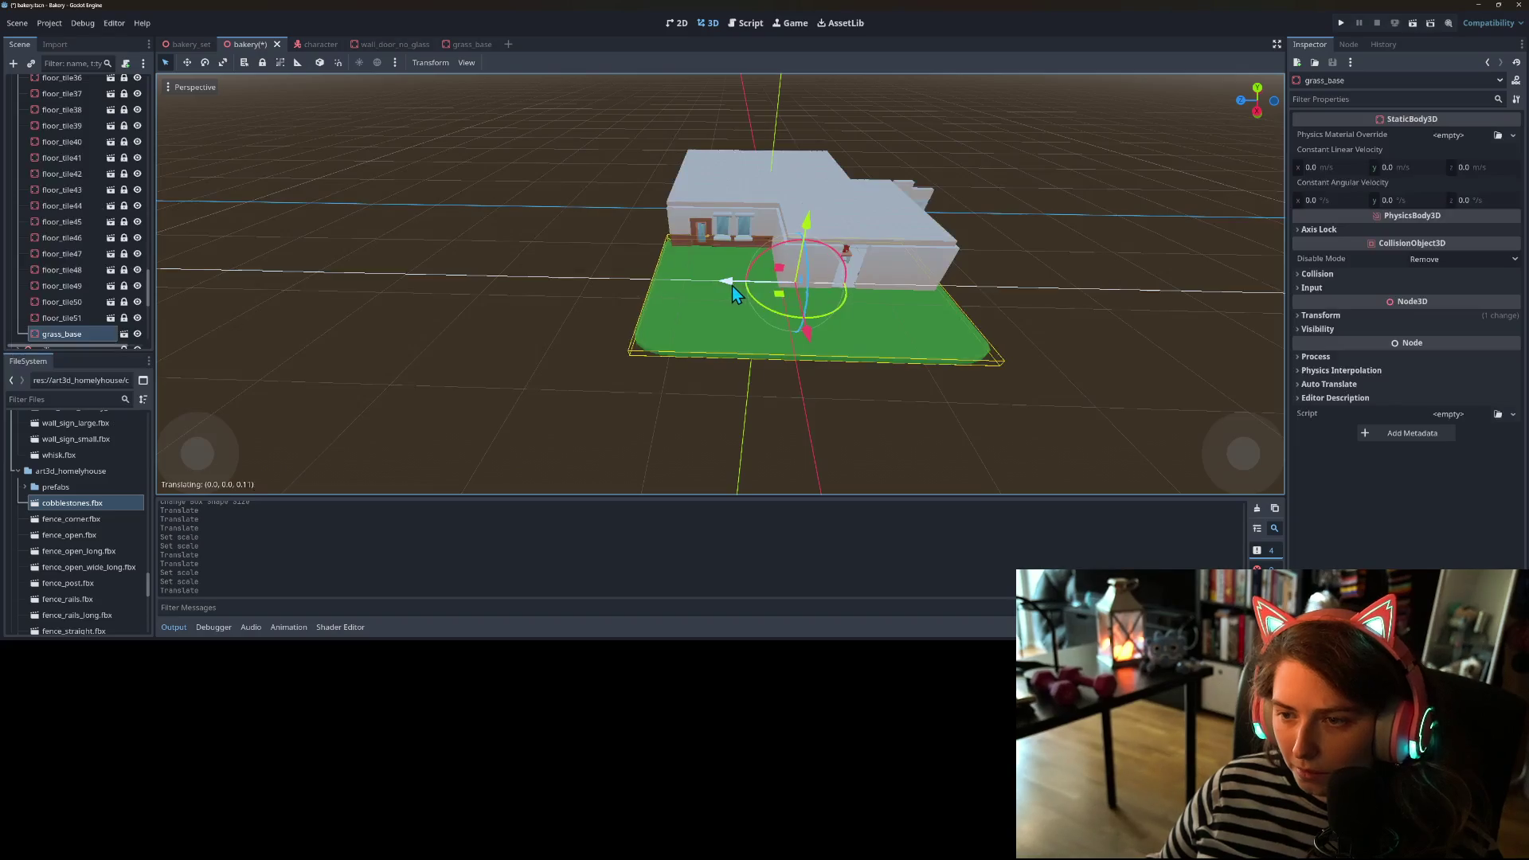
drag(881, 342, 904, 328)
scroll(up, 3)
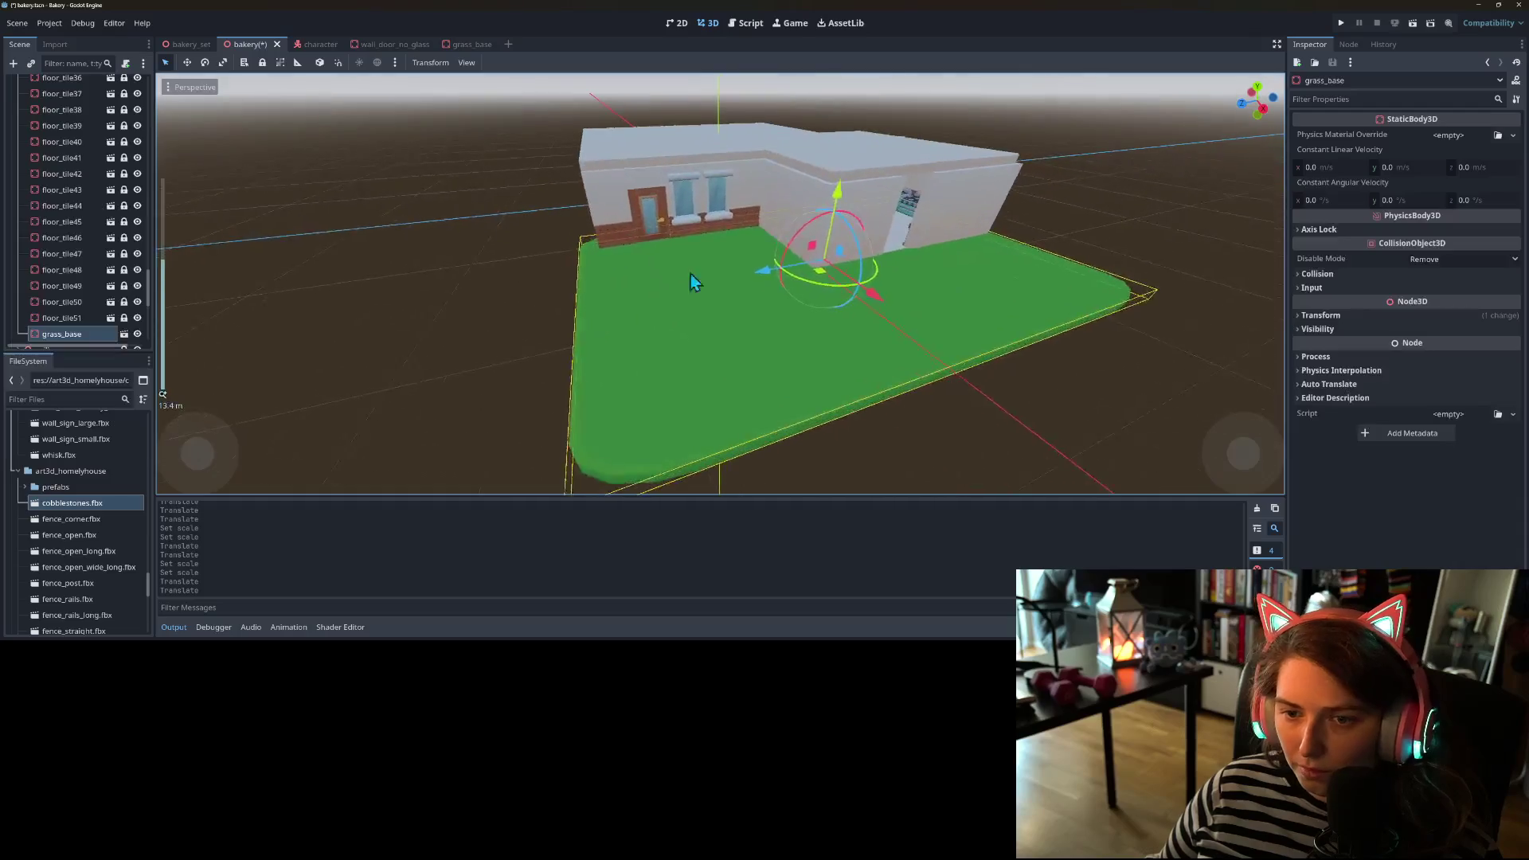
drag(681, 396, 576, 236)
click(470, 44)
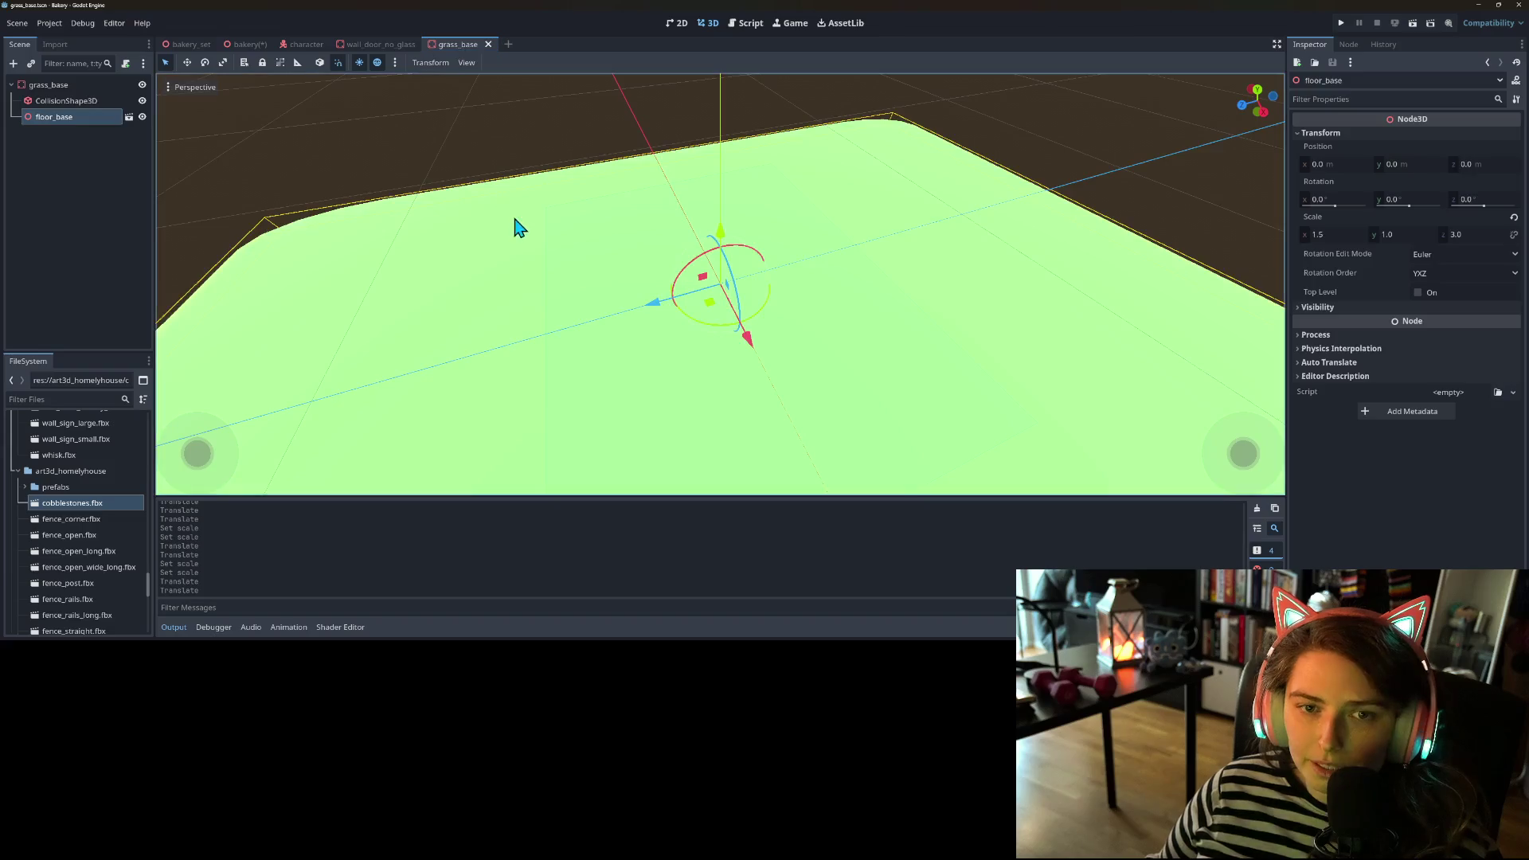
- Widen the grass collision box to Size X 15 and fit its edges to the floor
click(66, 101)
key(KP_1)
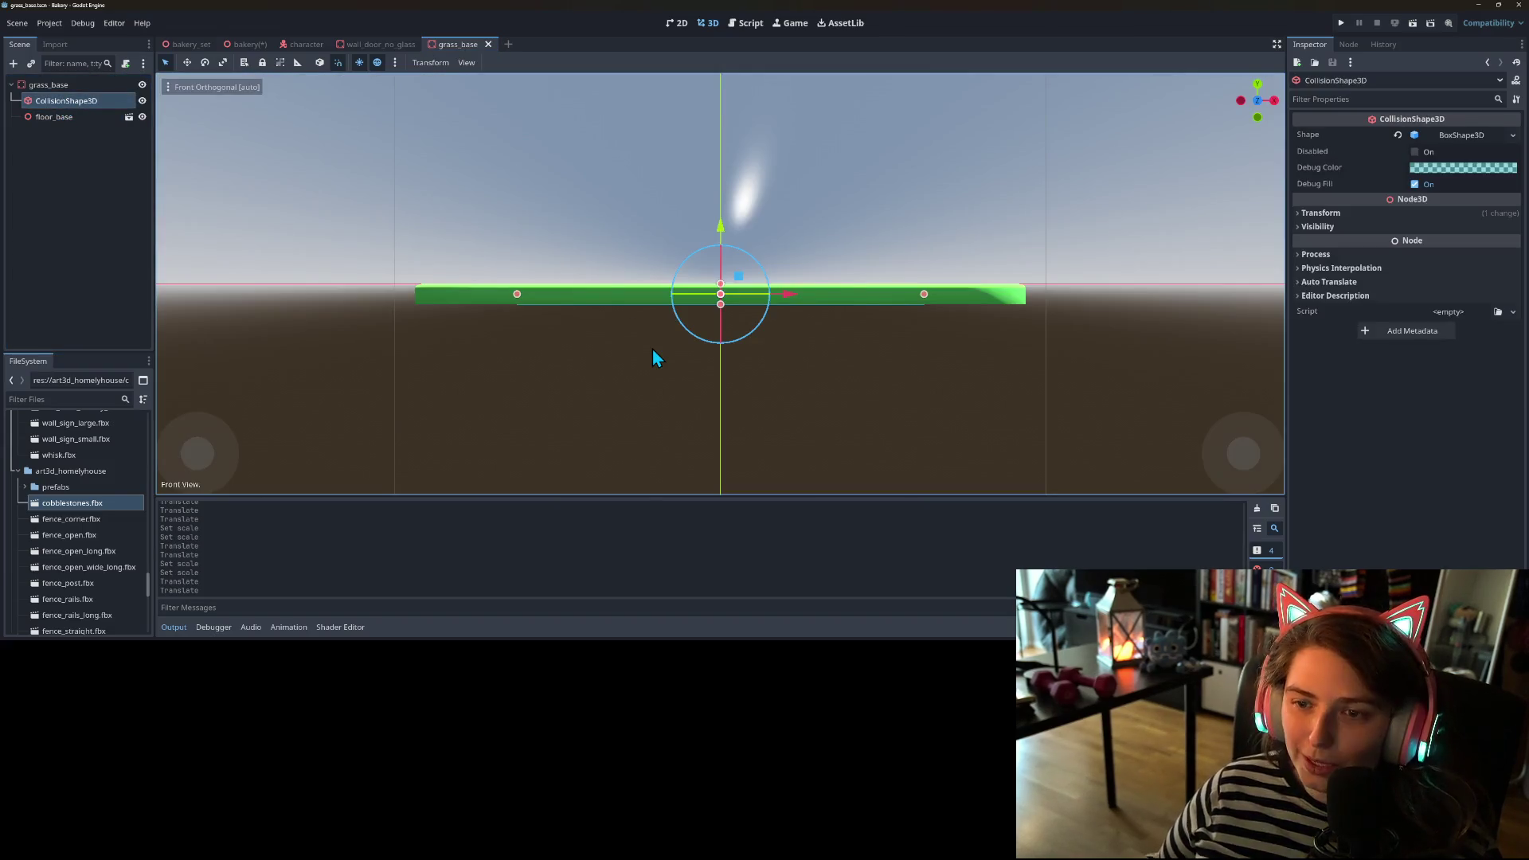
drag(519, 296, 423, 299)
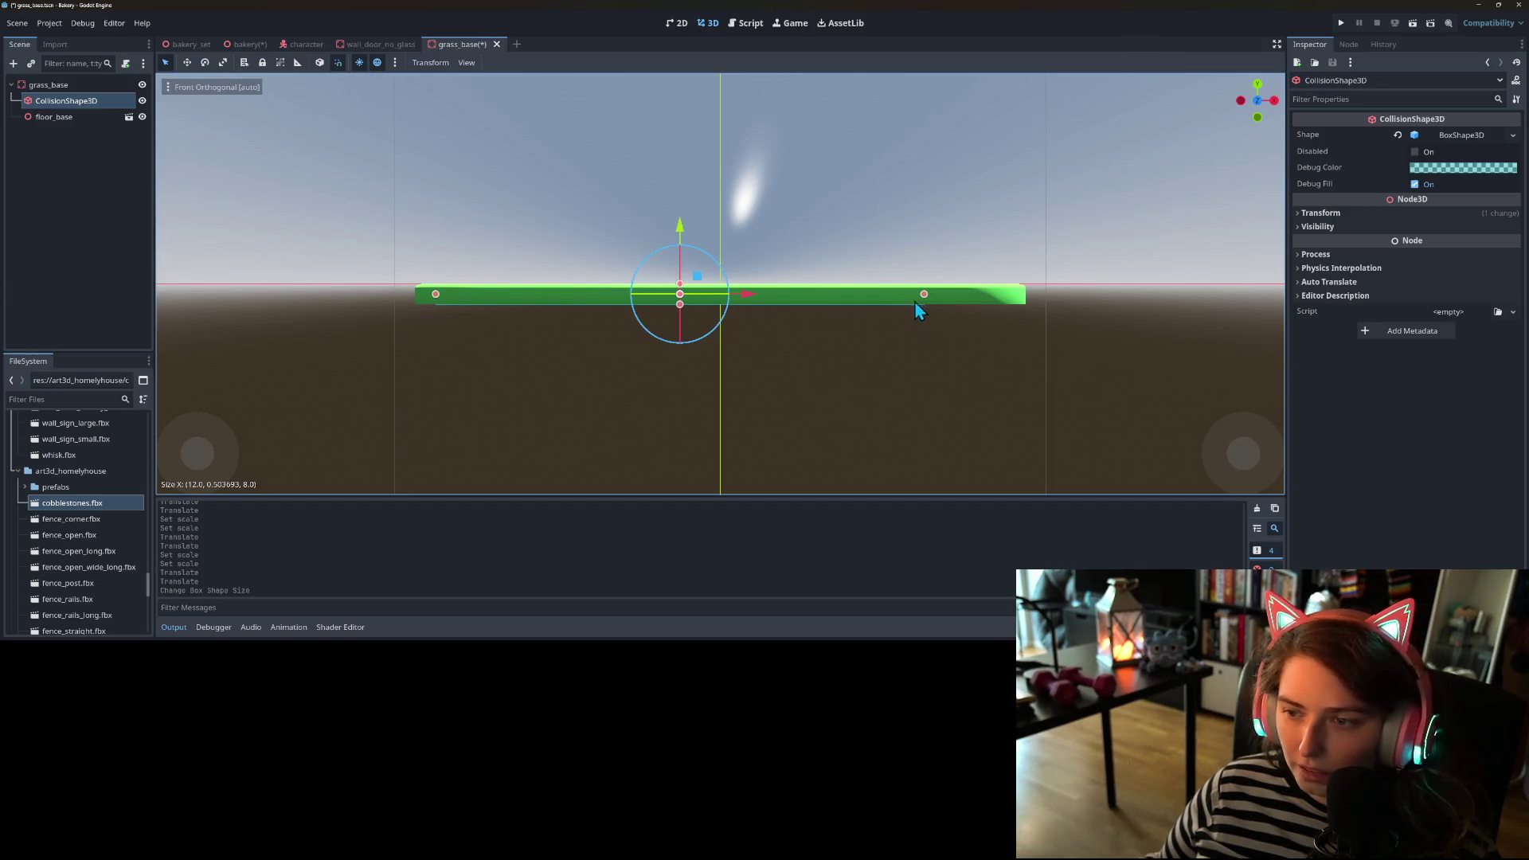
drag(923, 299, 1028, 316)
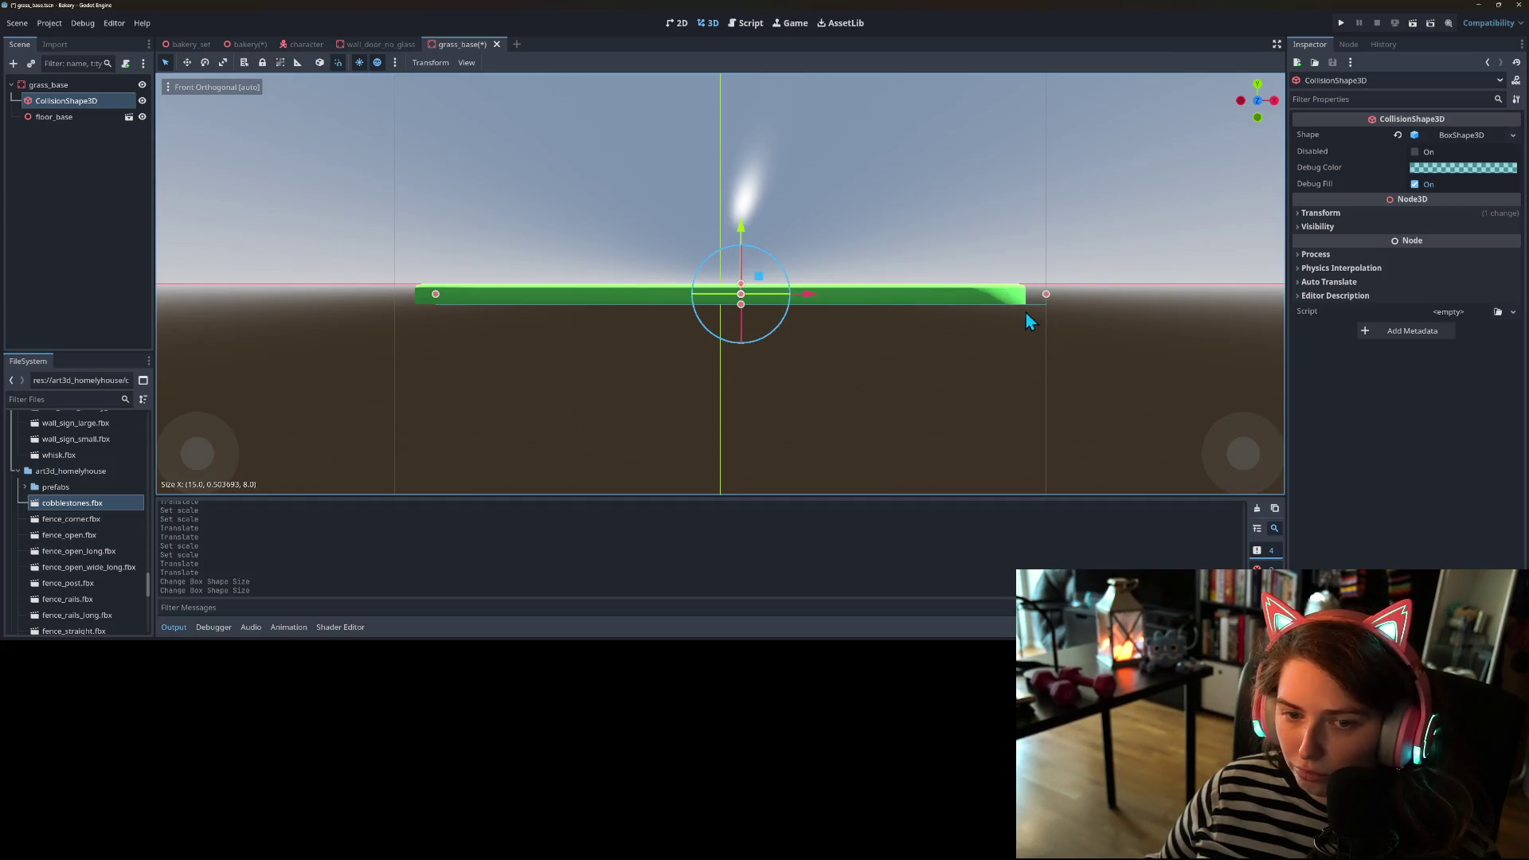
drag(807, 299, 810, 298)
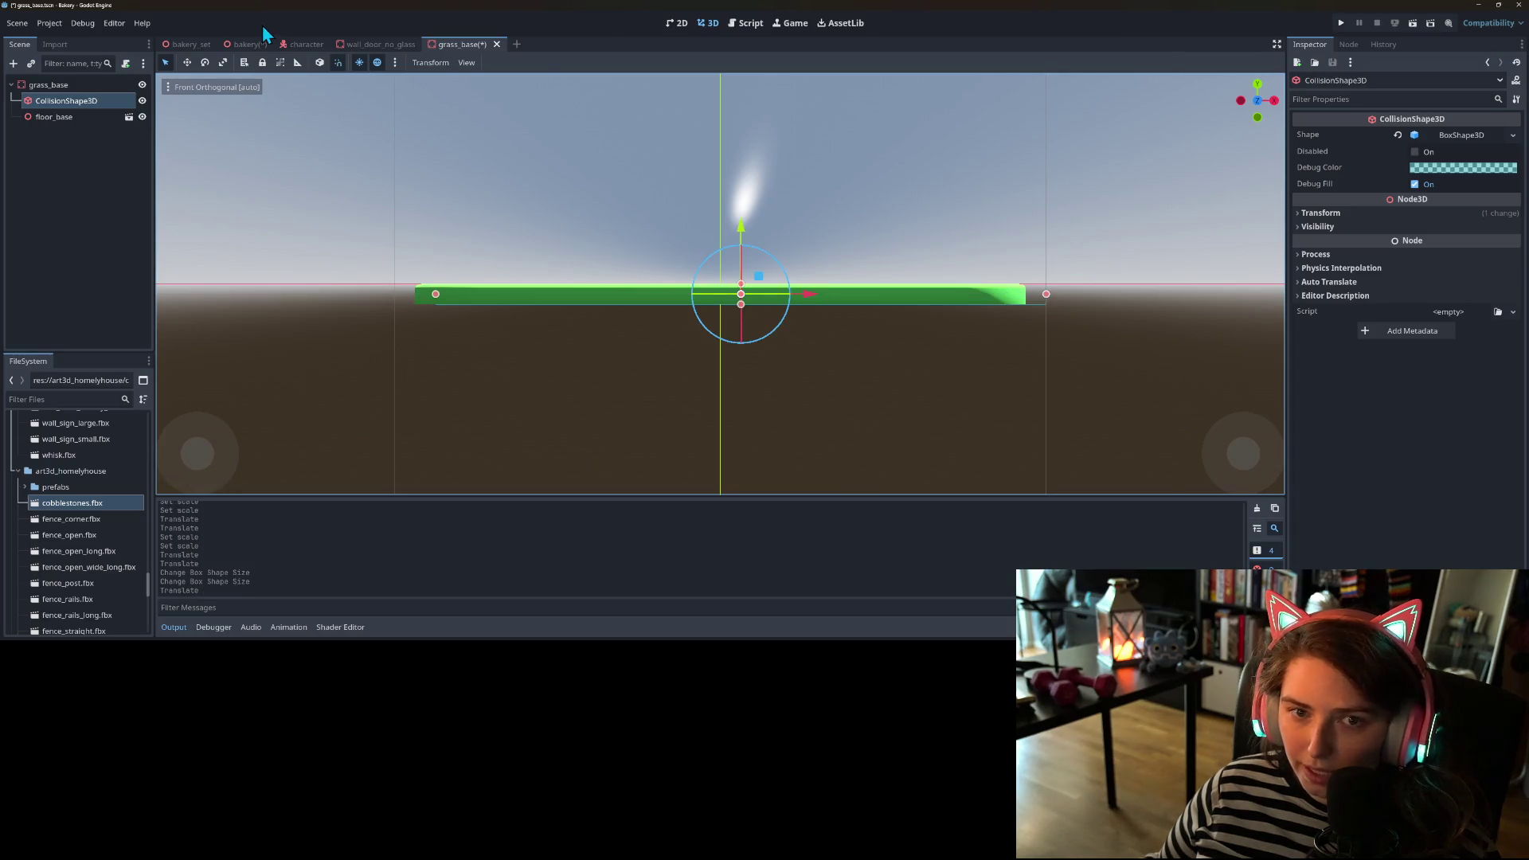
drag(436, 296, 415, 294)
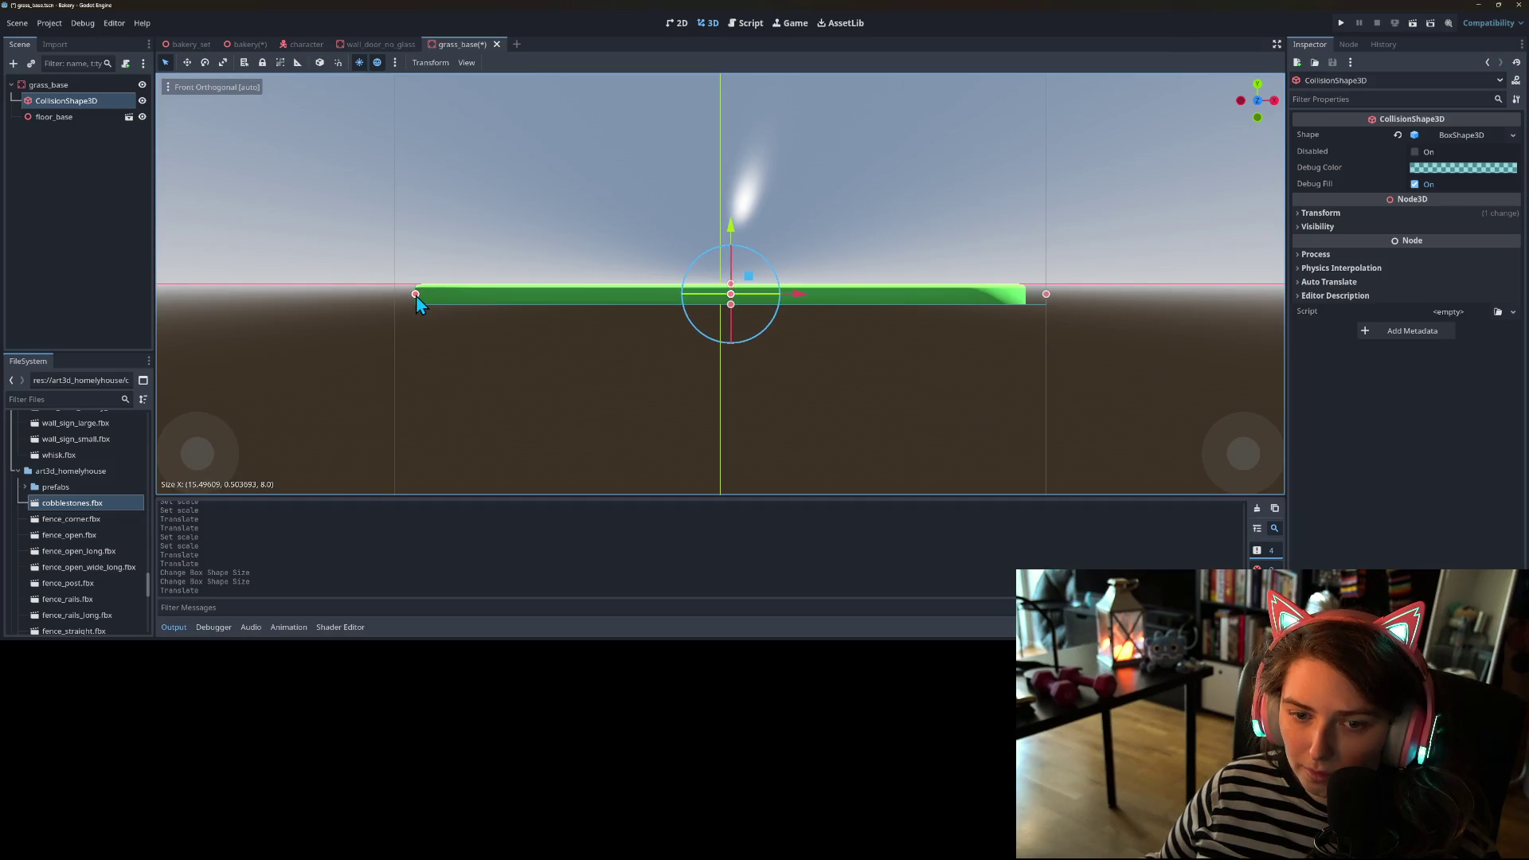
drag(1048, 298, 1032, 299)
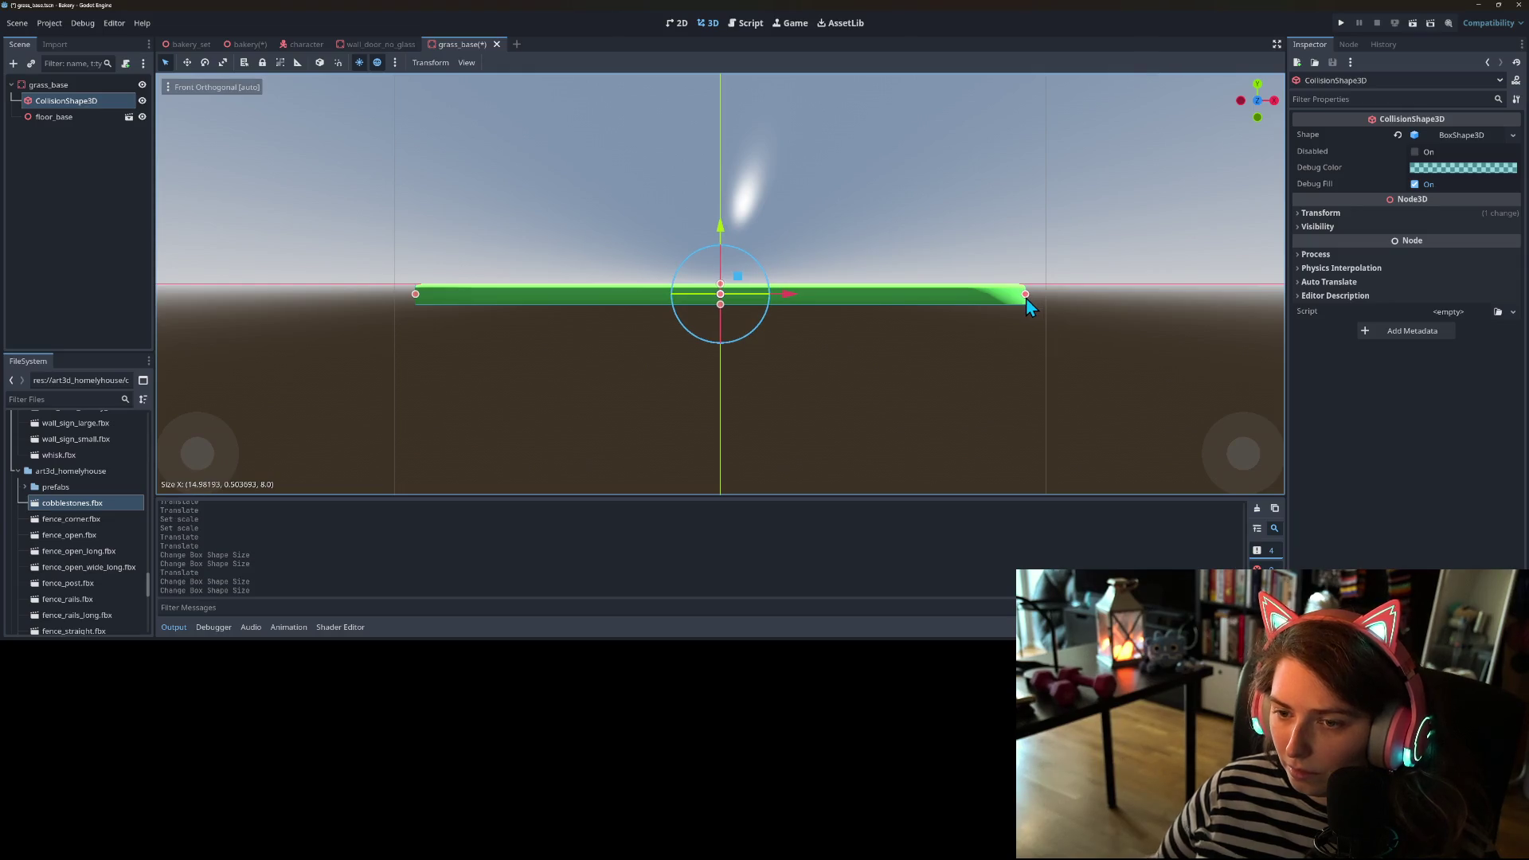
- Stretch the collision box to Size Z about 24 along the lawn, save, and return to bakery
key(KP_3)
scroll(down, 3)
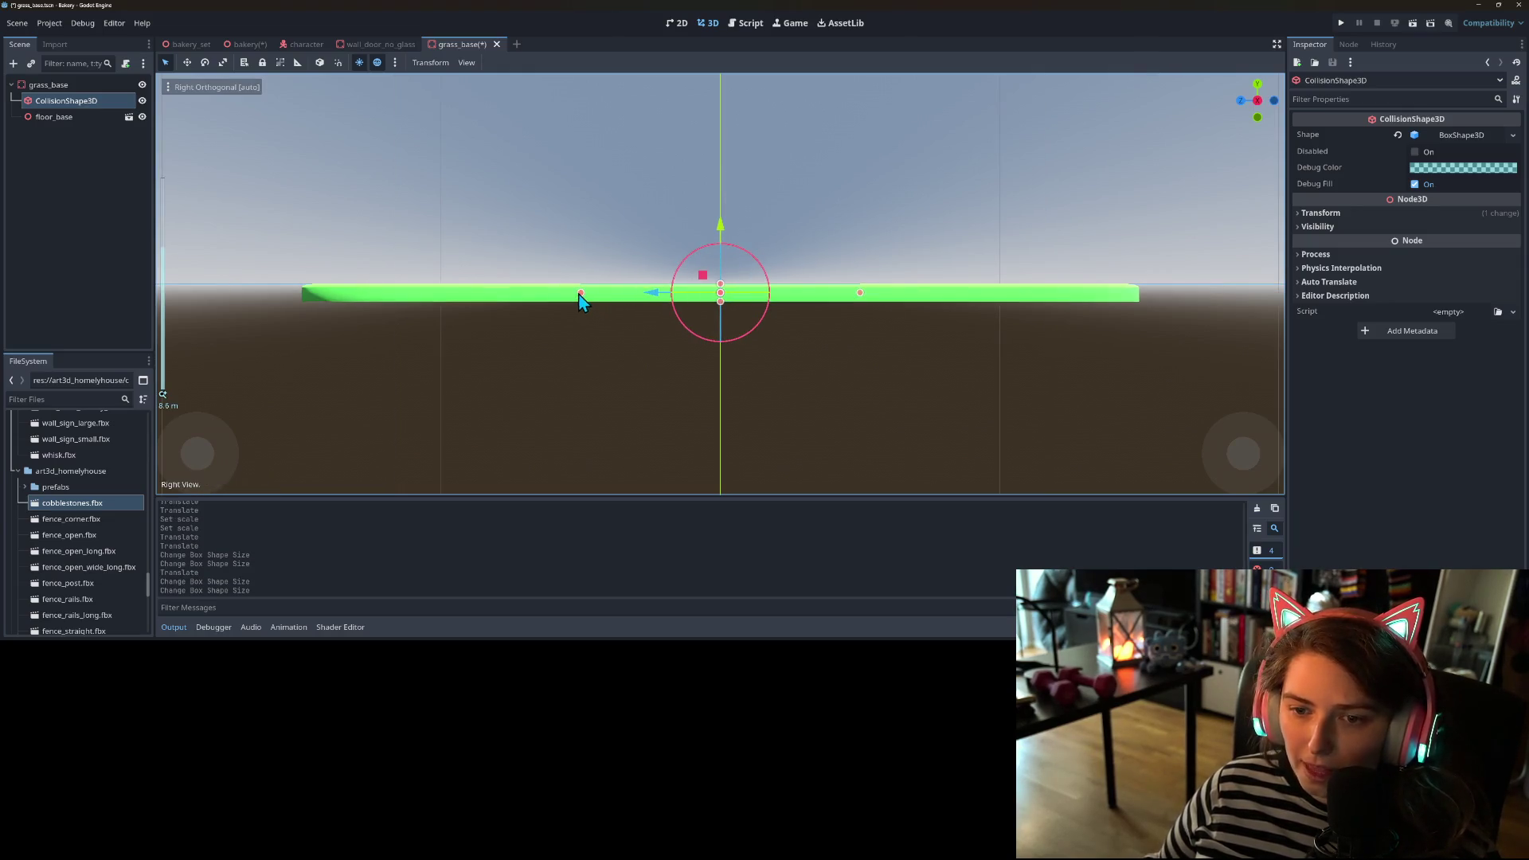
drag(582, 294, 303, 306)
drag(862, 301, 1138, 305)
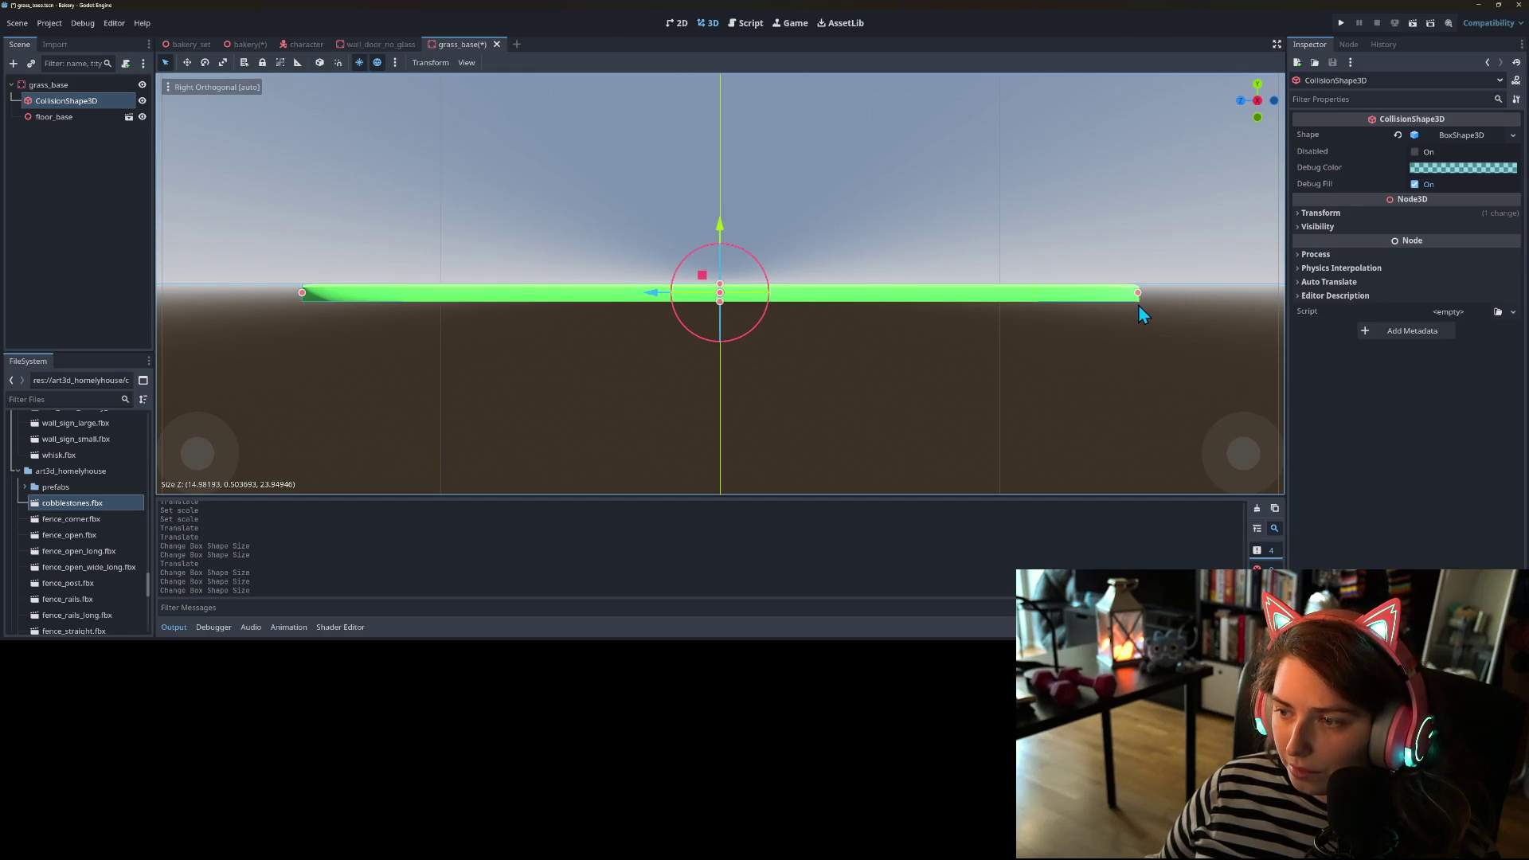
key(ctrl+s)
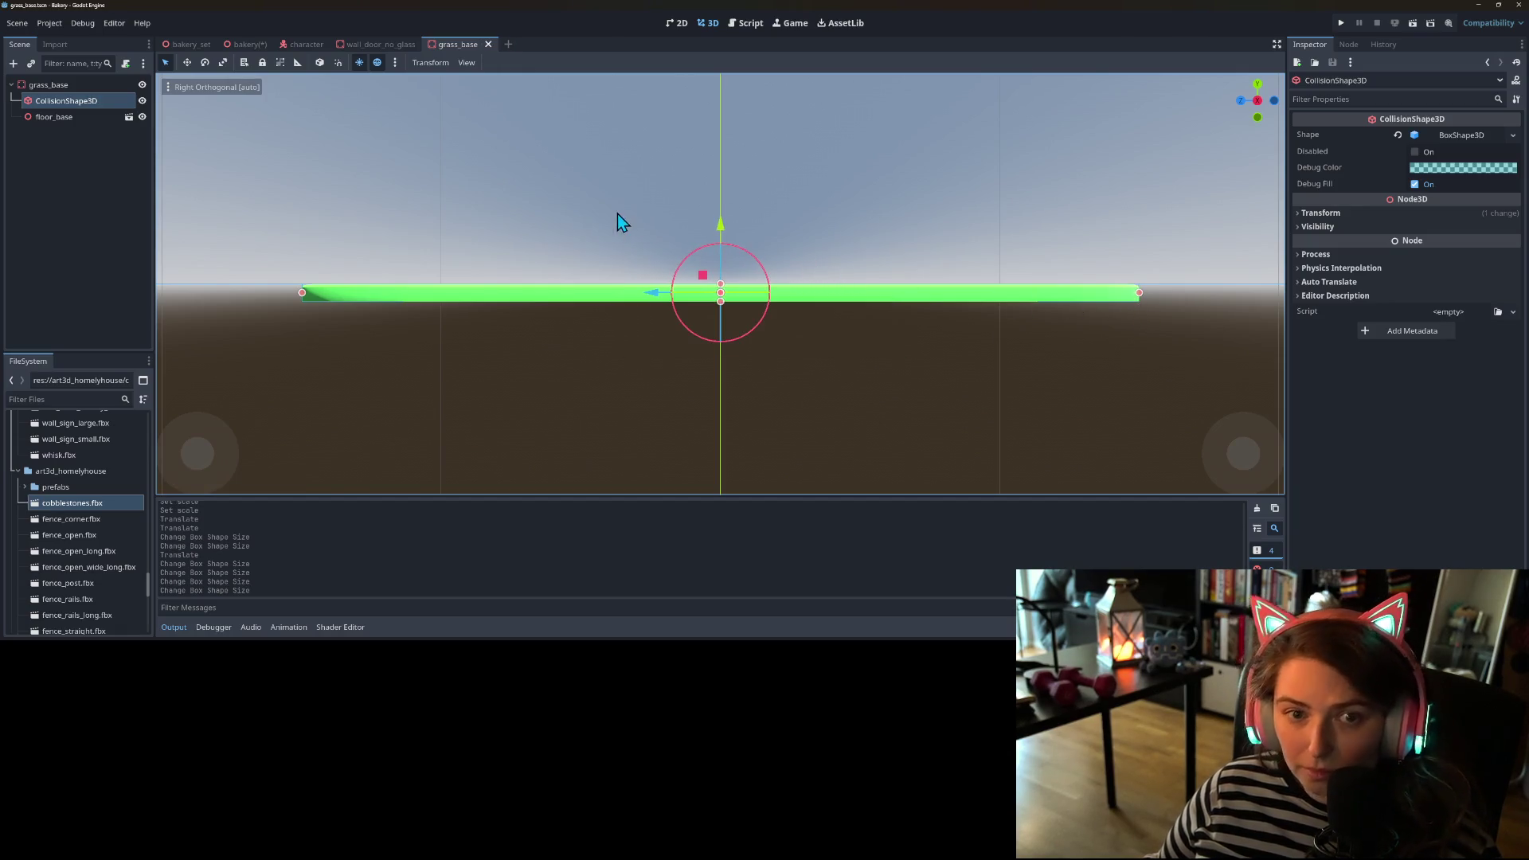
click(252, 45)
scroll(up, 3)
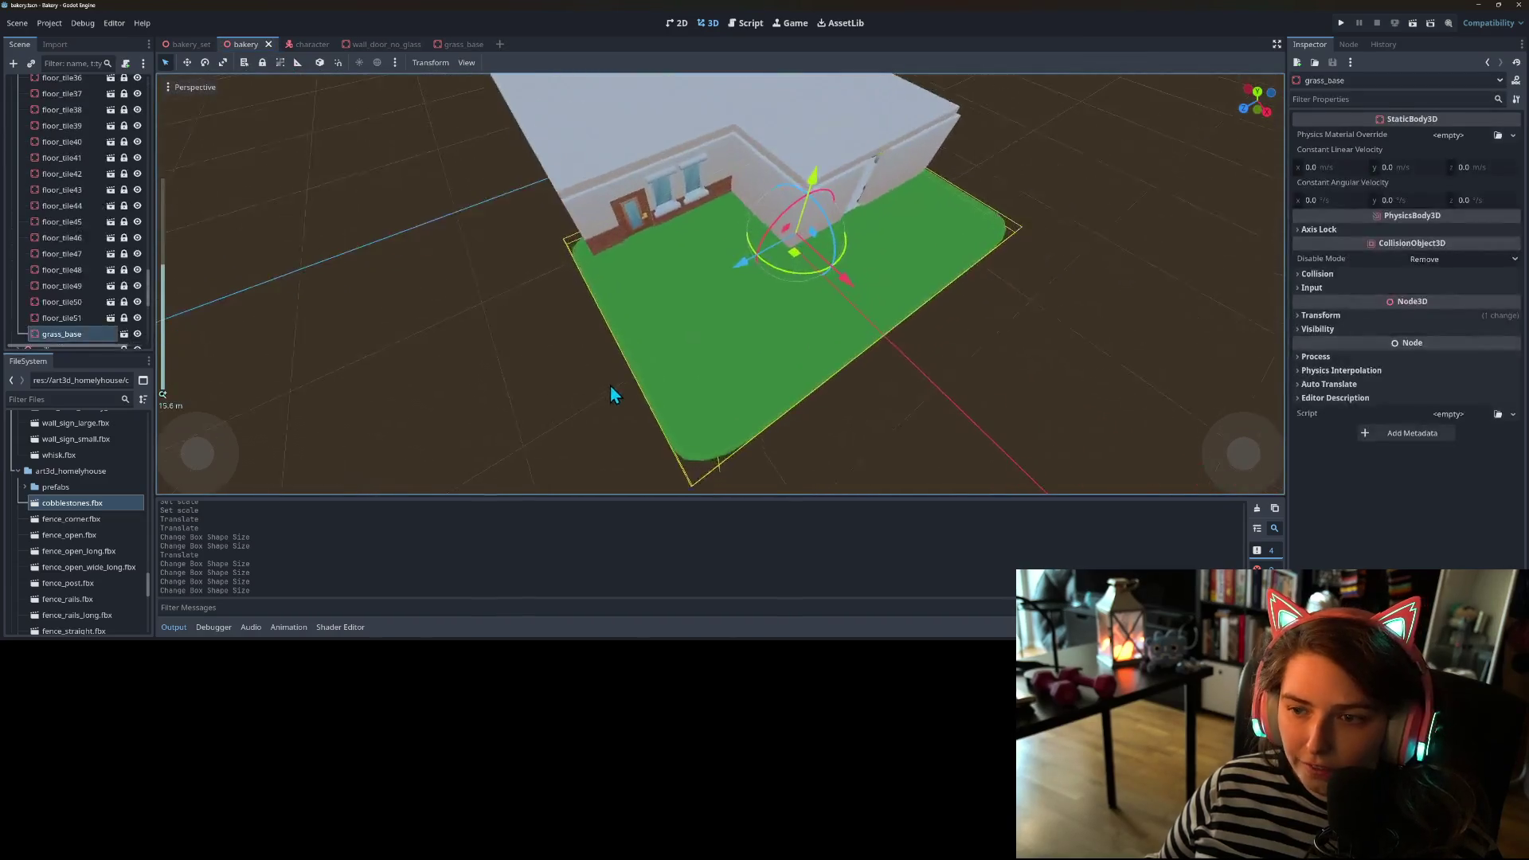
drag(737, 358, 831, 402)
click(895, 398)
scroll(up, 3)
scroll(down, 3)
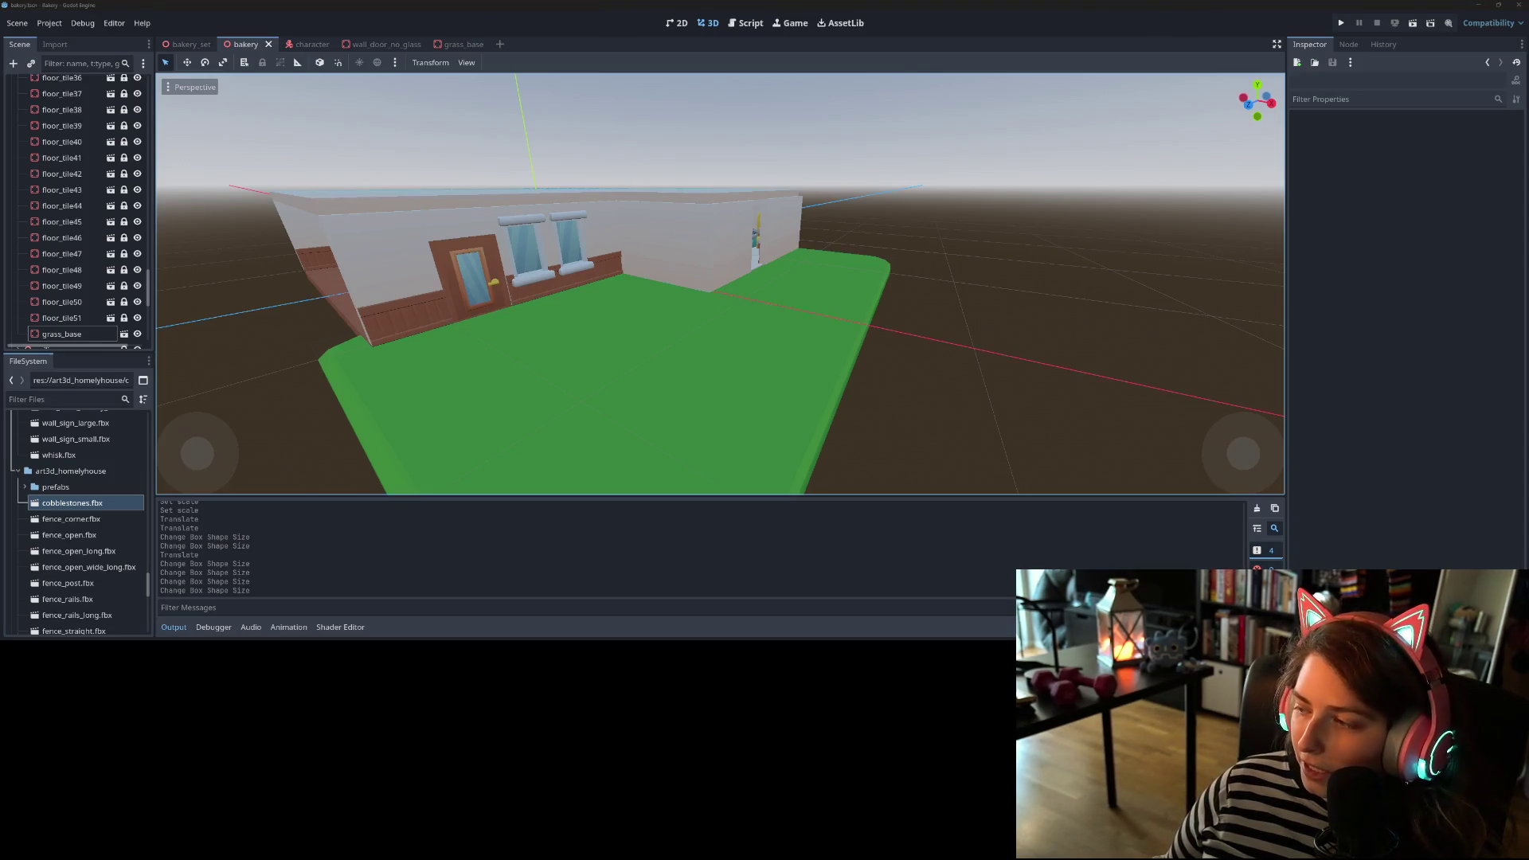
drag(1113, 388, 844, 371)
scroll(up, 3)
scroll(down, 3)
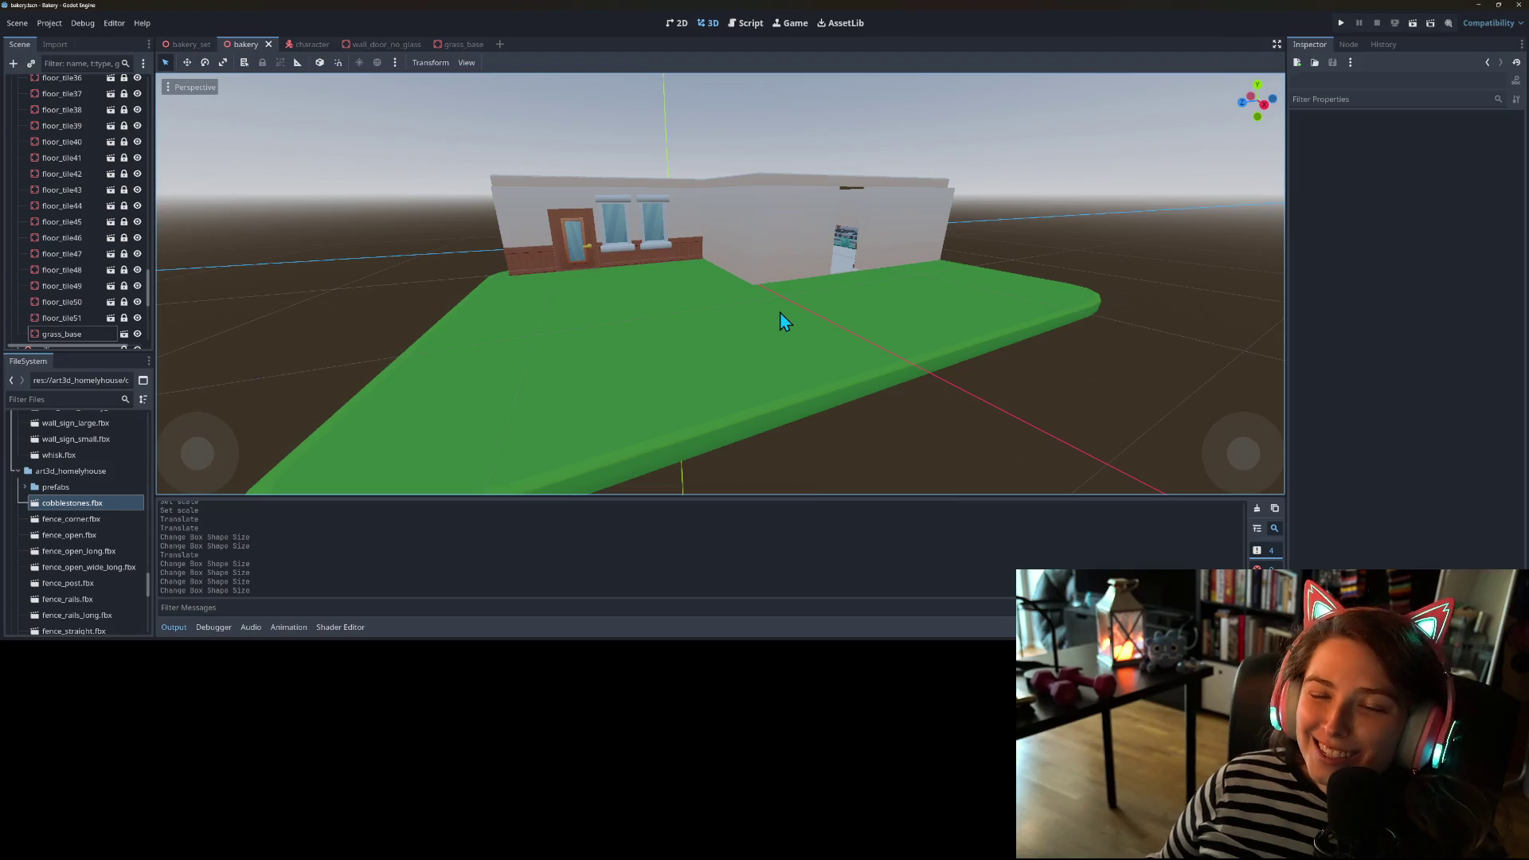
drag(844, 326, 829, 249)
scroll(up, 3)
scroll(down, 3)
scroll(up, 3)
scroll(up, 3)
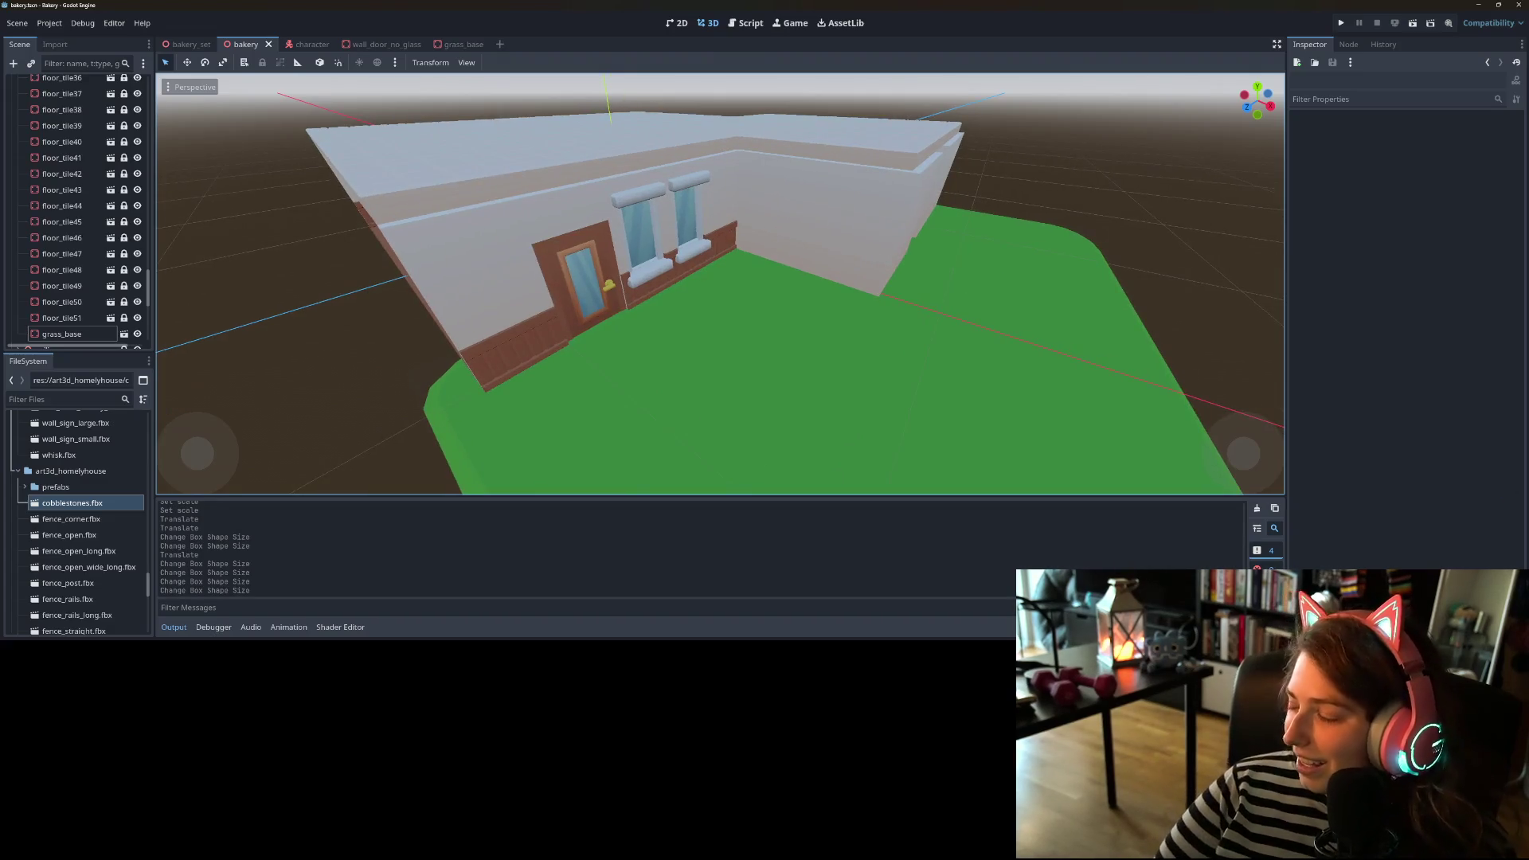
key(alt+Tab)
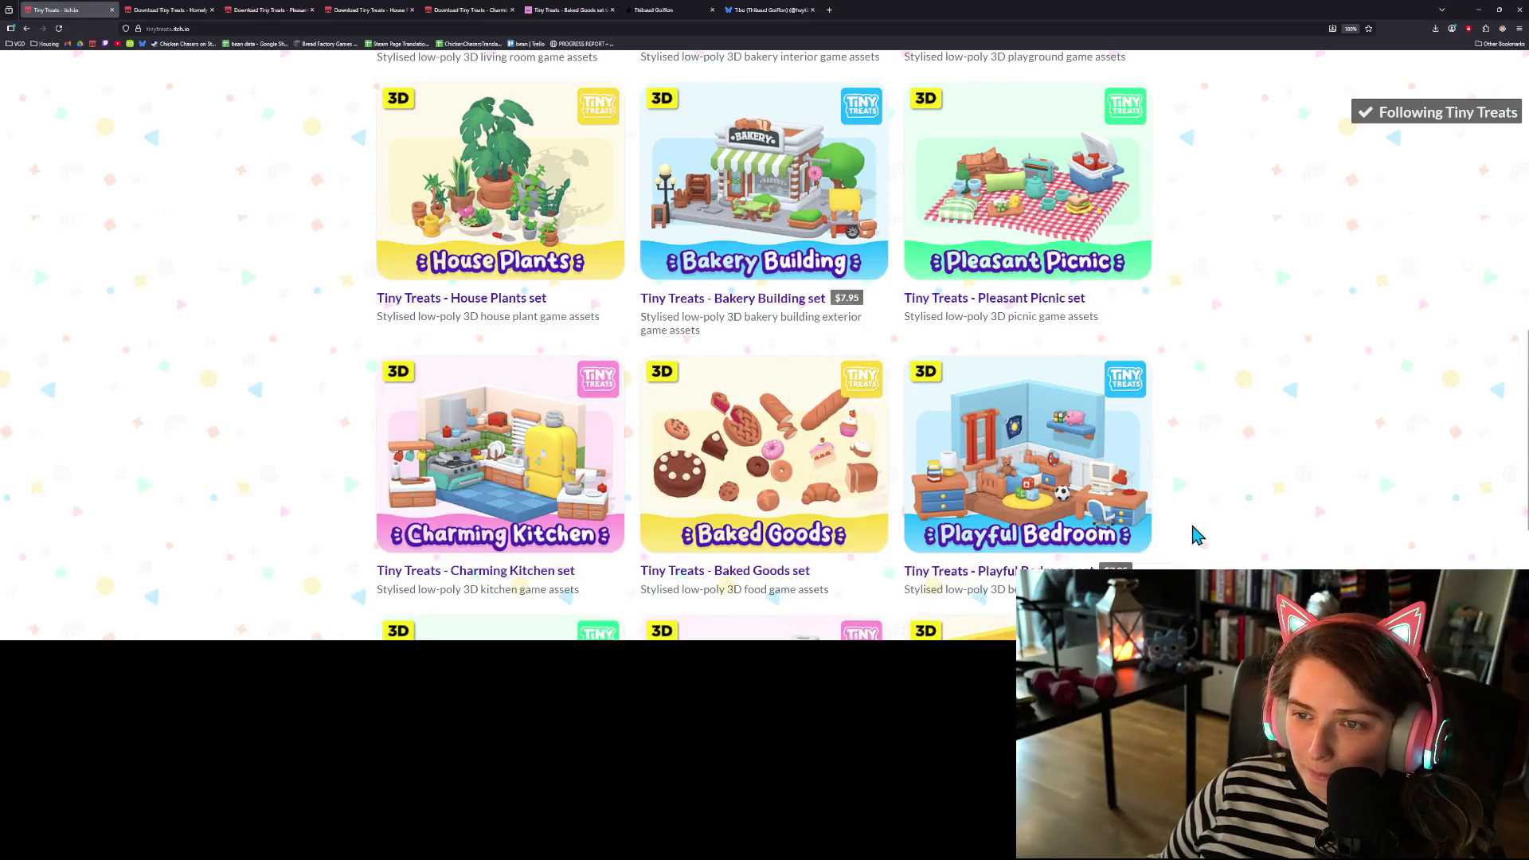
- Browse the Tiny Treats asset sets on itch.io, then minimize the browser to return to Godot
scroll(down, 3)
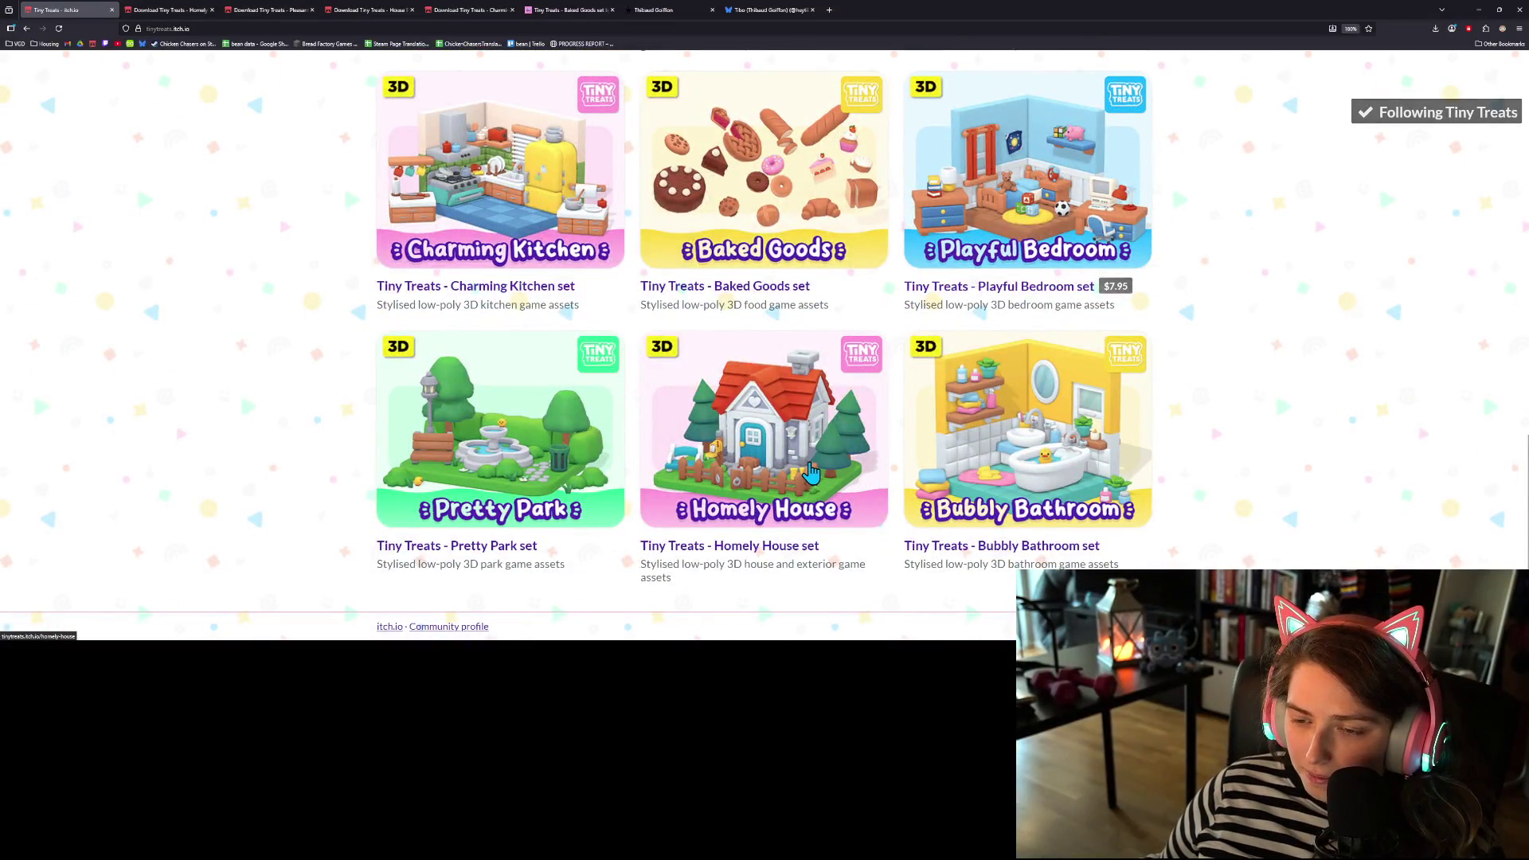
scroll(up, 3)
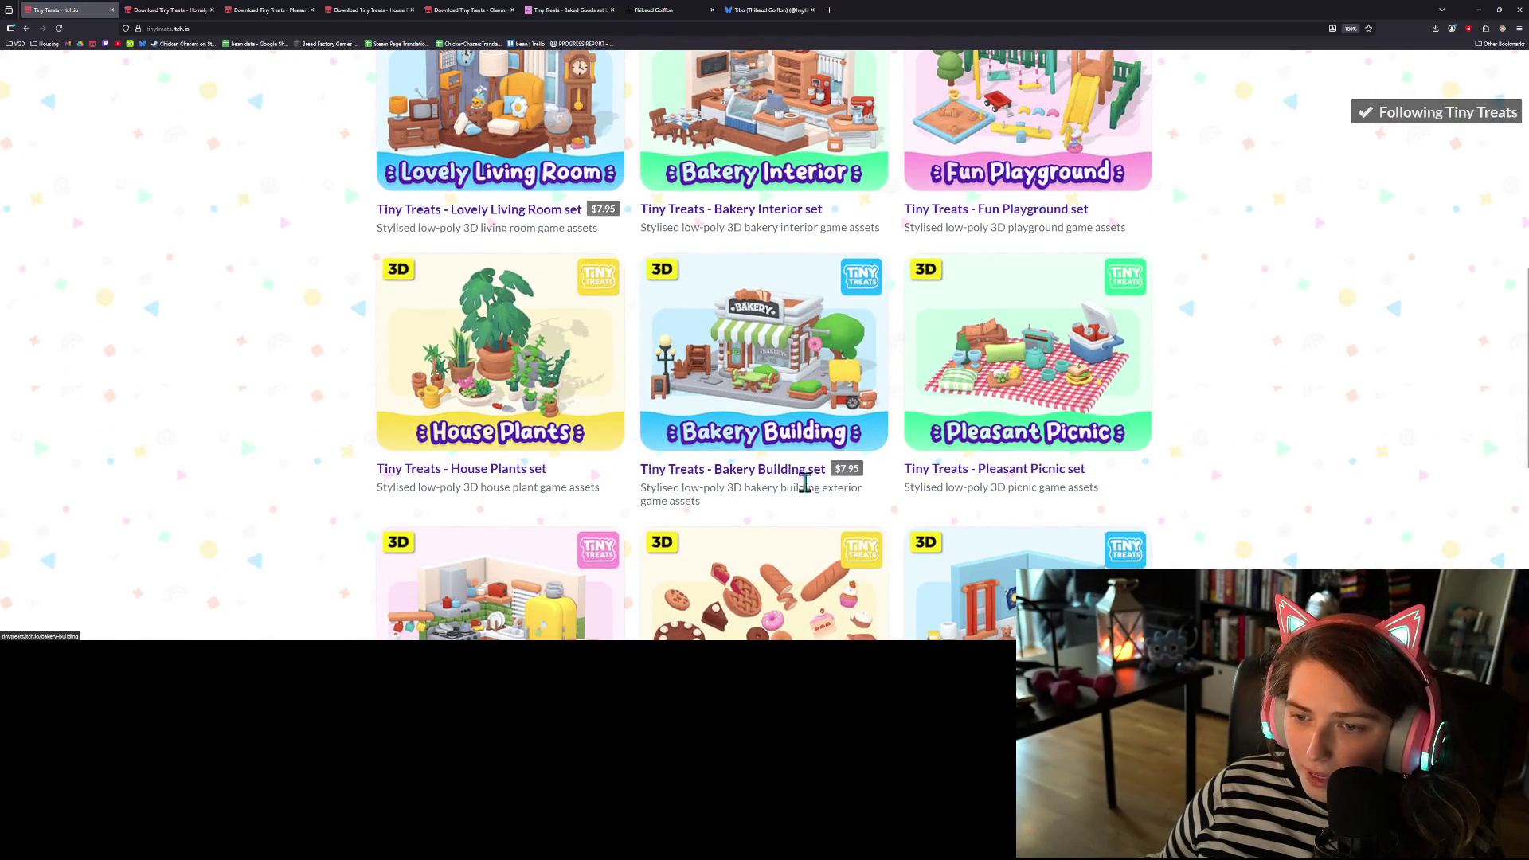
scroll(down, 3)
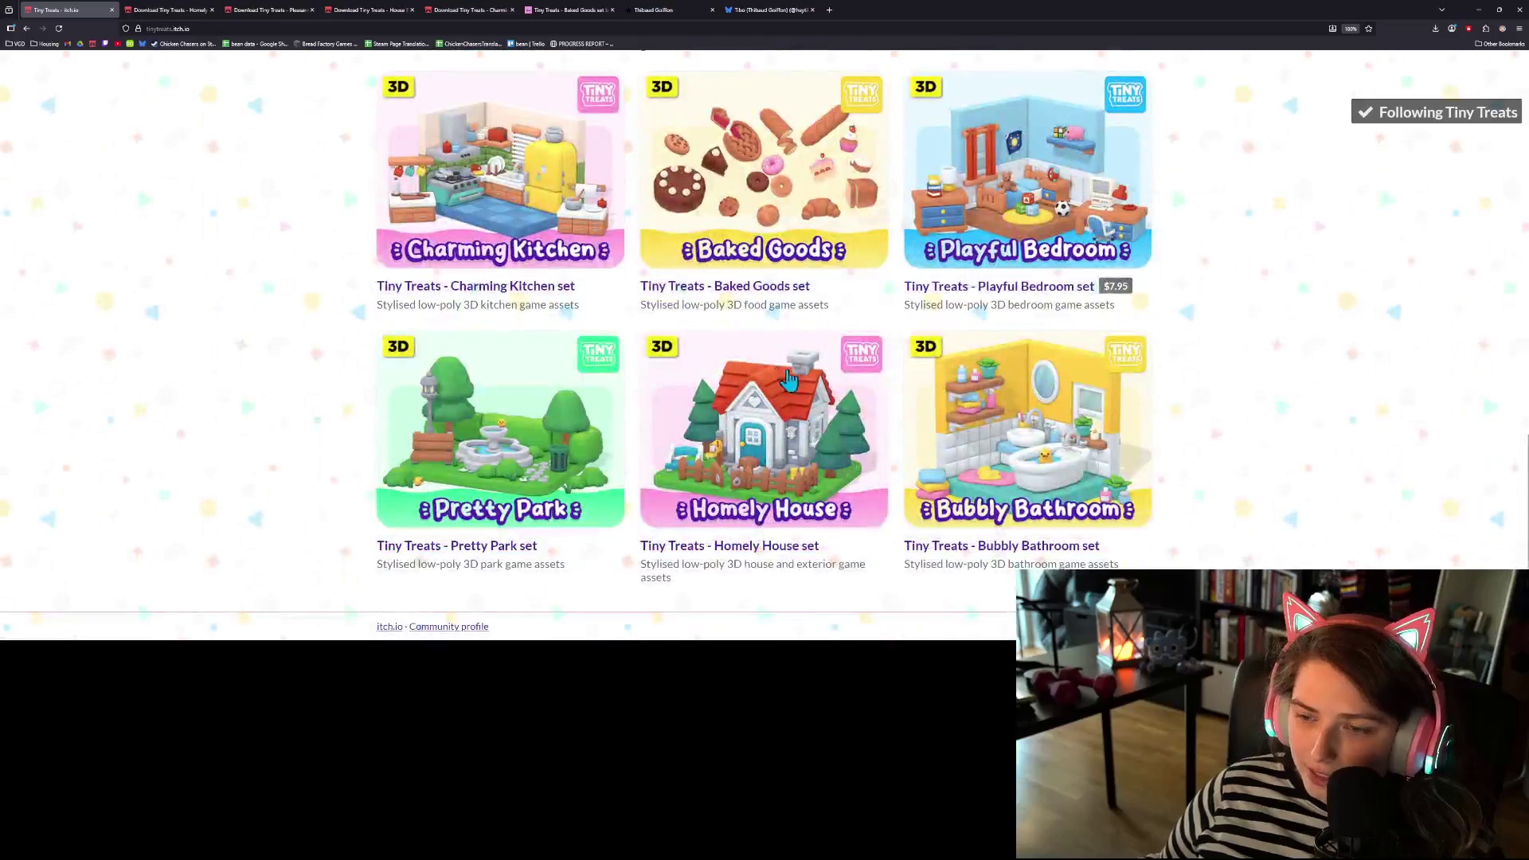
scroll(up, 3)
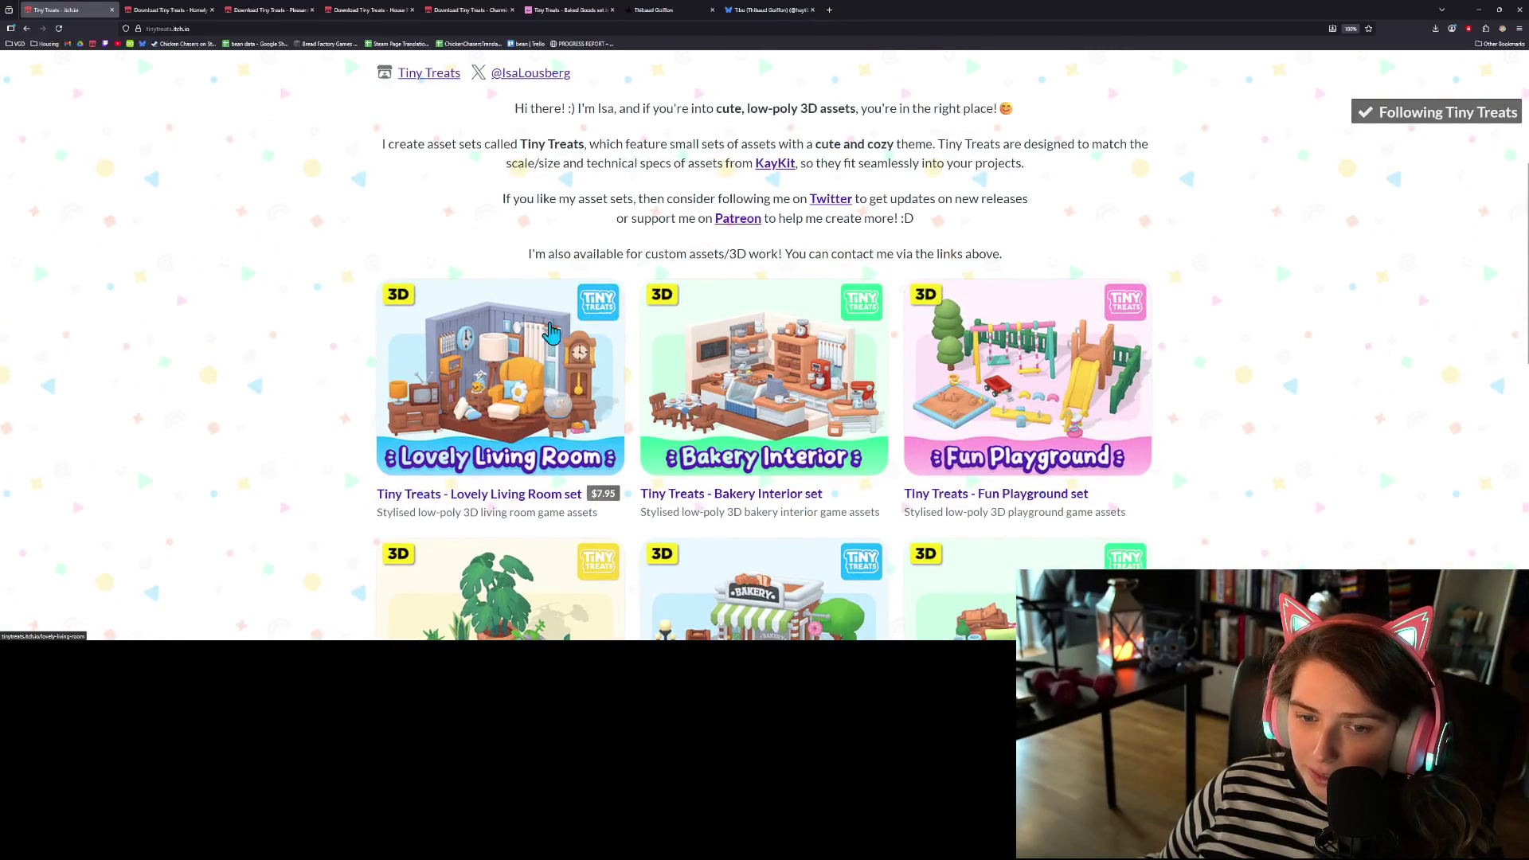
scroll(down, 3)
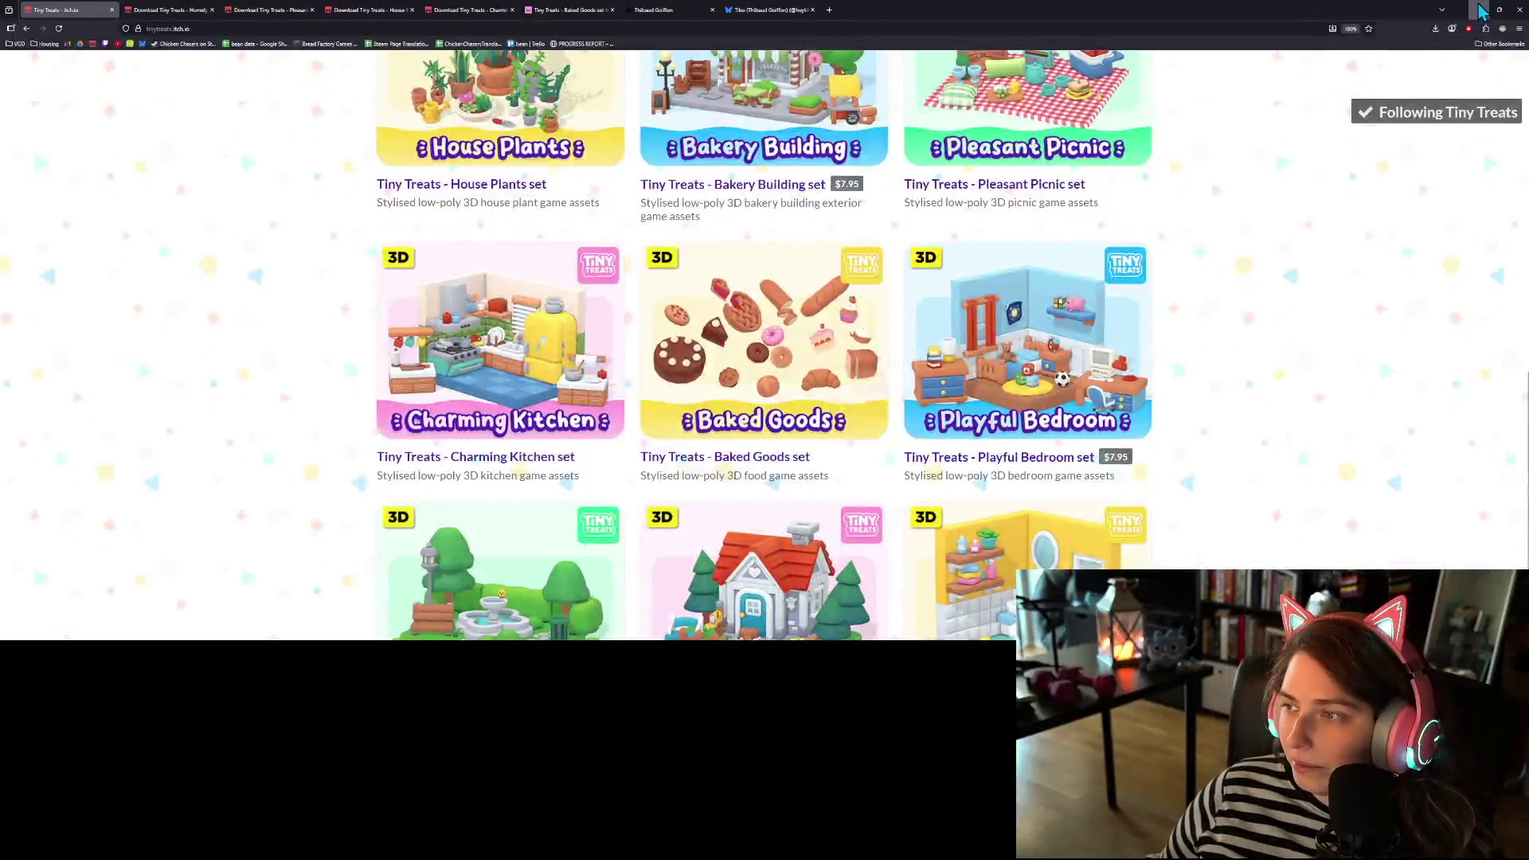
click(1478, 11)
drag(686, 309, 522, 404)
drag(566, 212, 862, 364)
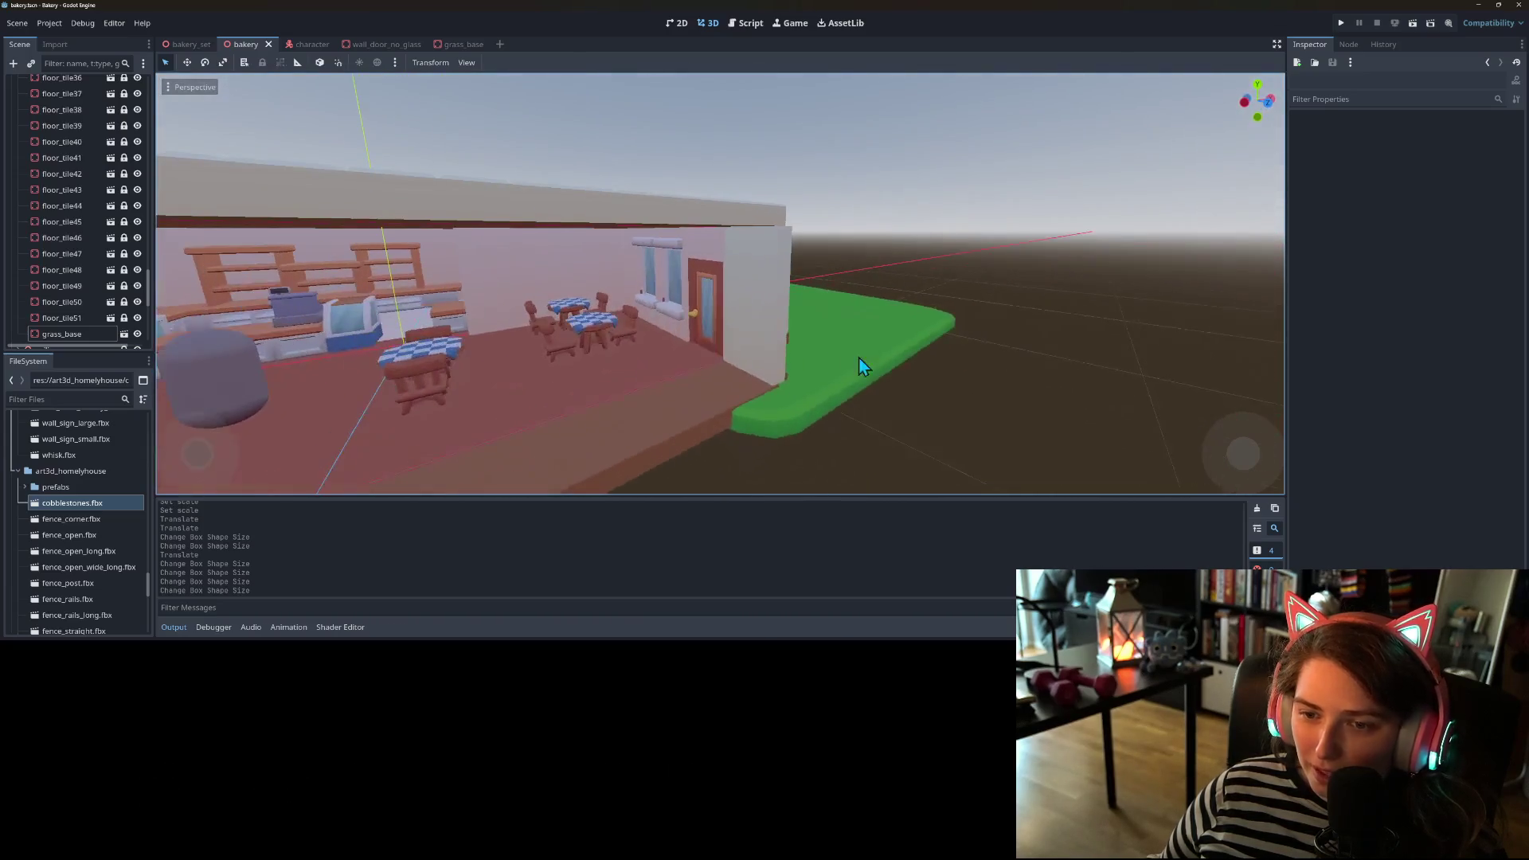
drag(733, 361, 743, 404)
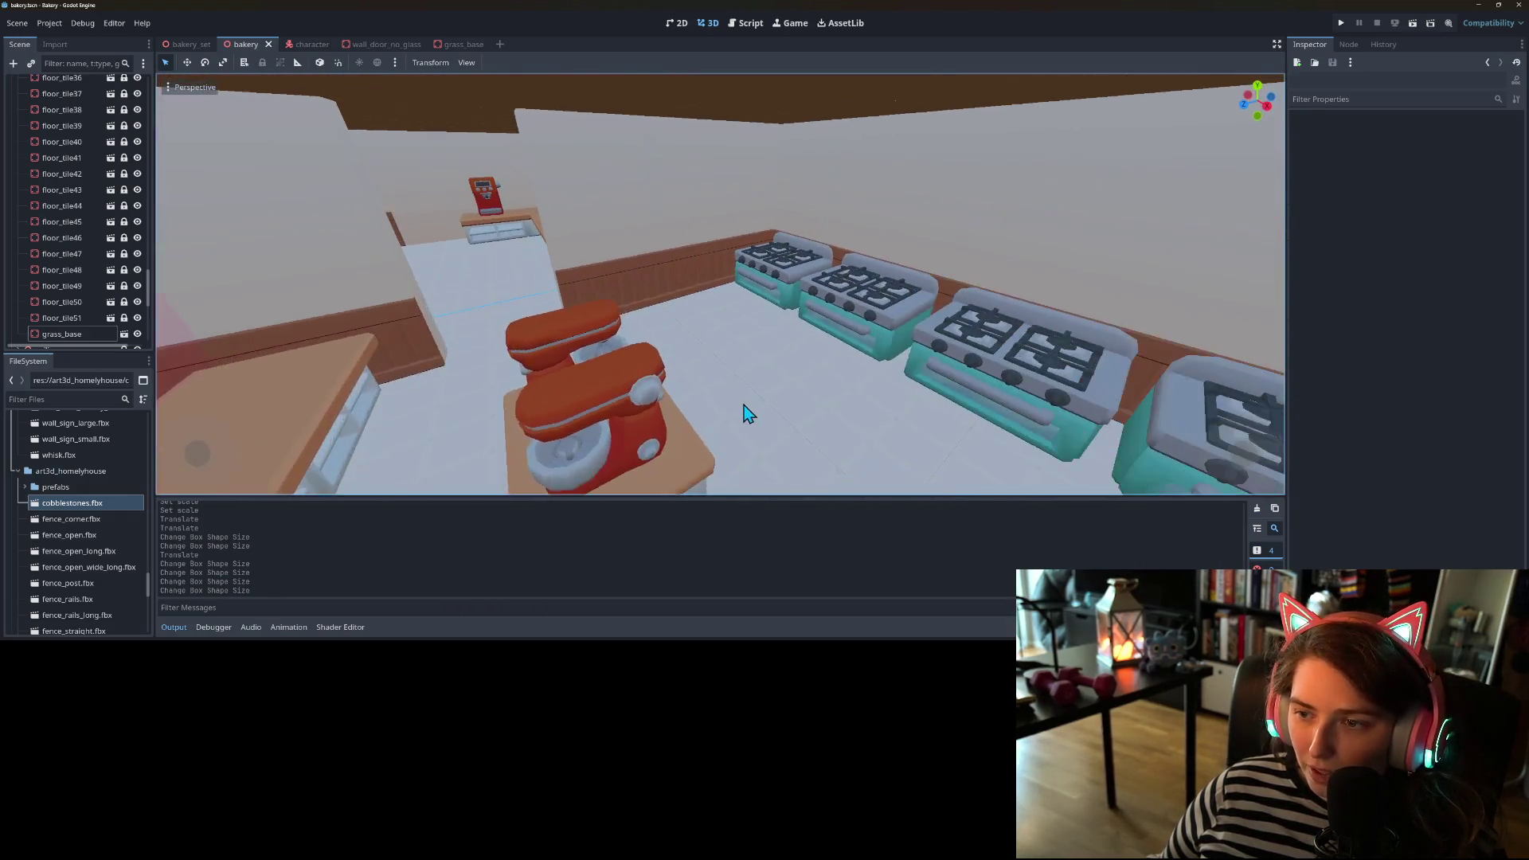
drag(632, 371, 162, 393)
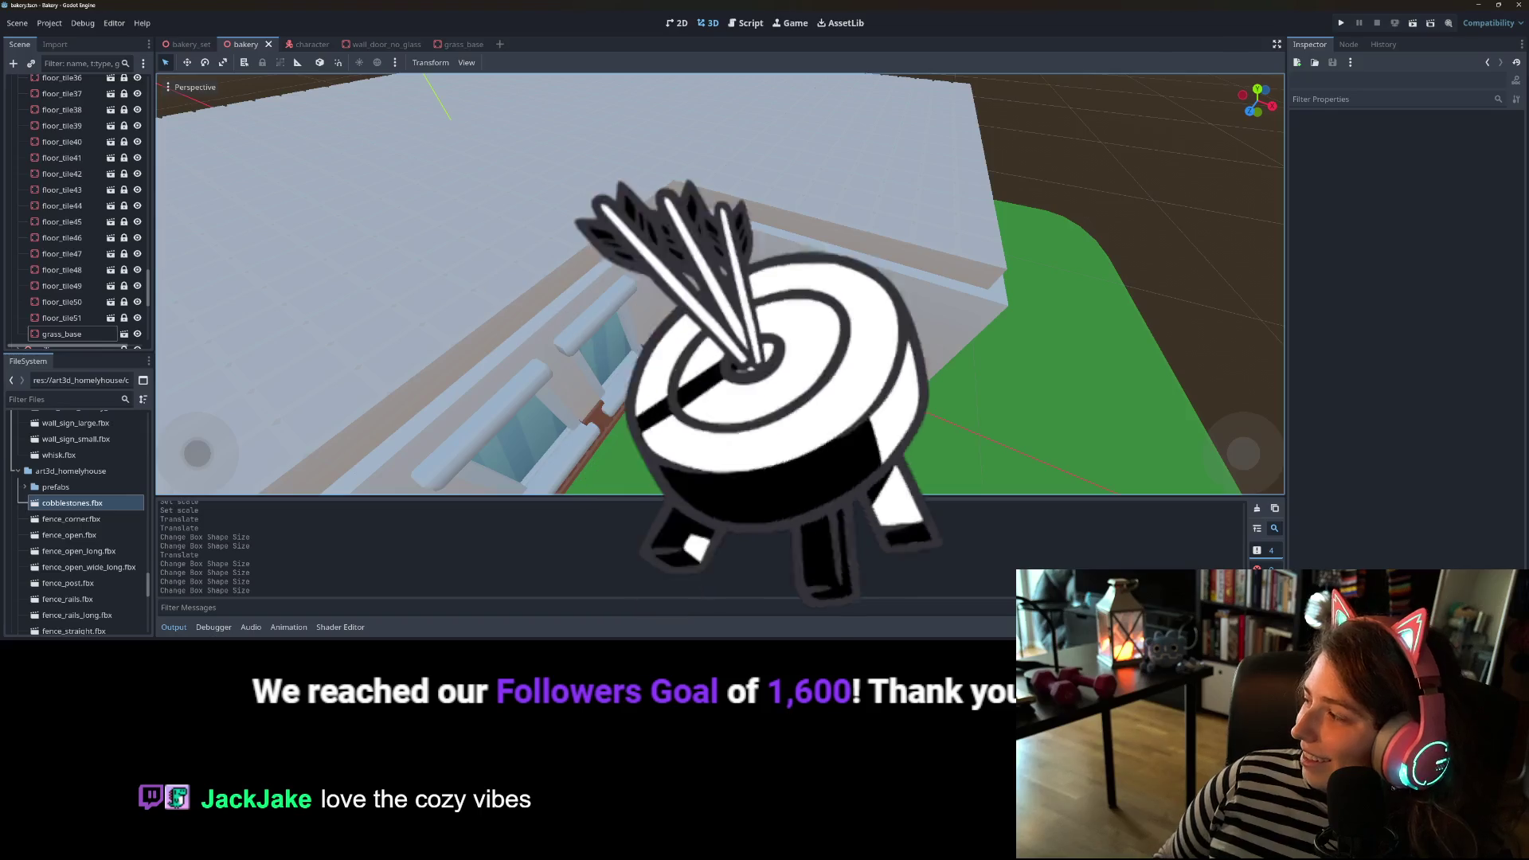
scroll(down, 3)
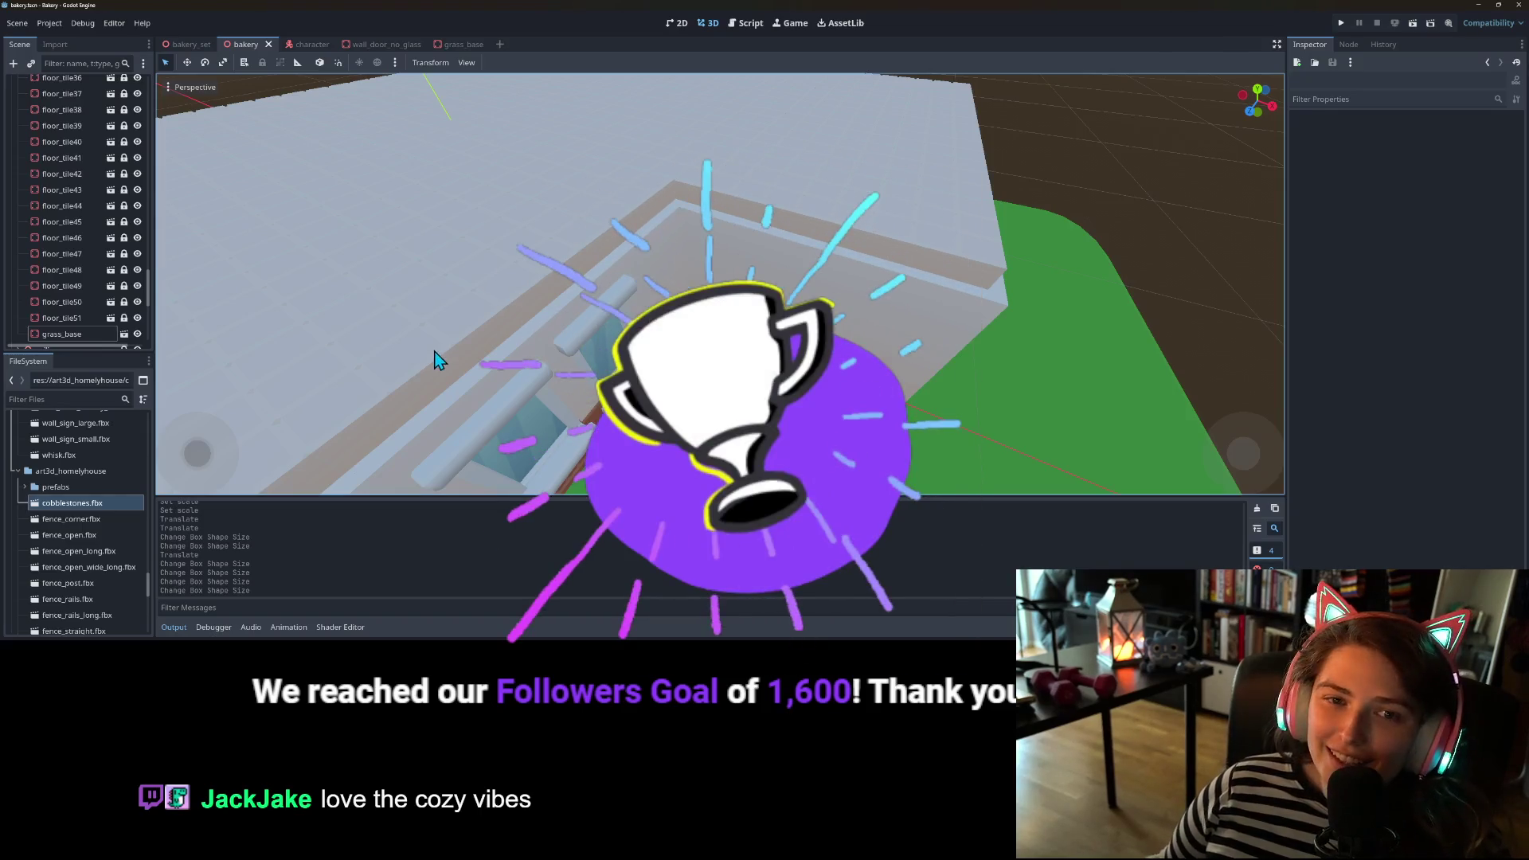
scroll(up, 3)
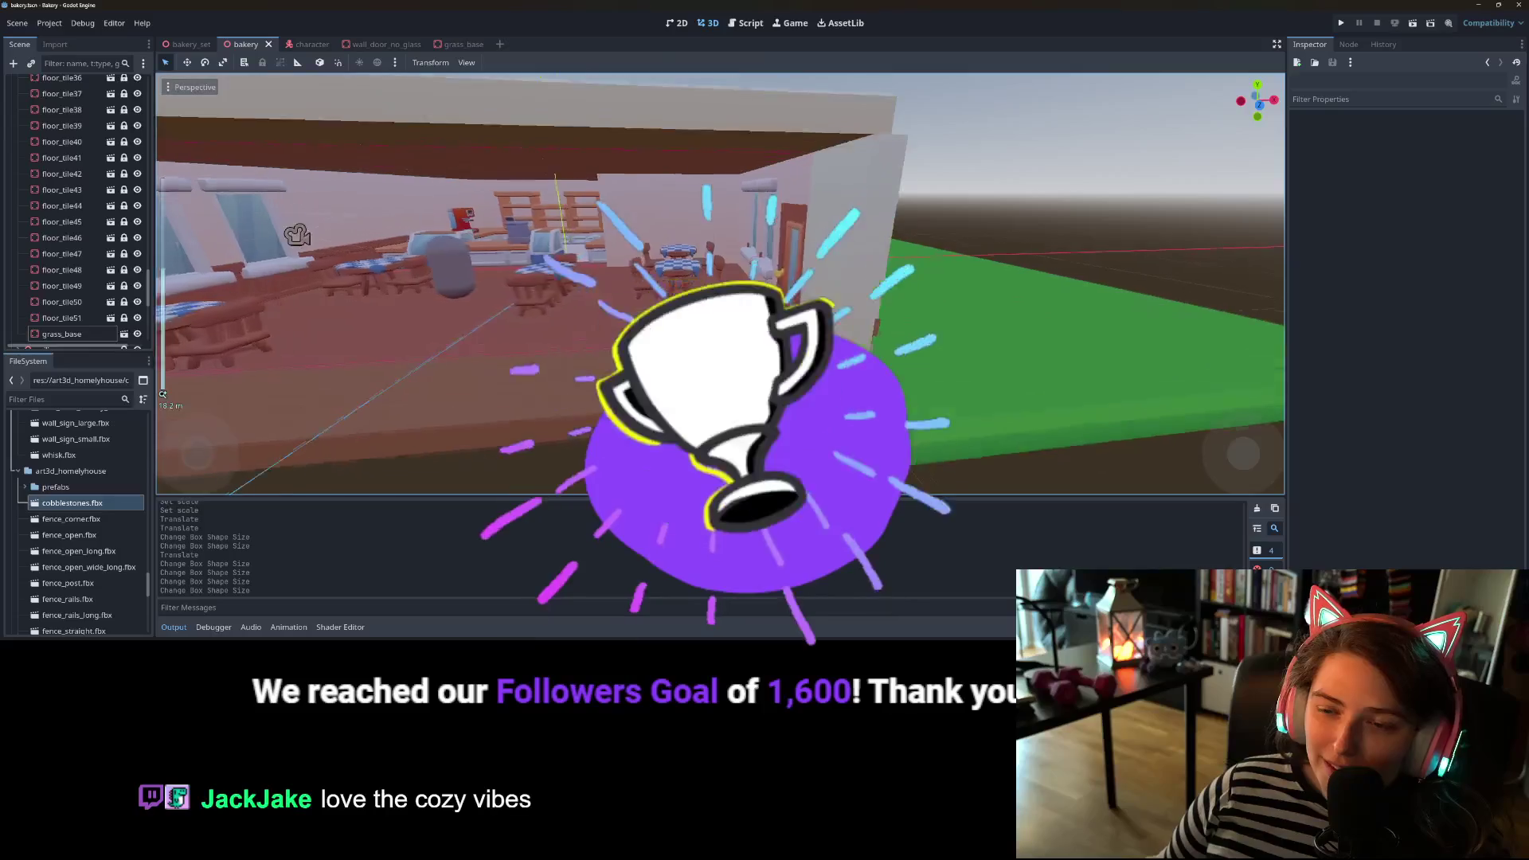
scroll(down, 3)
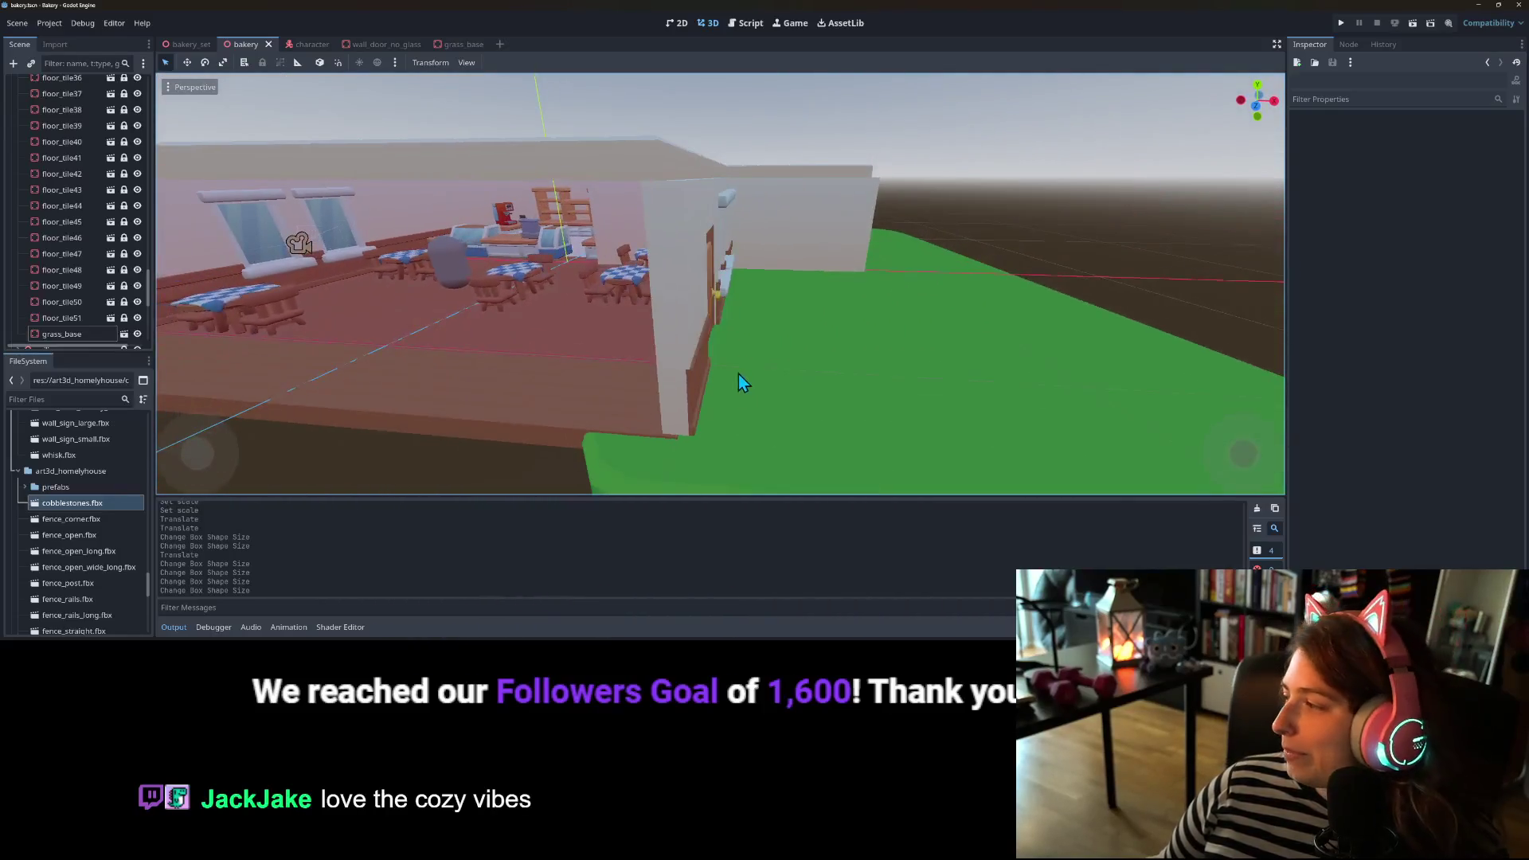
drag(749, 363, 713, 365)
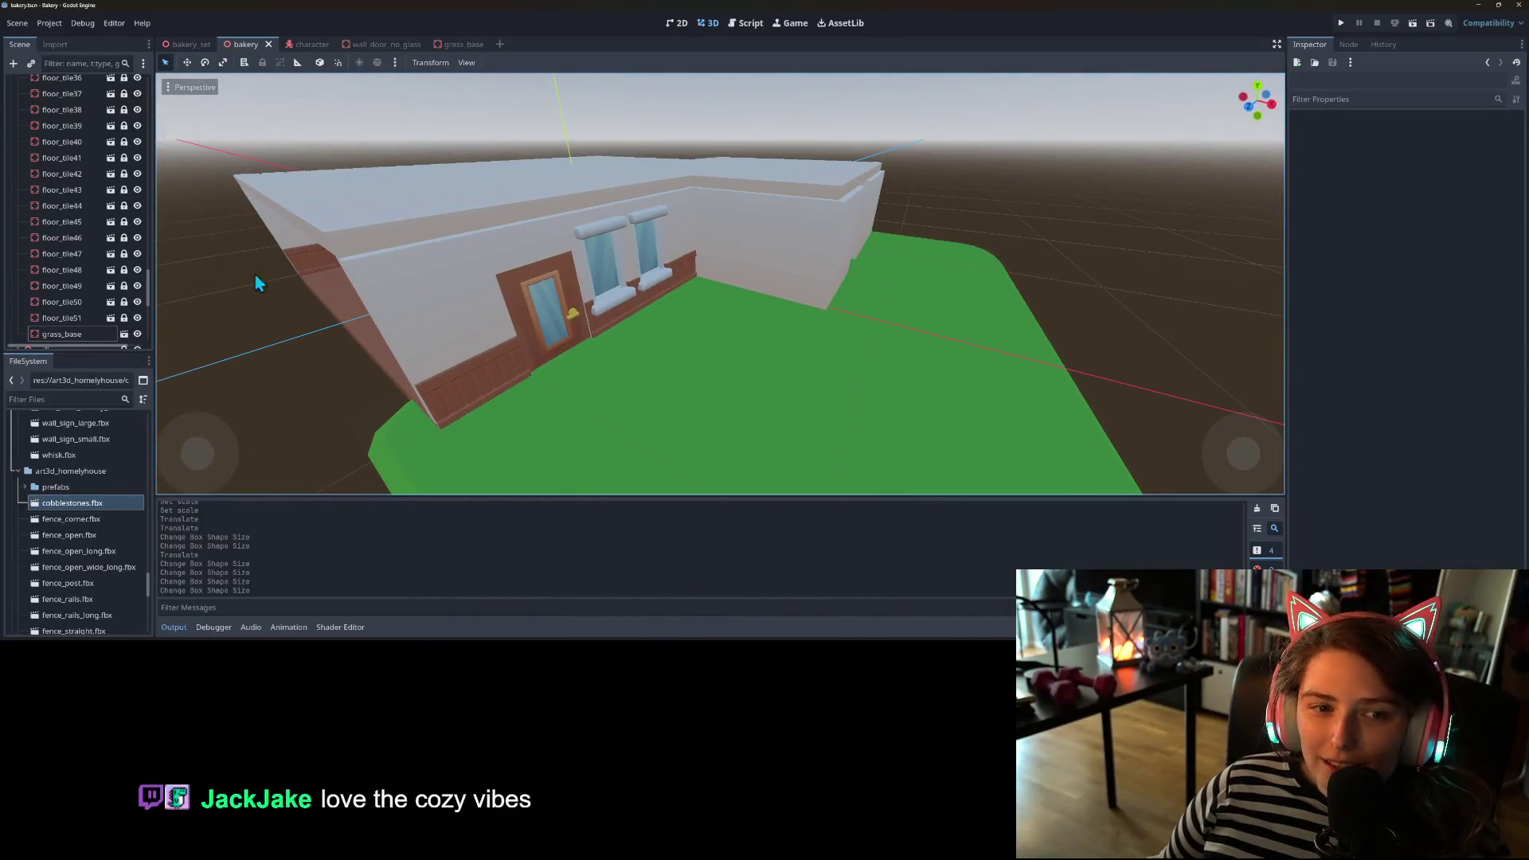
scroll(down, 3)
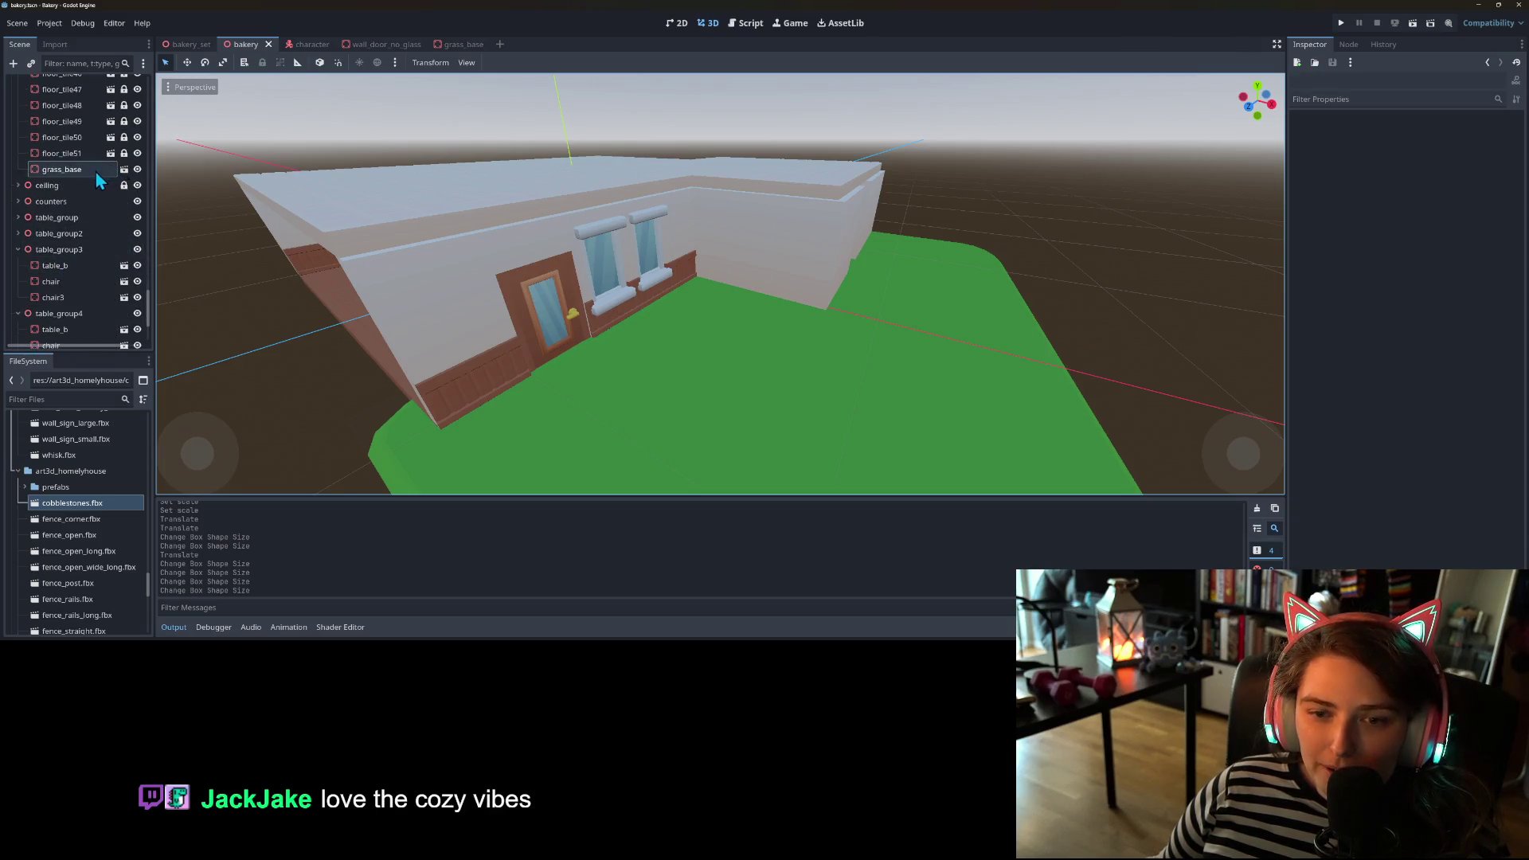
scroll(down, 3)
scroll(up, 3)
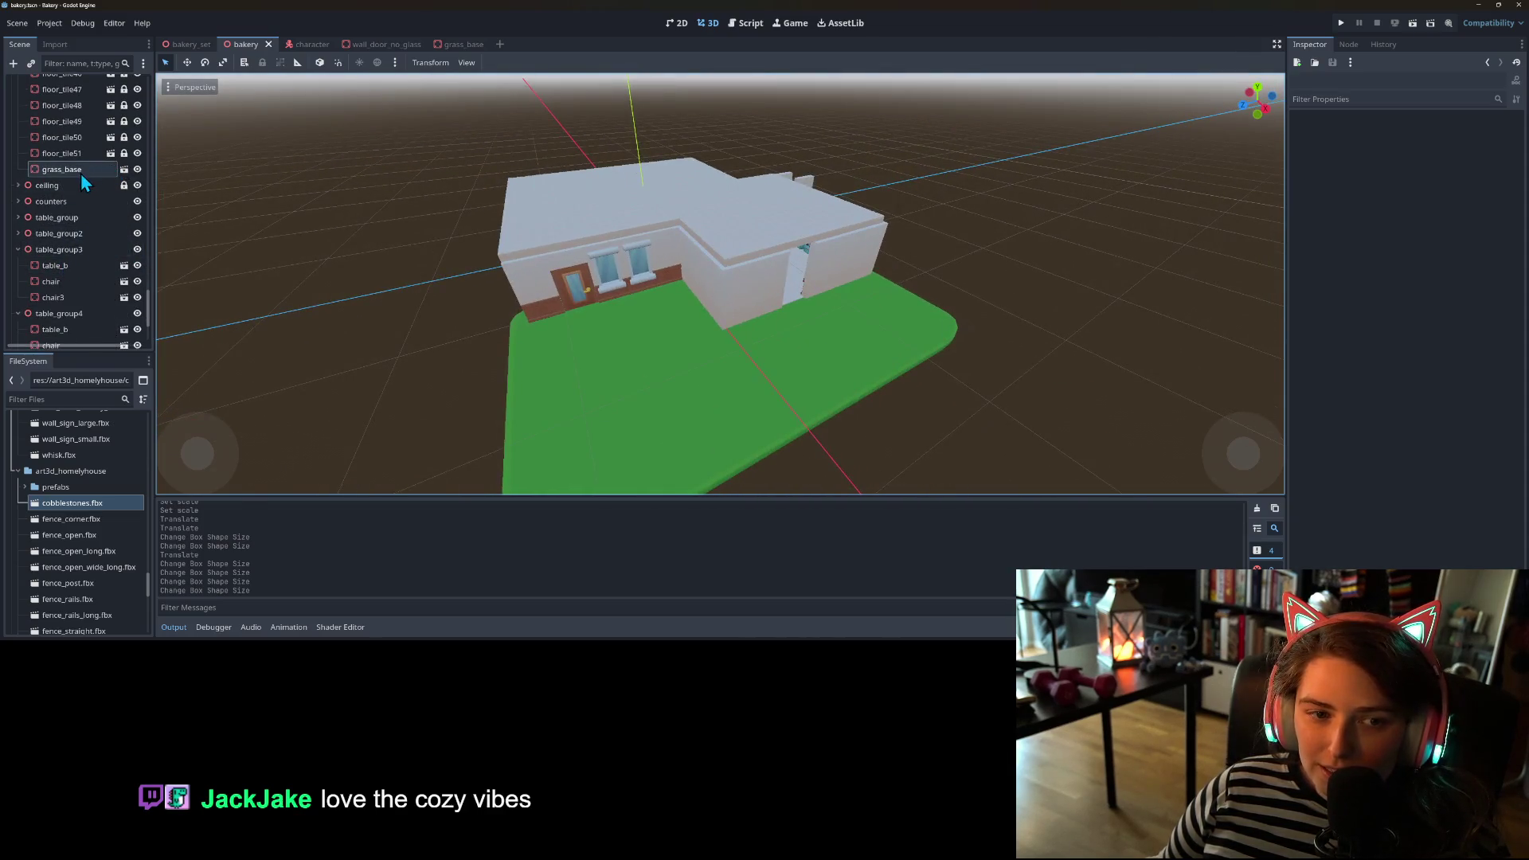
- Add cobblestones.fbx as a child of grass_base and place it on the lawn by the wall
right_click(81, 175)
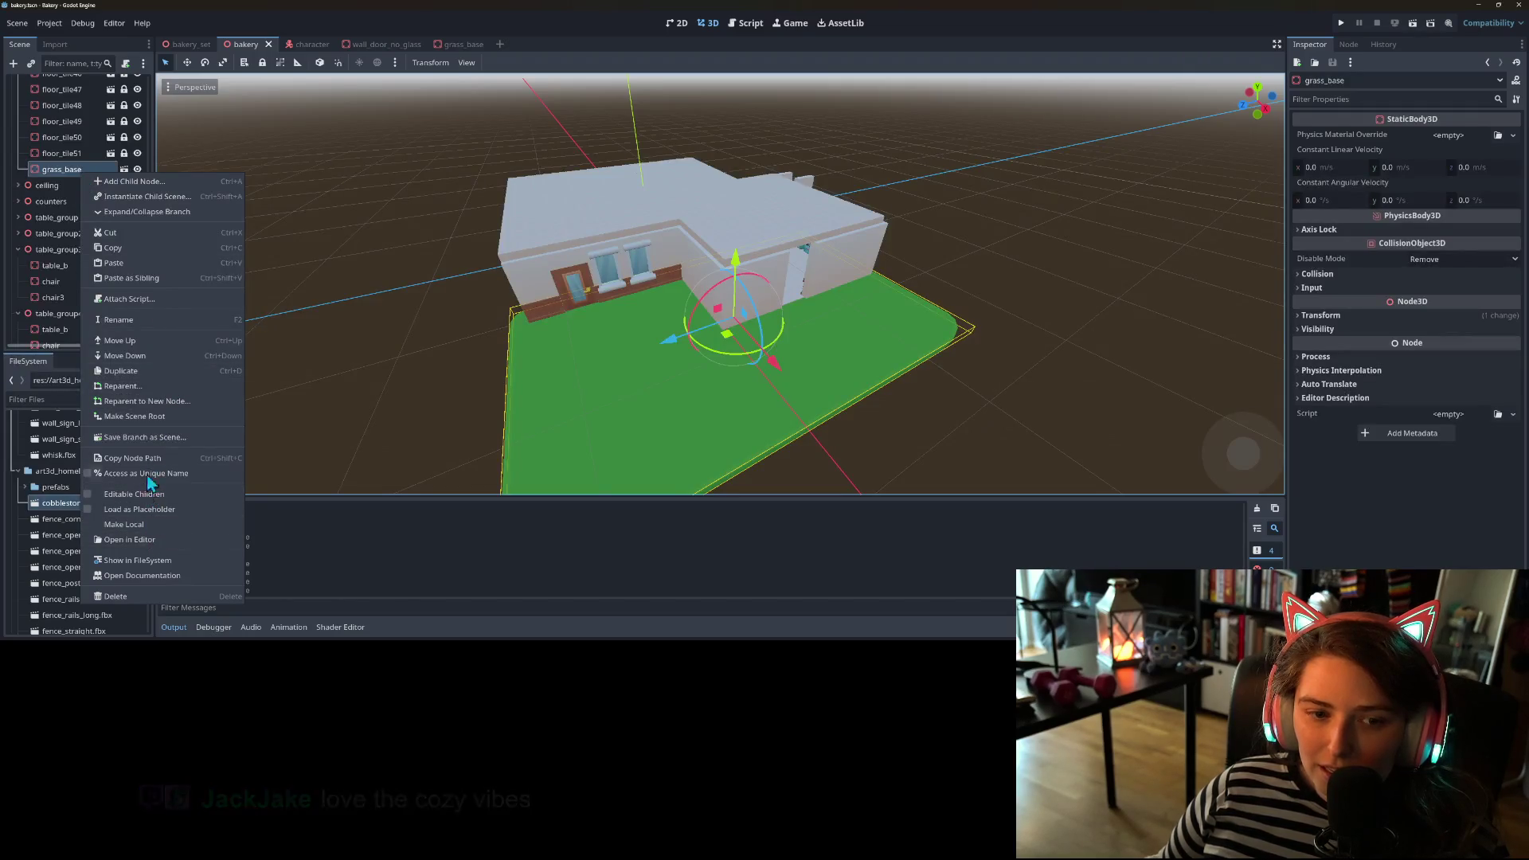
click(259, 66)
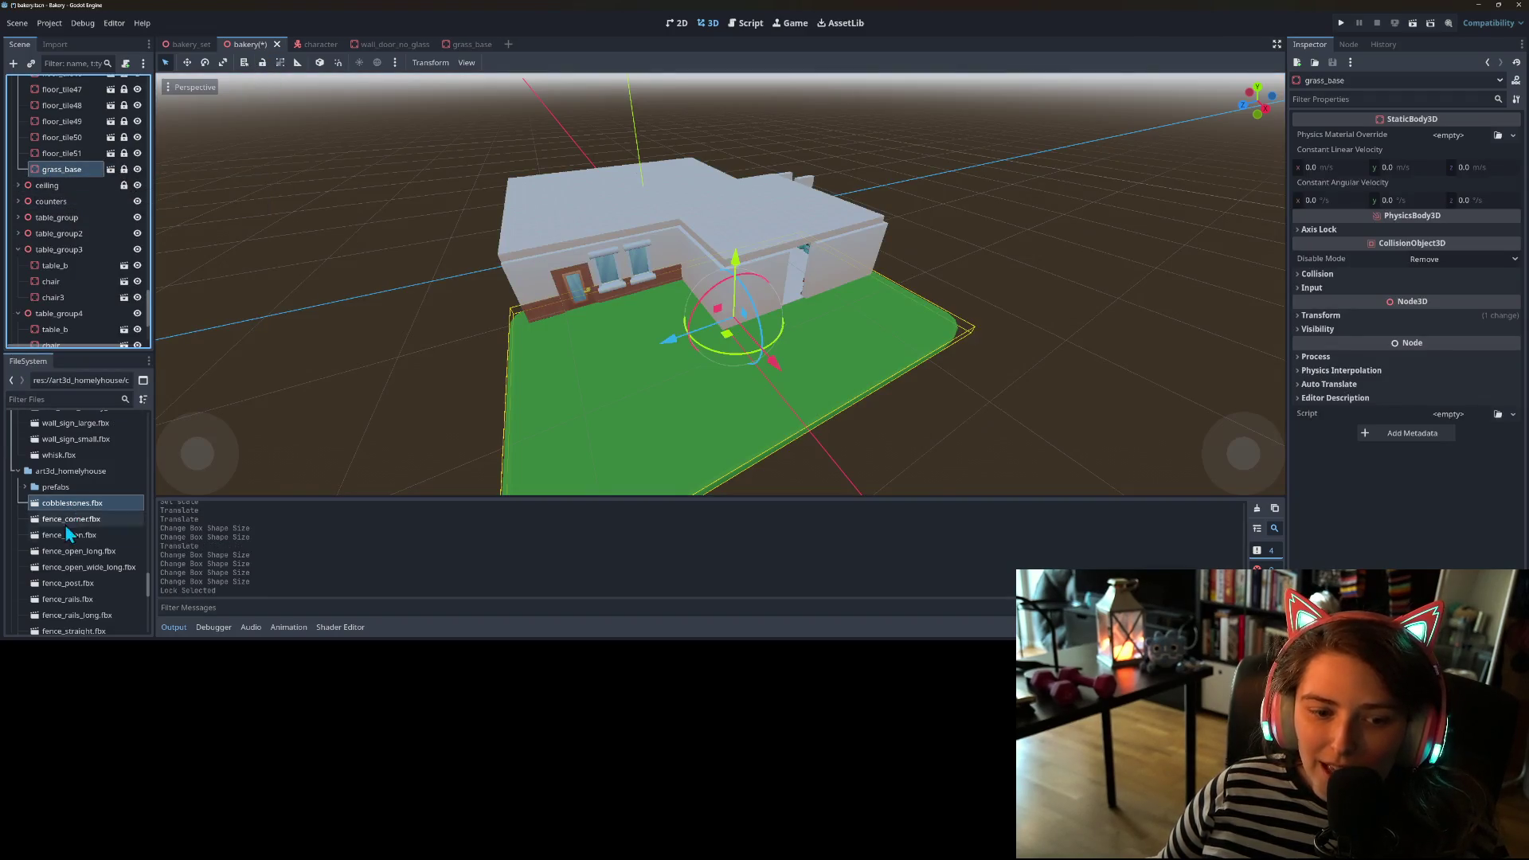
drag(73, 504, 80, 371)
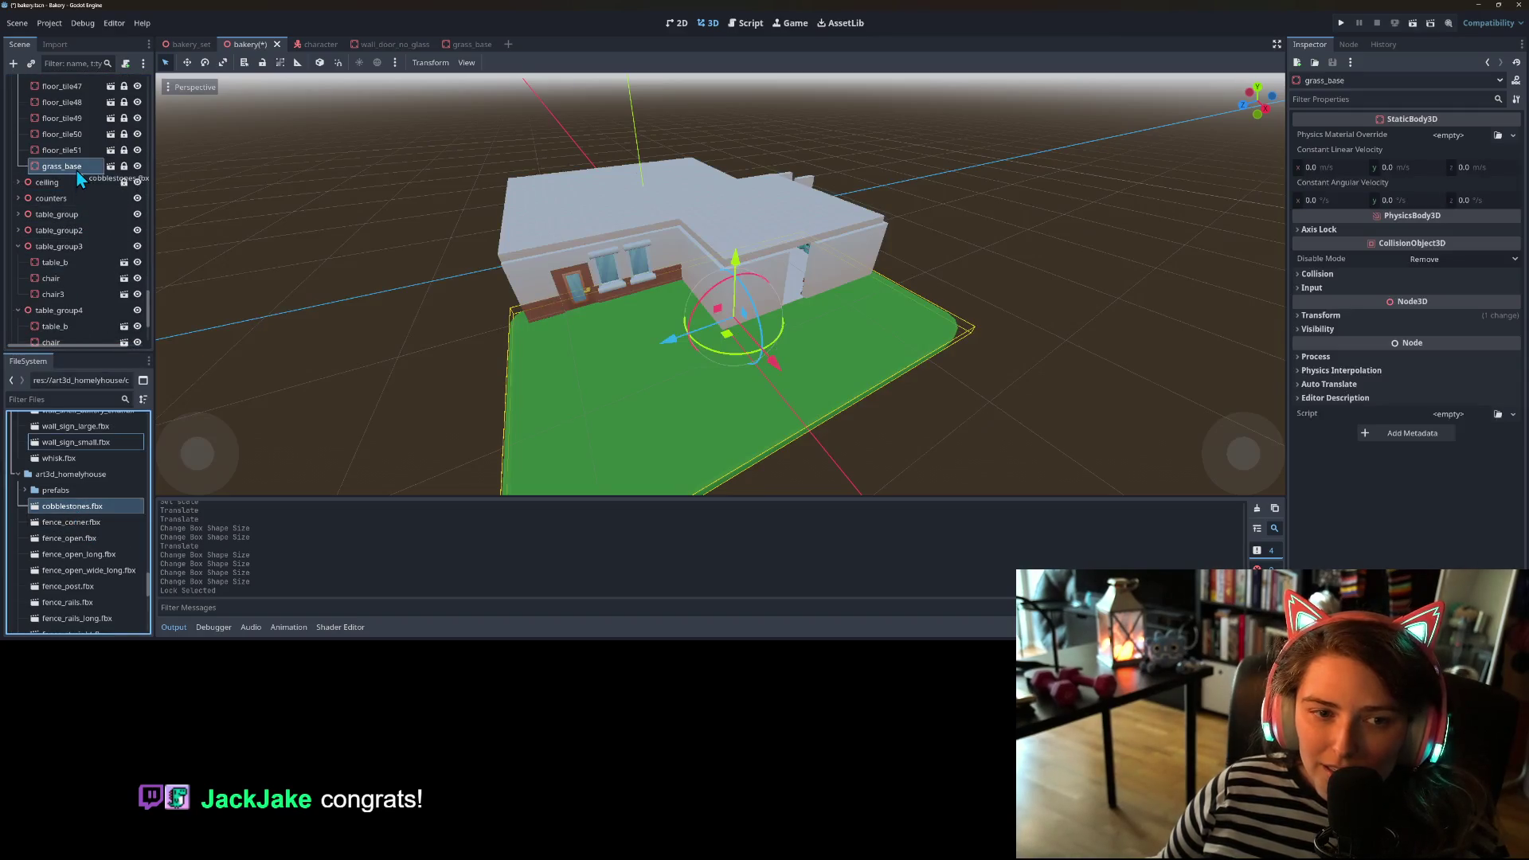
drag(76, 170, 76, 170)
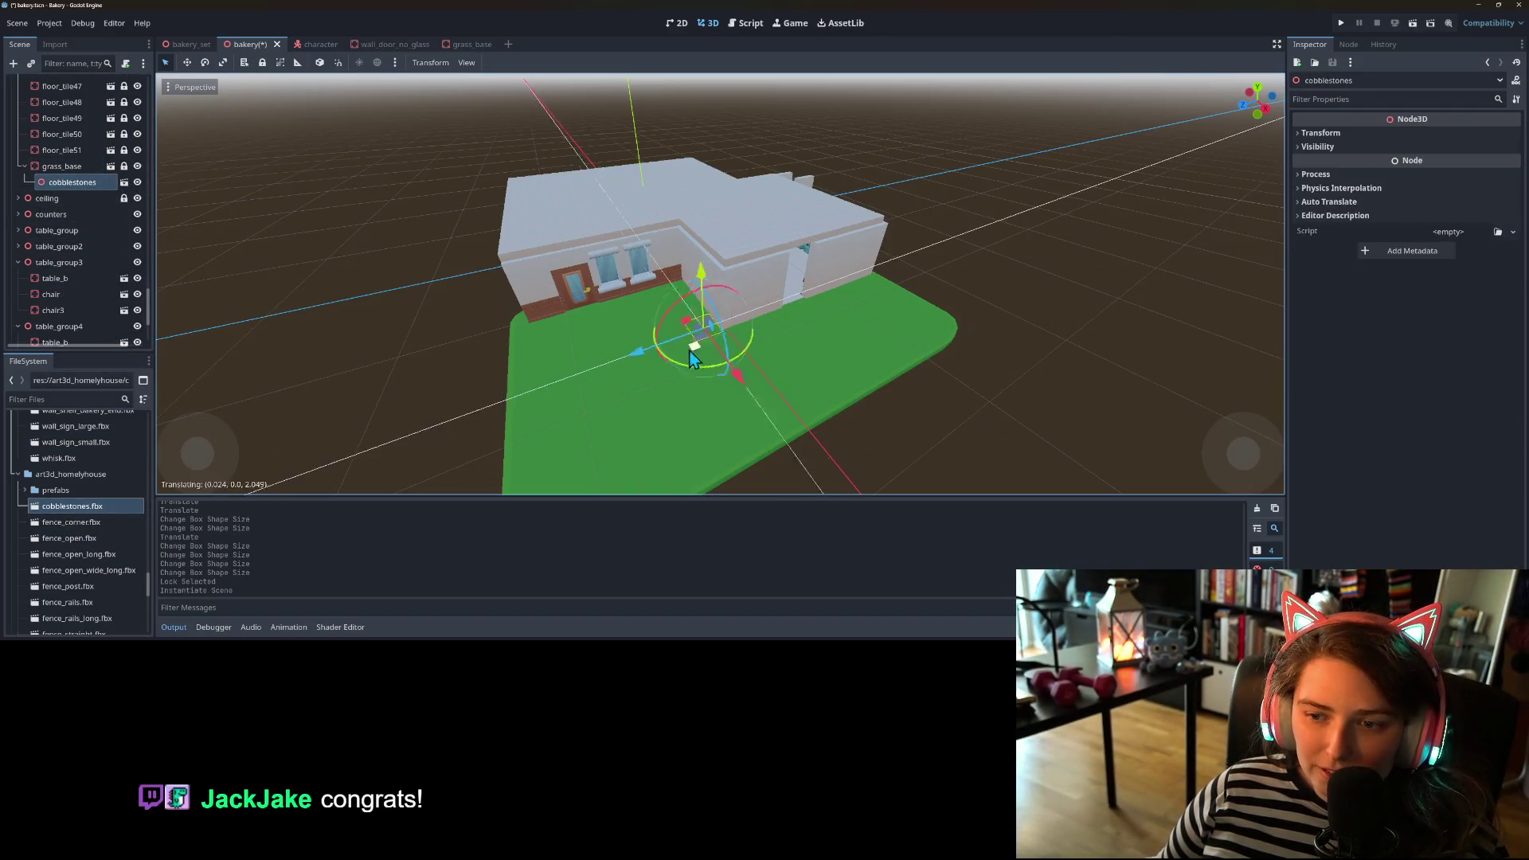
drag(610, 374, 566, 352)
scroll(up, 3)
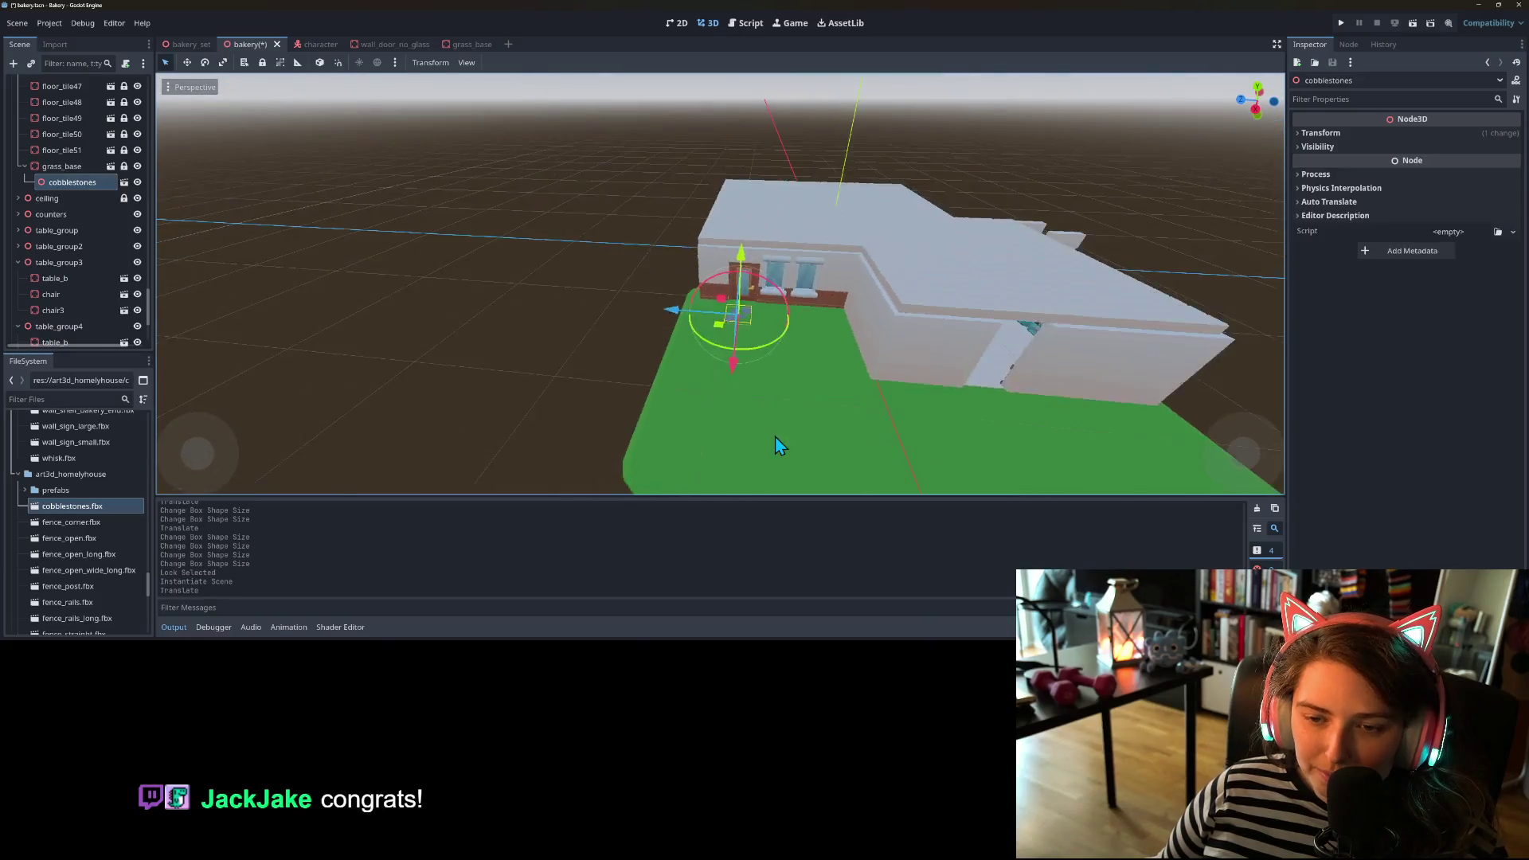
drag(780, 450, 887, 448)
scroll(up, 3)
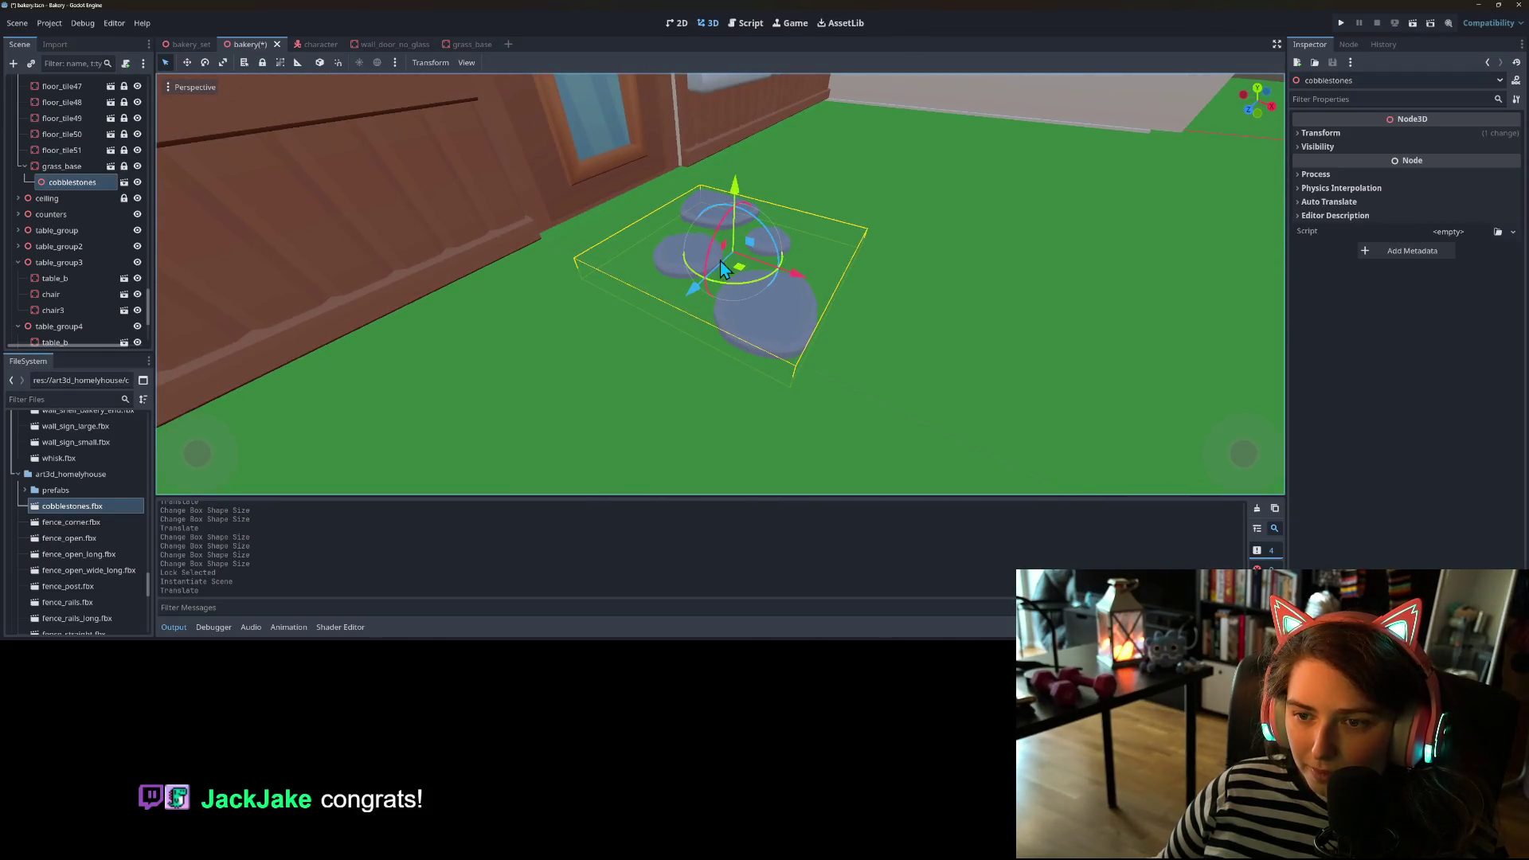
drag(740, 282, 711, 252)
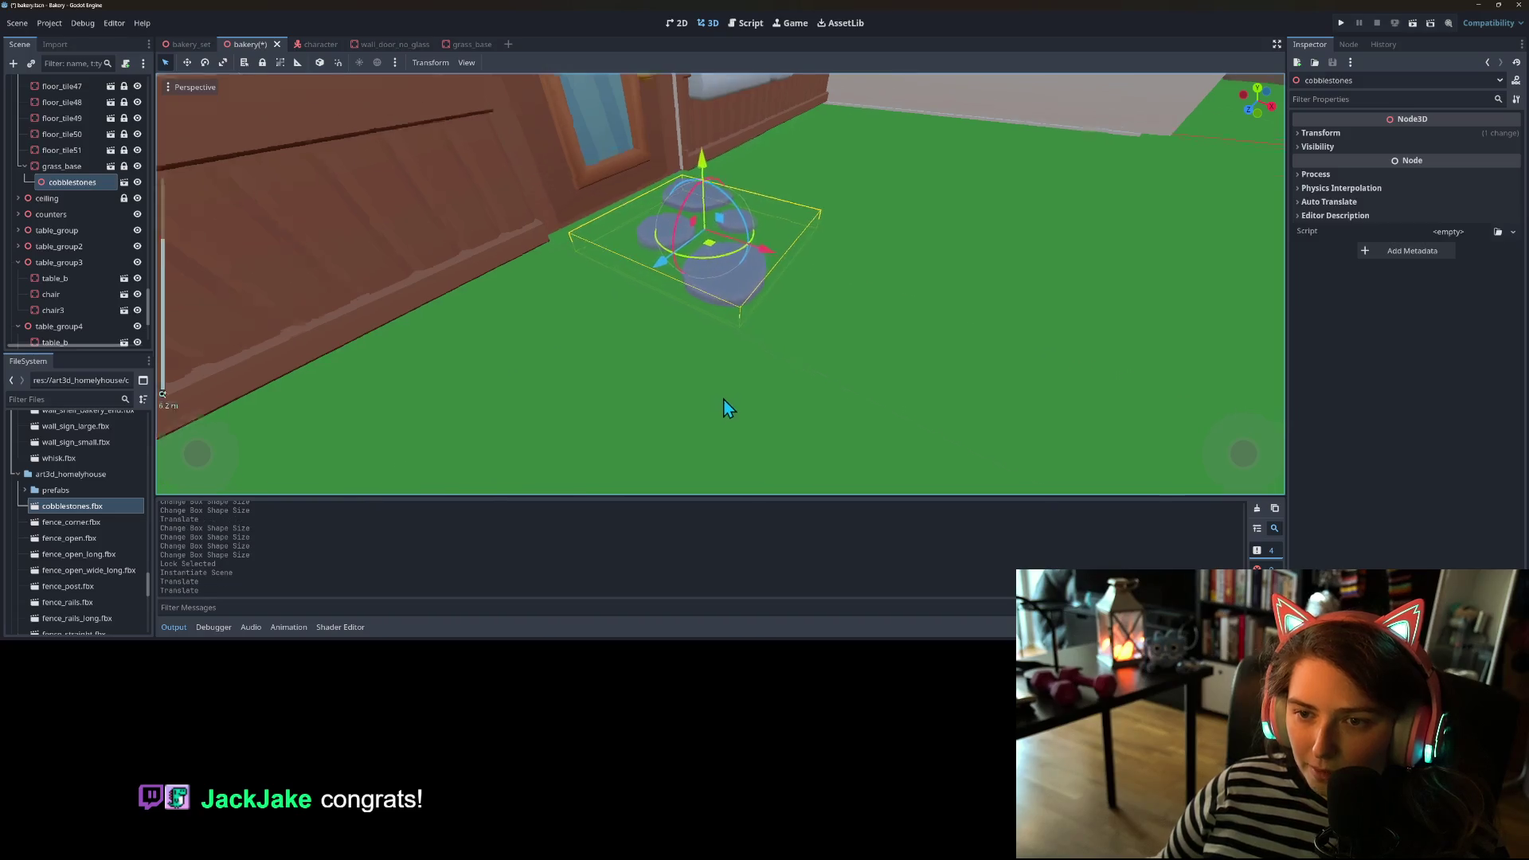
scroll(down, 3)
- Duplicate the cobblestones into copies 2 through 5 and spread them out along the path
drag(719, 432, 753, 430)
key(ctrl+d)
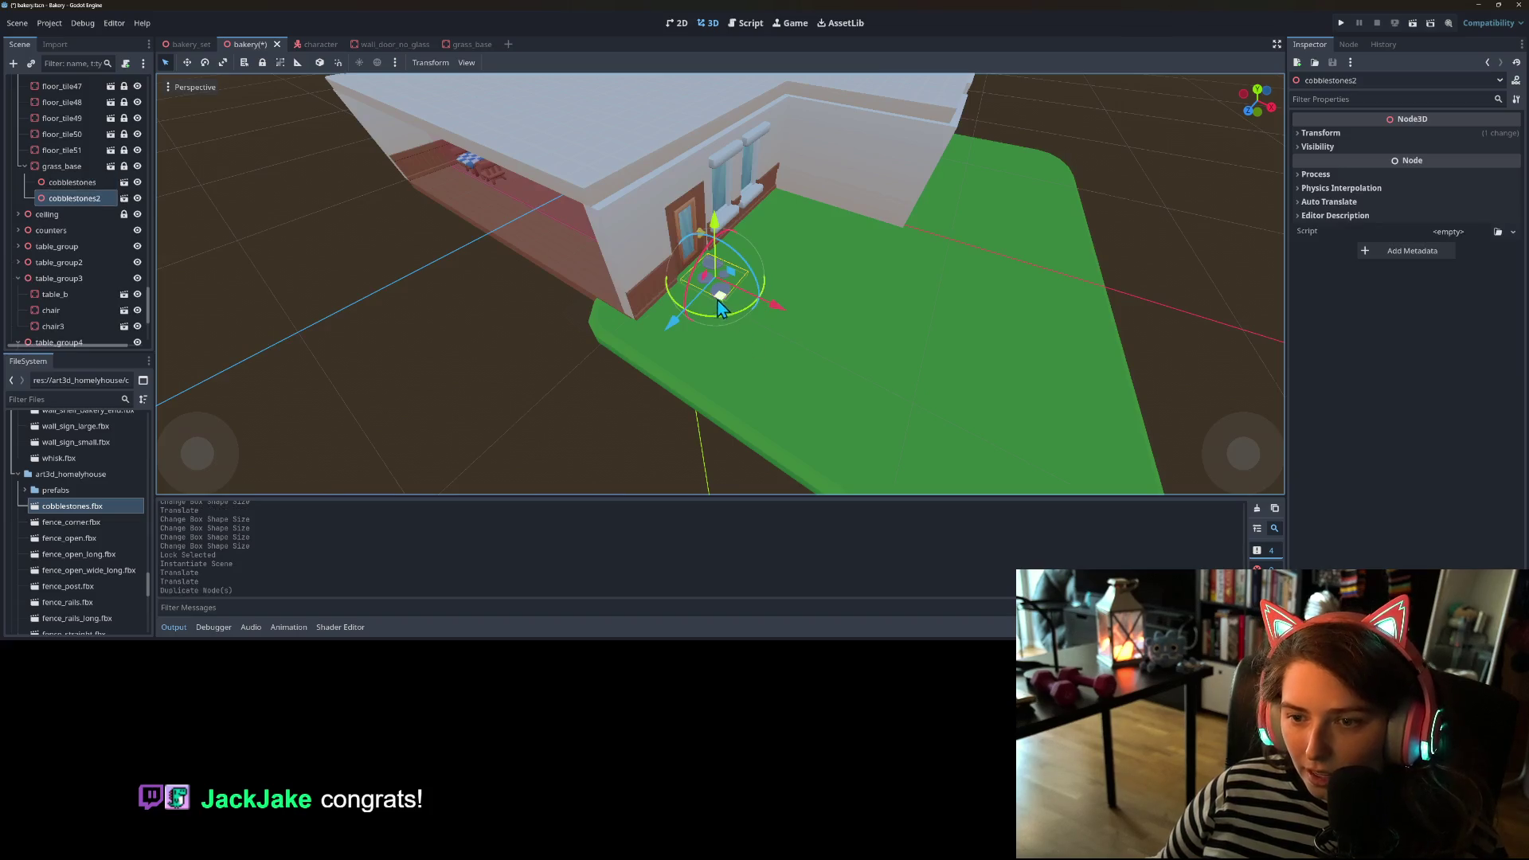
drag(768, 326, 871, 360)
key(ctrl+d)
key(ctrl+d)
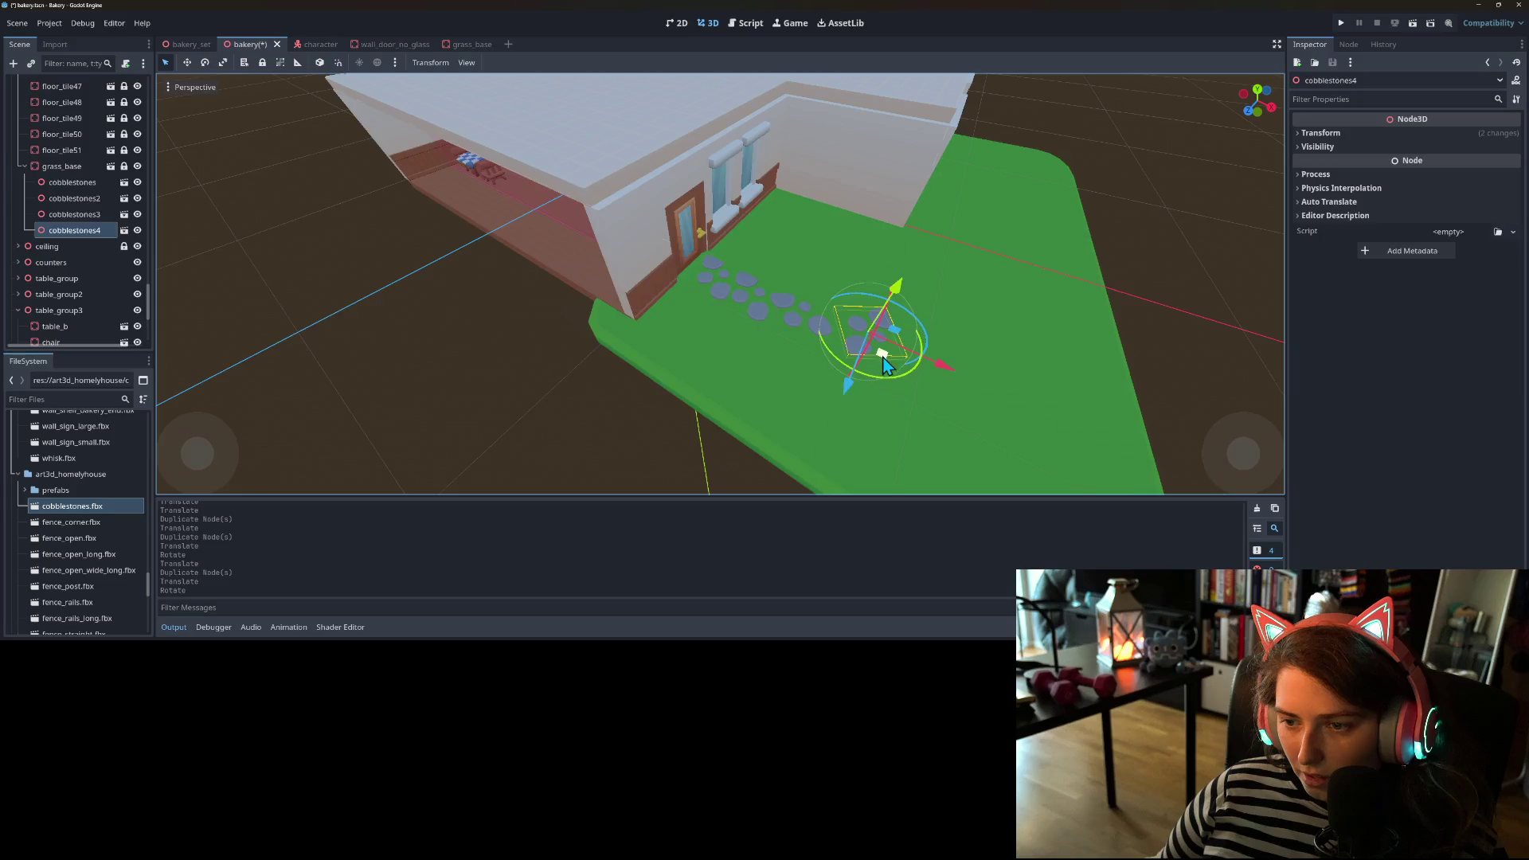
drag(869, 398, 843, 385)
scroll(down, 3)
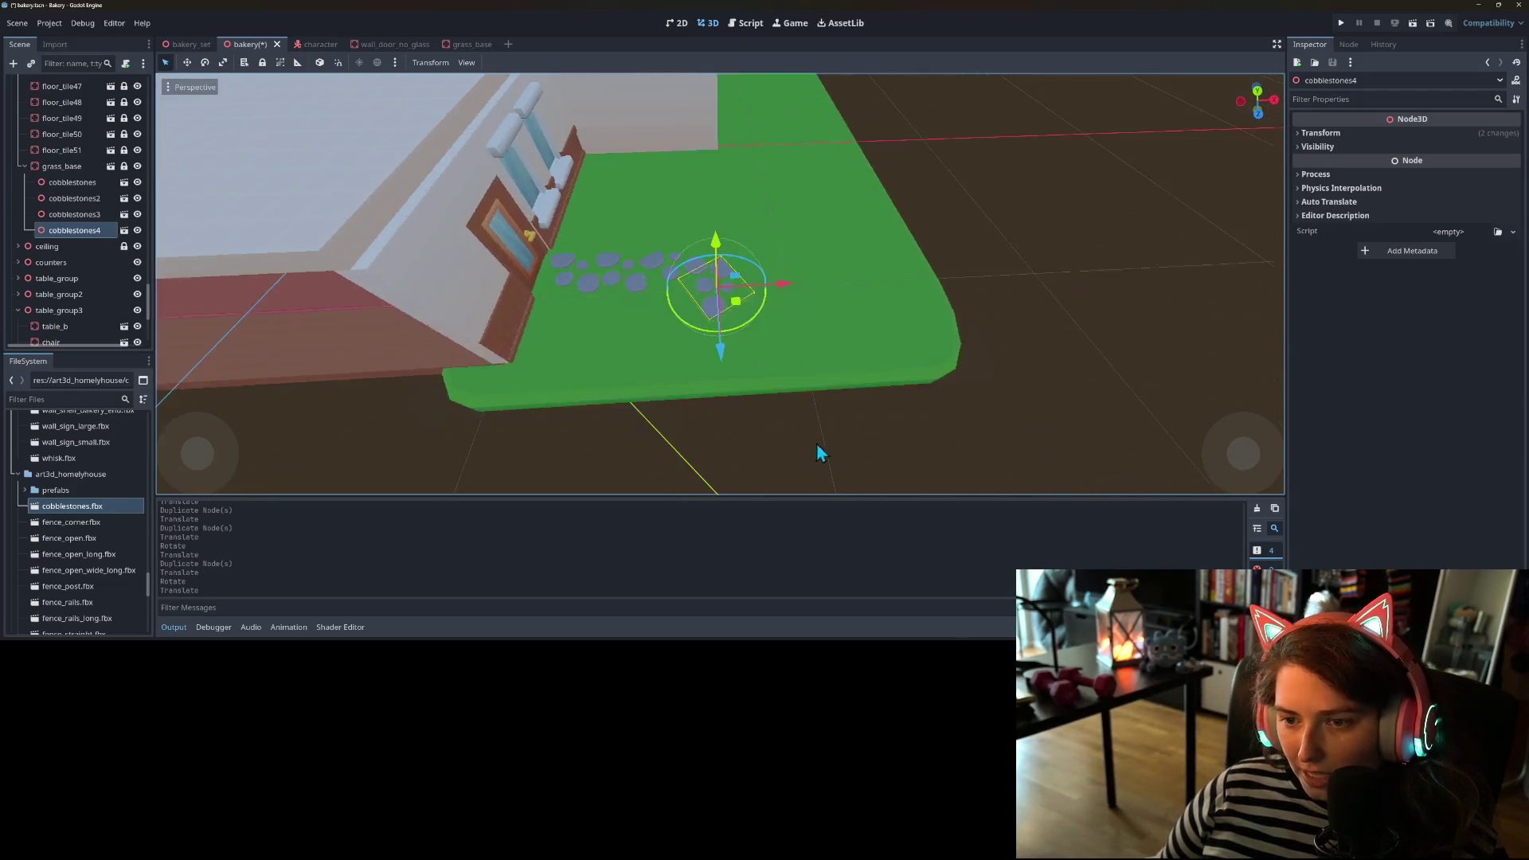
scroll(up, 3)
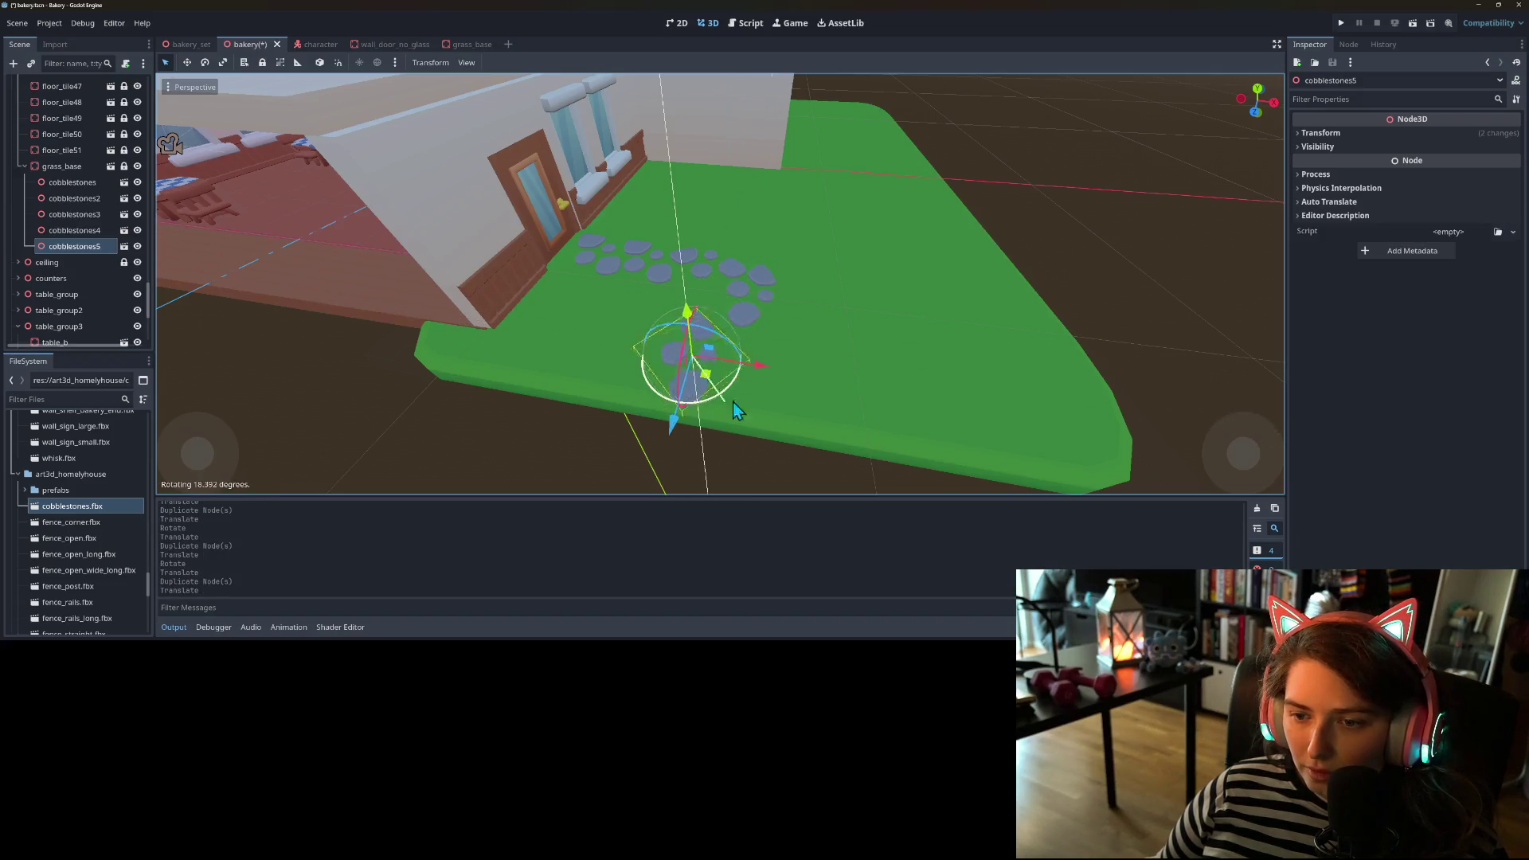
drag(708, 378, 748, 378)
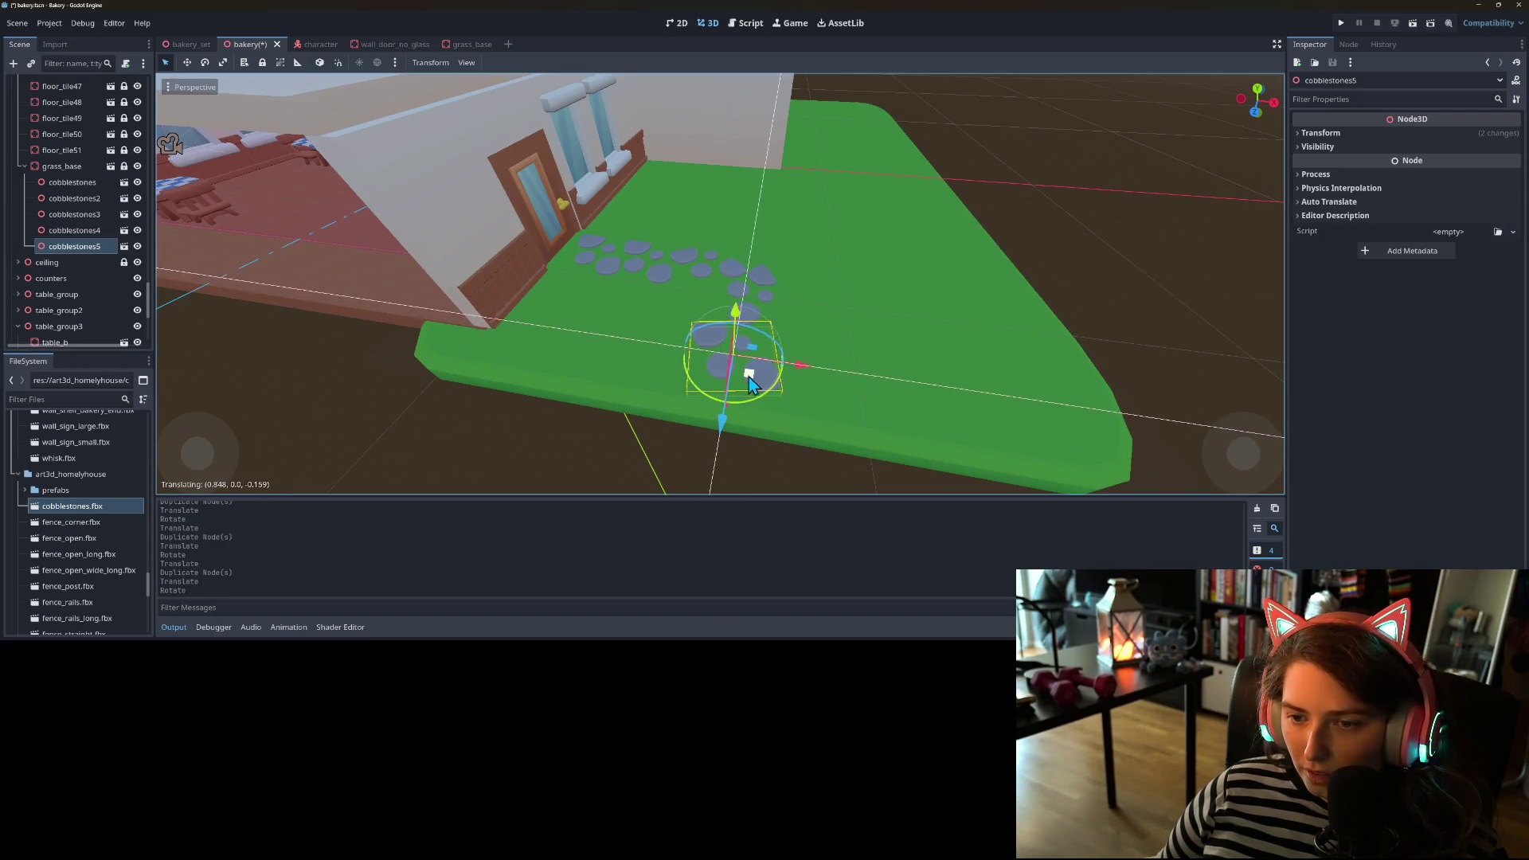
scroll(down, 3)
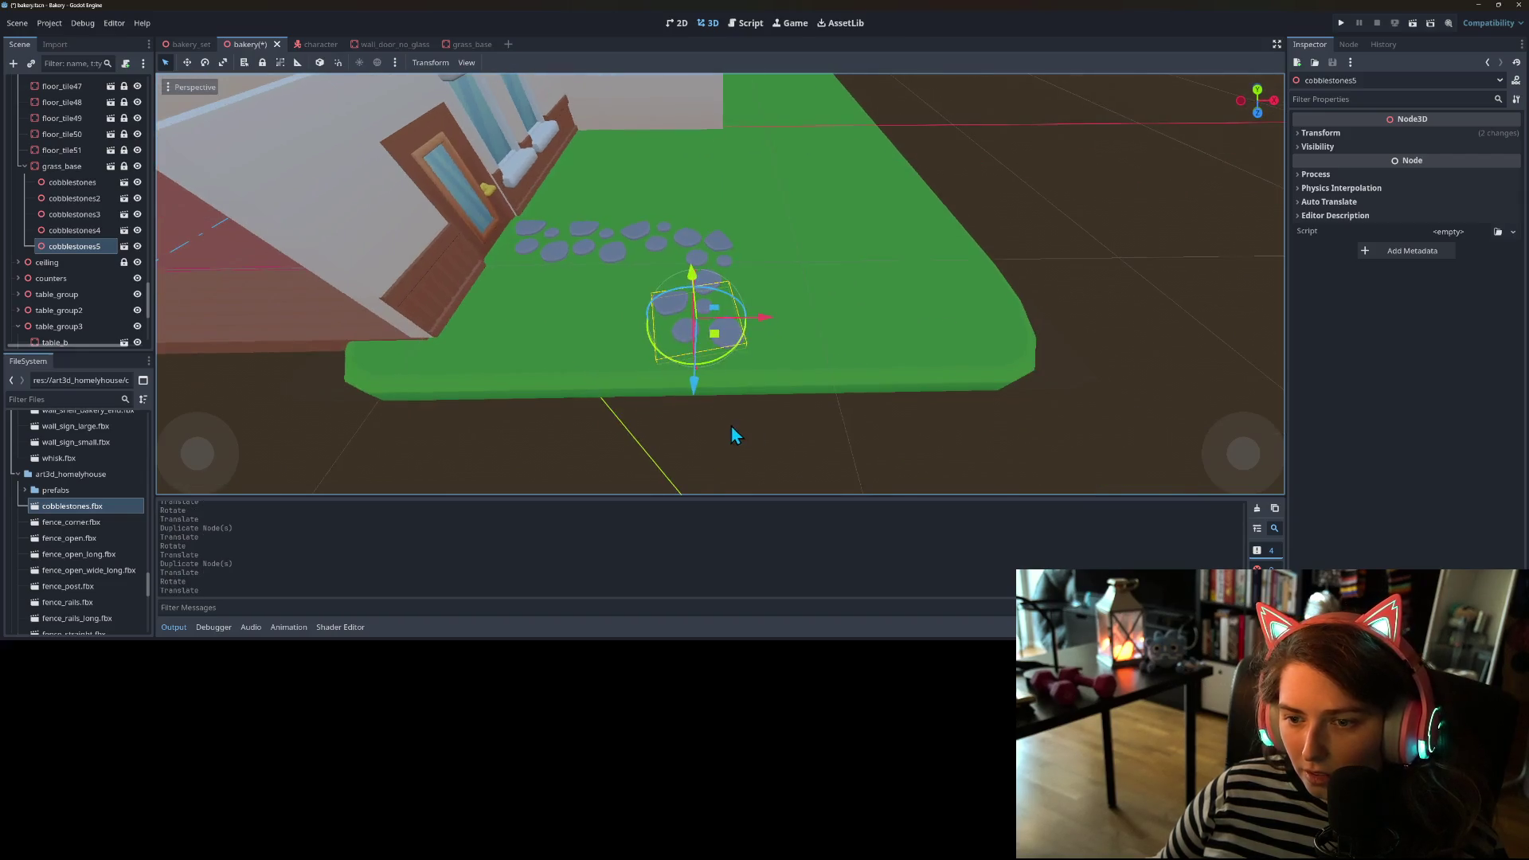
- Rotate cobblestones5 about 40 degrees and nudge it to finish the winding path
click(667, 461)
drag(665, 462, 726, 331)
scroll(up, 3)
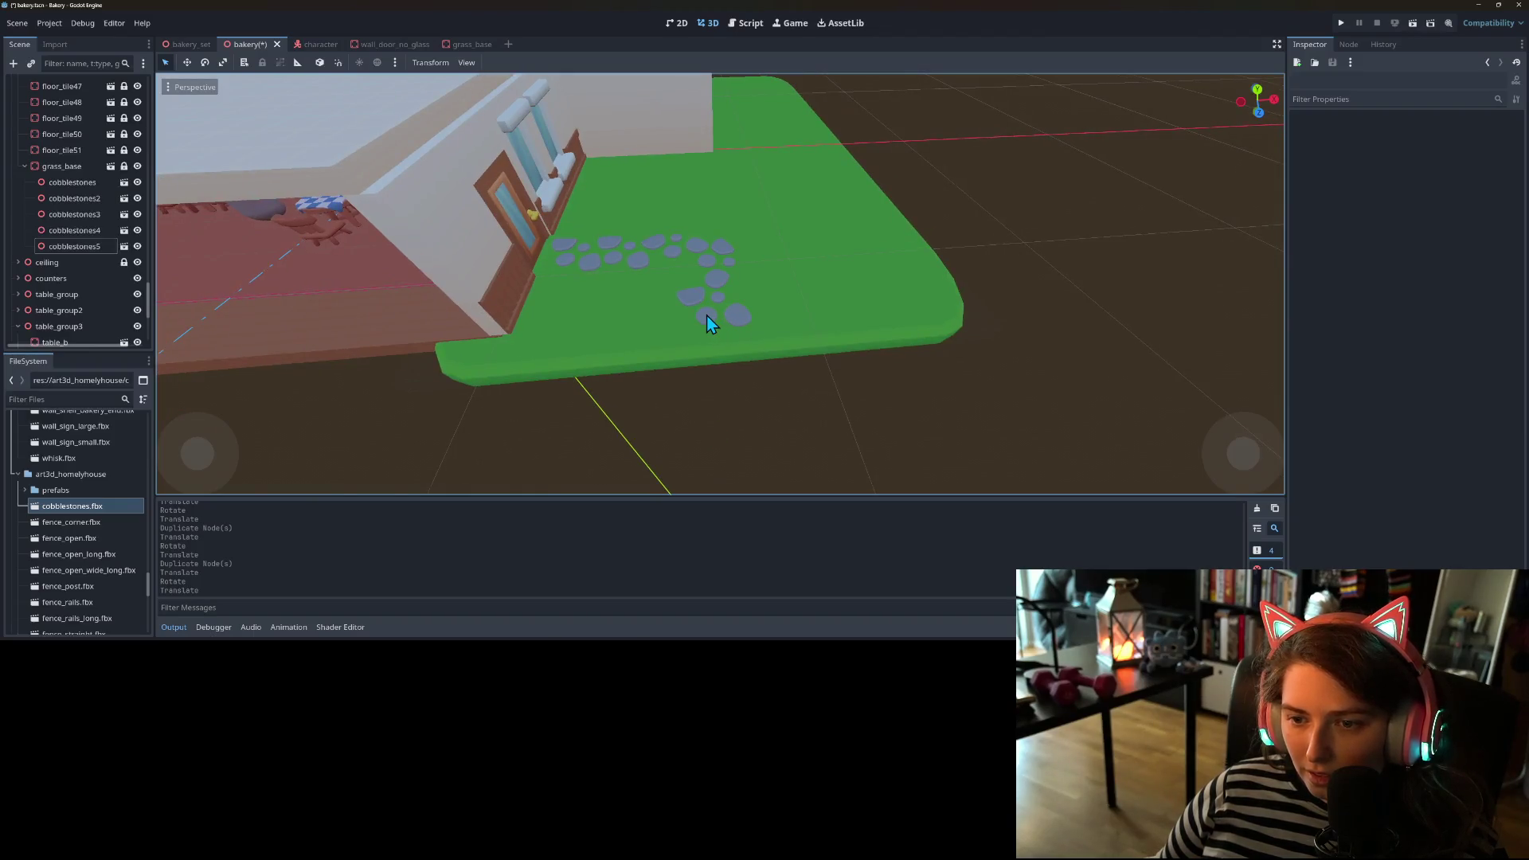
click(74, 246)
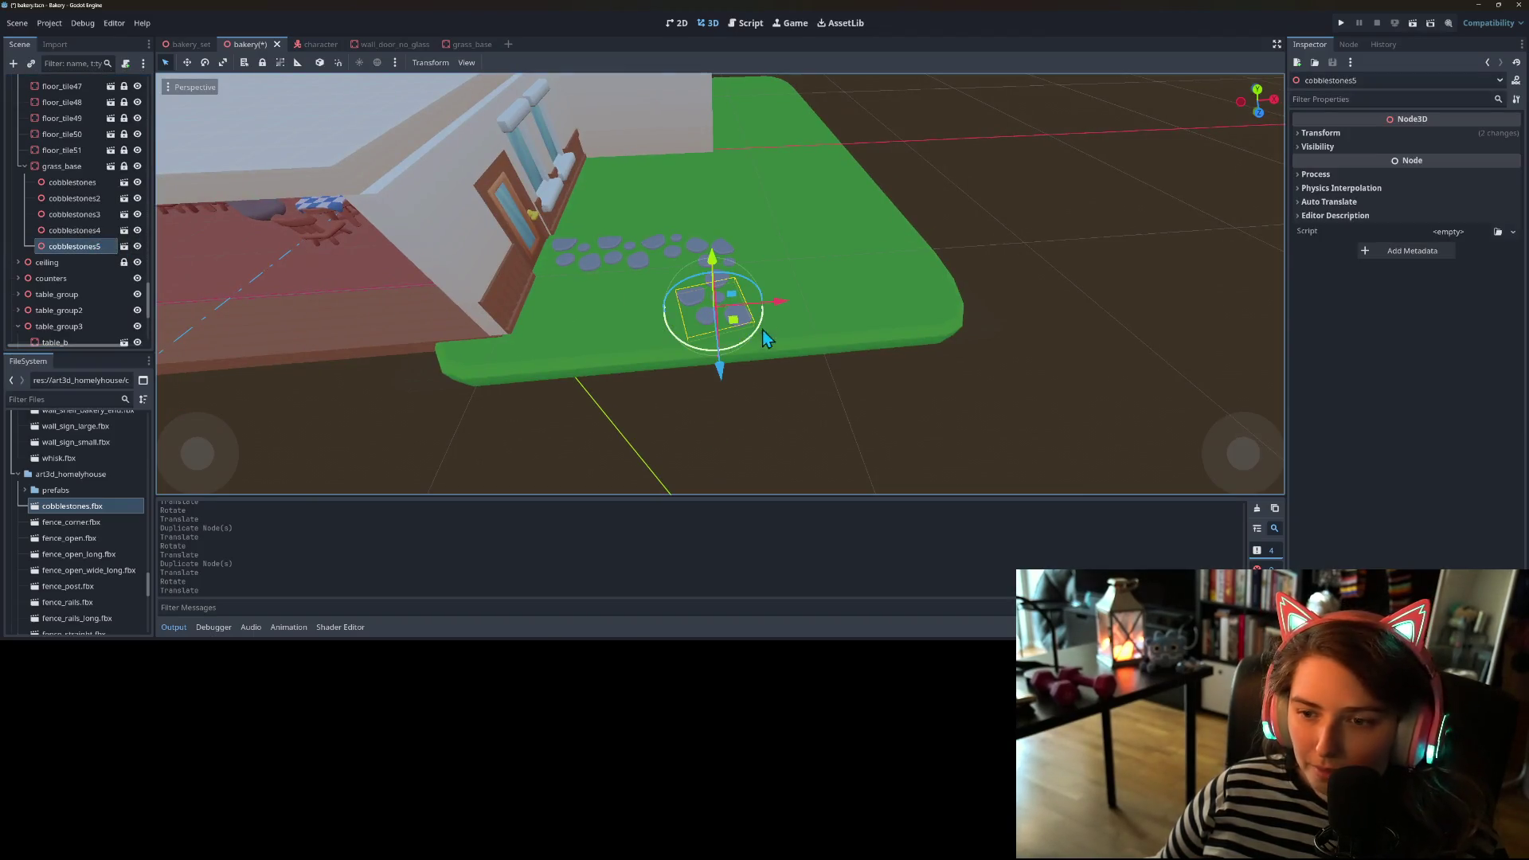
drag(742, 347, 806, 291)
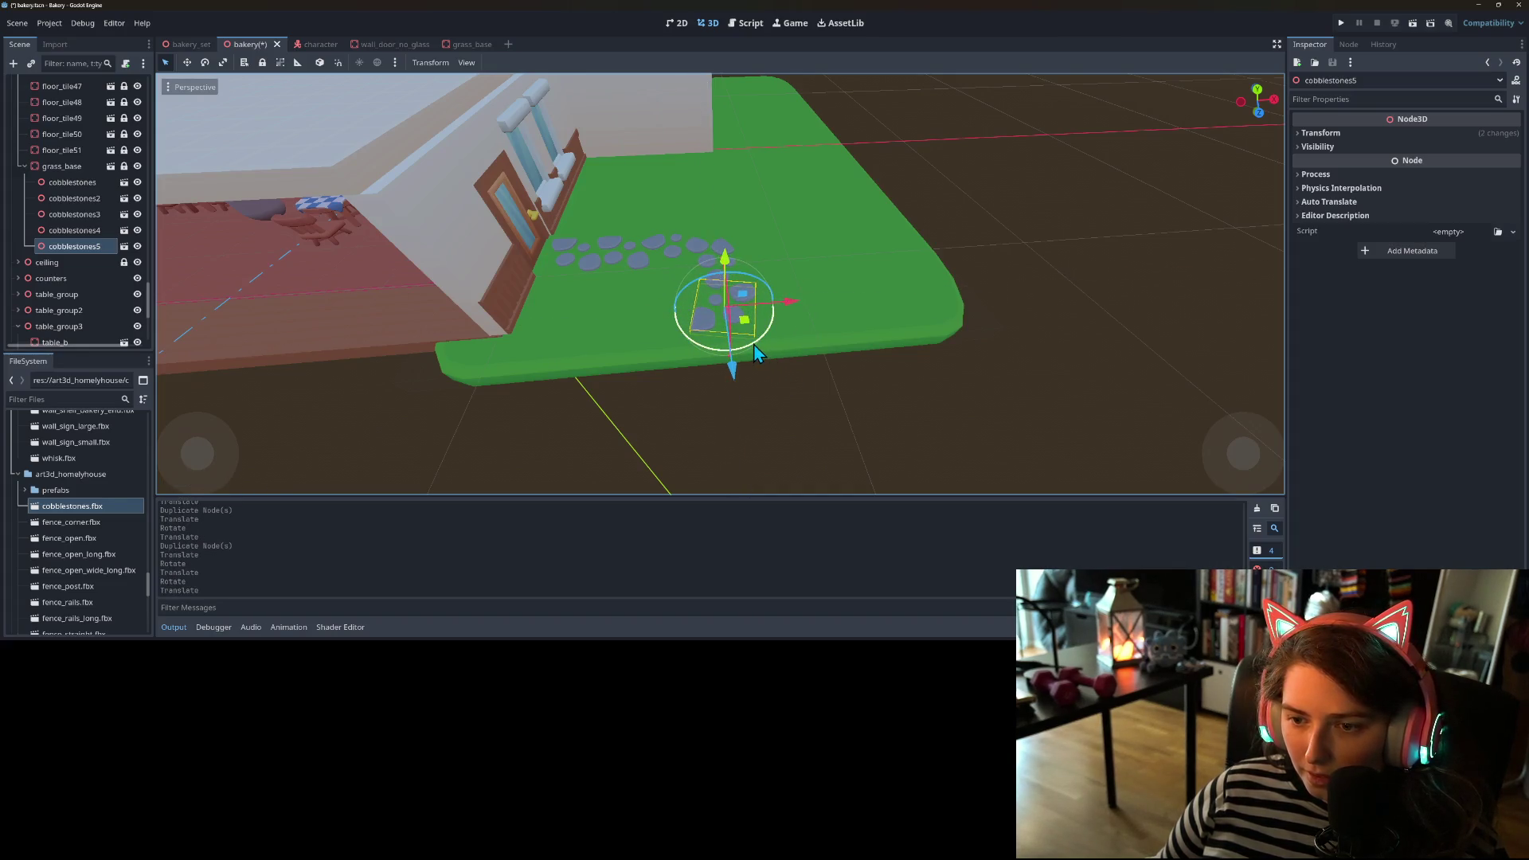
drag(747, 320, 763, 326)
click(825, 433)
scroll(down, 3)
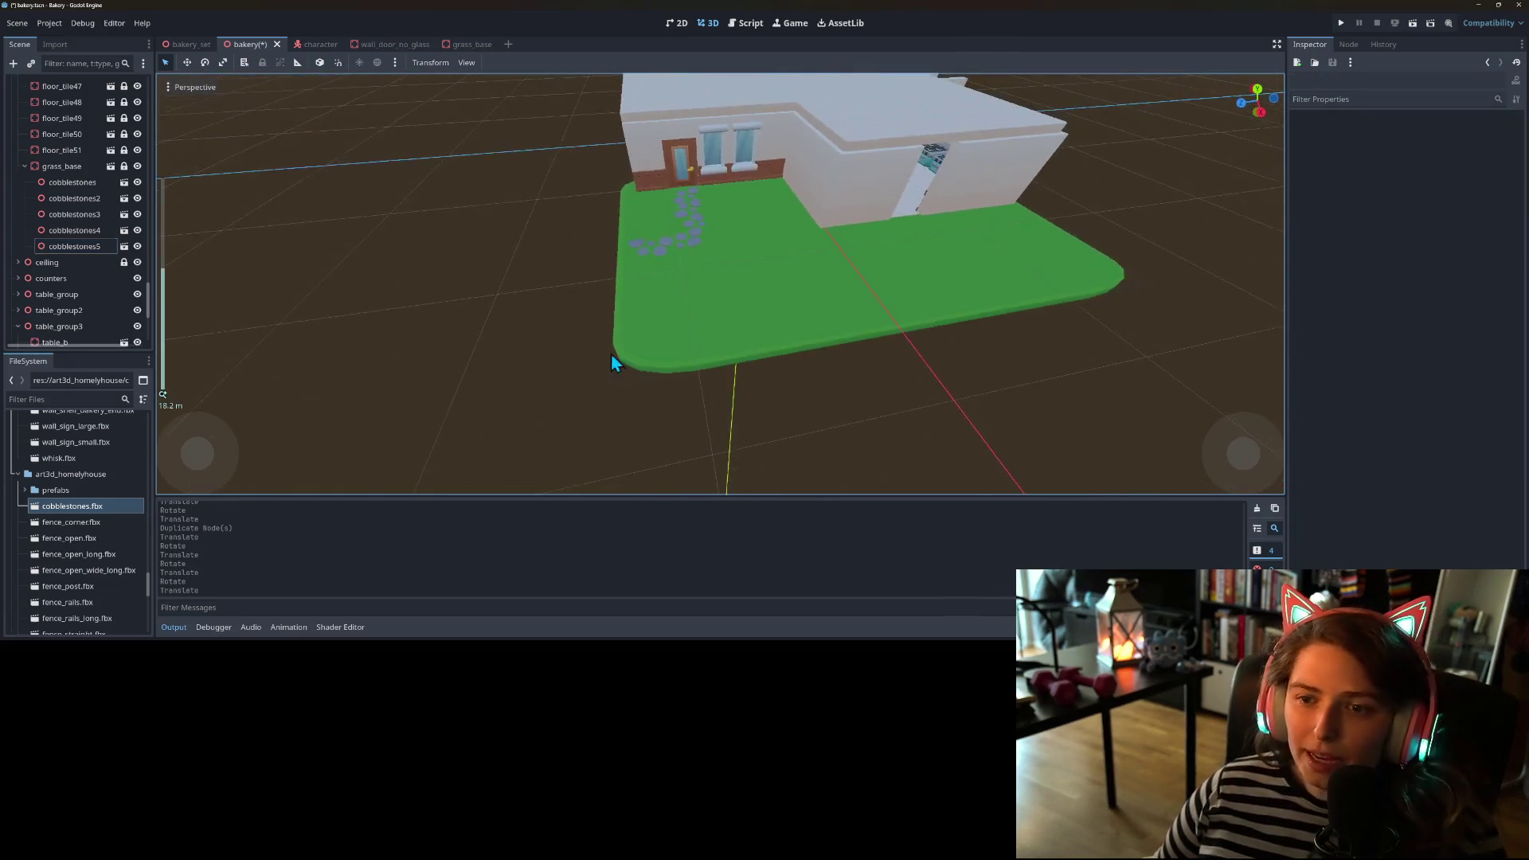
- Look around the house and save the bakery scene
scroll(up, 3)
drag(610, 352, 642, 403)
scroll(up, 3)
scroll(down, 3)
scroll(down, 3)
key(ctrl+s)
- Copy floor_tile51 as floor_tile52 and move the copy under grass_base
scroll(down, 3)
scroll(up, 3)
scroll(down, 3)
scroll(up, 3)
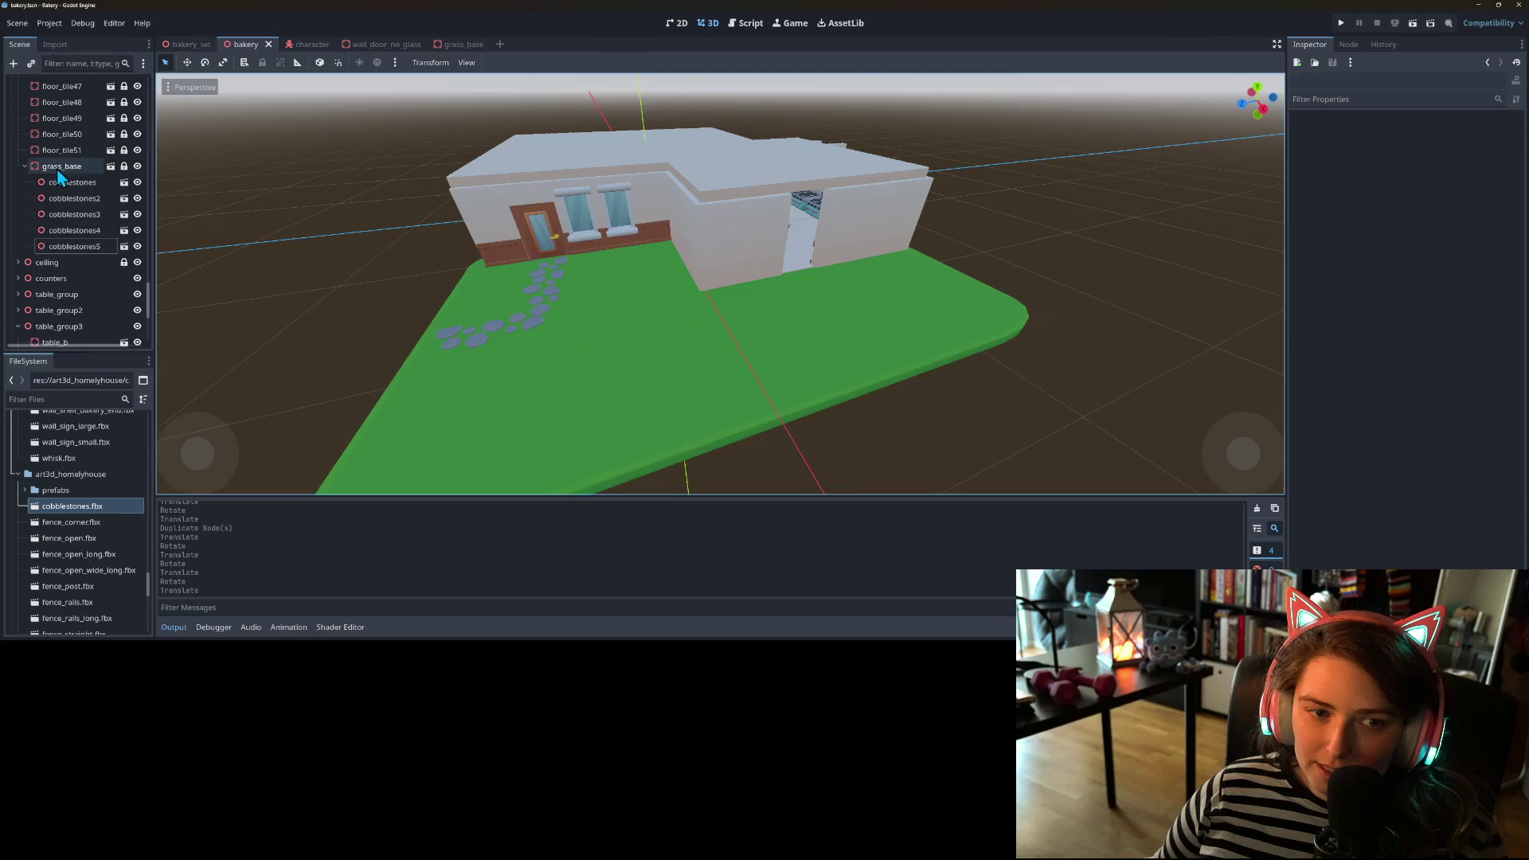
click(55, 169)
scroll(up, 3)
drag(505, 380, 510, 359)
scroll(down, 3)
scroll(down, 3)
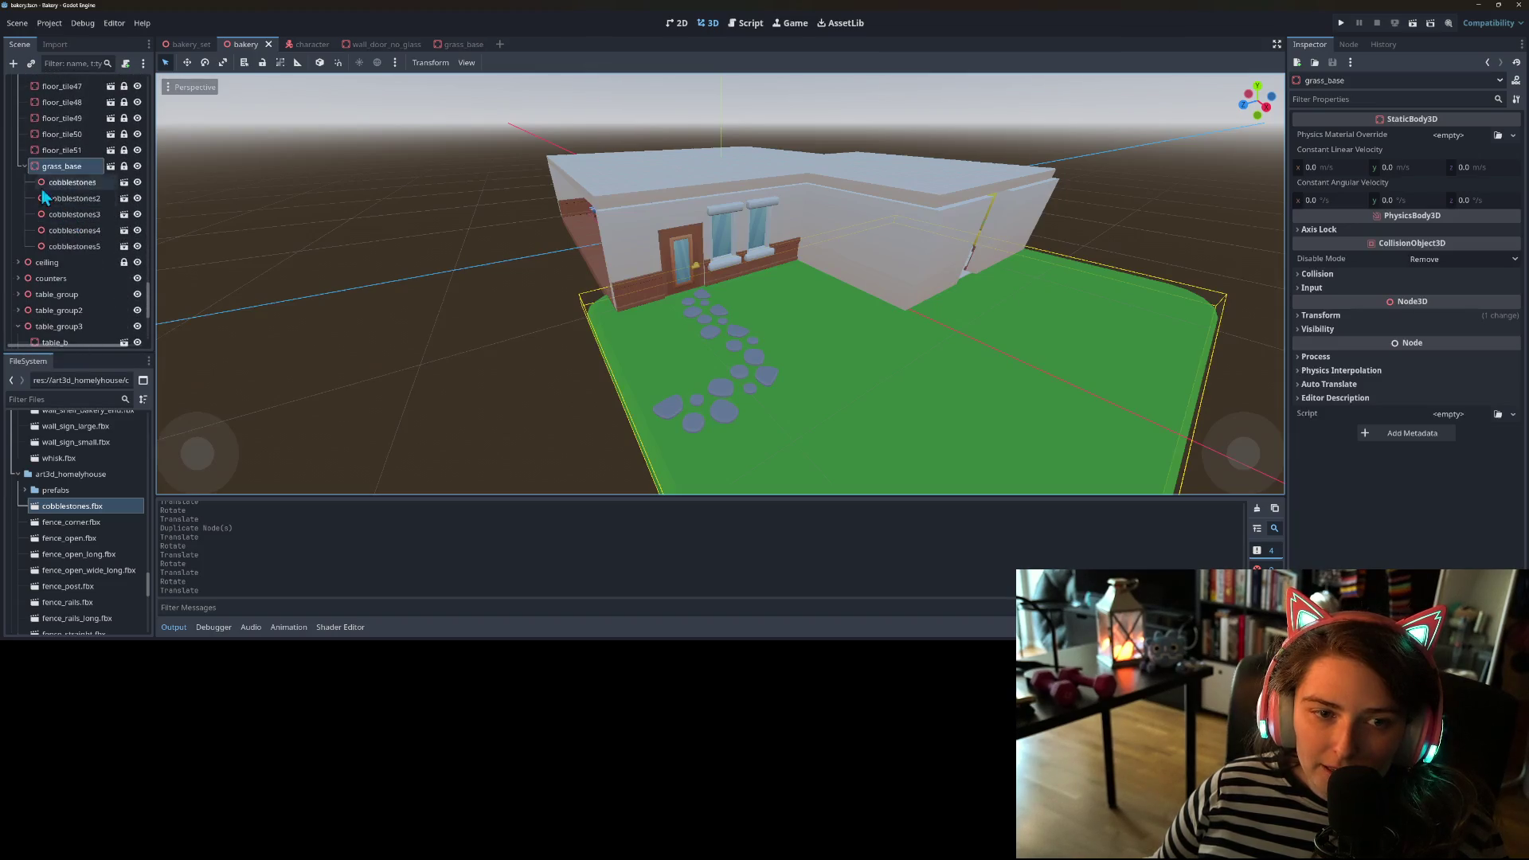
click(24, 167)
click(25, 166)
click(69, 151)
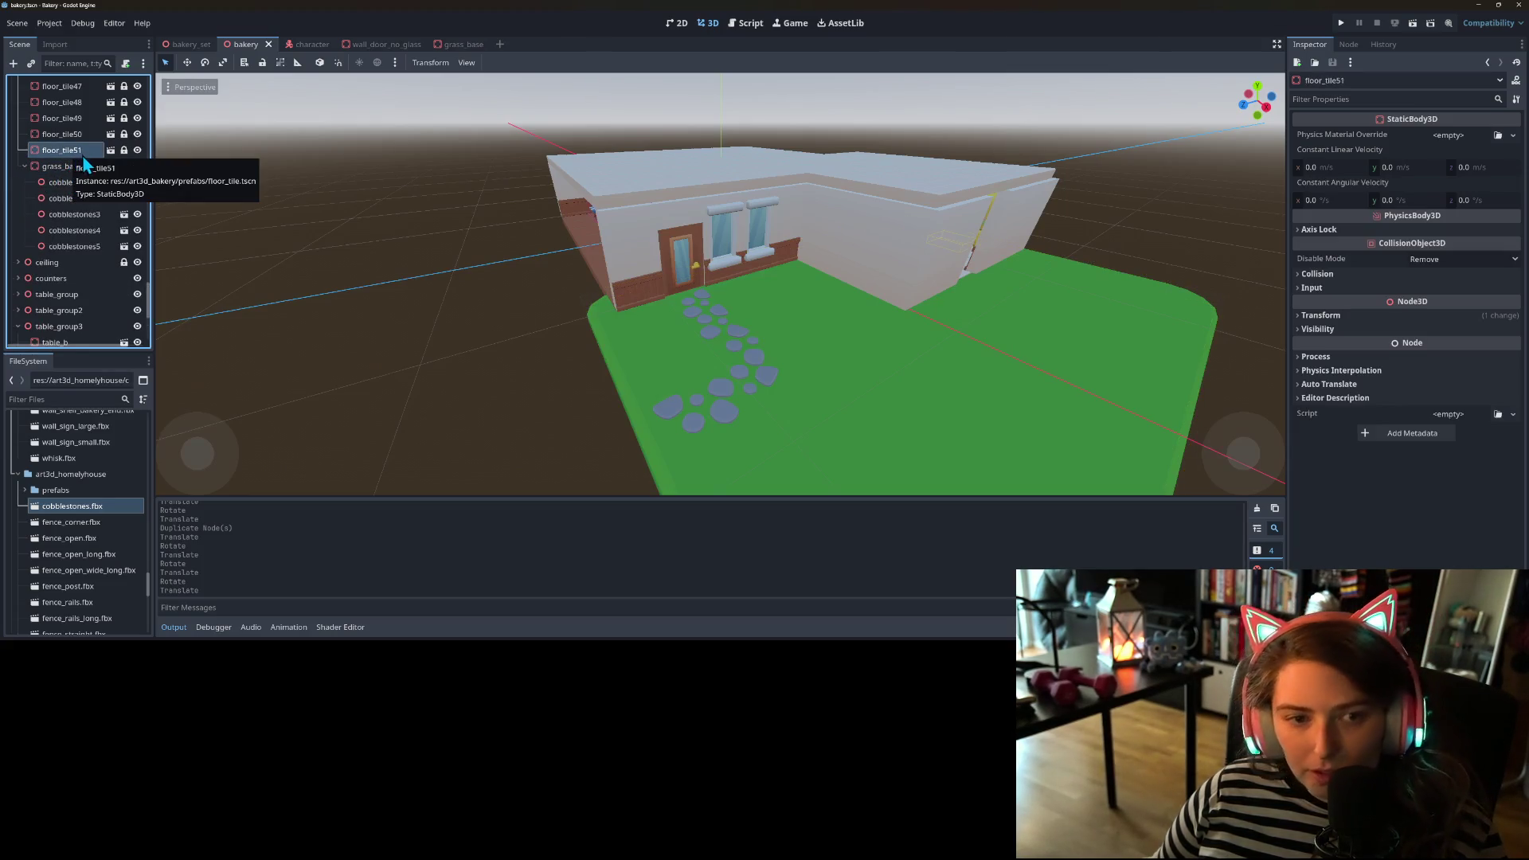
drag(74, 164, 80, 184)
- Rename floor_tile52 to fence, make it local, and delete its floor_tiled mesh child
right_click(75, 256)
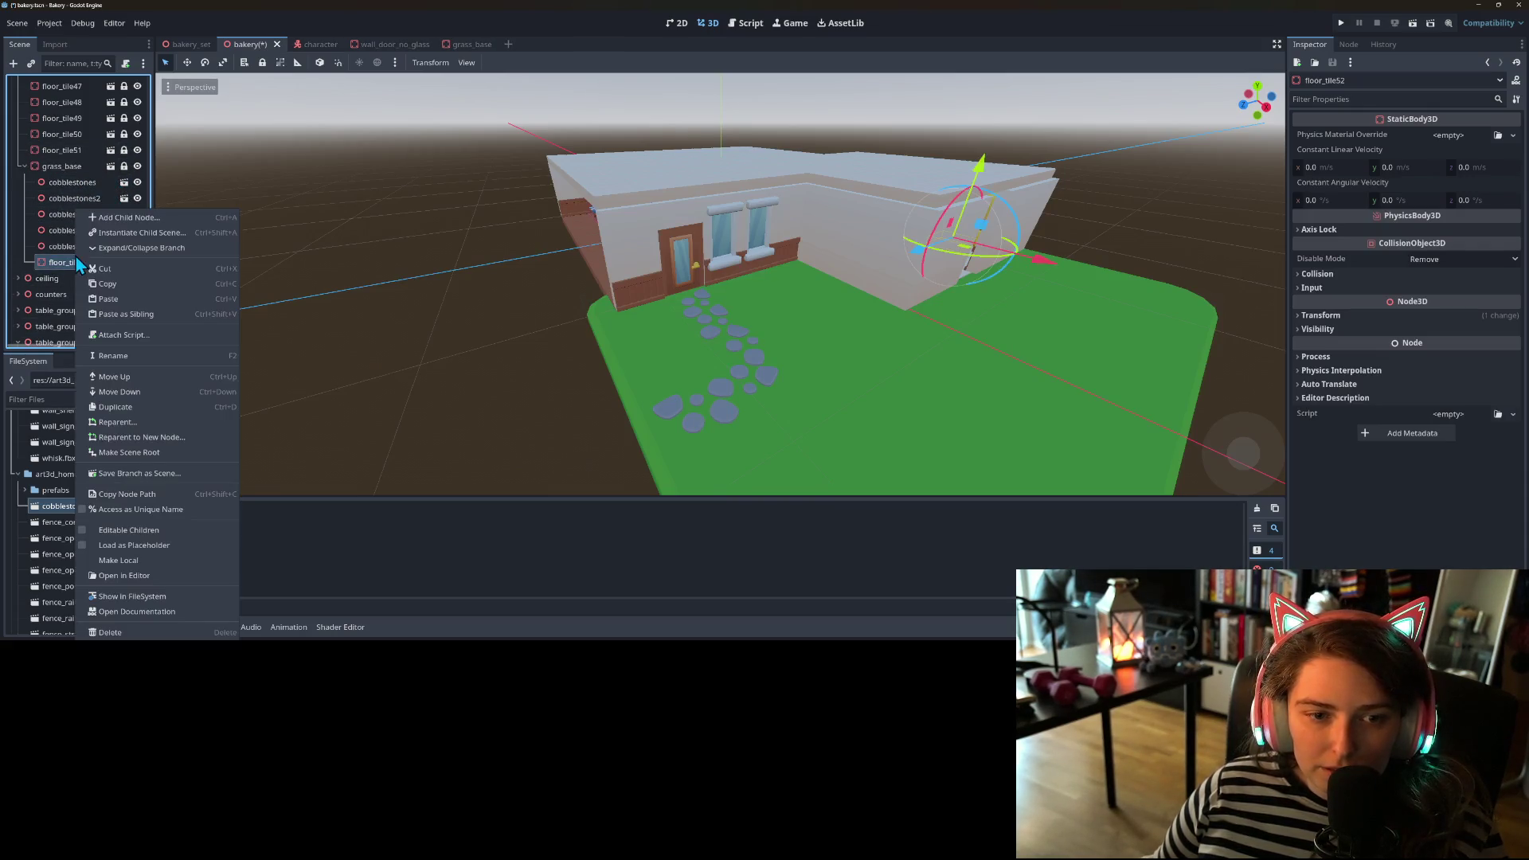
click(130, 358)
text(fence)
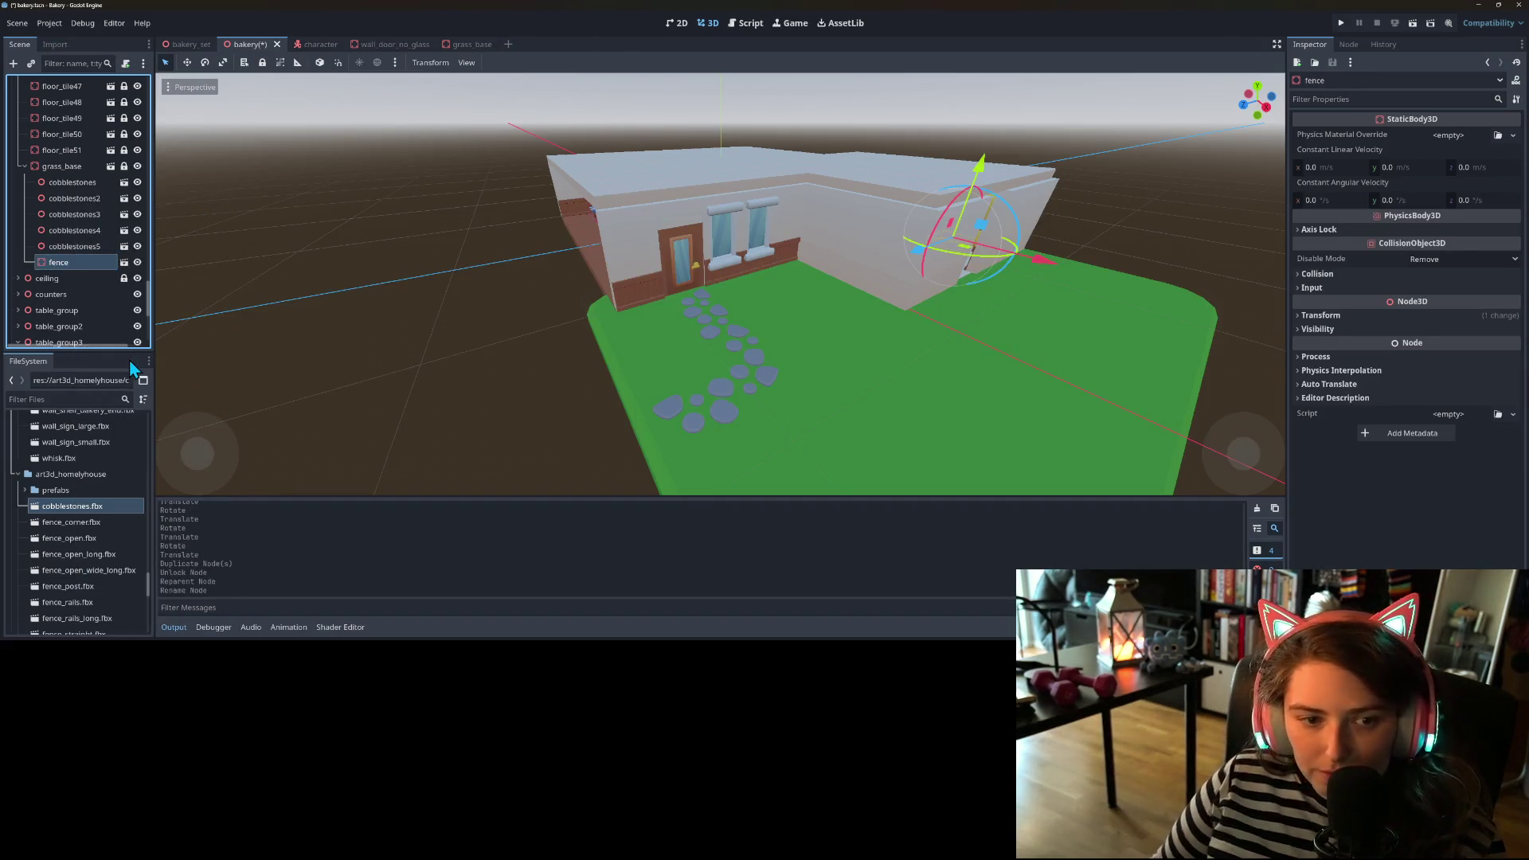
right_click(88, 264)
click(116, 567)
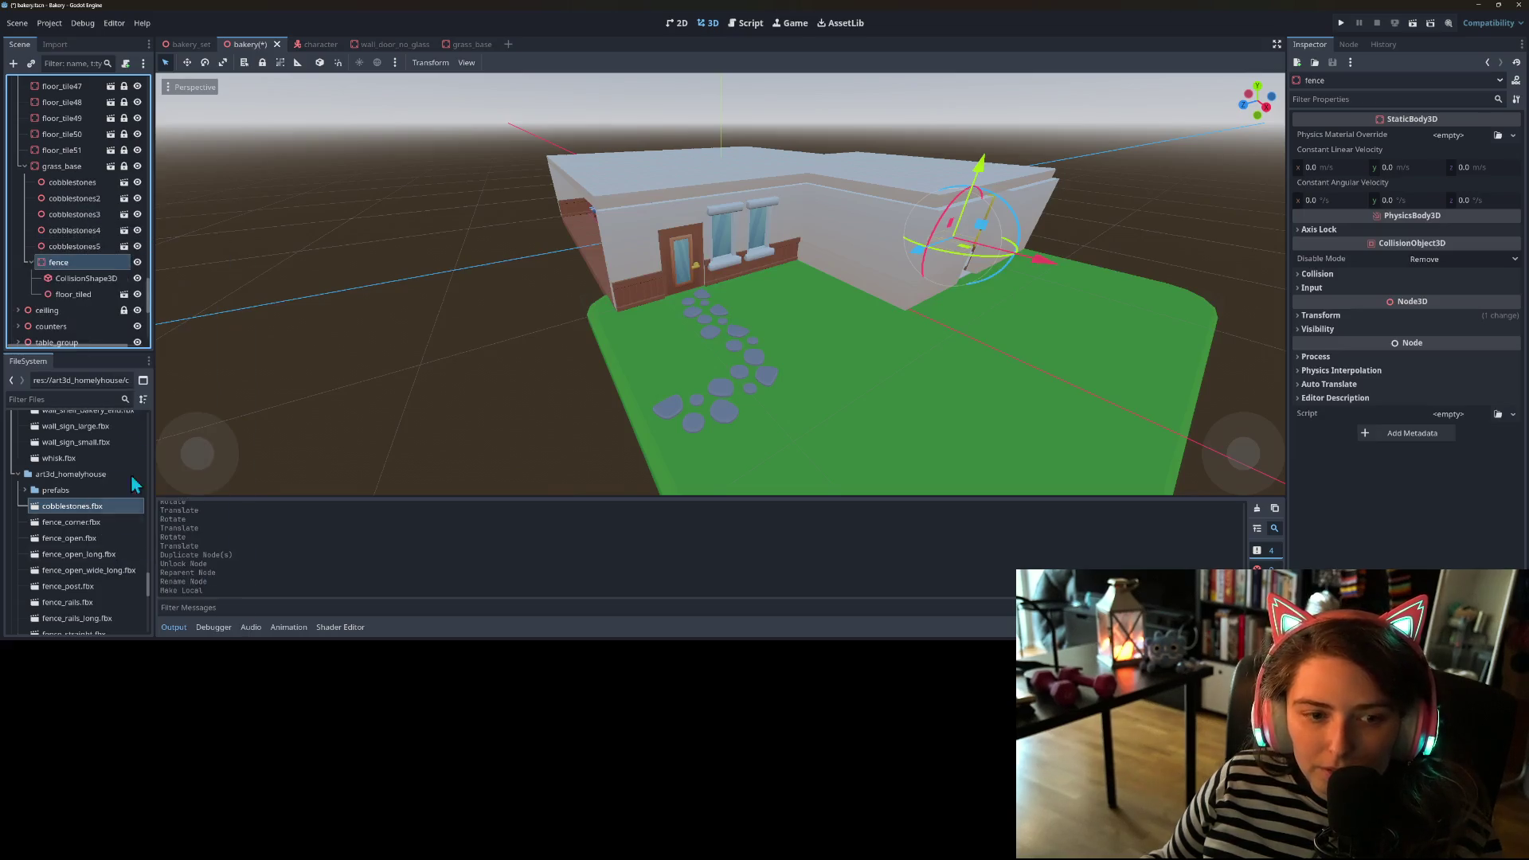
click(85, 293)
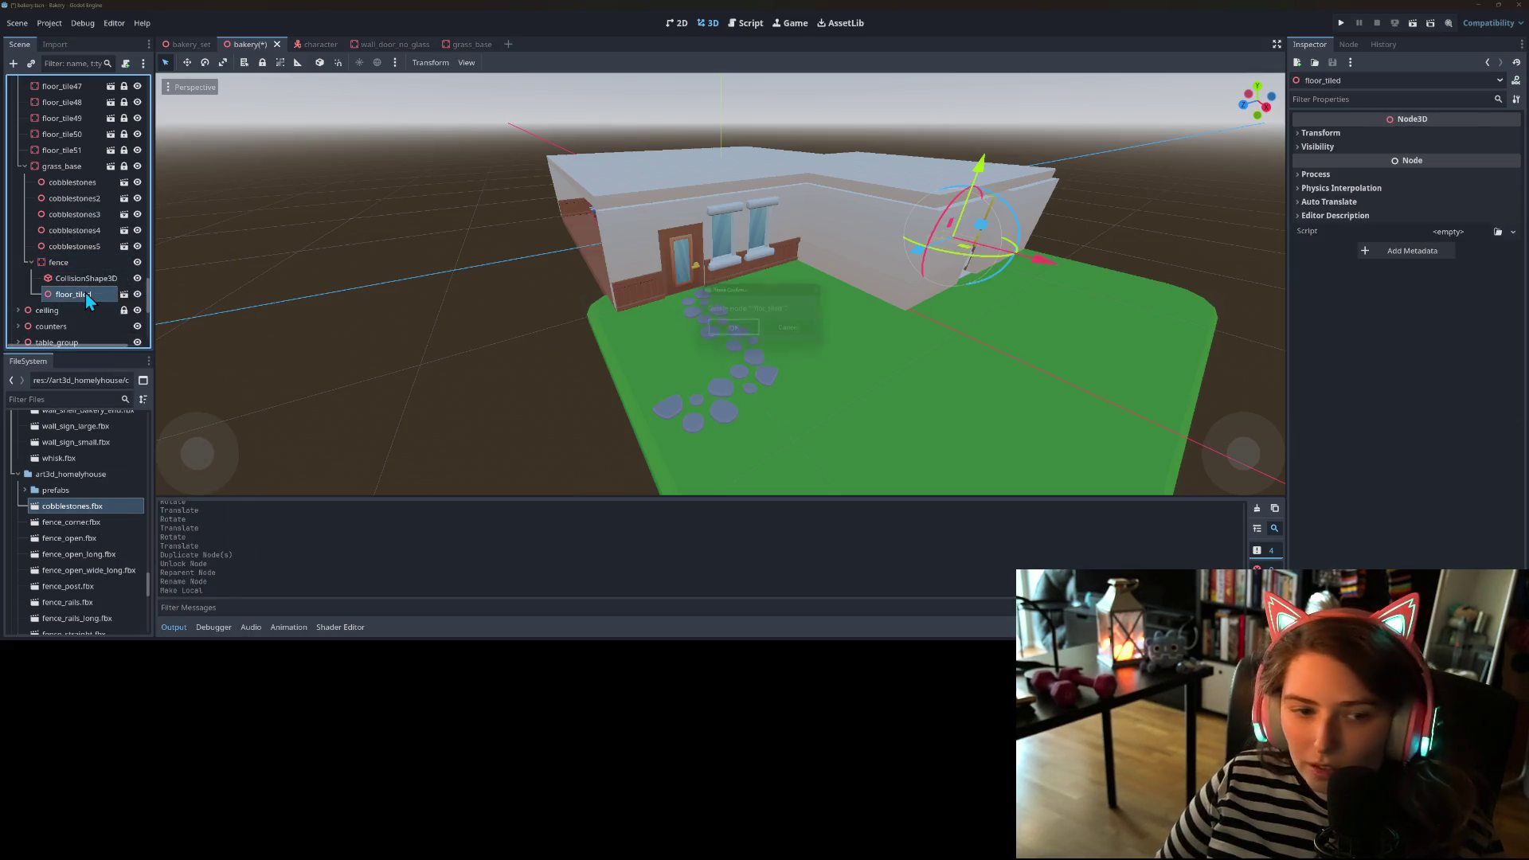
key(Delete)
click(68, 263)
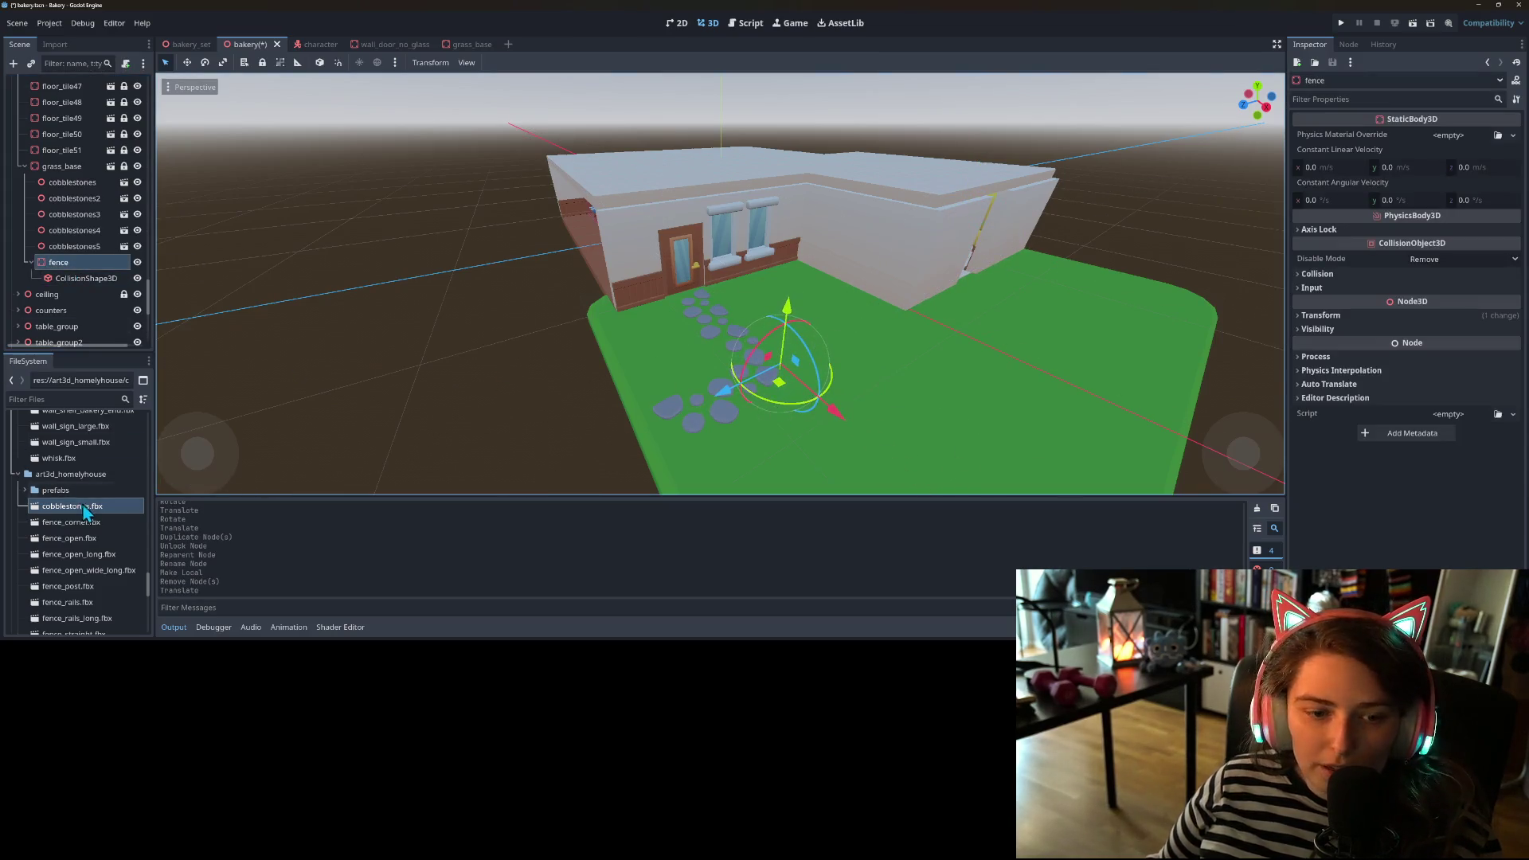
- Add the fence_corner.fbx model inside fence and rename the node to fence_corner
drag(72, 467, 86, 271)
drag(84, 254, 84, 255)
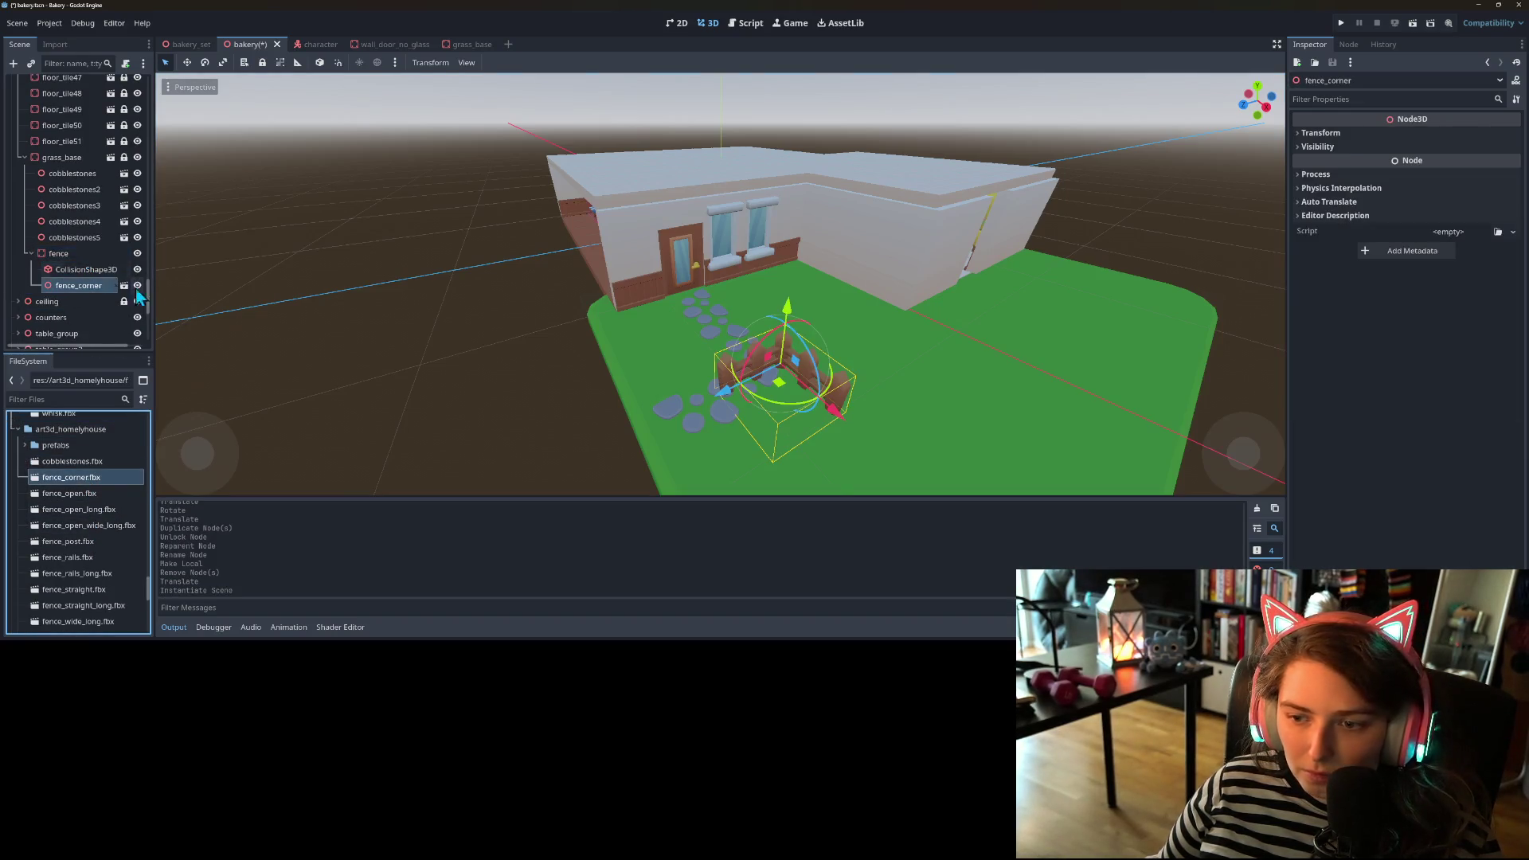
click(79, 256)
right_click(78, 256)
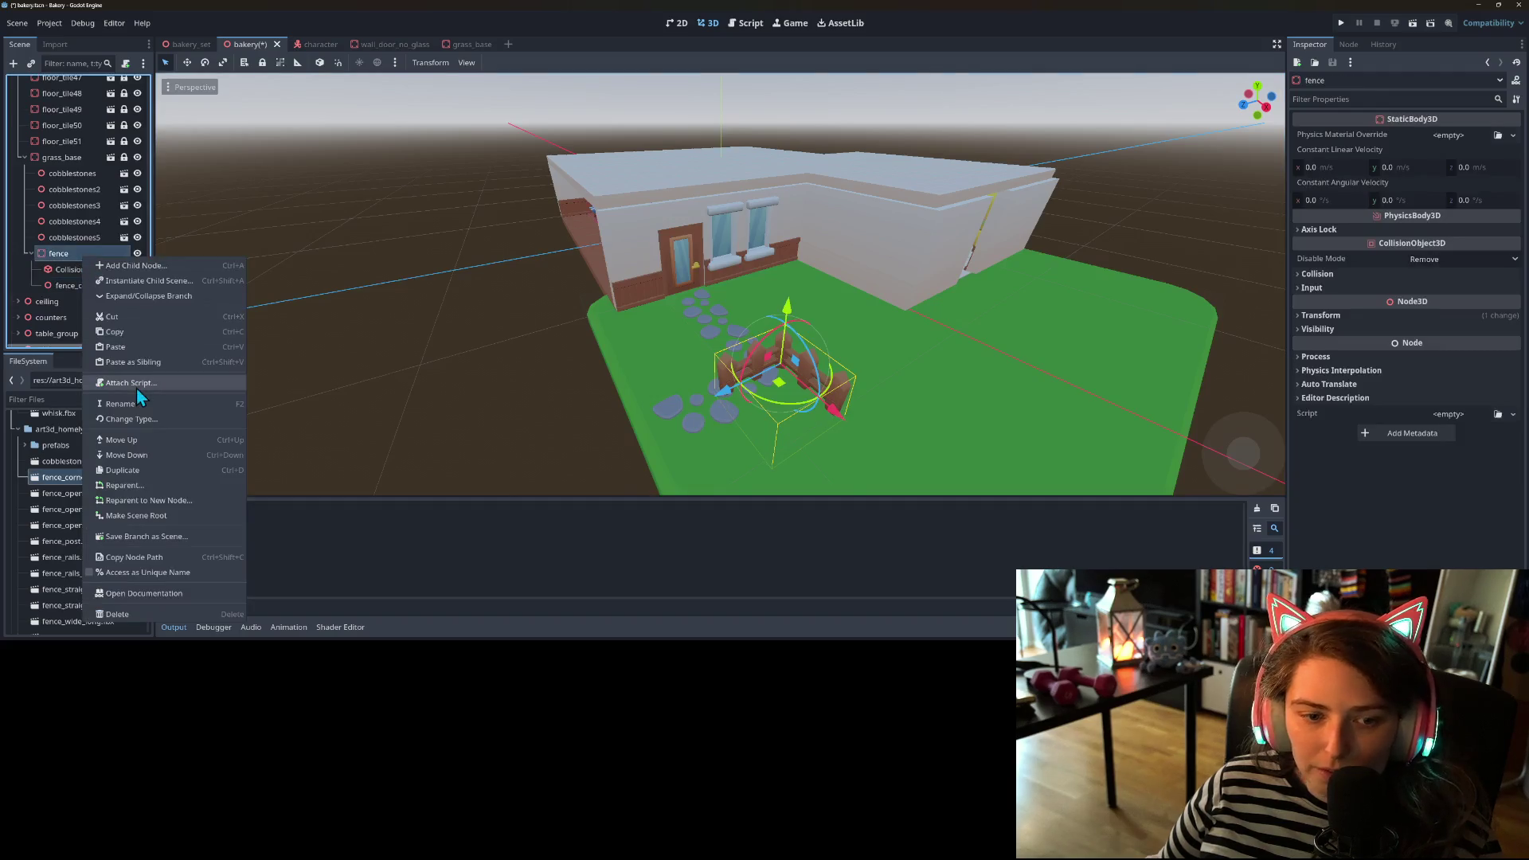
click(134, 400)
key(End)
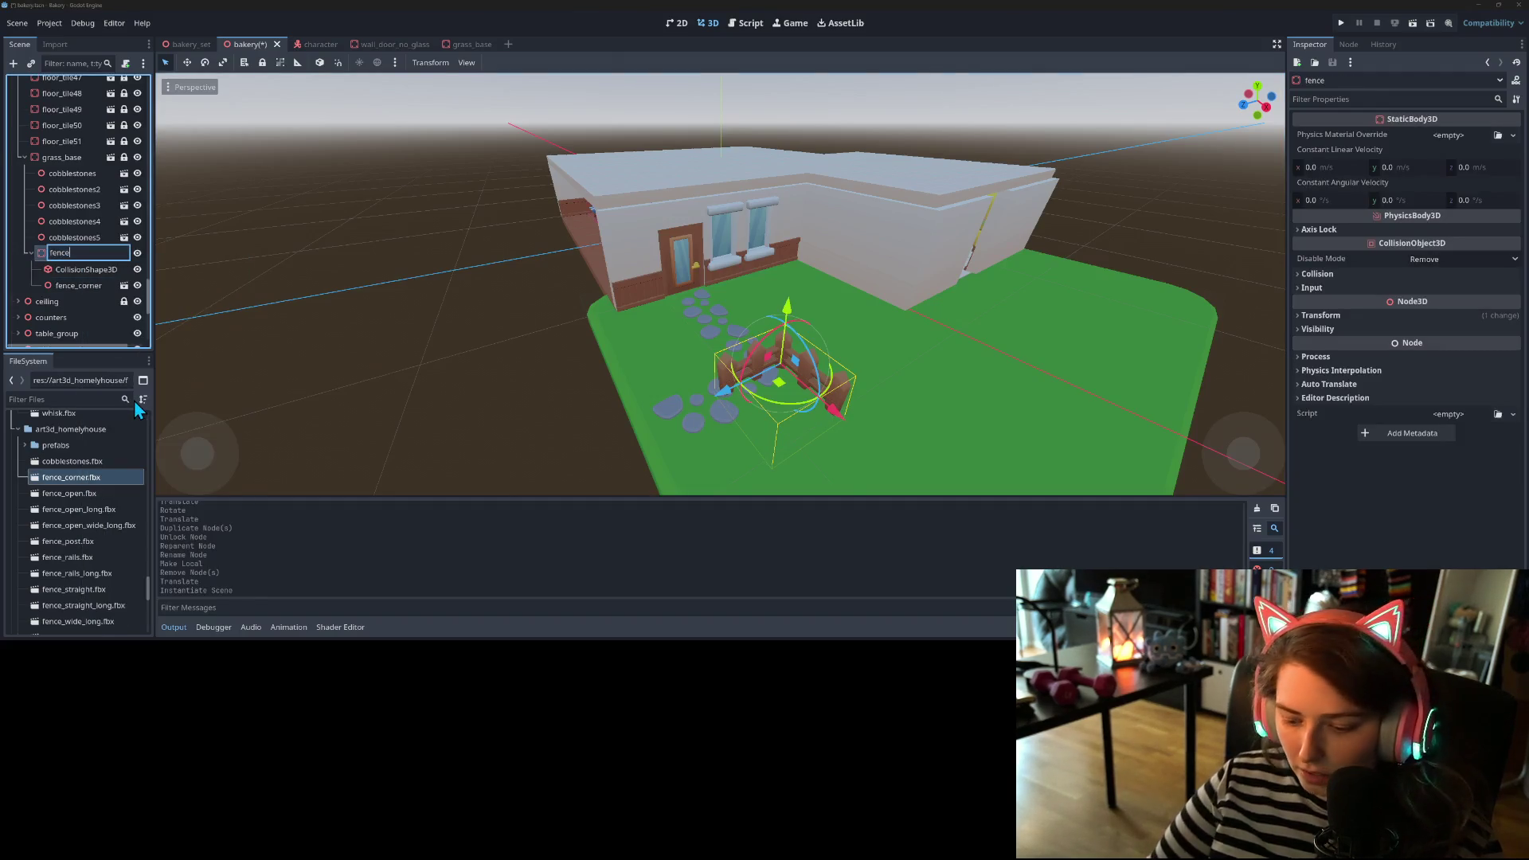
text(_corner)
key(Return)
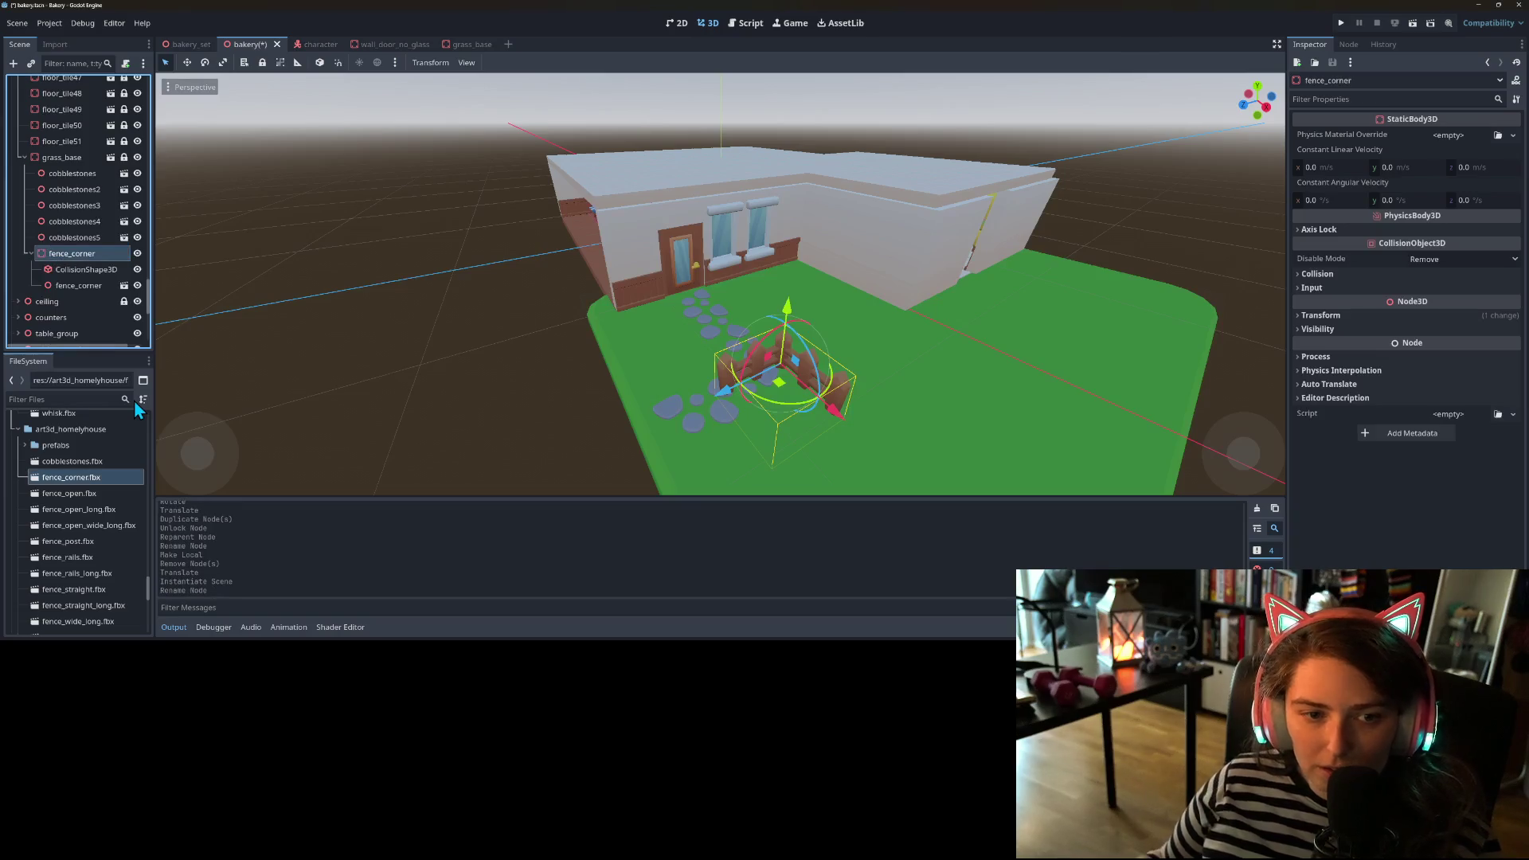
- Inspect the corner fence from the side and select its collision shape
click(78, 285)
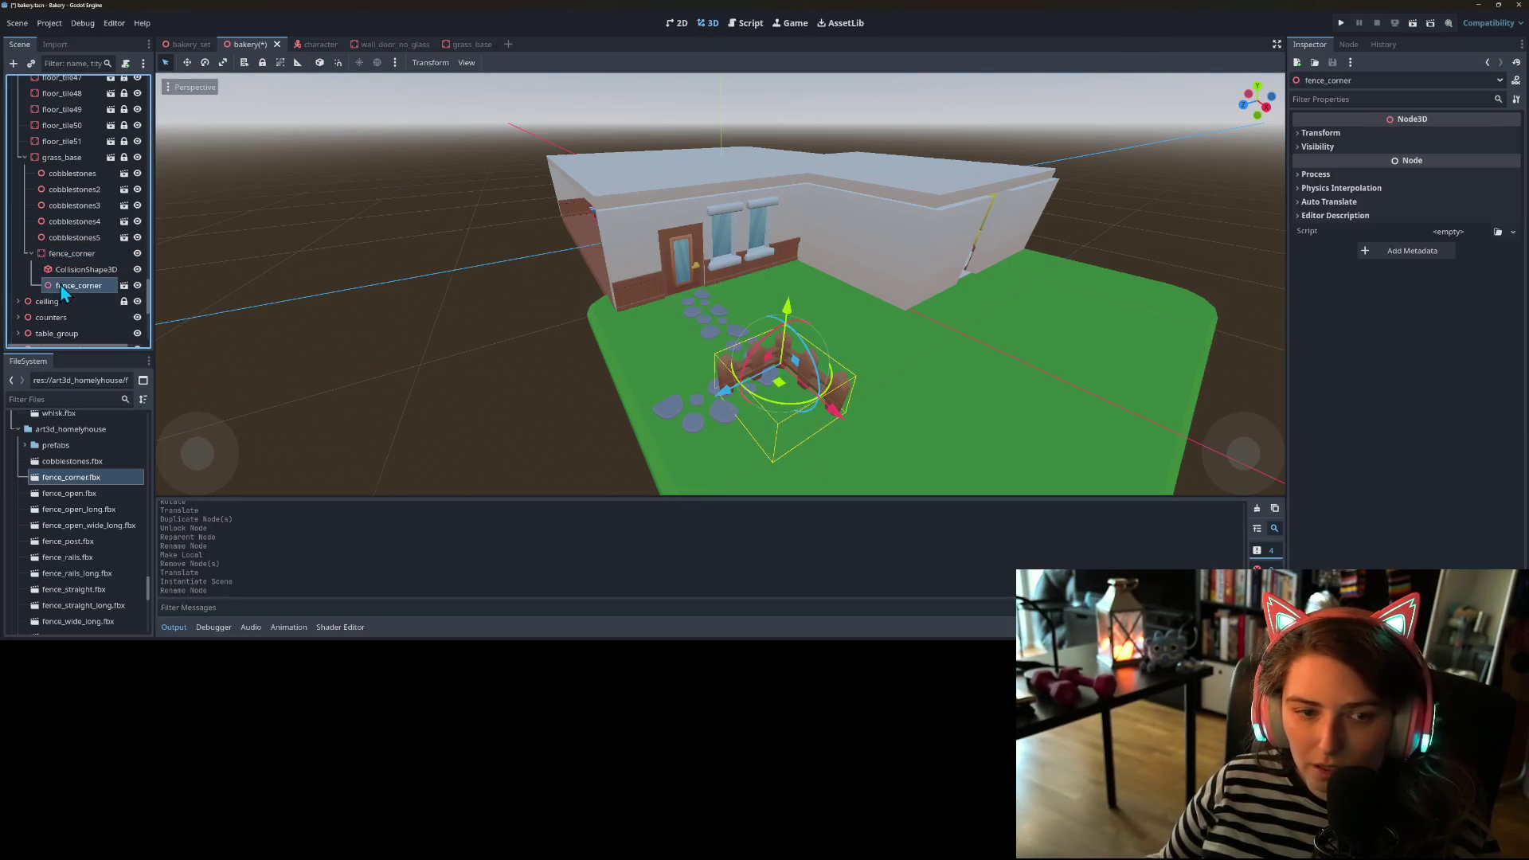
click(74, 256)
scroll(down, 3)
scroll(up, 3)
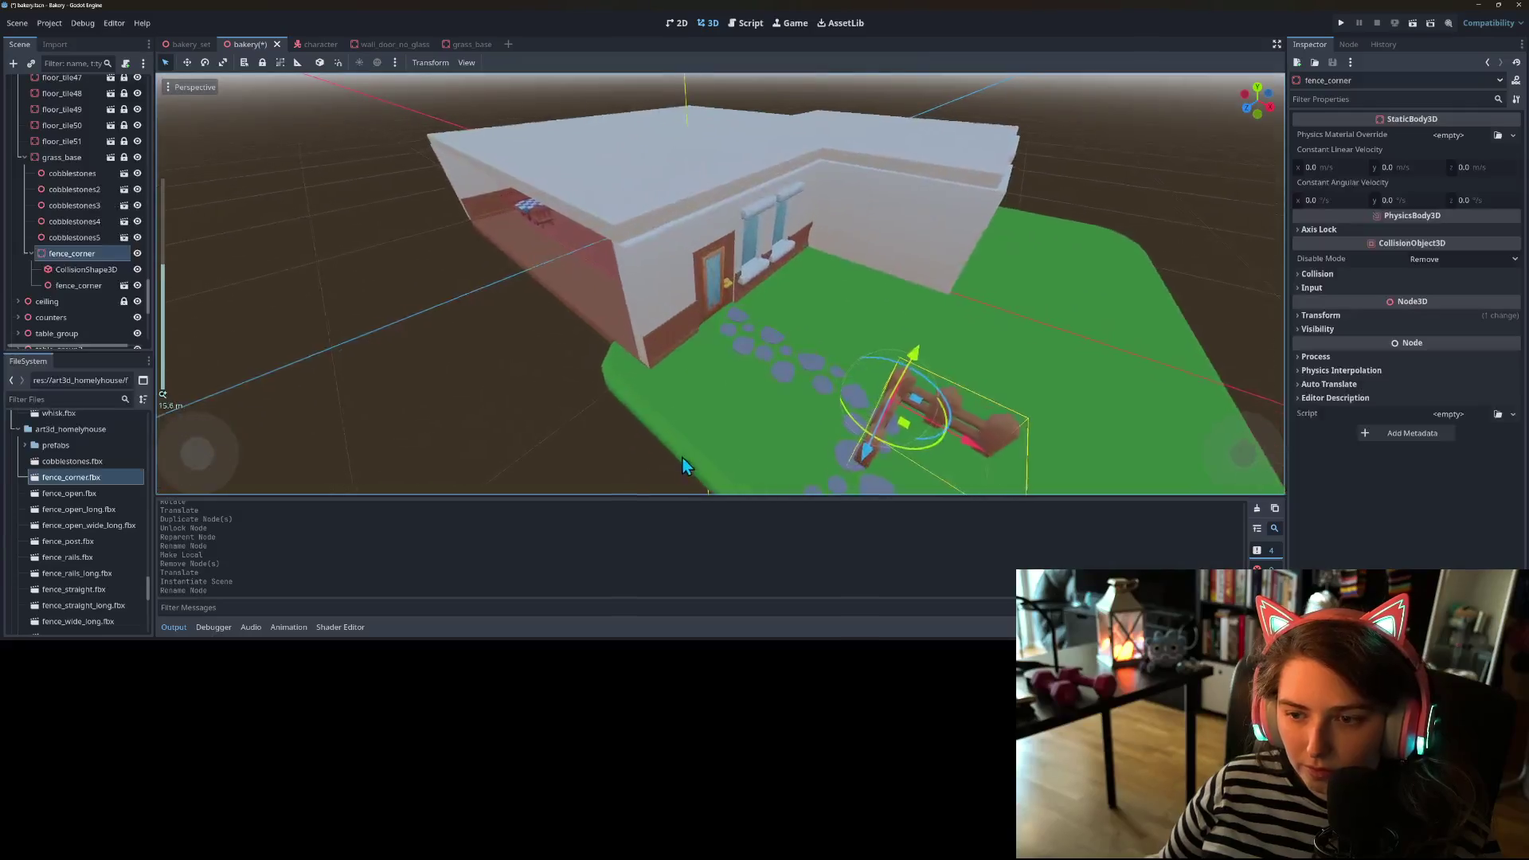
drag(676, 448, 657, 456)
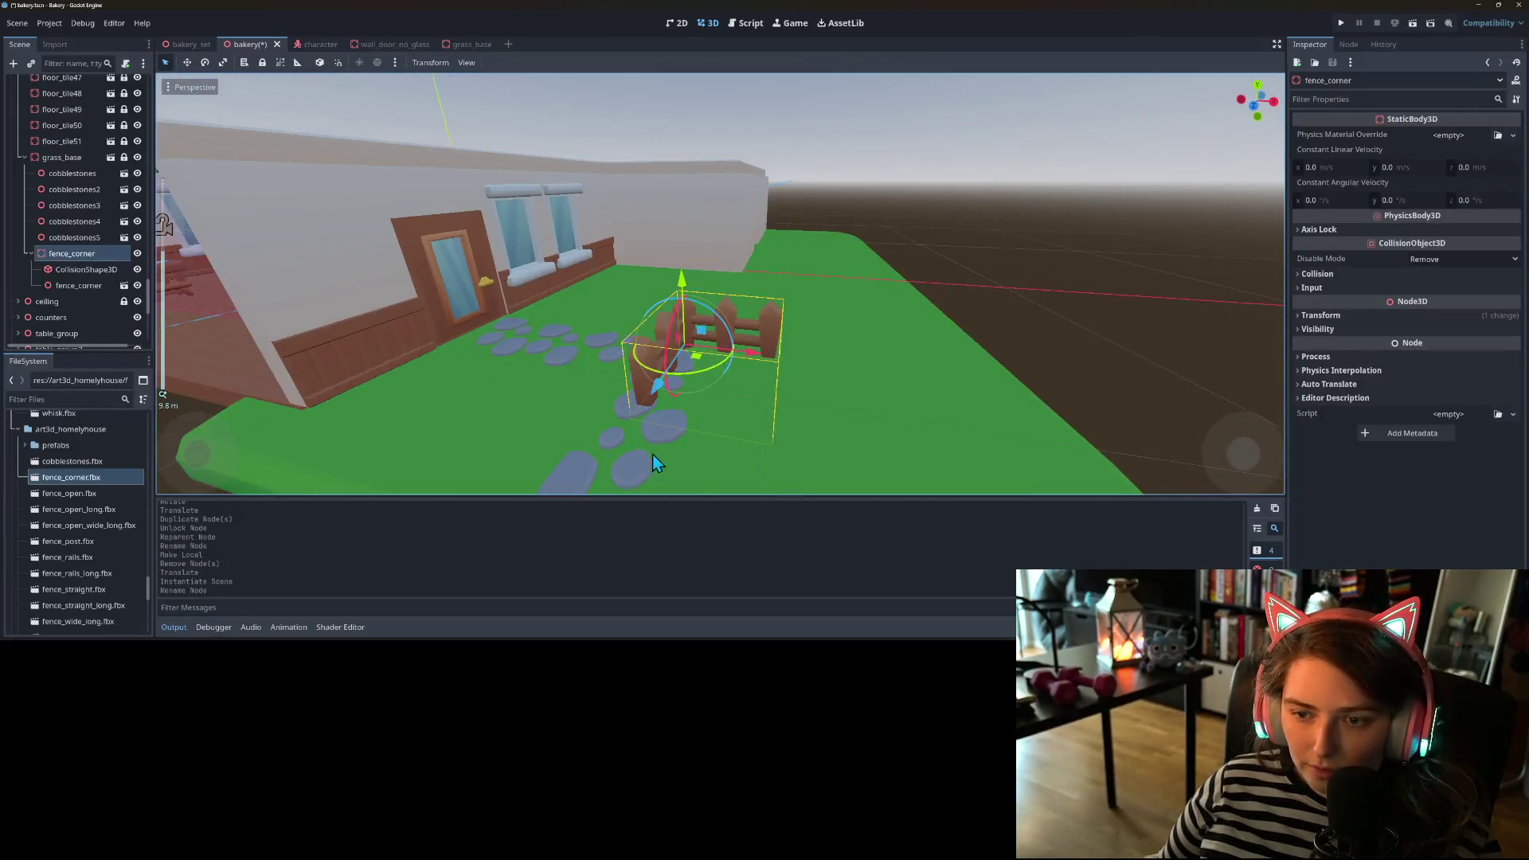
click(87, 271)
- Make the corner fence's box collision shape unique and select its CollisionShape3D
right_click(87, 270)
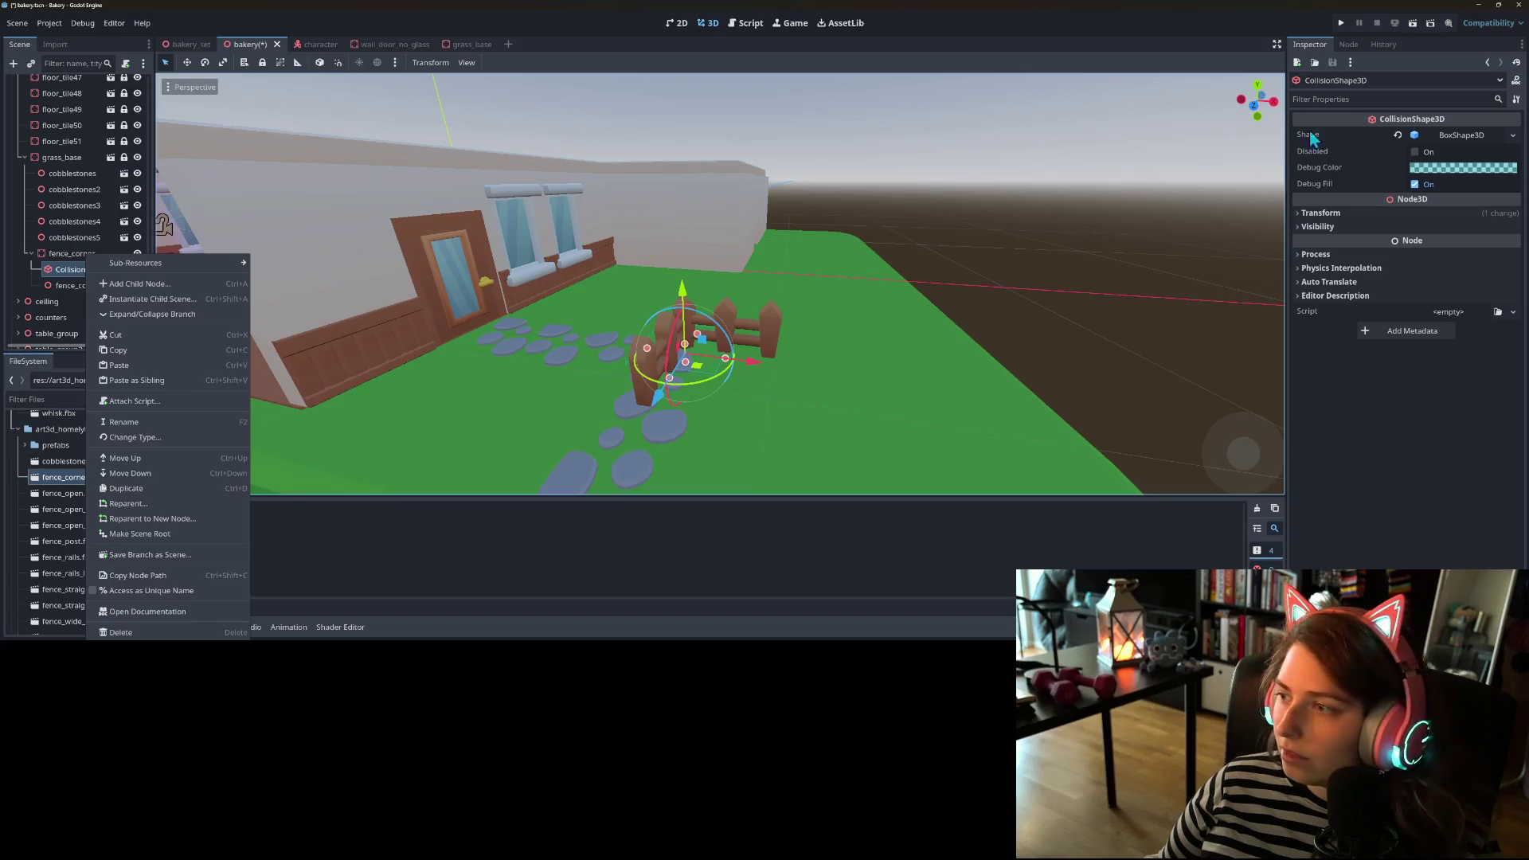
click(1510, 137)
click(1512, 135)
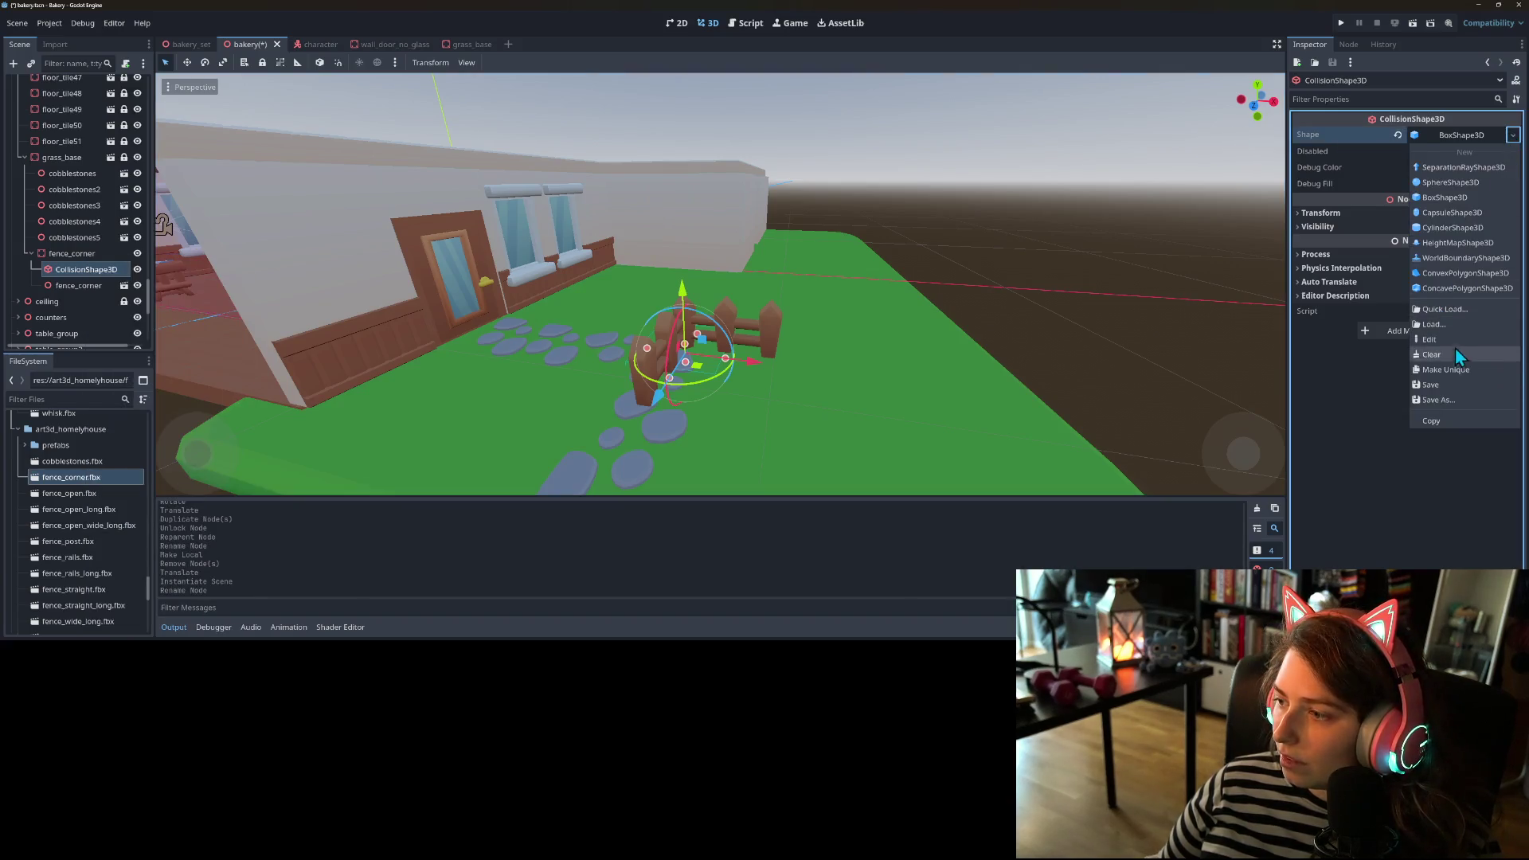
click(1460, 369)
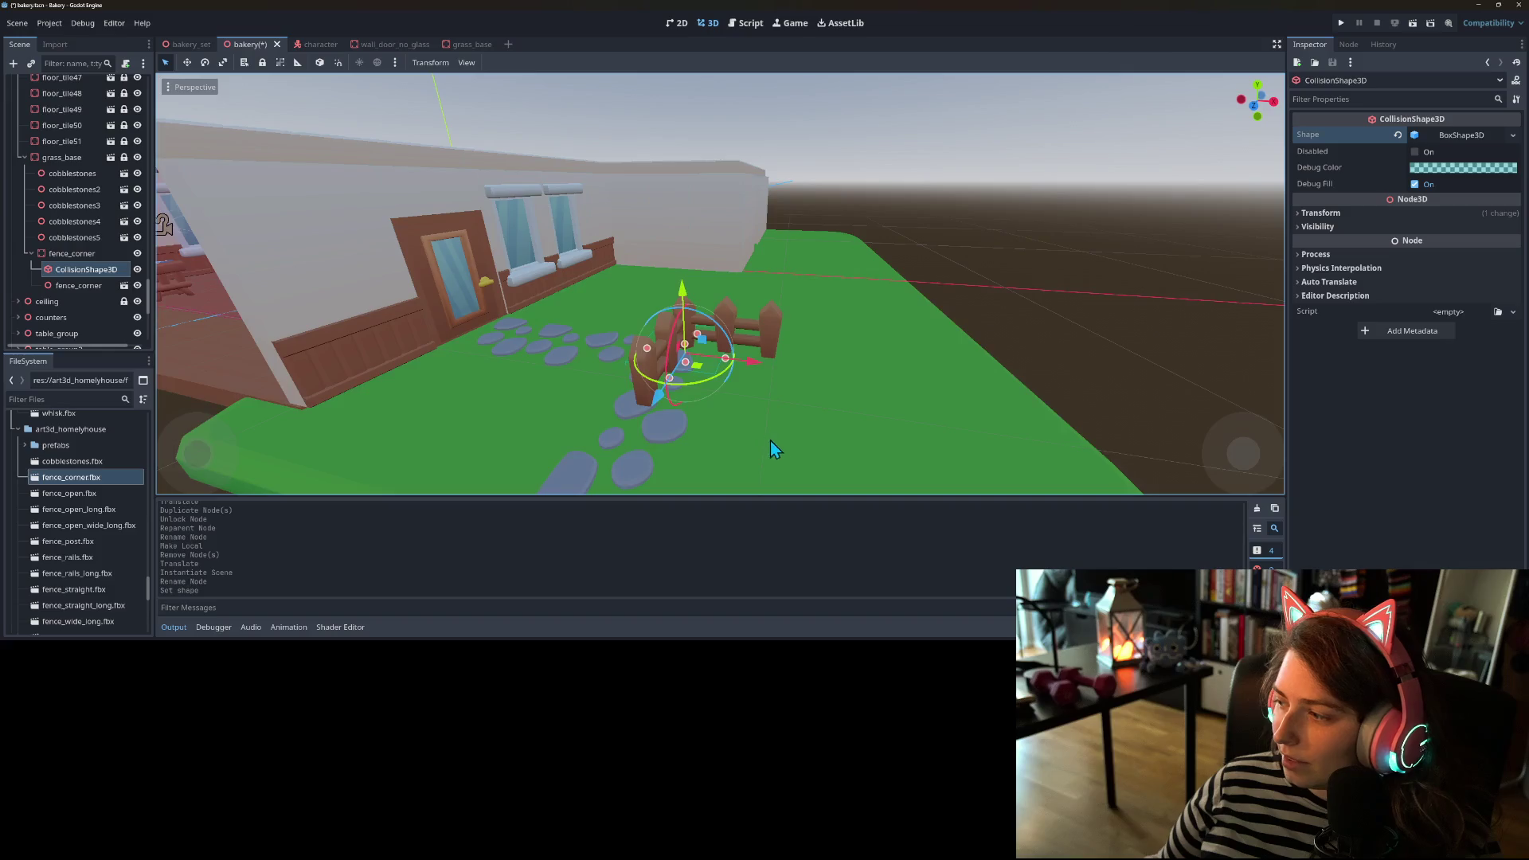
drag(775, 442, 629, 423)
click(78, 285)
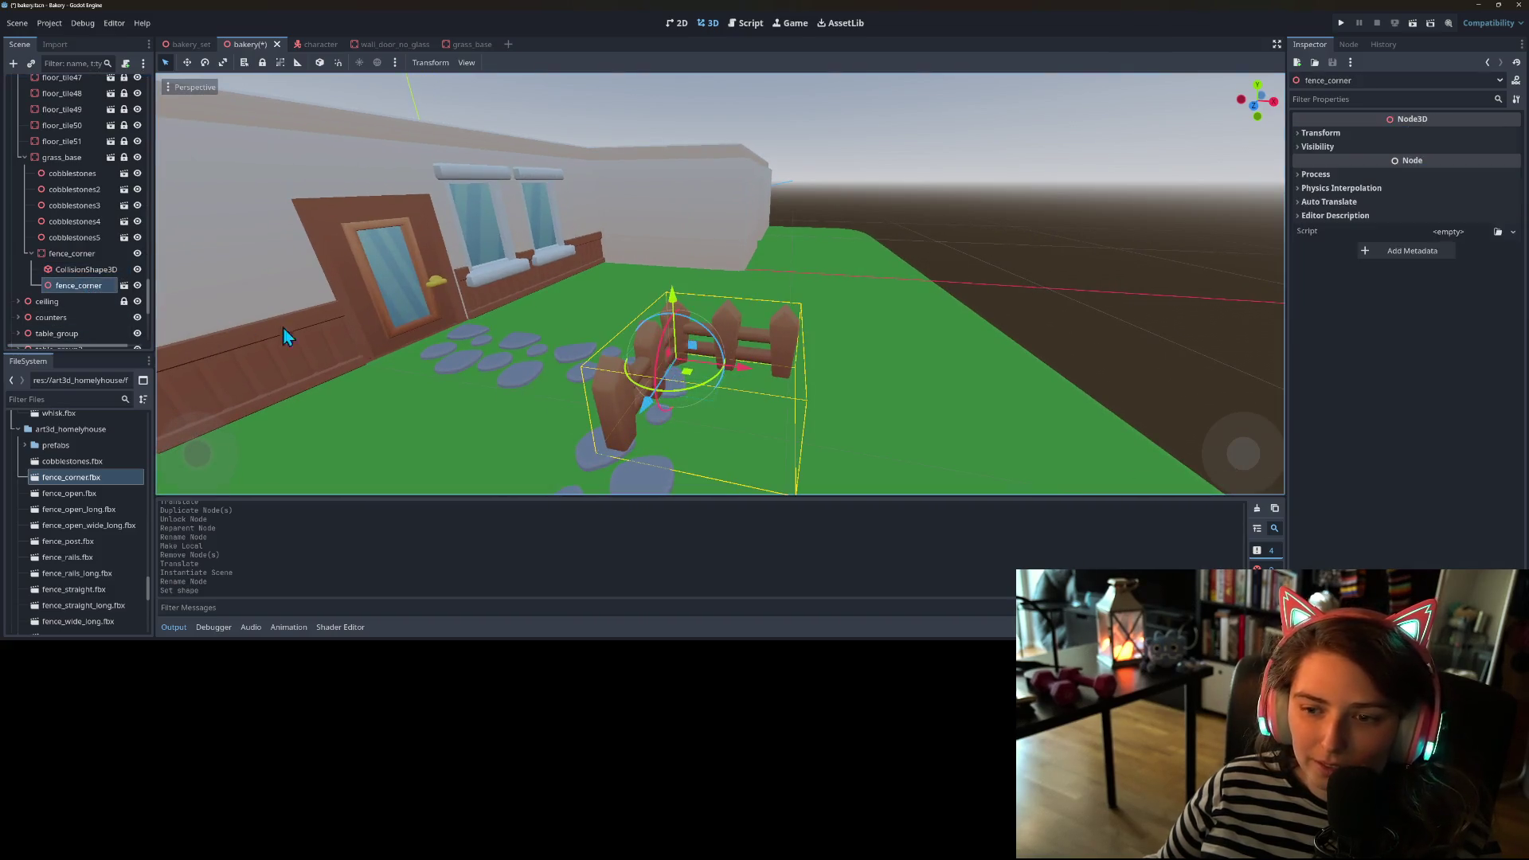
scroll(up, 3)
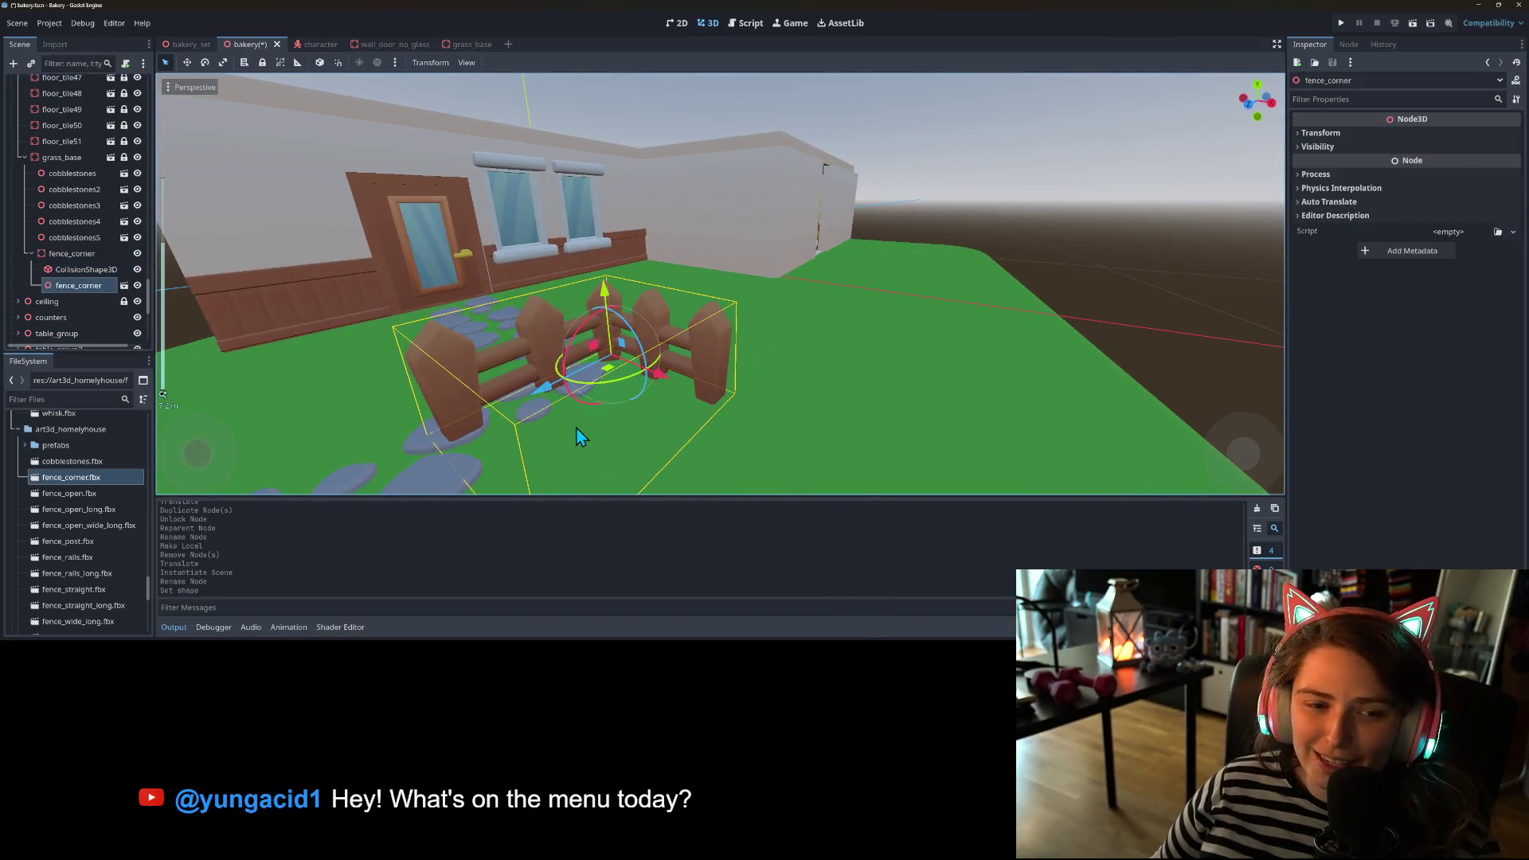
click(88, 270)
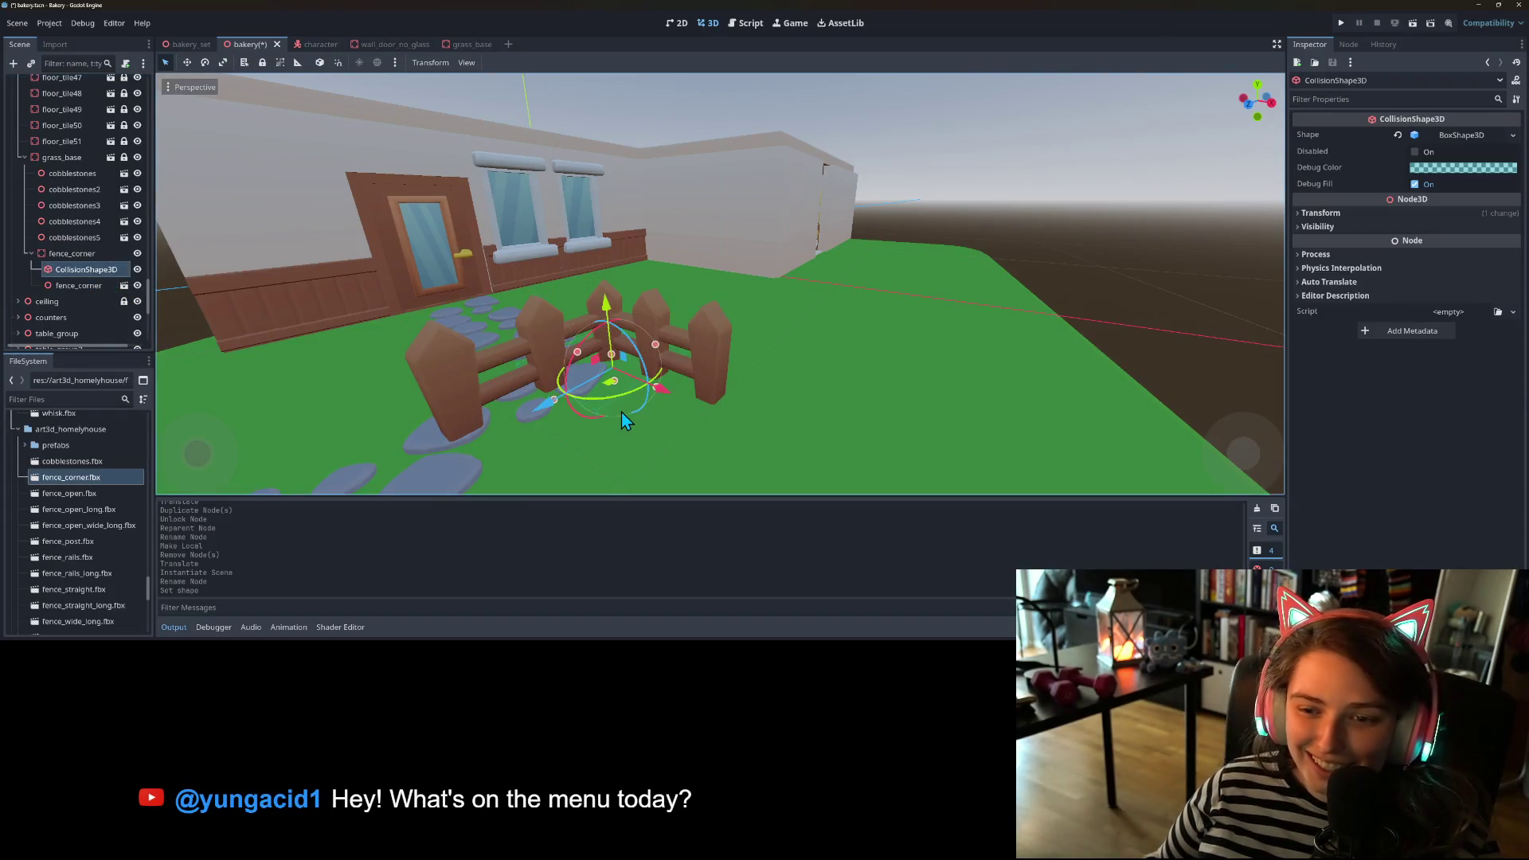
- In front view, resize the collision box to the fence height and one arm's width
key(KP_1)
scroll(up, 3)
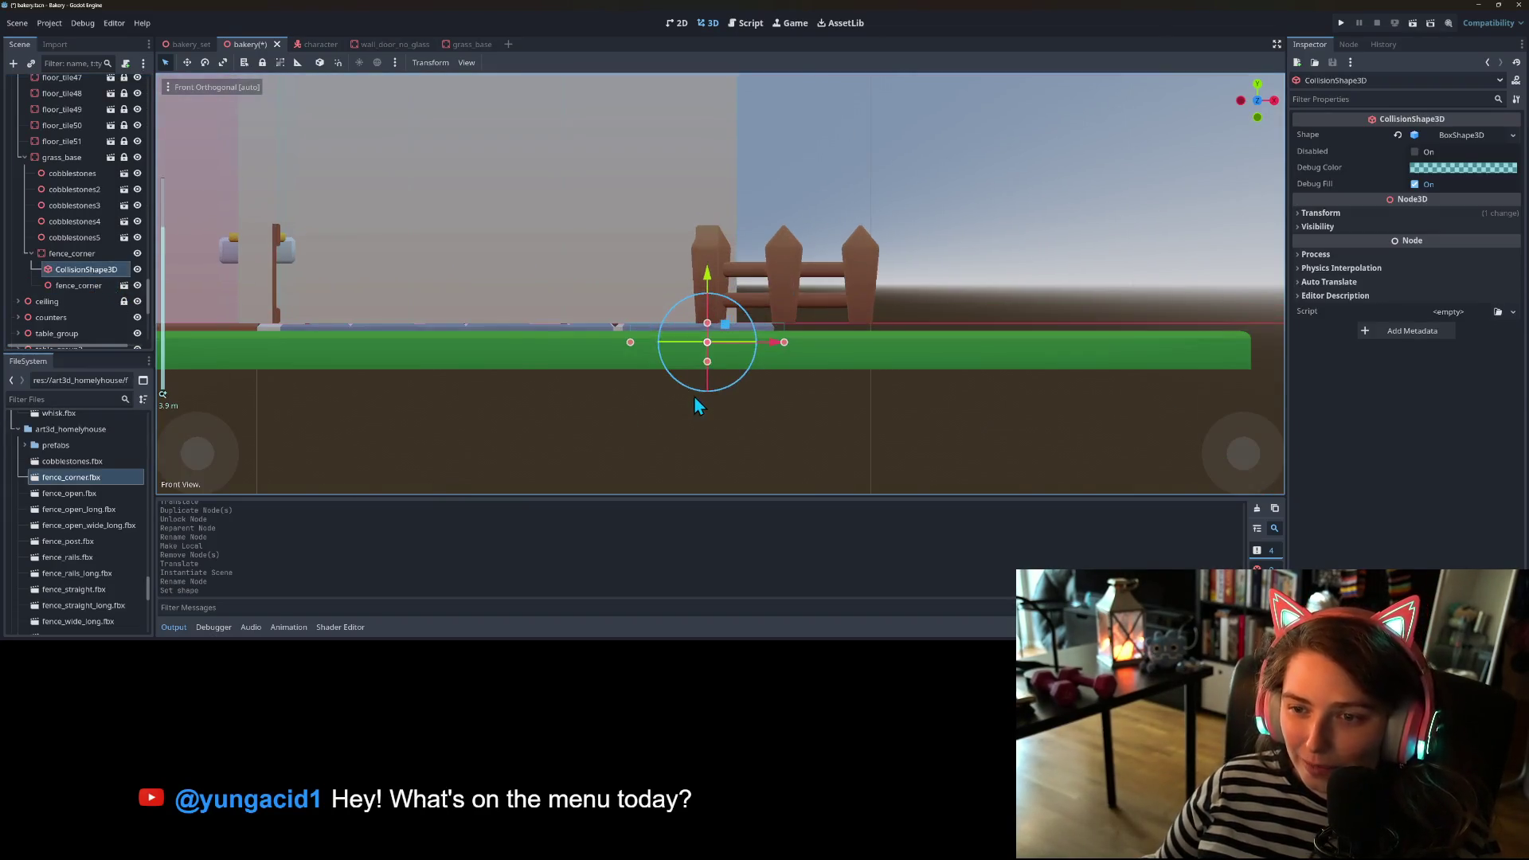
drag(708, 341, 710, 207)
drag(809, 296, 937, 293)
drag(597, 299, 688, 299)
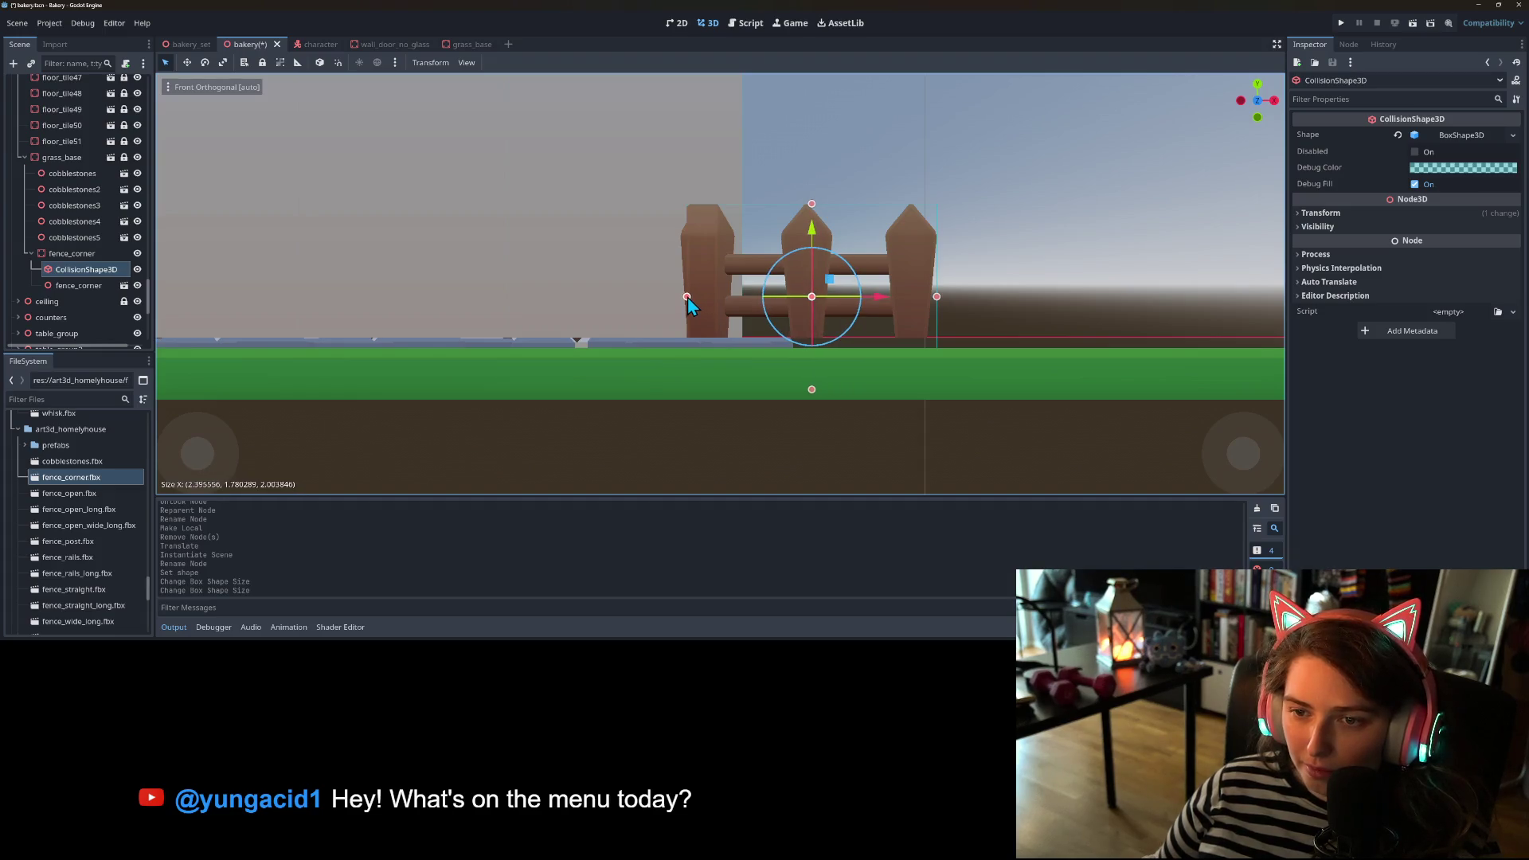
drag(812, 389, 695, 475)
key(f)
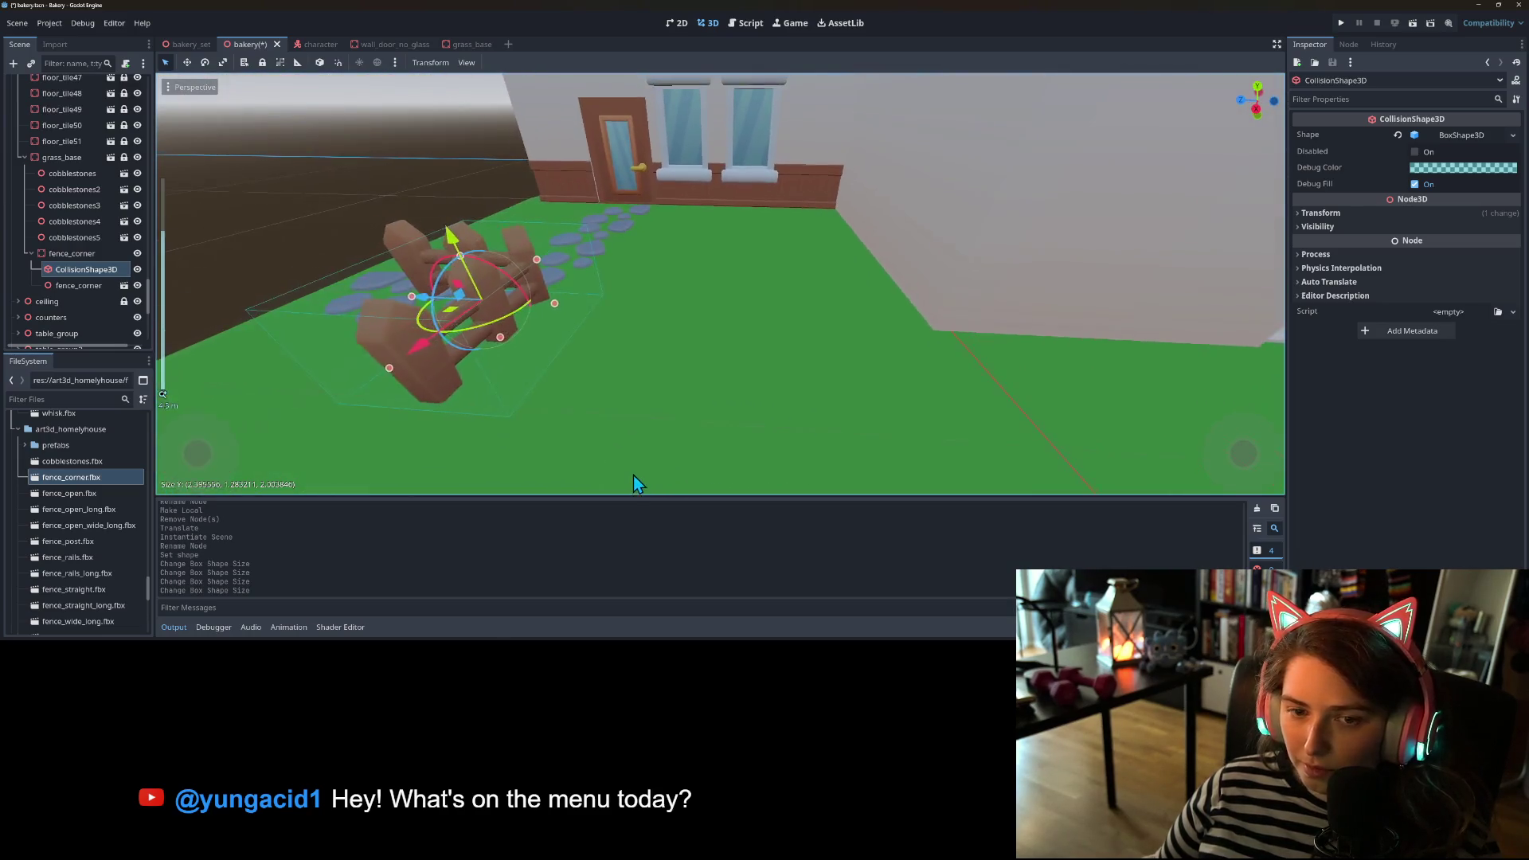
- In side view, thin the box to the fence depth (about 0.29), then duplicate it
key(KP_1)
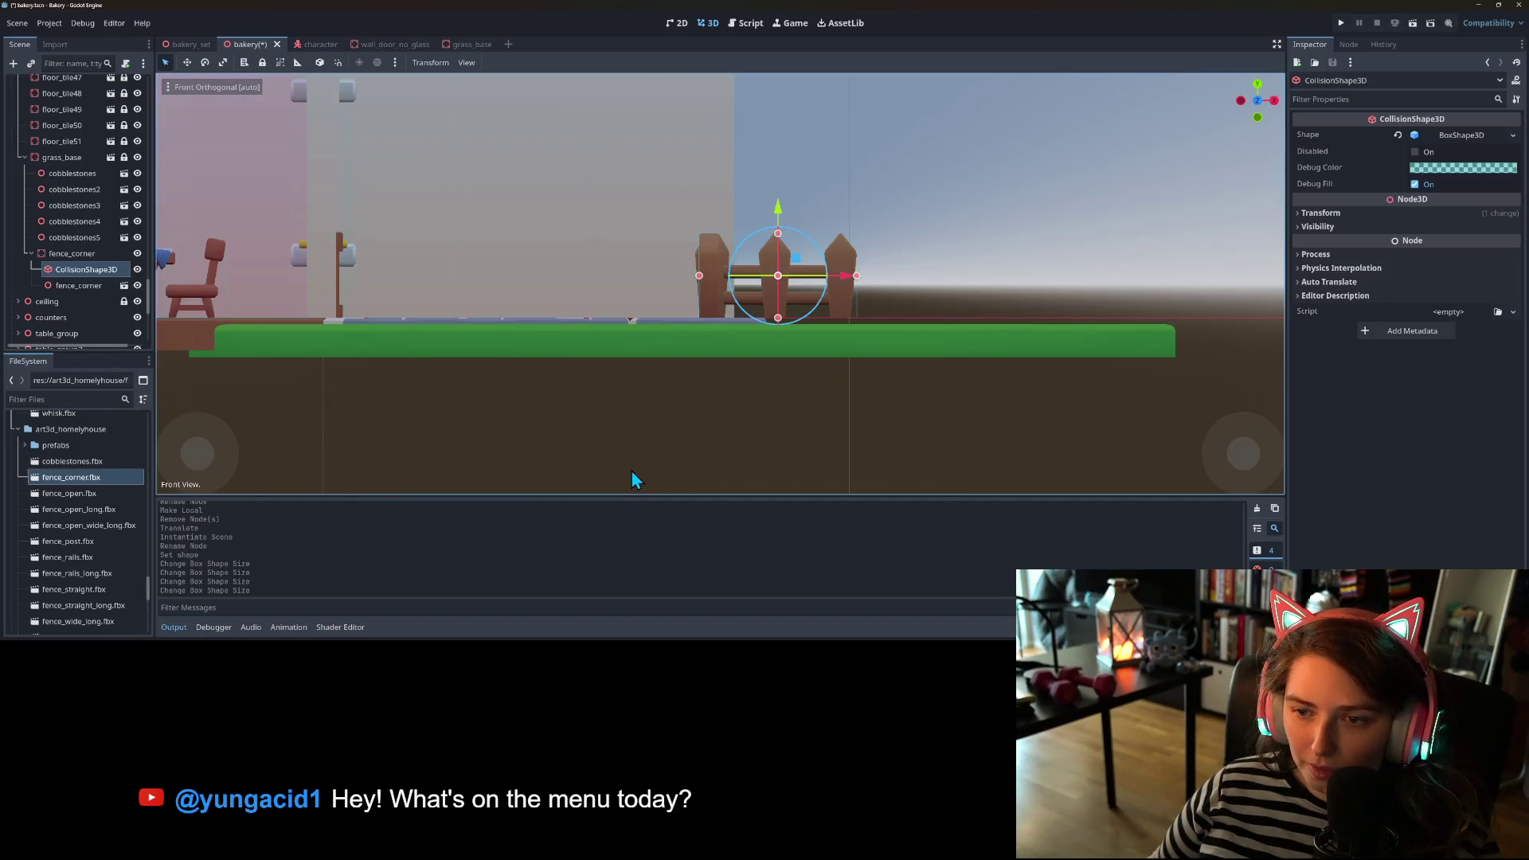
key(KP_3)
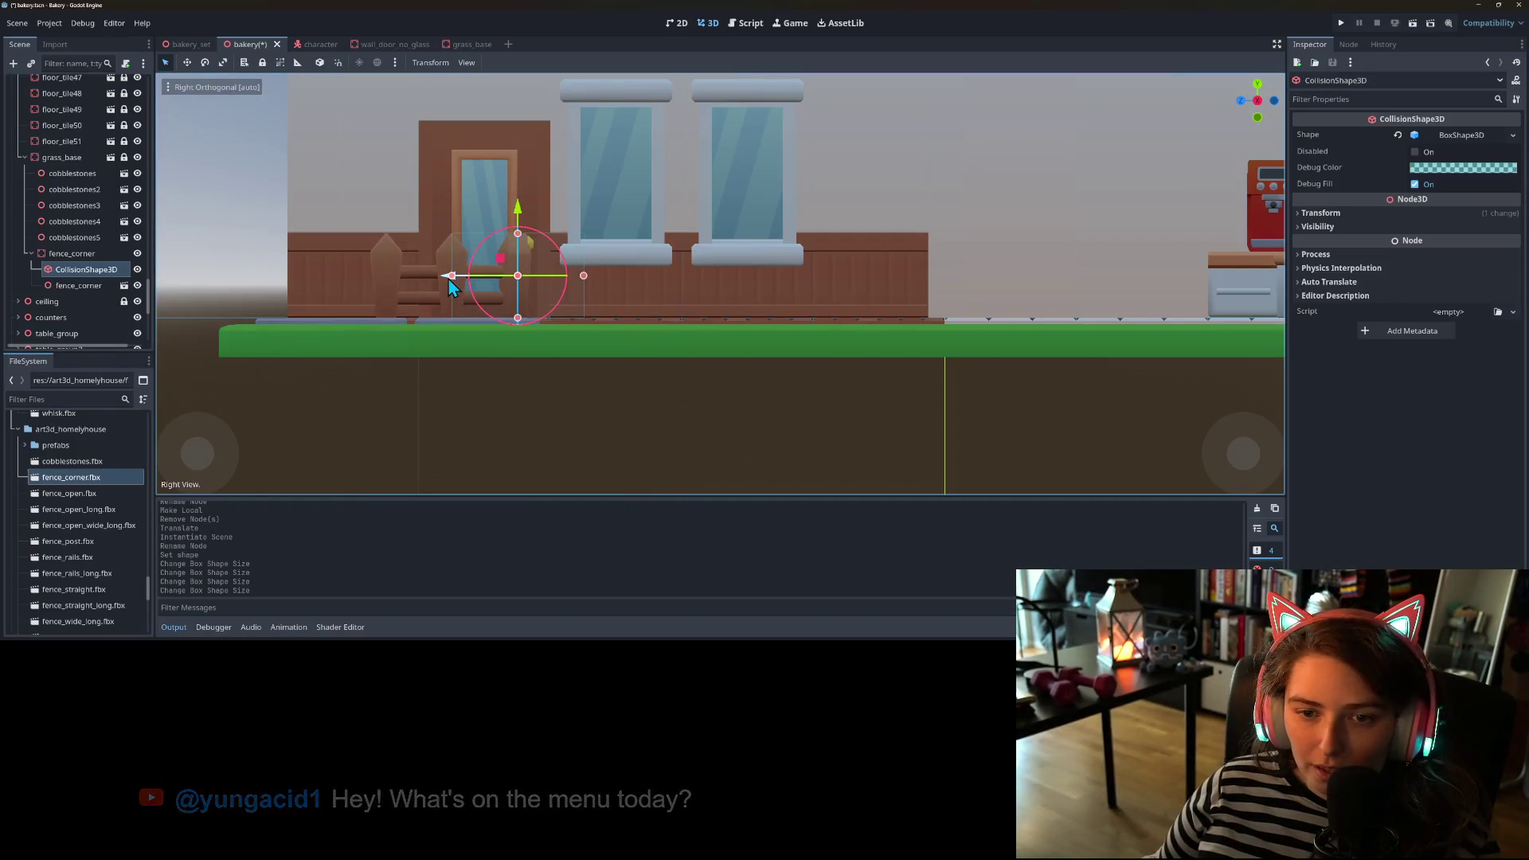
drag(449, 284, 479, 390)
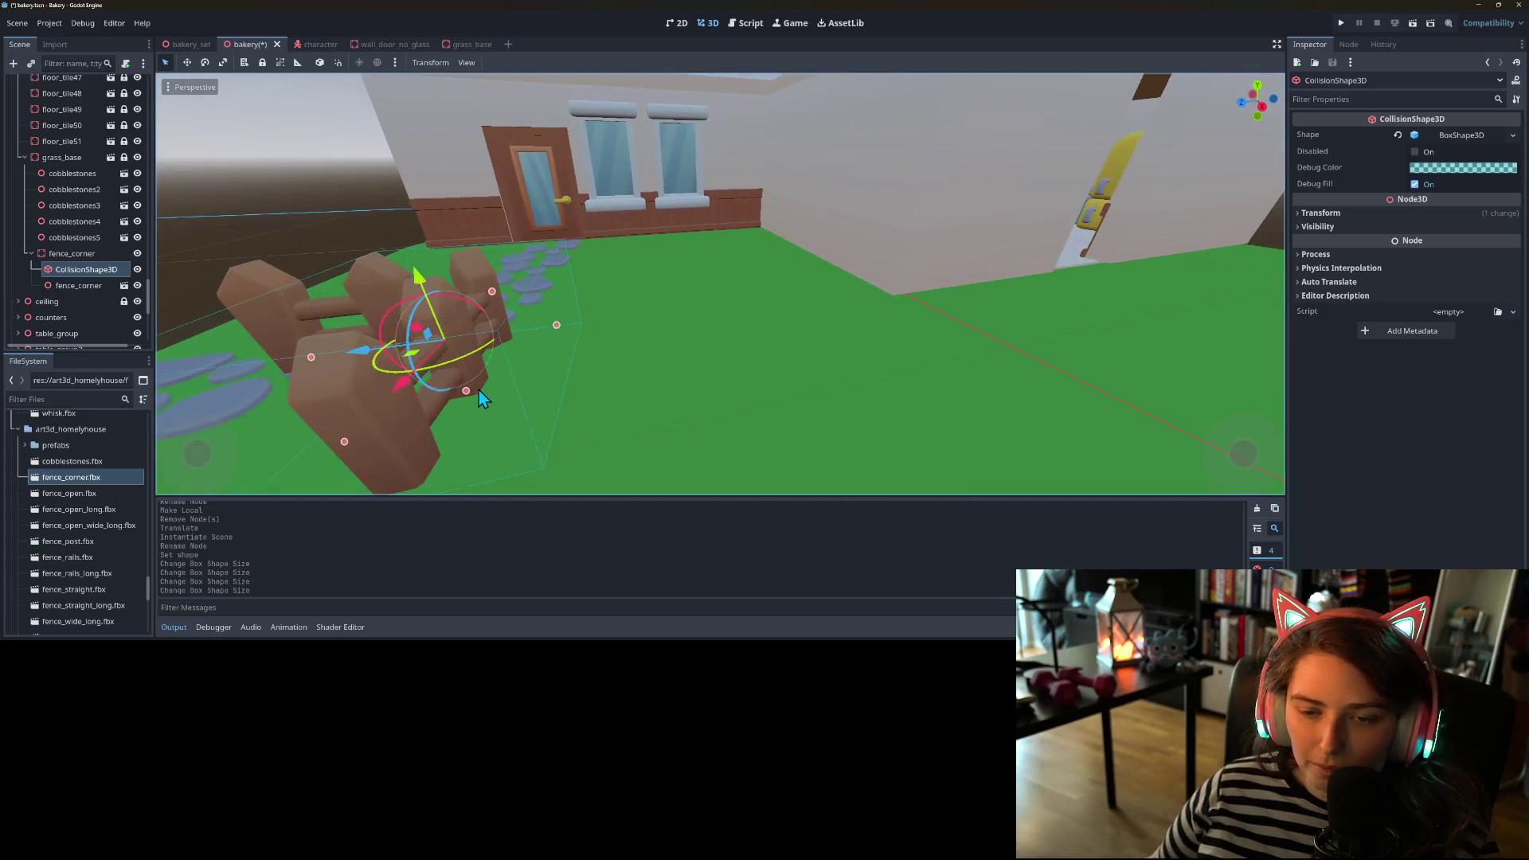
key(KP_3)
drag(453, 279, 528, 280)
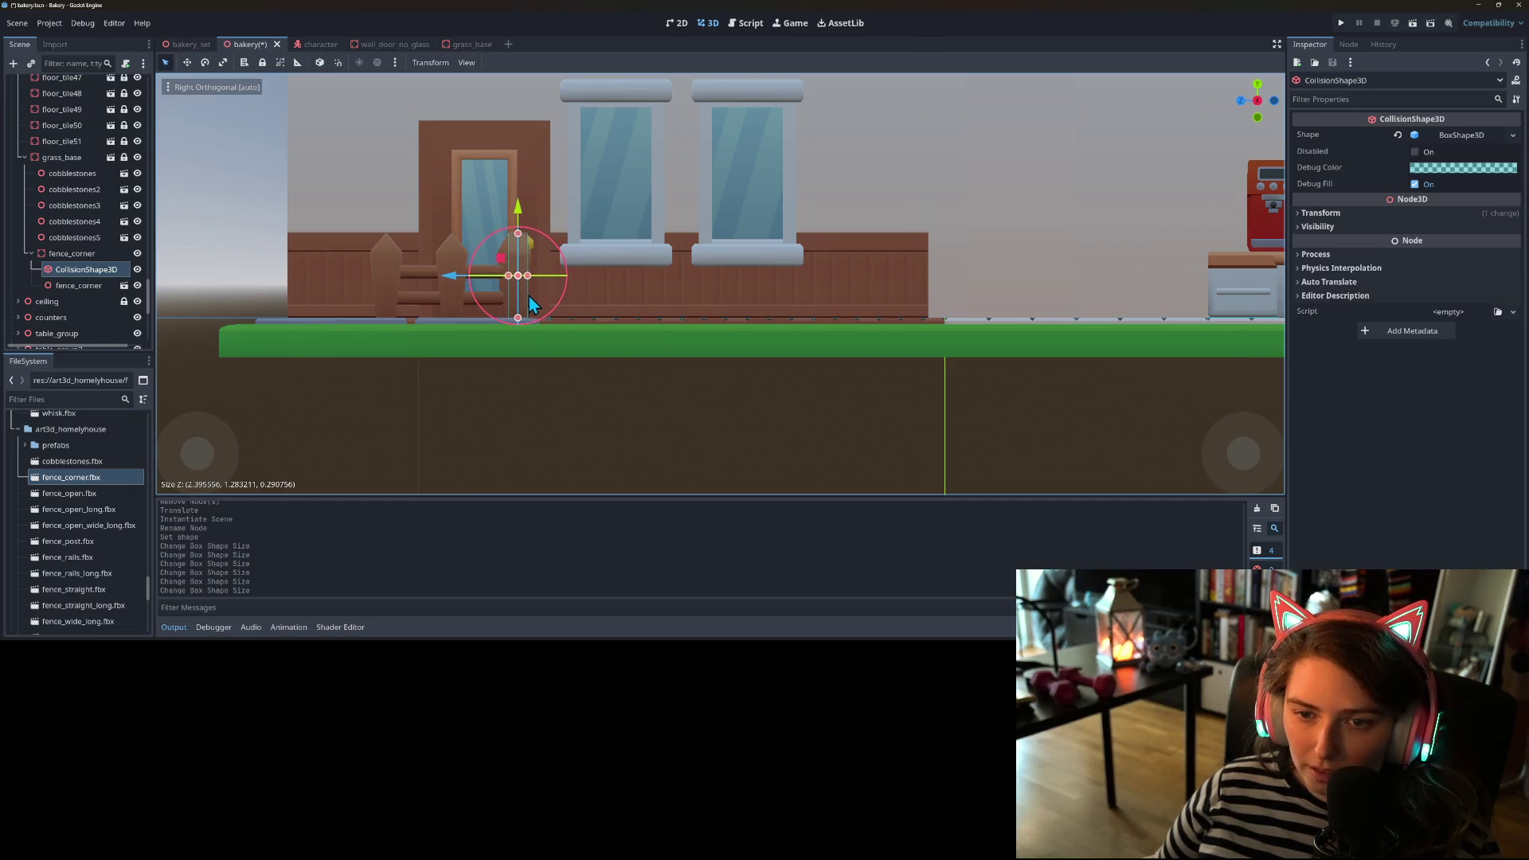
drag(500, 393, 579, 440)
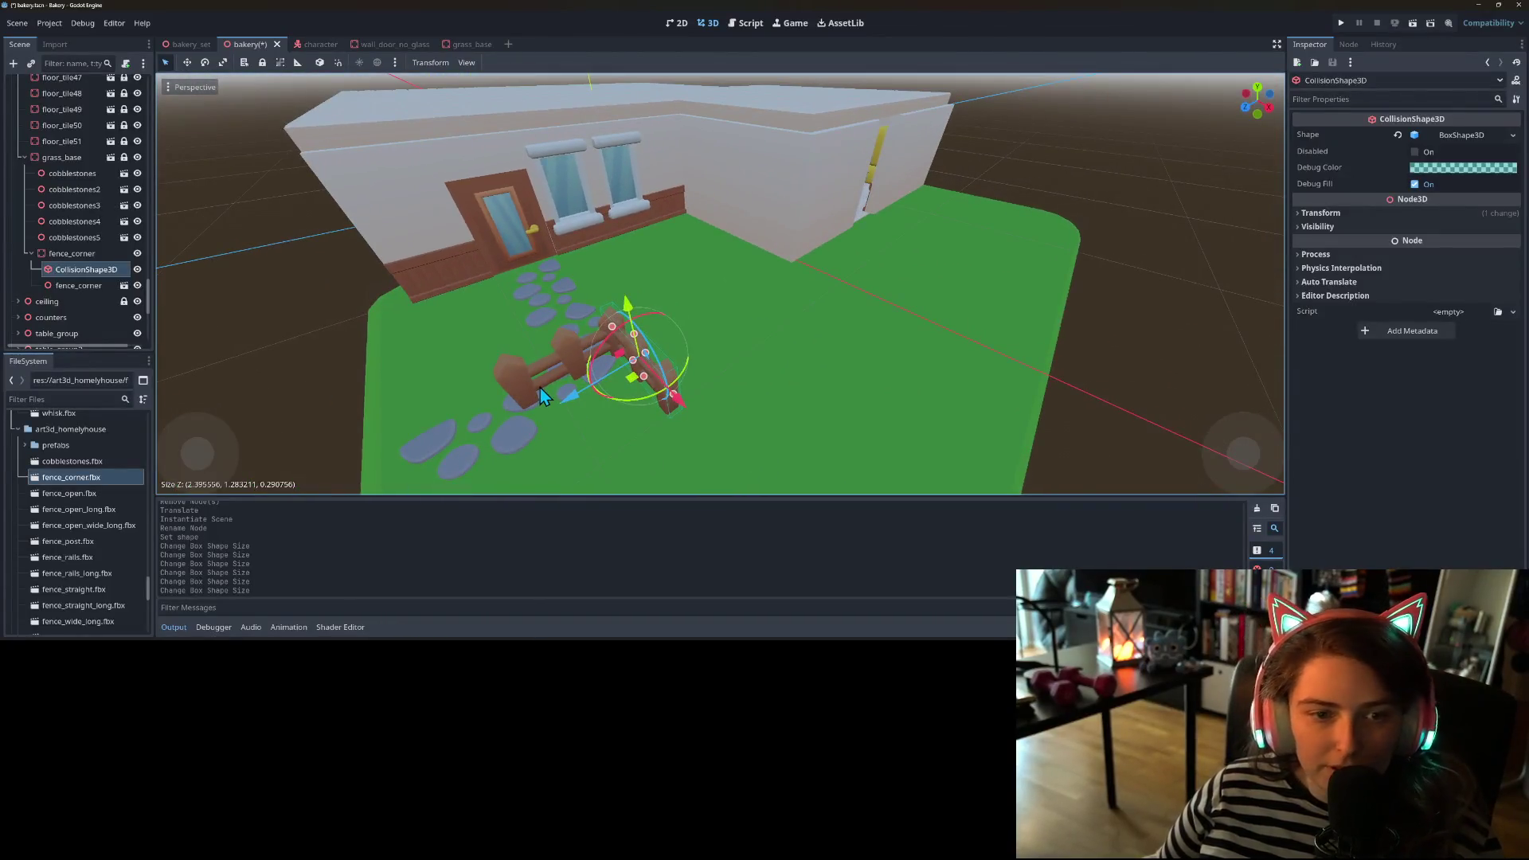
key(ctrl+d)
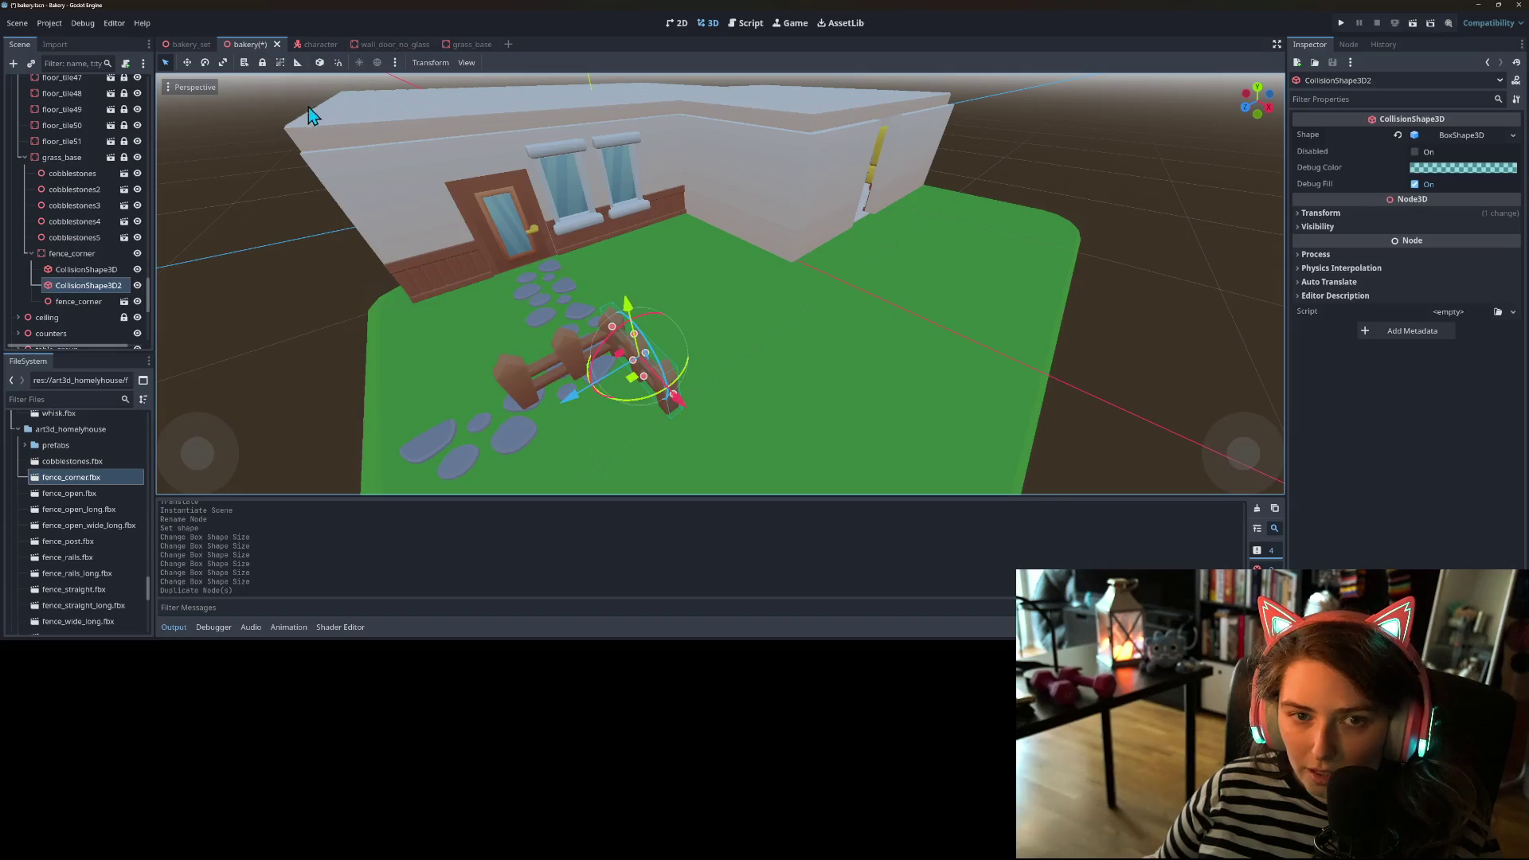
- Rotate and move the copied box onto the other fence arm, then duplicate fence_corner as fence_corner2
drag(638, 402, 708, 339)
drag(681, 402, 629, 363)
scroll(down, 3)
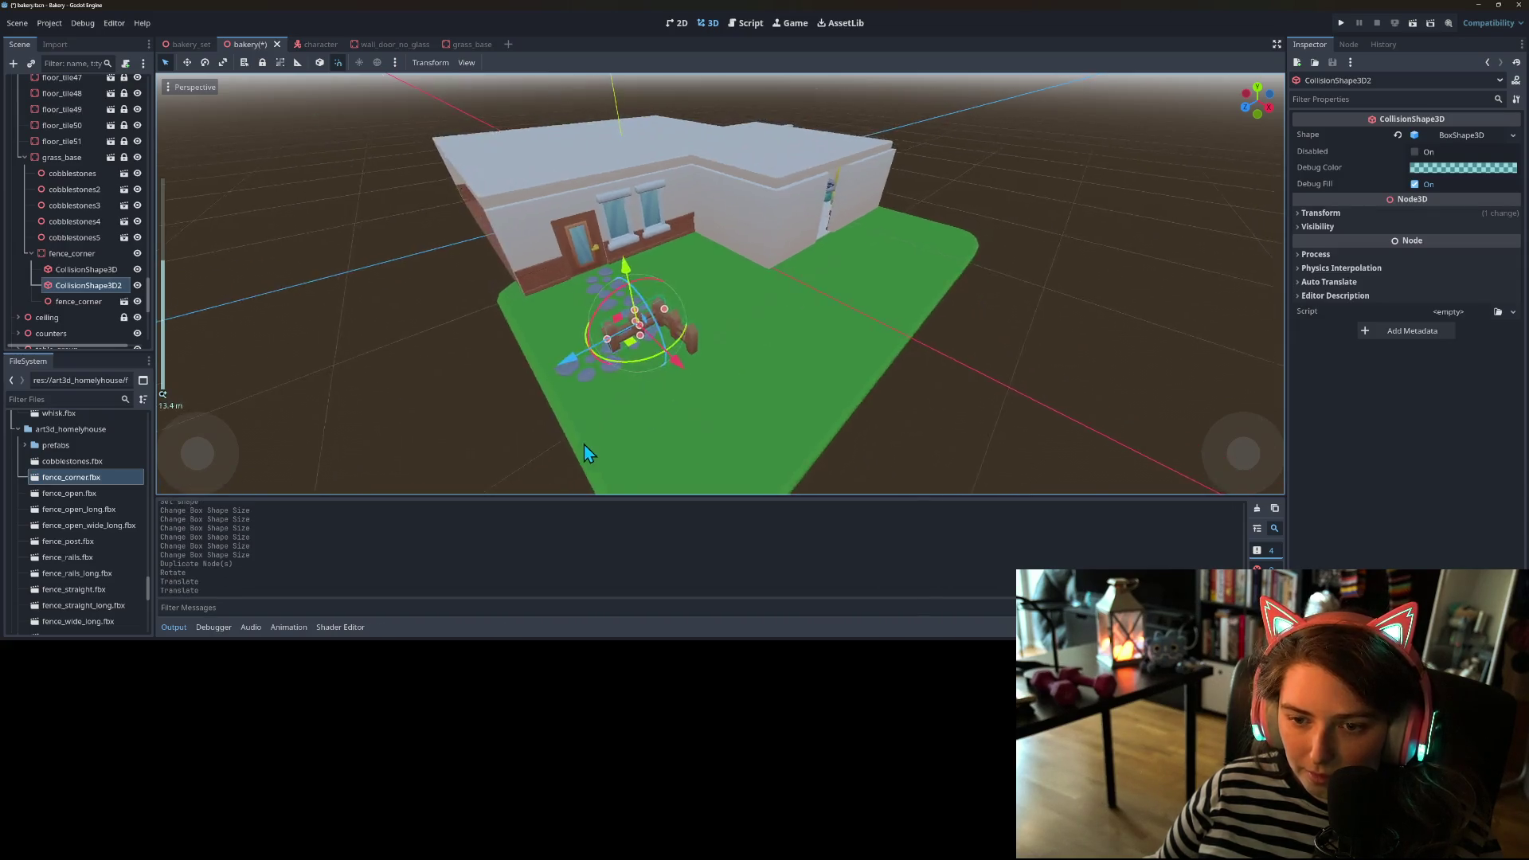
scroll(up, 3)
click(75, 254)
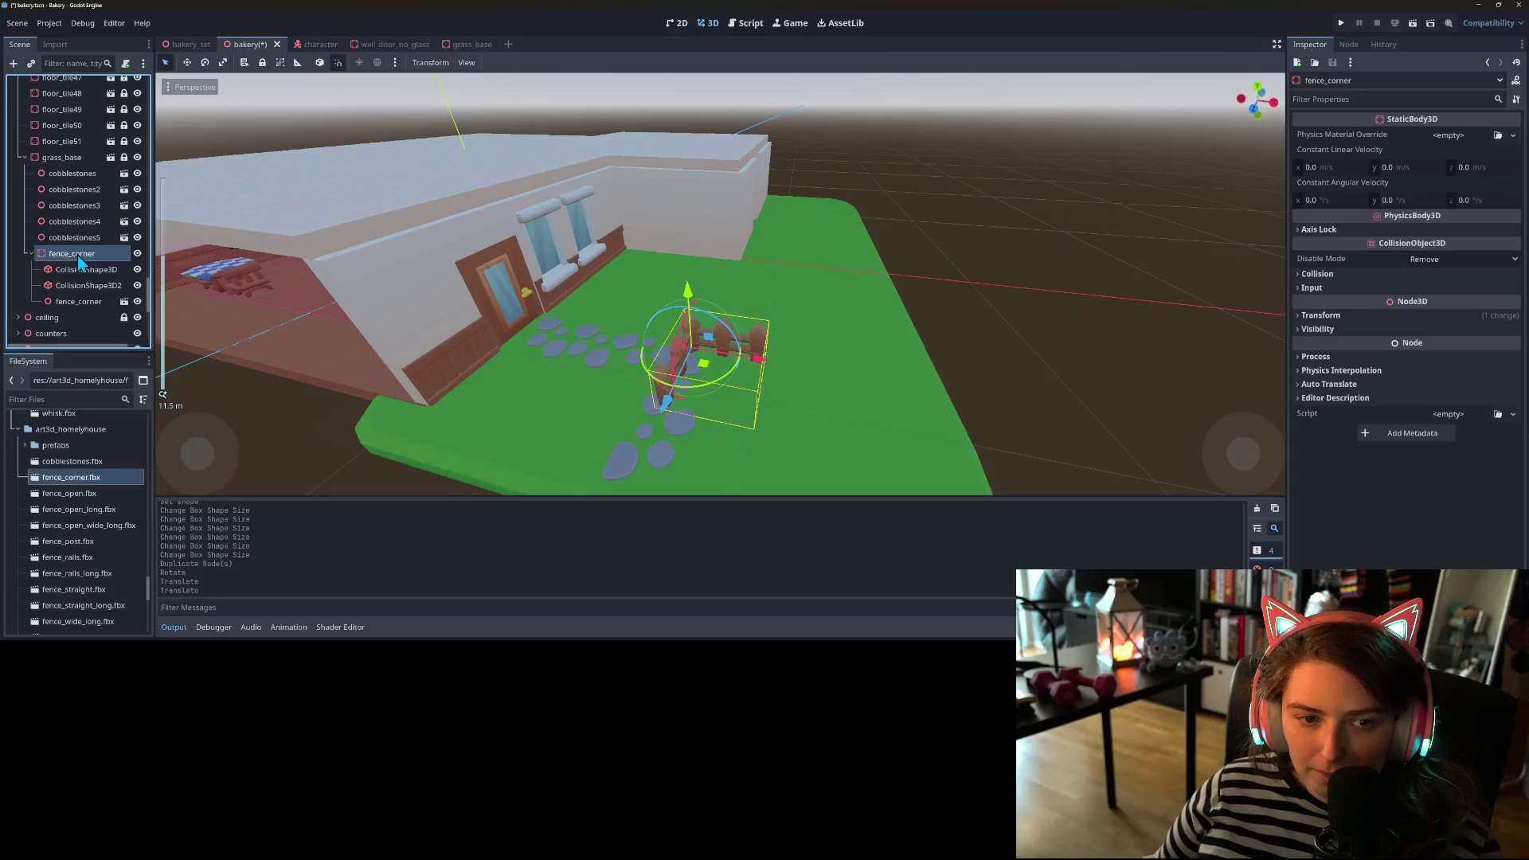
key(ctrl+d)
- Remove fence_corner2's second collision box and corner model, and add a fence_straight_long model inside it
scroll(up, 3)
click(73, 222)
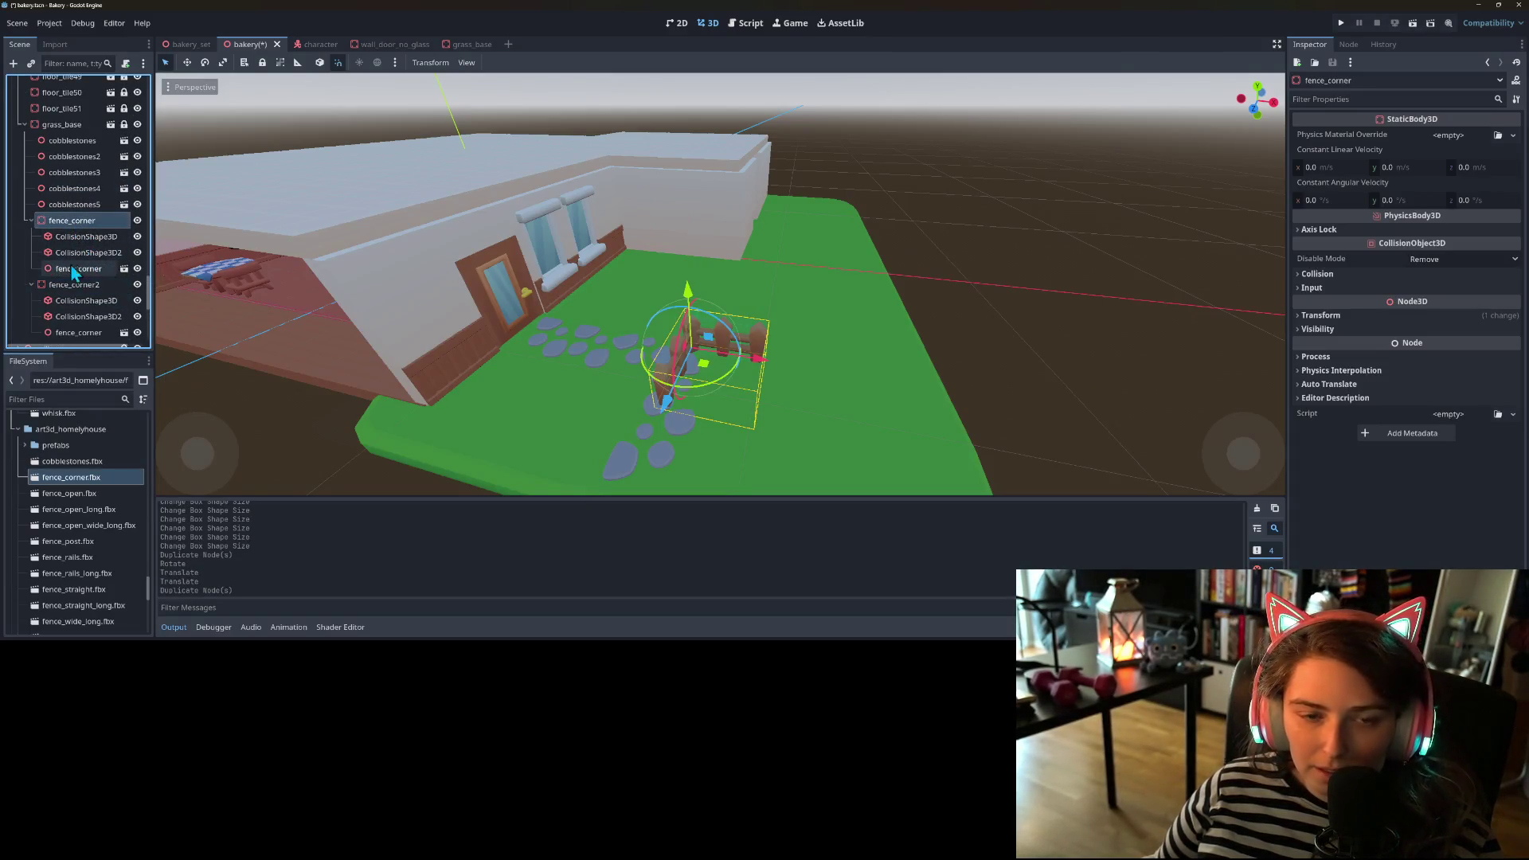
click(80, 284)
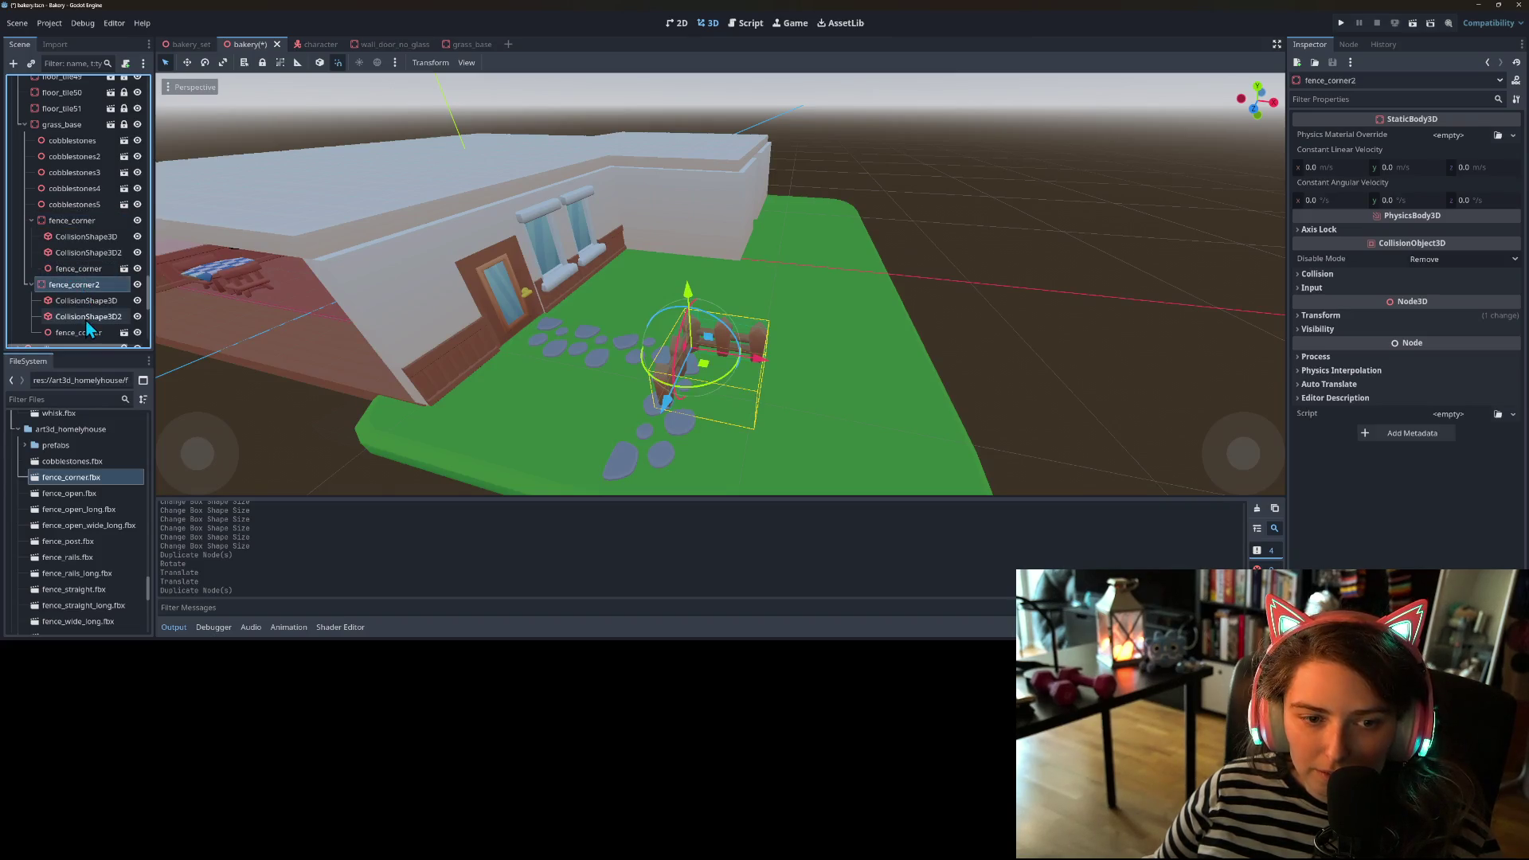
click(86, 317)
key(Delete)
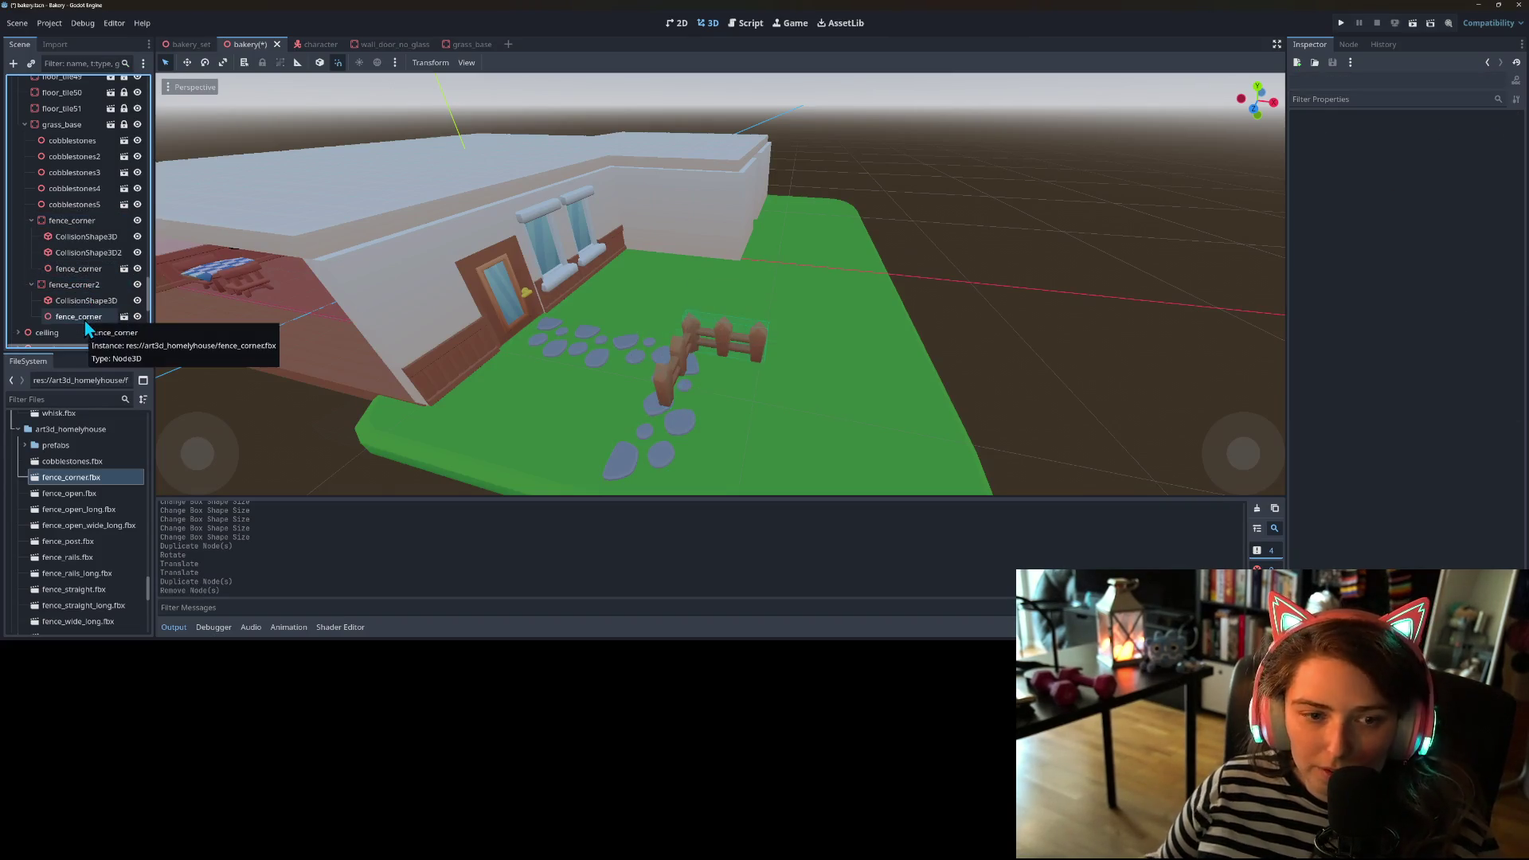
click(85, 318)
key(Delete)
click(79, 285)
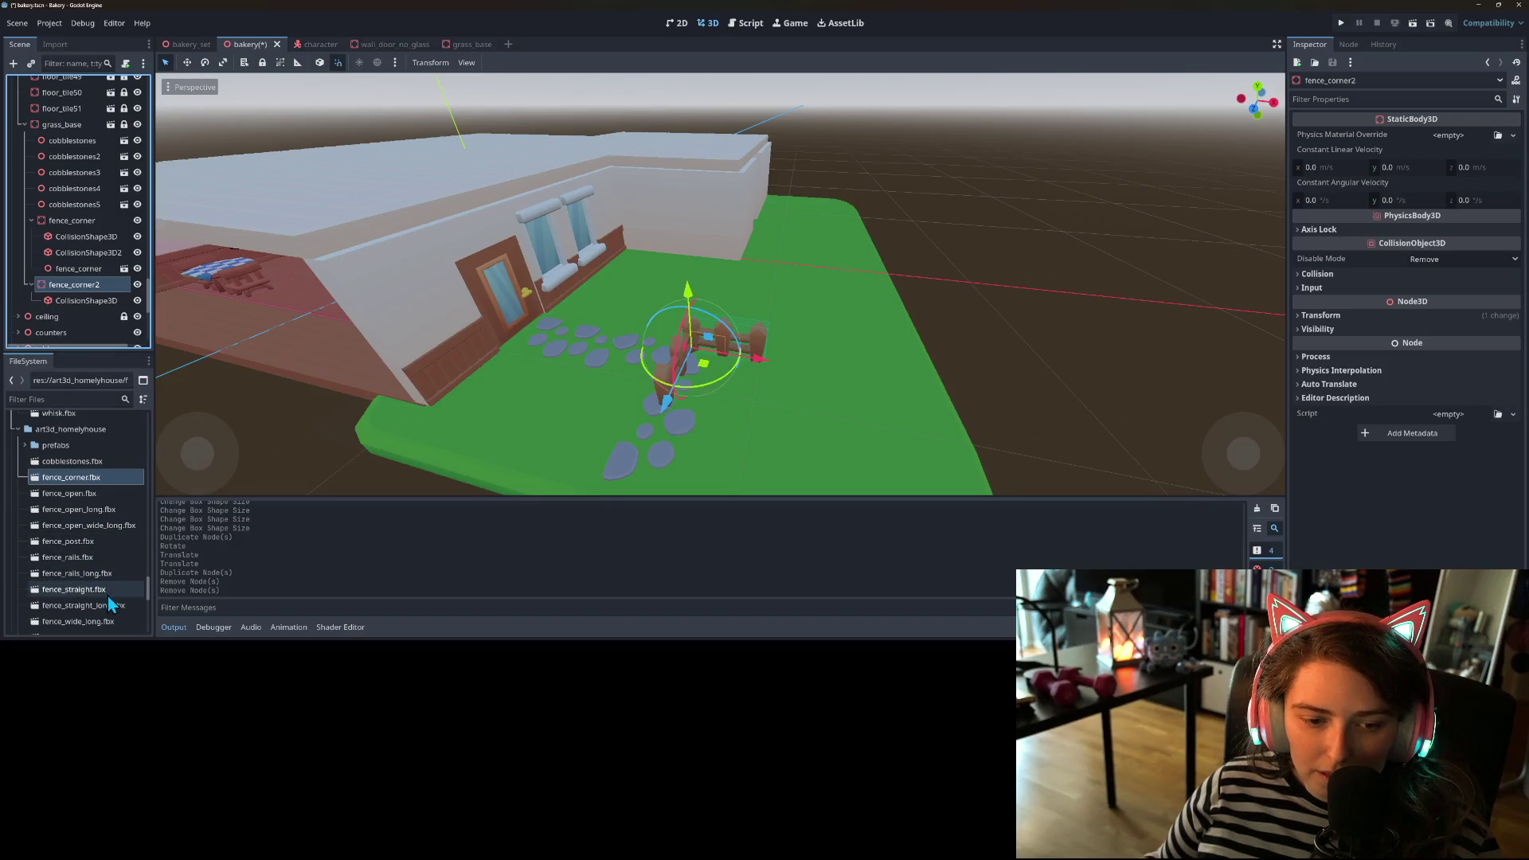
drag(103, 613, 110, 283)
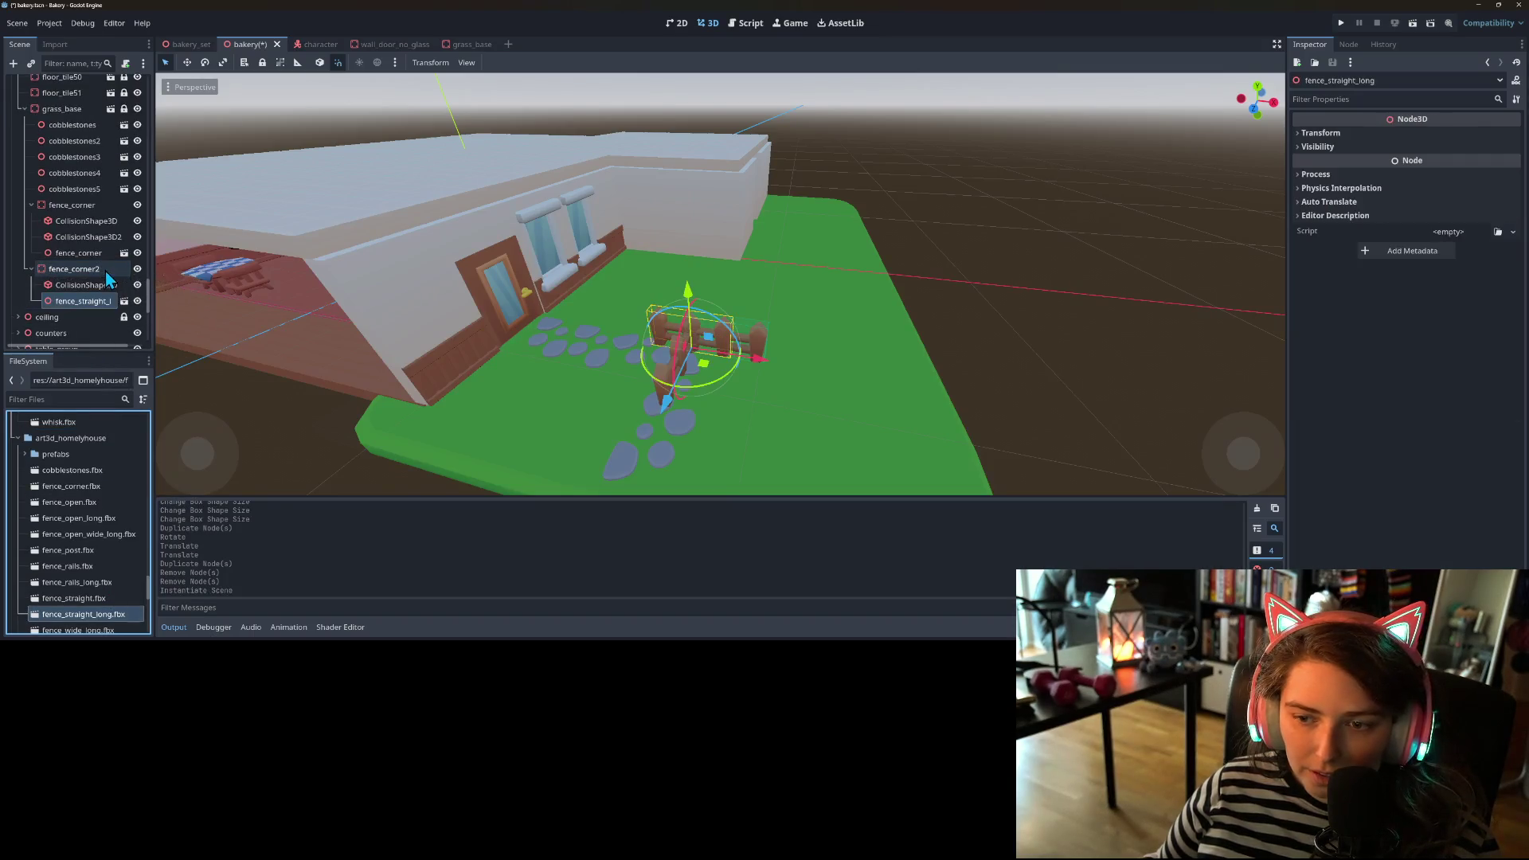
- Rename fence_corner2 to fence_straight_long and move it 3 units along X beside the corner fence
right_click(96, 269)
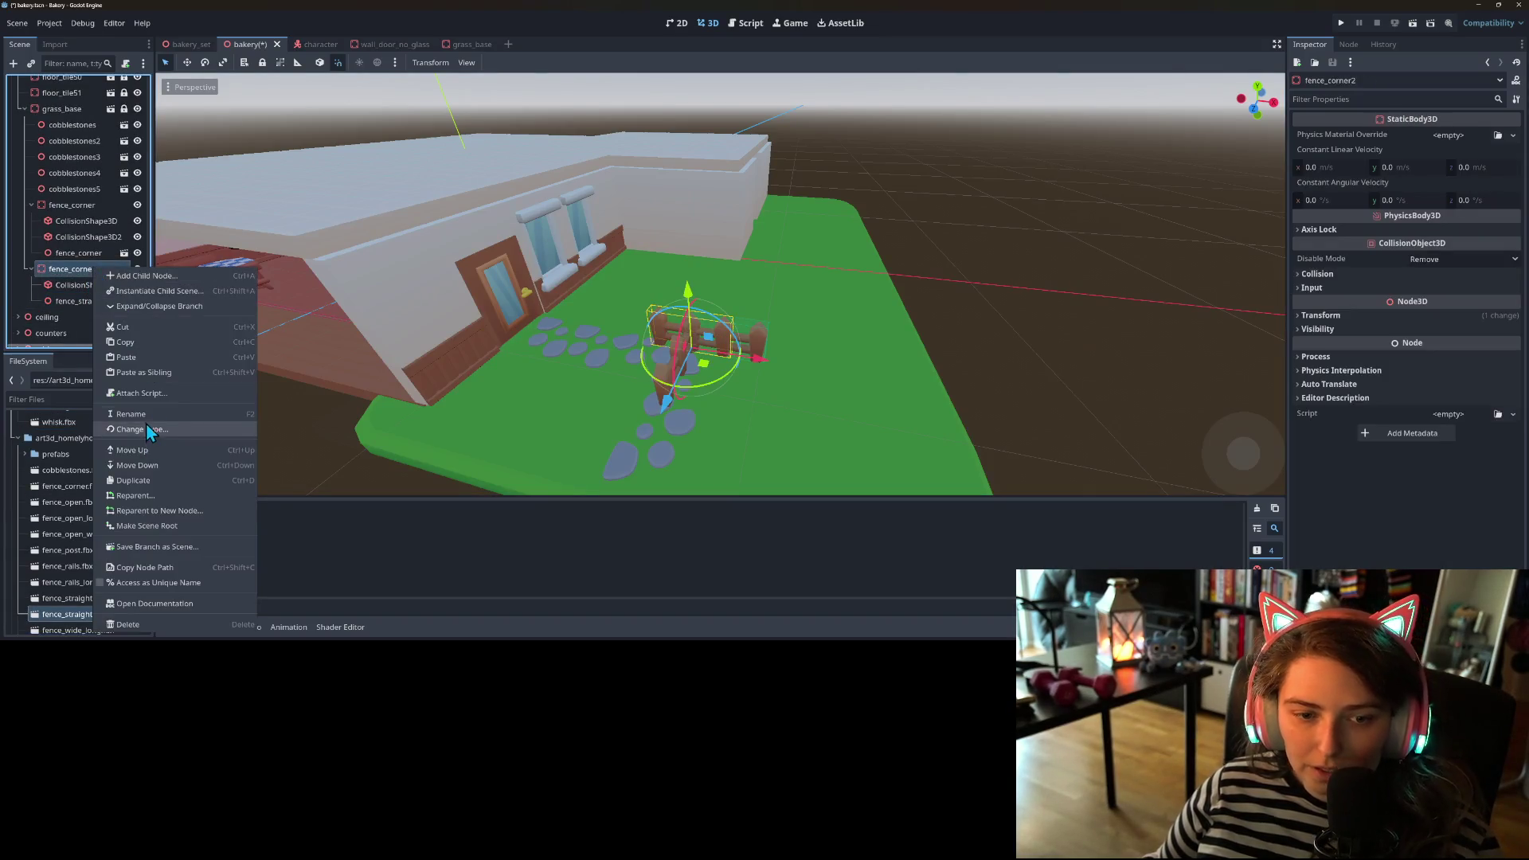
click(147, 419)
key(BackSpace)
key(BackSpace)
key(BackSpace)
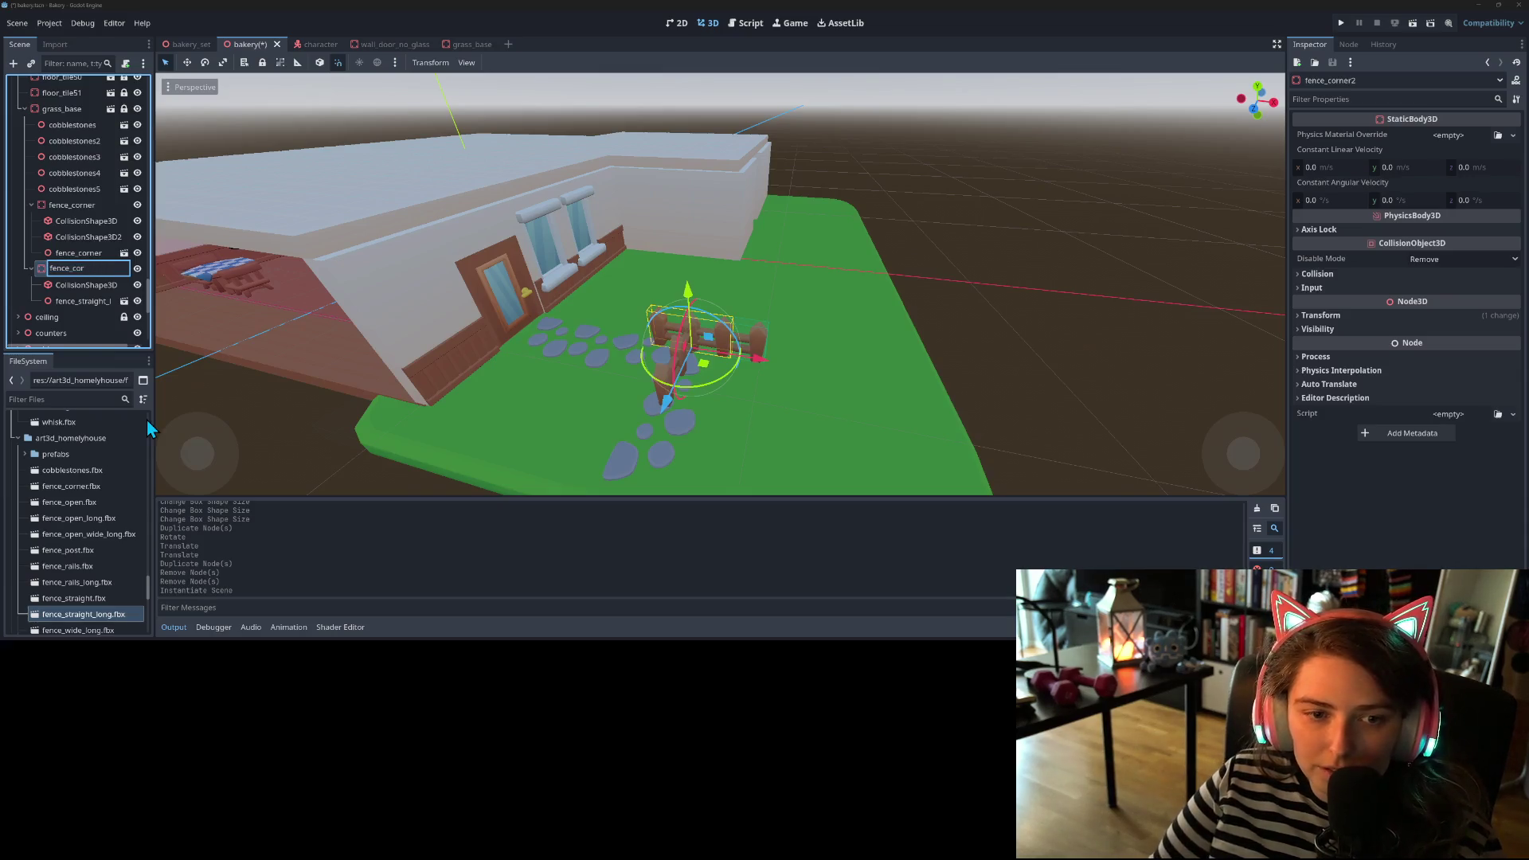
text(stra)
text(ight_long)
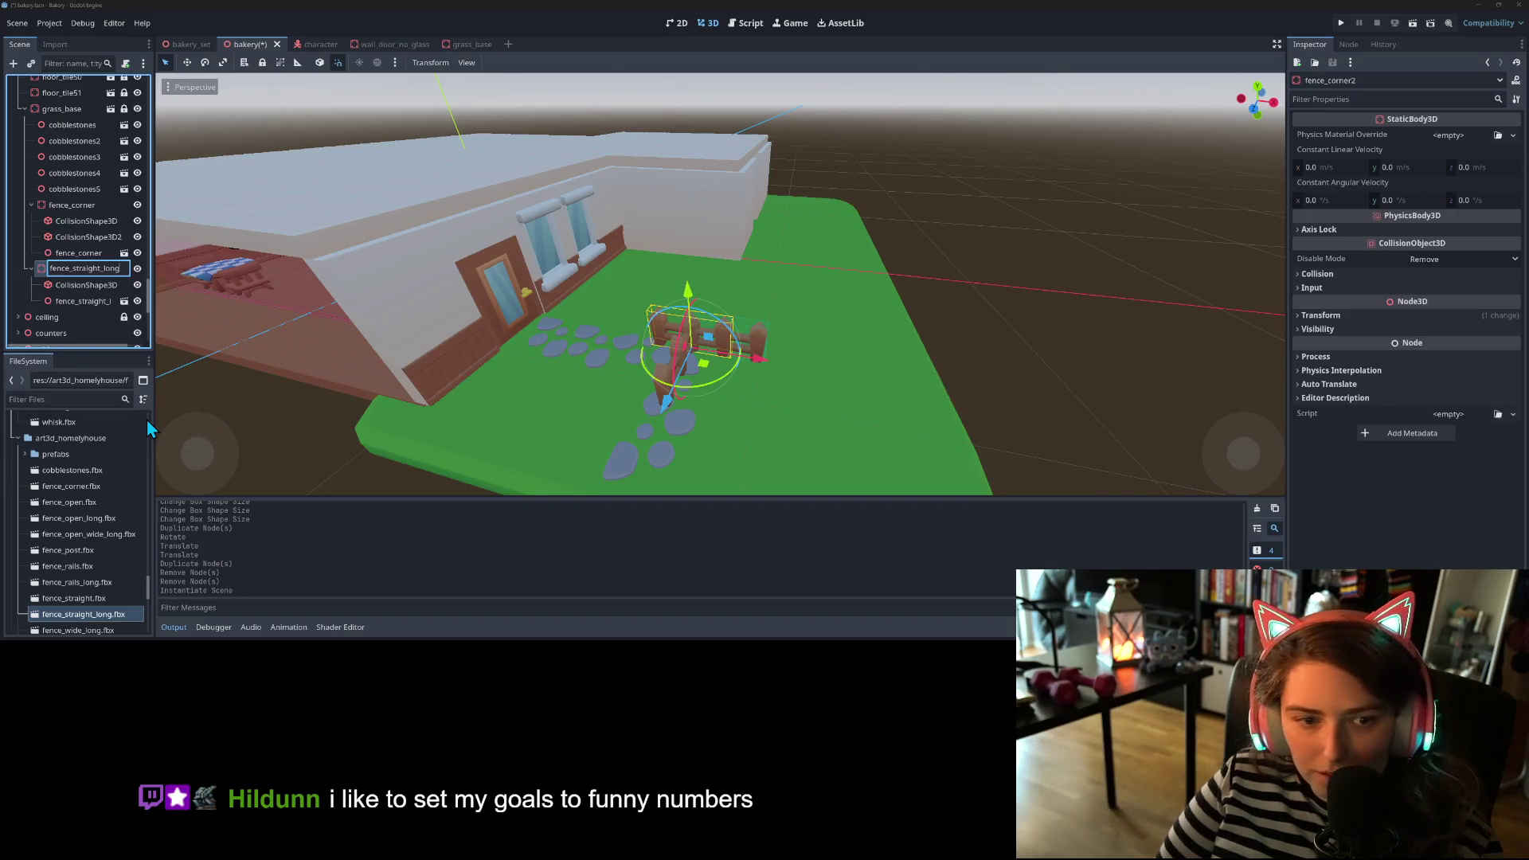
key(Return)
drag(754, 367, 911, 370)
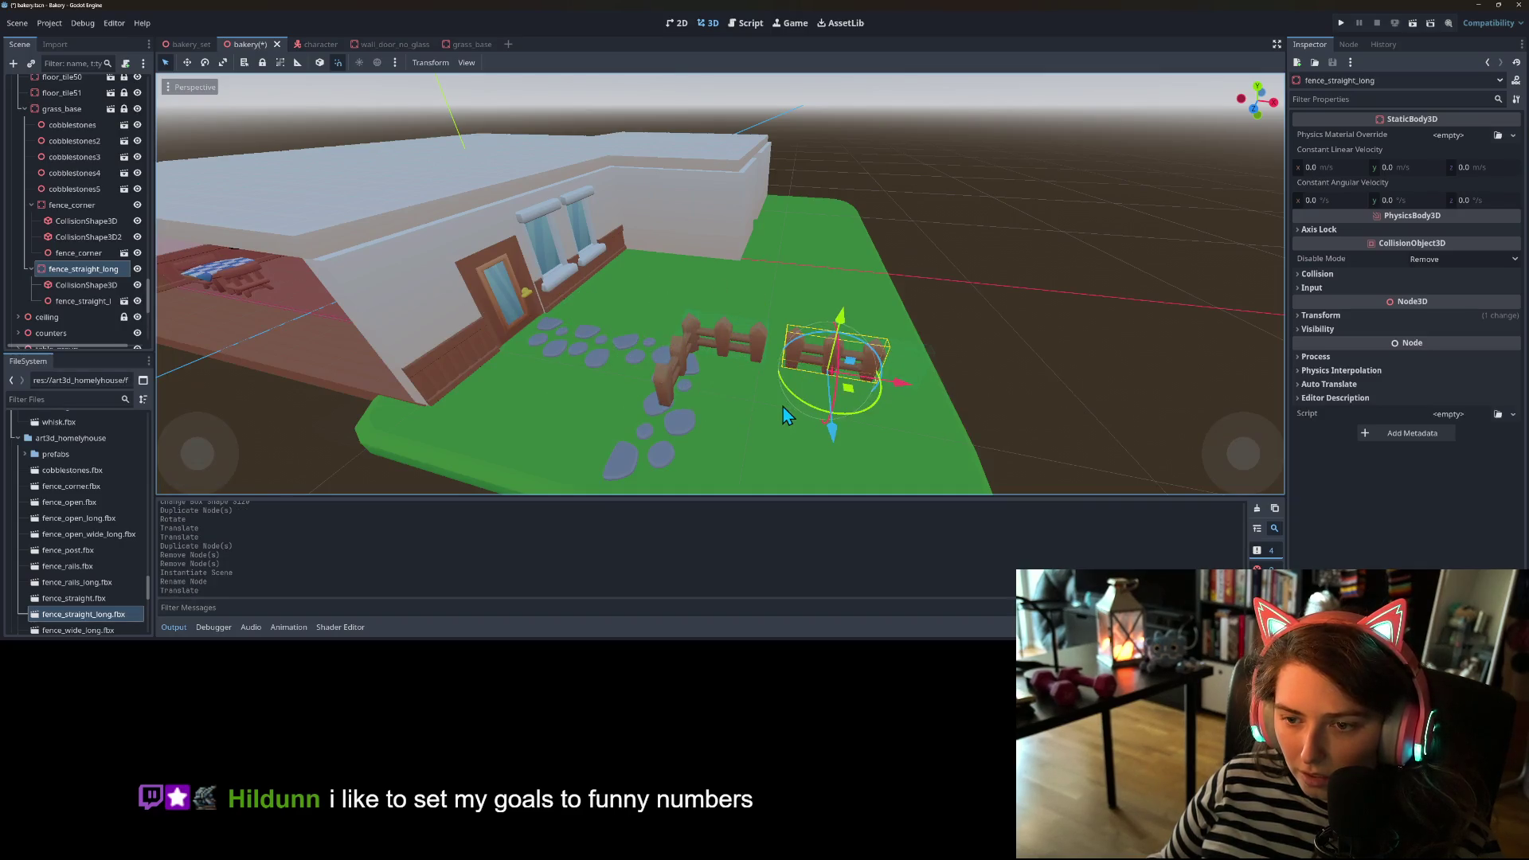
key(KP_1)
scroll(up, 3)
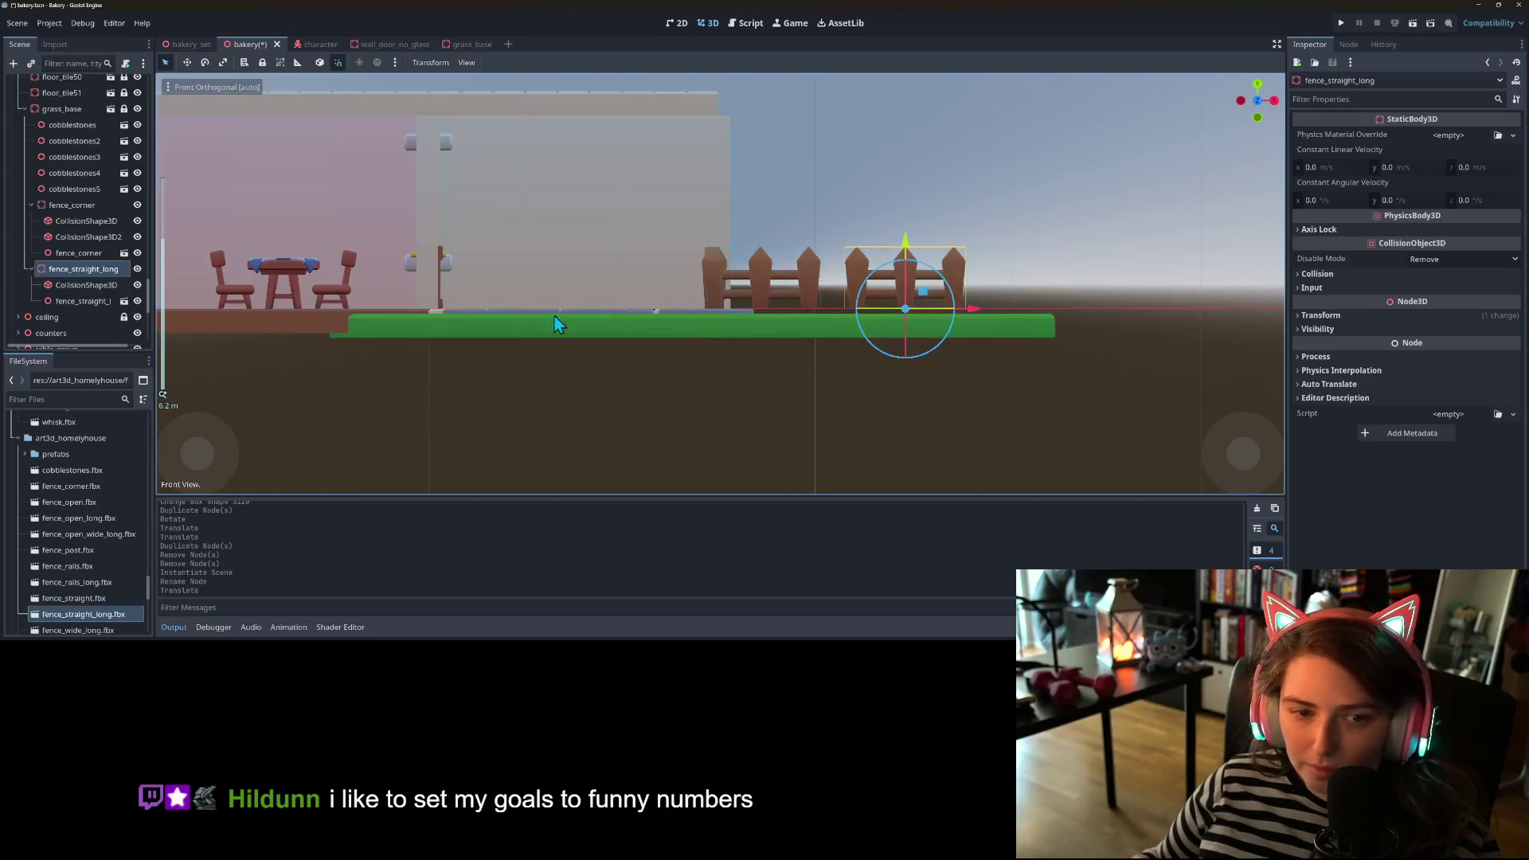
click(94, 289)
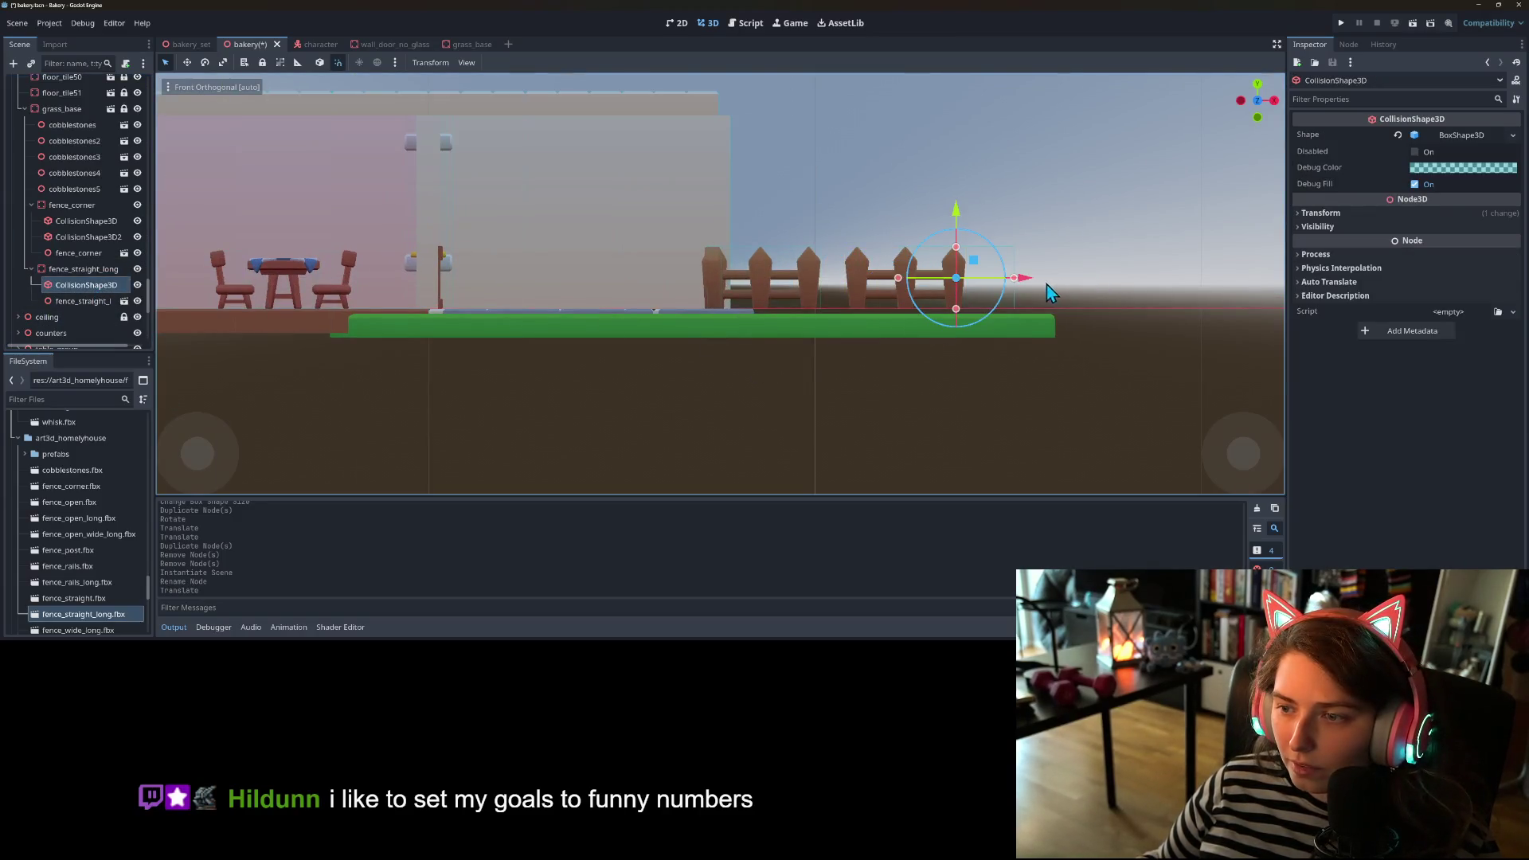
scroll(down, 3)
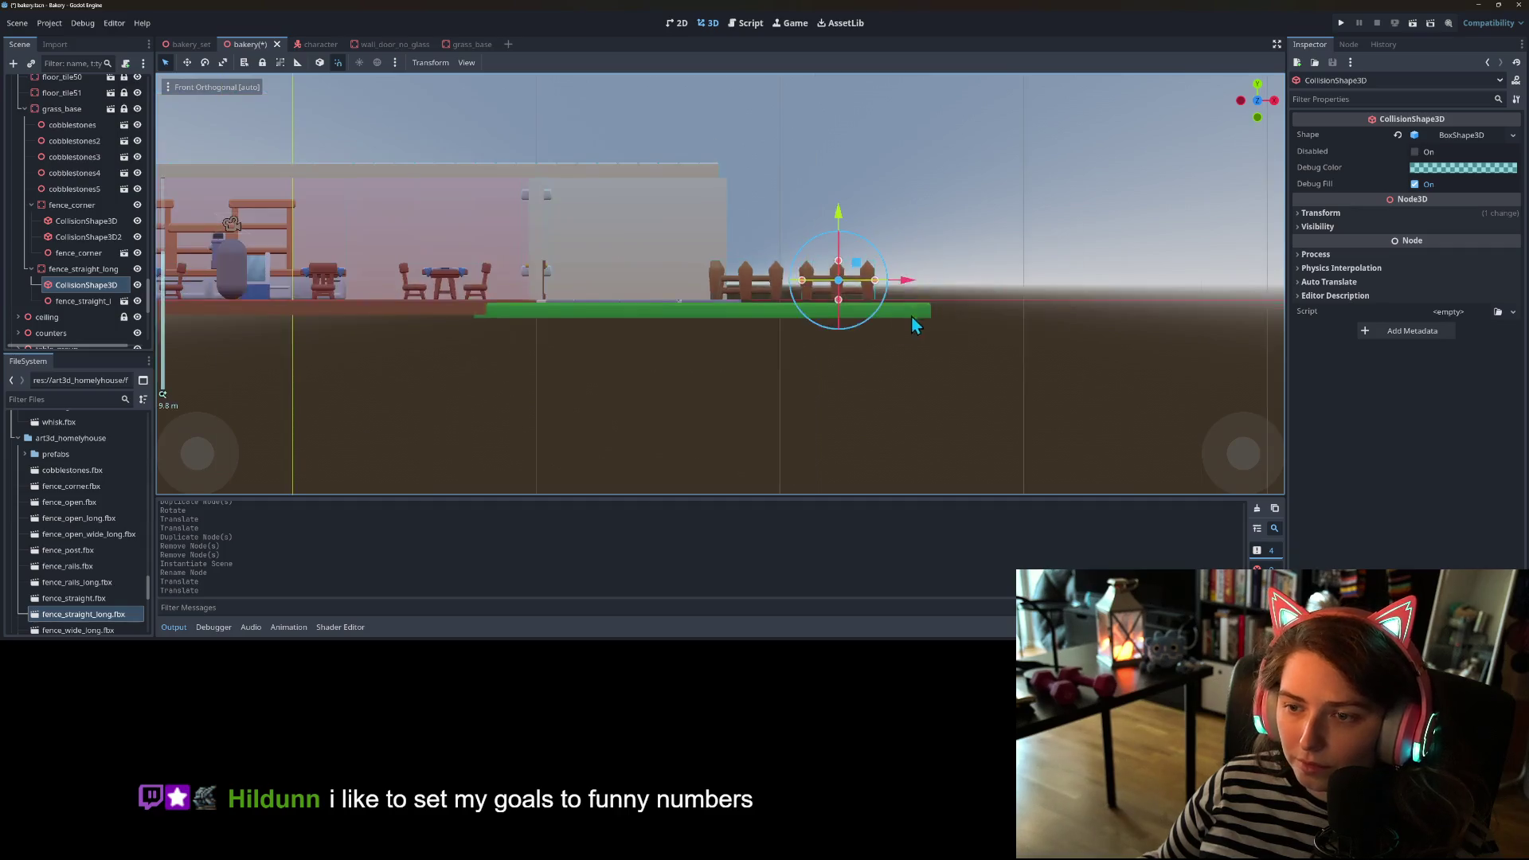
drag(915, 313, 761, 370)
scroll(down, 3)
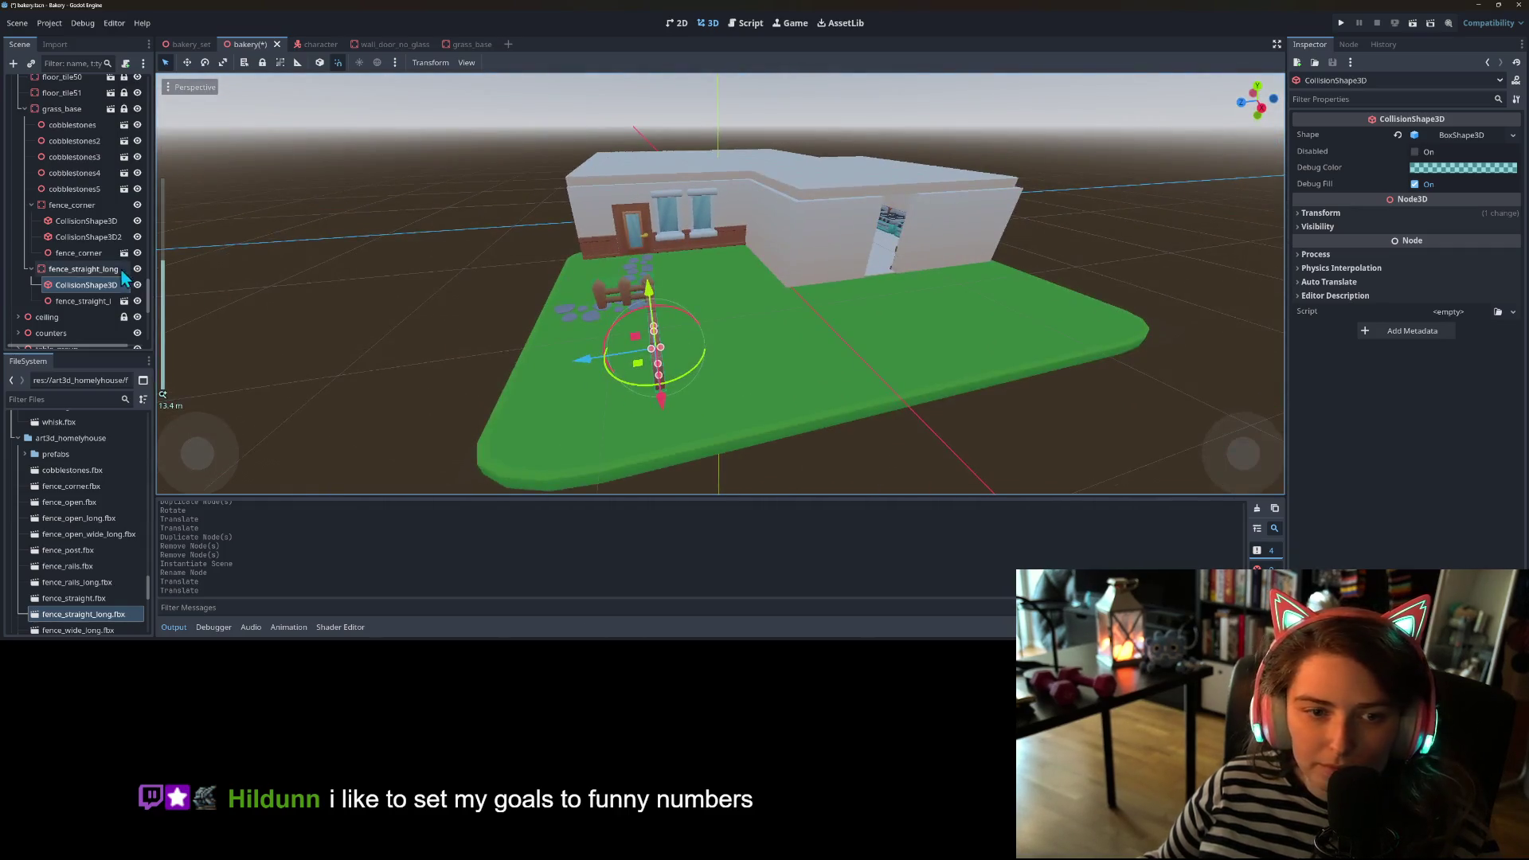
click(84, 268)
key(f)
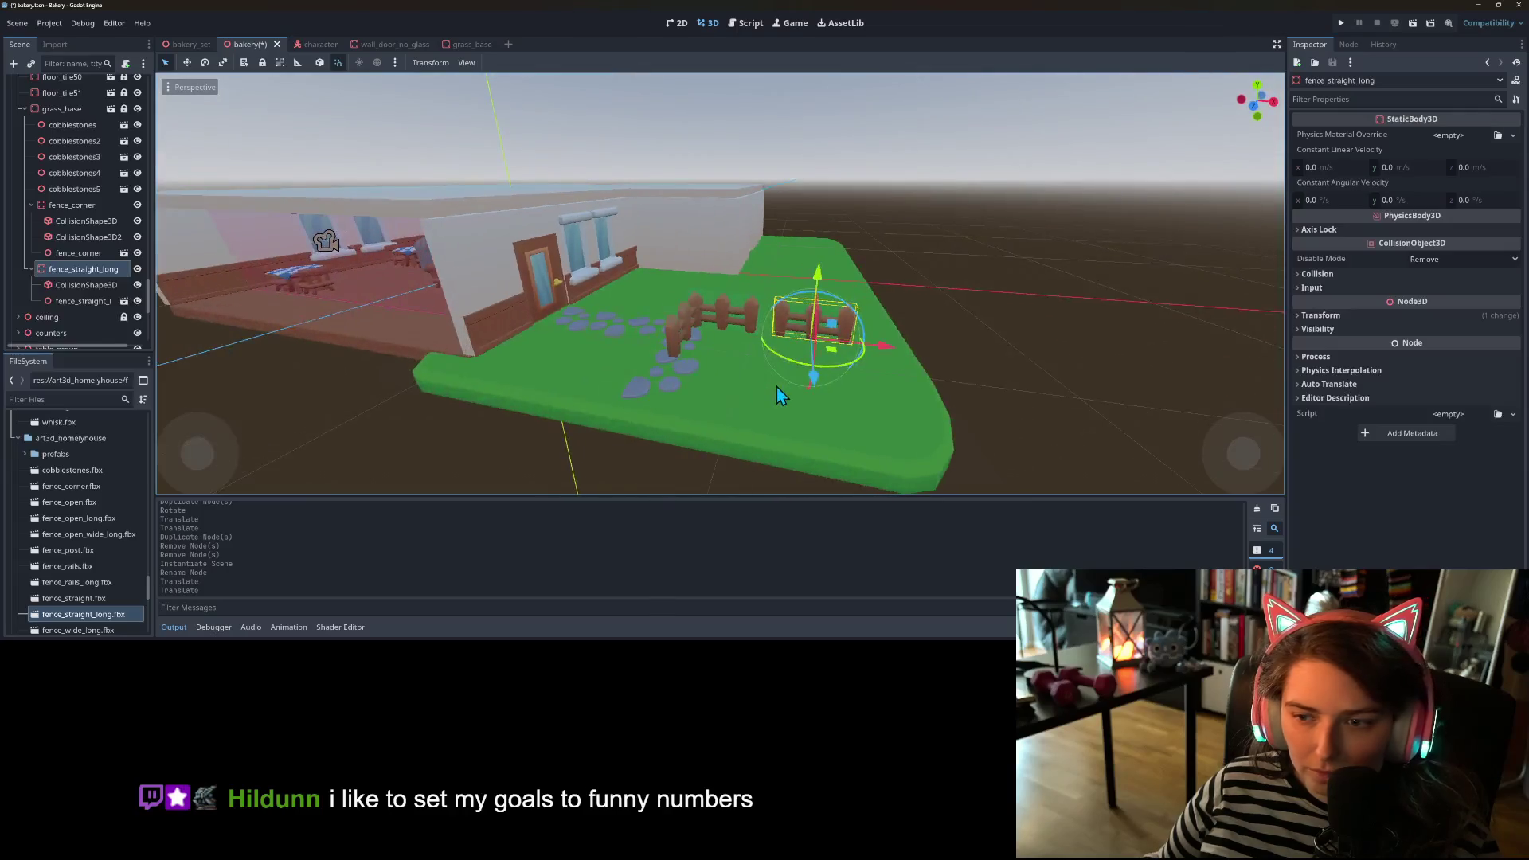
scroll(up, 3)
scroll(down, 3)
scroll(up, 3)
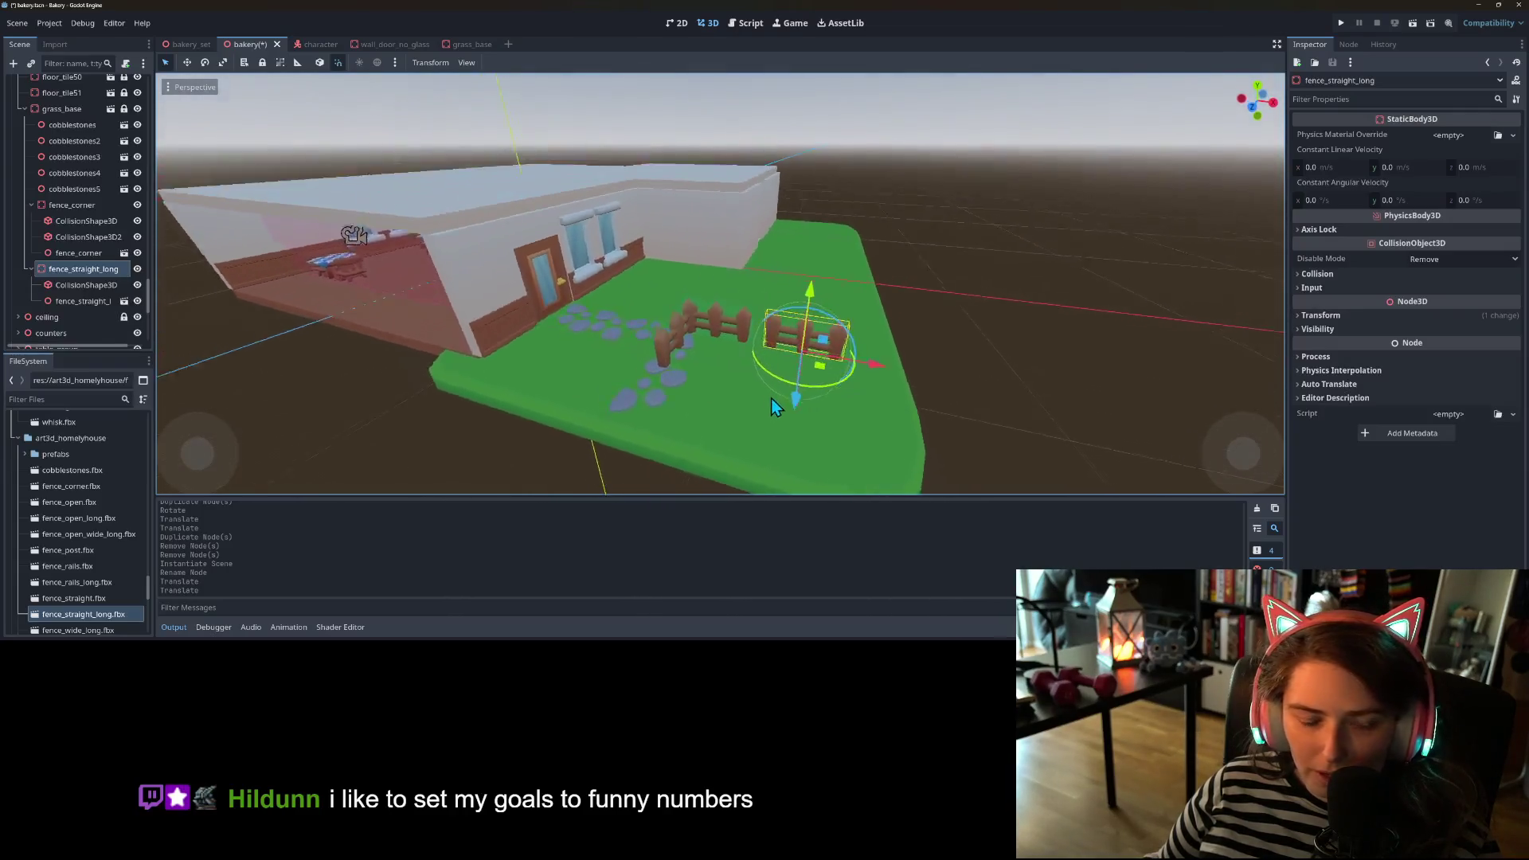
scroll(down, 3)
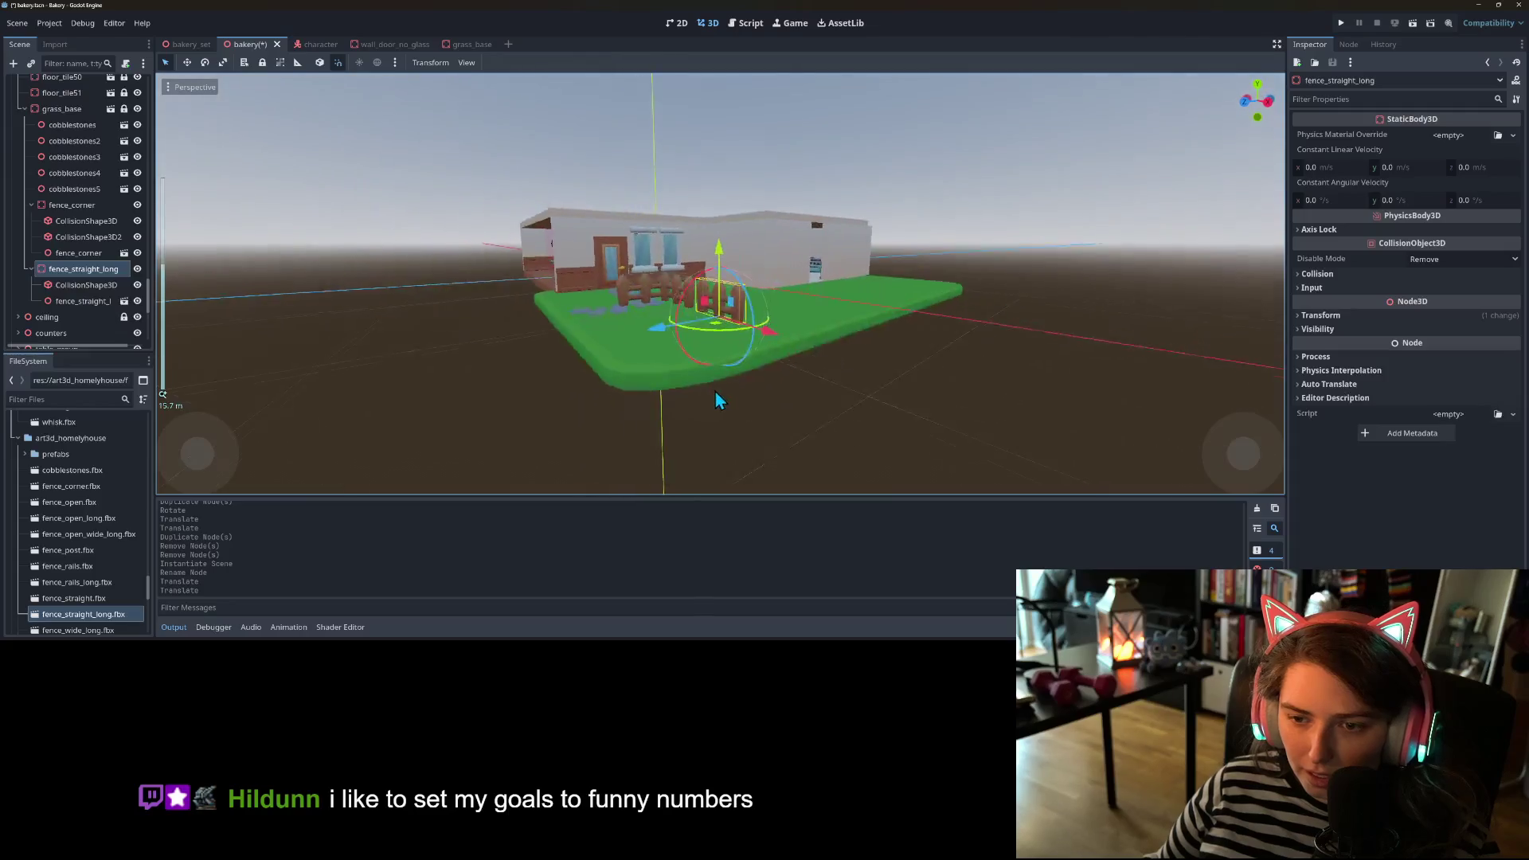
scroll(up, 3)
scroll(up, 3)
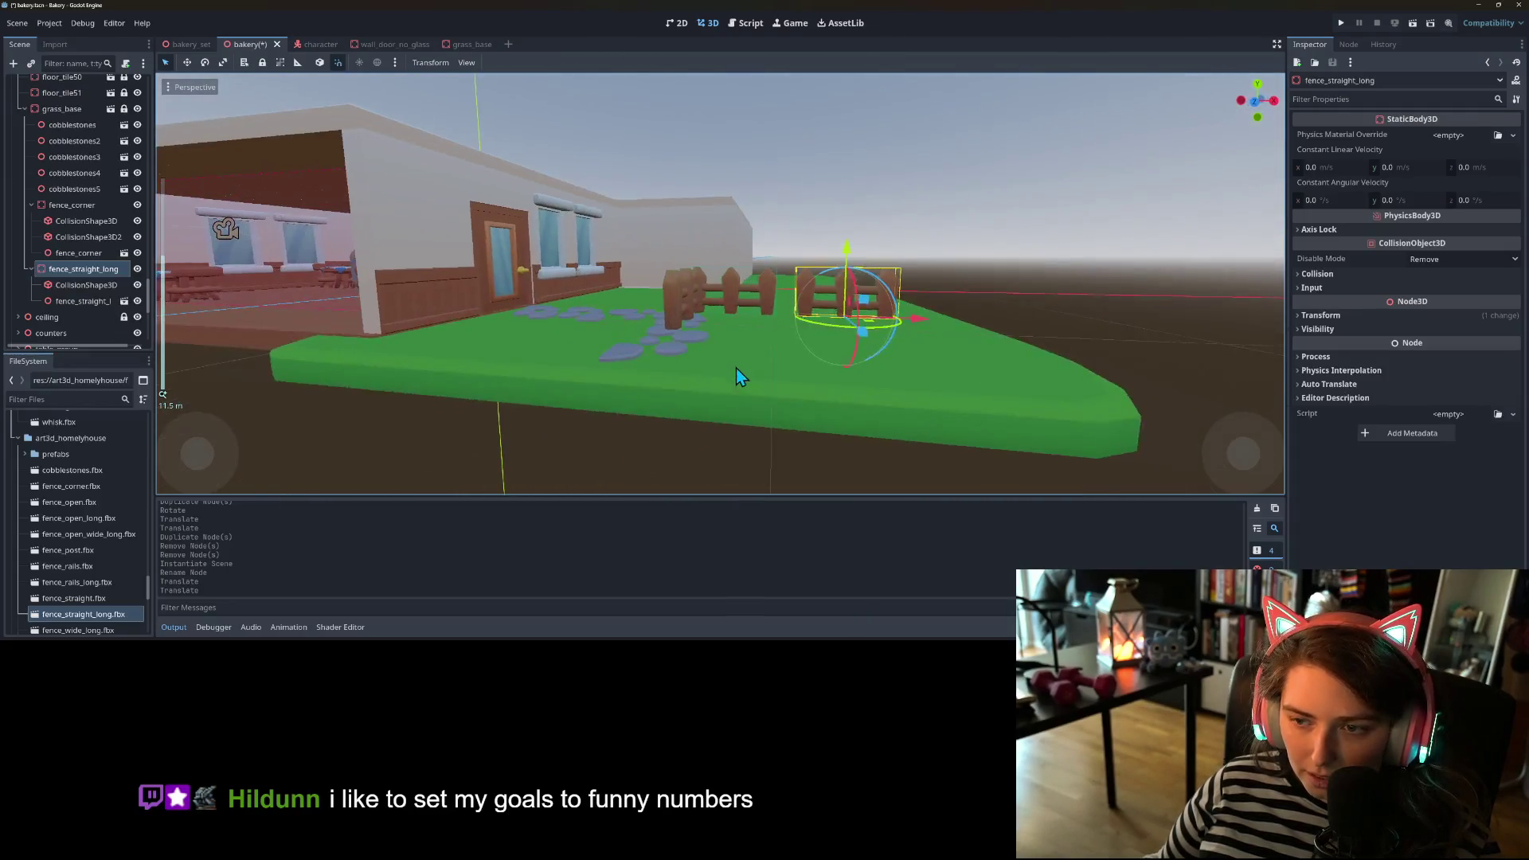
scroll(down, 3)
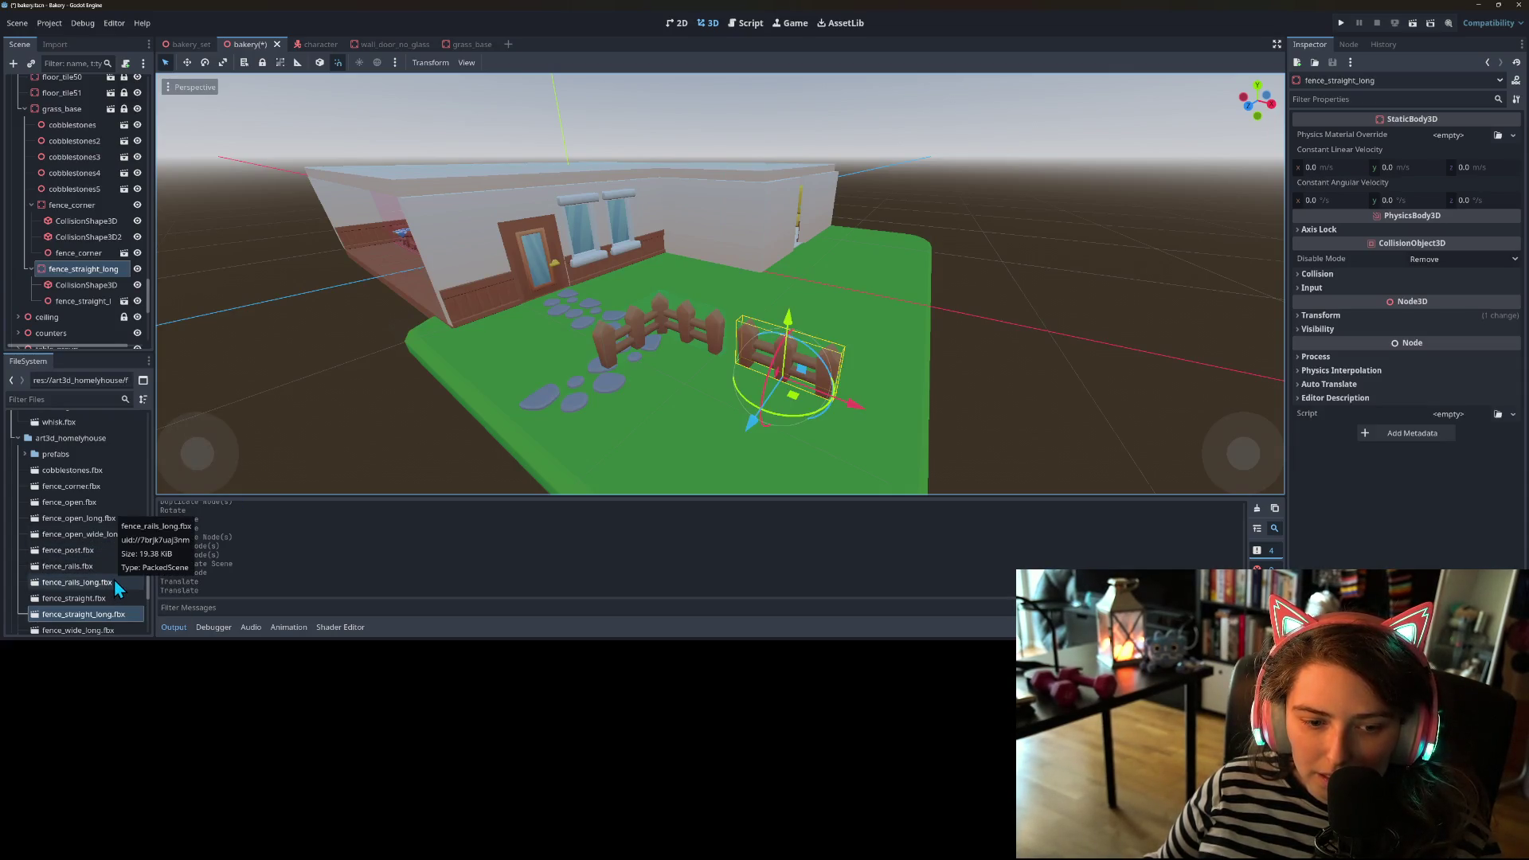
- Place and then delete the trial fence_rails_long and fence_rails pieces from the yard
drag(113, 579, 764, 376)
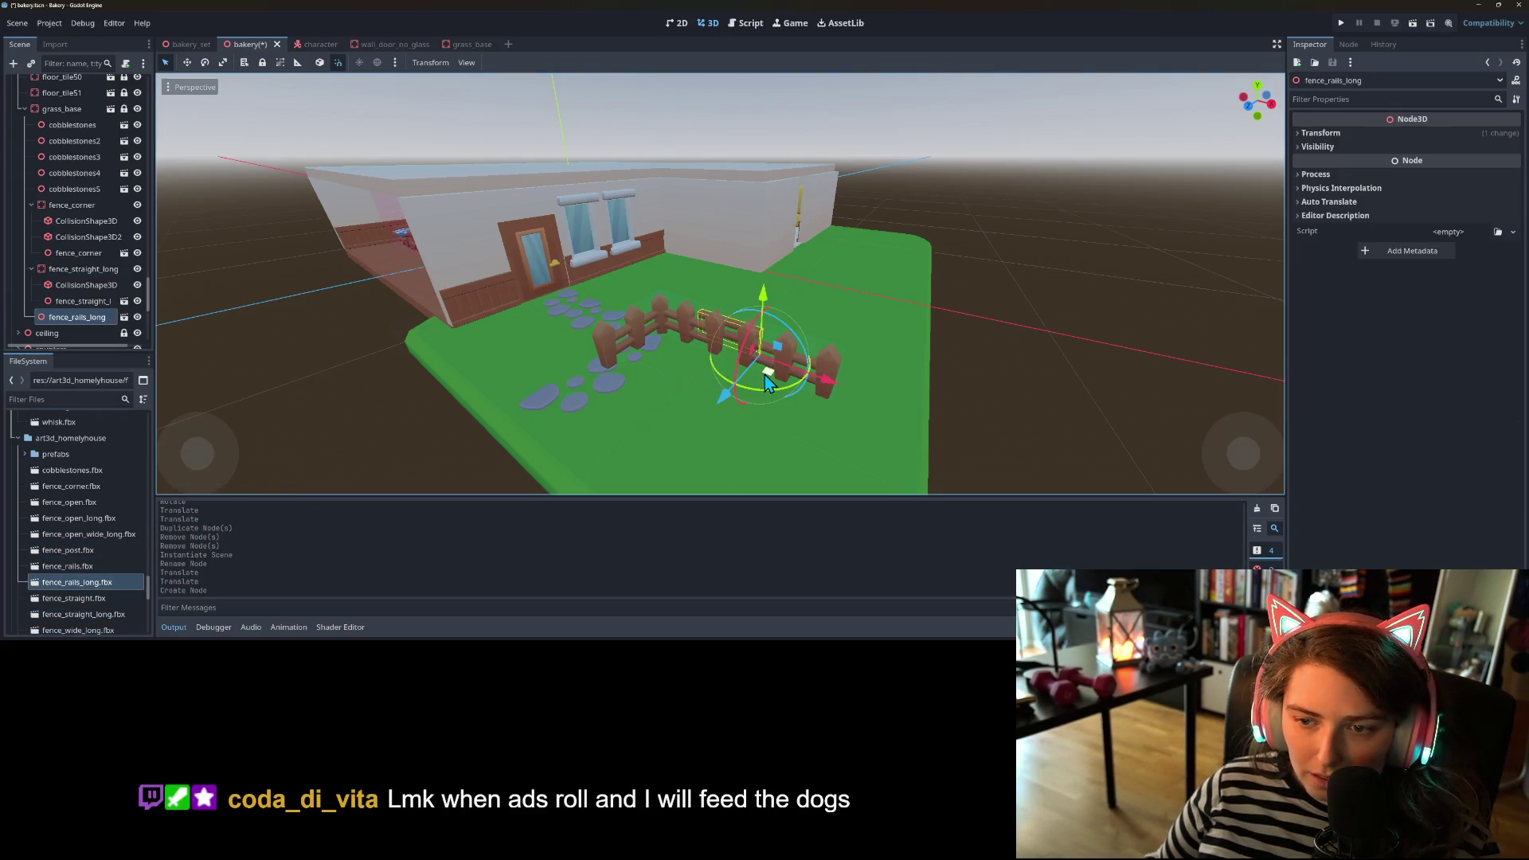
key(Delete)
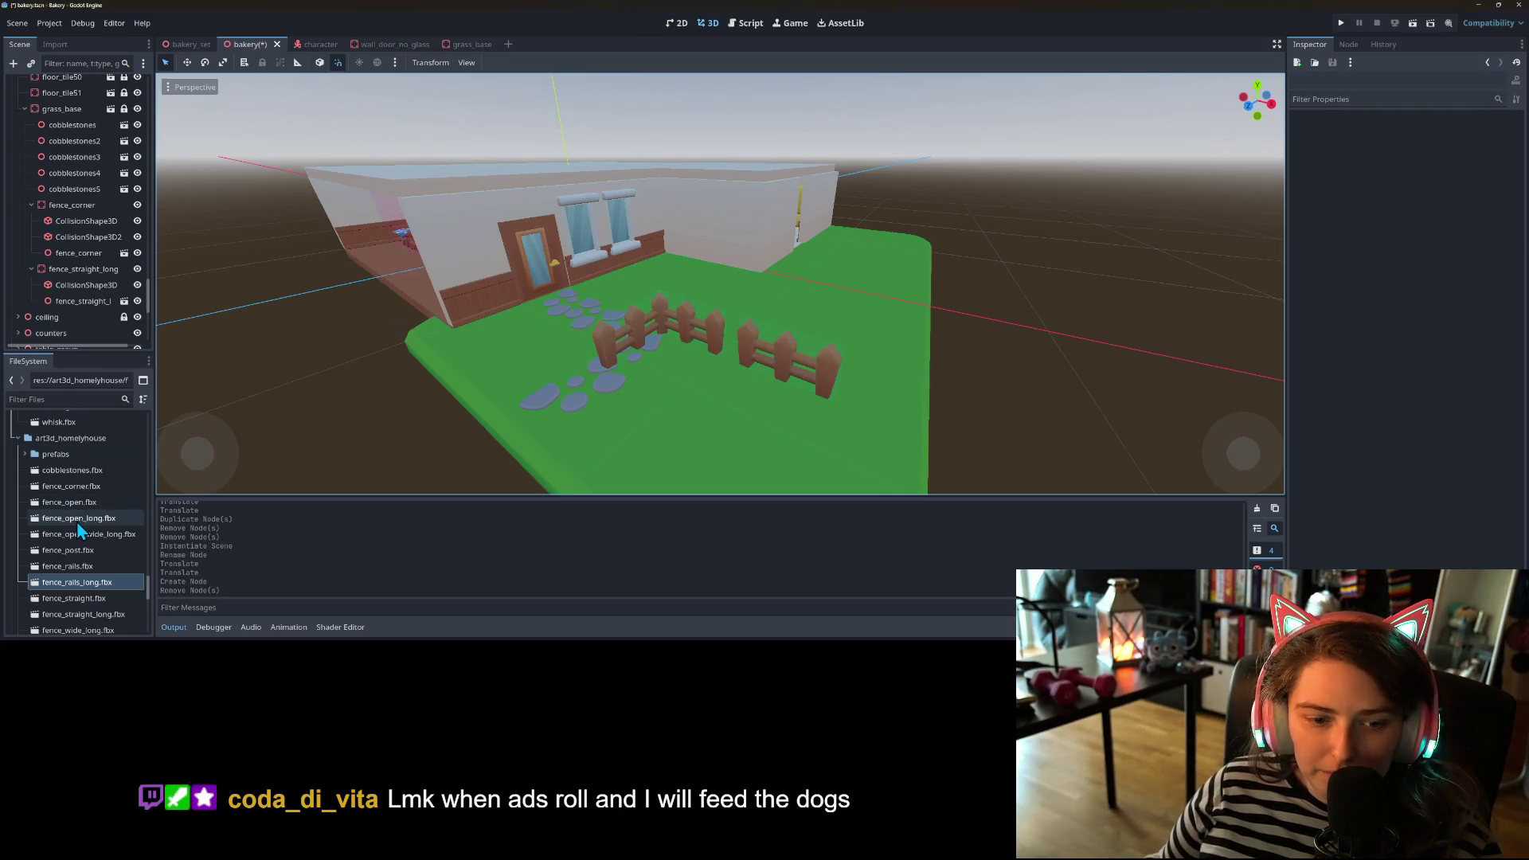
drag(79, 566, 679, 402)
drag(763, 369, 738, 371)
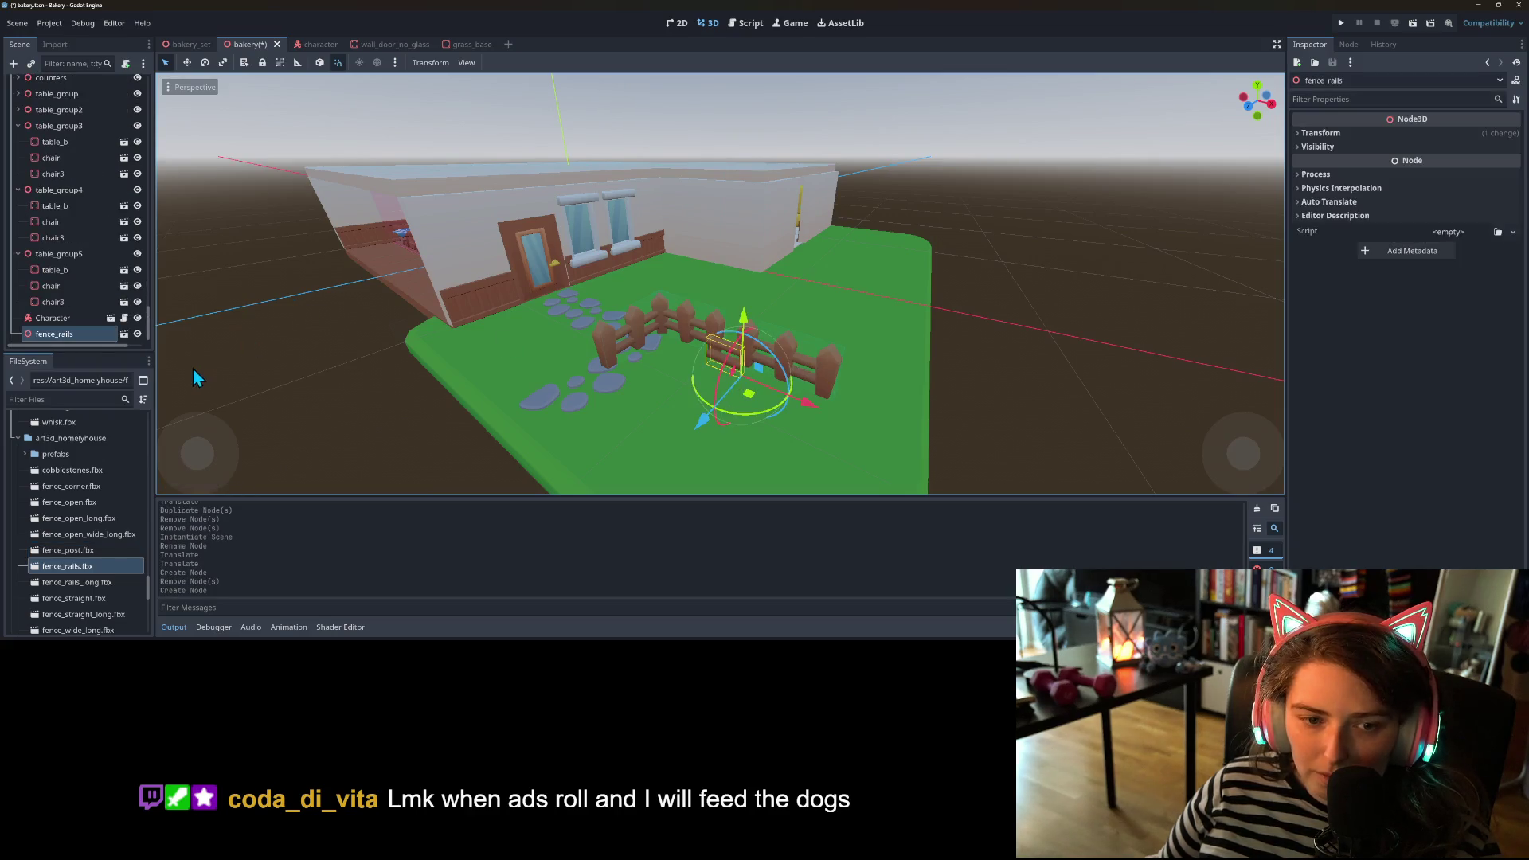
scroll(down, 3)
key(Delete)
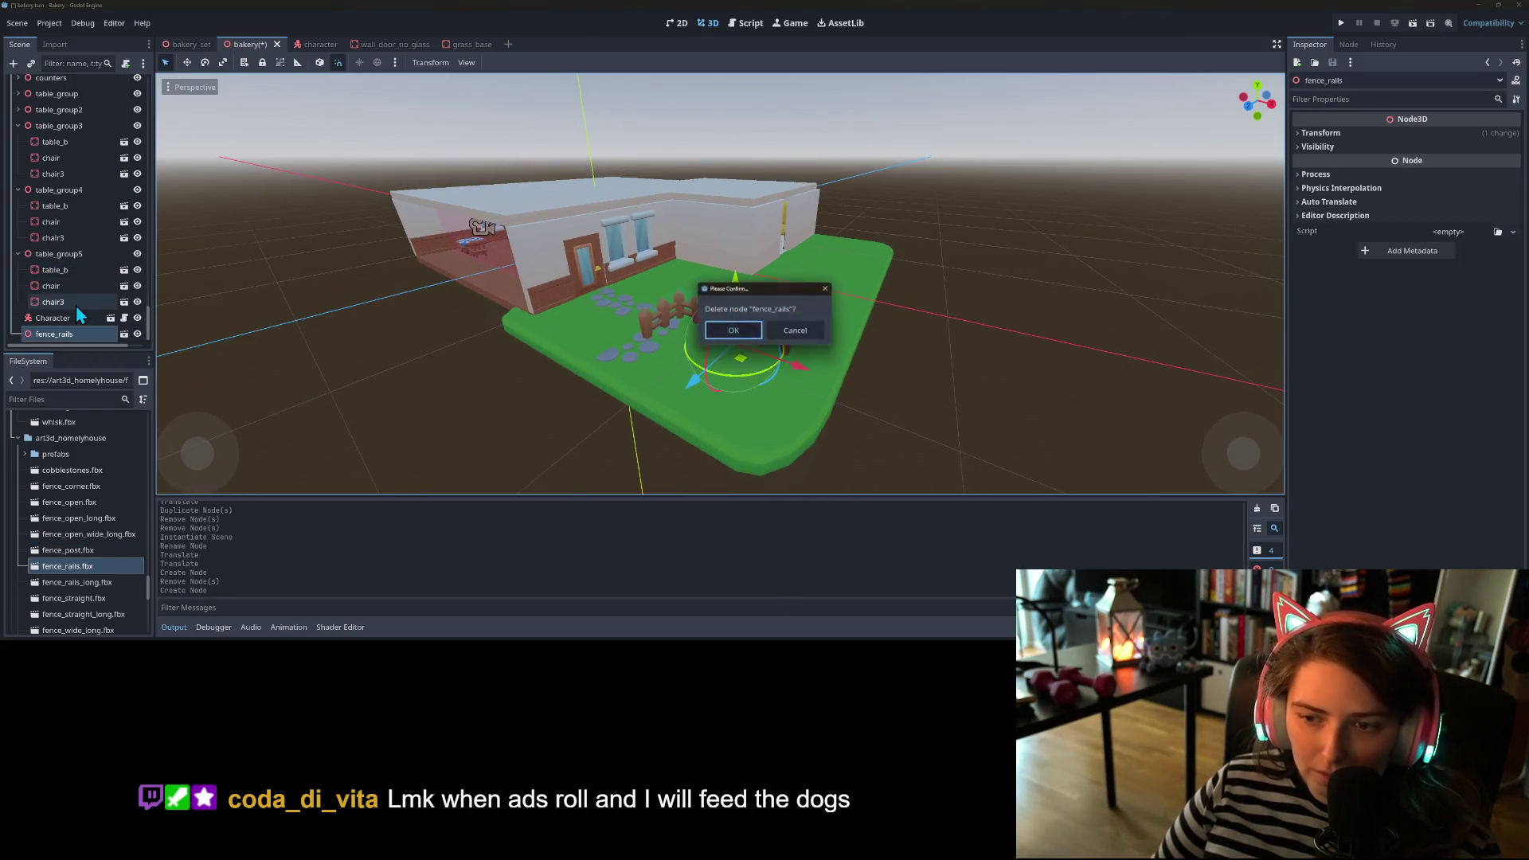
key(Return)
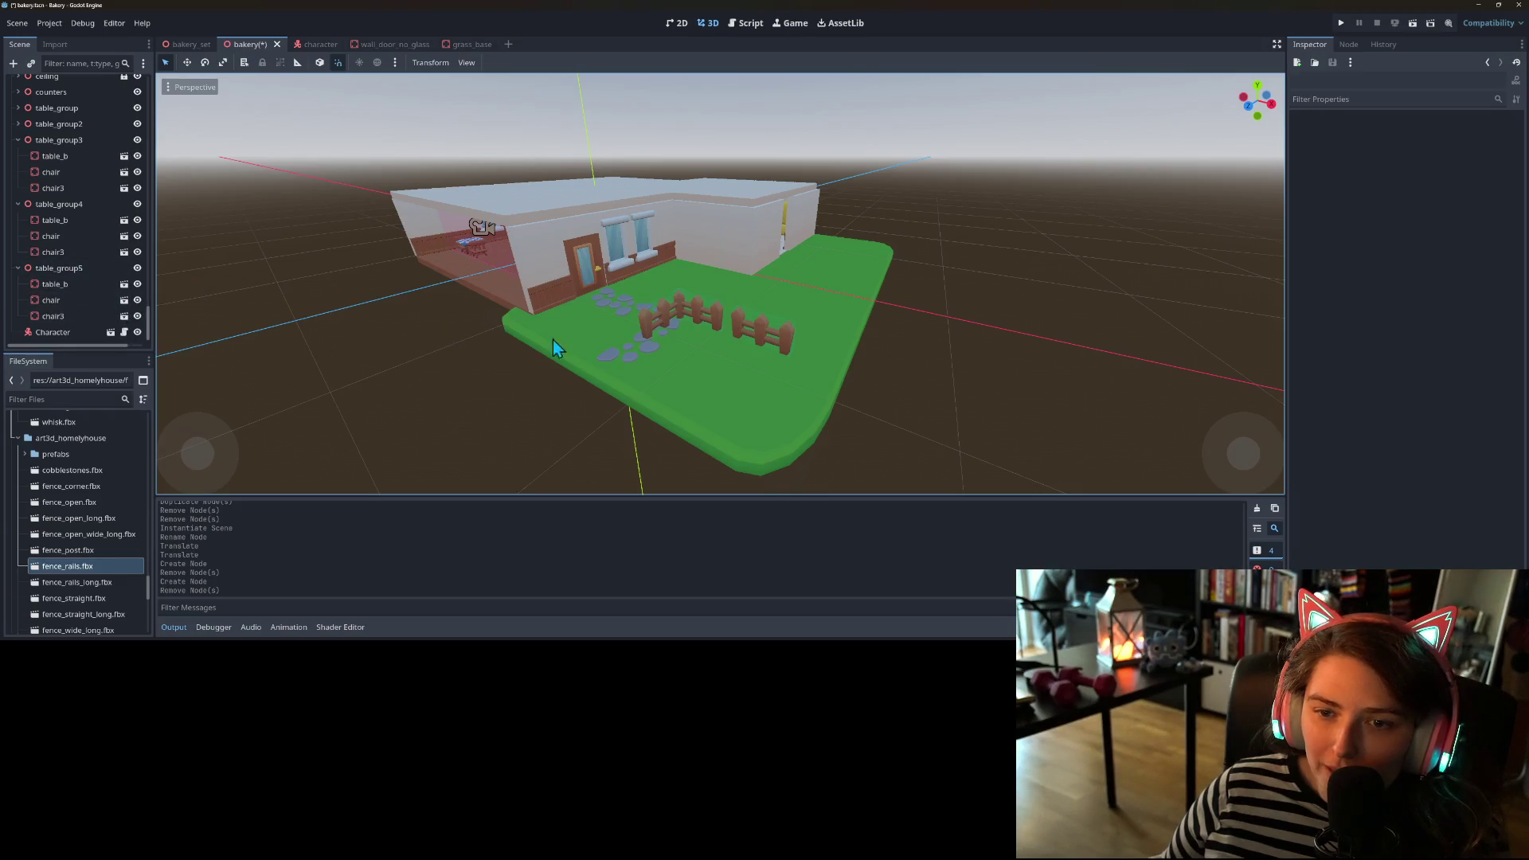
- Select the whole fence_corner body and orbit to view the entire house
scroll(up, 3)
click(577, 354)
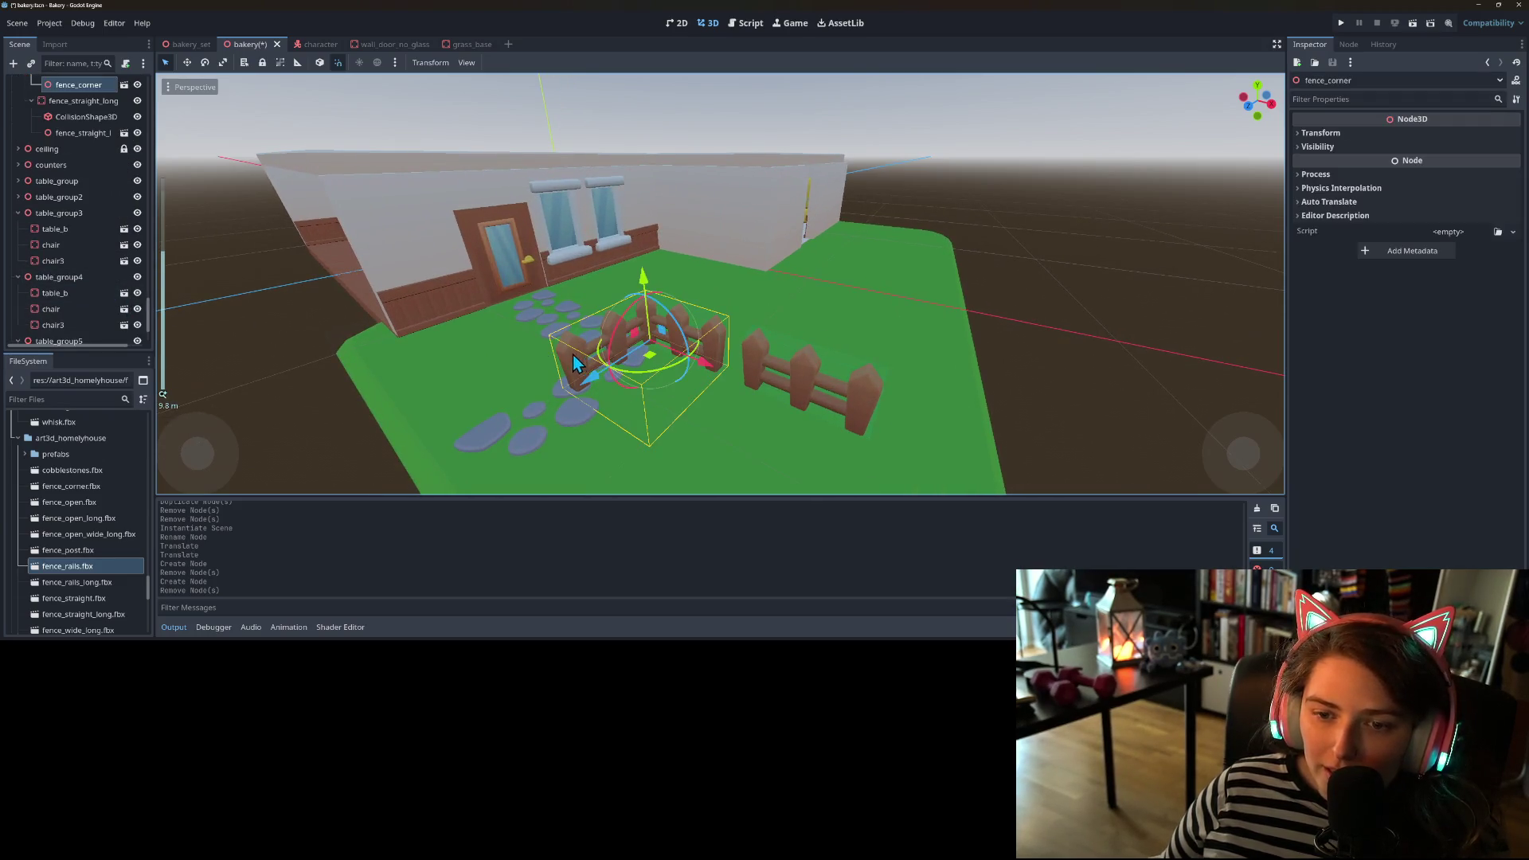
scroll(up, 3)
click(80, 168)
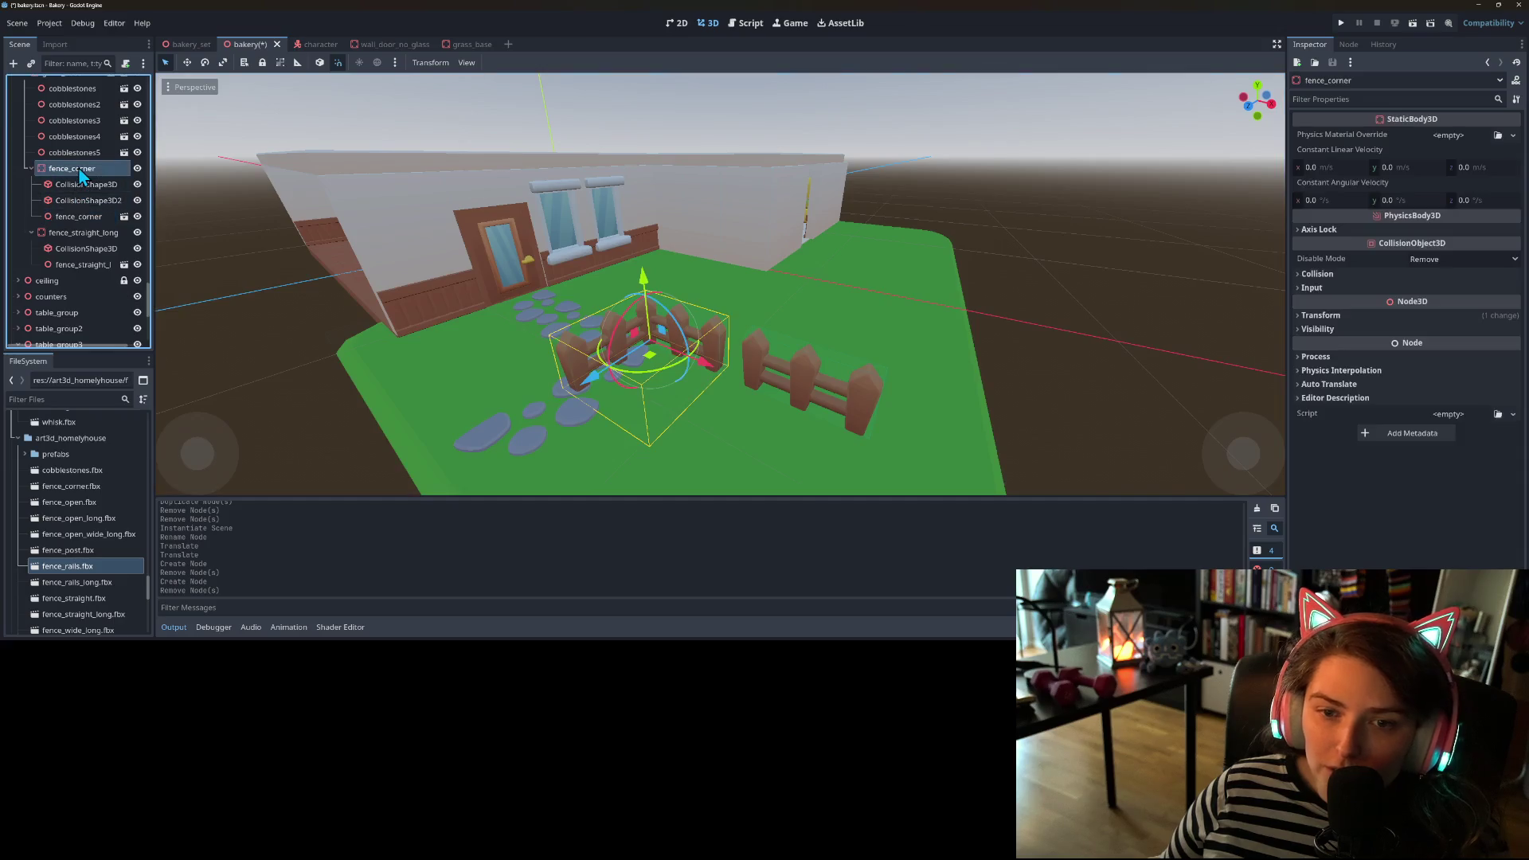
scroll(down, 3)
drag(562, 376, 571, 416)
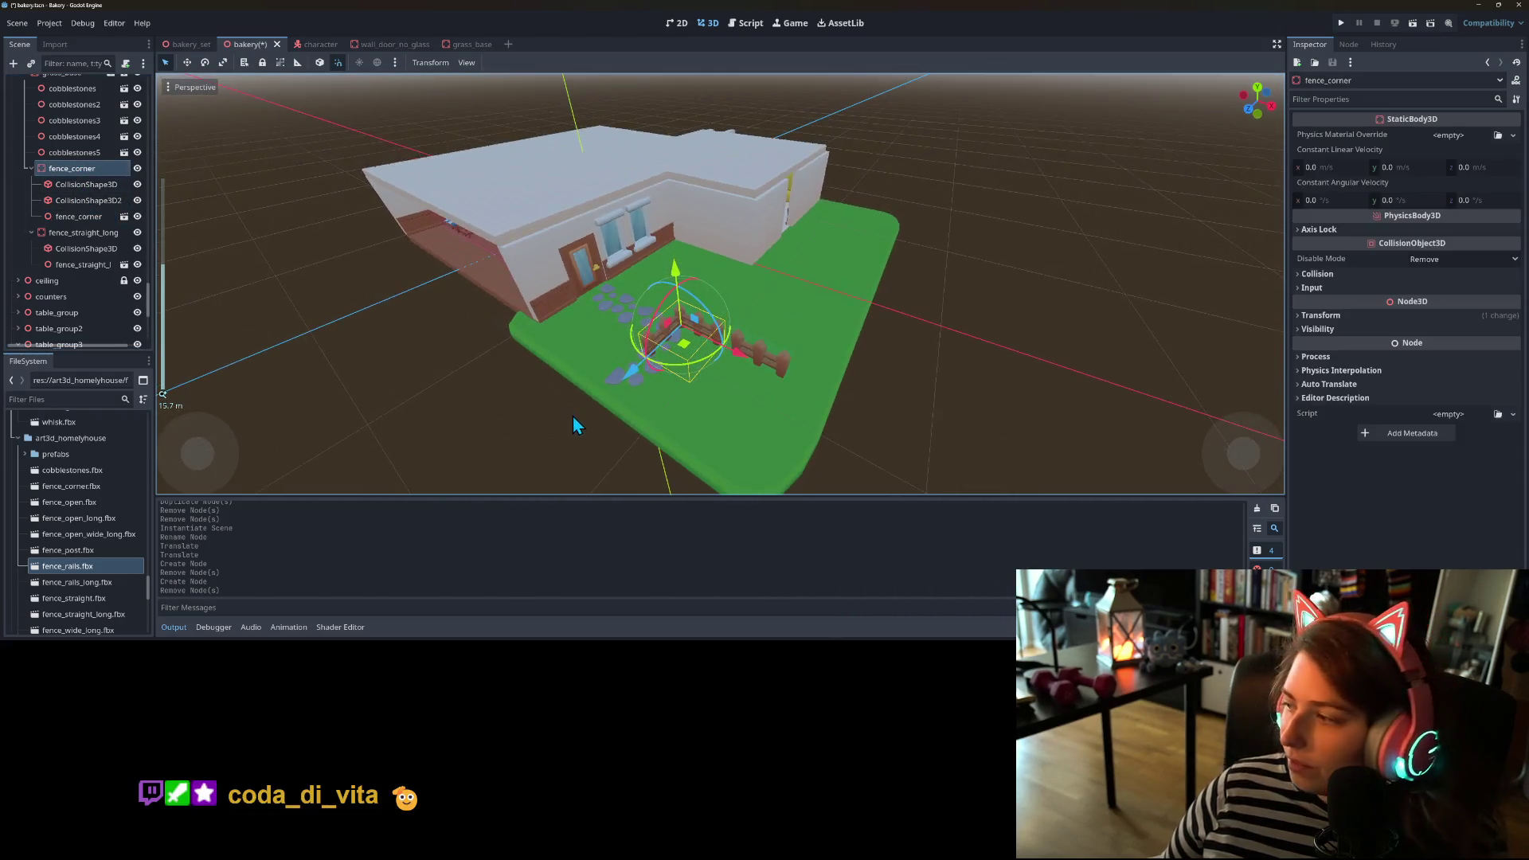
key(alt+Tab)
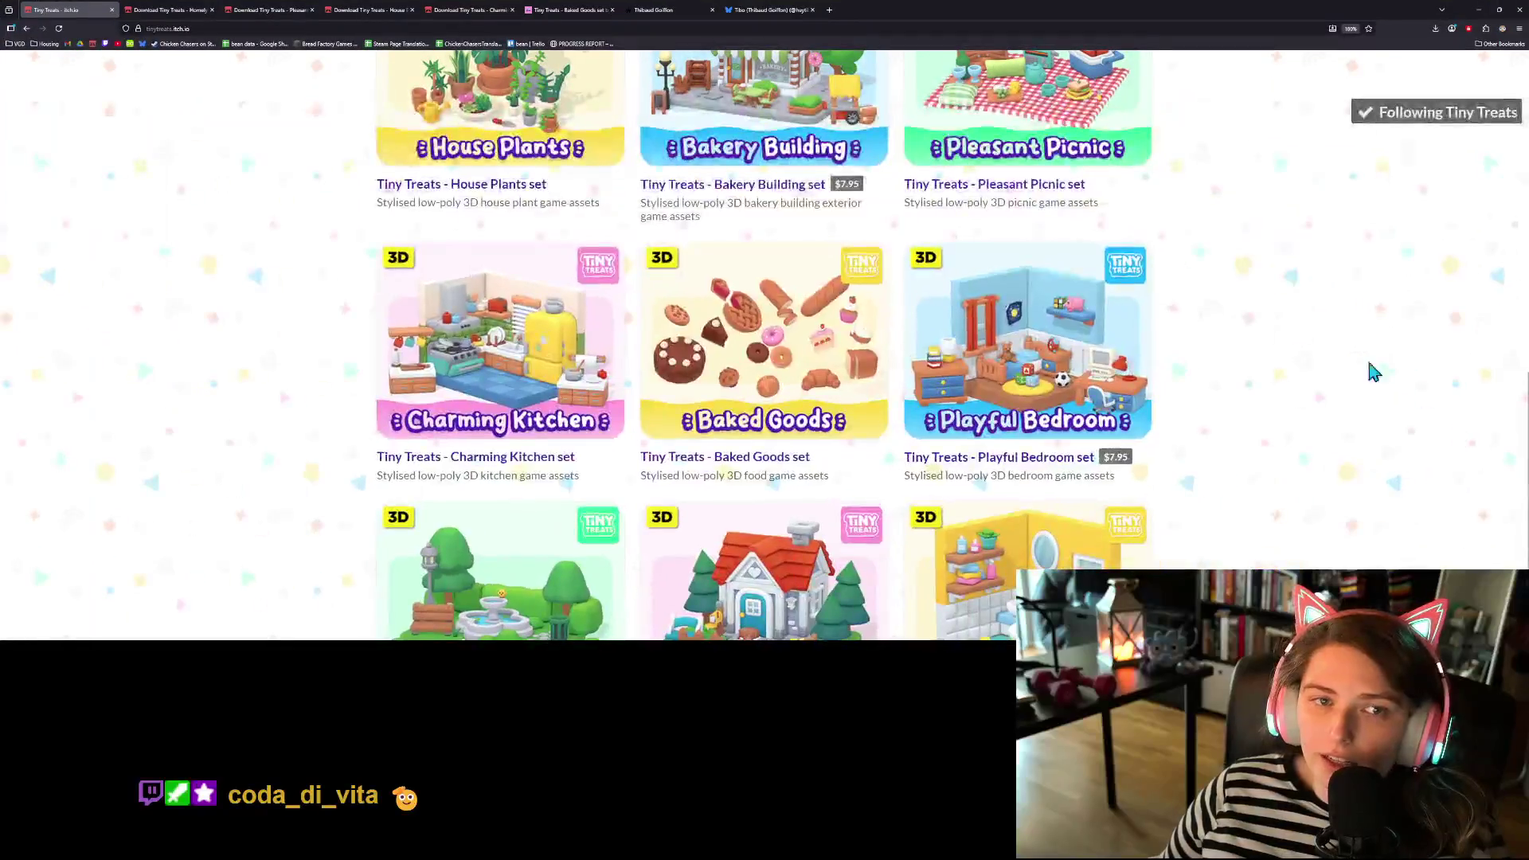
- Copy the Tiny Treats store page address, then return to Godot and save the bakery scene
click(532, 30)
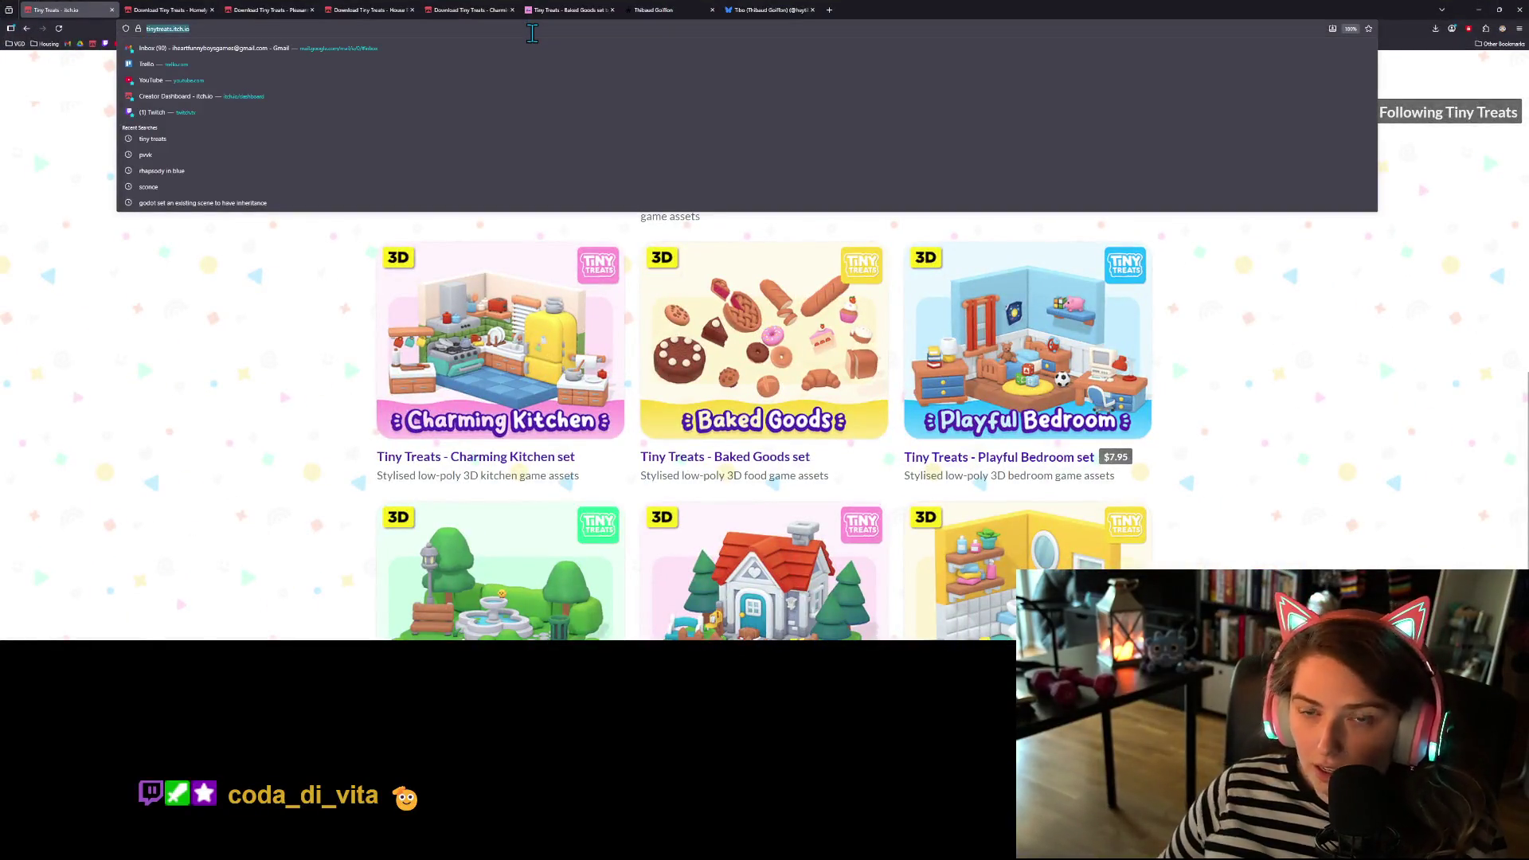
key(Escape)
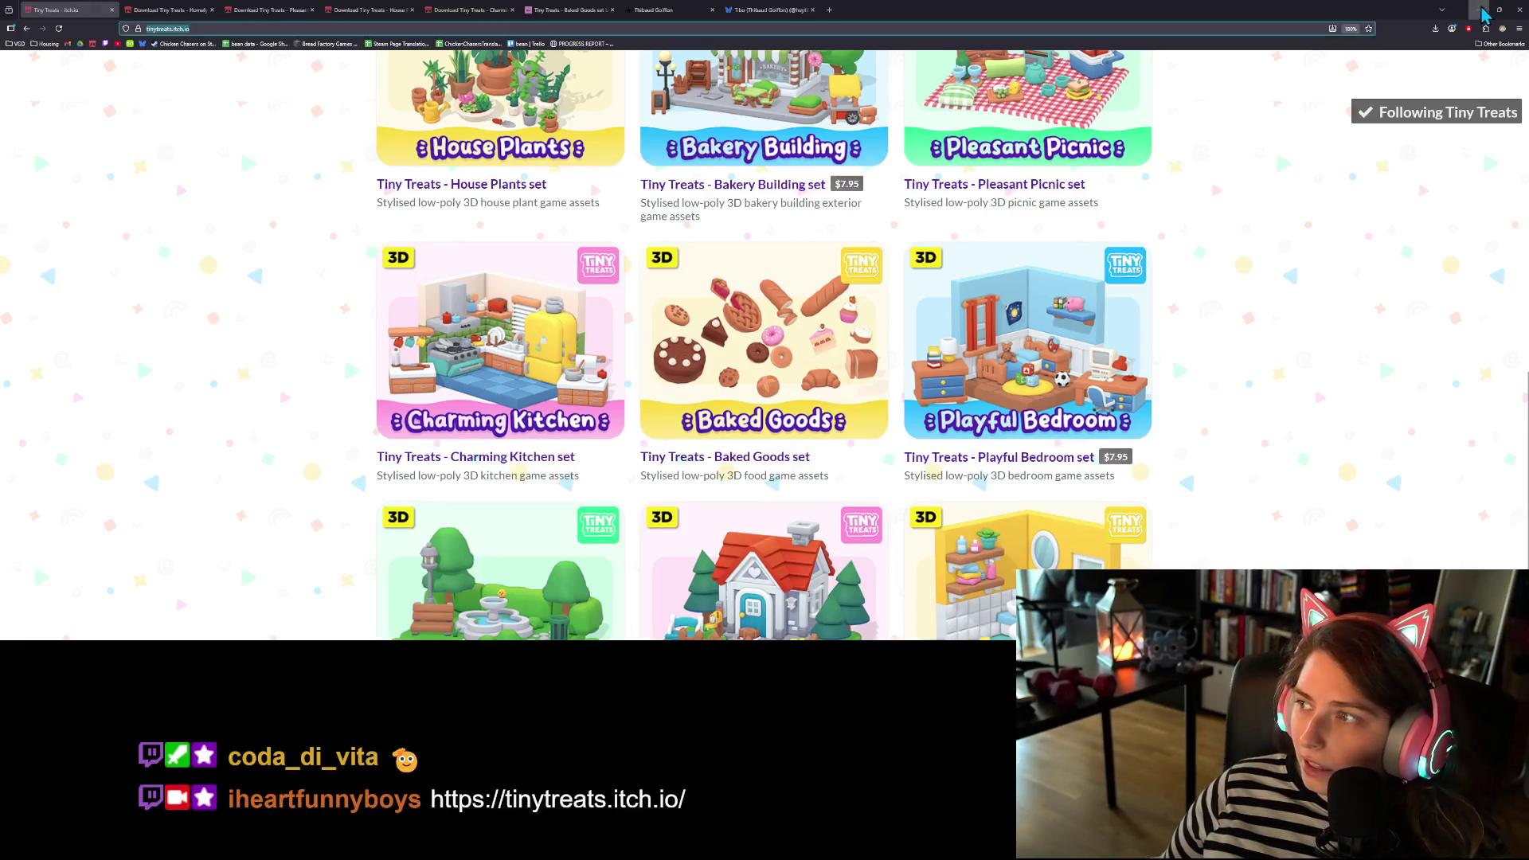
key(alt+Tab)
drag(614, 379, 661, 375)
key(ctrl+s)
- Save the fence_corner branch as fence_corner.tscn in the prefabs folder
right_click(105, 169)
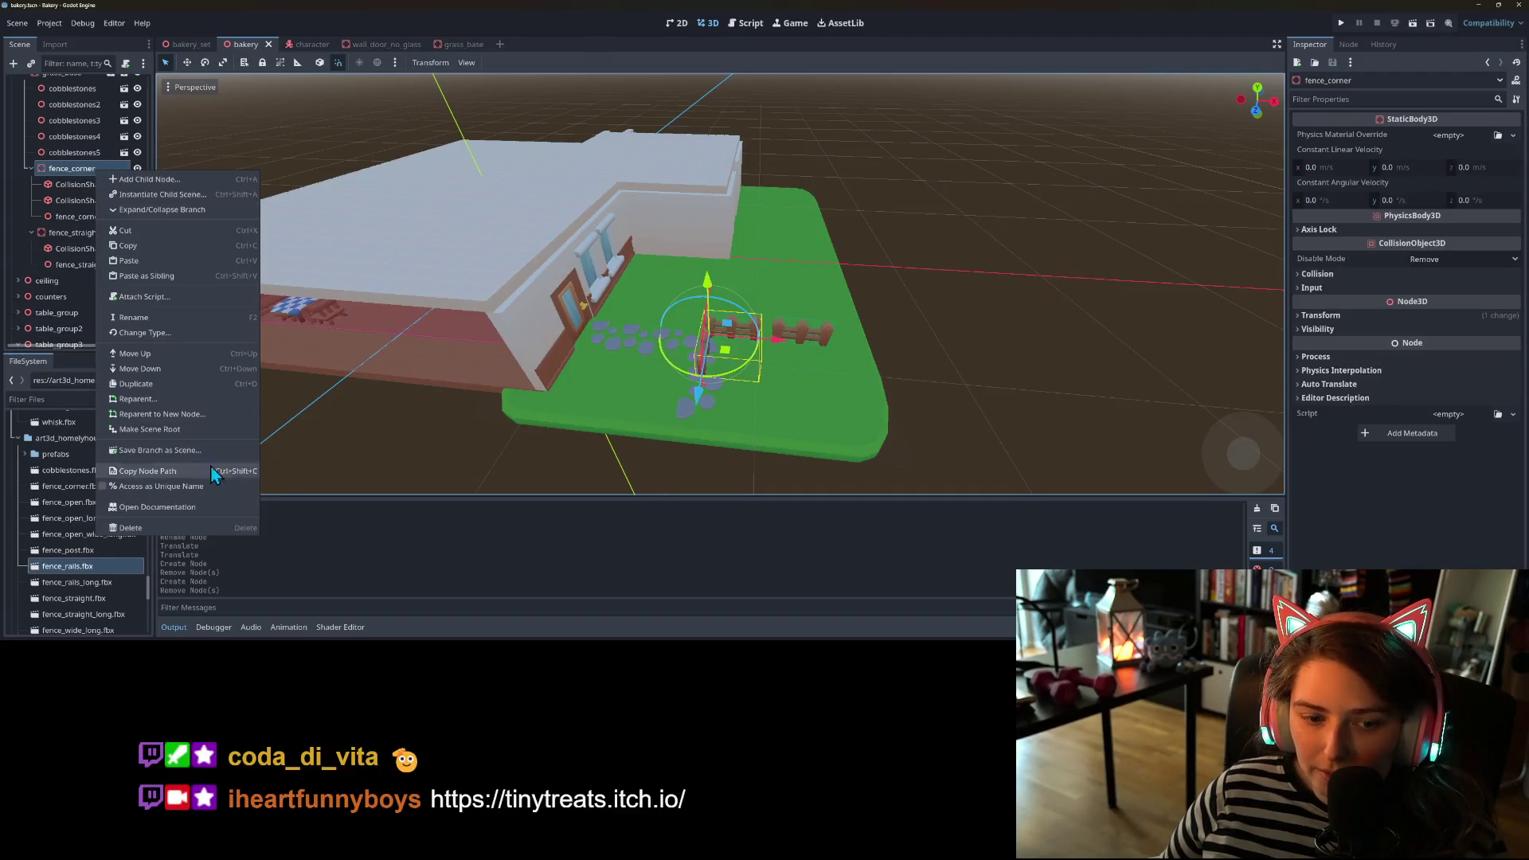
click(176, 451)
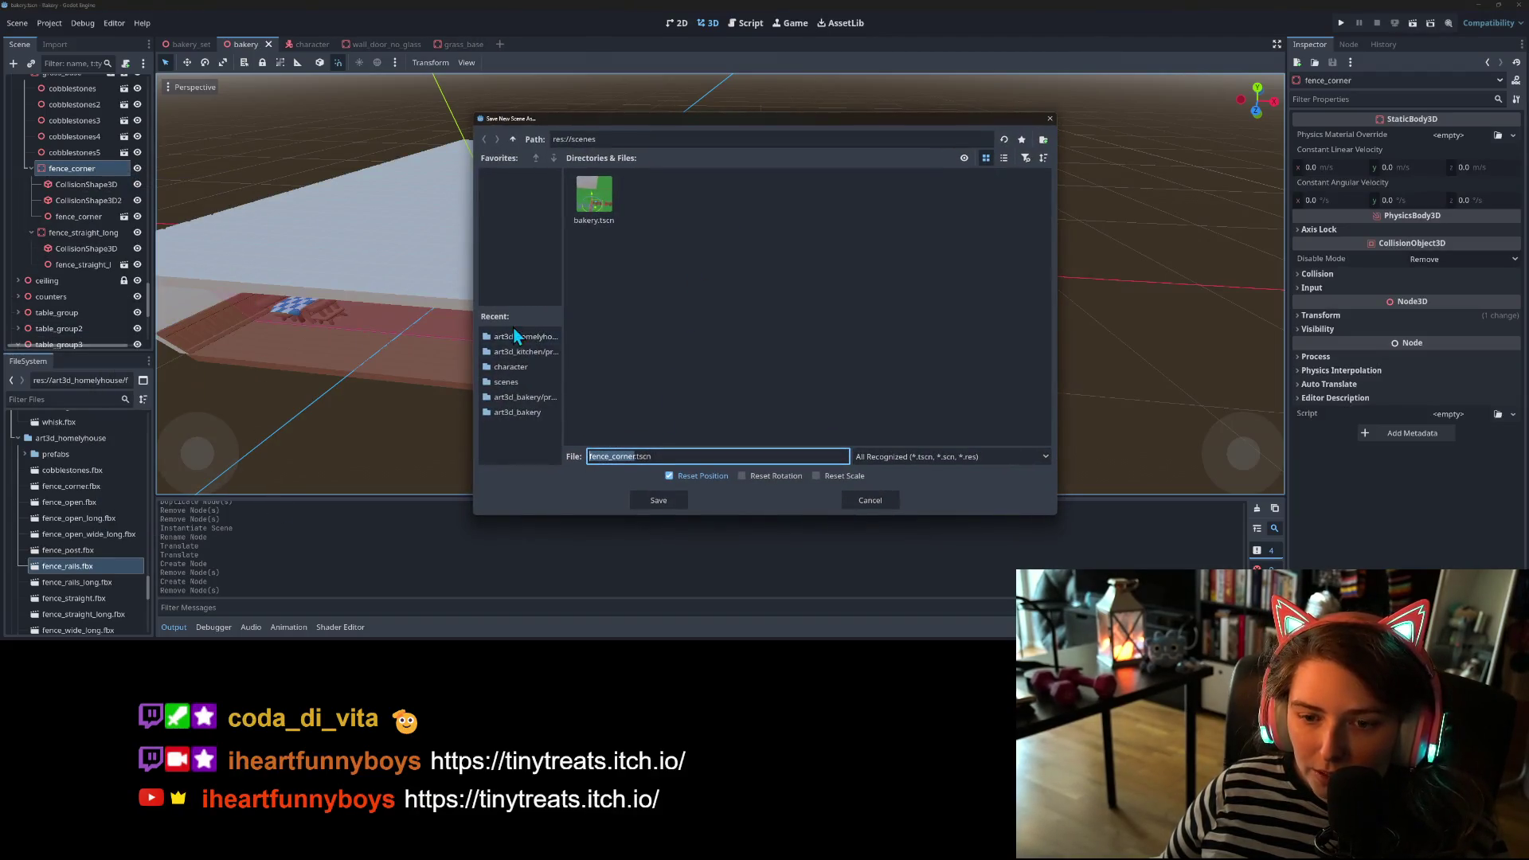
click(535, 338)
click(660, 500)
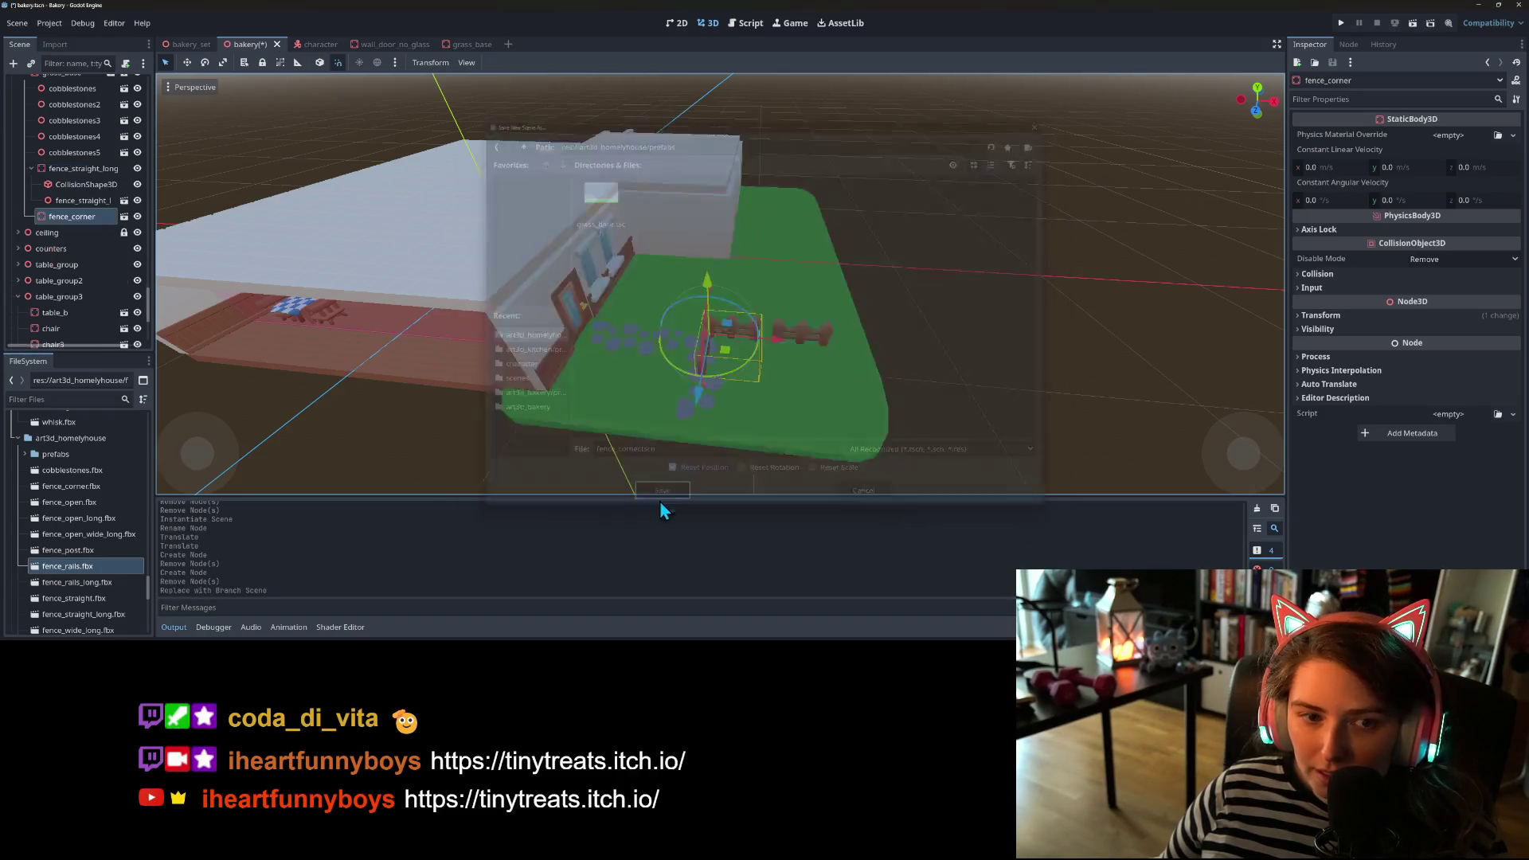
- Duplicate fence_straight_long and save it as fence_straight_long.tscn in the homely house asset folder
click(88, 172)
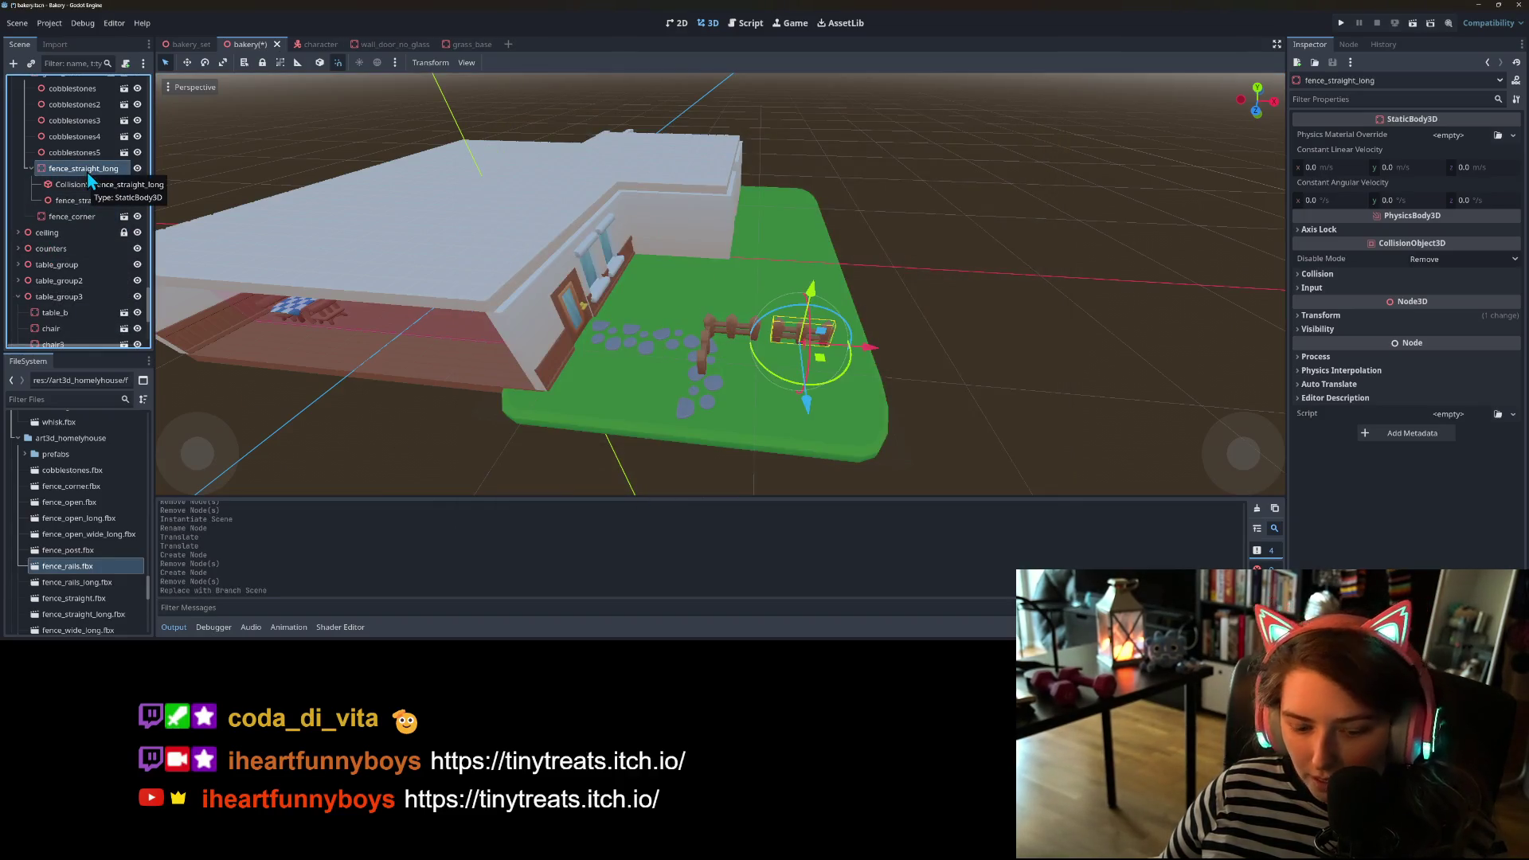
key(ctrl+d)
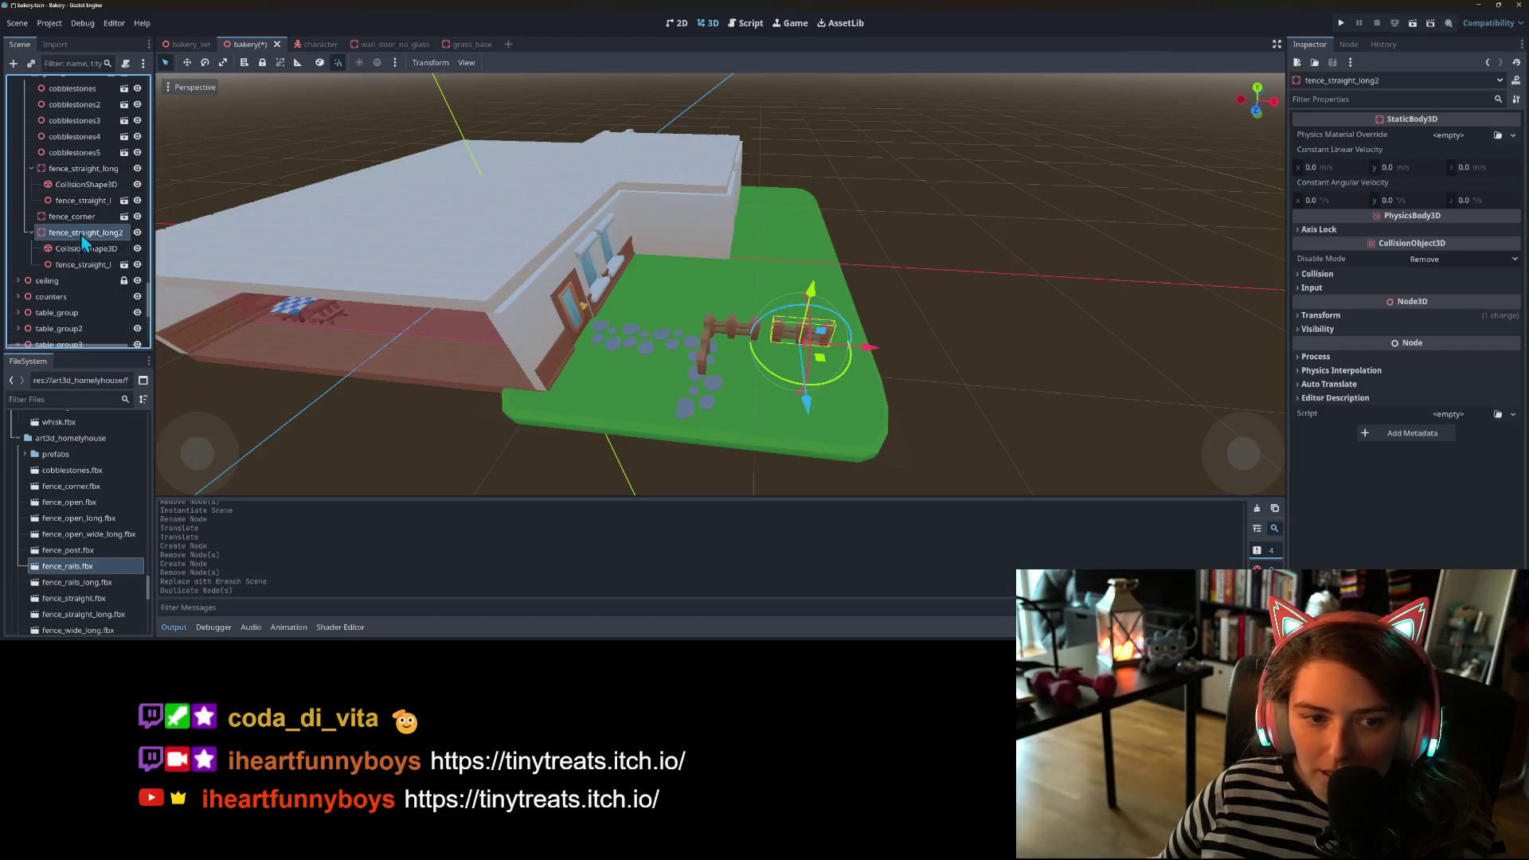
right_click(84, 170)
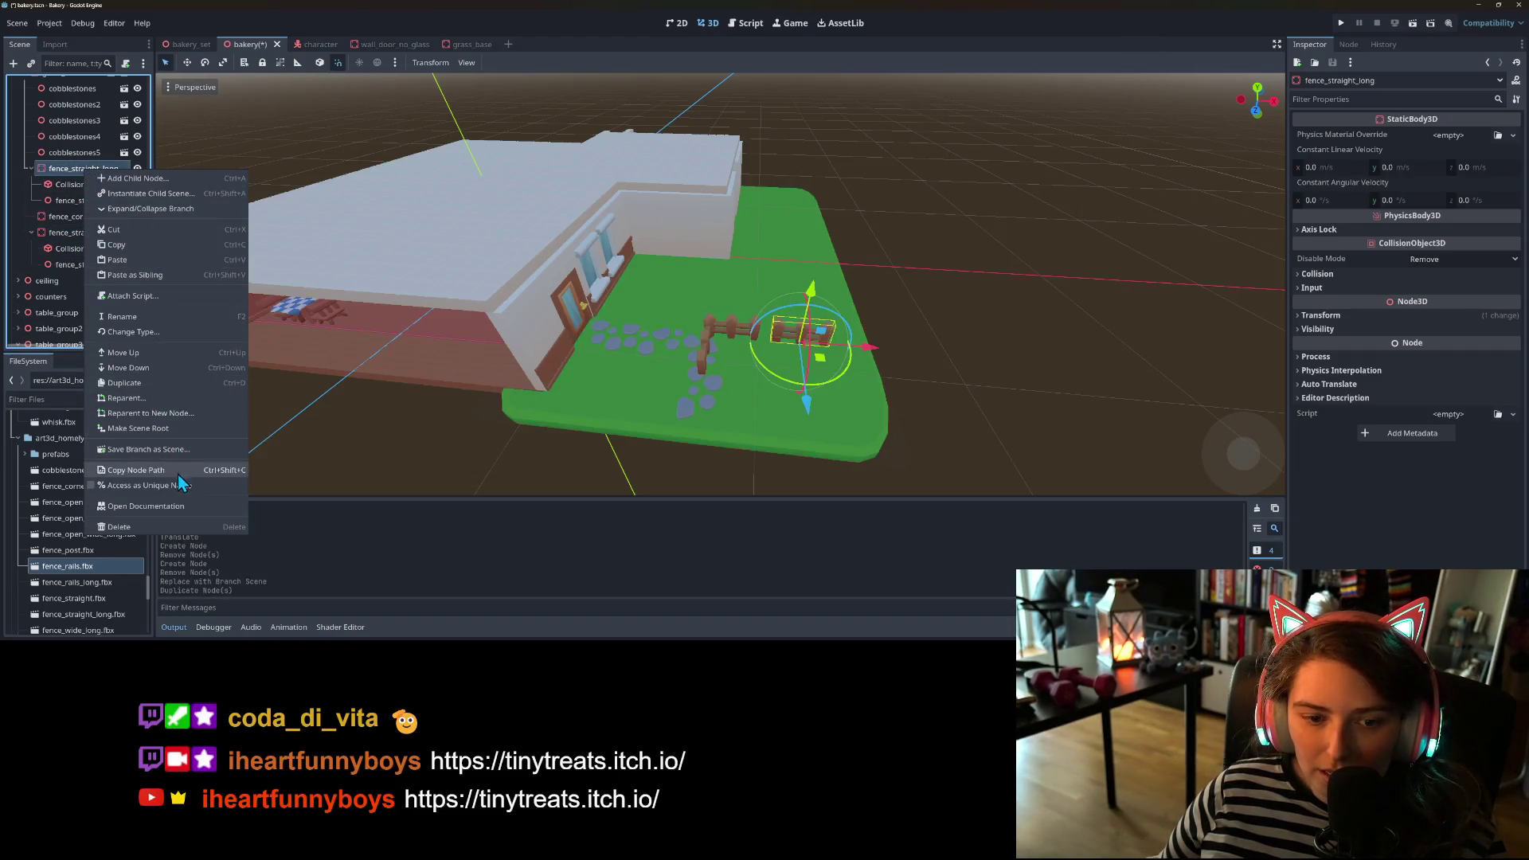
click(174, 449)
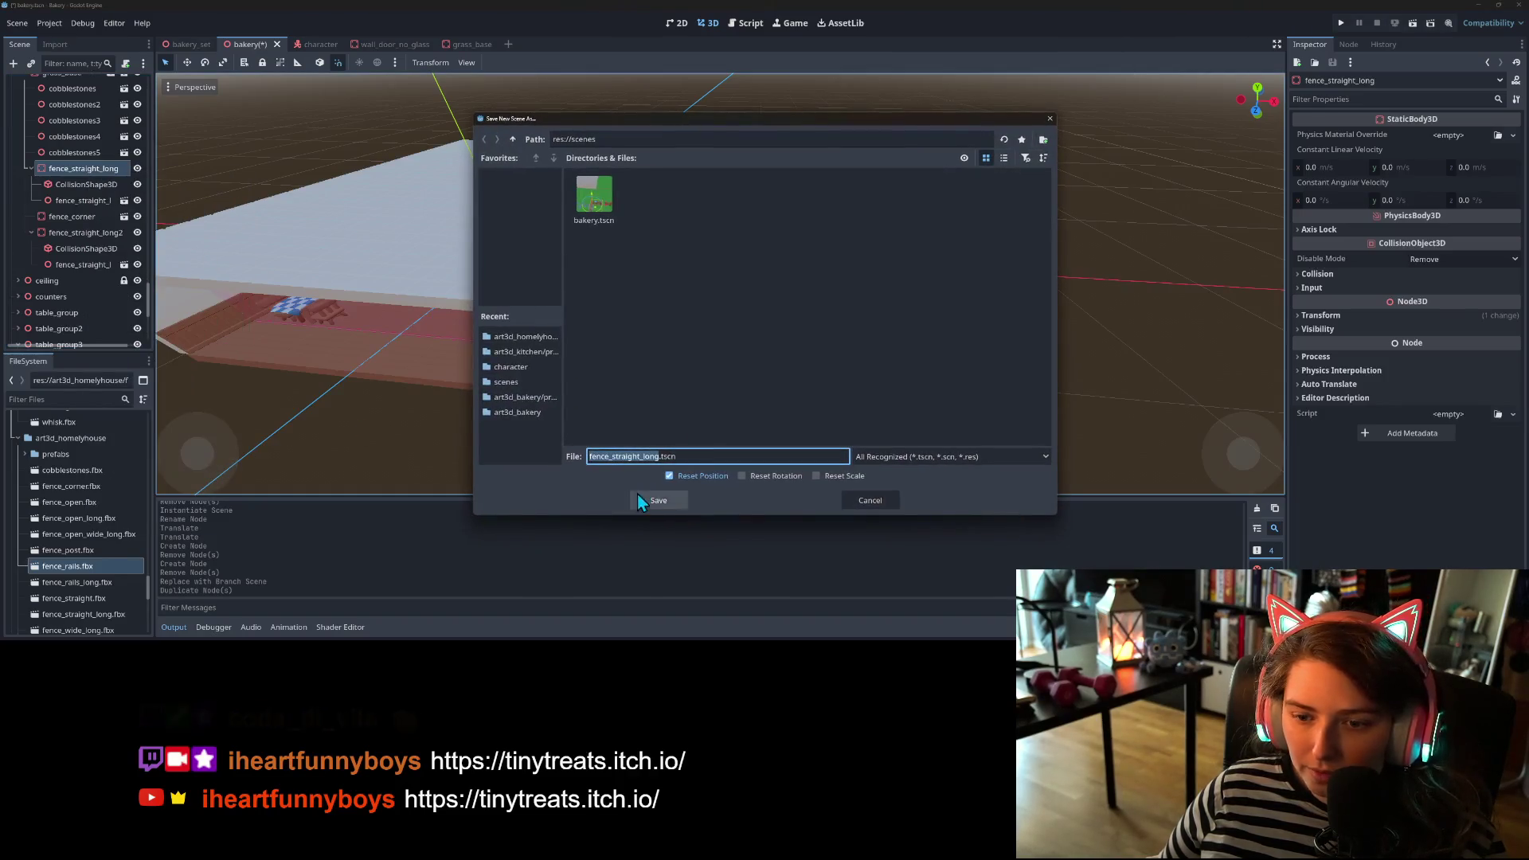
click(530, 339)
click(656, 499)
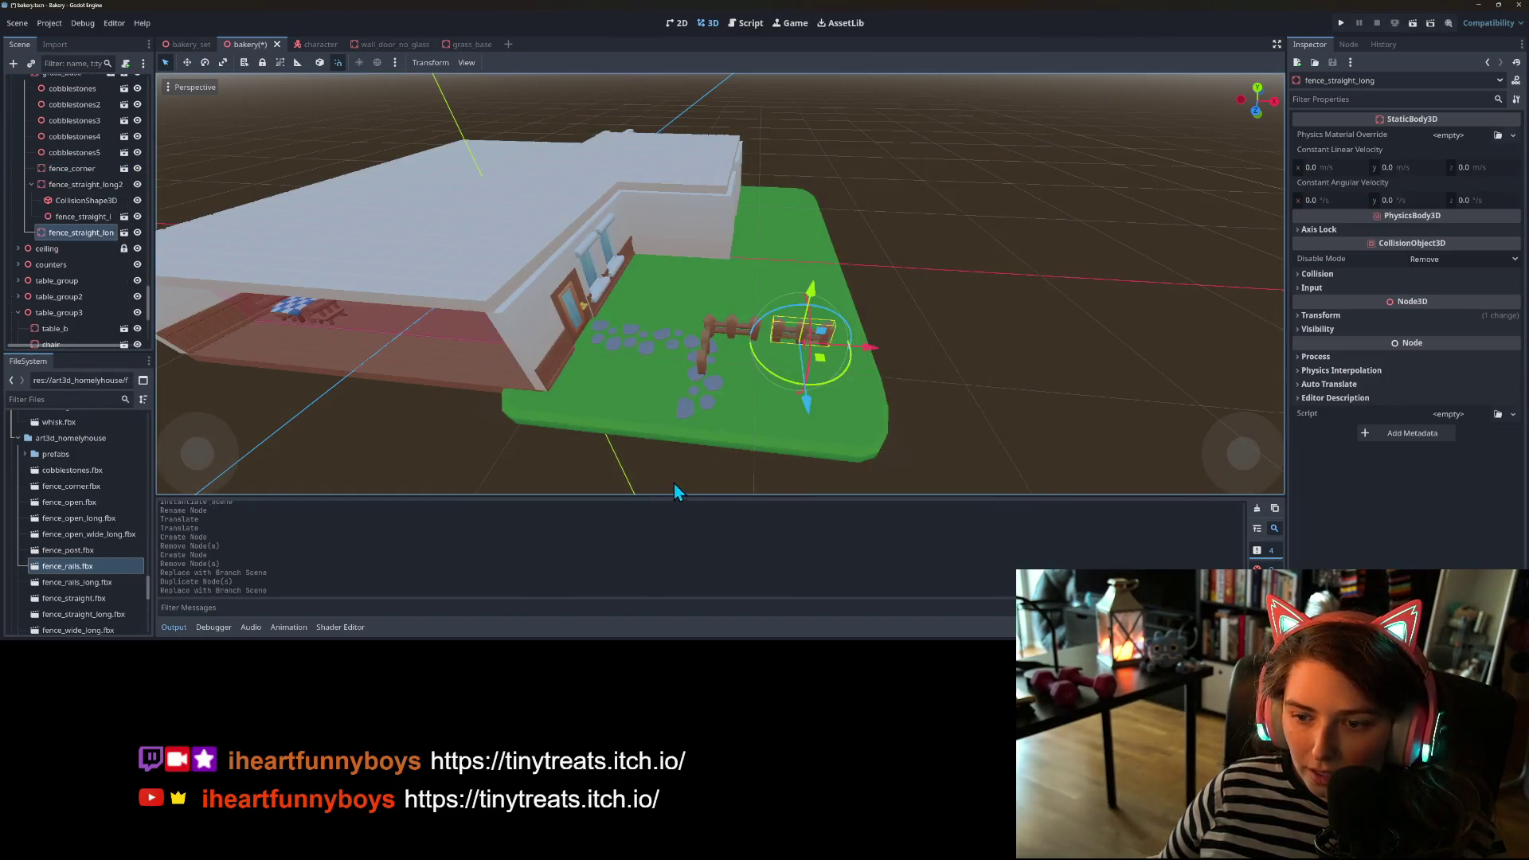
- Toggle fence_straight_long2's visibility and collapse it, then select fence_corner and fence_straight_long
scroll(up, 3)
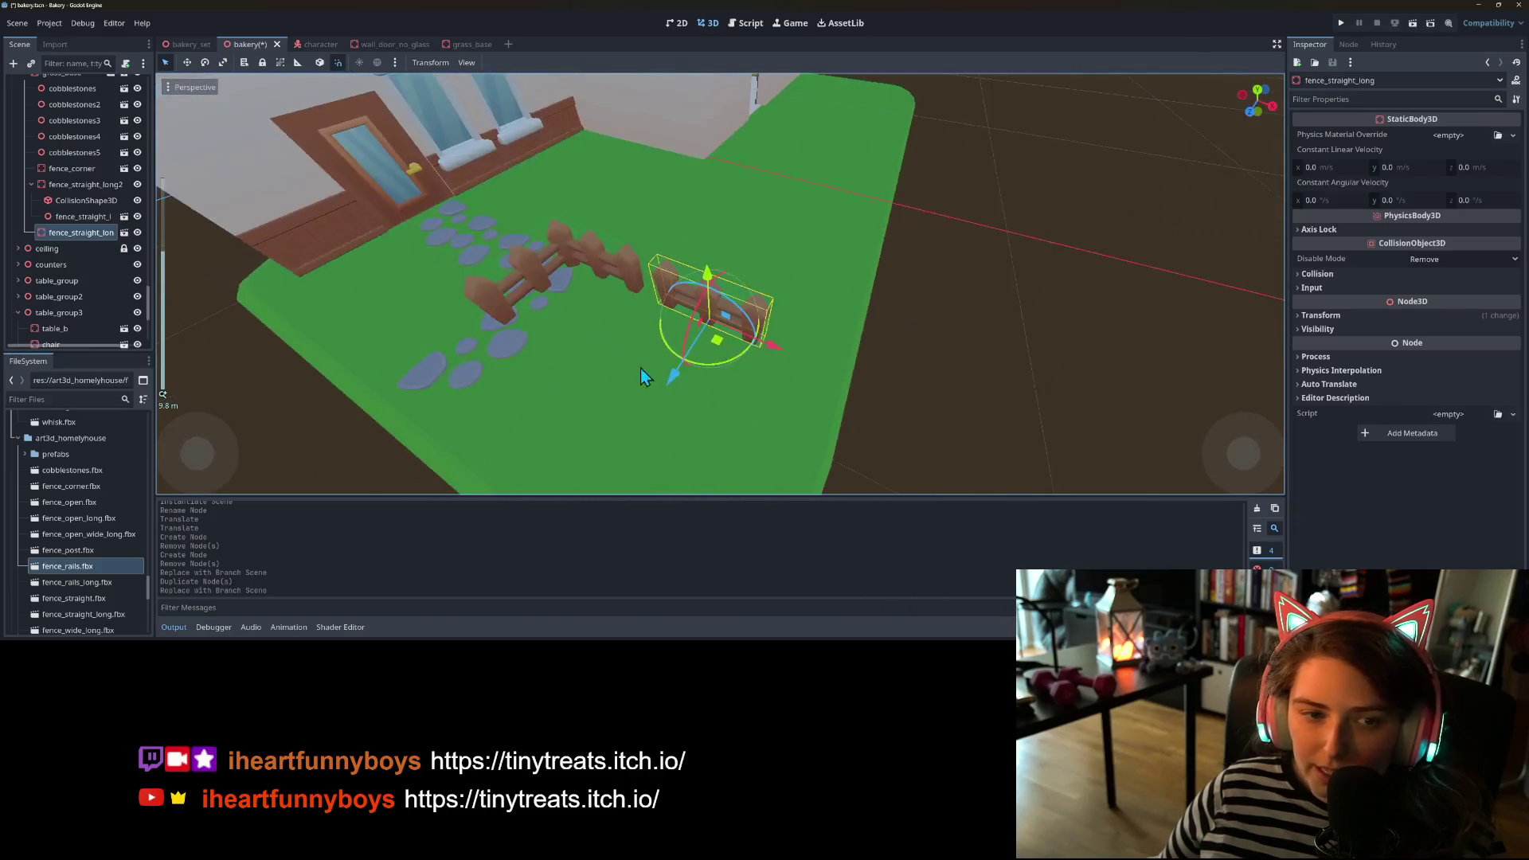
click(85, 184)
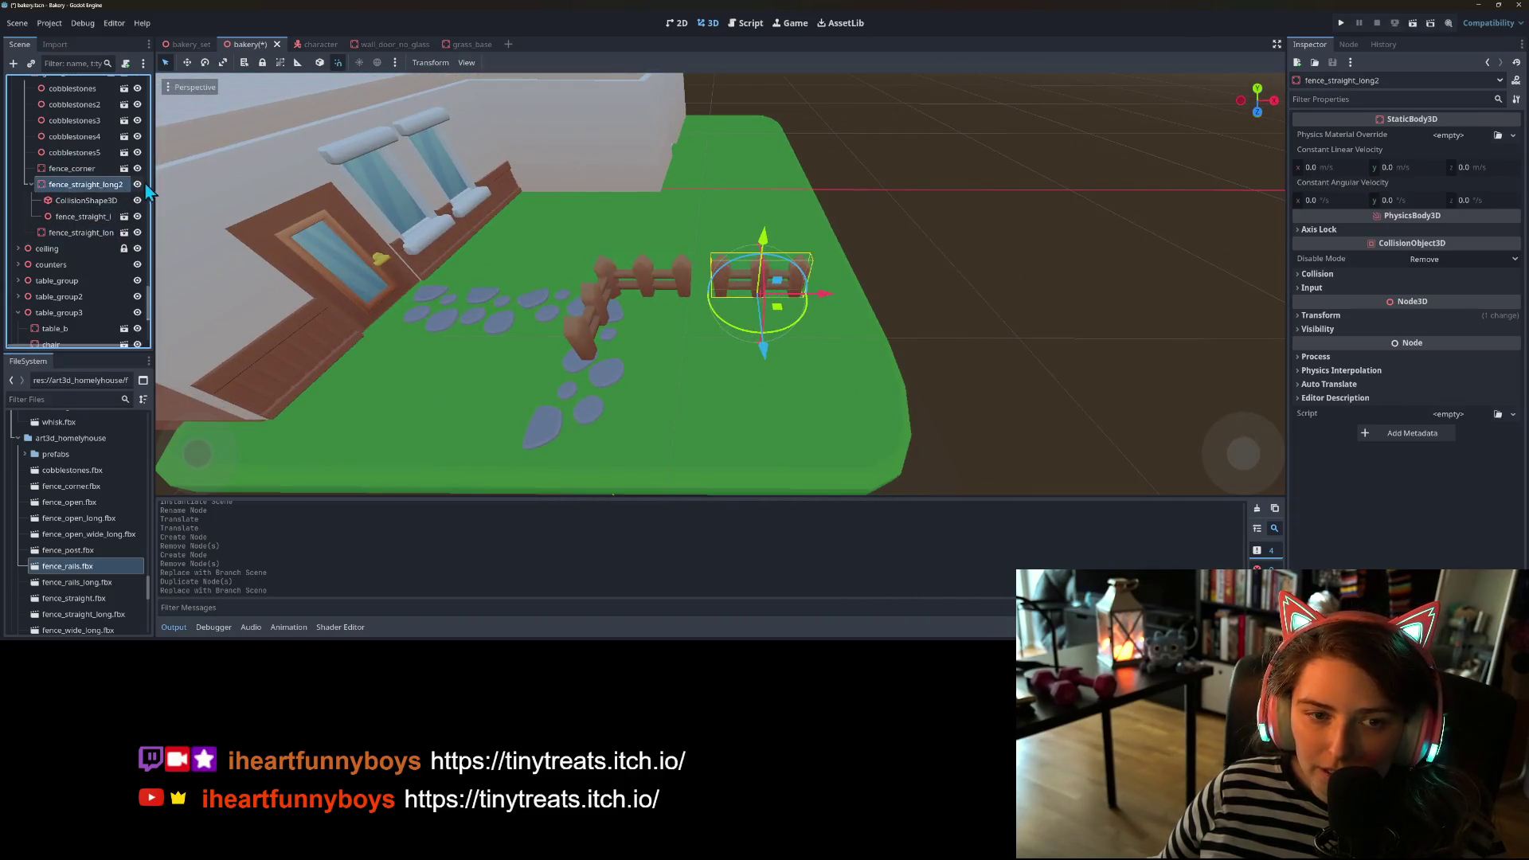
click(137, 184)
click(31, 184)
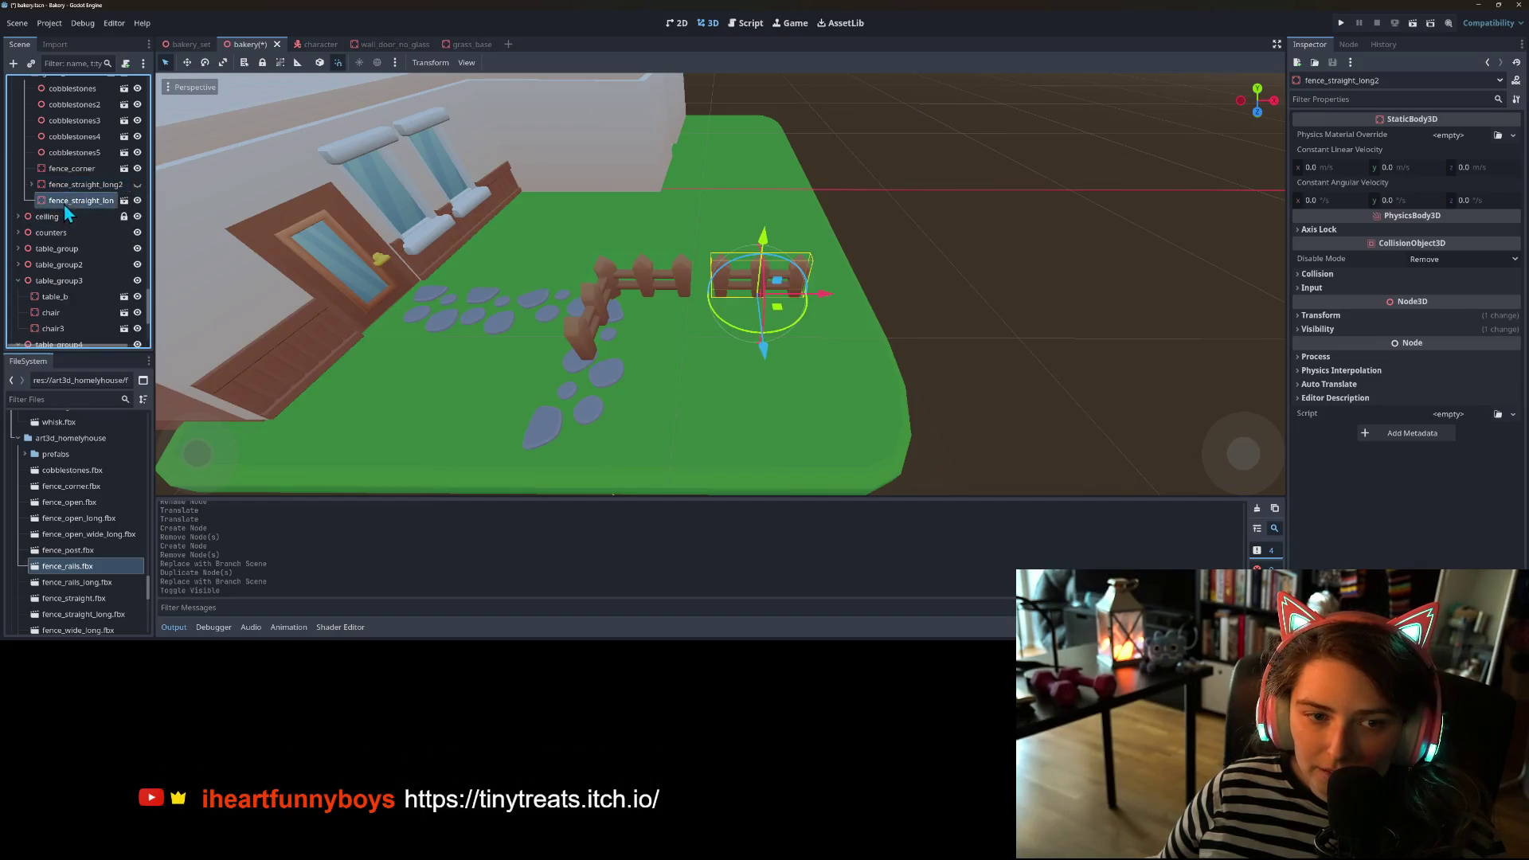
click(71, 168)
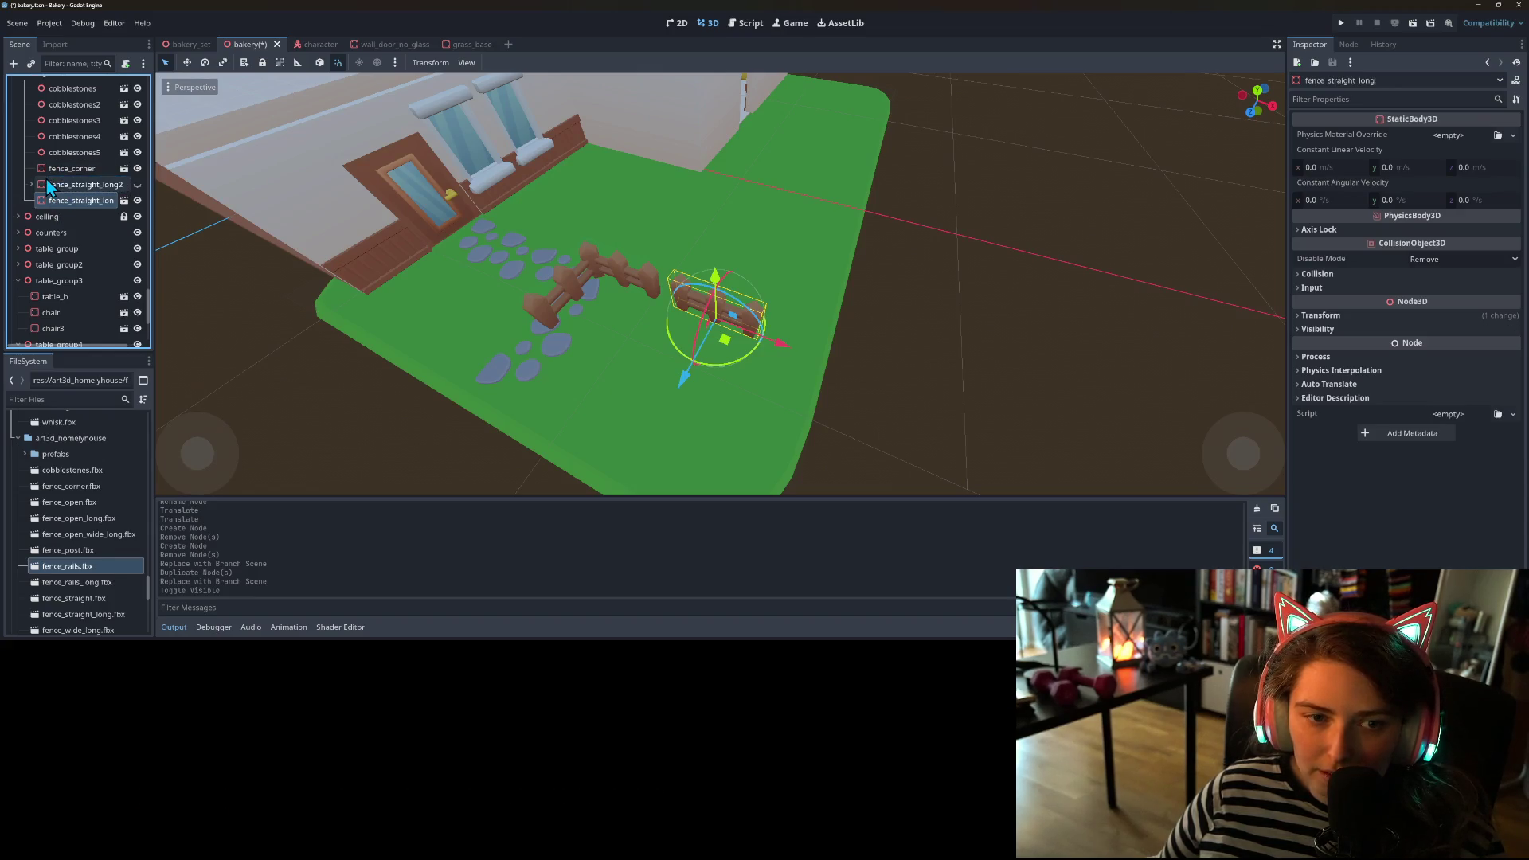
click(35, 202)
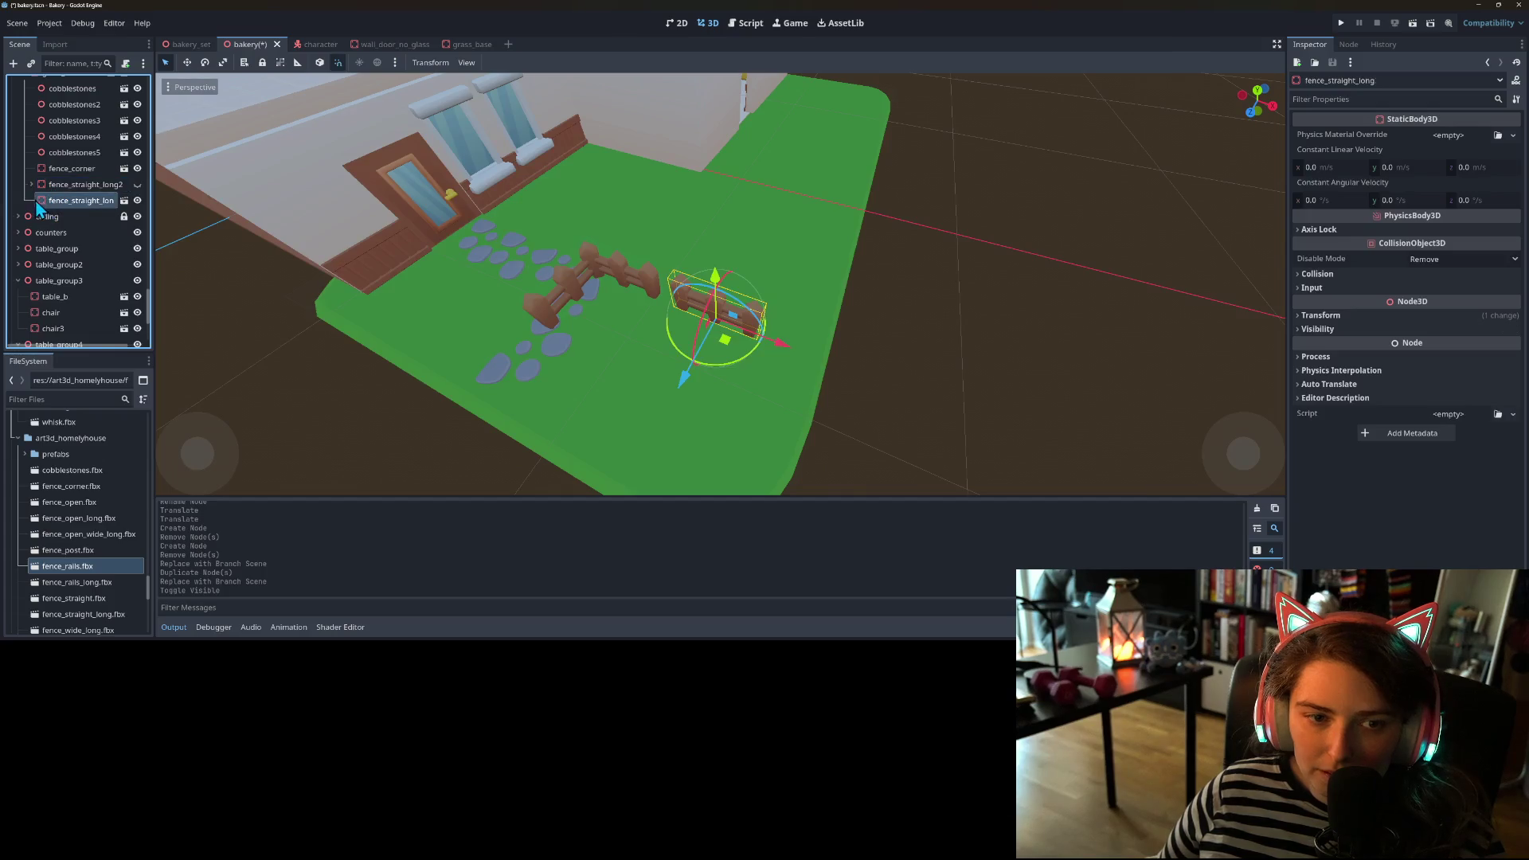